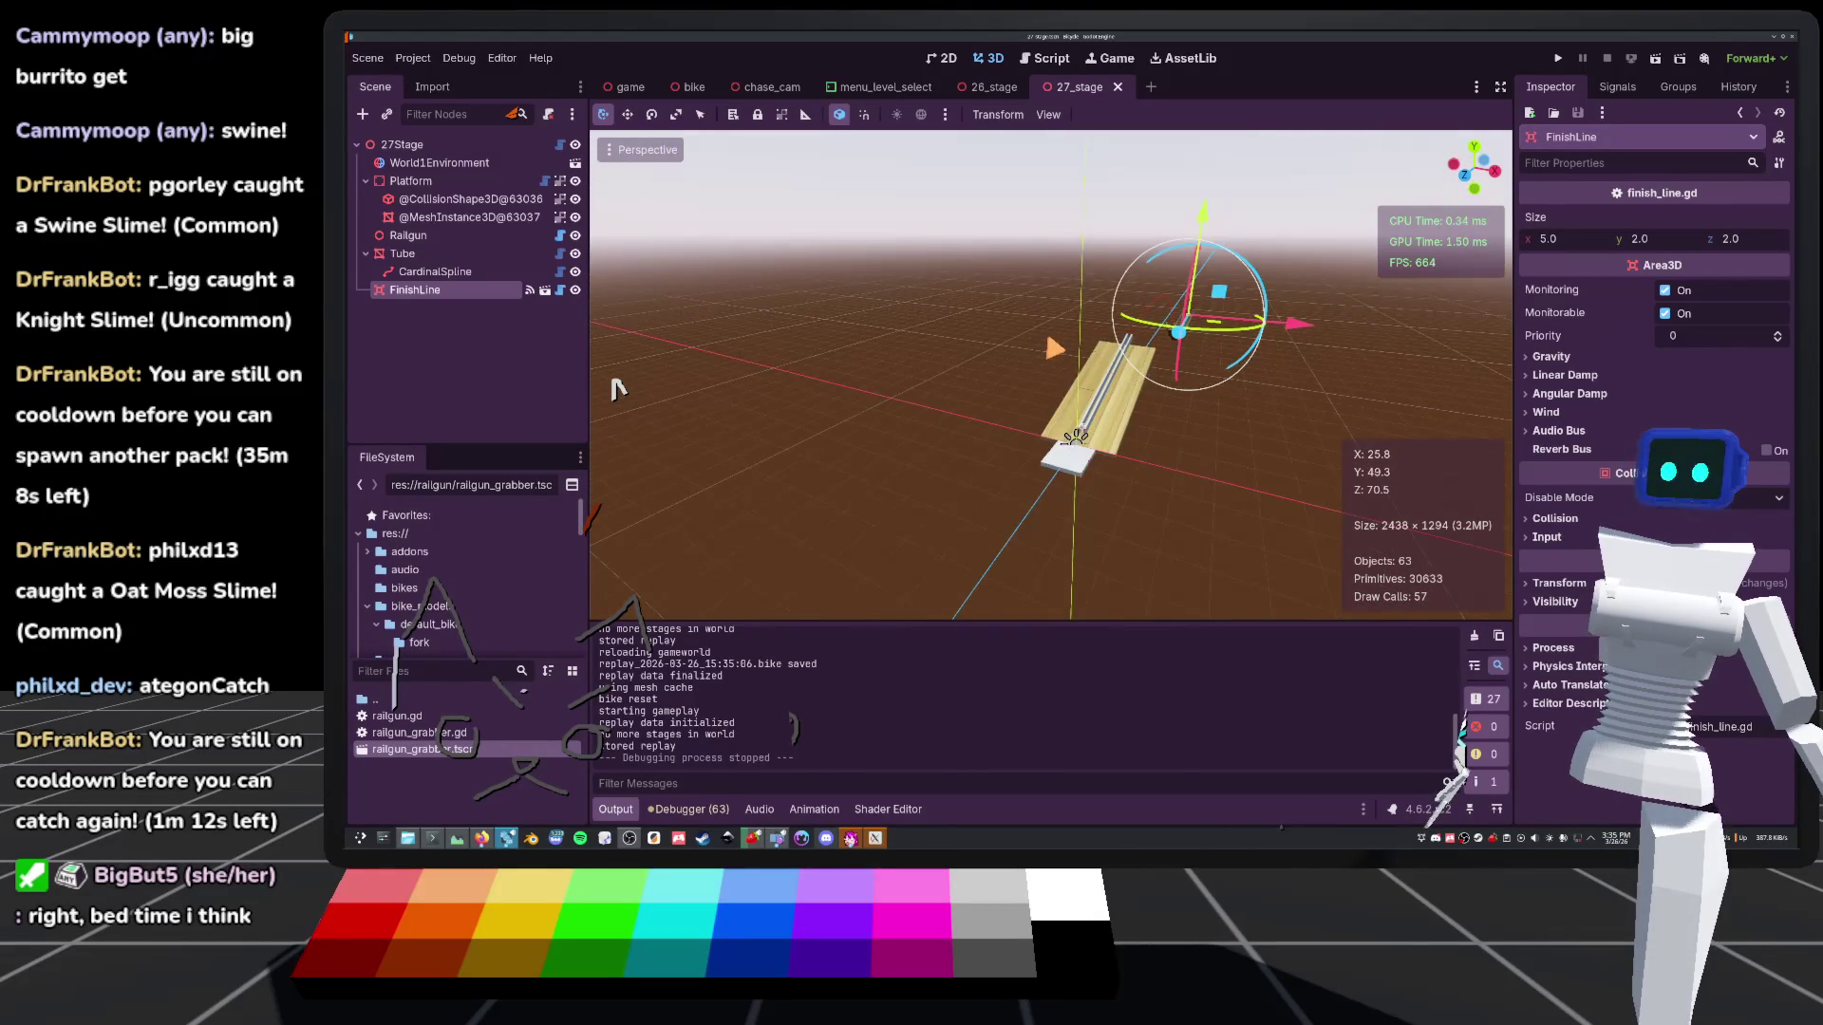
Inspect the track in the 3D viewport and deselect the finish line object
scroll(617, 387, up, 3)
scroll(617, 387, down, 4)
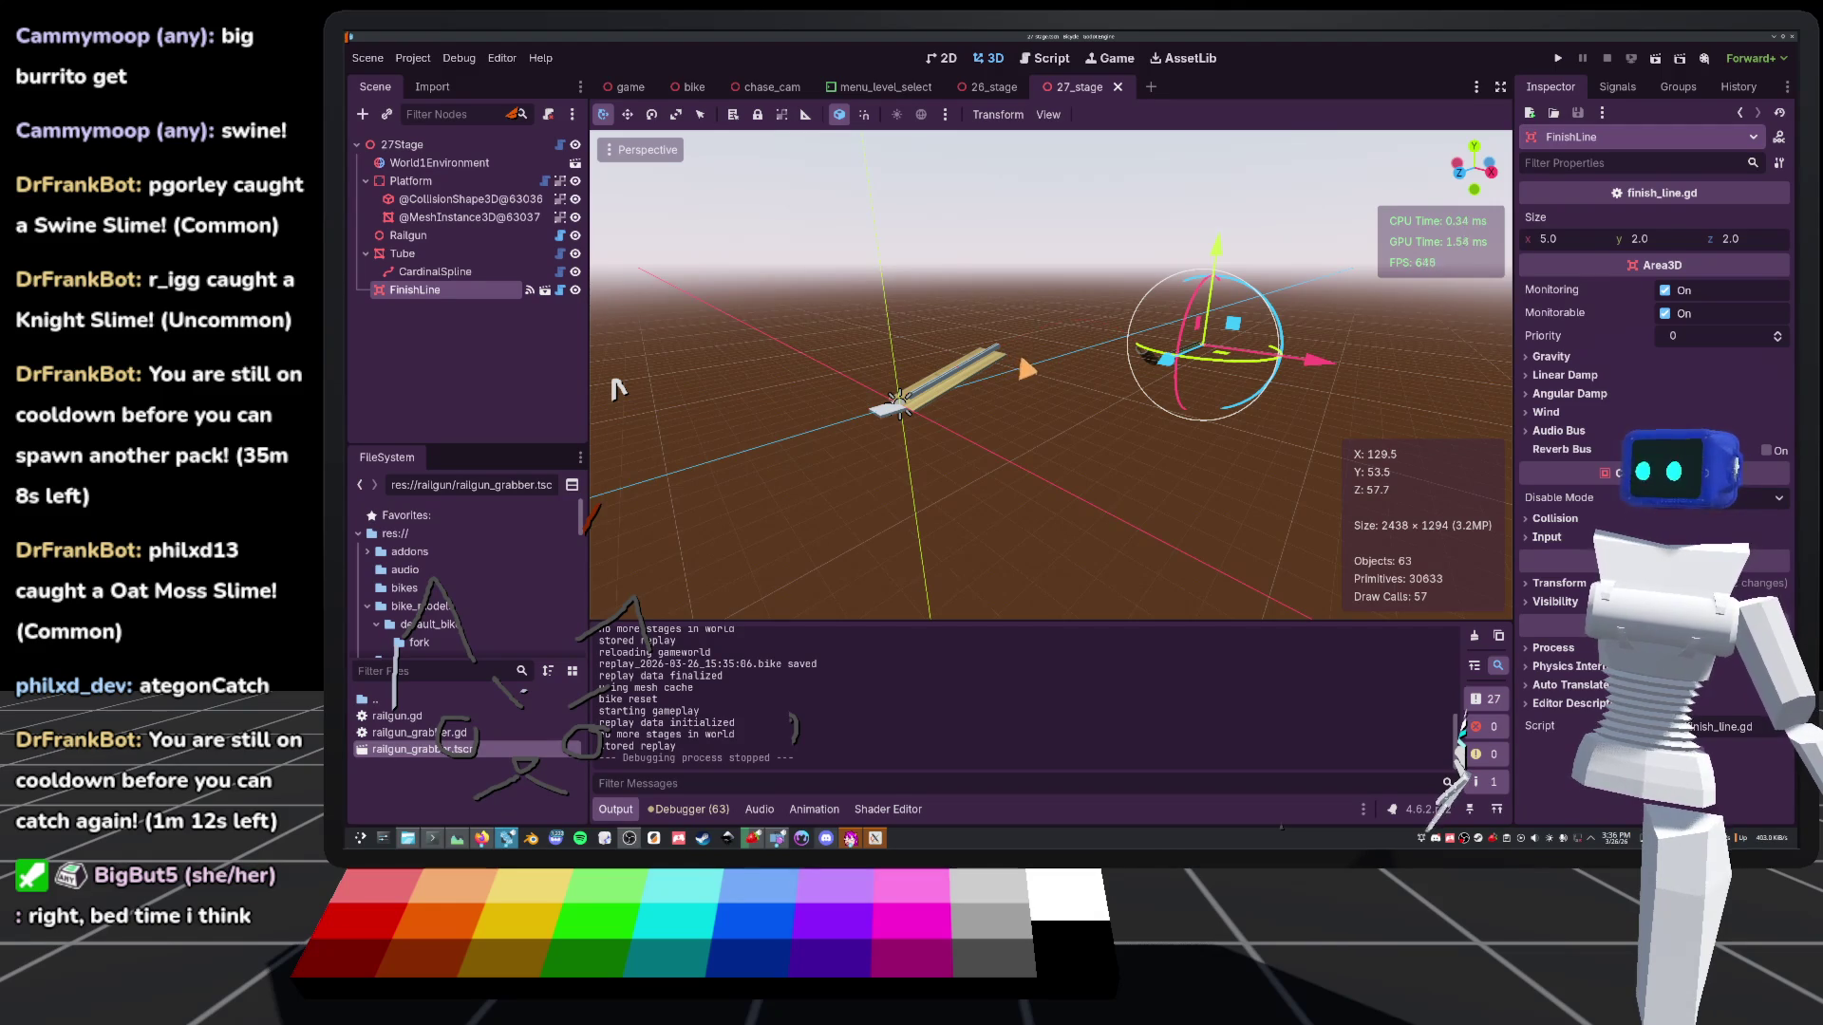
scroll(618, 389, up, 4)
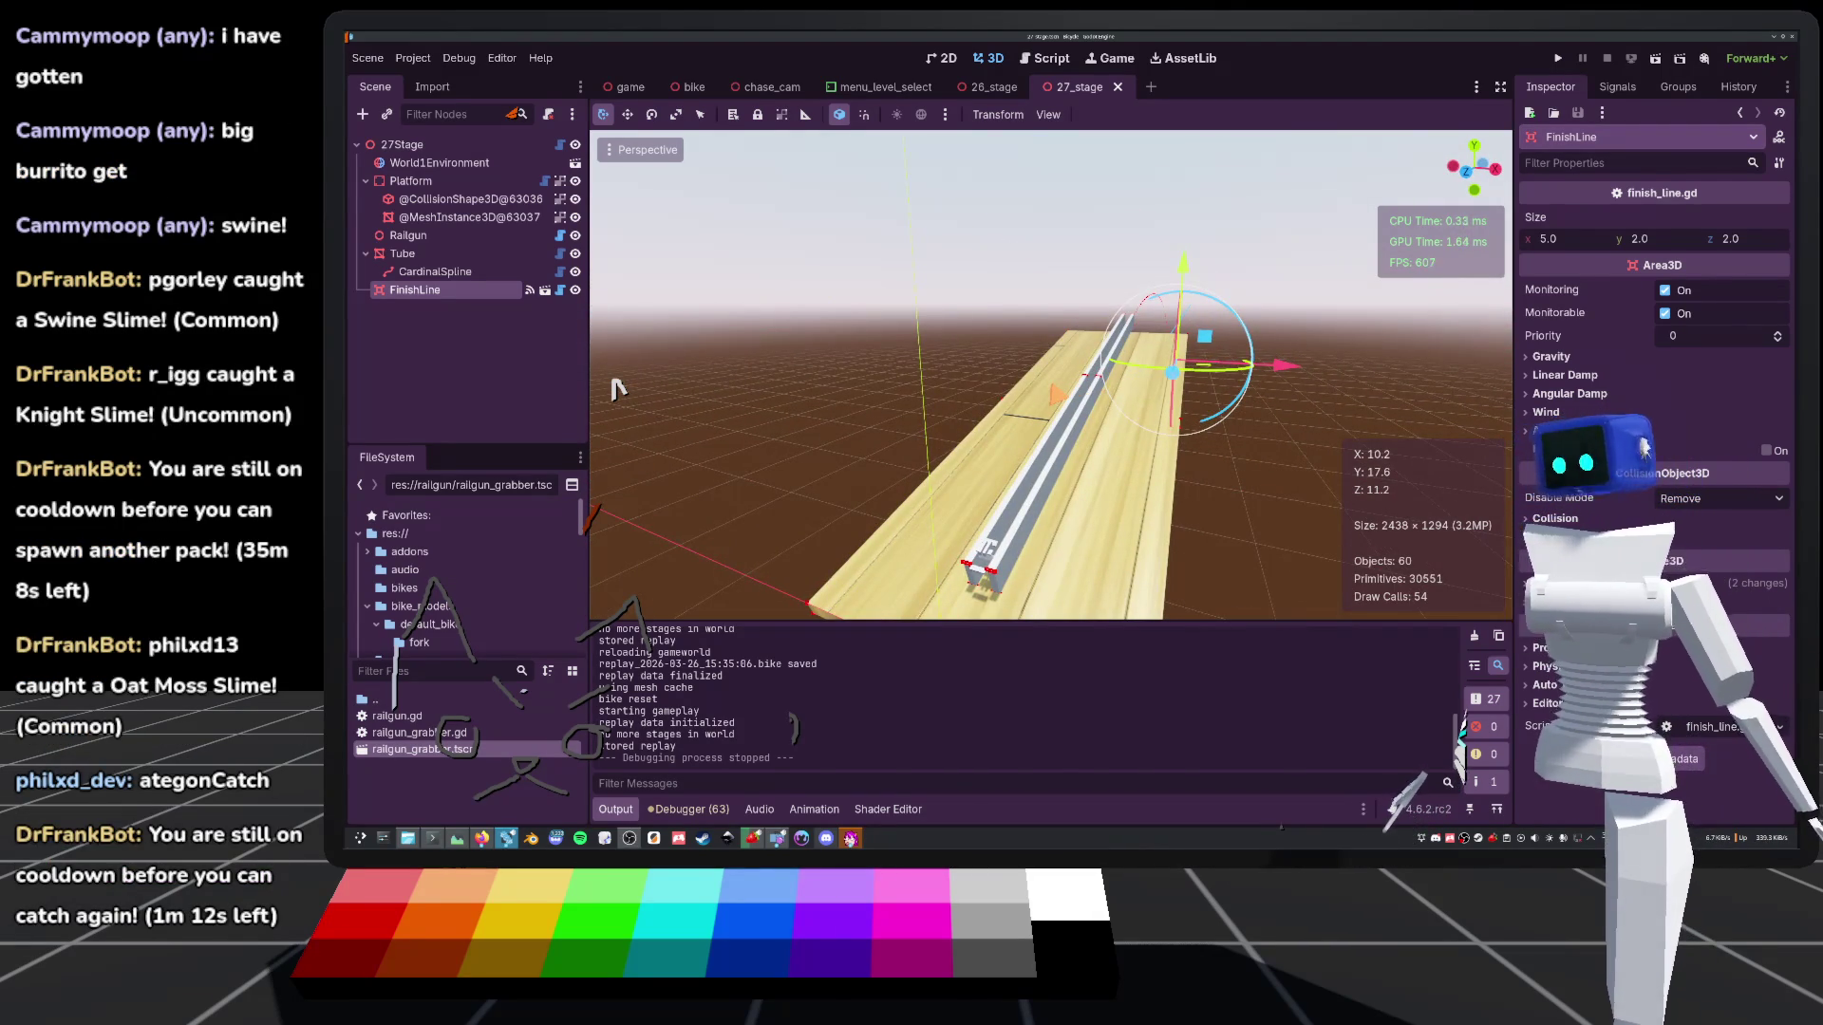
scroll(618, 388, down, 4)
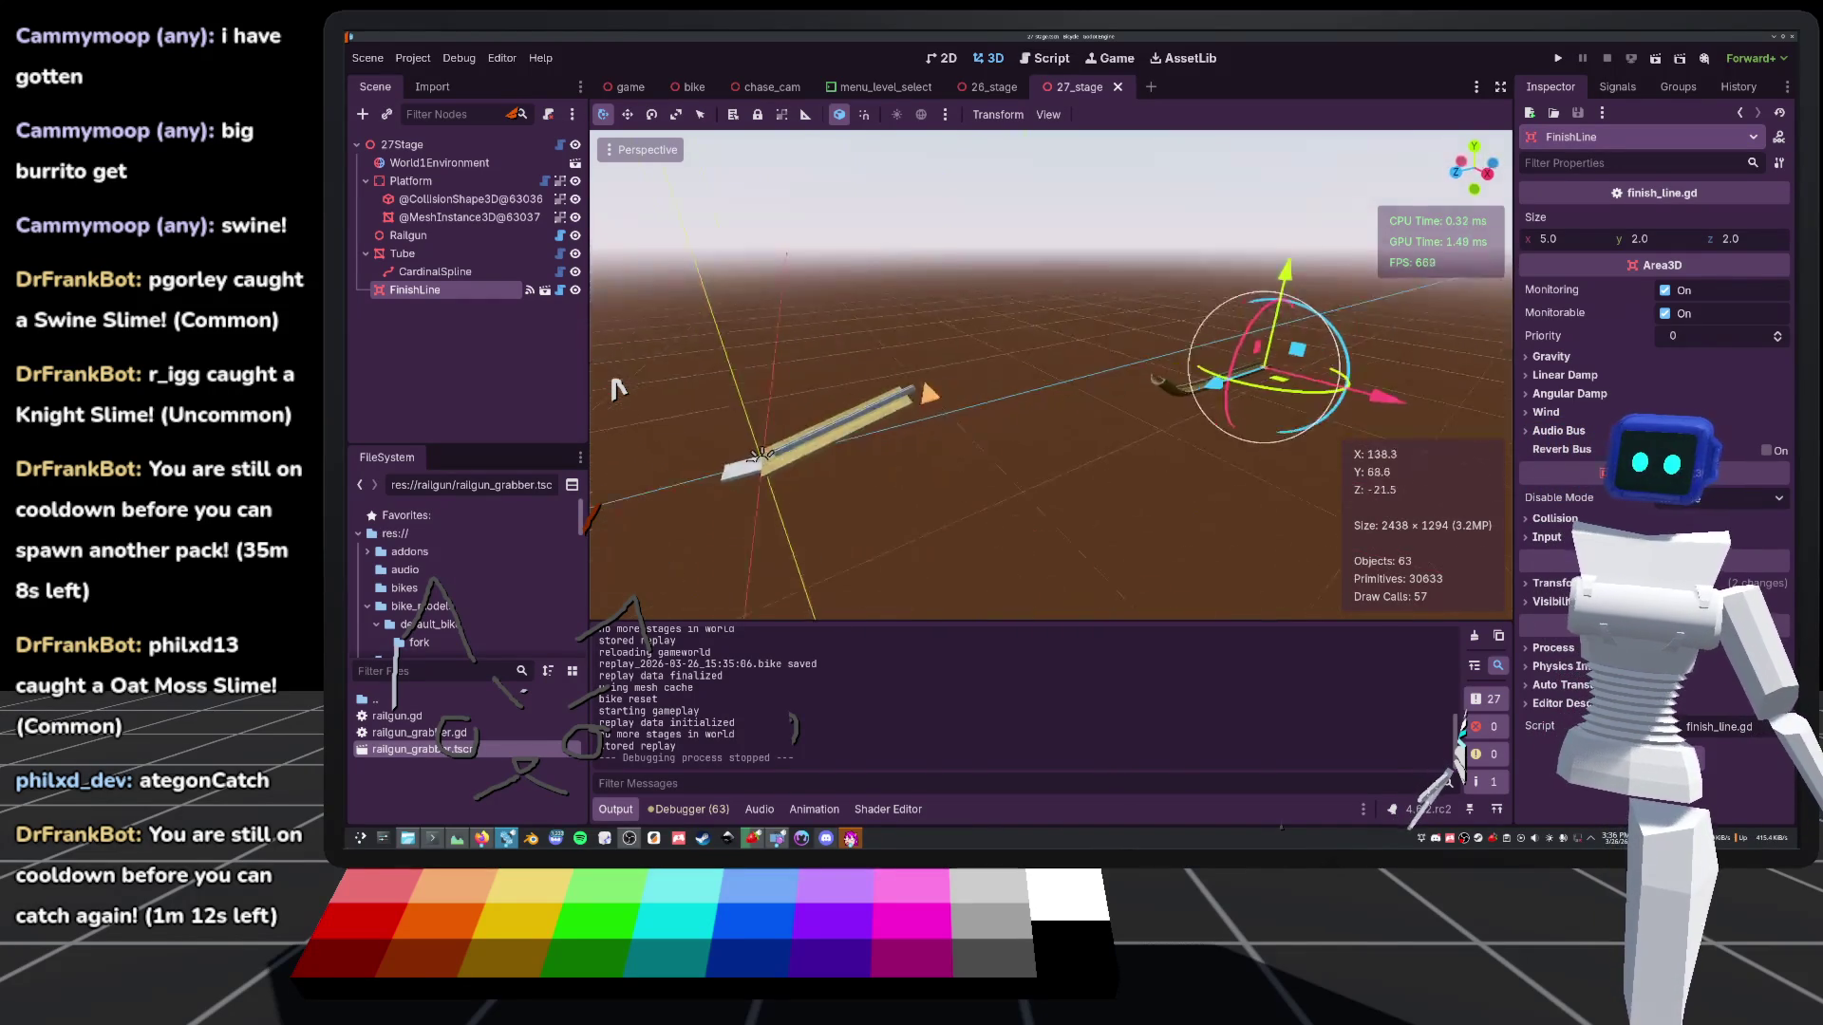
click(618, 388)
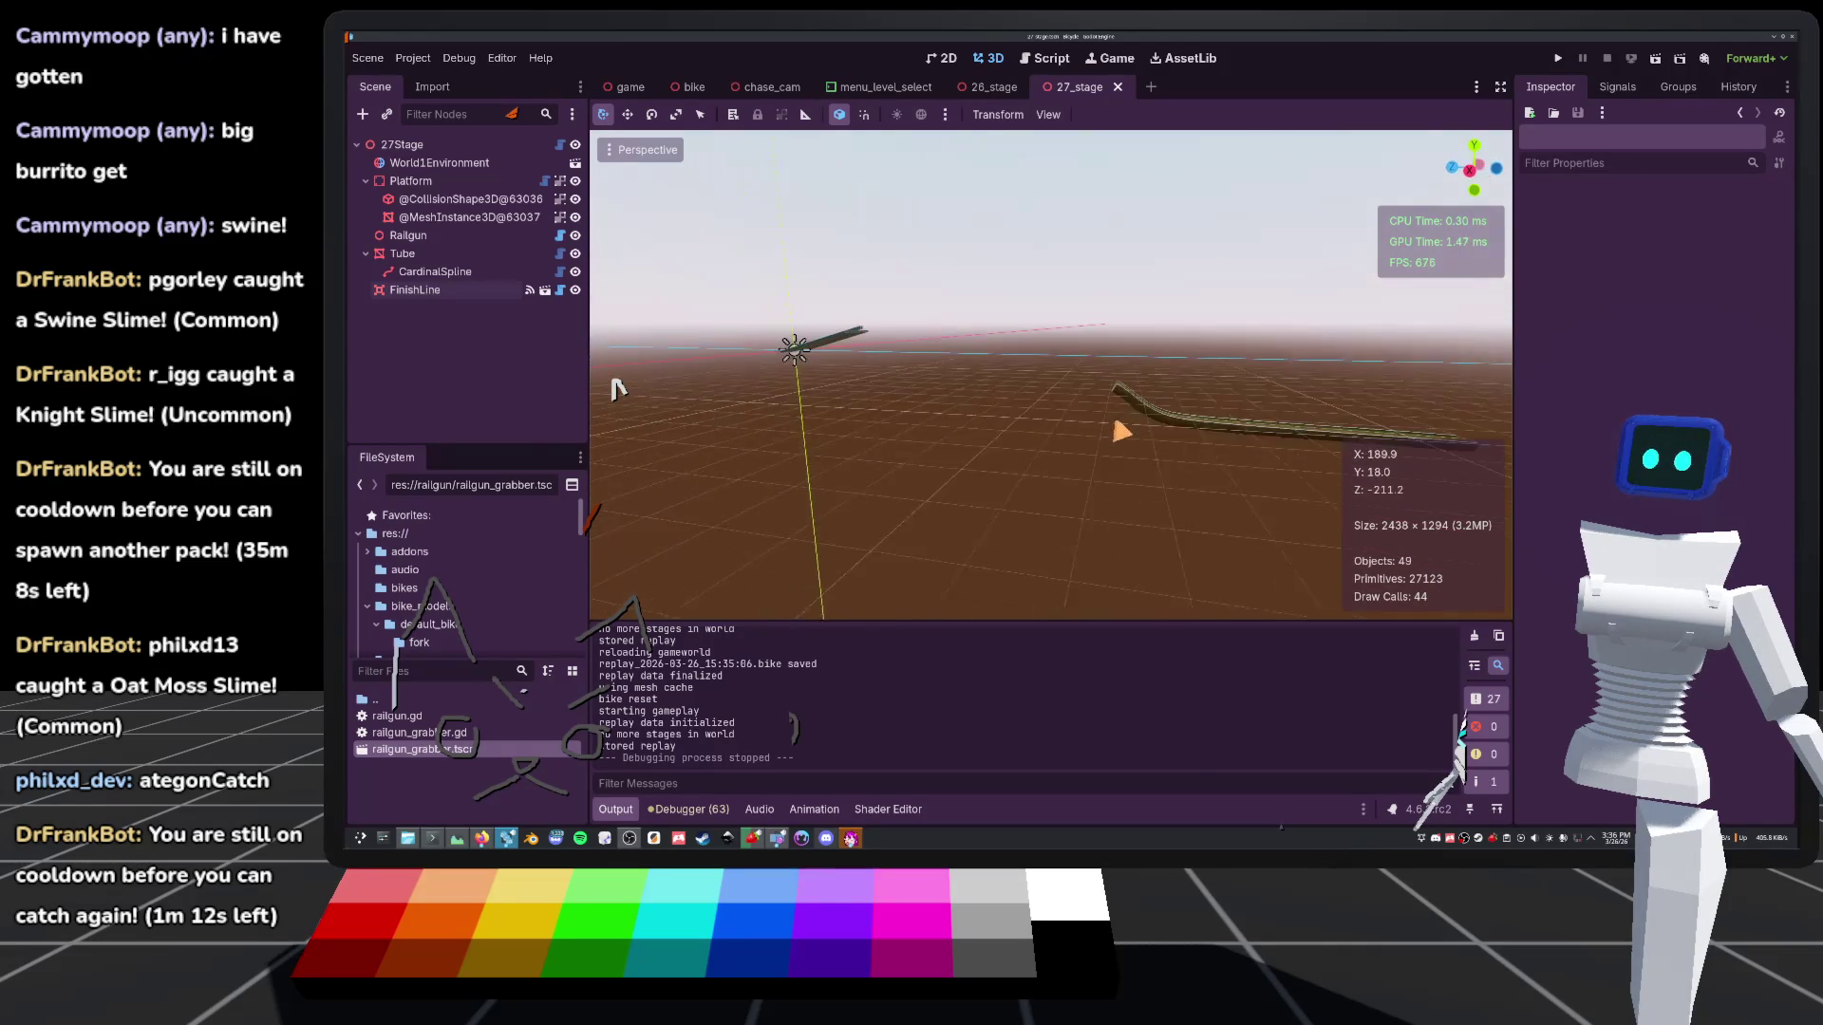
scroll(618, 388, up, 3)
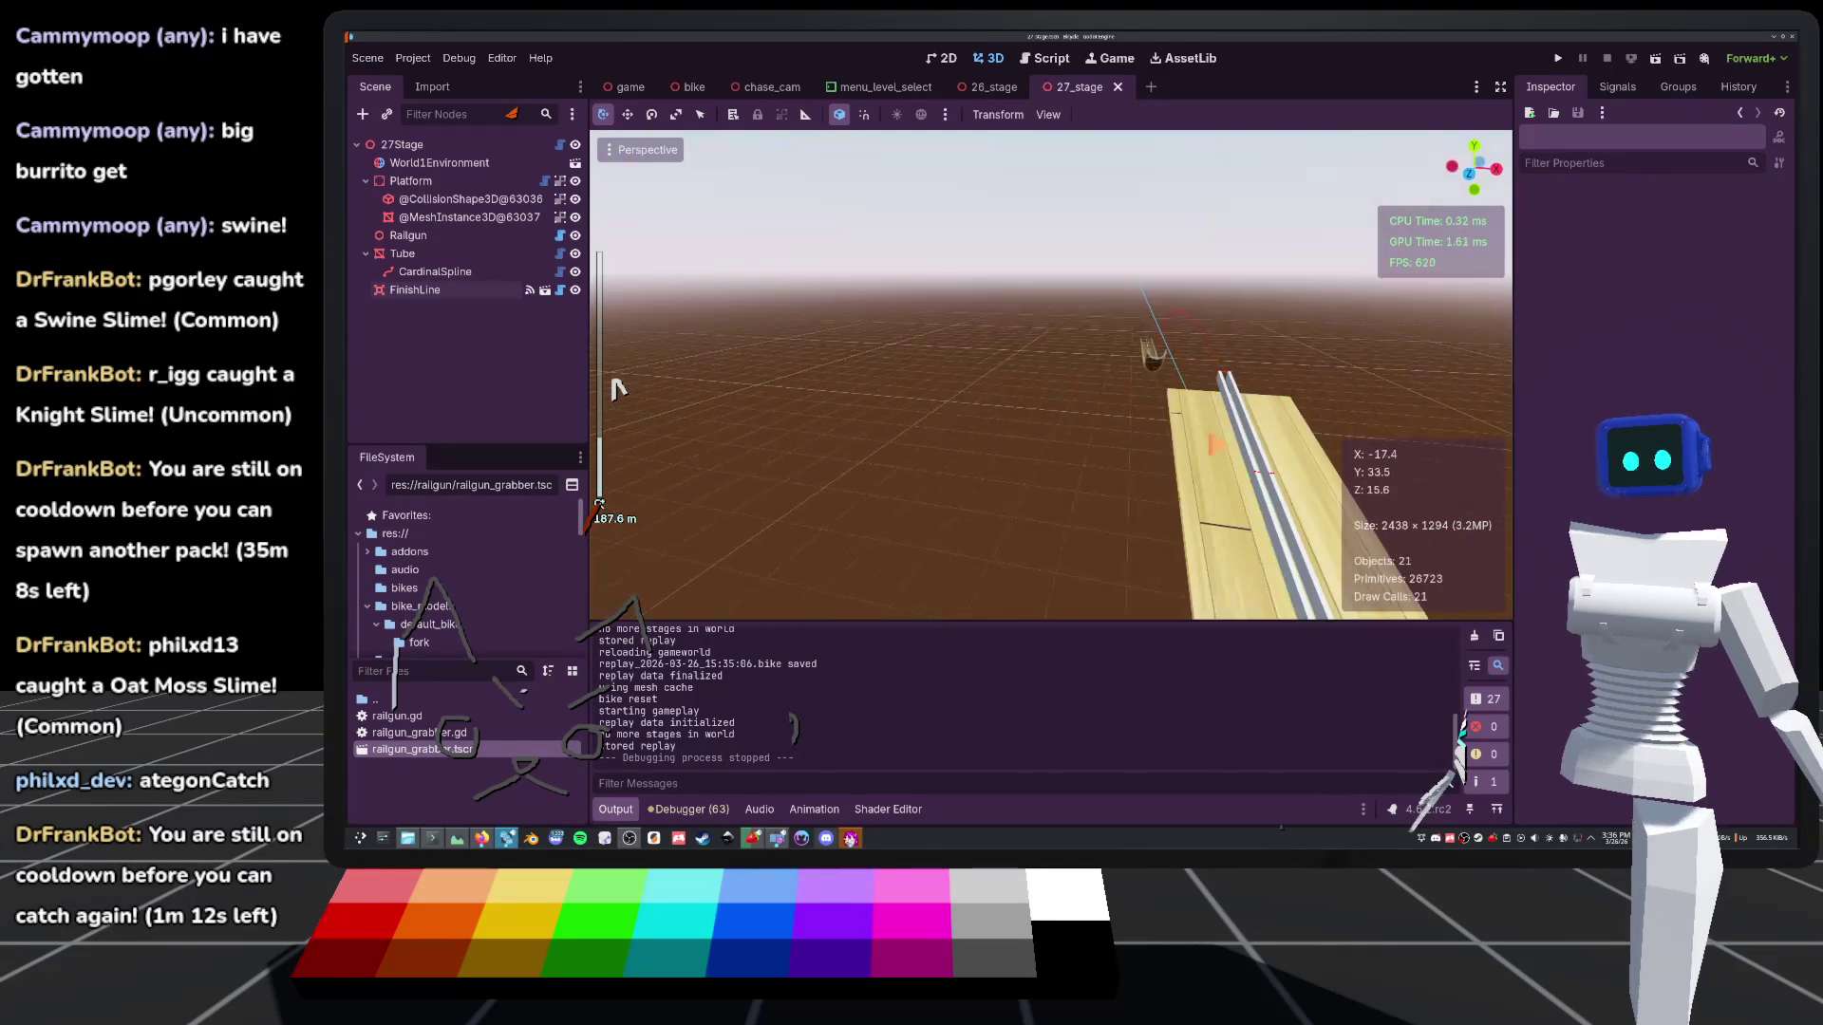
scroll(618, 388, down, 5)
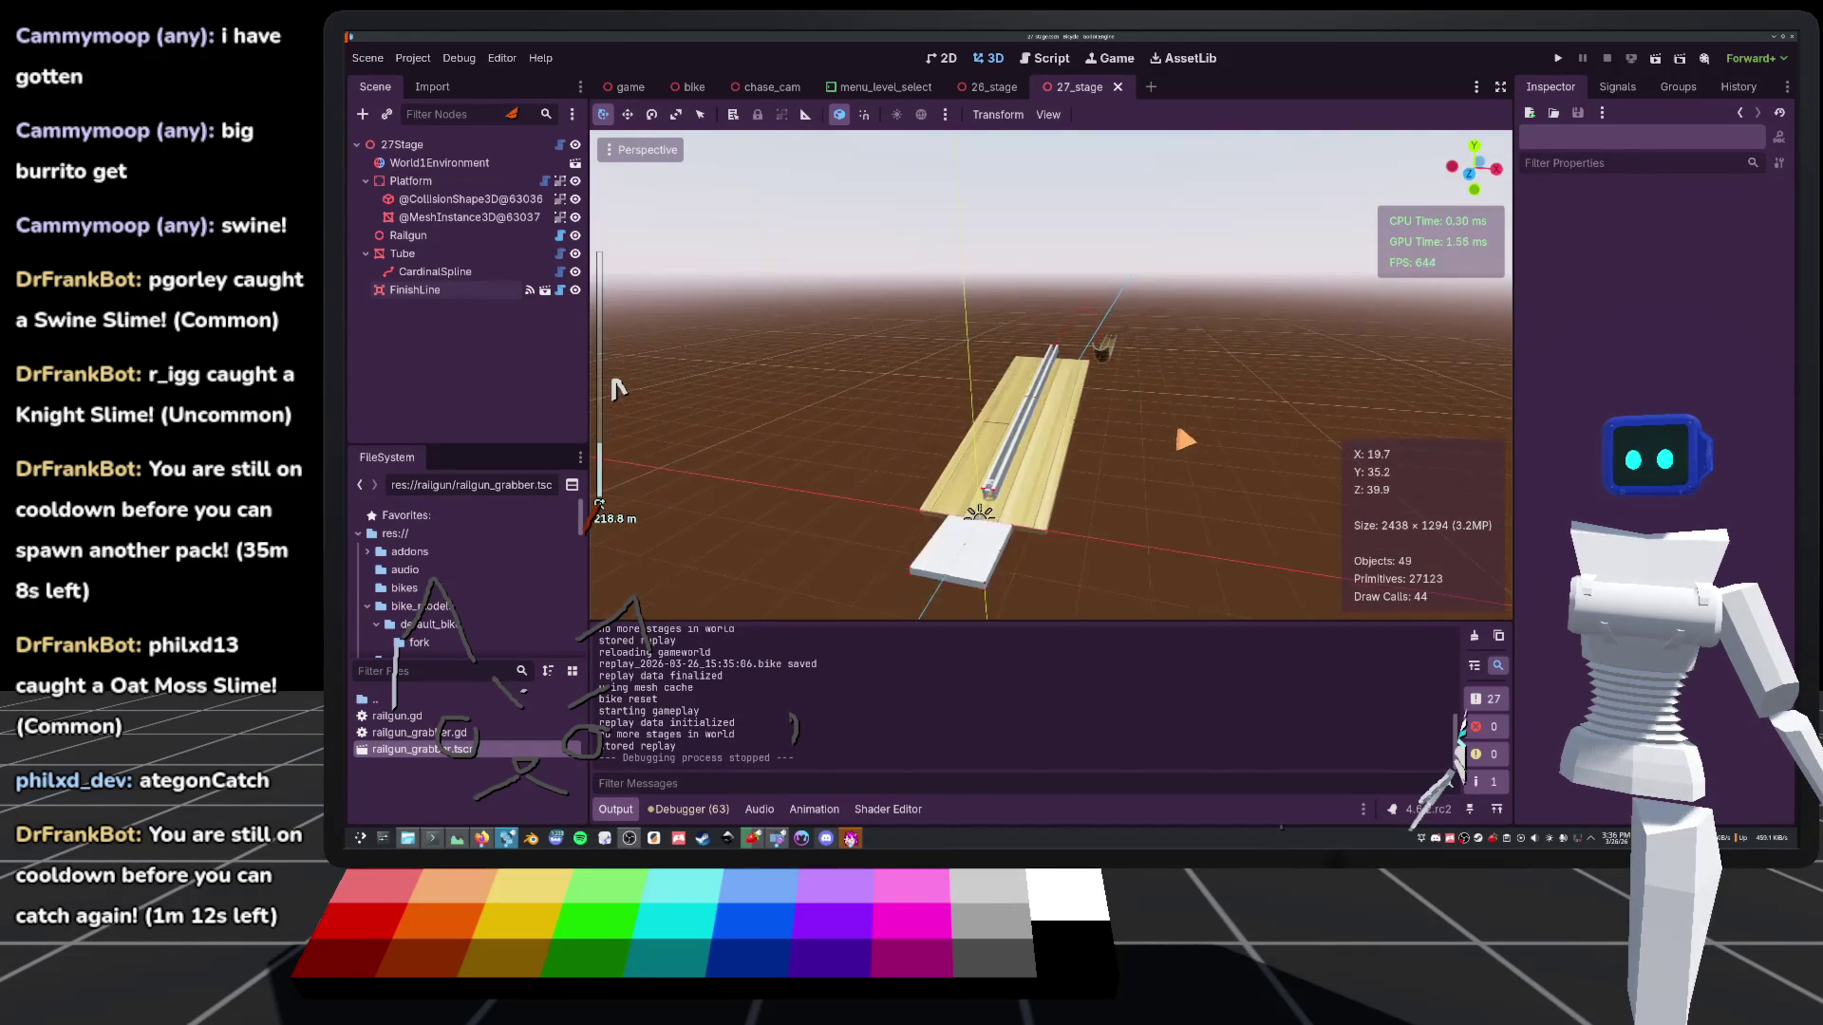
scroll(618, 388, up, 3)
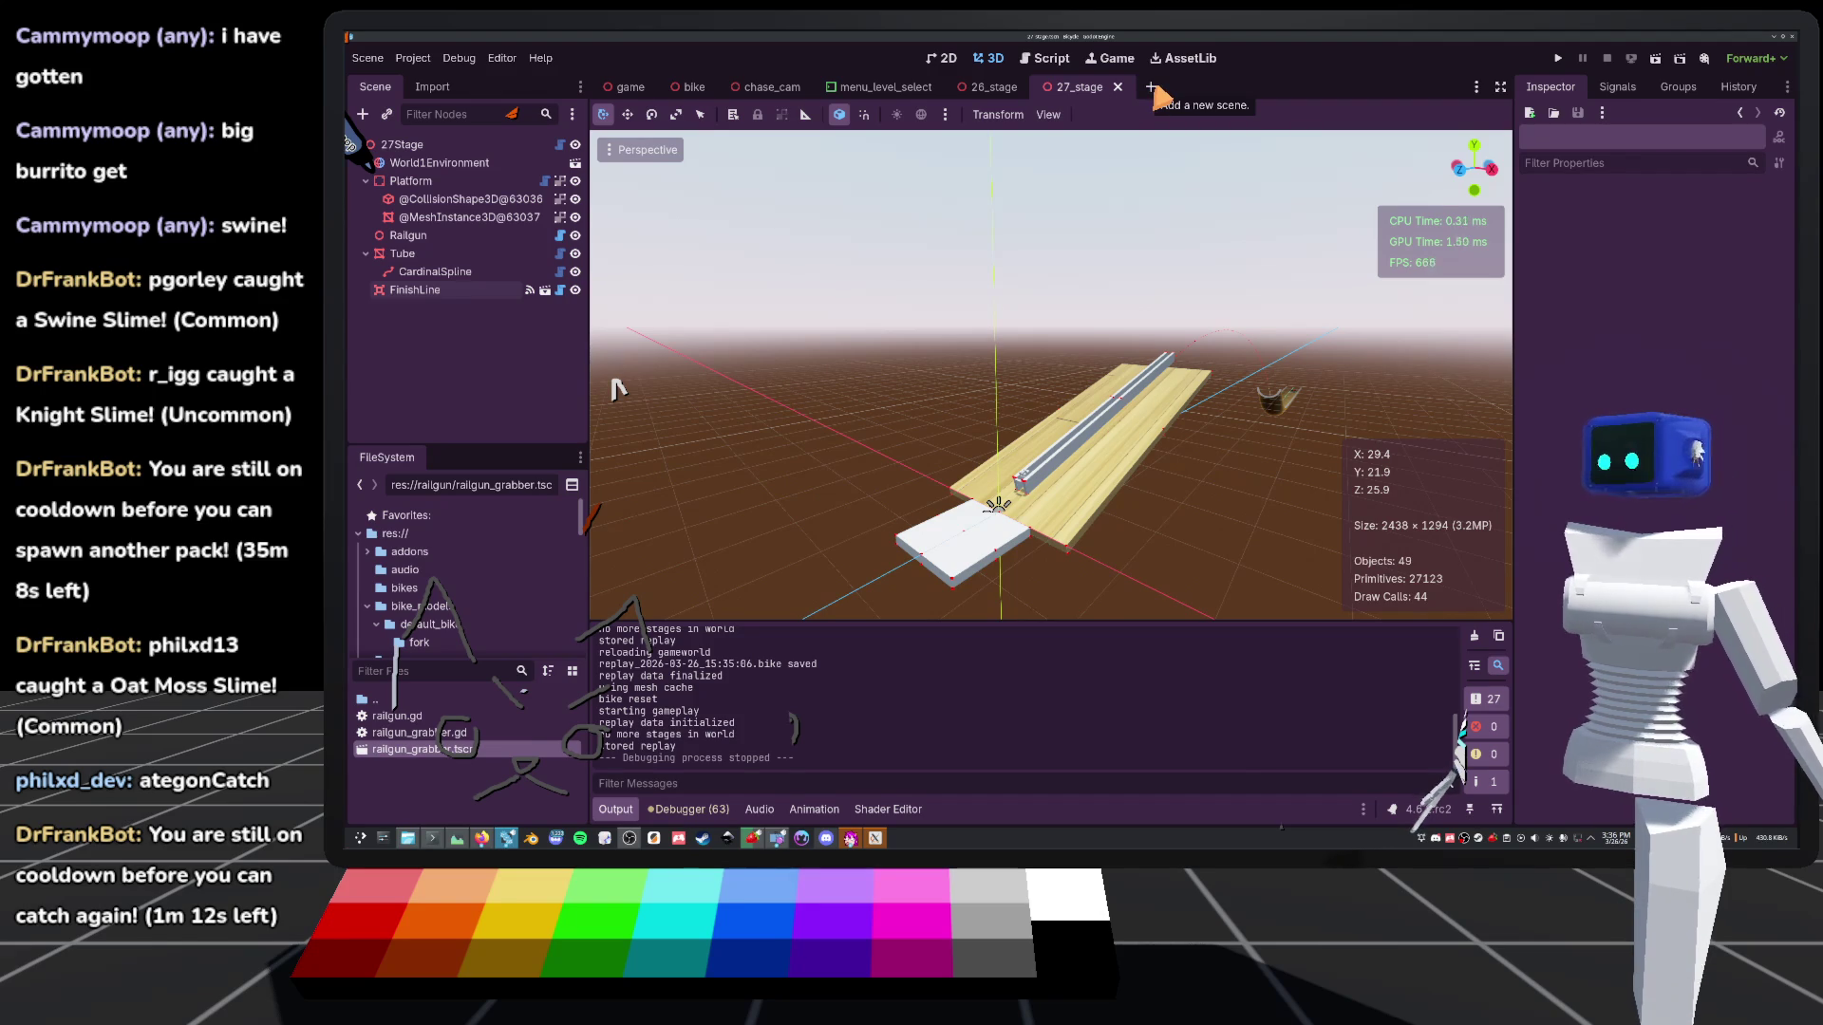
drag(1264, 302, 1283, 328)
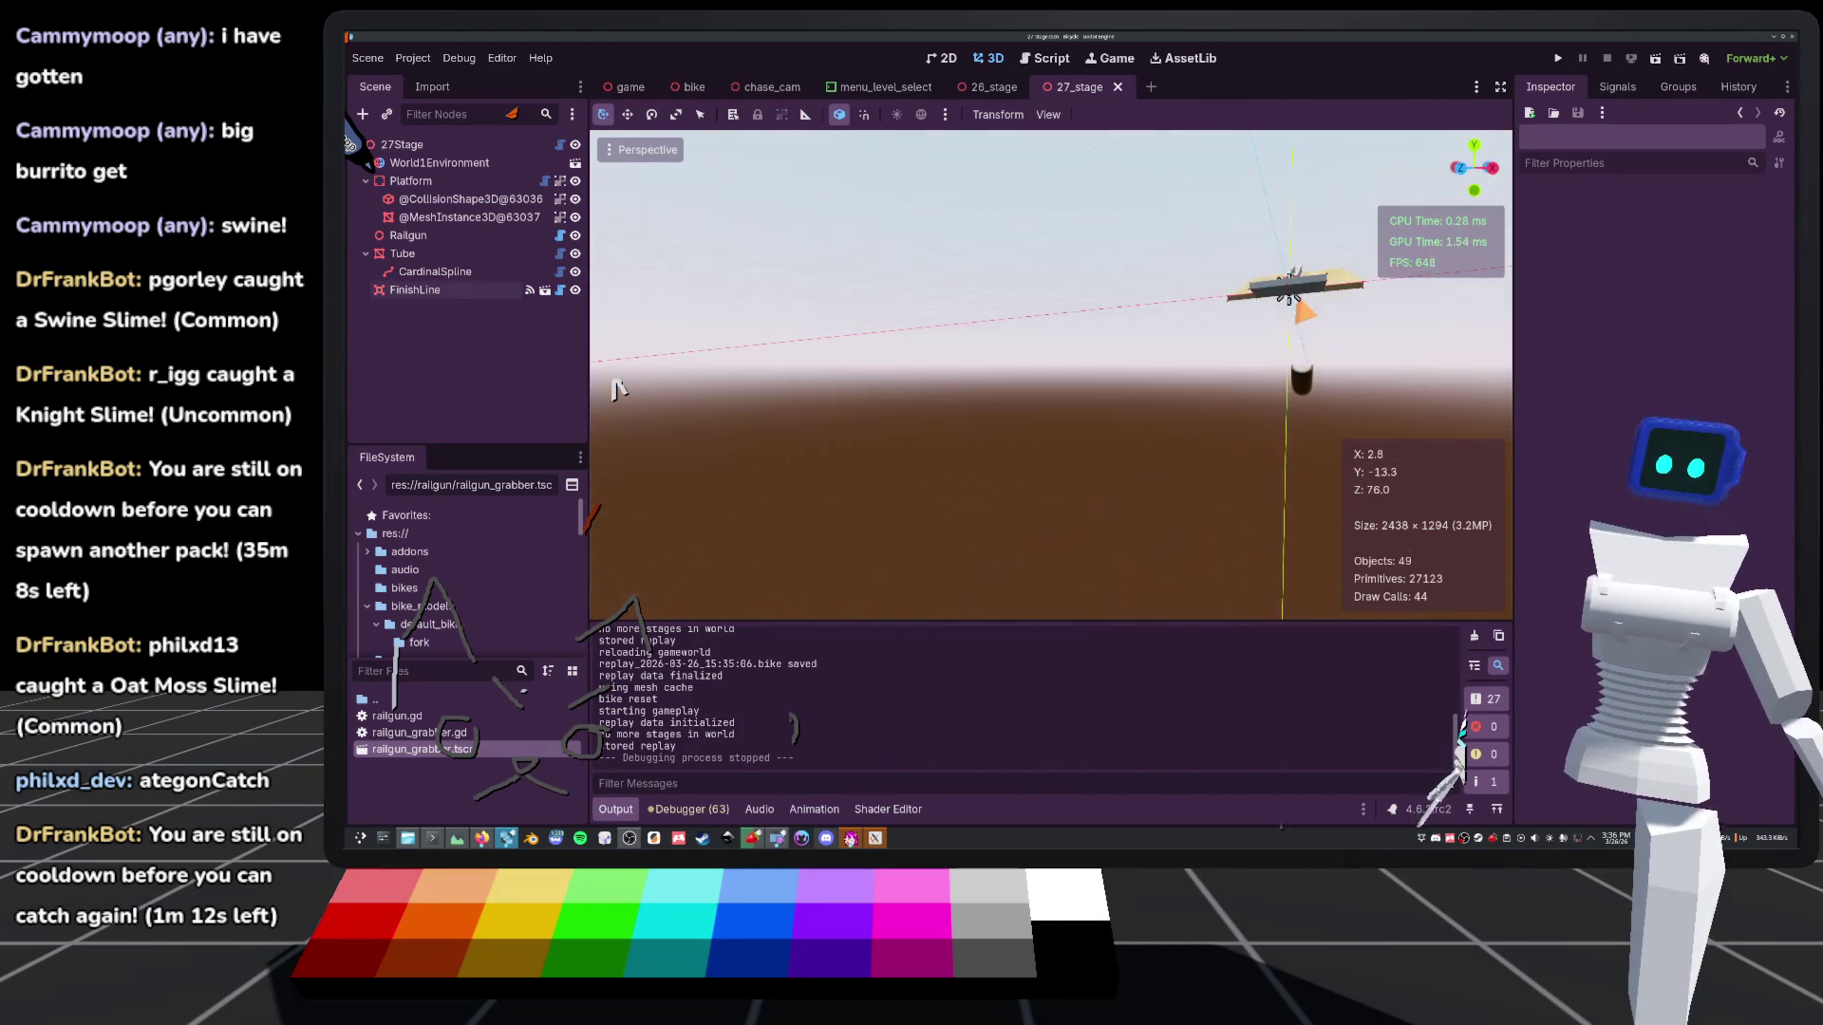
scroll(1051, 375, up, 5)
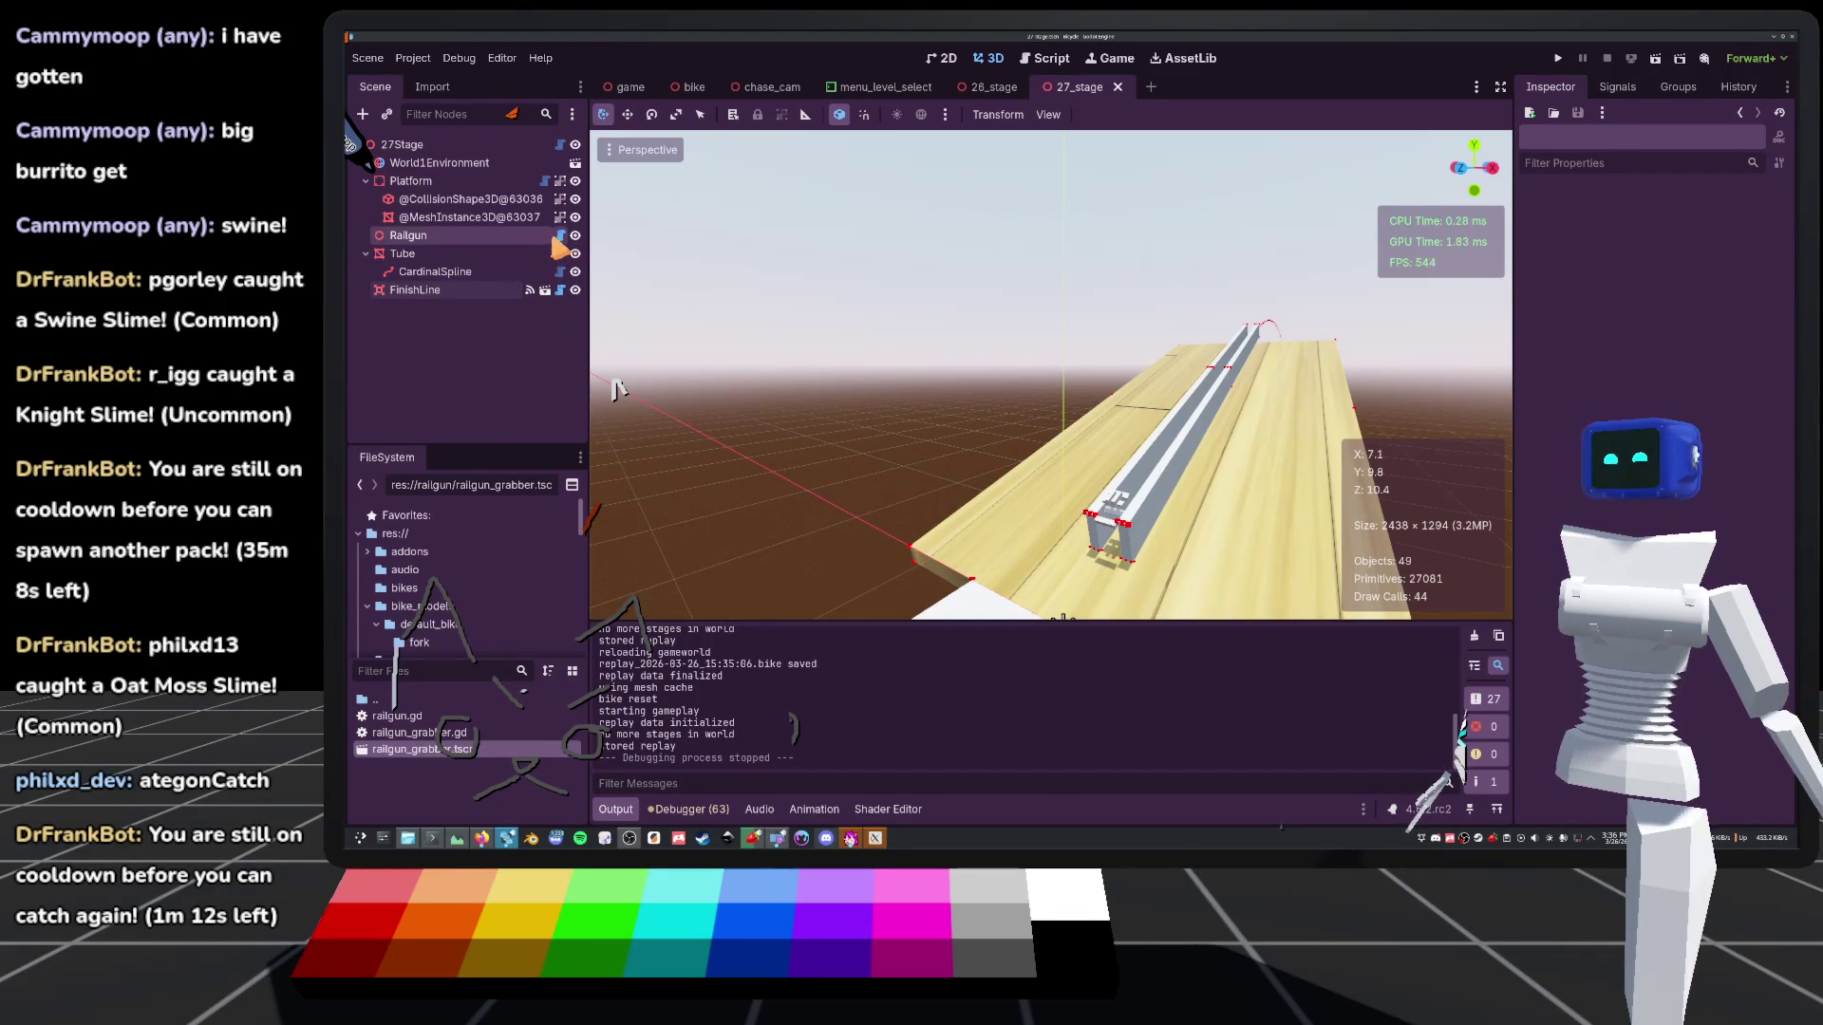
Open railgun.gd from the Railgun script icon and review its code around lines 94–98
click(561, 236)
click(752, 415)
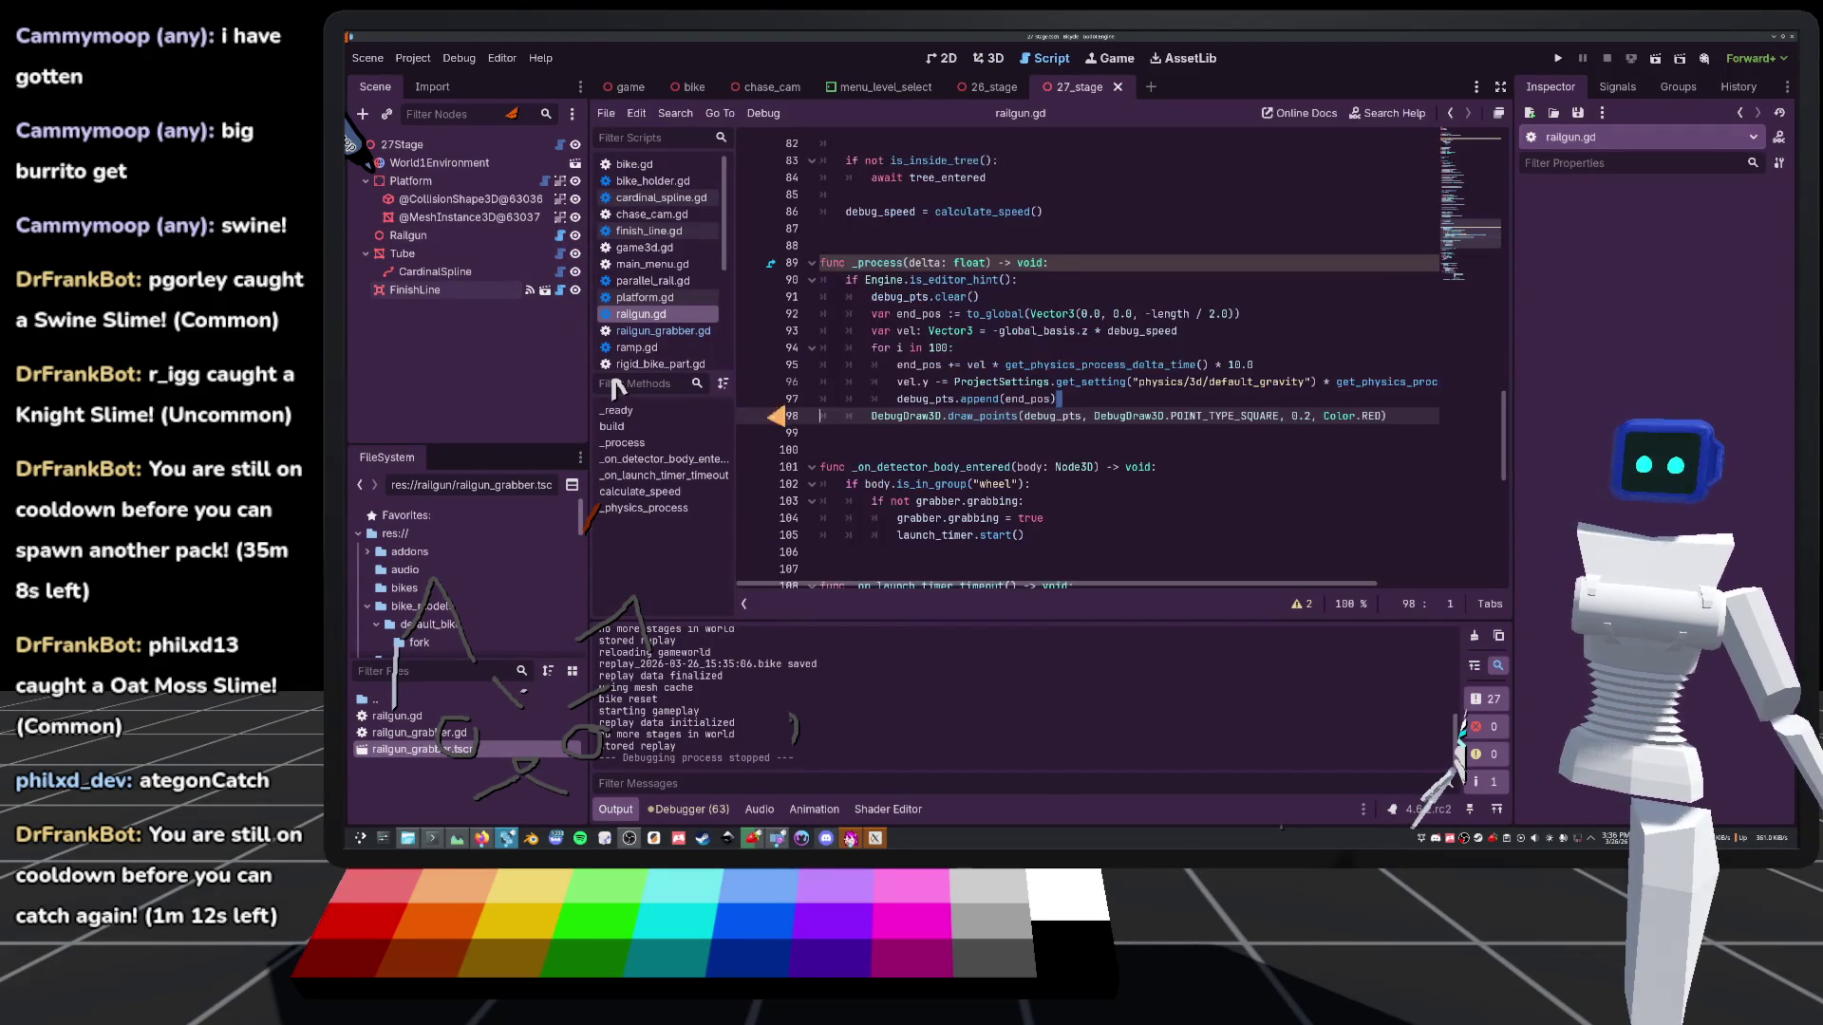
click(983, 350)
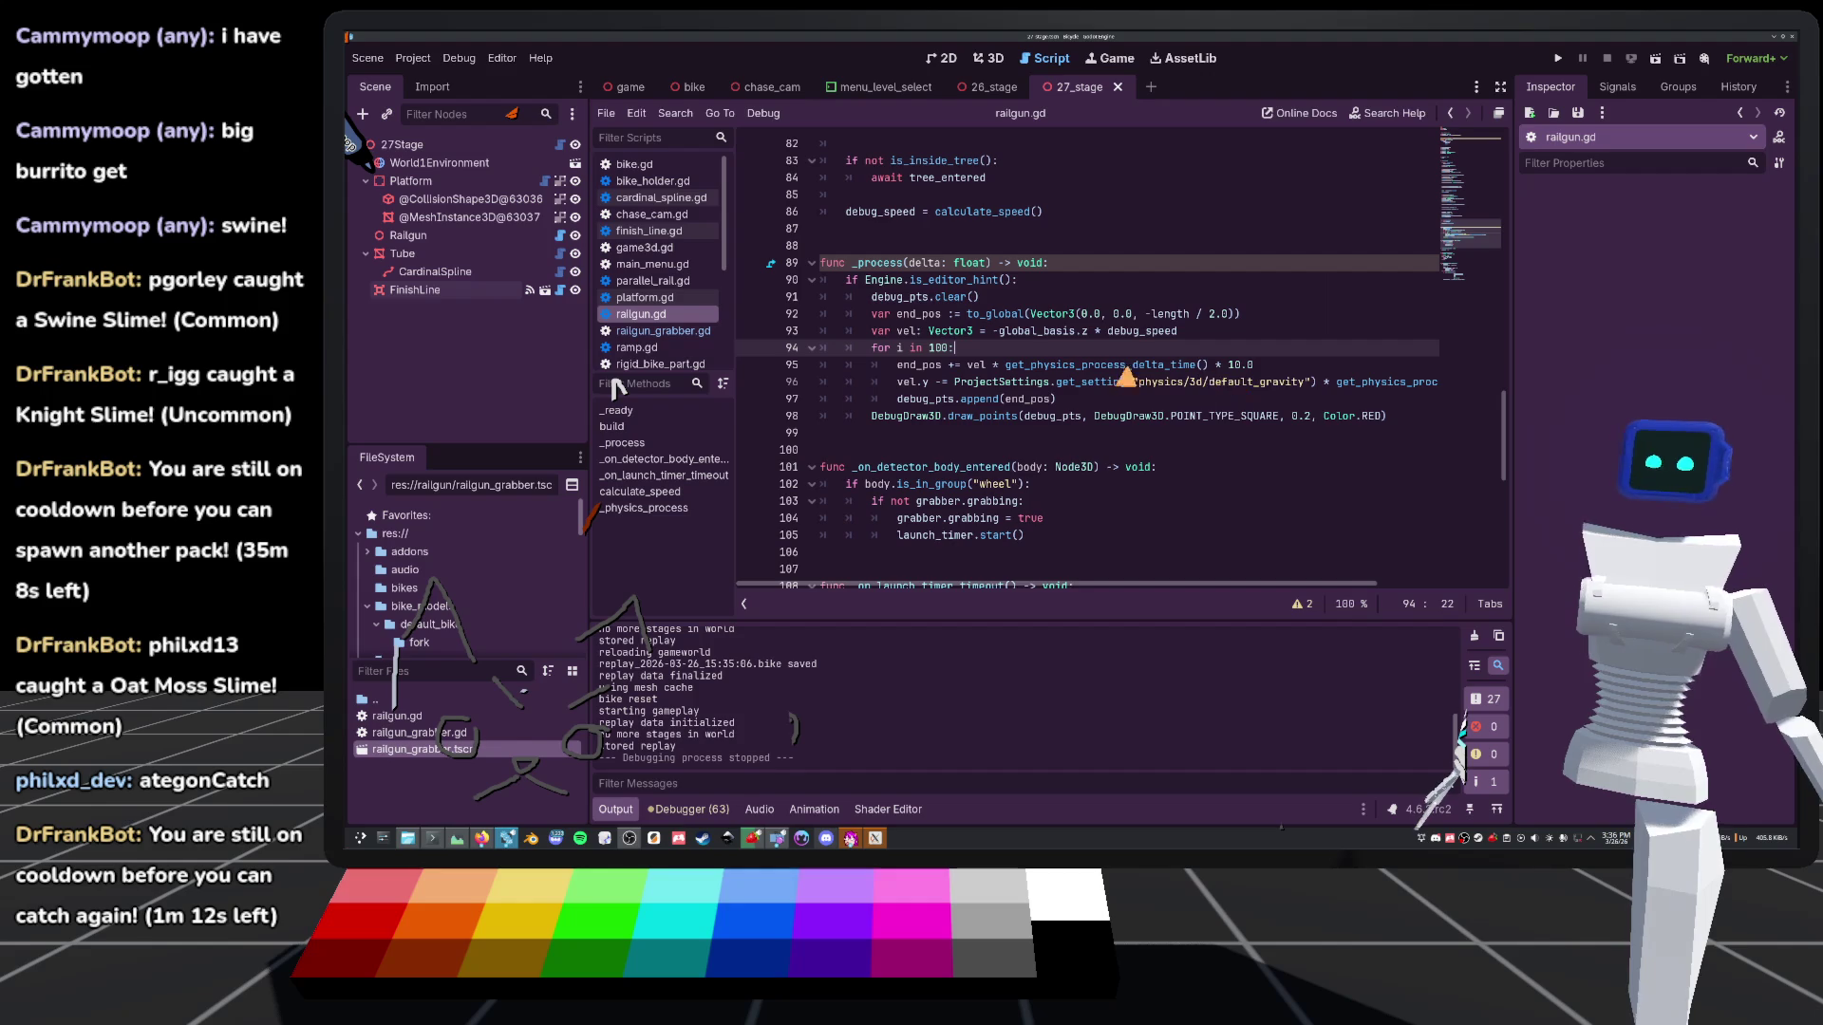
scroll(1028, 334, down, 2)
scroll(1028, 335, up, 2)
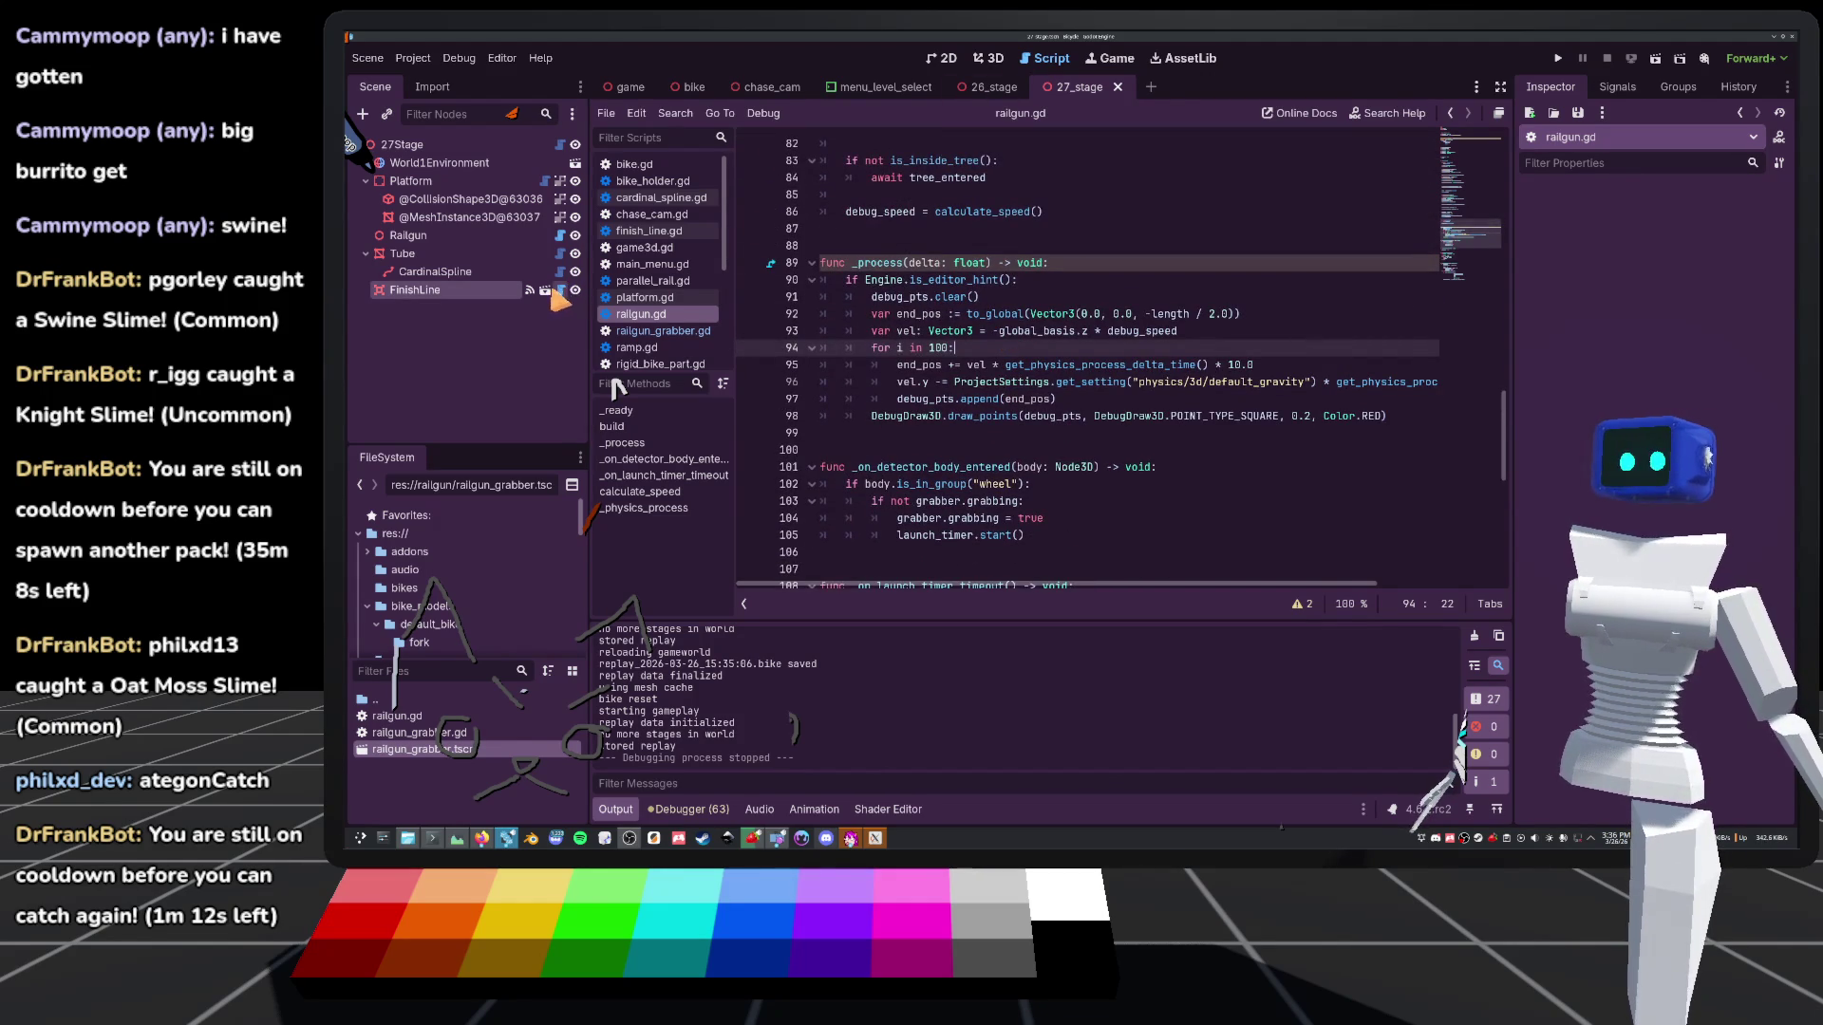
click(988, 58)
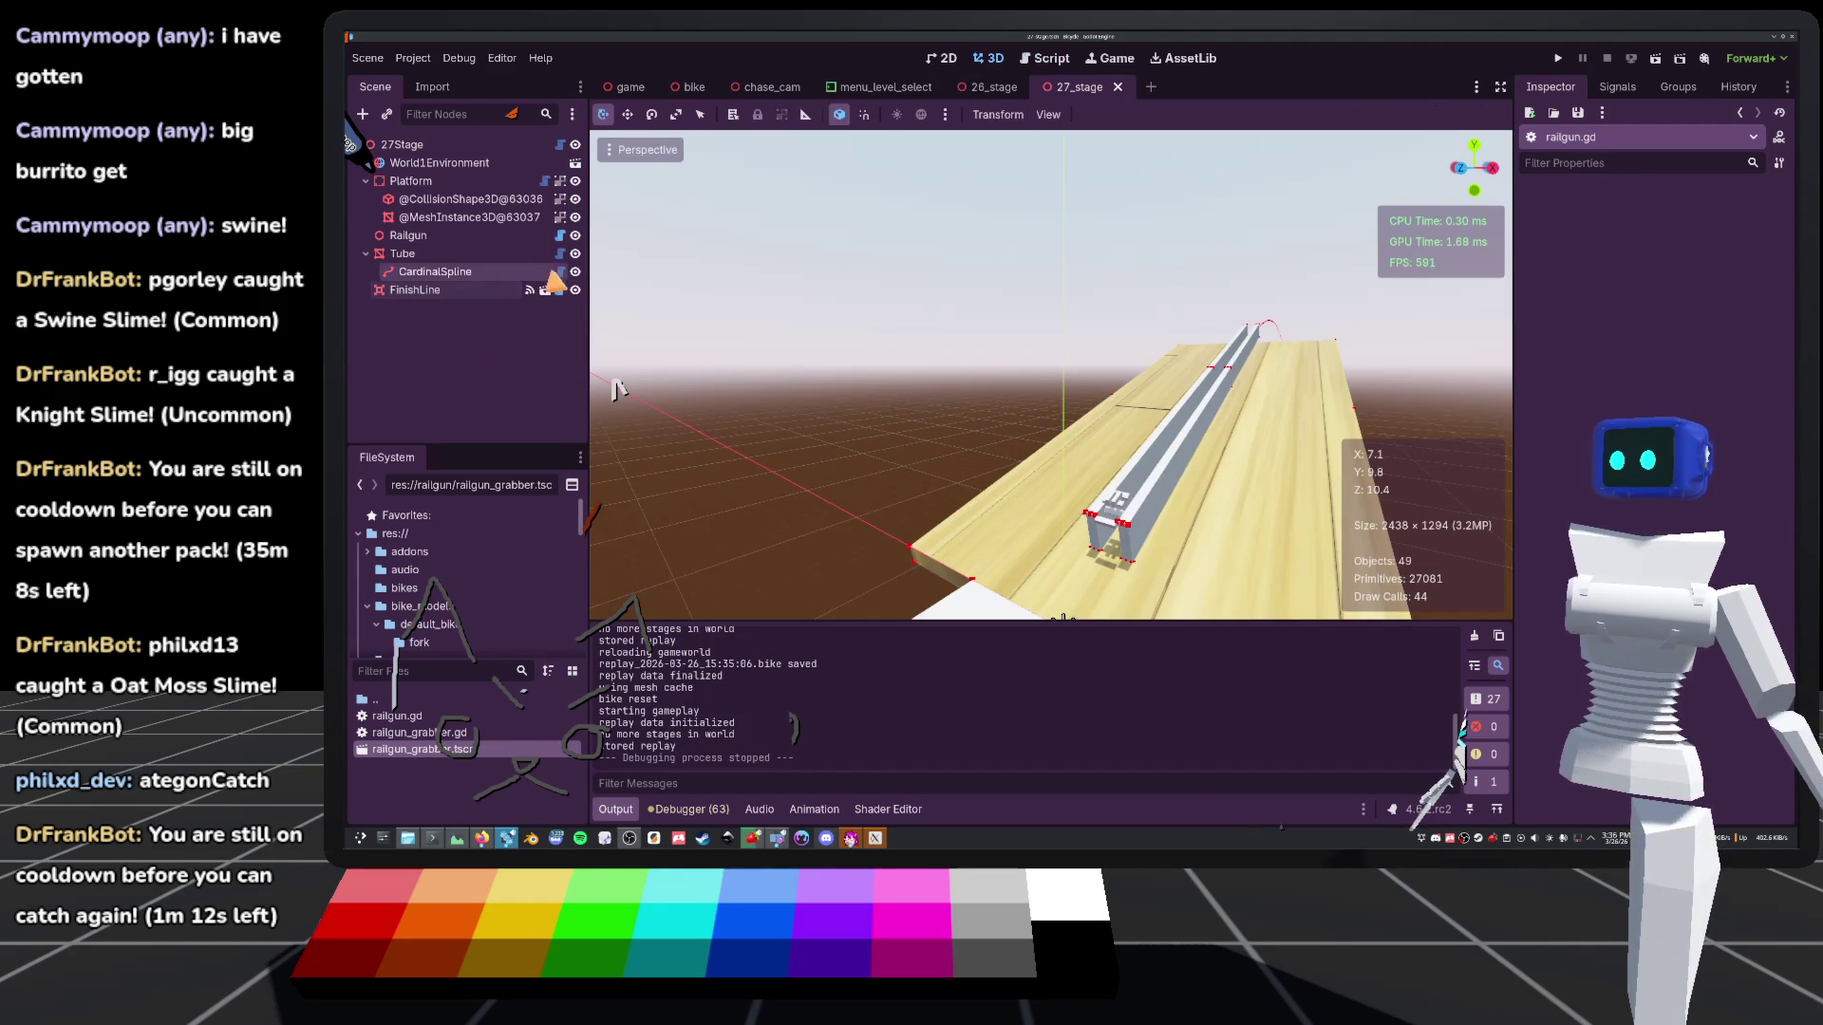
click(560, 236)
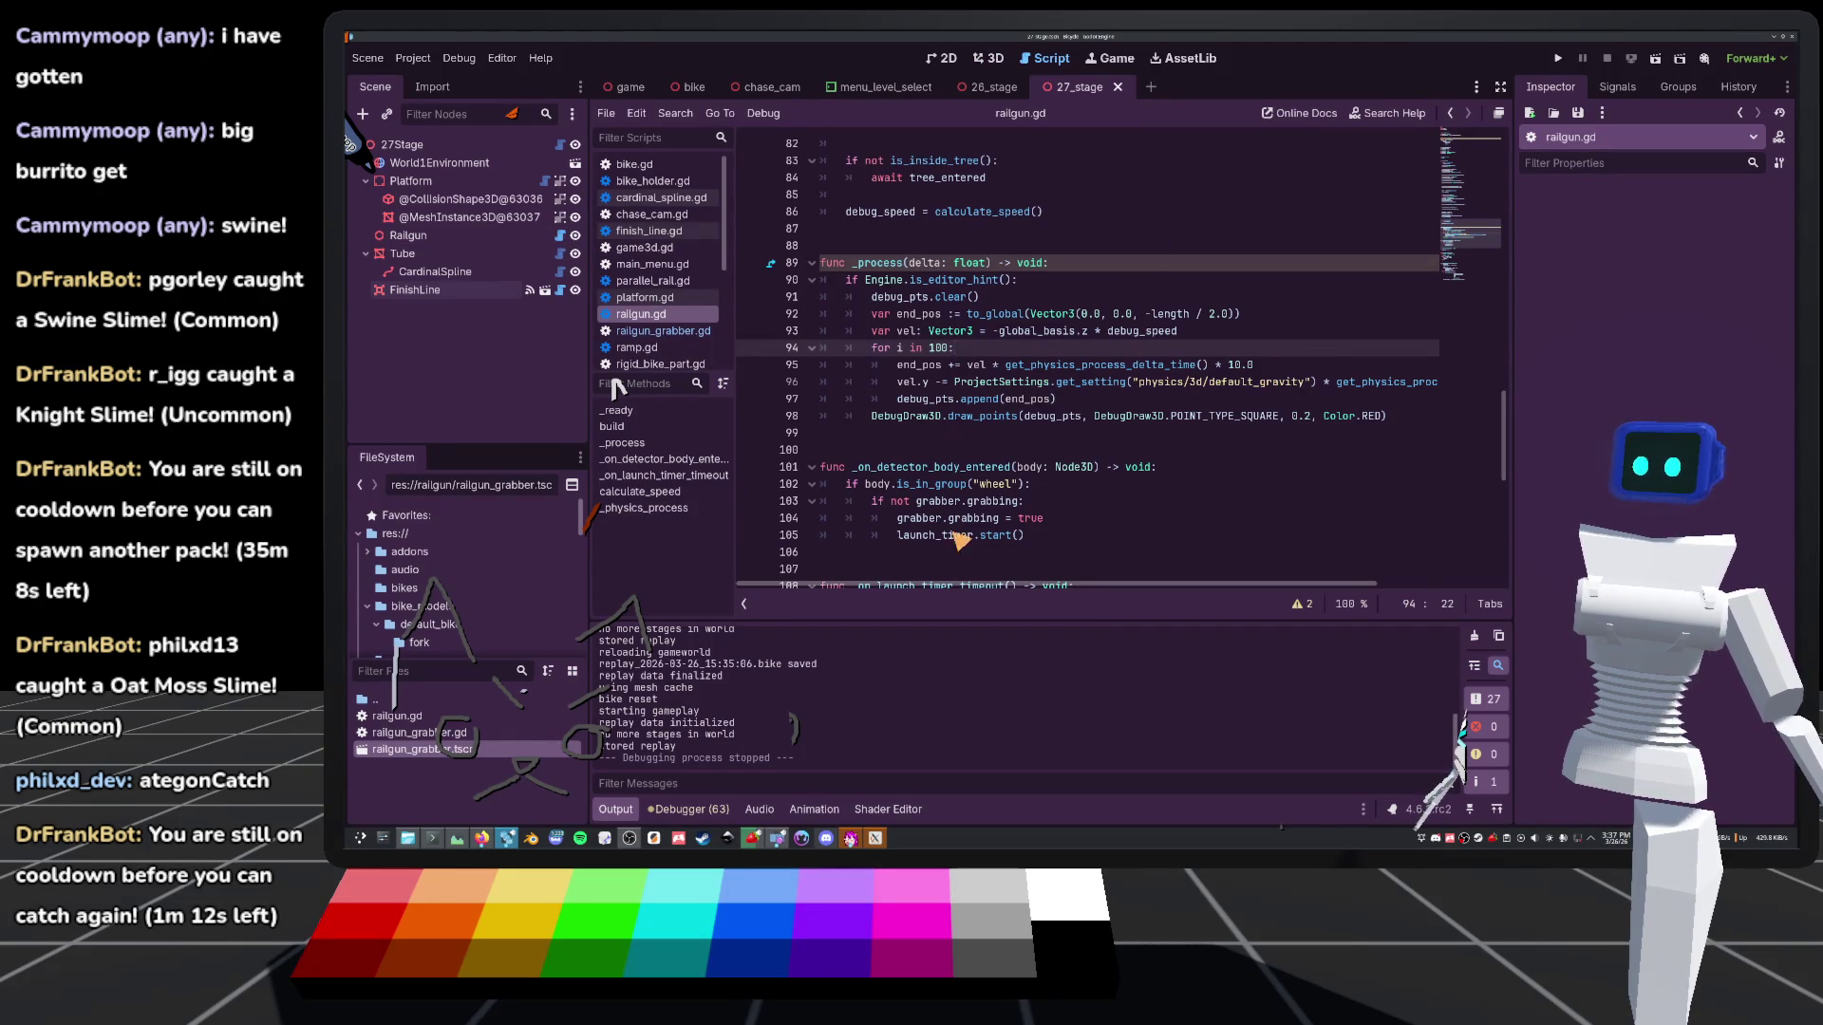
scroll(961, 549, down, 10)
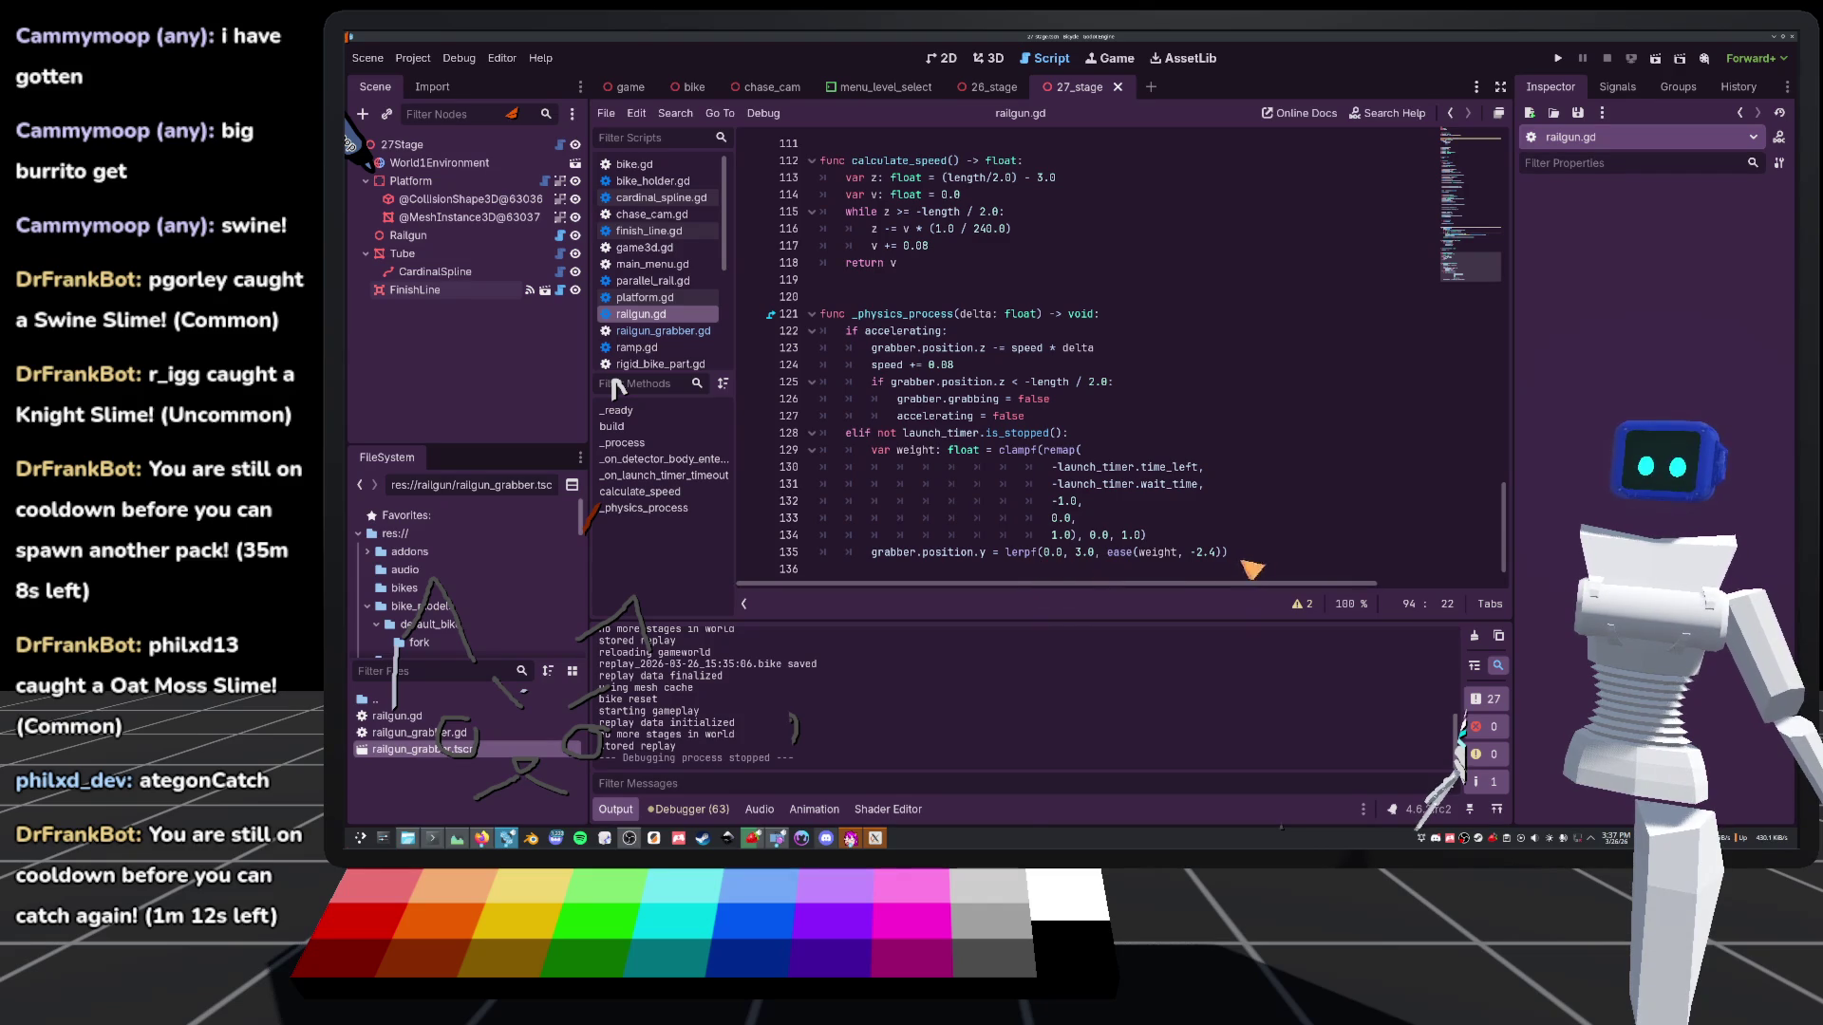
Insert a minus before 3.0 in line 135's lerpf call, then run the project
click(1077, 555)
text(-)
click(1558, 58)
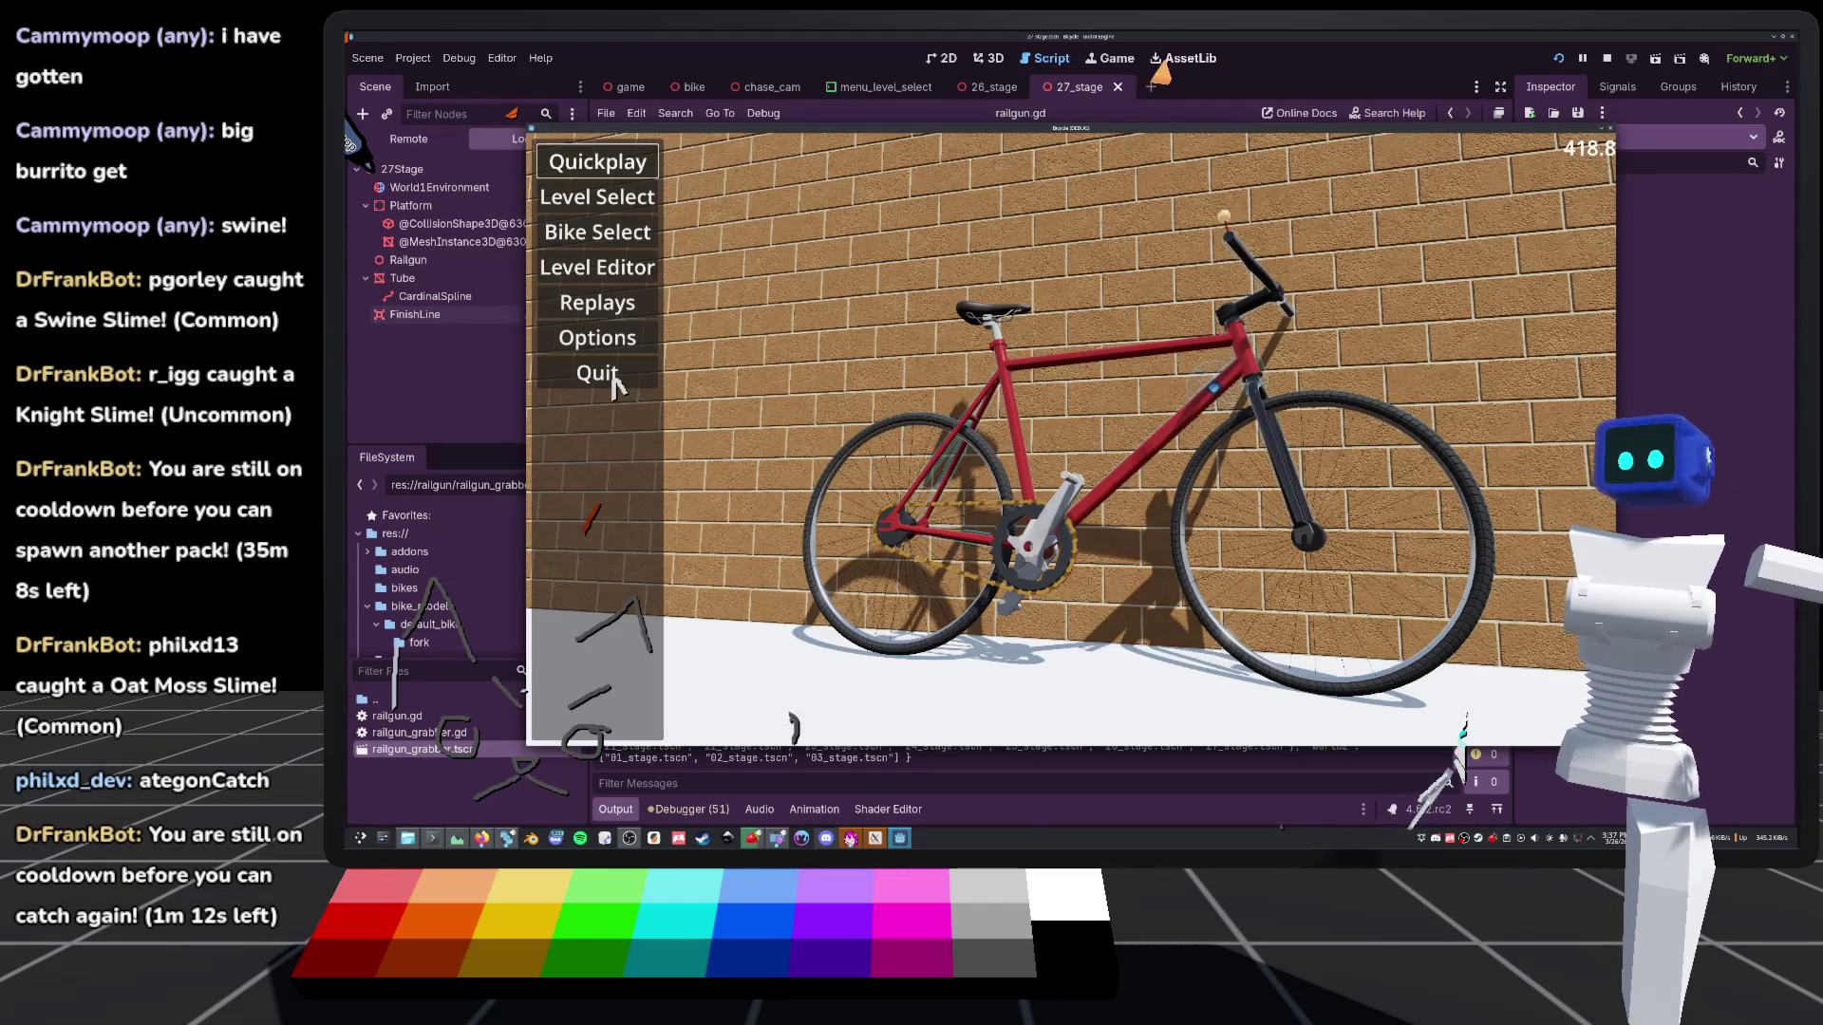
Start 27_stage from Level Select, ride it, then stop the game with F8
click(593, 197)
scroll(949, 474, down, 5)
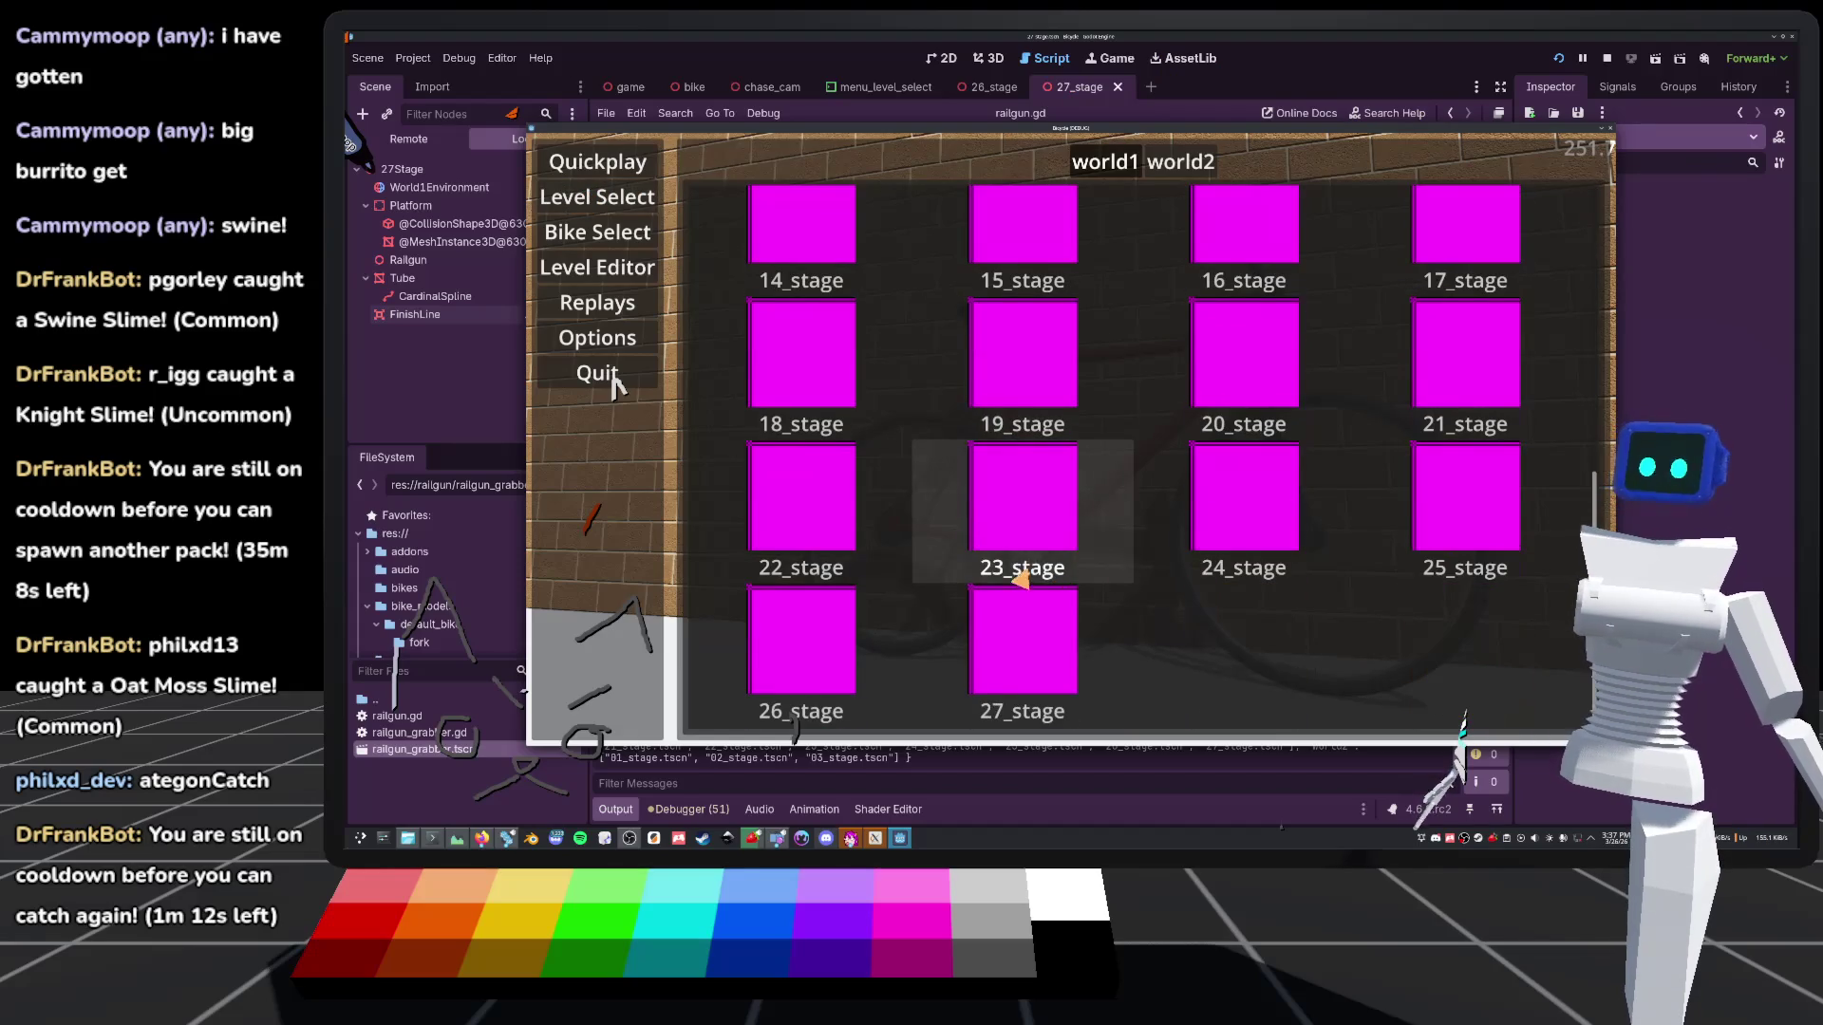
key(Return)
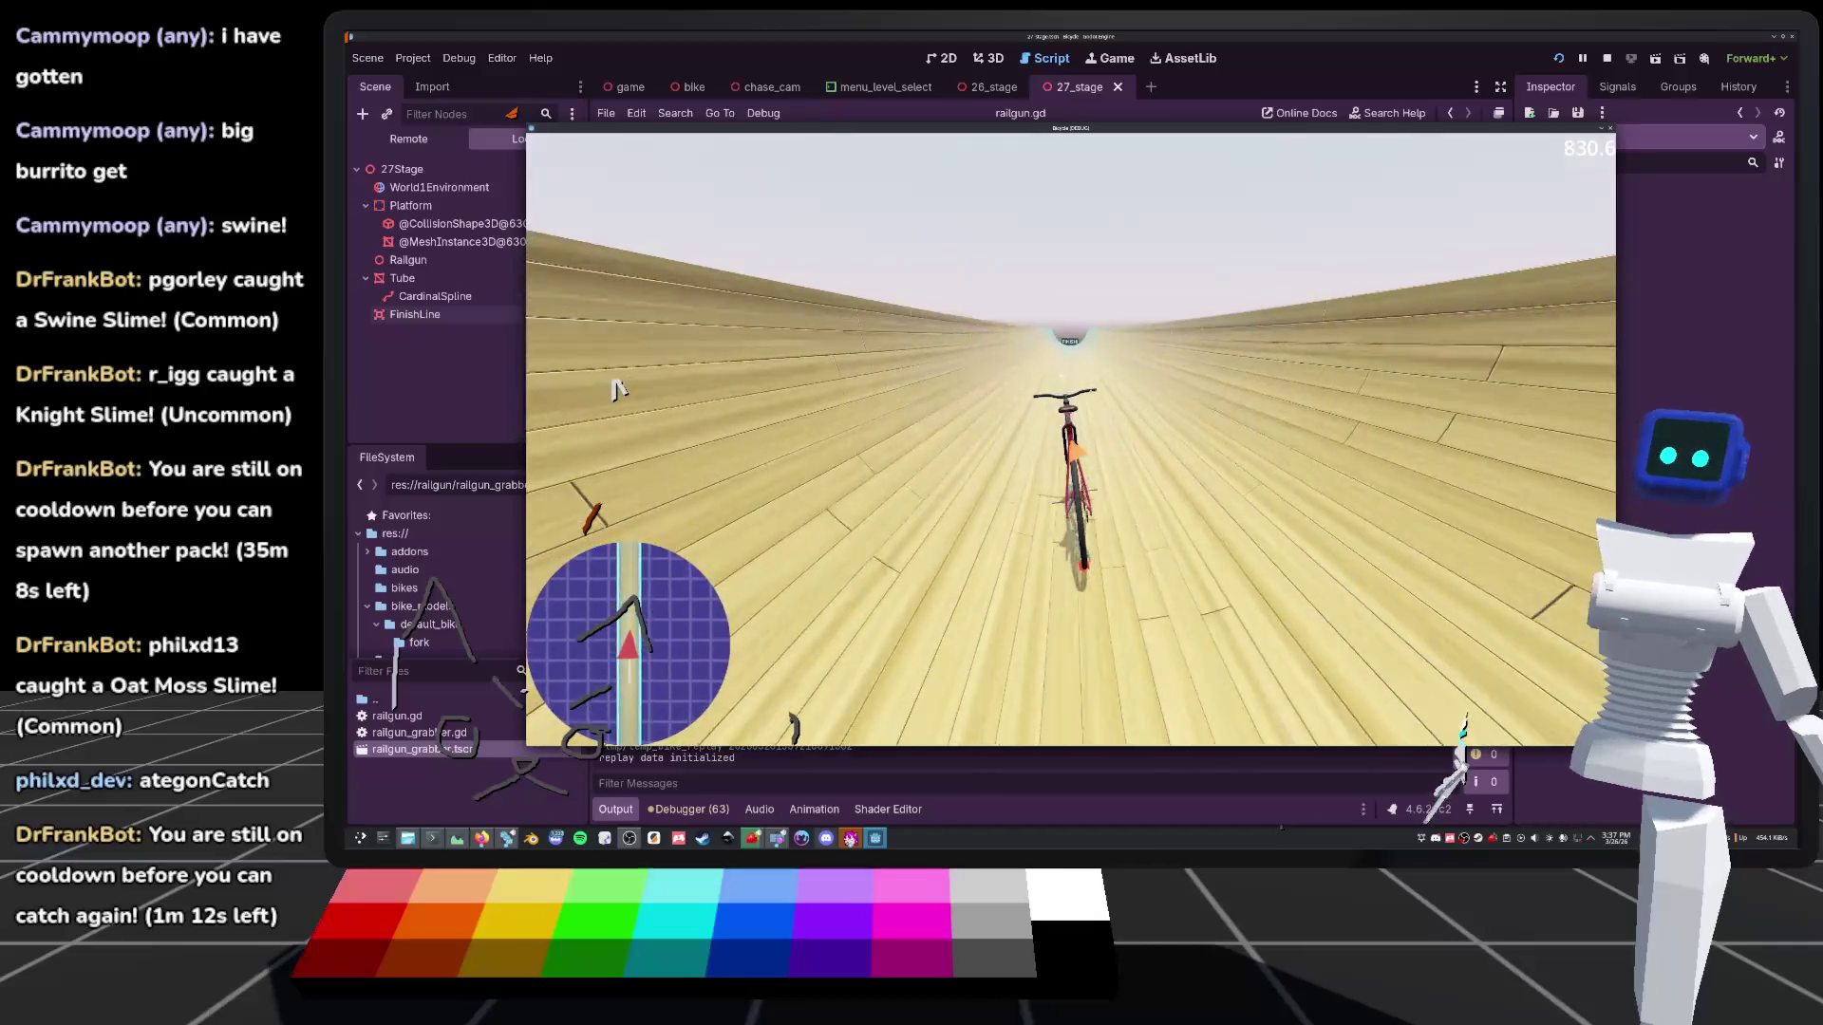
key(F8)
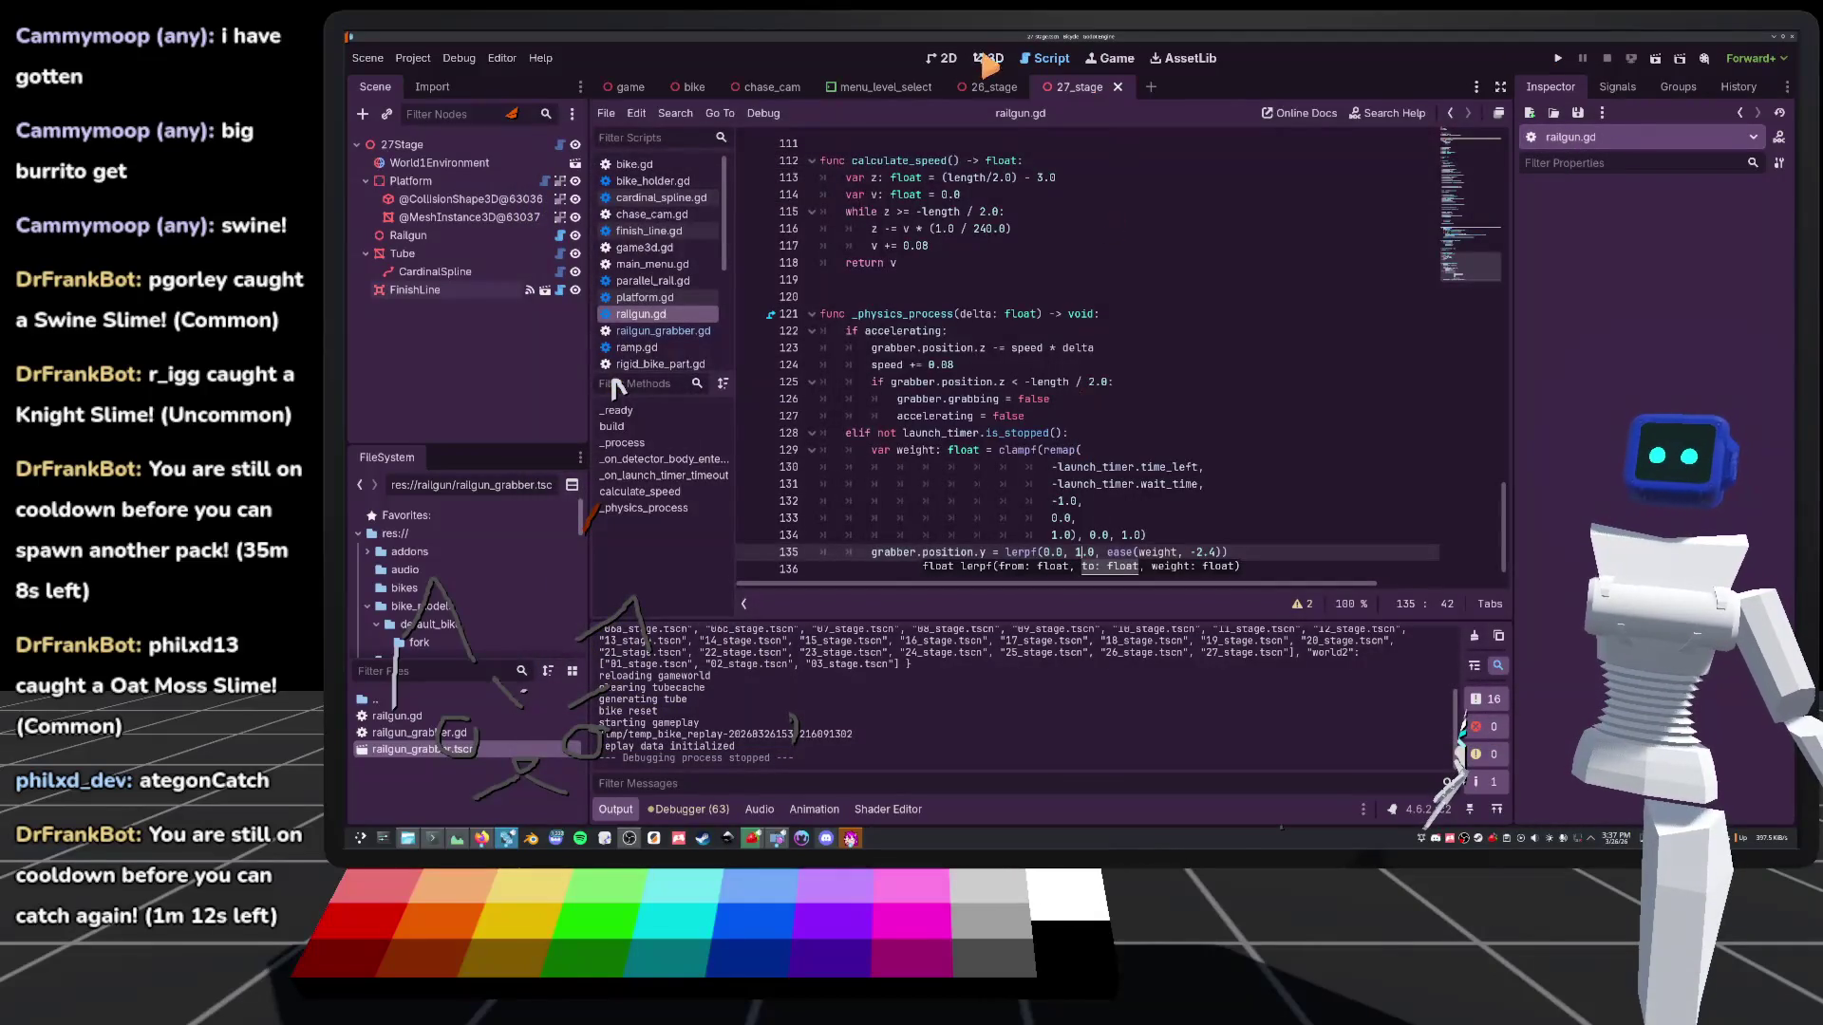
Glance at the 26_stage scene in the 3D view, then return to 27_stage
click(986, 59)
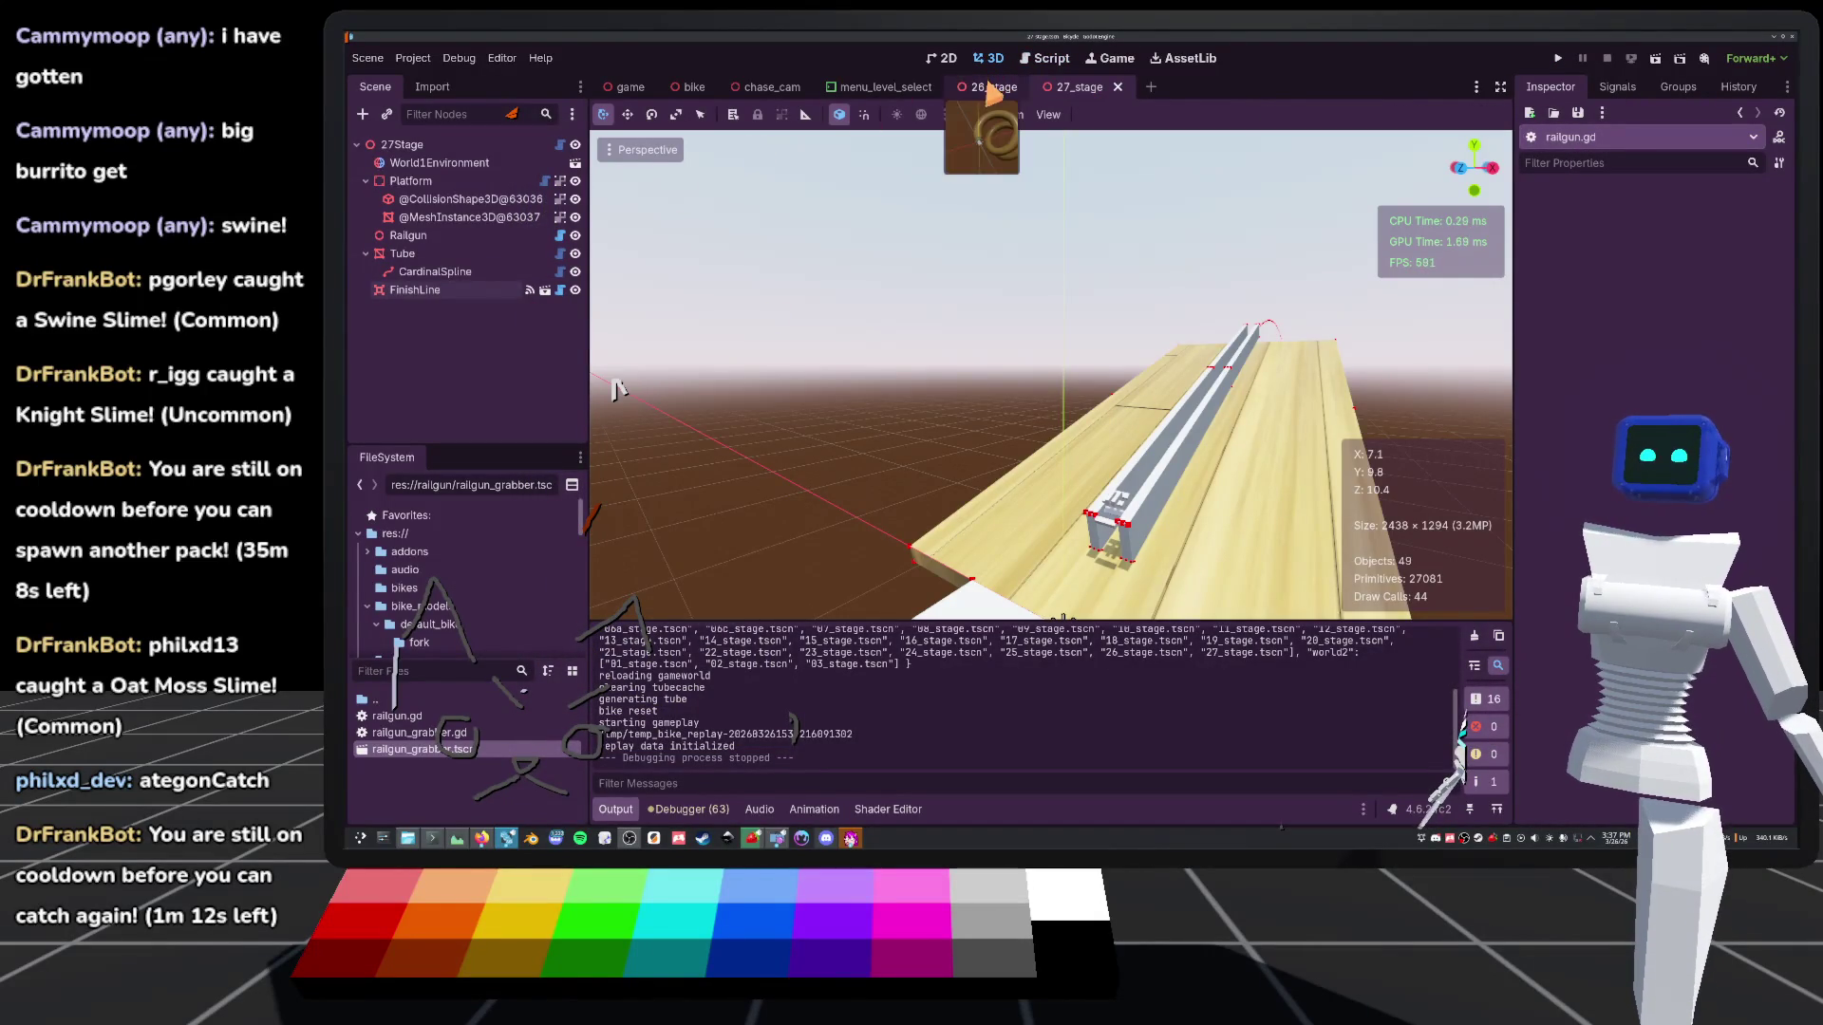
click(992, 86)
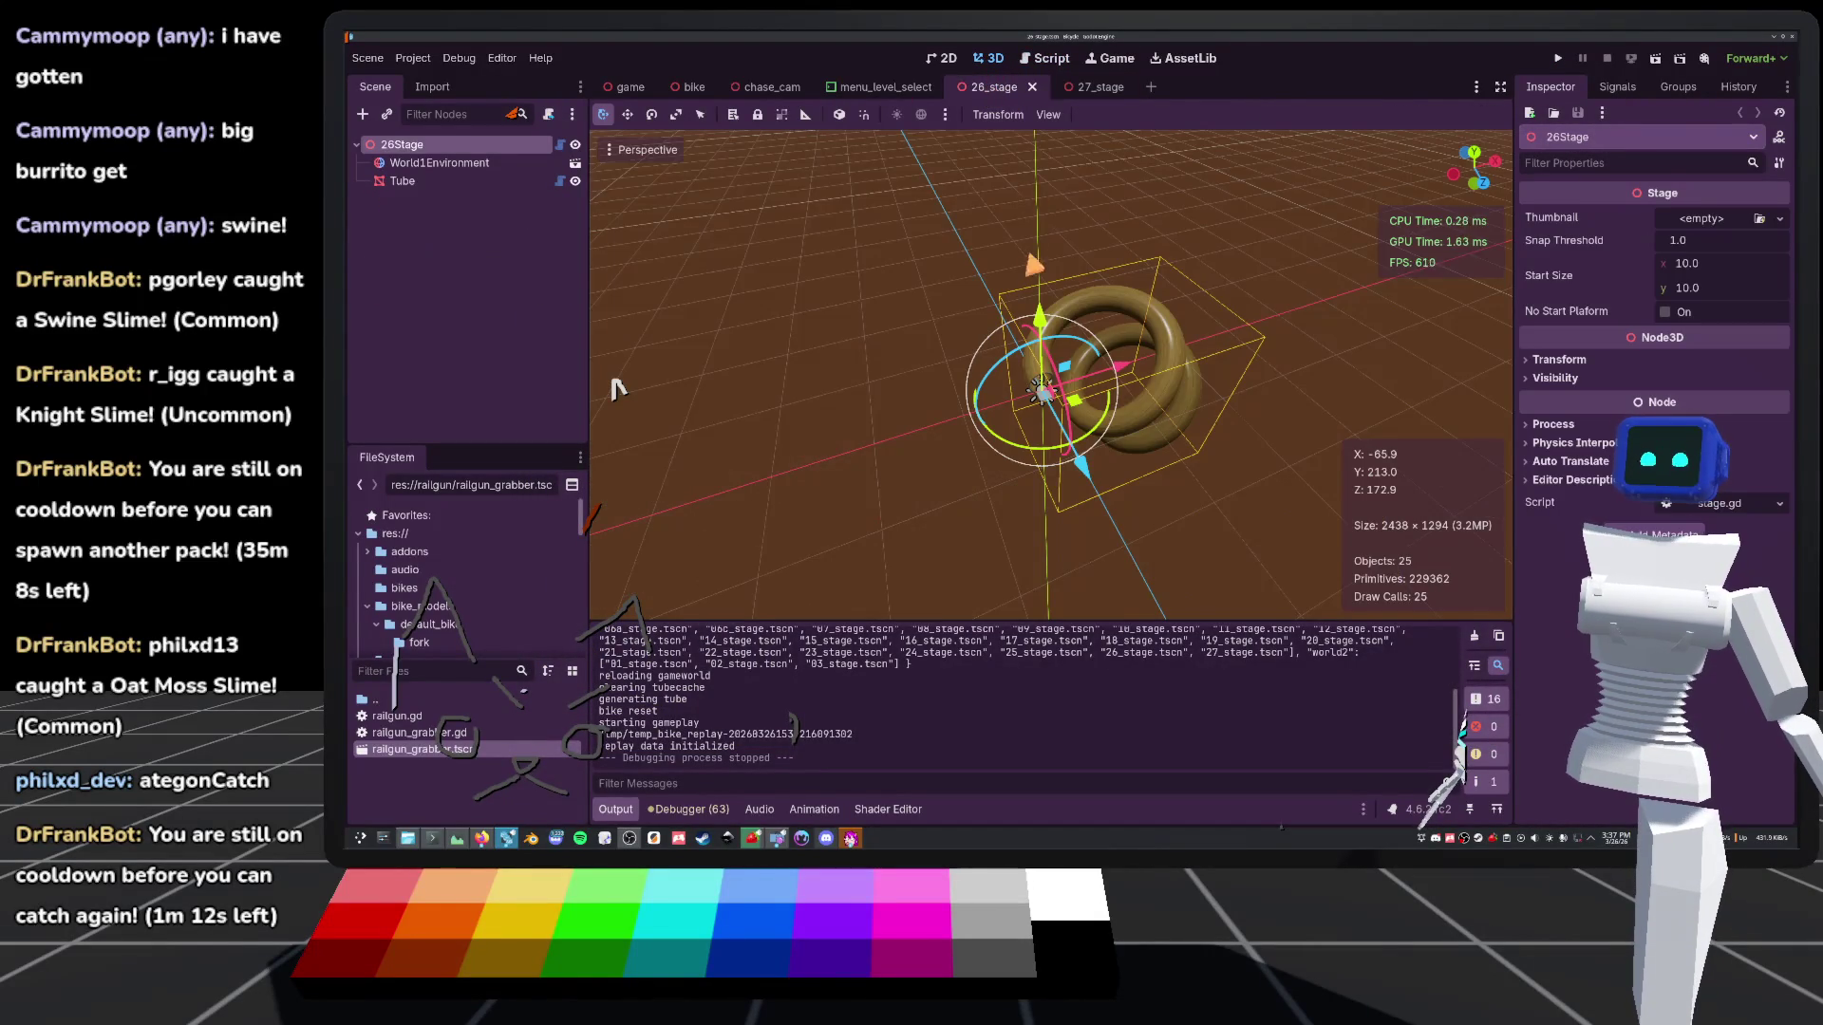
click(1102, 88)
Select the Tube through FinishLine nodes in 27_stage and relaunch the game
mouse_move(1024, 351)
mouse_down()
mouse_move(1049, 358)
mouse_move(931, 362)
mouse_move(952, 386)
mouse_up()
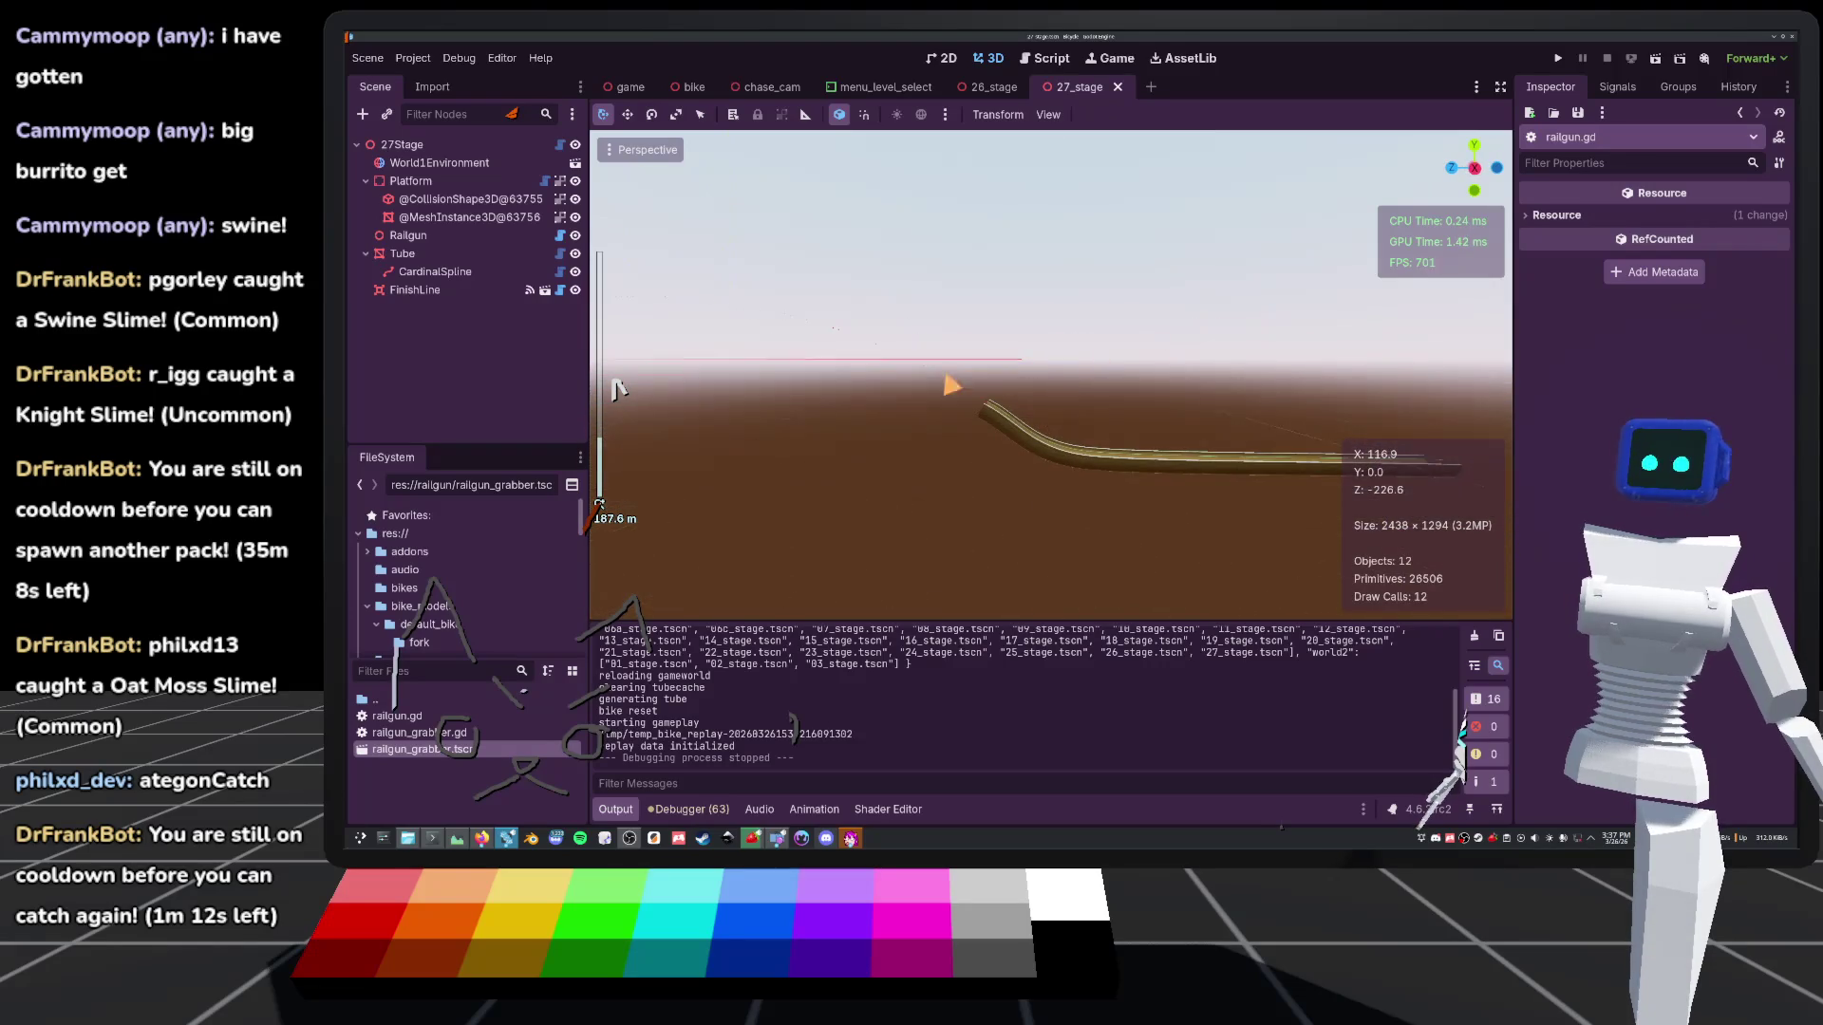
click(408, 255)
shift+click(415, 289)
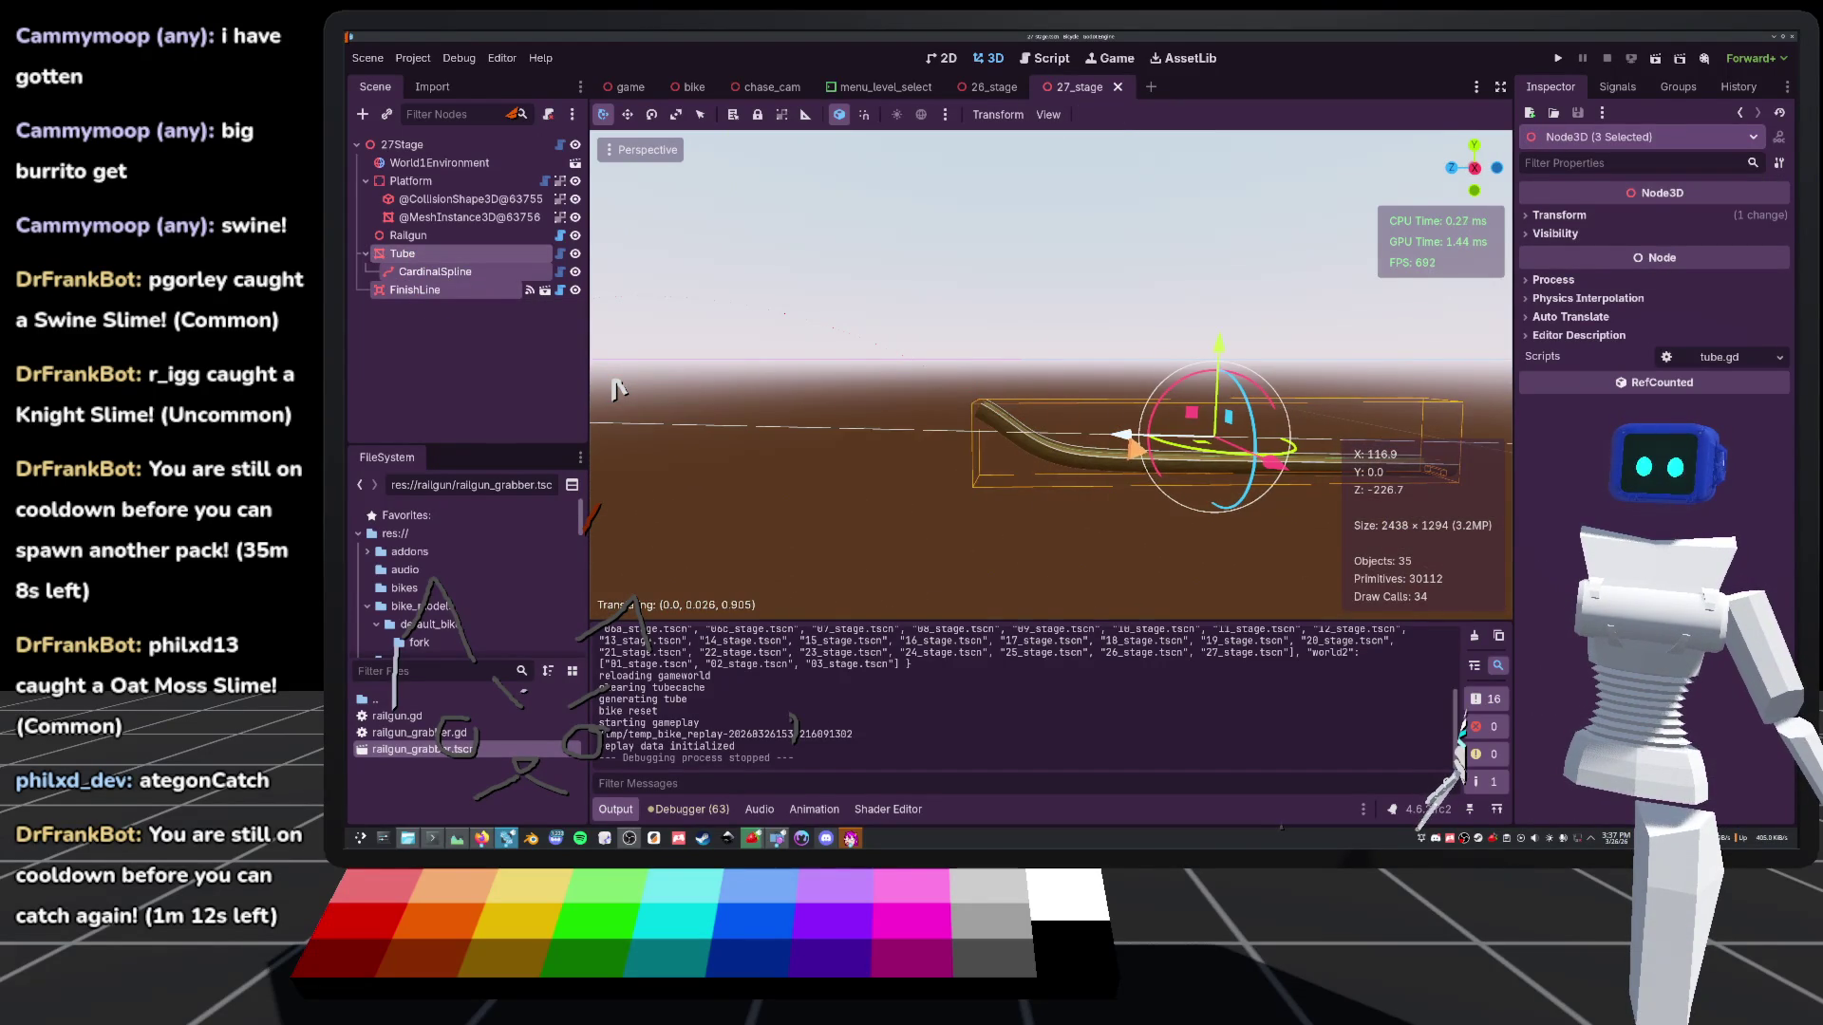
click(1558, 57)
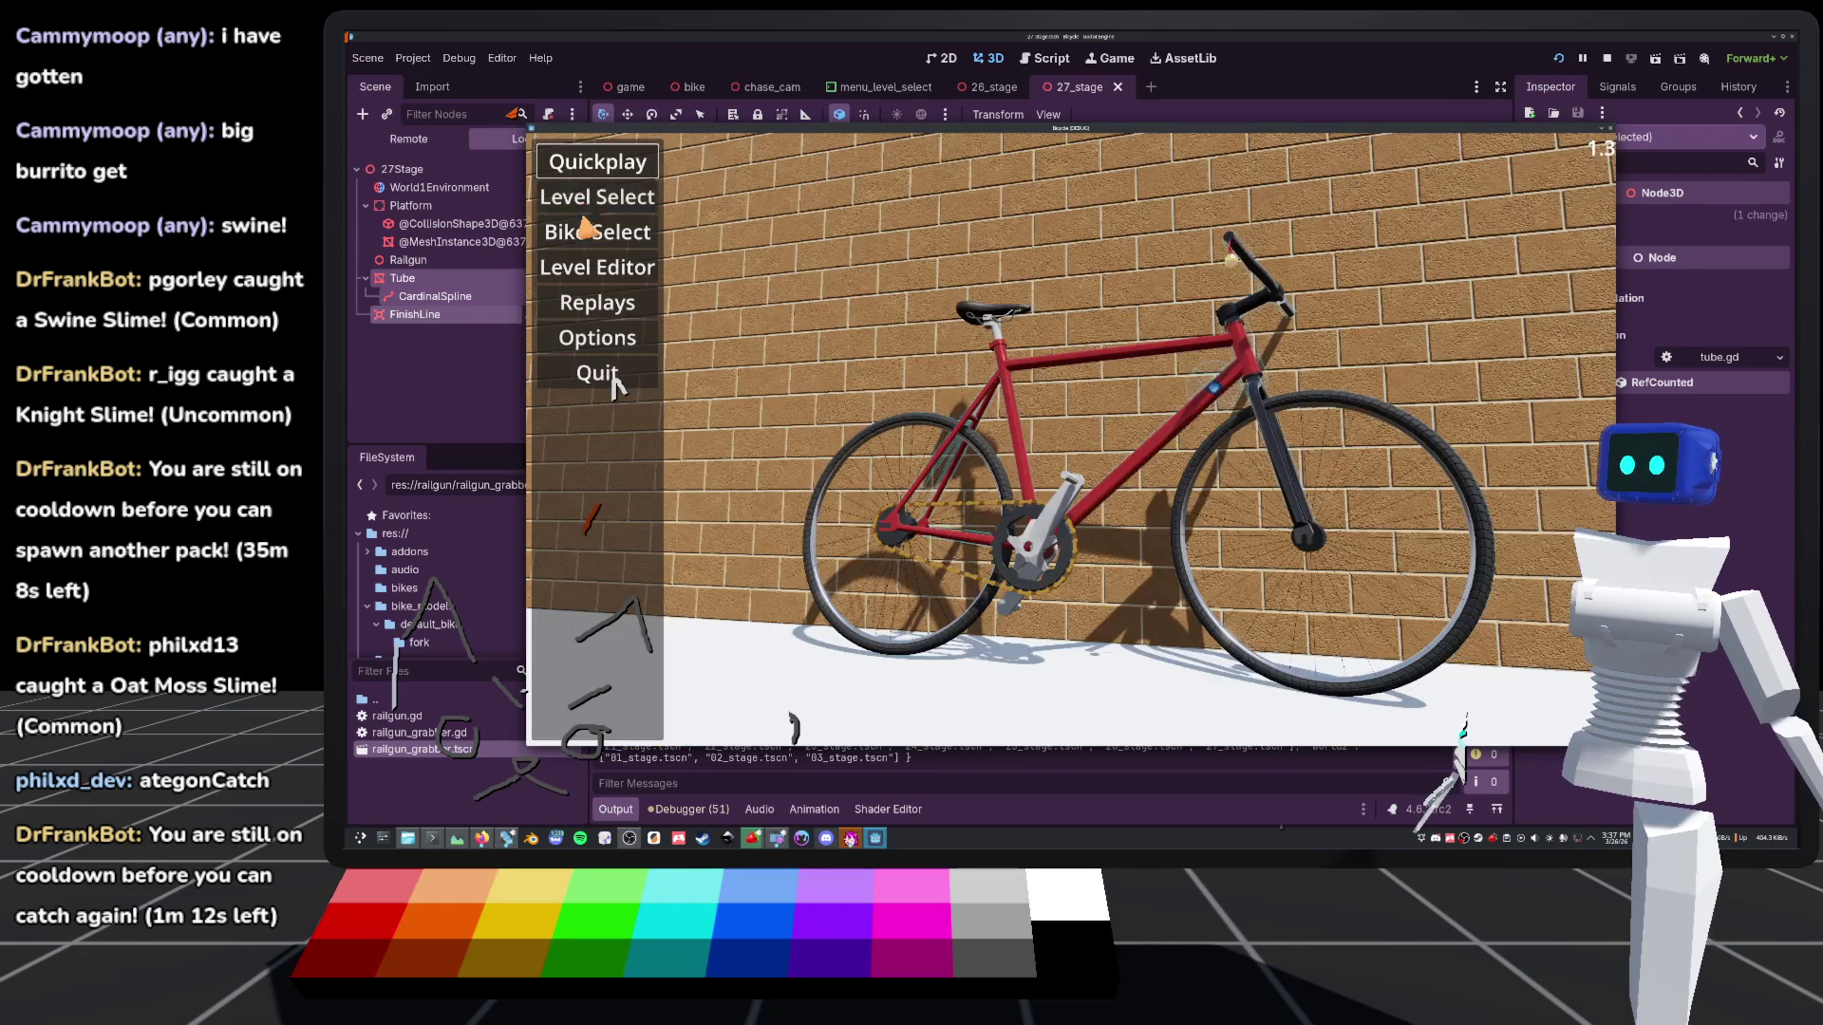
Launch 27_stage from Level Select and ride it to Level Complete at 18:33:68
click(597, 197)
scroll(977, 513, down, 5)
scroll(977, 512, down, 2)
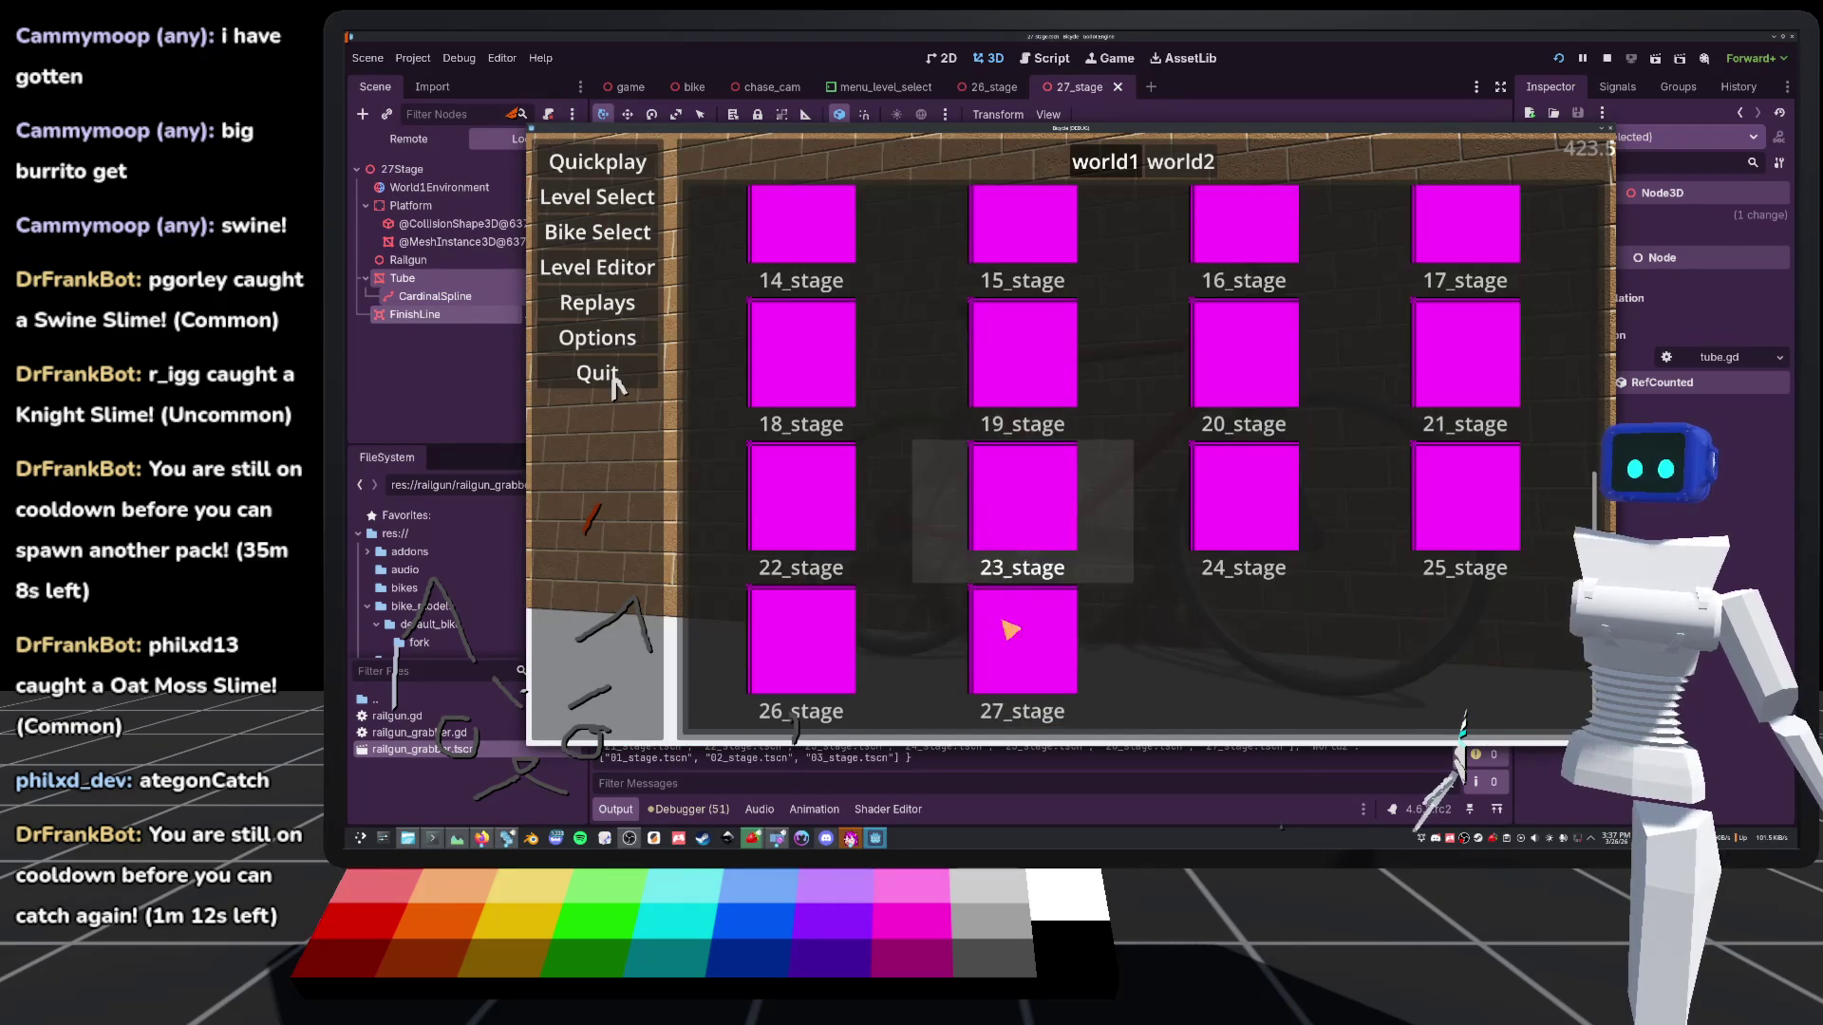
click(996, 622)
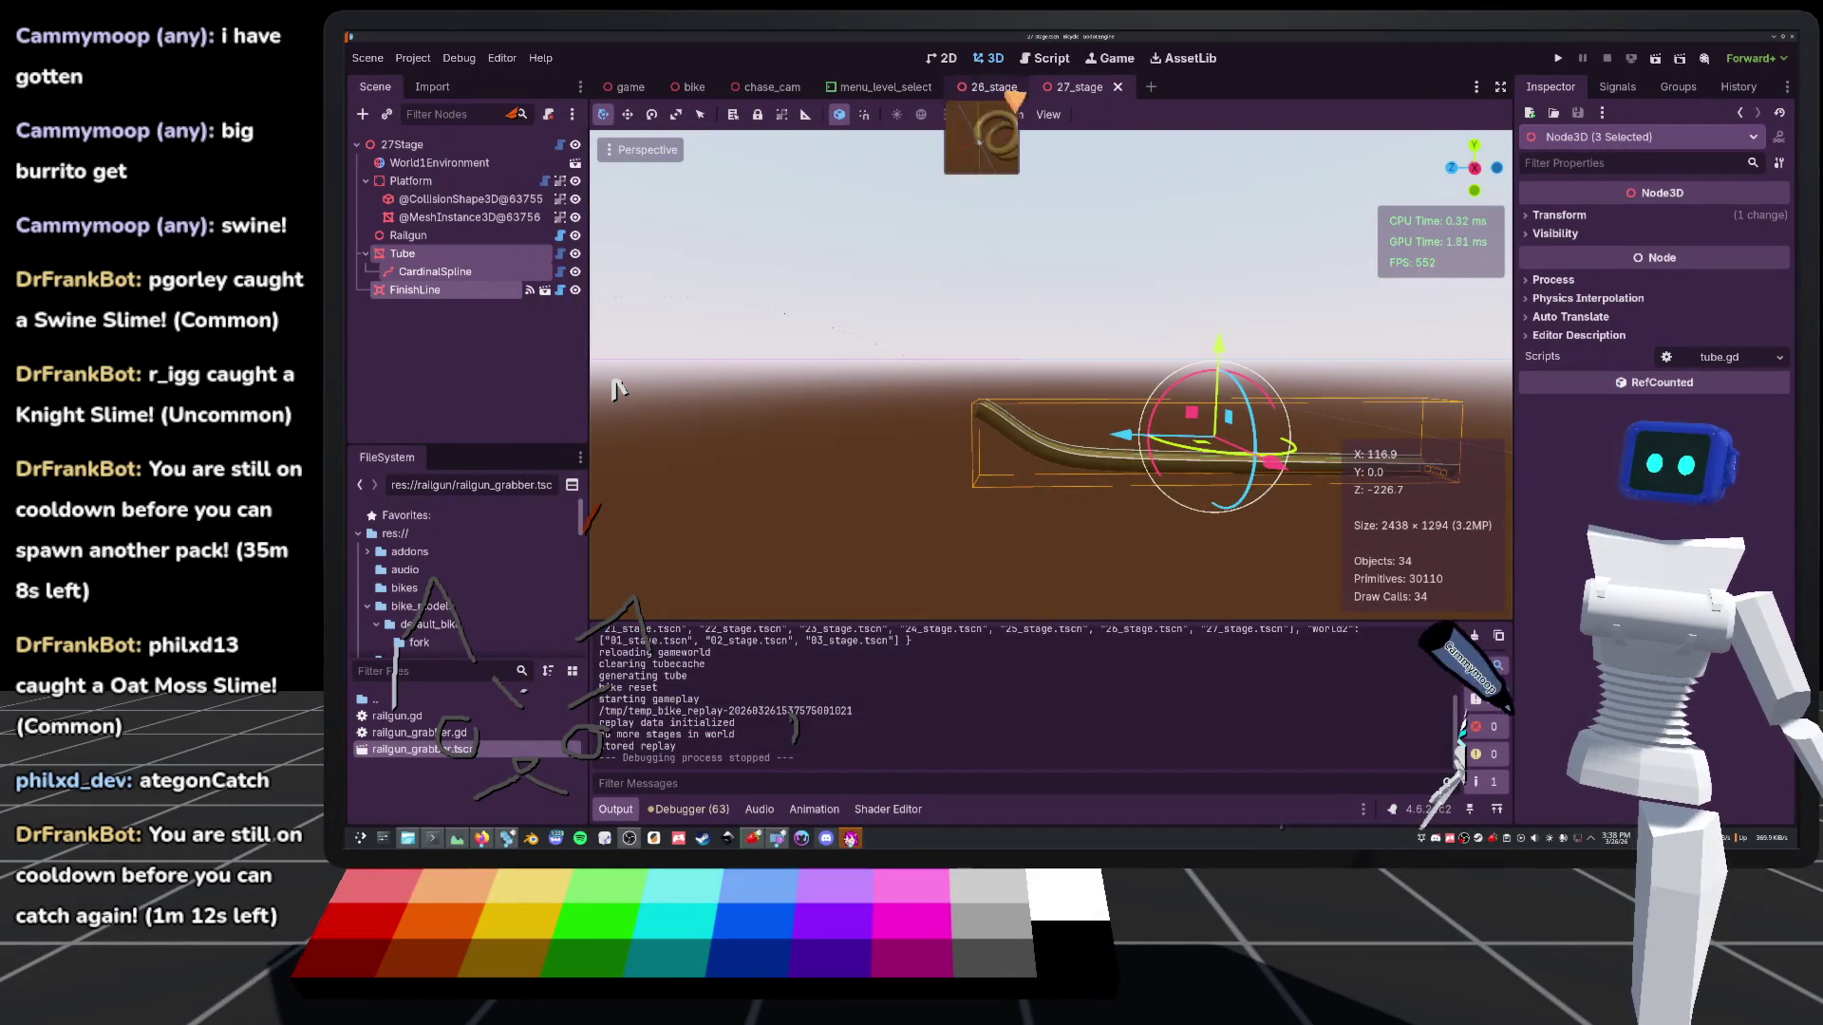
Open the scenes folder in the FileSystem dock and clear the tube node selection
scroll(405, 620, down, 10)
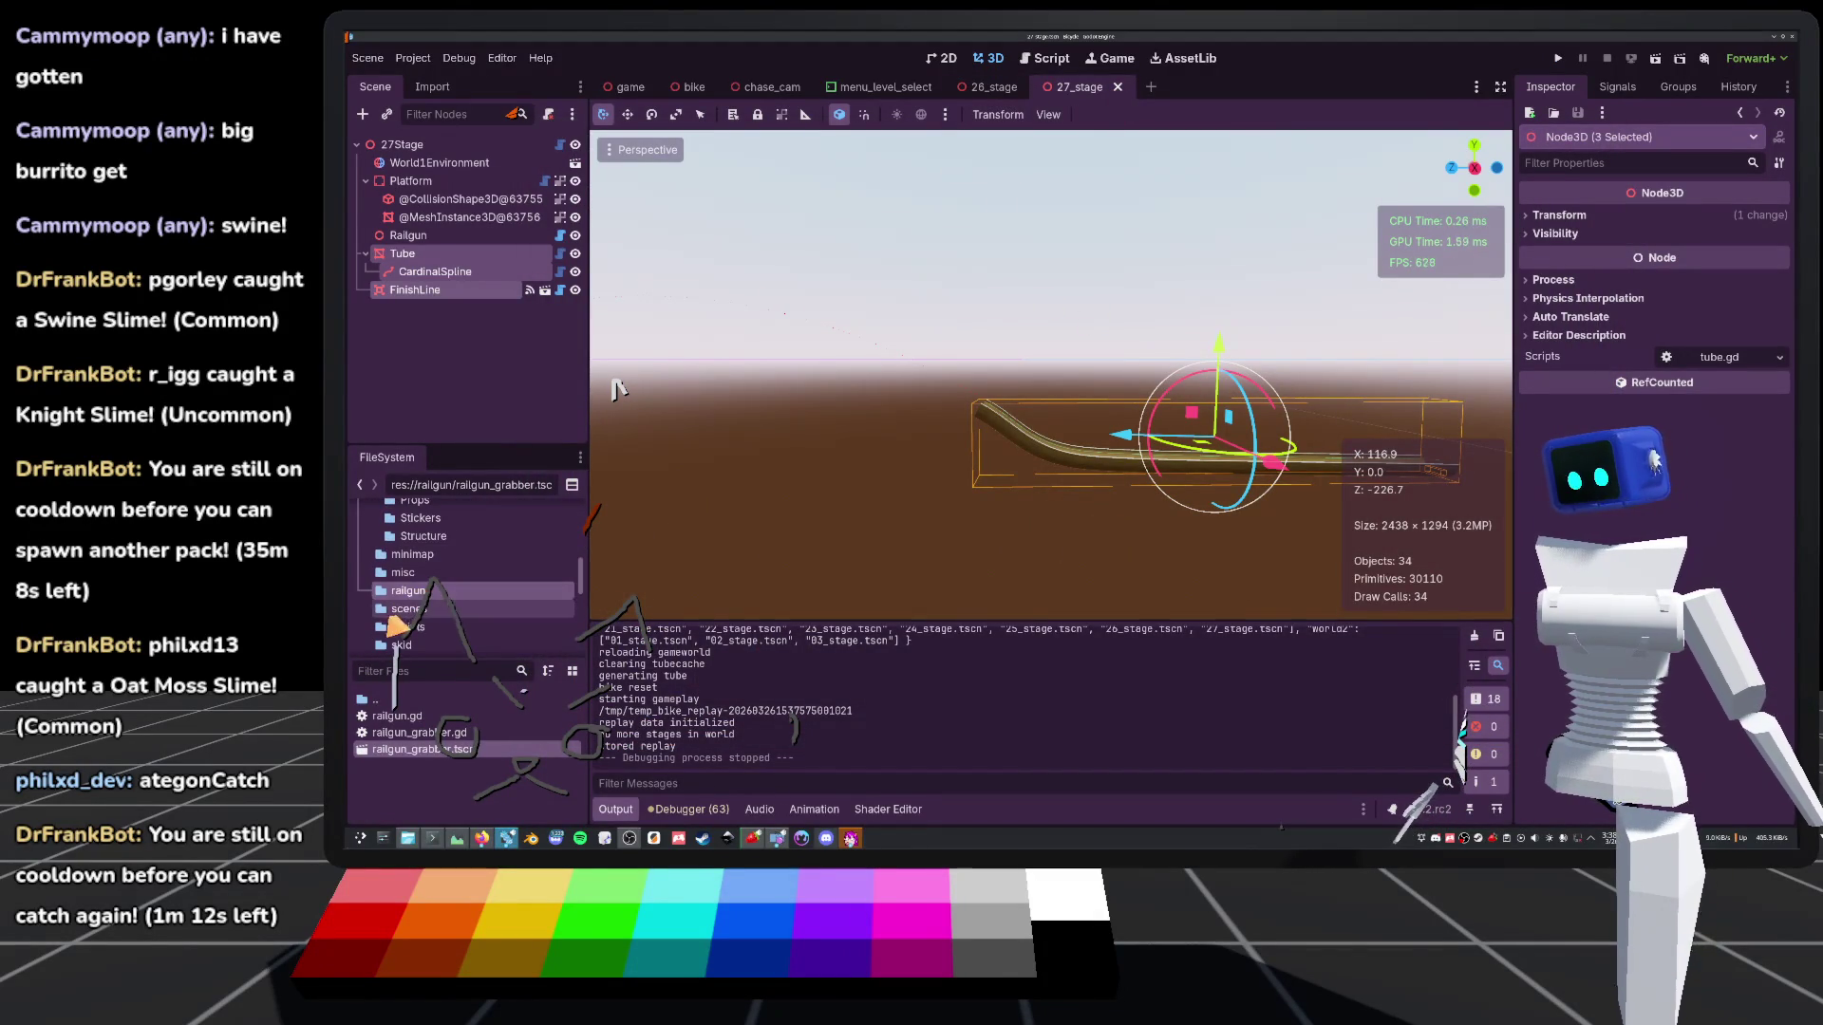
click(408, 609)
scroll(410, 608, down, 10)
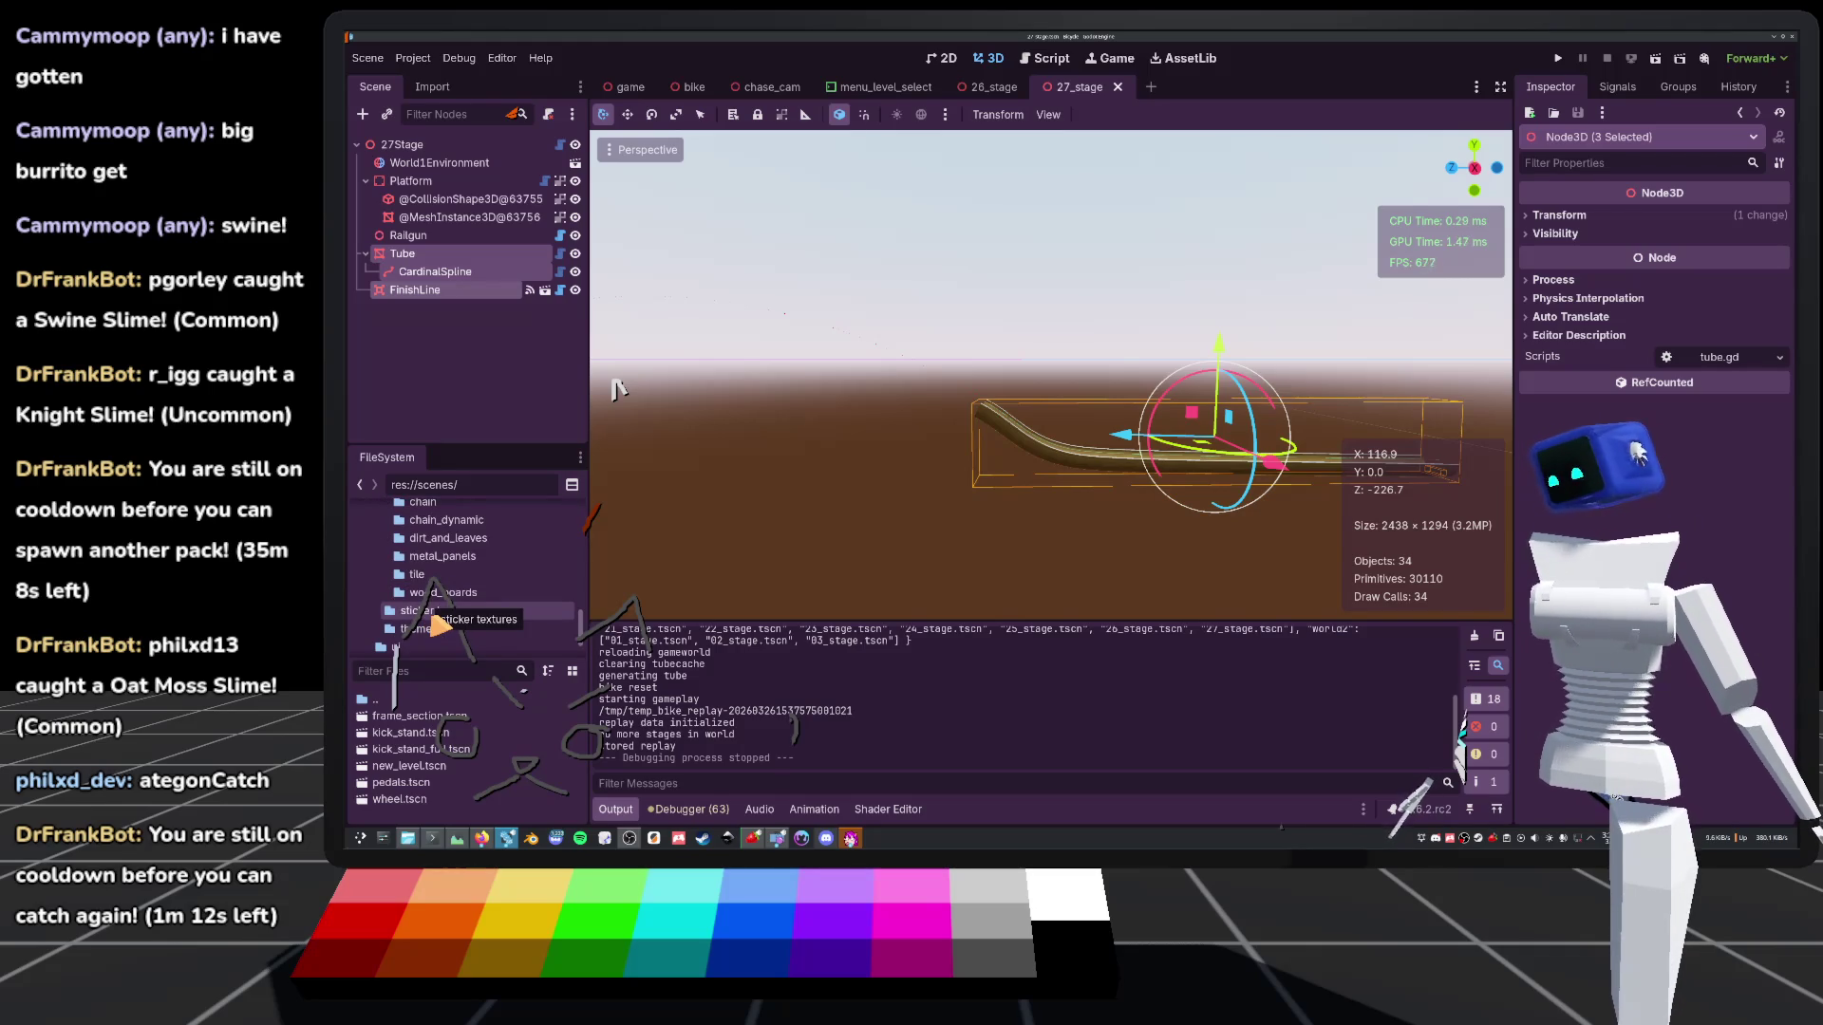
click(854, 459)
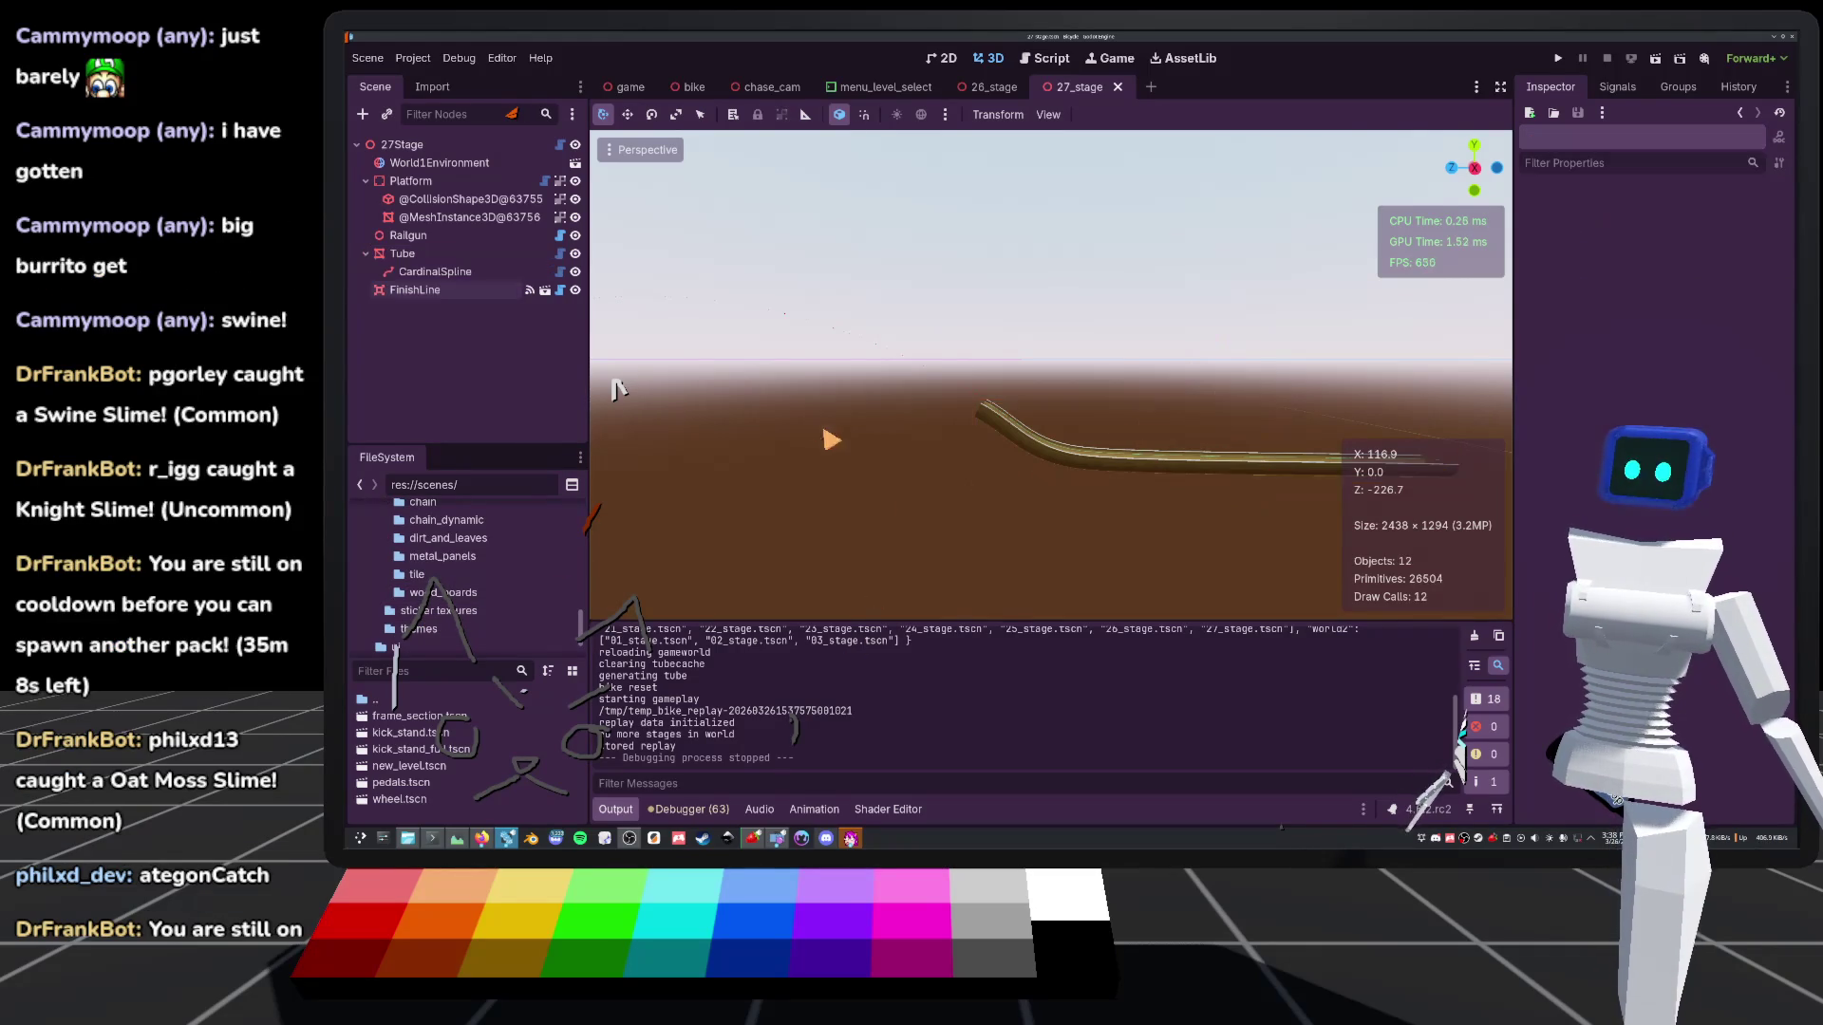
scroll(874, 439, down, 5)
scroll(617, 389, down, 5)
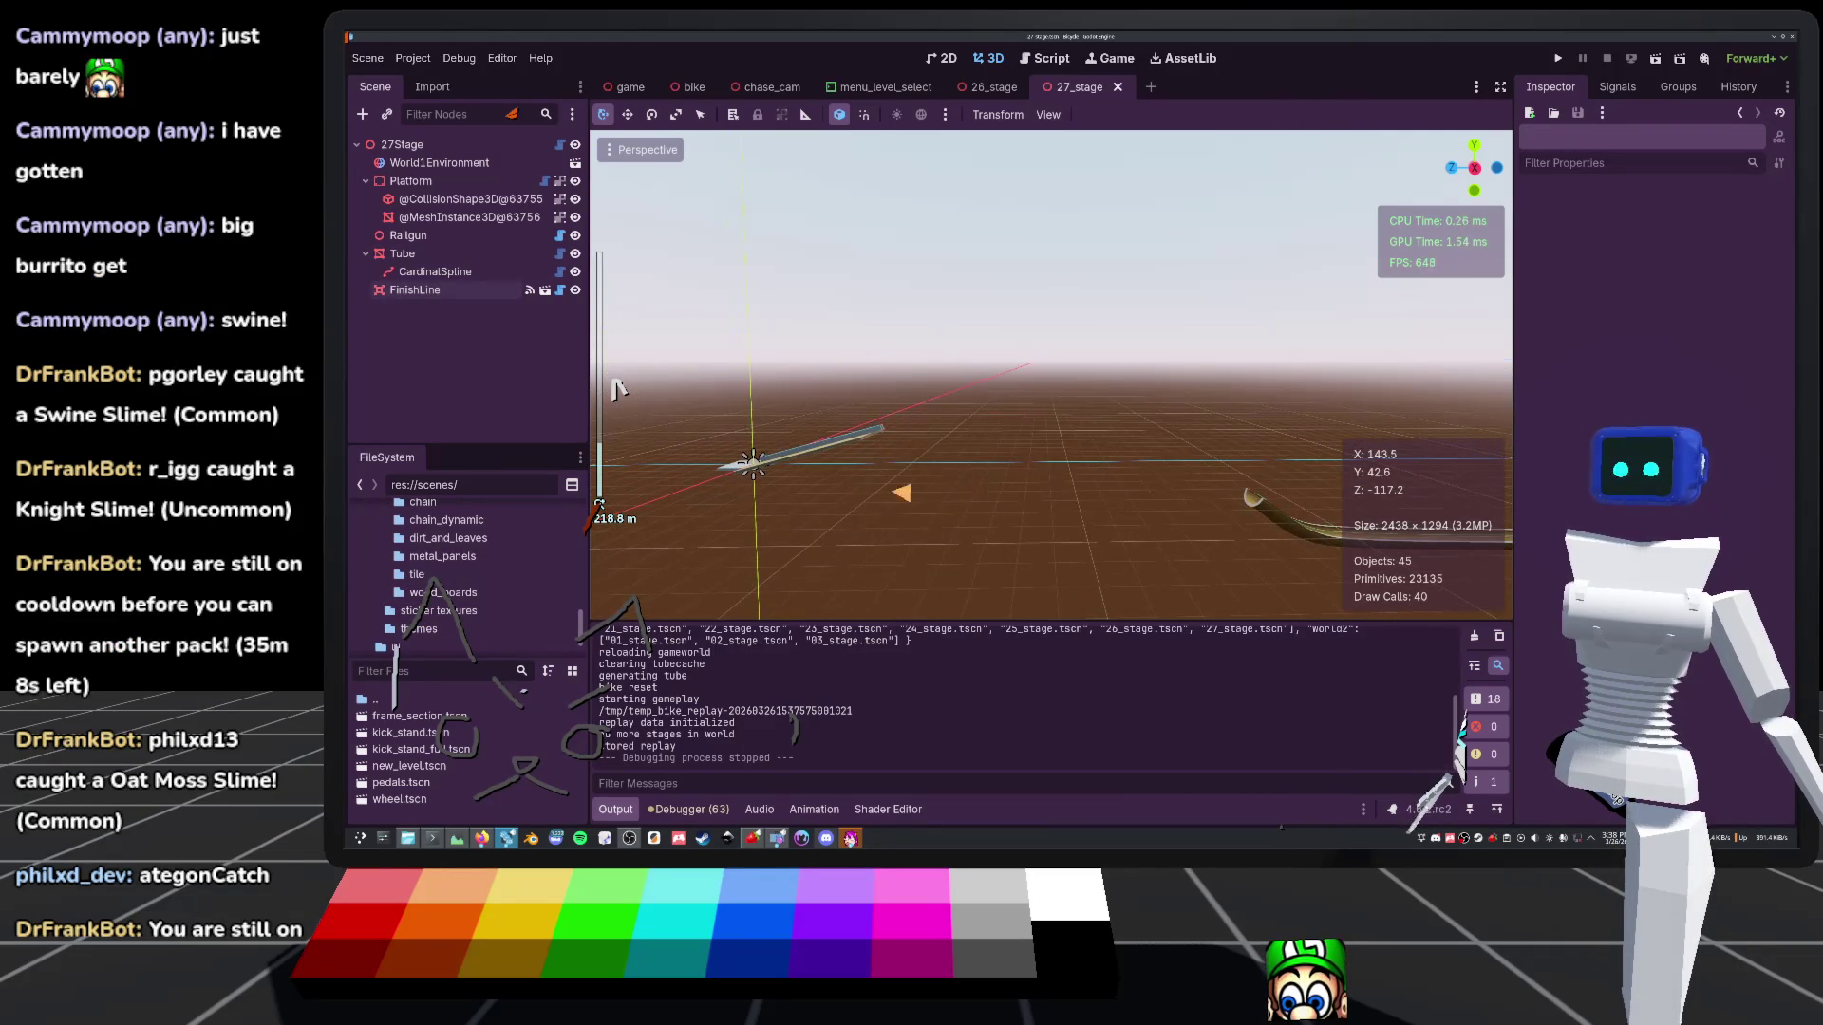
Expand worlds to list world1's stage files and bring up the 24_stage file menu
click(432, 610)
scroll(408, 602, down, 1)
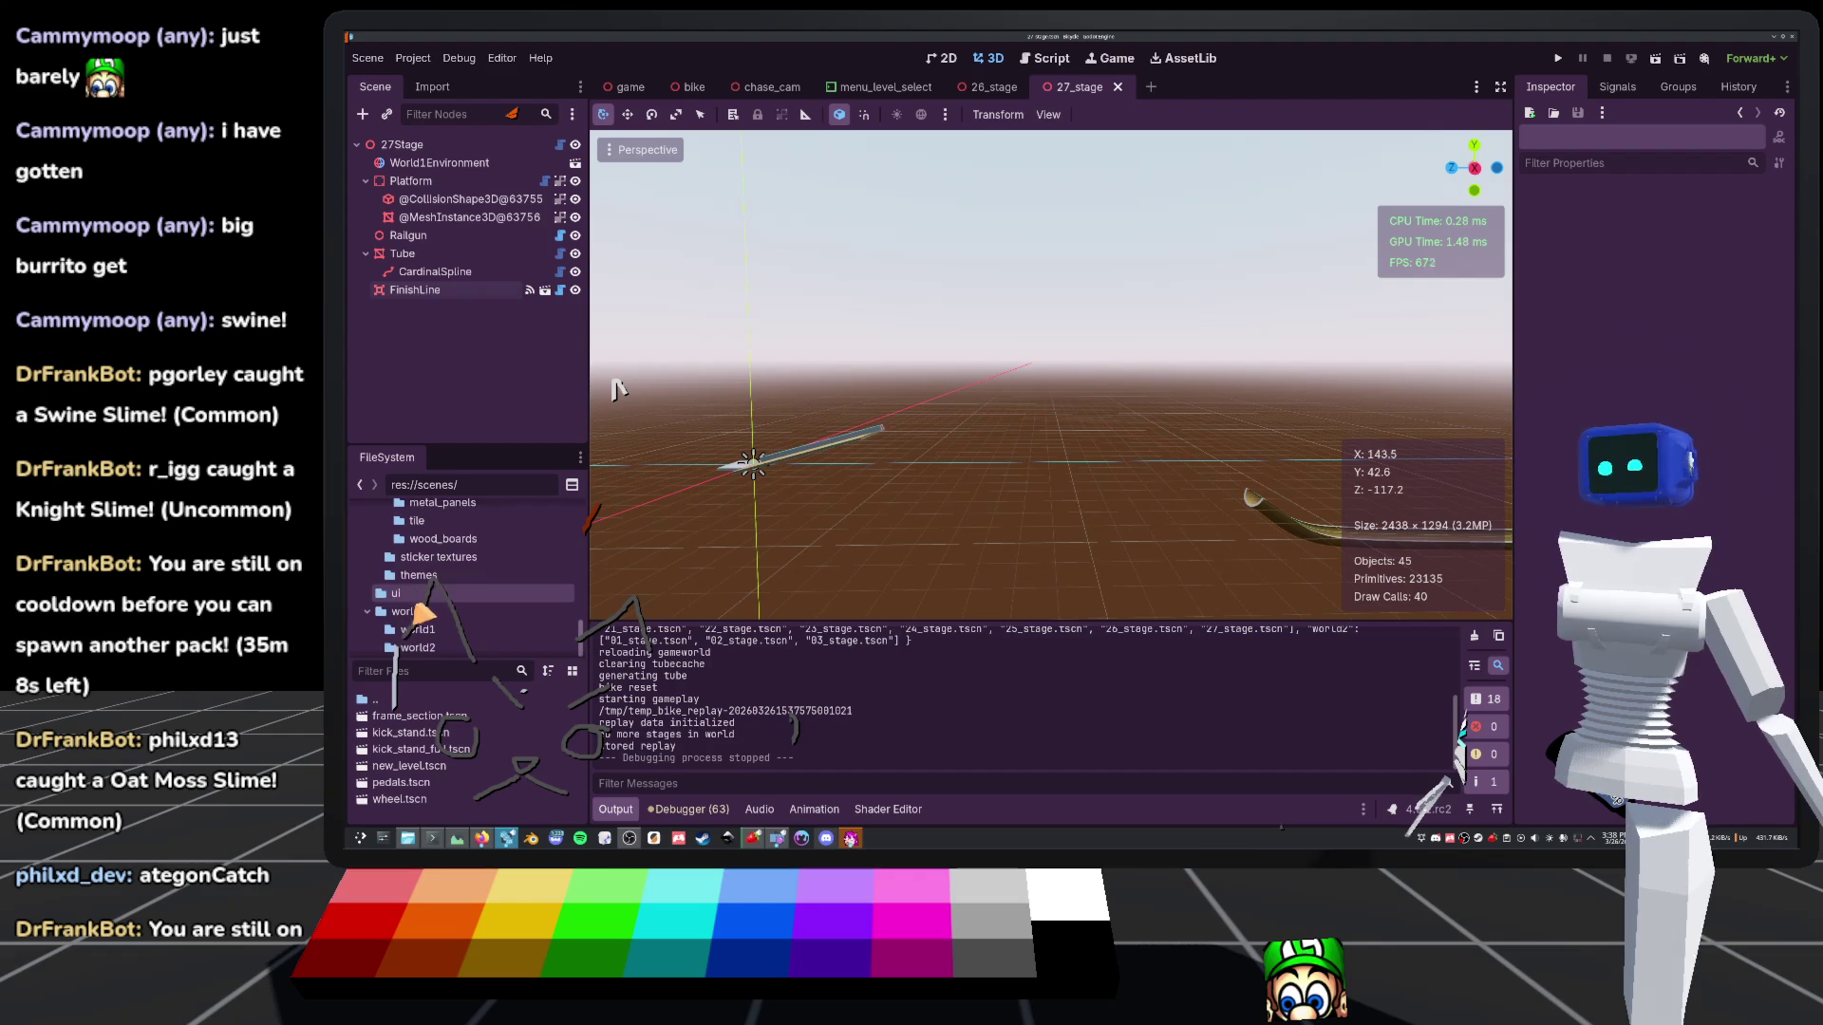
click(427, 629)
scroll(423, 765, down, 5)
scroll(423, 765, down, 3)
right_click(421, 764)
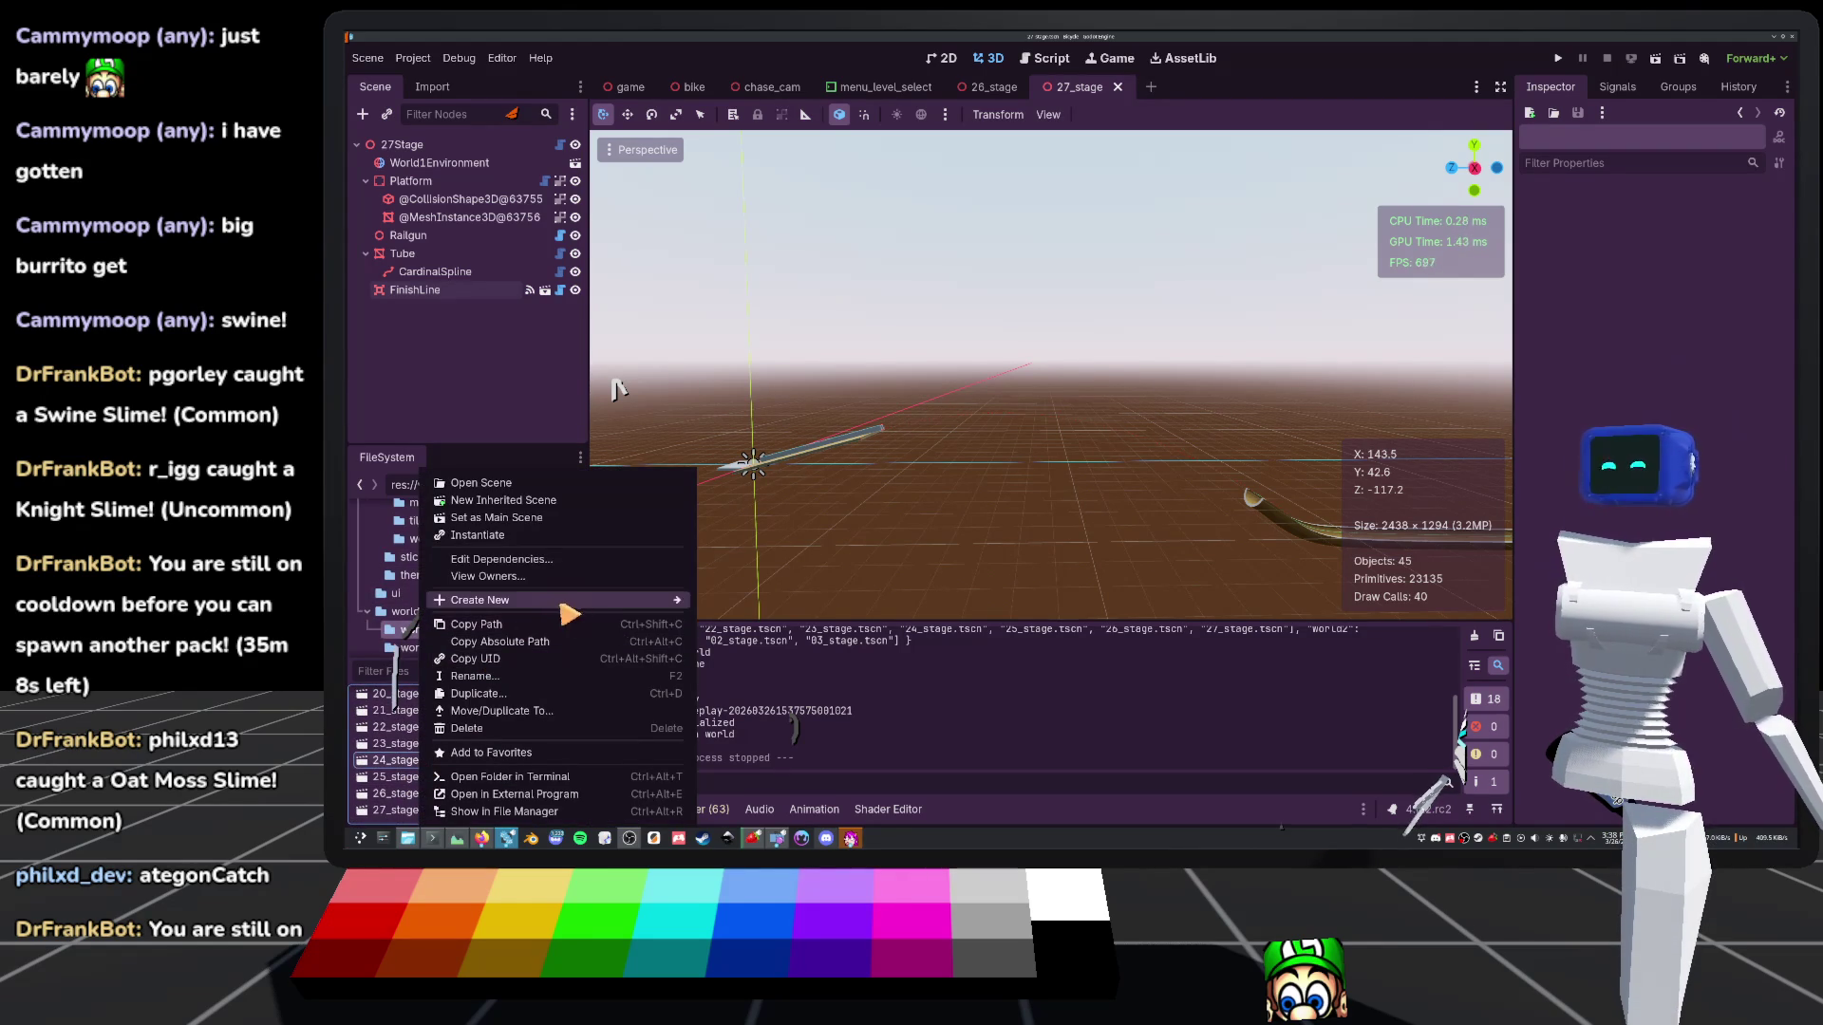
Create a new scene named 28_stage in world1 with a custom Stage root node
mouse_move(615, 601)
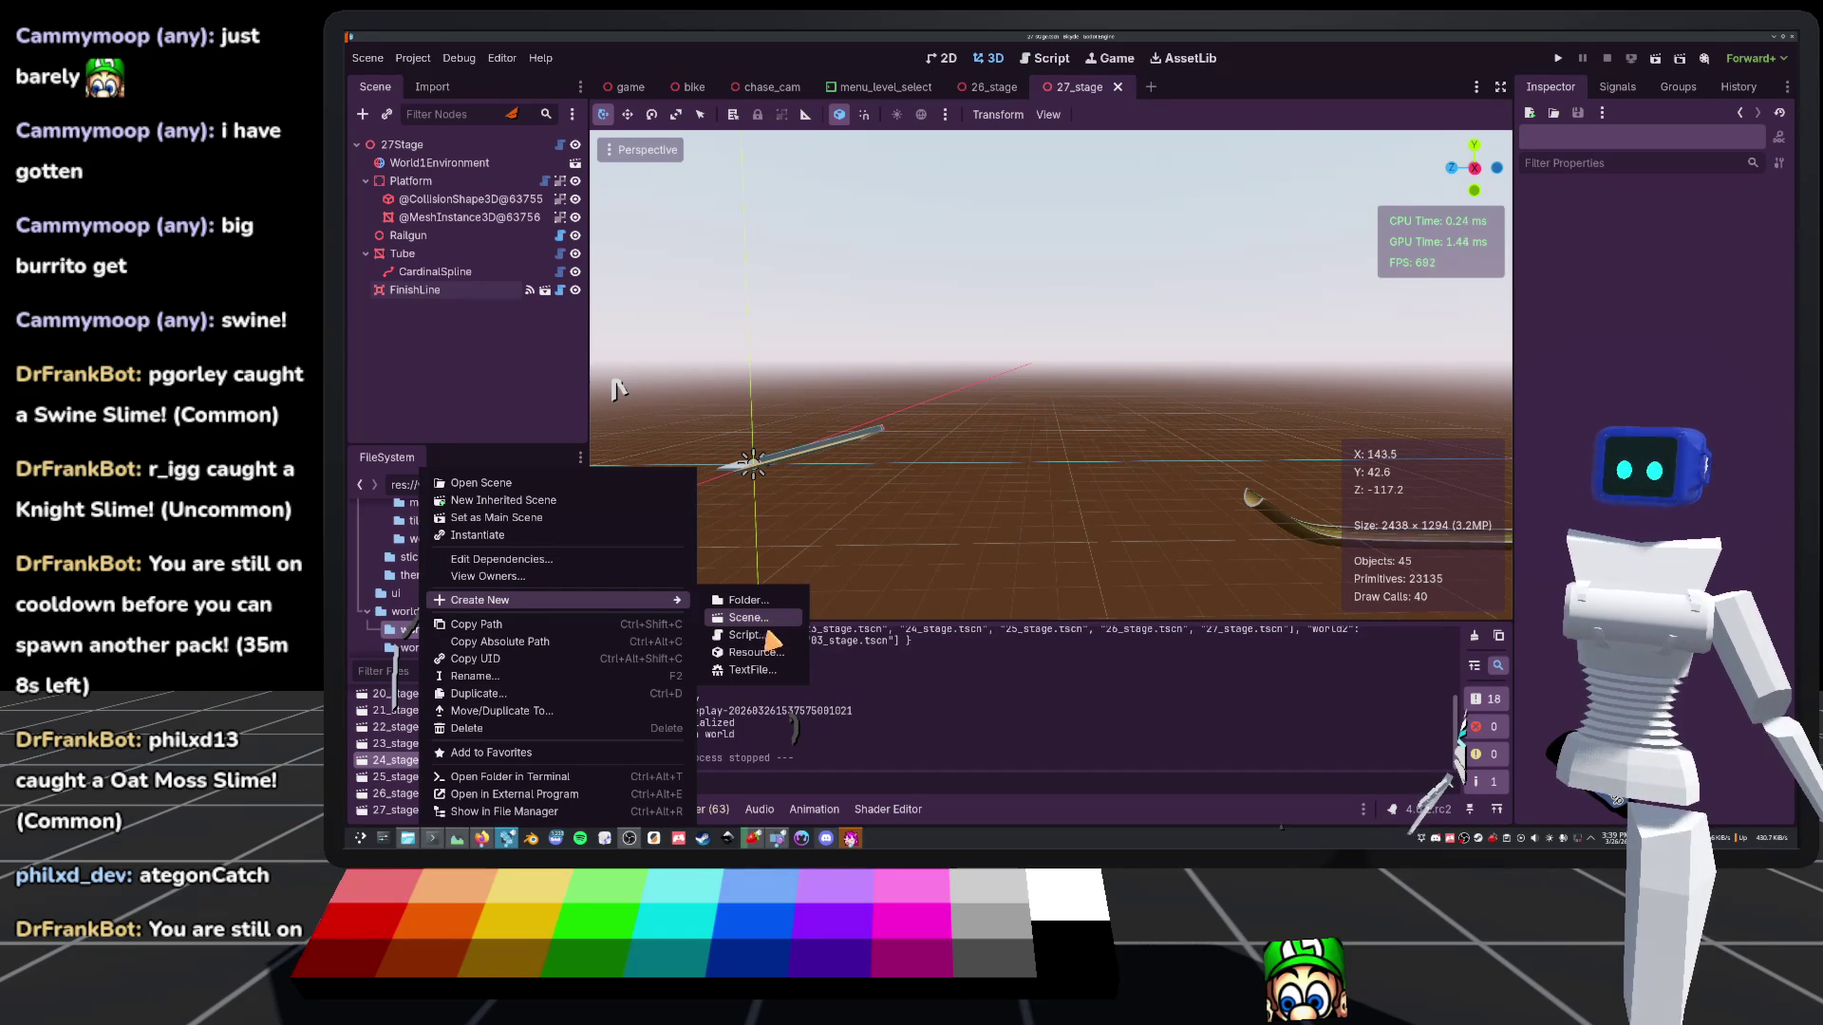
click(750, 618)
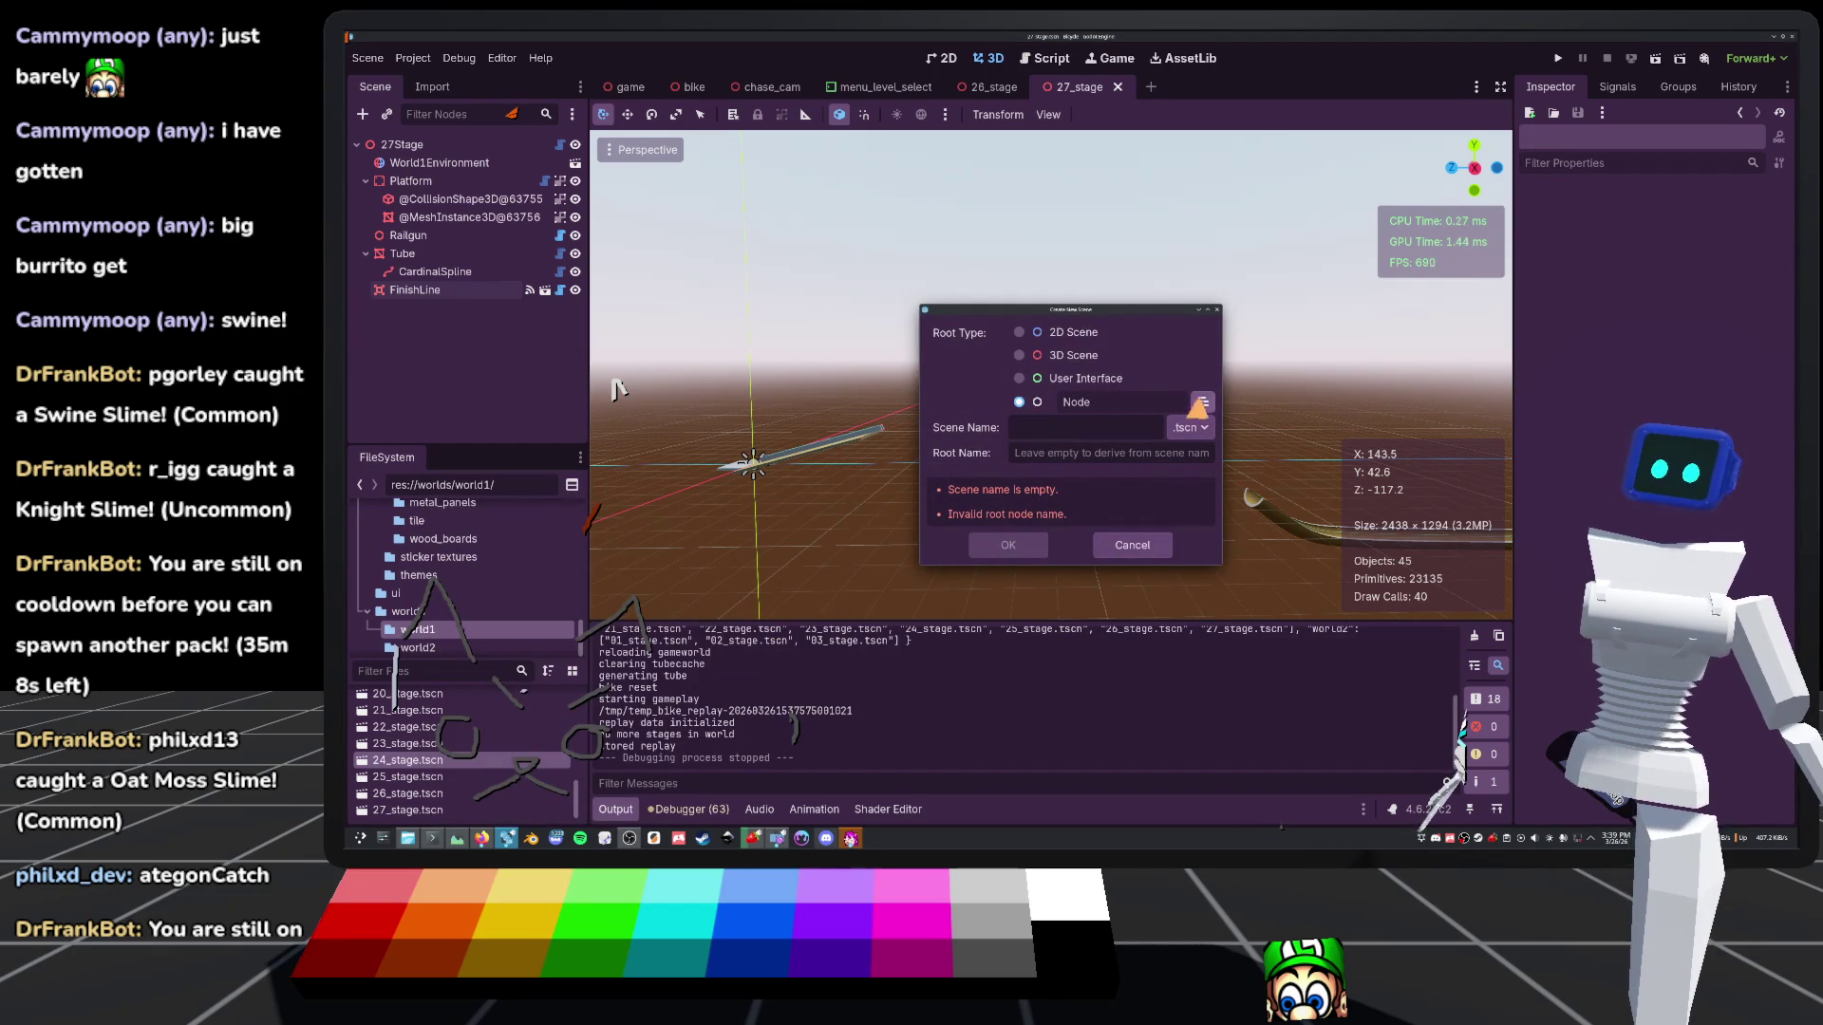
click(1199, 403)
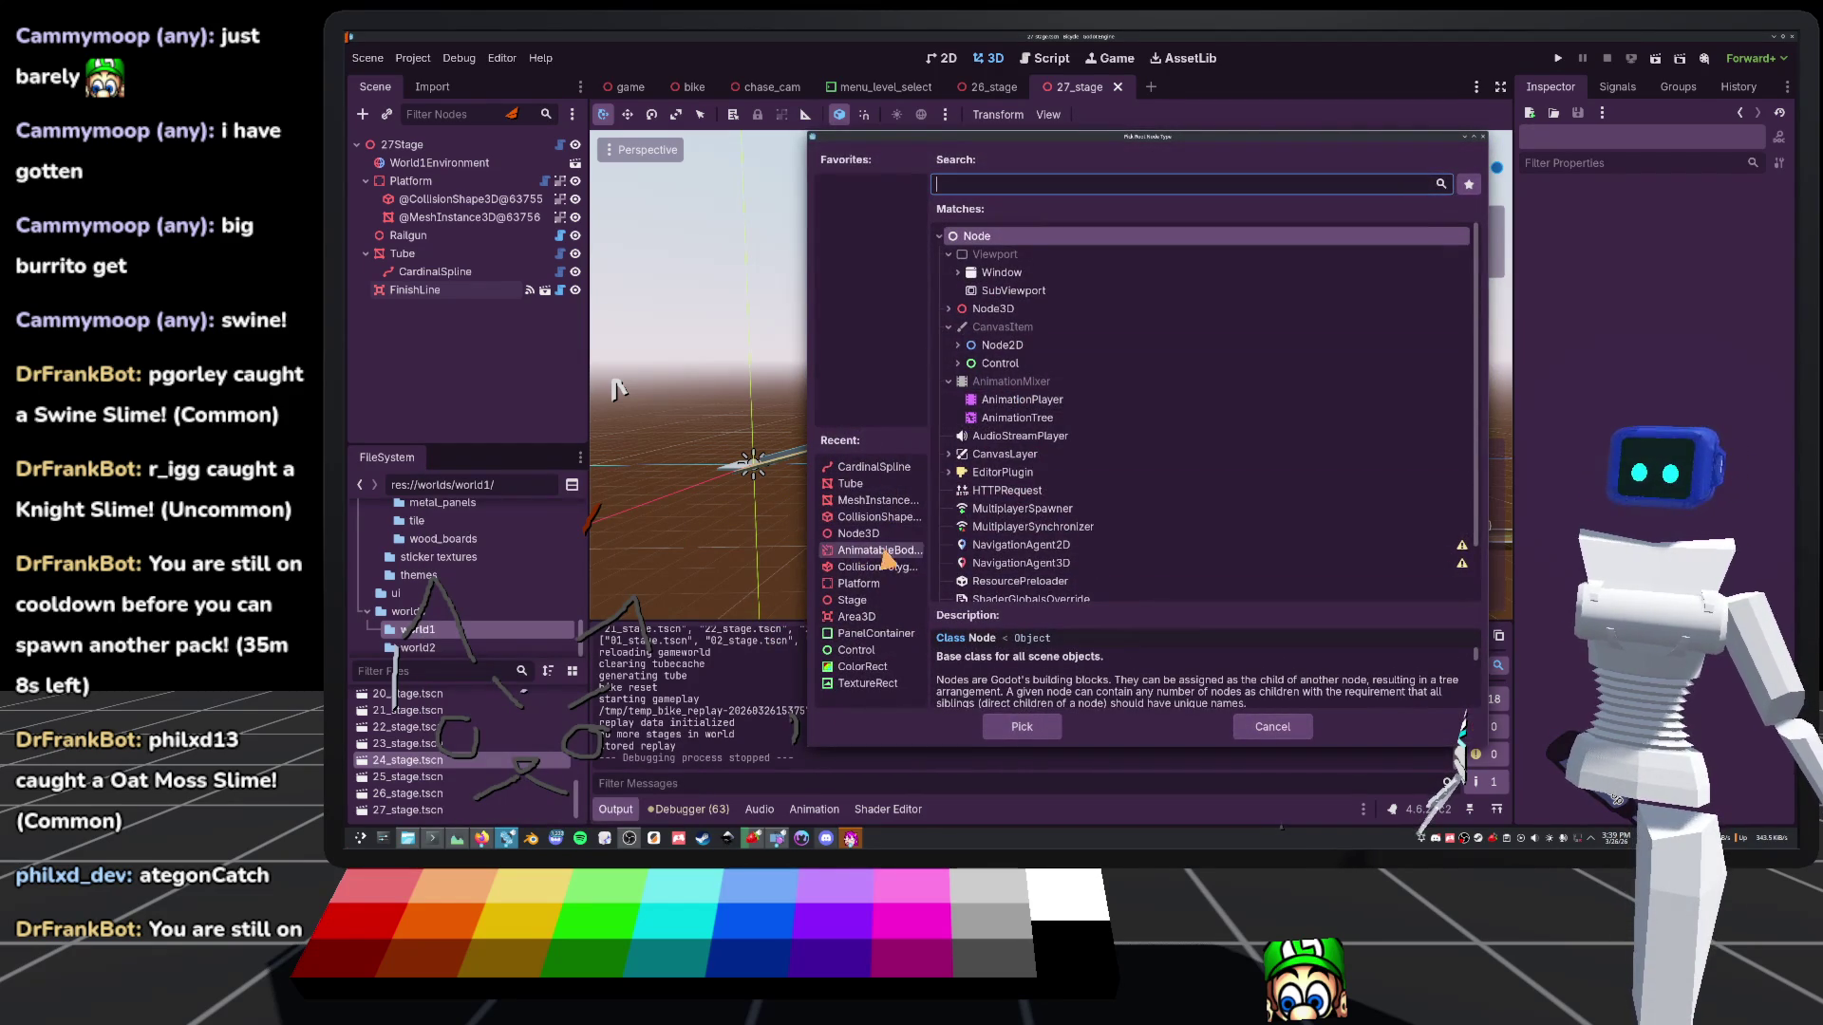
double_click(848, 600)
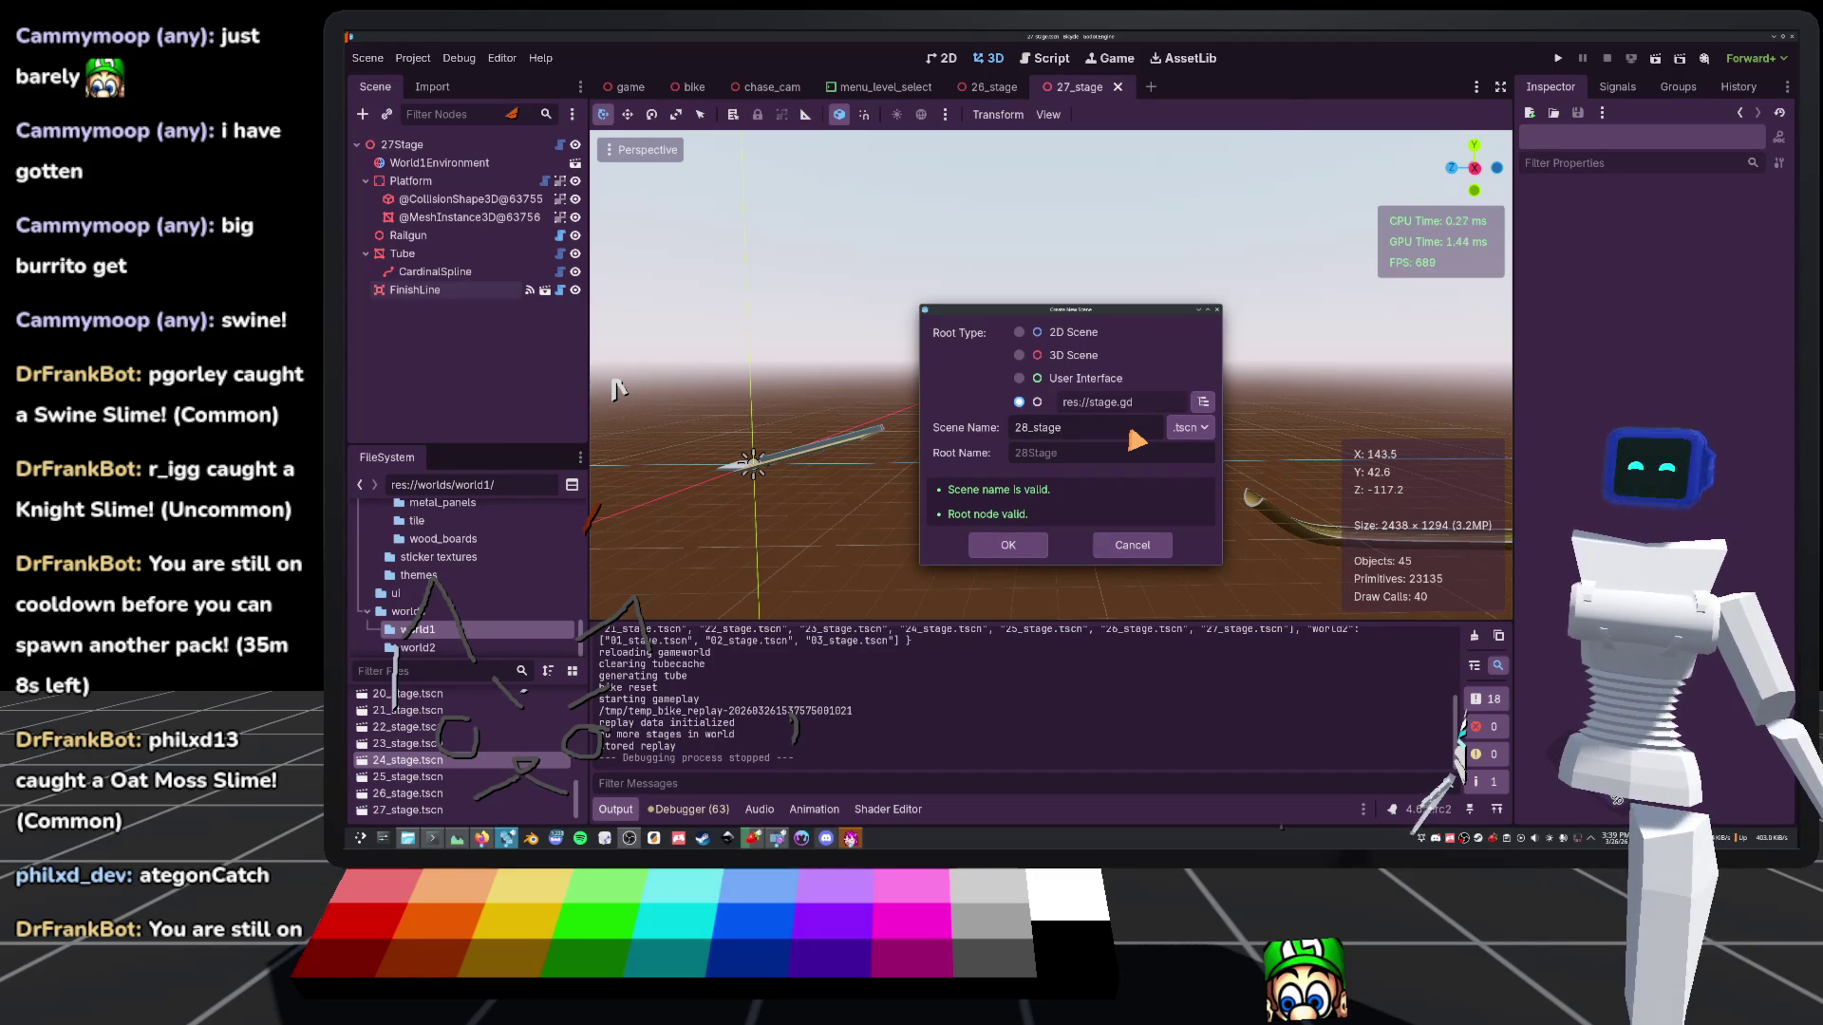
key(Return)
scroll(619, 390, down, 10)
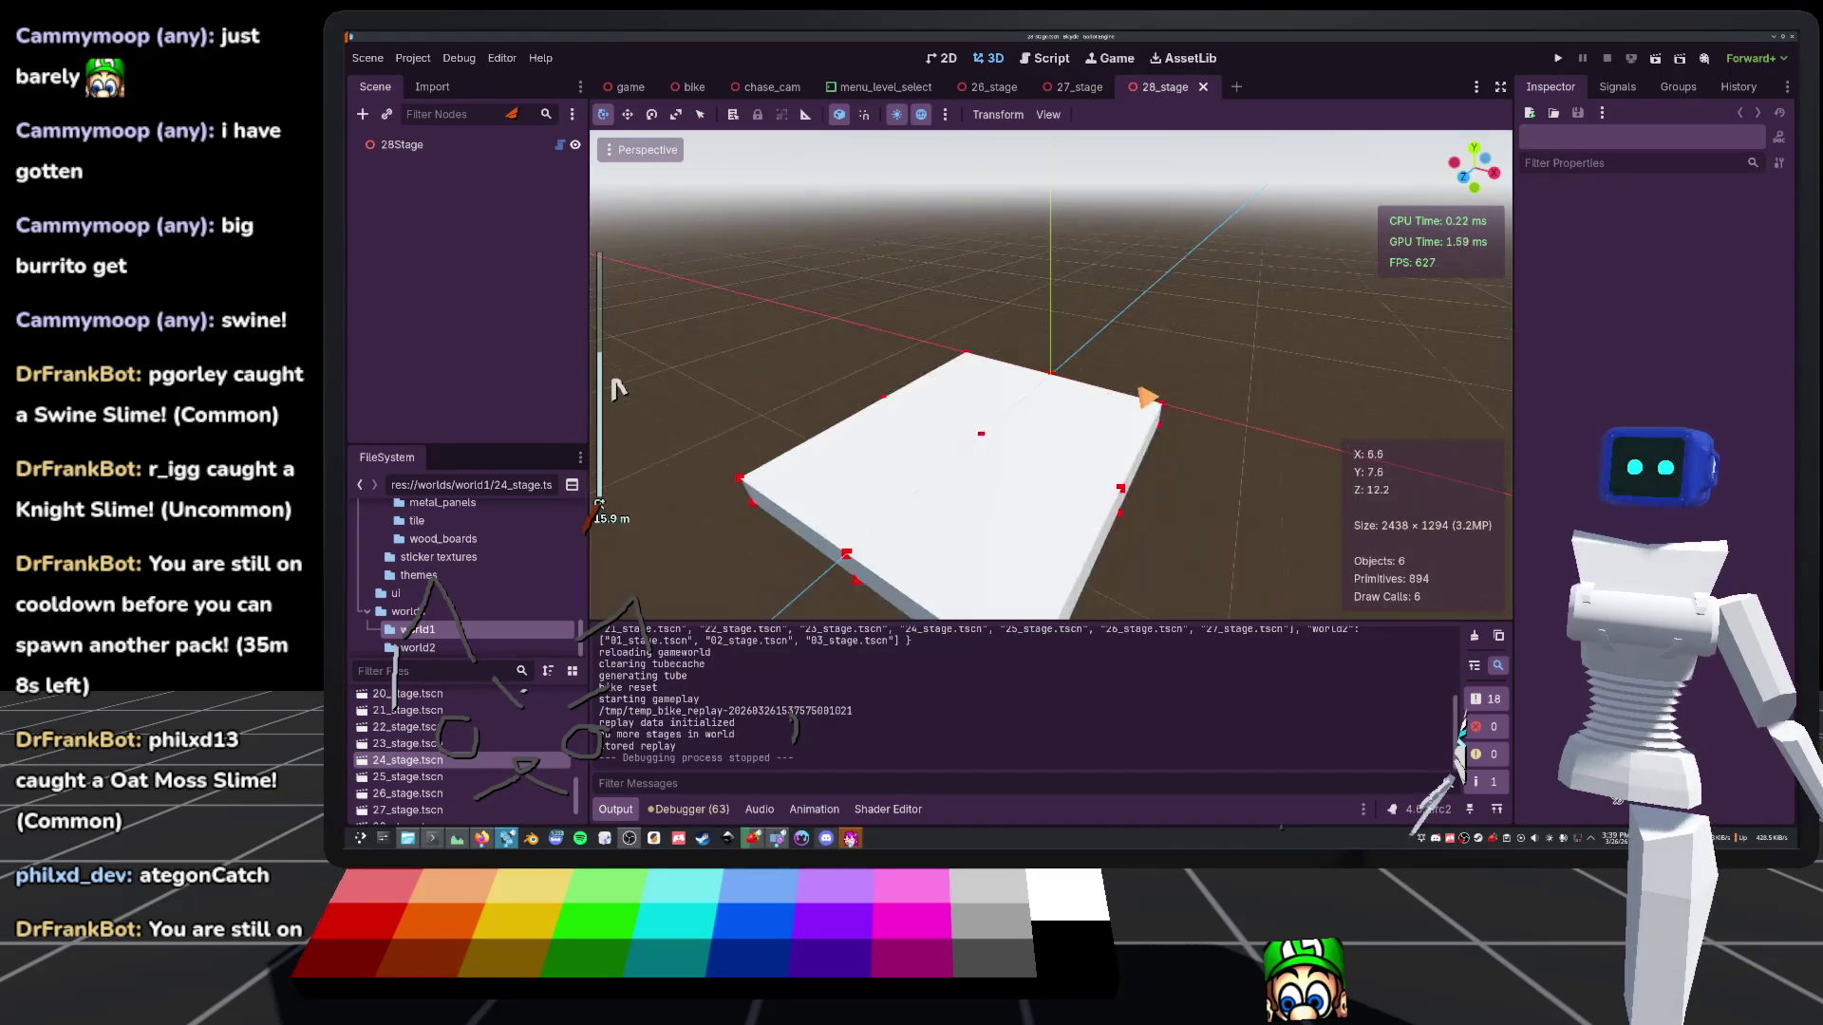
Instance world1_environment.tscn under the 28Stage root
scroll(935, 421, down, 5)
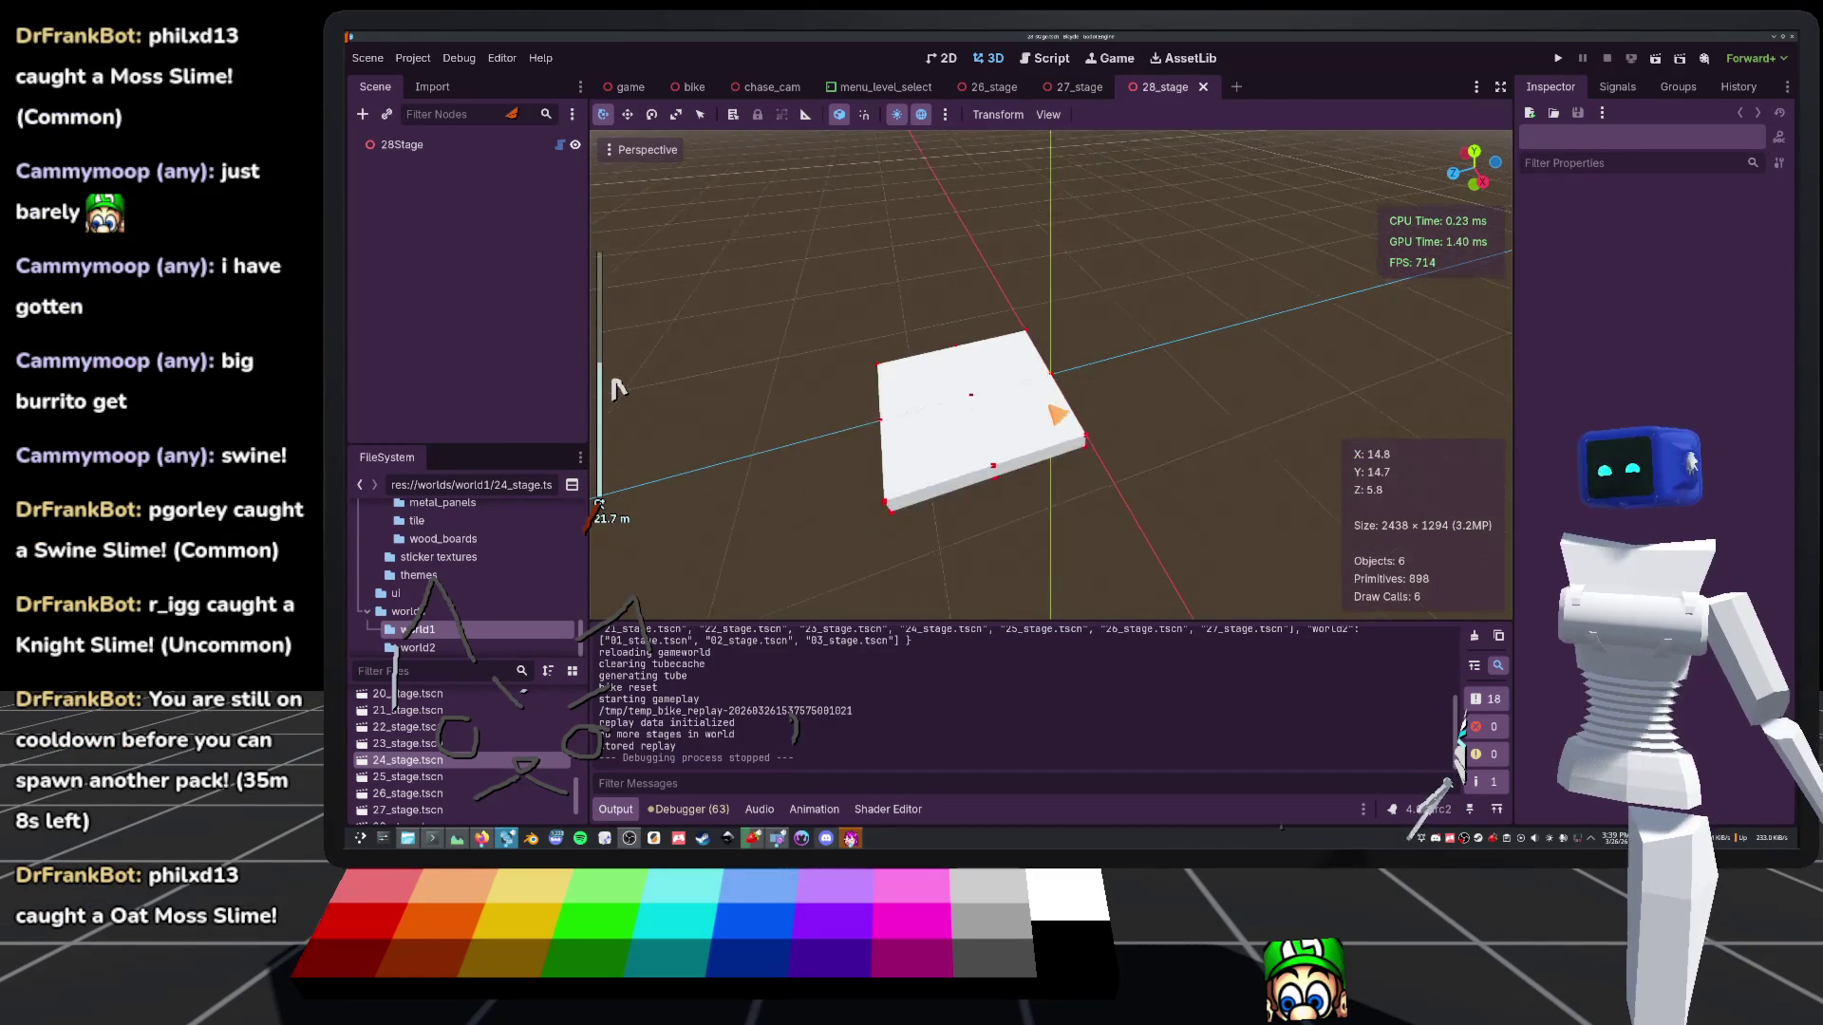
click(394, 144)
click(386, 114)
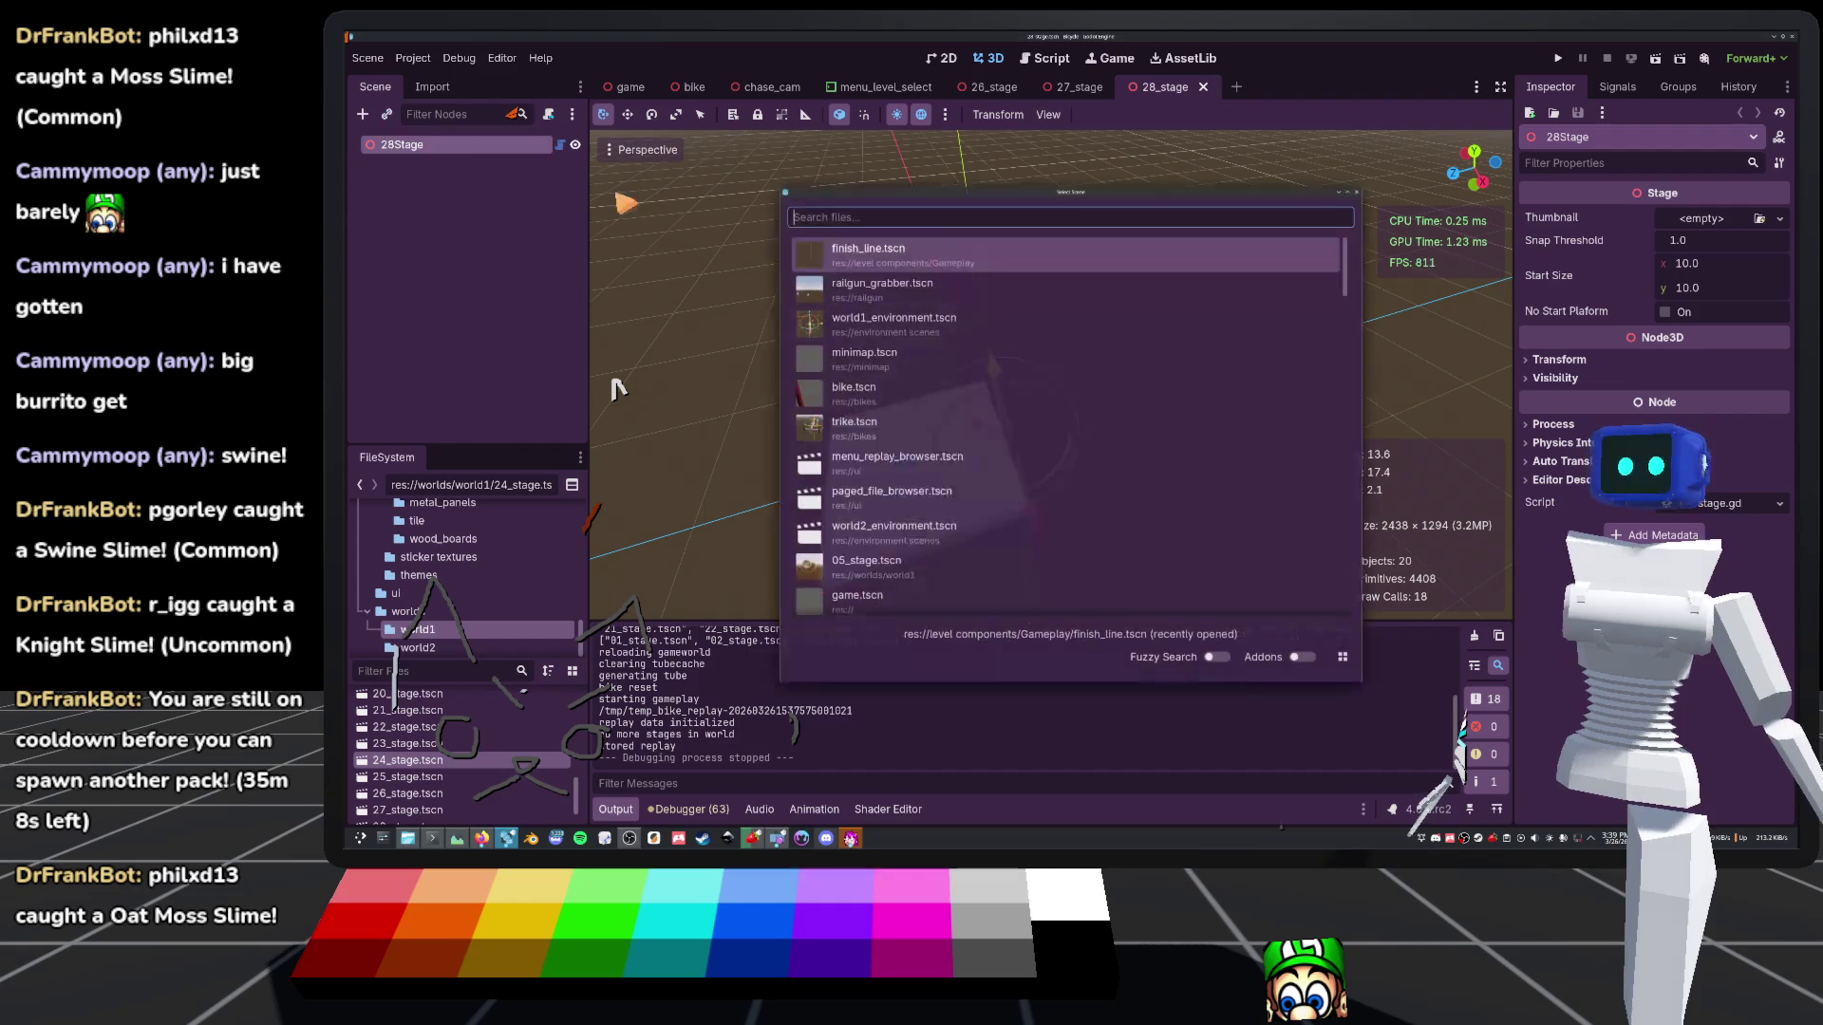
click(919, 321)
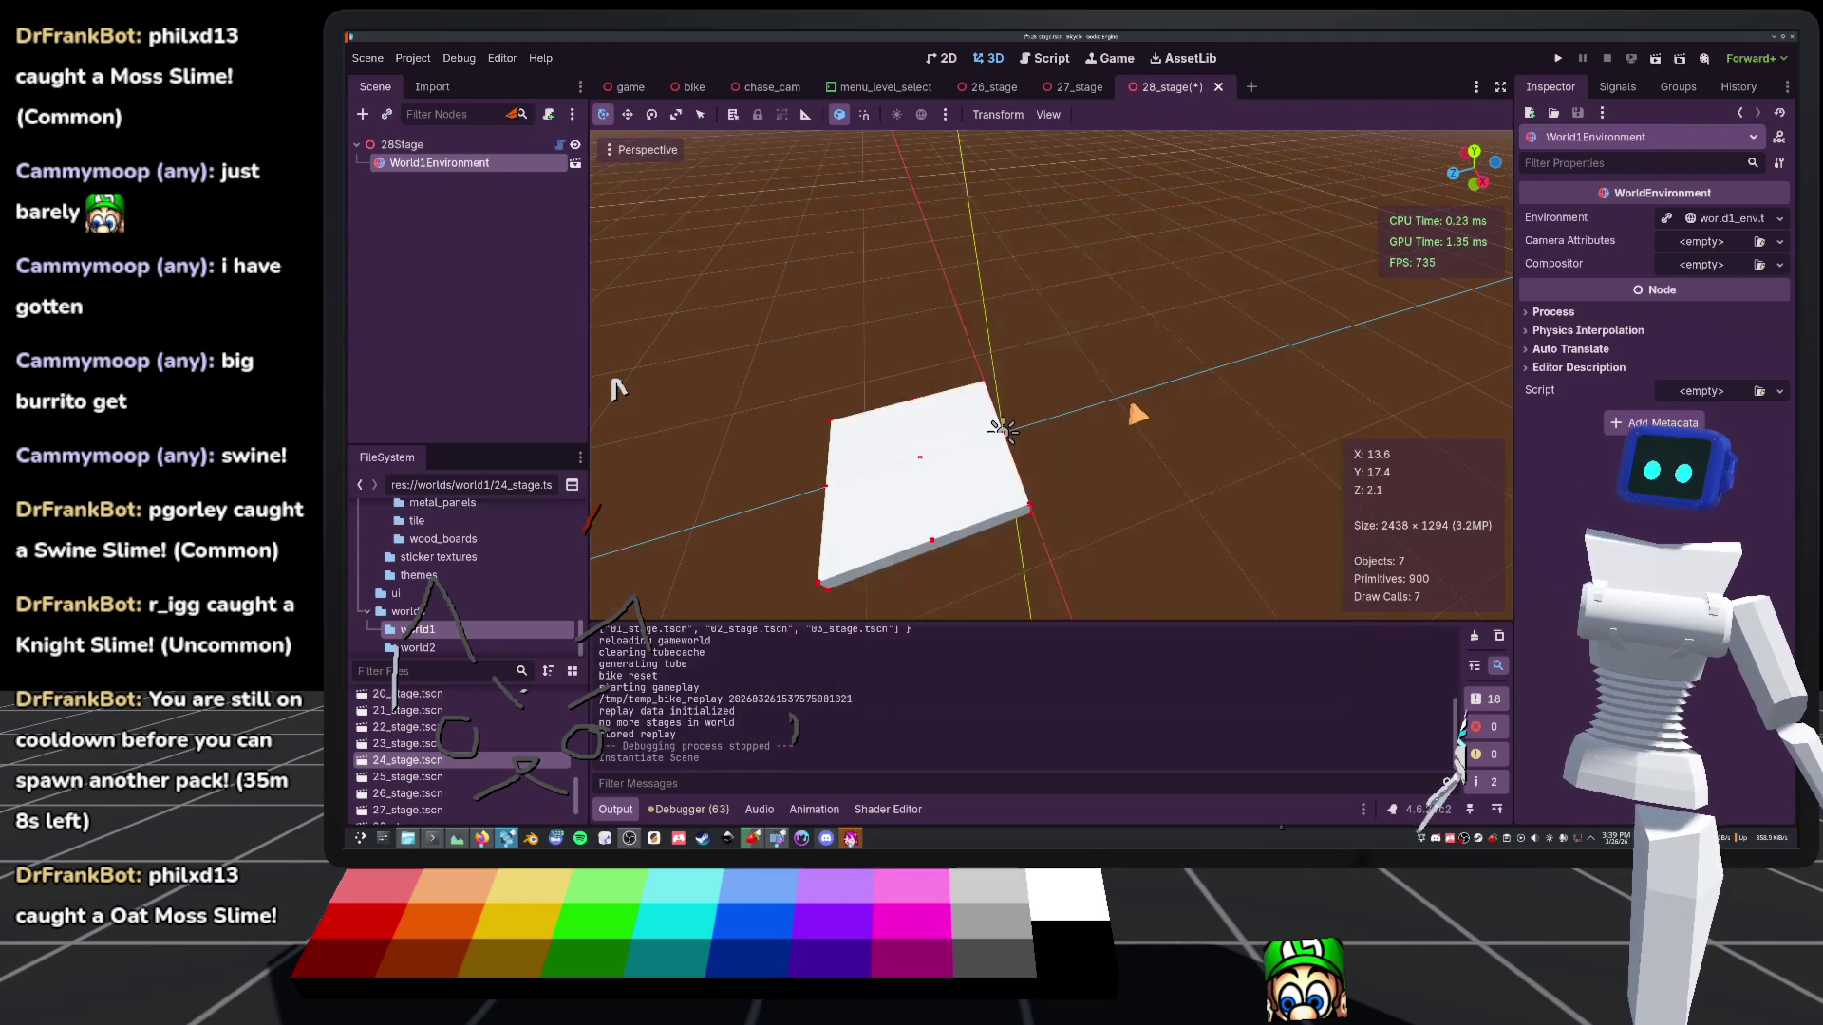
Add a Platform node under 28Stage and set its Size z to 50
click(394, 144)
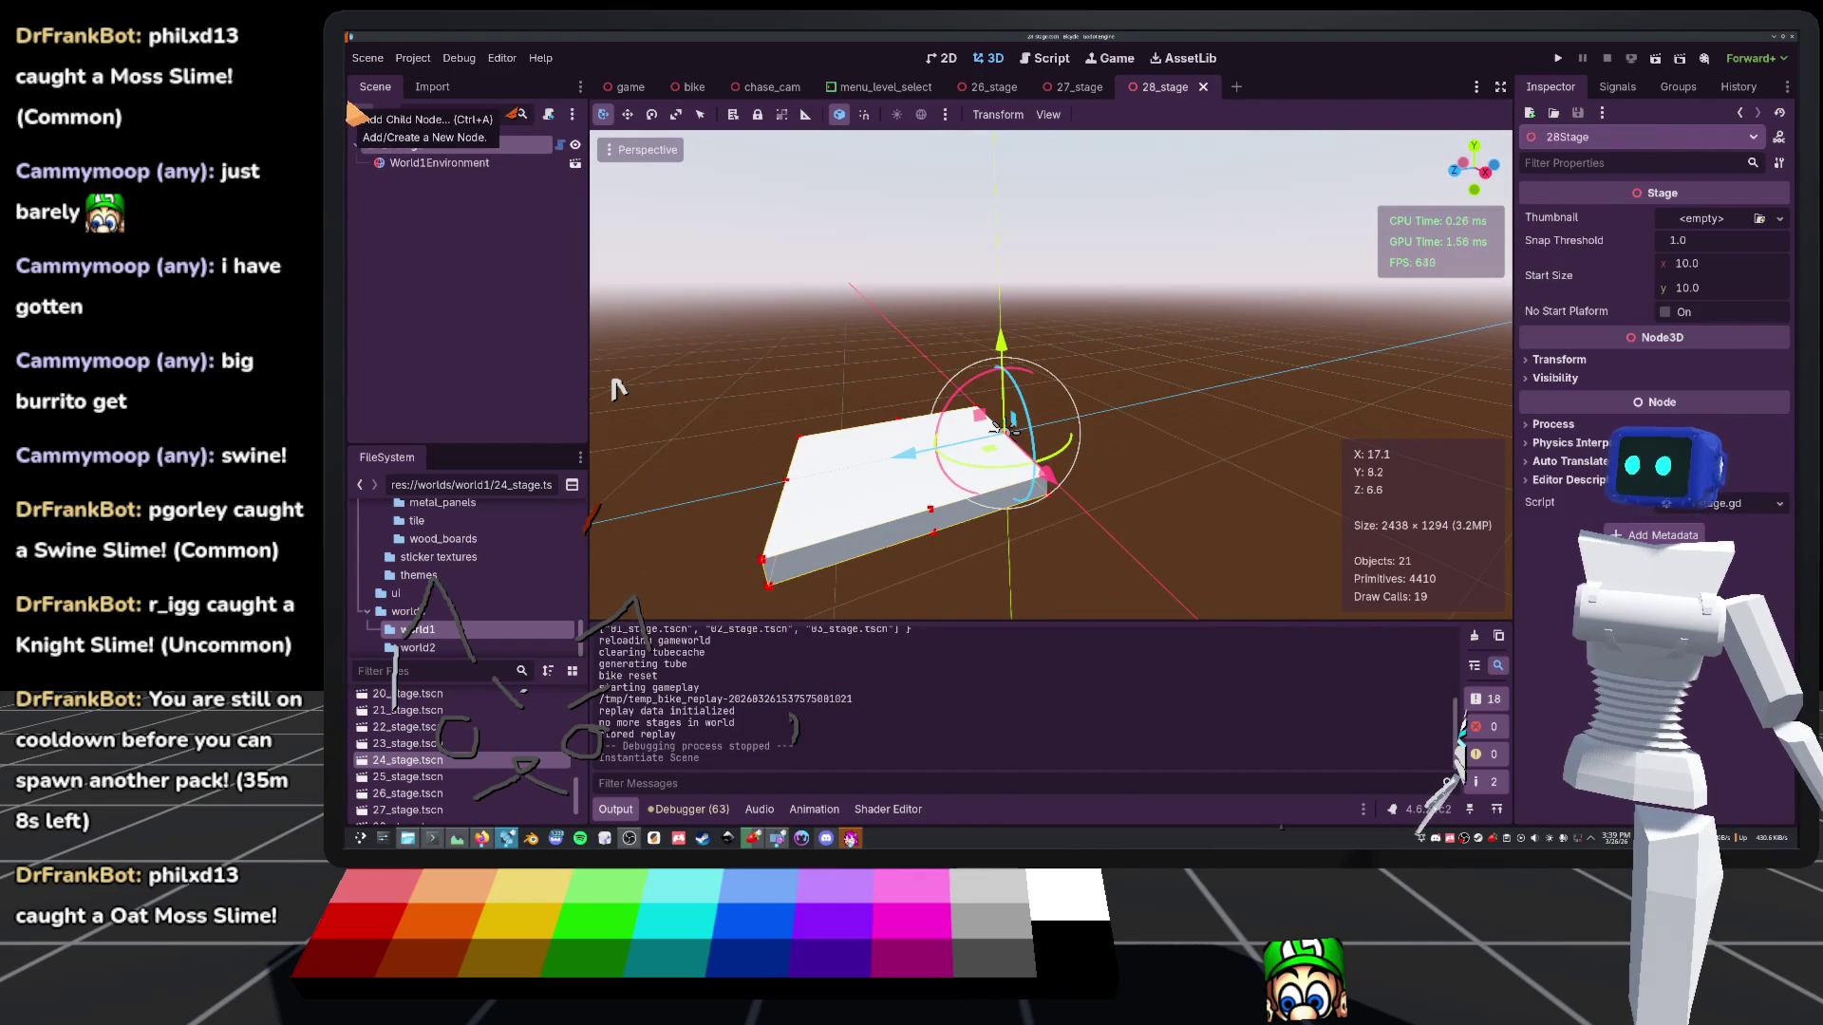
click(360, 114)
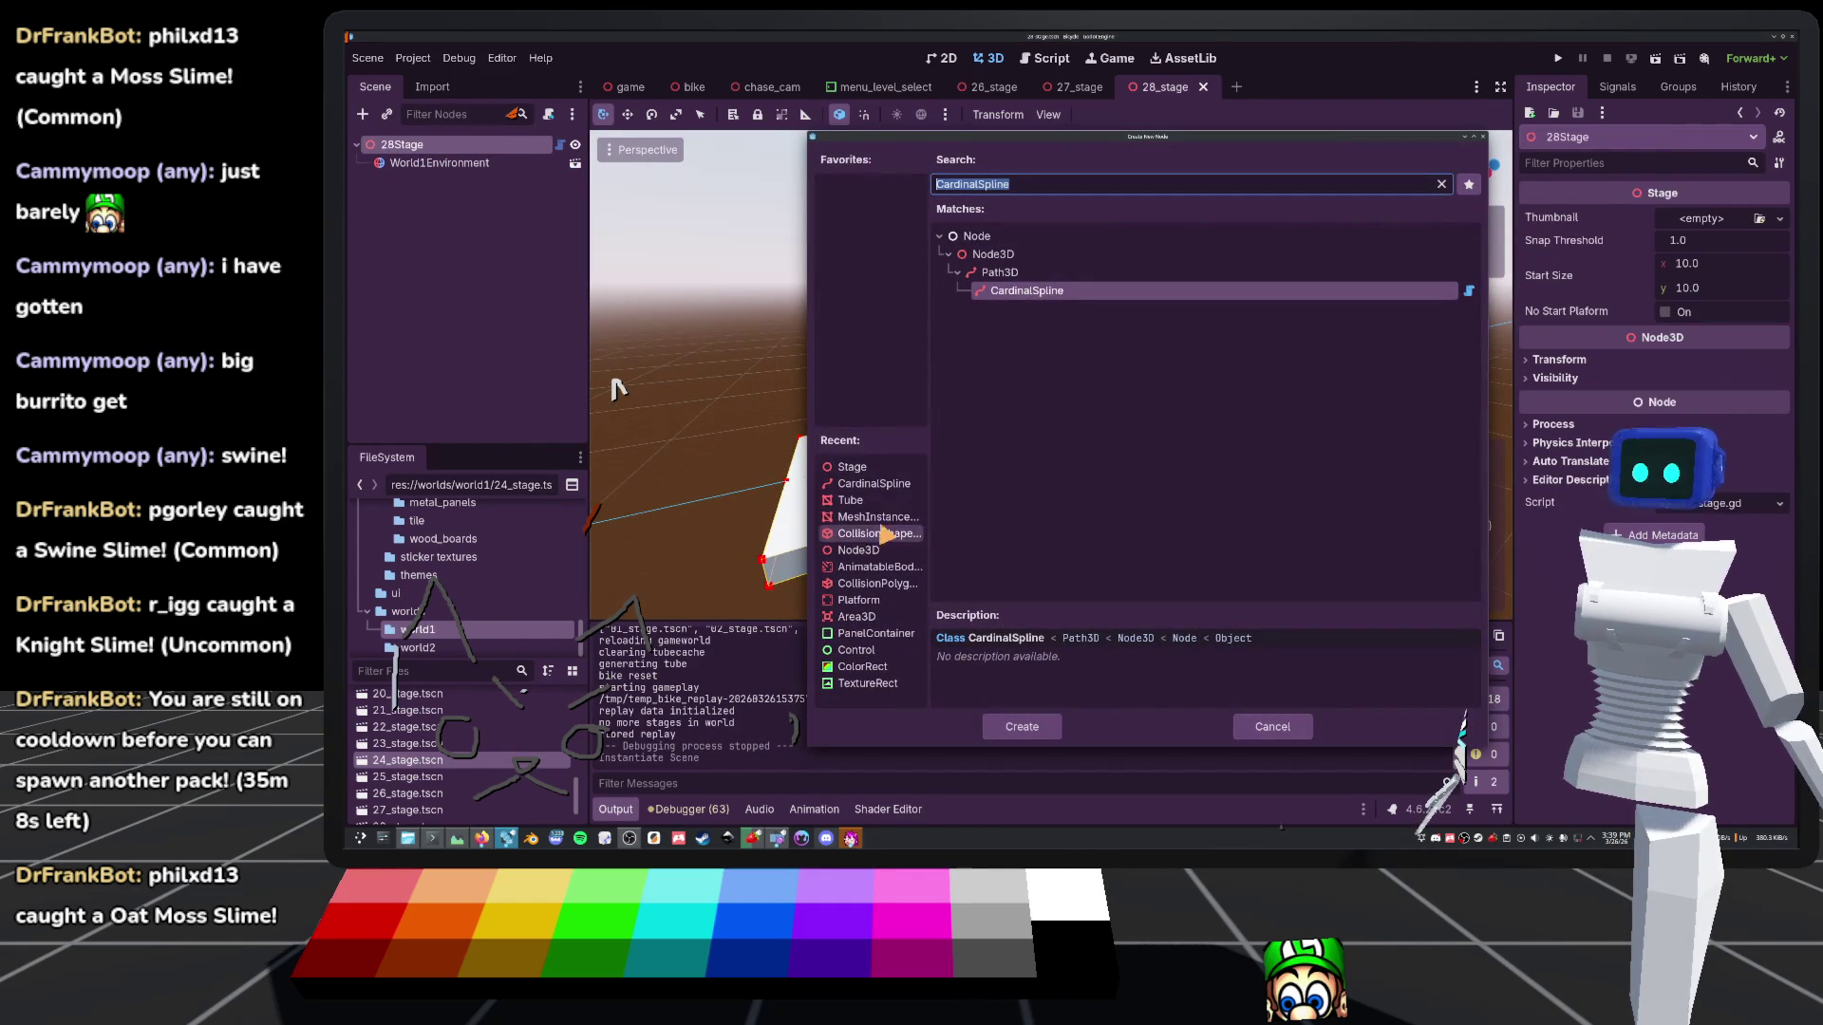
click(881, 602)
double_click(881, 602)
scroll(1015, 387, down, 5)
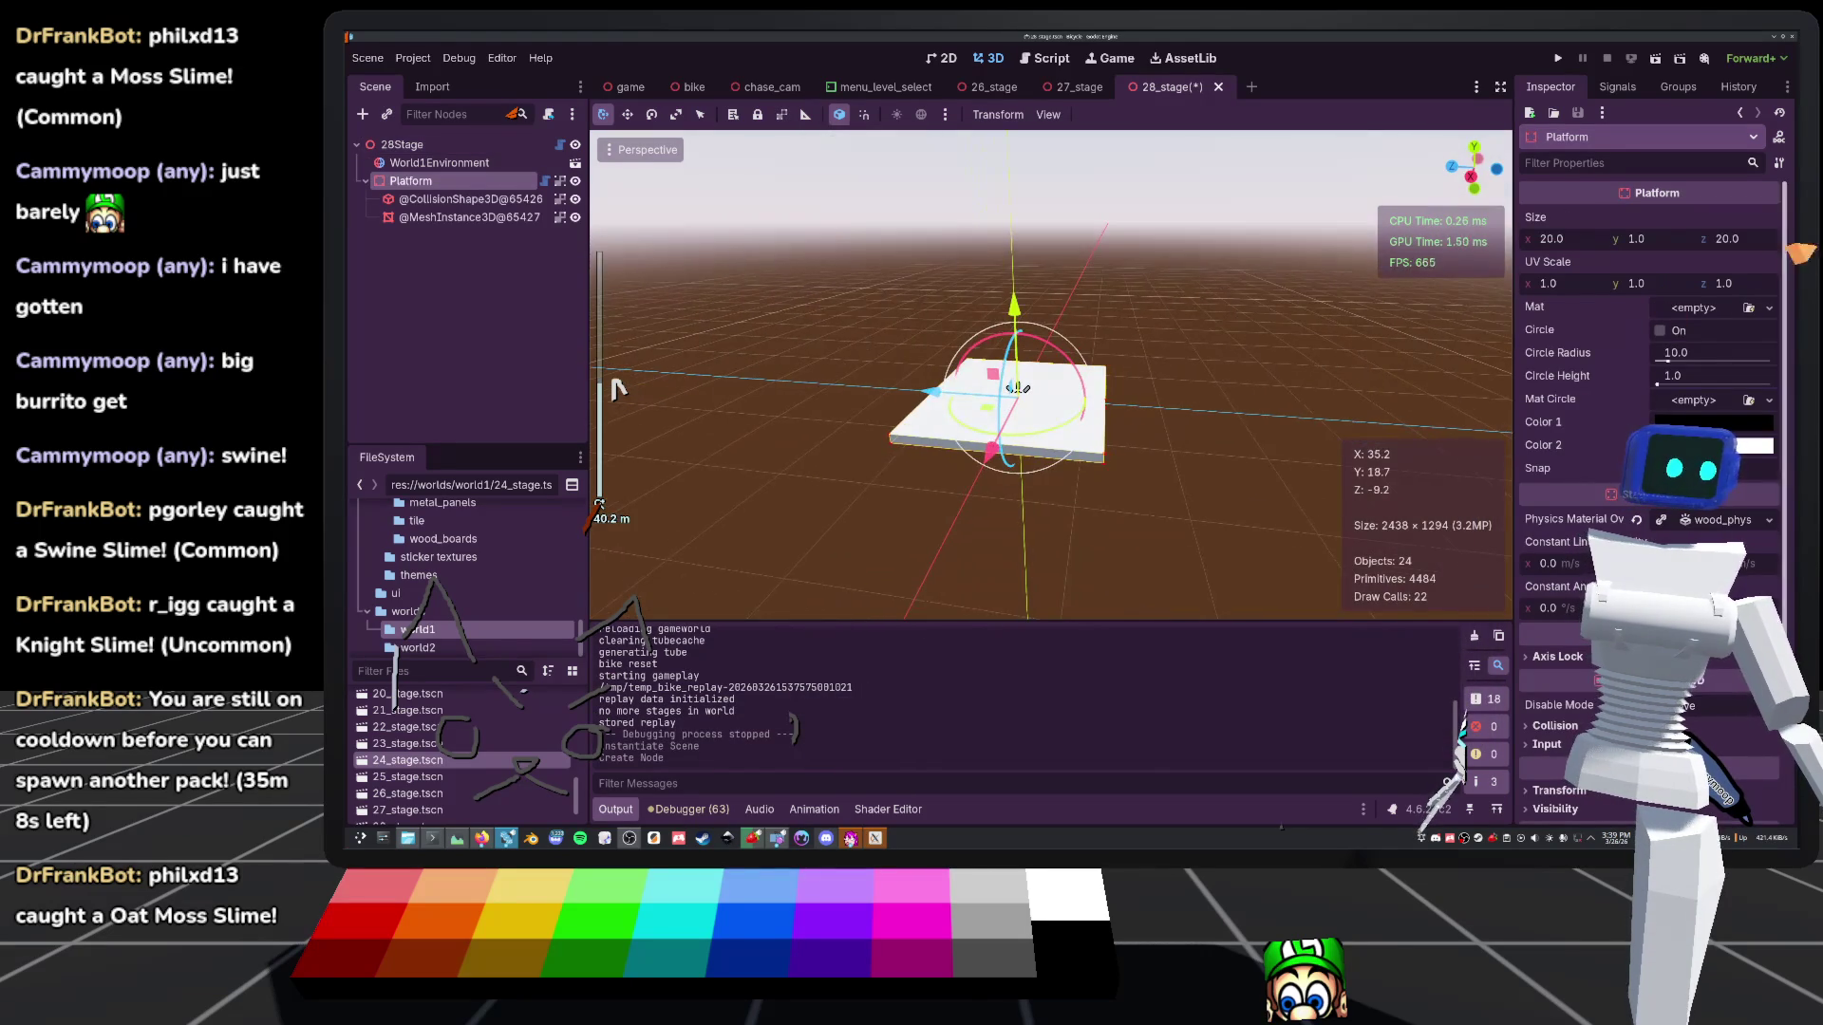
text(50)
key(Return)
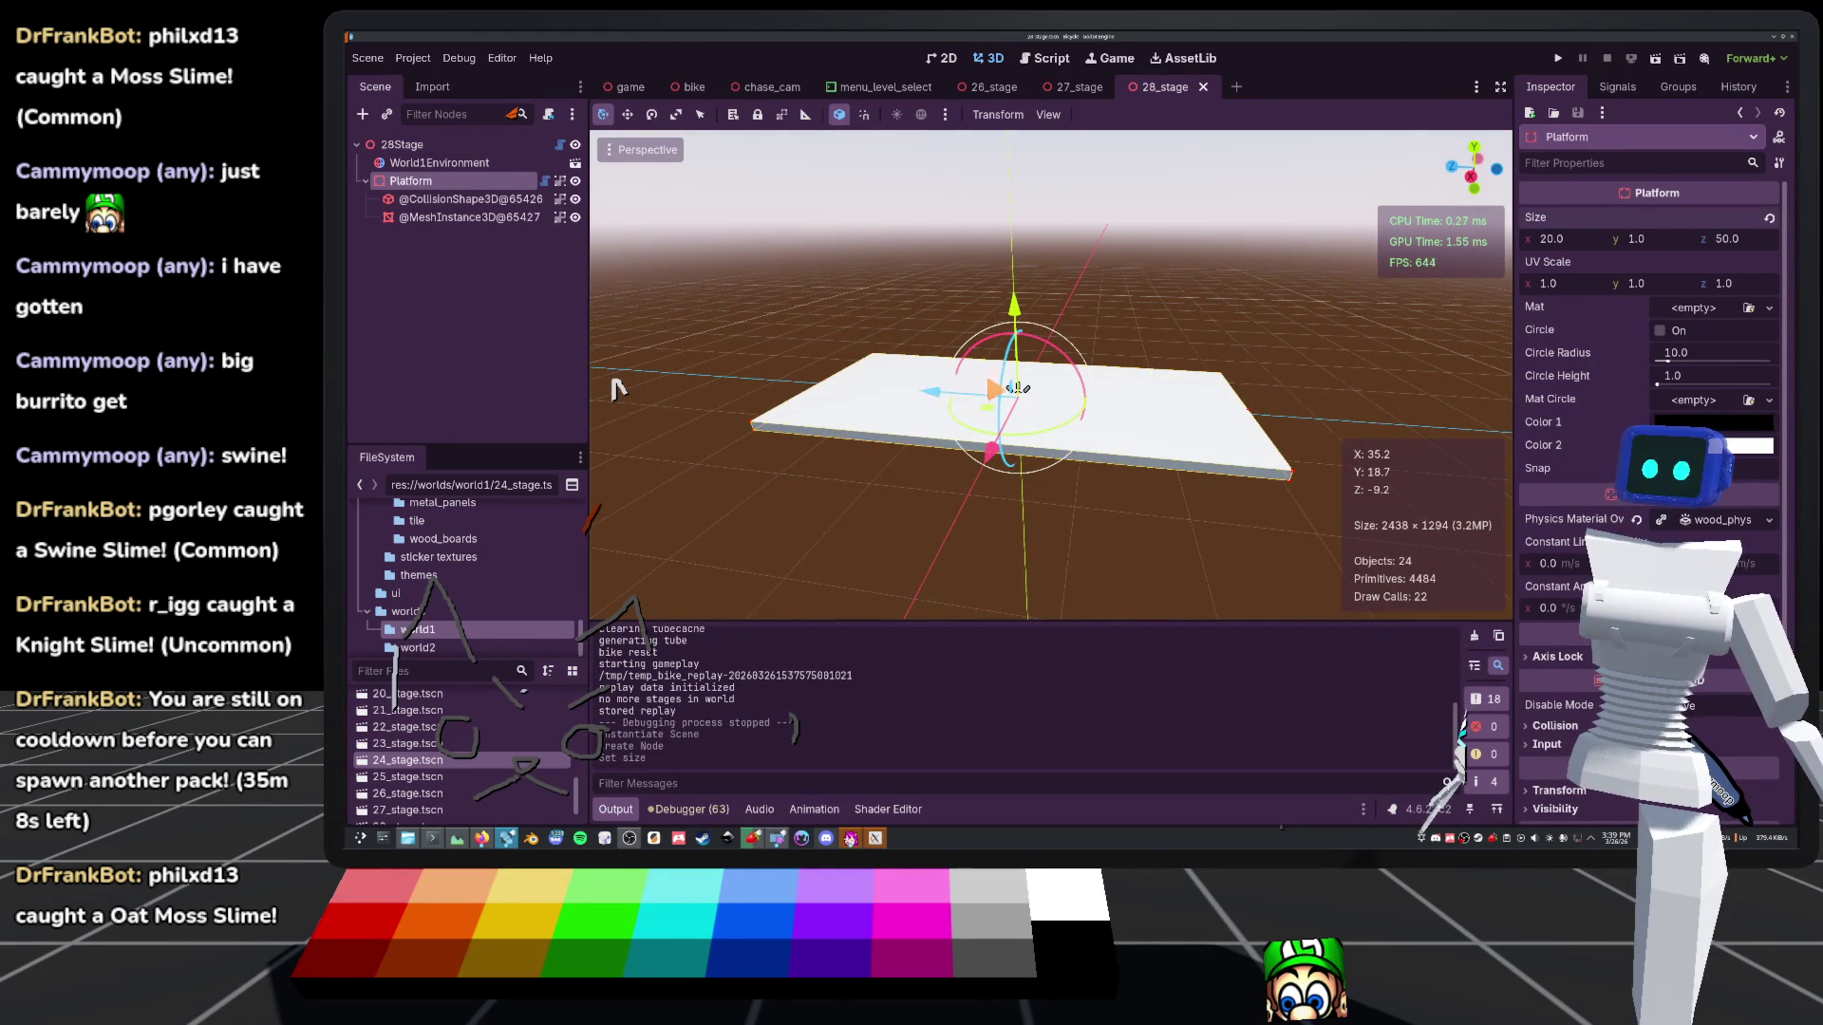
Load the wood_boards material into the platform's Mat and slide it out from the start pad
click(1699, 308)
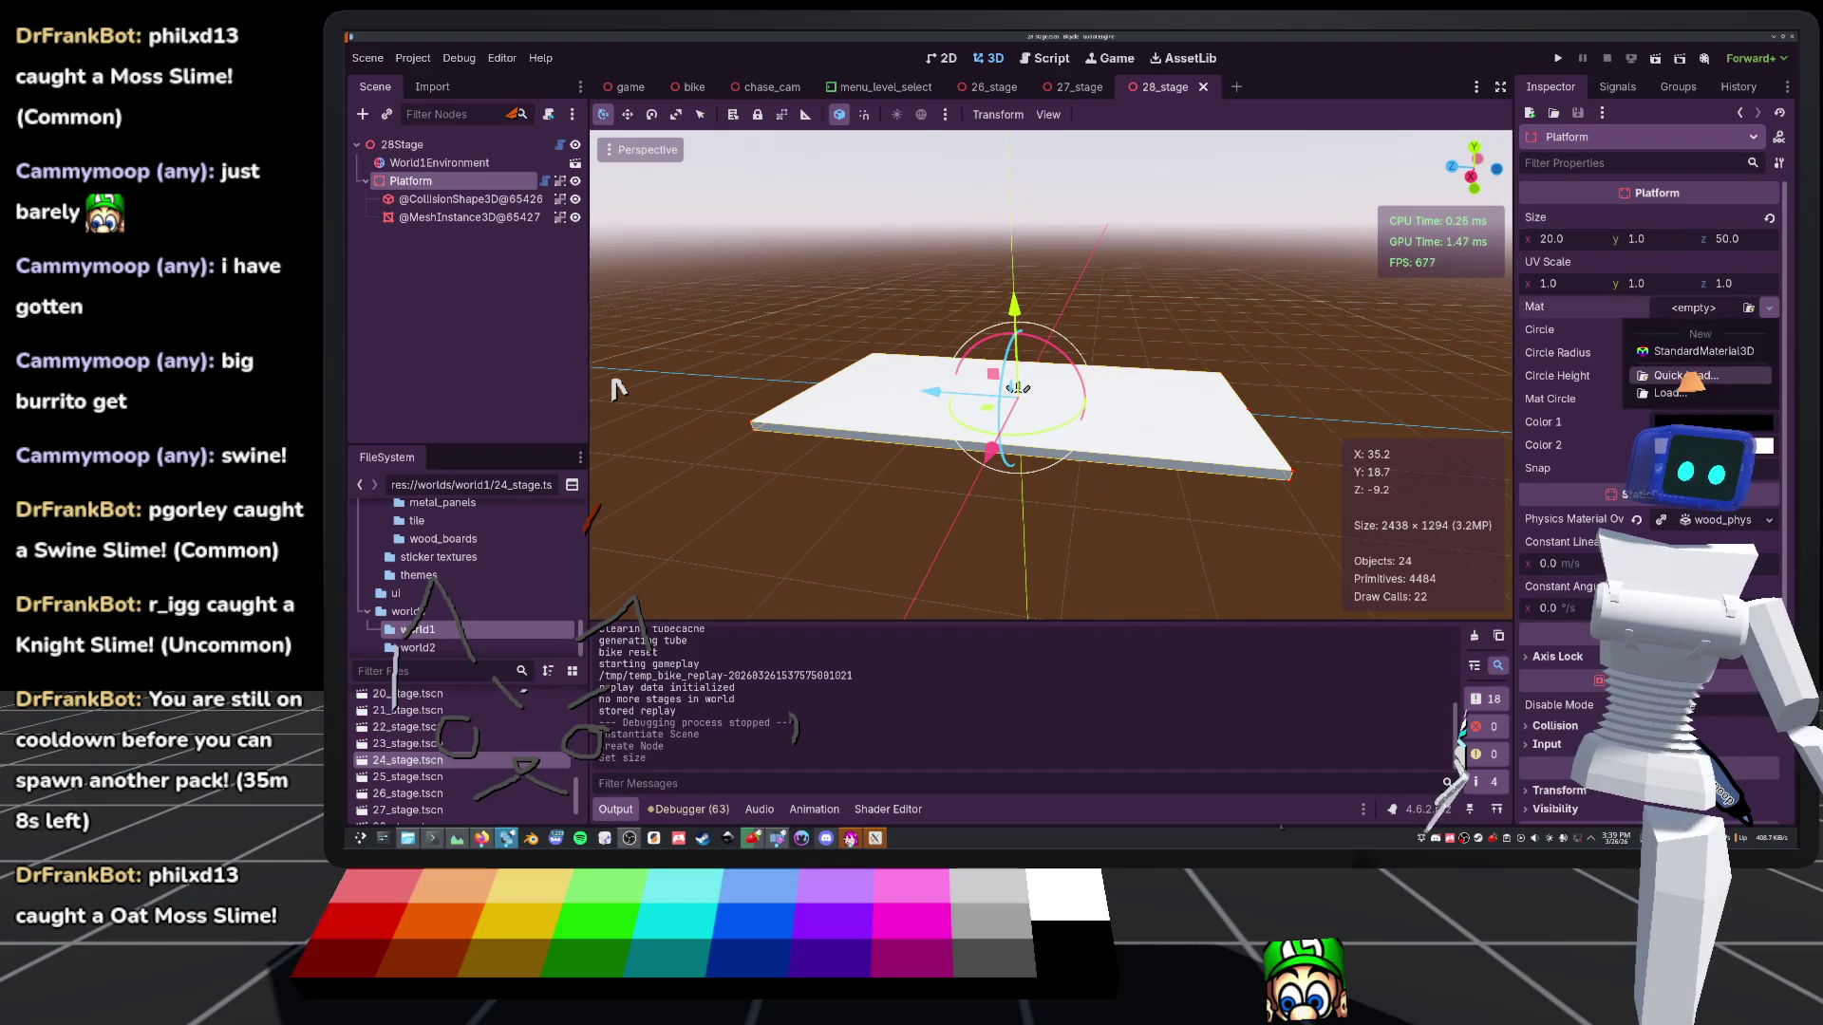
click(1708, 354)
key(Return)
drag(1017, 387, 1017, 389)
scroll(618, 389, up, 5)
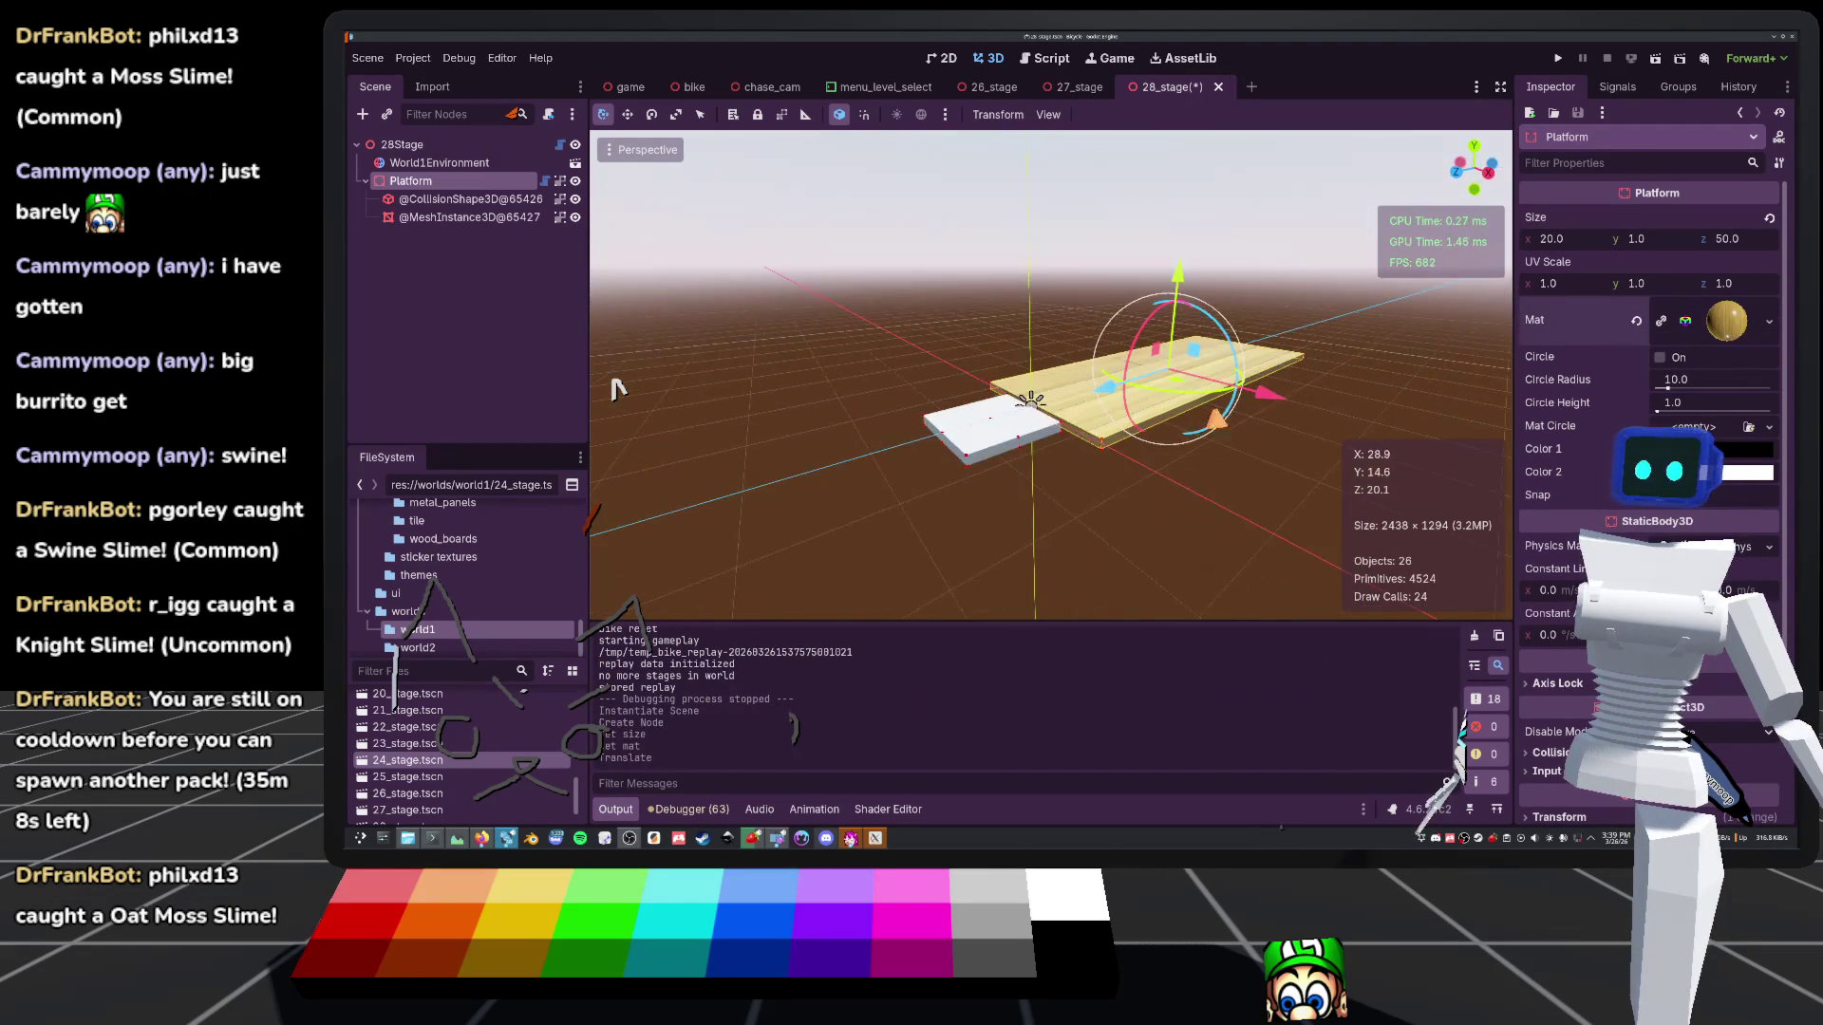
click(402, 144)
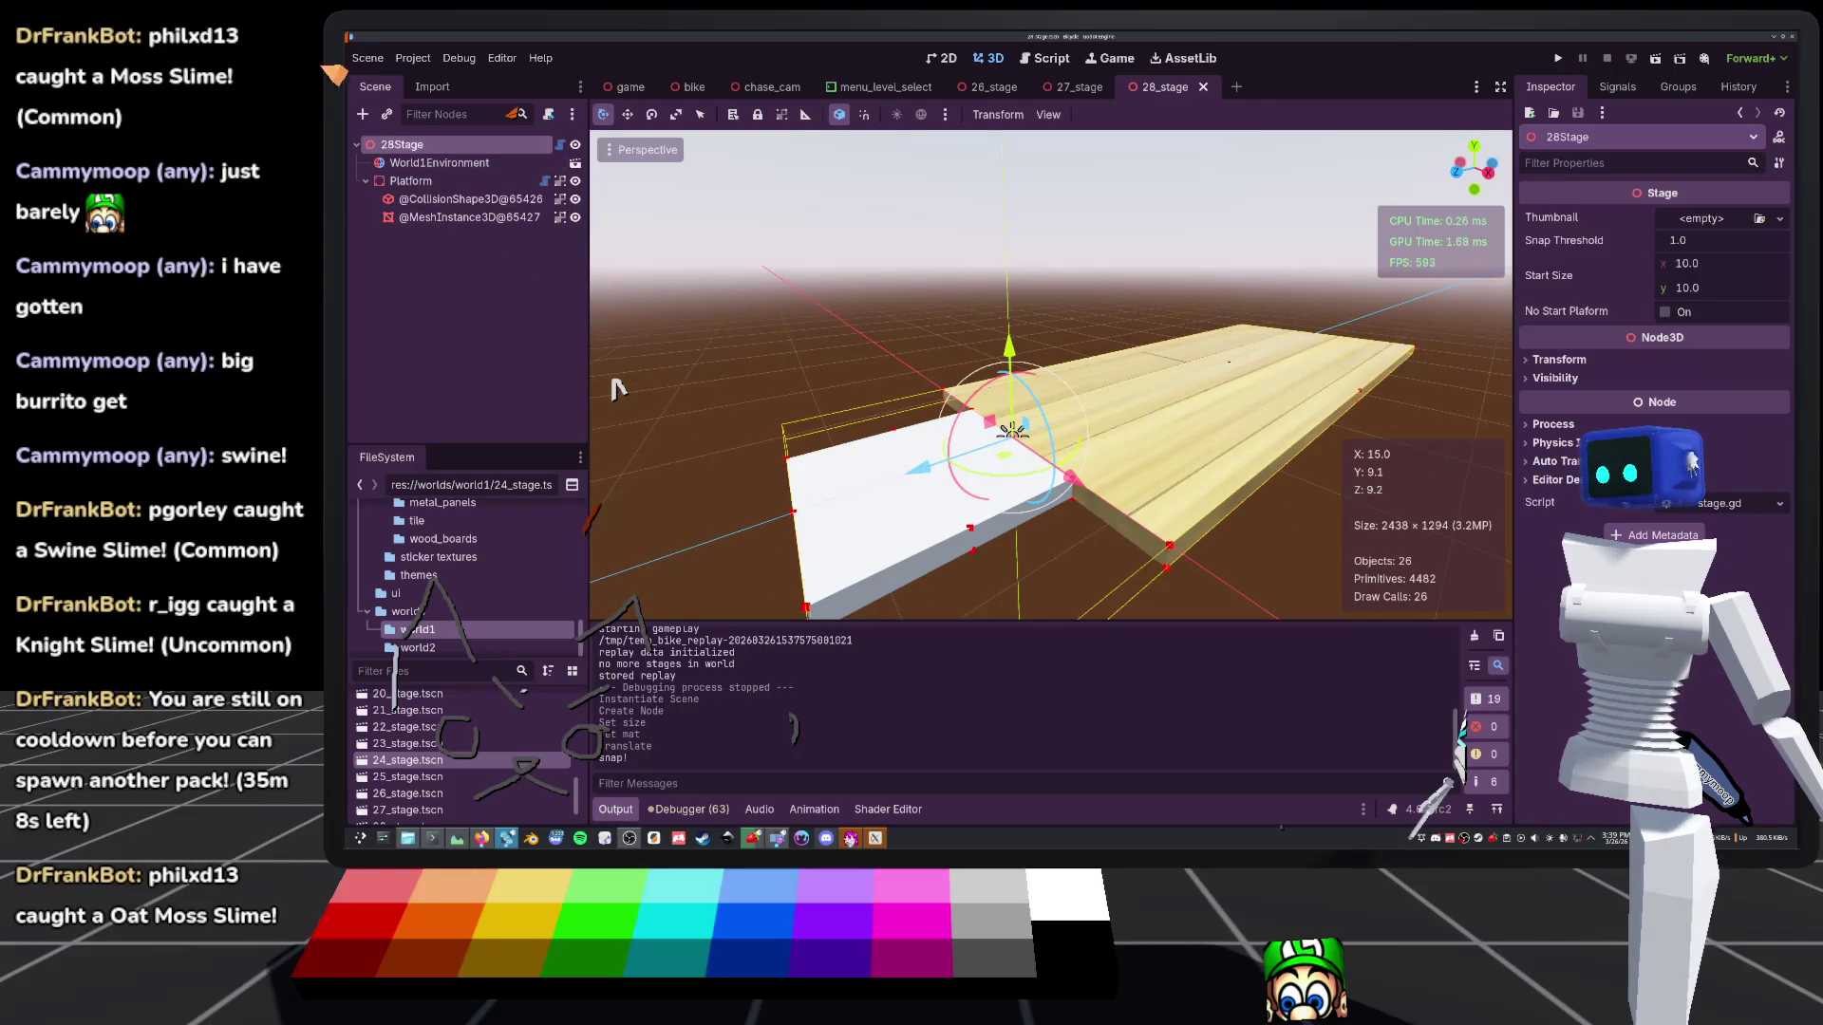
click(362, 115)
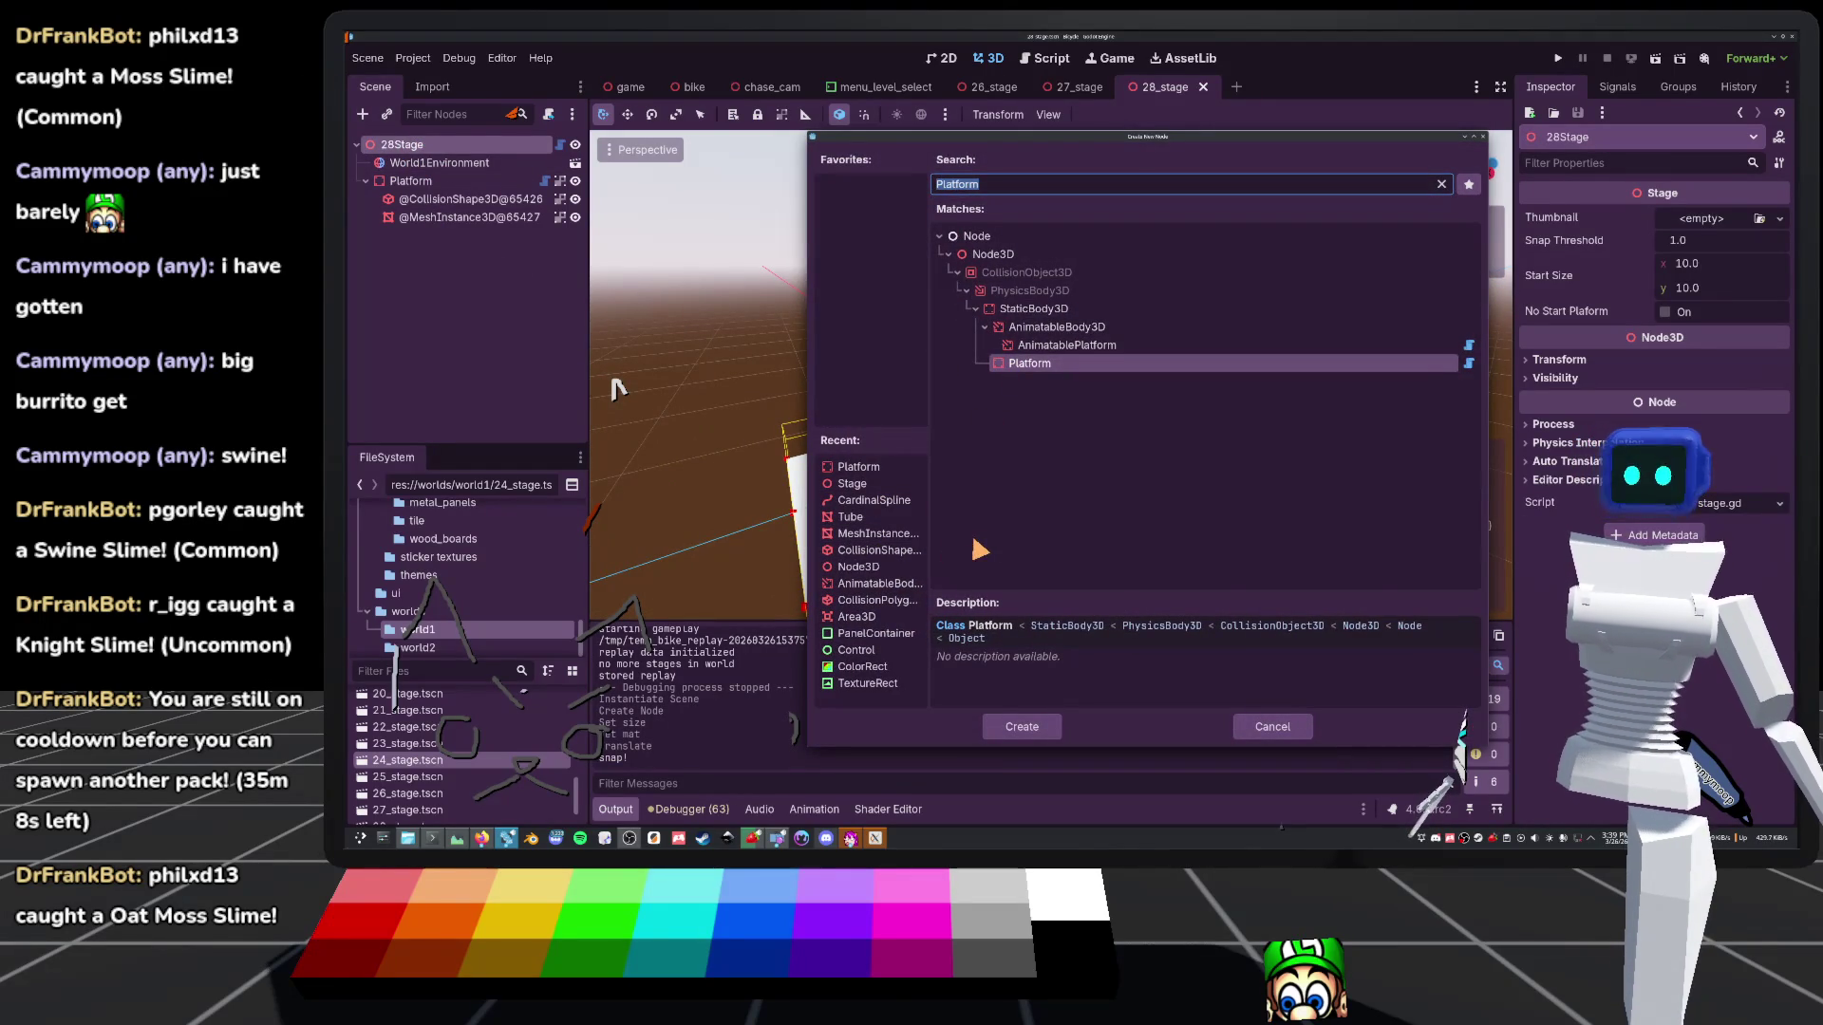
Add a RailGun node to 28Stage by searching 'rai' in the node list
click(1277, 729)
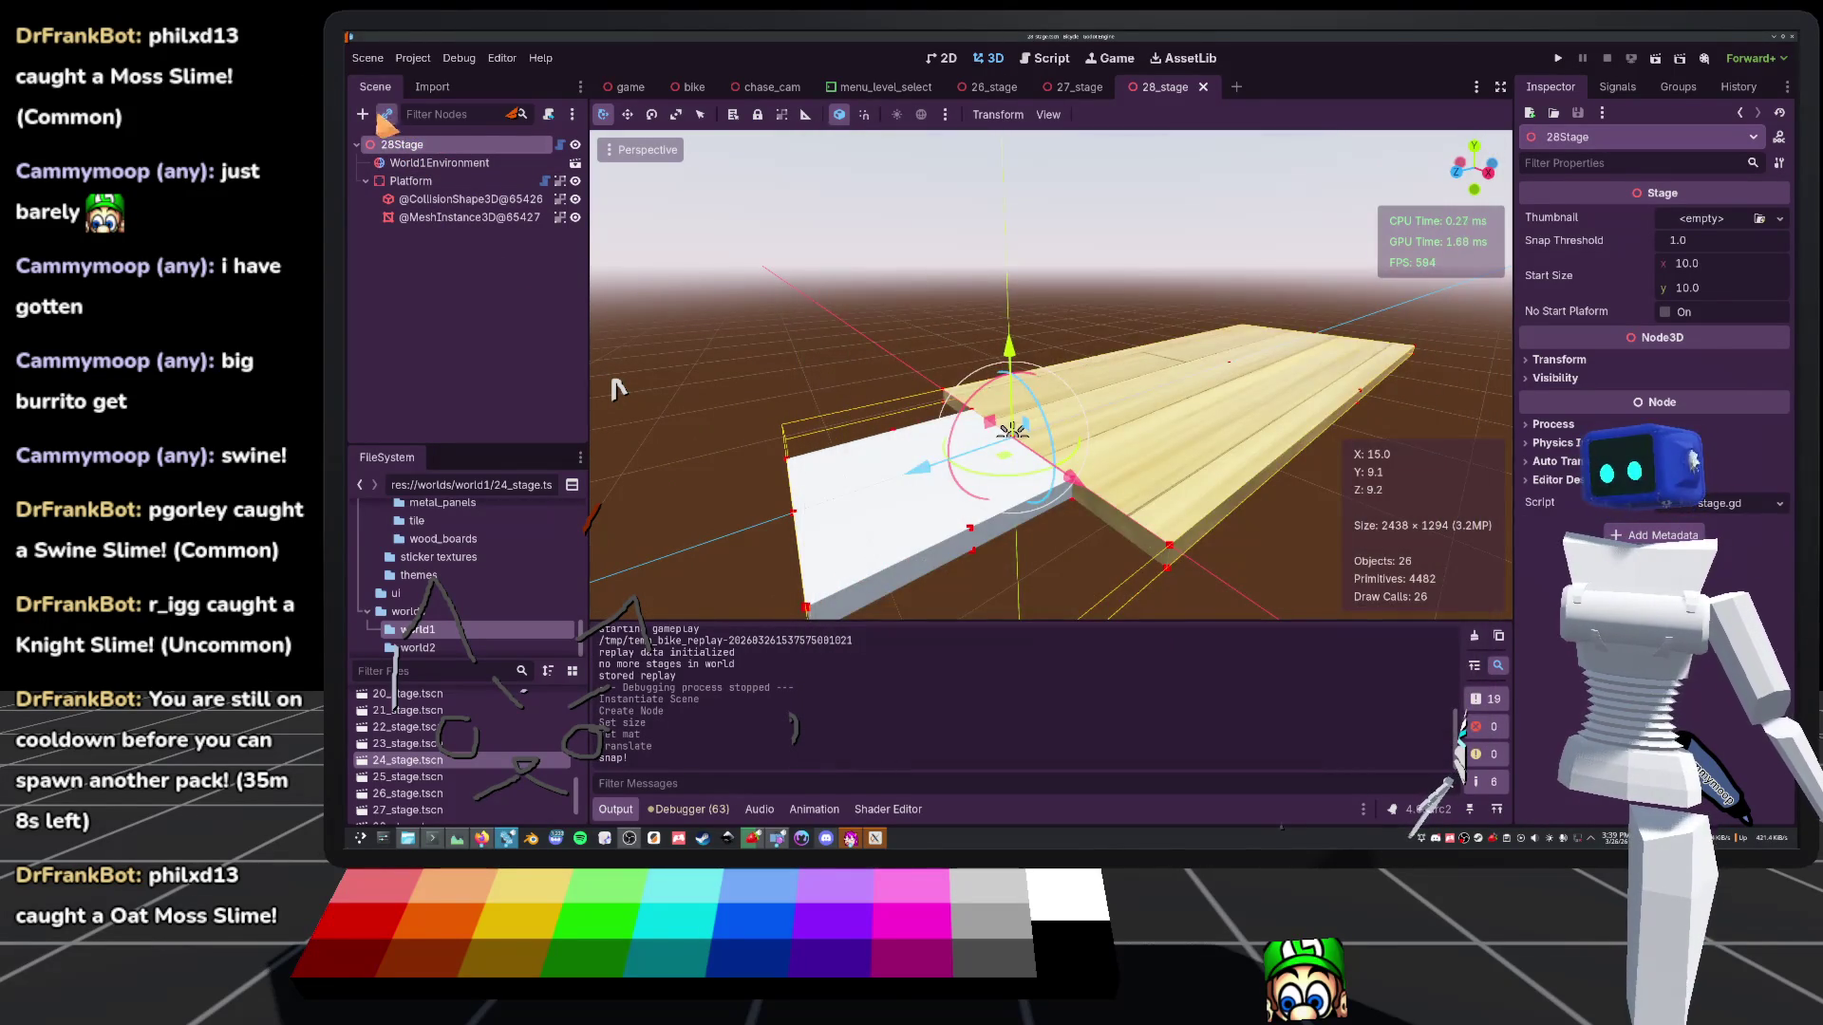
click(386, 115)
text(ra)
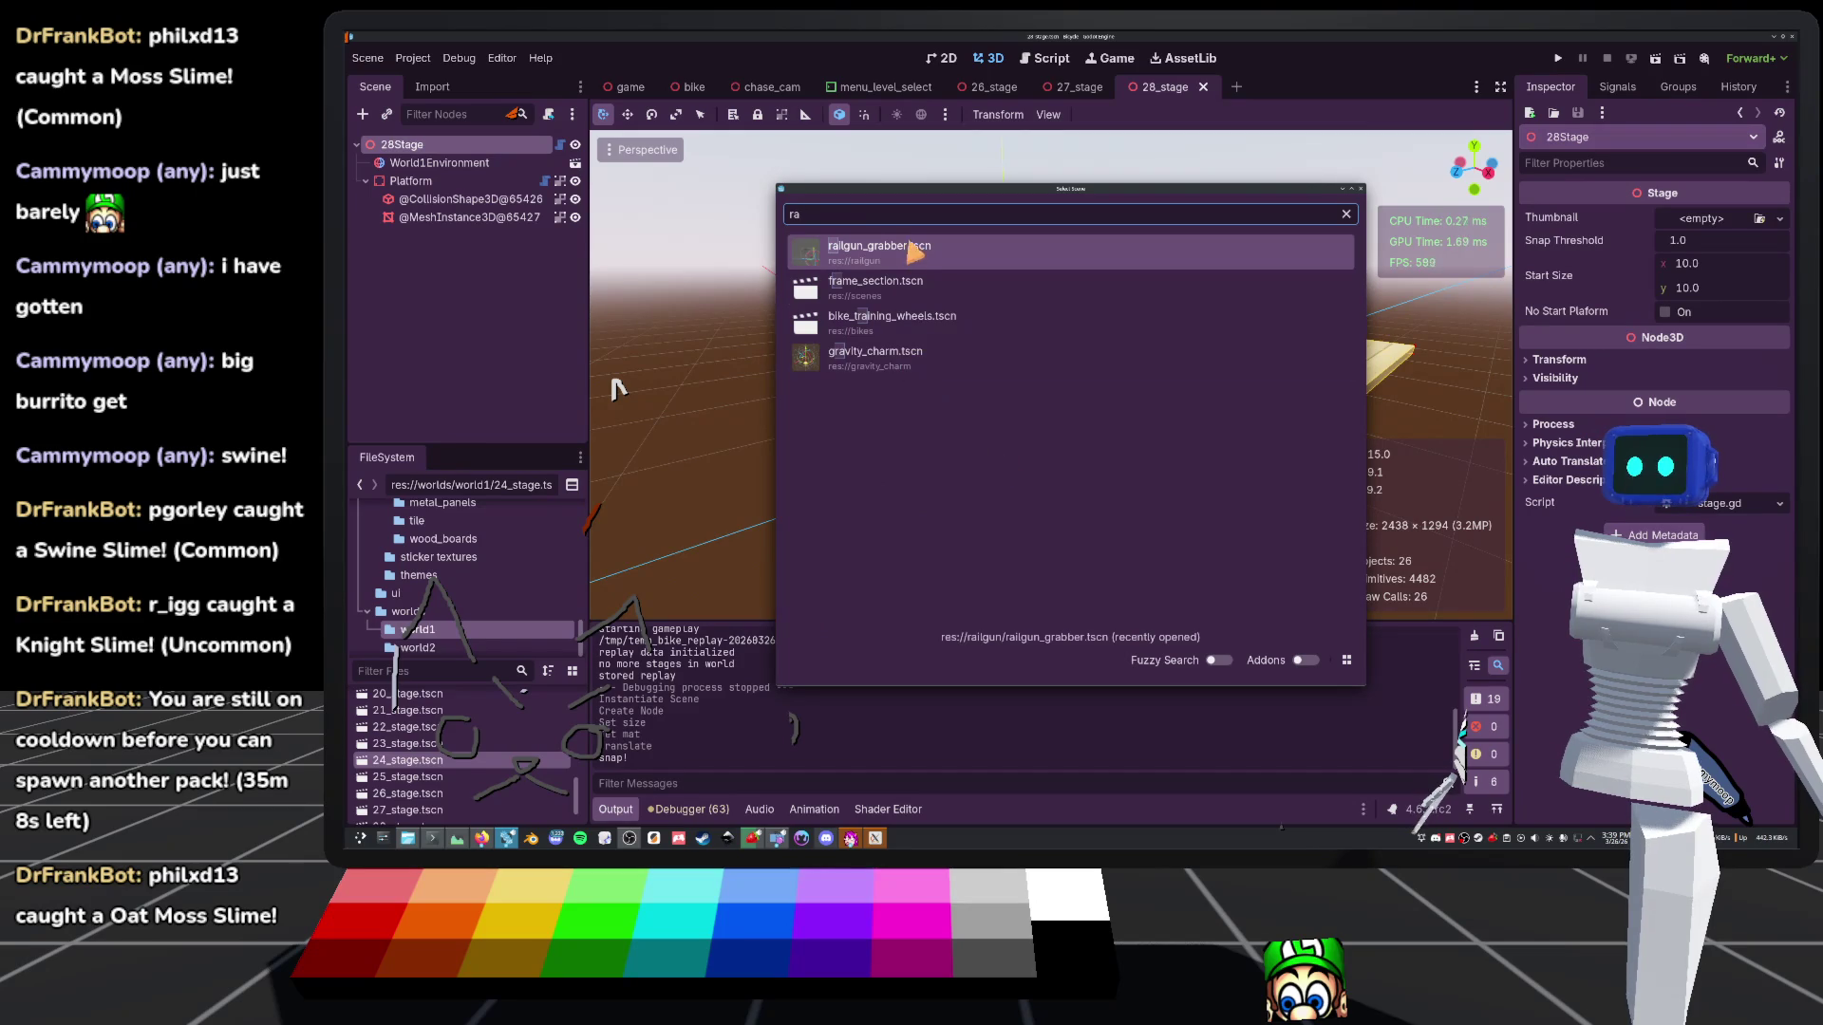
click(1361, 189)
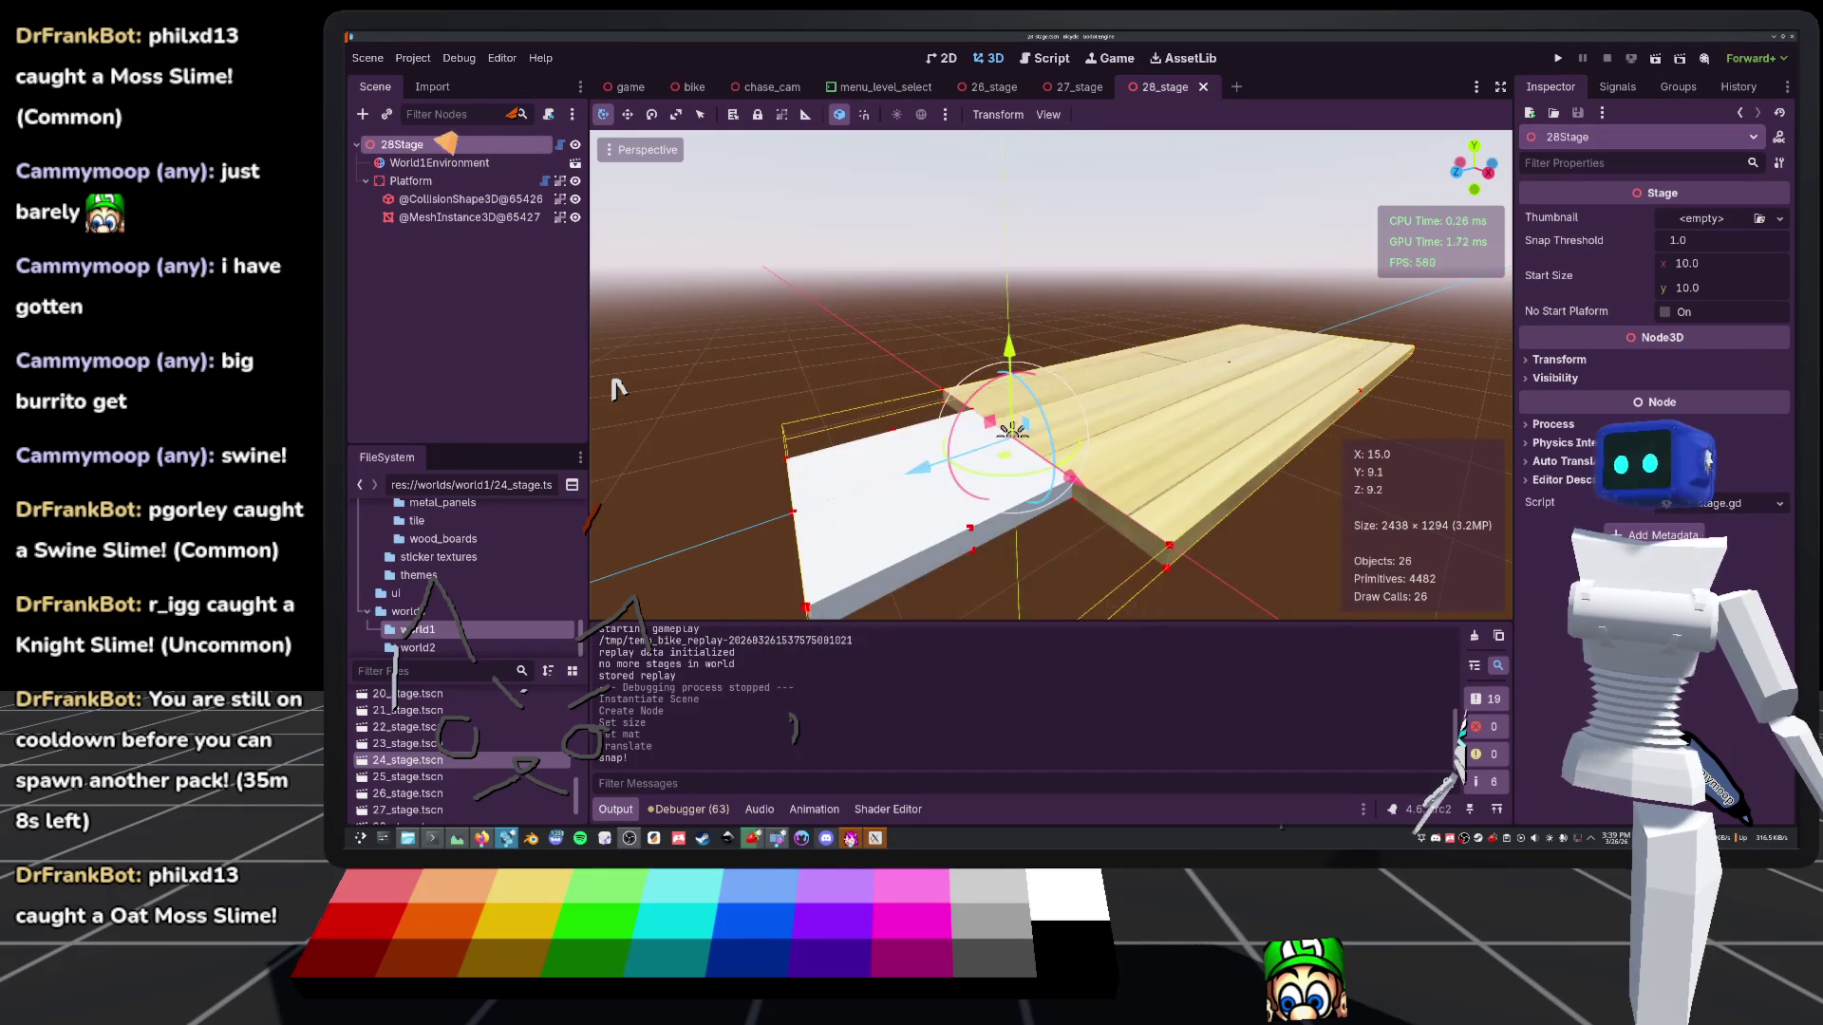
click(361, 114)
text(rai)
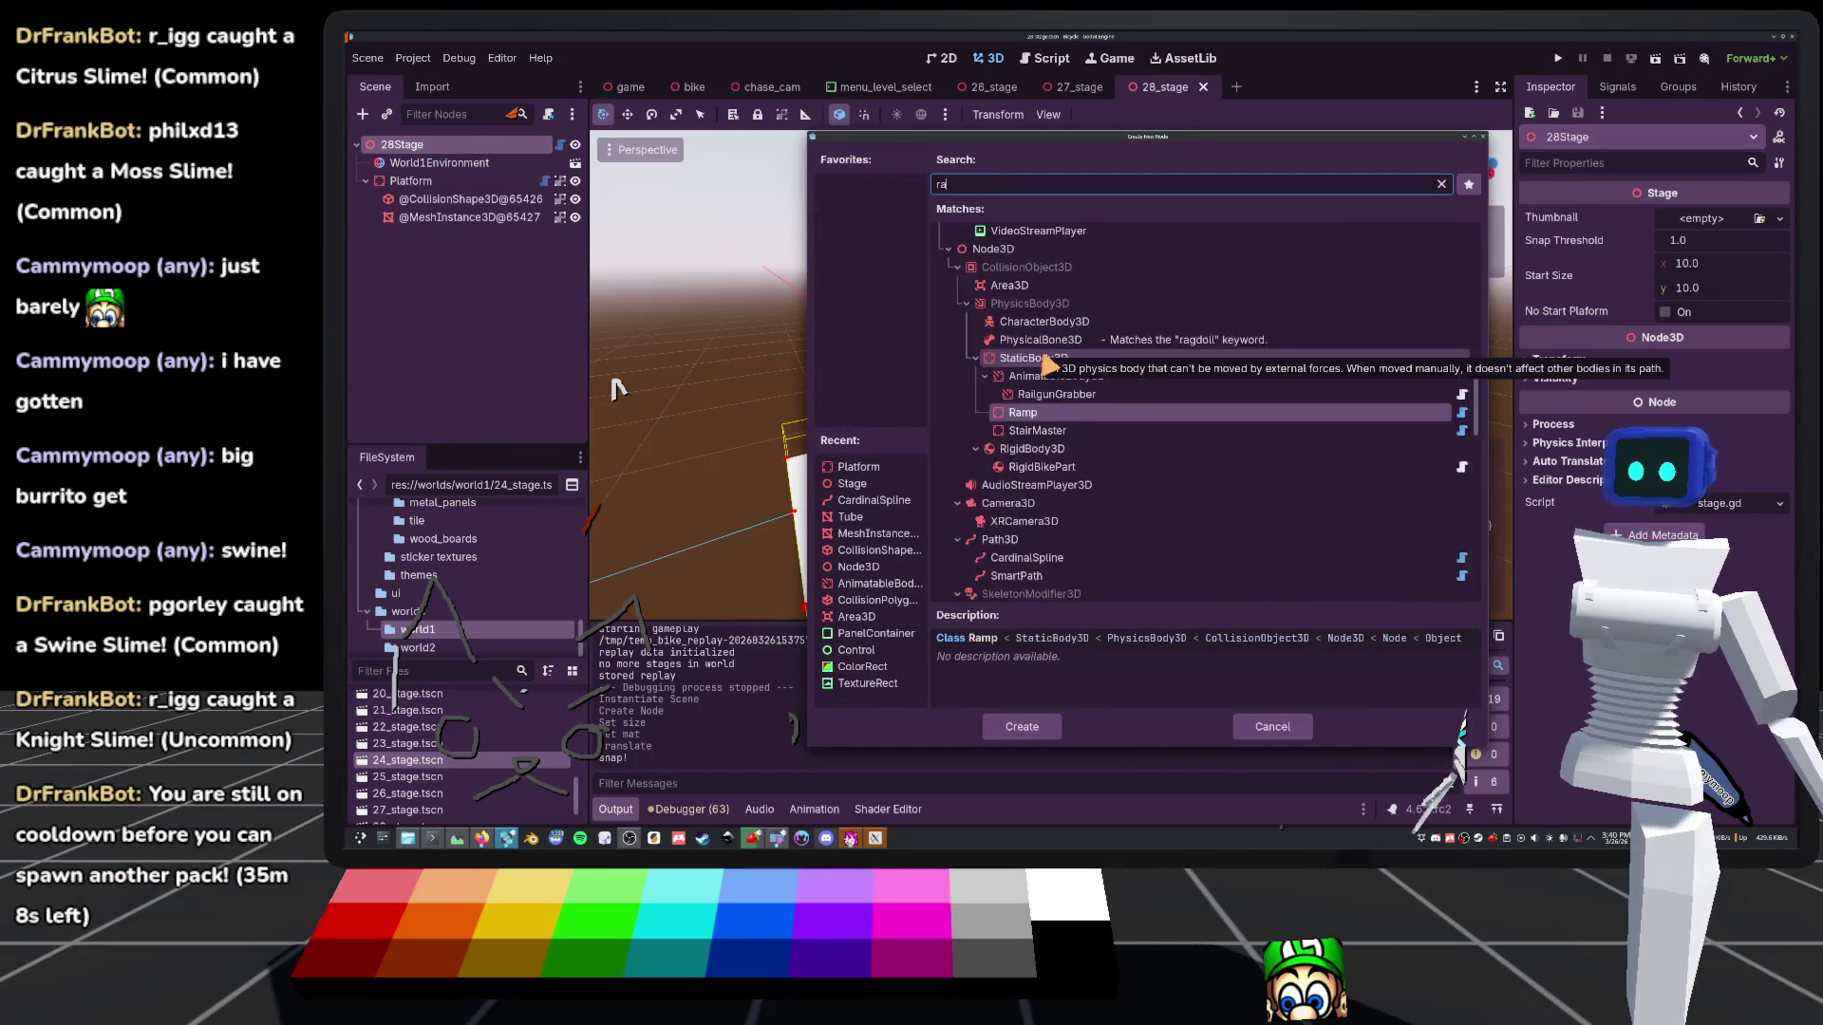
key(Return)
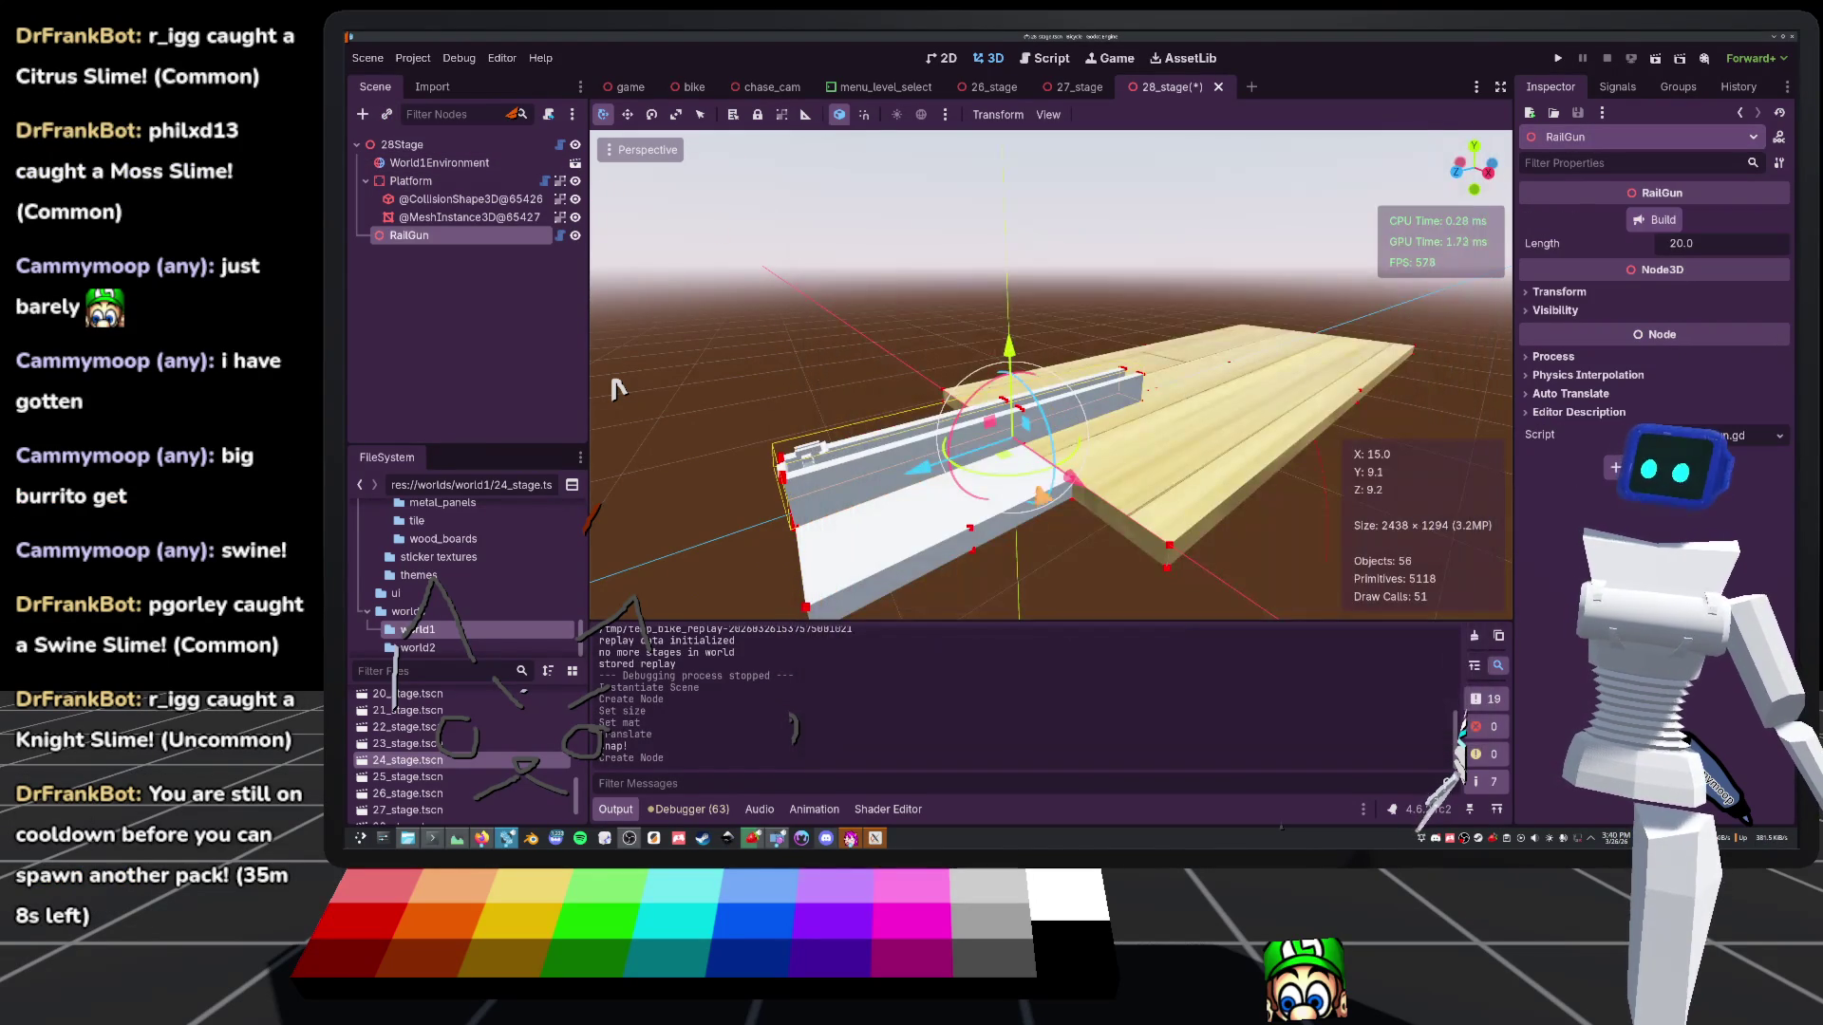
Set the RailGun length to 50, align it along the wood platform, and save 28_stage
key(f)
drag(914, 452, 1263, 429)
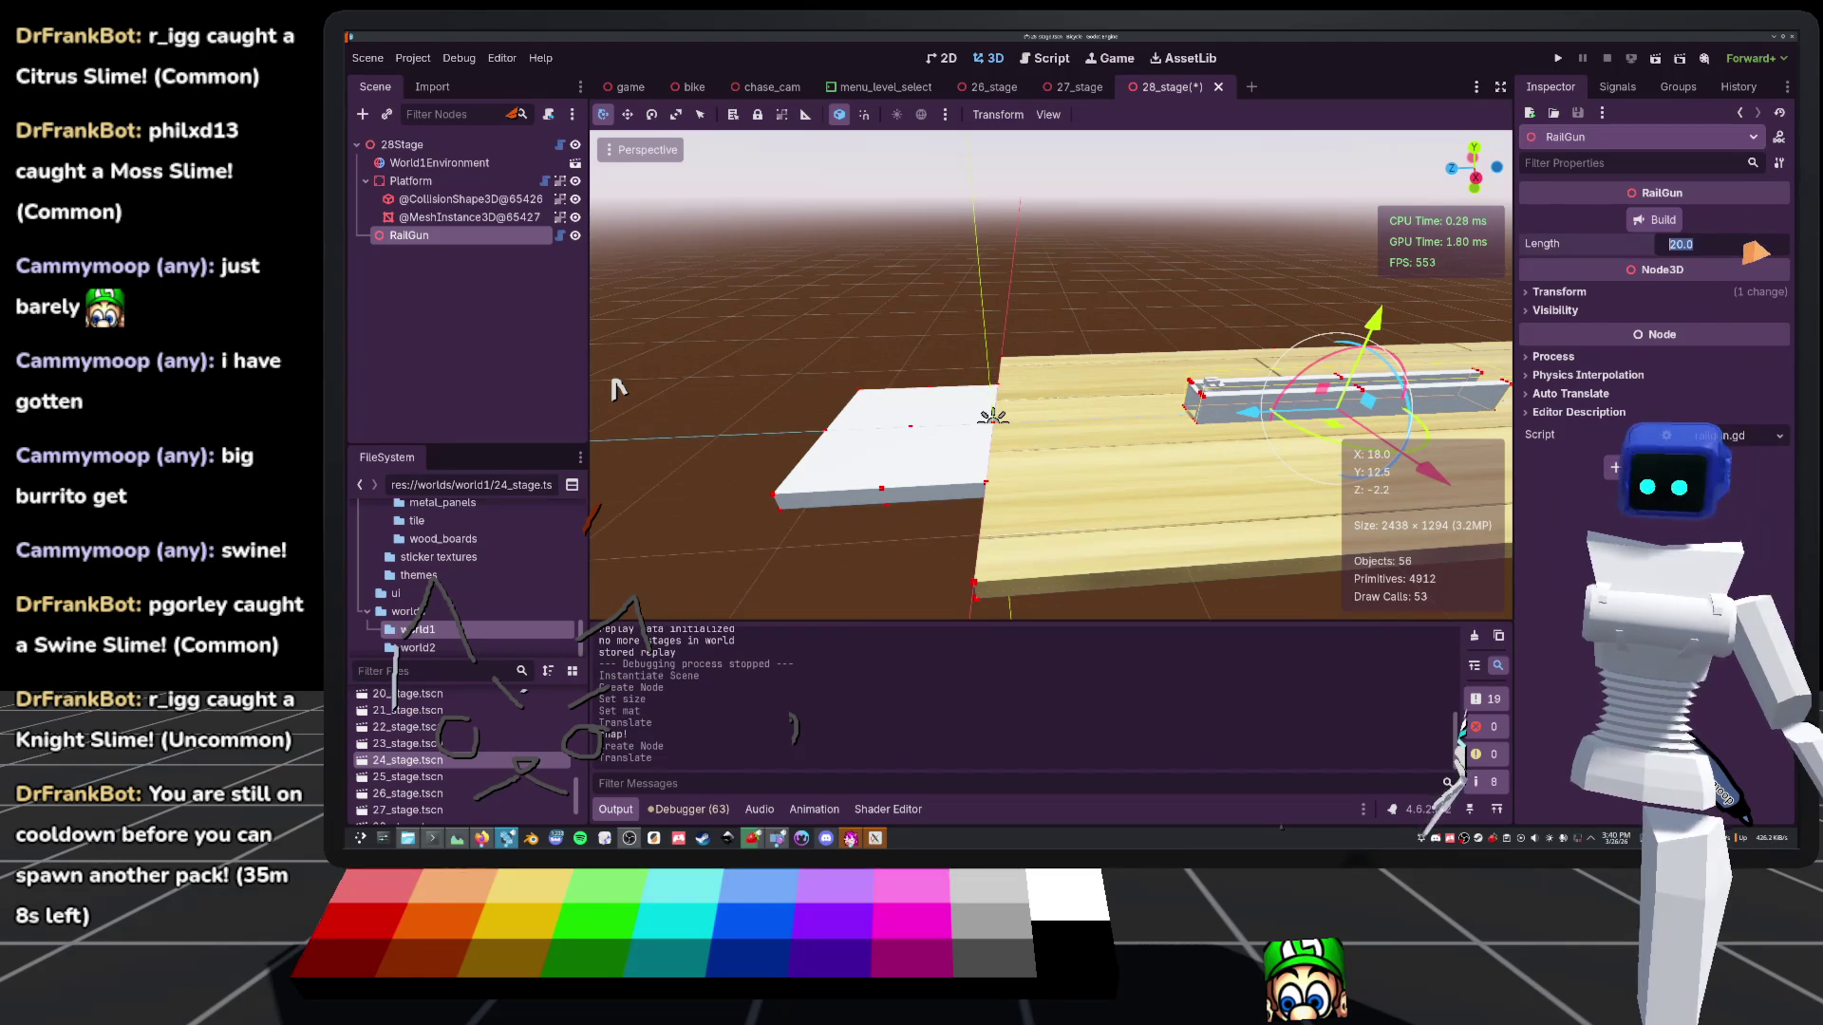
text(50)
key(Return)
key(ctrl+s)
drag(940, 418, 992, 416)
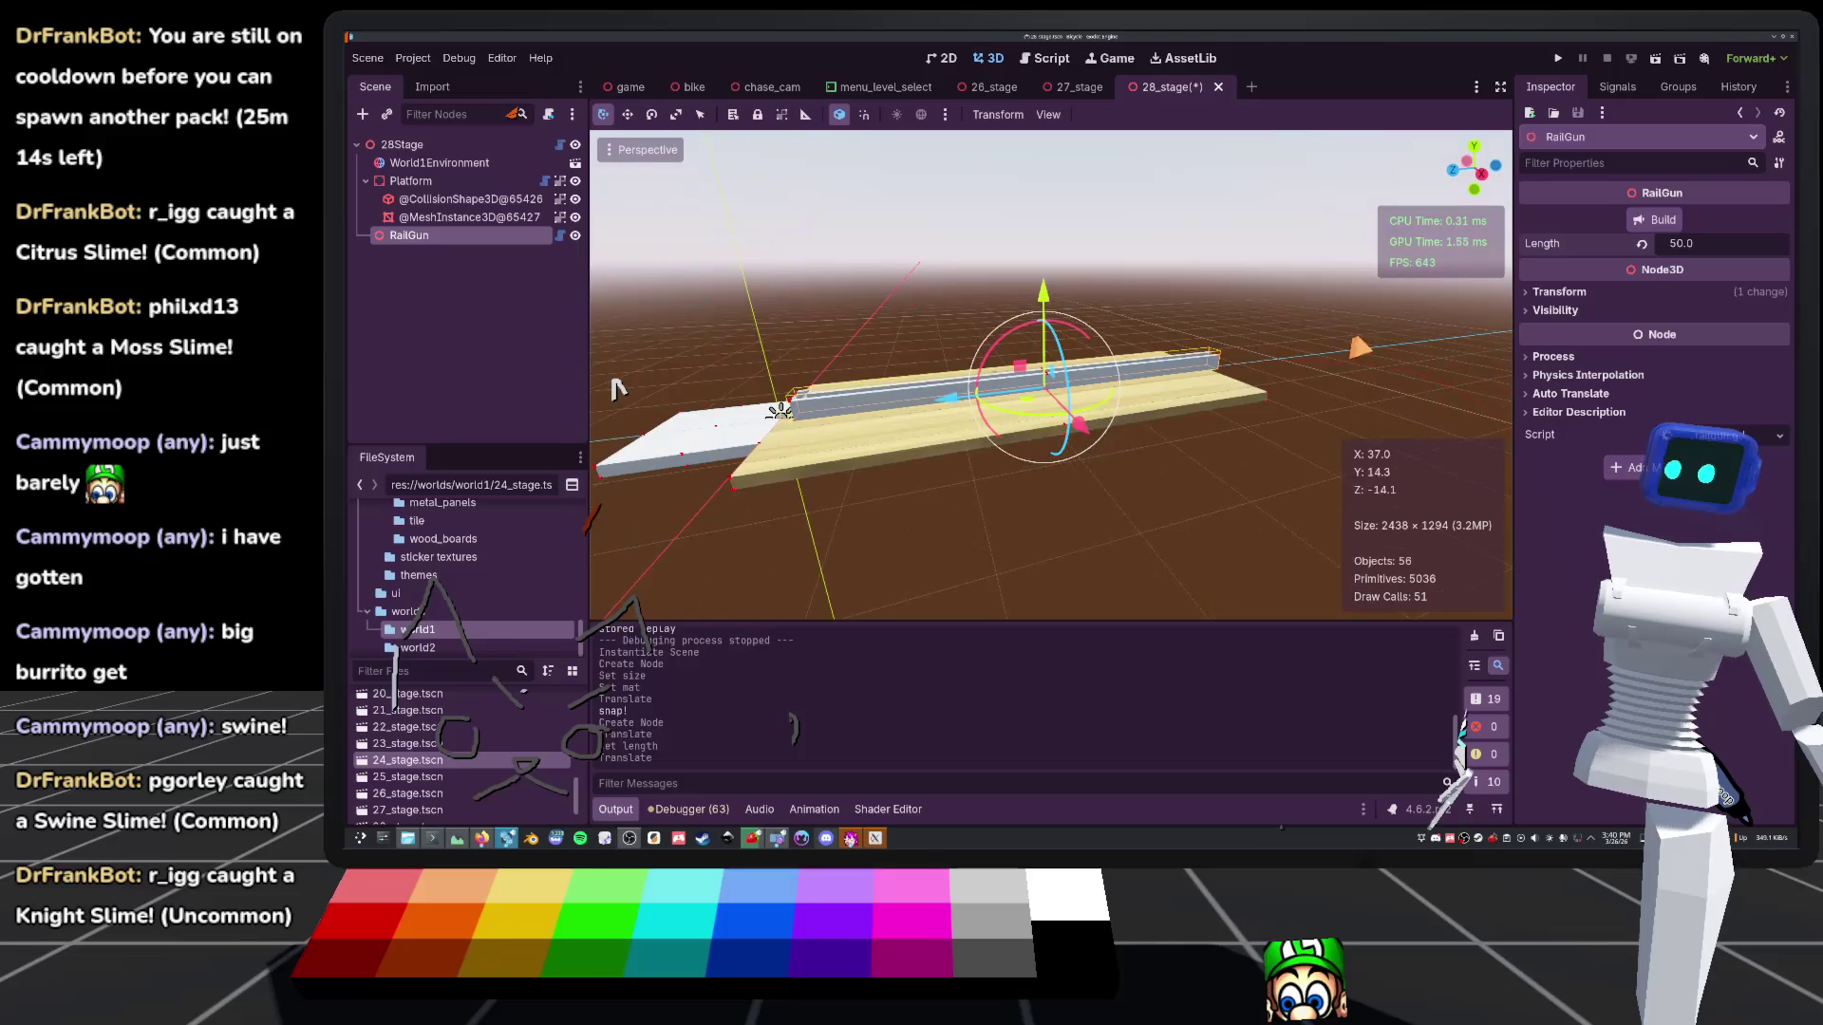
scroll(617, 389, down, 3)
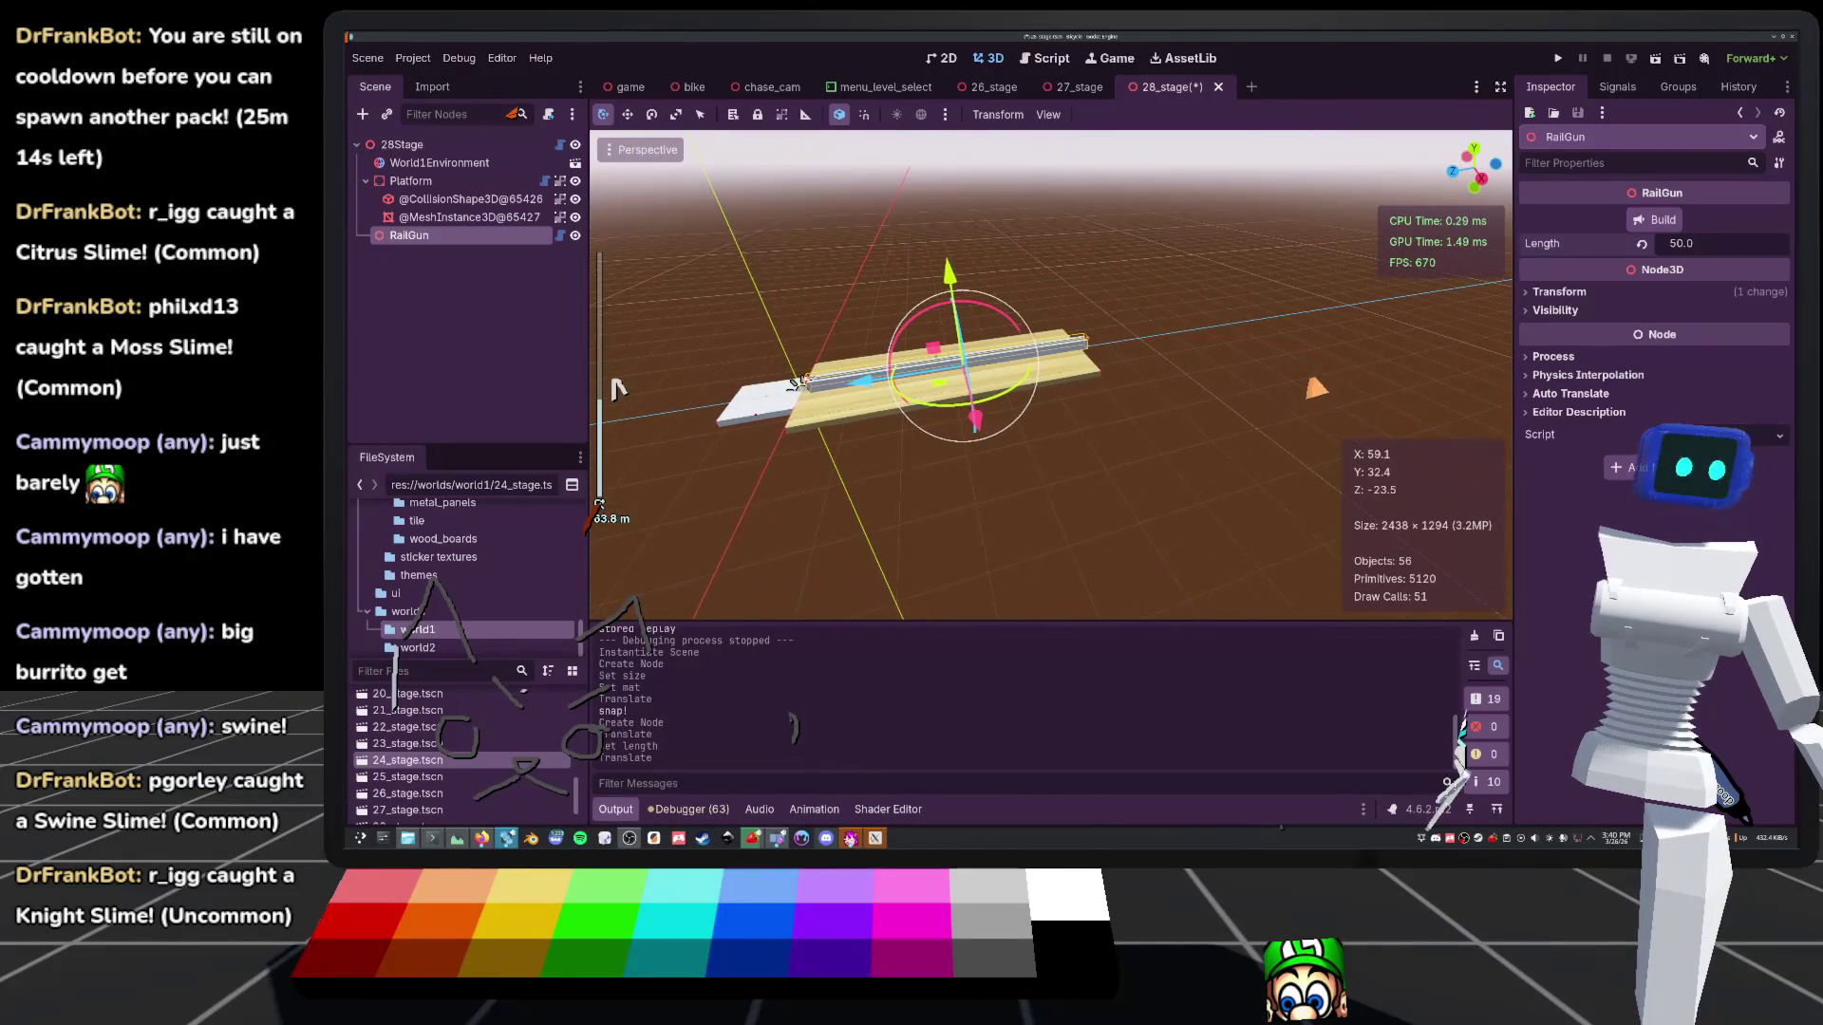
key(ctrl+s)
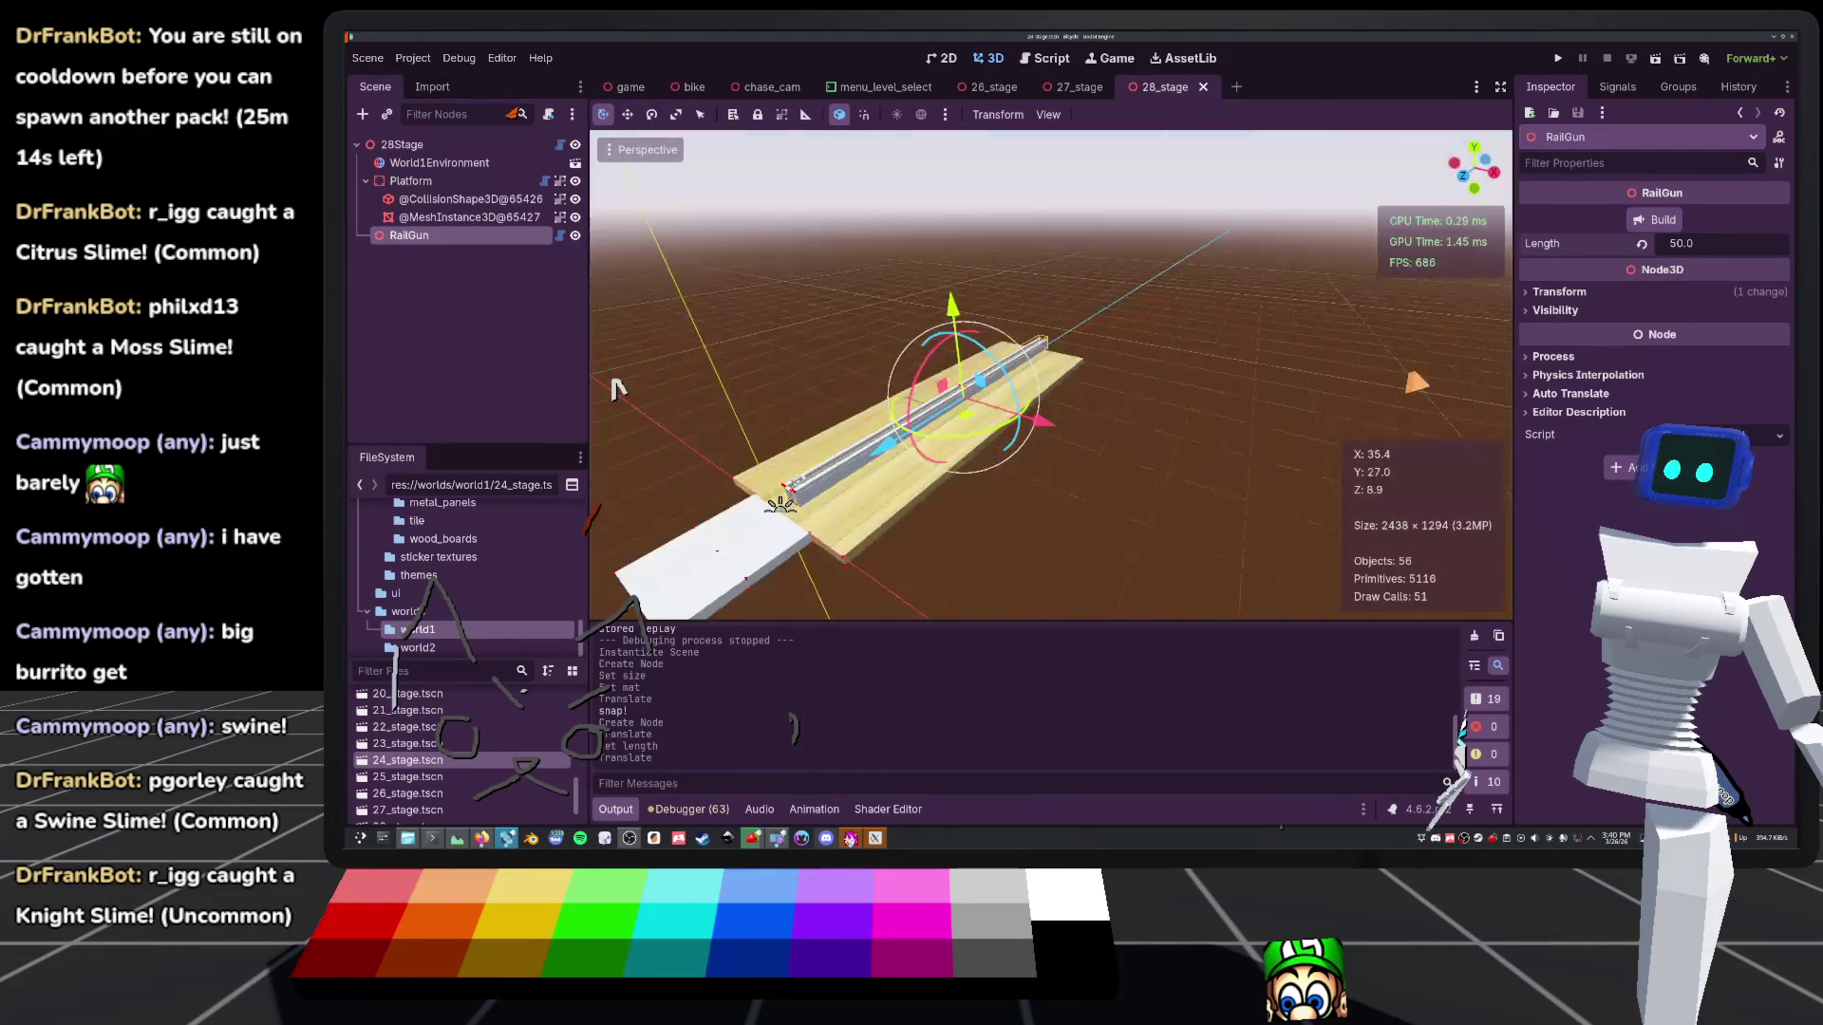
scroll(617, 390, up, 3)
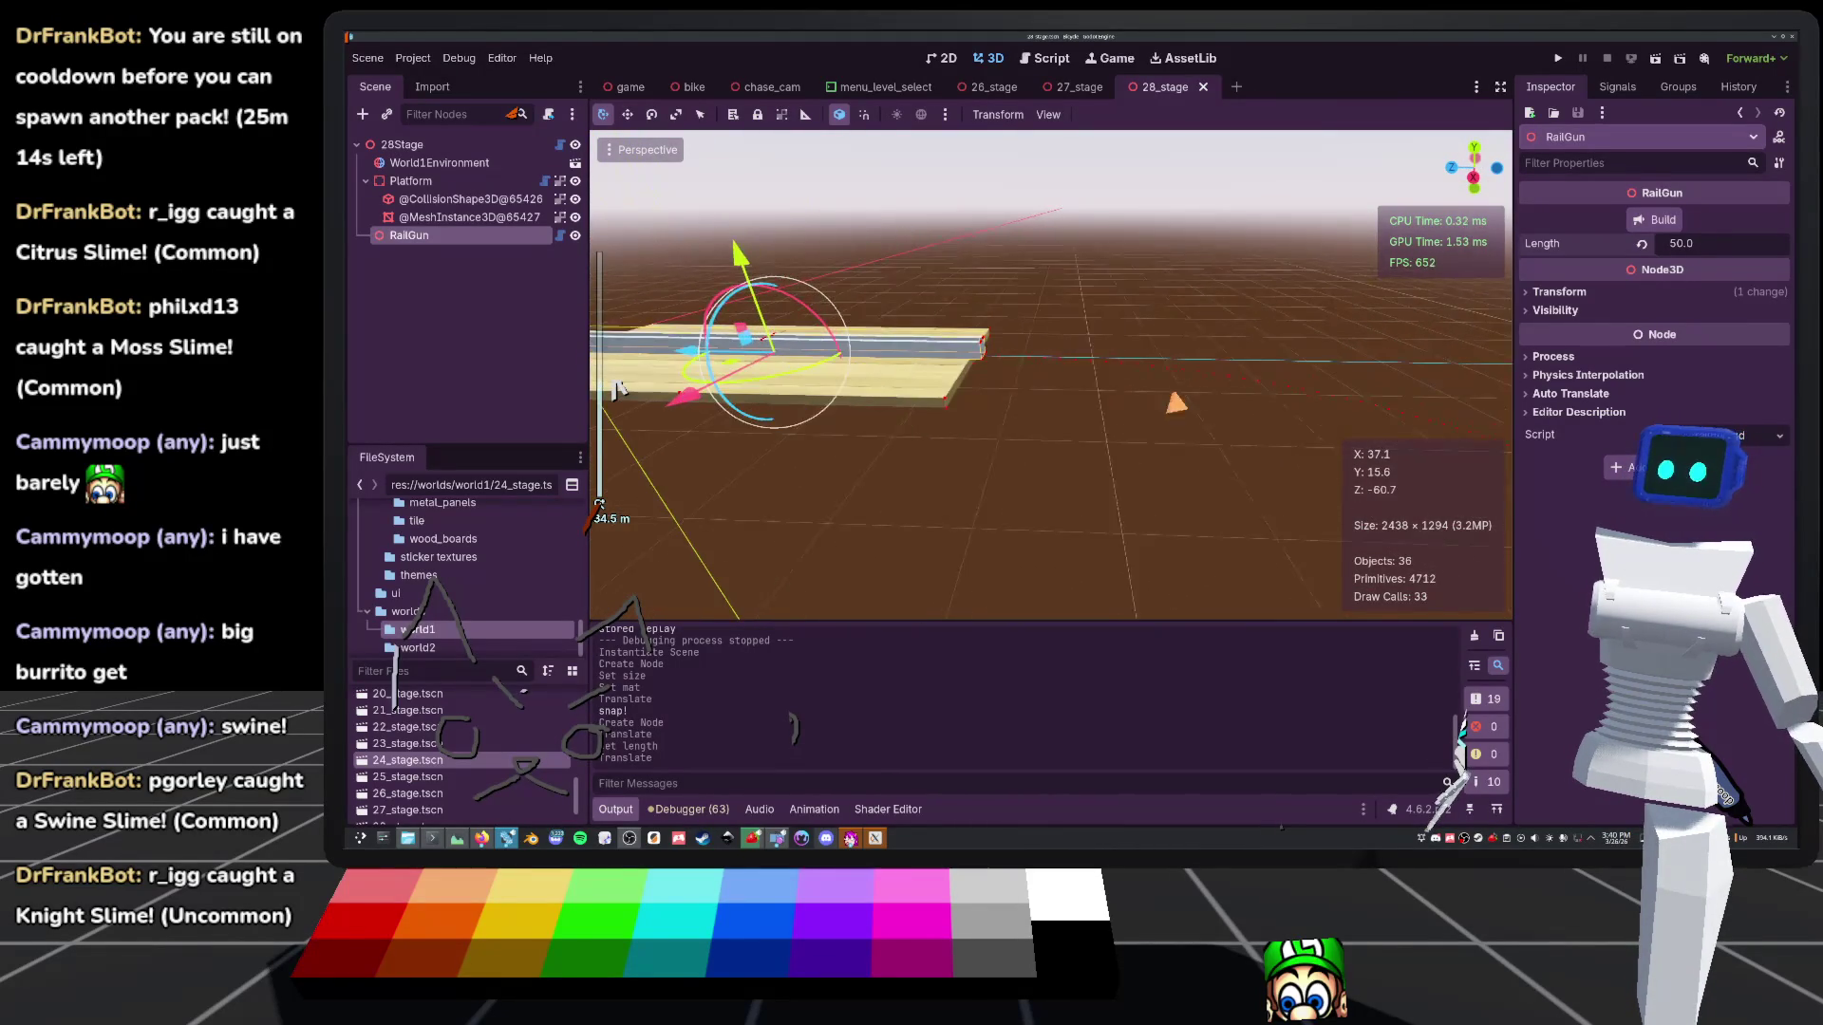
click(401, 144)
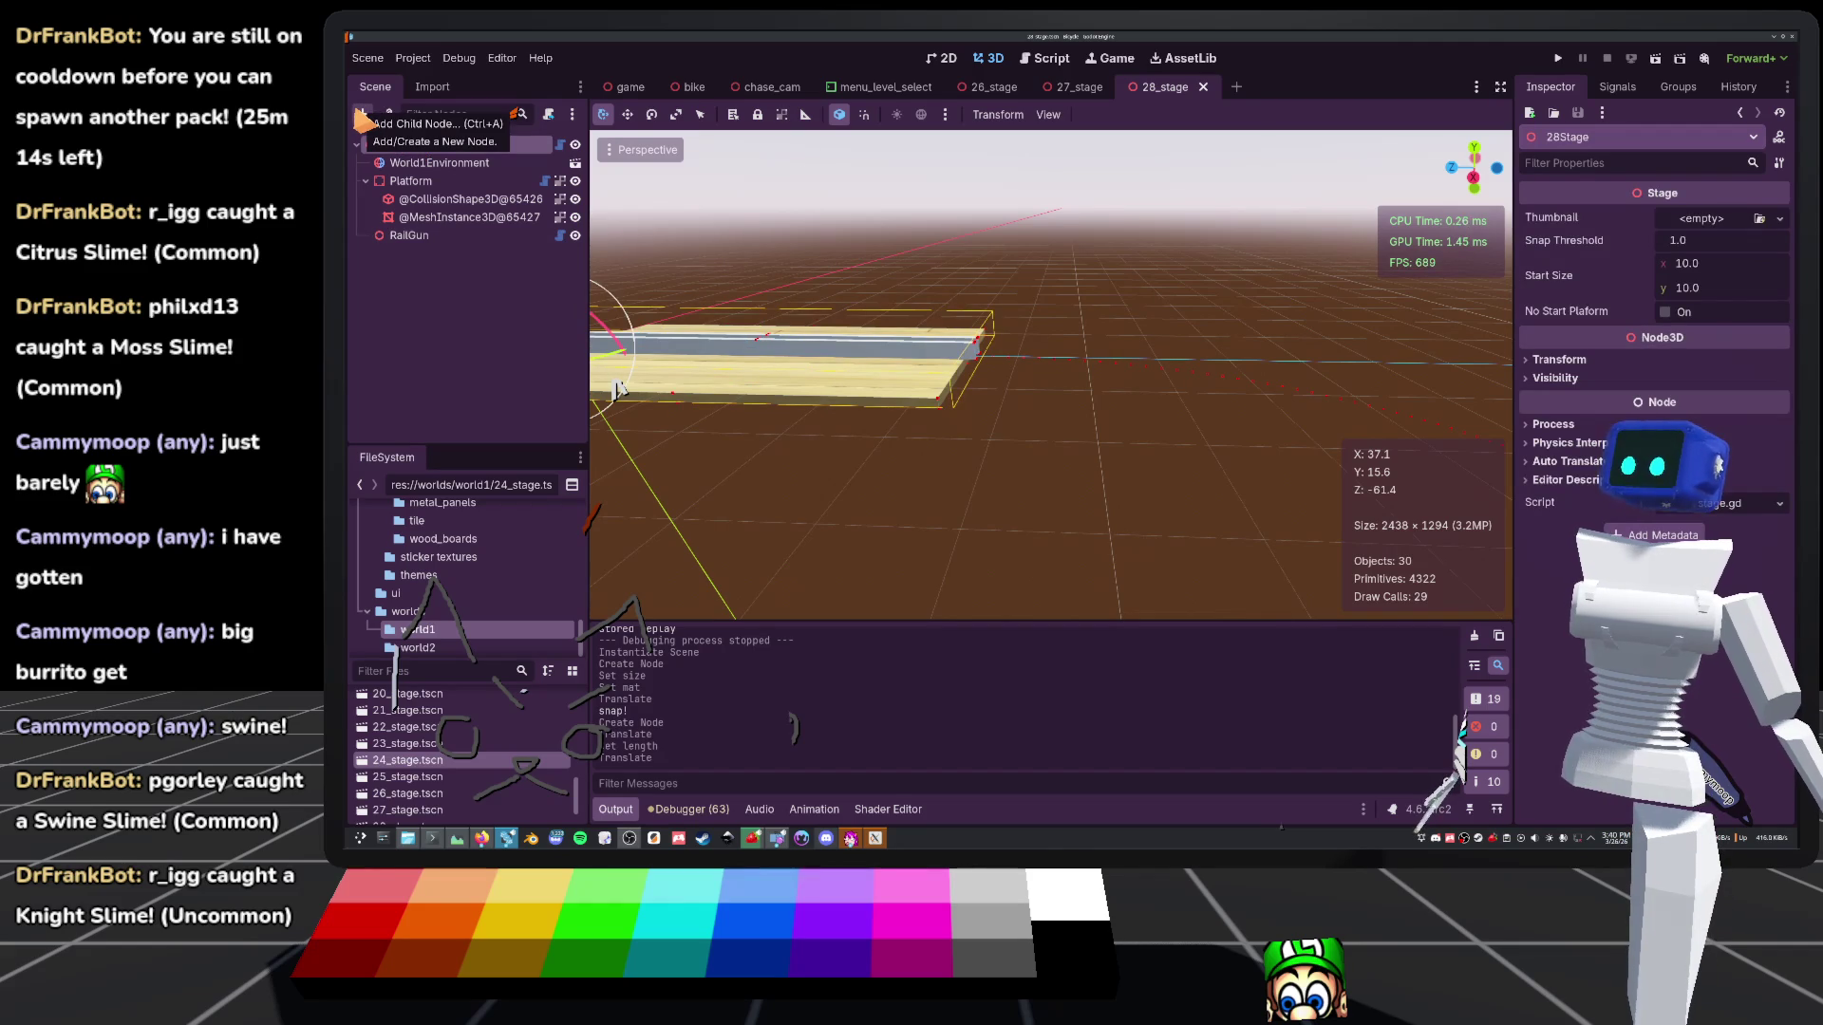
scroll(617, 389, down, 3)
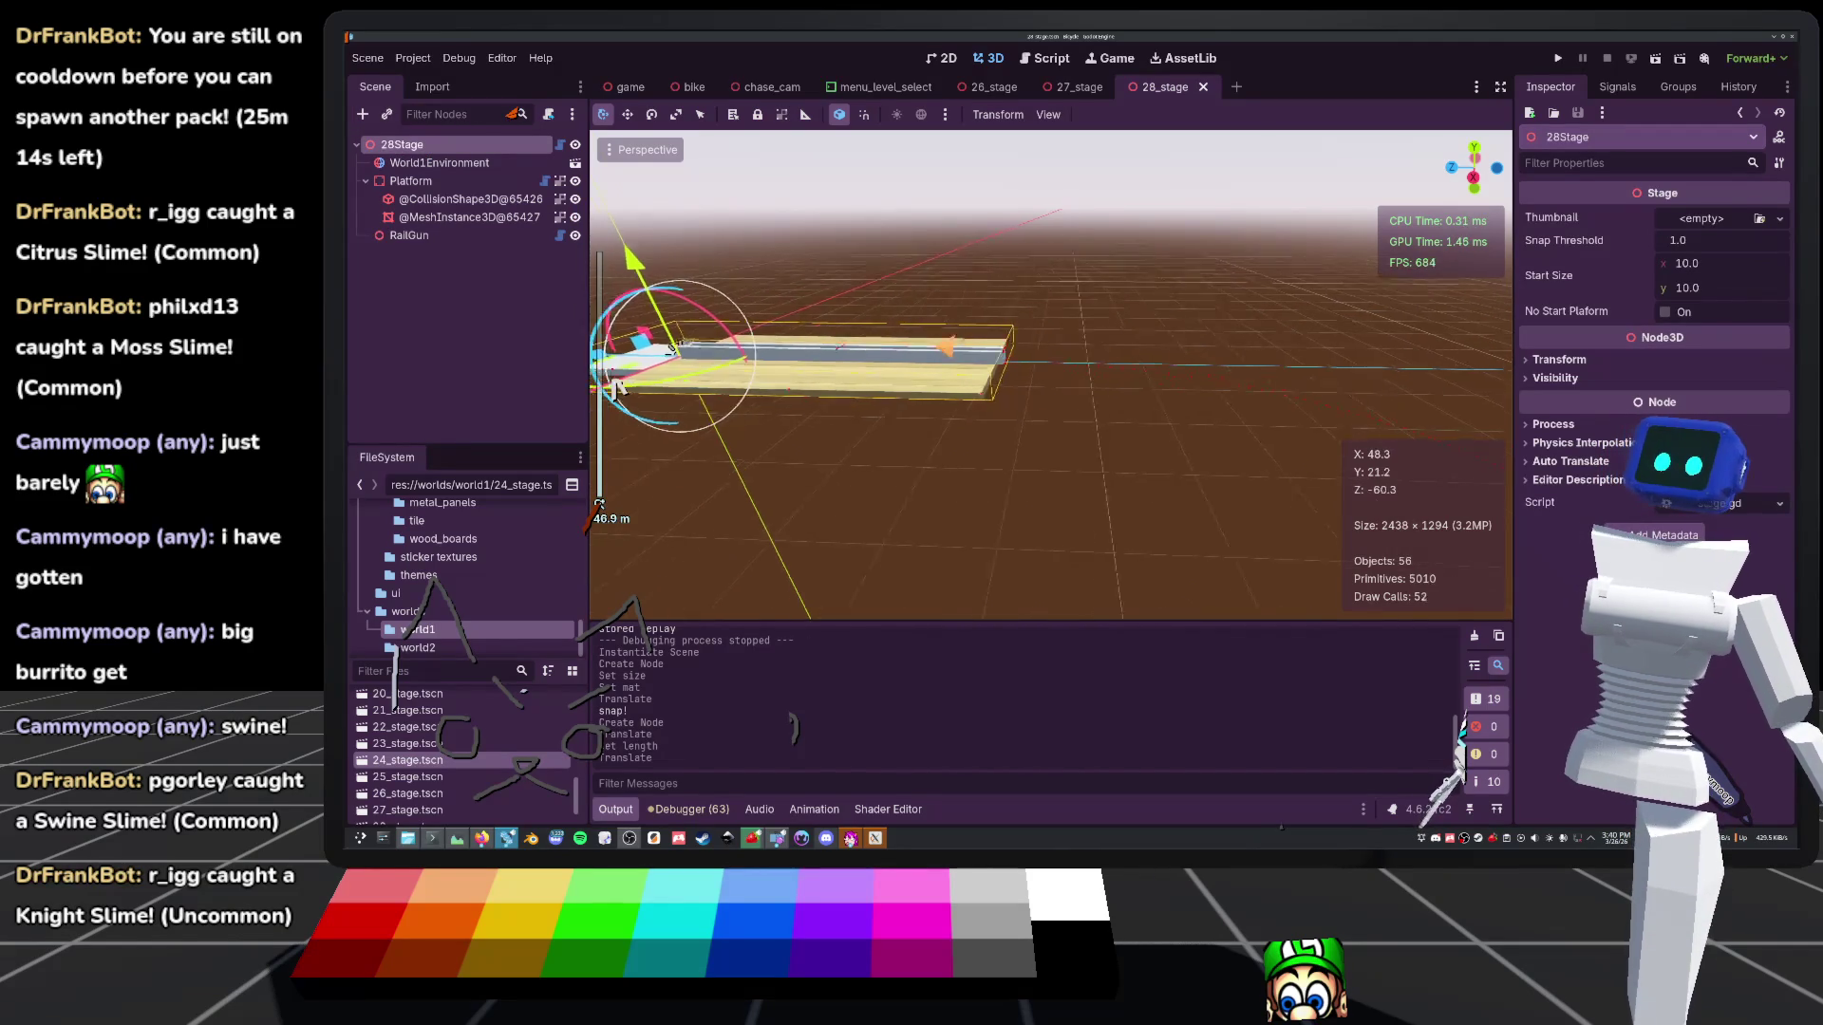
click(361, 114)
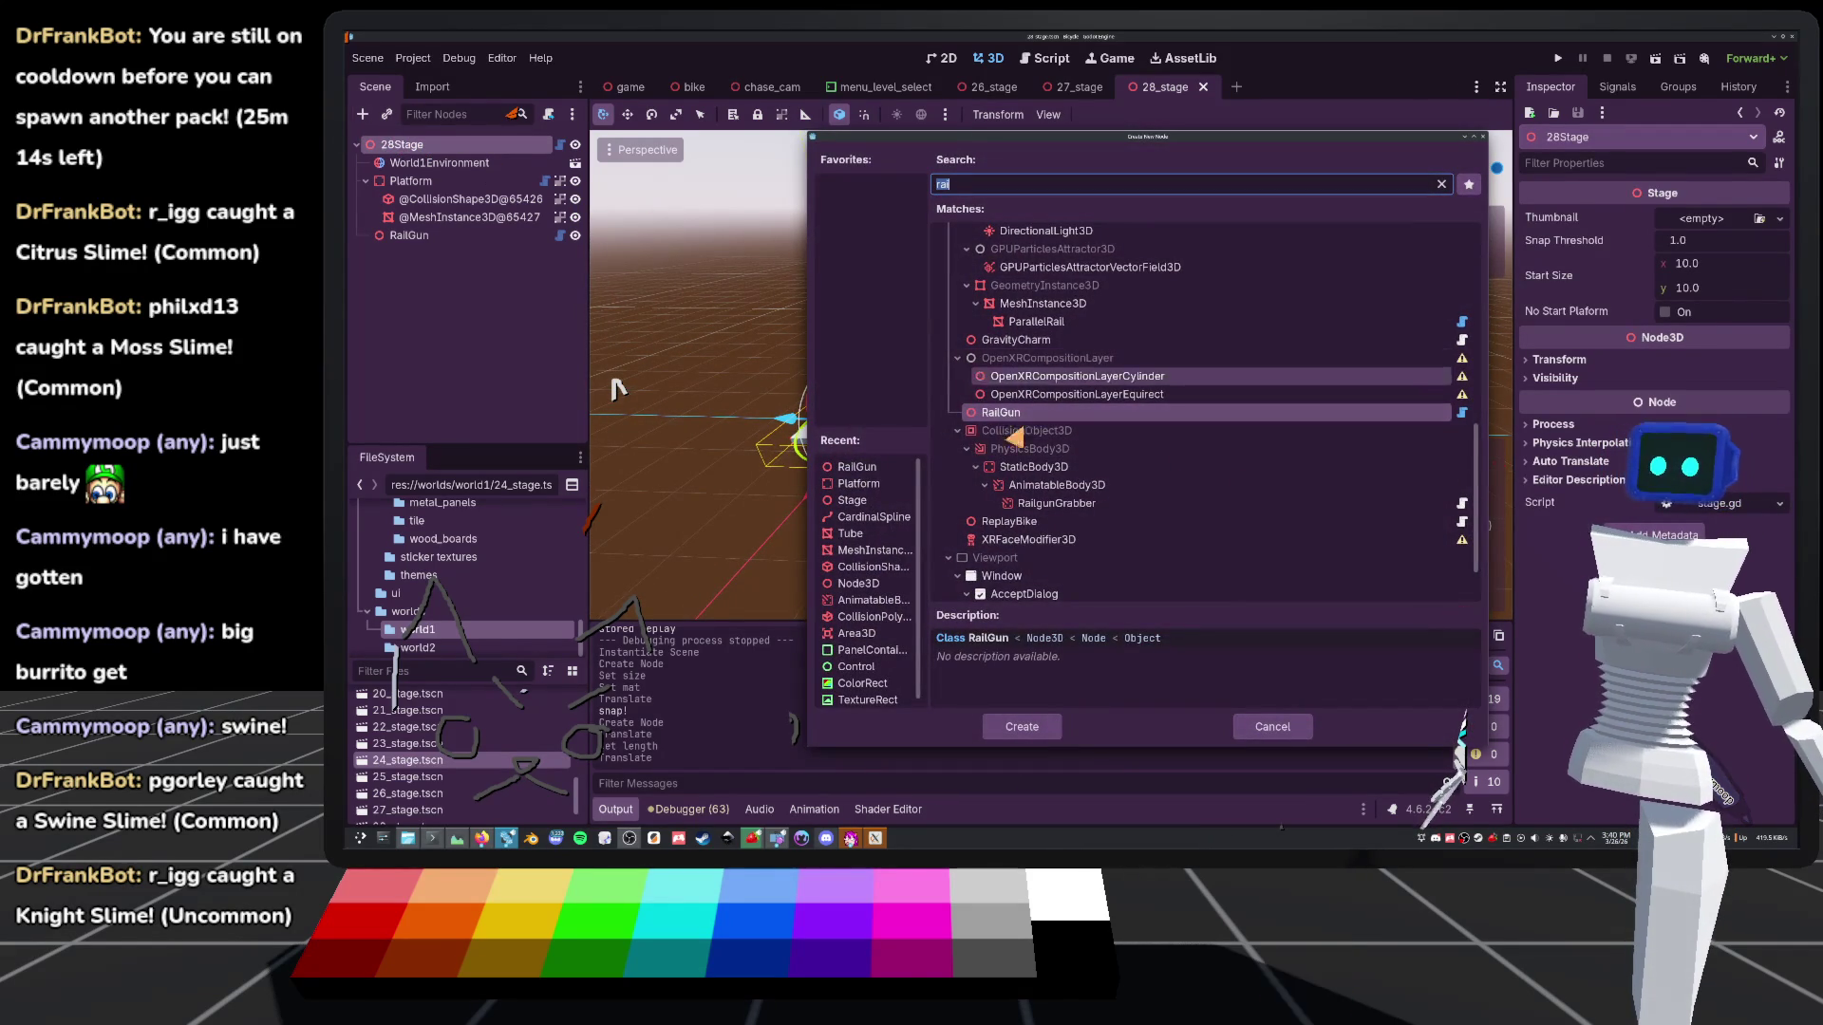
Add a Tube under 28Stage with Helix and Hot Preview on, save, then adjust its offset and coverage
double_click(859, 534)
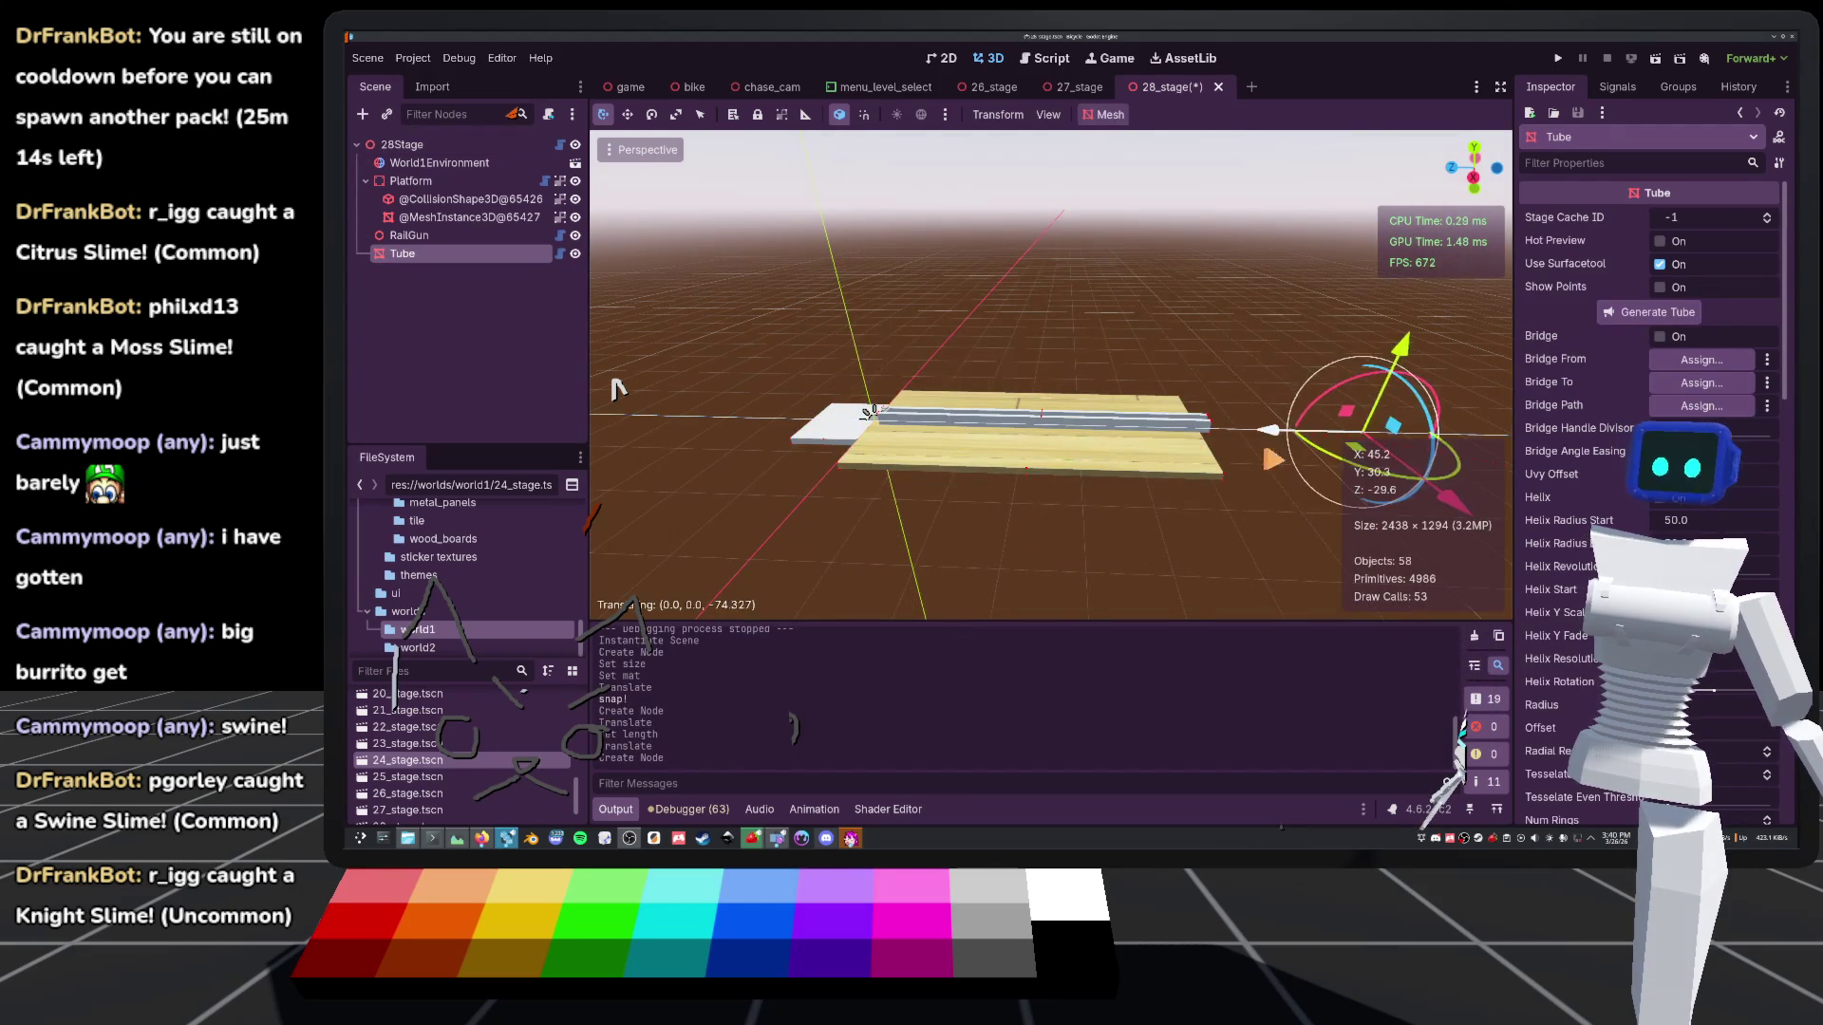
key(f)
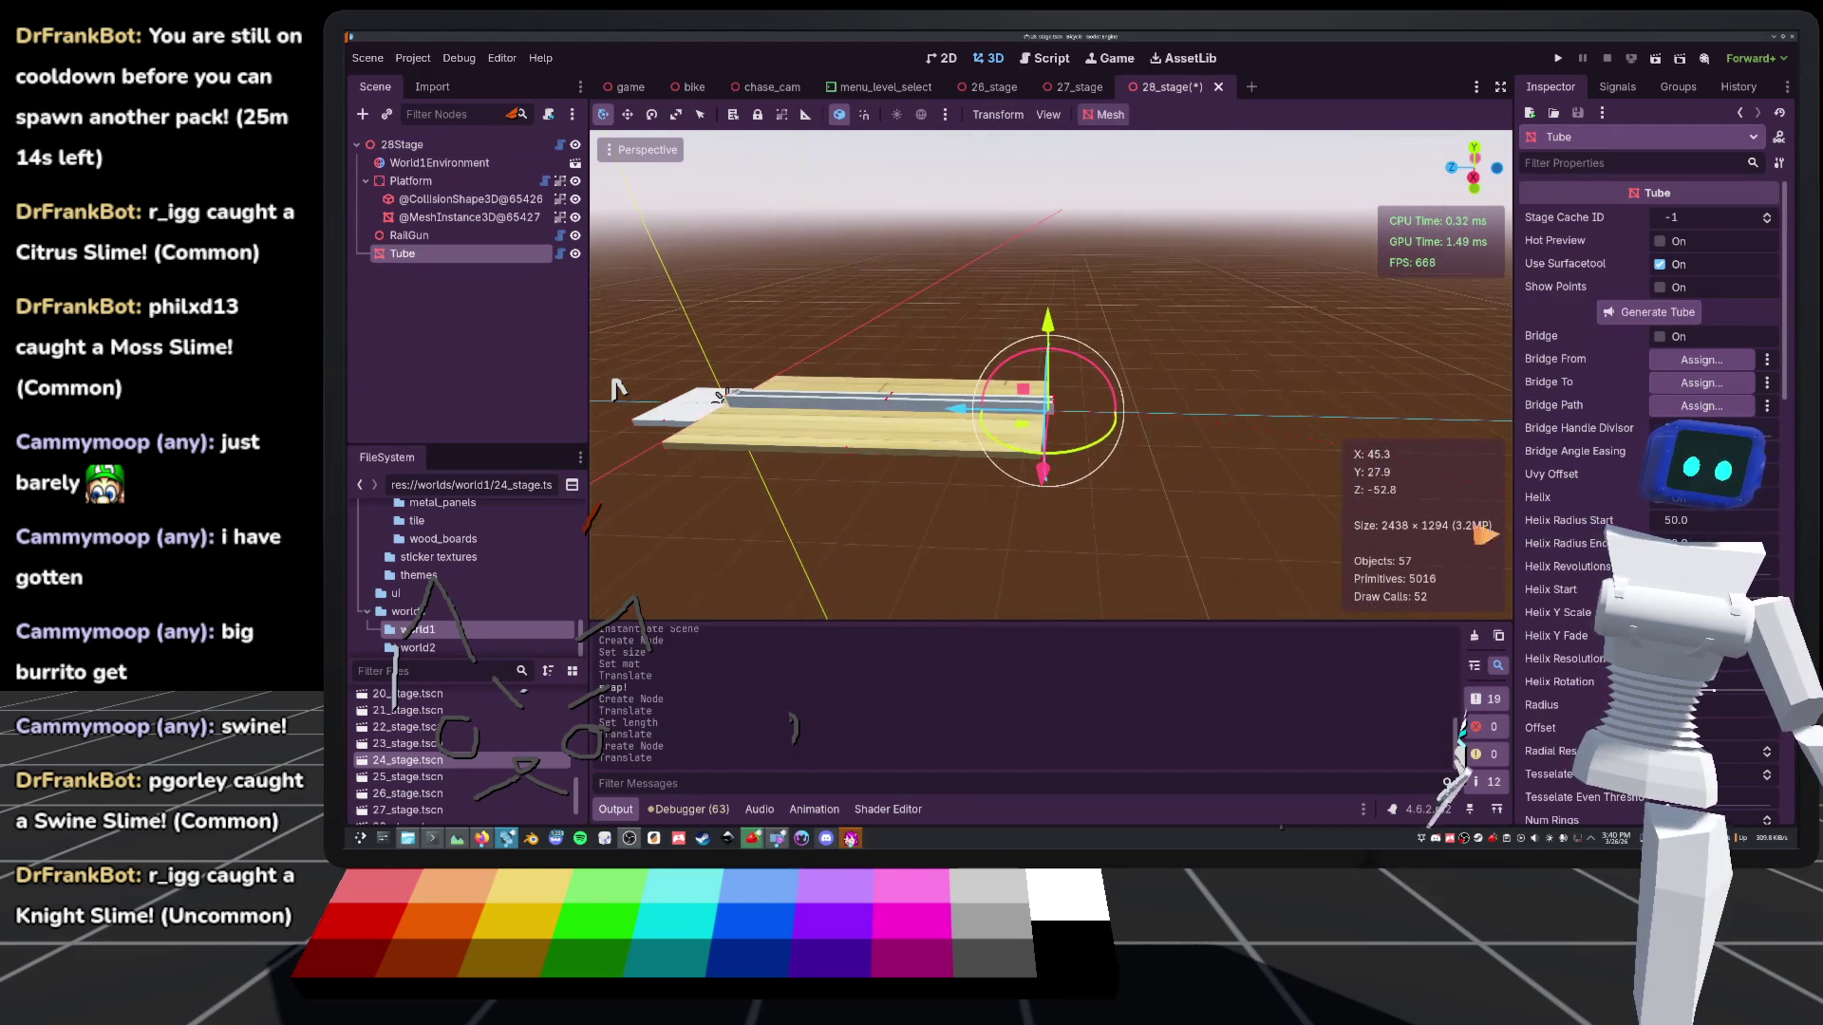
click(1659, 498)
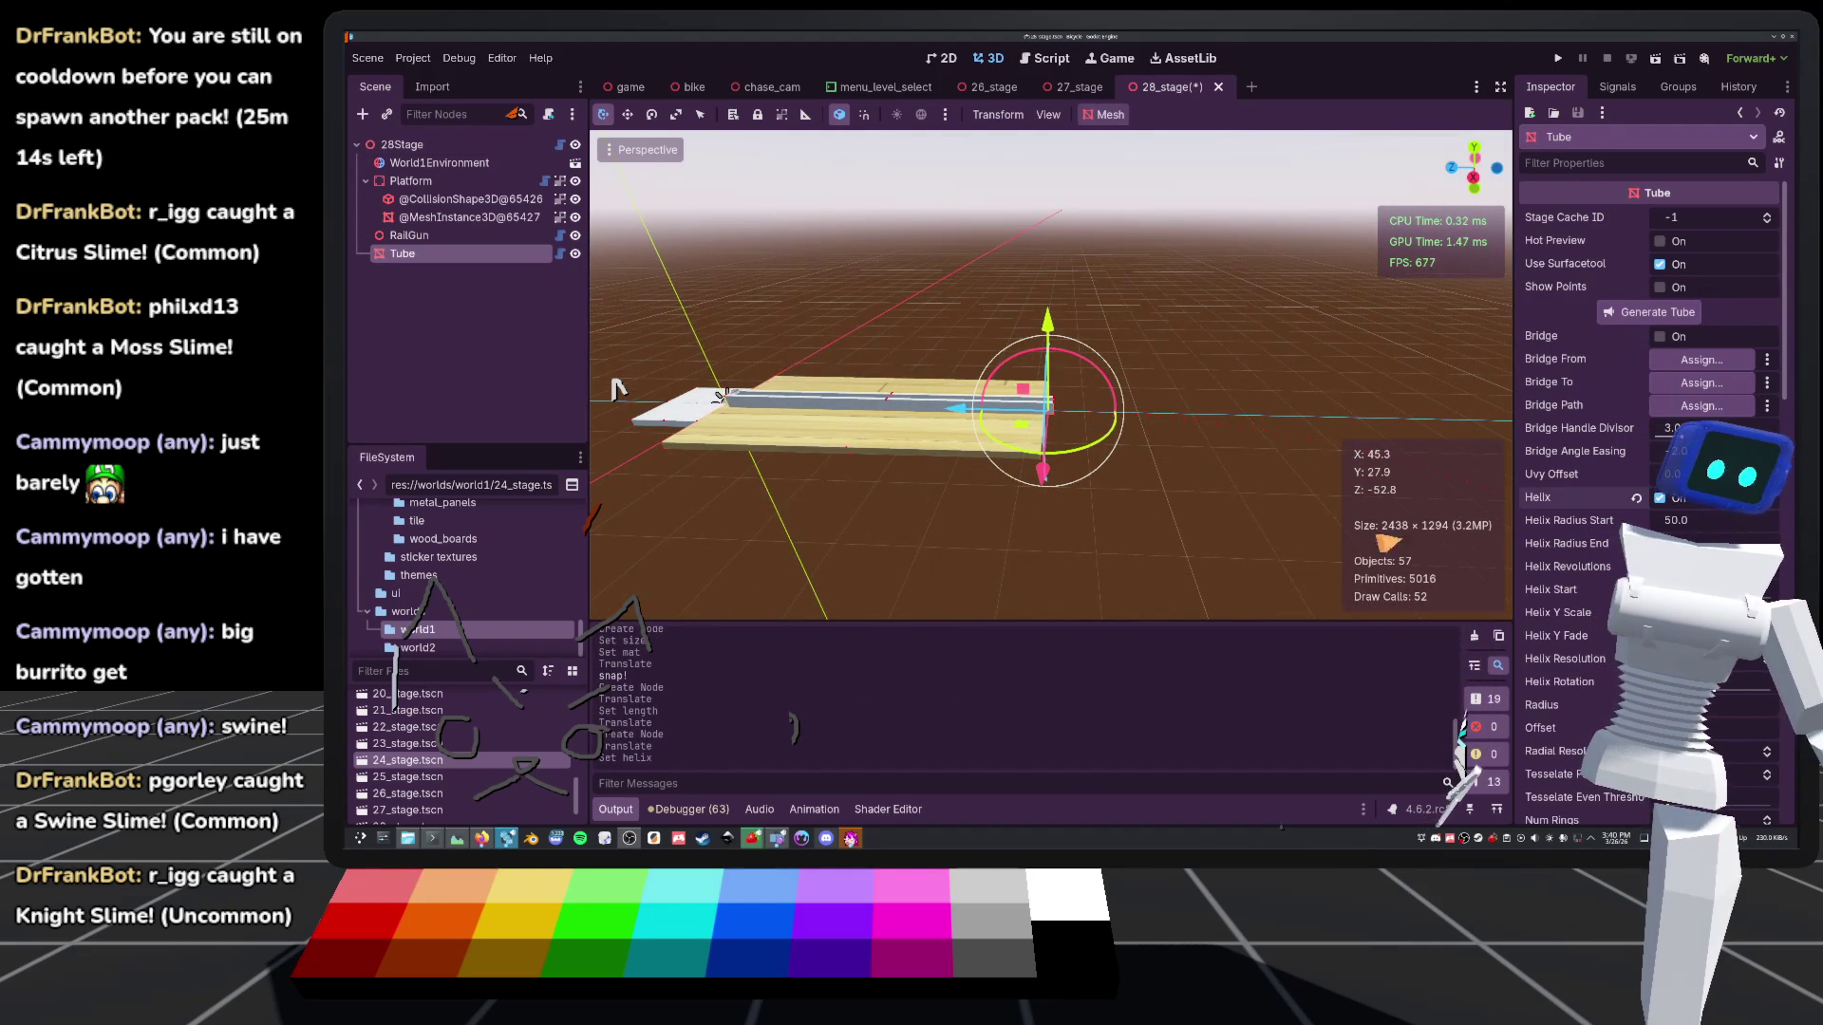
click(1661, 241)
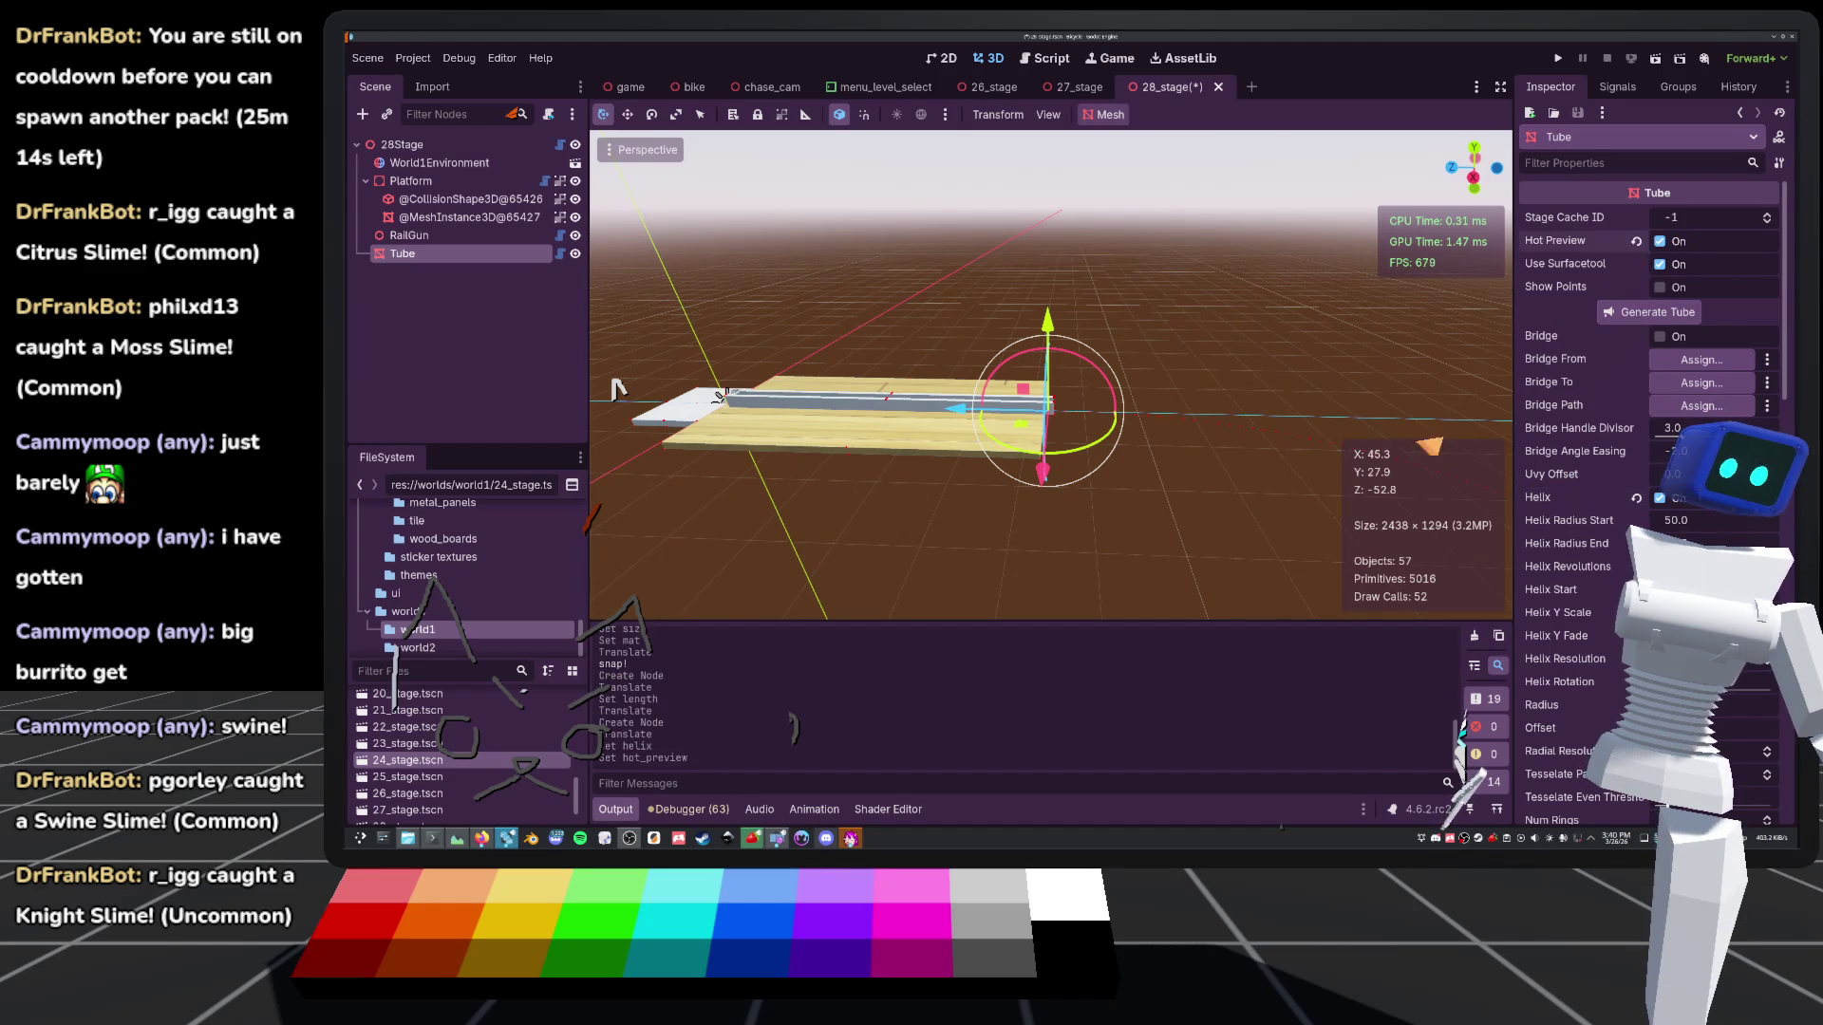
key(ctrl+s)
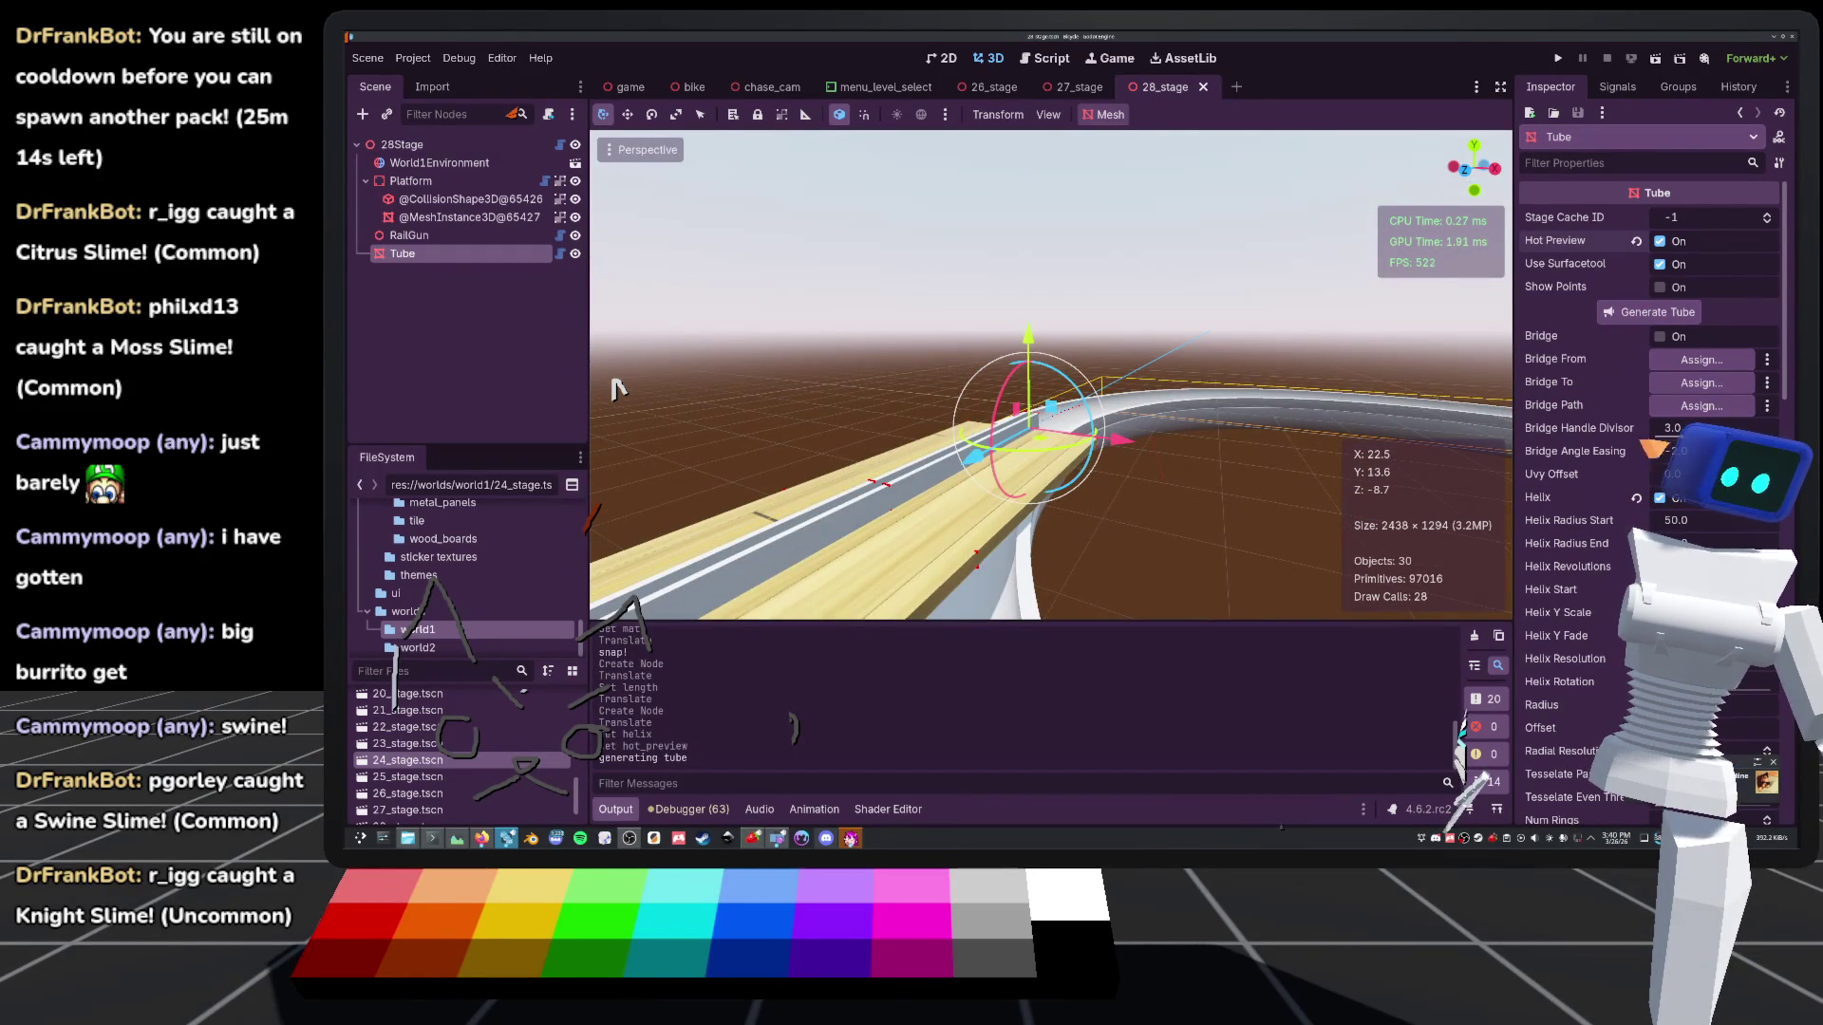
scroll(1652, 475, down, 5)
click(1660, 488)
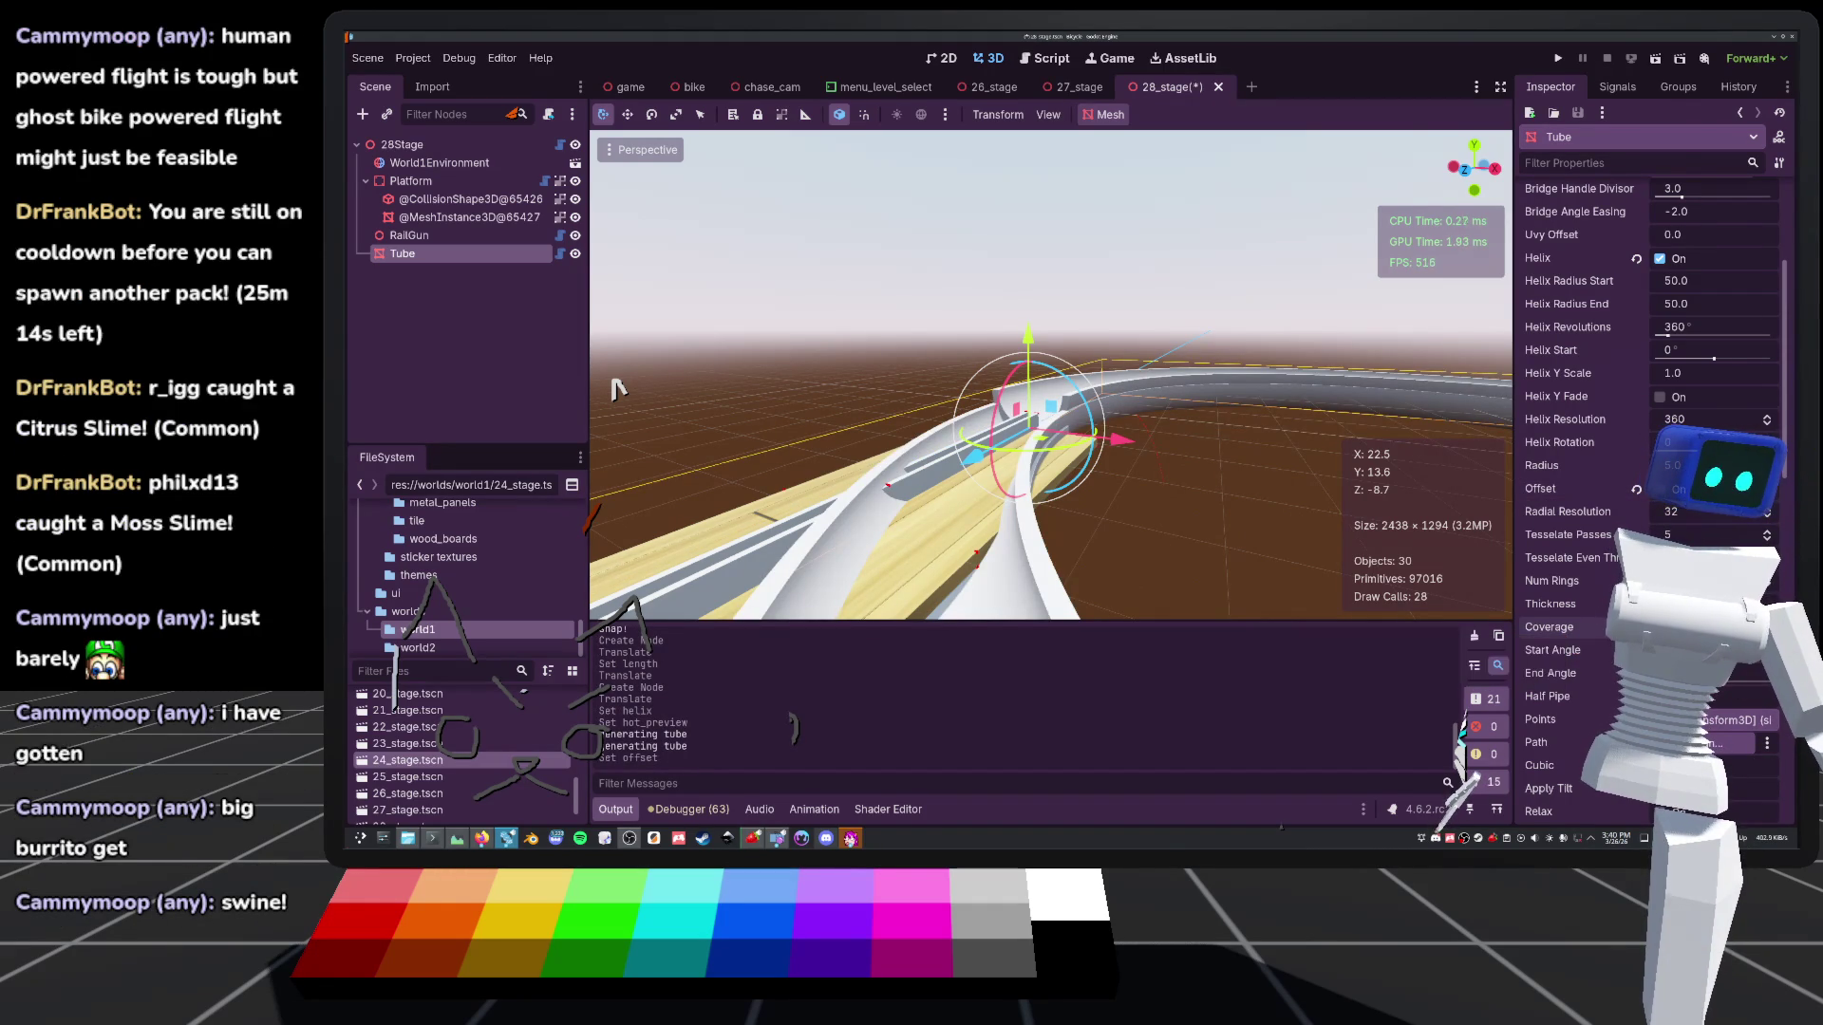
drag(1709, 627, 1652, 626)
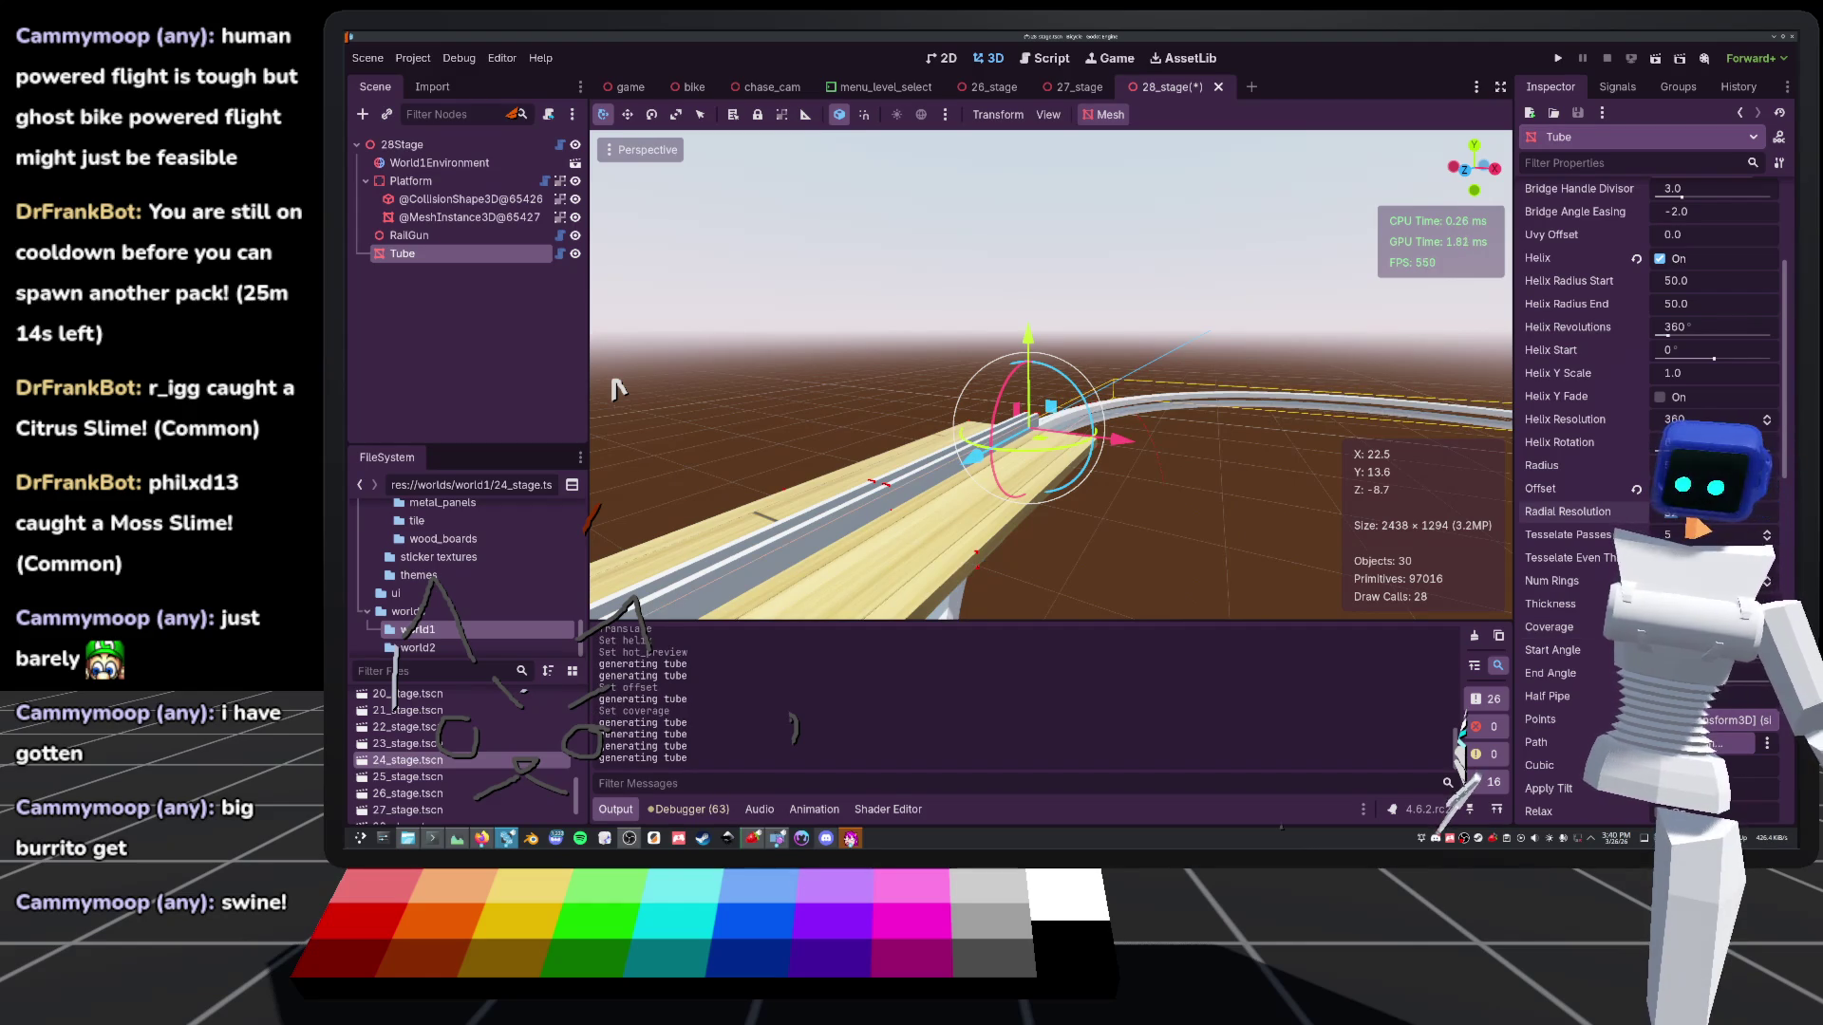
Lower the Tube's radial resolution to 8, widen it into a broad band, and save
drag(1709, 512, 1680, 512)
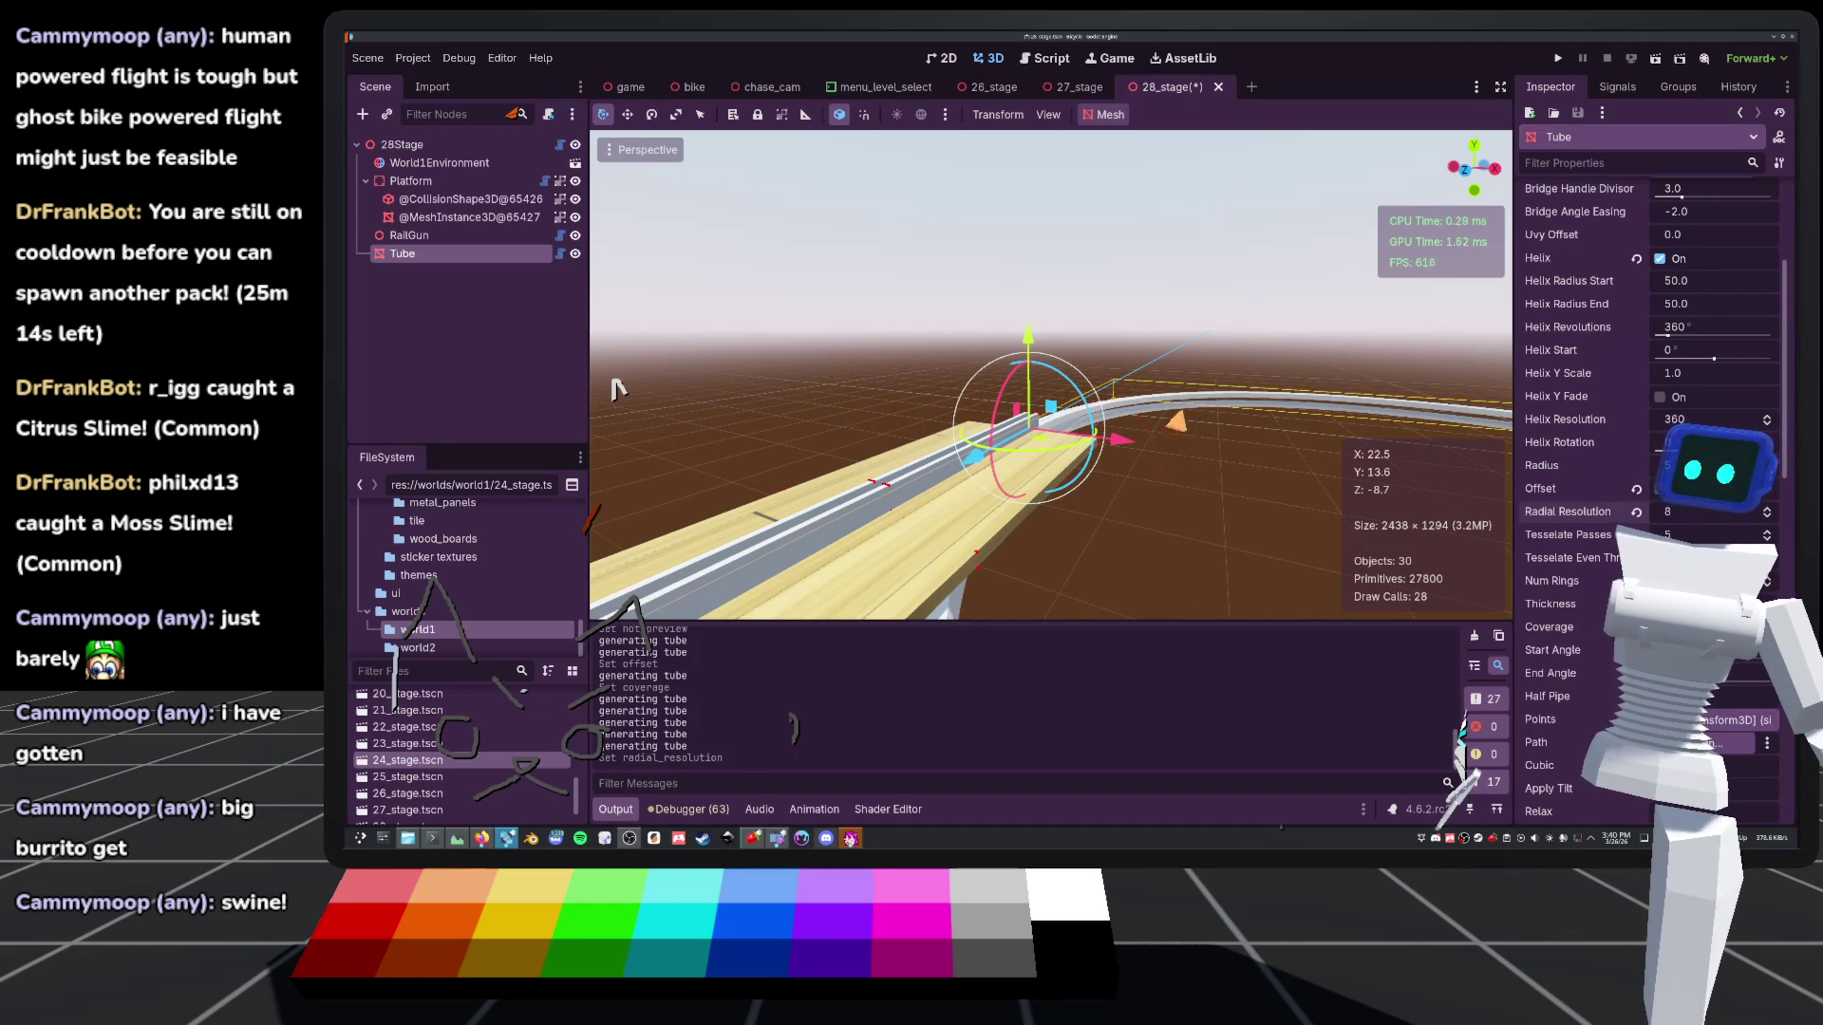
key(w)
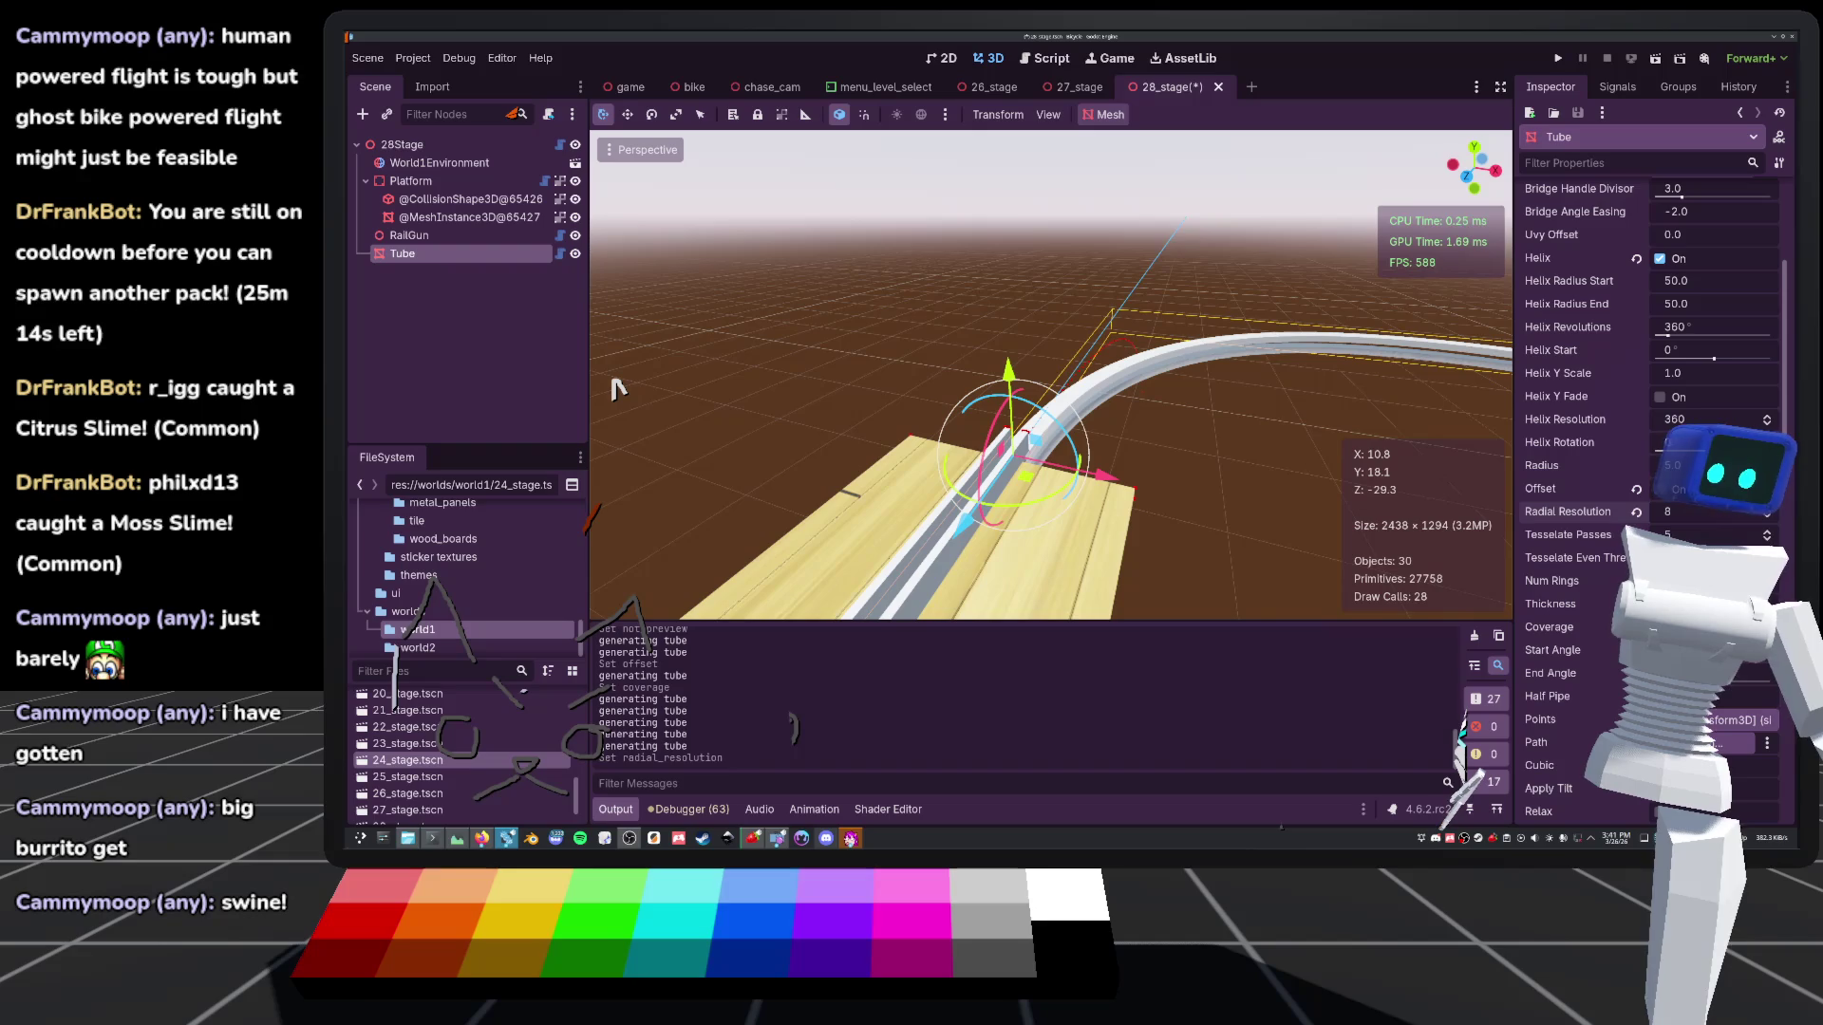
drag(1709, 465, 1756, 465)
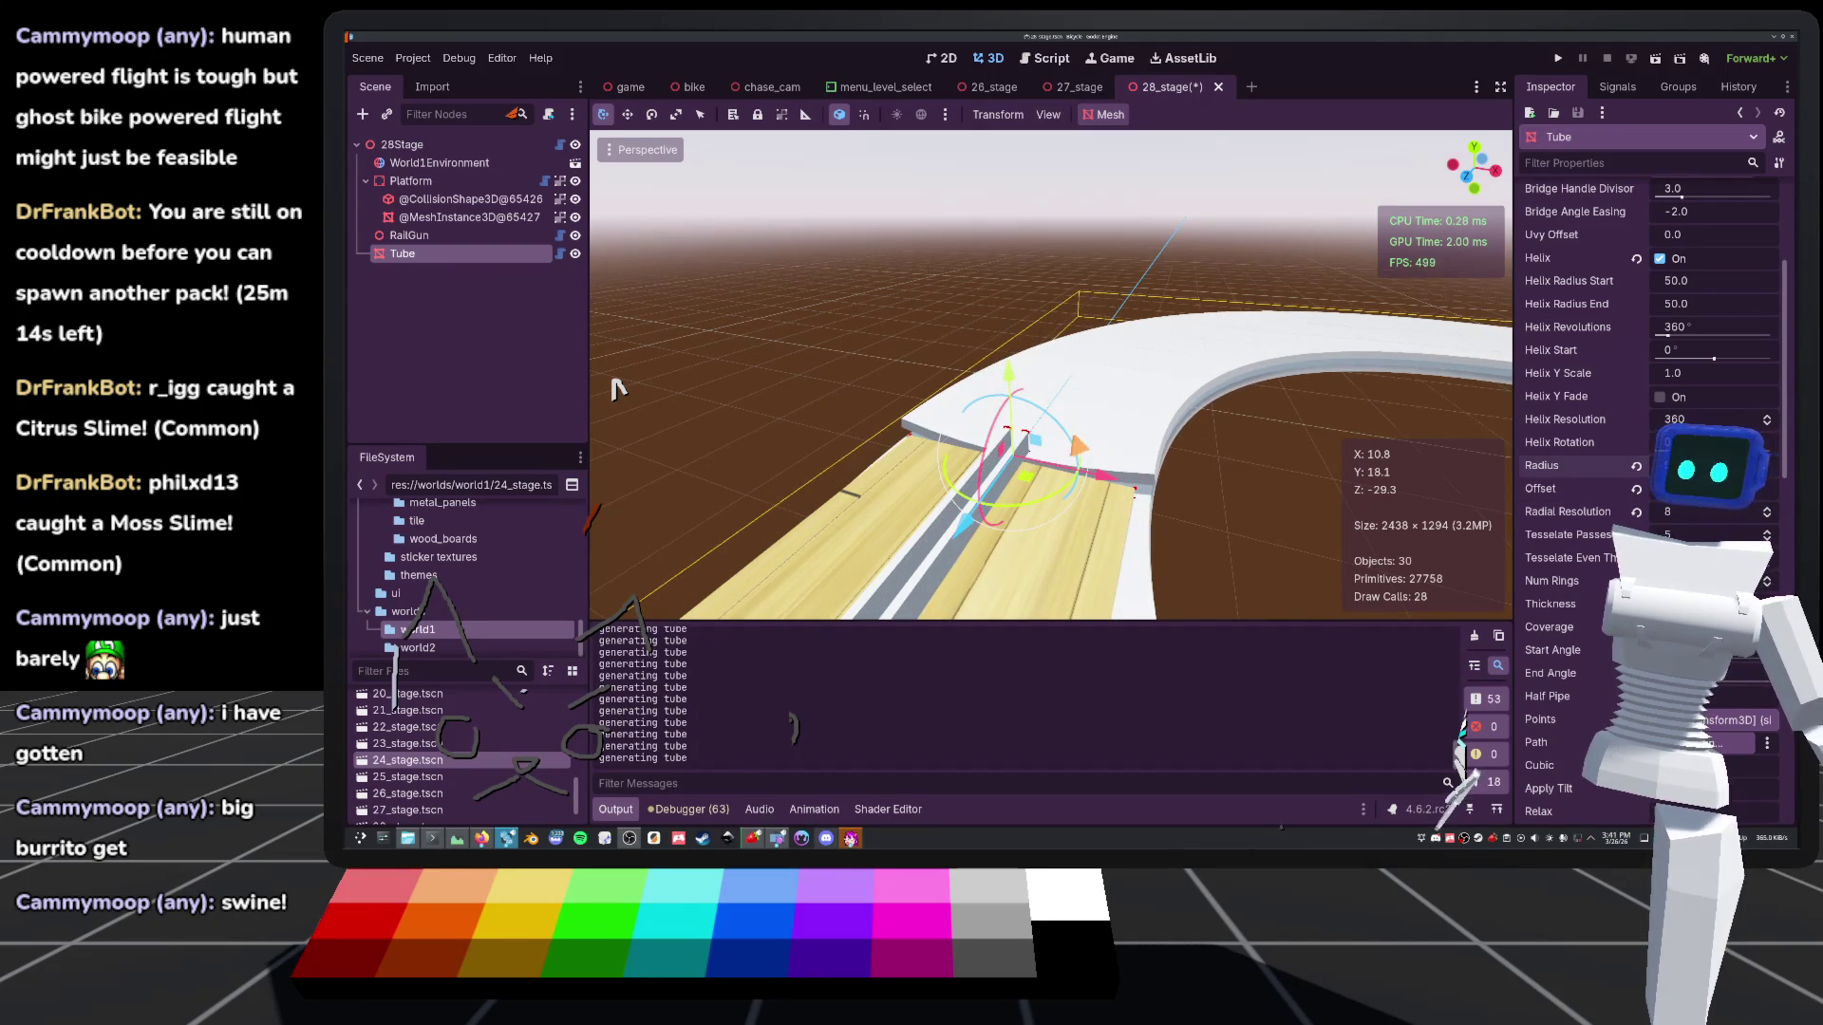
scroll(615, 384, down, 3)
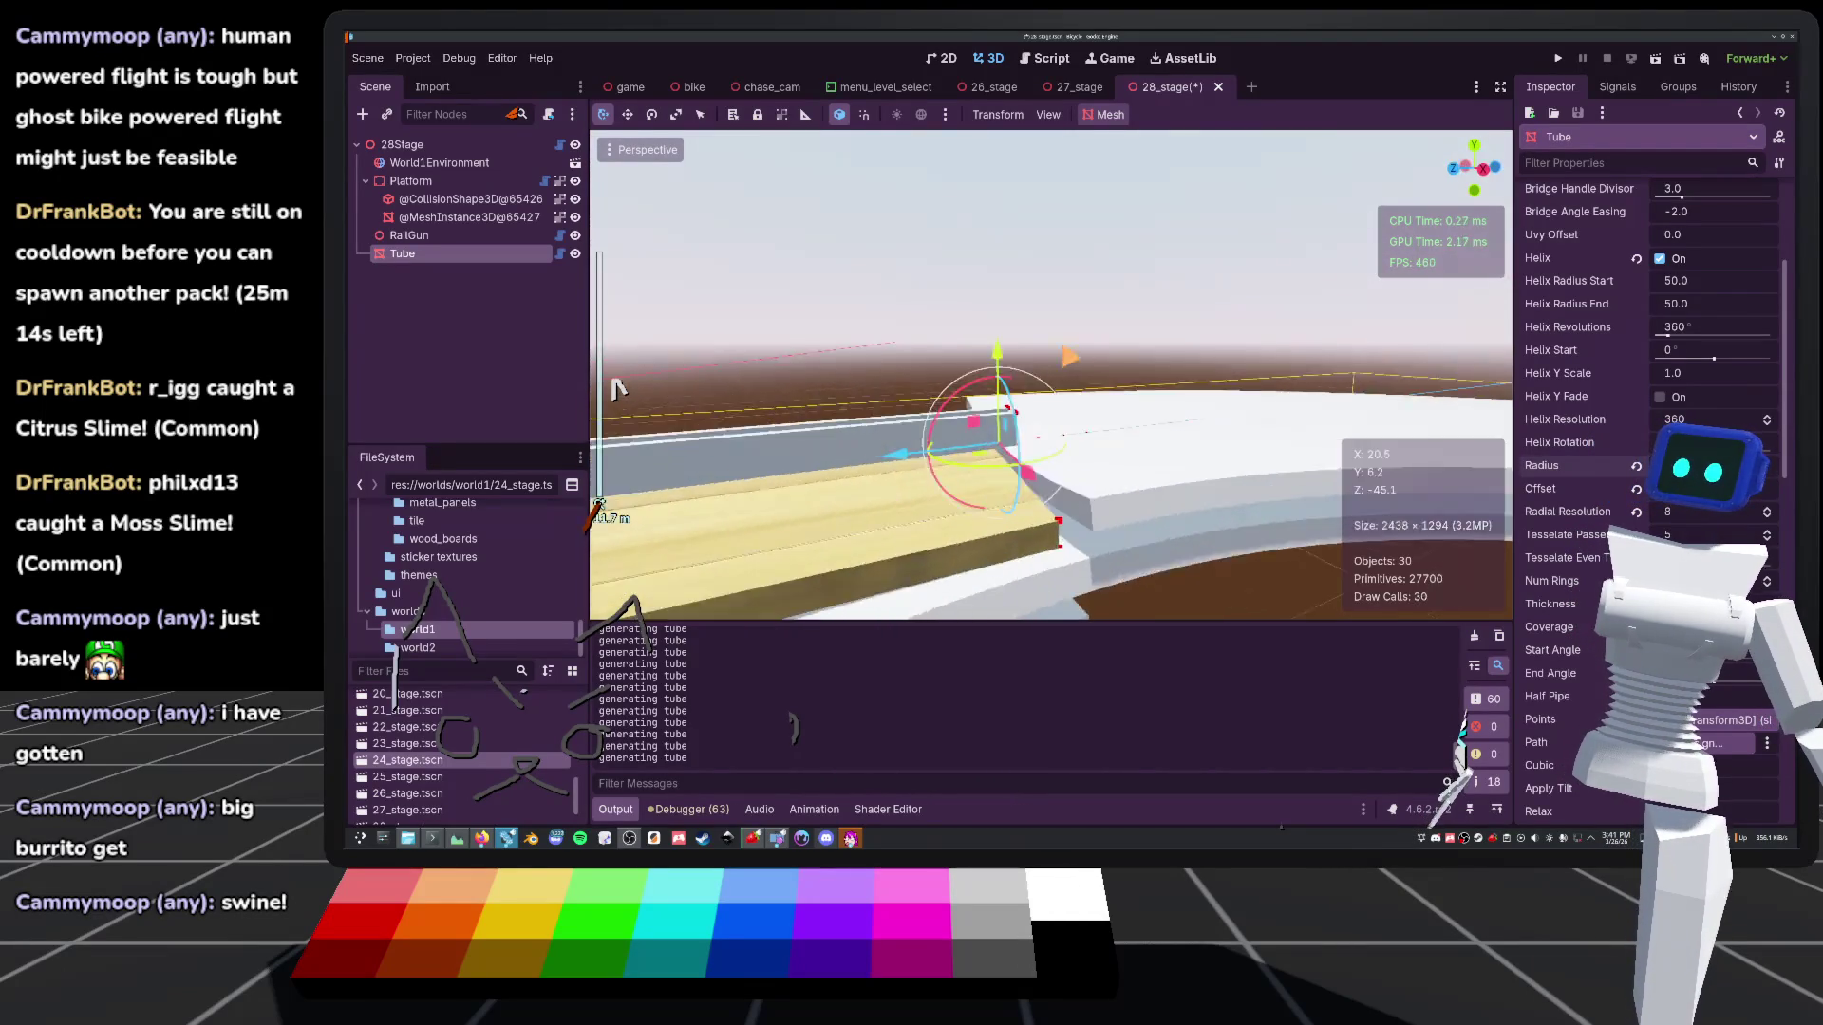
scroll(619, 389, up, 2)
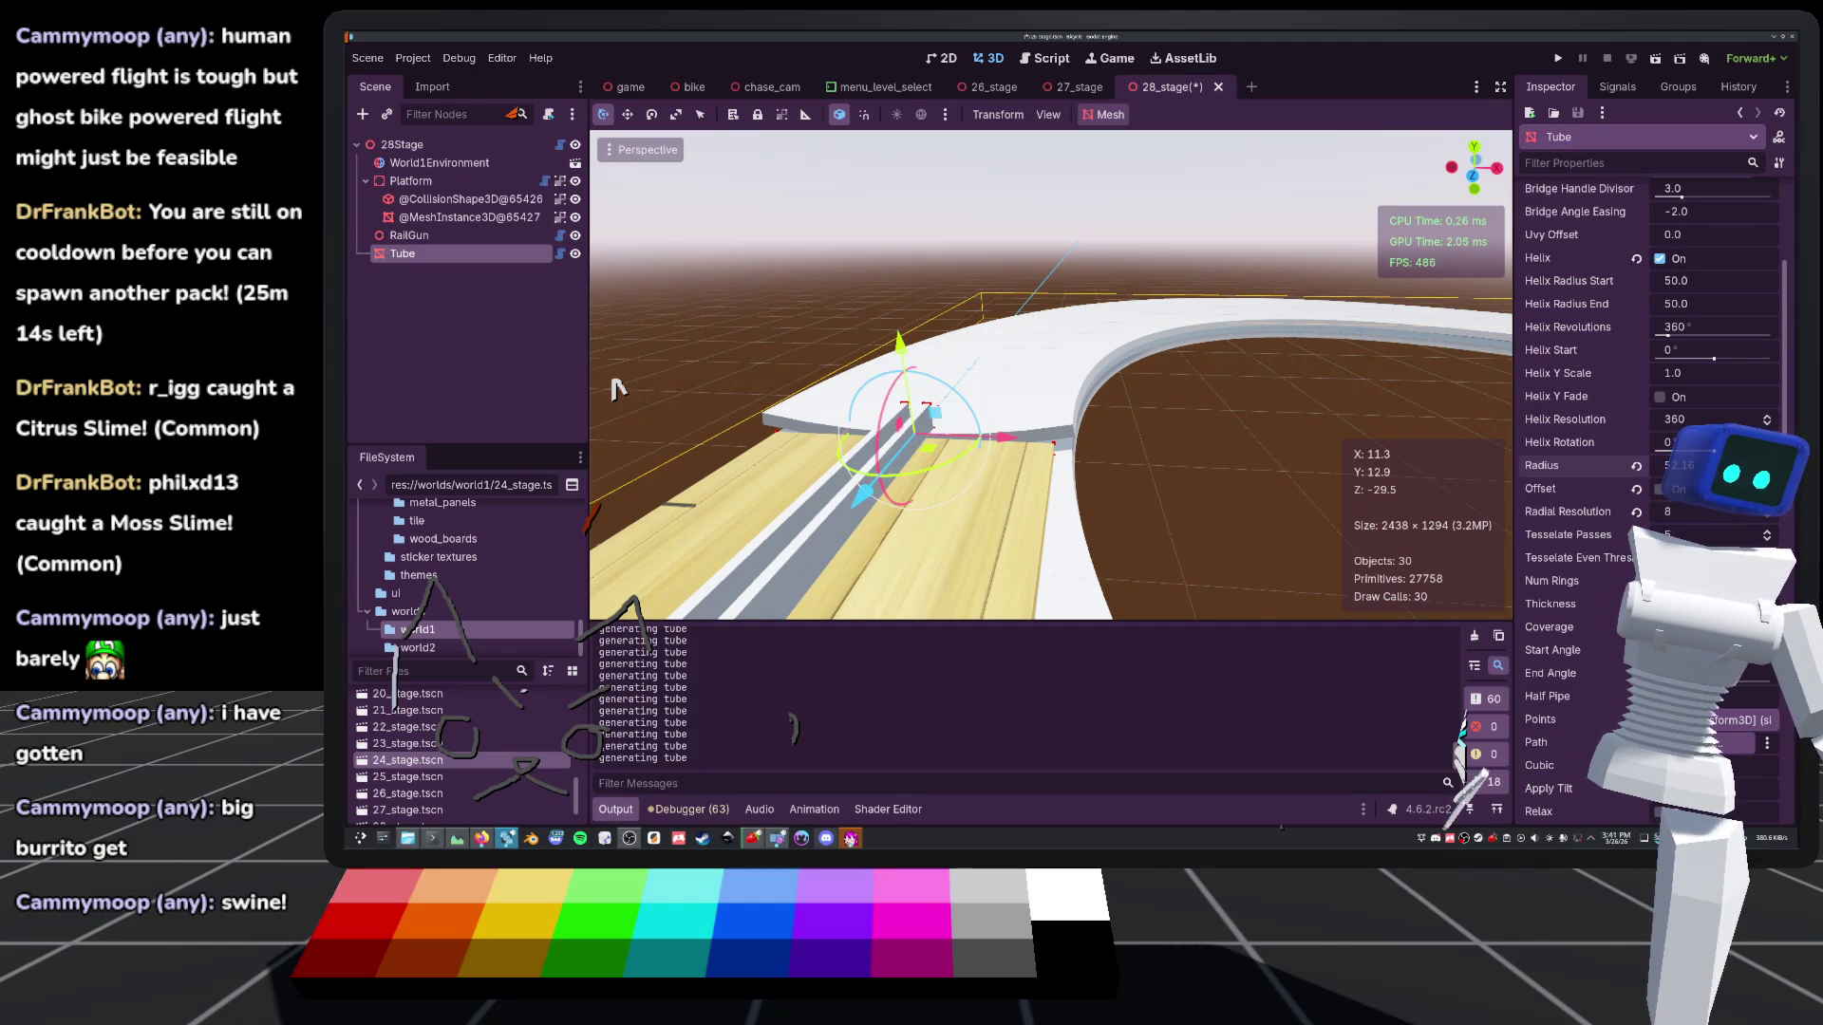
key(ctrl+s)
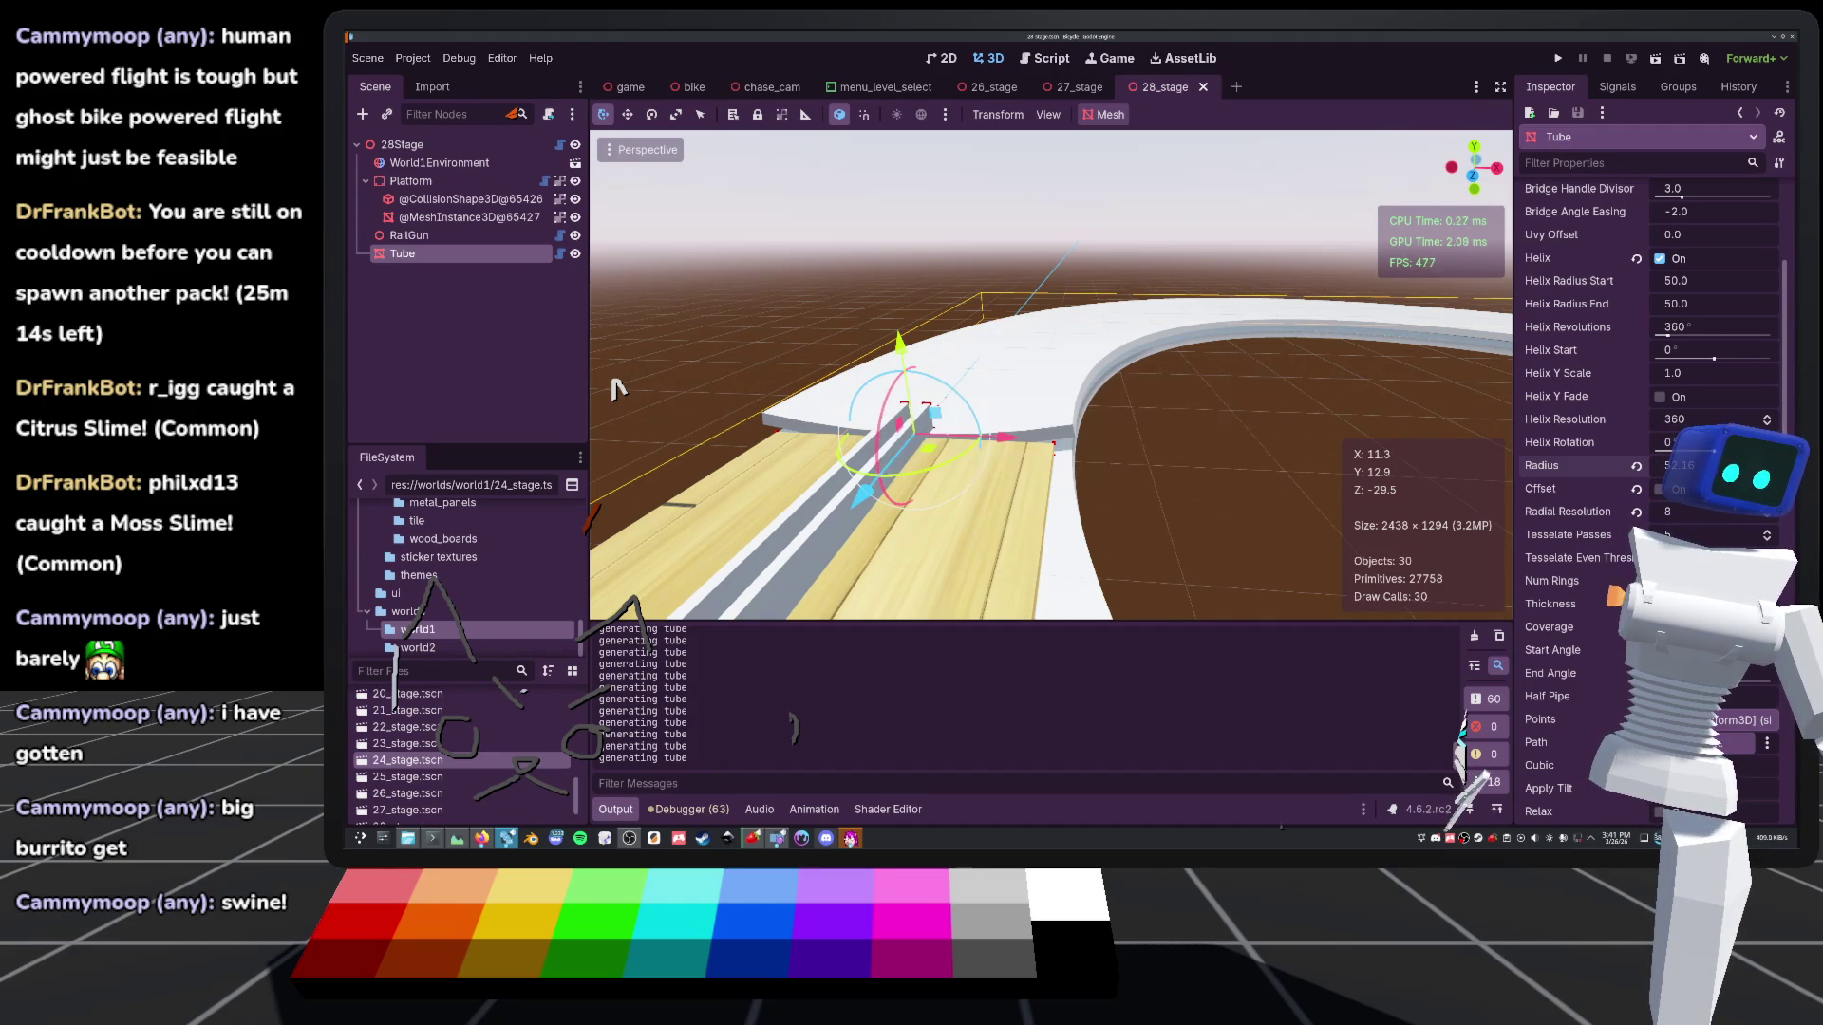
Twist the helix rotation, stretch Helix Y Scale to 33.09, and enable Helix Y Fade
mouse_move(1699, 442)
mouse_down()
mouse_move(1771, 442)
mouse_move(1742, 451)
mouse_up()
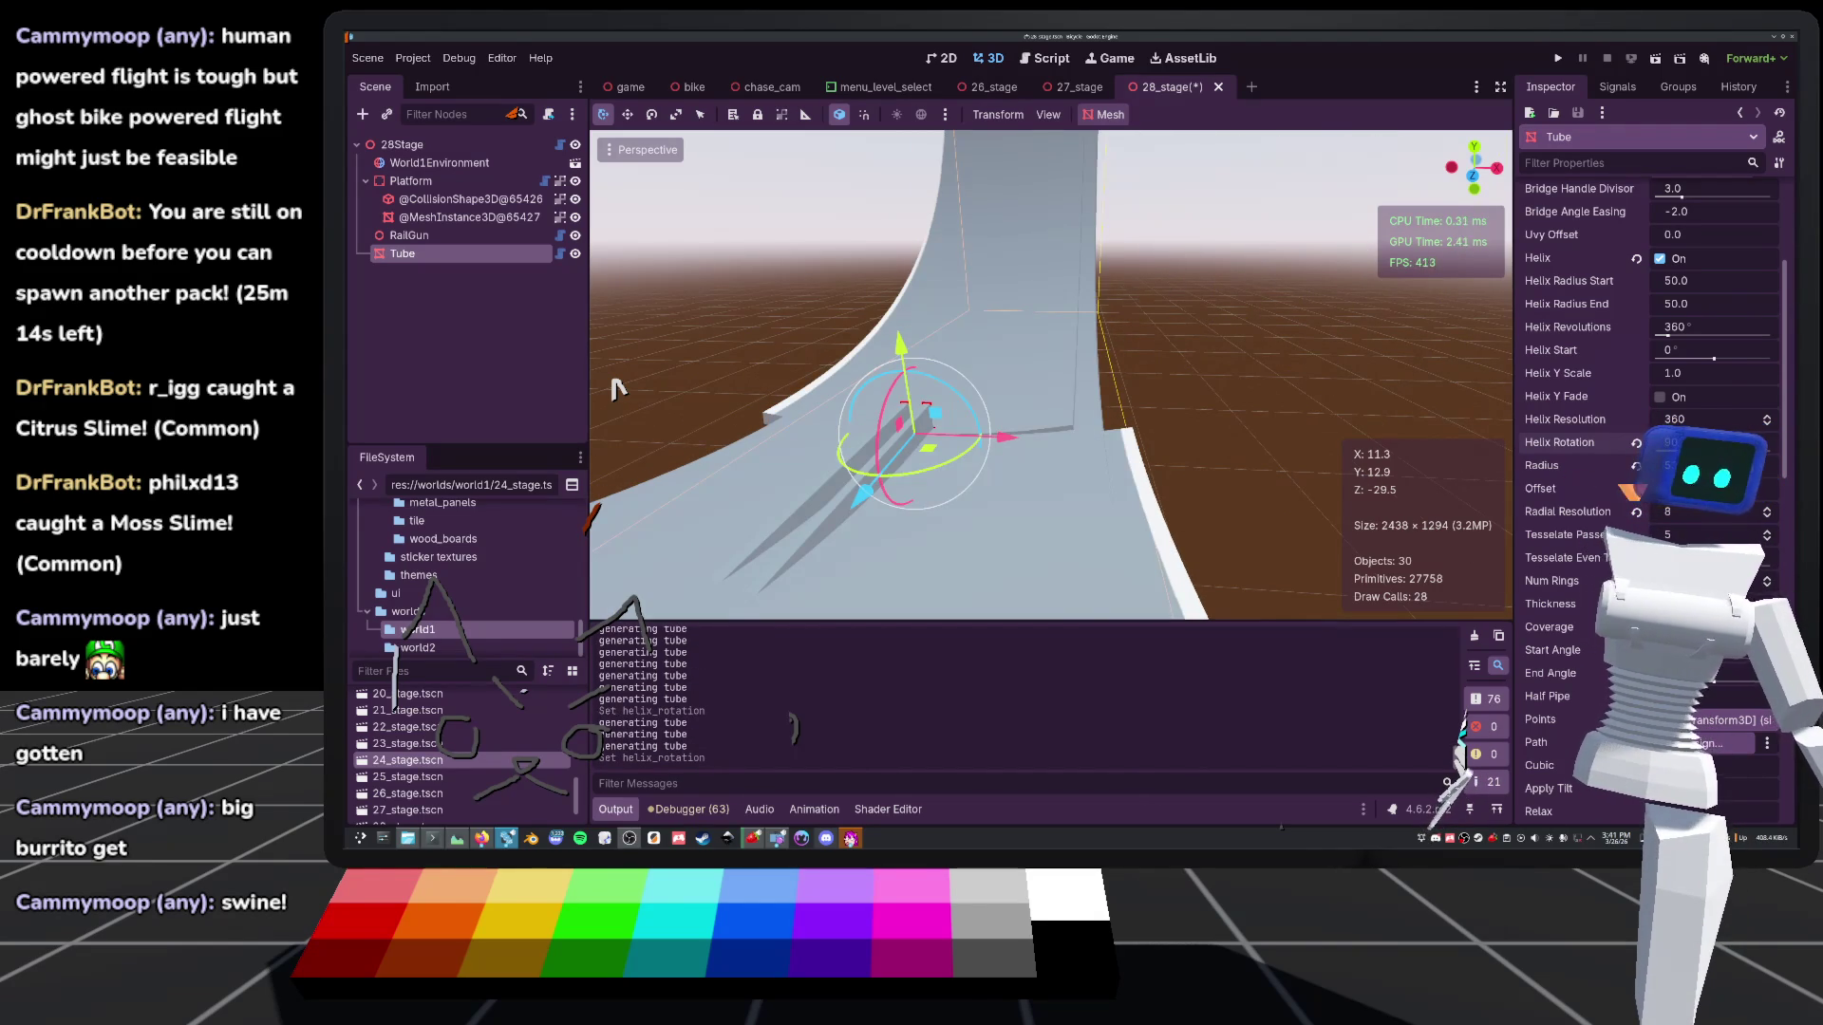
drag(1680, 373, 1742, 373)
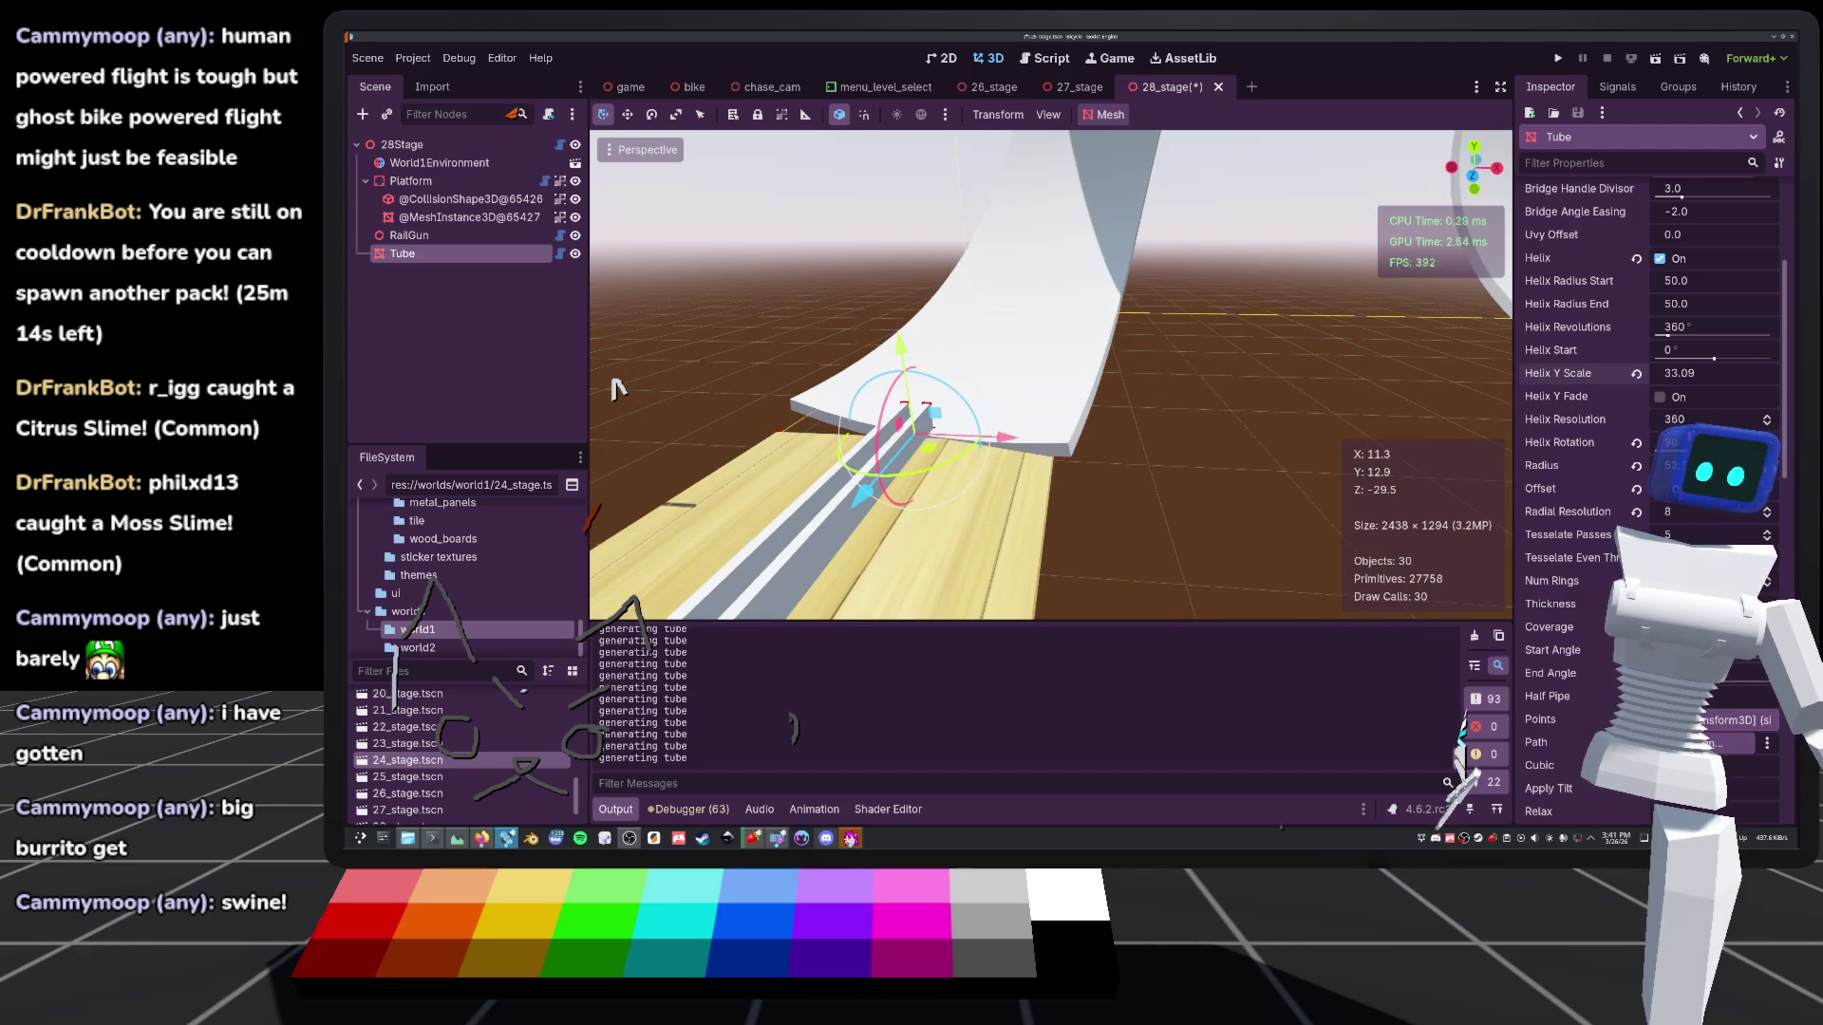
click(1659, 397)
scroll(1234, 332, down, 5)
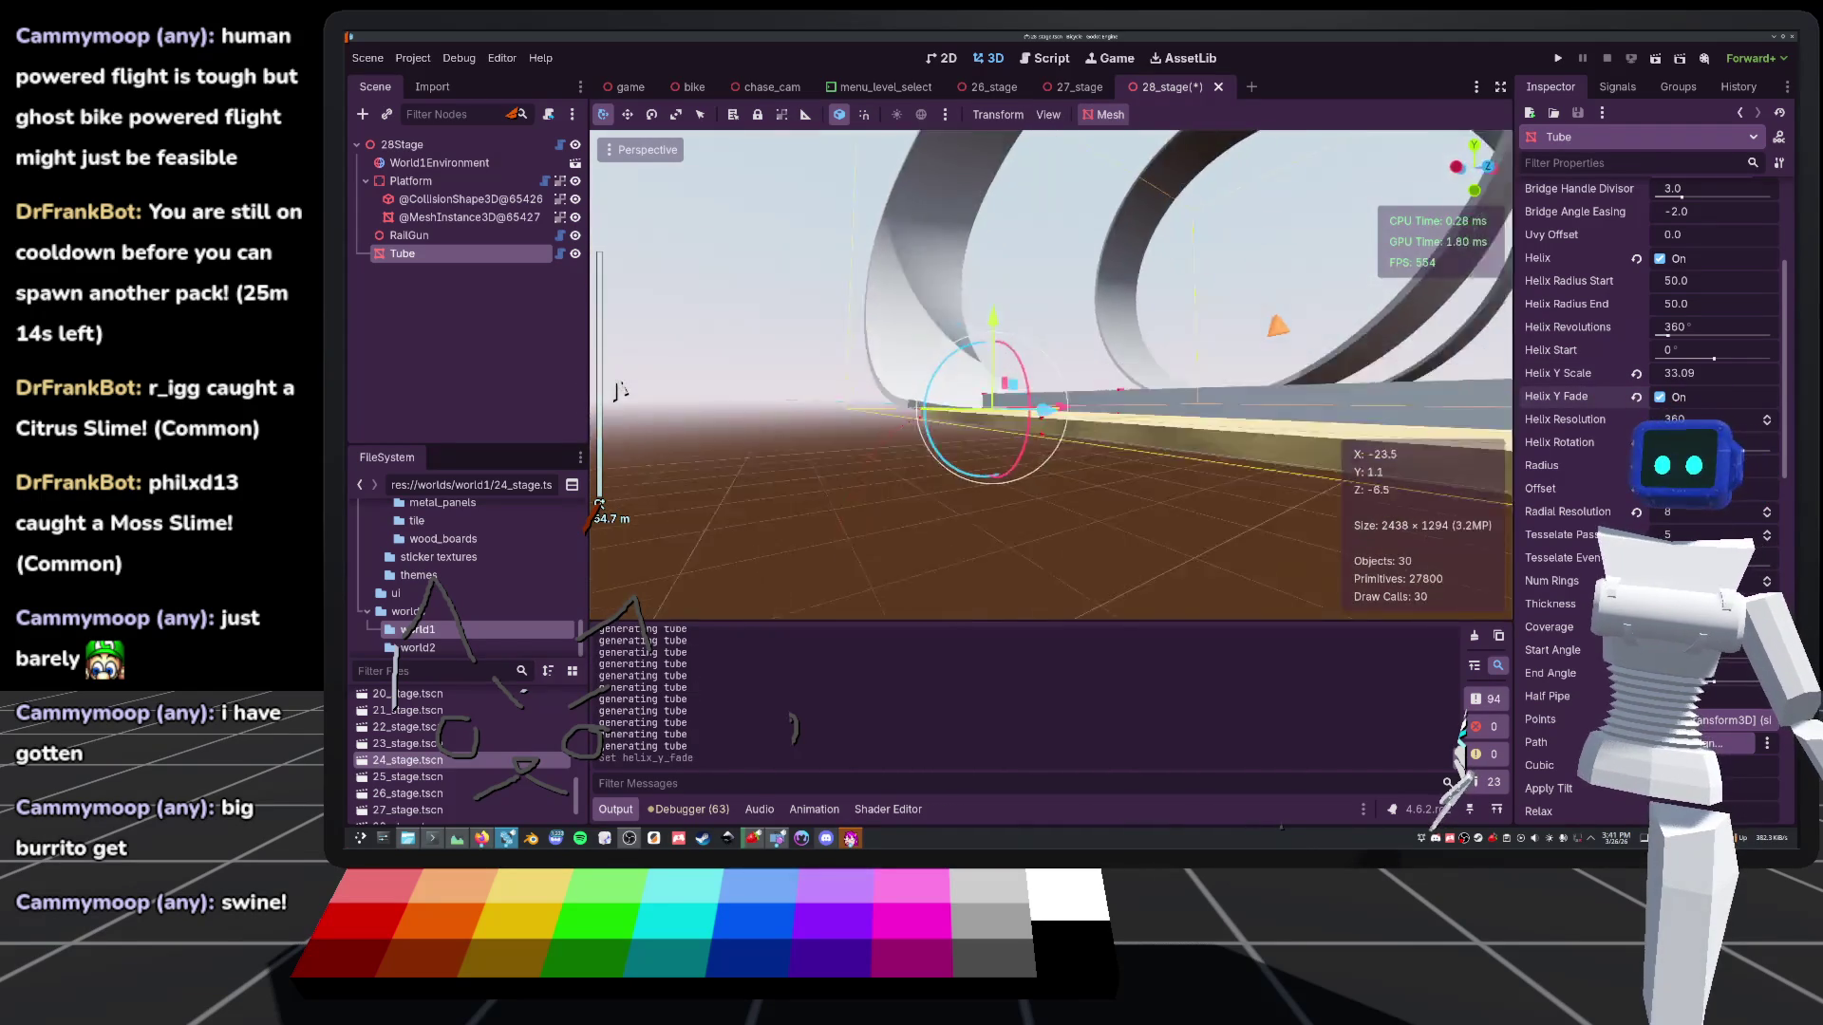
scroll(1045, 380, down, 5)
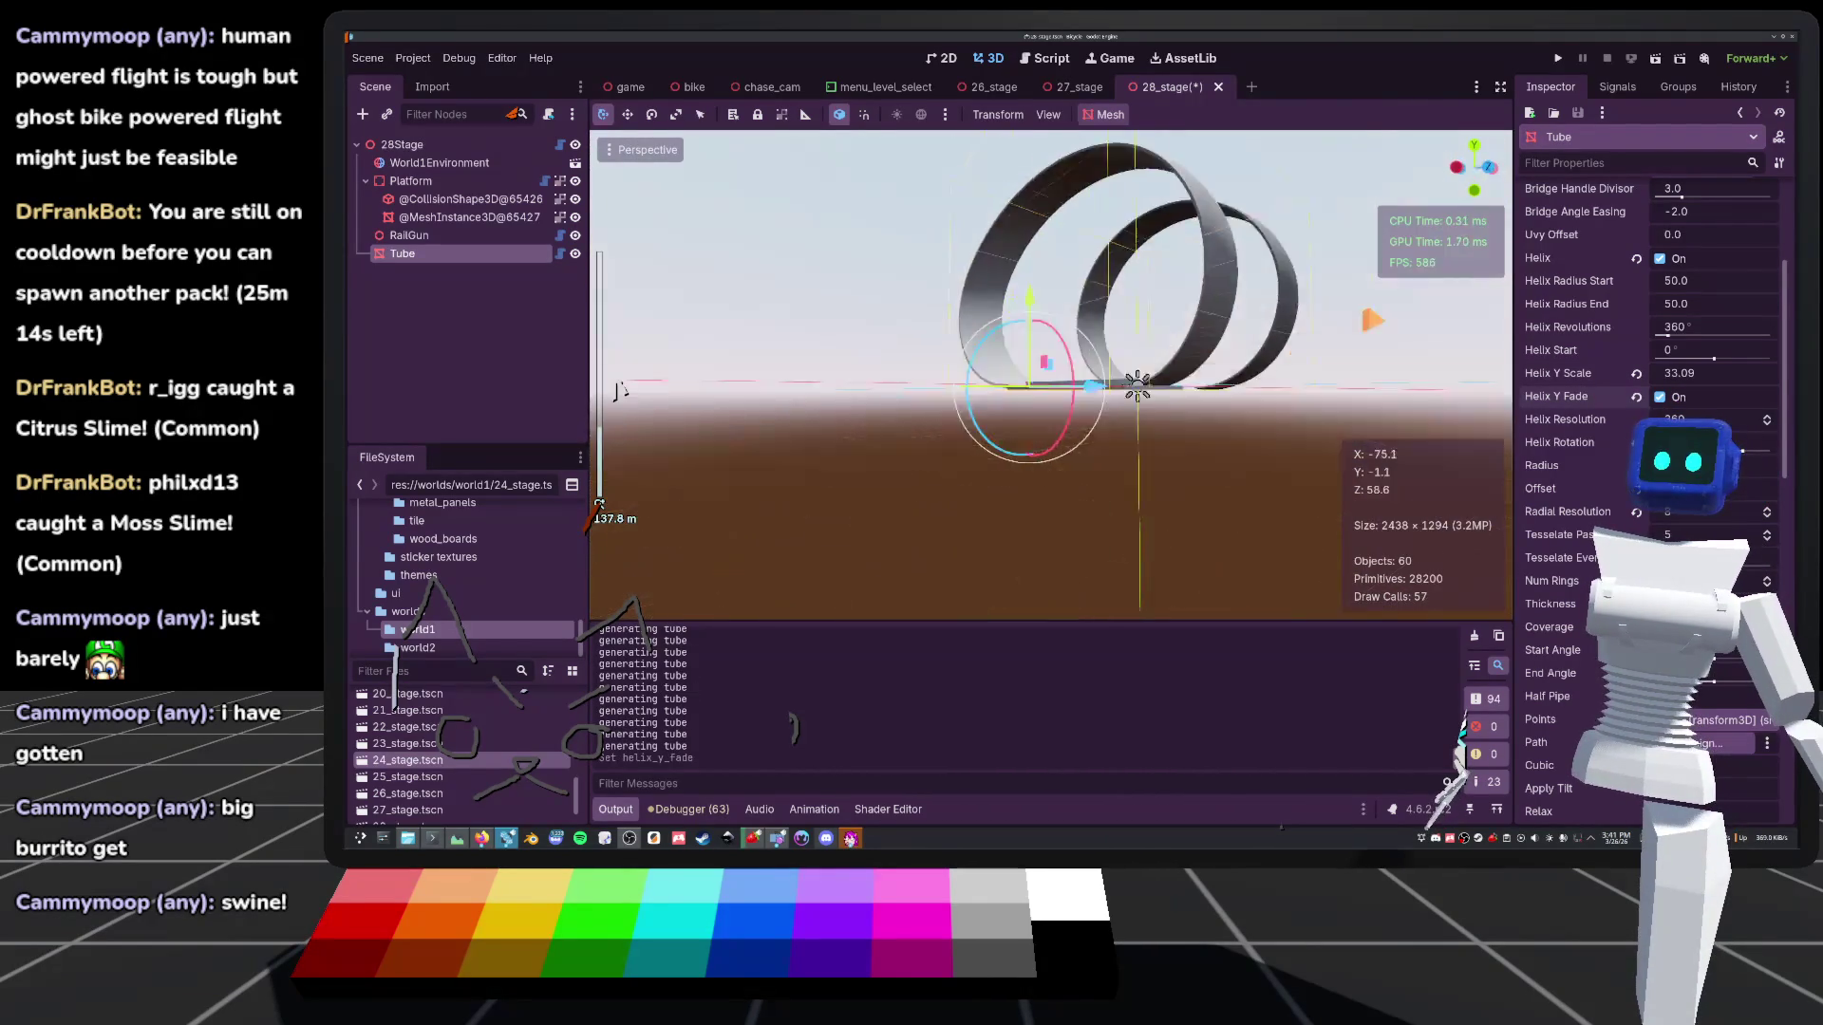
scroll(619, 390, up, 5)
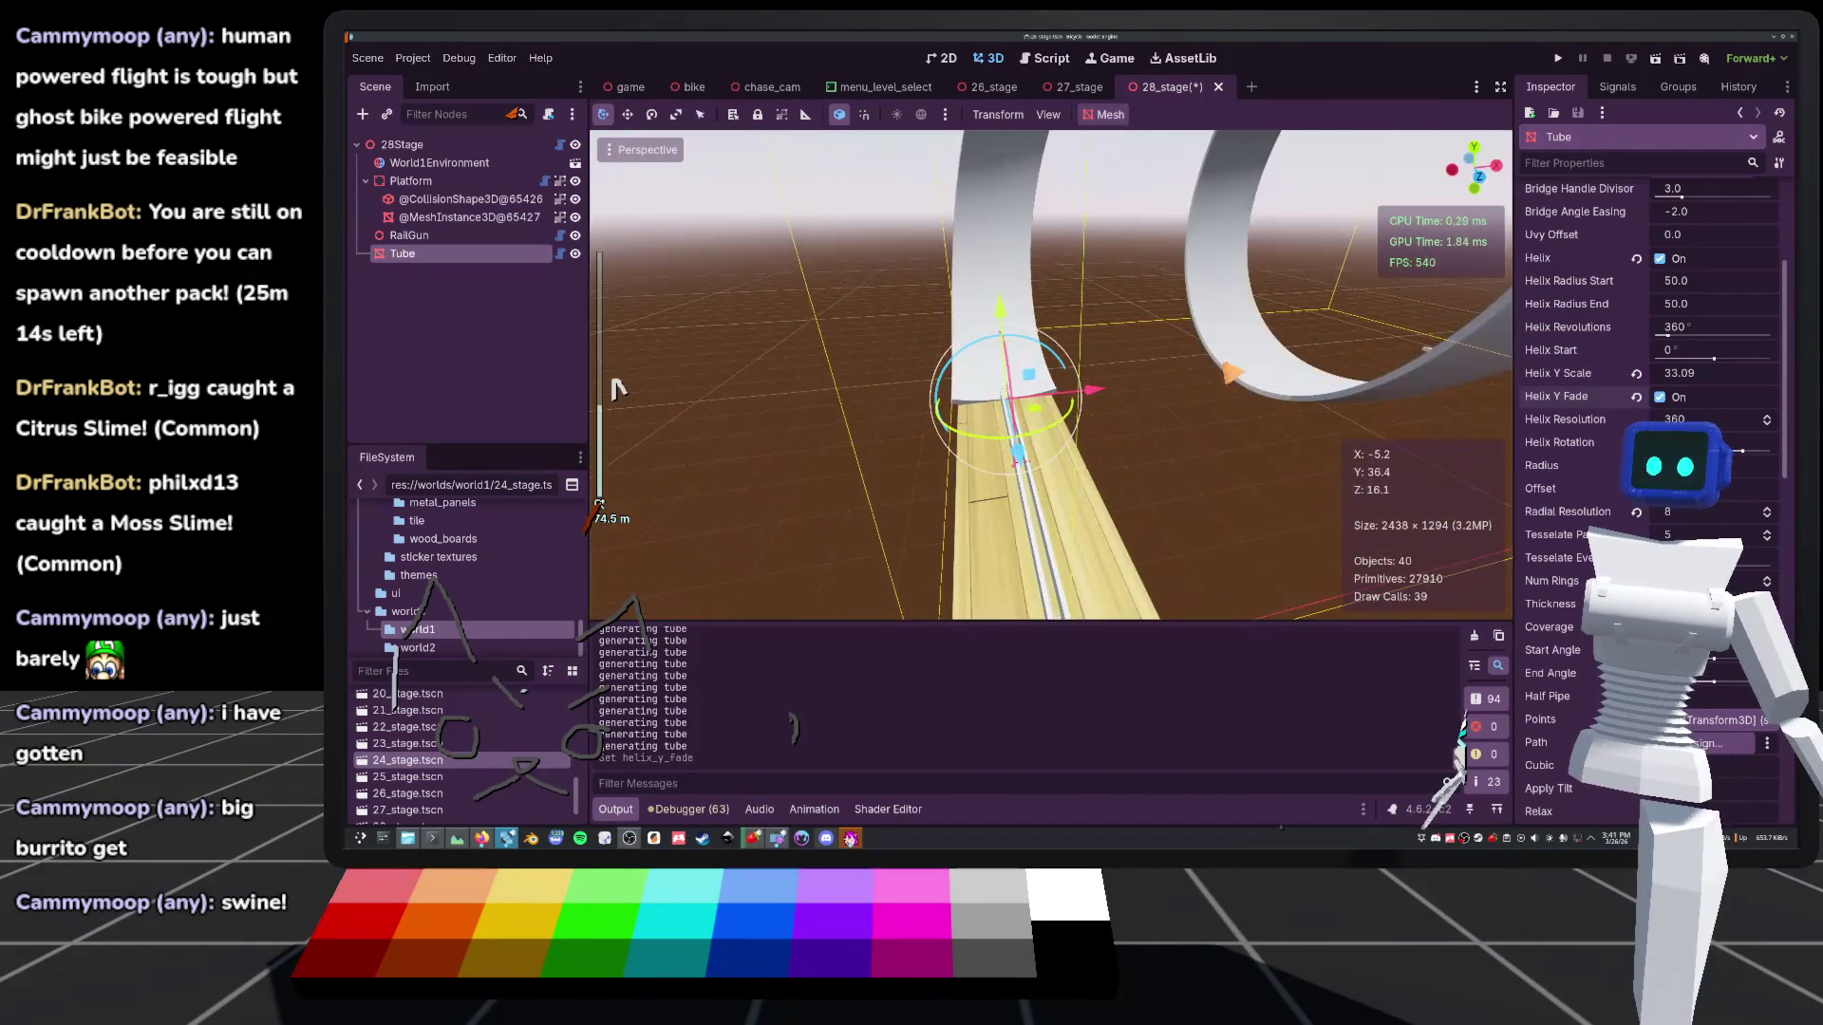
scroll(617, 389, down, 5)
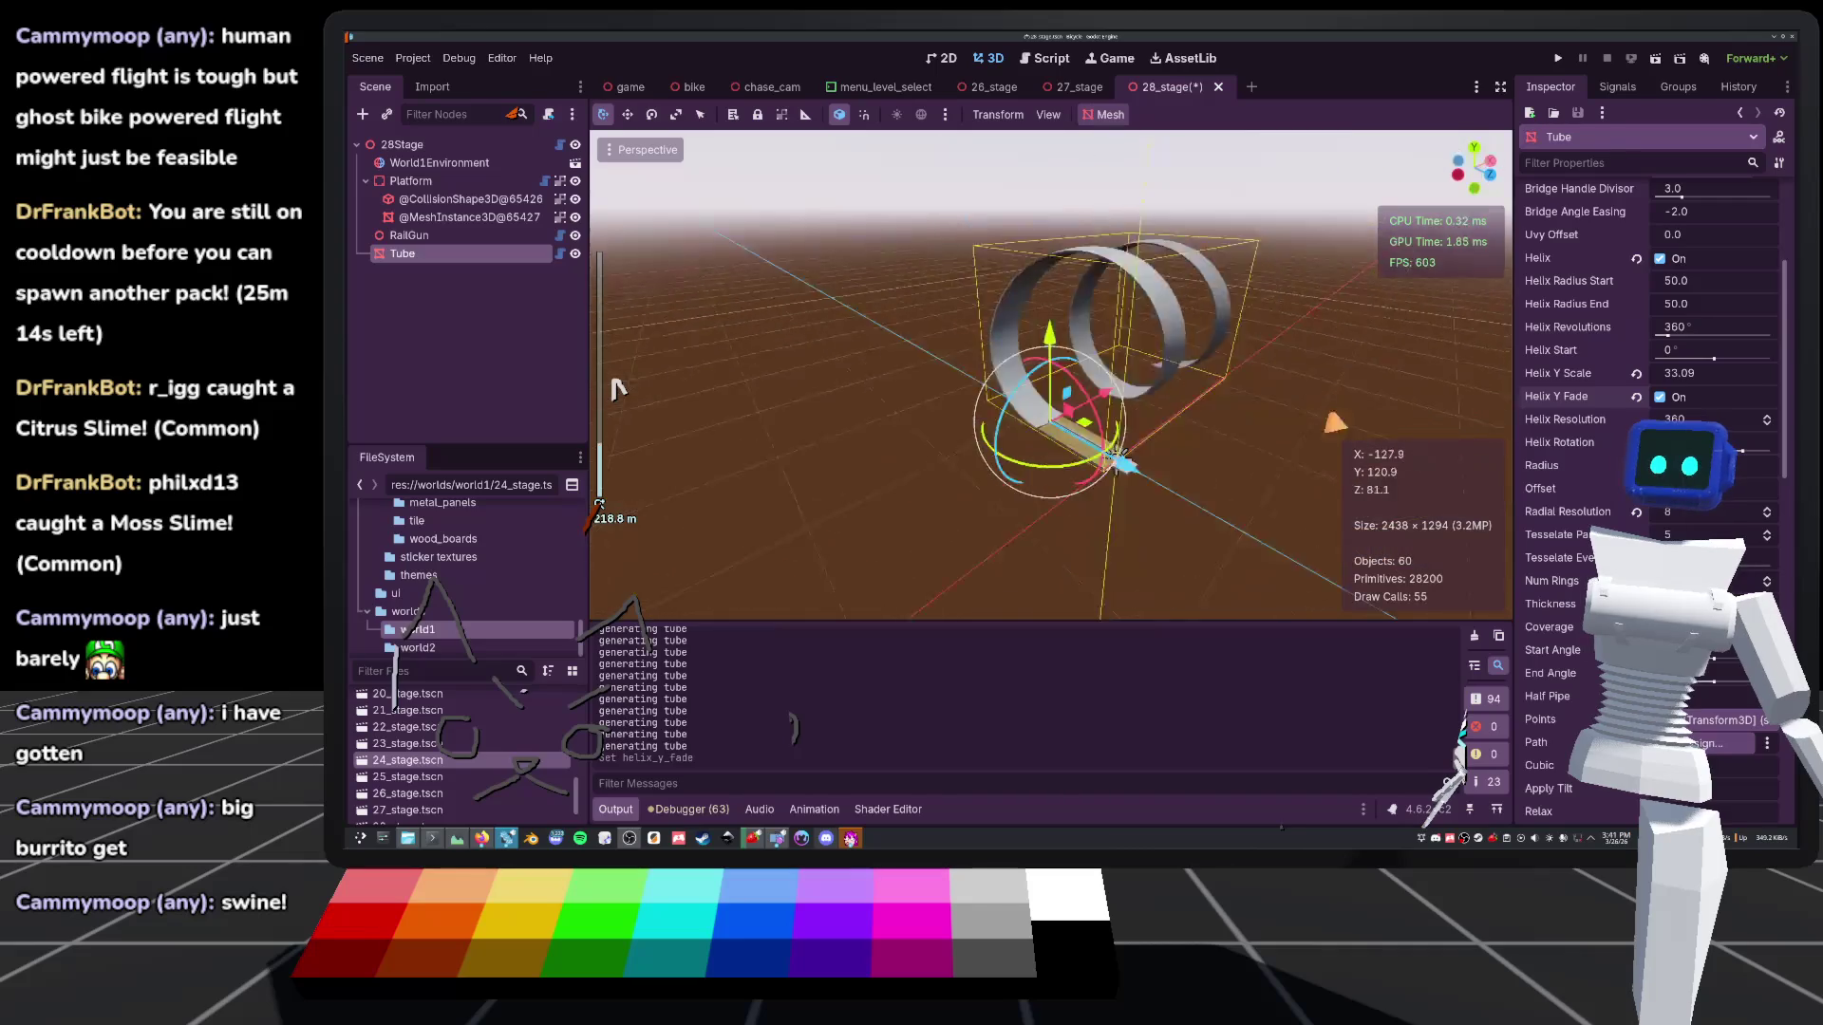
scroll(617, 390, up, 7)
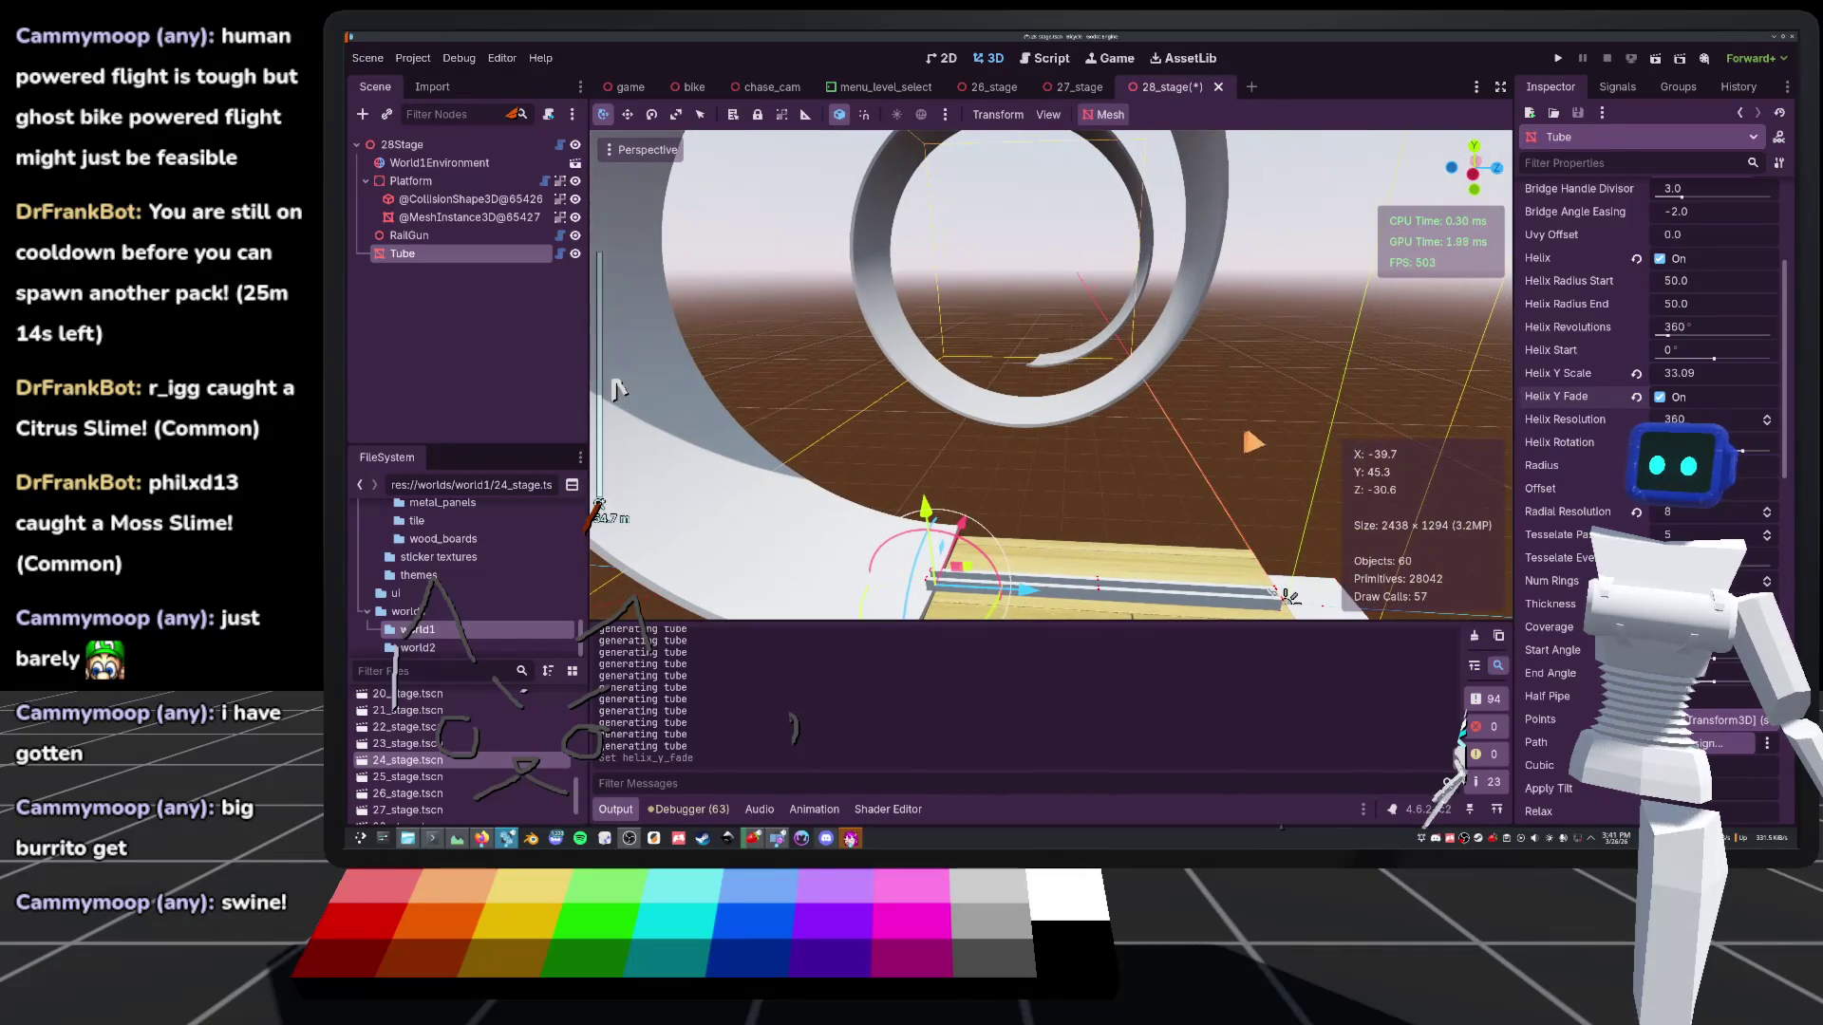
scroll(1652, 339, up, 5)
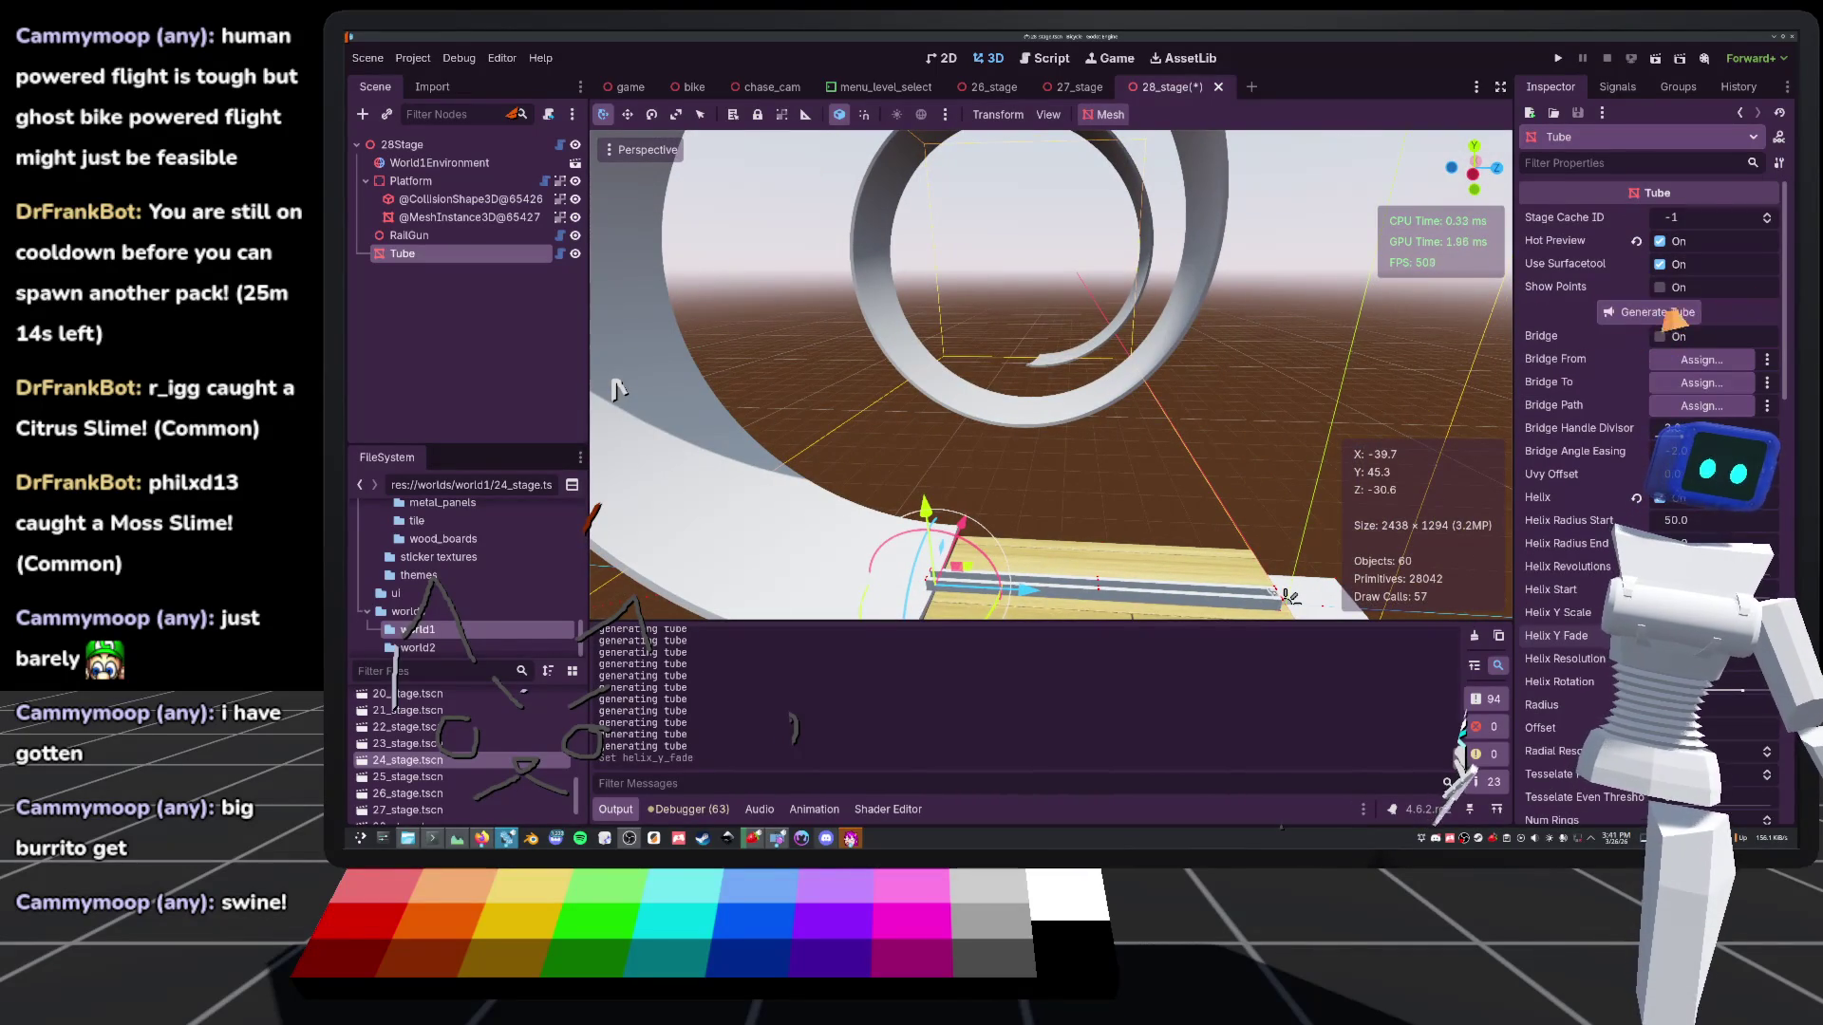
scroll(1661, 338, down, 10)
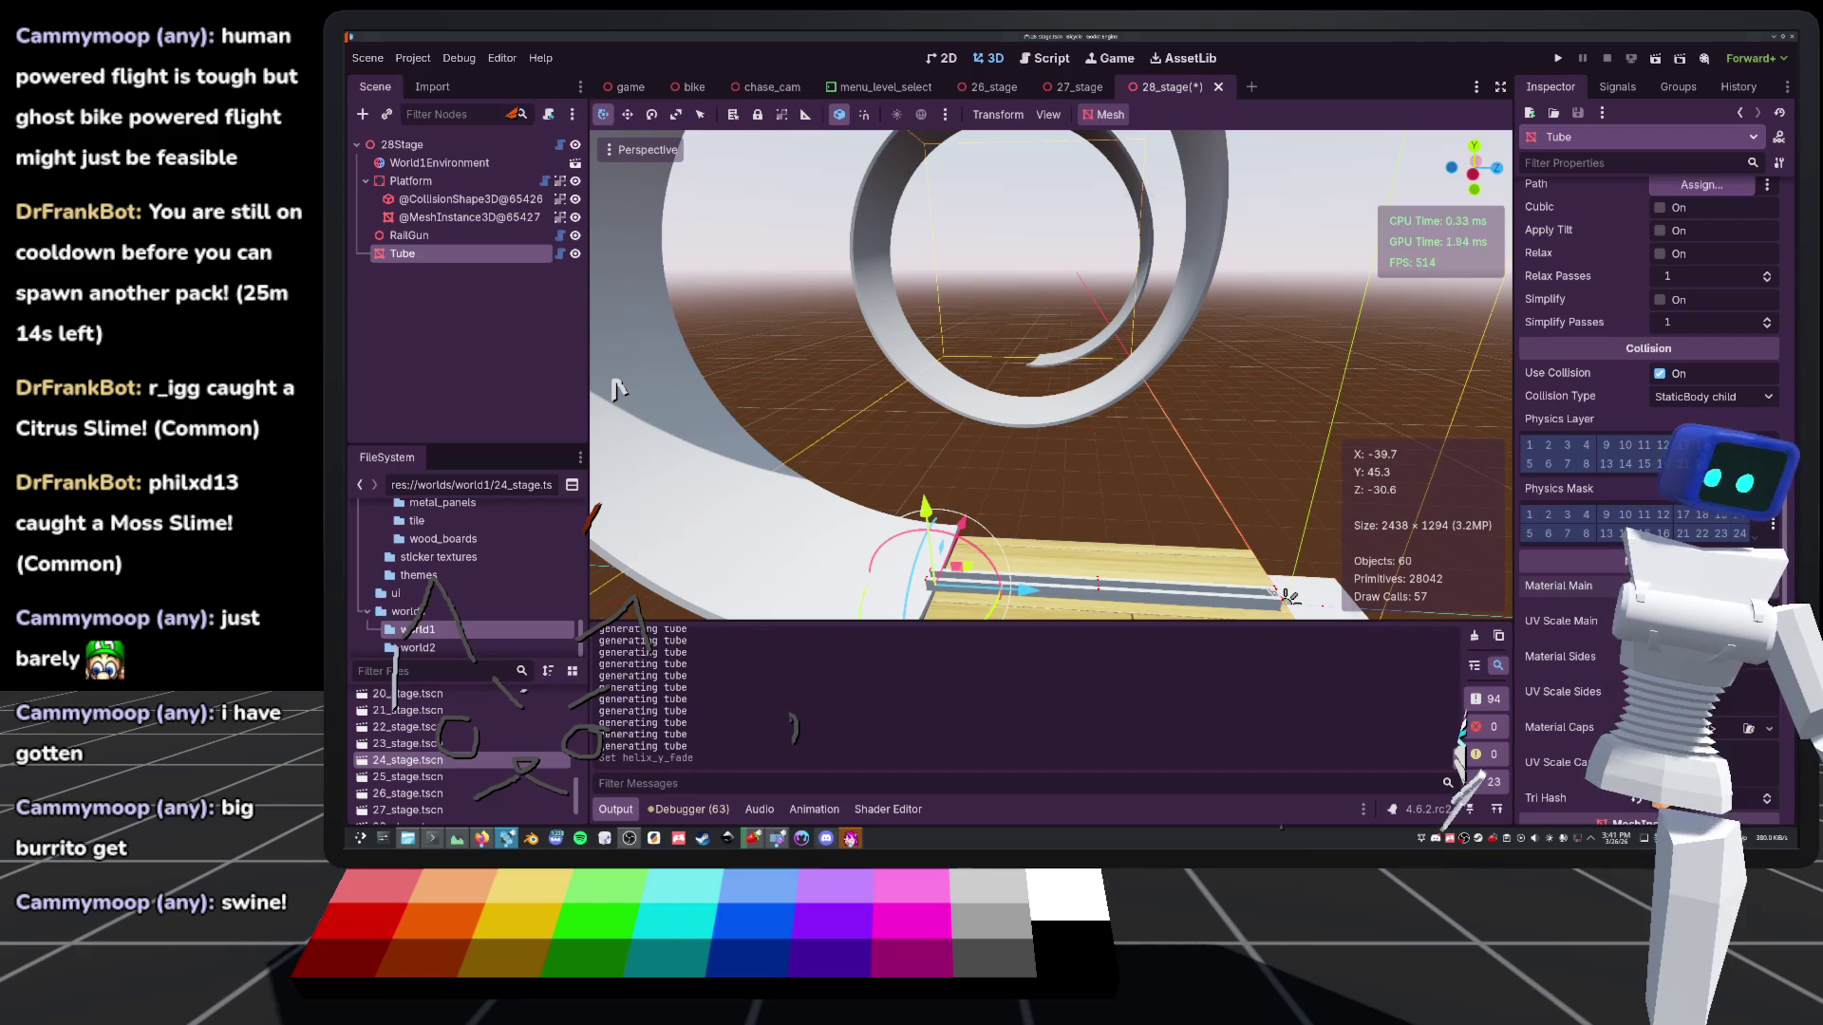
Give the tube's main surface a wood material and save the scene
click(1699, 586)
double_click(824, 253)
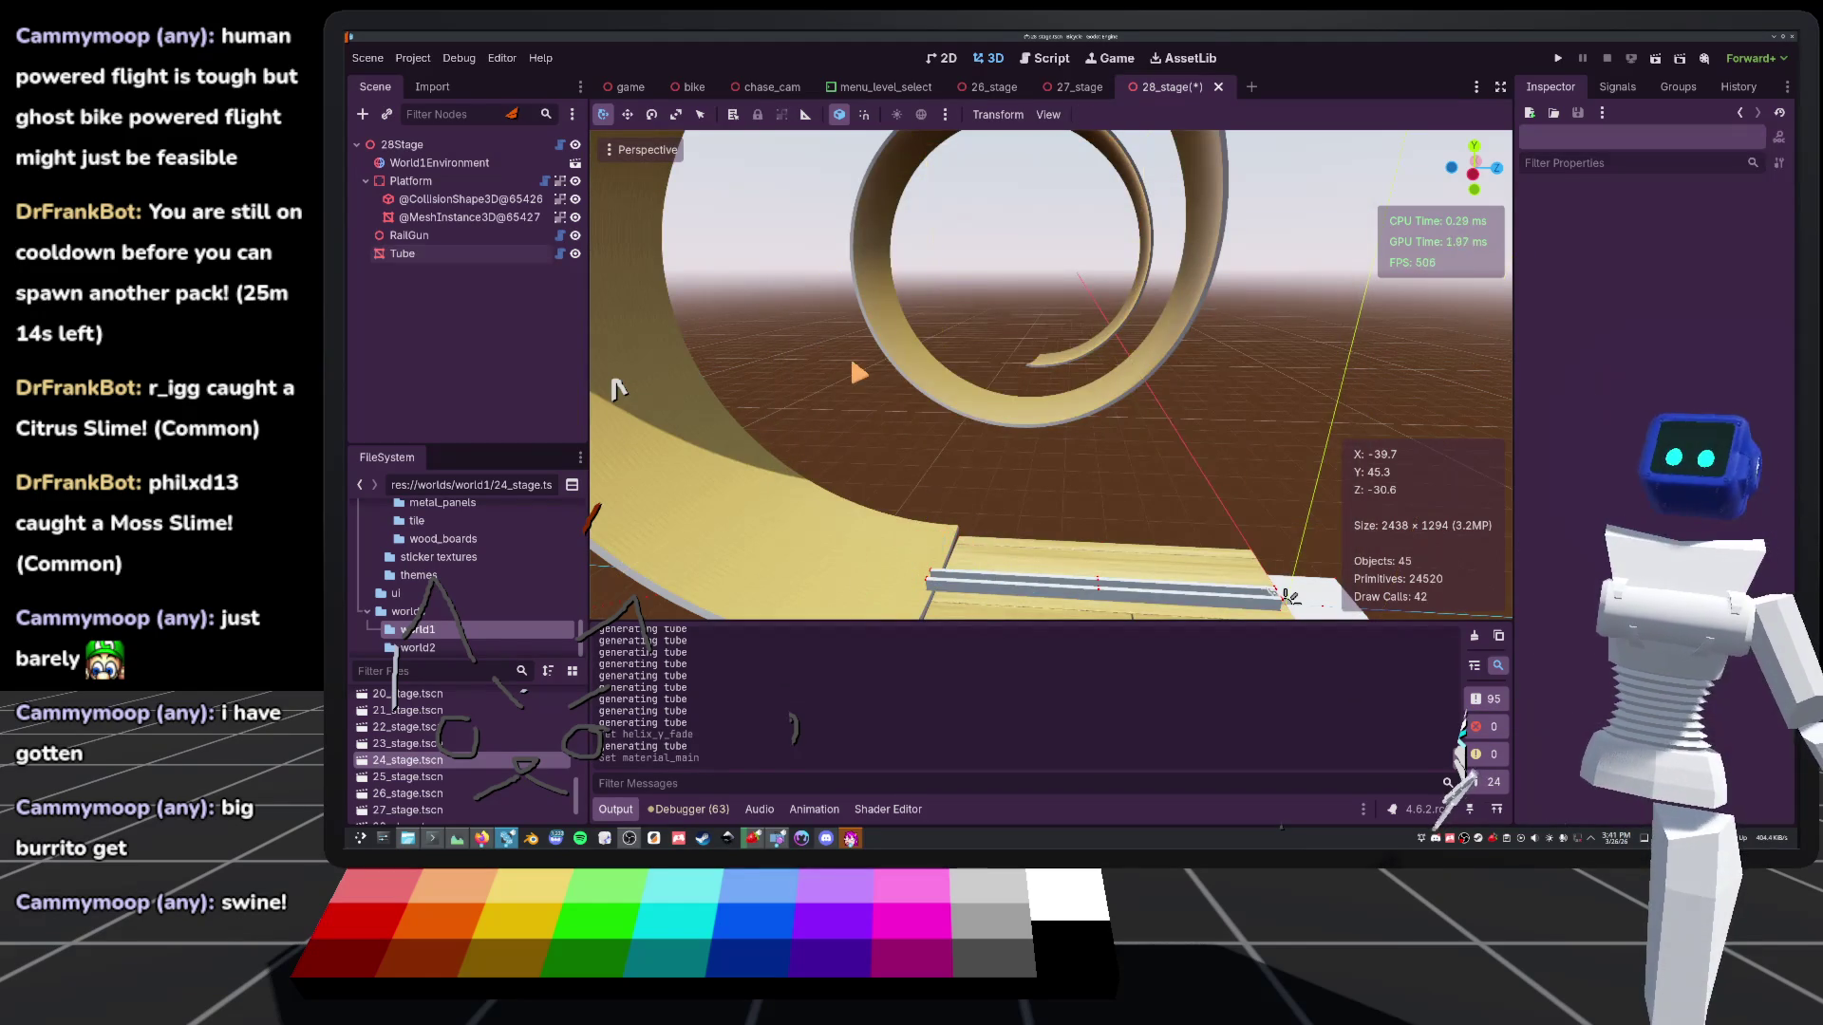
key(ctrl+s)
Set the Tube's radial resolution to 64 and launch the game to test the stage
drag(618, 389, 620, 391)
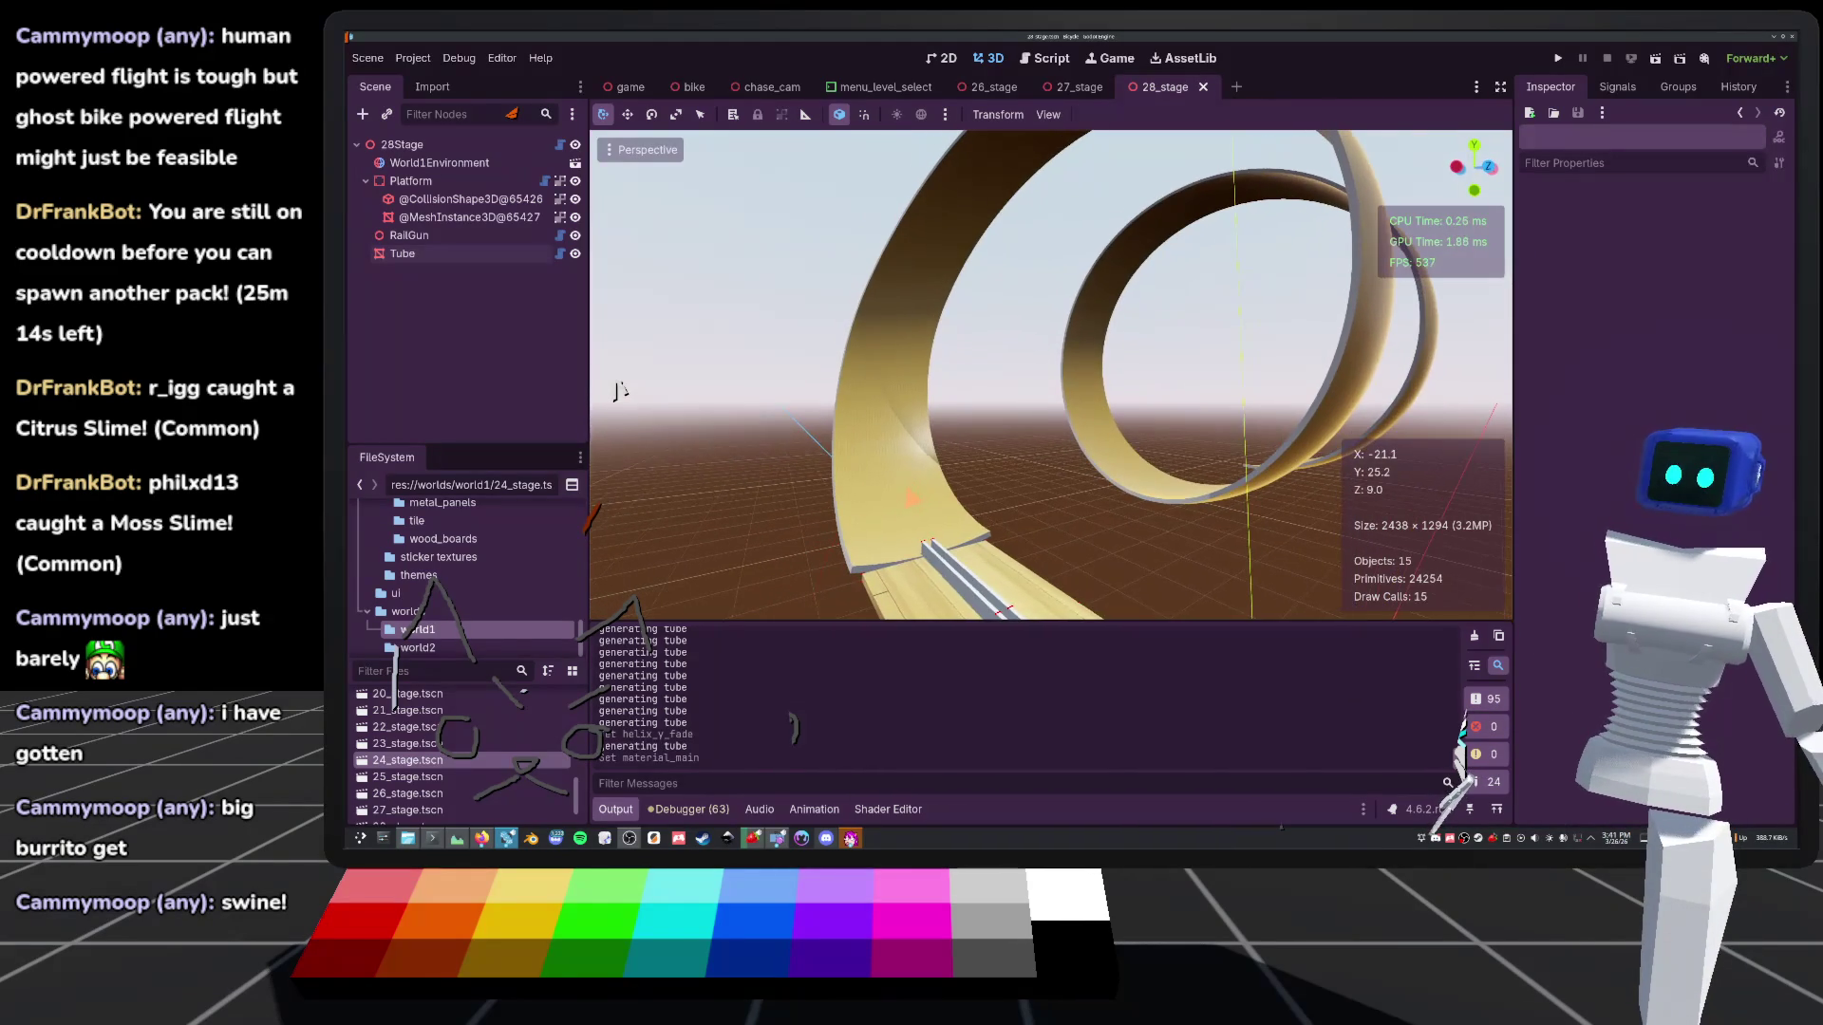
click(446, 253)
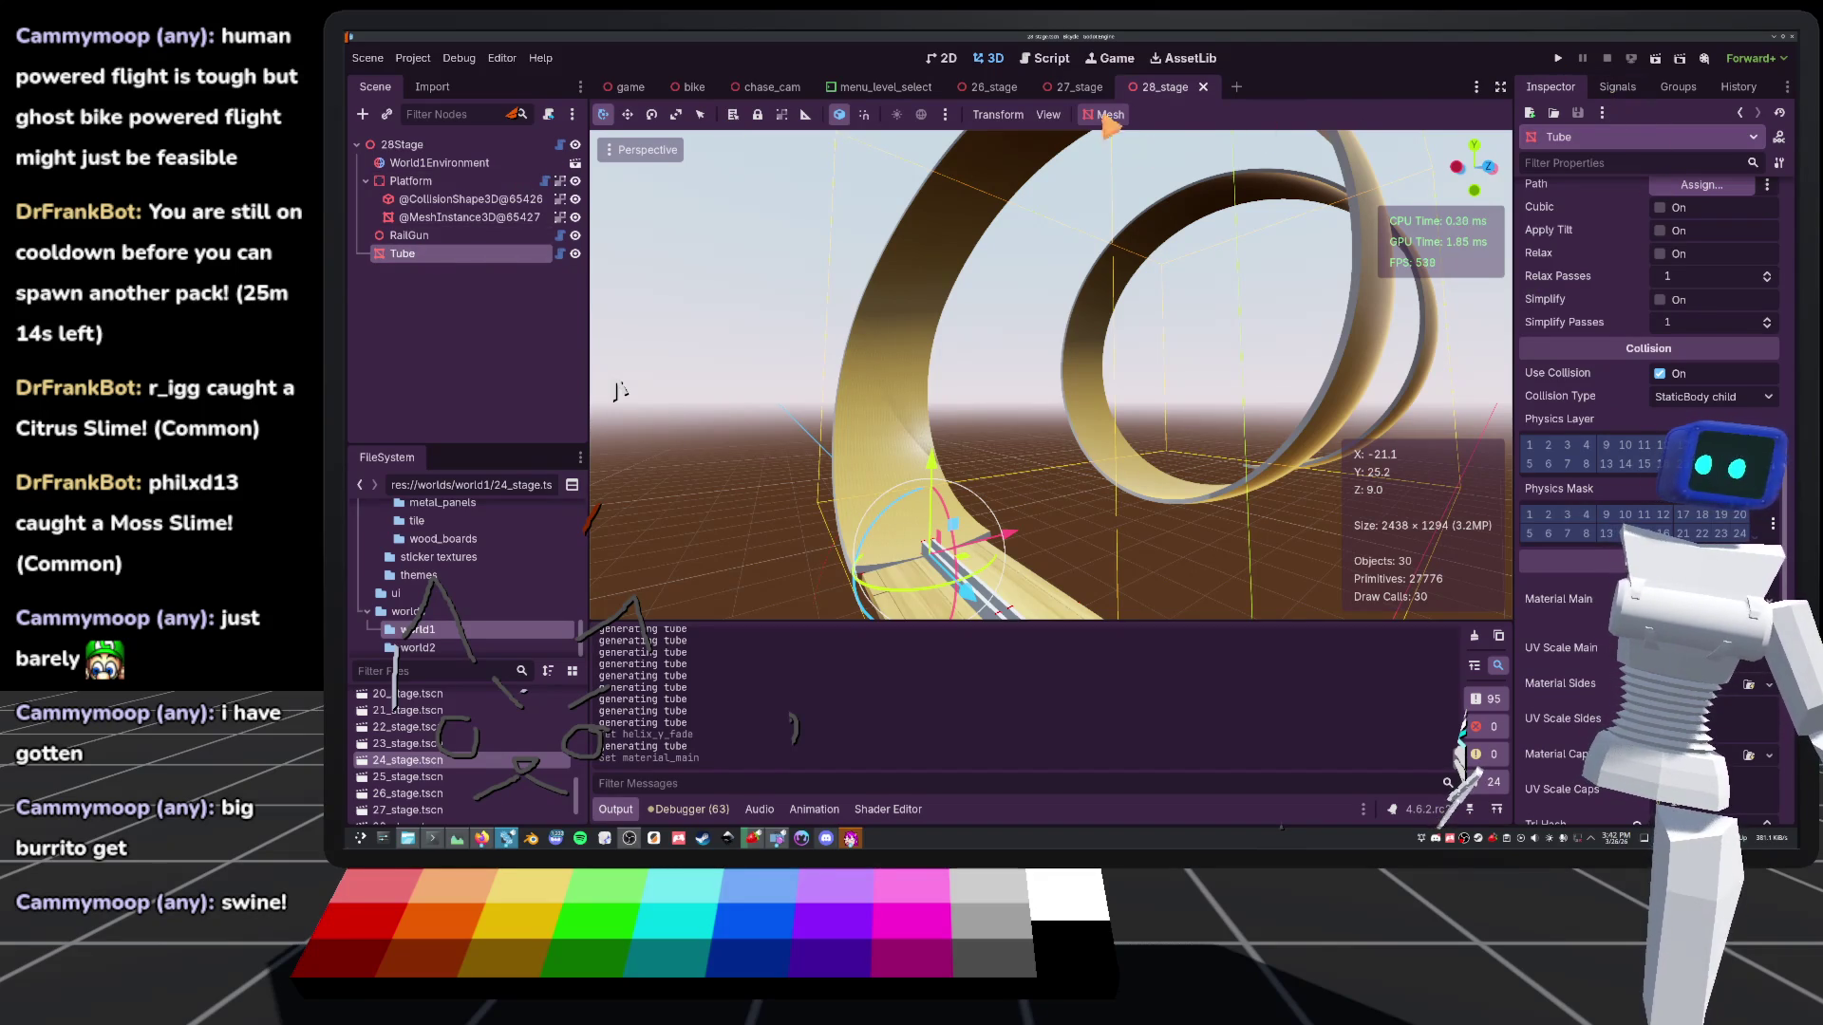
scroll(1599, 380, up, 5)
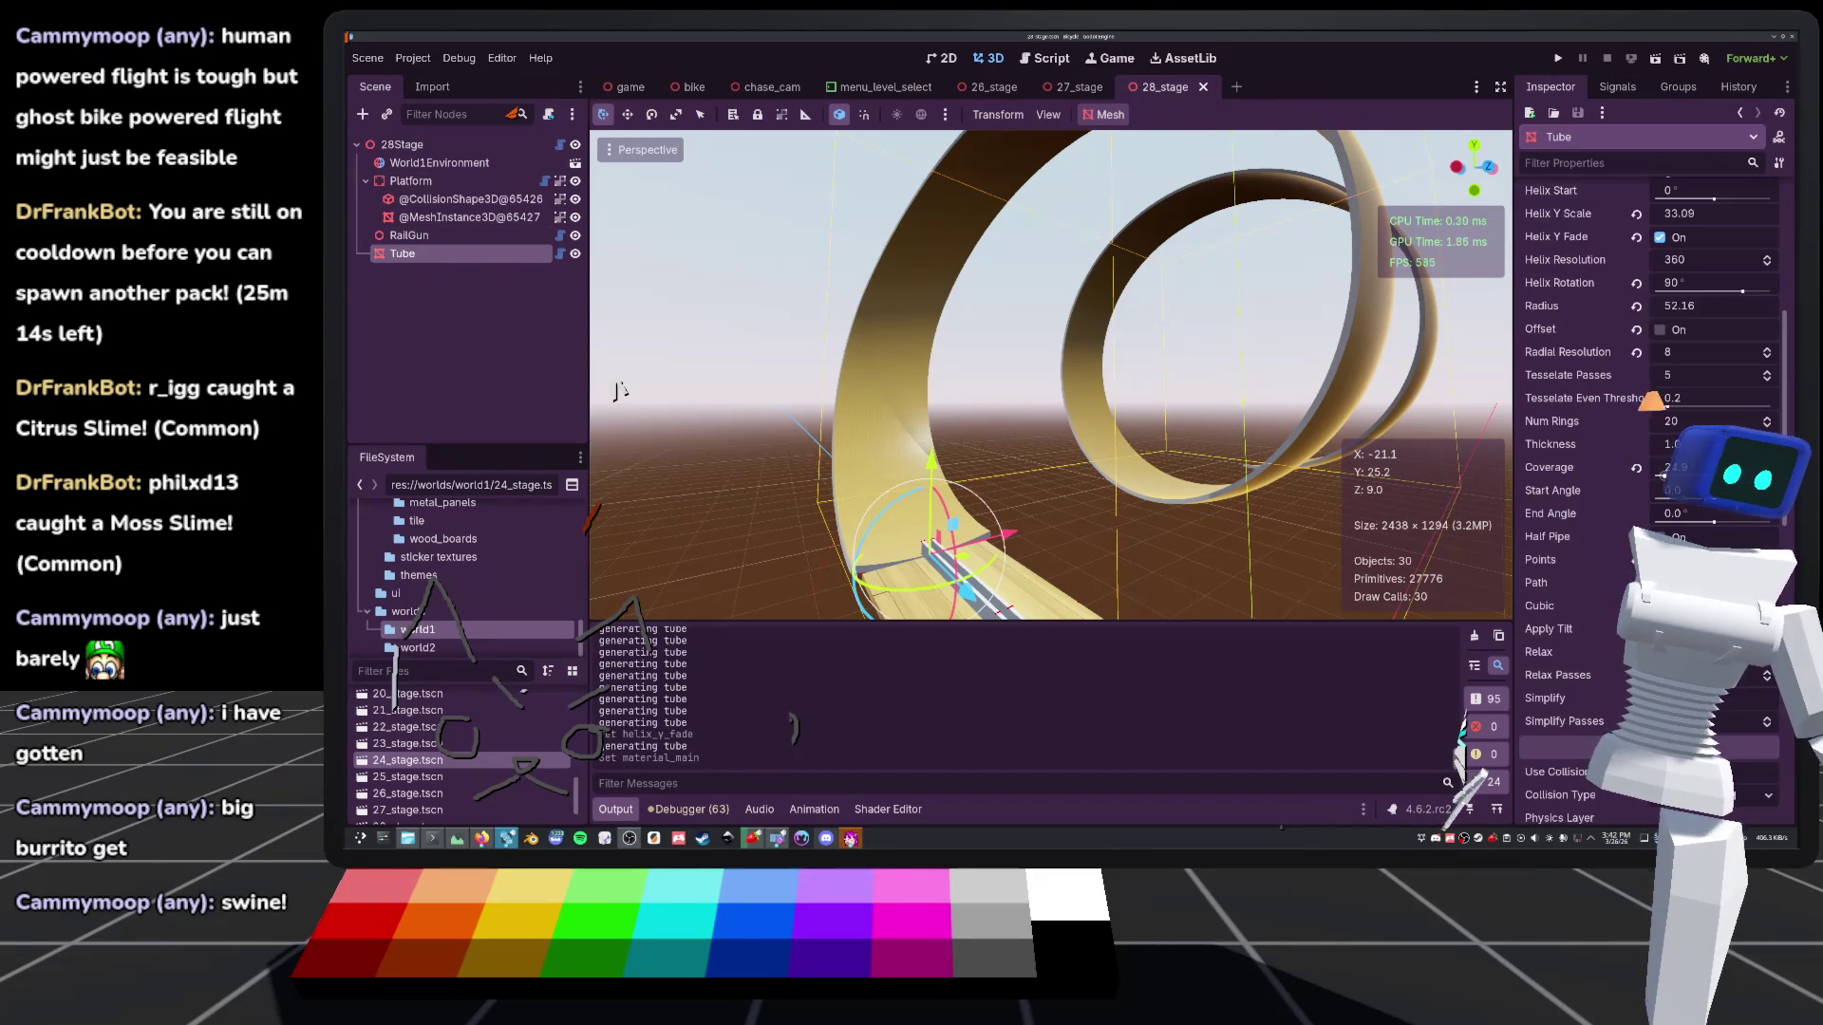
scroll(1653, 424, up, 3)
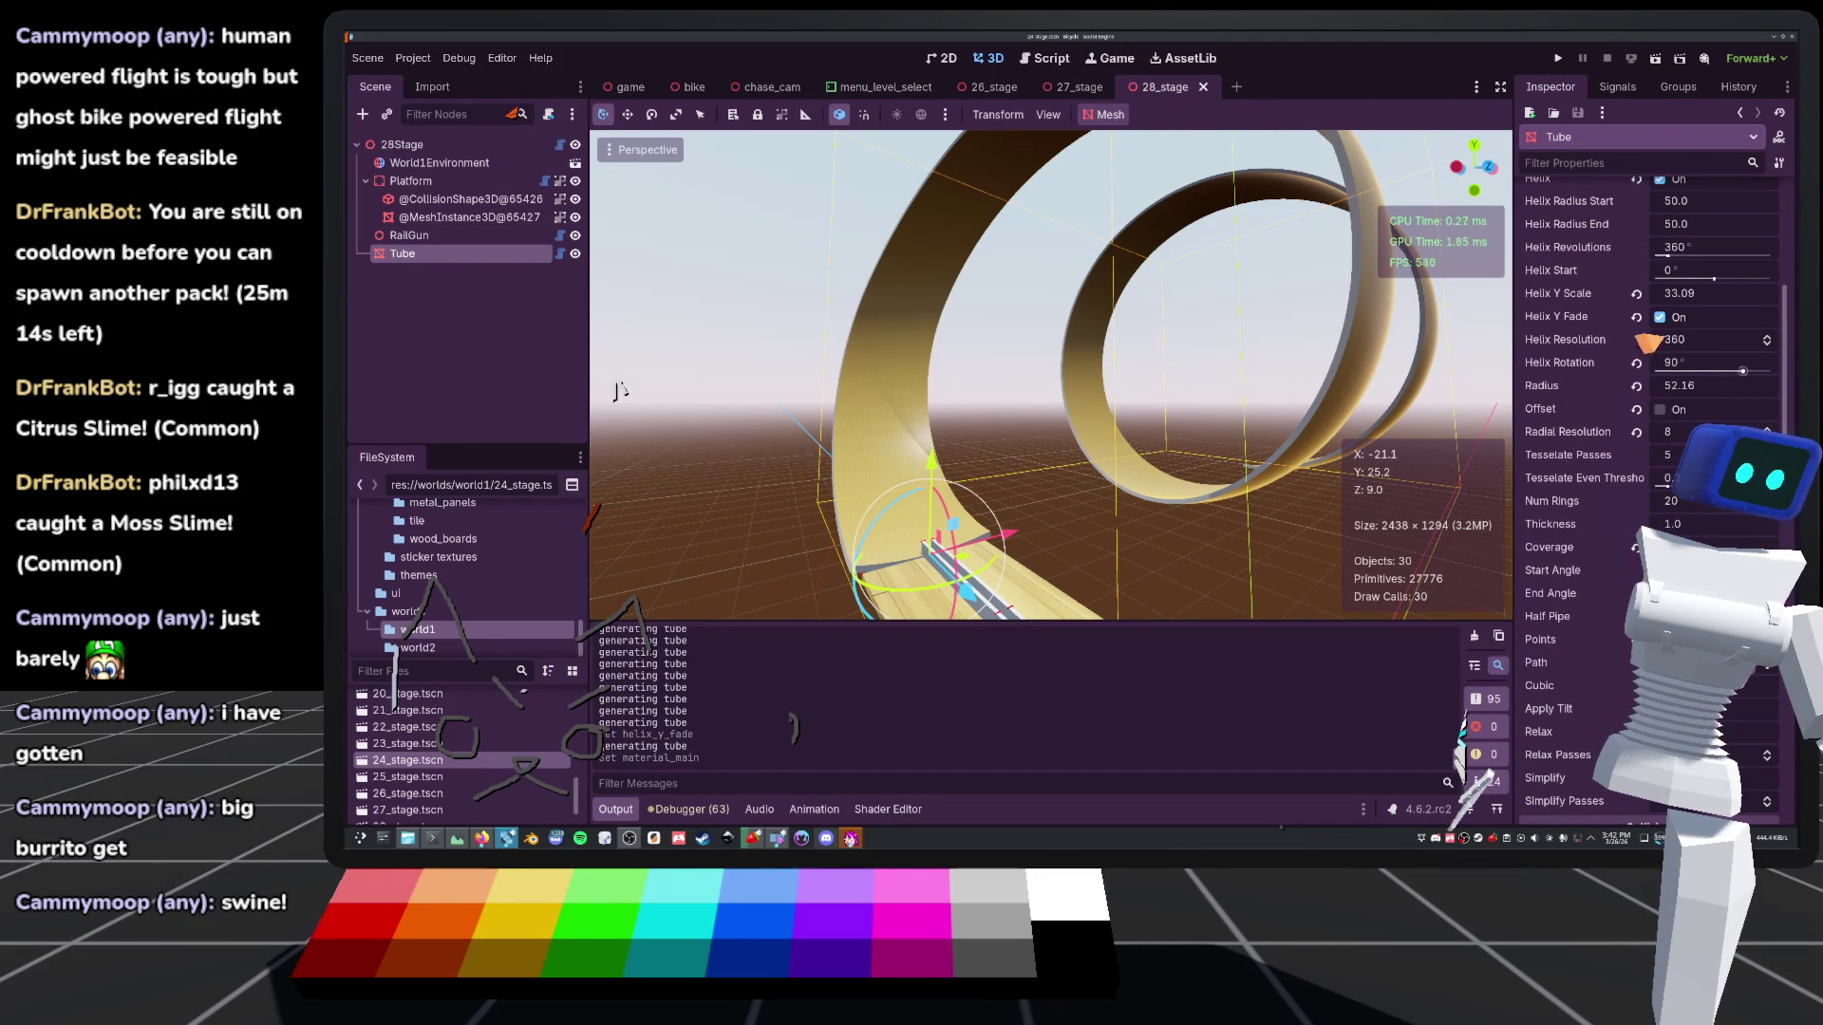
click(1668, 432)
text(64)
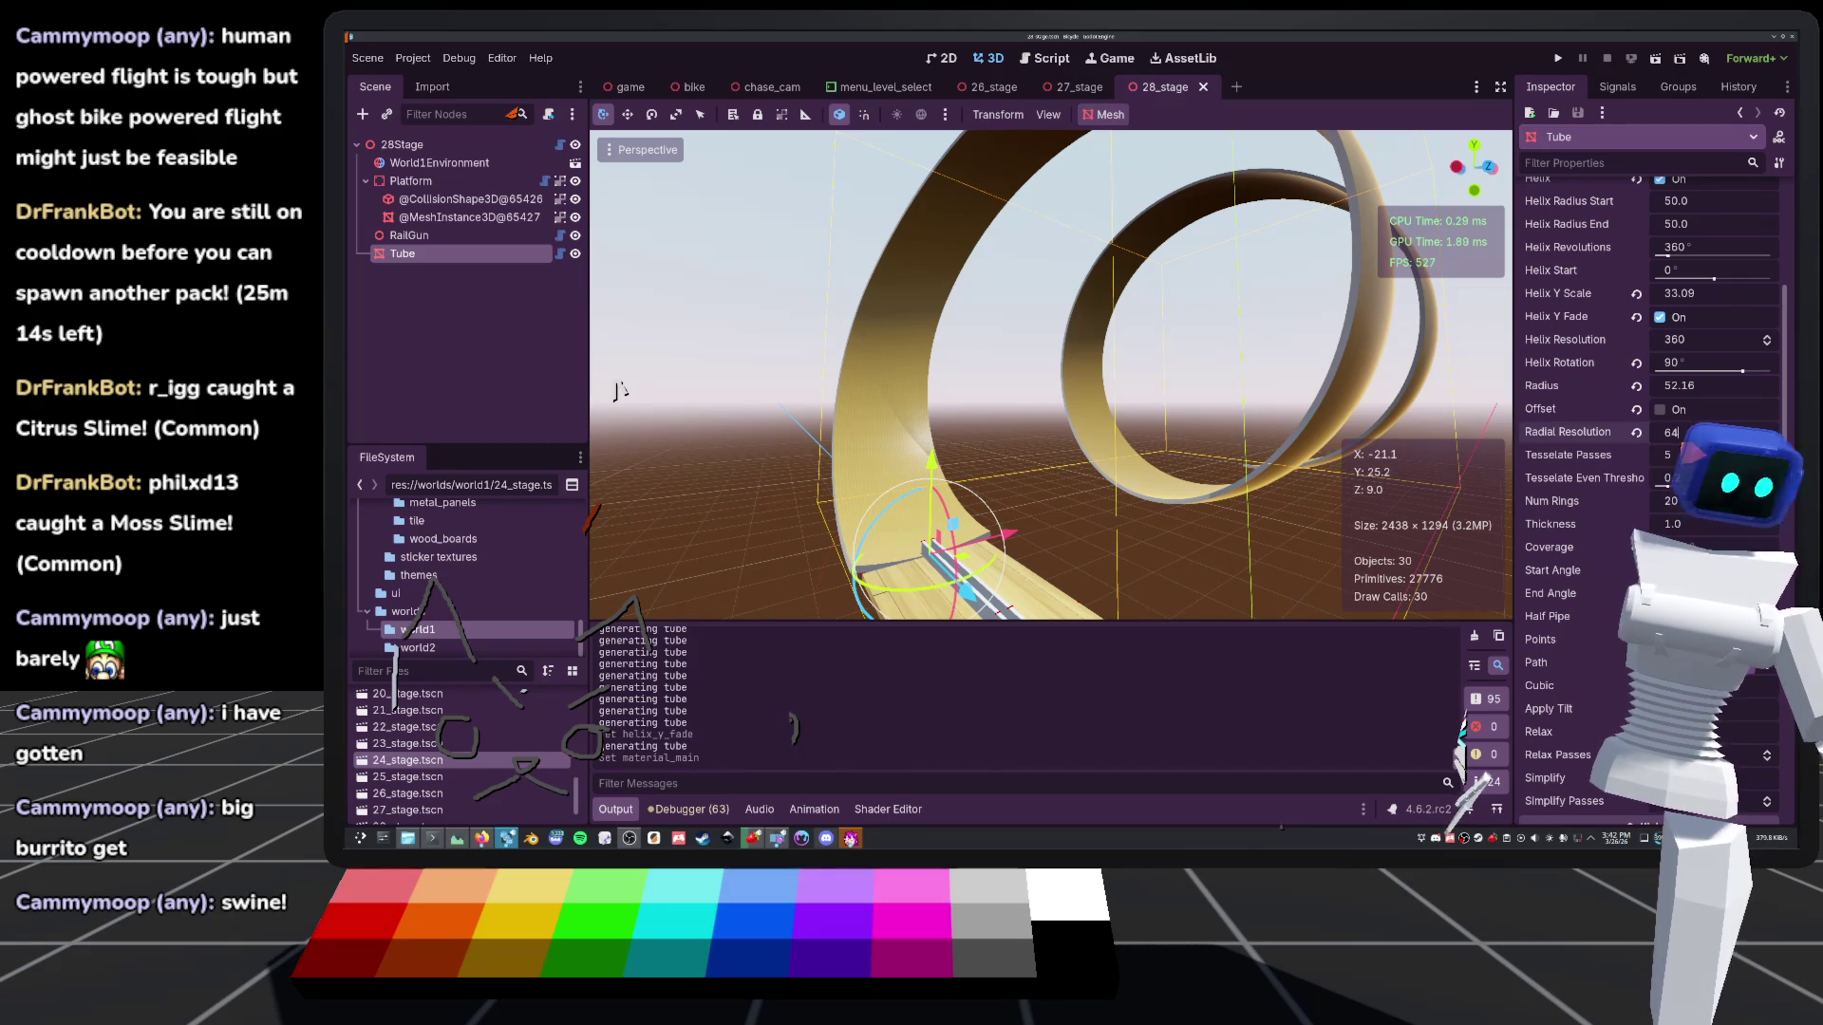
key(Return)
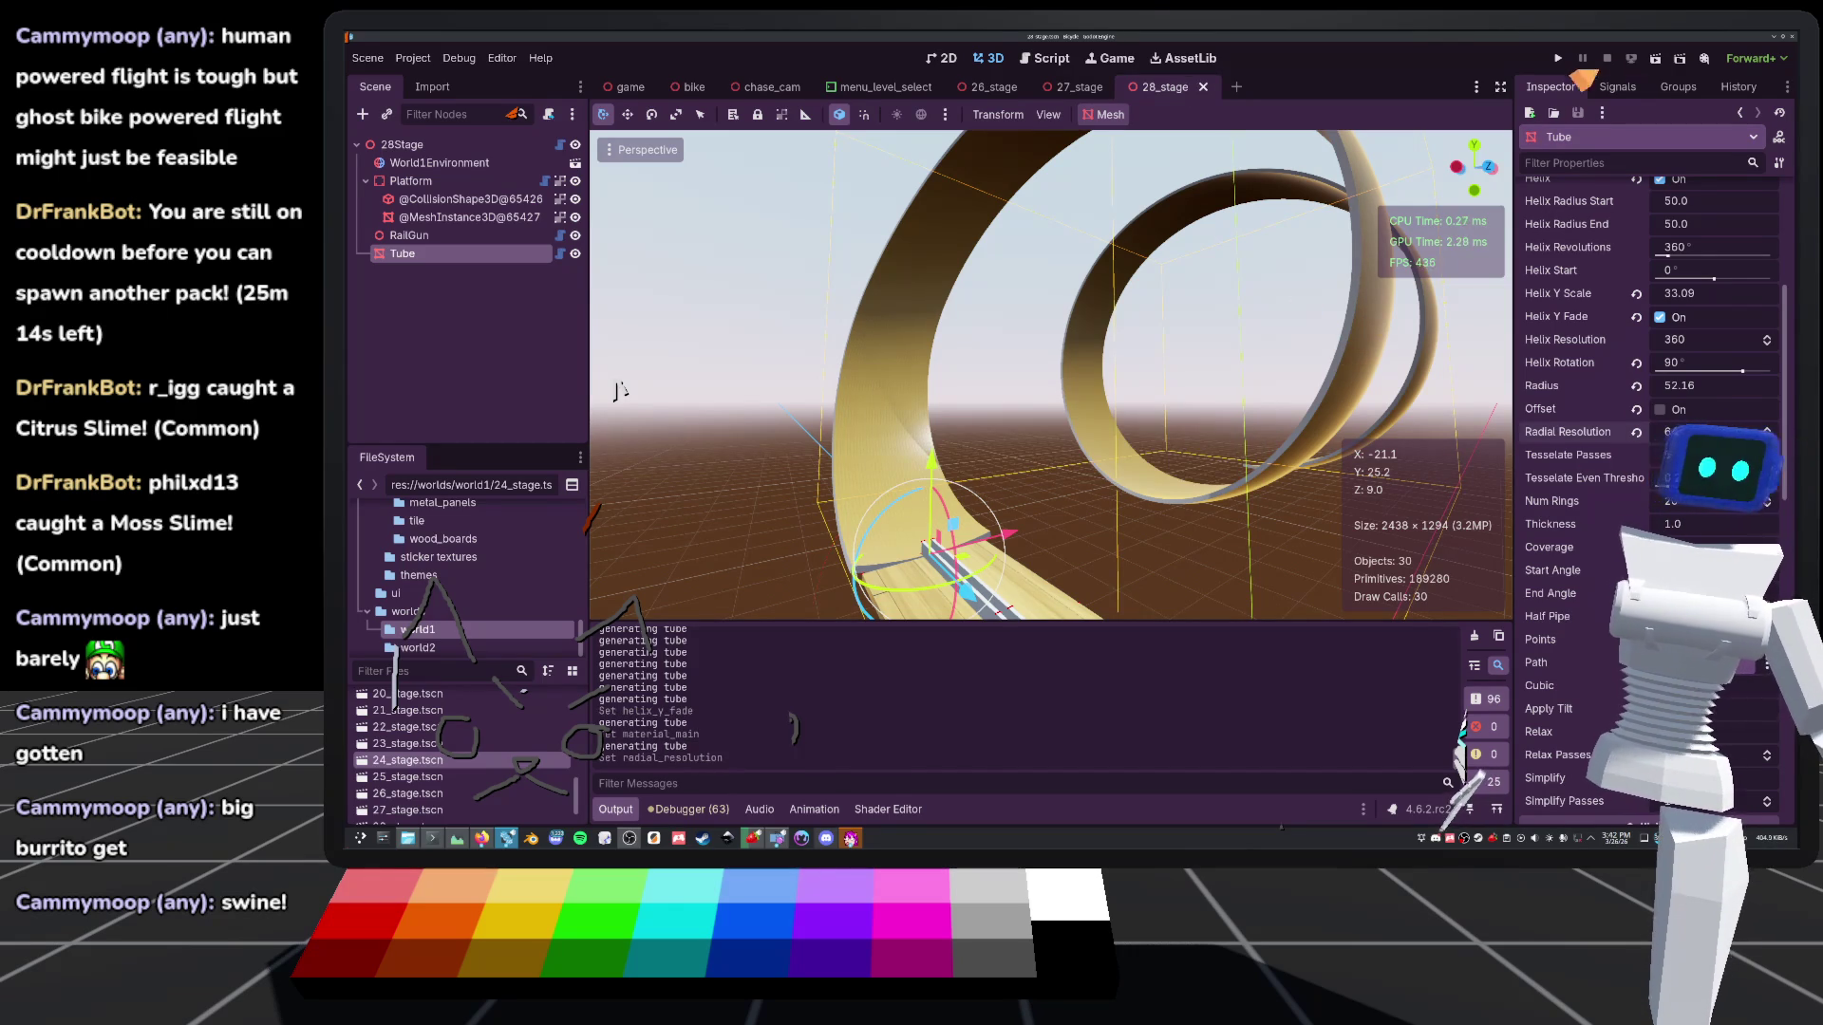
click(1558, 58)
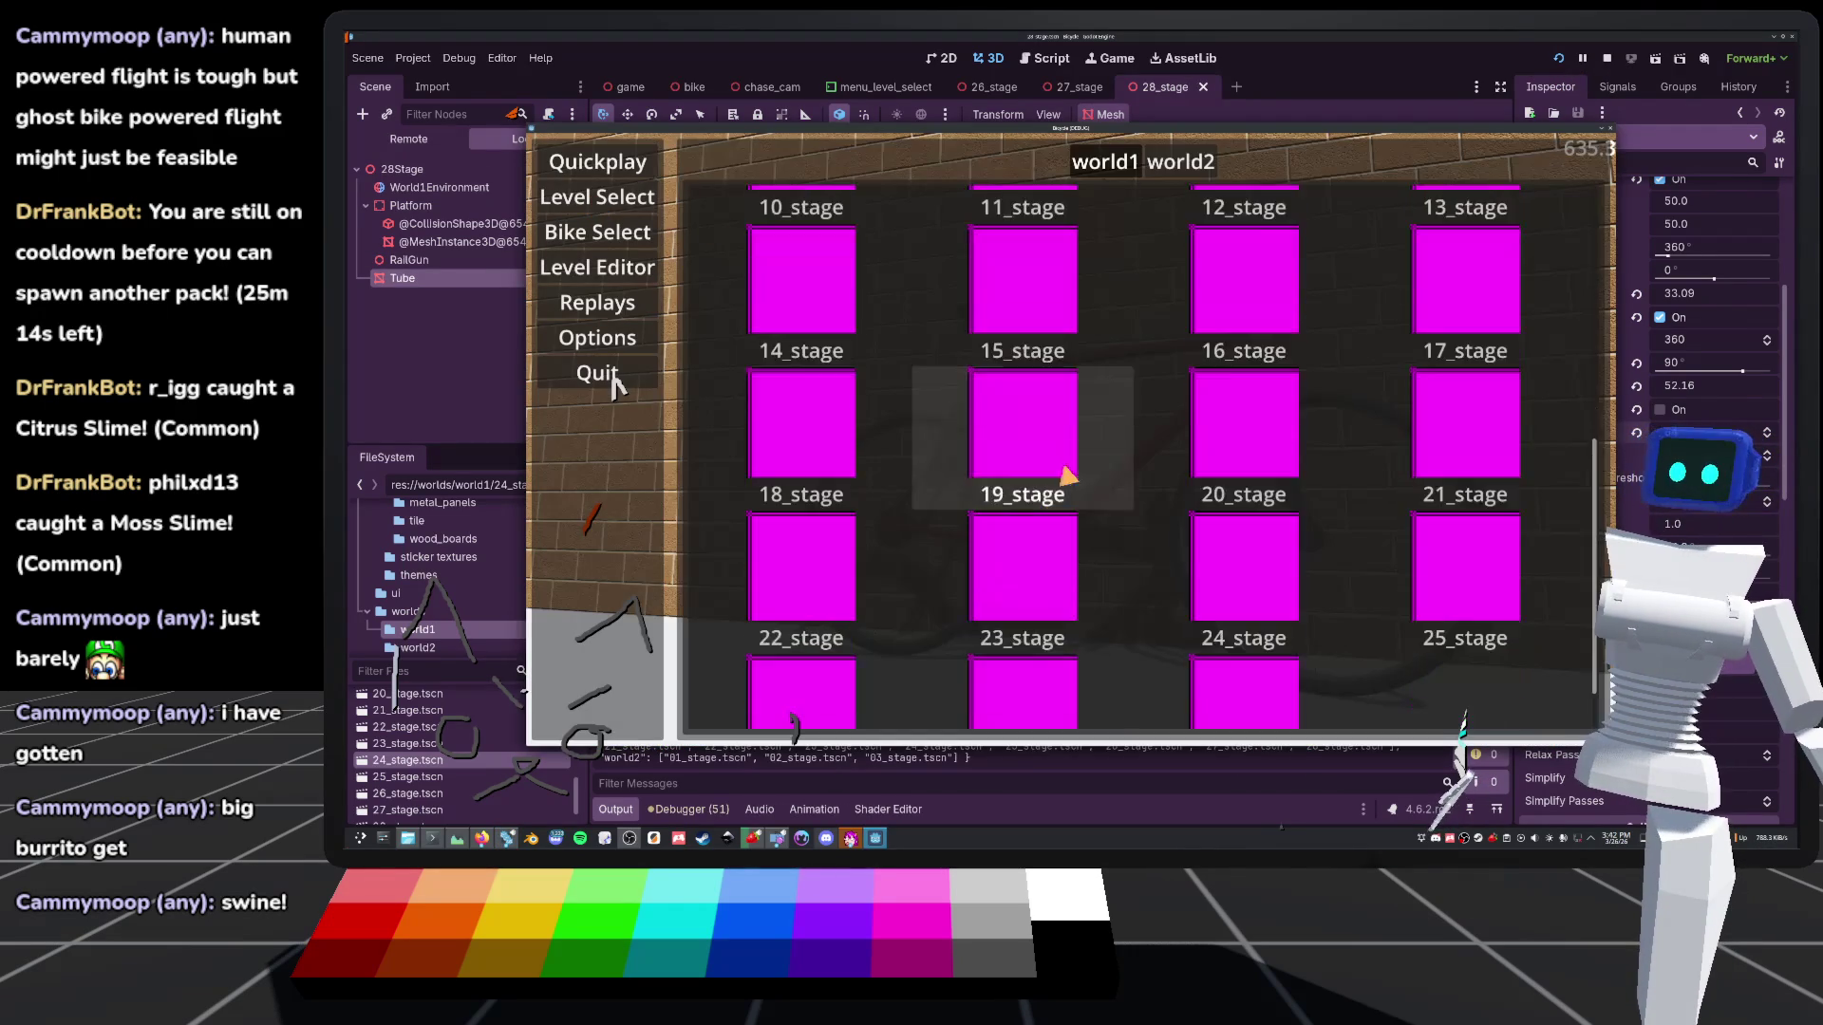
key(Right)
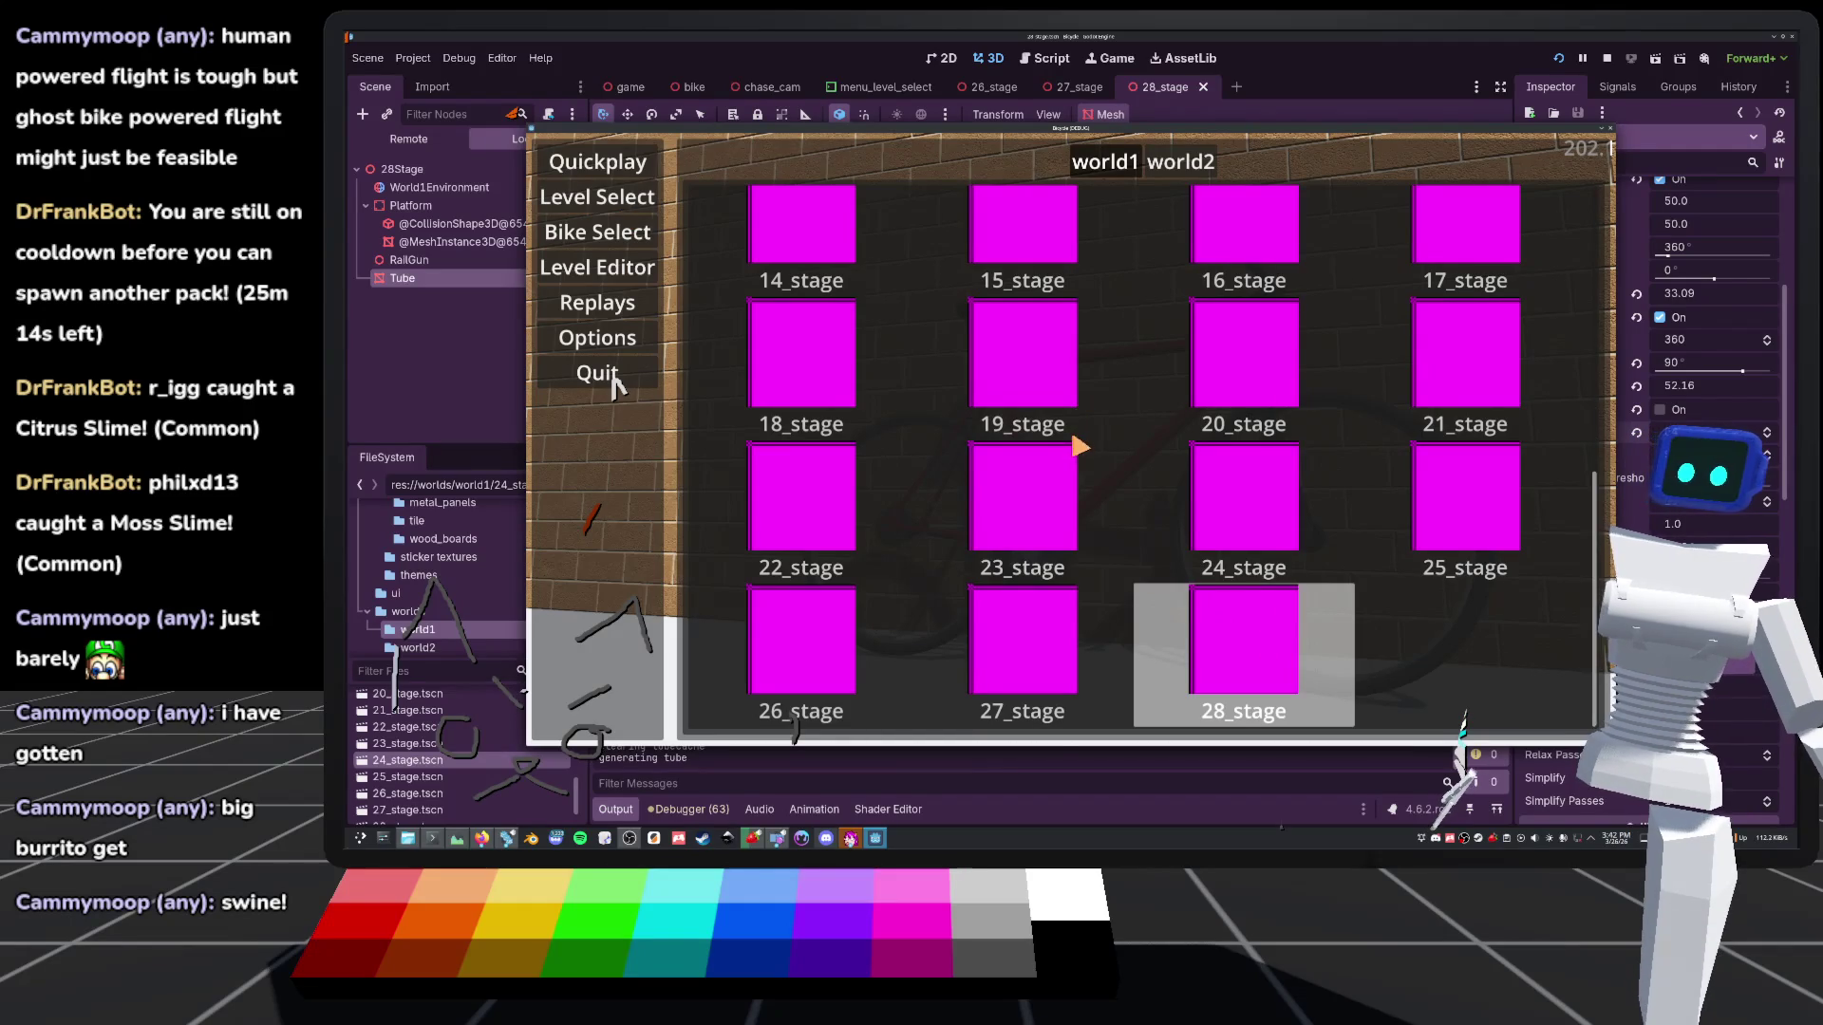
key(Return)
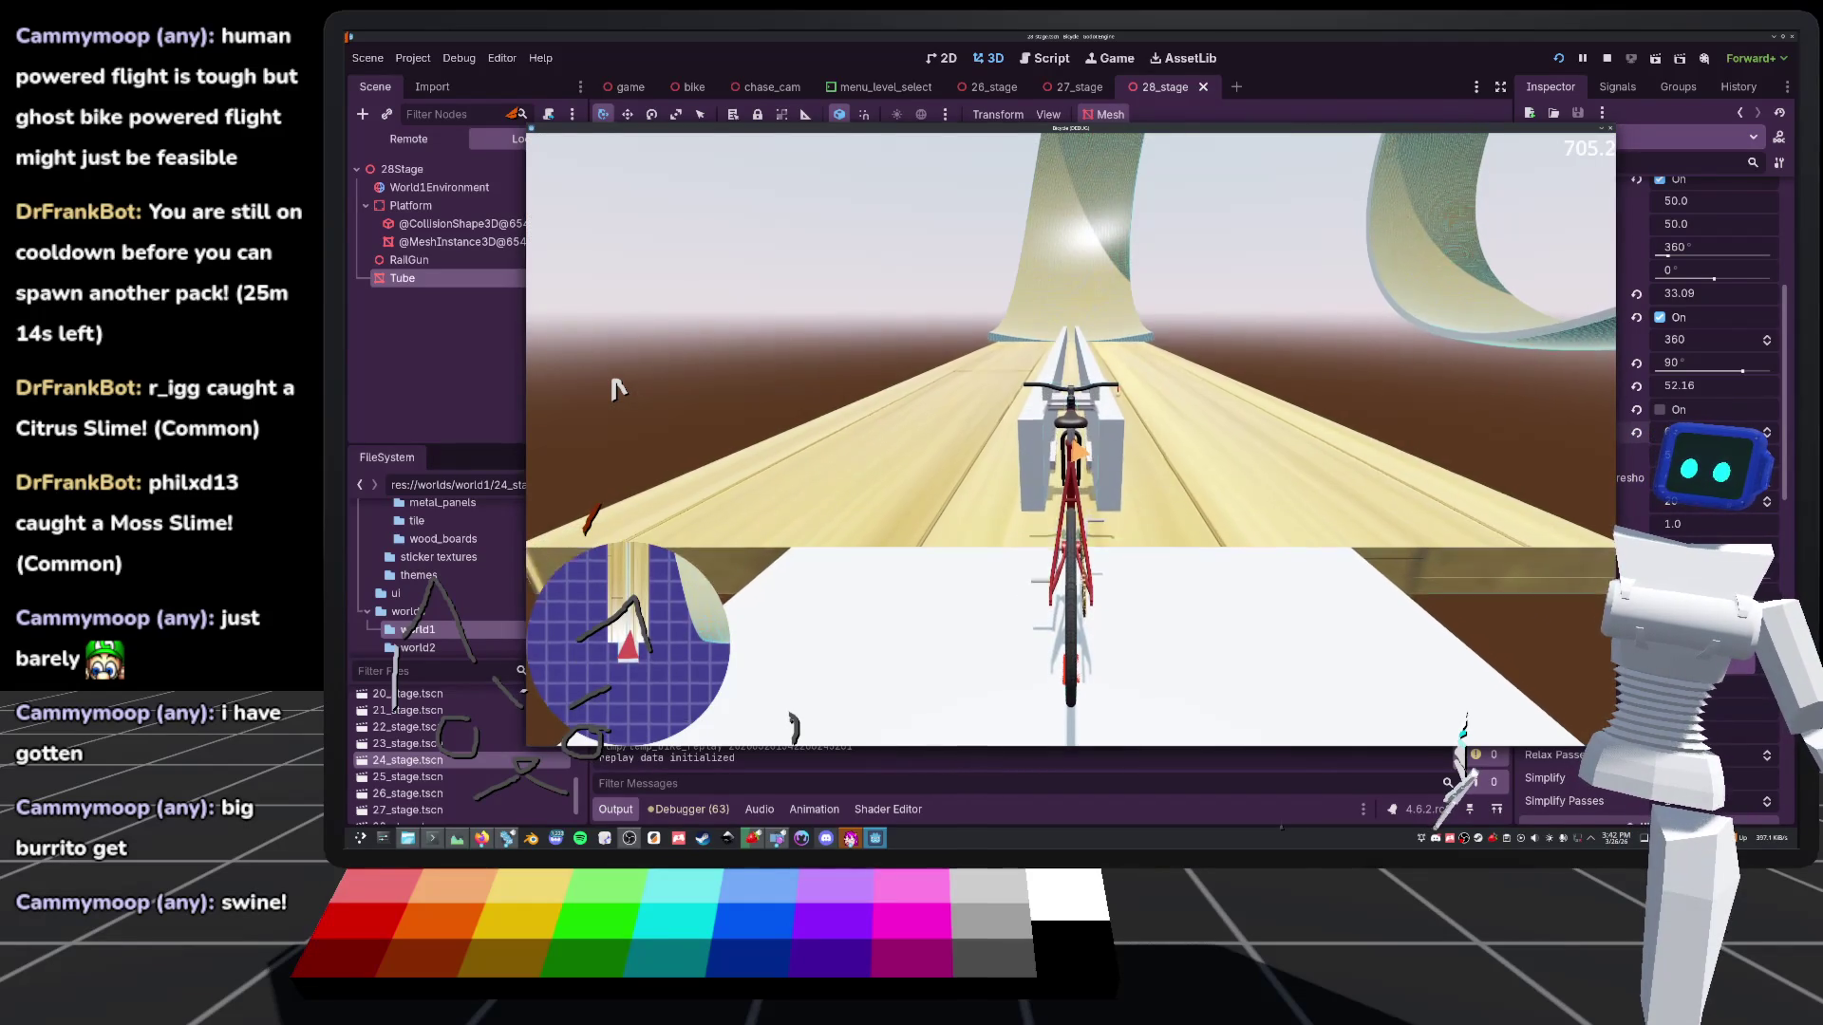
key(c)
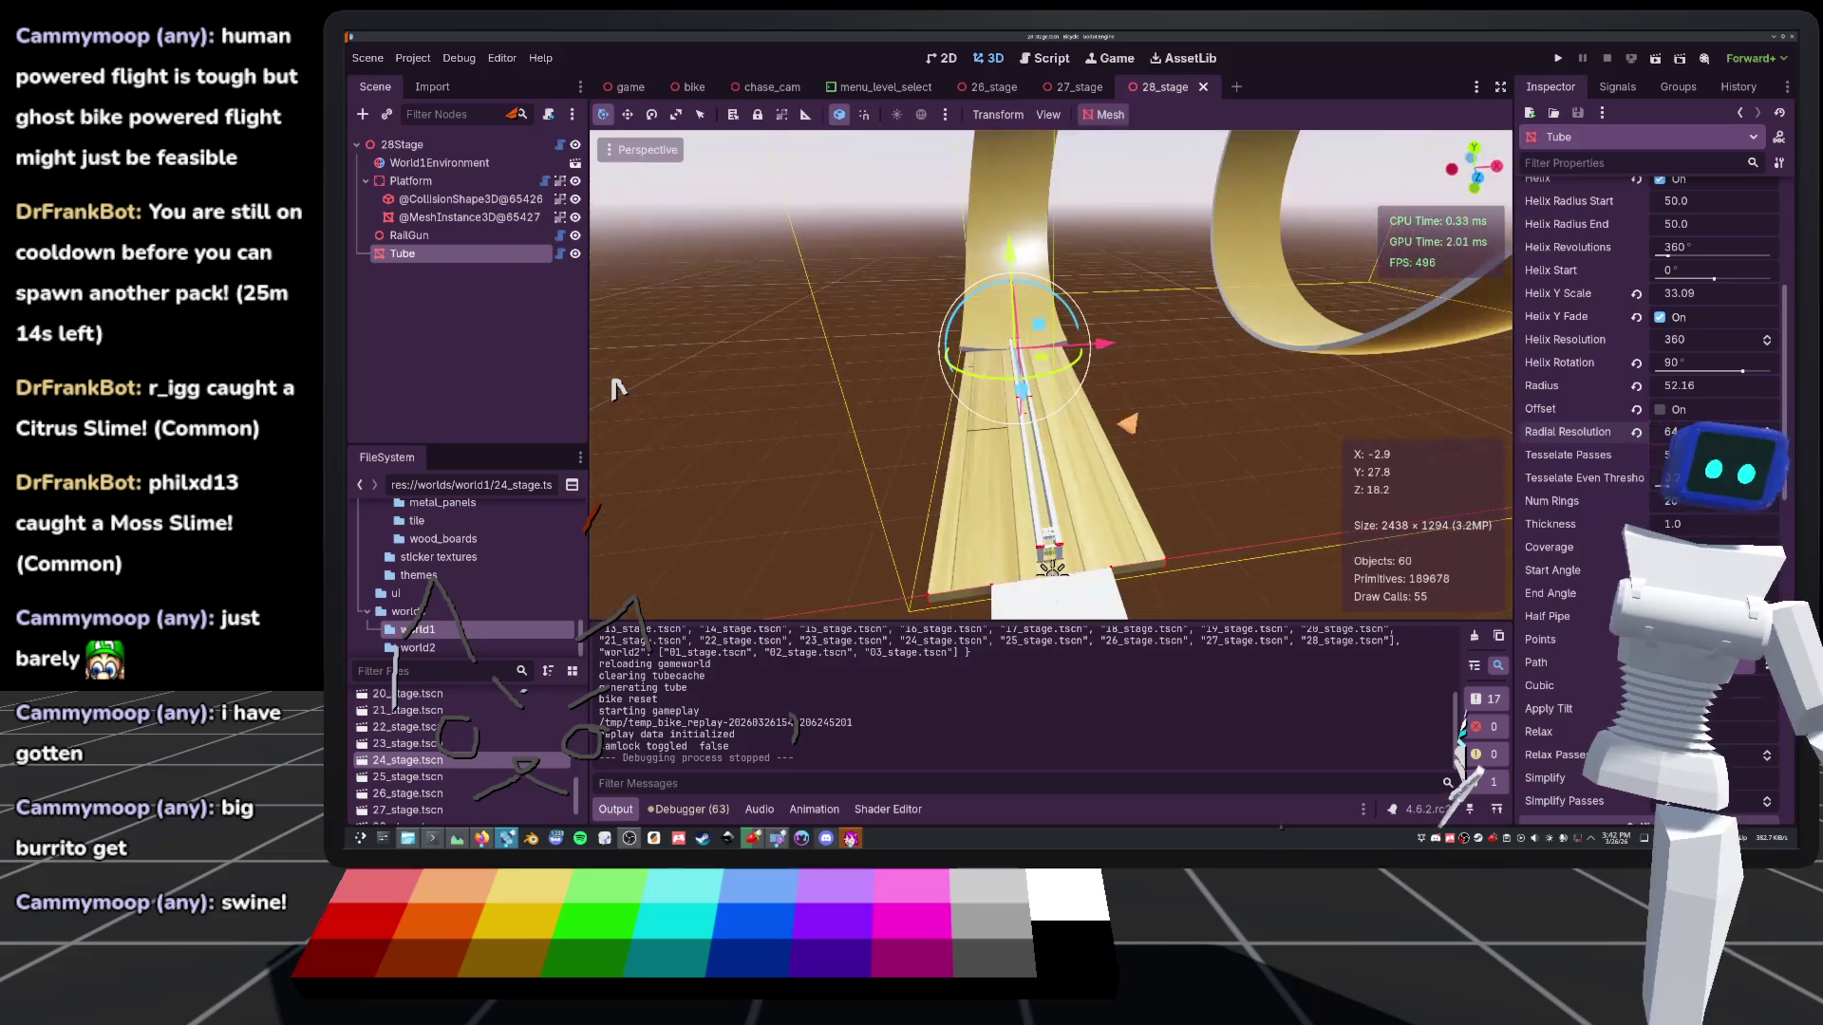
scroll(1567, 368, up, 5)
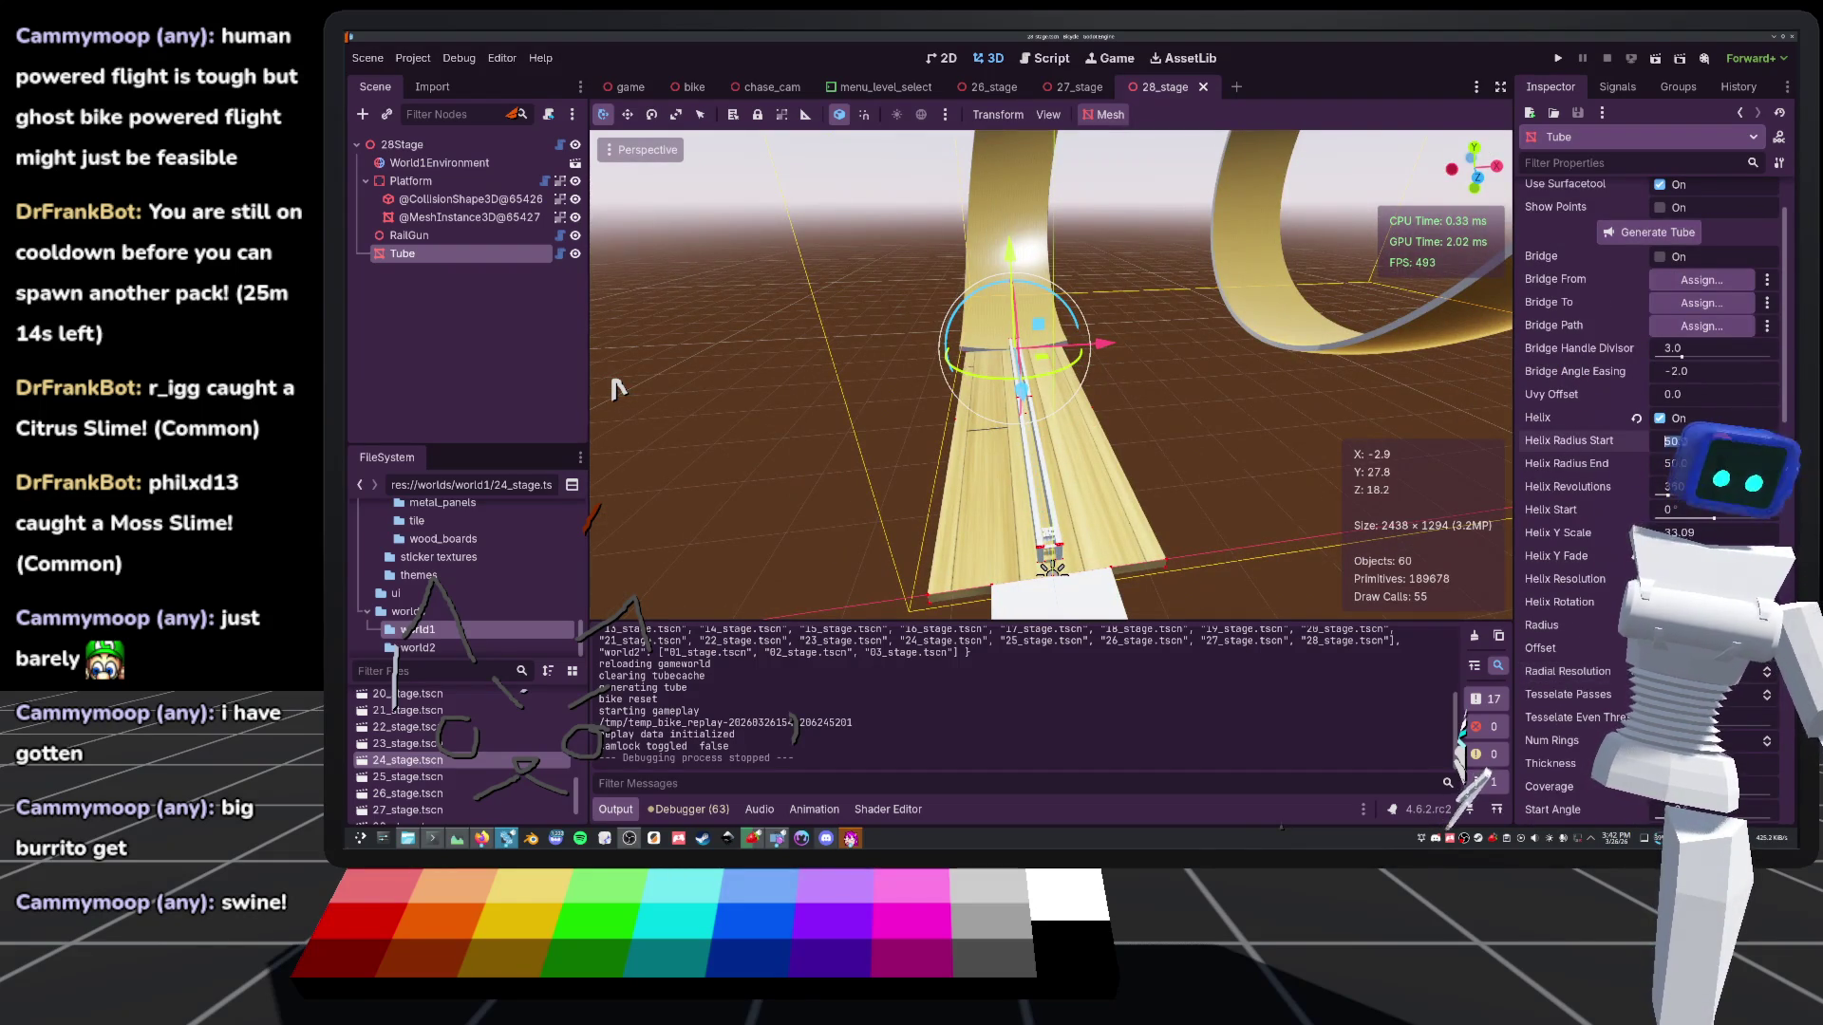
text(20)
Set Helix Radius Start and End to 20 and Helix Y Scale to 15, then save 28_stage
key(Tab)
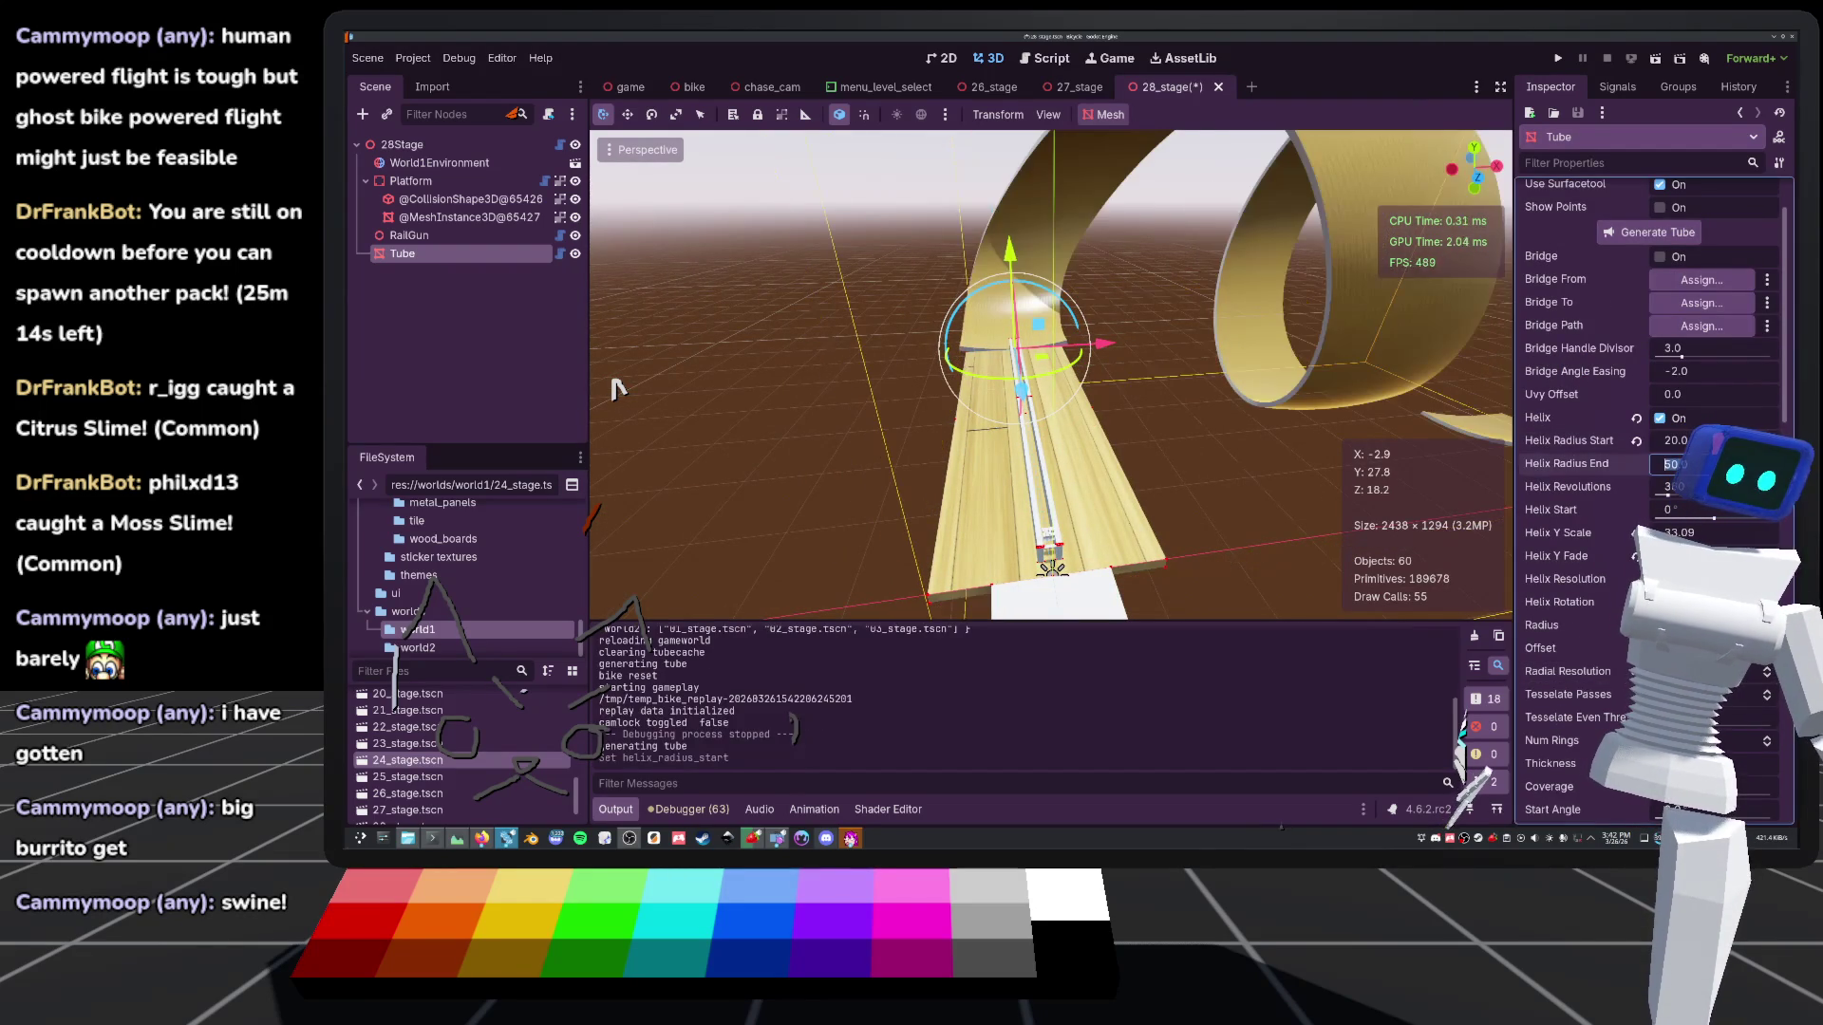
text(20)
key(Return)
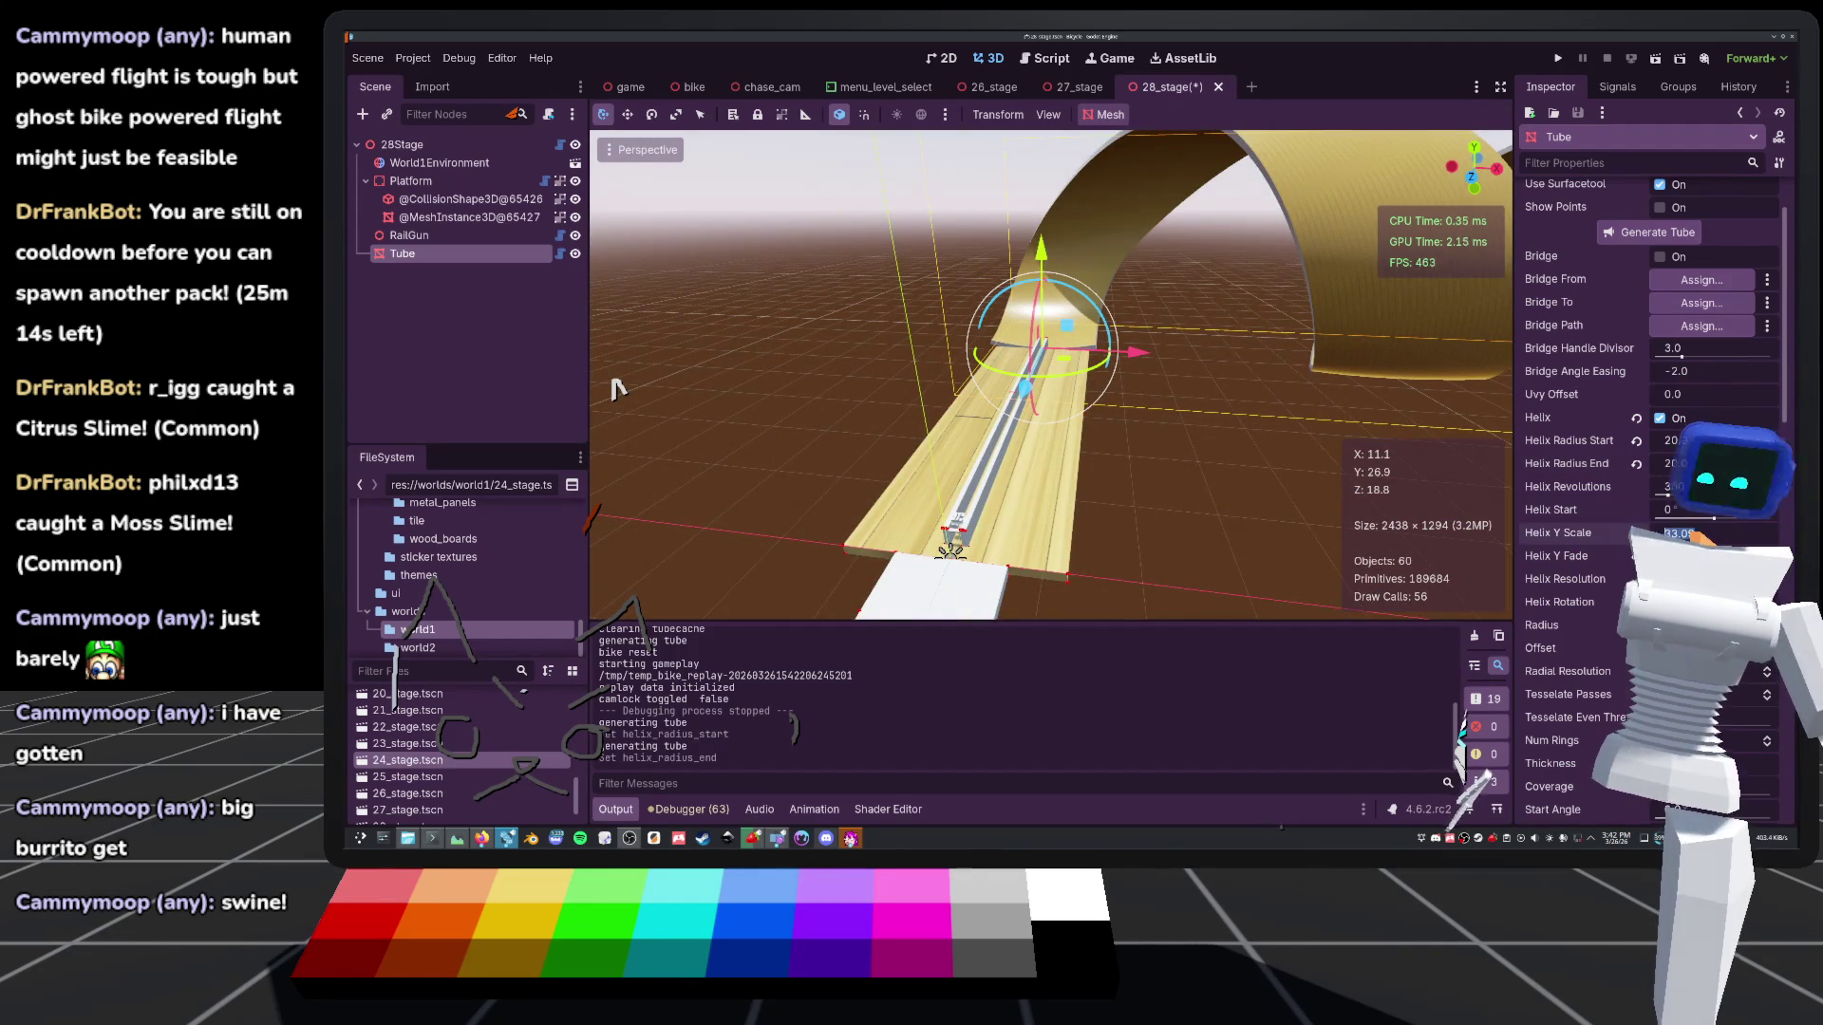
text(15)
key(Return)
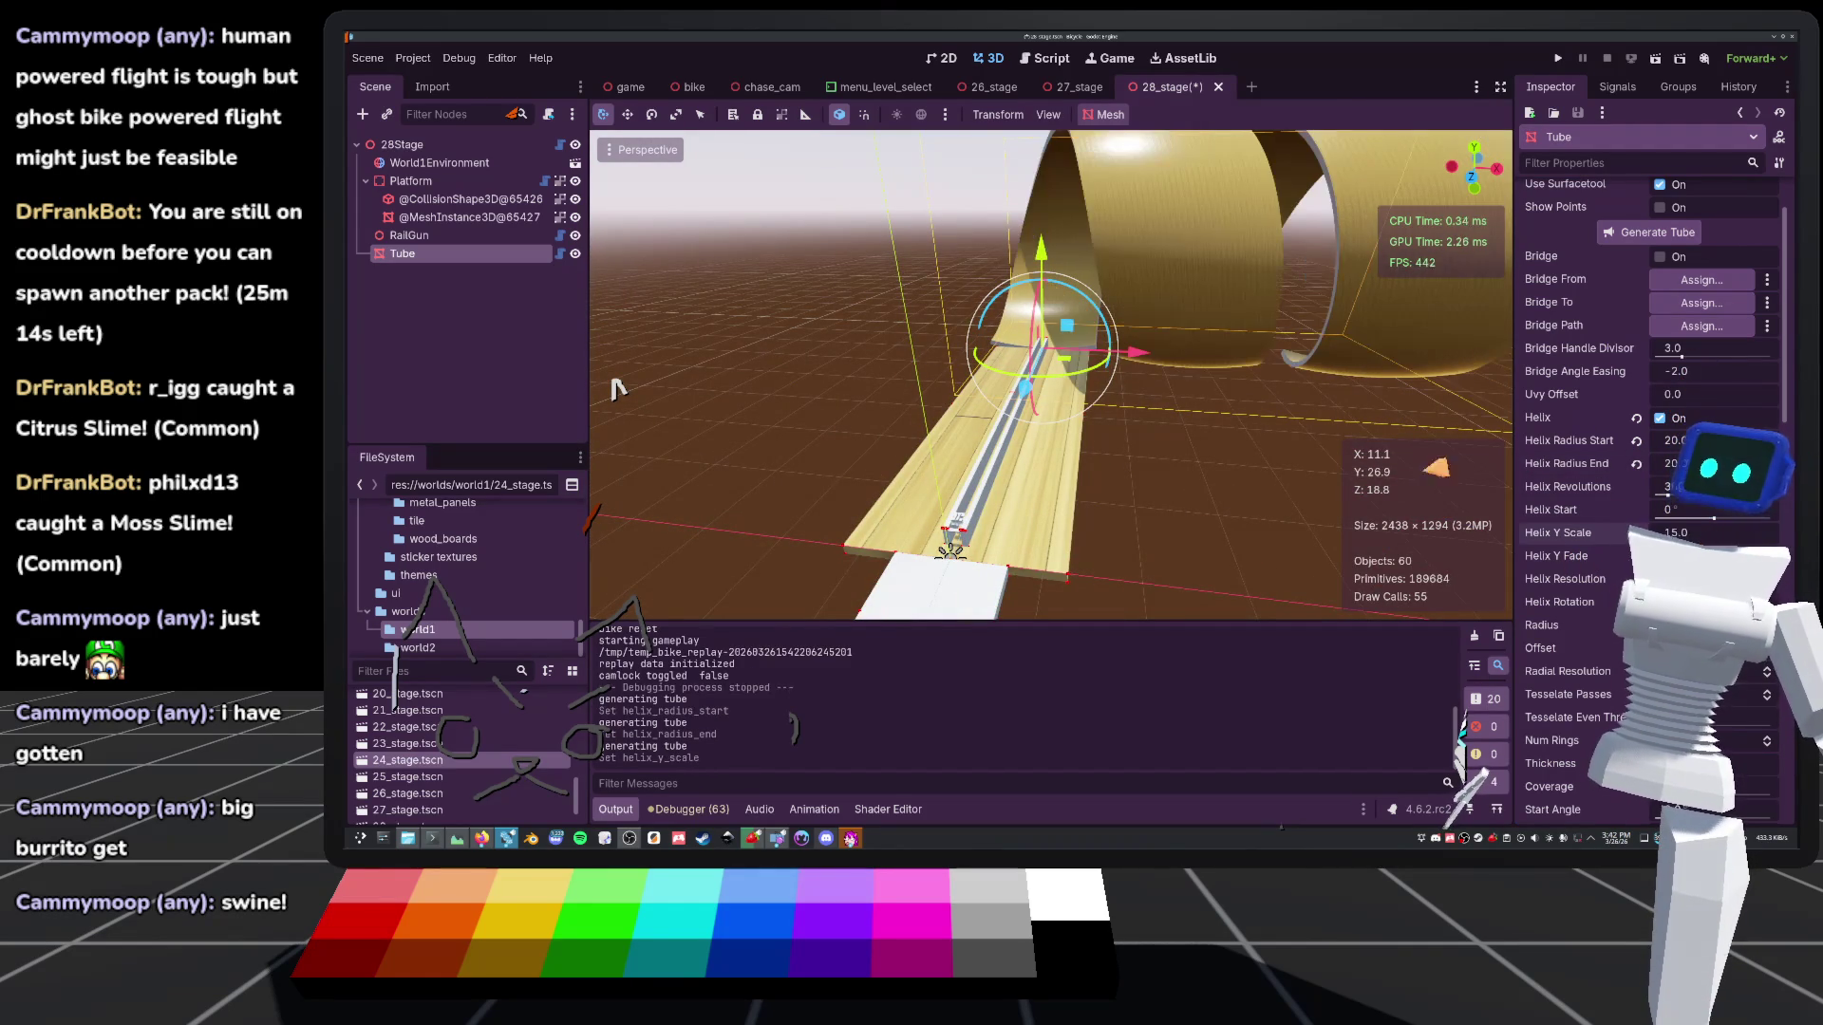
key(ctrl+s)
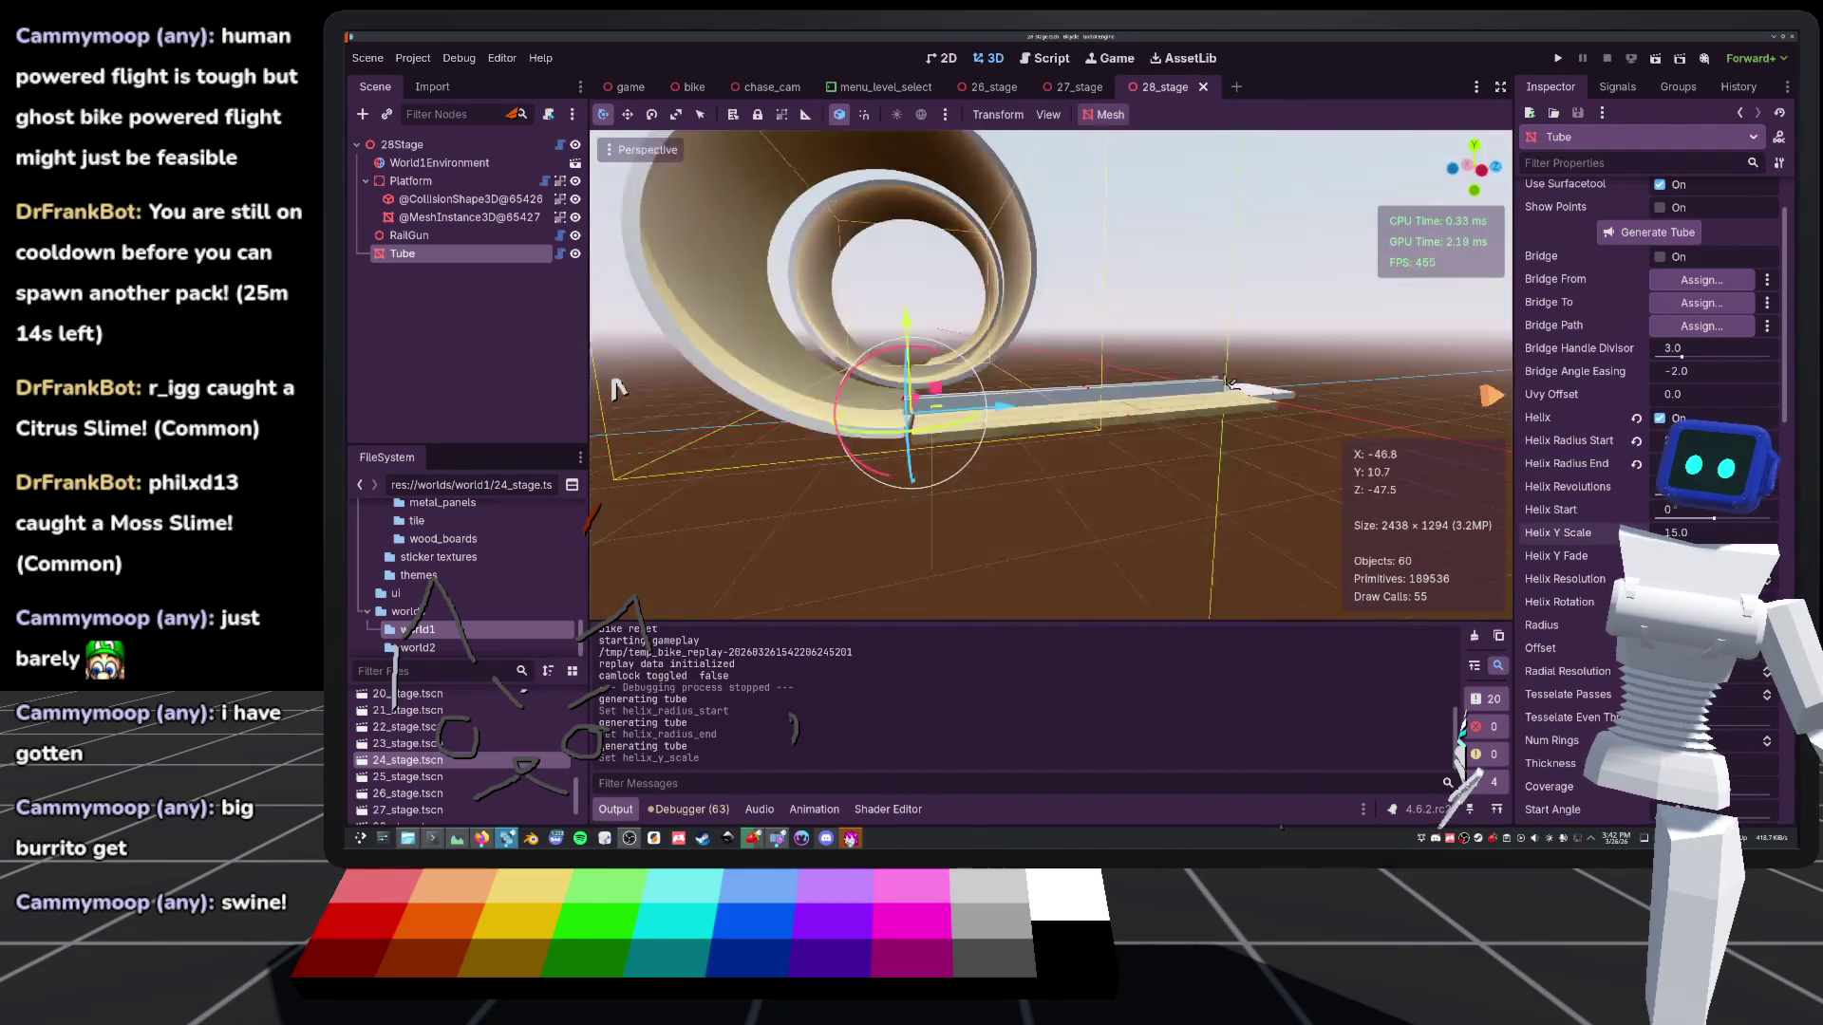
click(1559, 58)
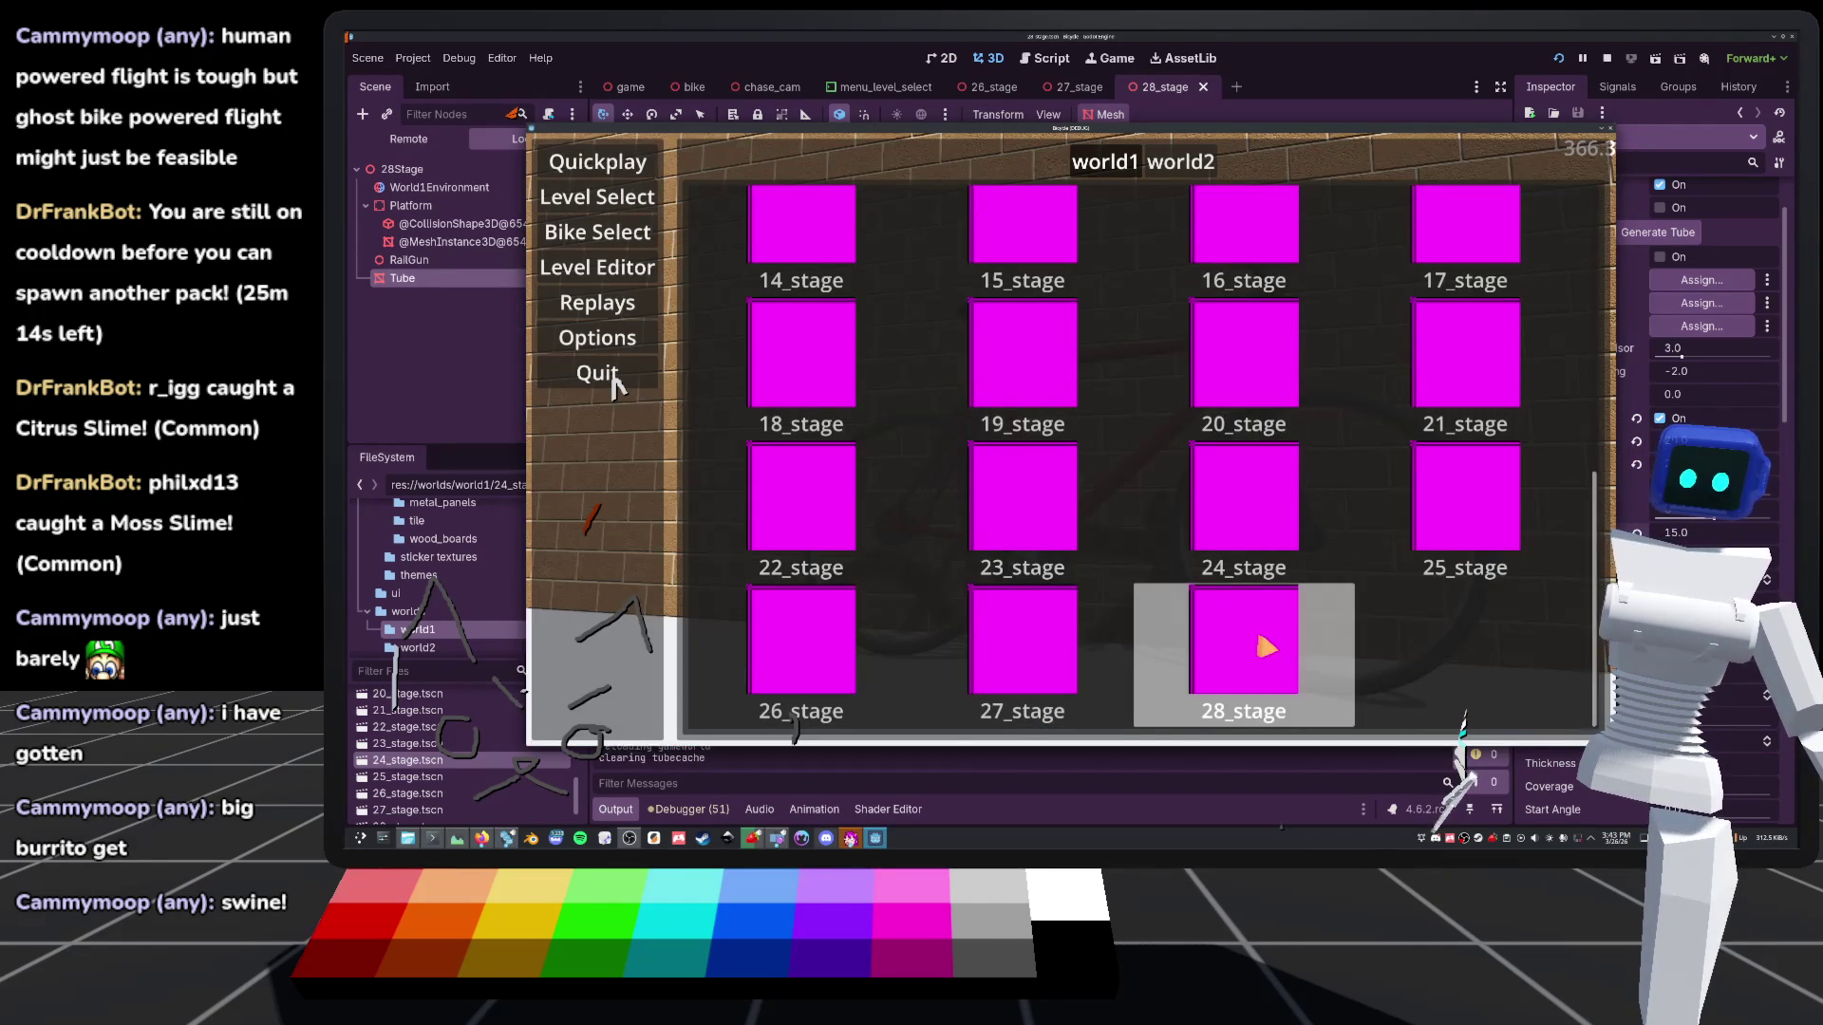
key(Return)
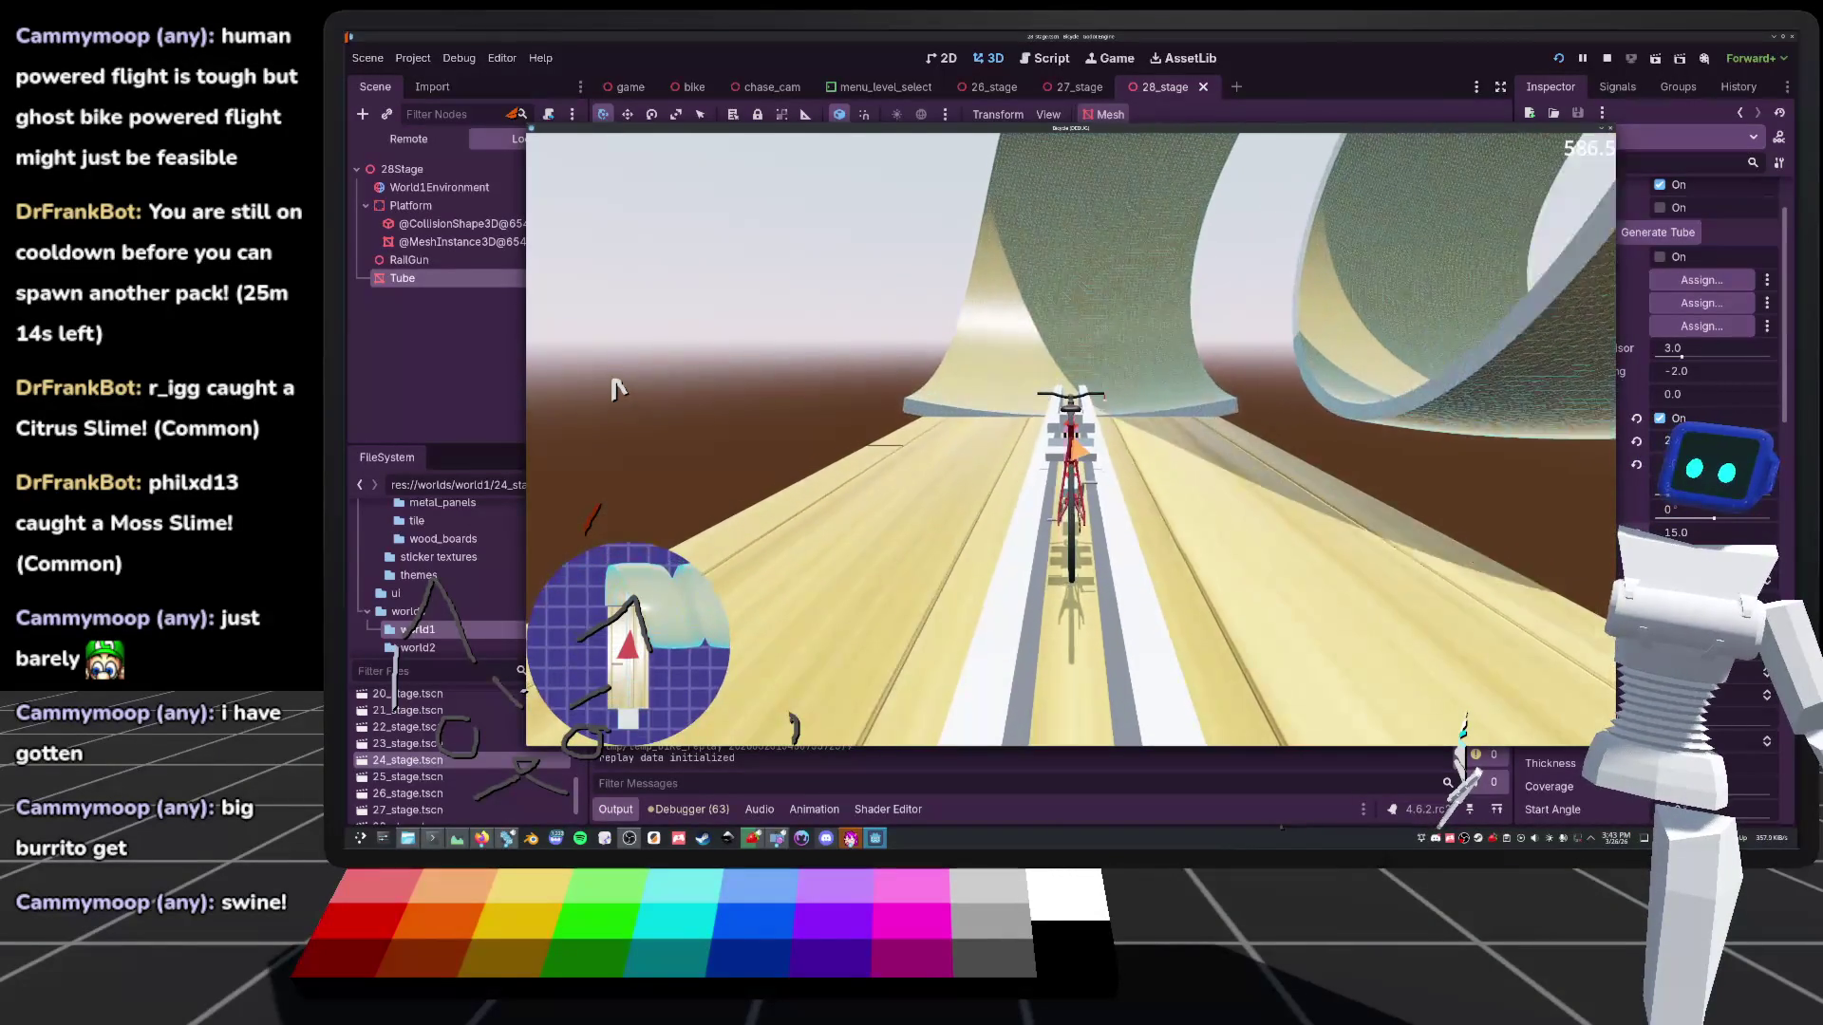
key(c)
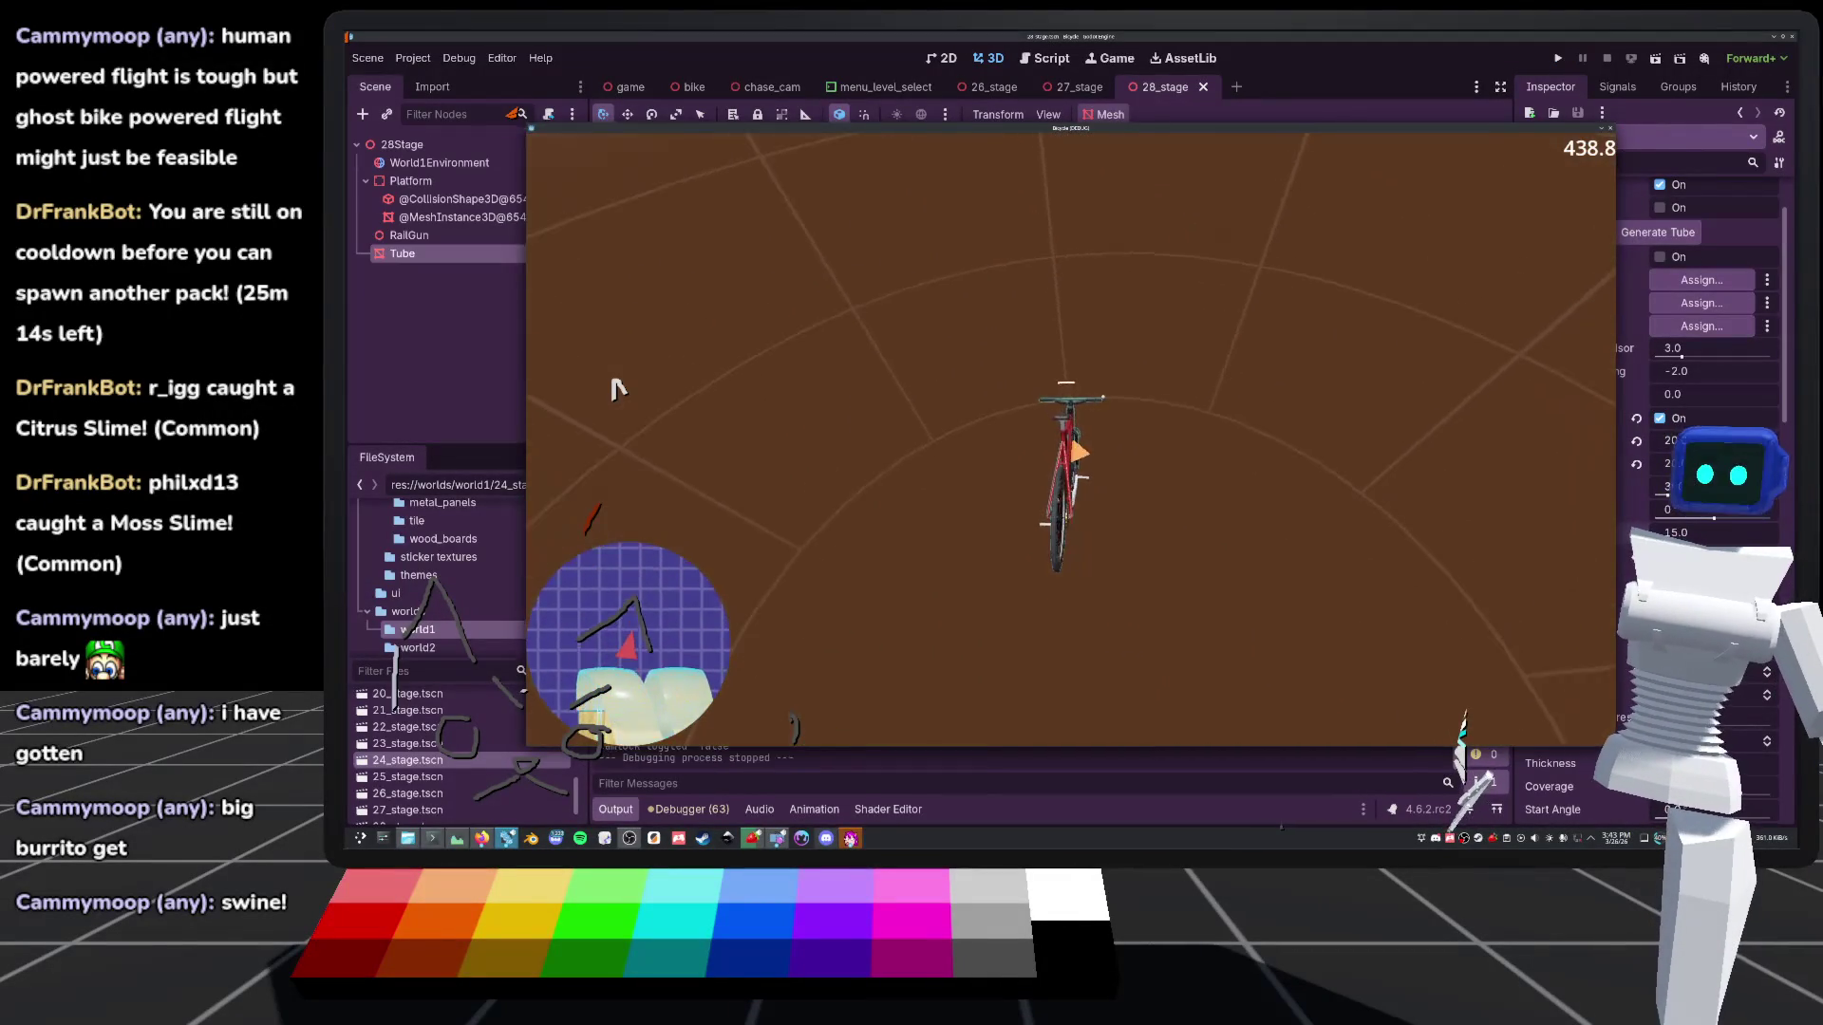
key(F8)
click(413, 58)
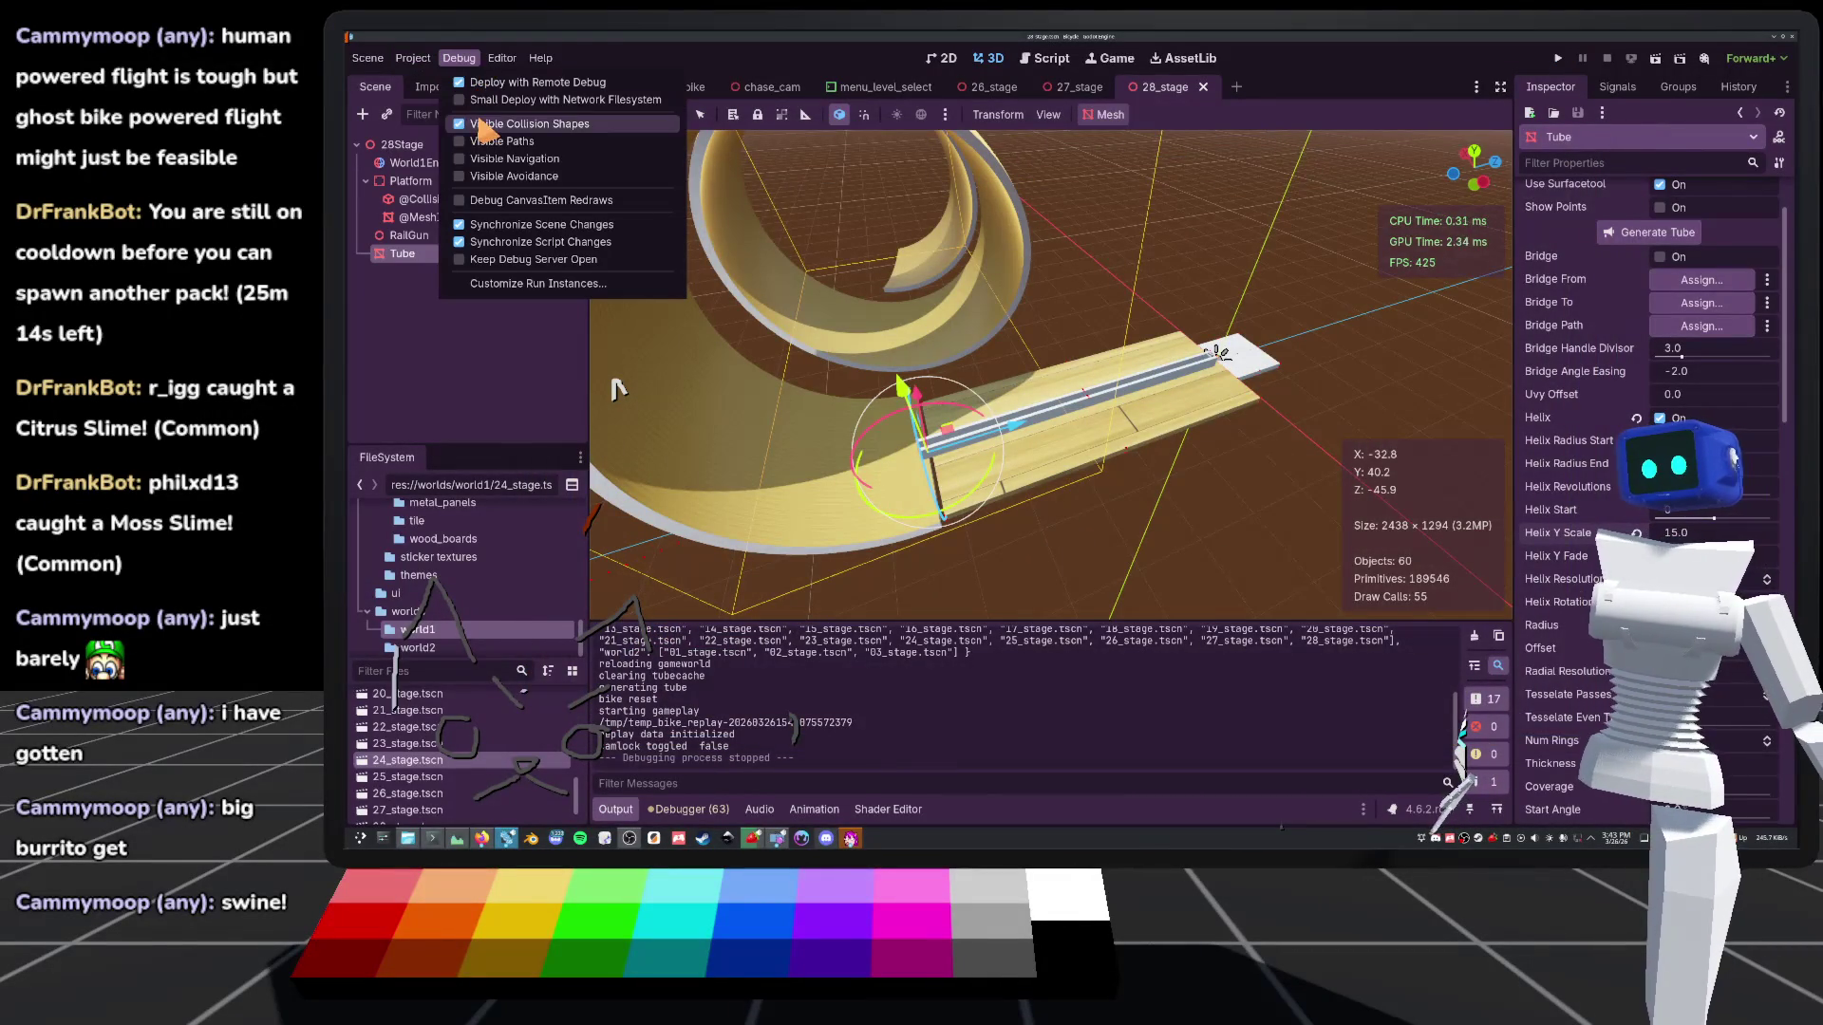
click(458, 62)
key(ctrl+s)
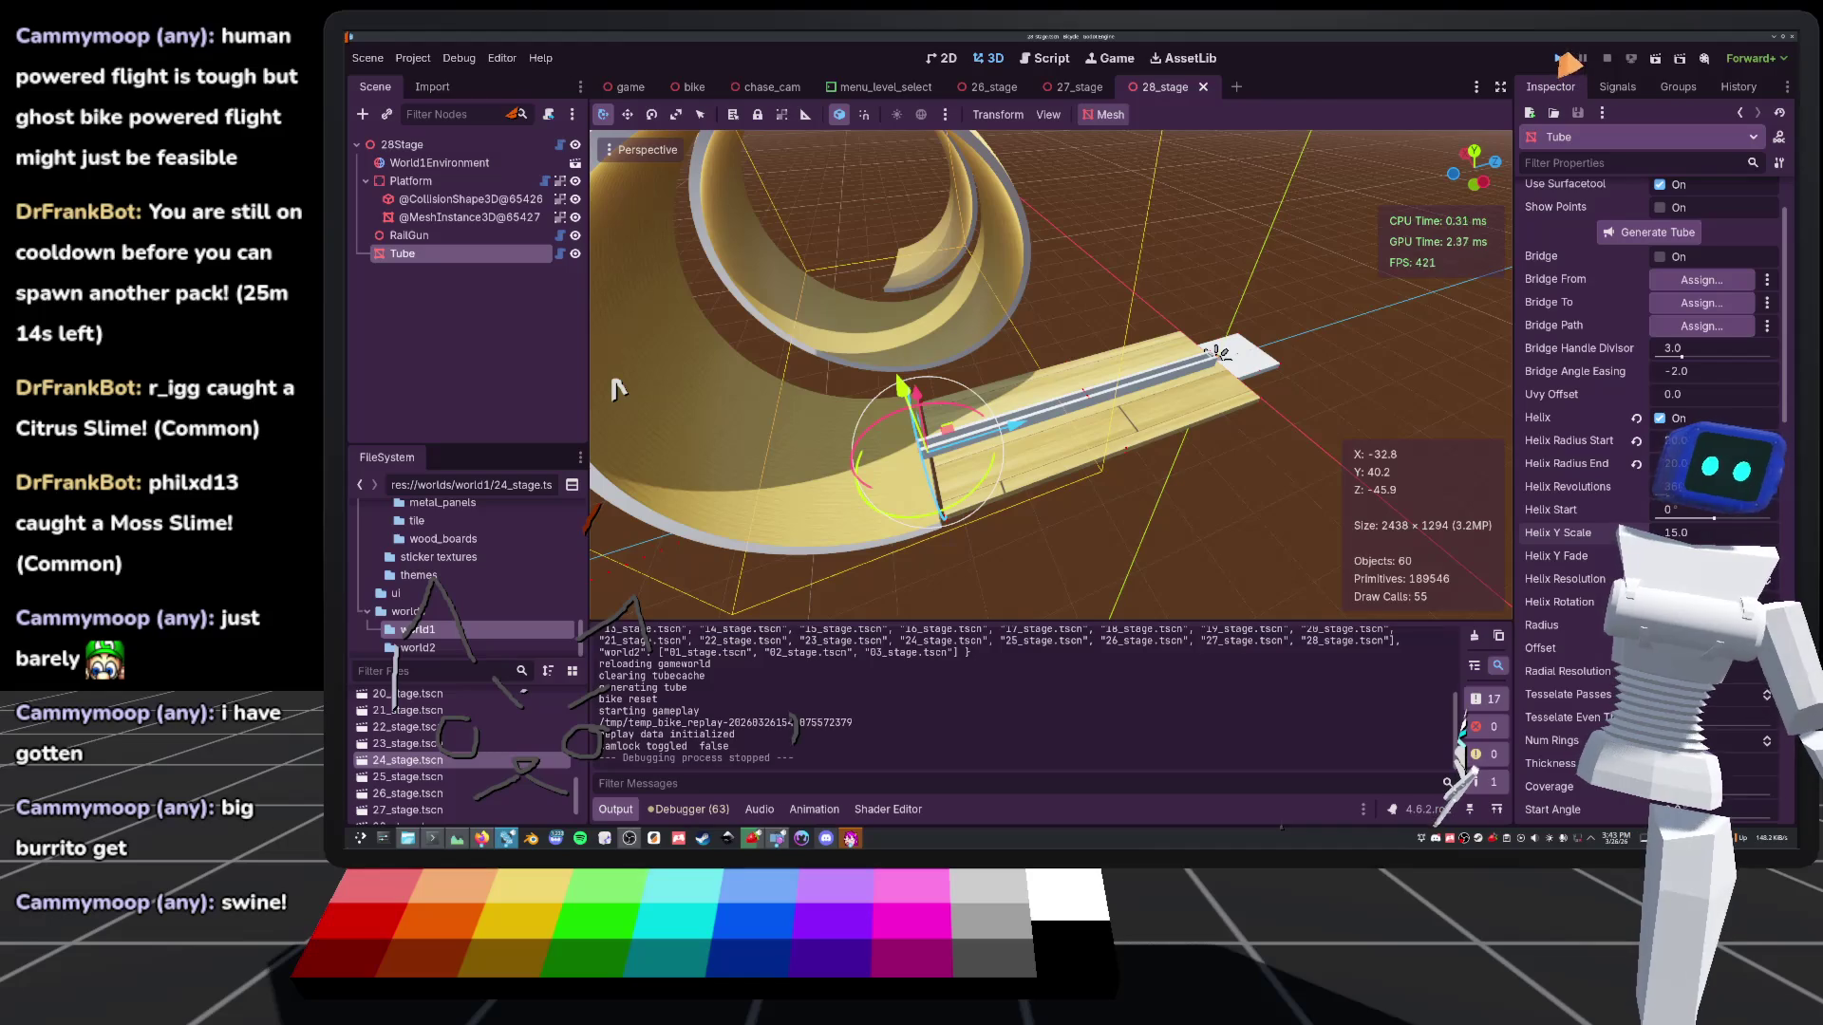
click(1561, 60)
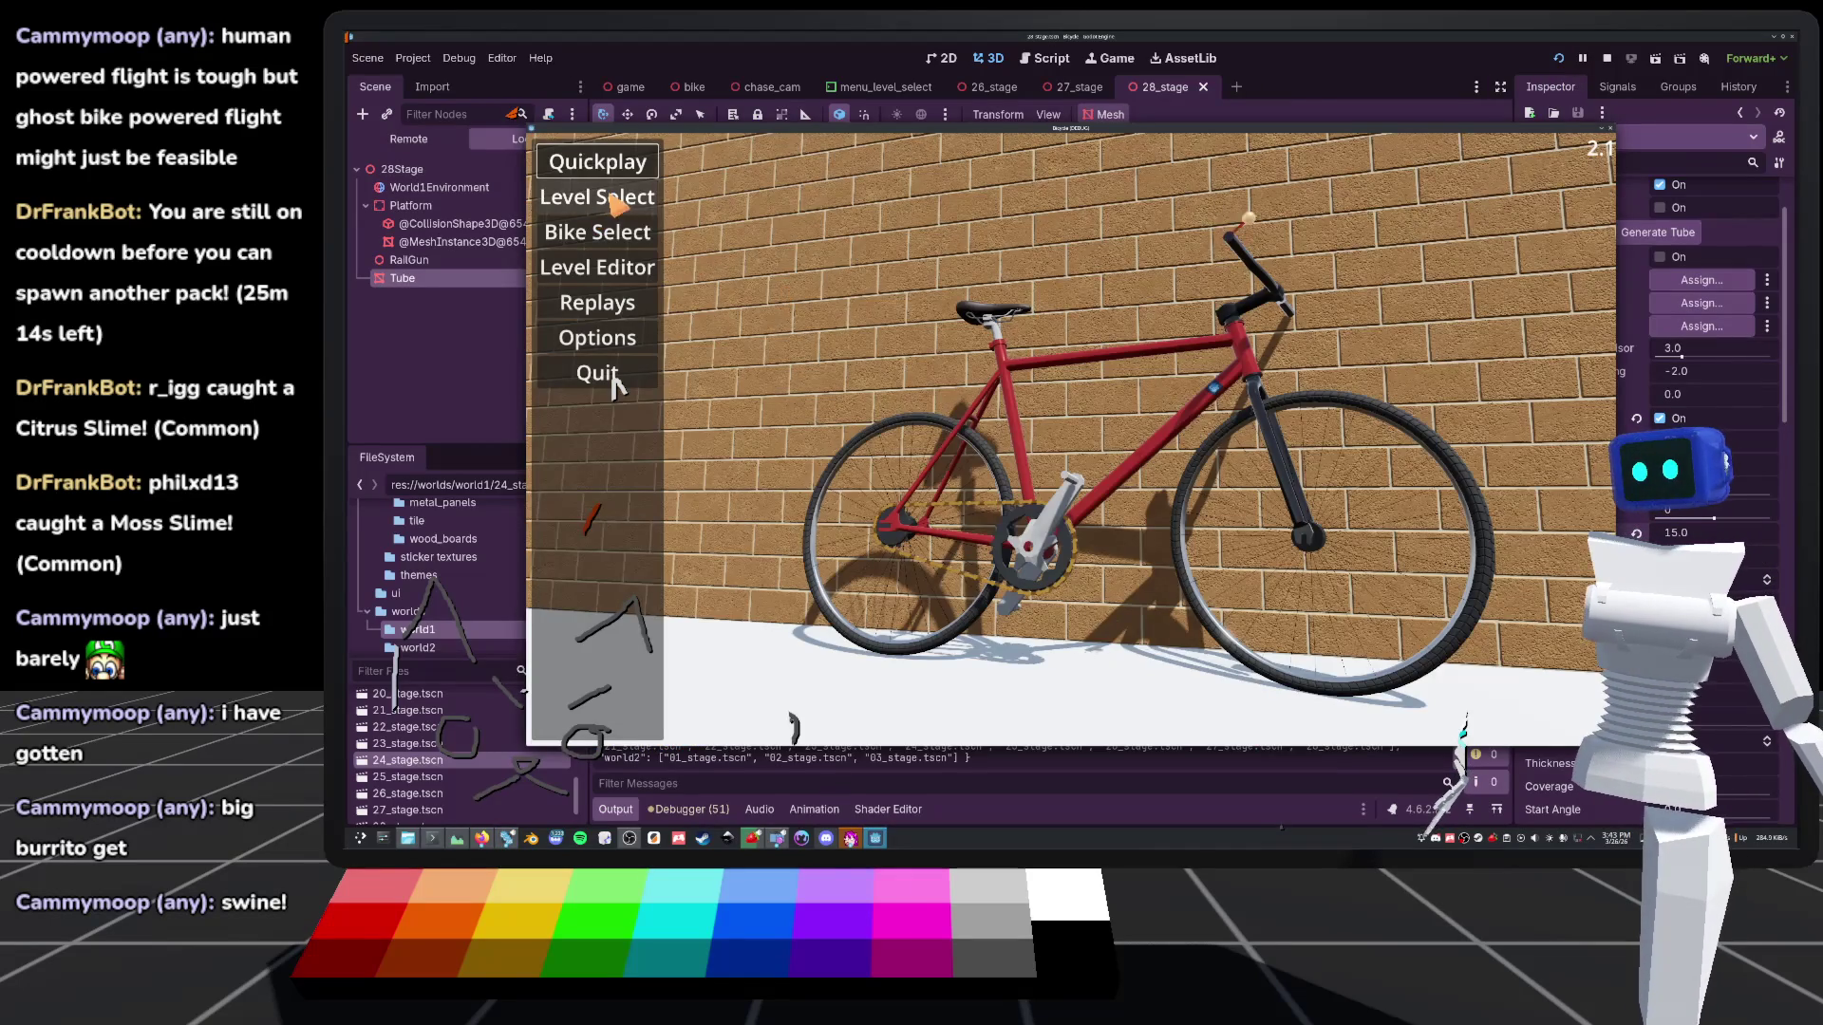
click(615, 203)
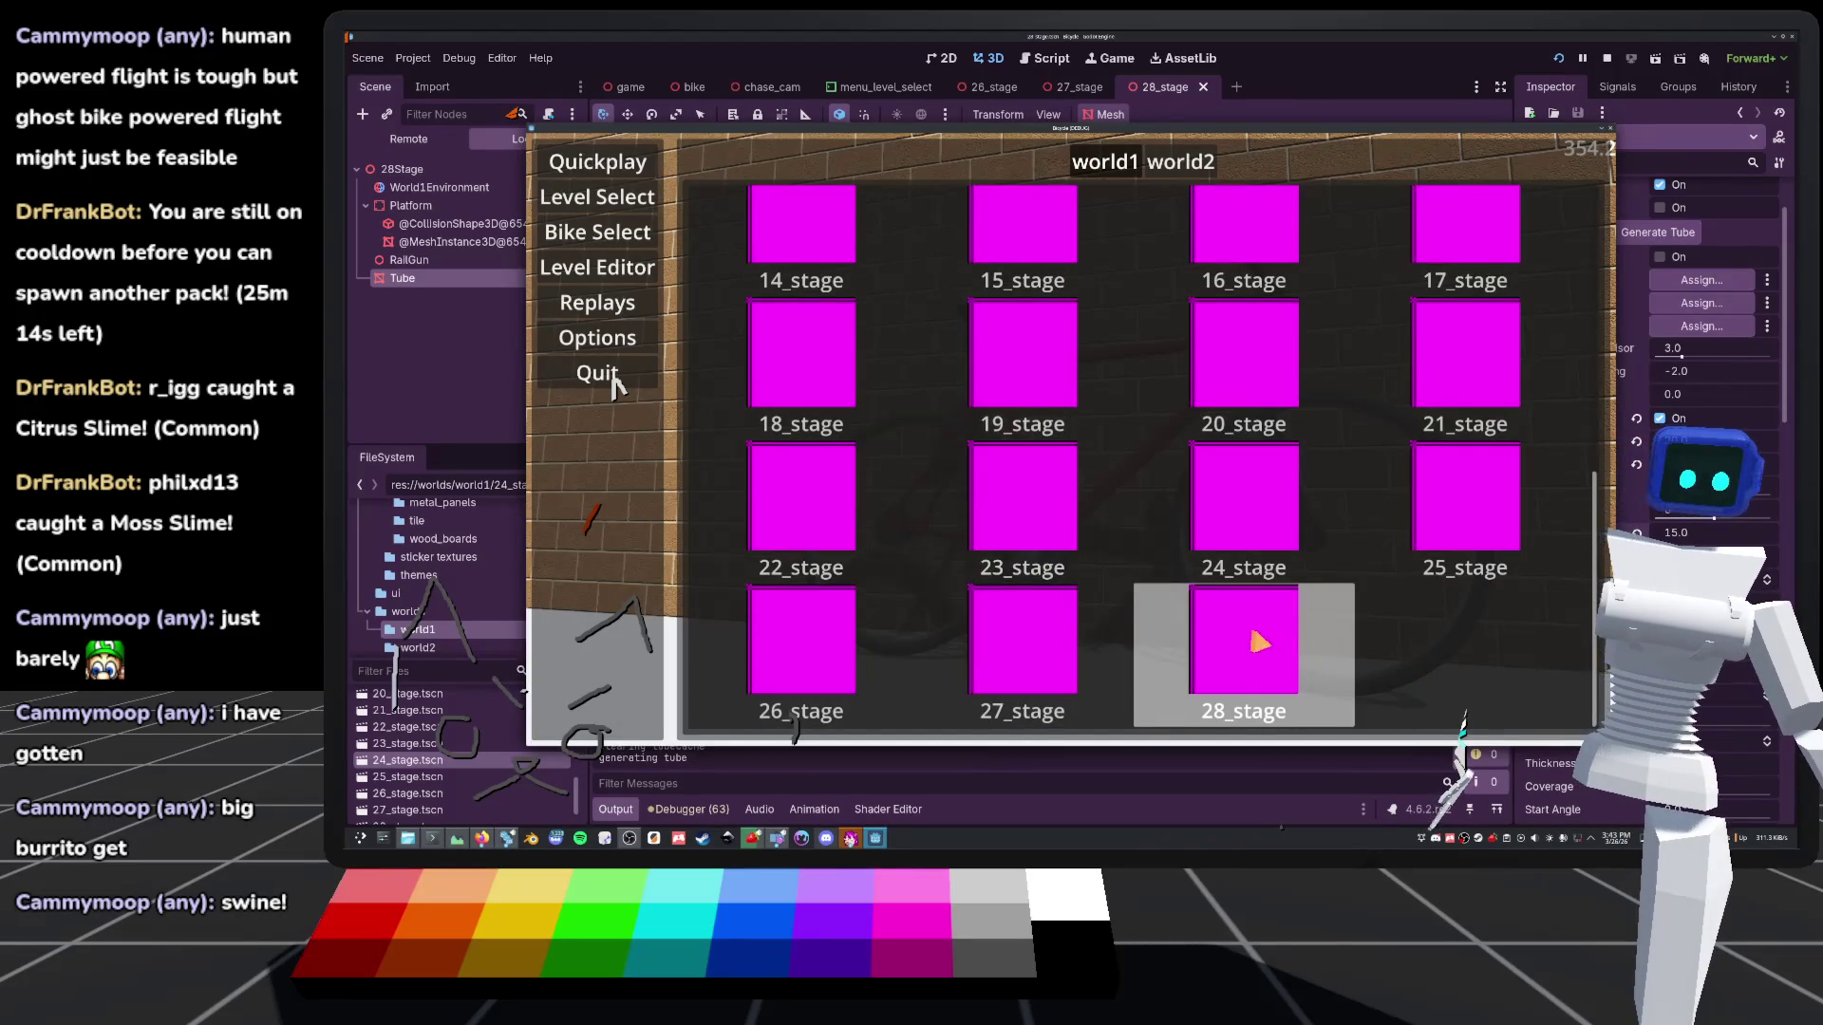
click(1258, 641)
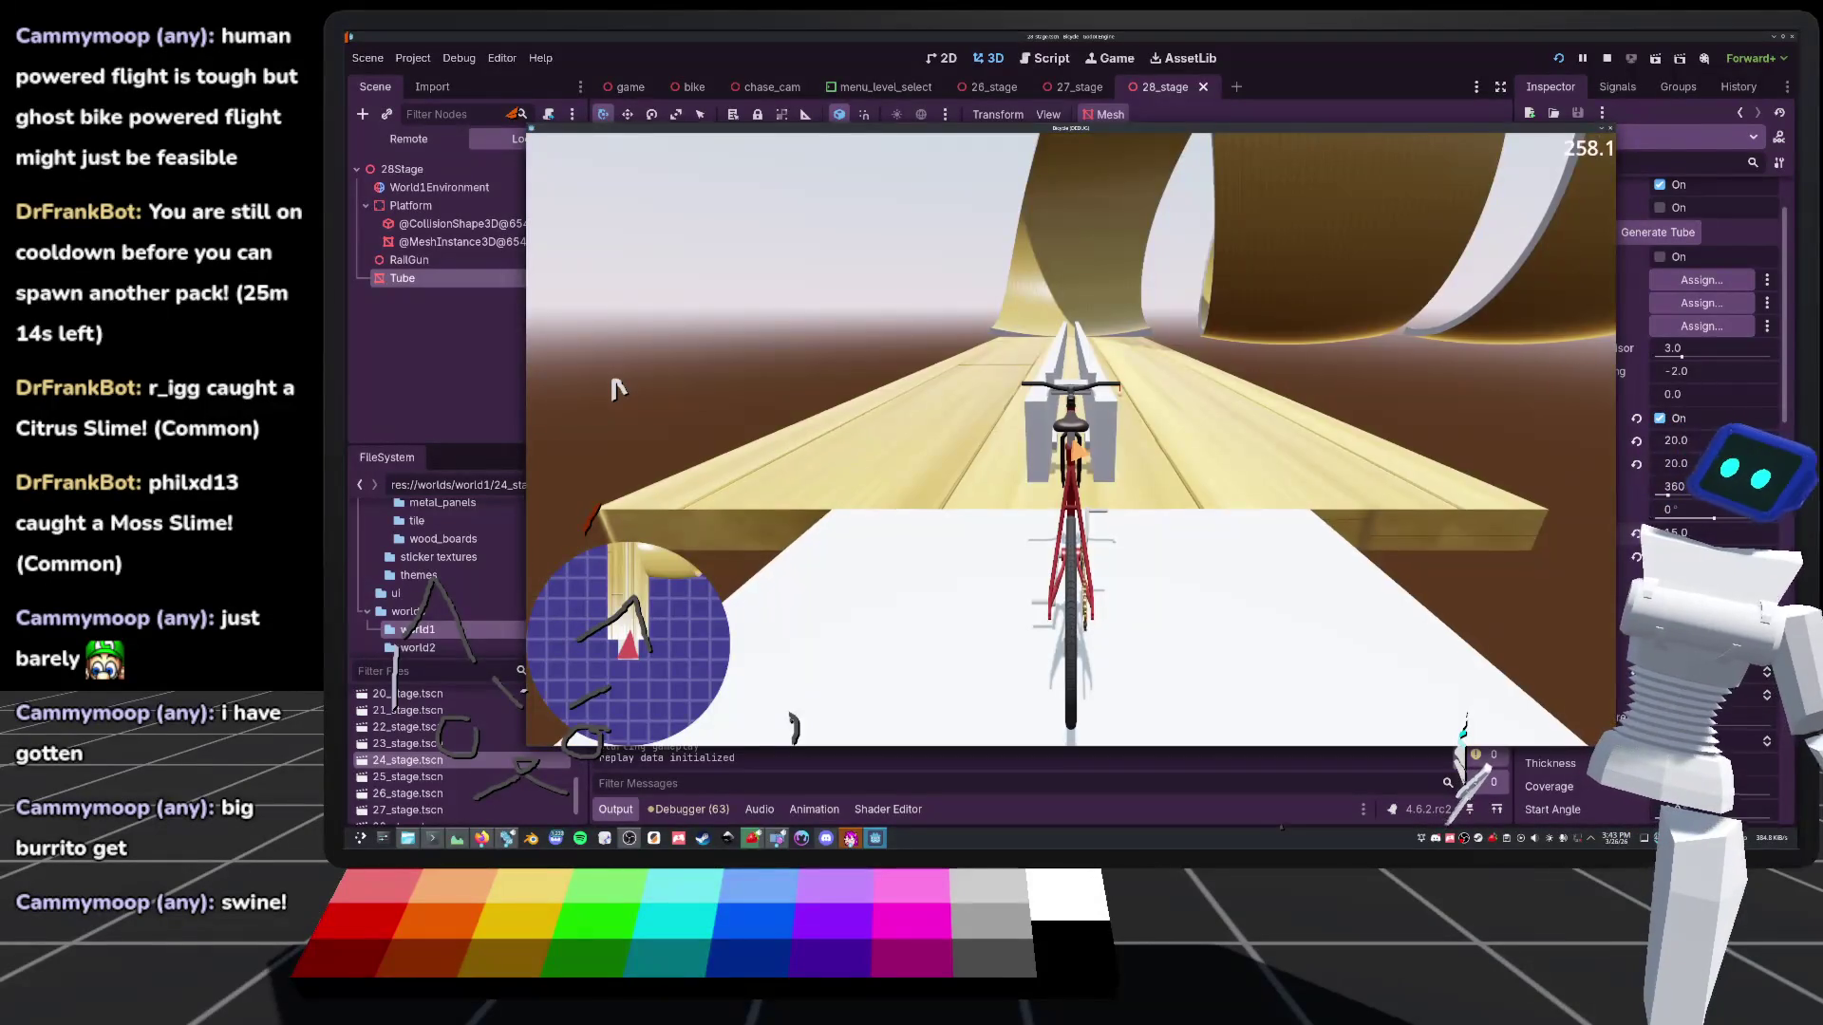
key(c)
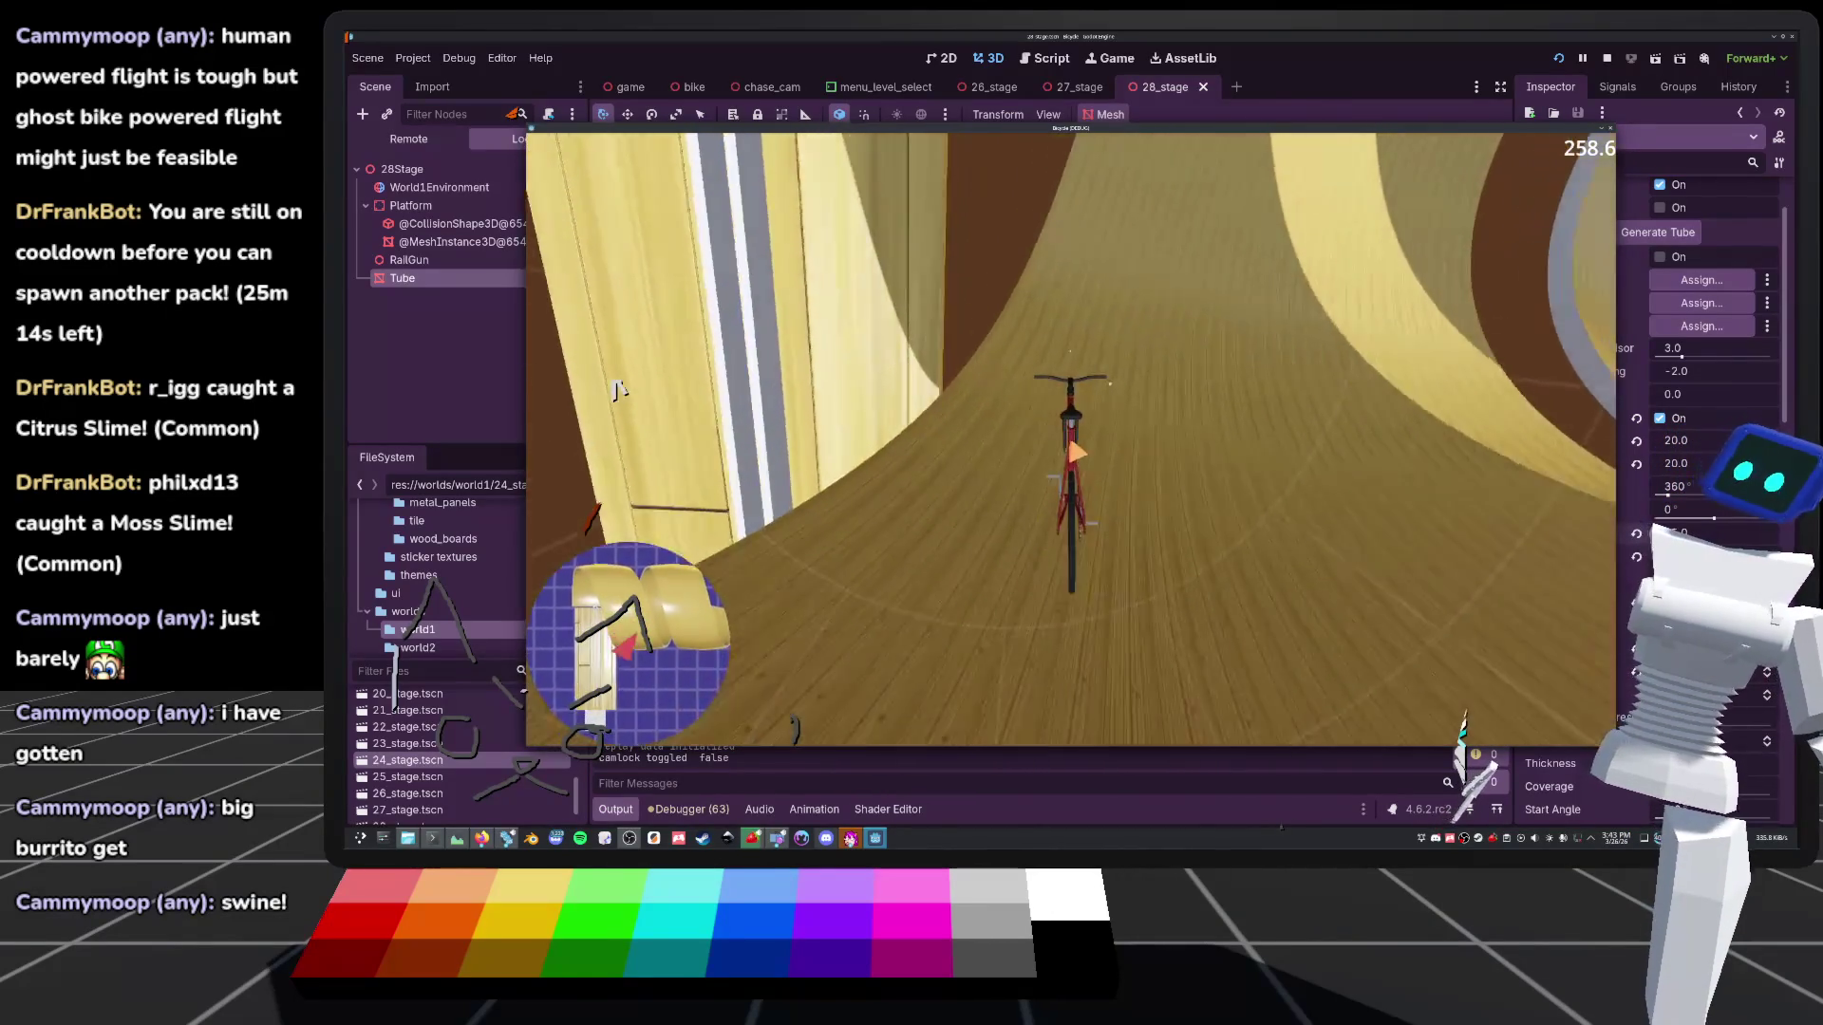
key(F8)
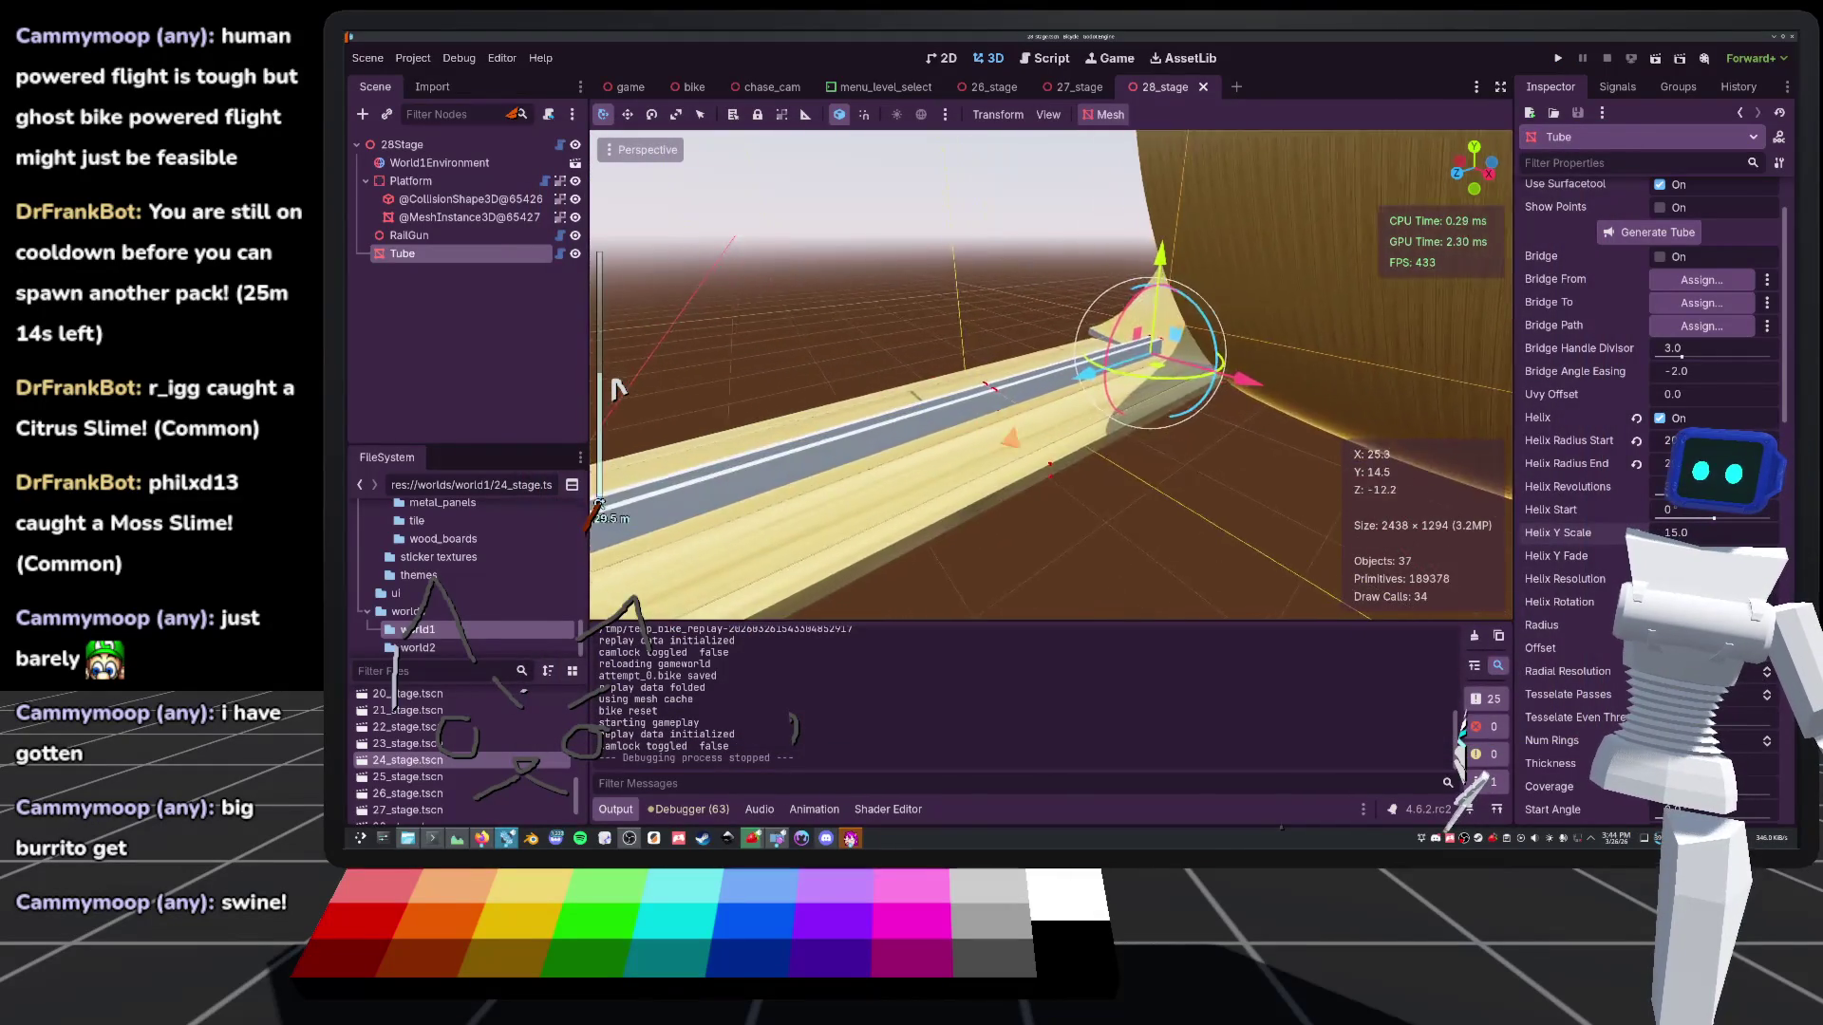
In the railgun script, add a line with 100 after the length setter and insert launch_speed into the speed increment
click(560, 236)
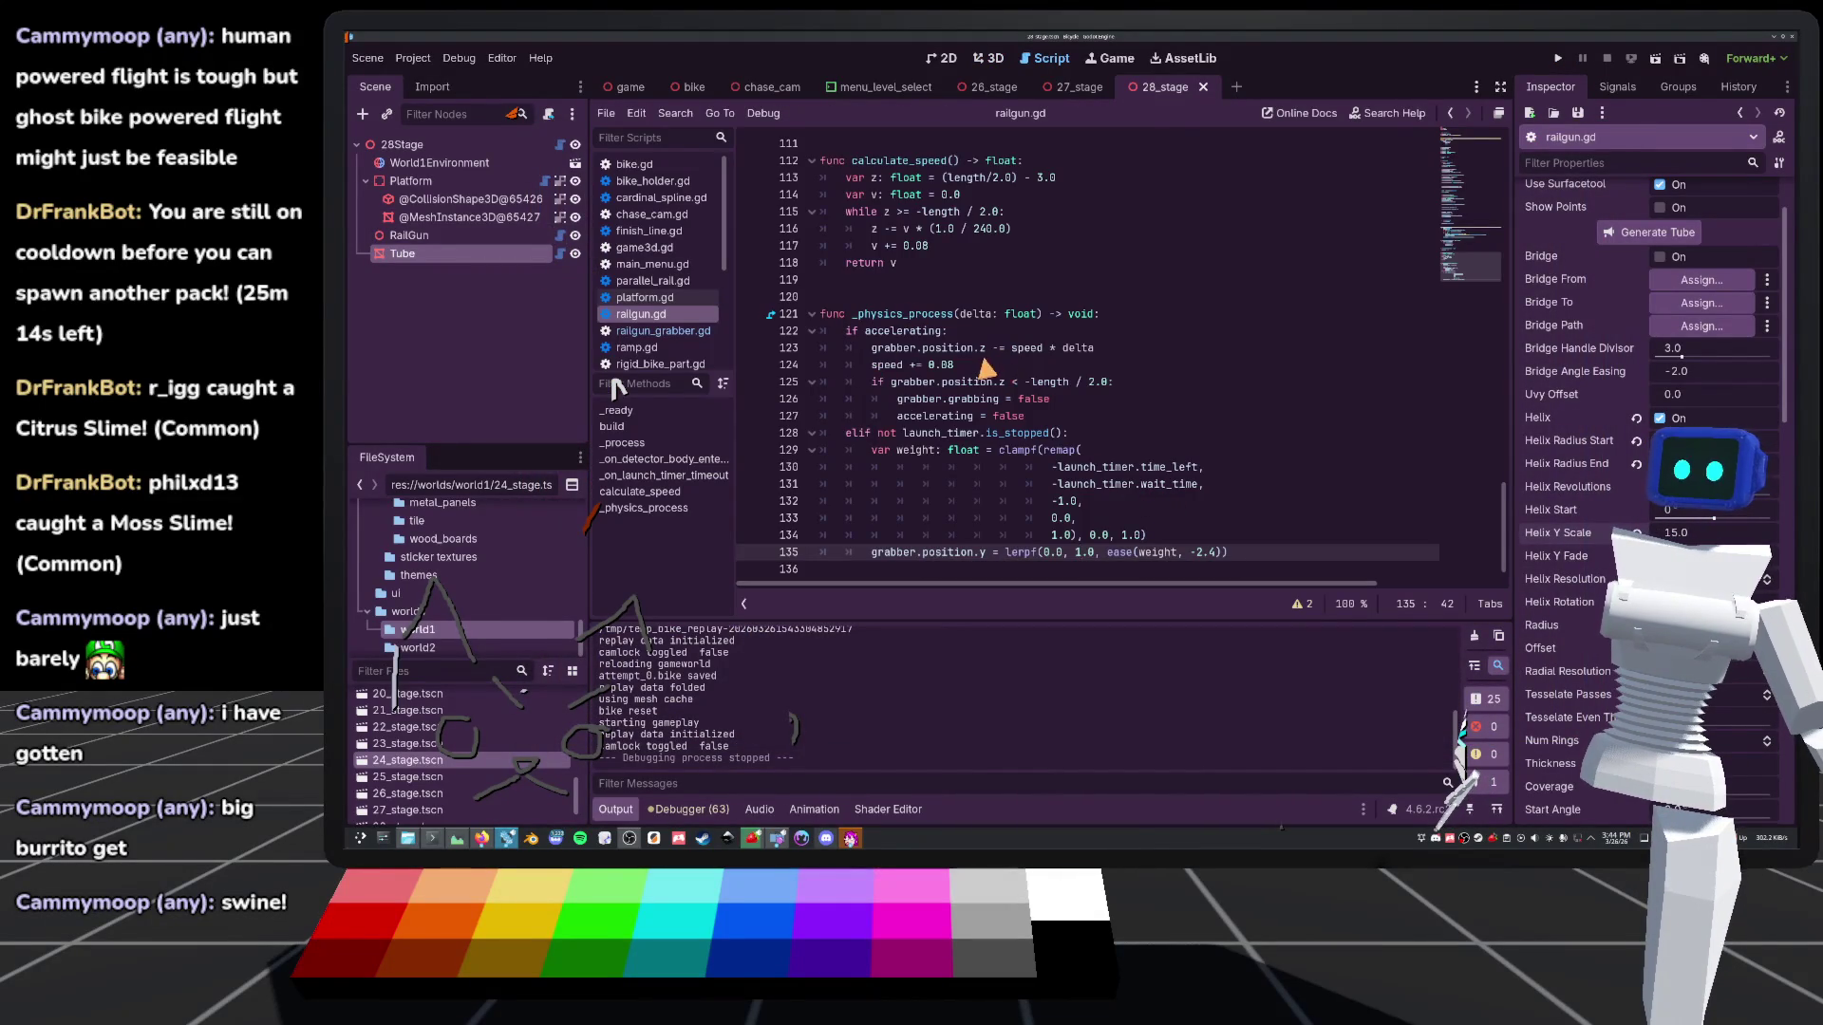
scroll(987, 365, up, 20)
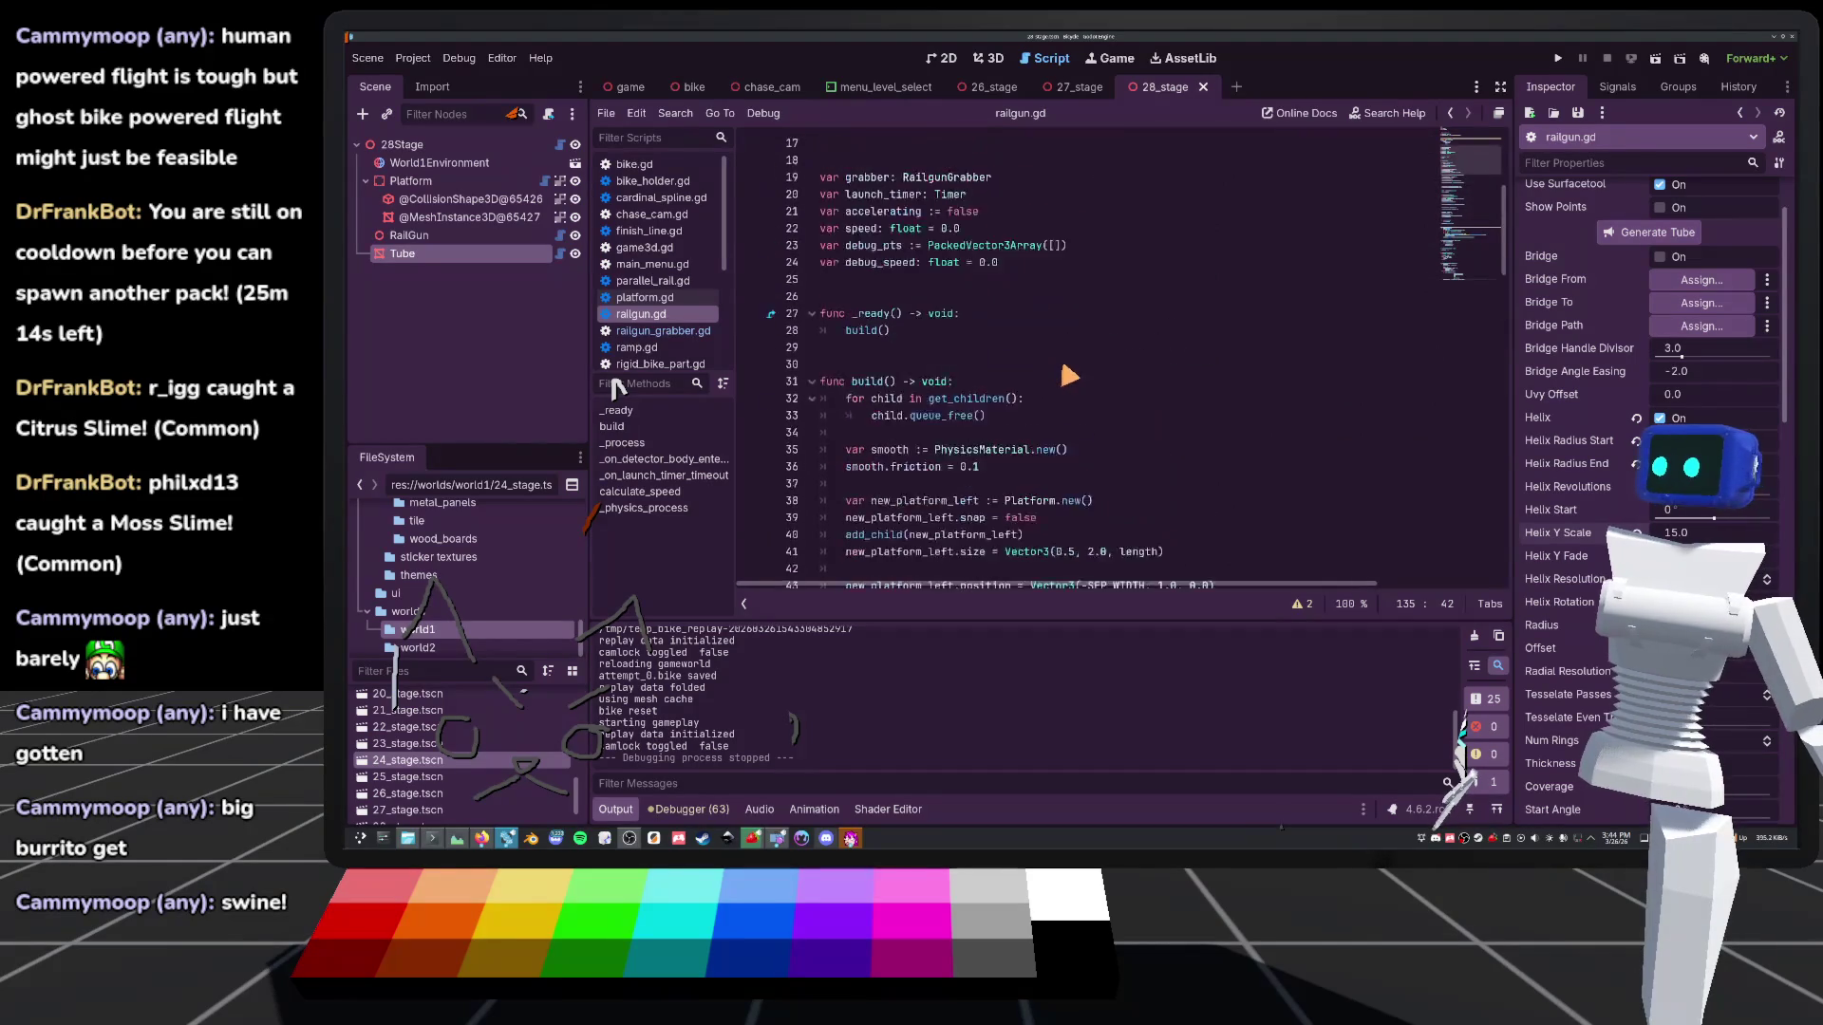
scroll(1070, 375, up, 6)
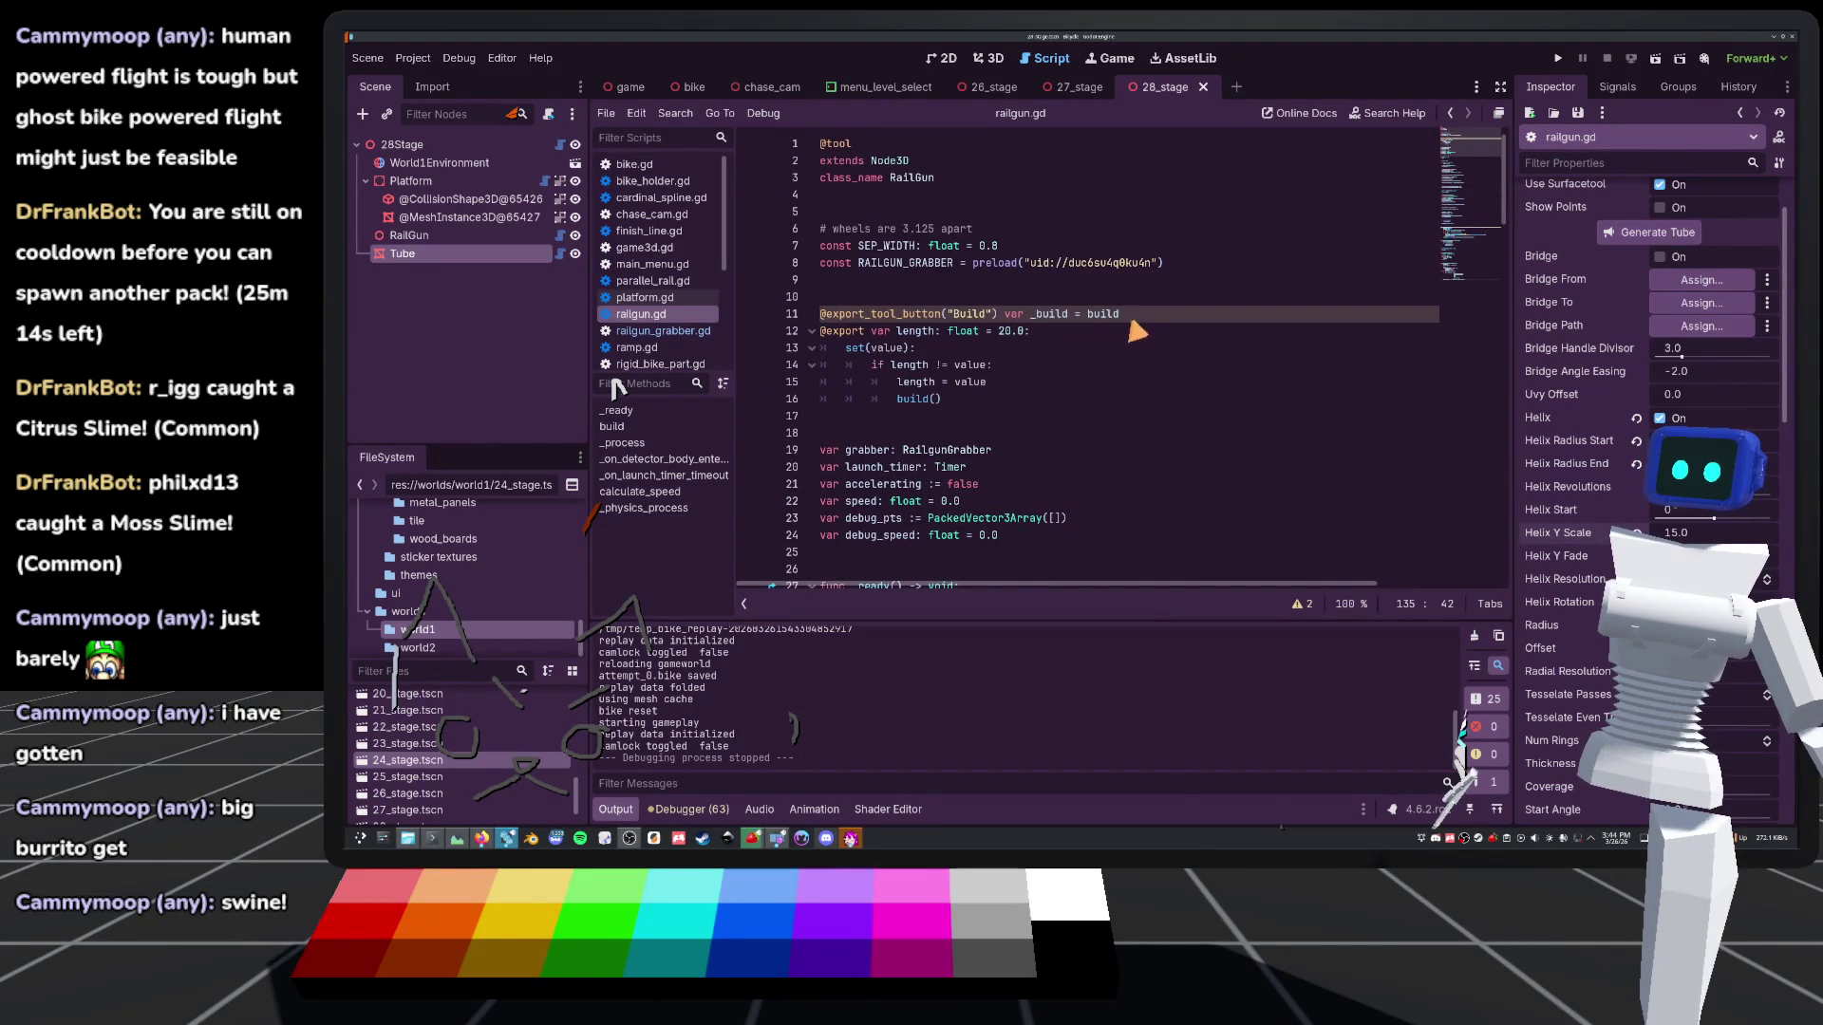
click(1015, 397)
key(Return)
text(@export var launch_speed: float =)
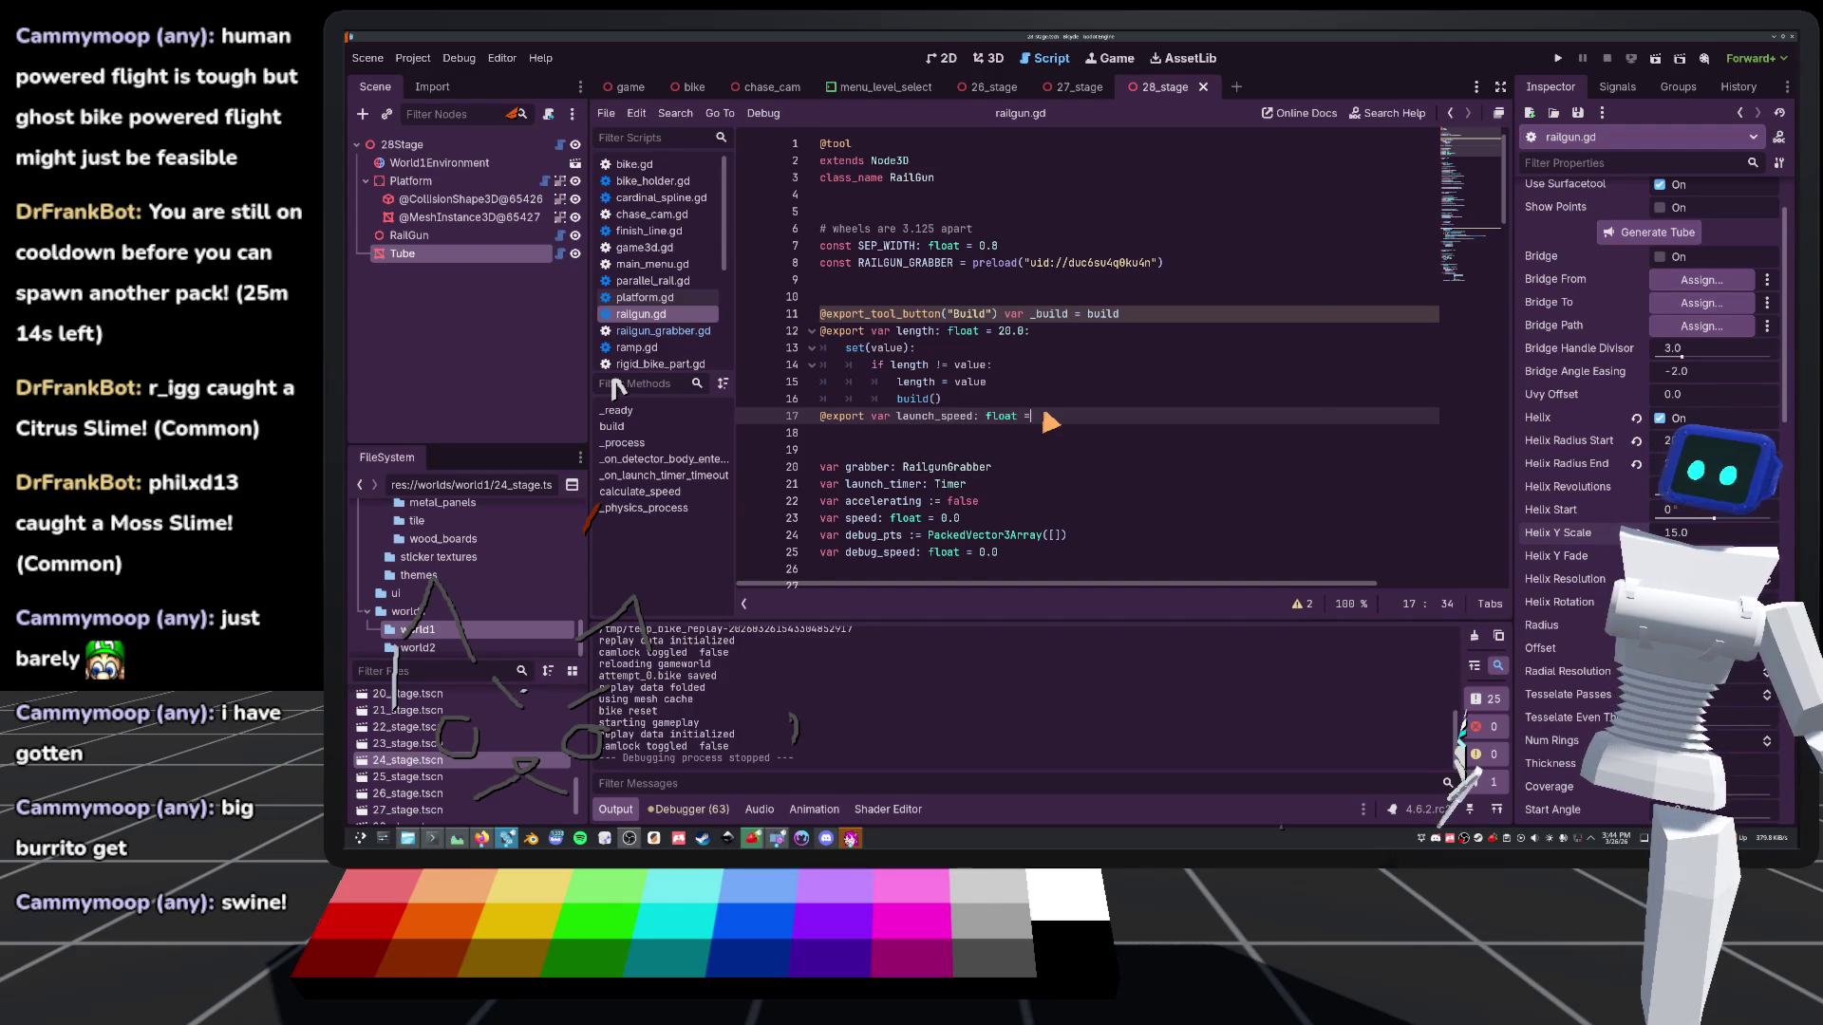
text(100)
scroll(1081, 455, down, 20)
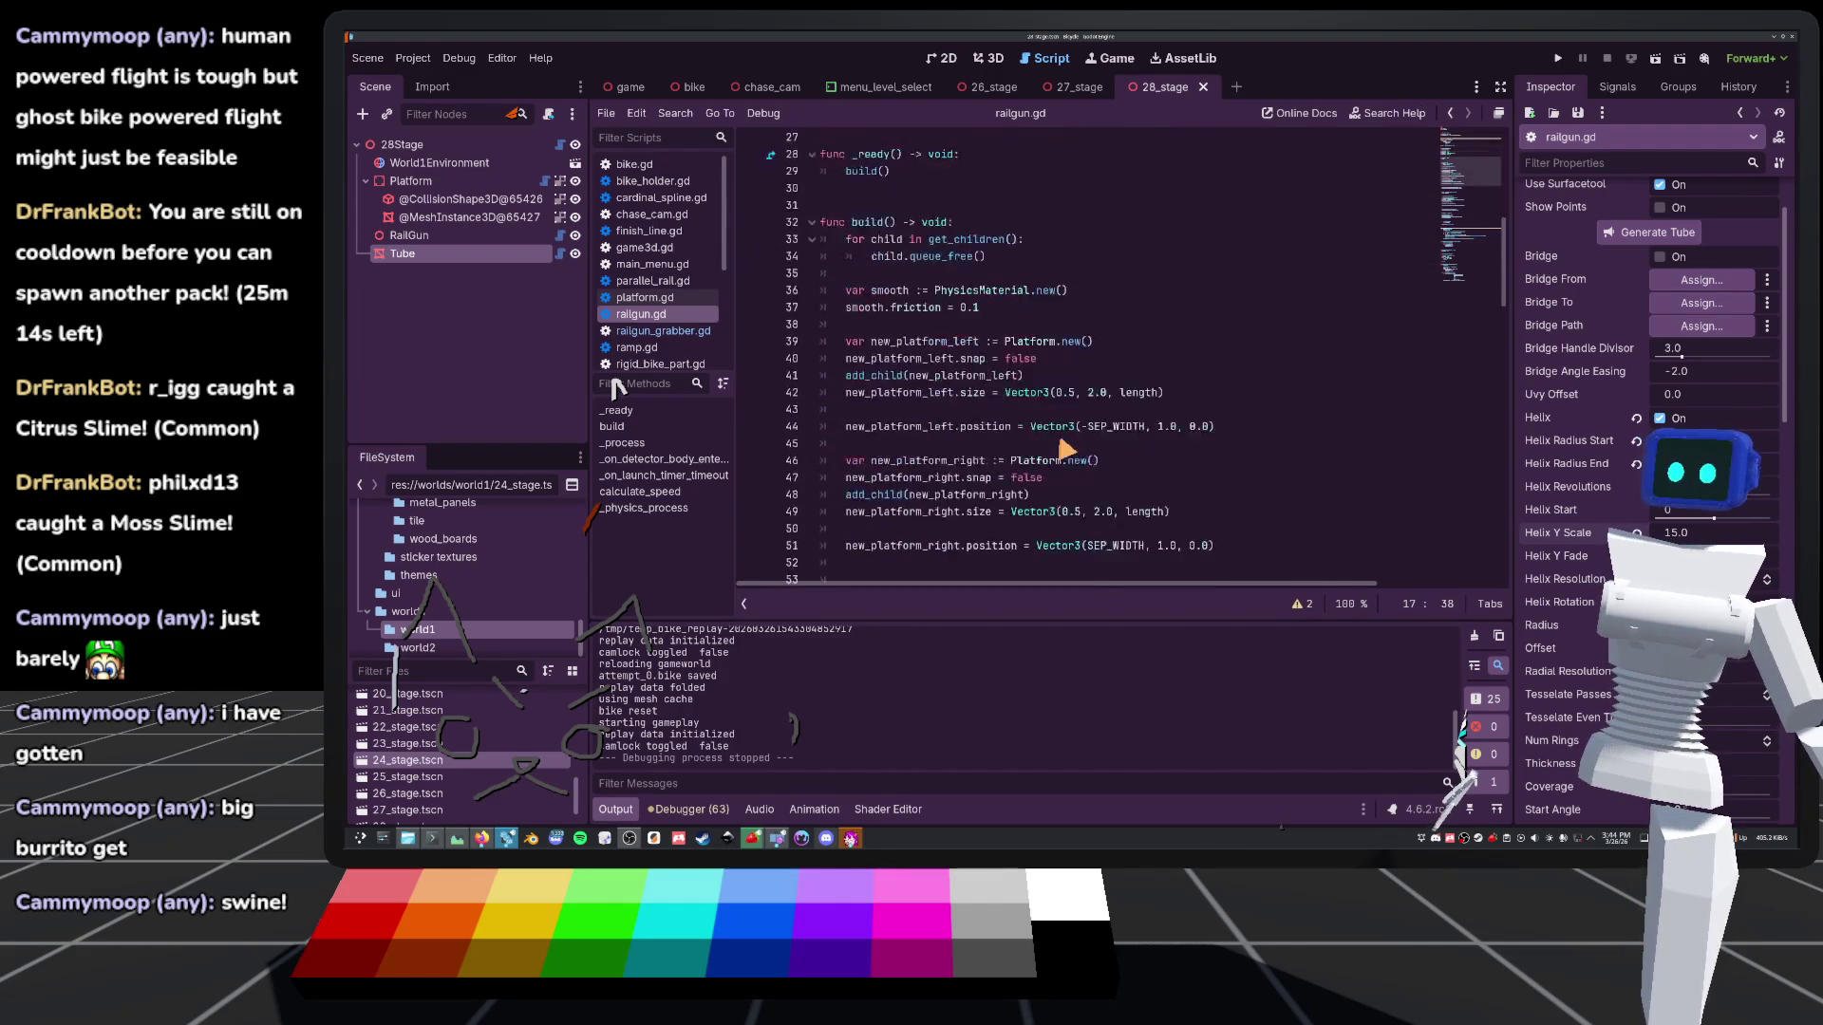
scroll(1044, 480, down, 5)
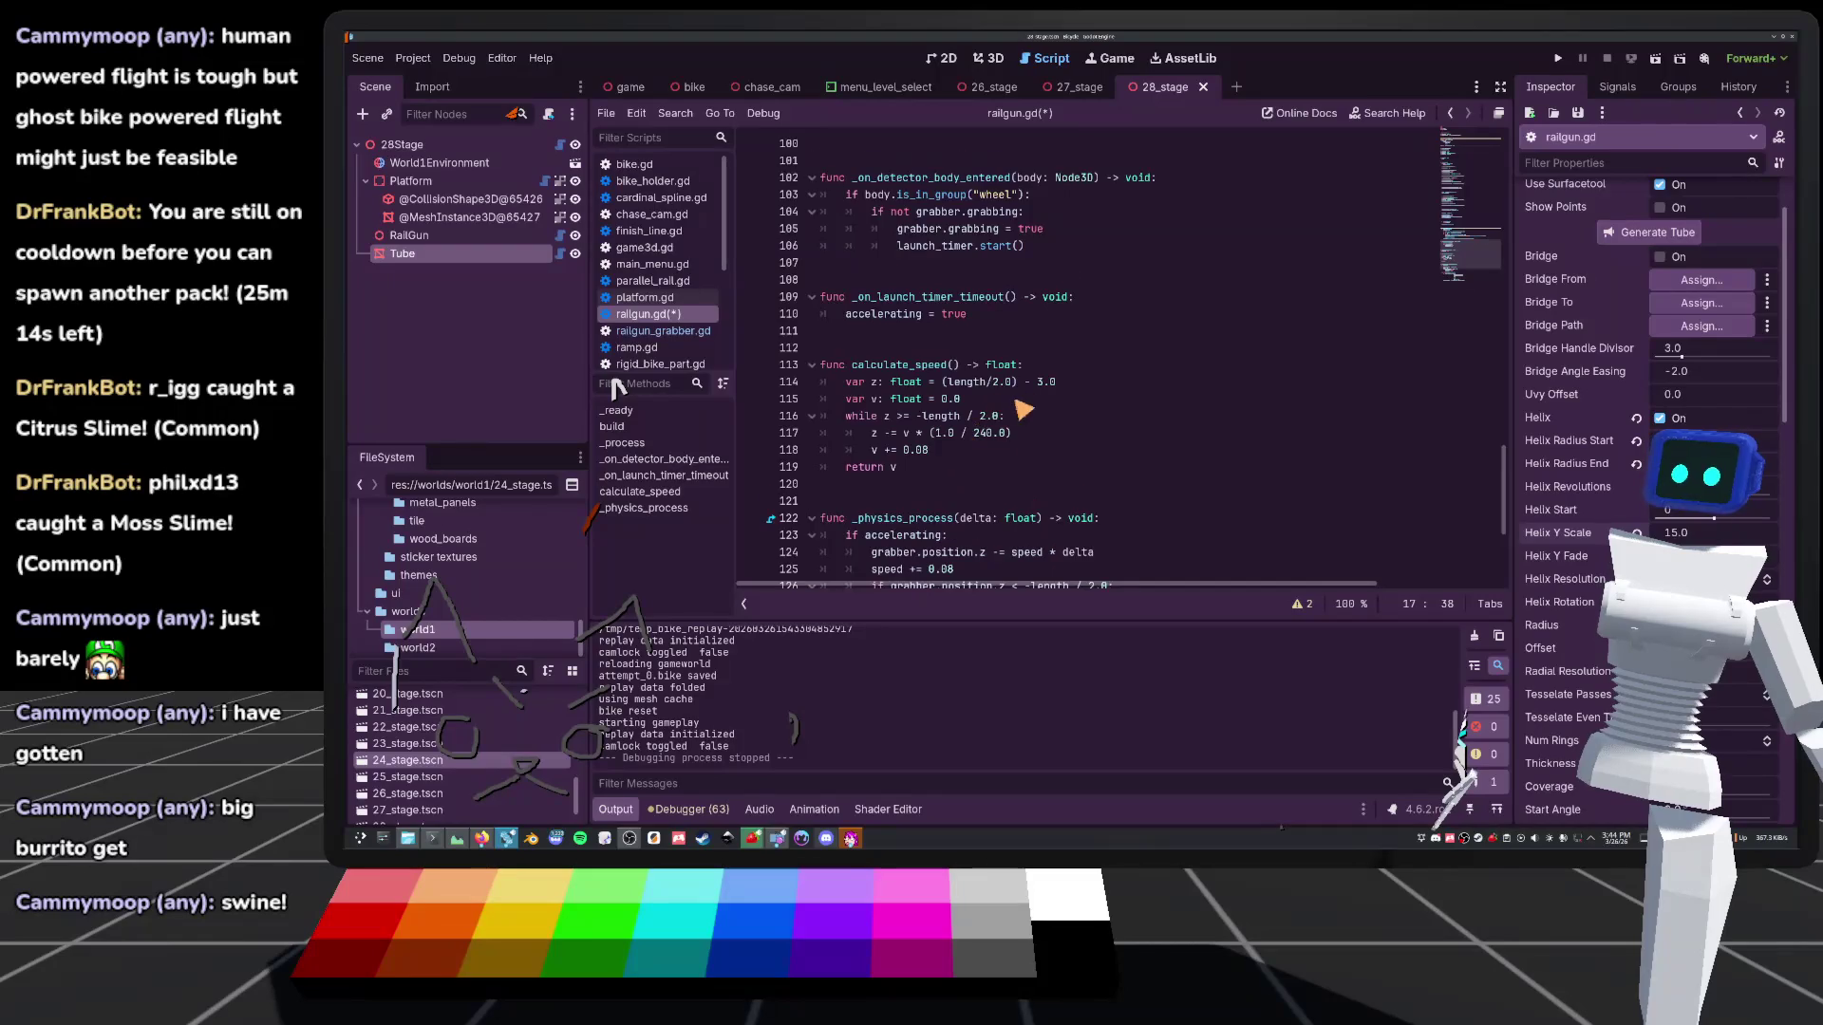
key(ctrl+s)
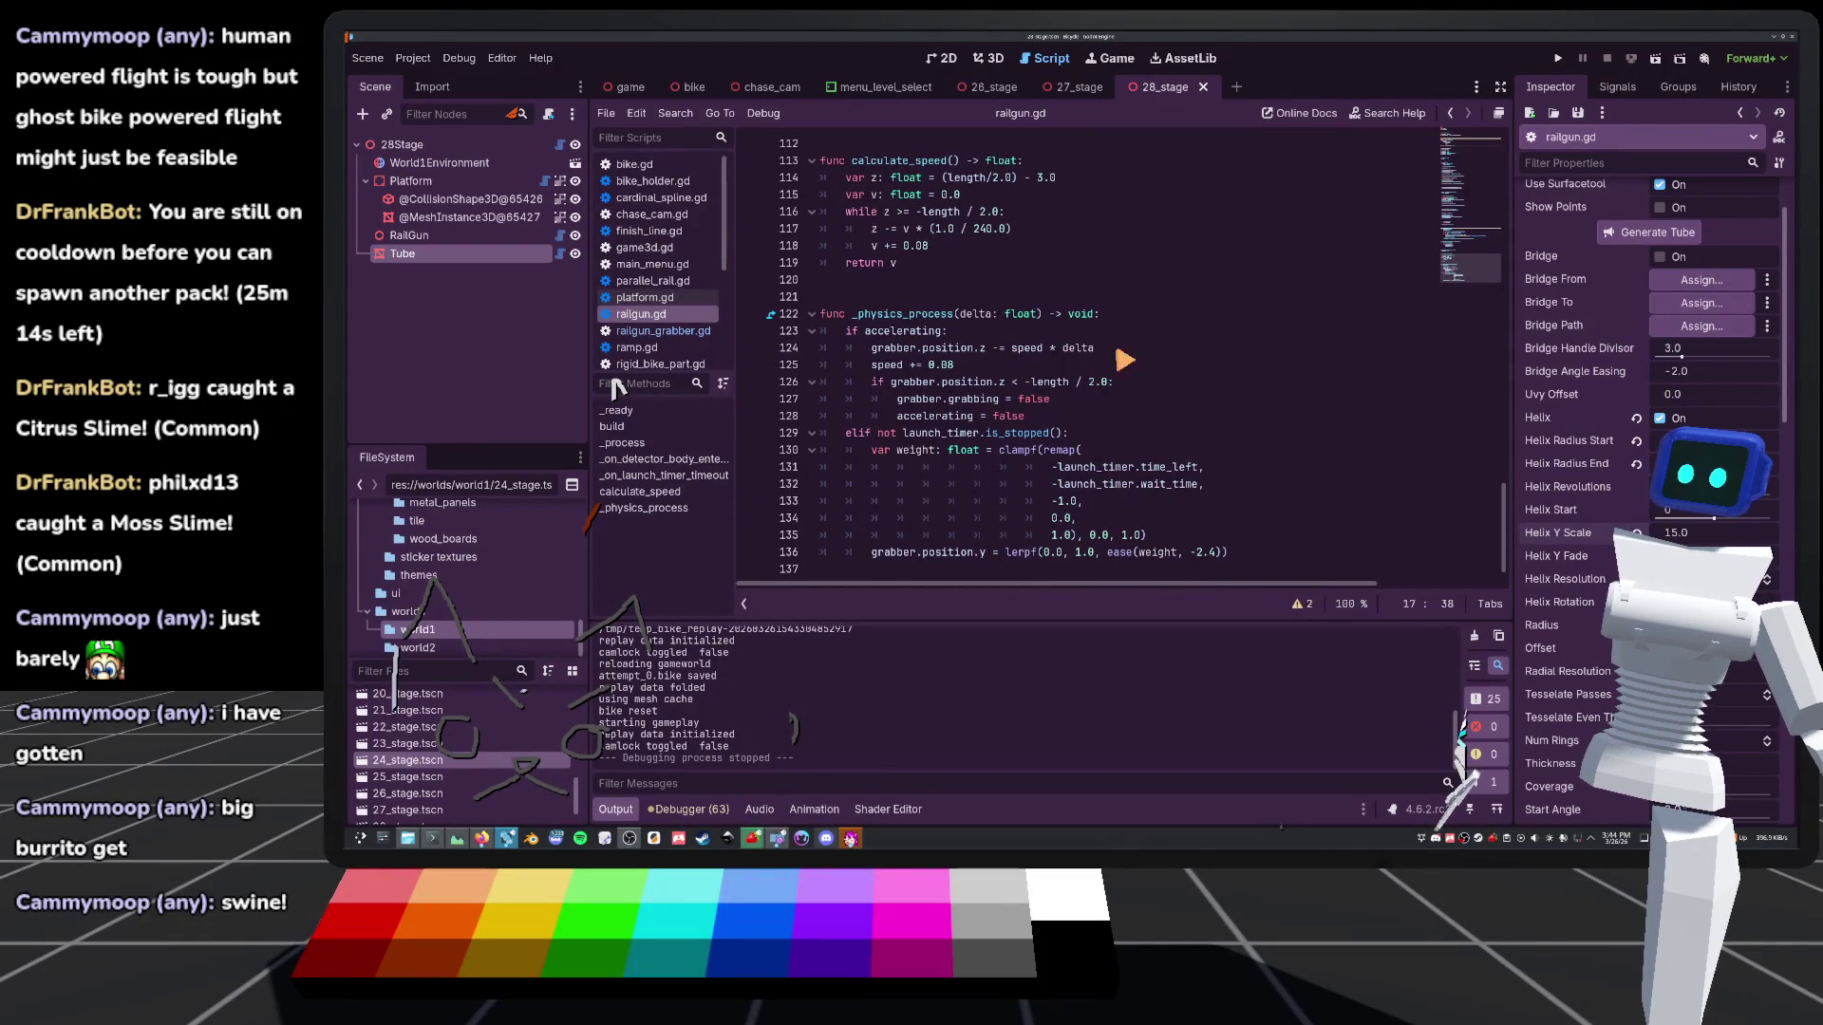
click(987, 370)
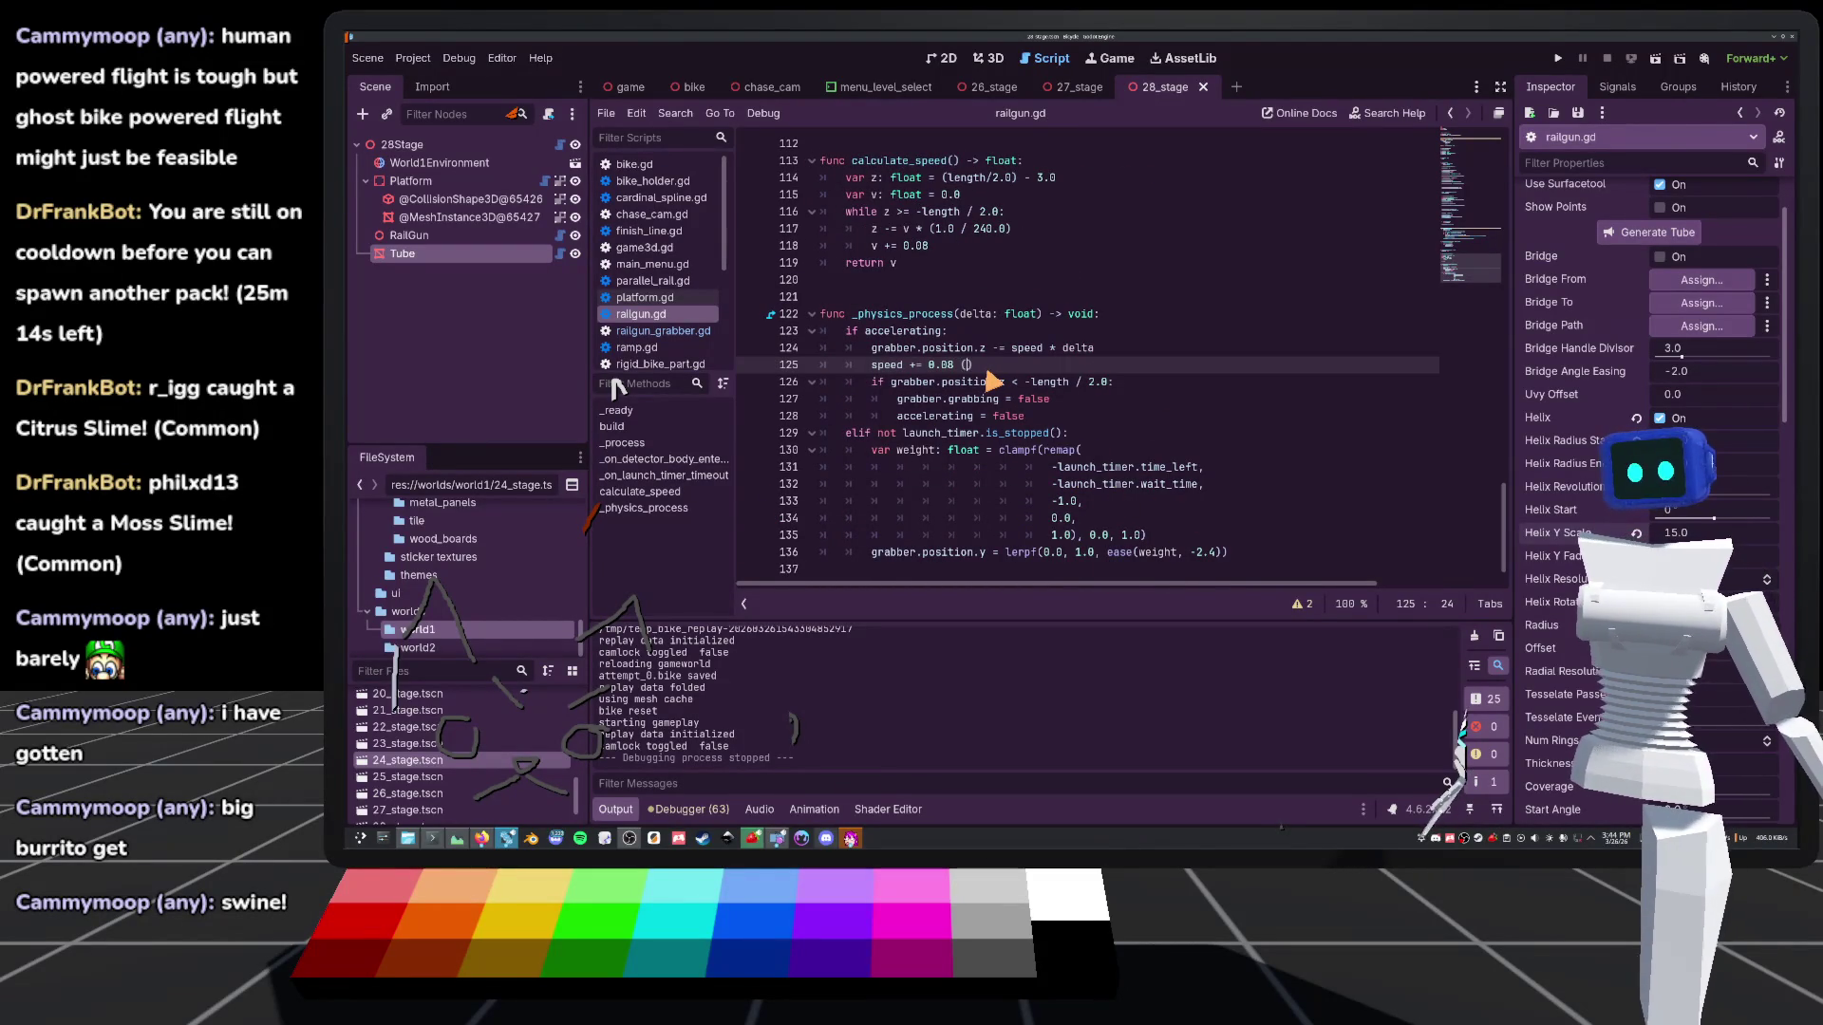
text(launch_speed)
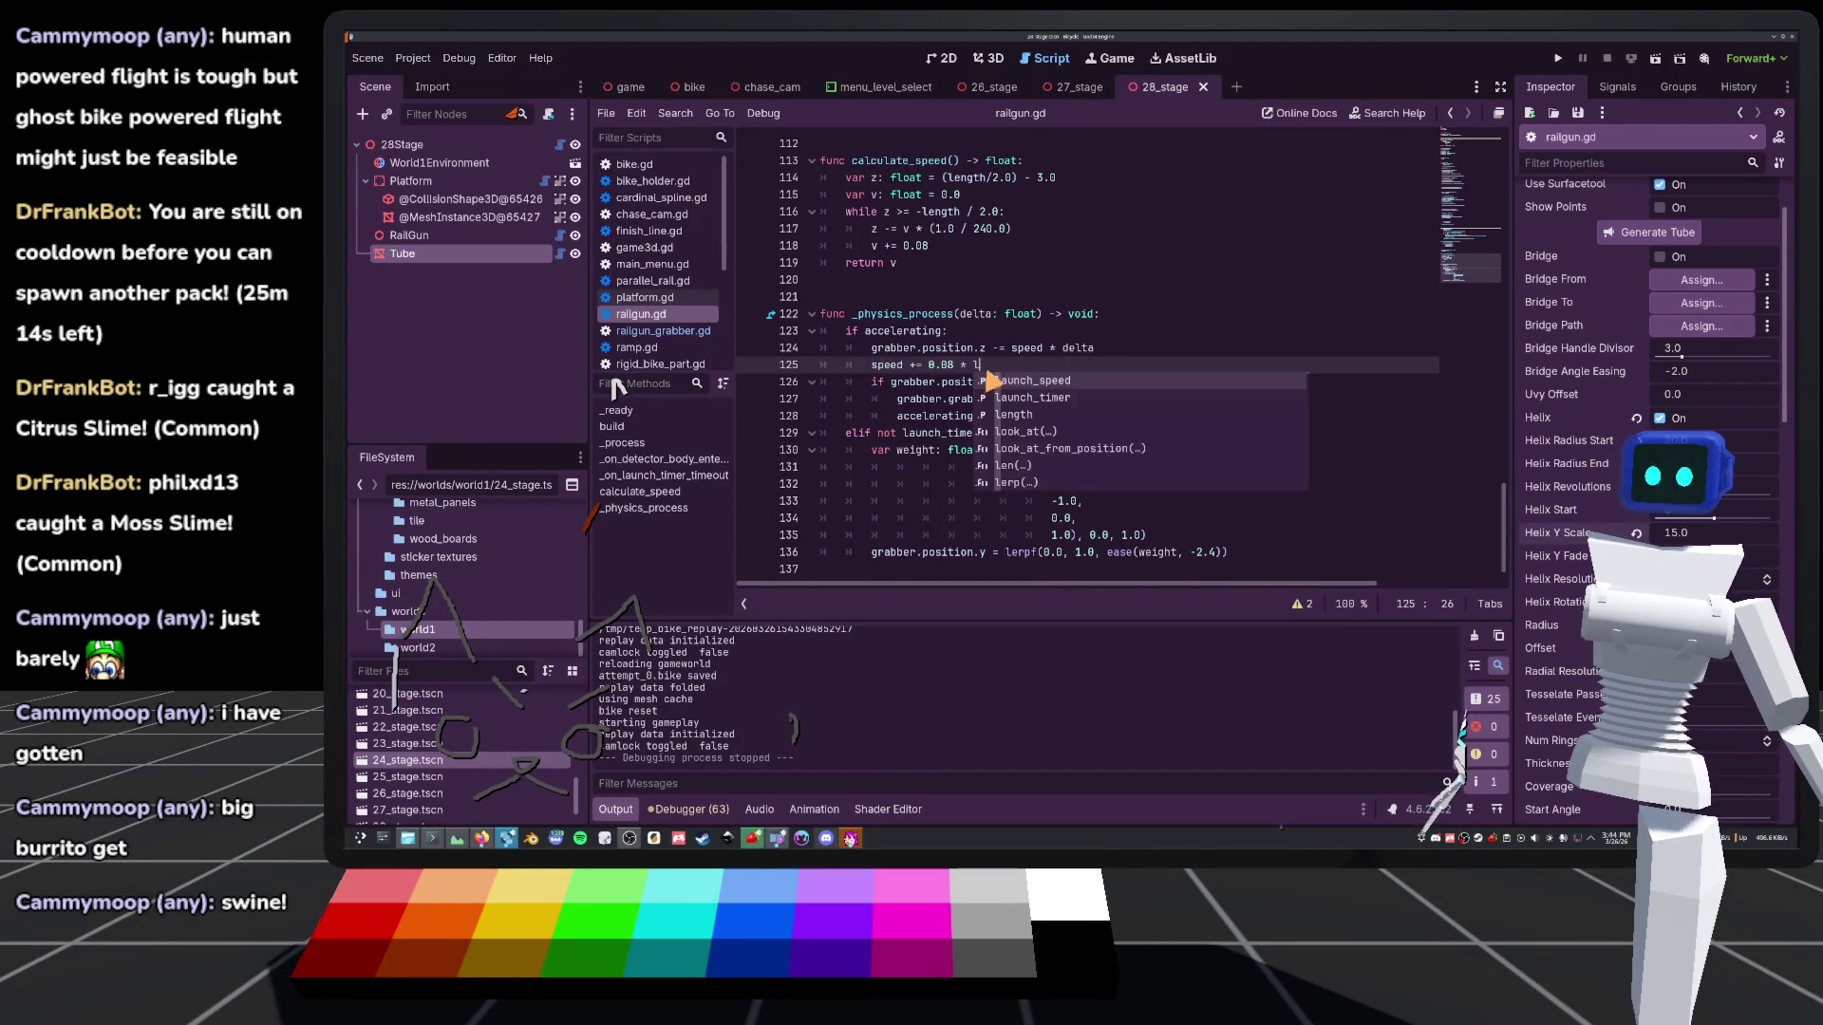
Set the RailGun's Launch Speed to 1.83 and run the game with F5
click(997, 59)
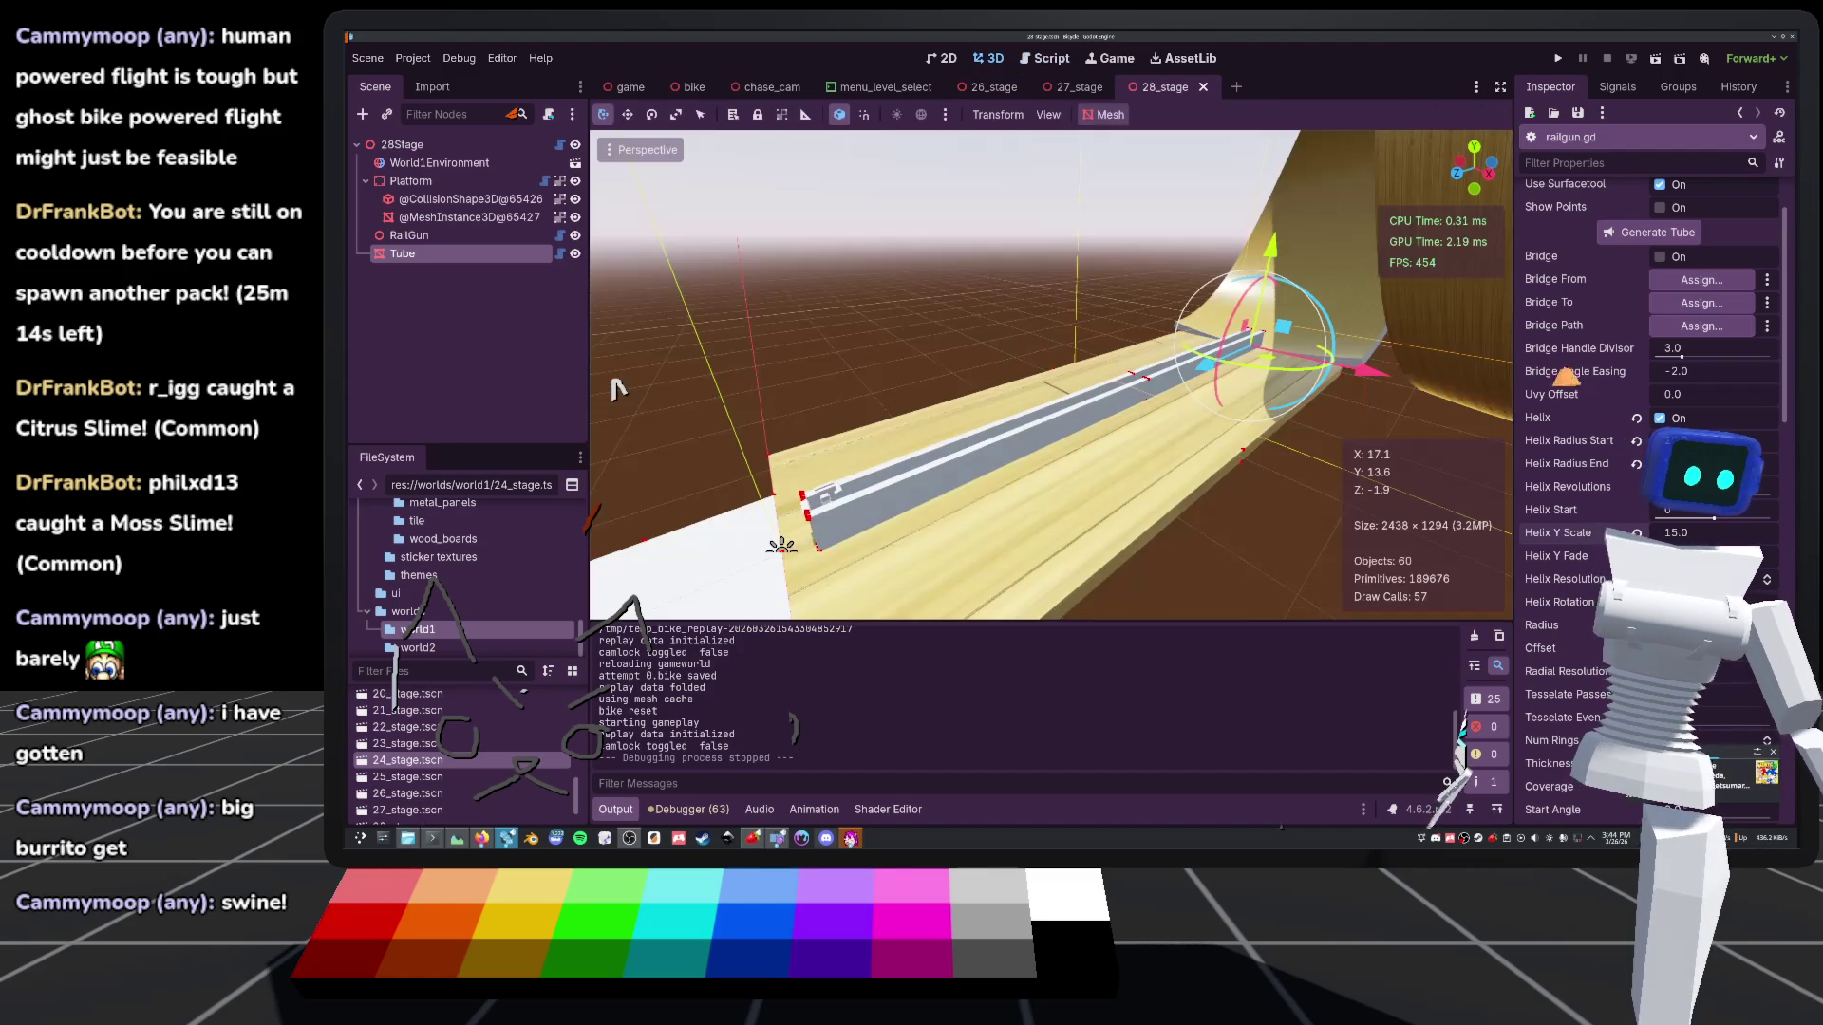
click(418, 236)
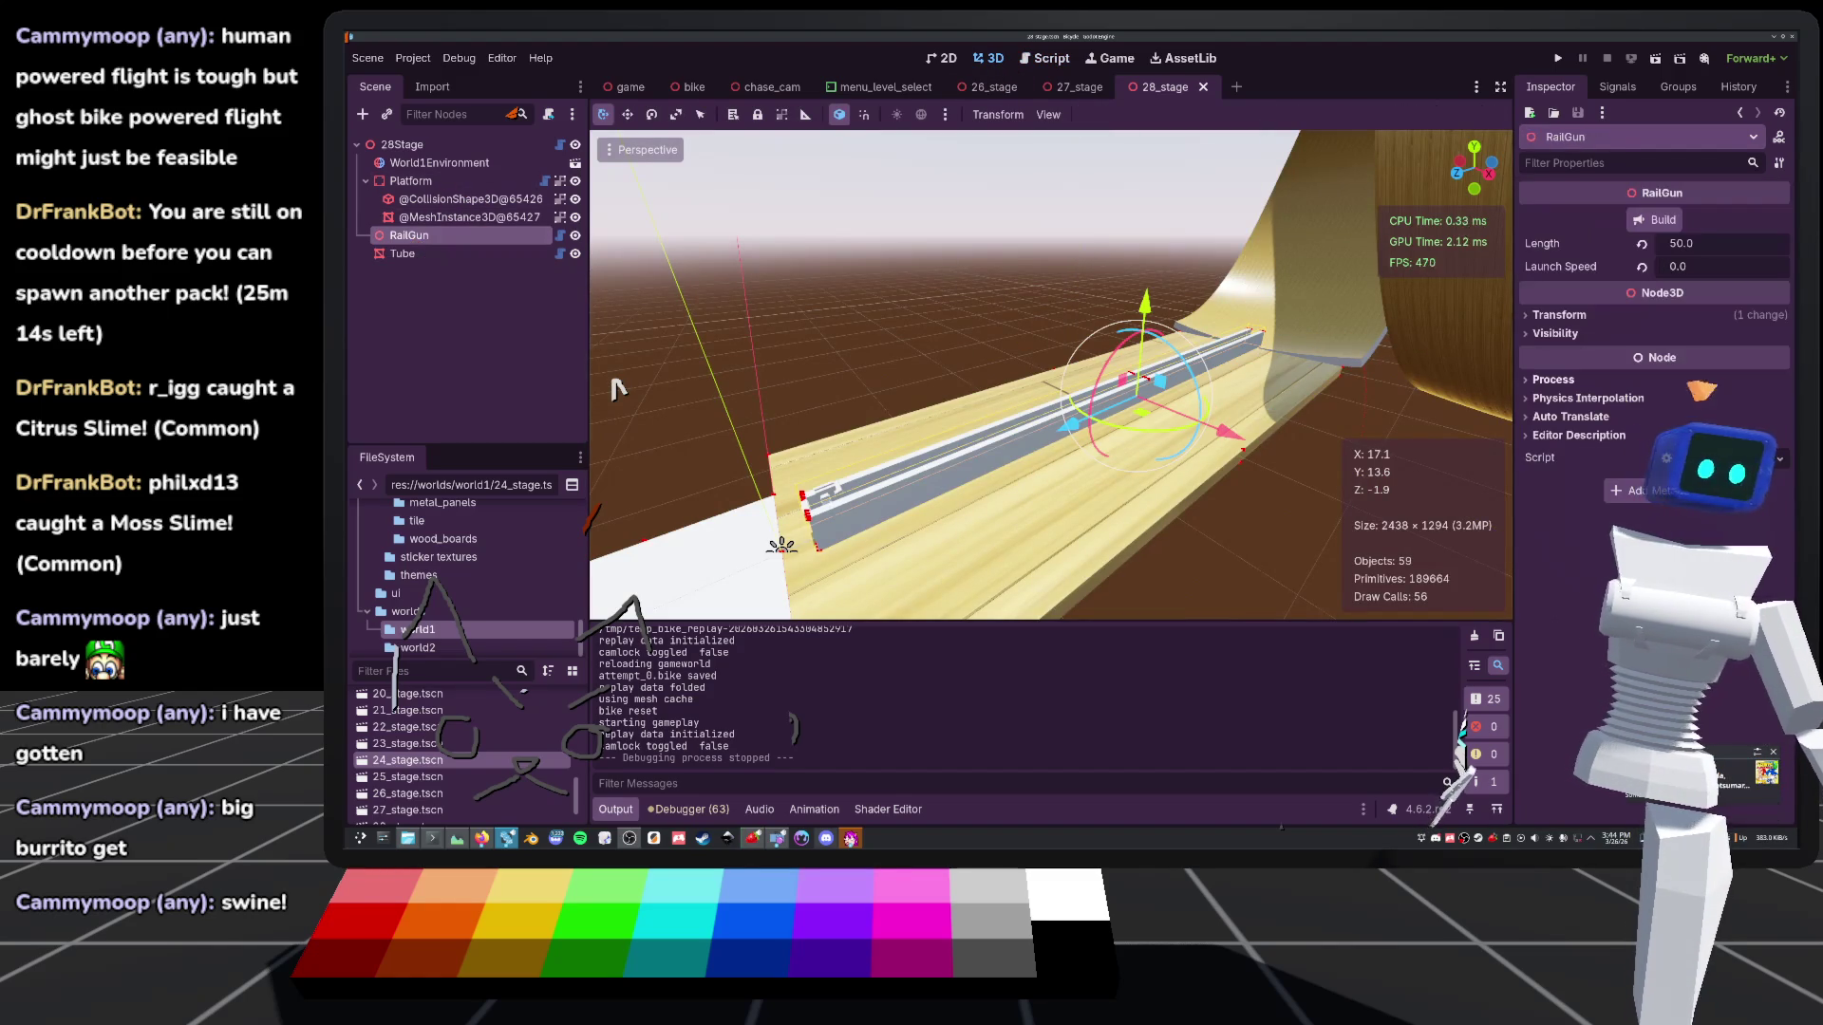
drag(1680, 267, 1719, 274)
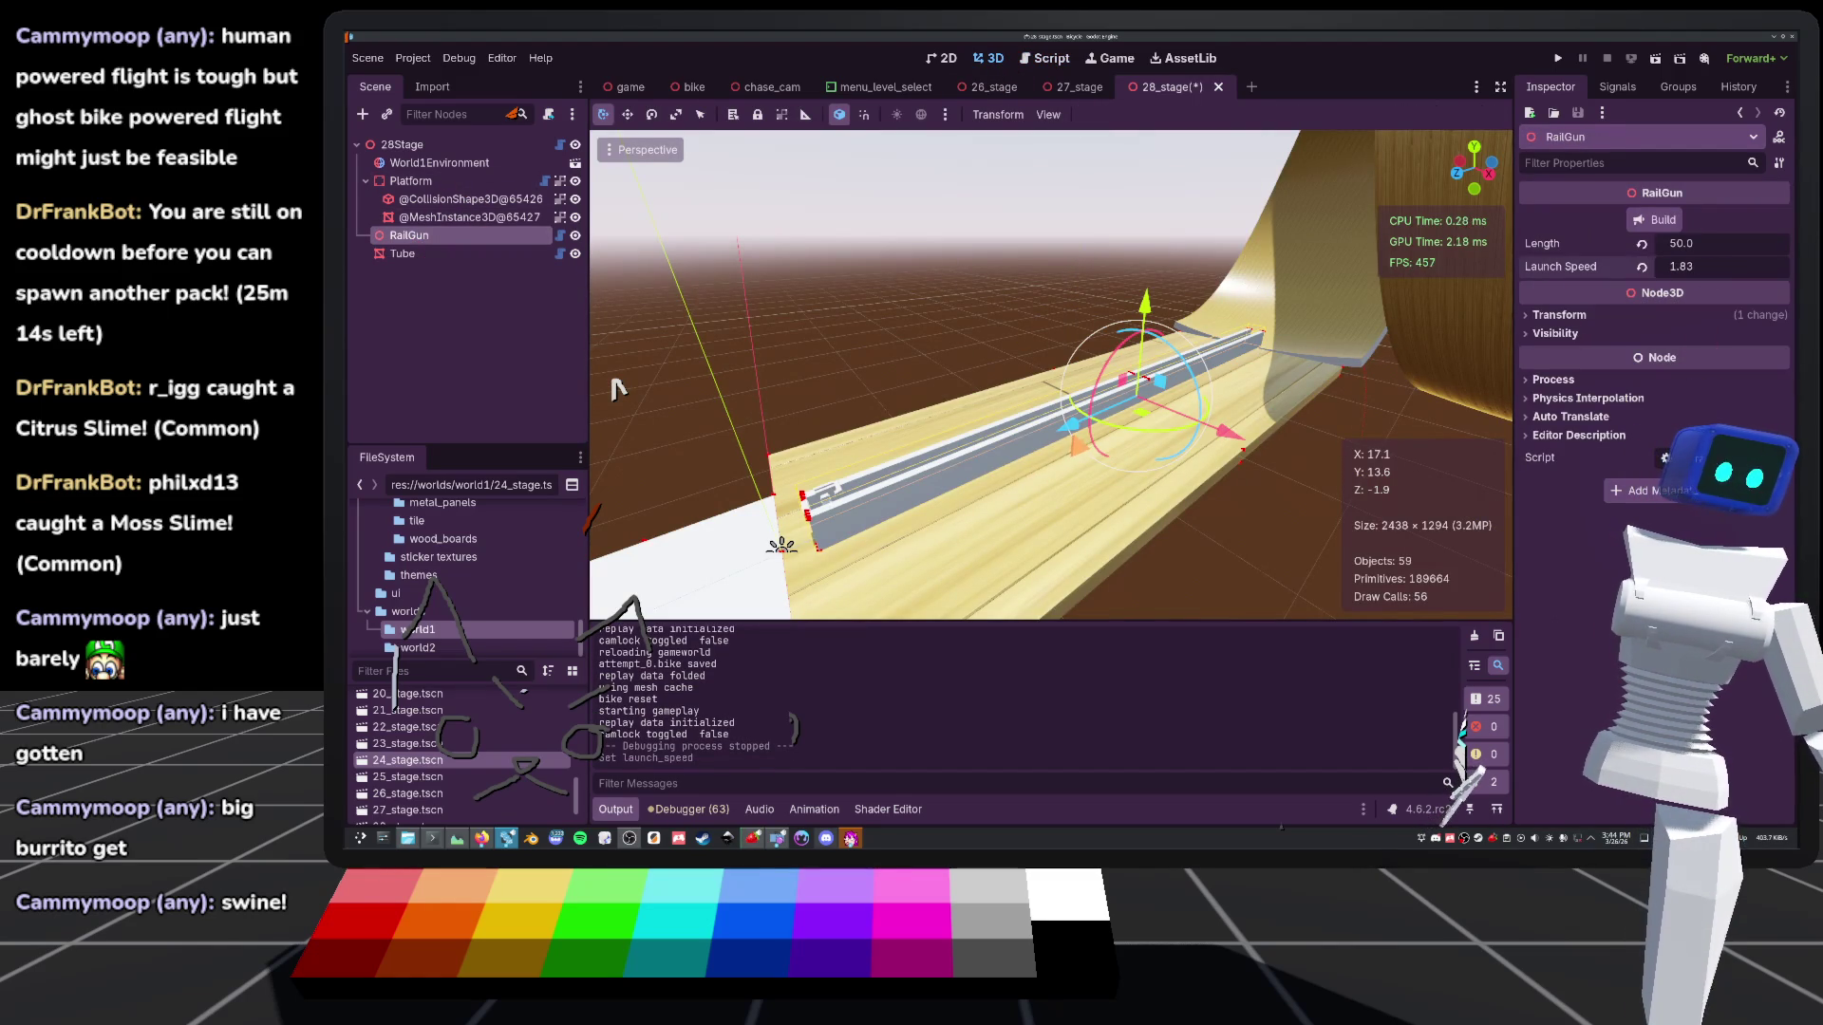
key(F5)
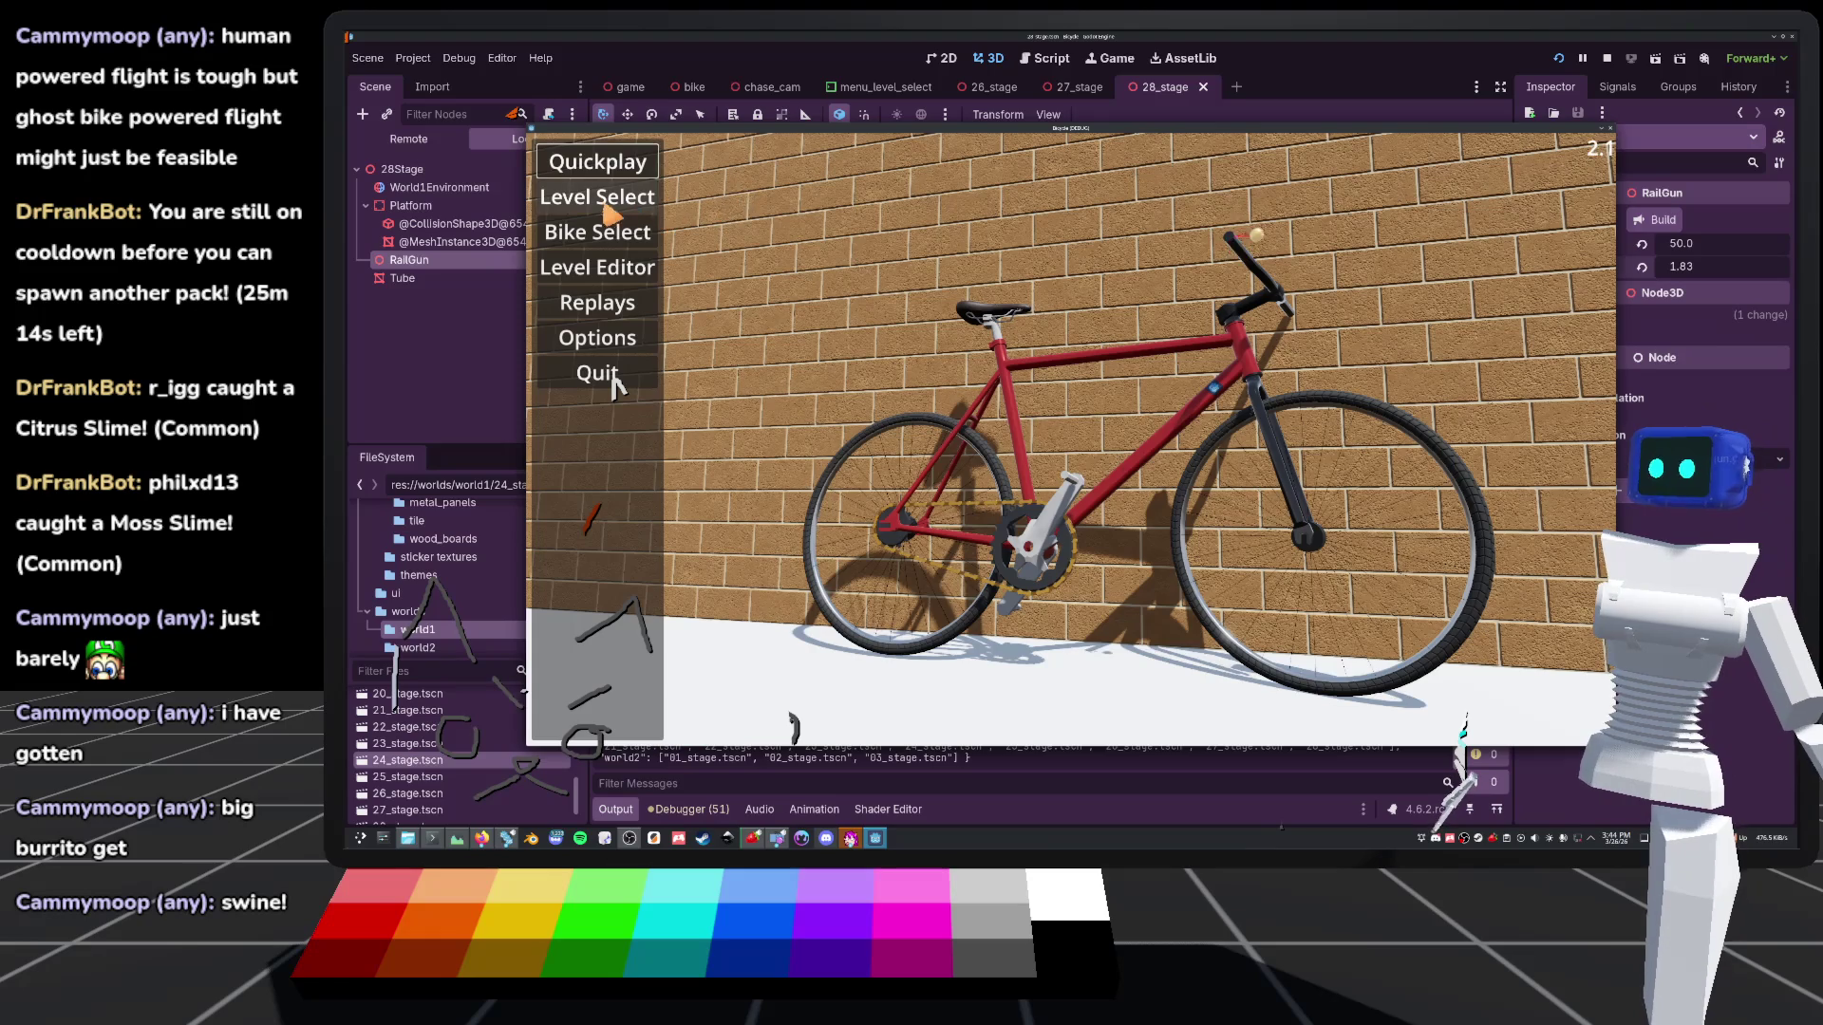
Start 28_stage from Level Select, unlock the camera with C, and restart the ride with R
click(598, 197)
scroll(937, 651, down, 5)
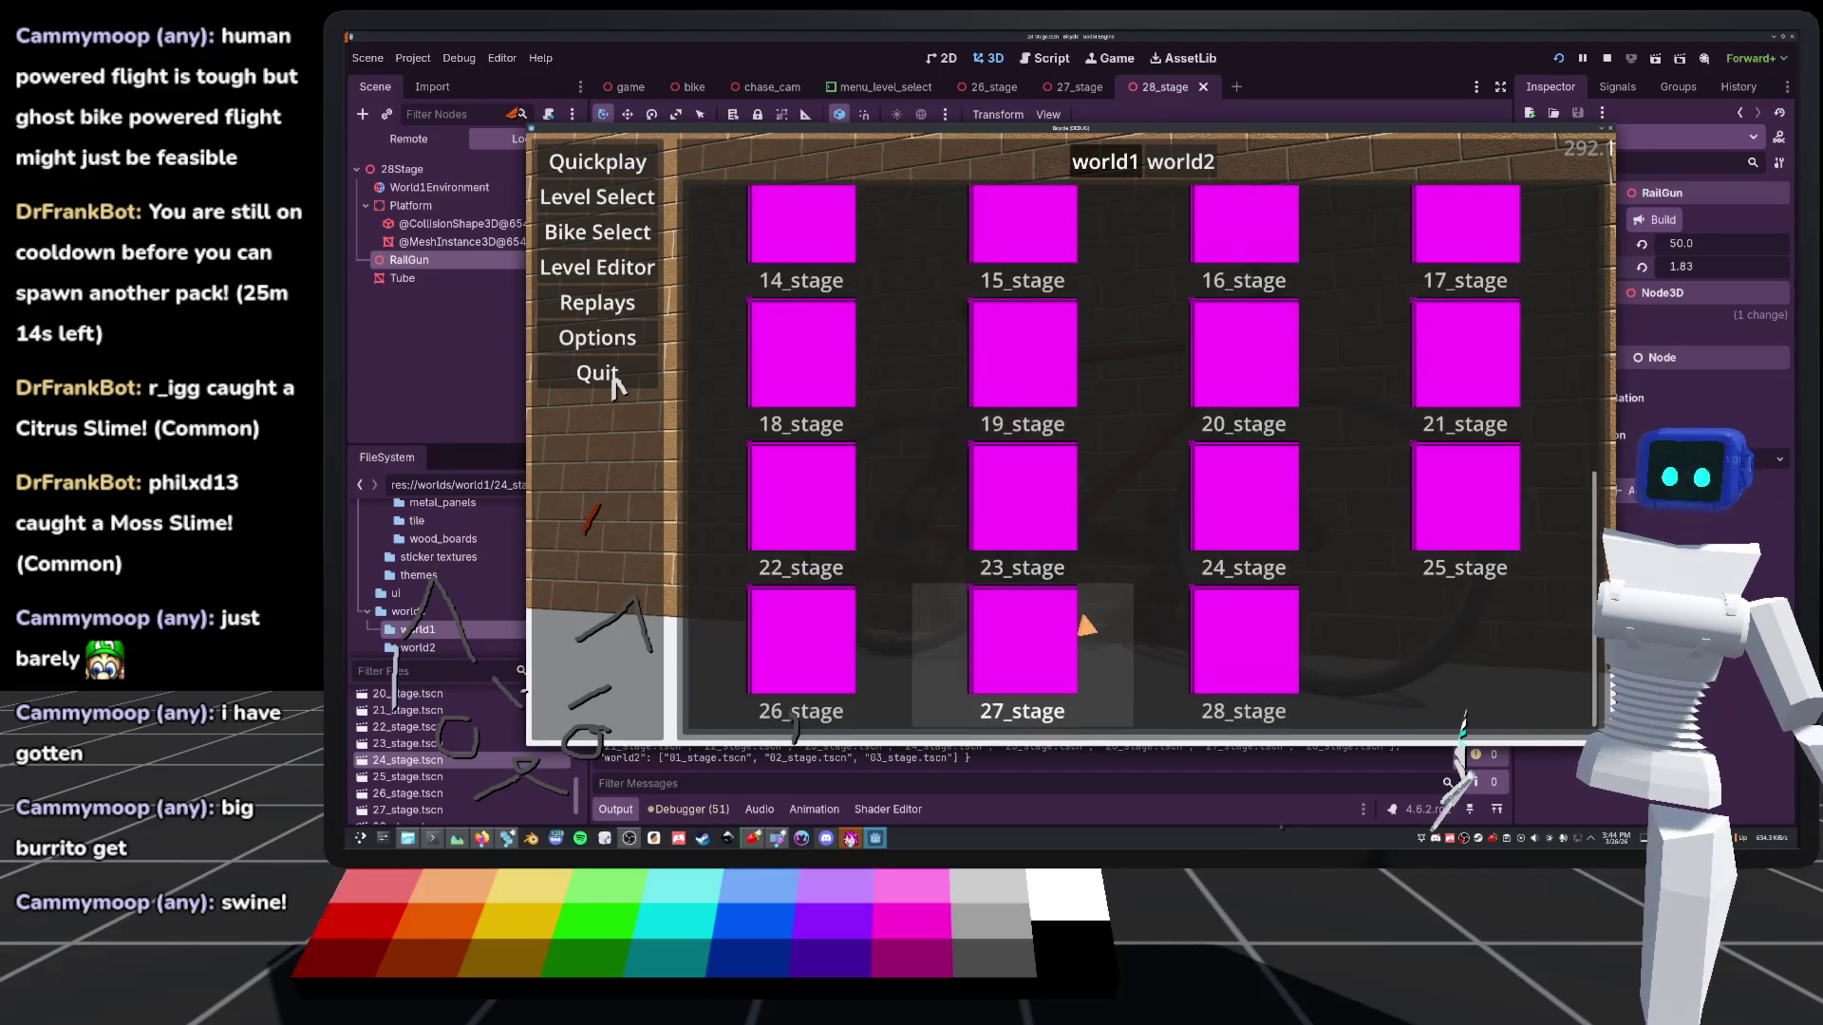
click(1217, 664)
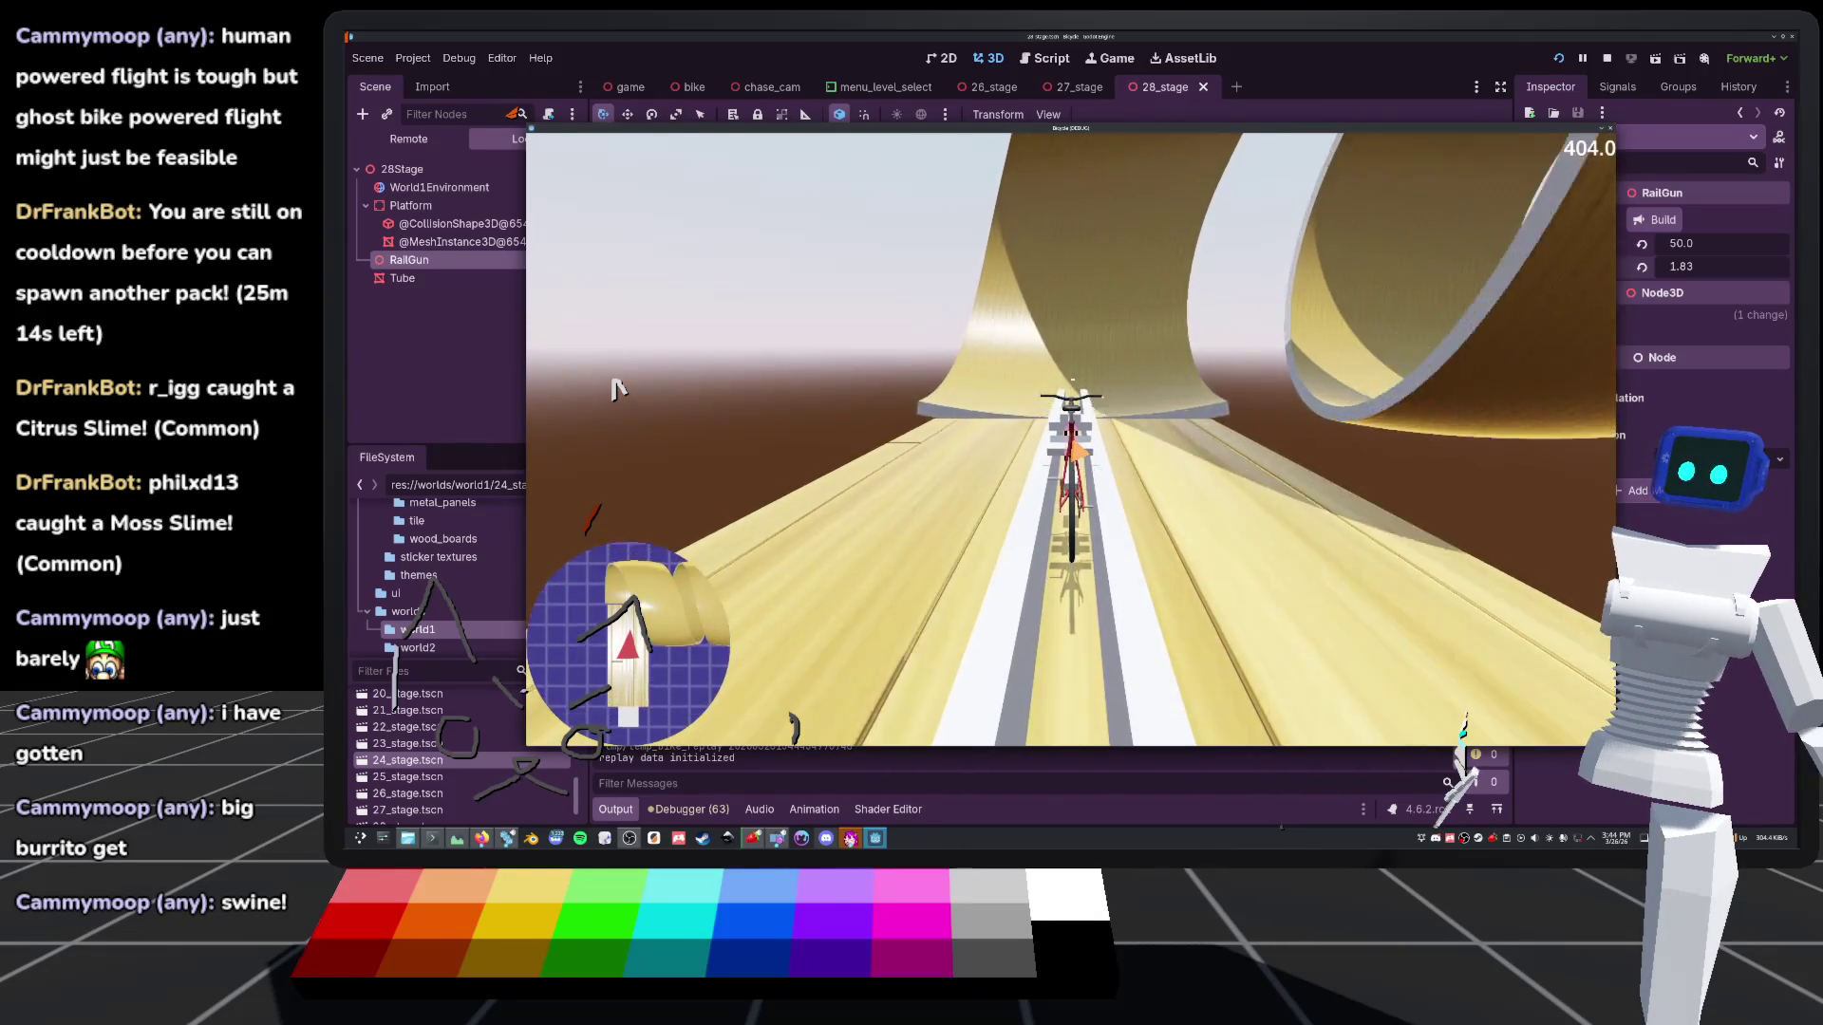
key(c)
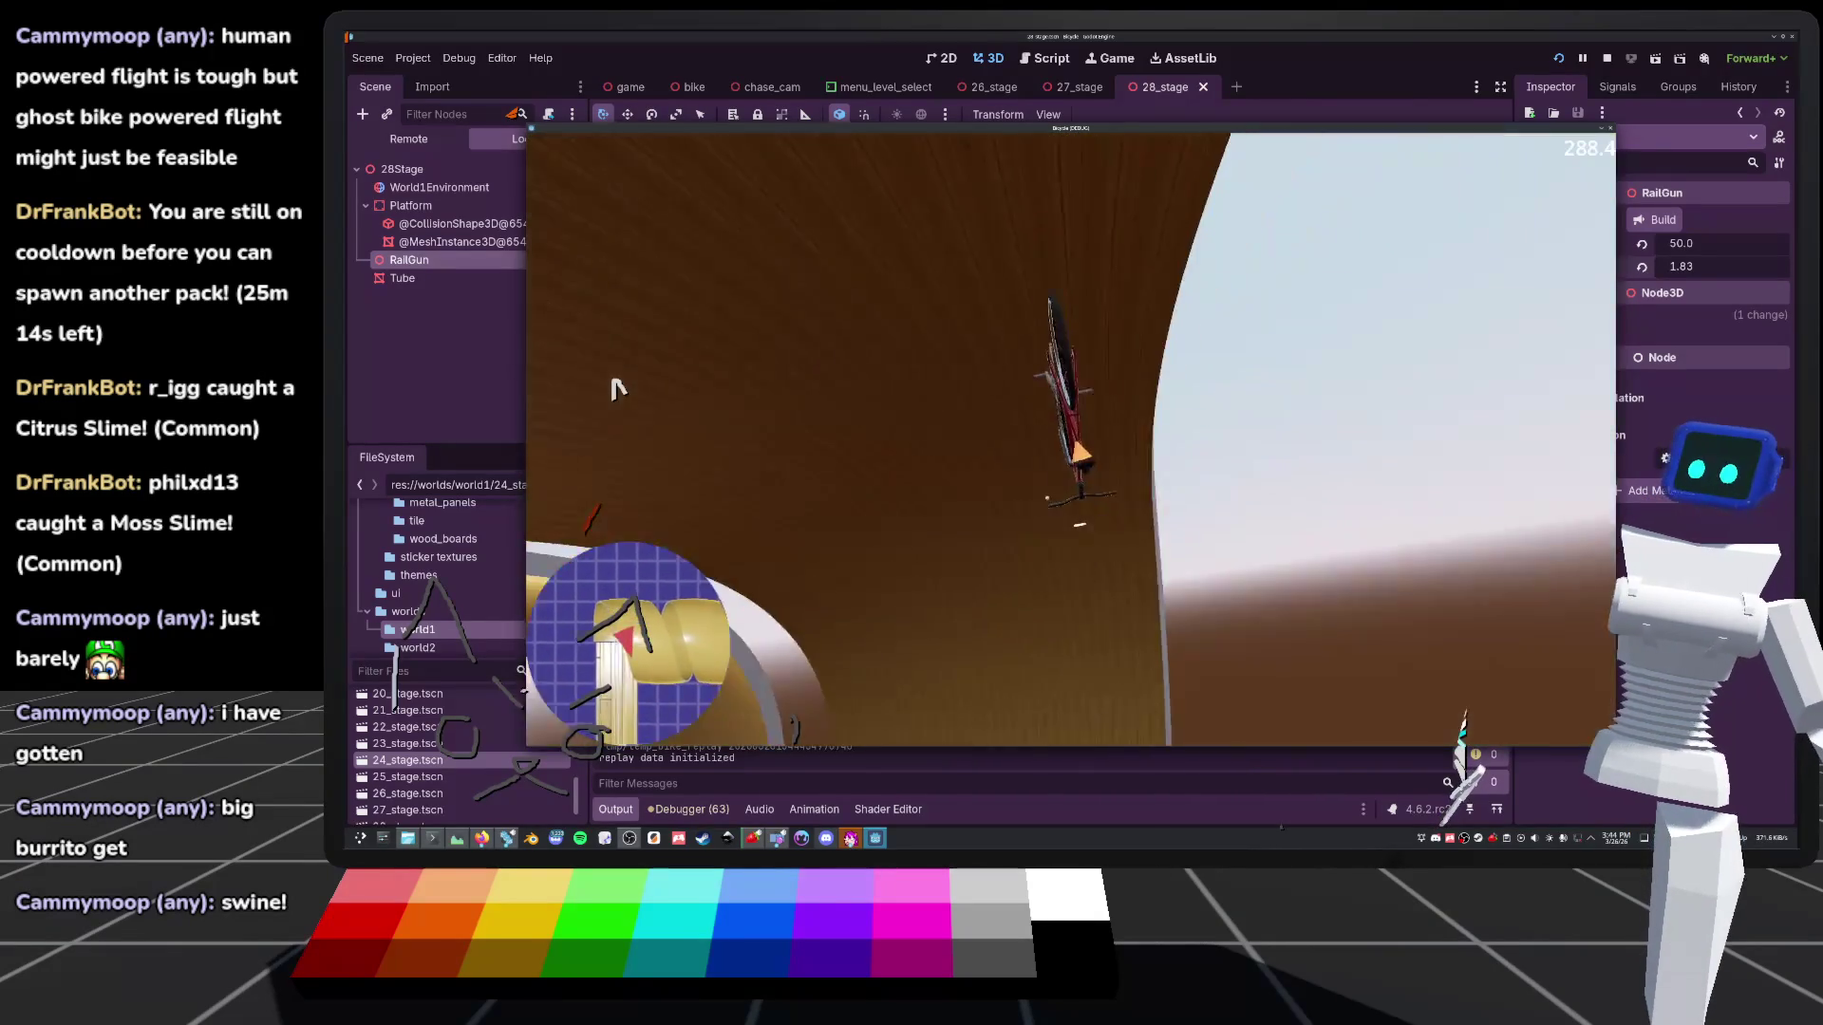
key(r)
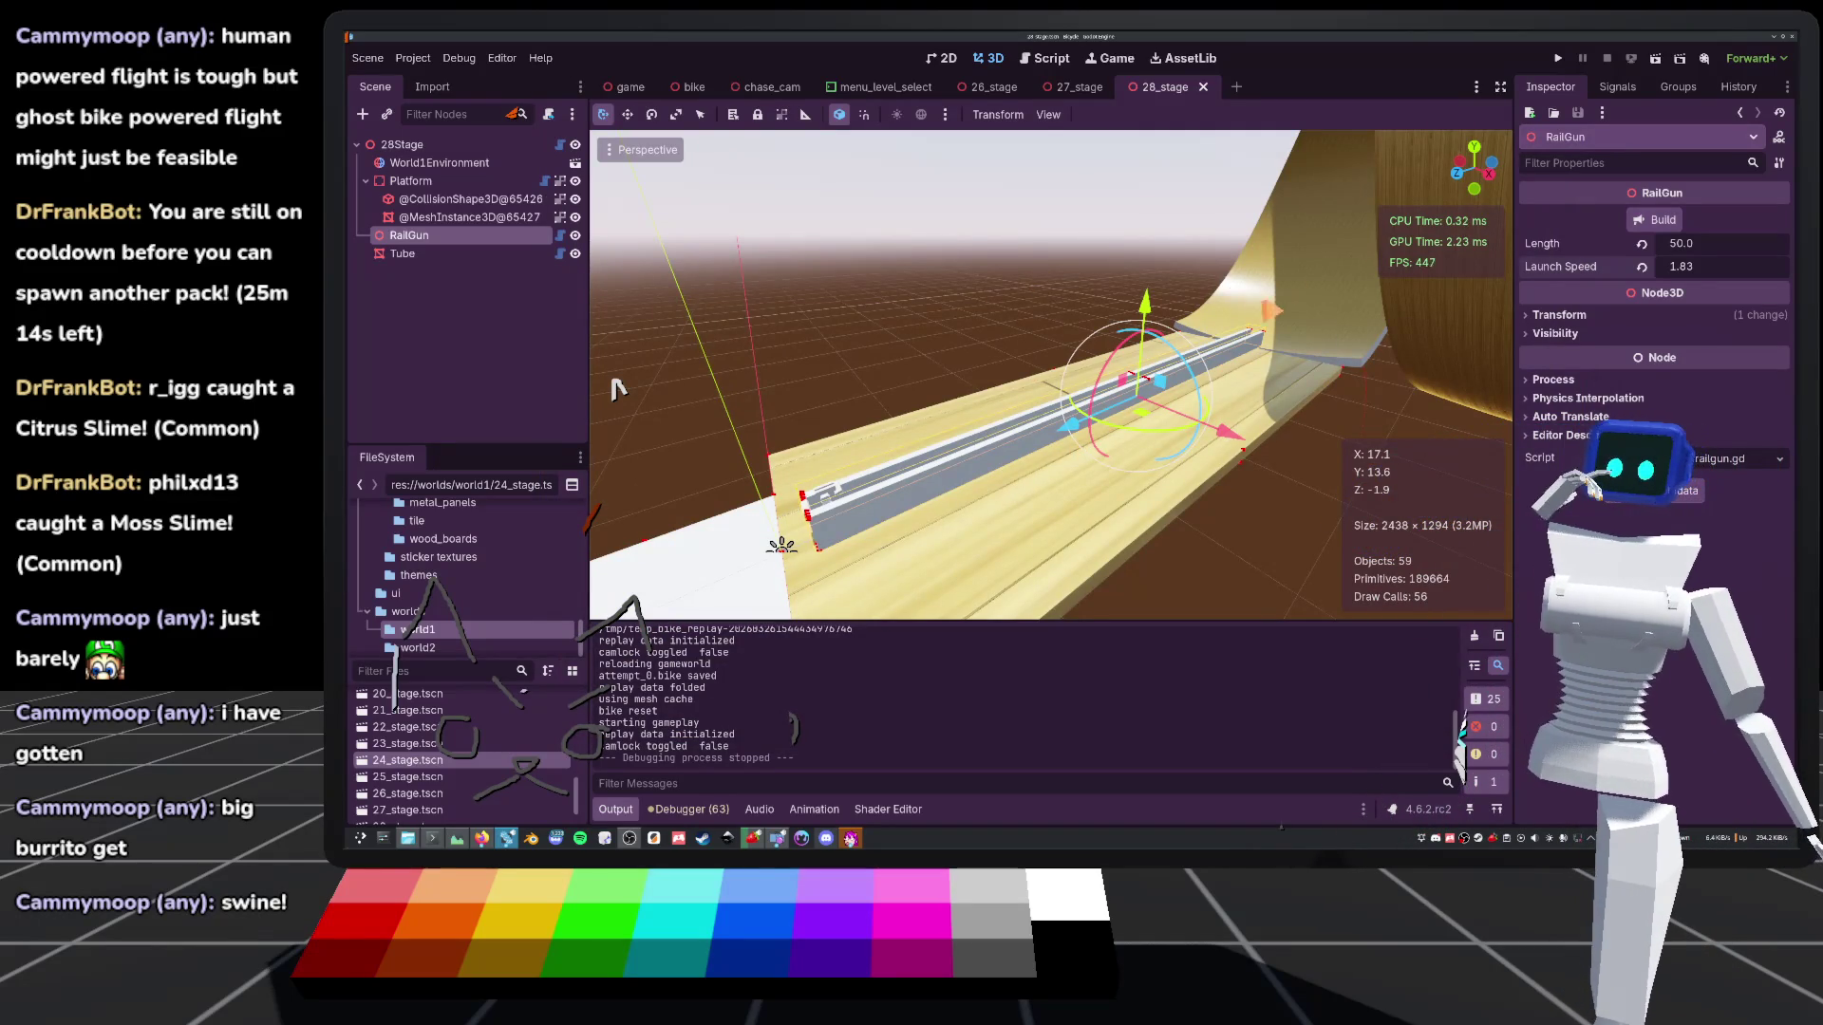
key(f)
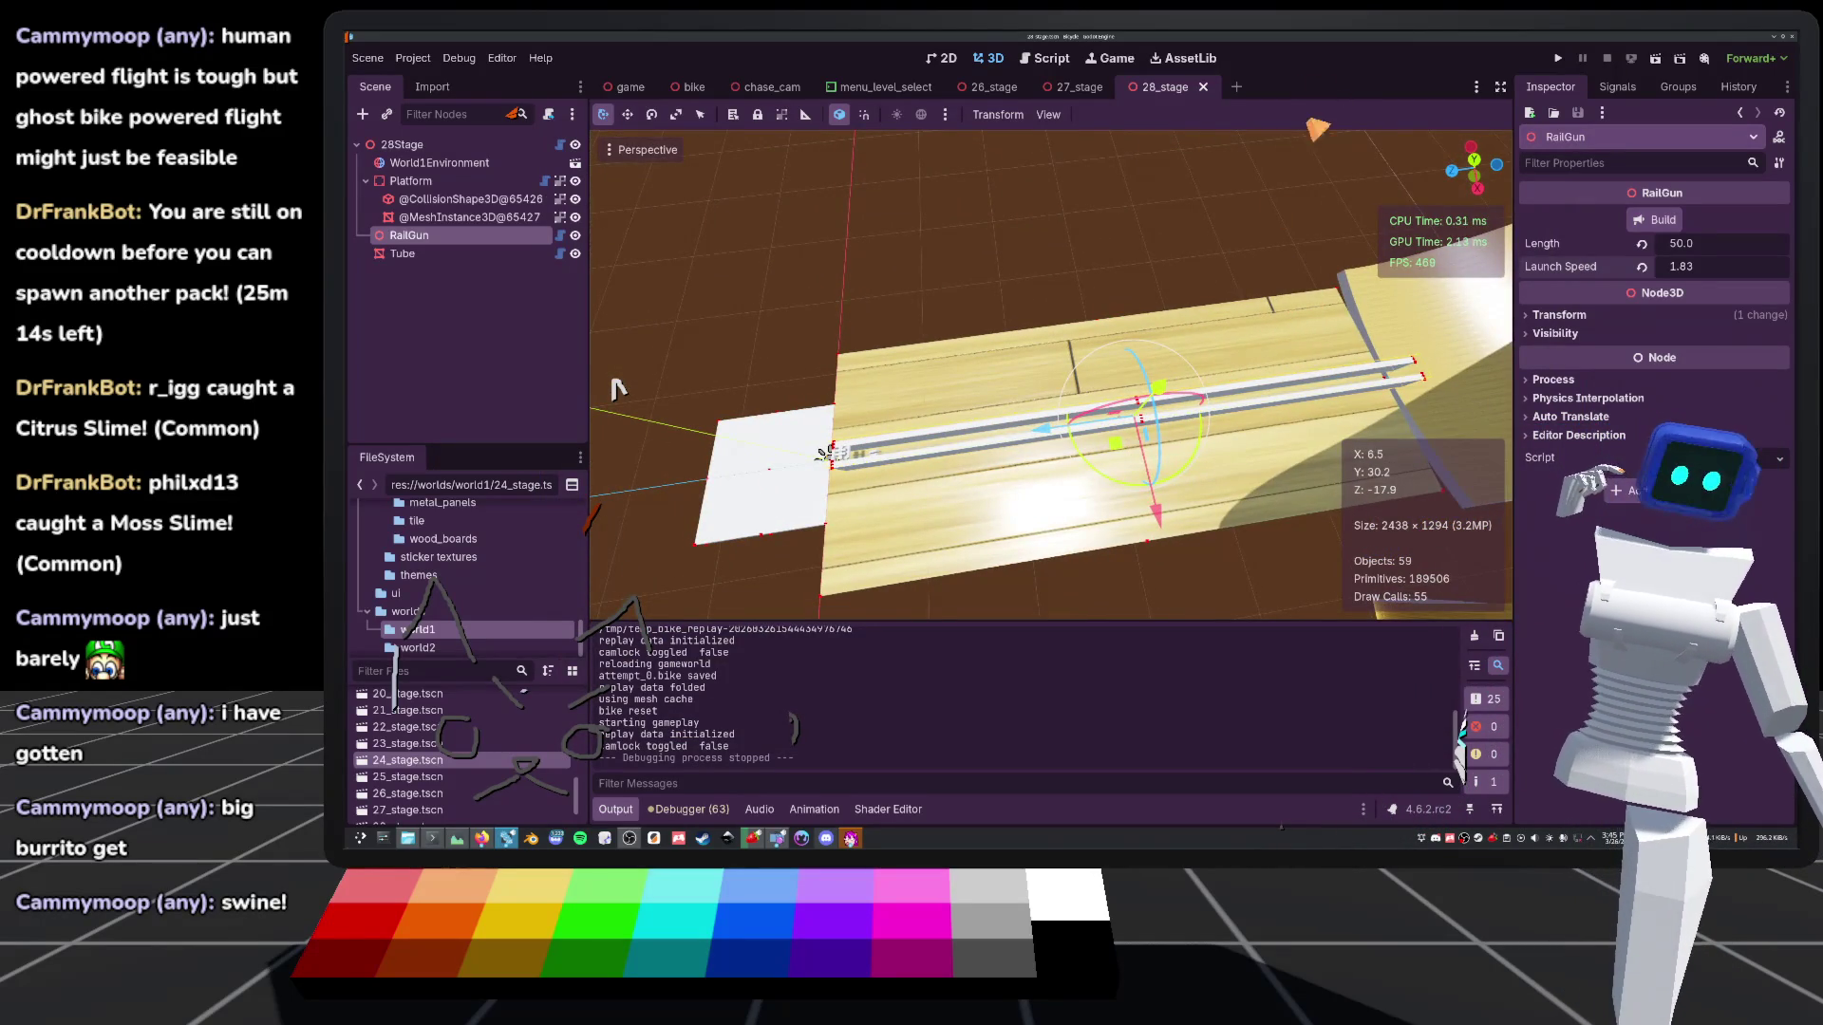
key(w)
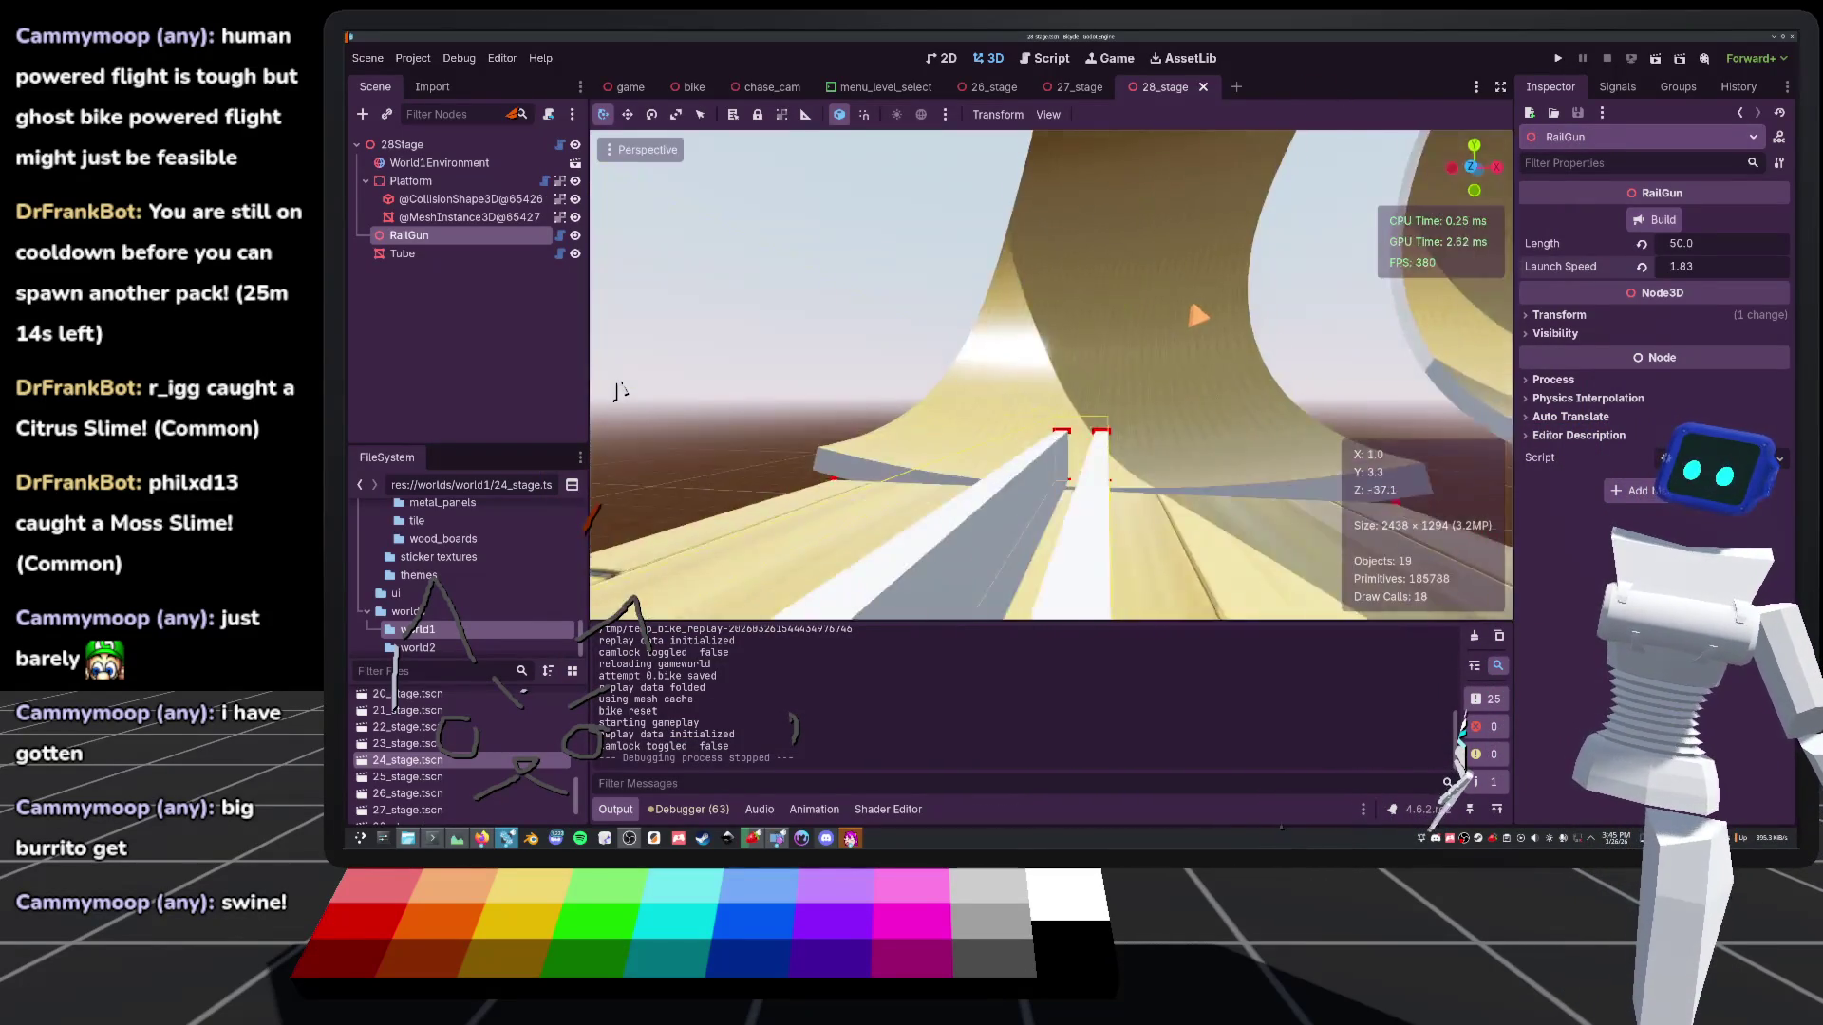
key(w)
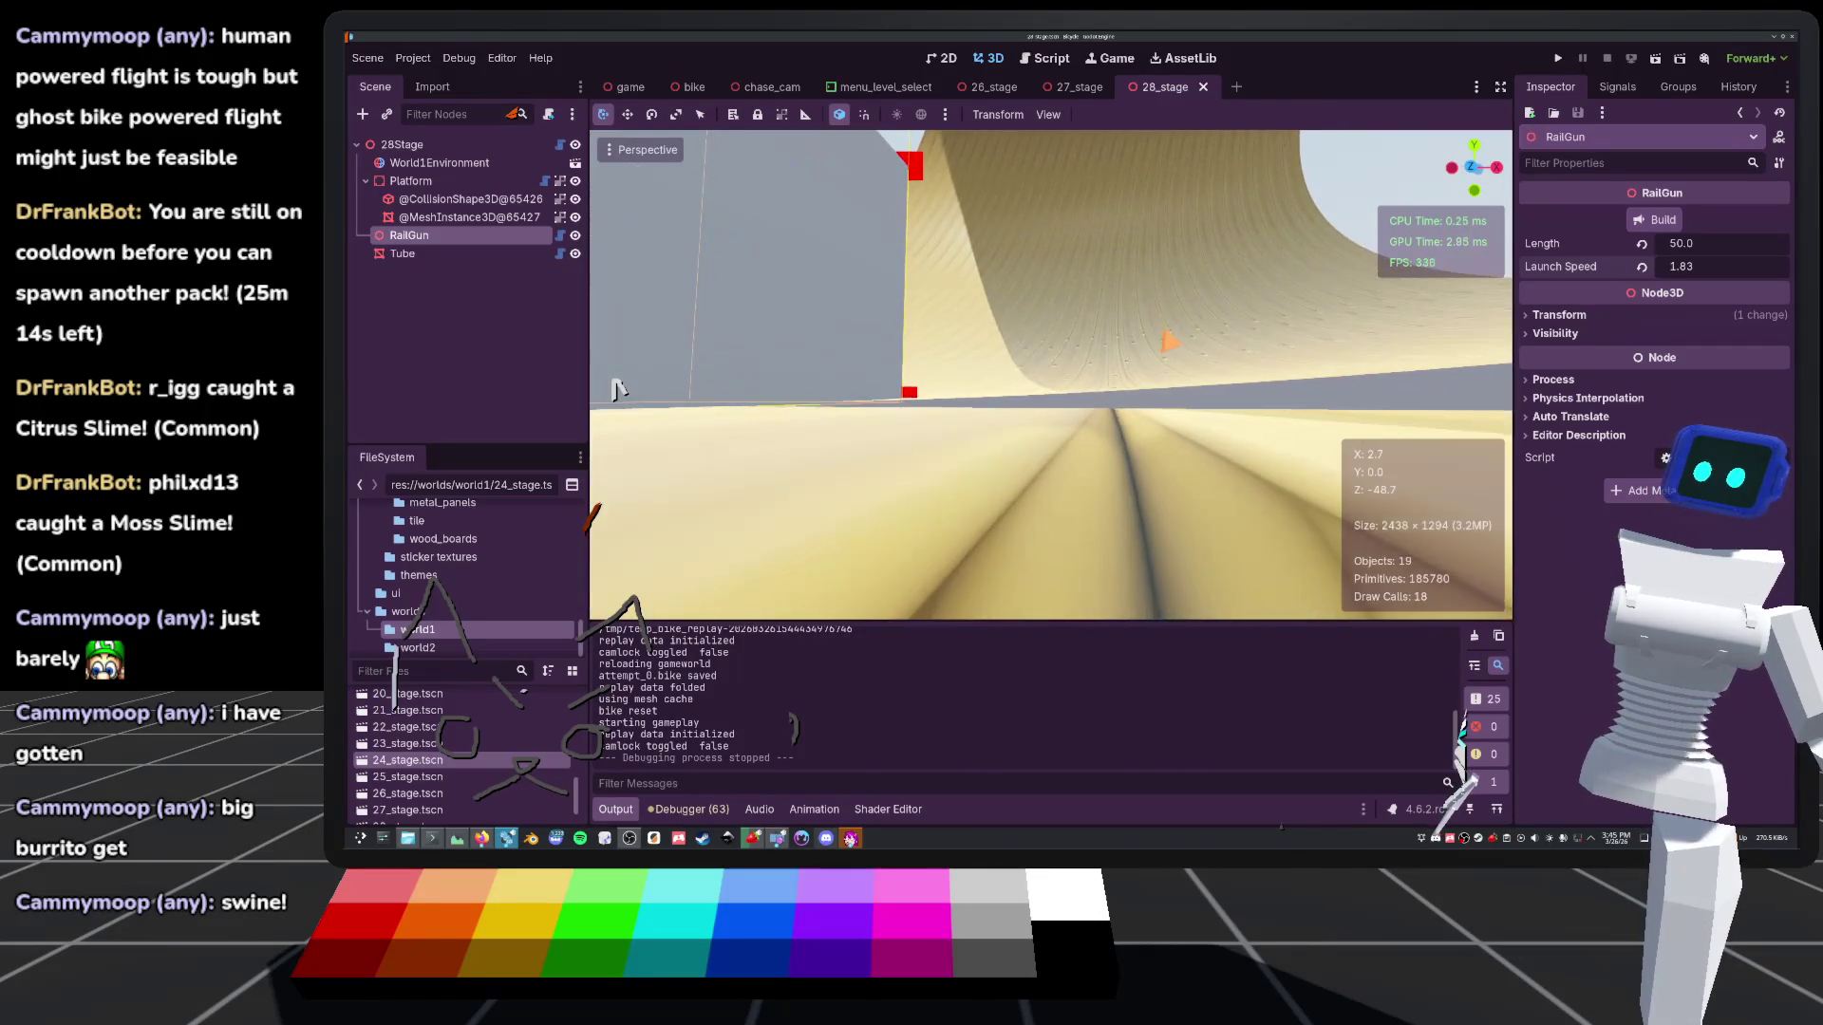
key(e)
key(w)
key(e)
key(q)
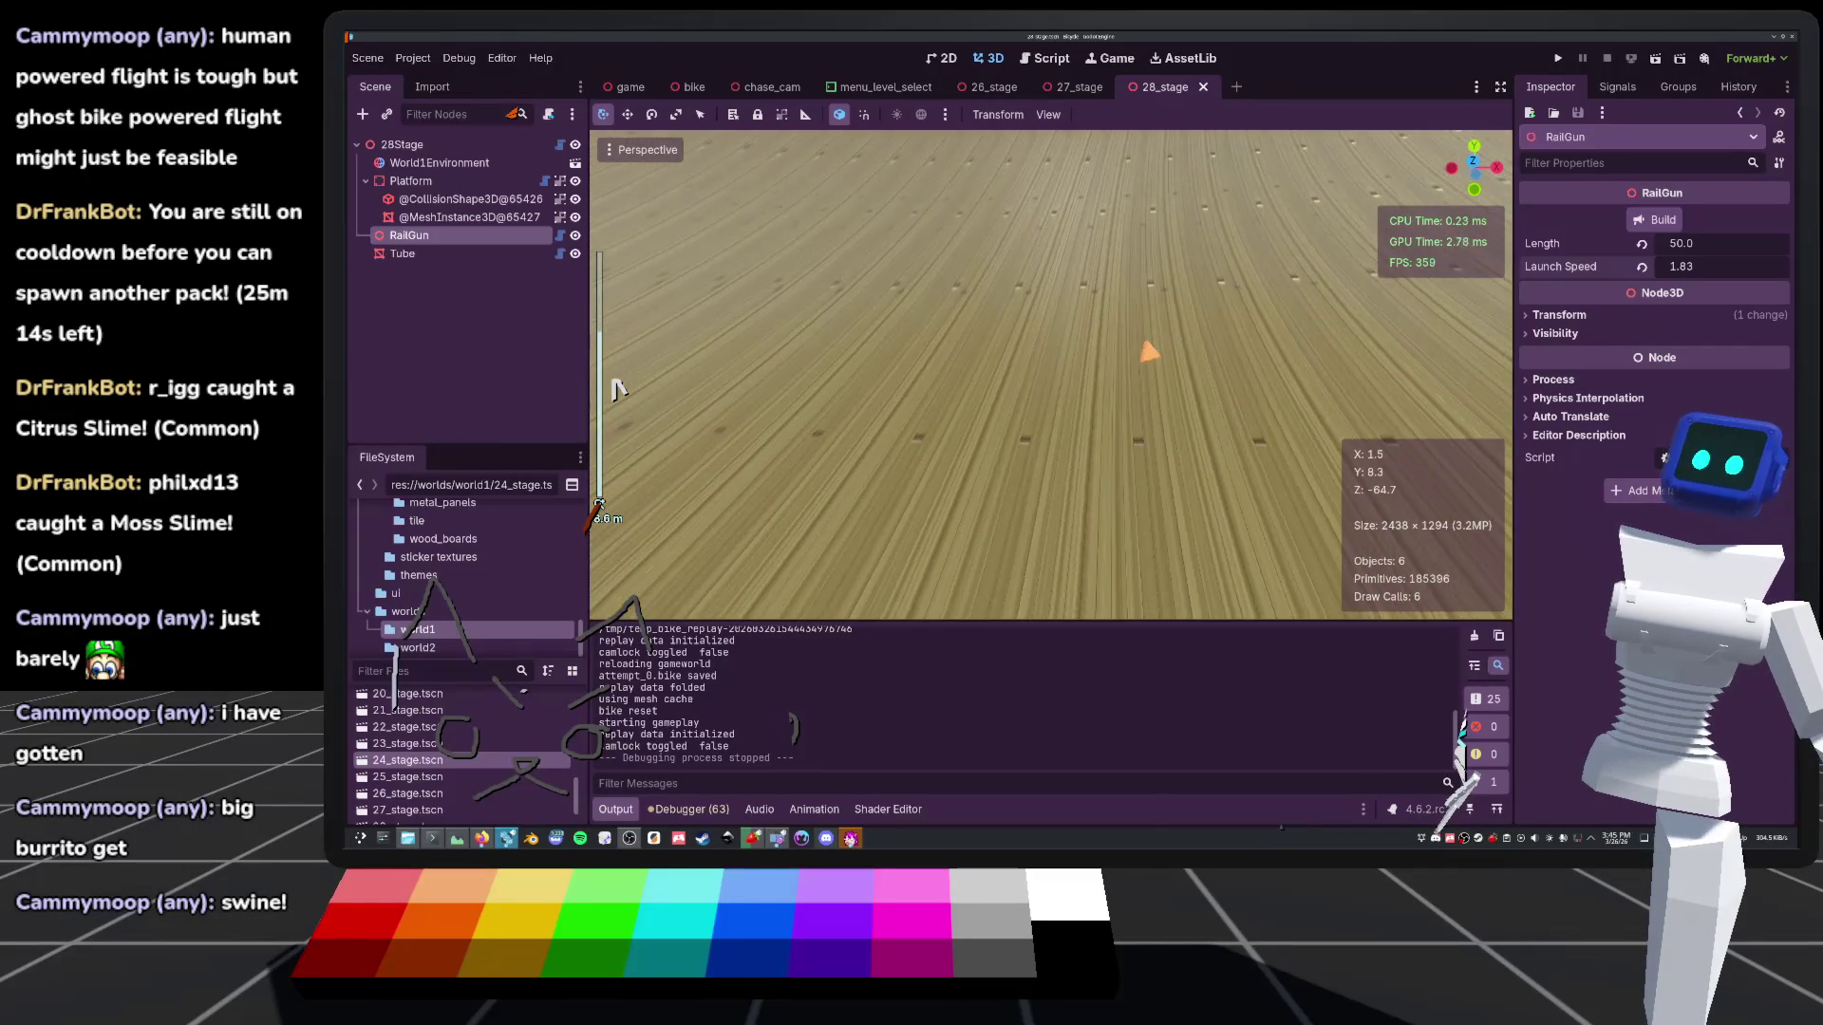
key(s)
key(w)
key(e)
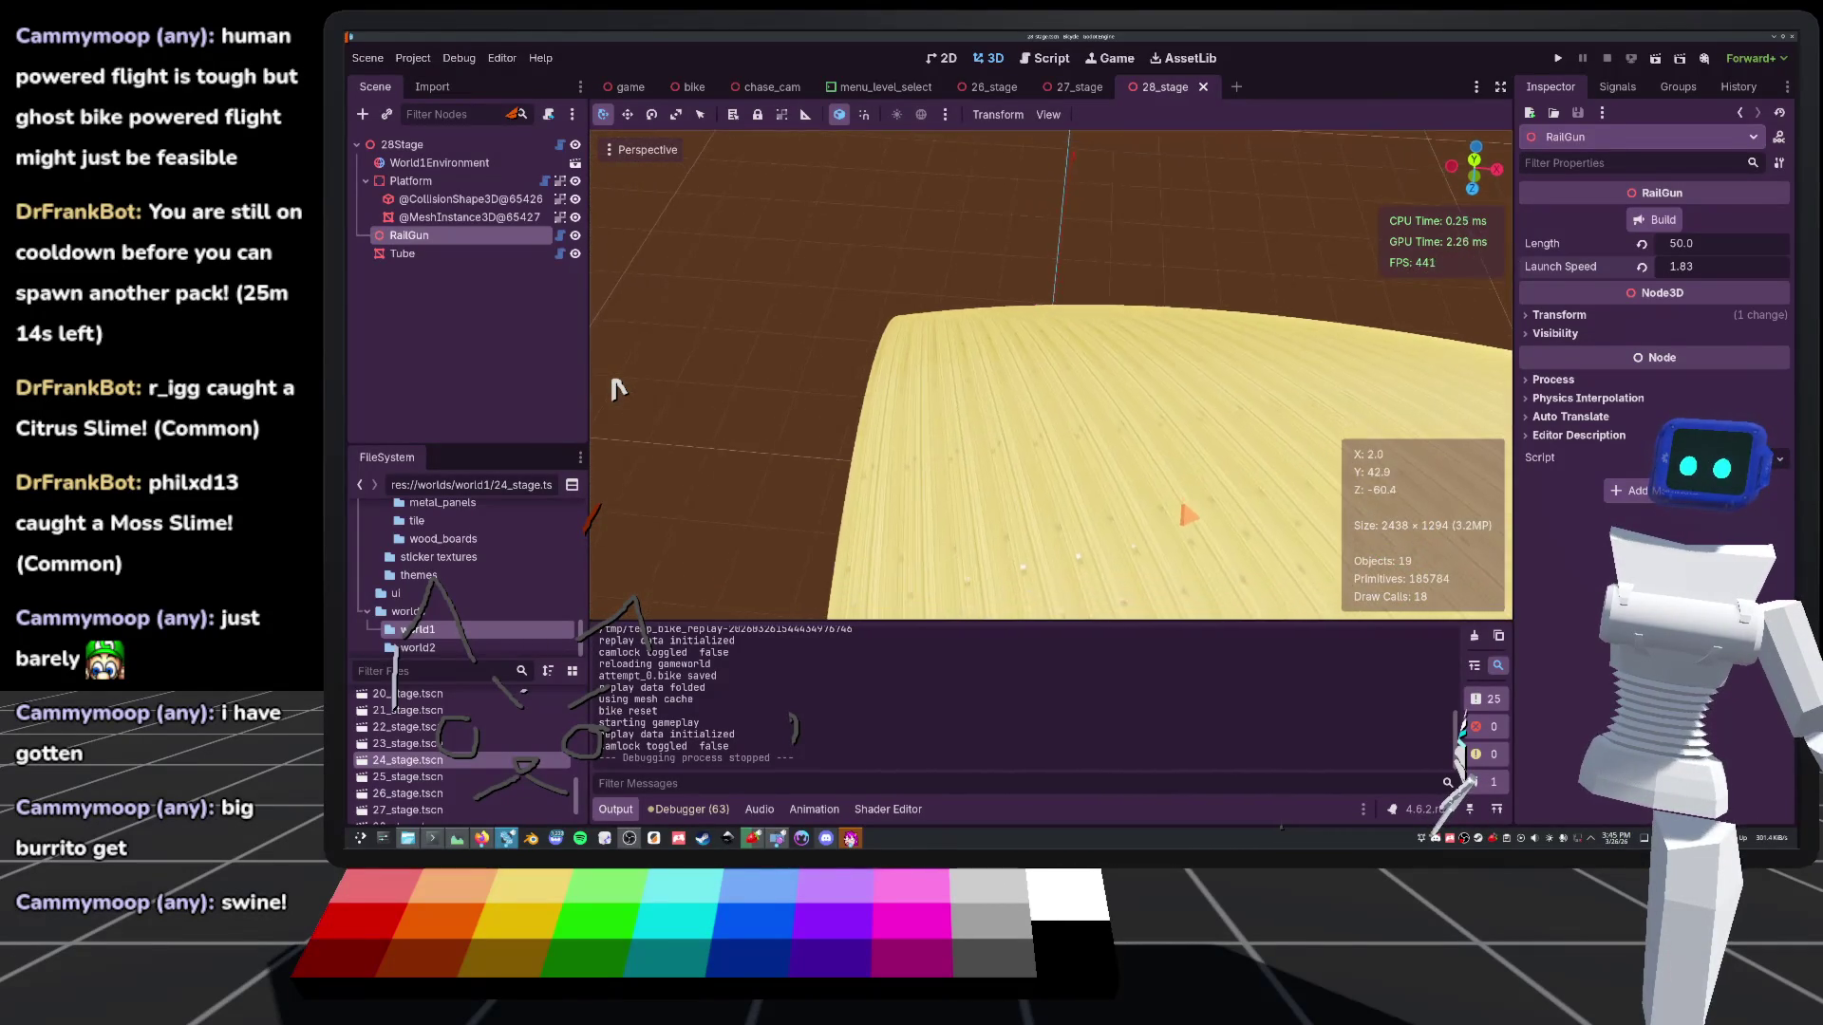
key(w)
key(q)
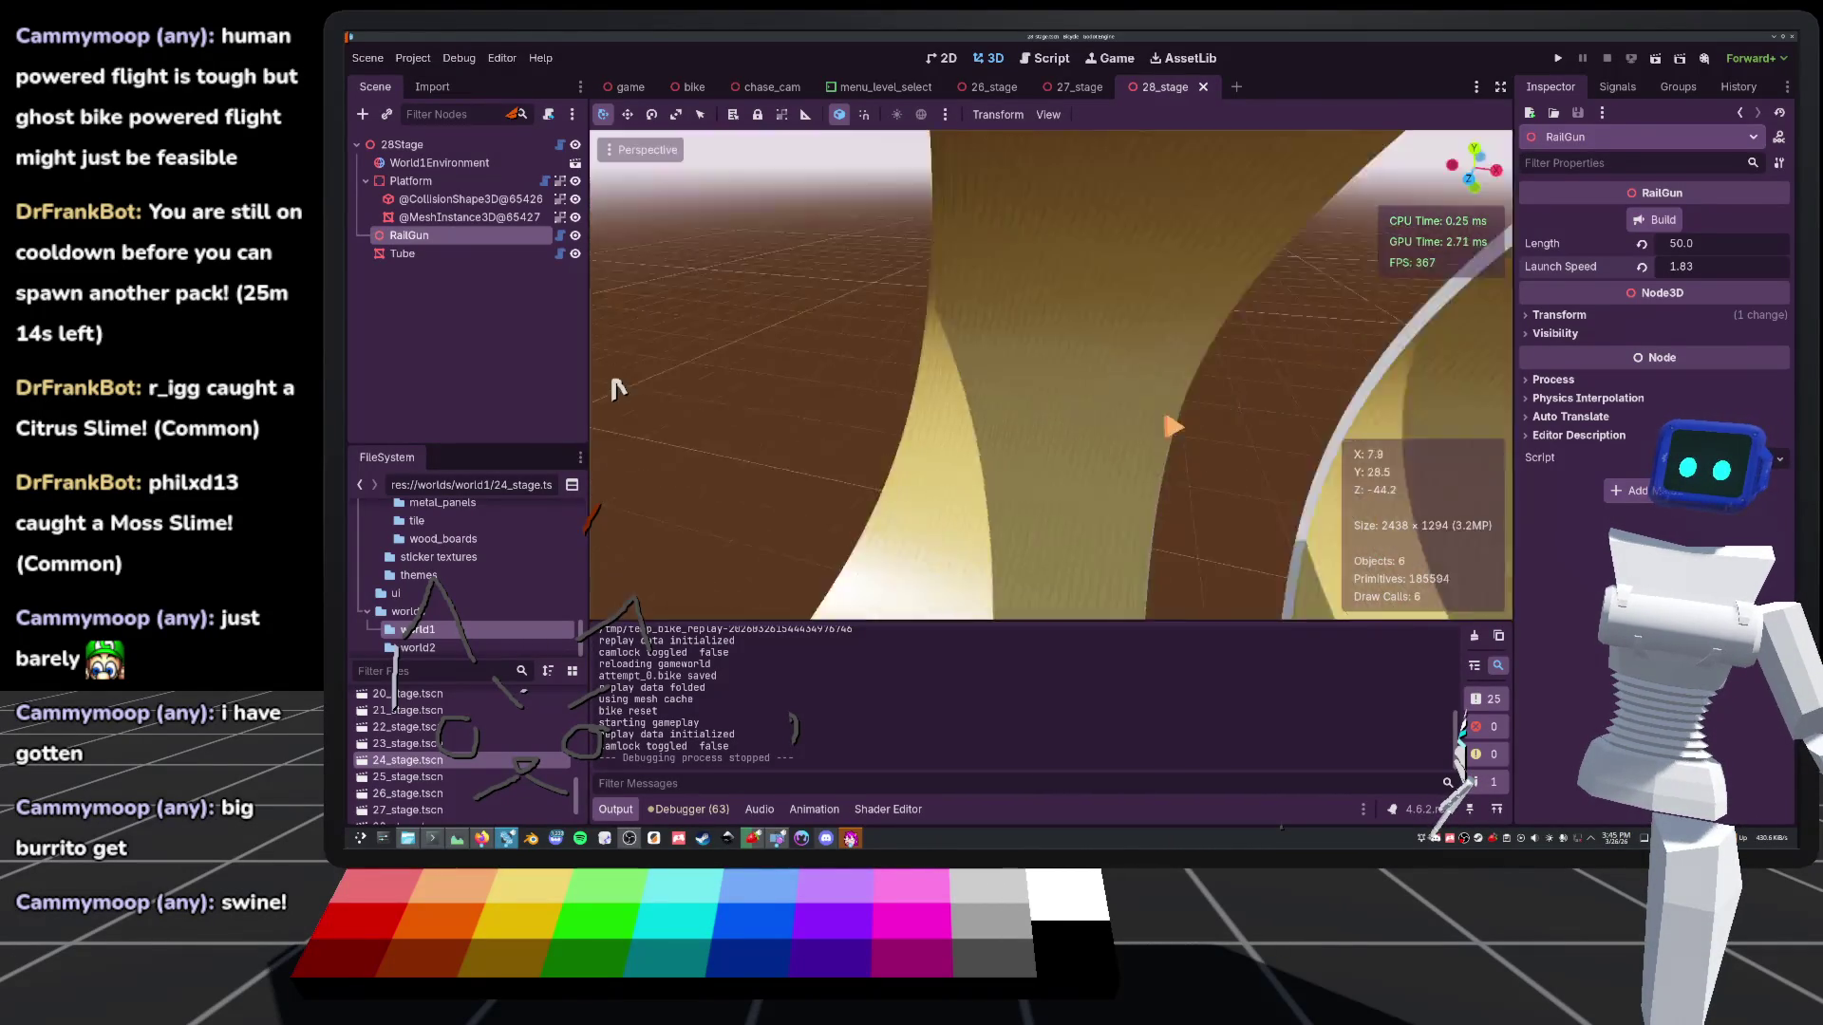
key(d)
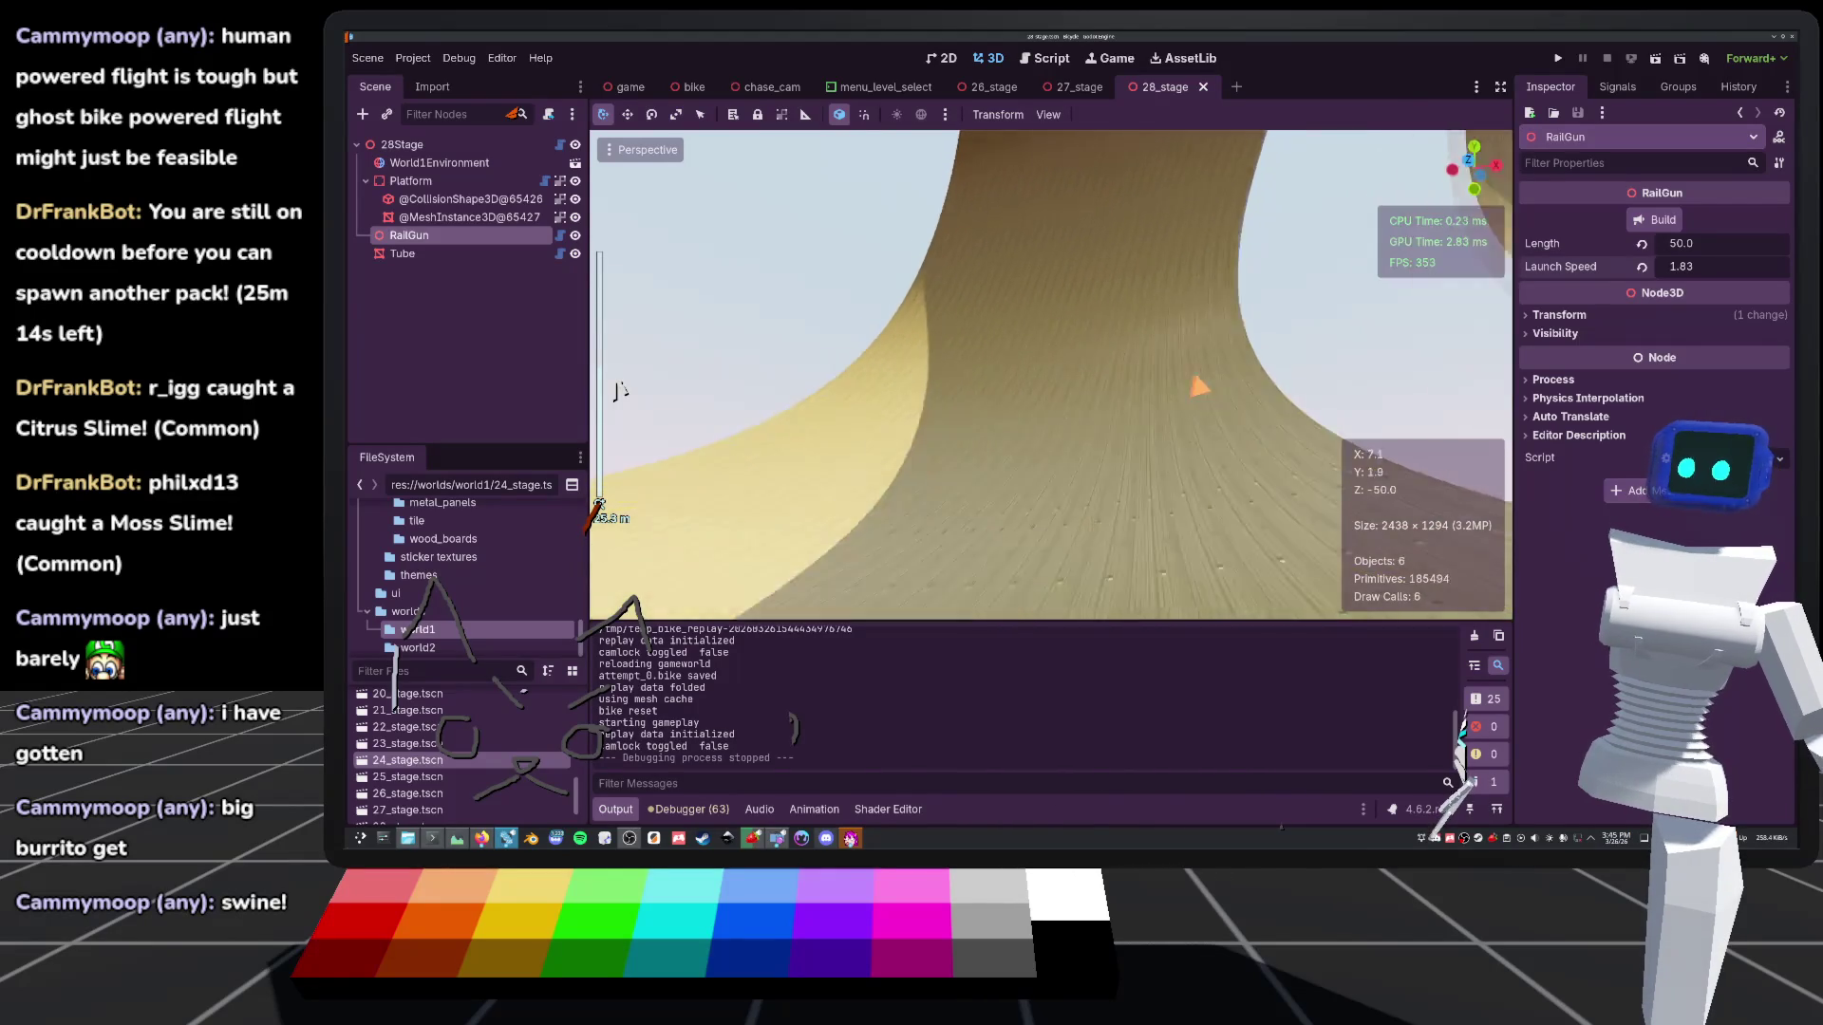
key(w)
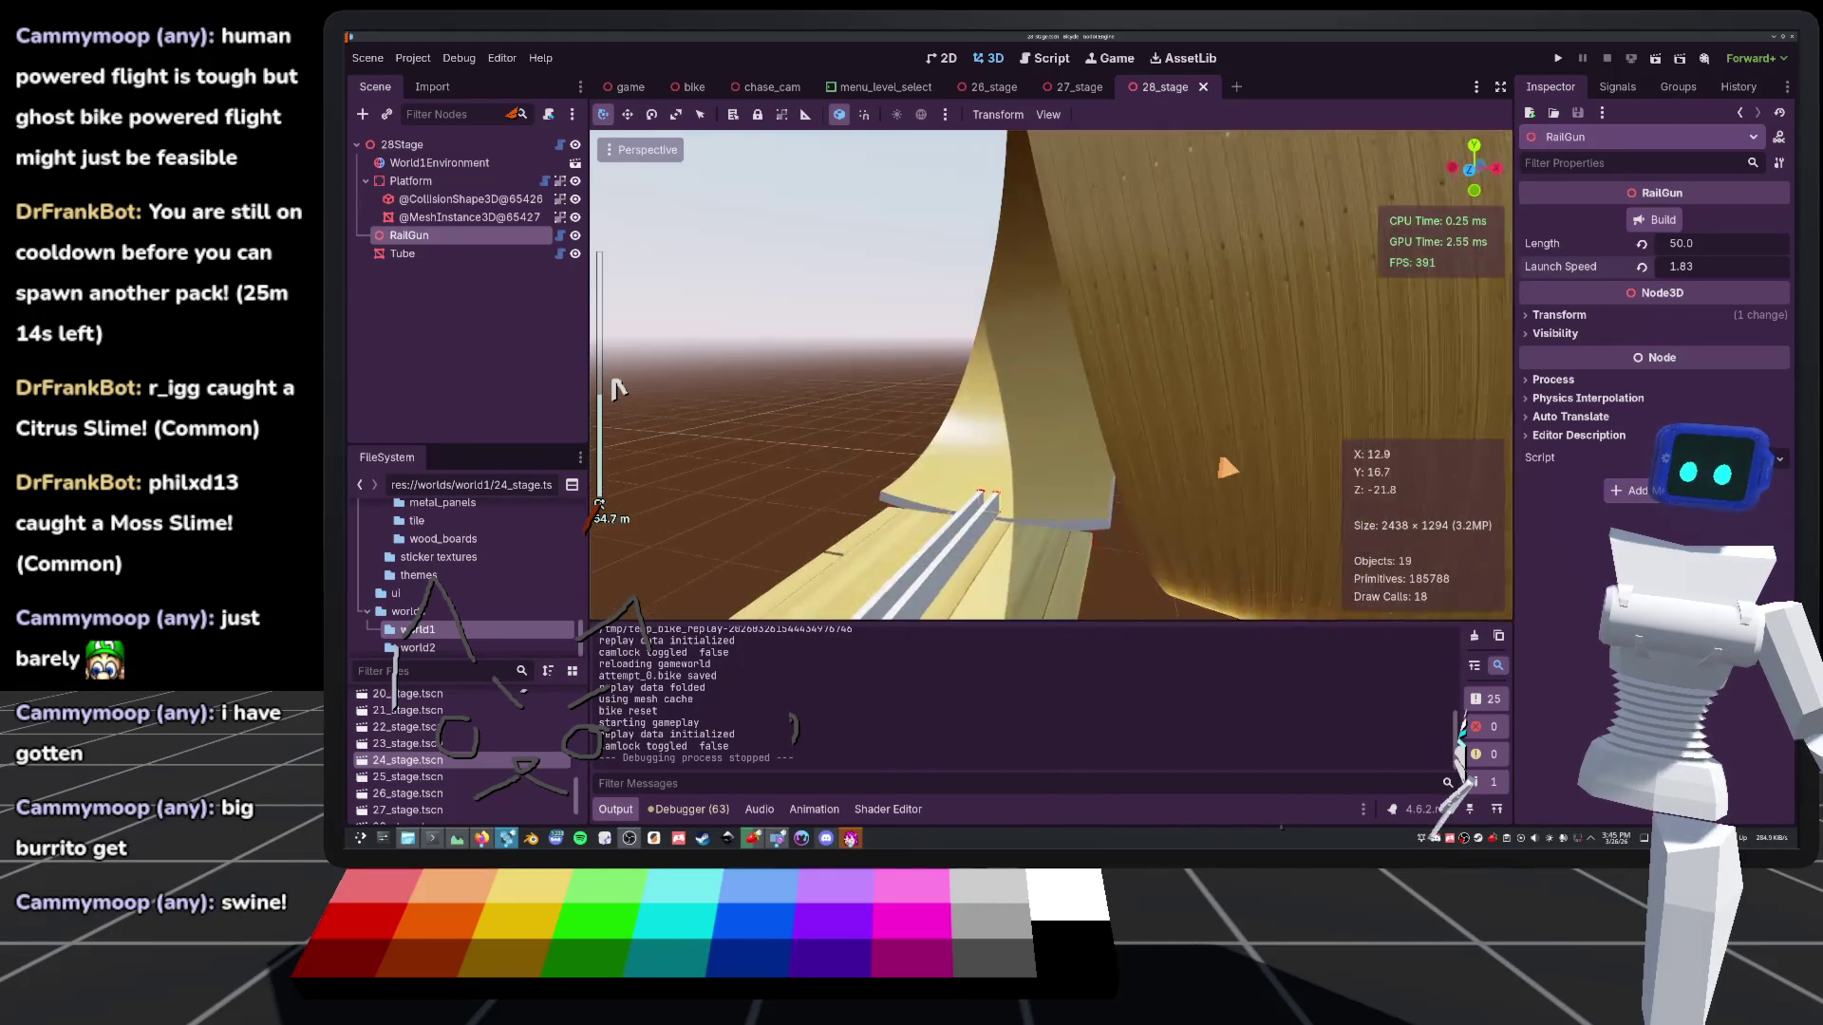
key(s)
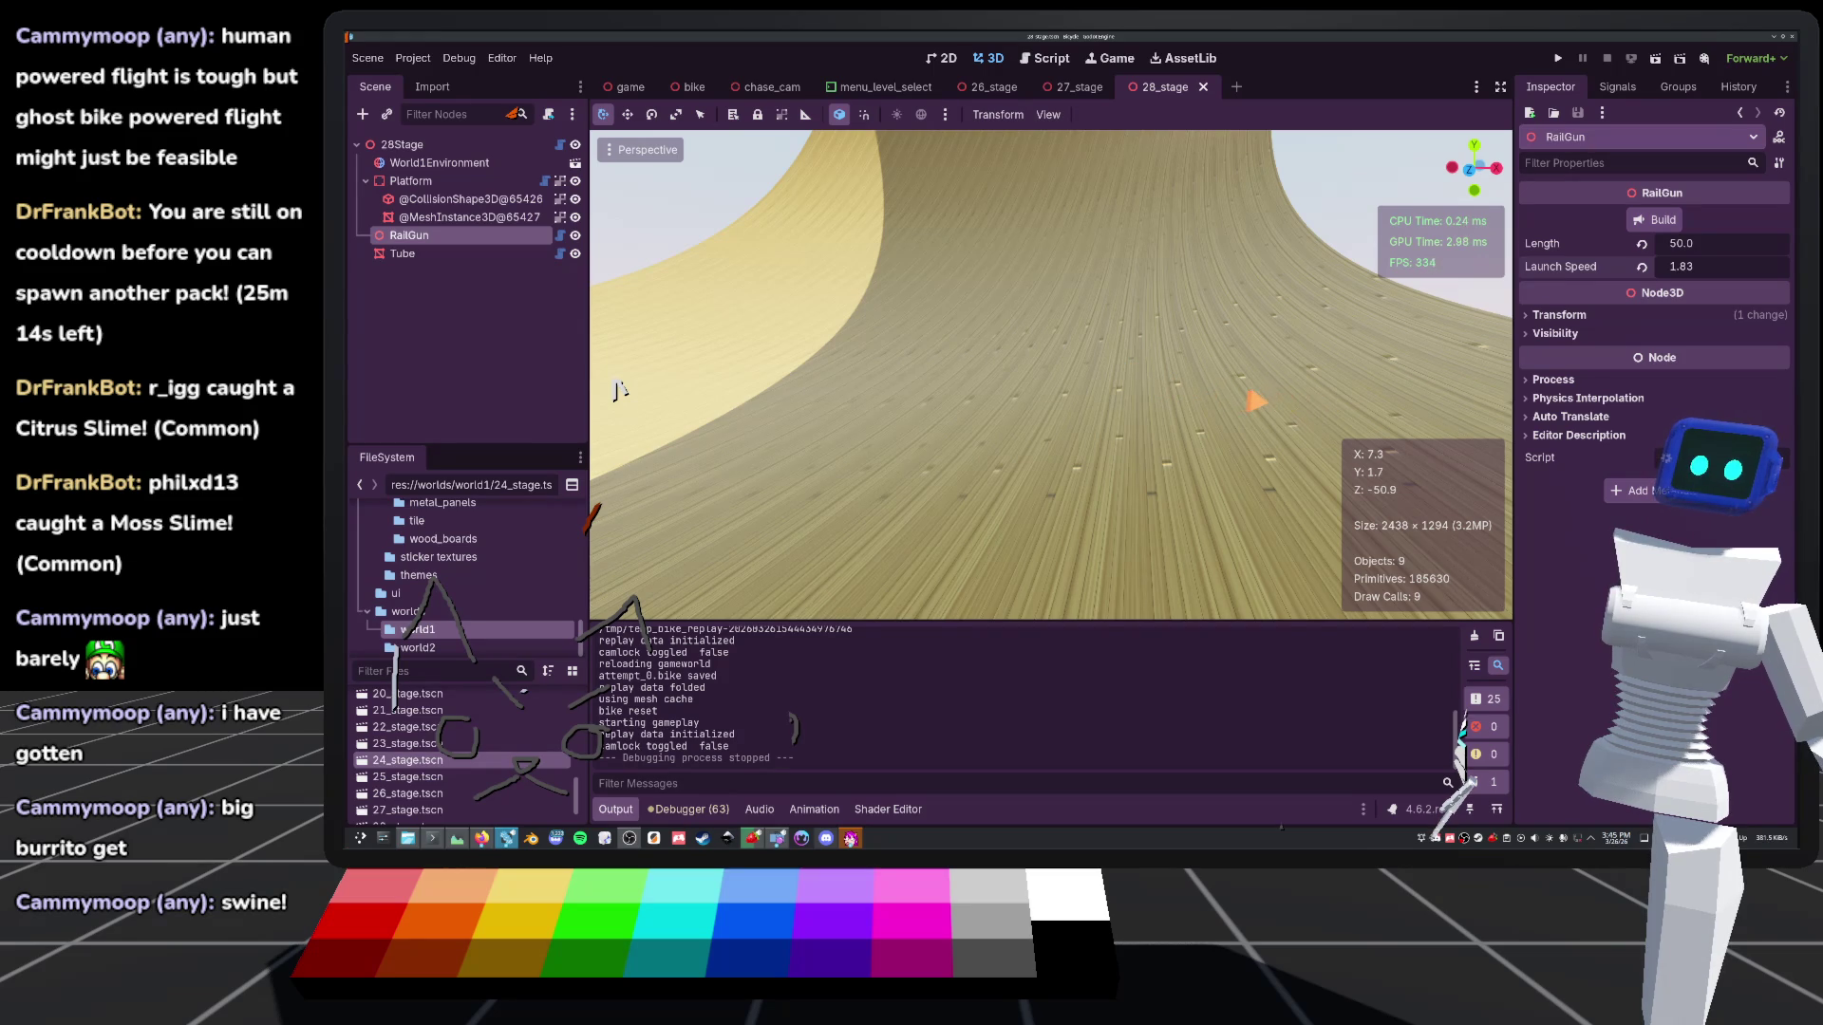
key(e)
key(ctrl+s)
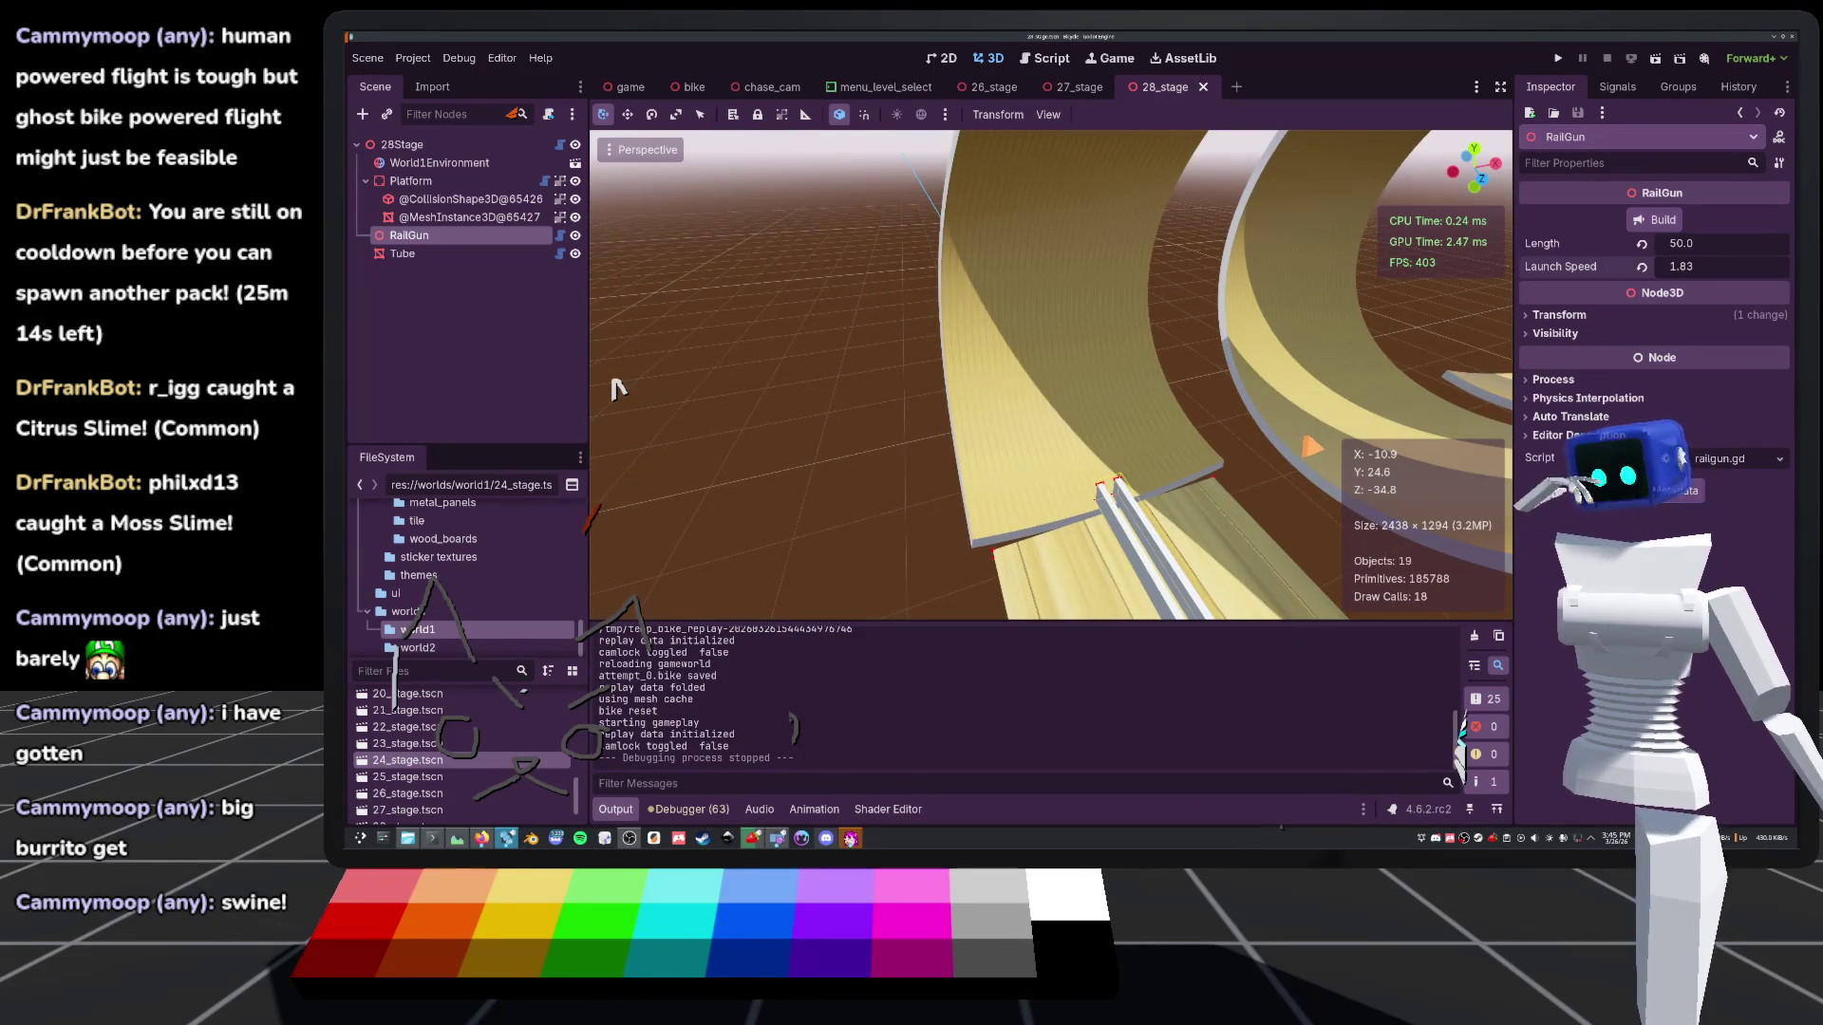
key(s)
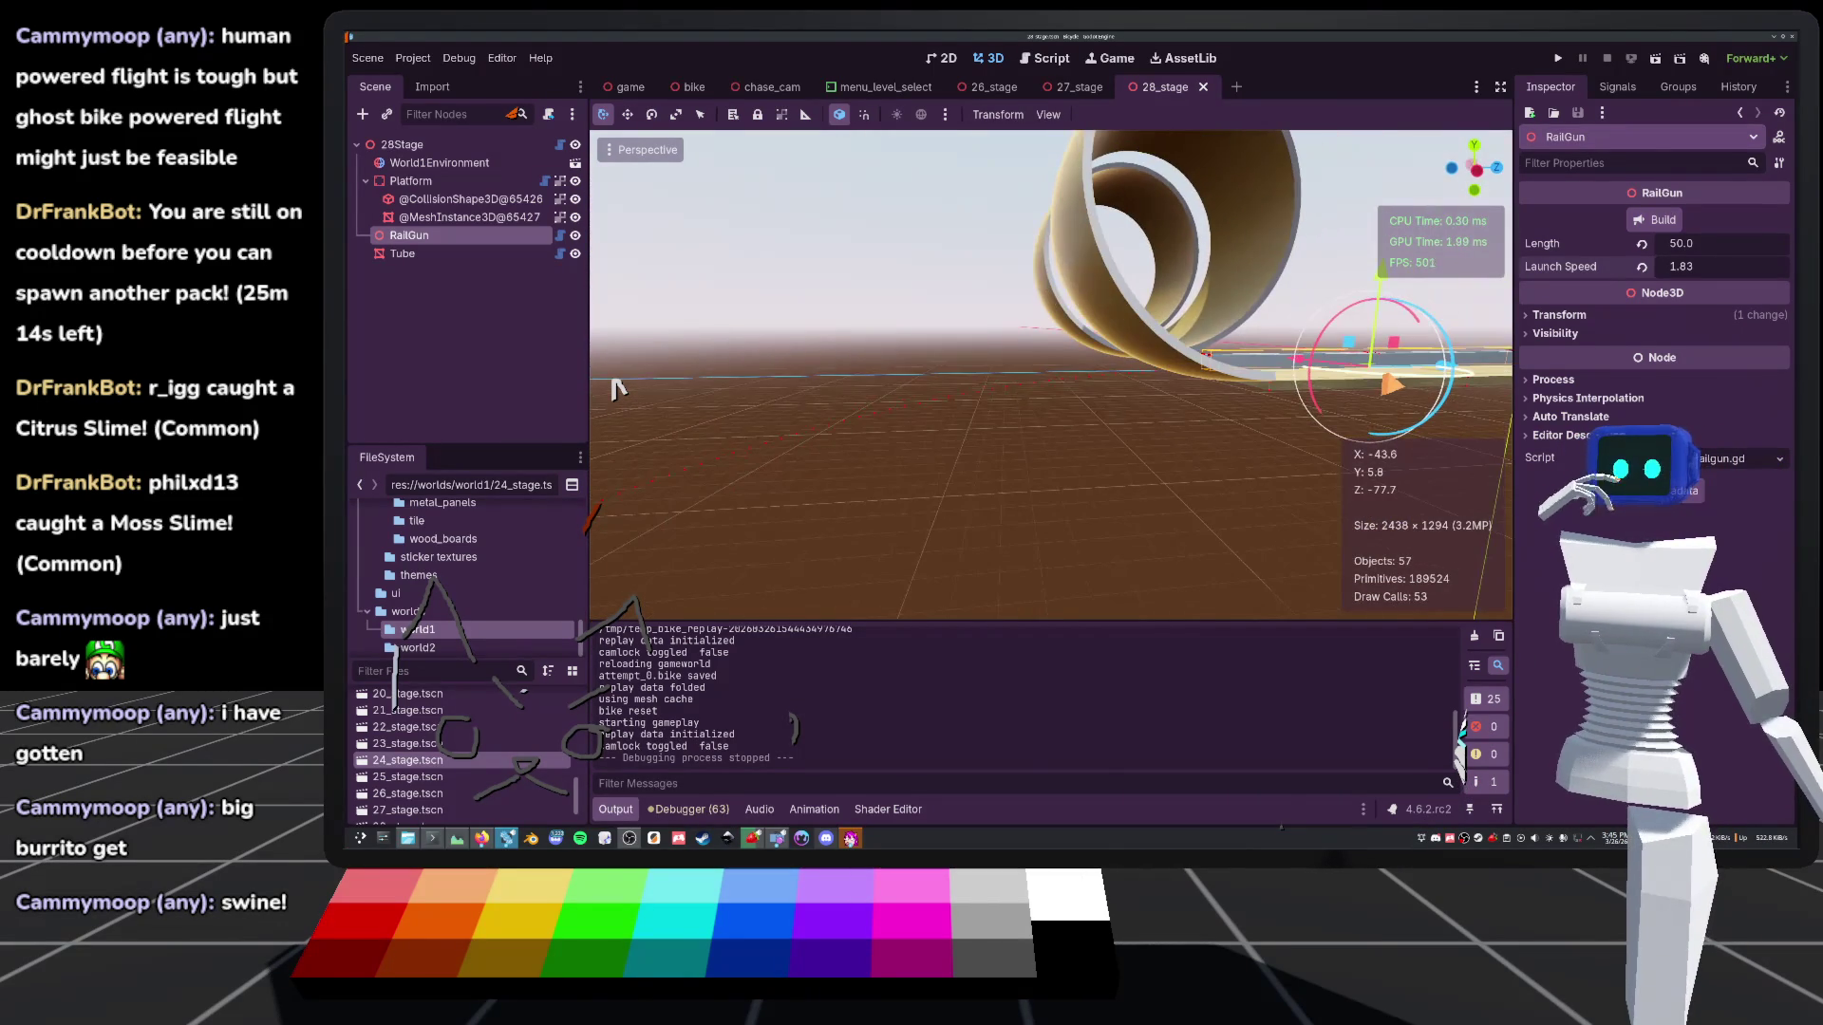
drag(617, 388, 619, 389)
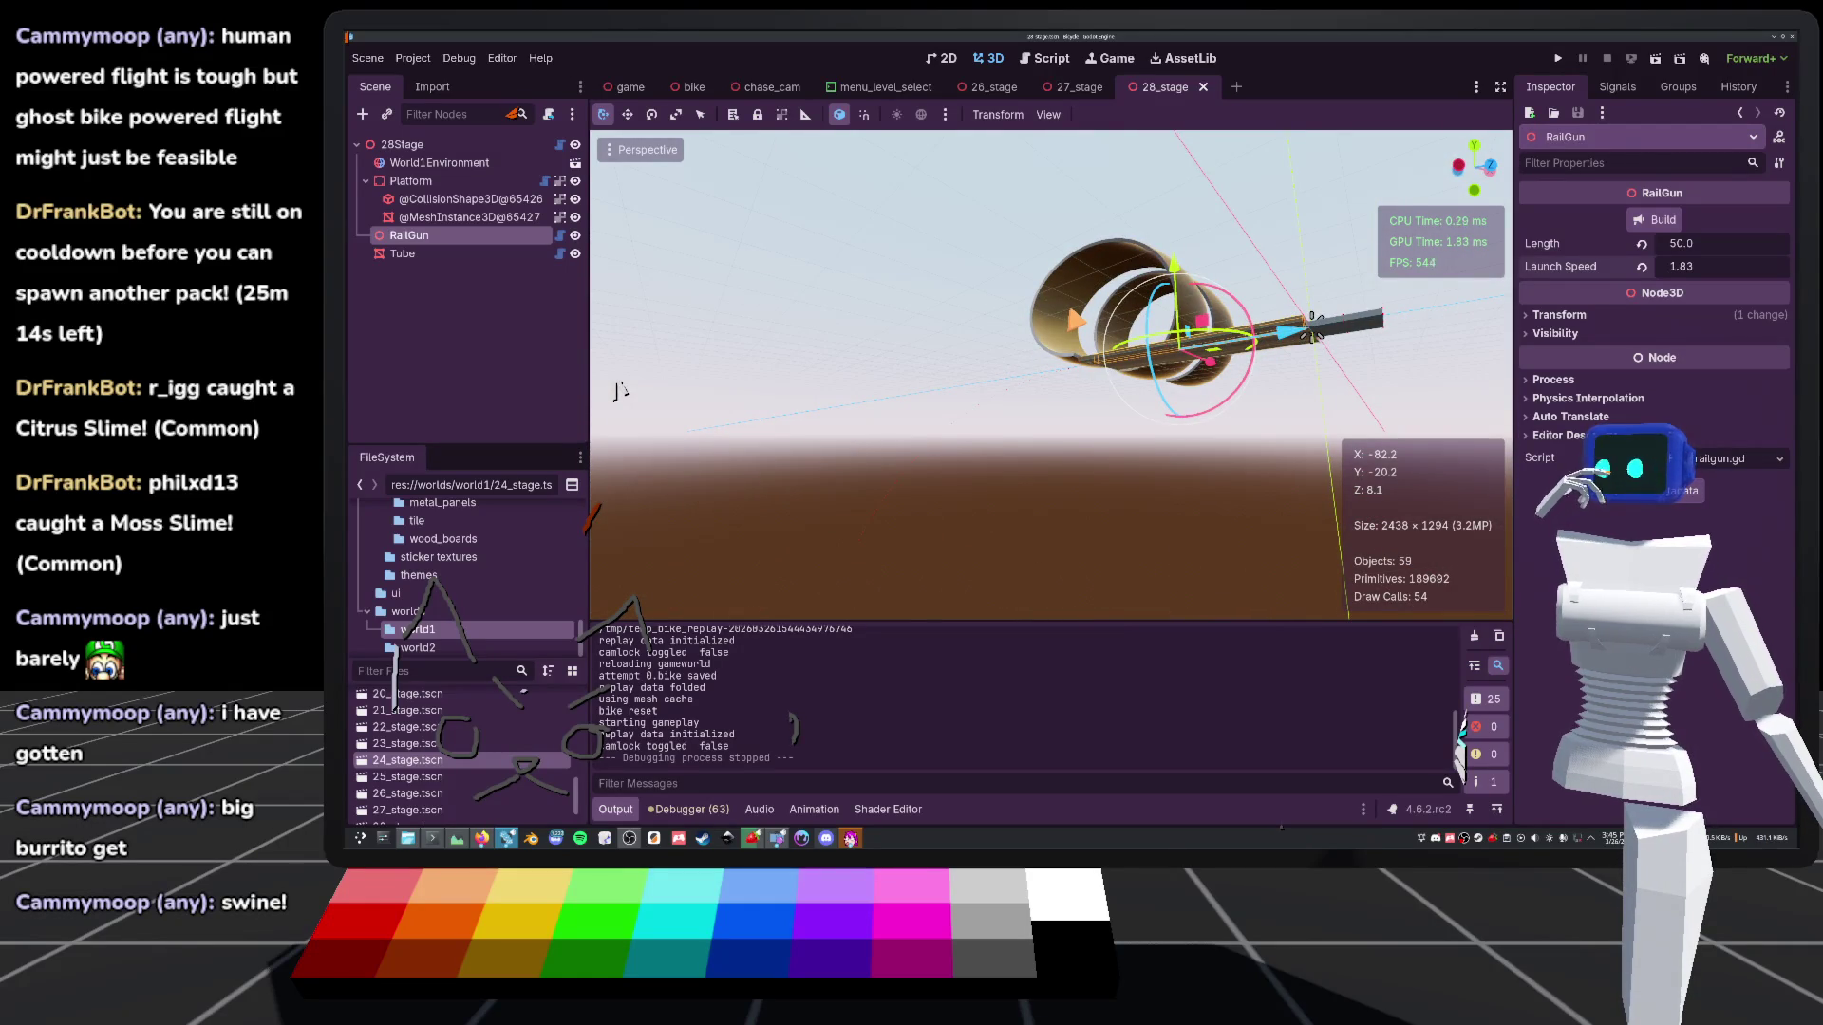
drag(618, 388, 618, 388)
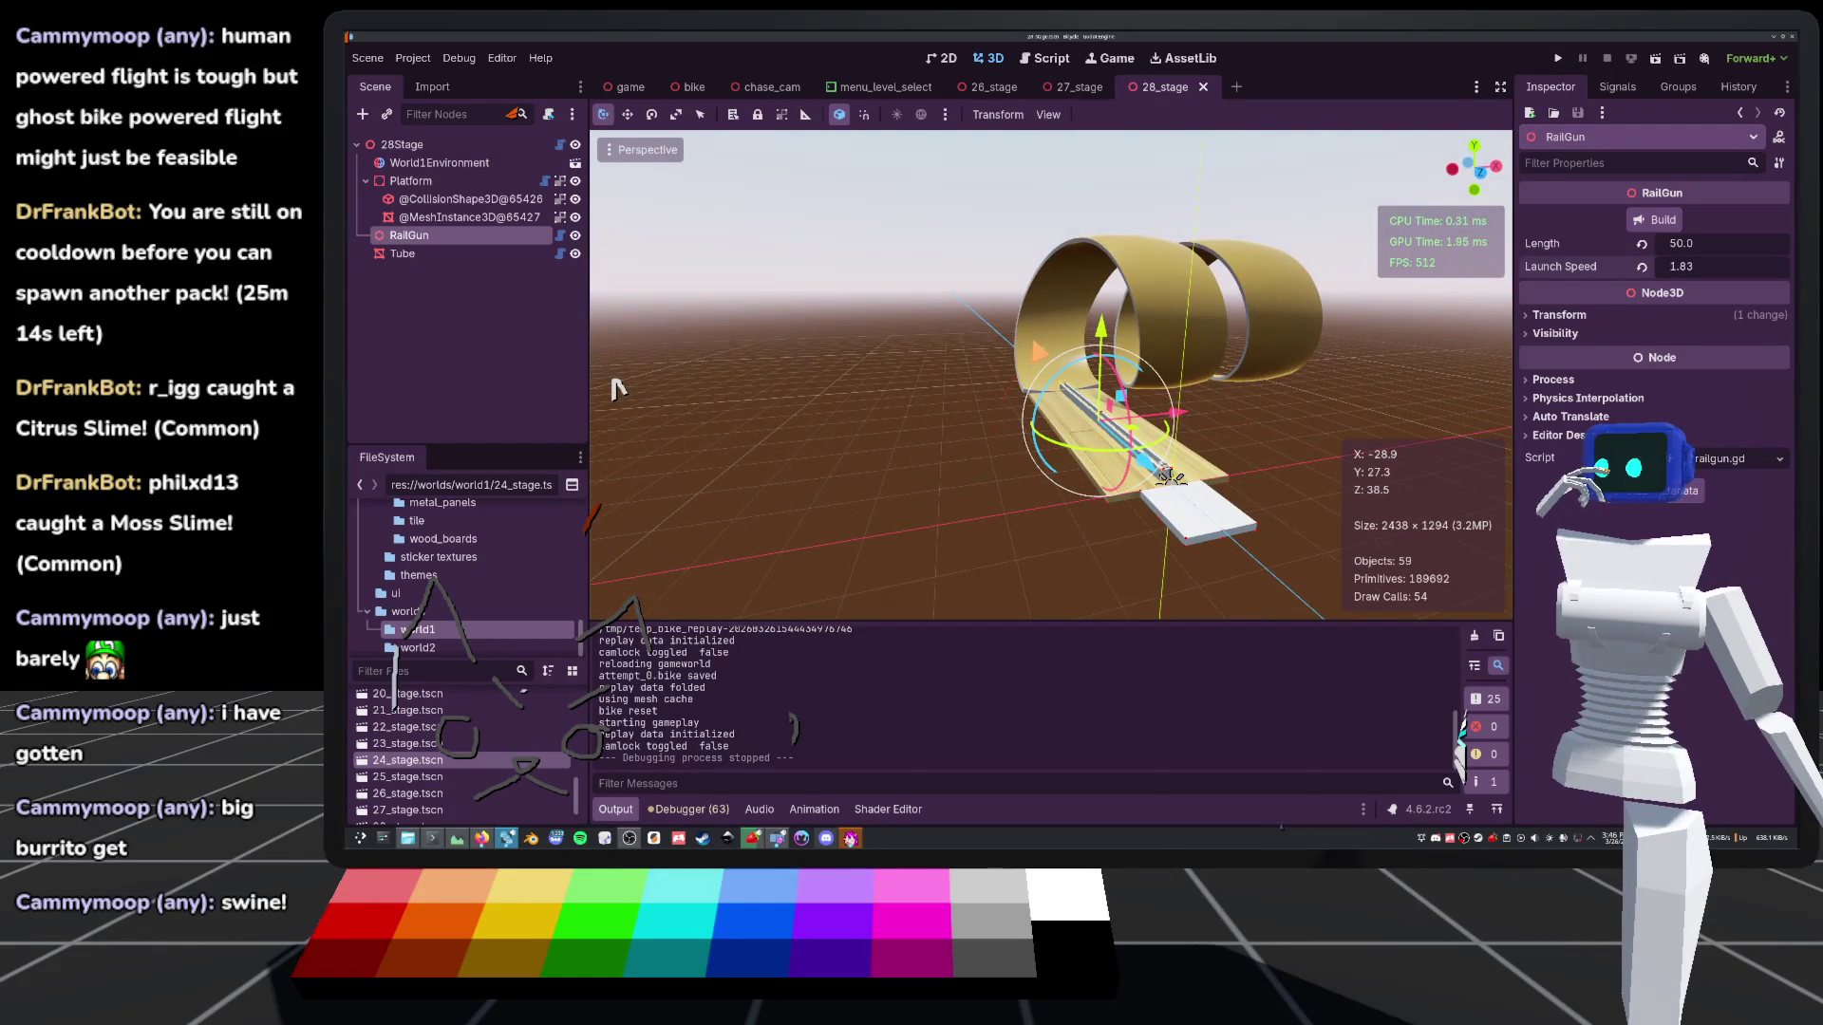
Set the Tube's Helix Radius Start to 35, then open Level Select in the relaunched game
click(403, 253)
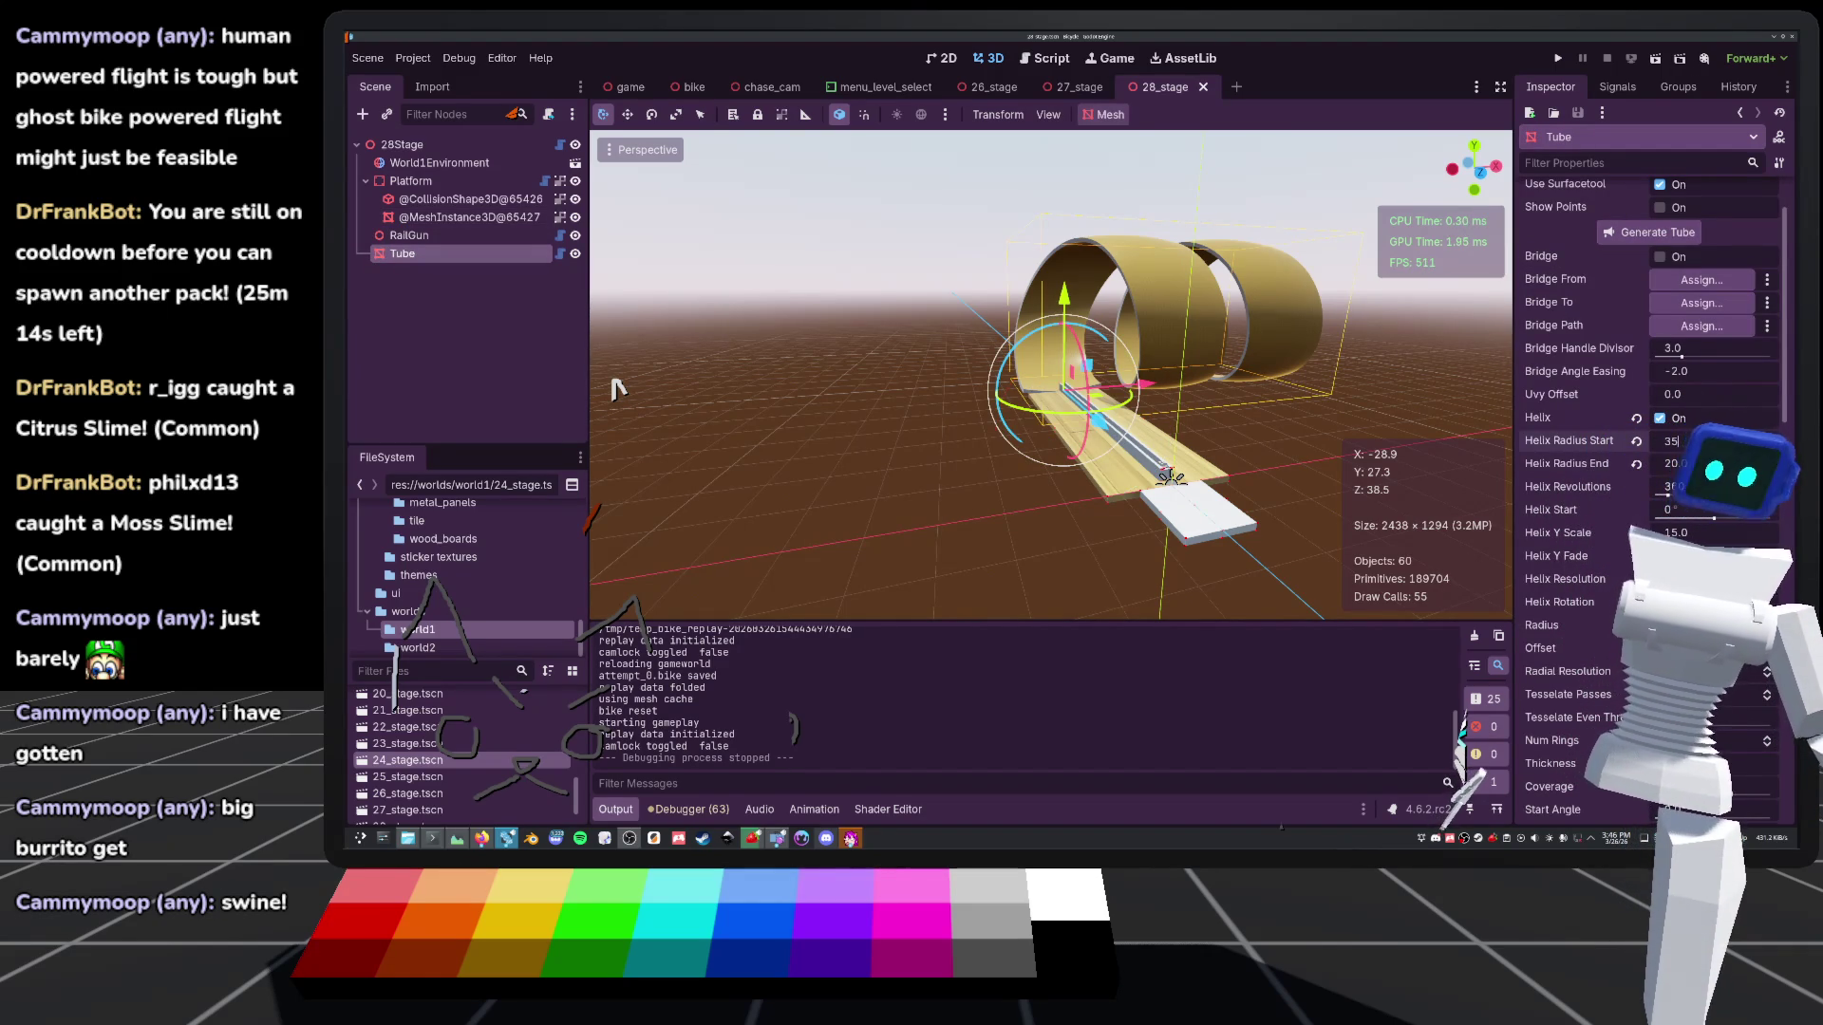
key(Return)
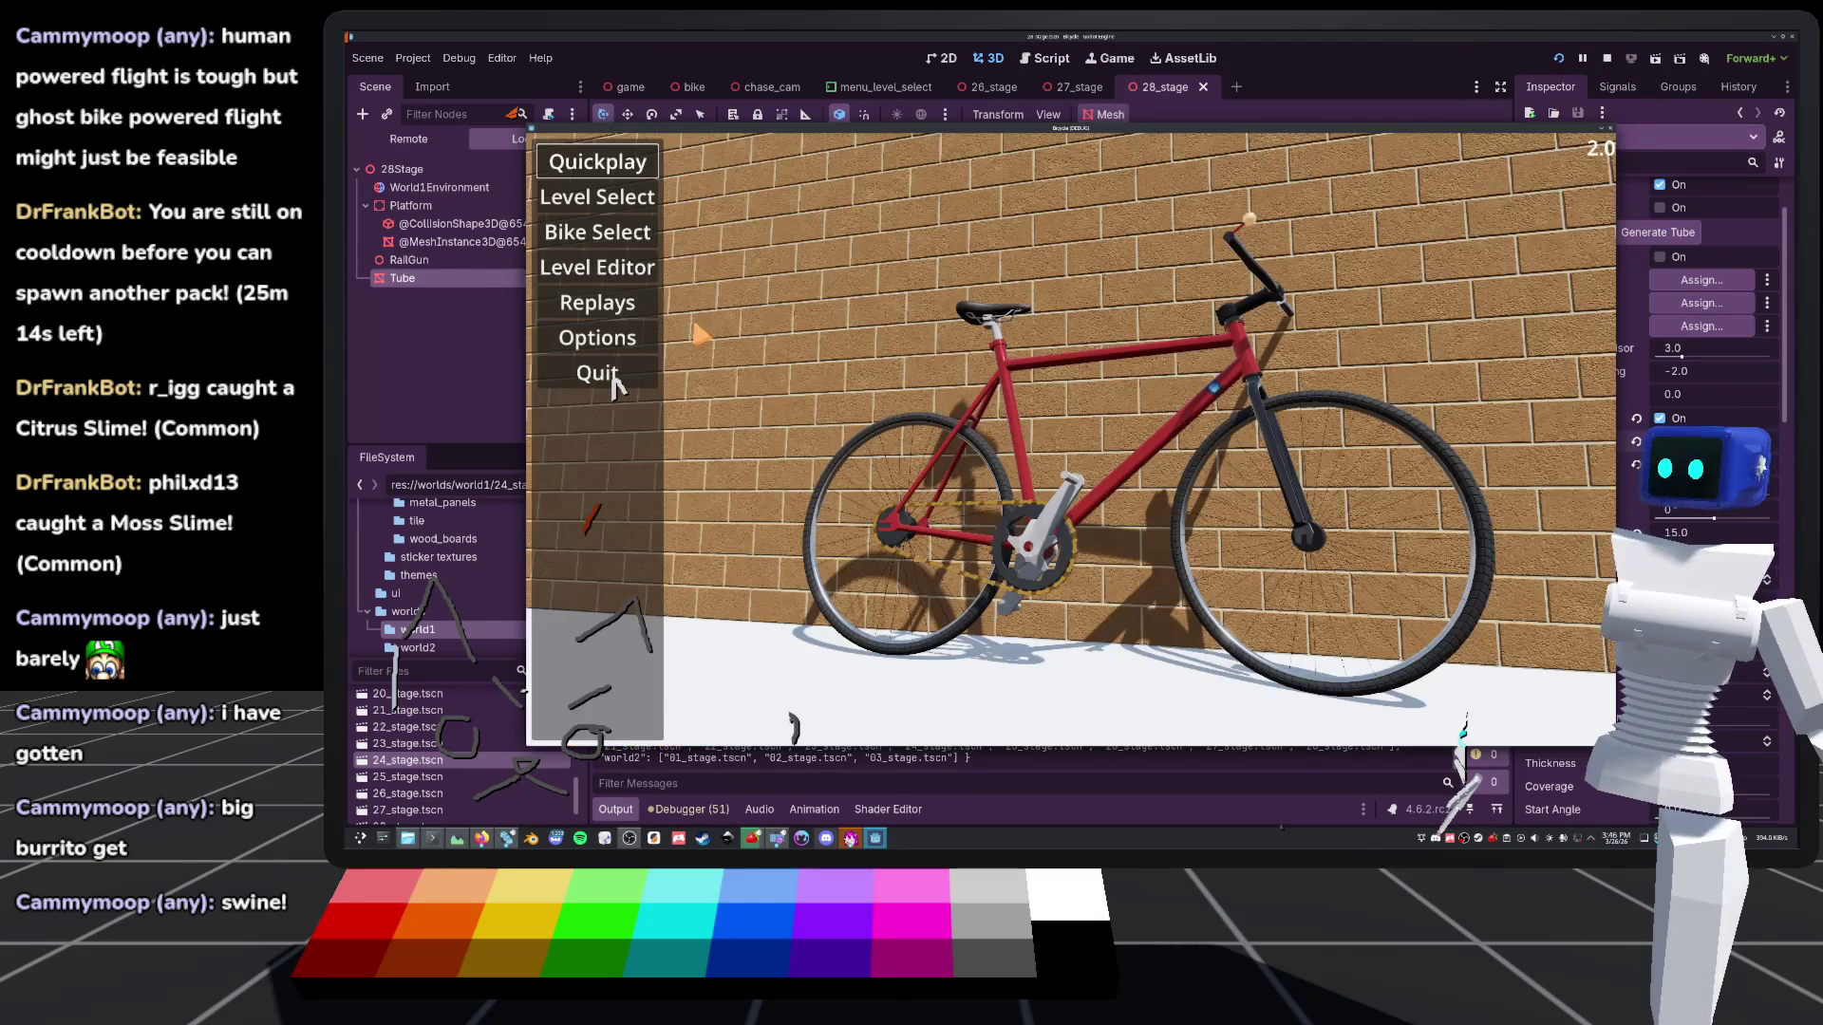
click(598, 196)
Load 28_stage, ride through the widened helix tube, then stop the game with F8
scroll(1086, 582, down, 5)
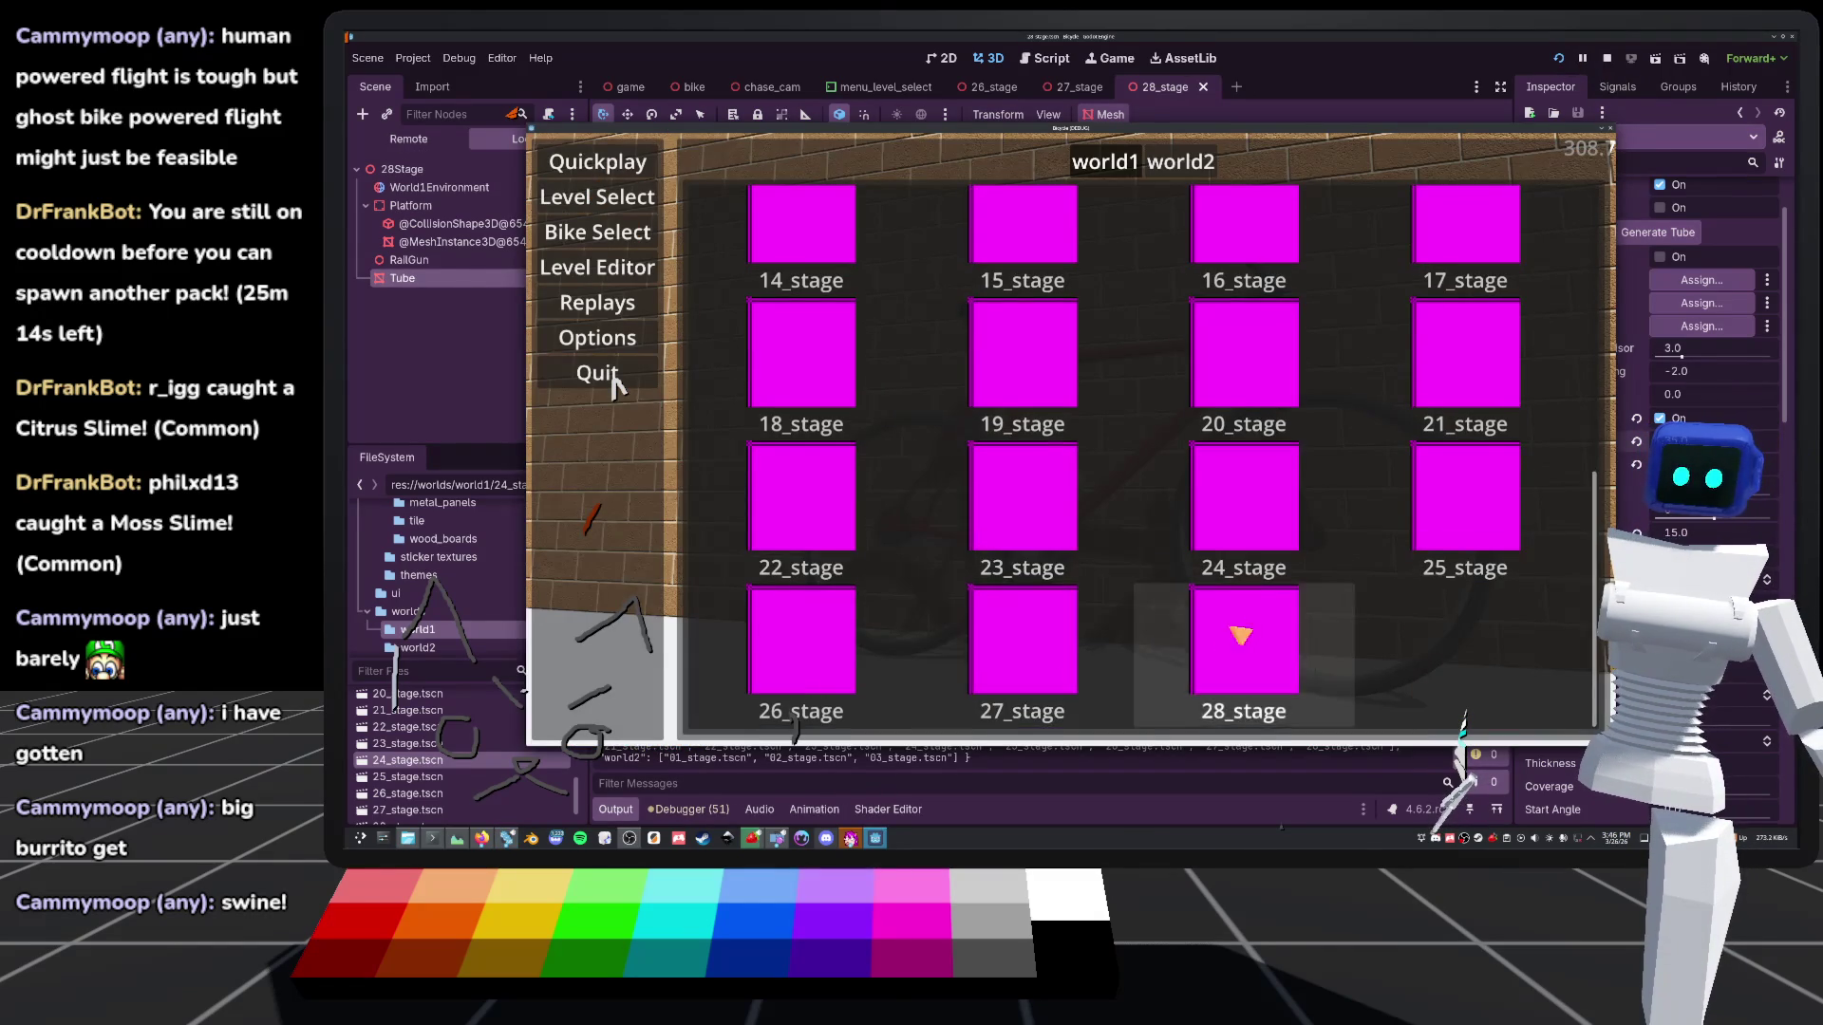
key(Return)
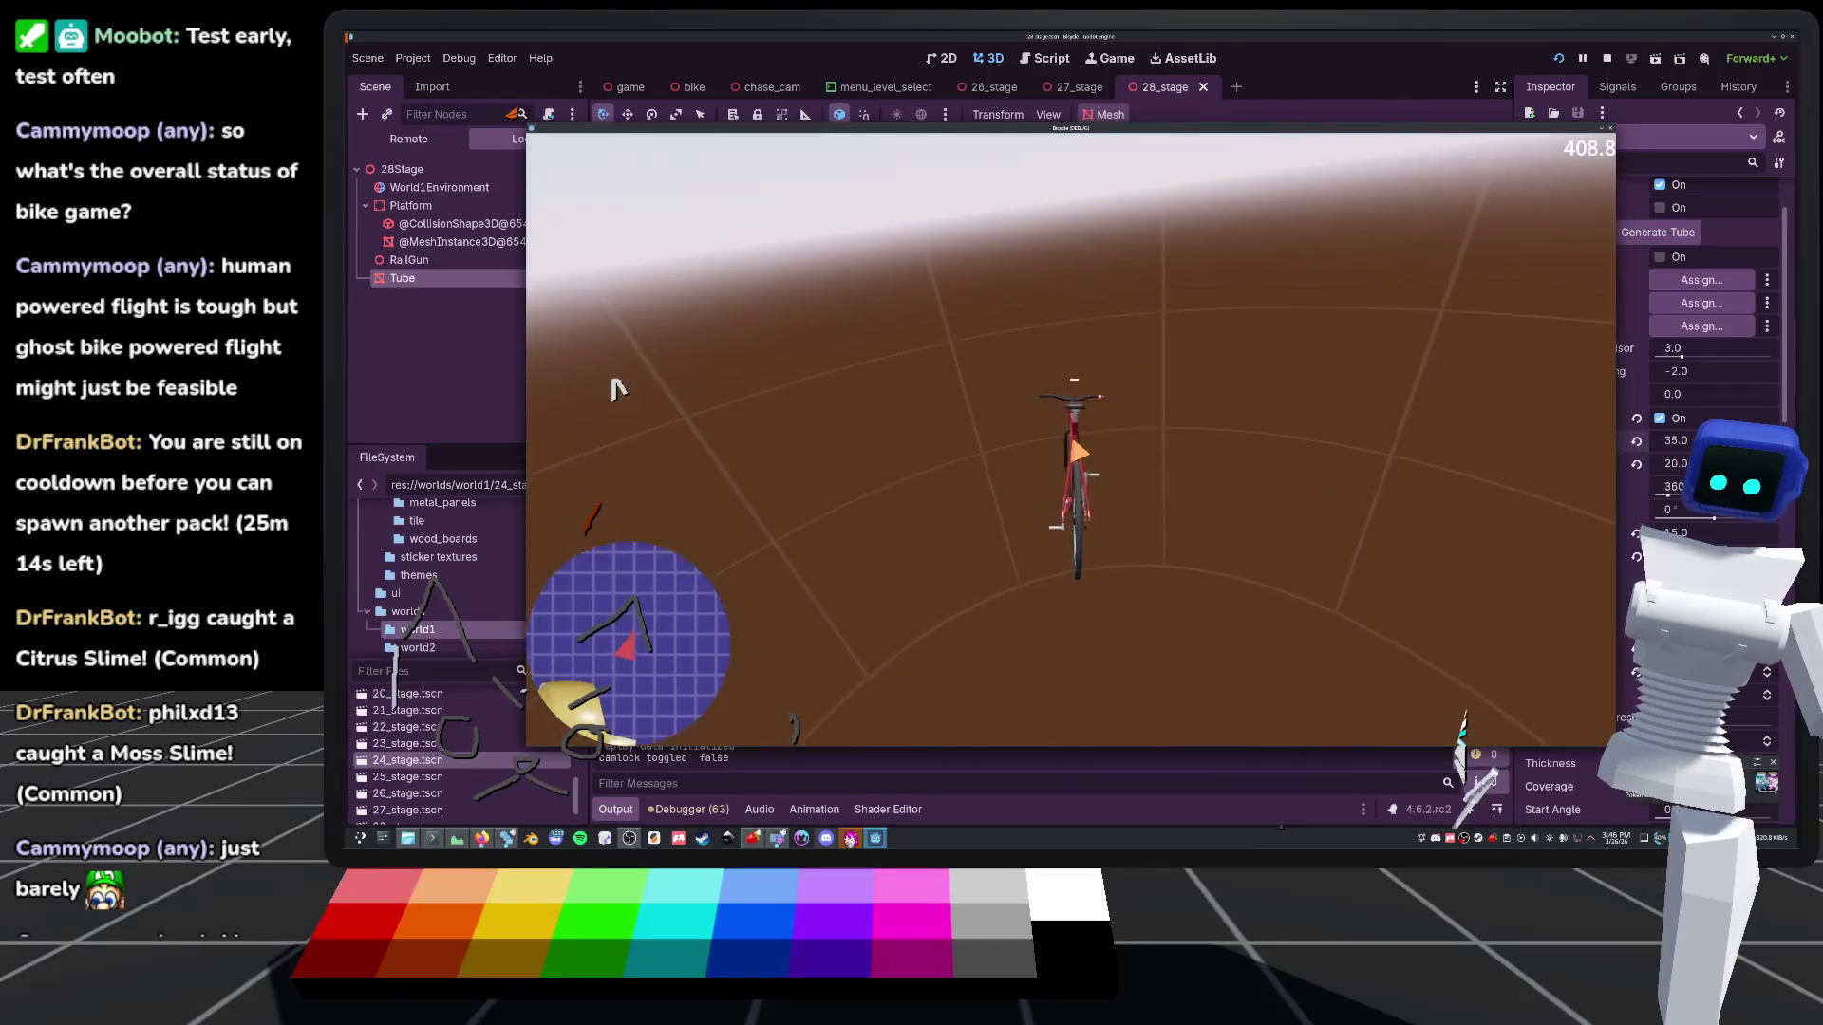
key(F8)
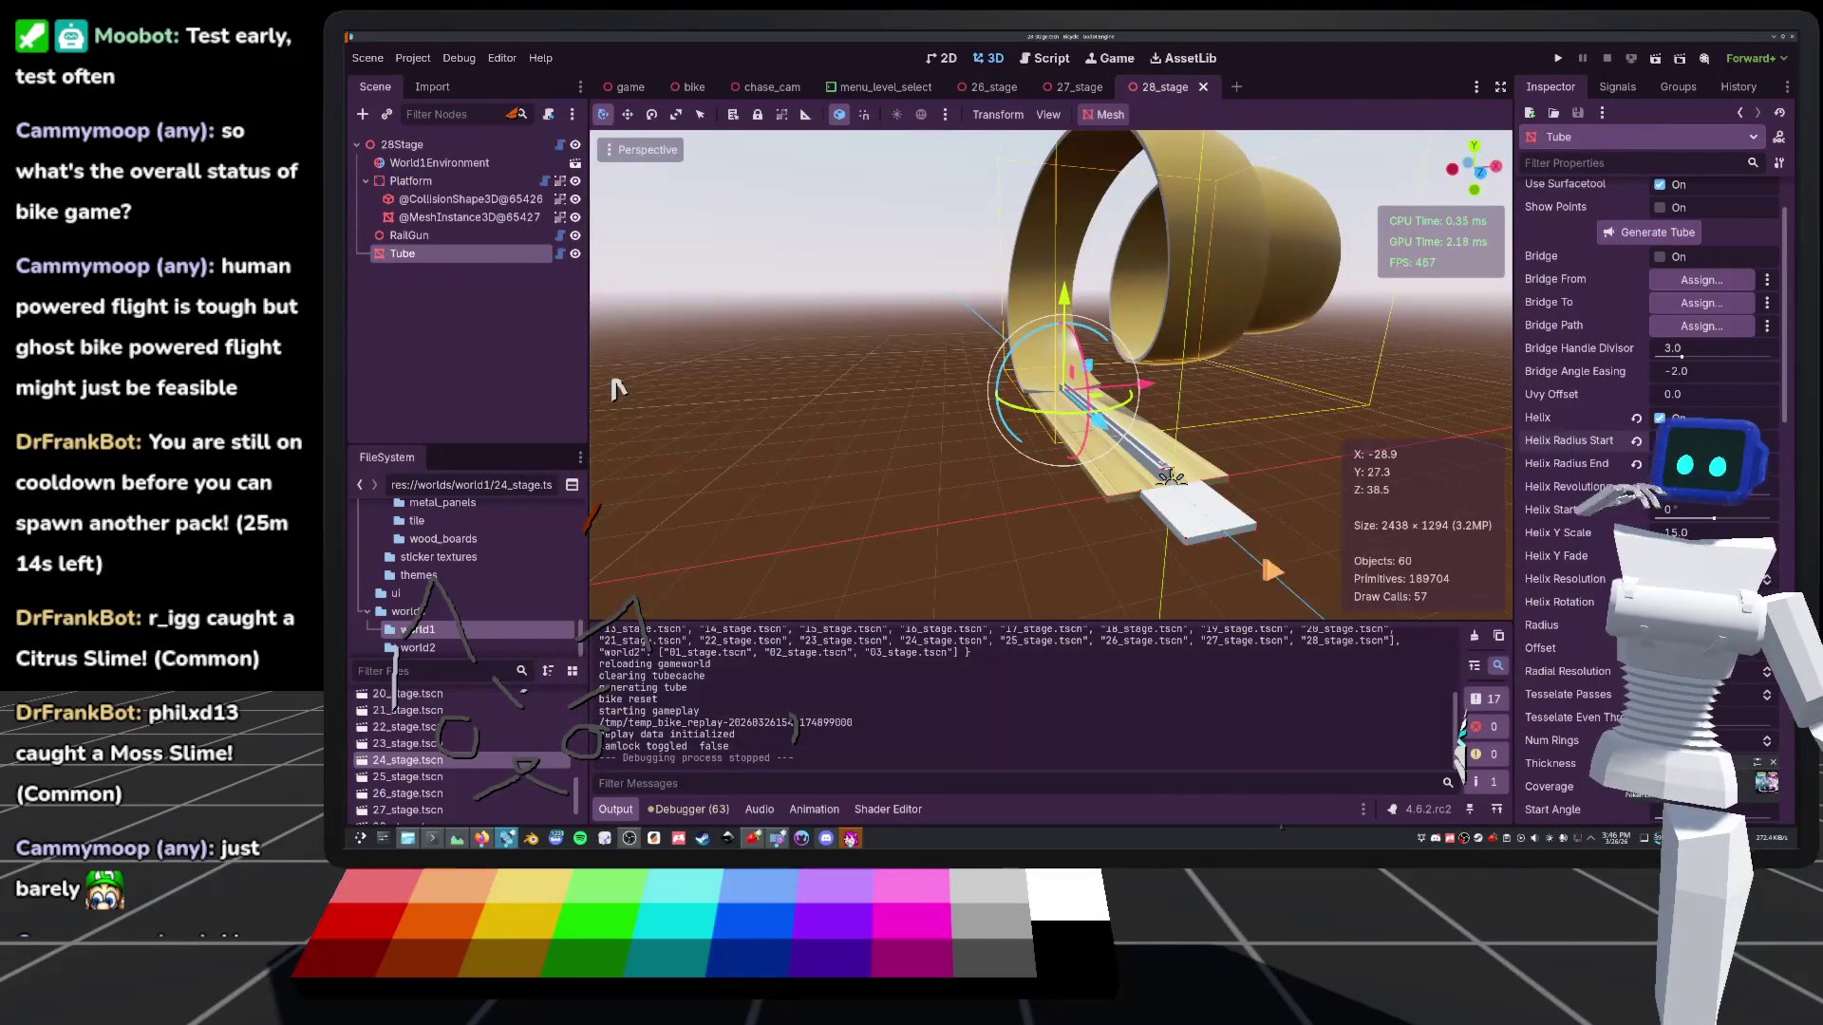
scroll(615, 388, down, 3)
scroll(615, 388, up, 2)
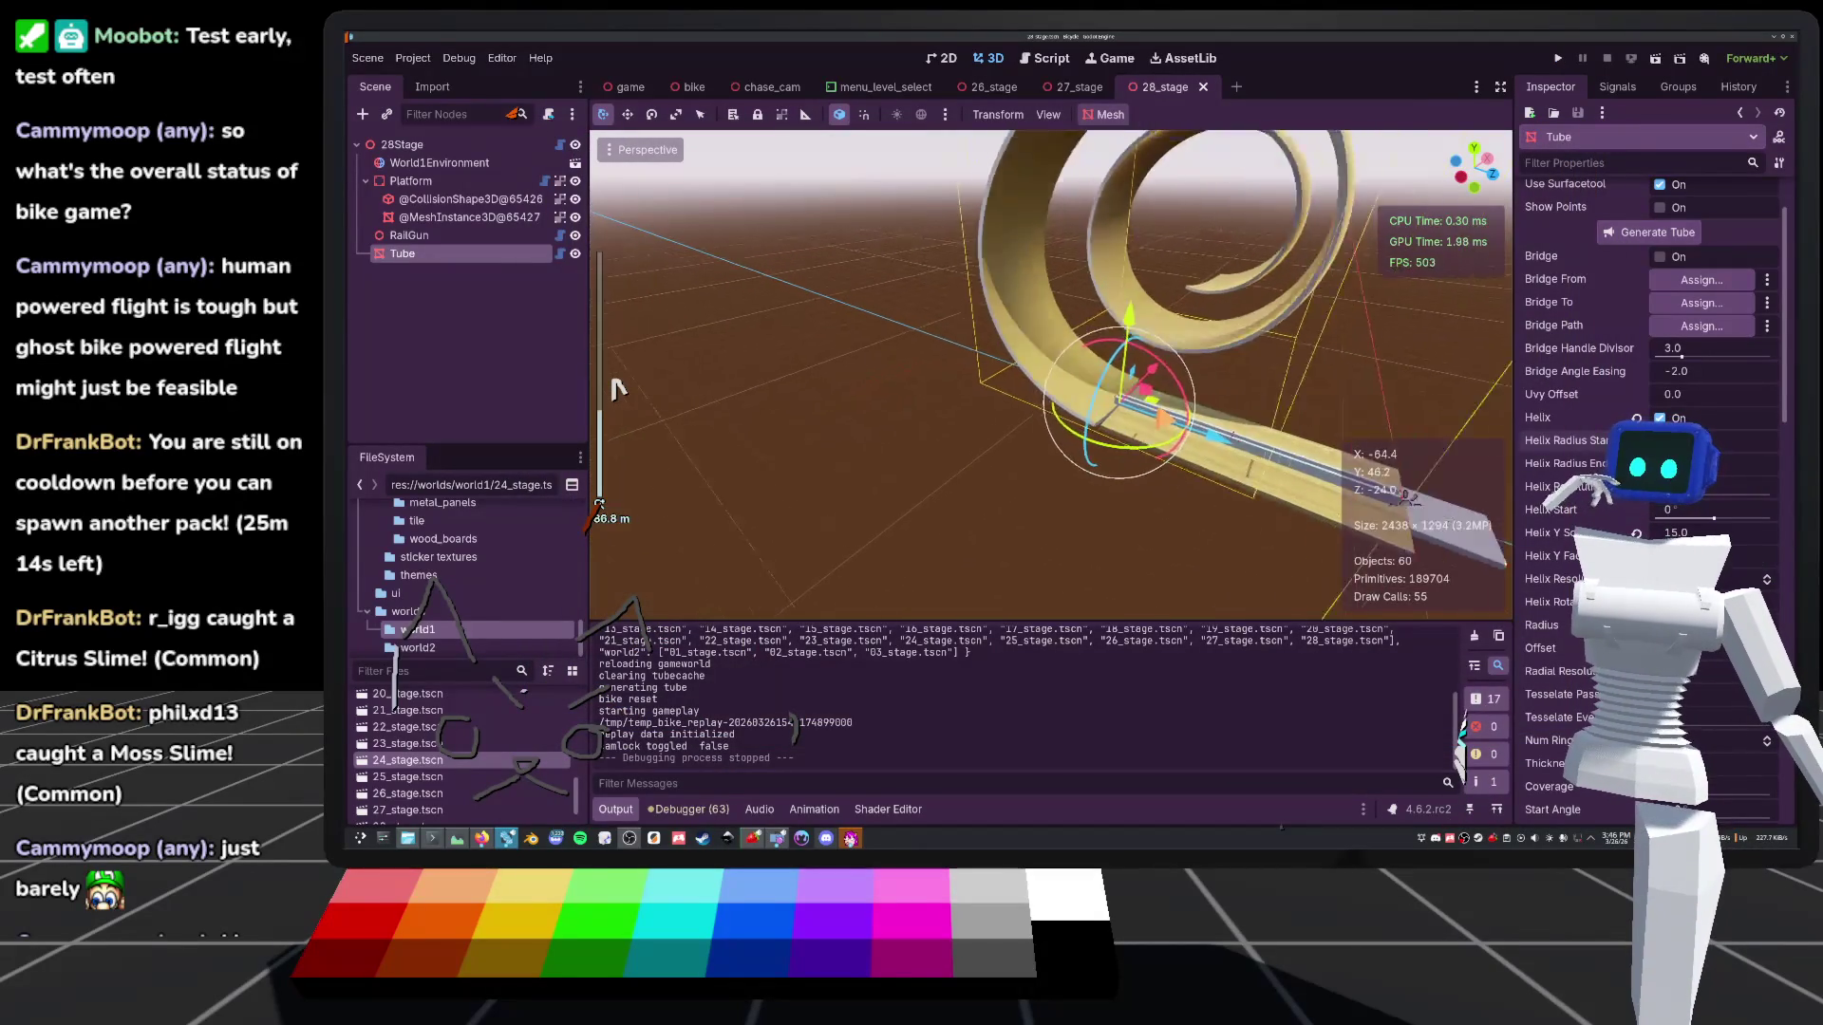
scroll(615, 387, down, 3)
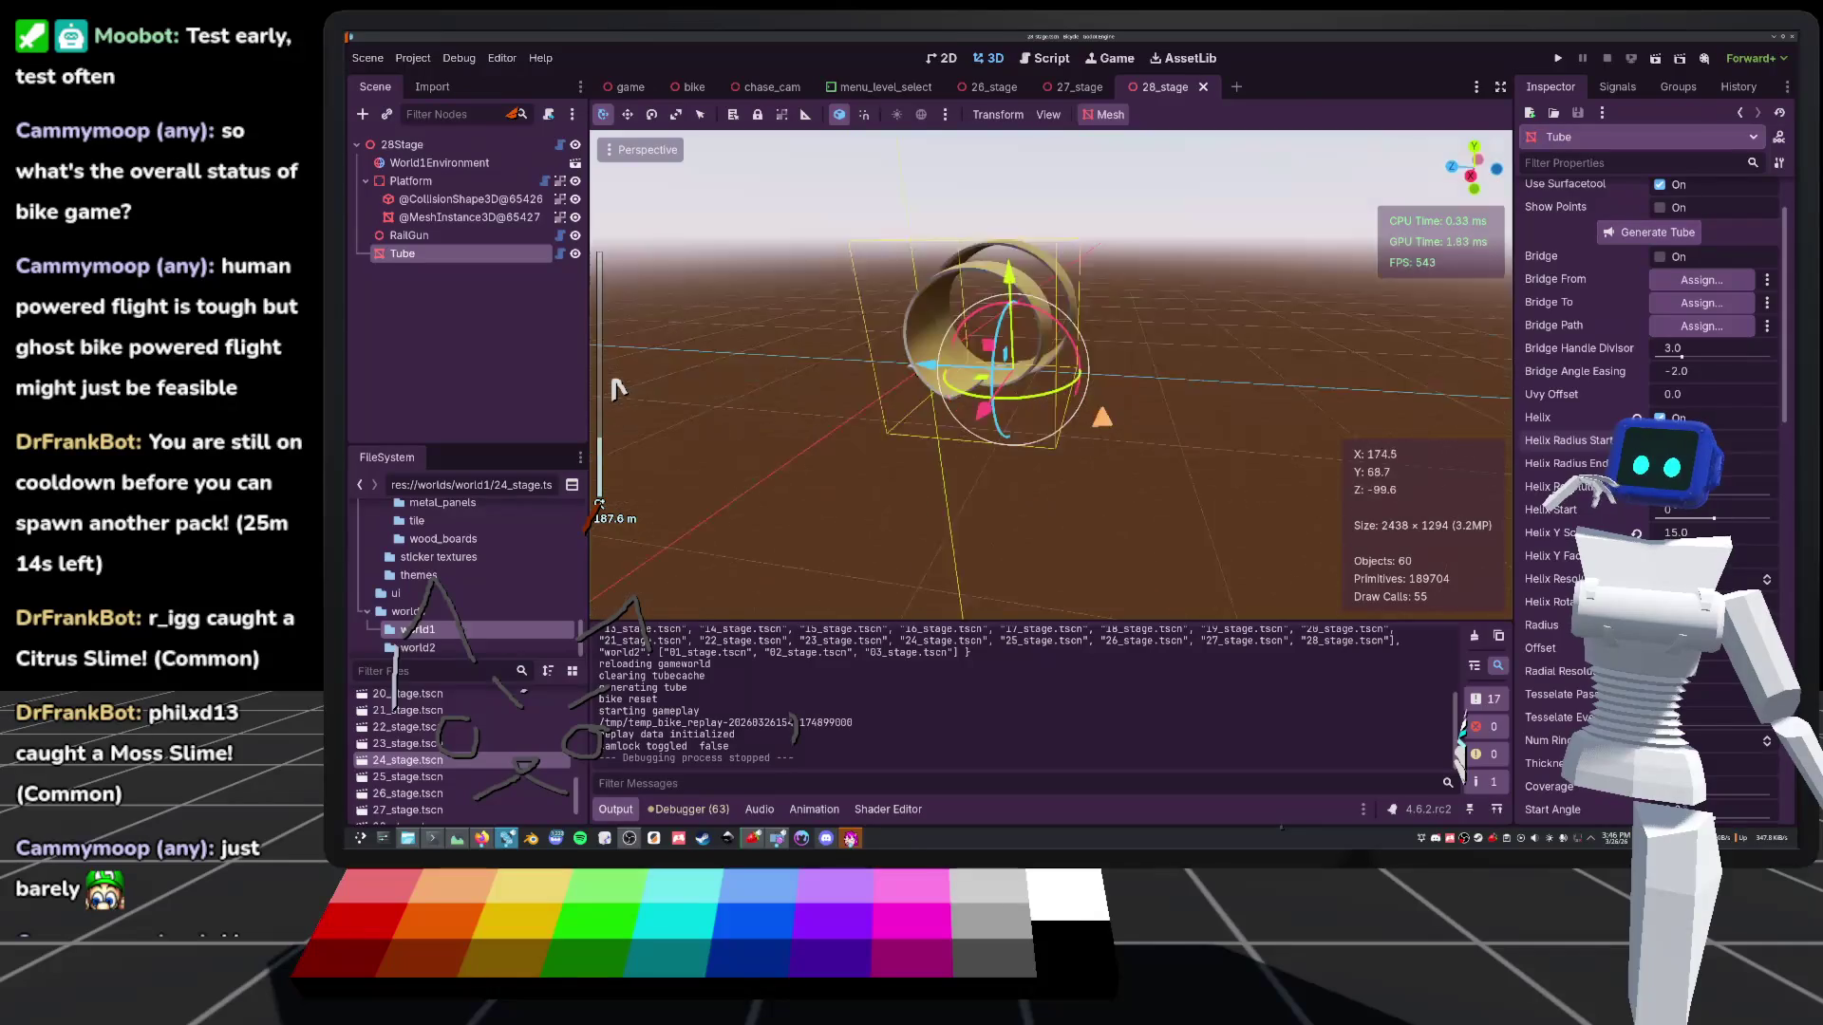
scroll(615, 387, up, 3)
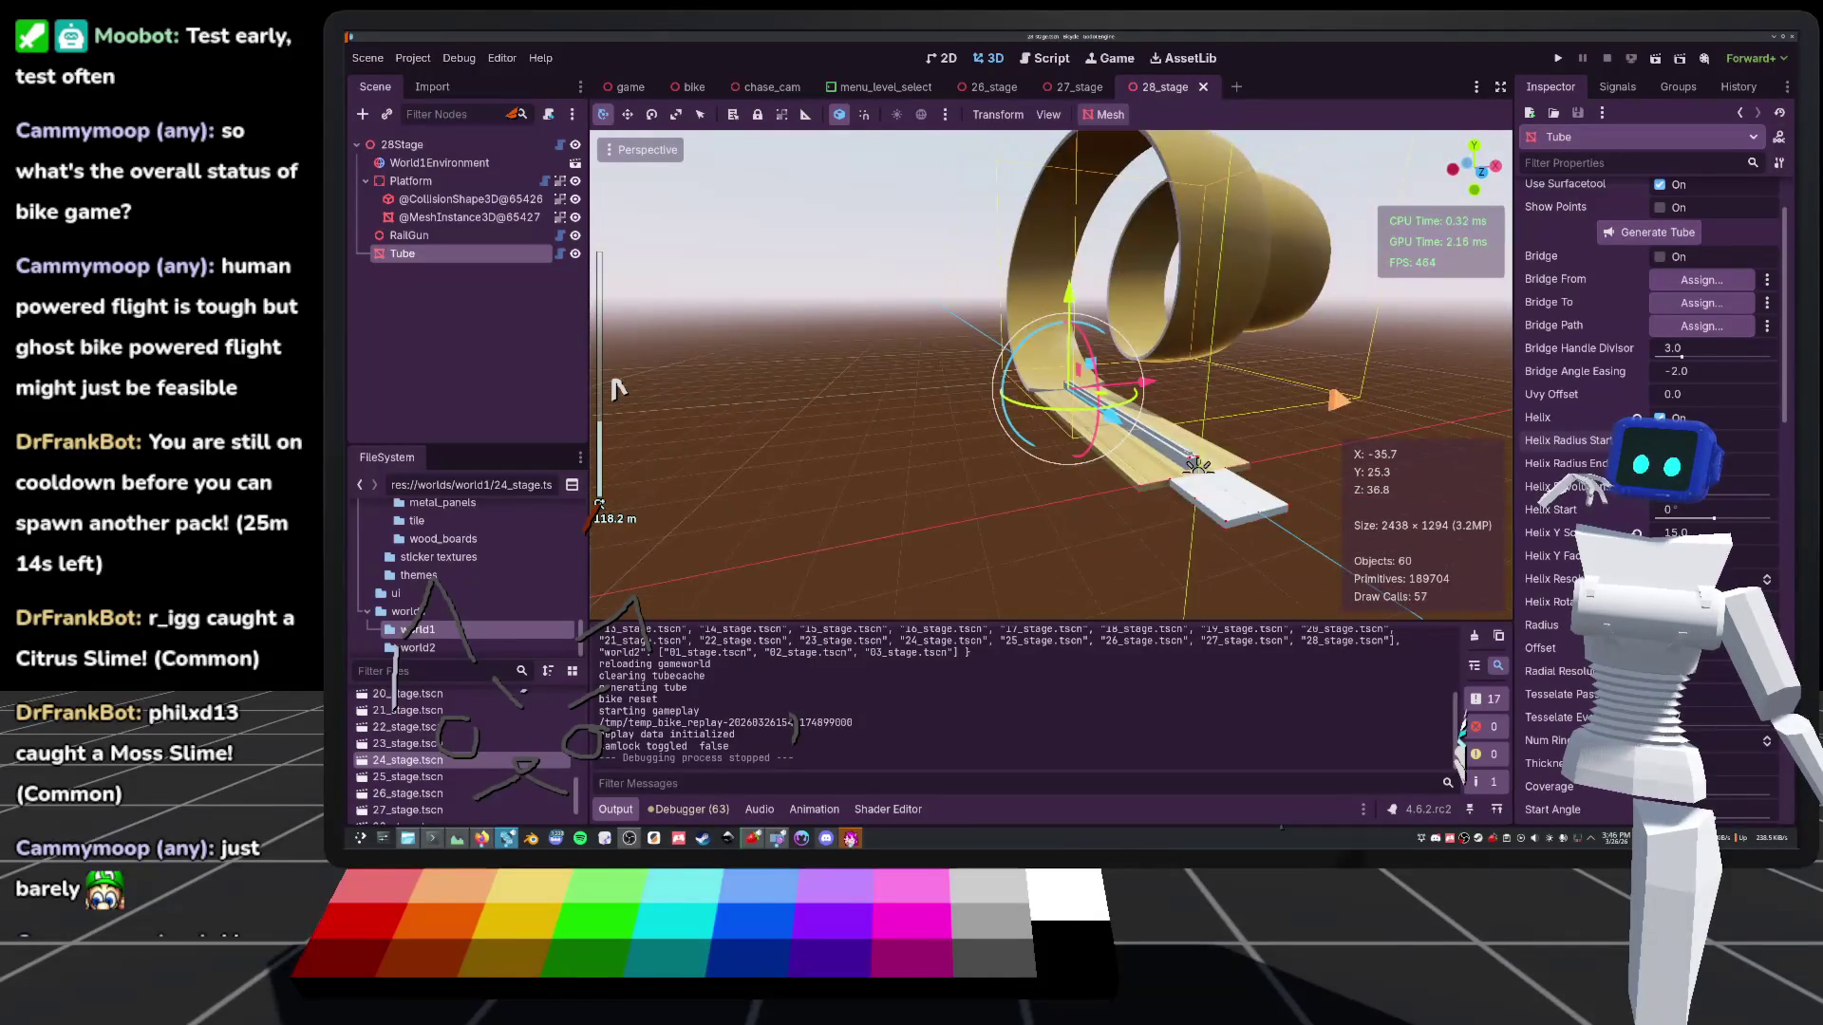
scroll(615, 387, up, 2)
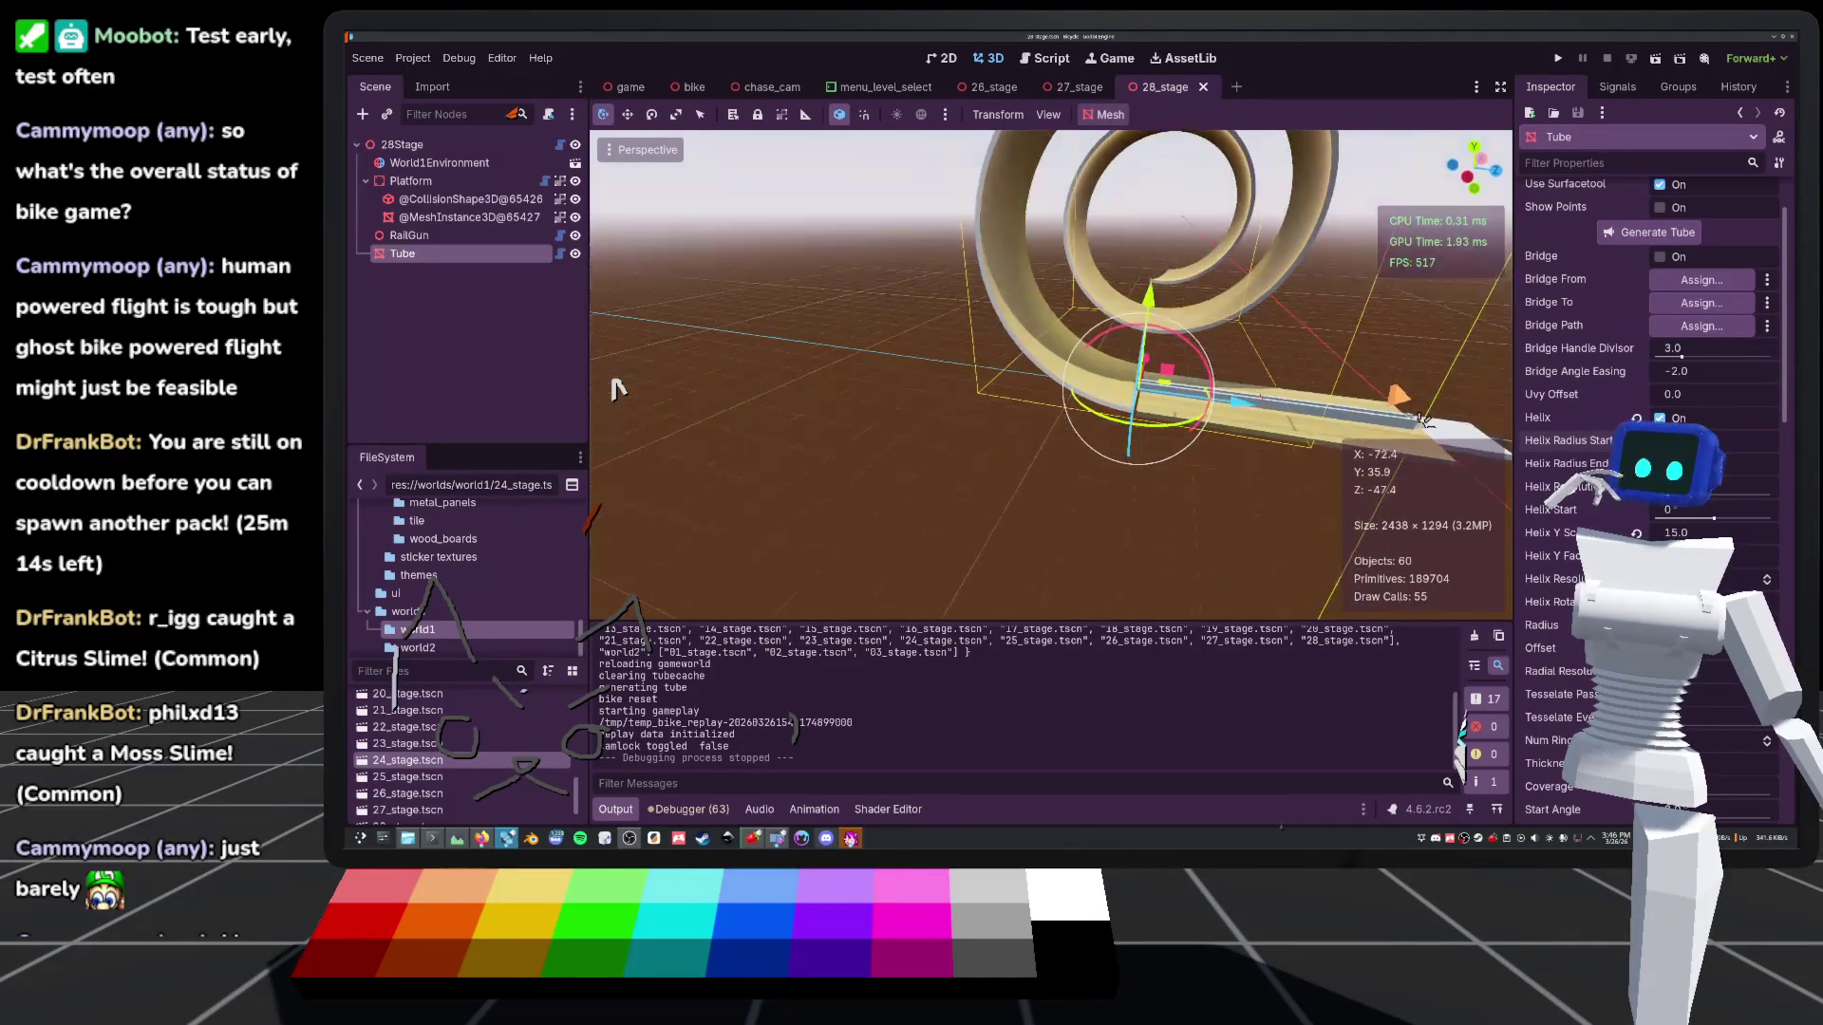
scroll(615, 388, up, 2)
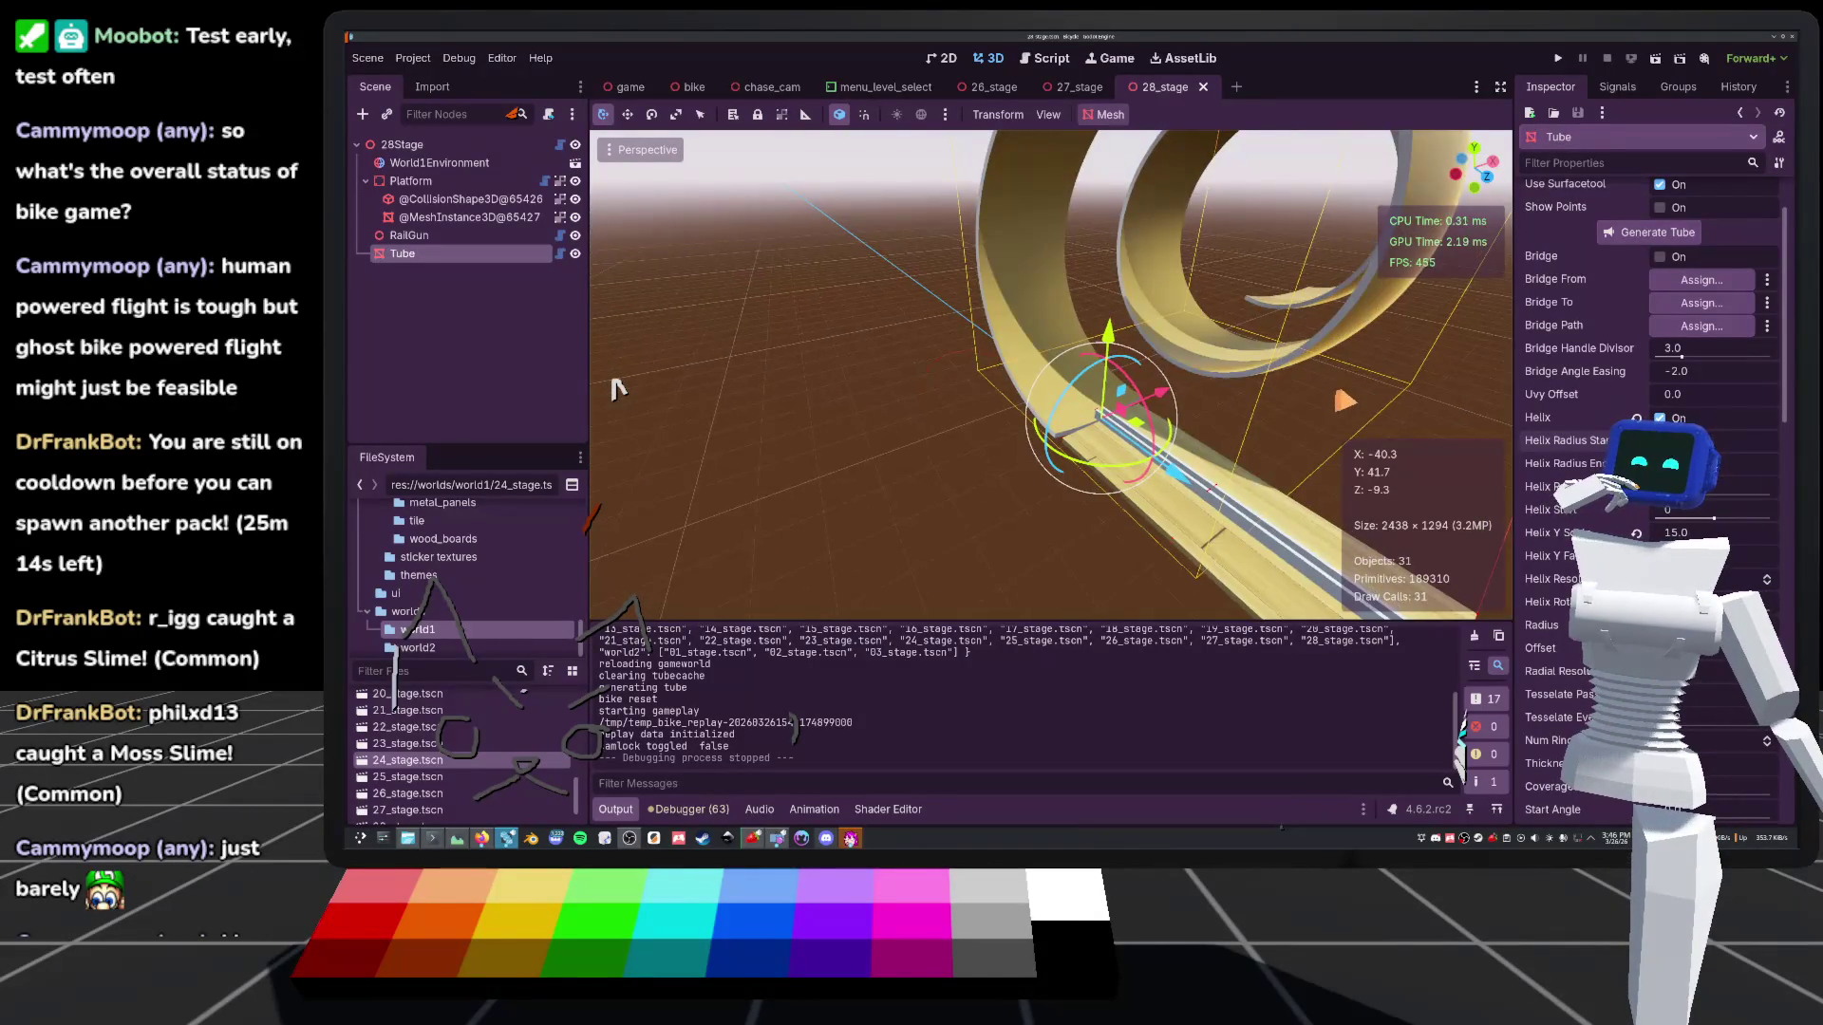
scroll(615, 387, down, 4)
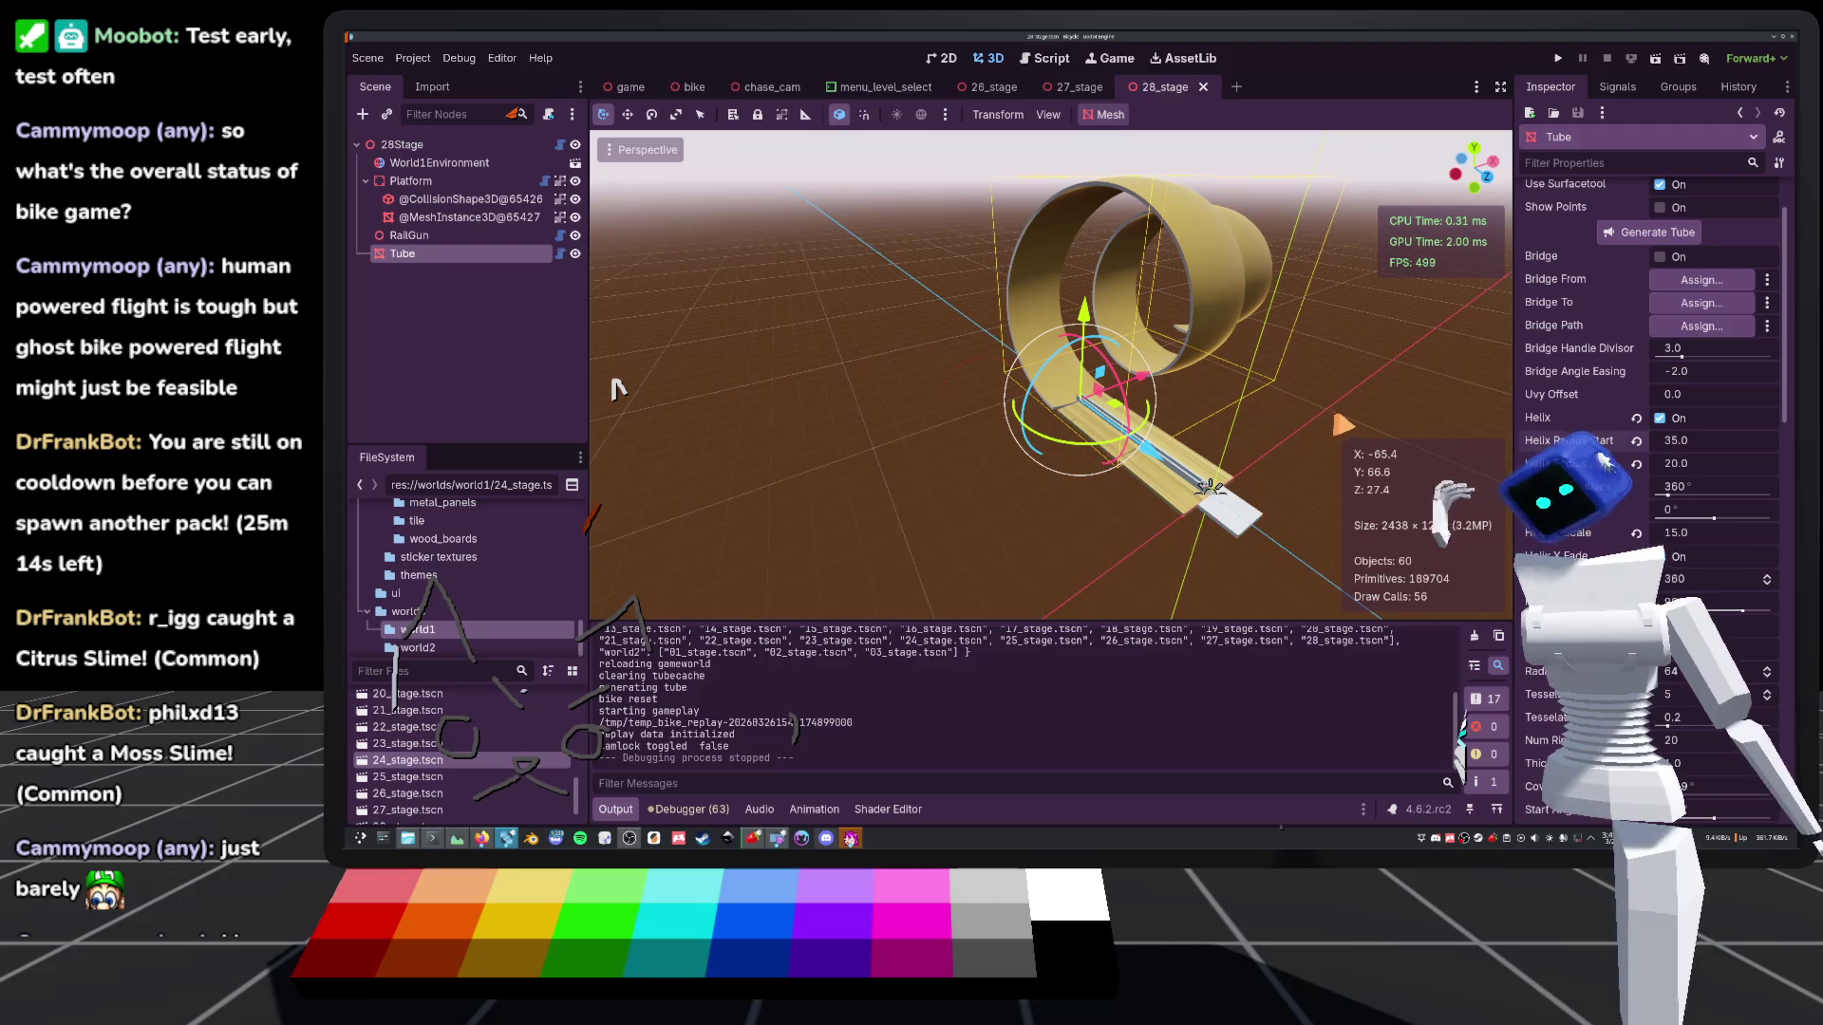
scroll(615, 387, up, 2)
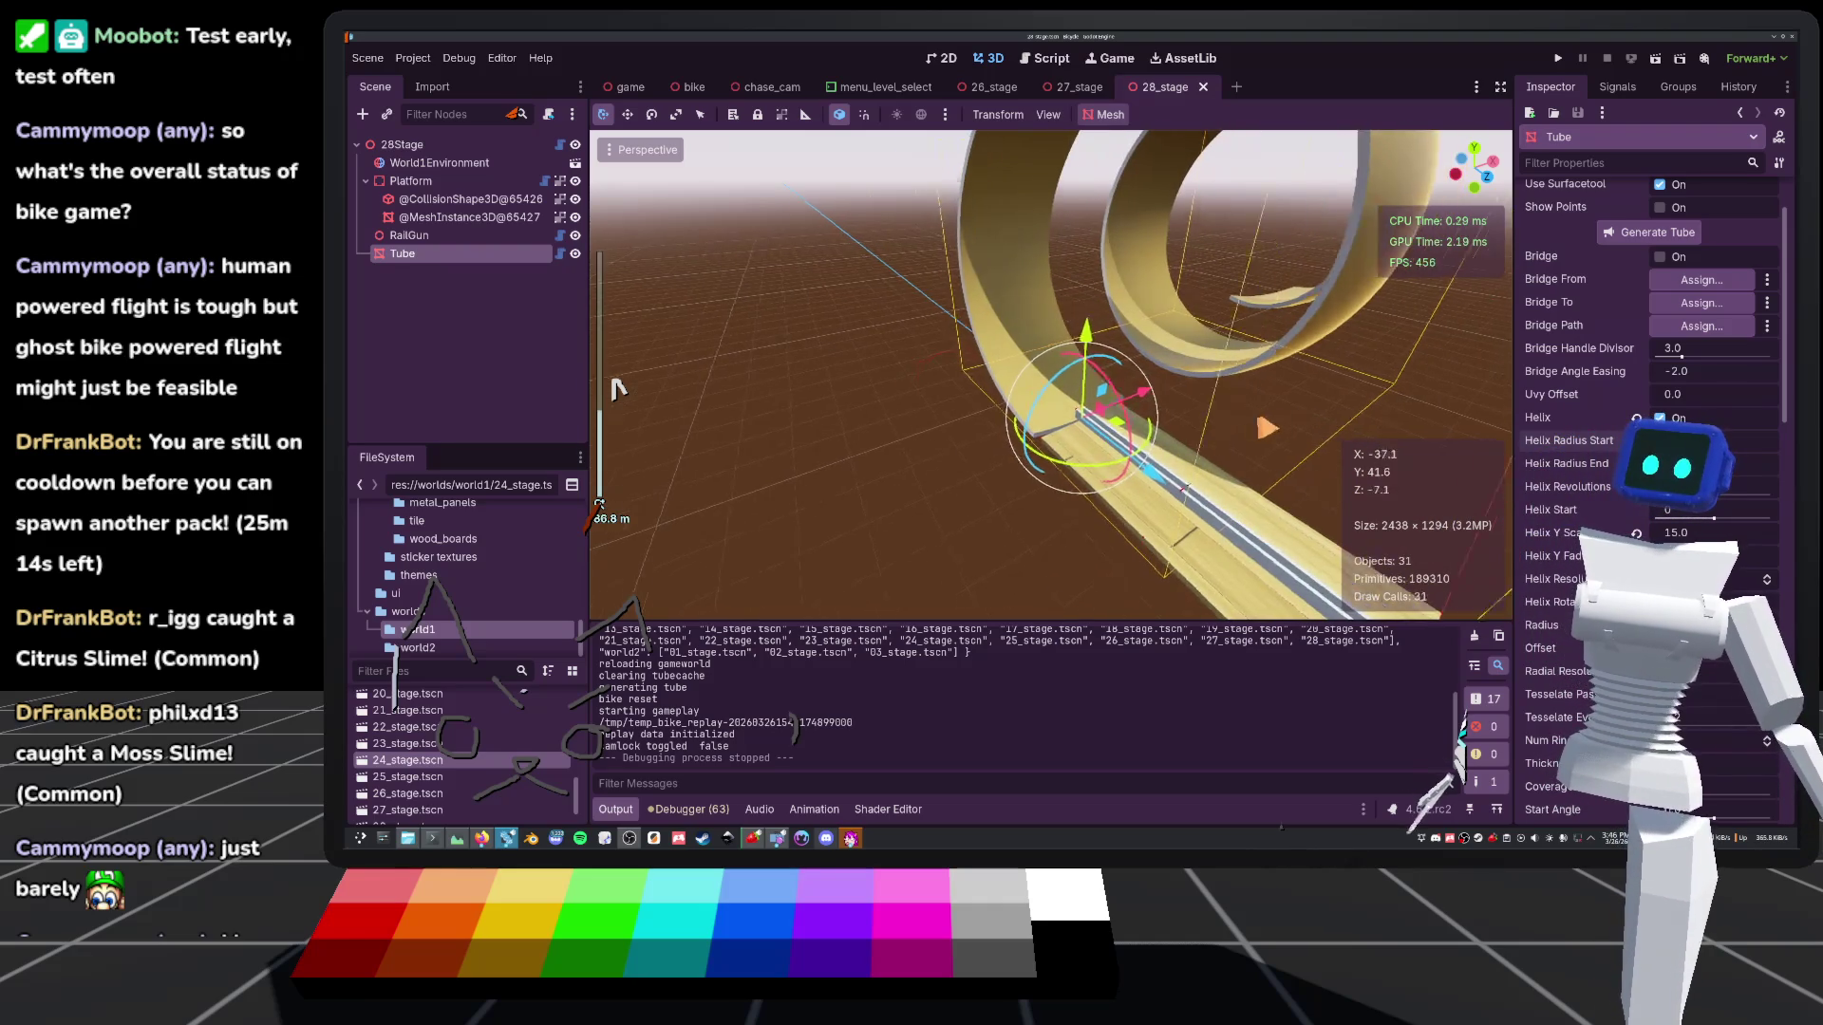
scroll(616, 388, down, 3)
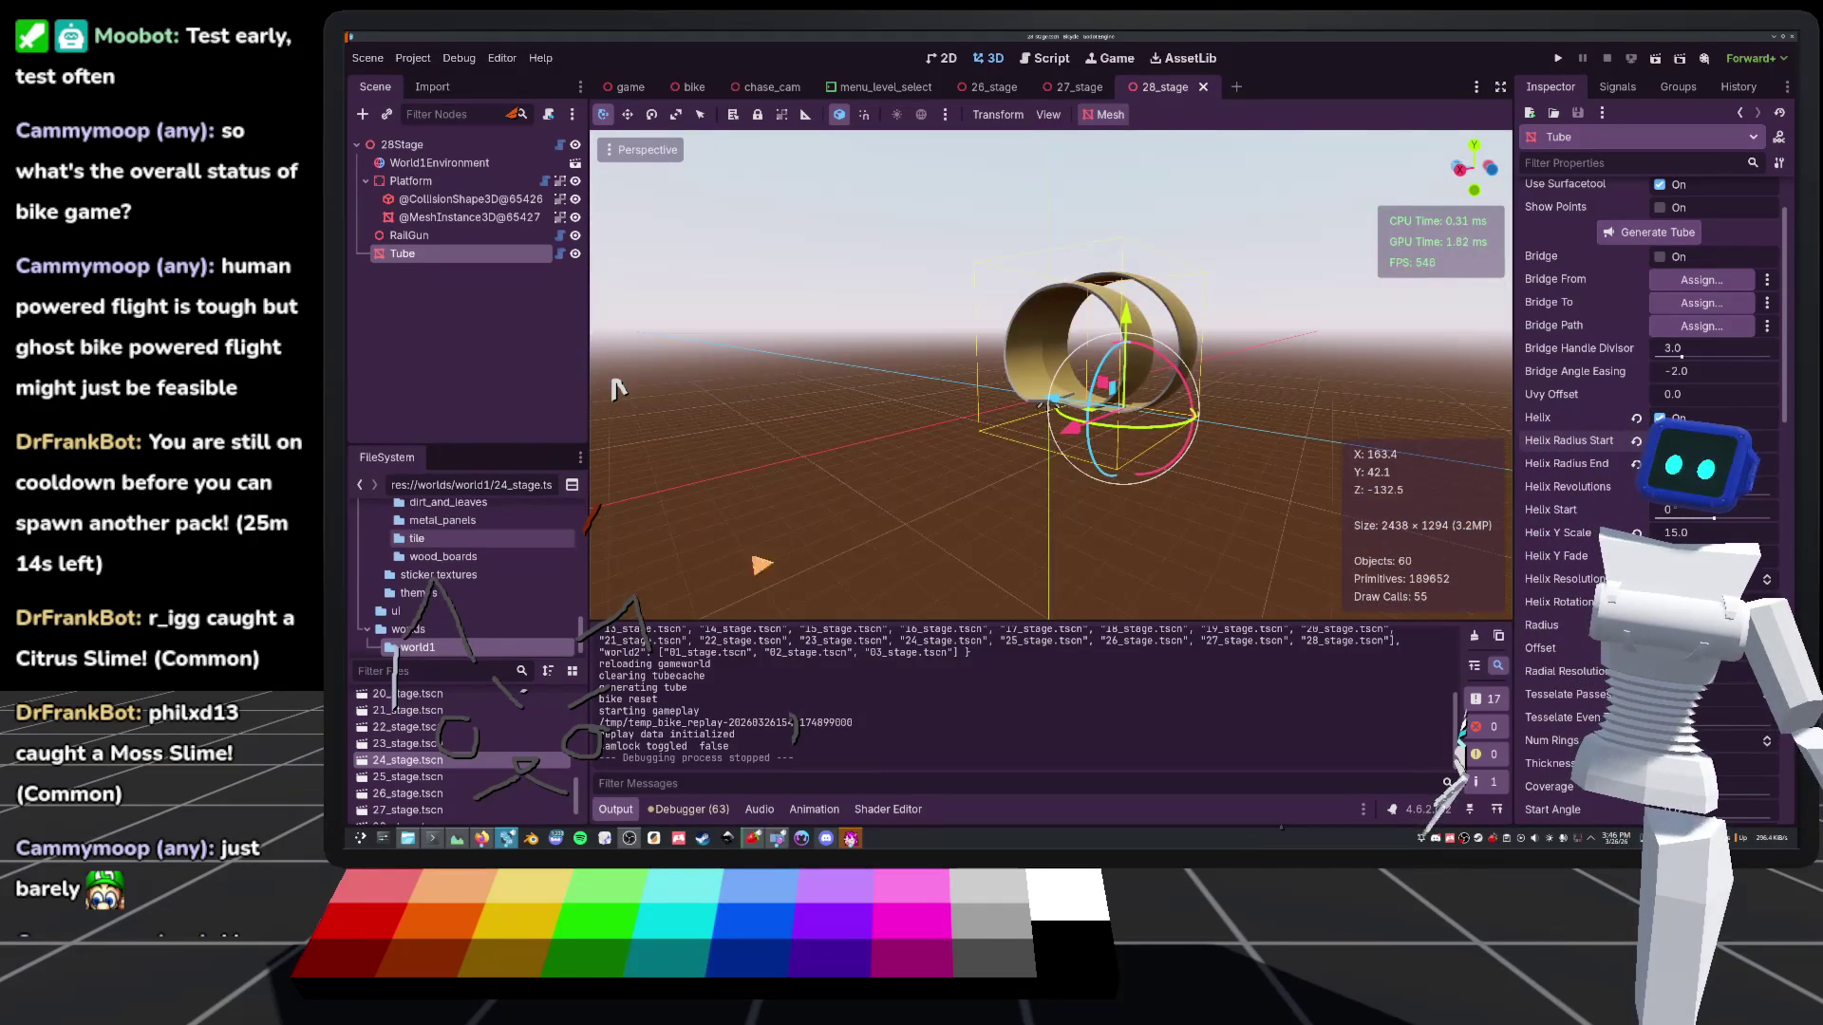
scroll(615, 387, up, 10)
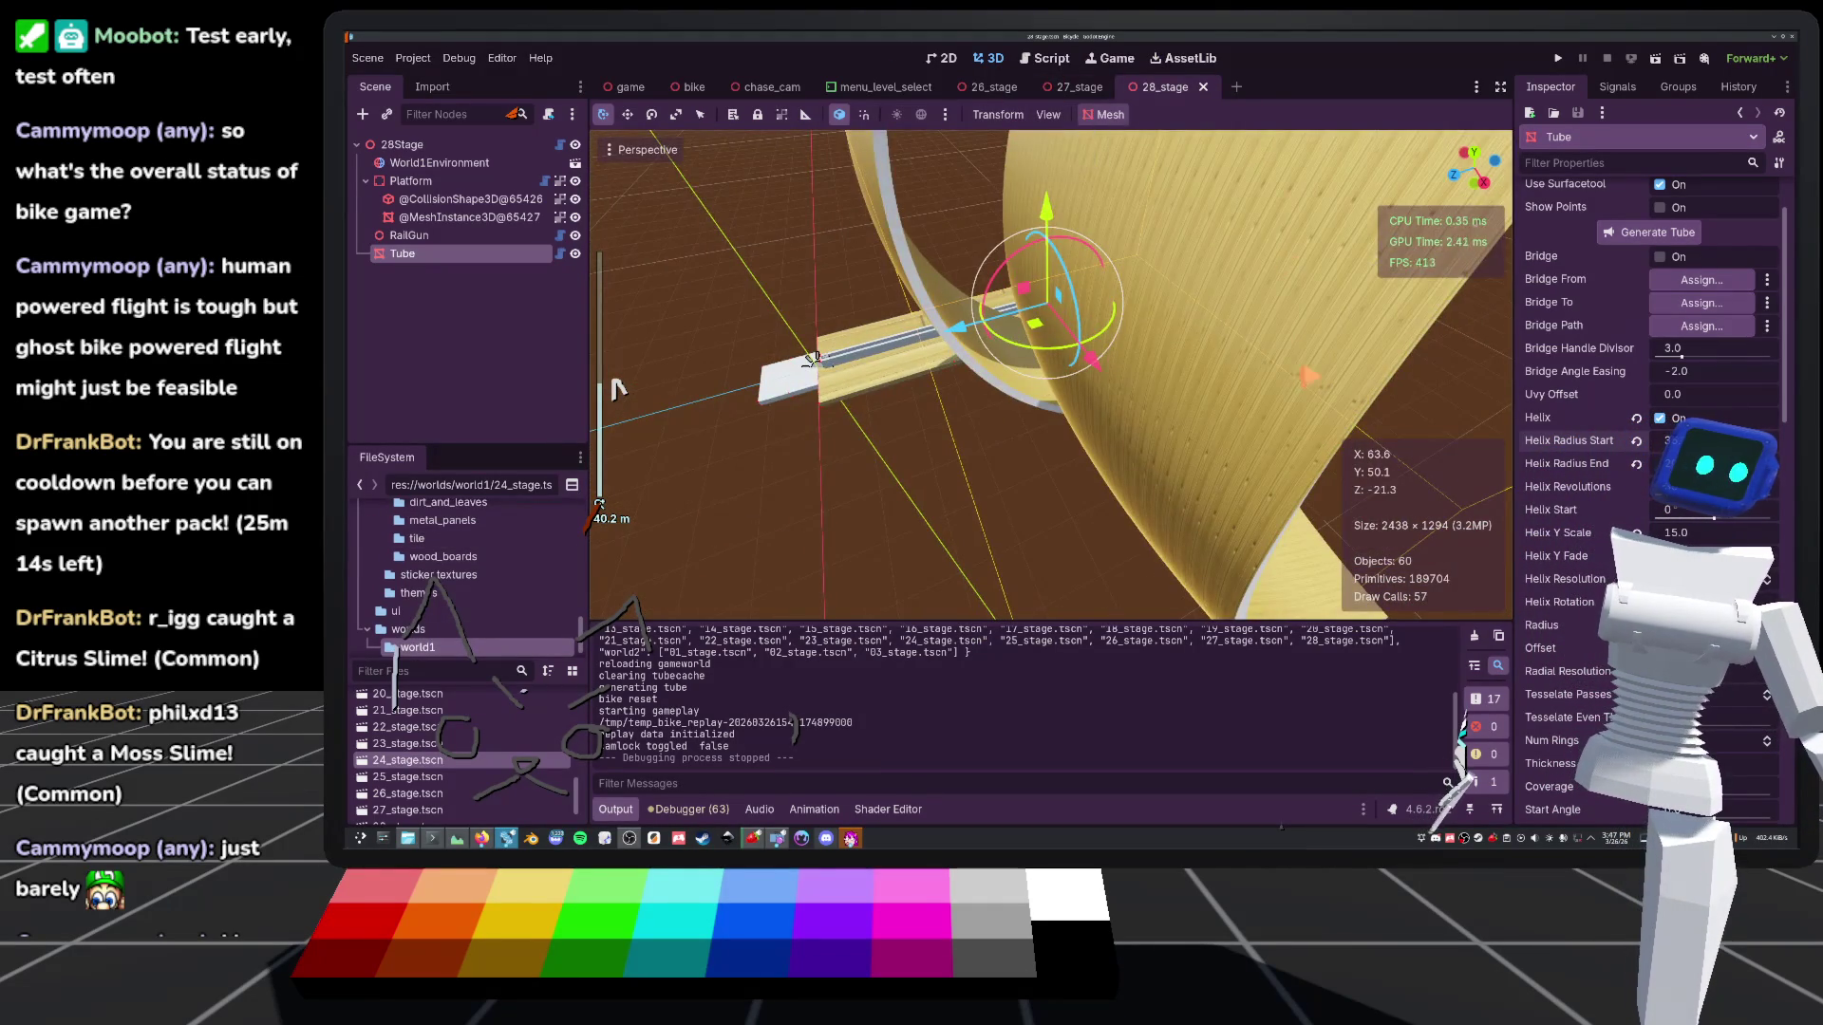
scroll(615, 387, down, 5)
click(615, 388)
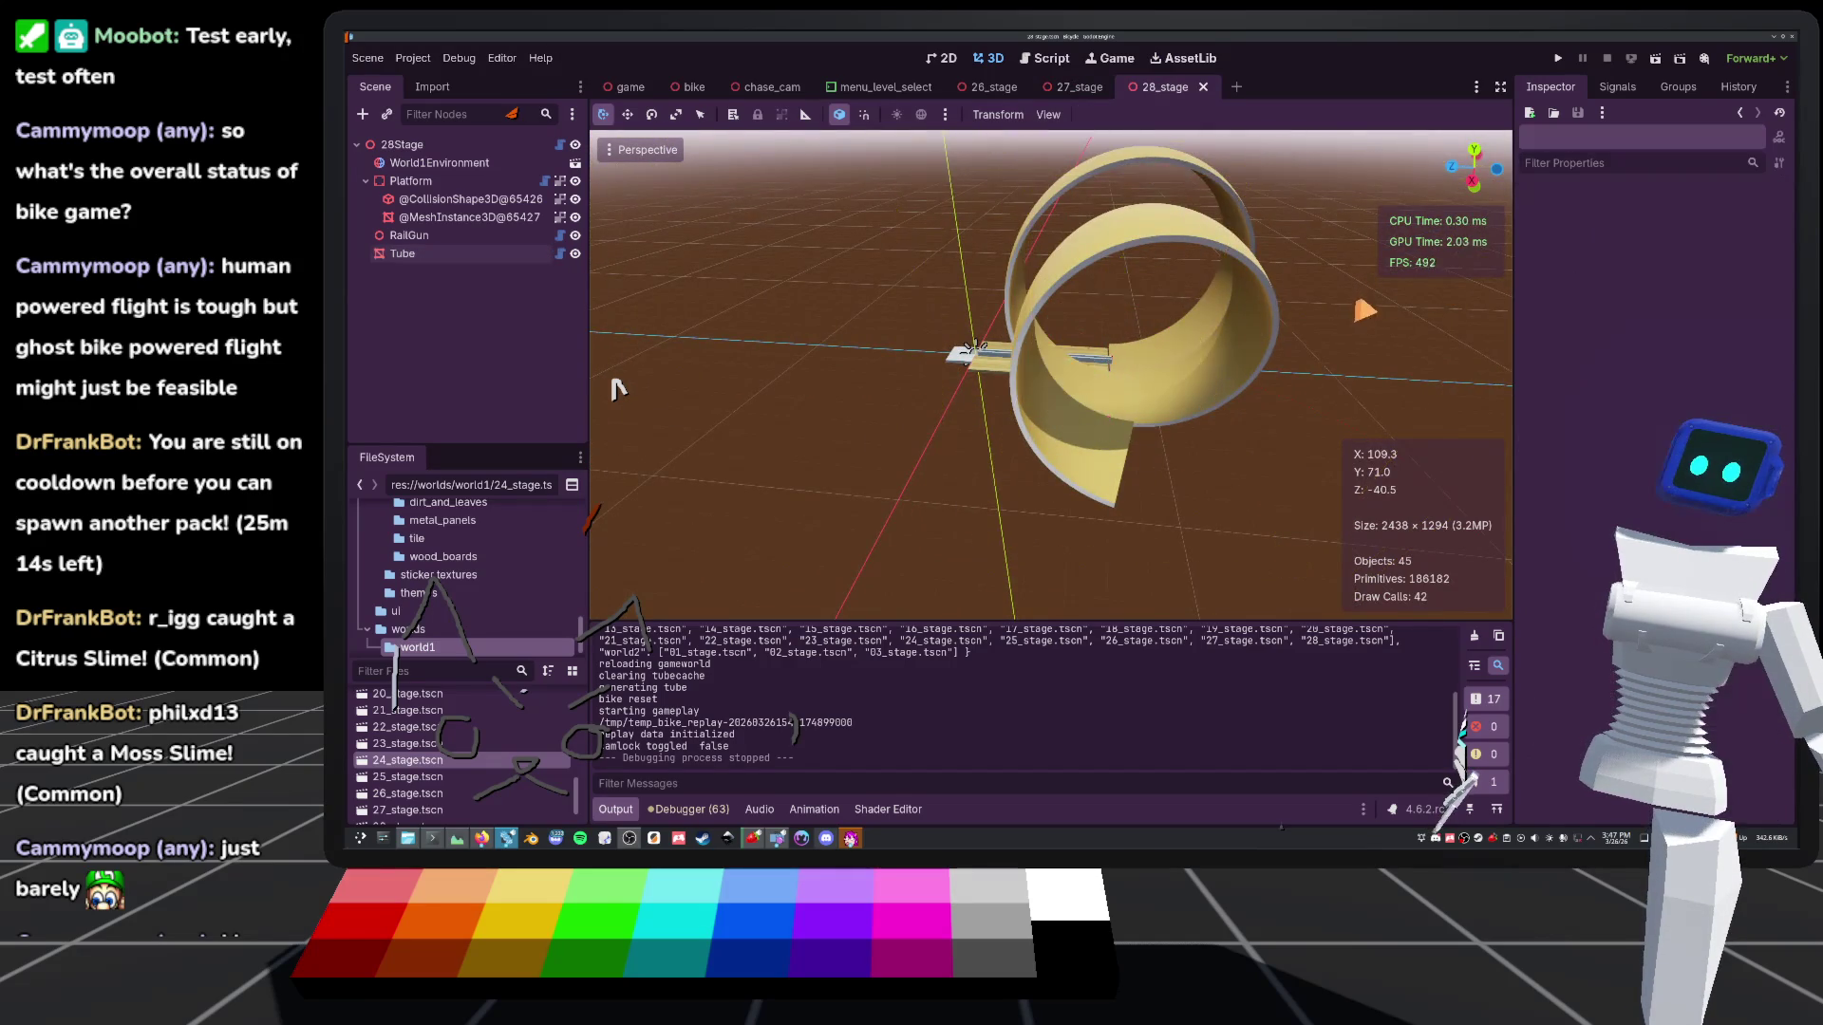
scroll(615, 387, up, 4)
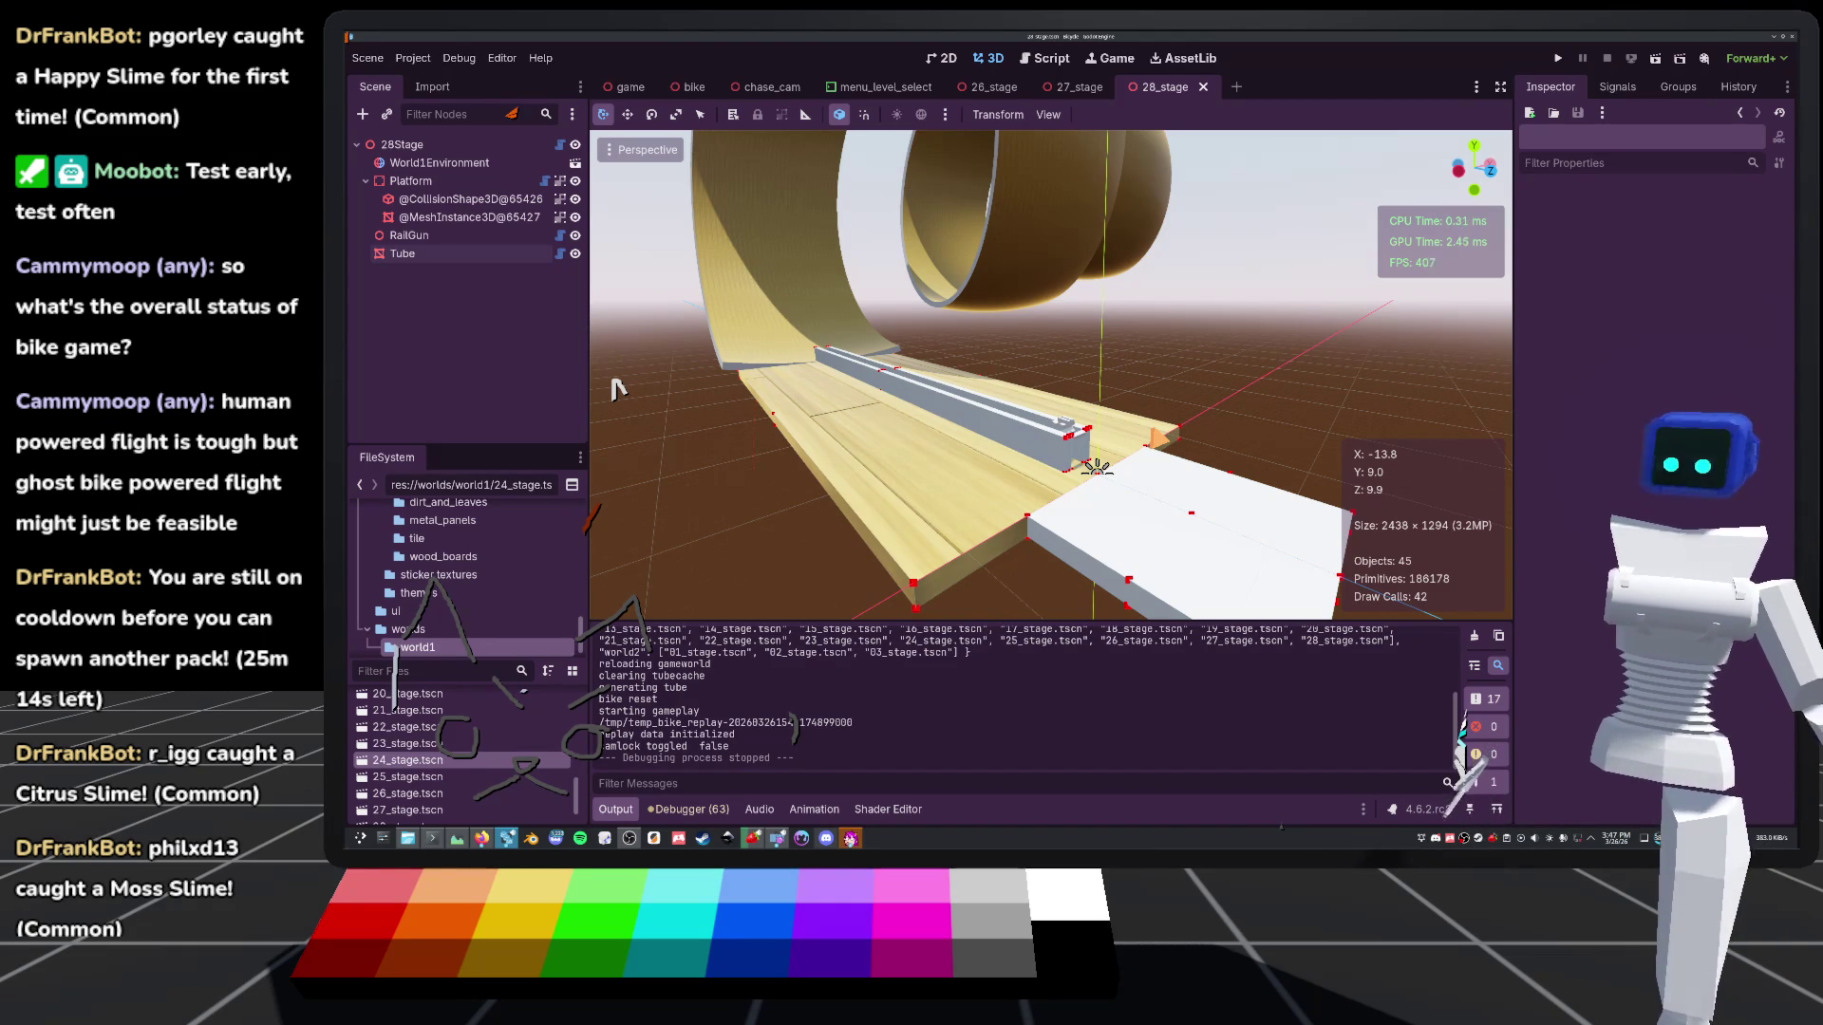
scroll(617, 388, down, 5)
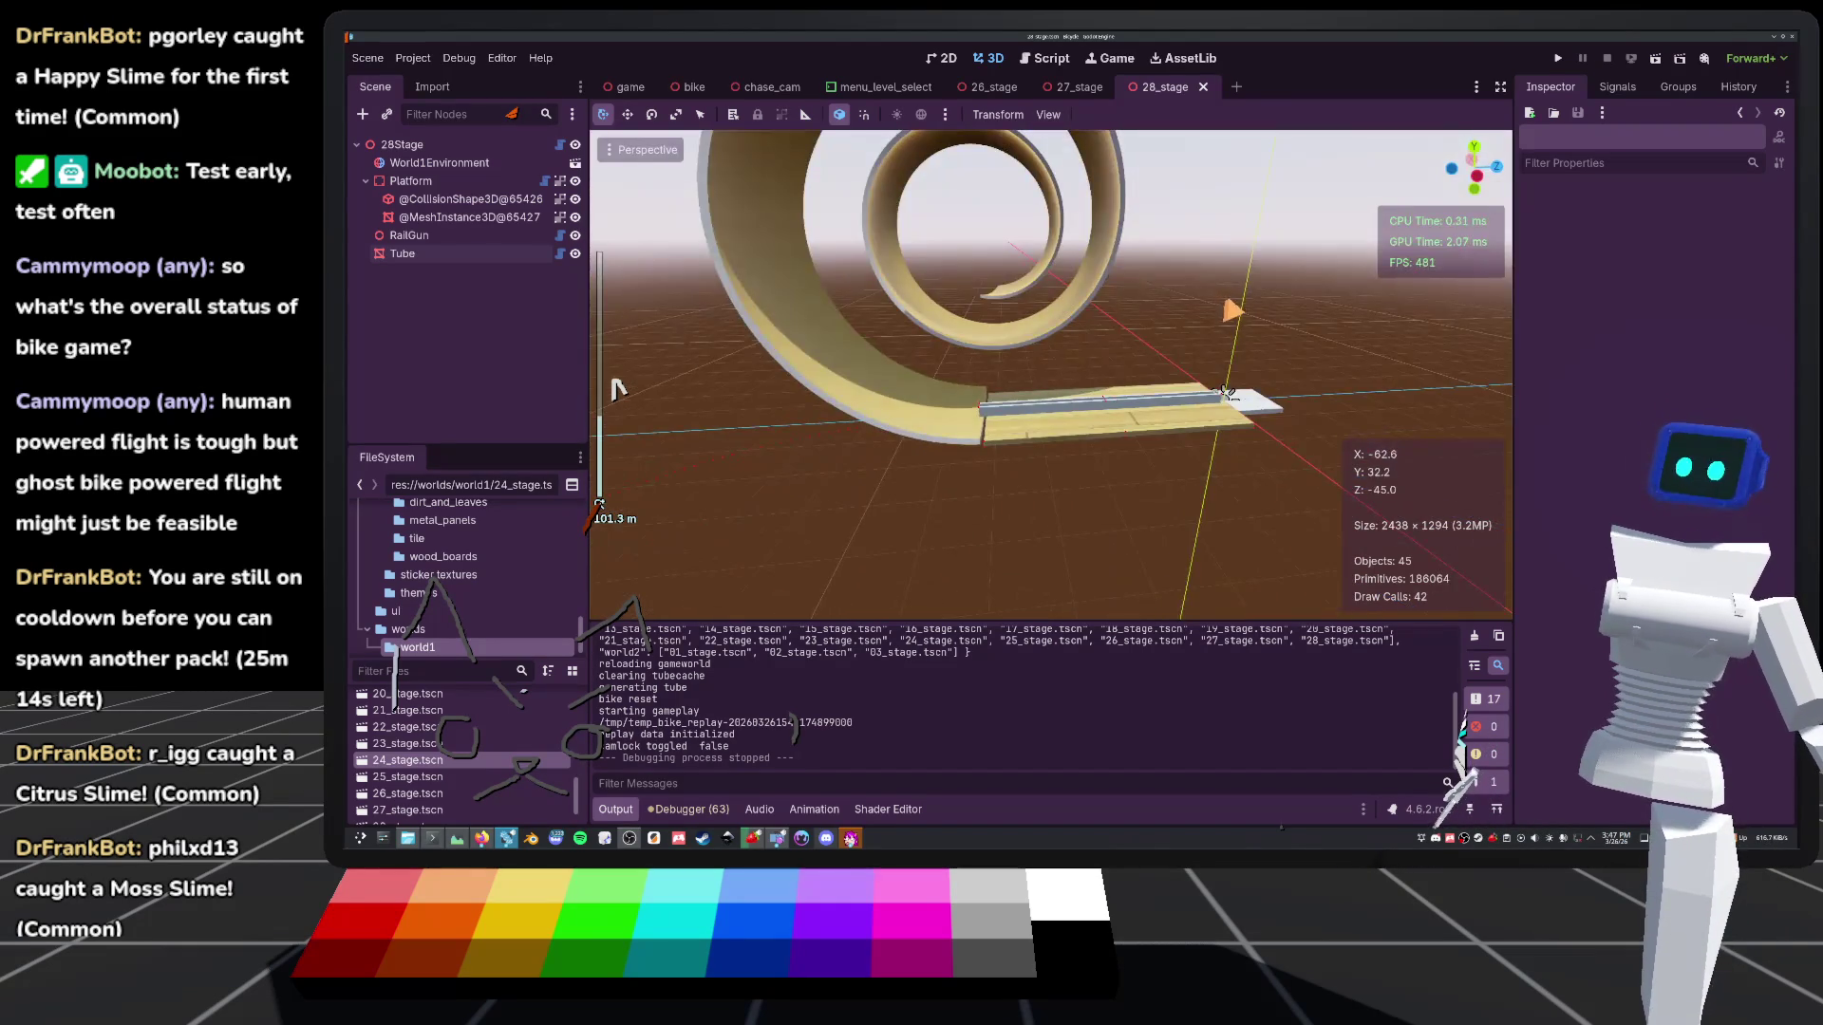
drag(1224, 392, 1208, 359)
drag(617, 389, 618, 388)
scroll(618, 388, up, 5)
scroll(618, 388, up, 3)
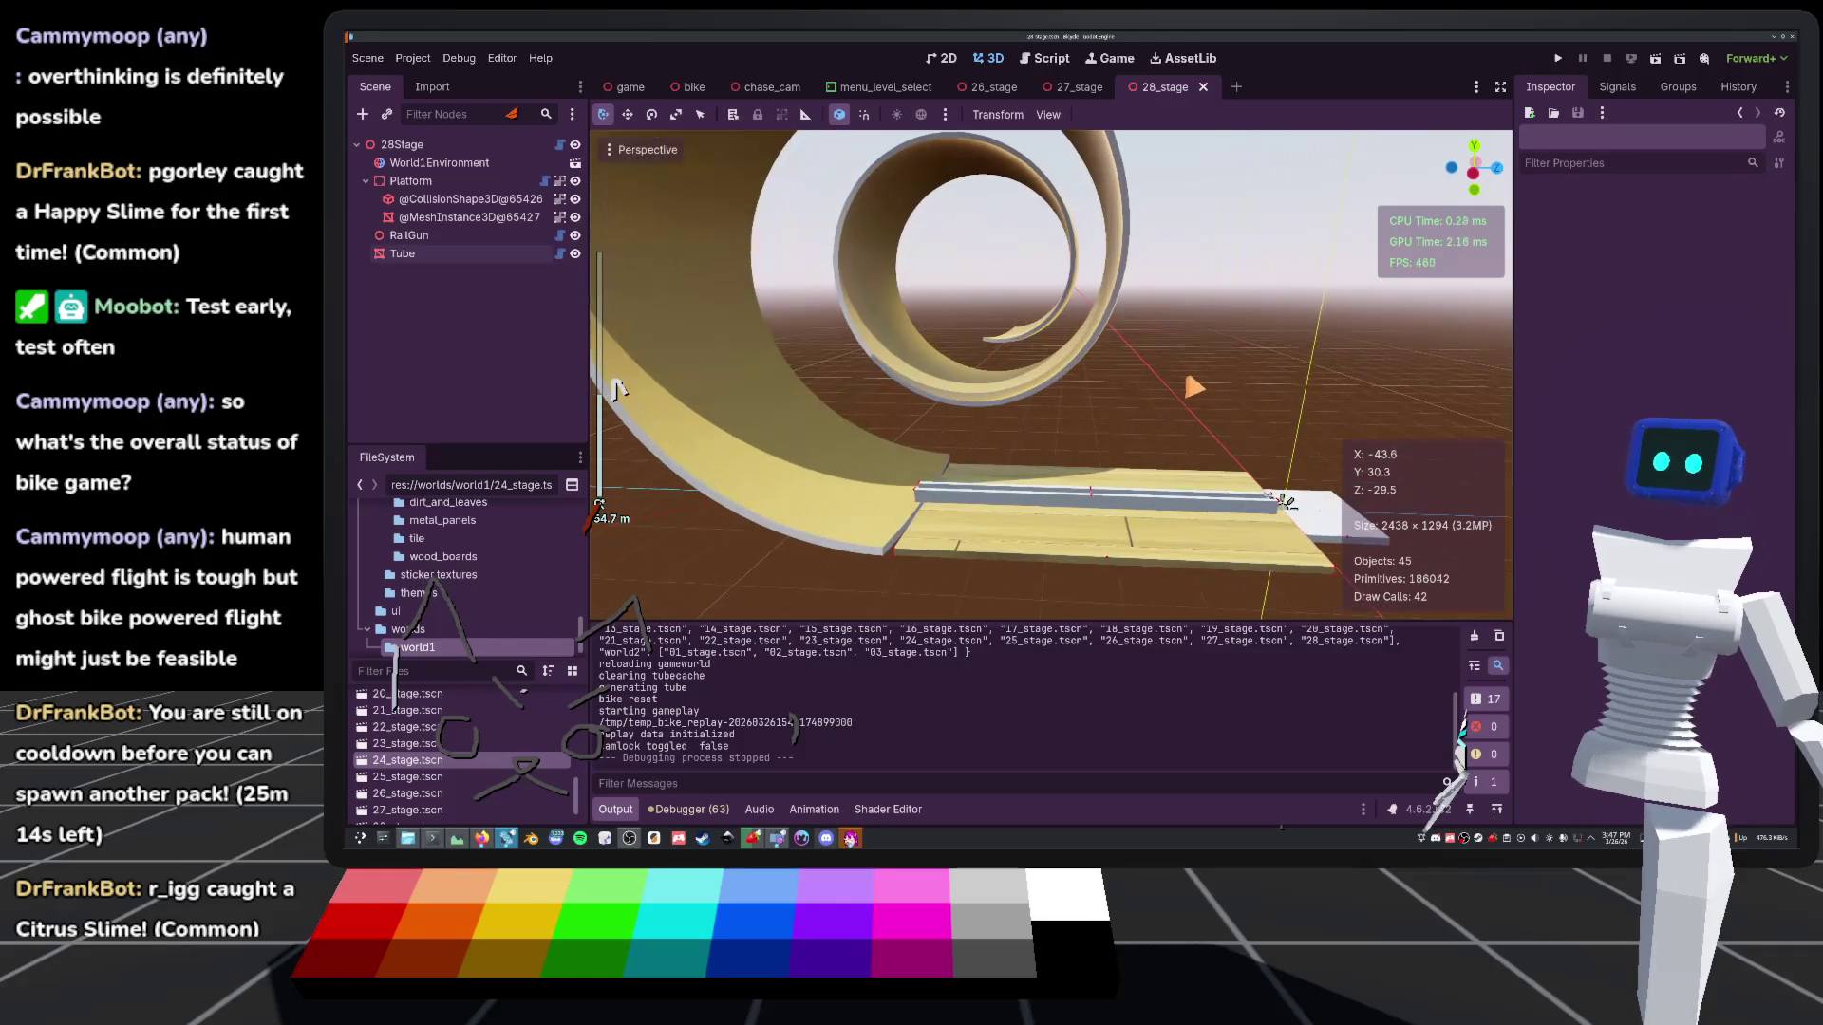
click(1565, 57)
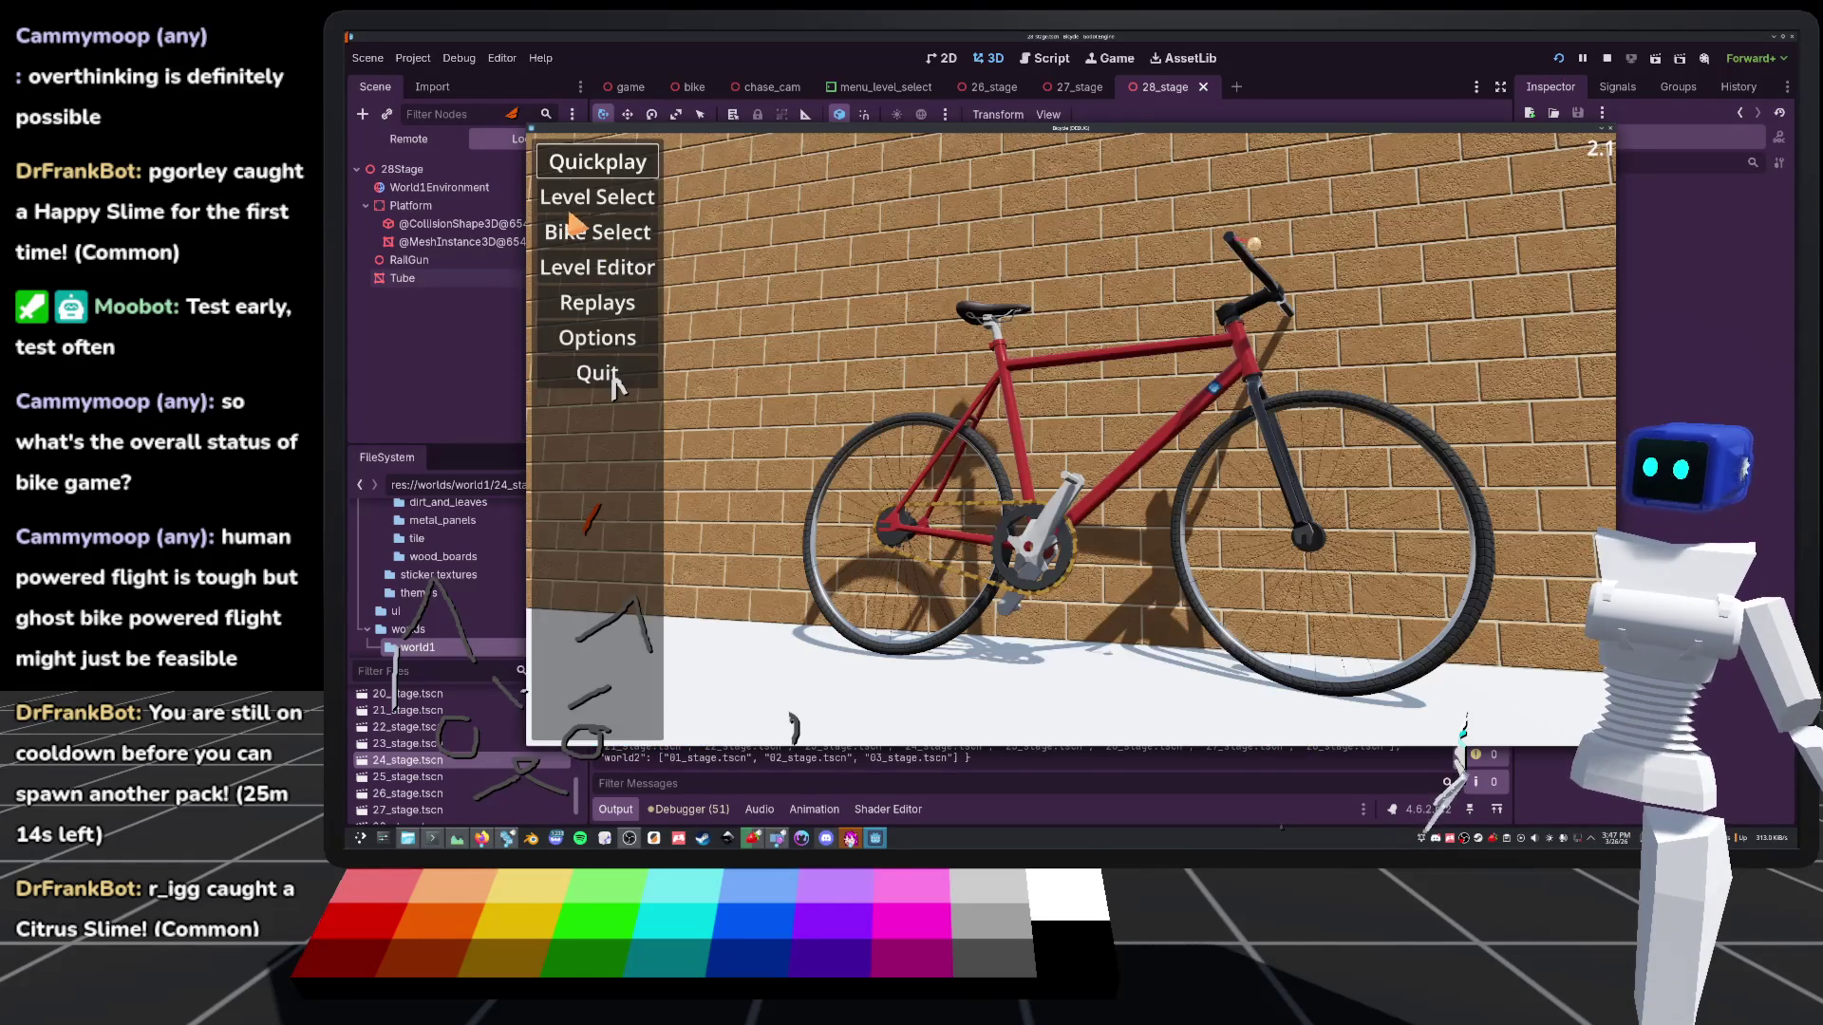
key(Right)
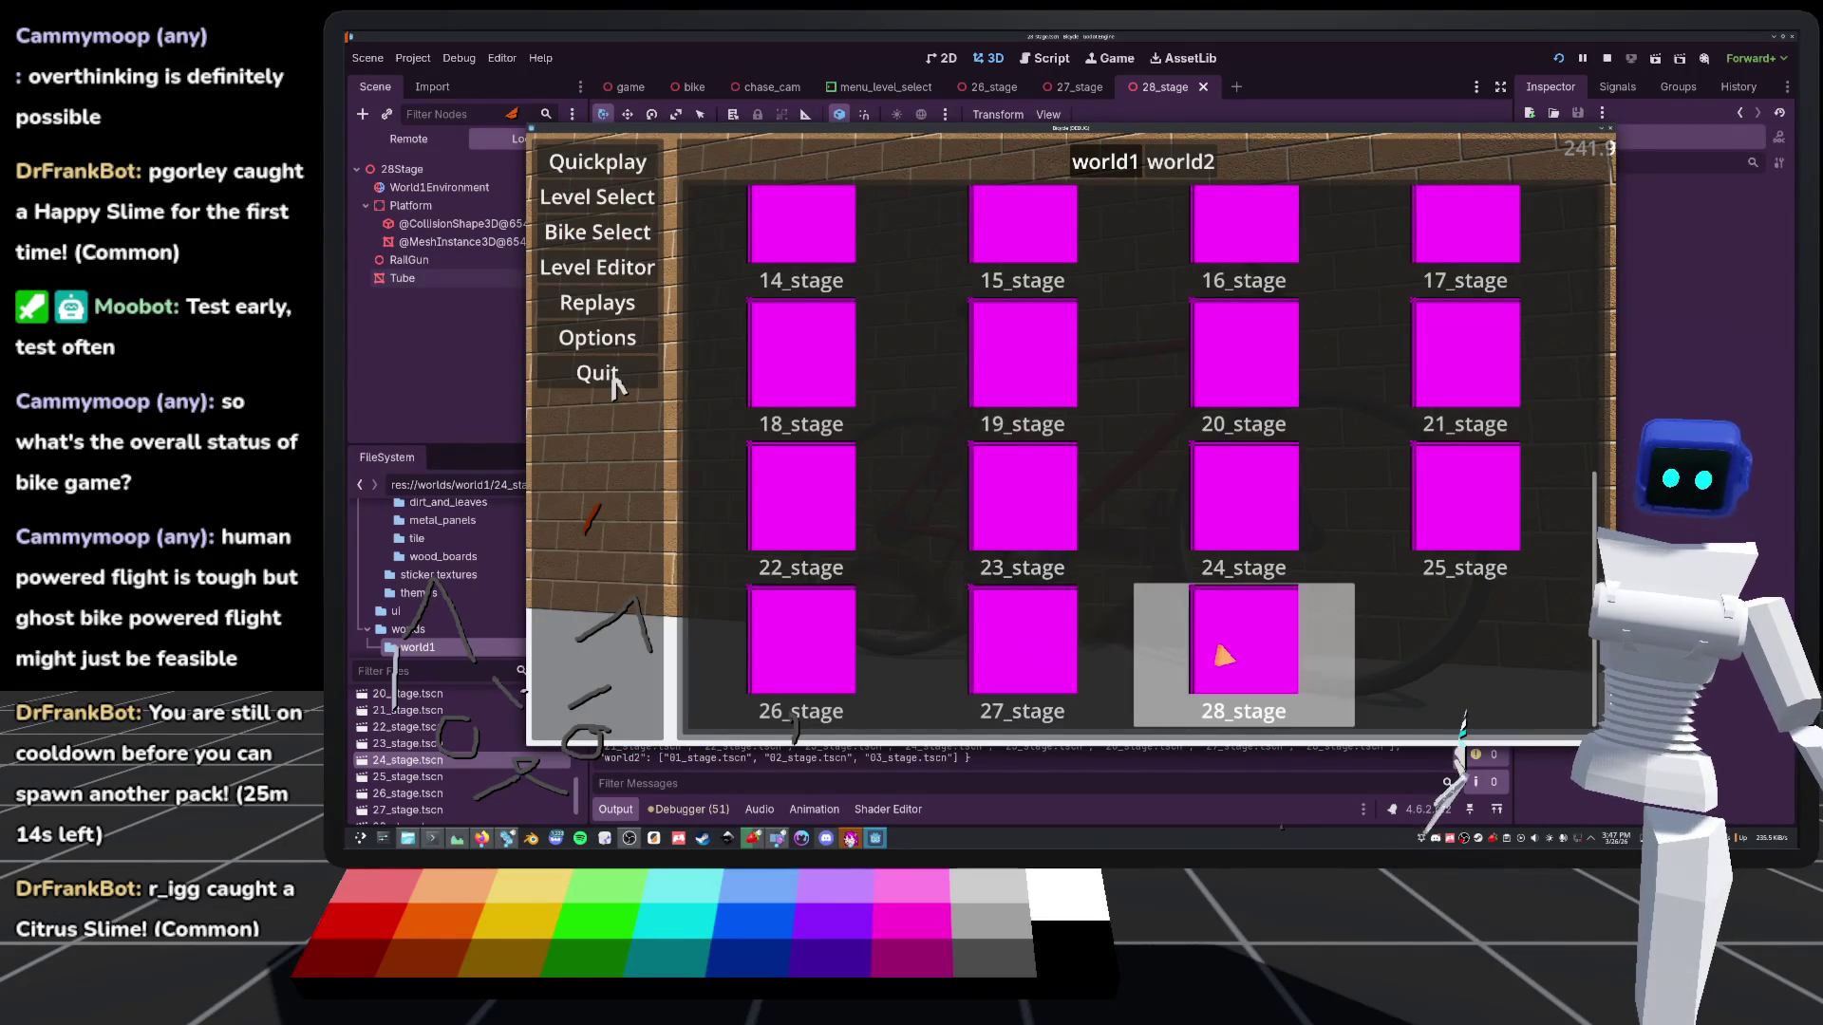
key(Return)
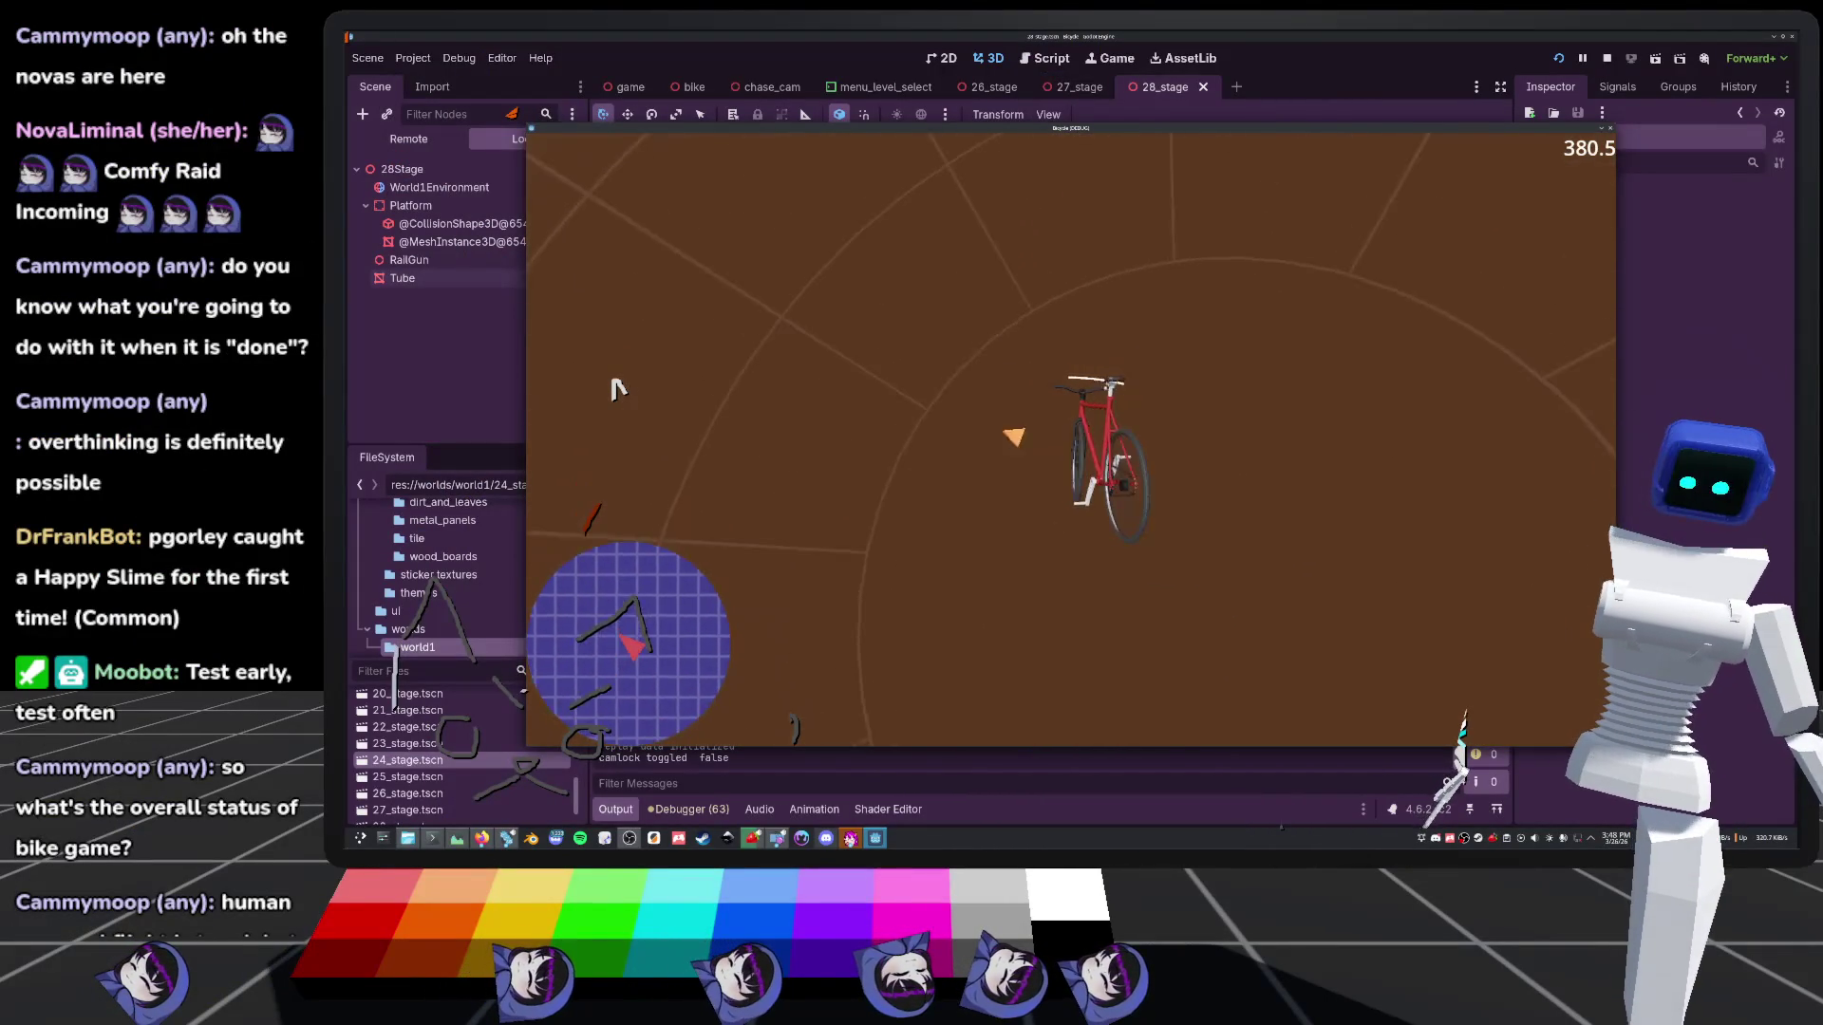
key(Escape)
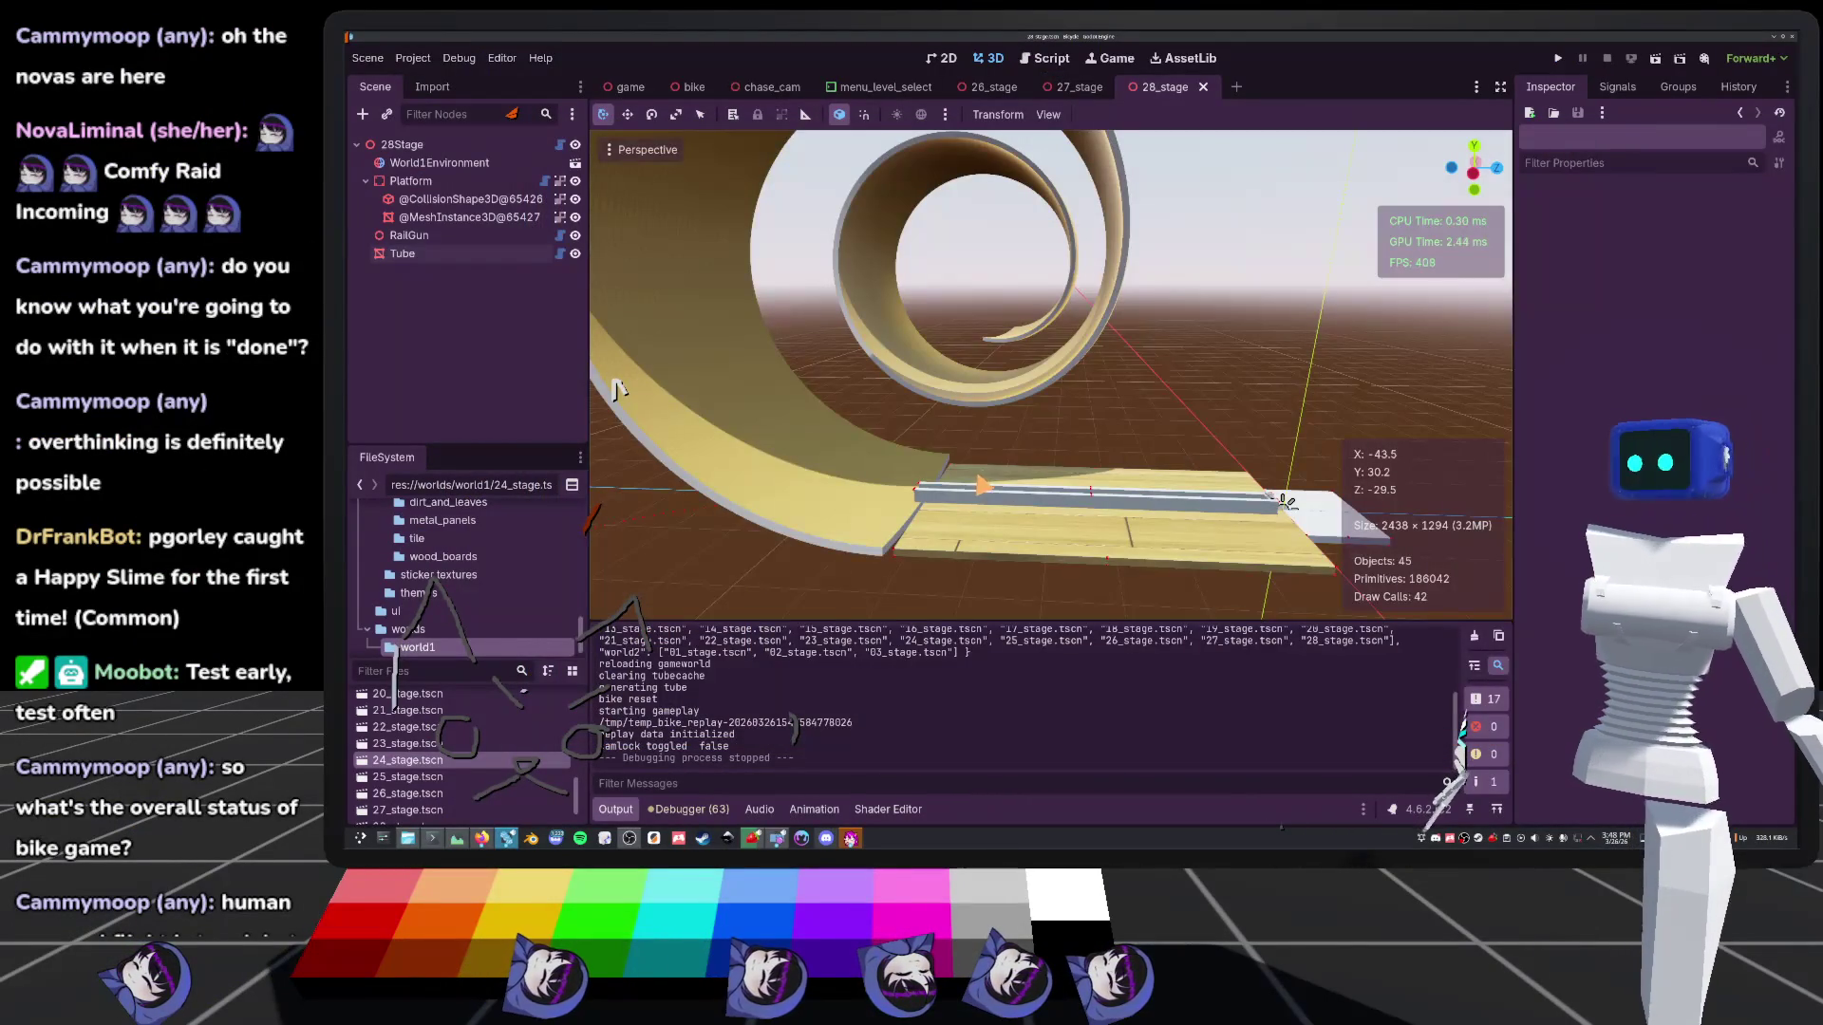
Switch to 27_stage, set its Railgun Launch Speed to 1, and run the game
scroll(615, 389, up, 3)
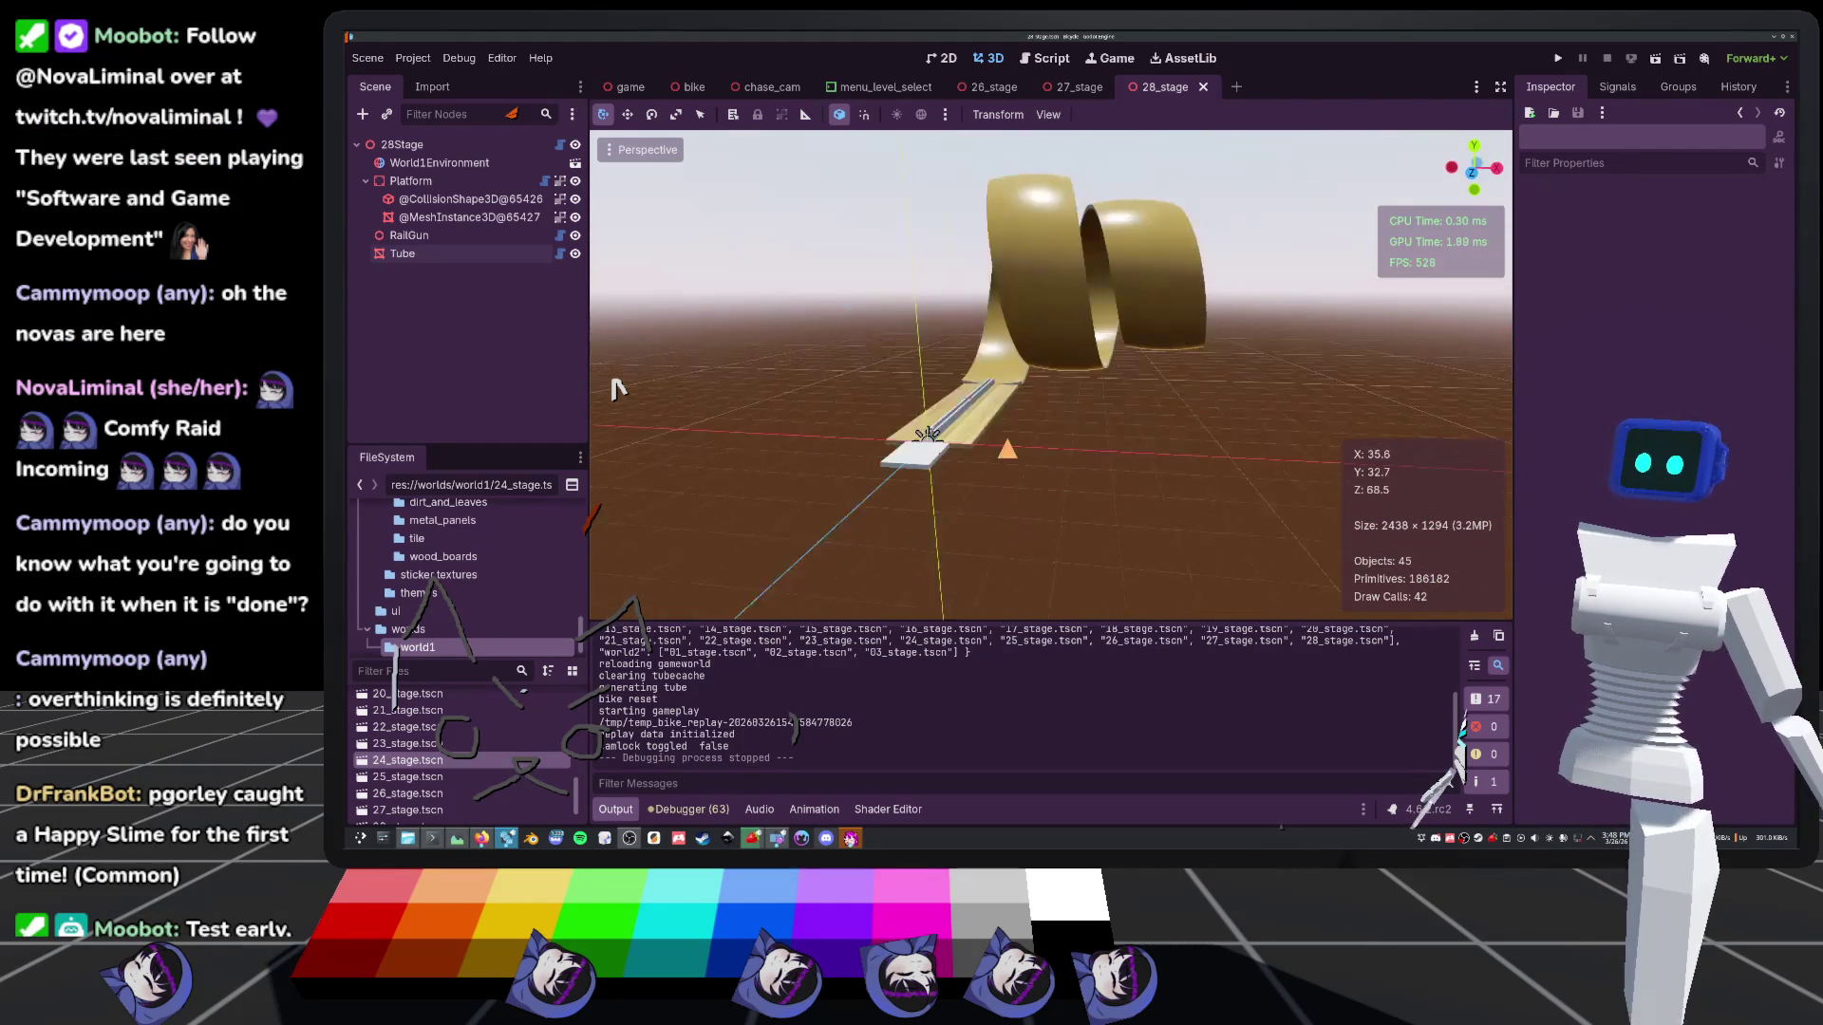
click(1076, 87)
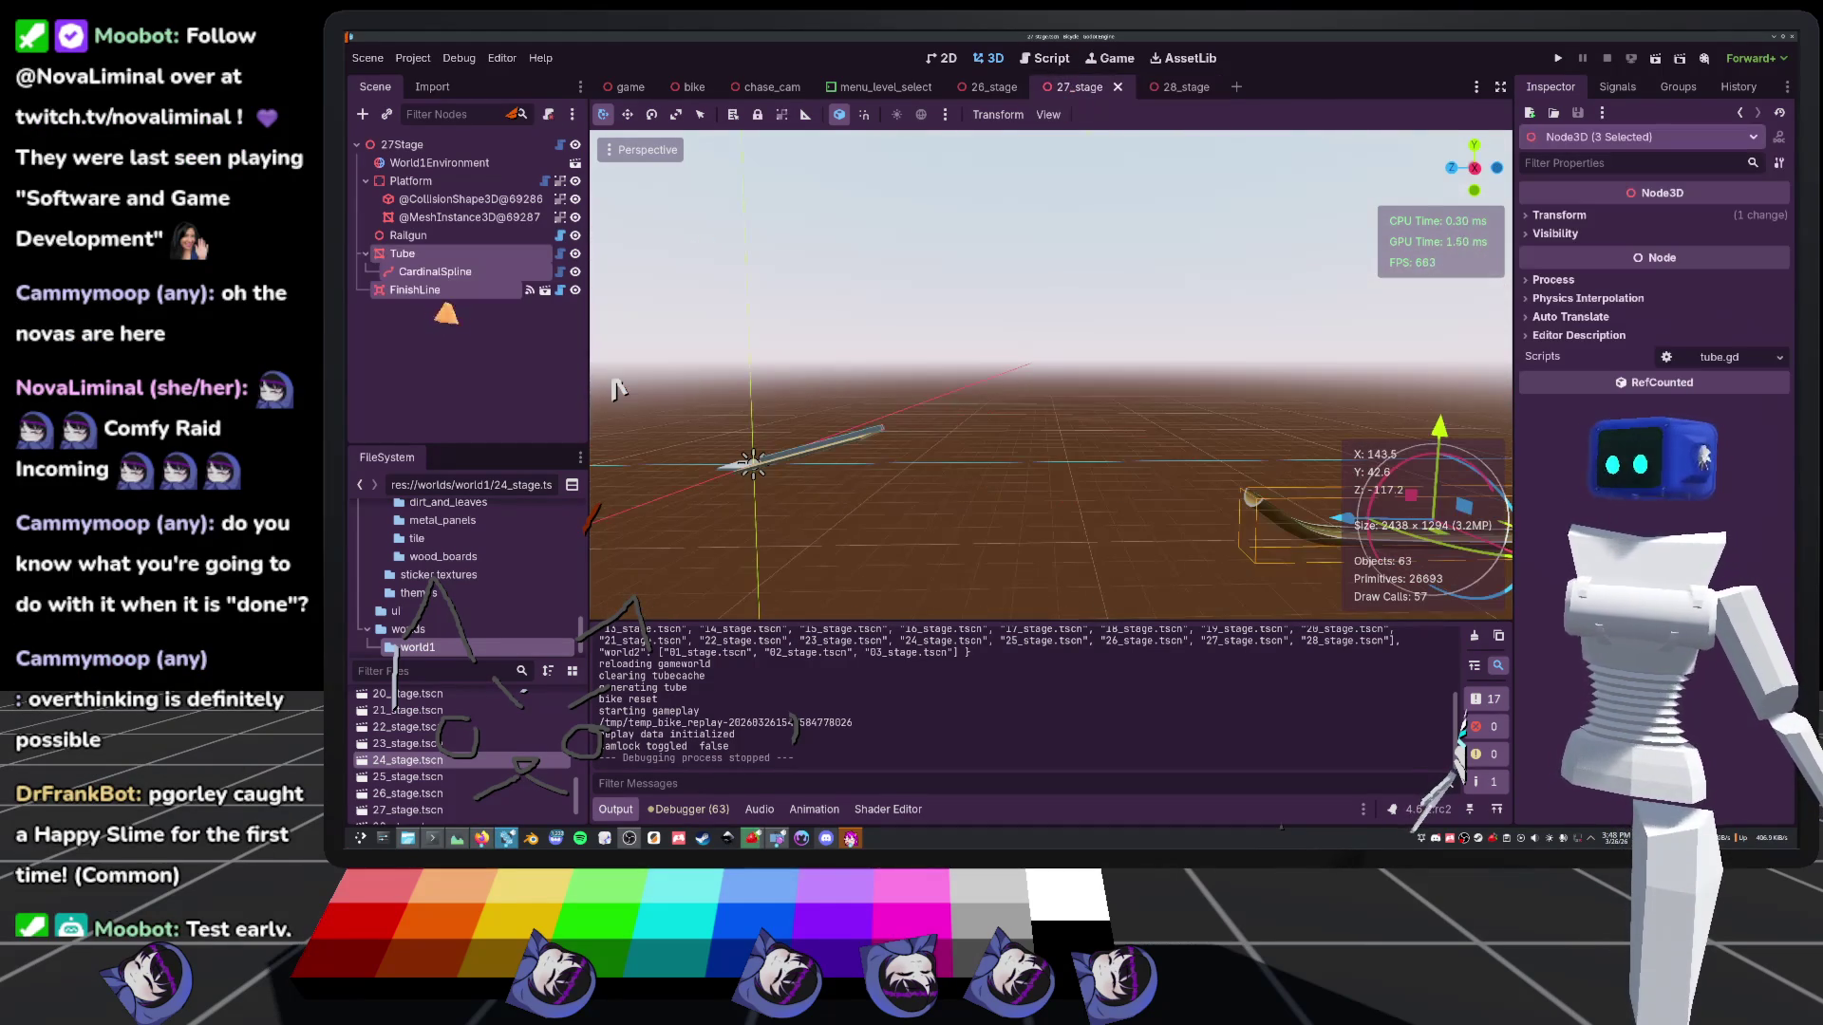
key(Up)
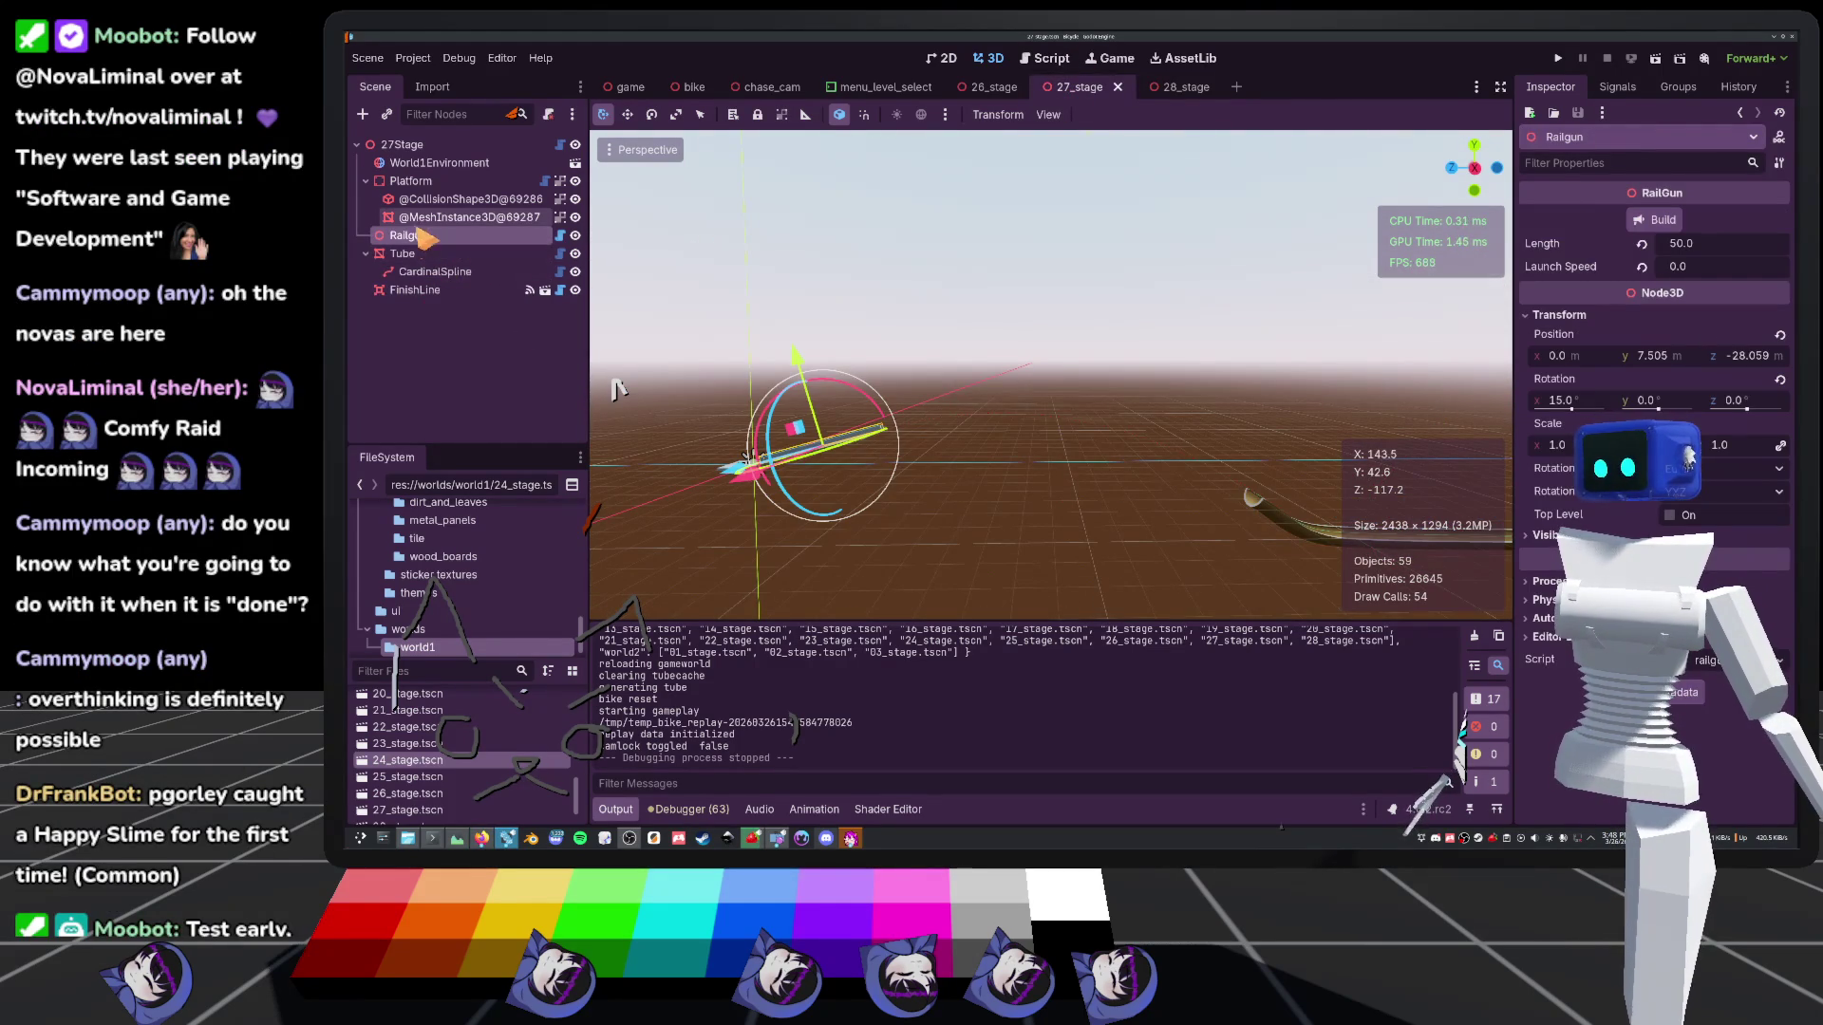
click(1677, 266)
text(1)
key(Return)
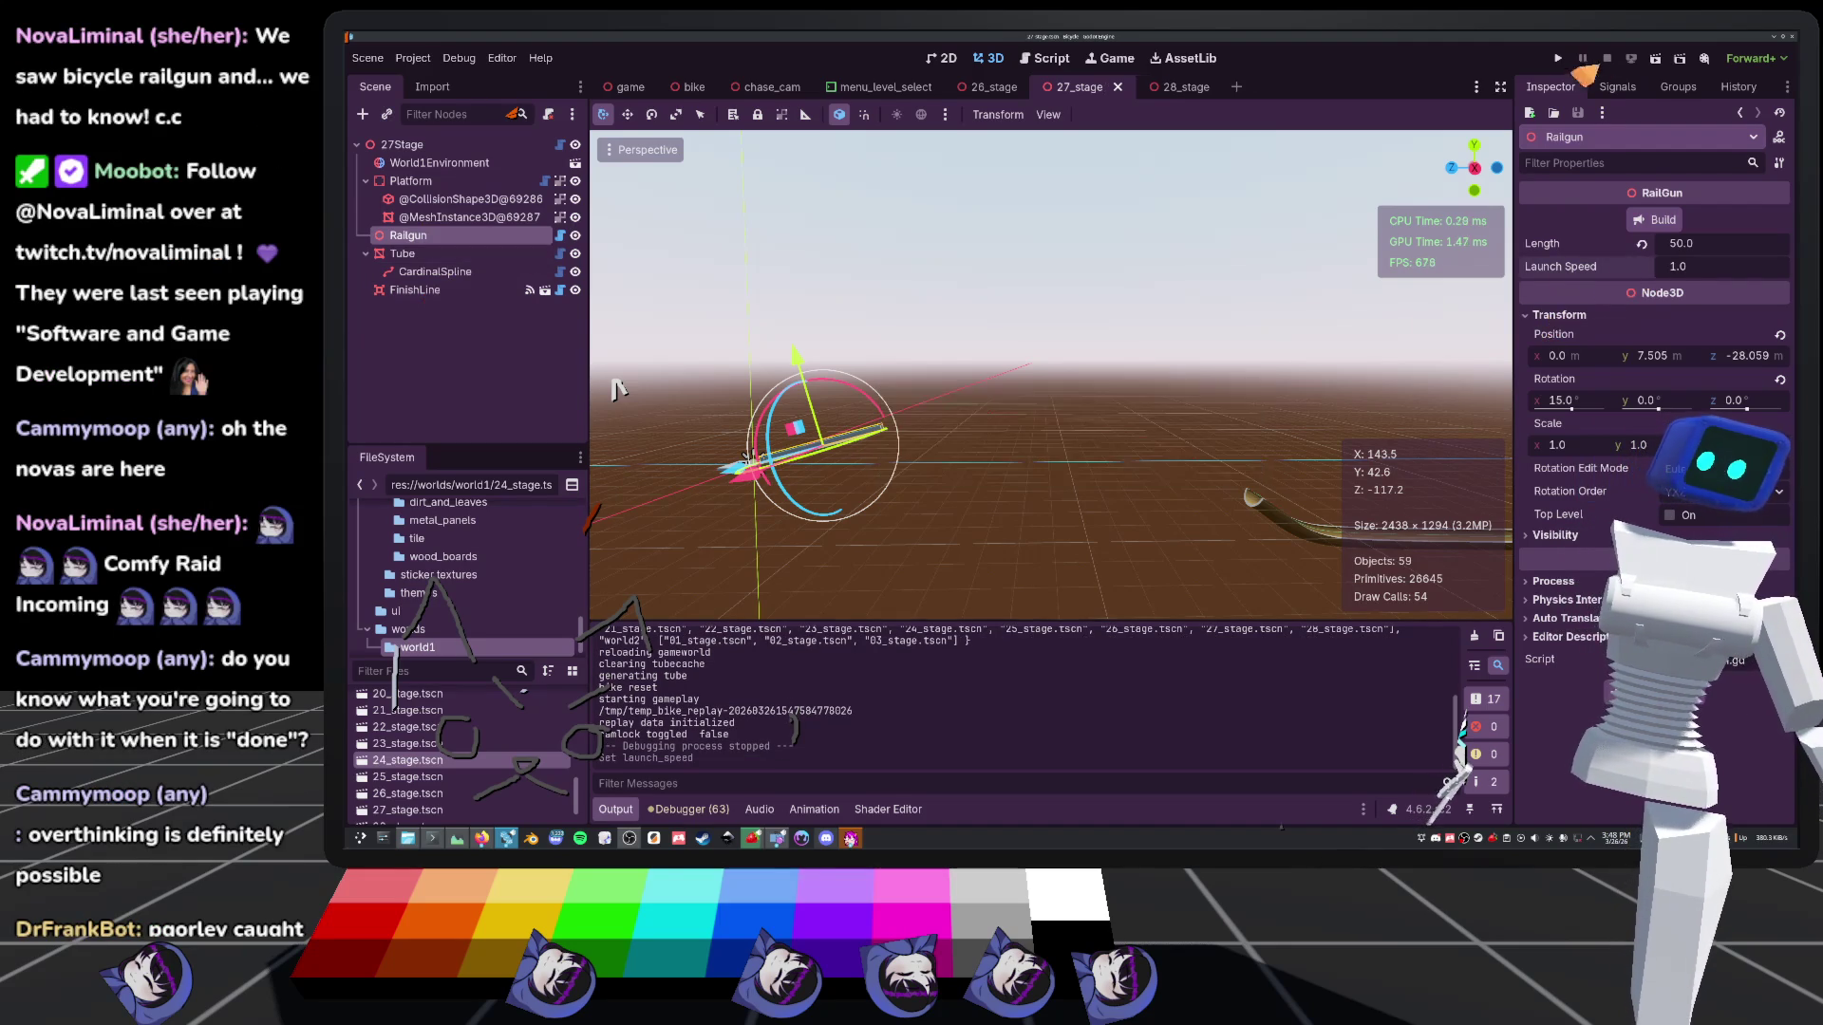
click(1559, 60)
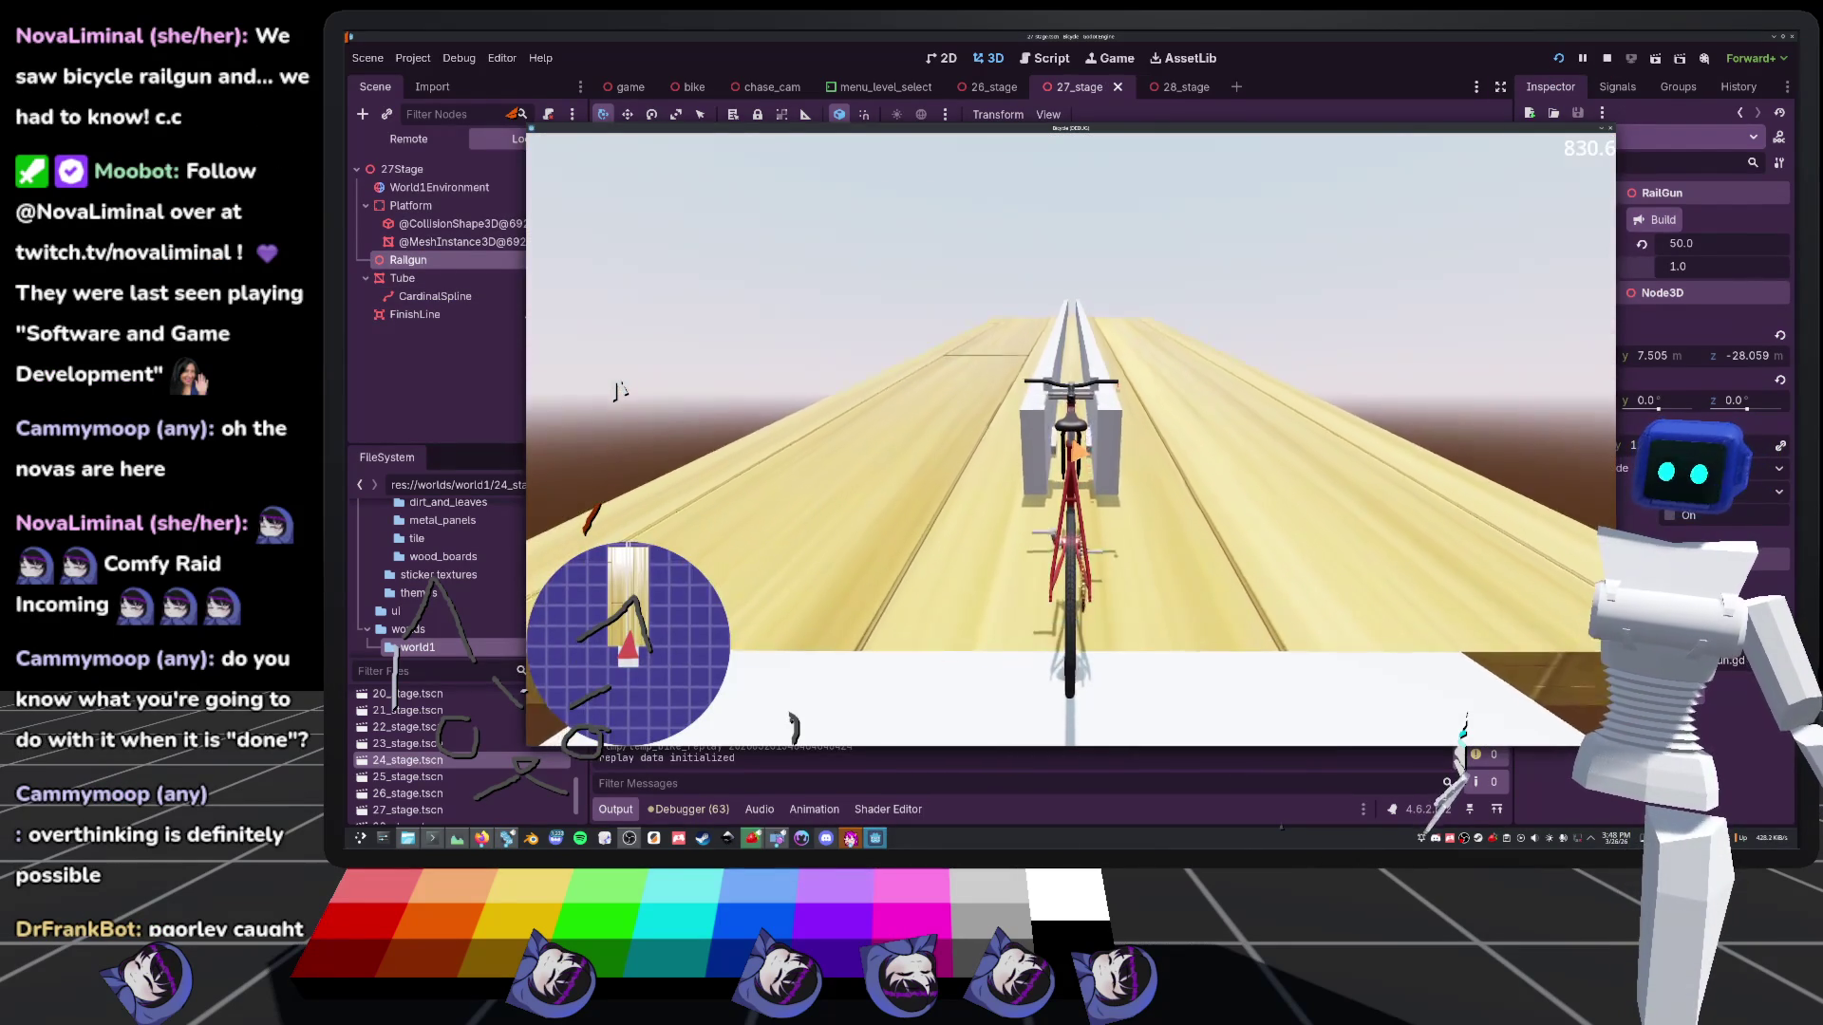
key(f)
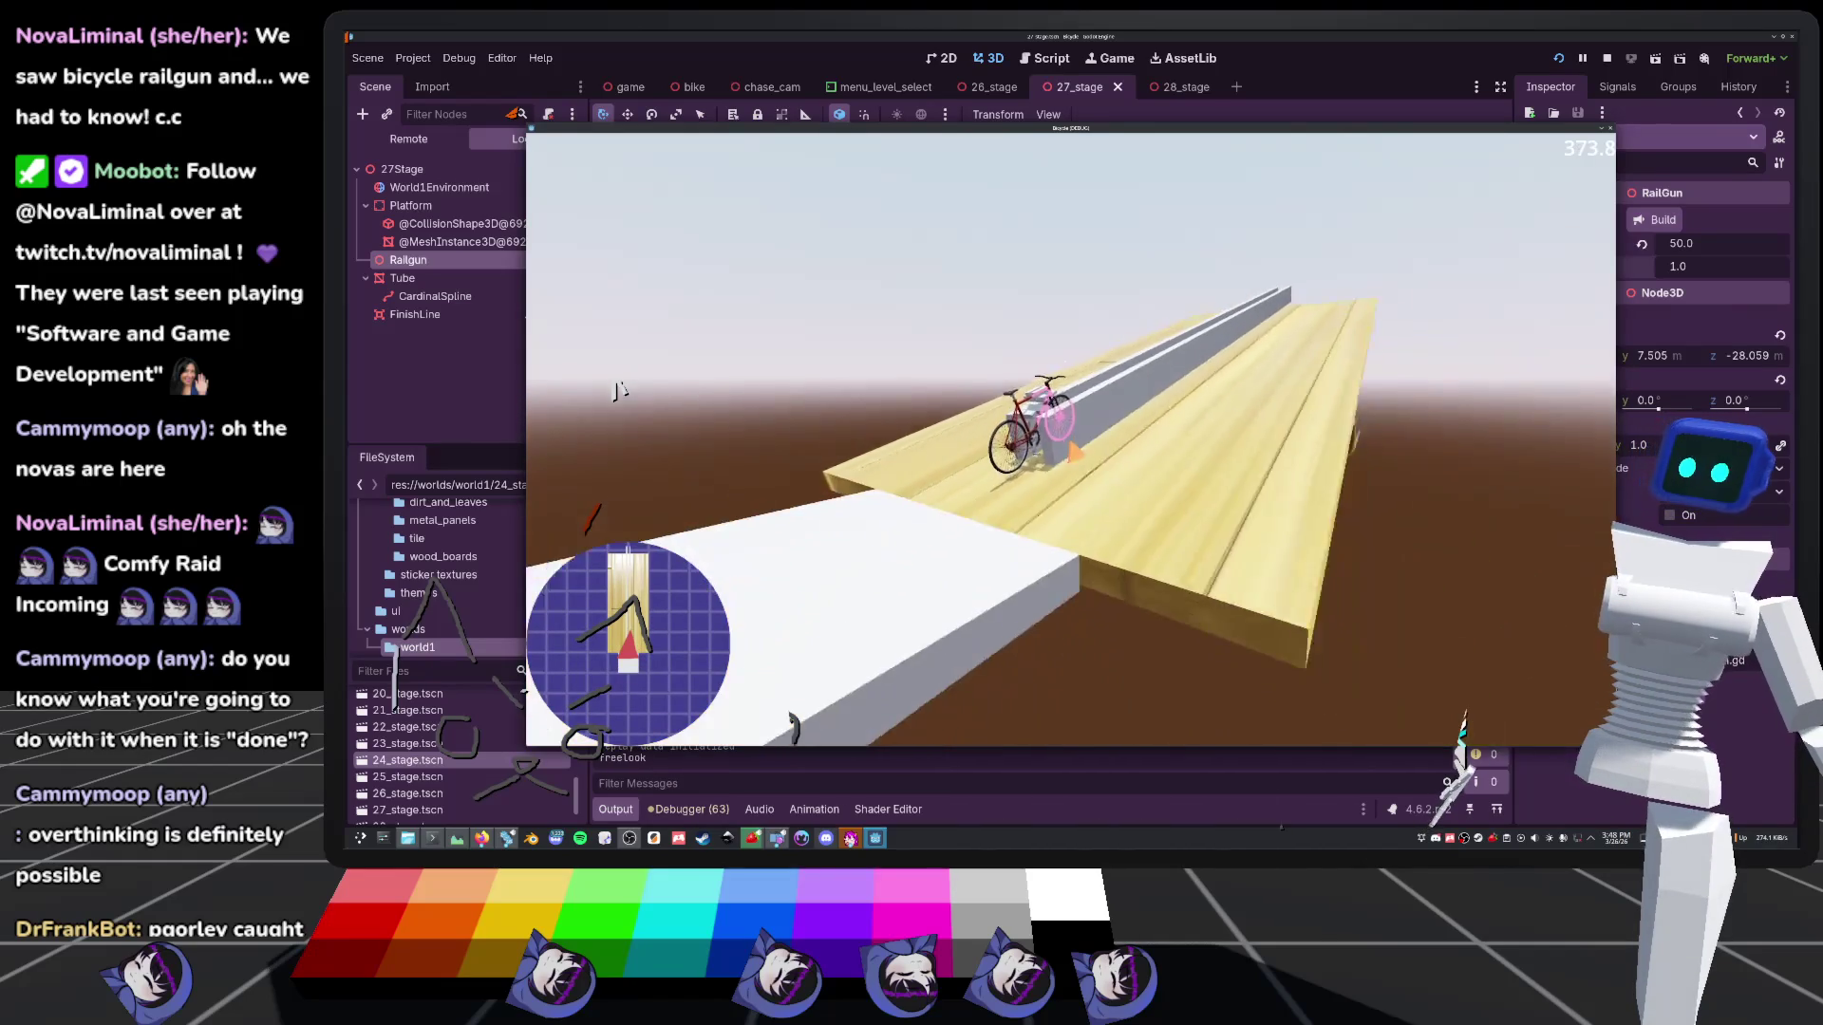
scroll(620, 390, down, 3)
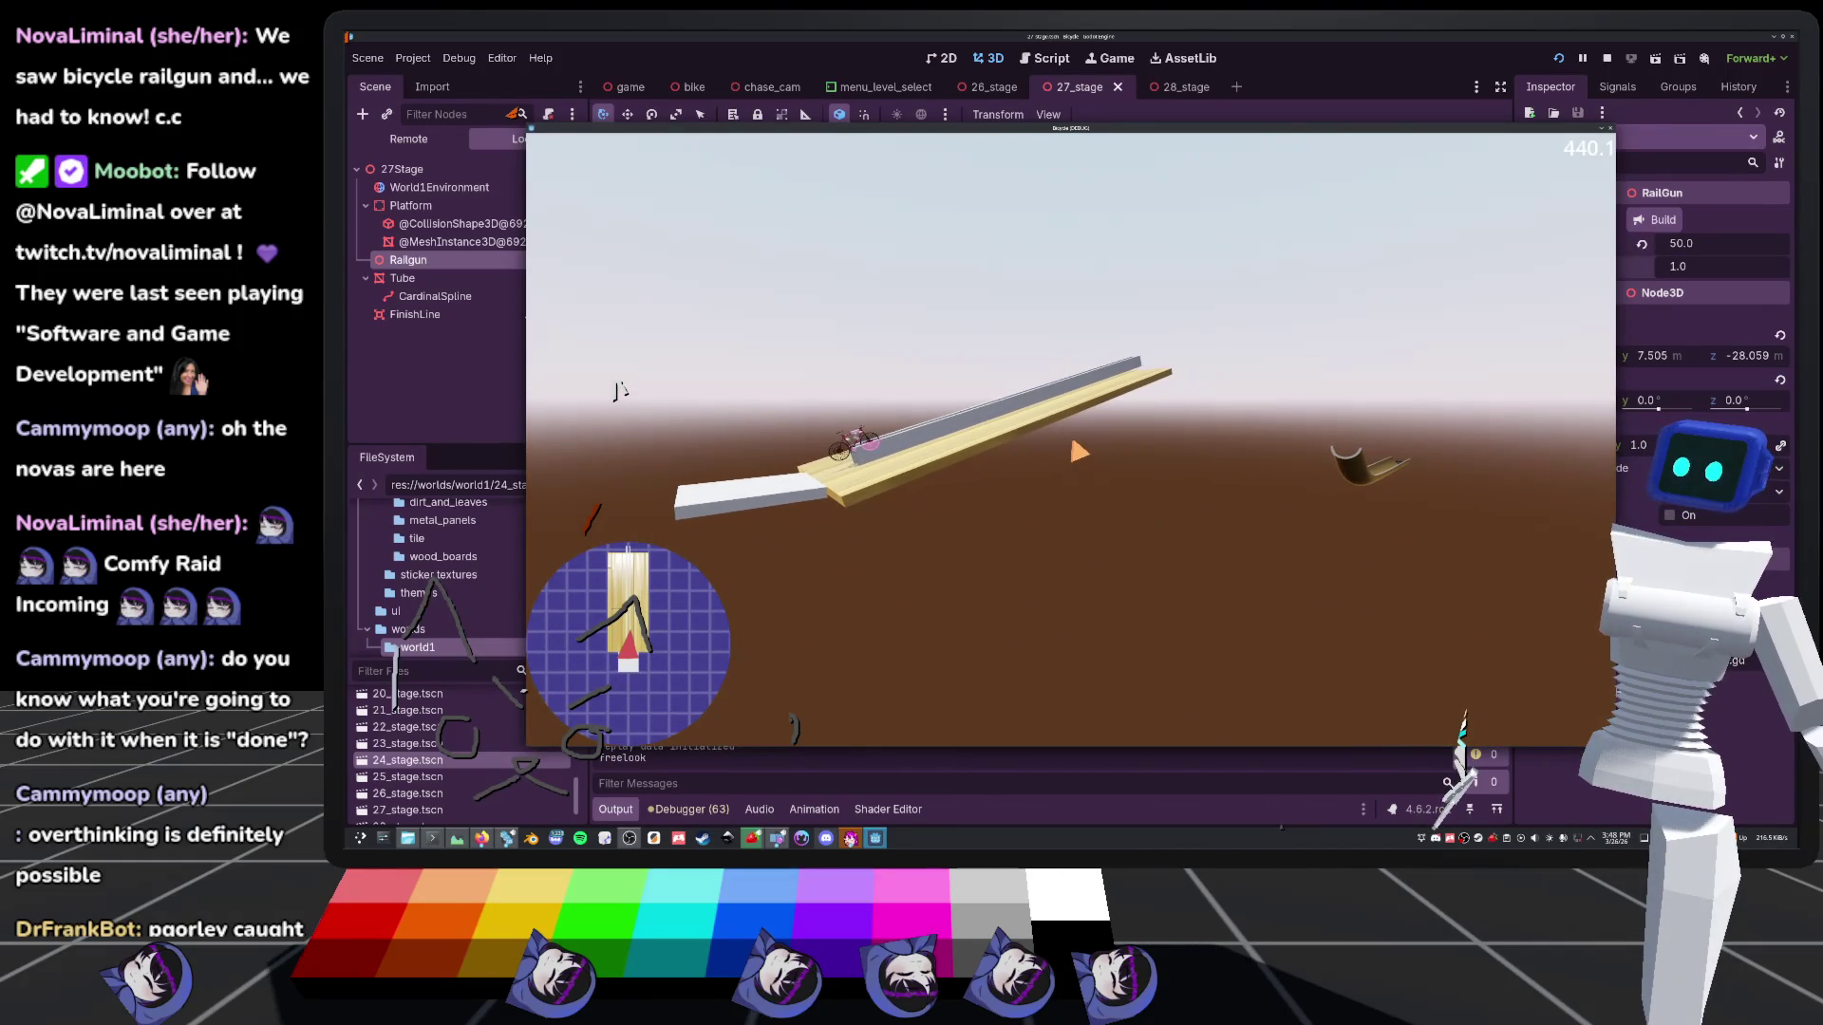
key(w)
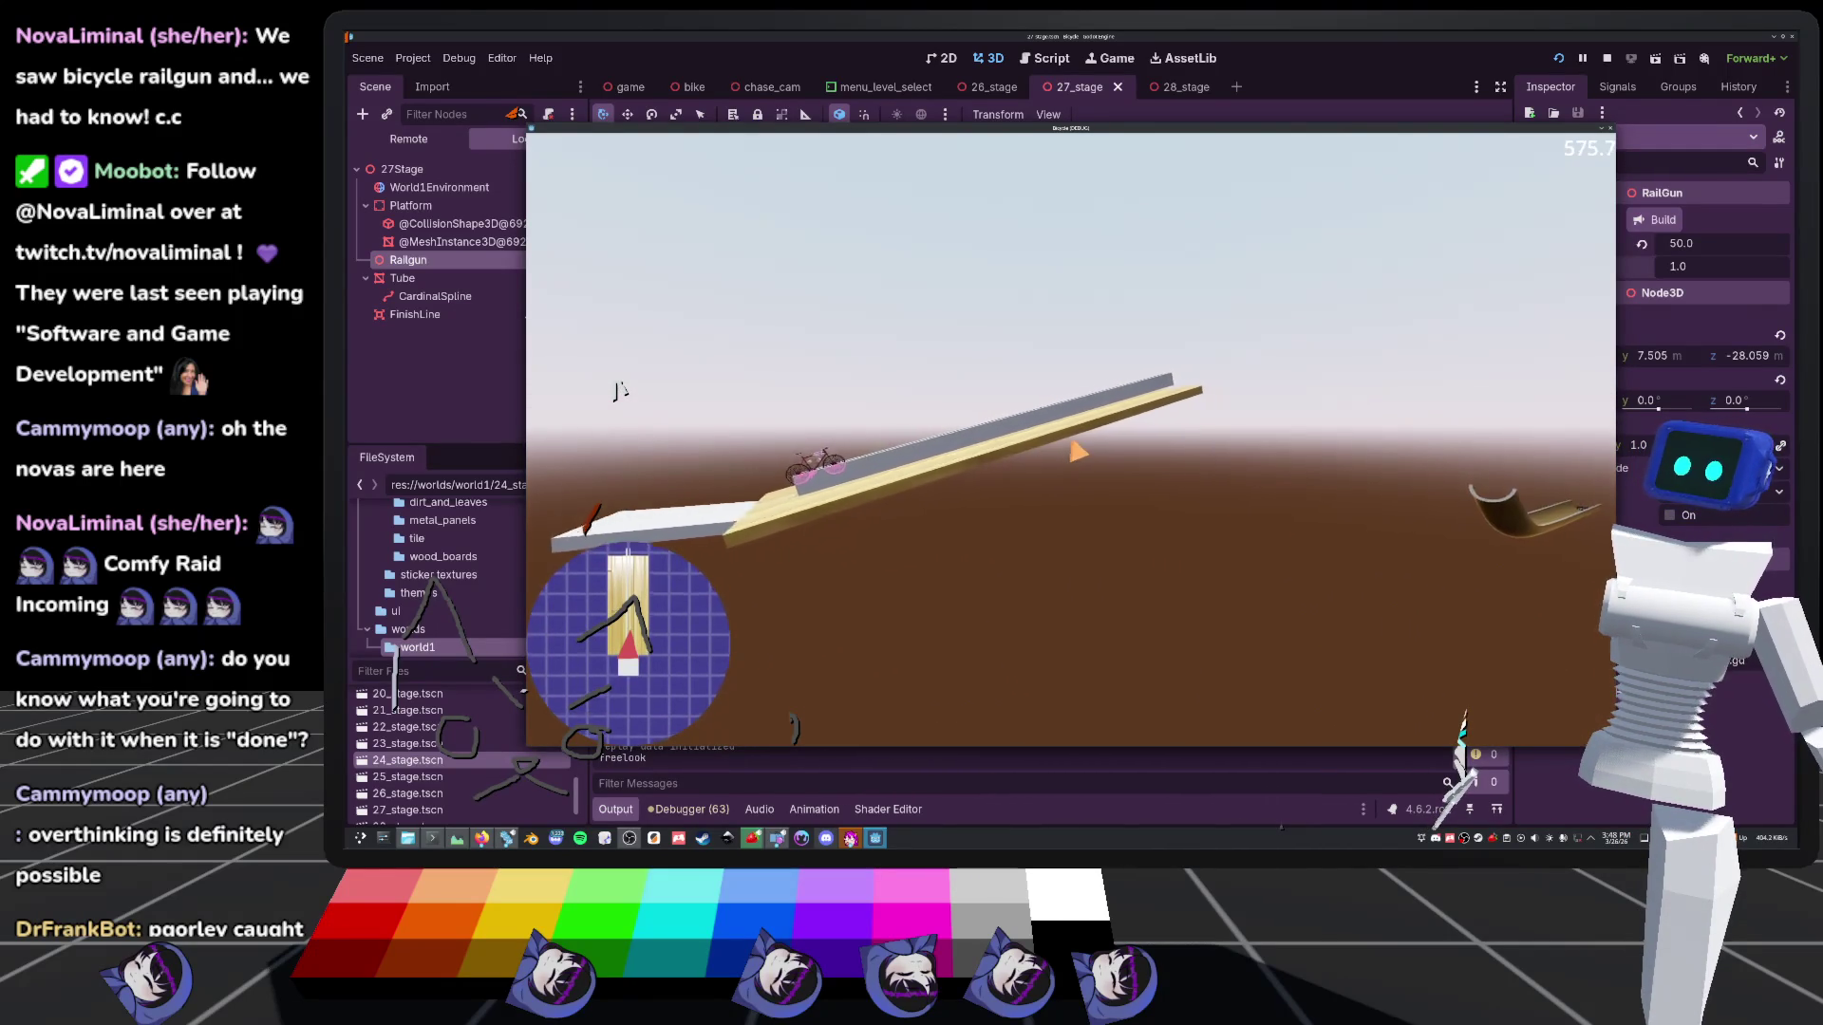
key(s)
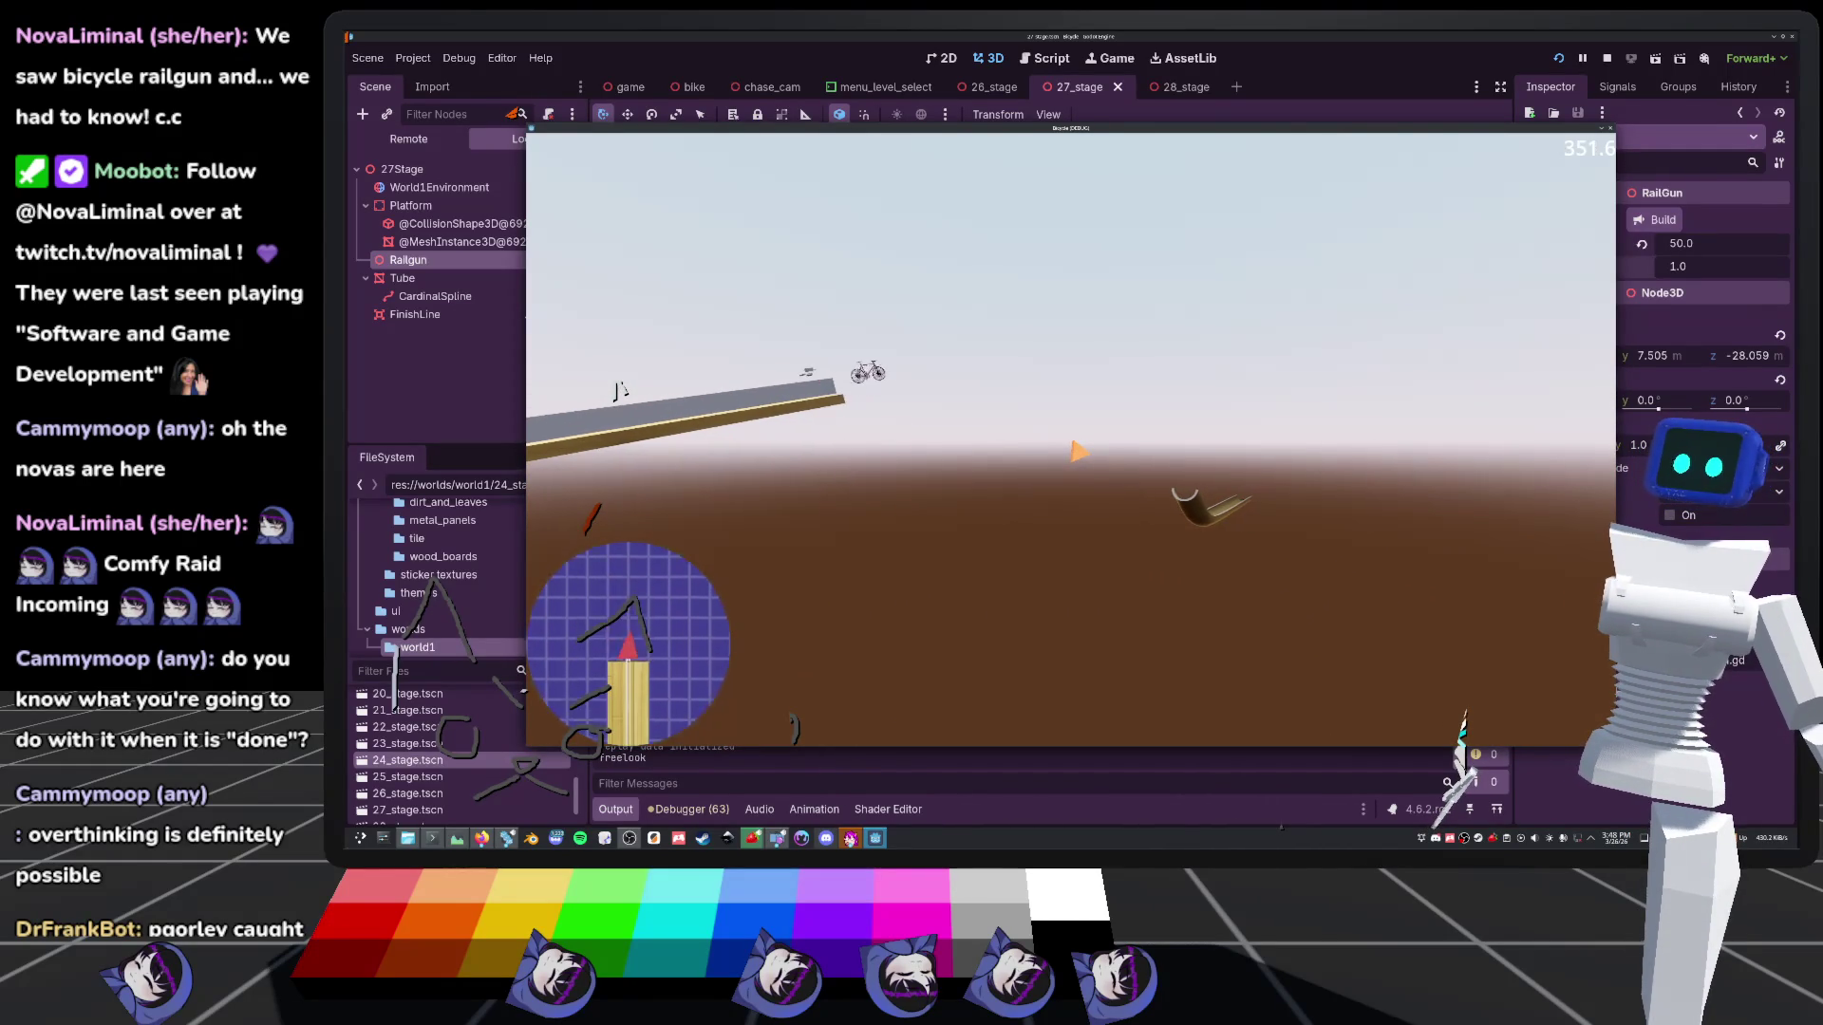
key(f)
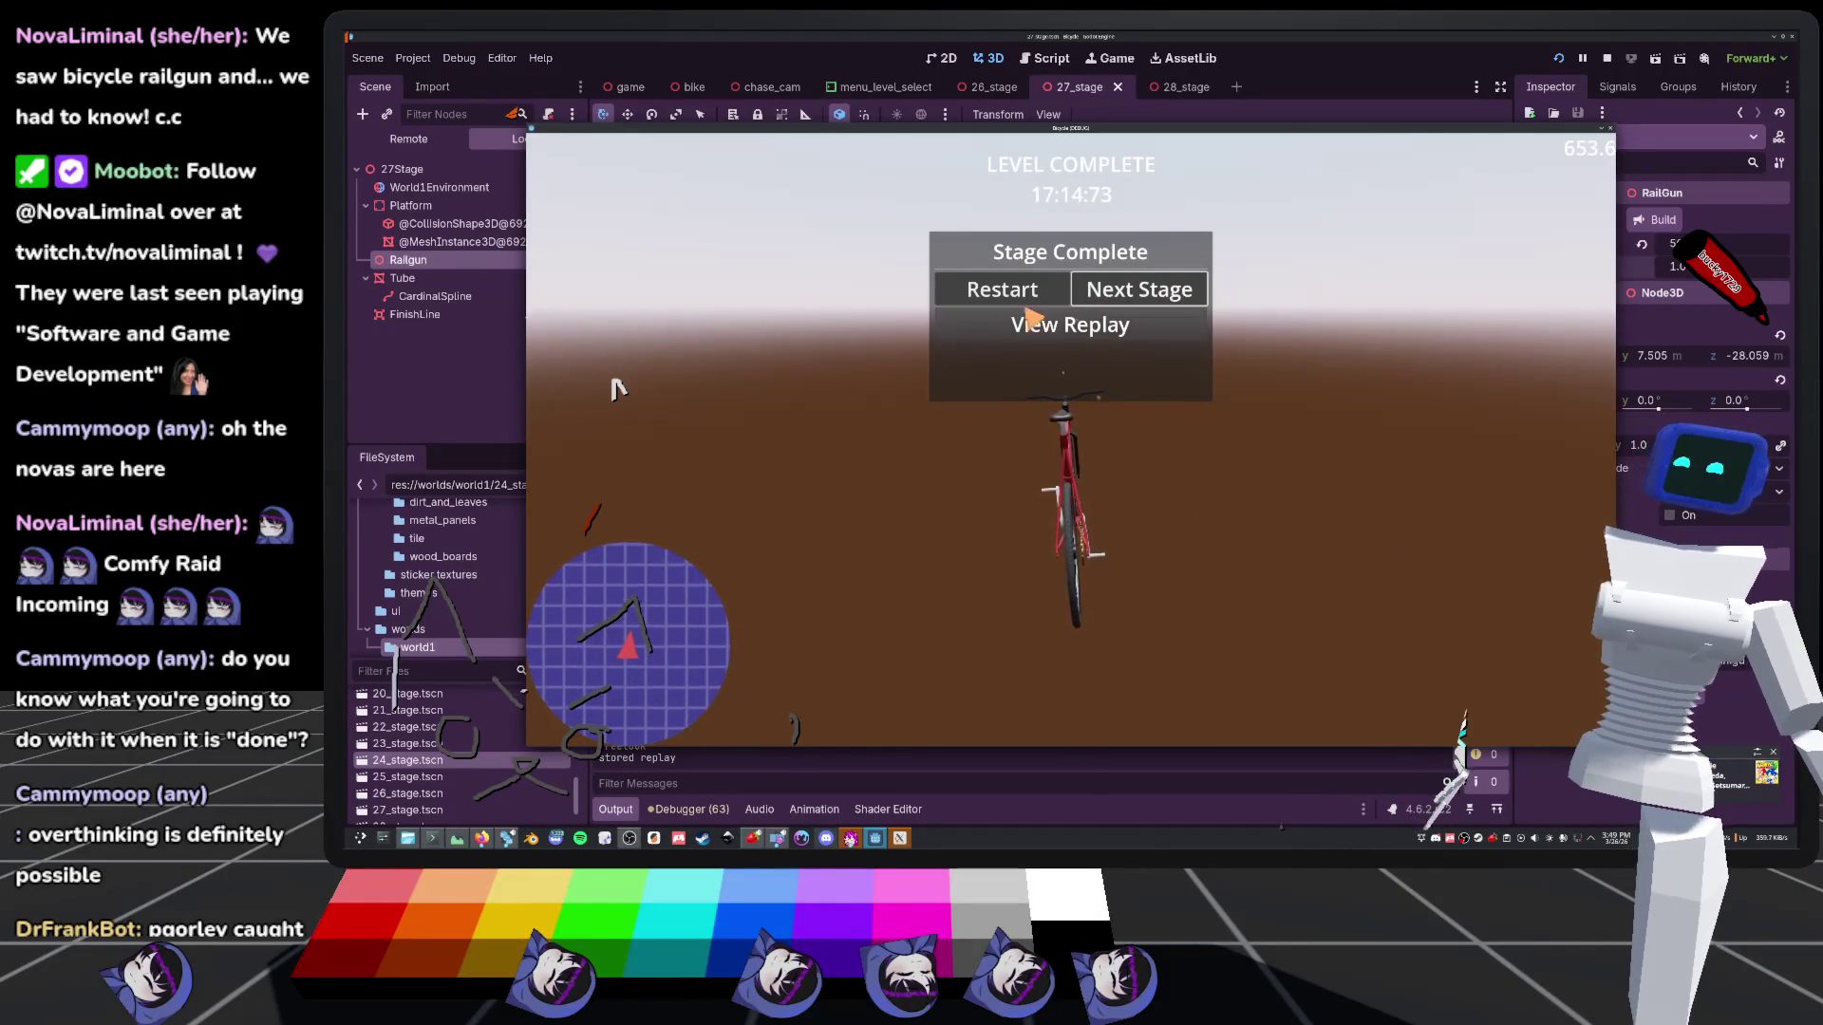
click(1148, 302)
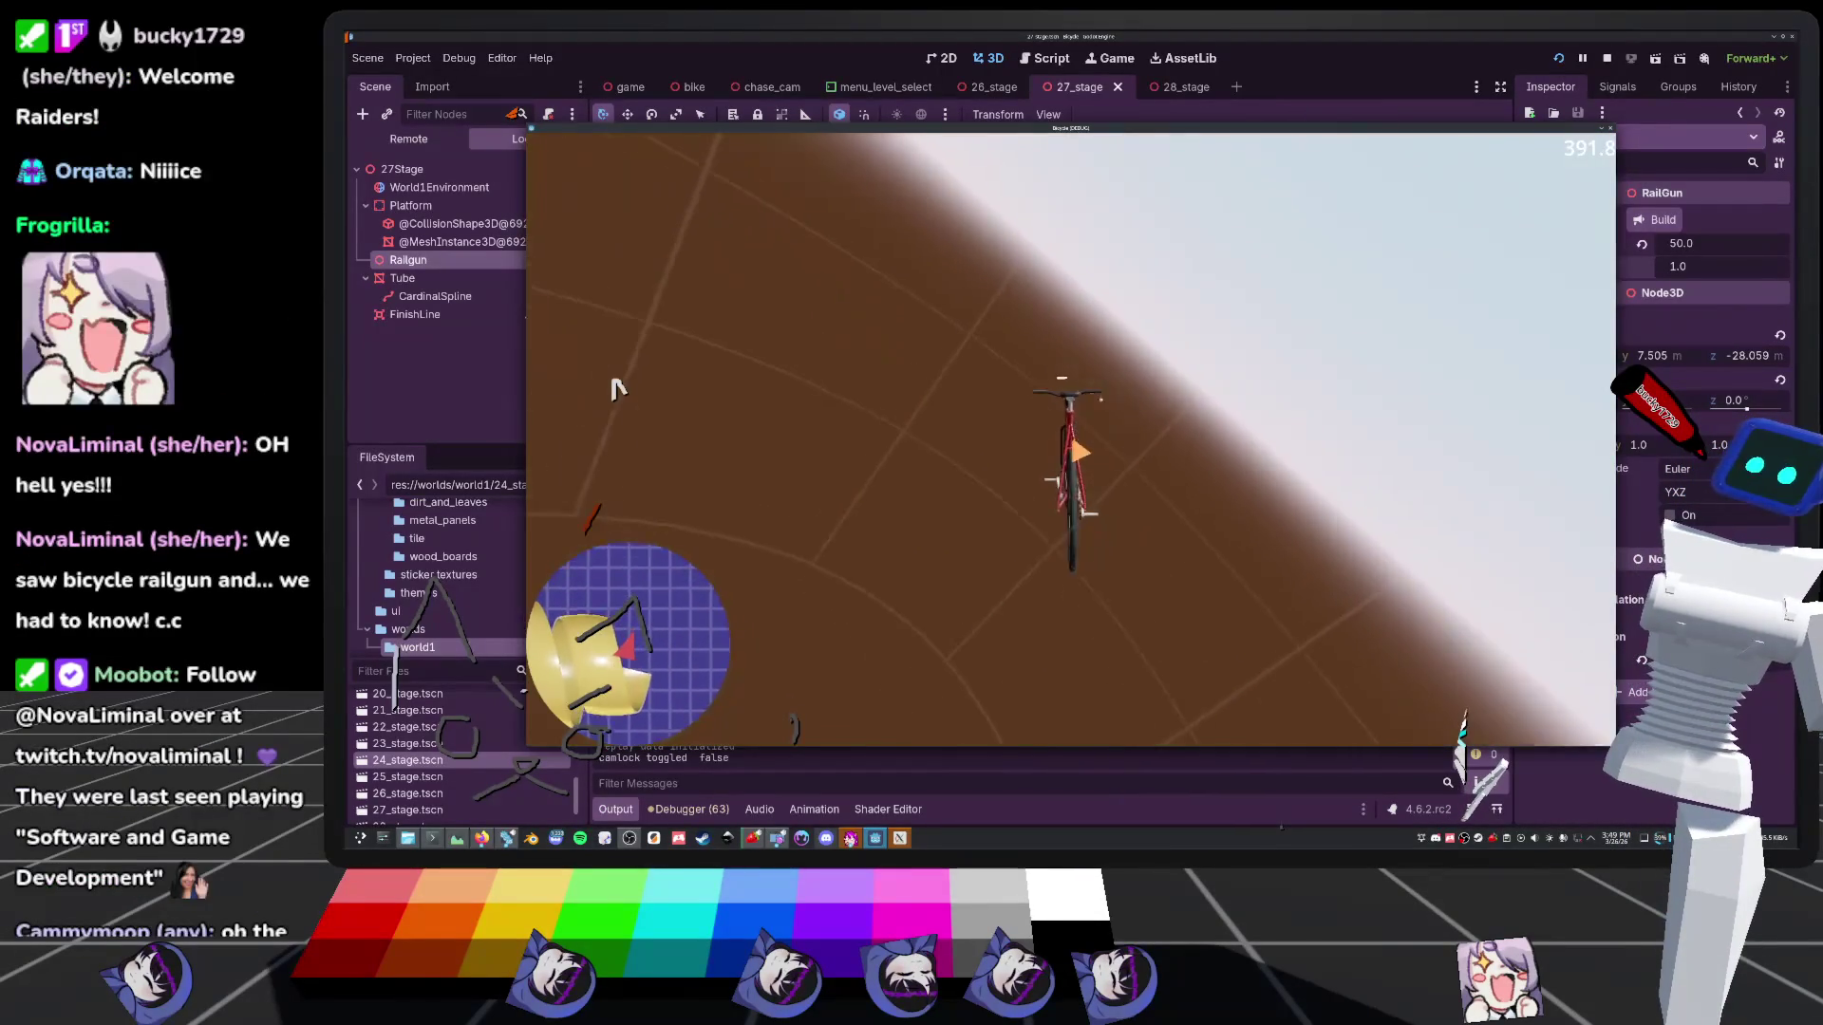
key(F8)
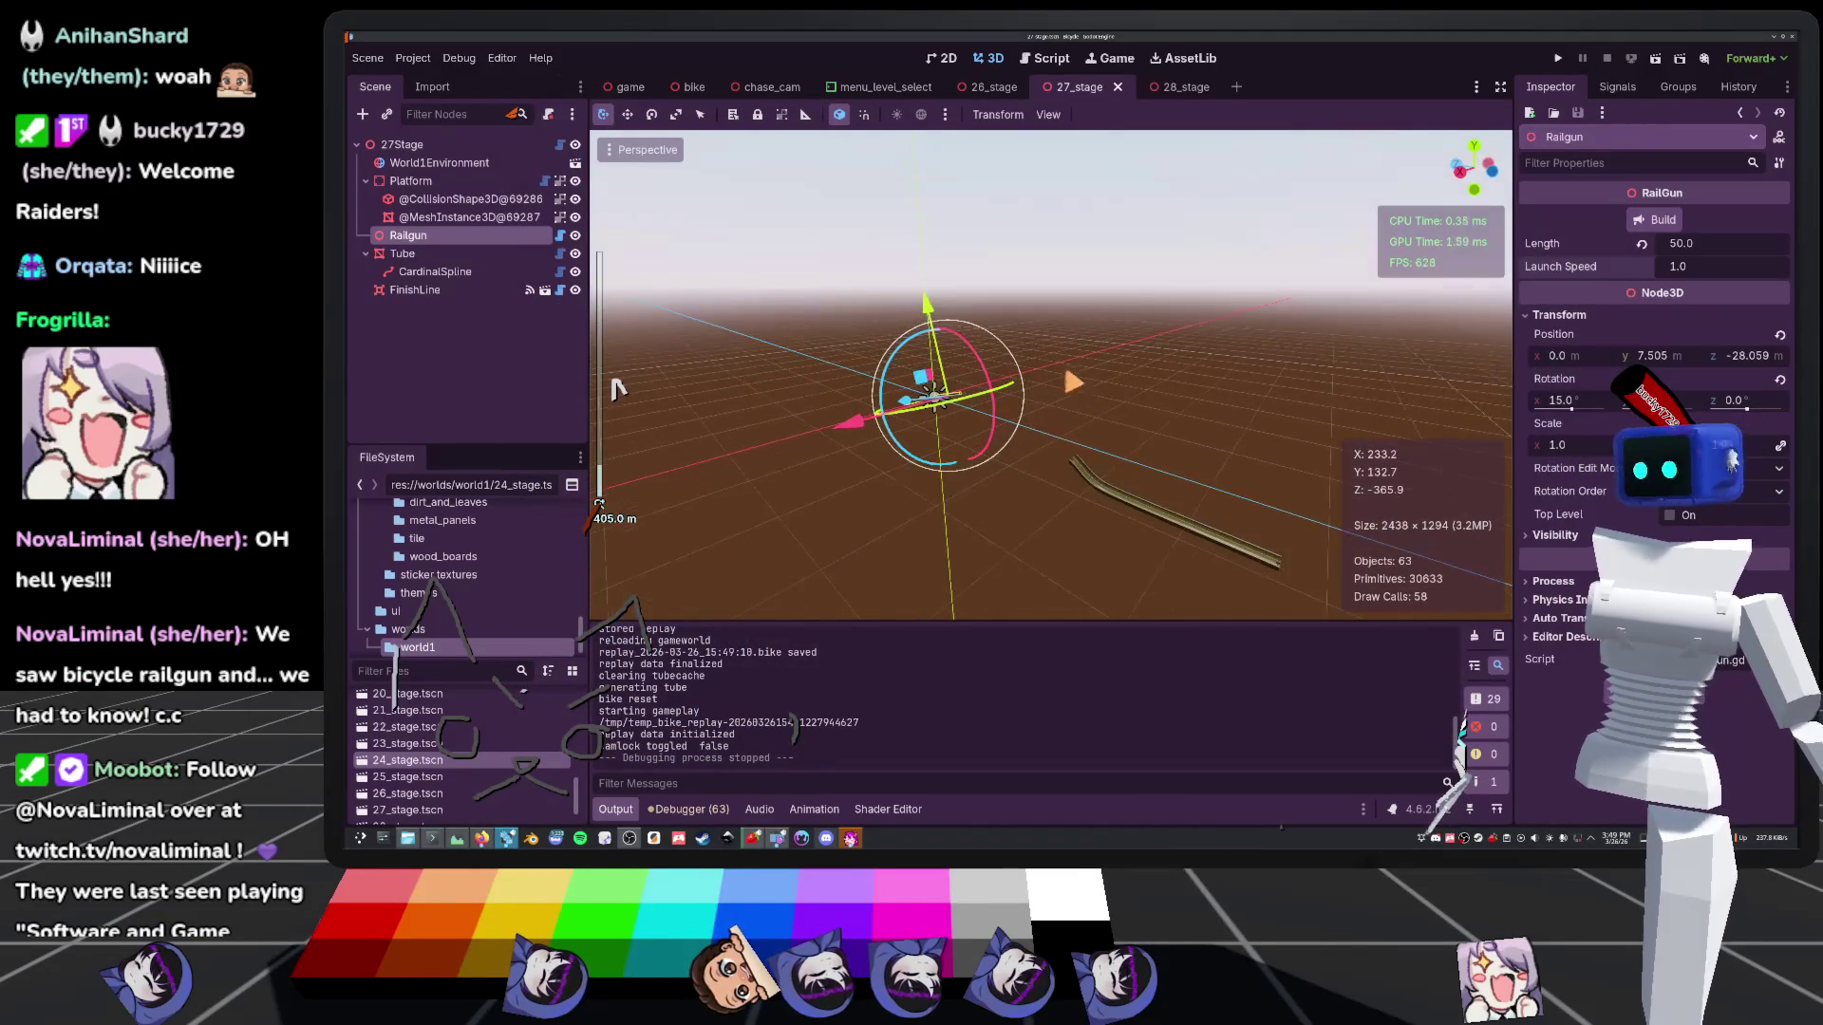
scroll(617, 389, up, 3)
key(w)
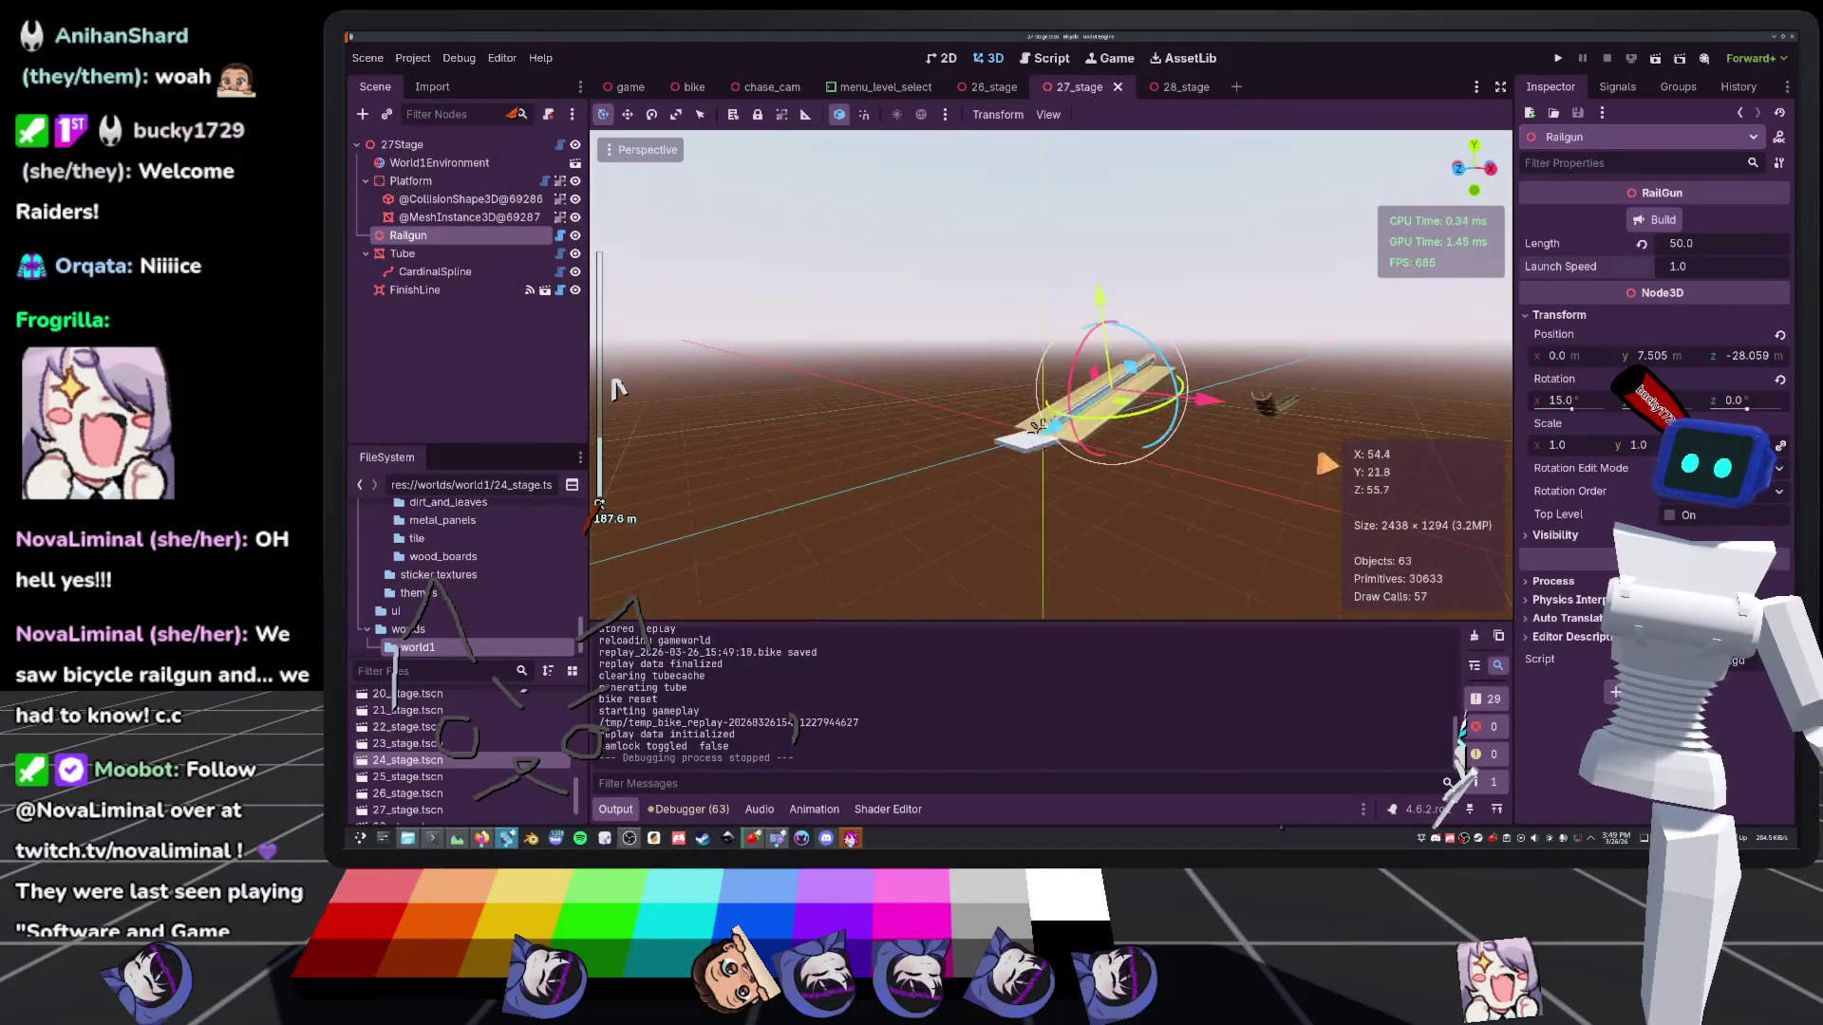
click(1187, 91)
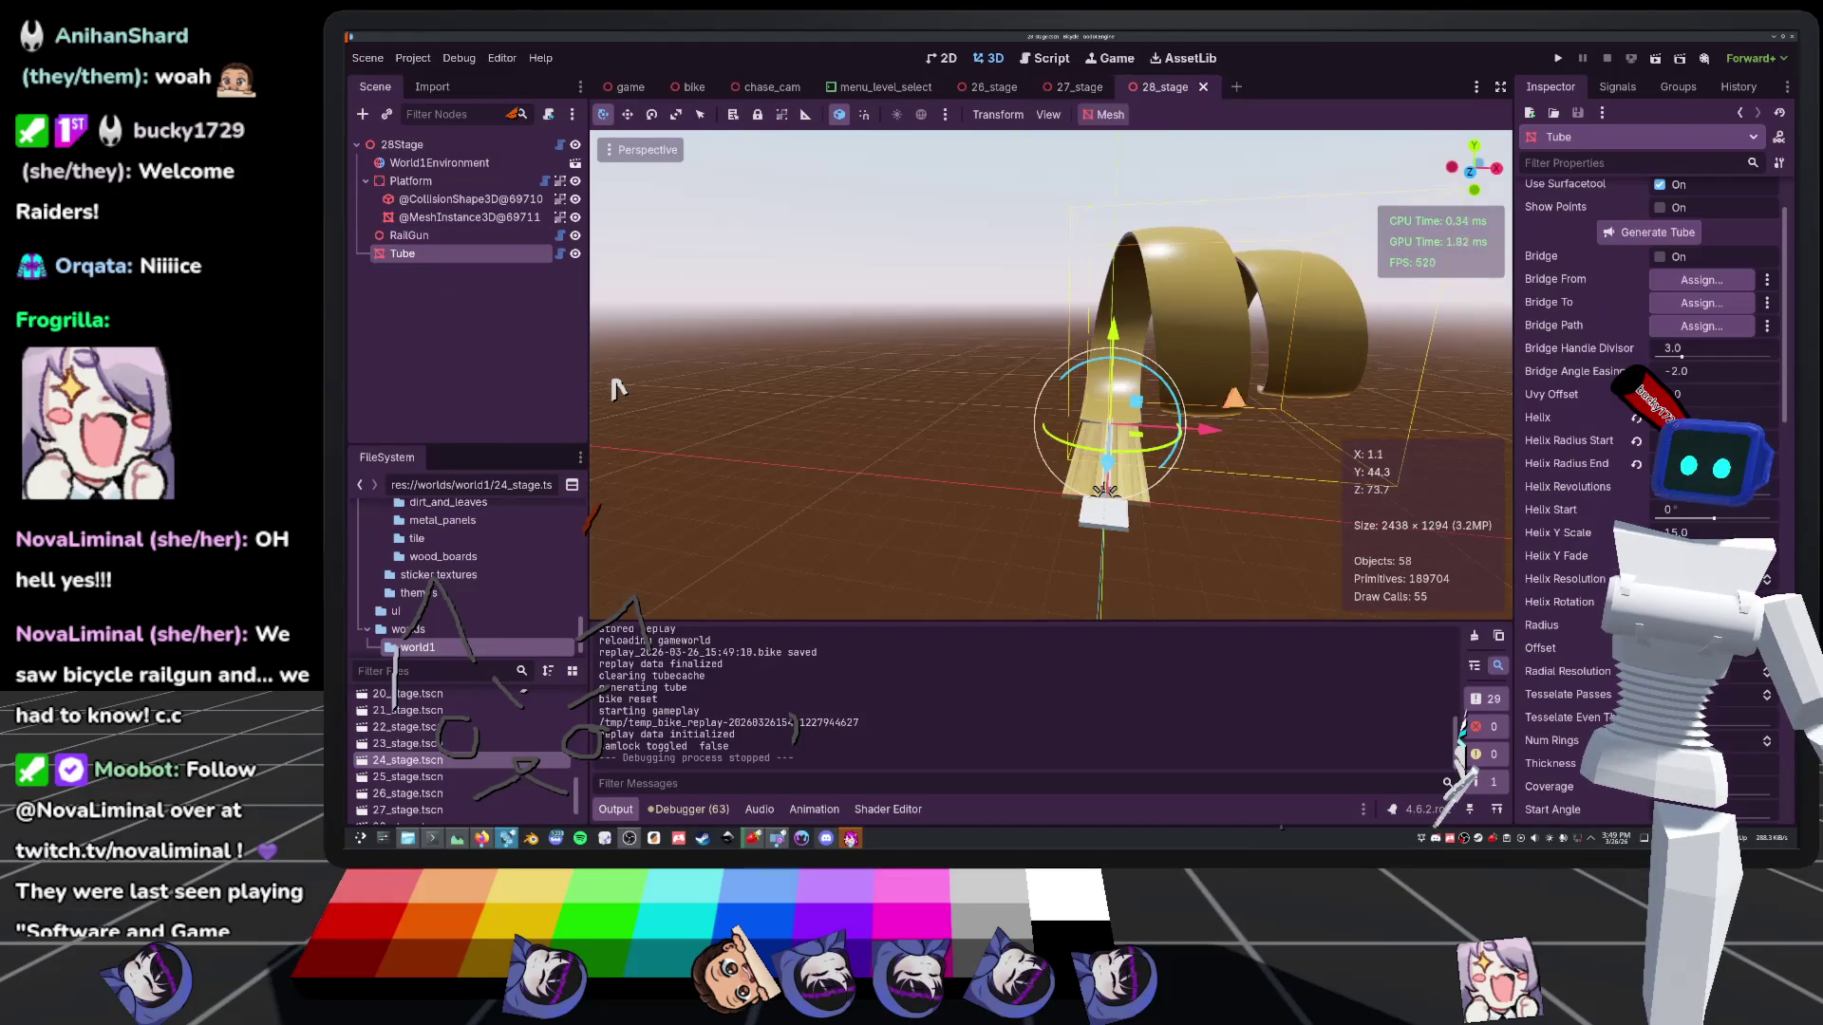
key(w)
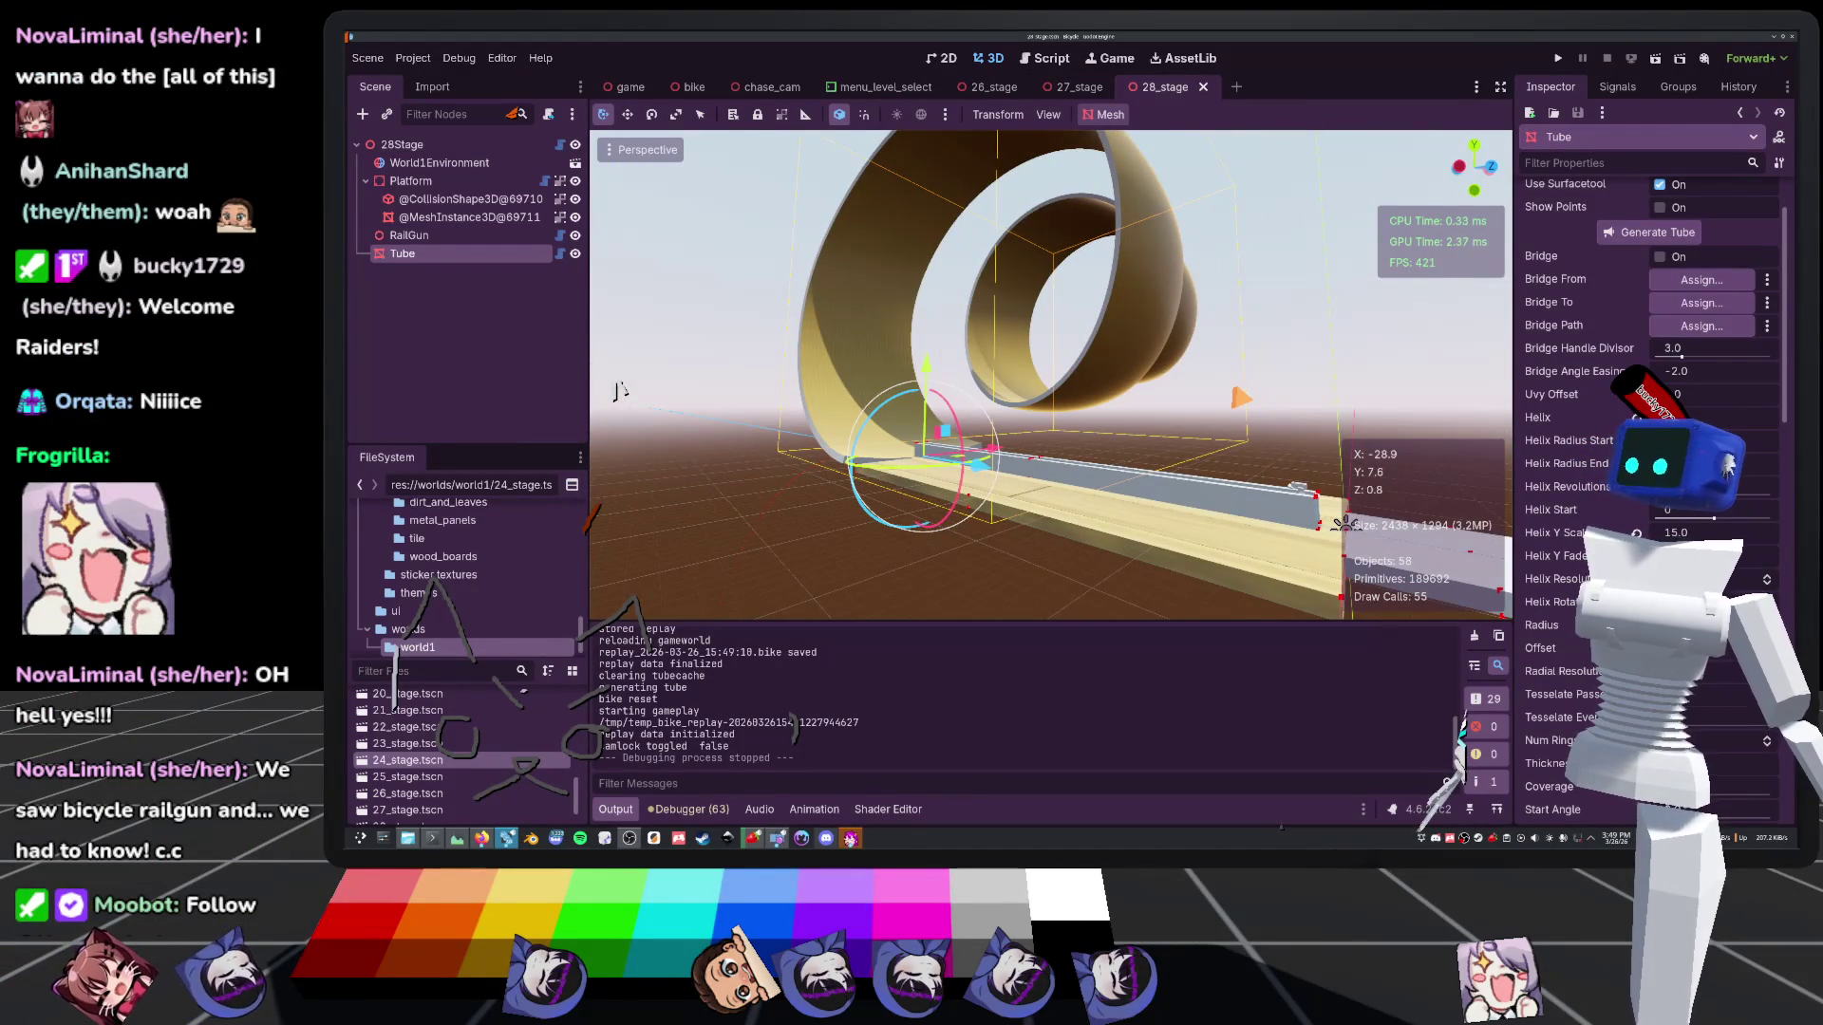
scroll(619, 389, up, 2)
key(KP_4)
key(KP_4)
key(KP_4)
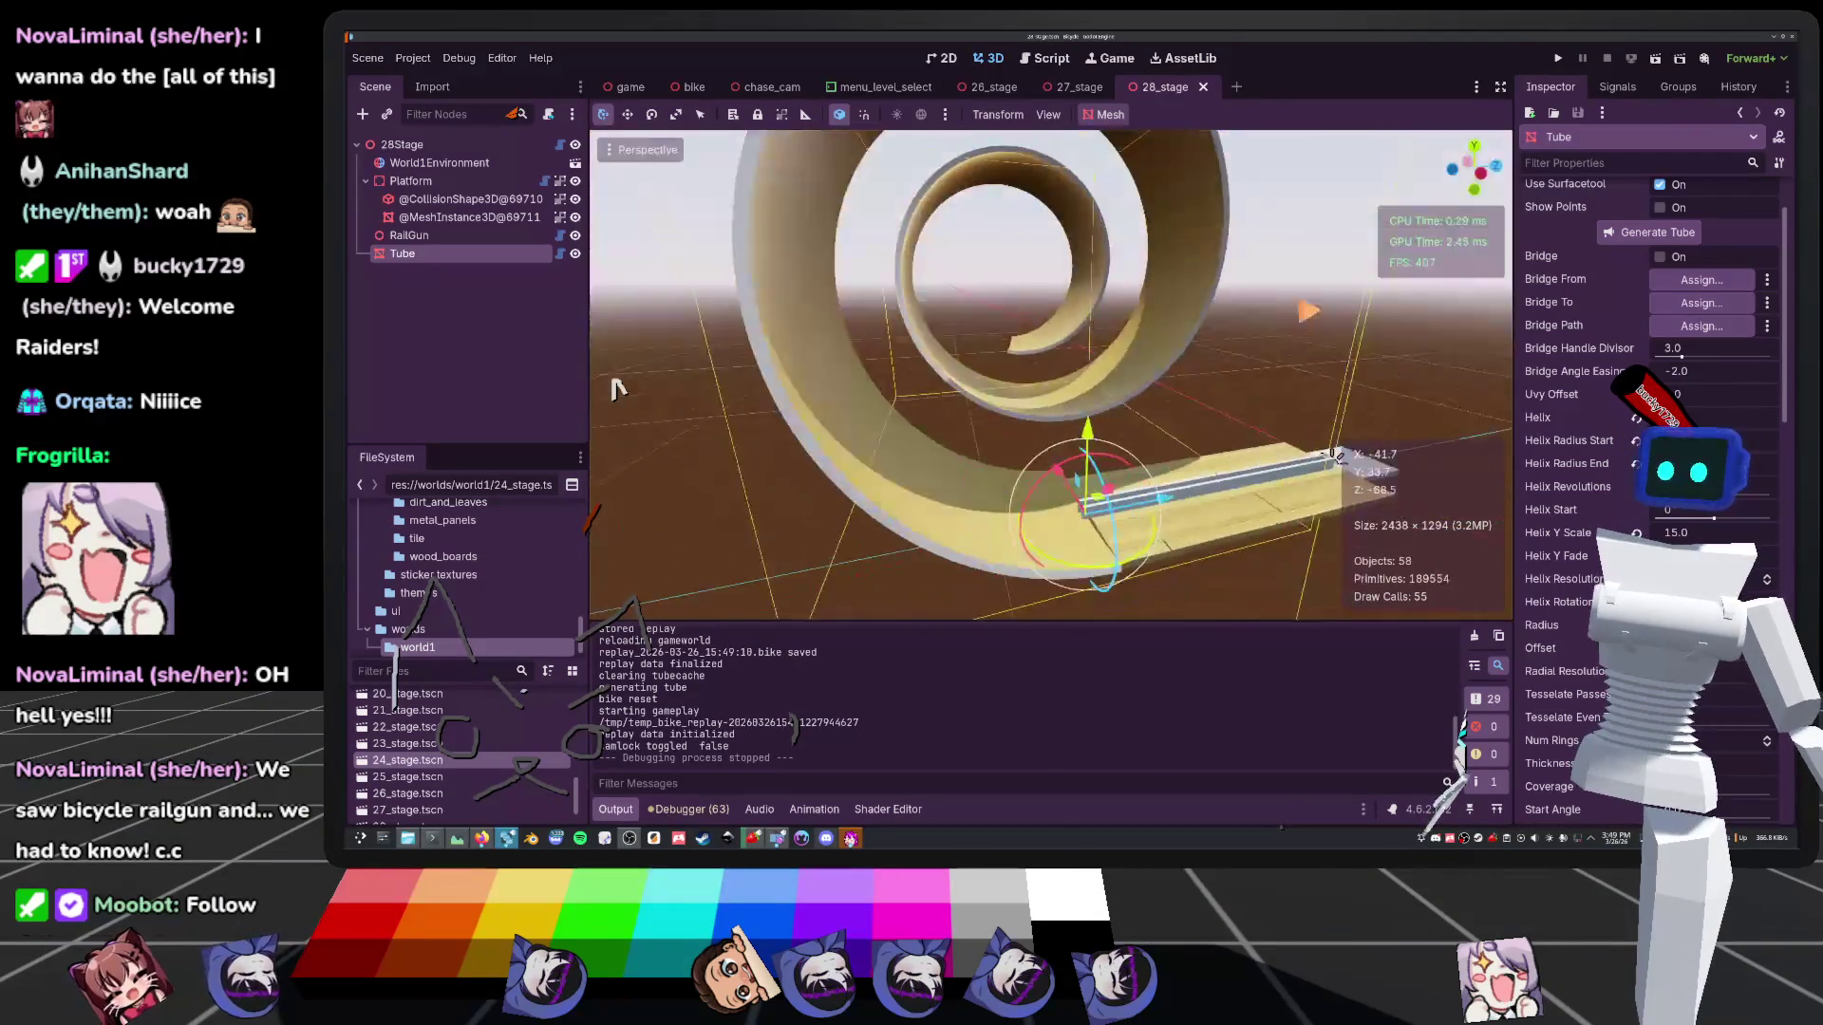
key(KP_4)
key(KP_4)
key(KP_4)
key(KP_8)
key(KP_8)
key(KP_4)
key(KP_4)
key(KP_4)
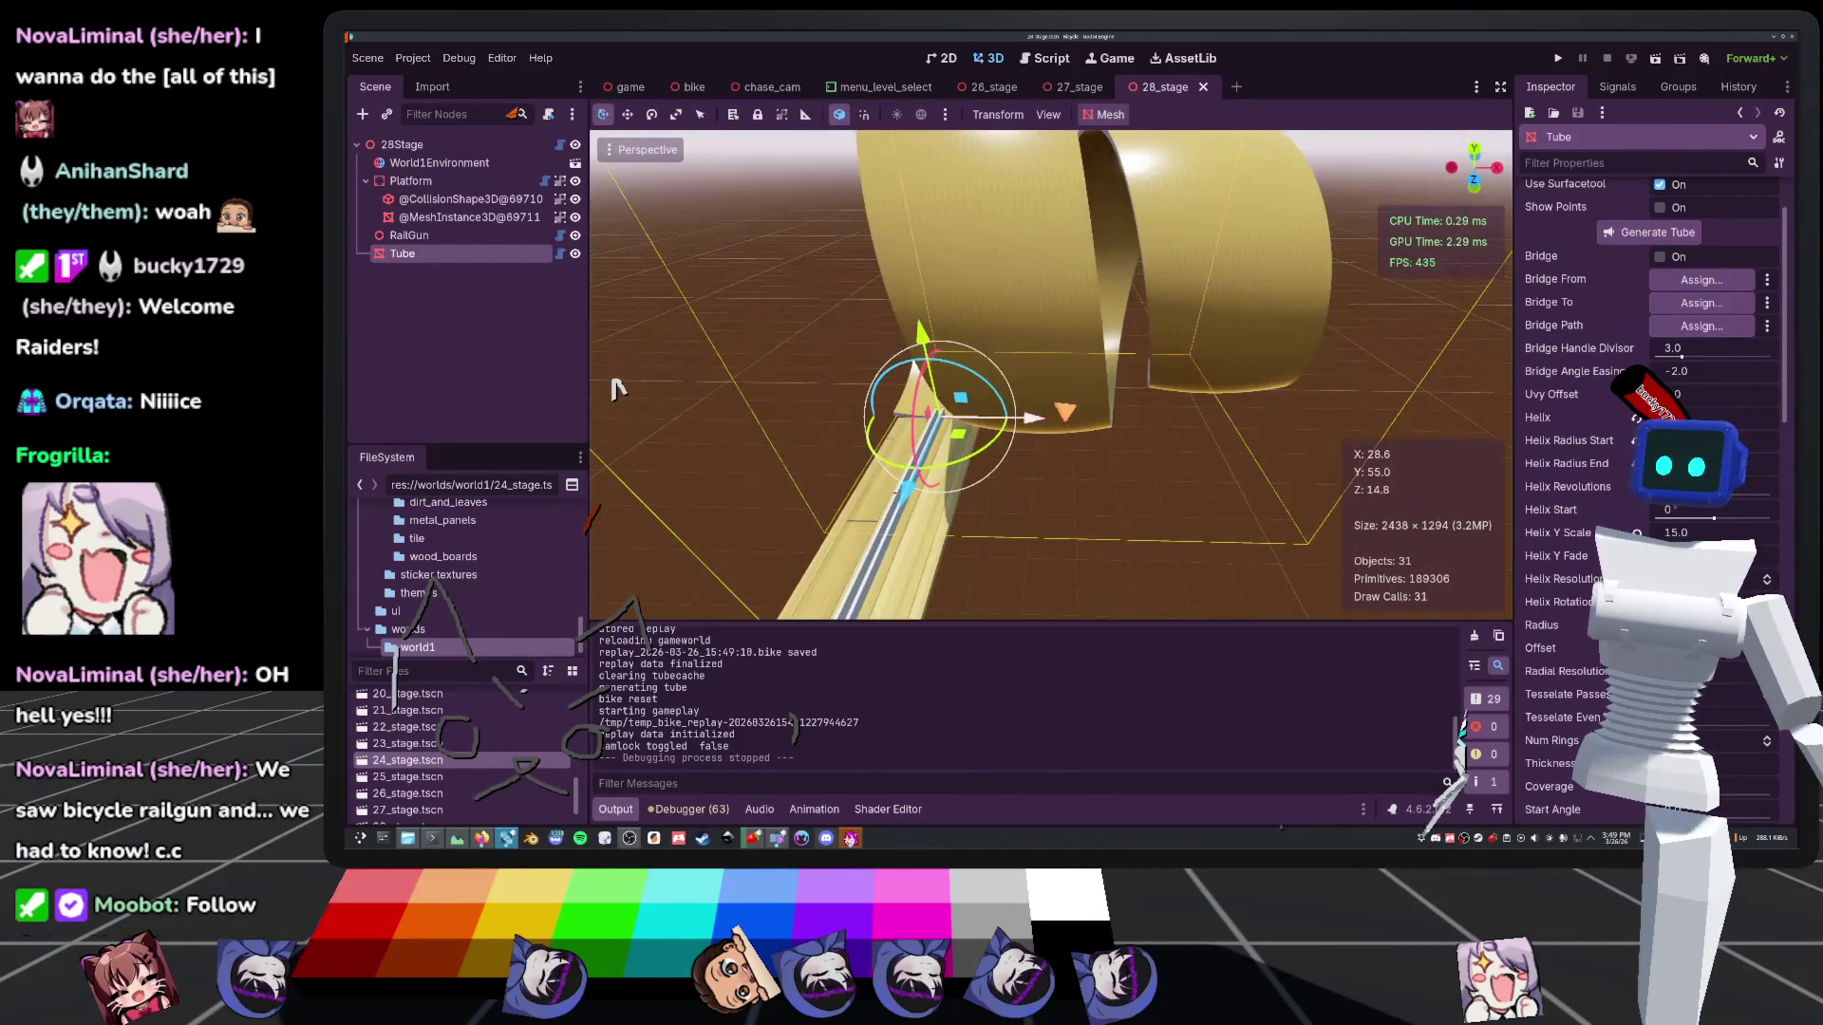
key(KP_4)
key(KP_4)
key(KP_4)
scroll(617, 387, down, 6)
scroll(617, 387, up, 8)
key(KP_4)
key(KP_4)
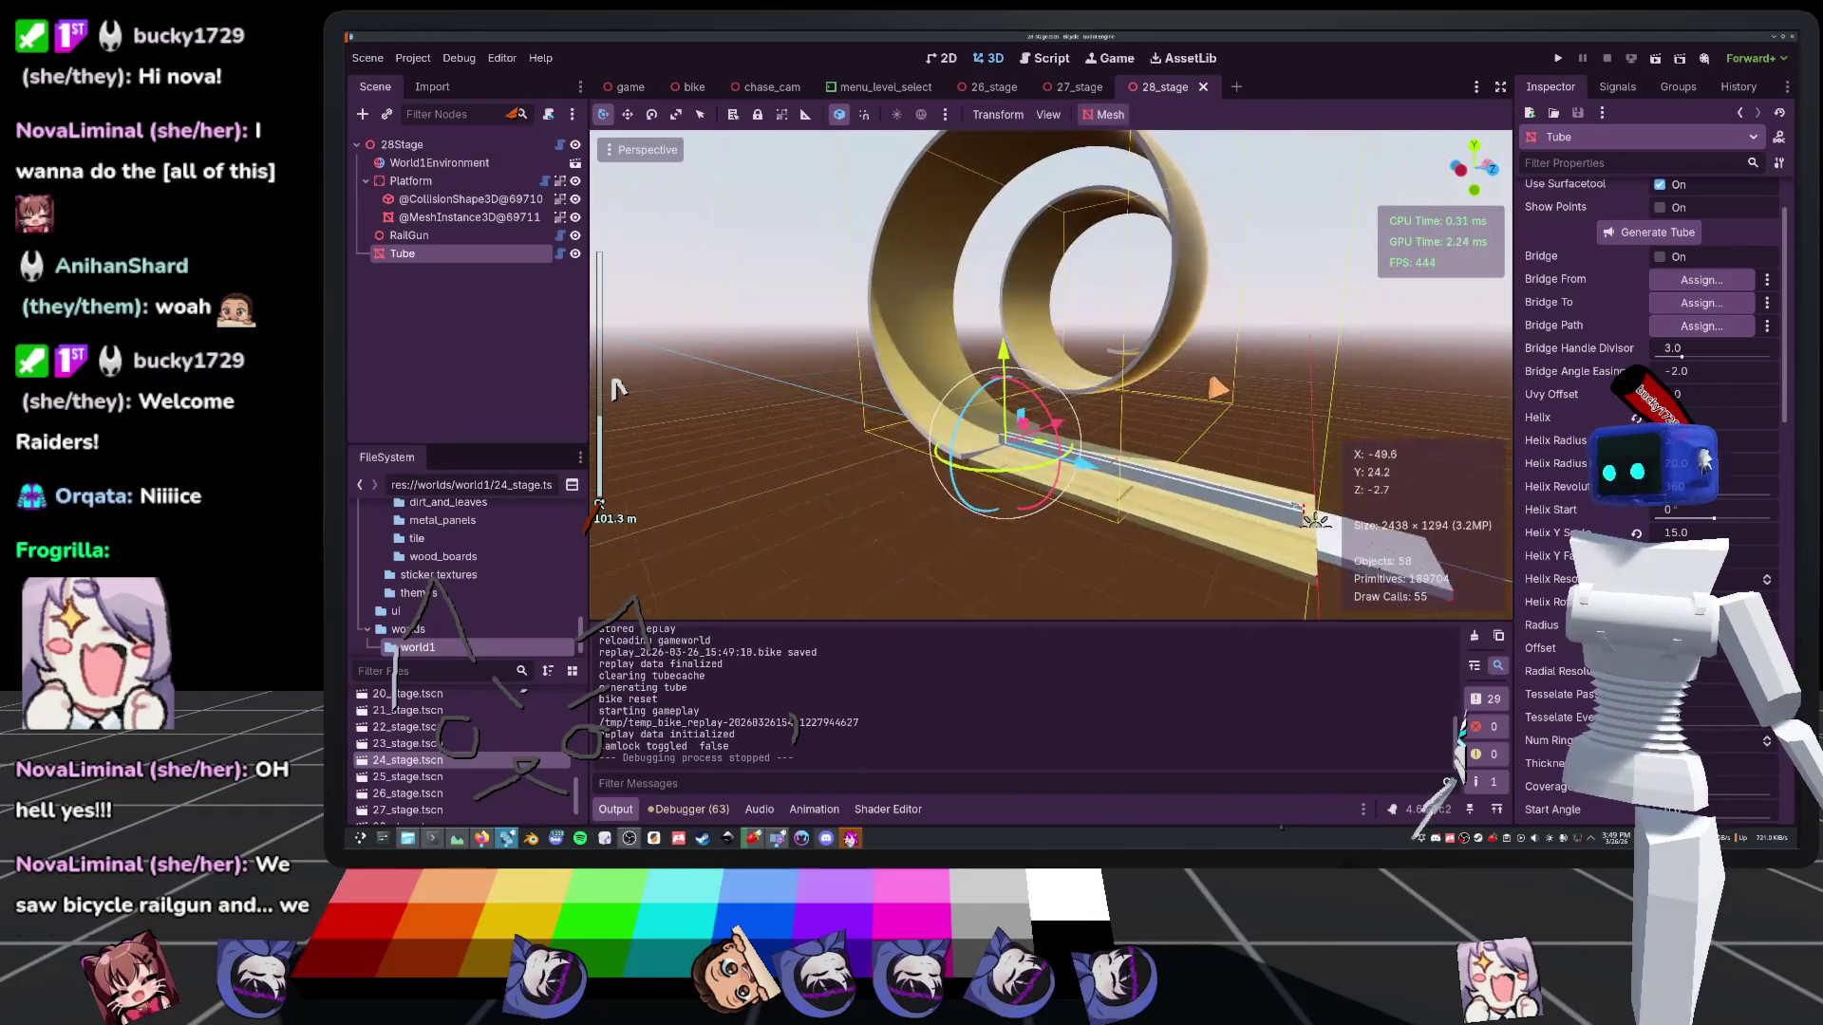
key(KP_4)
key(KP_4)
key(KP_4)
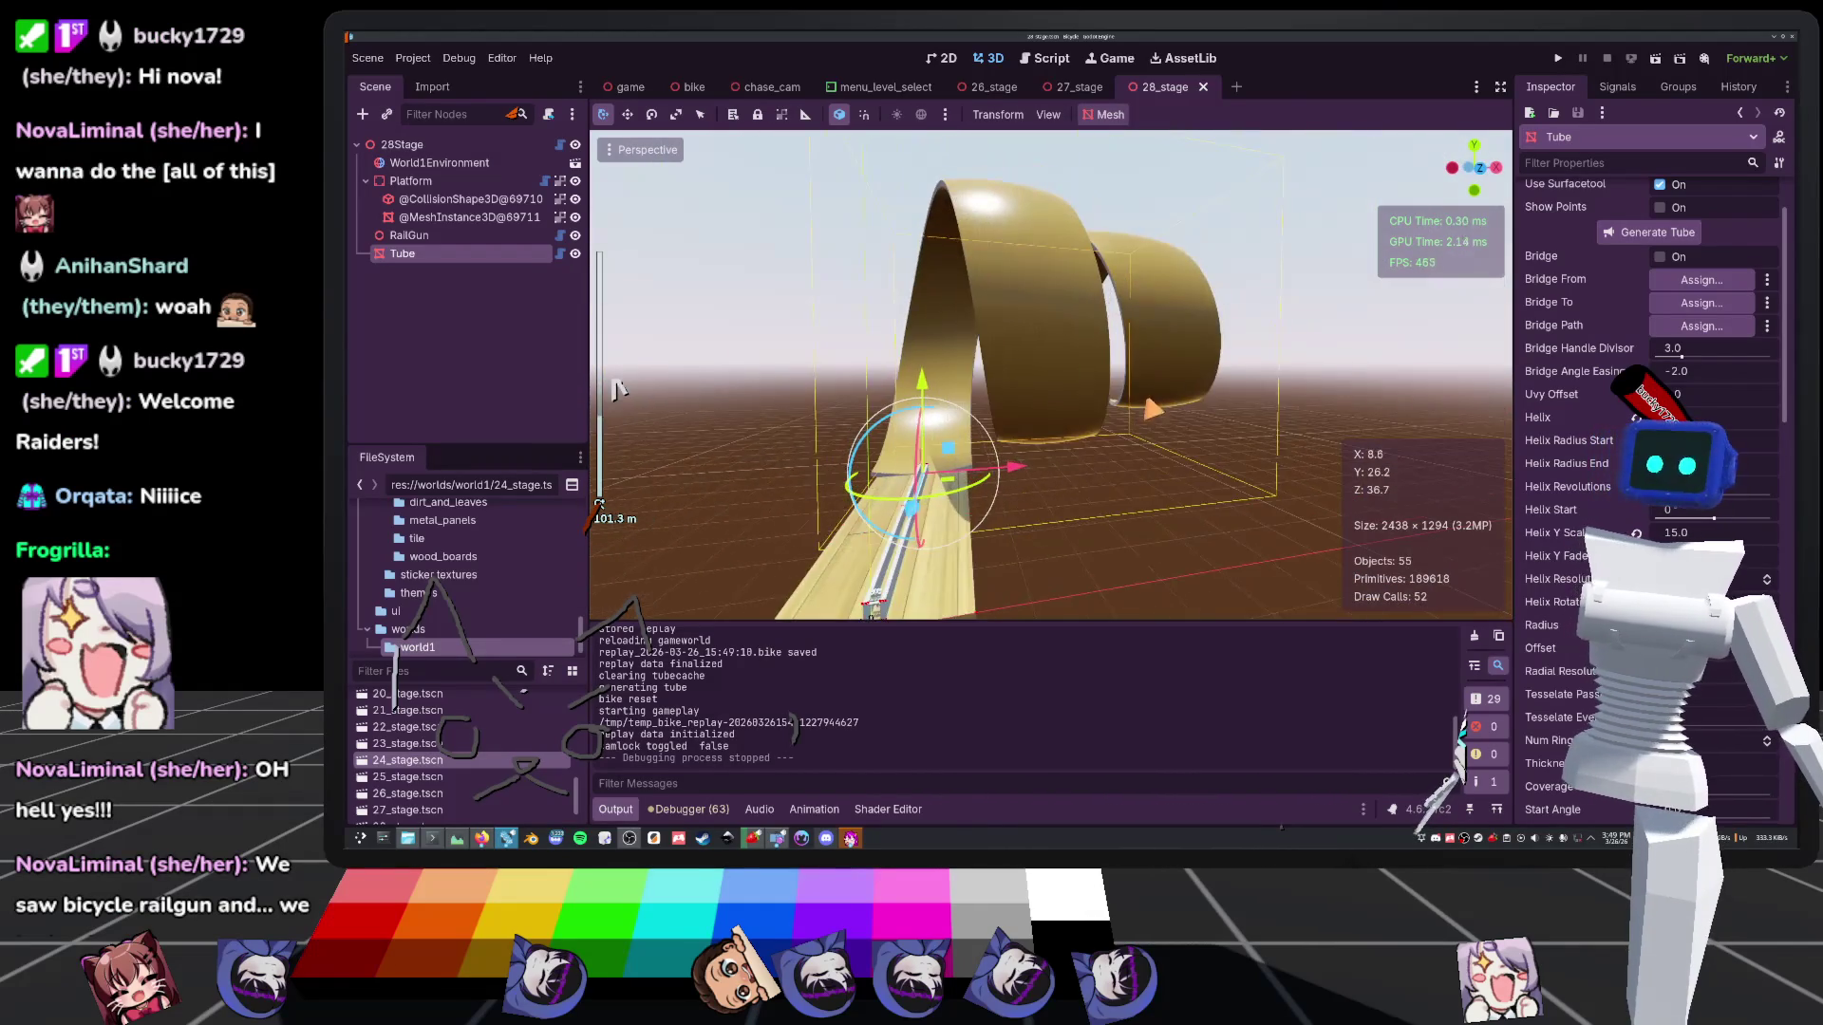
key(KP_4)
key(KP_4)
key(KP_4)
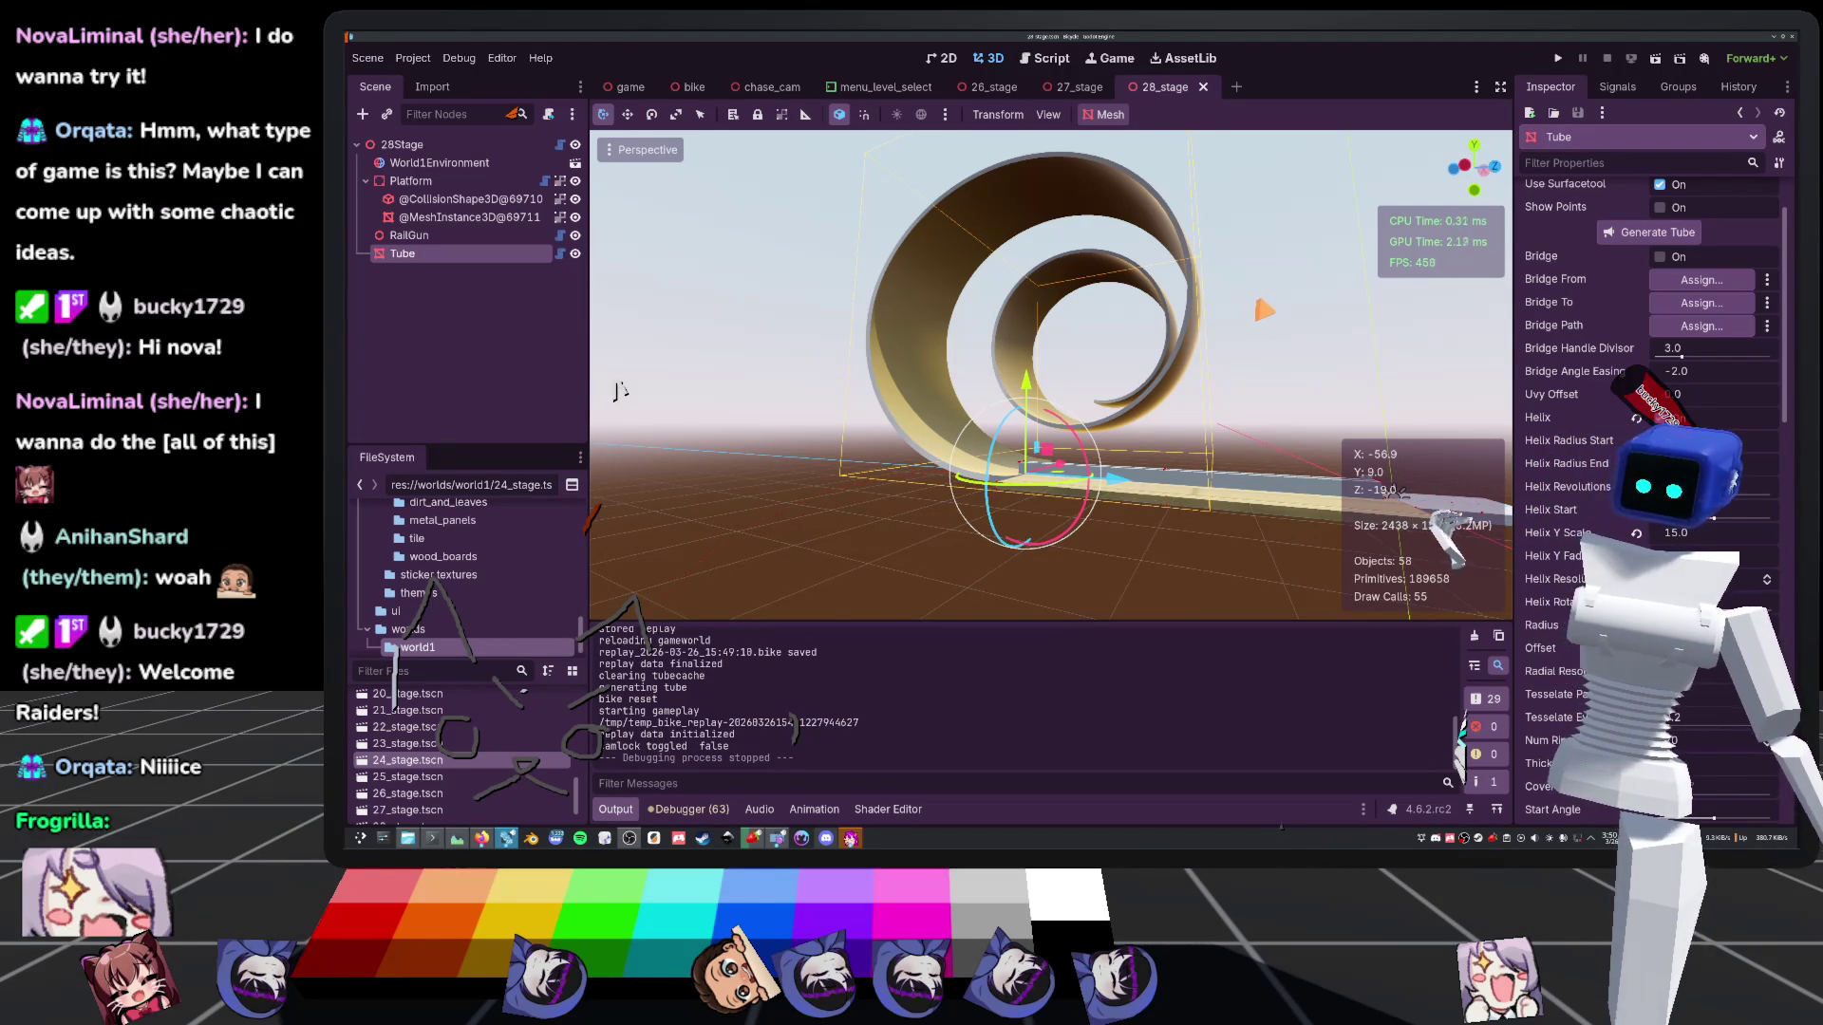
scroll(619, 389, up, 3)
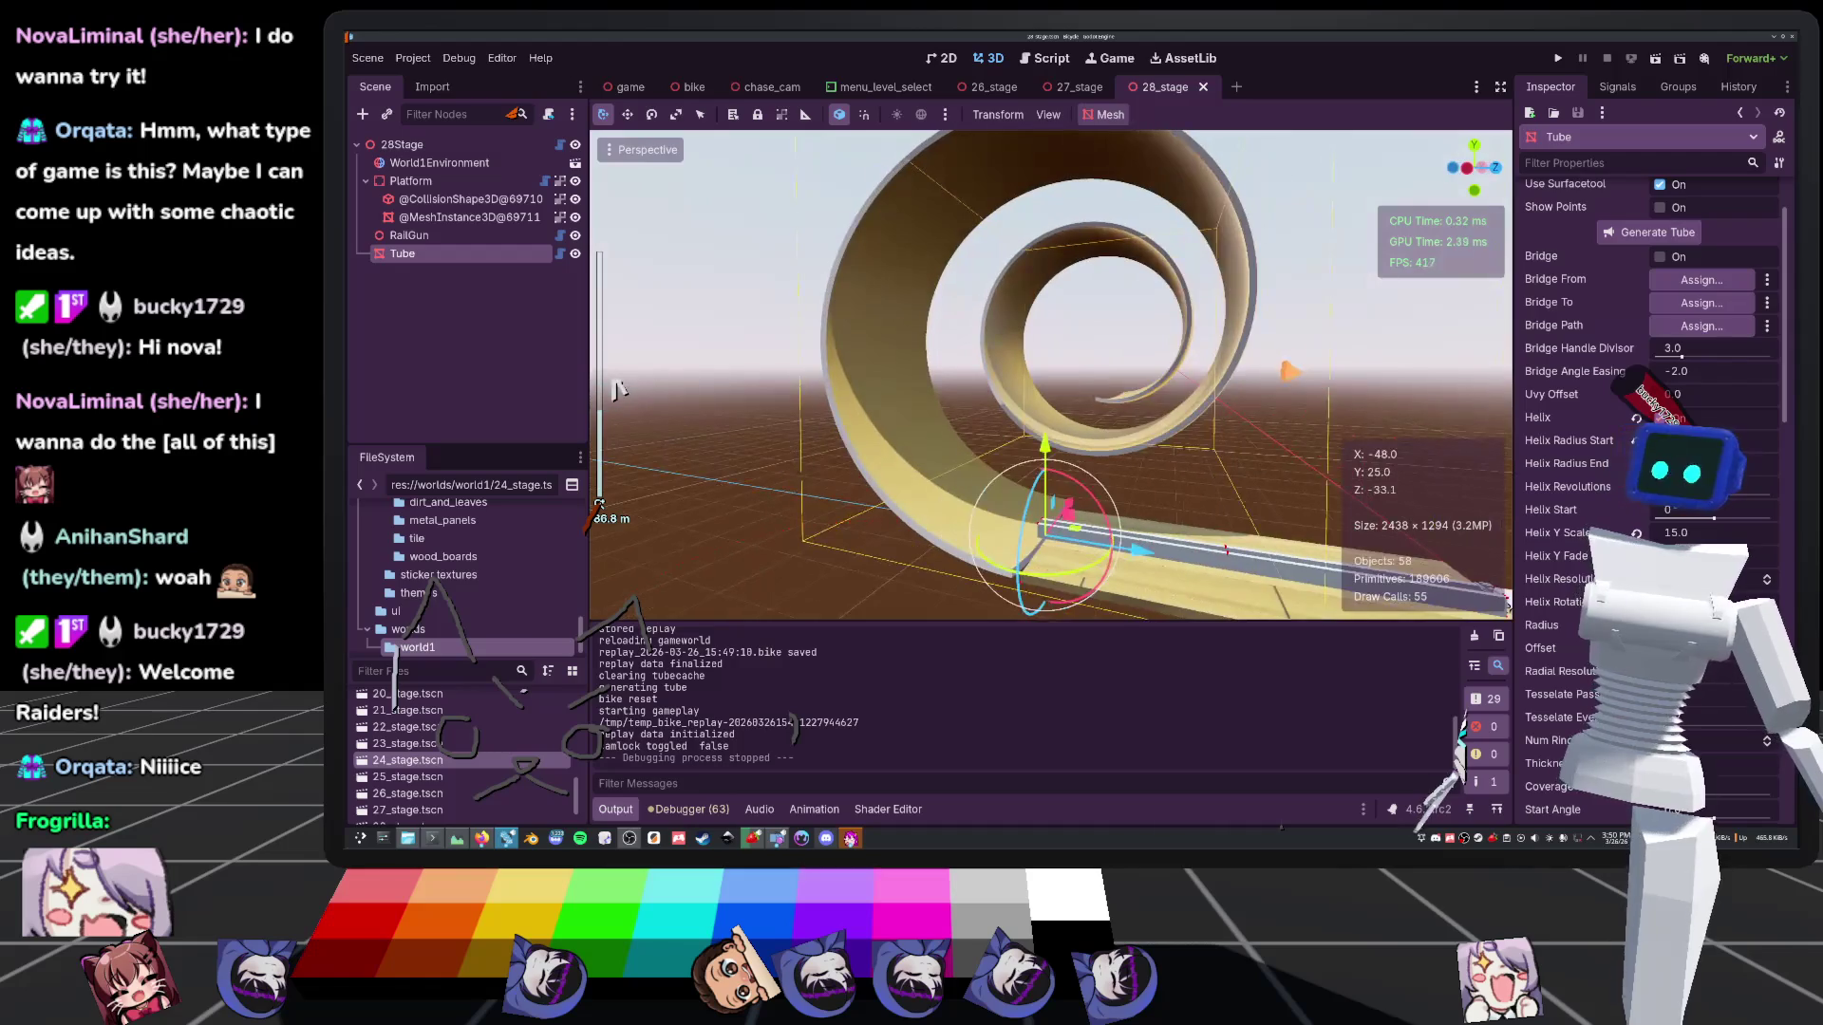
click(619, 390)
scroll(619, 389, down, 3)
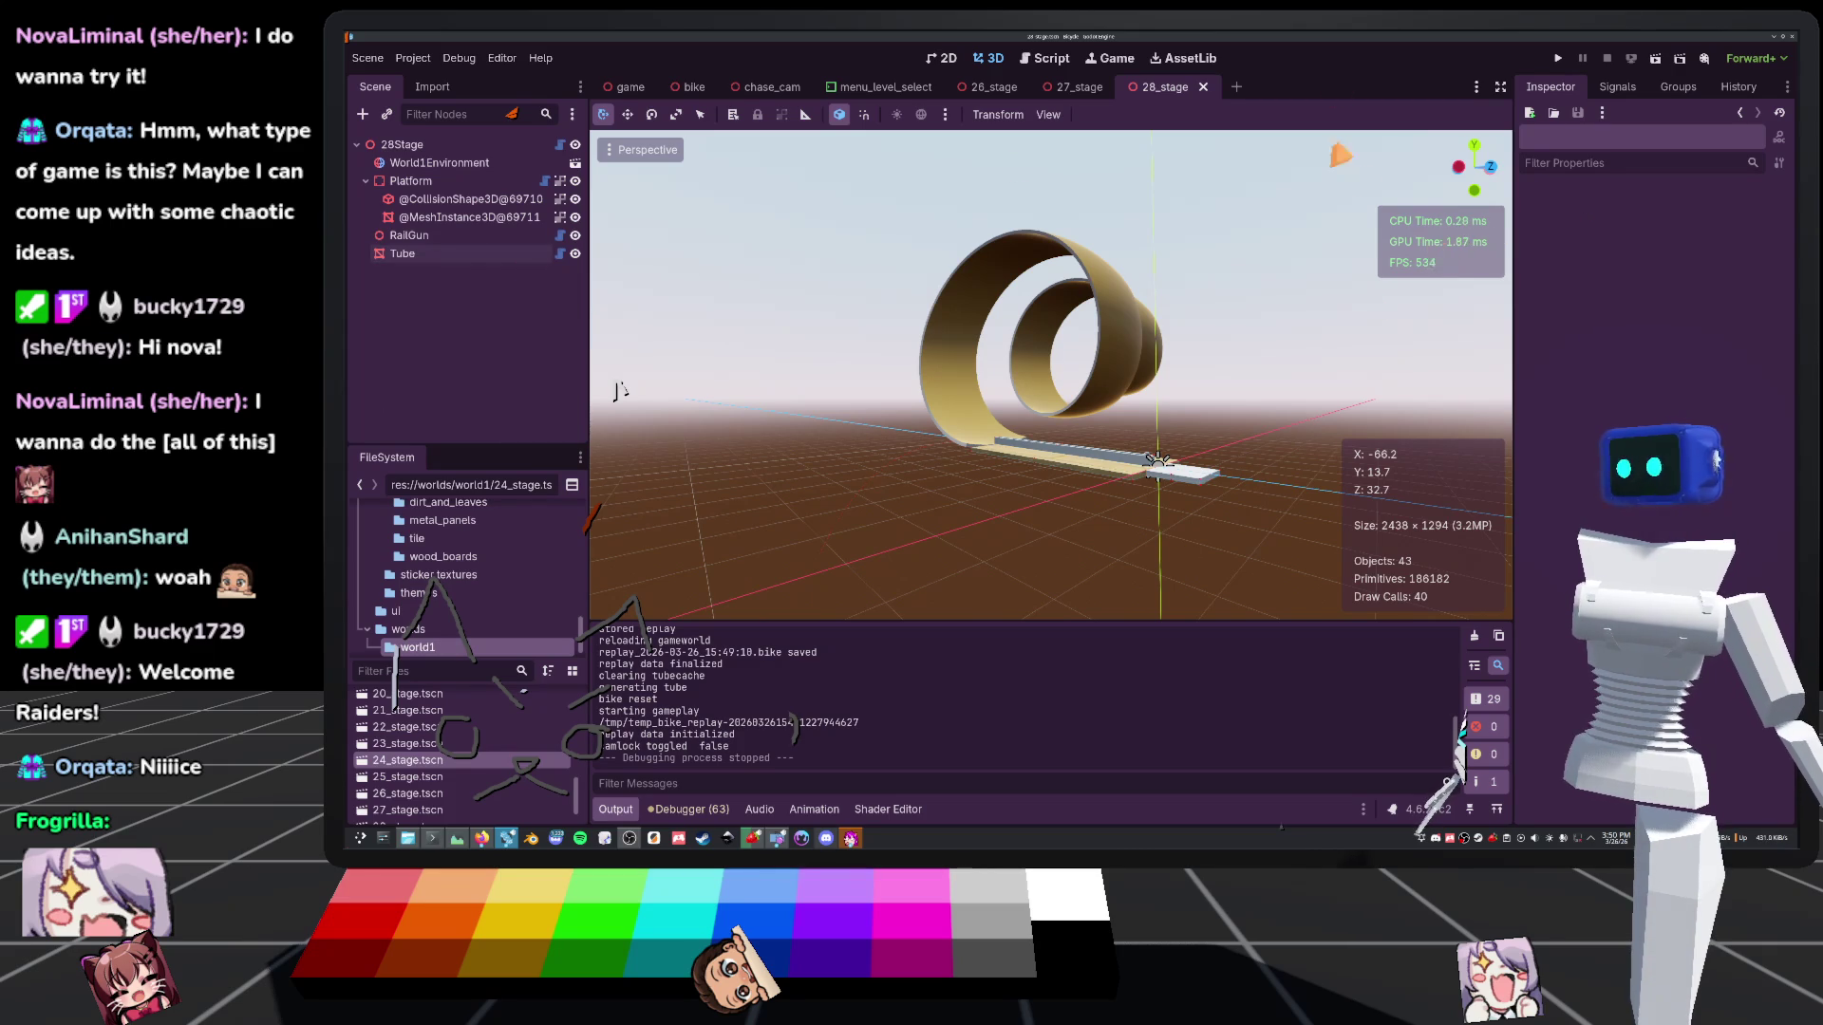
Launch the game, play the first world1 stage from Level Select, continue to the next, then pause
click(1558, 58)
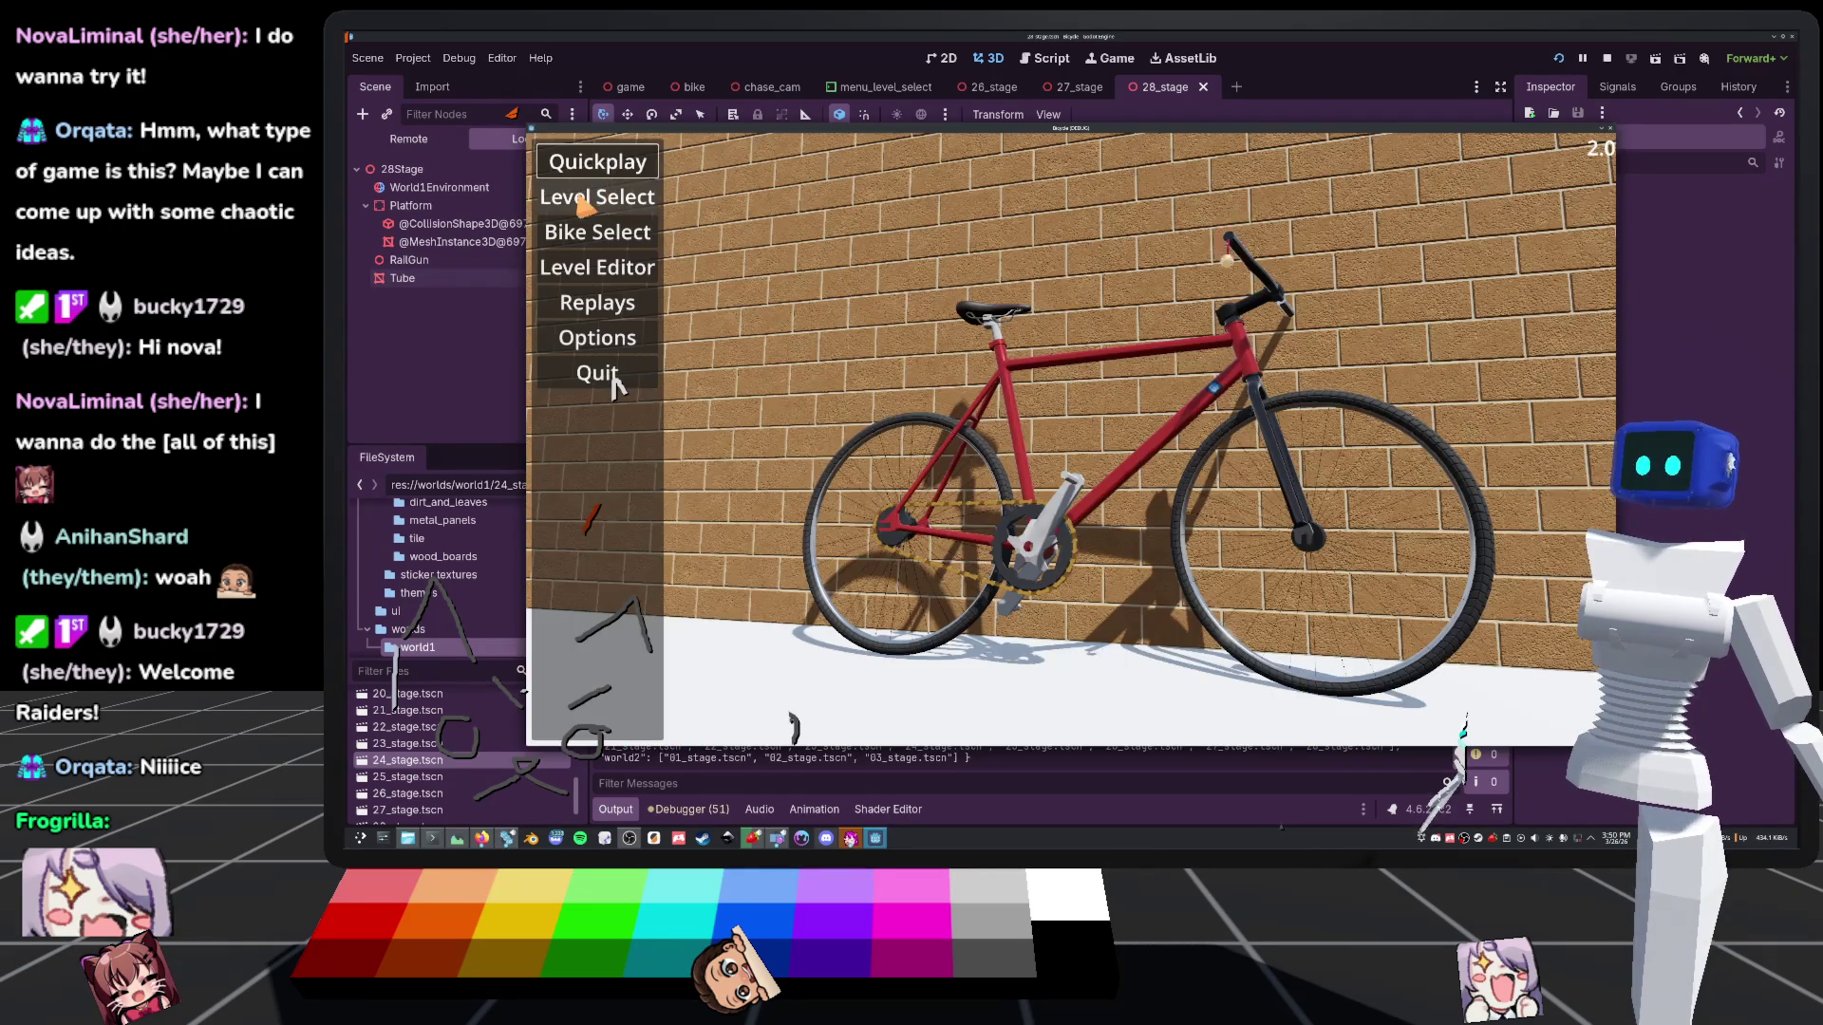
click(583, 202)
scroll(1240, 588, down, 5)
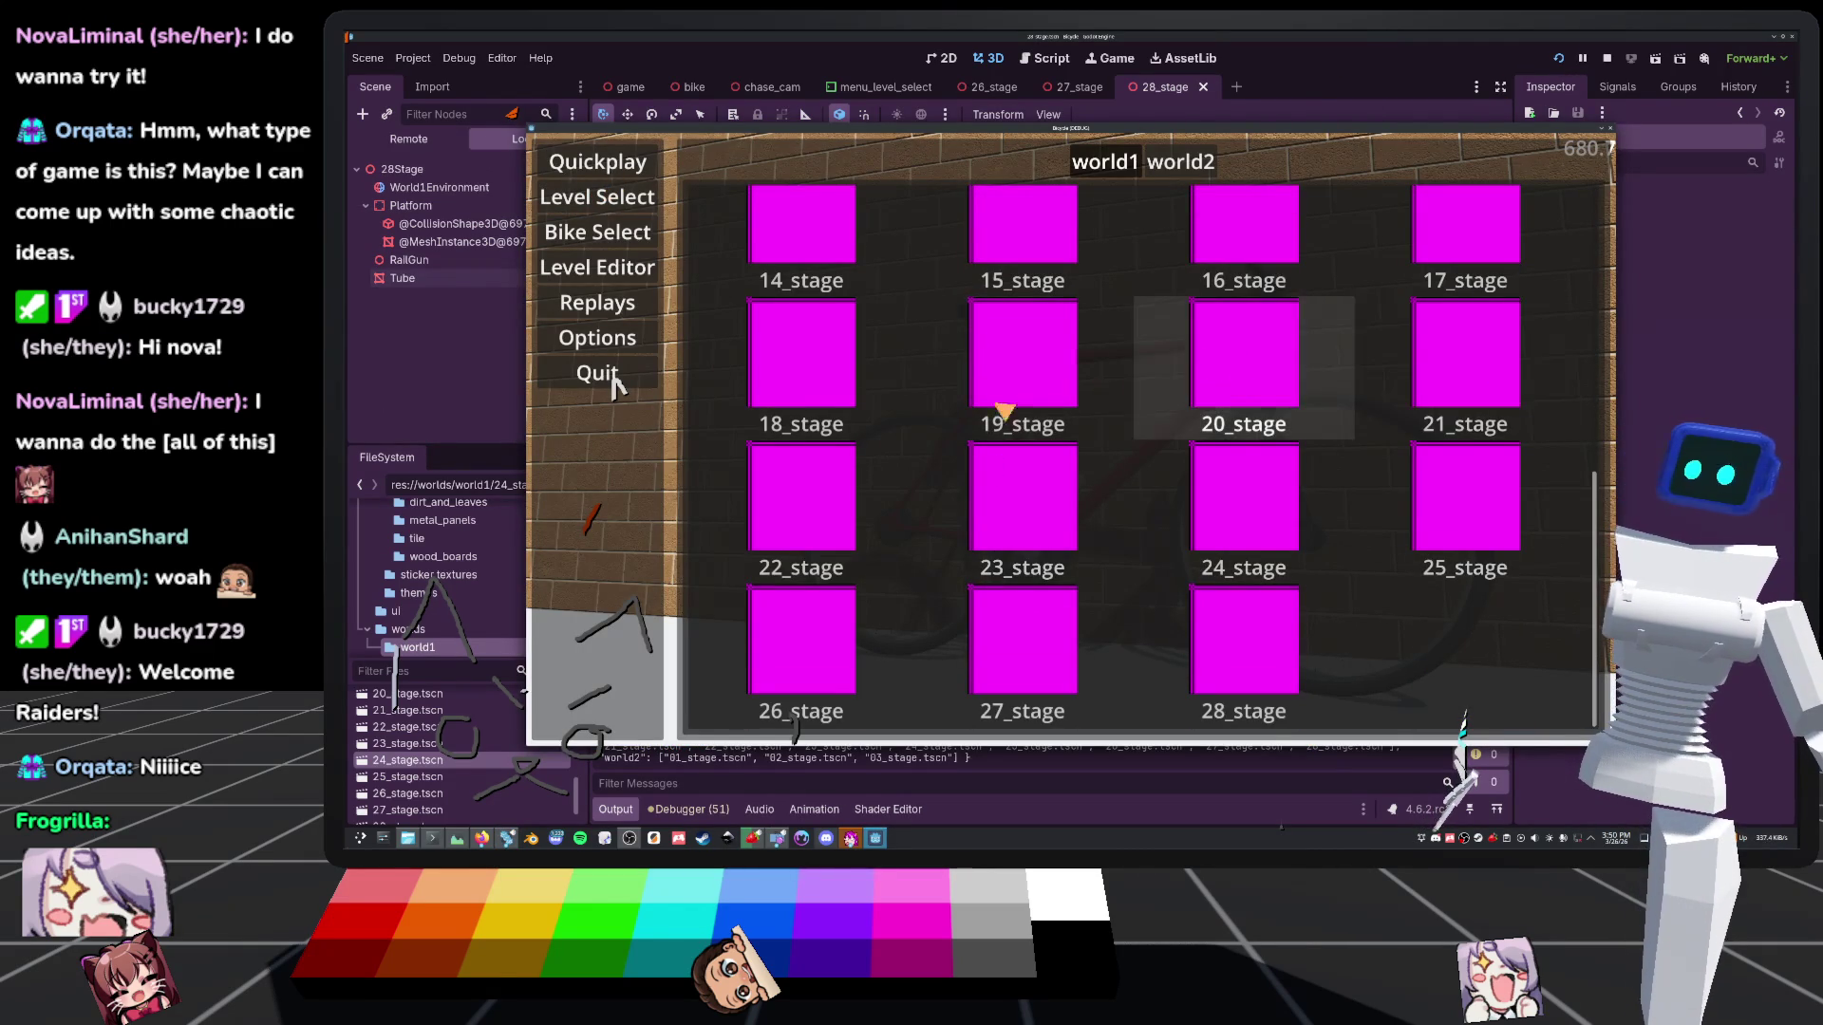
scroll(1183, 489, up, 4)
scroll(1183, 489, up, 2)
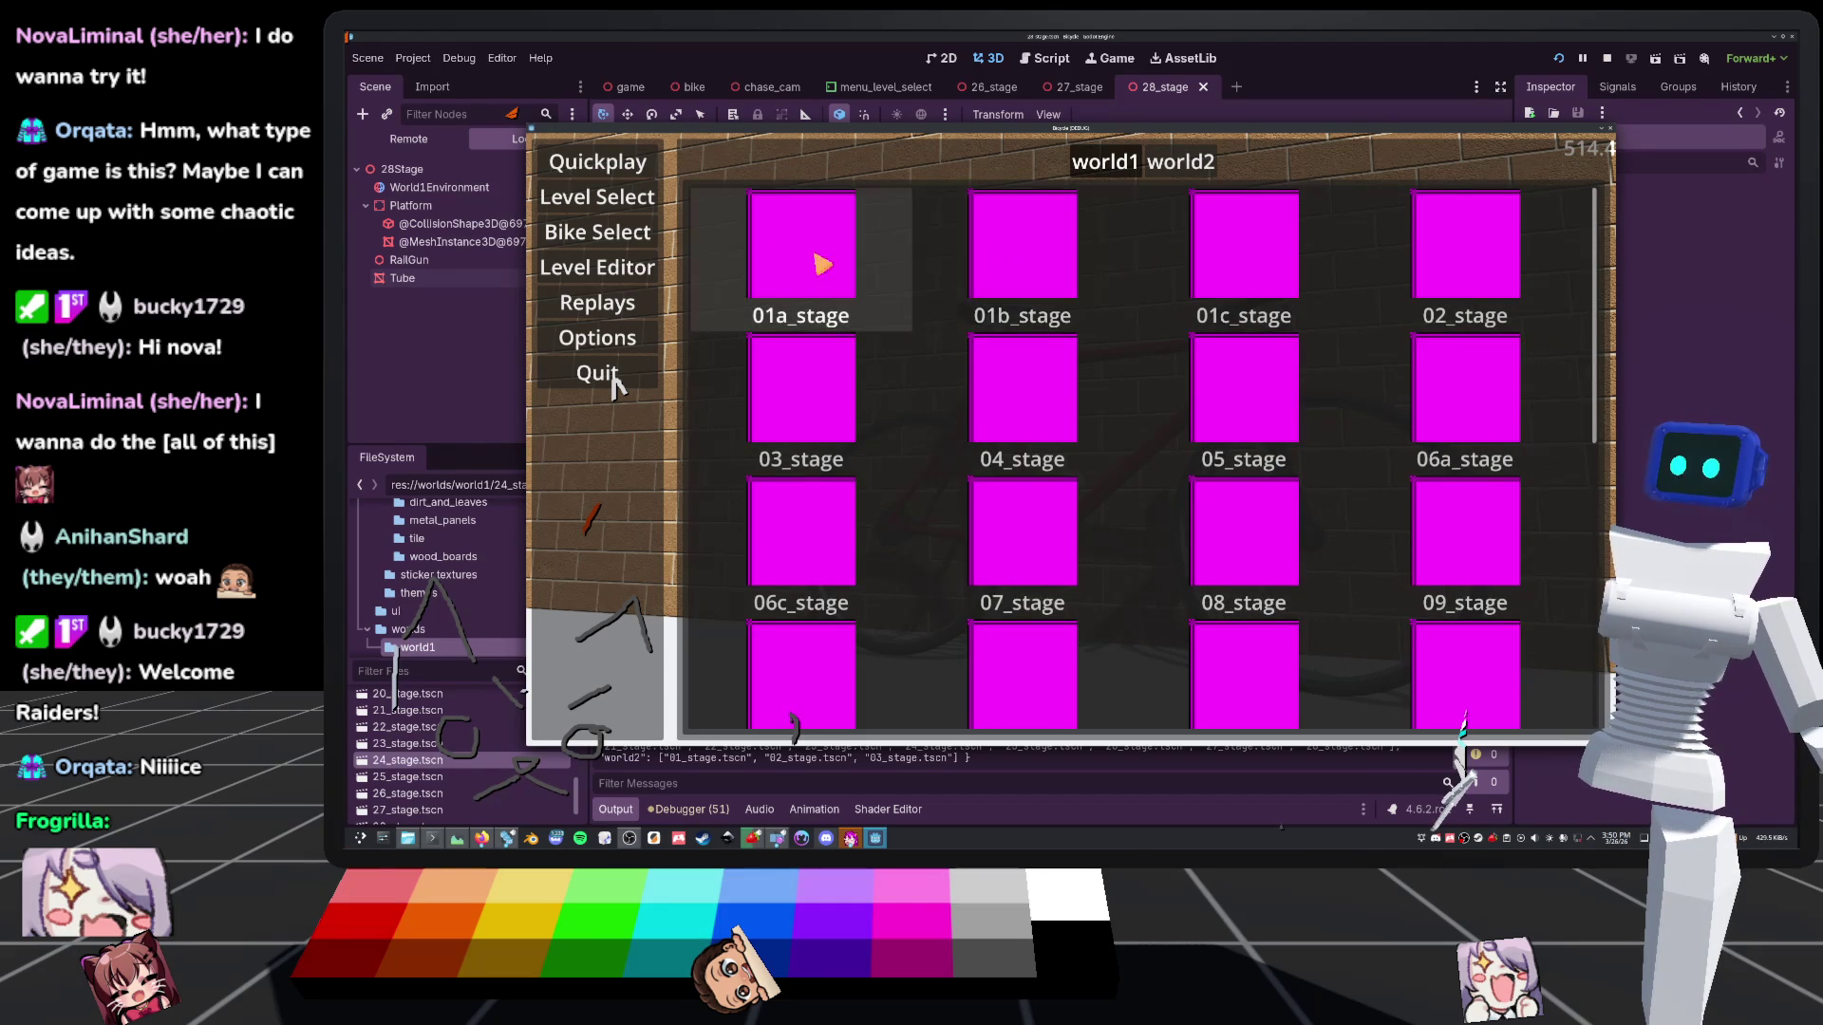
click(1101, 260)
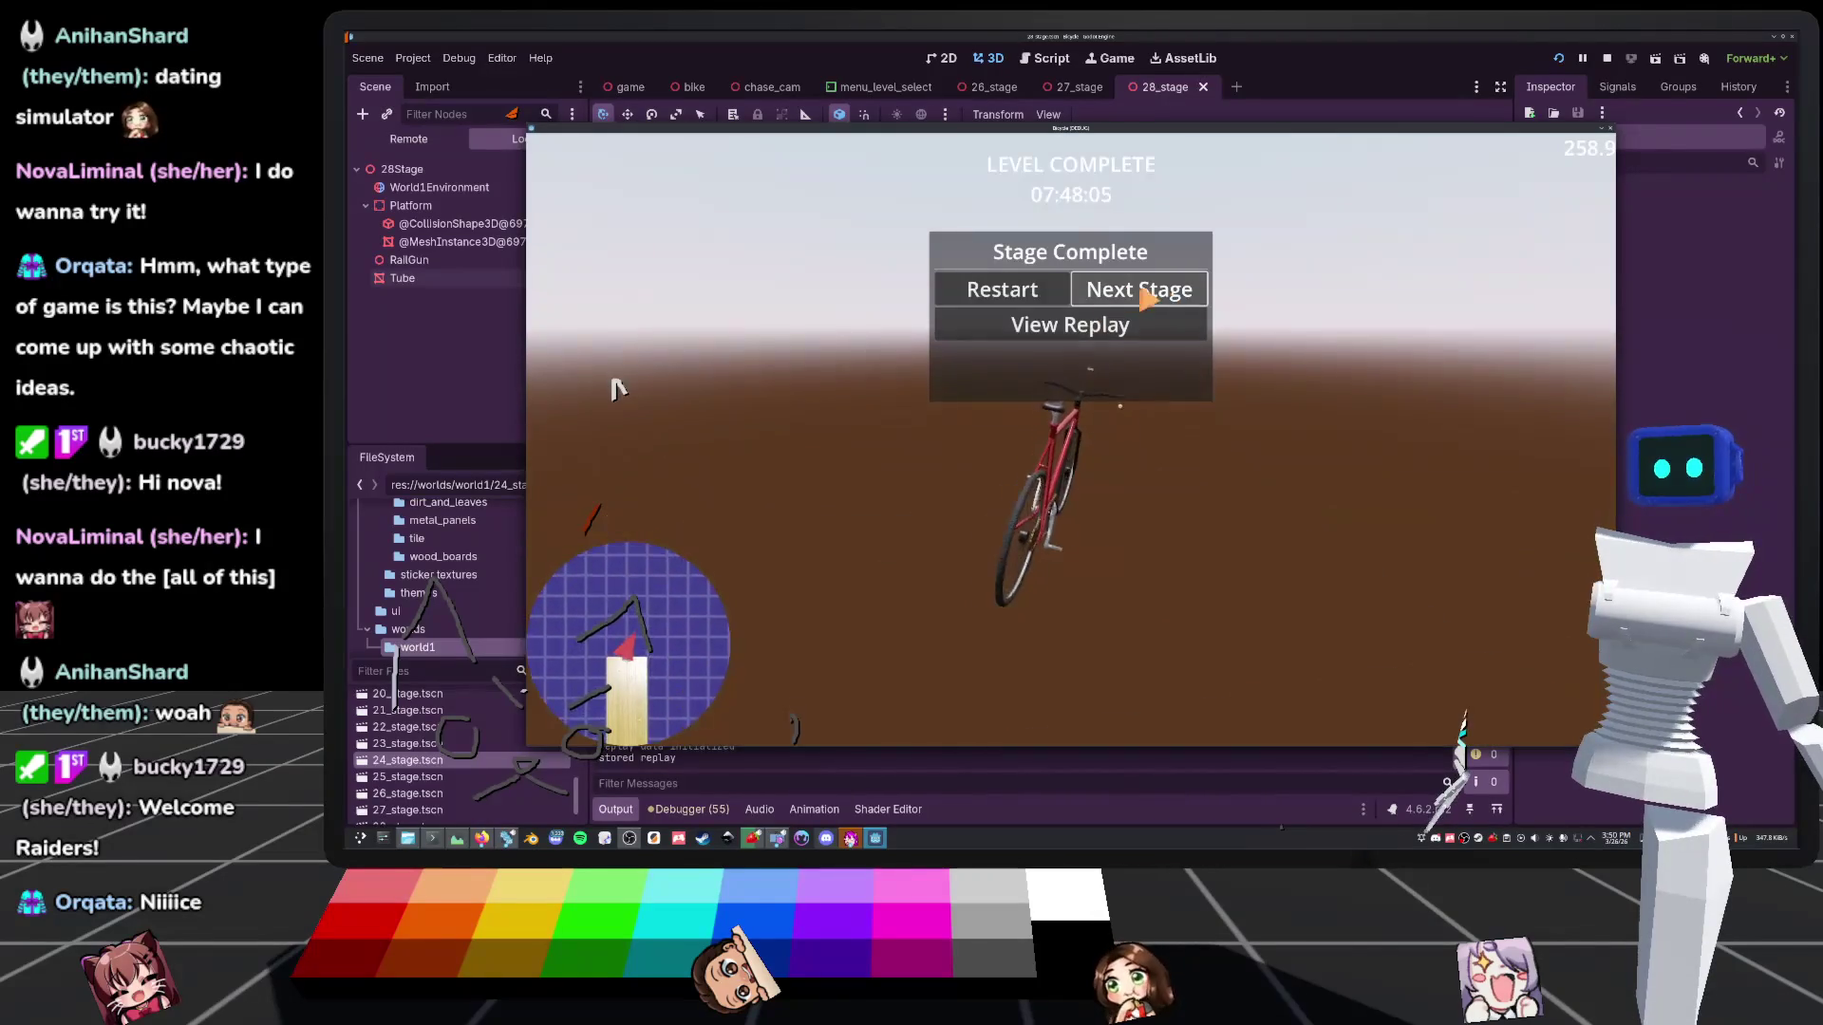
click(1155, 304)
key(Escape)
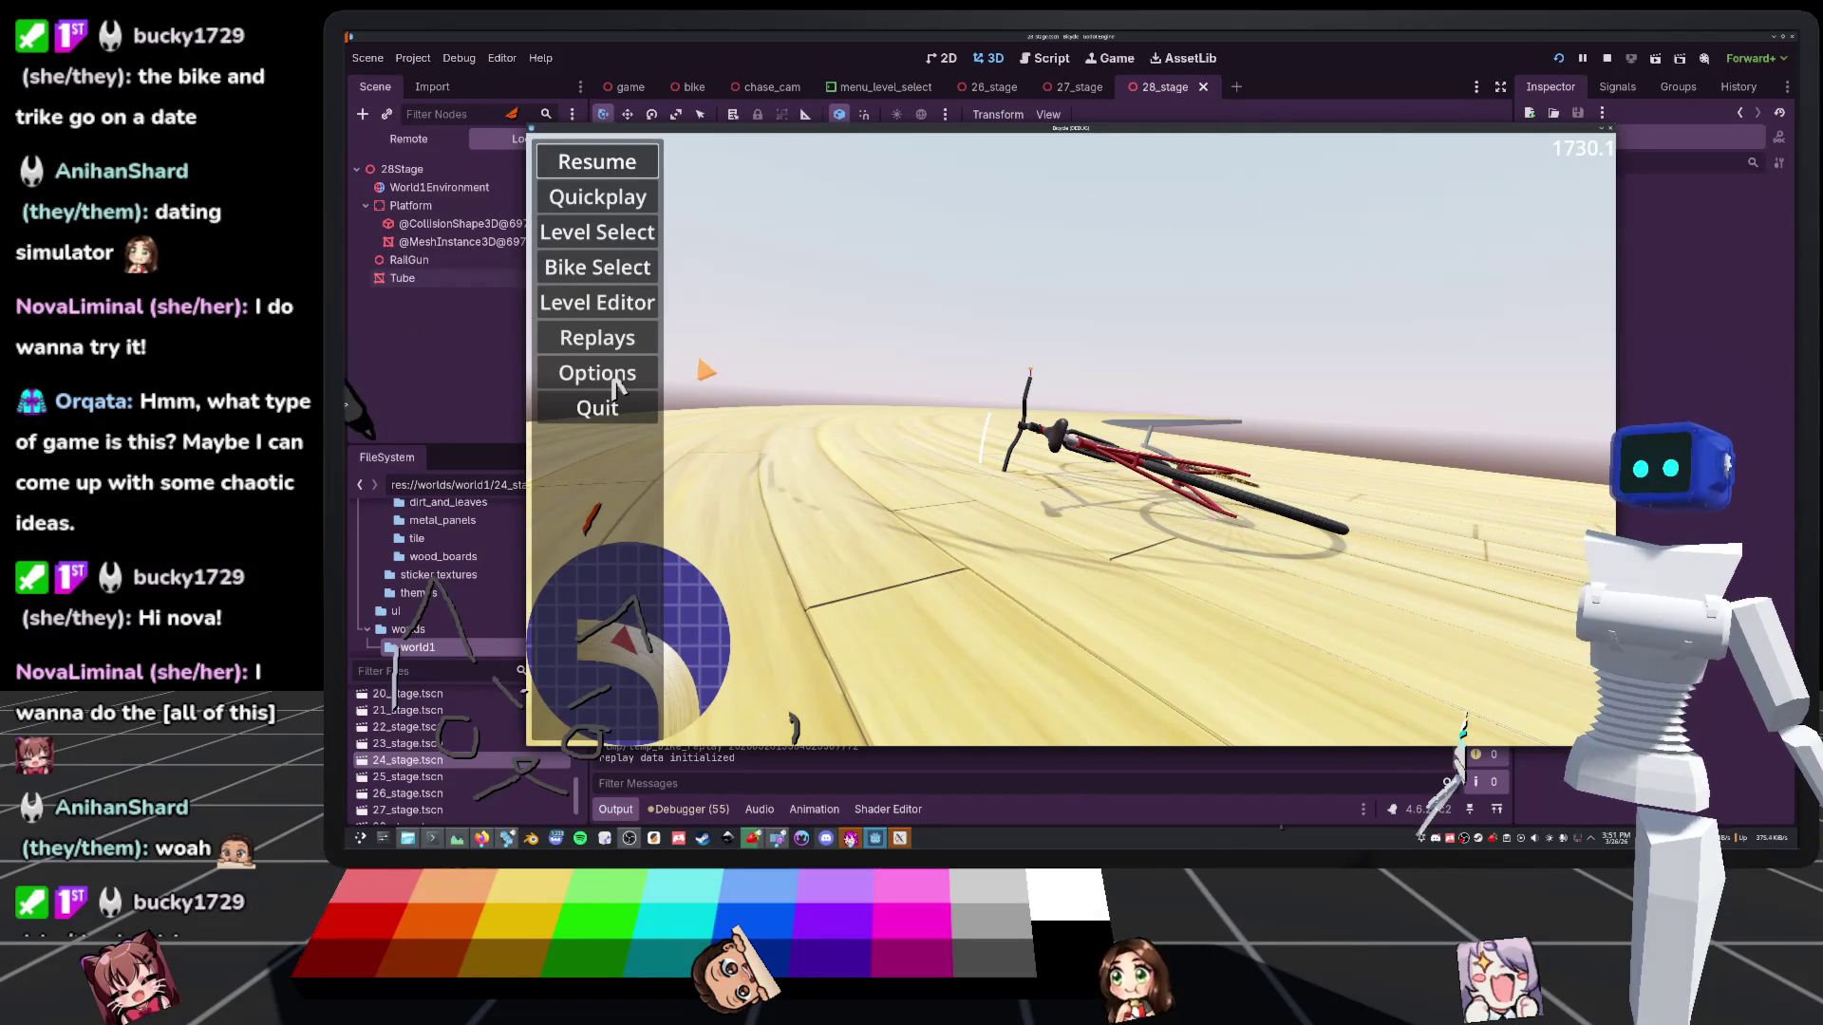
Play the wooden tube stage to completion with free look, stop the game, and save 28_stage
click(584, 237)
scroll(1177, 380, down, 3)
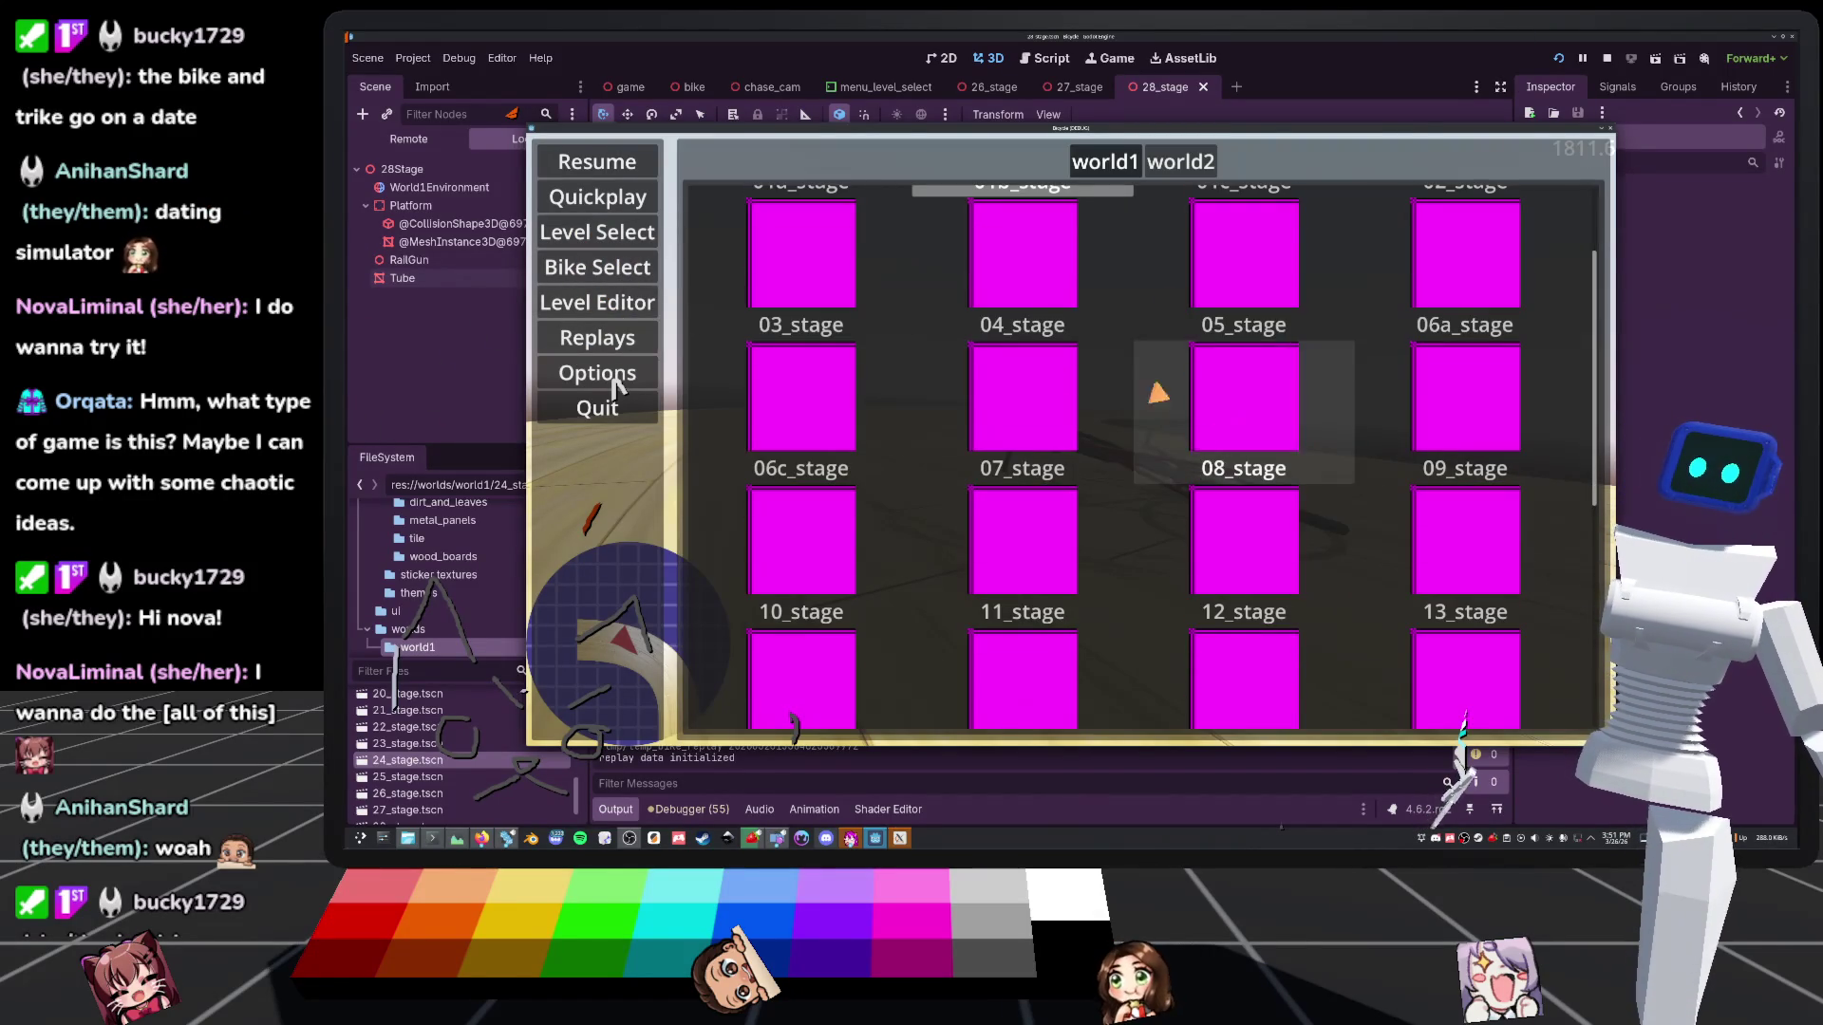
click(1273, 294)
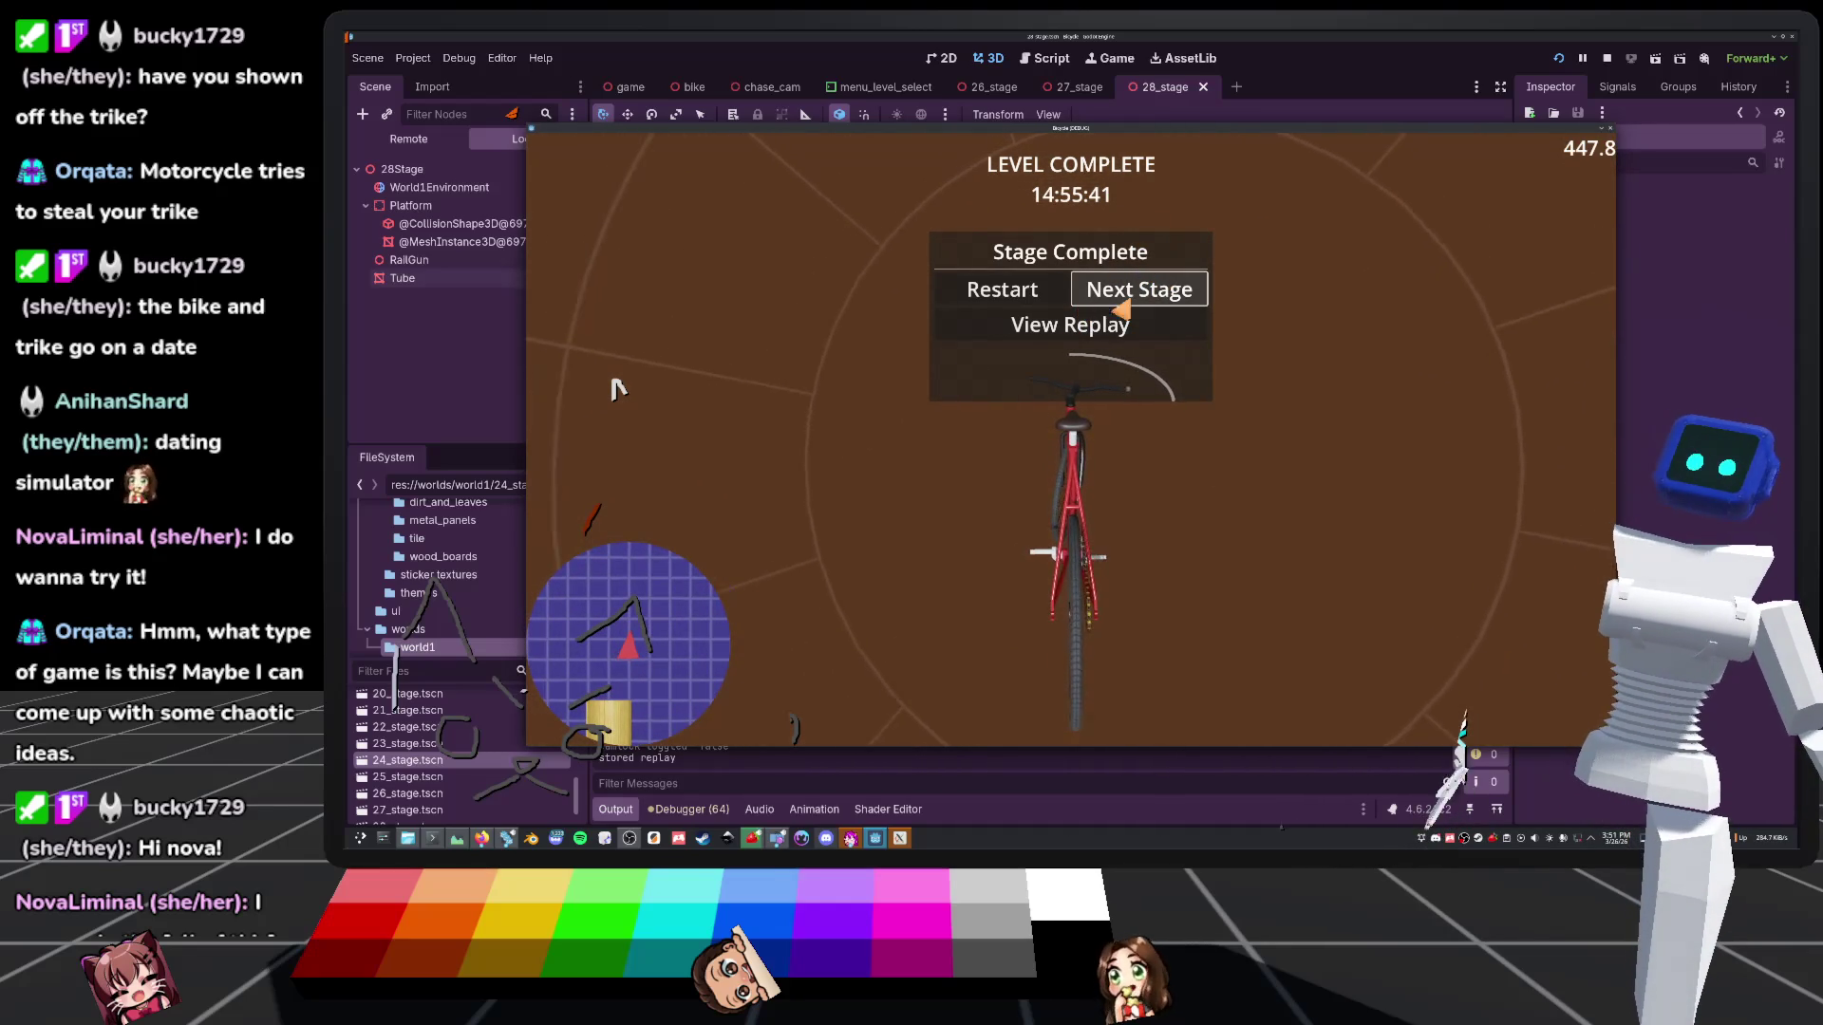
click(1166, 298)
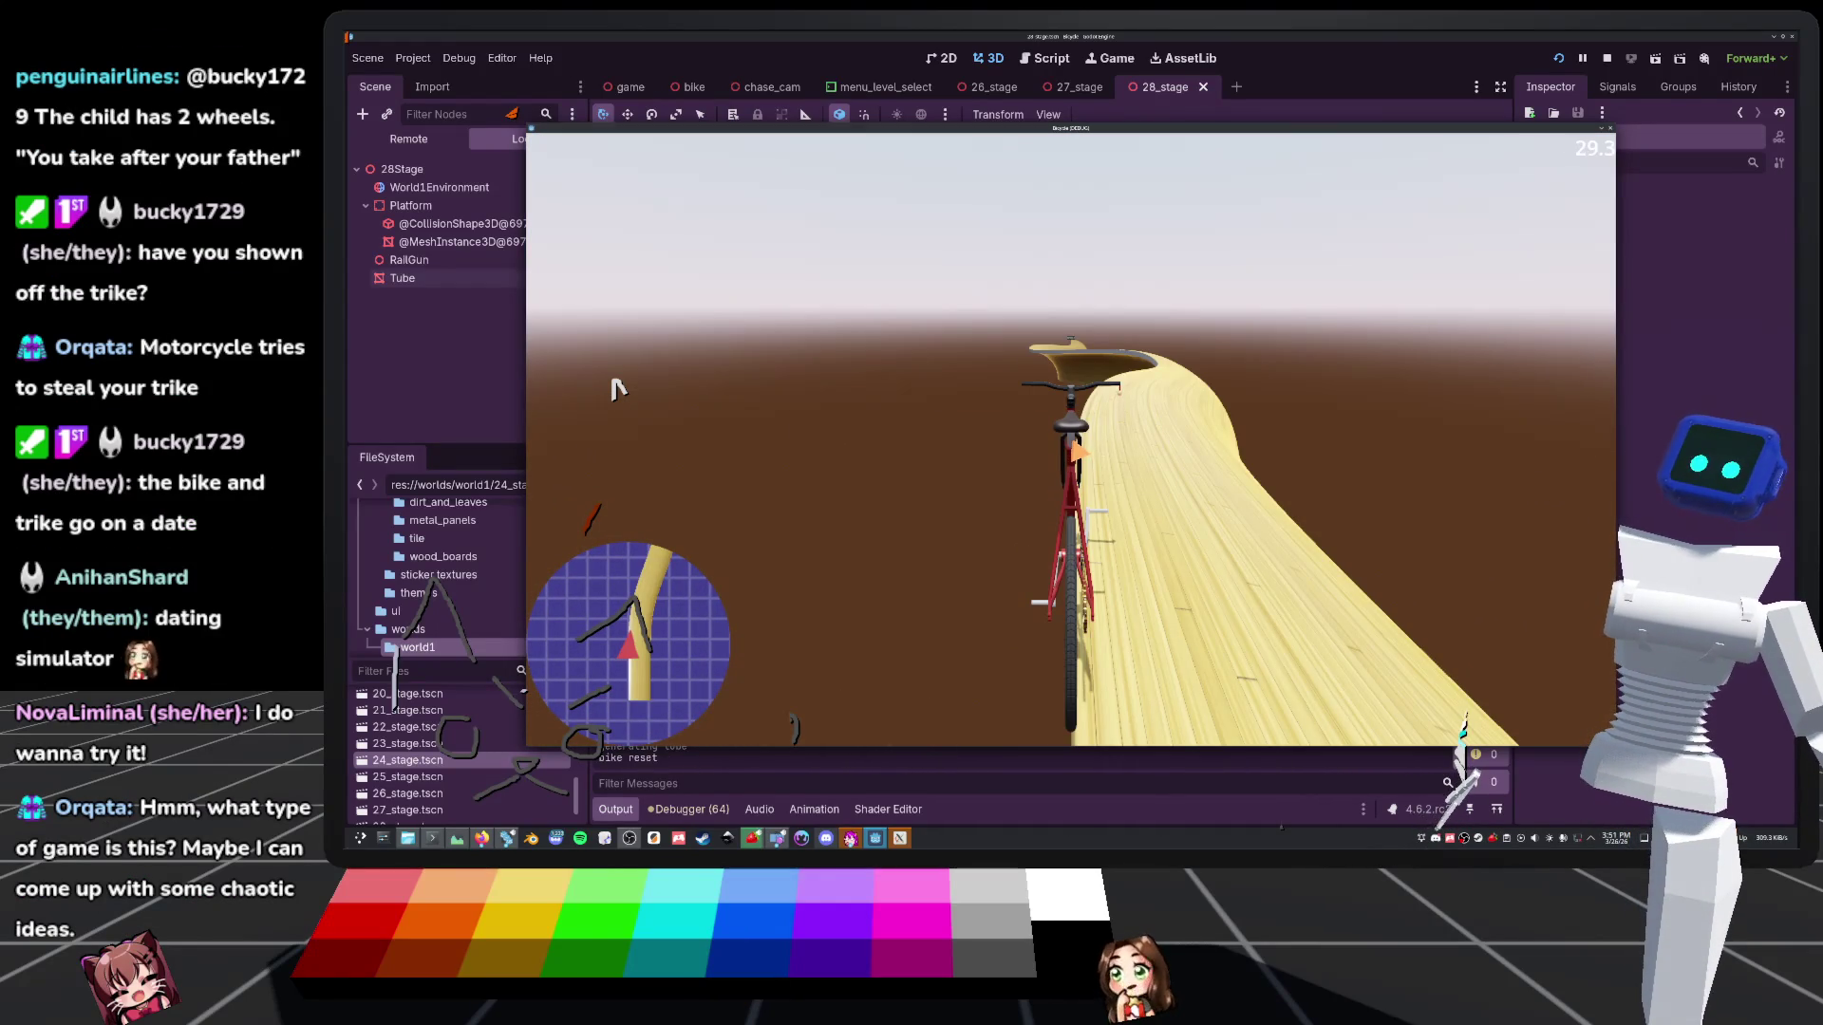
key(f)
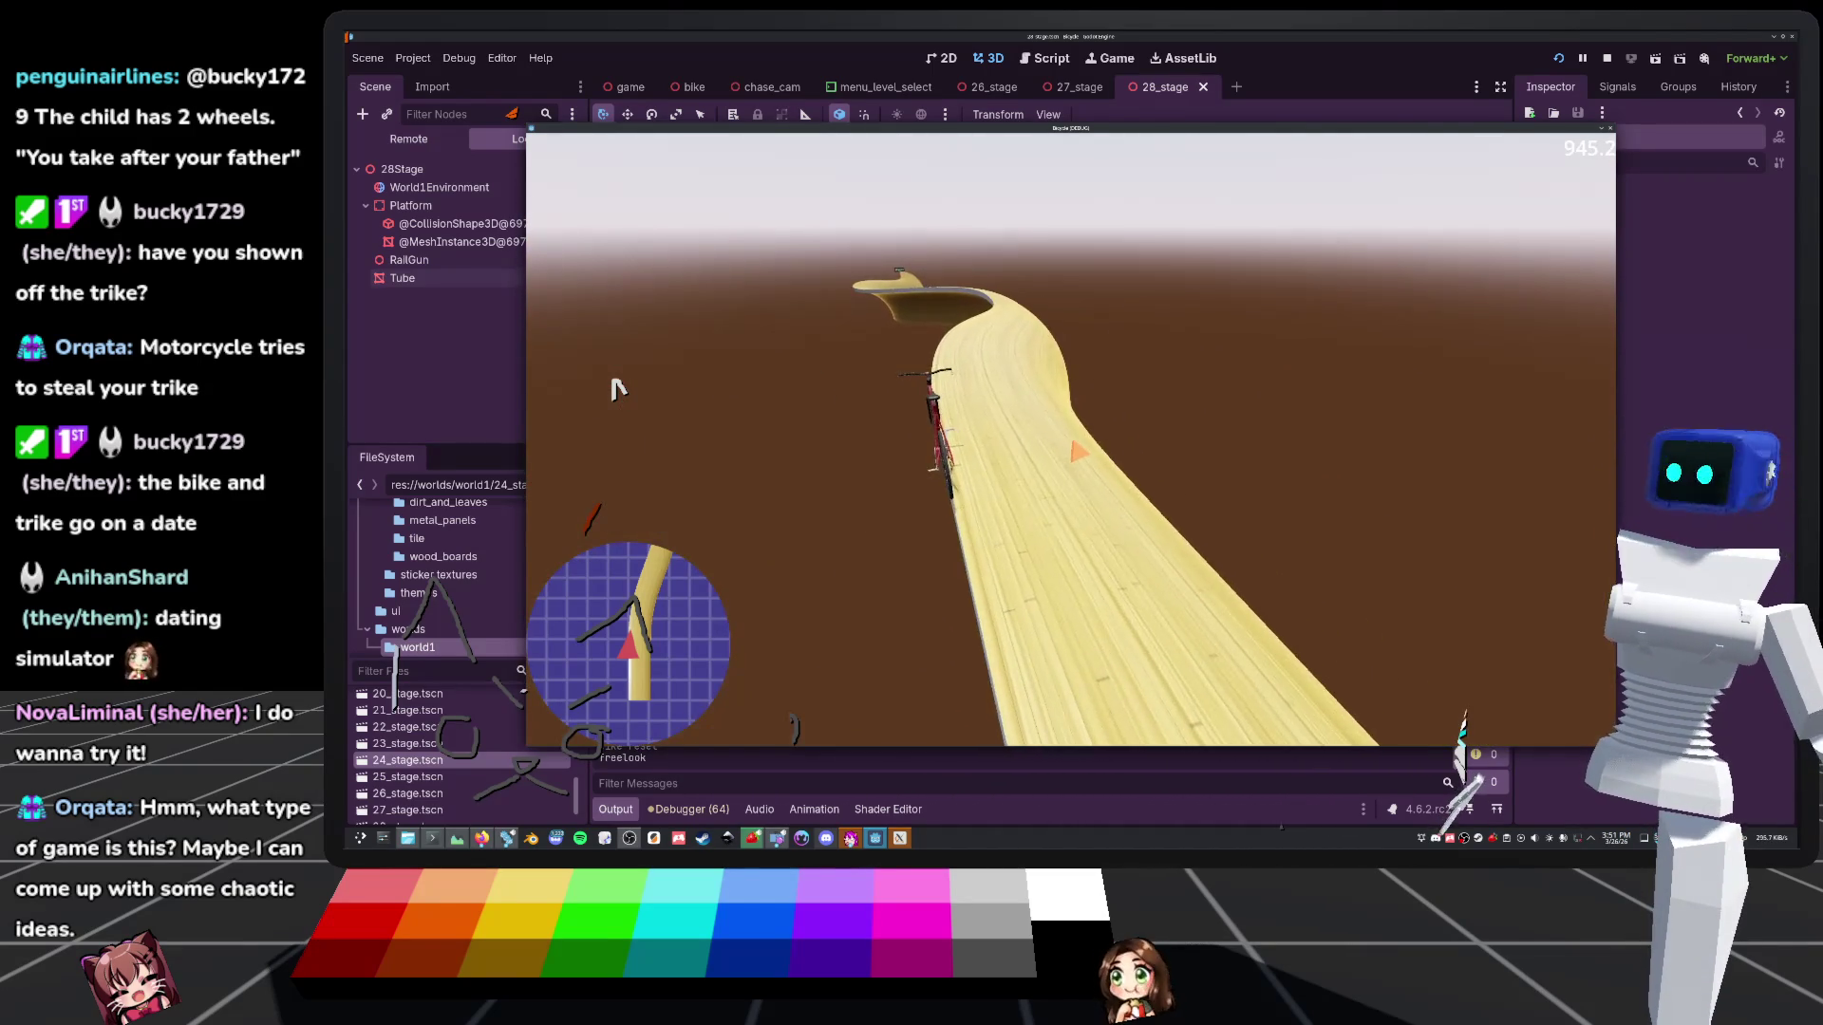
key(Escape)
key(ctrl+s)
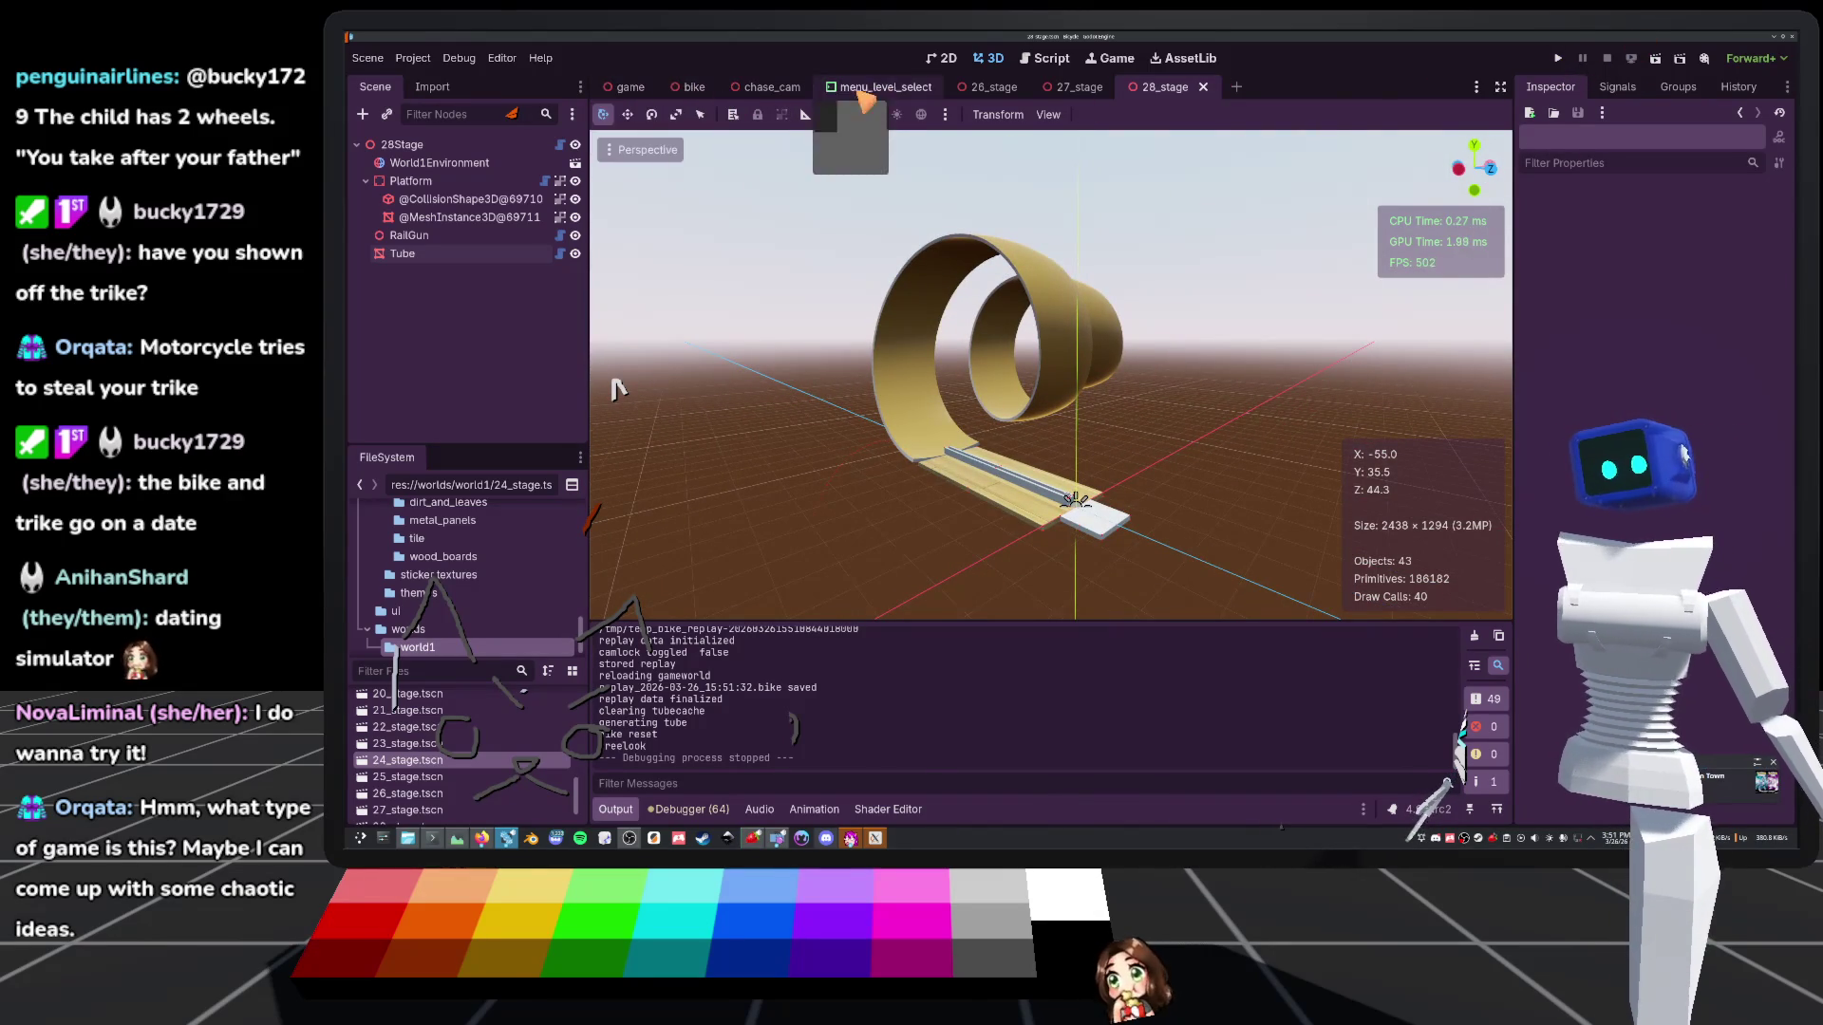
In the game scene, grow the UX node's Bikes array to 2 and open Quick Load for the empty slot
click(629, 87)
click(454, 182)
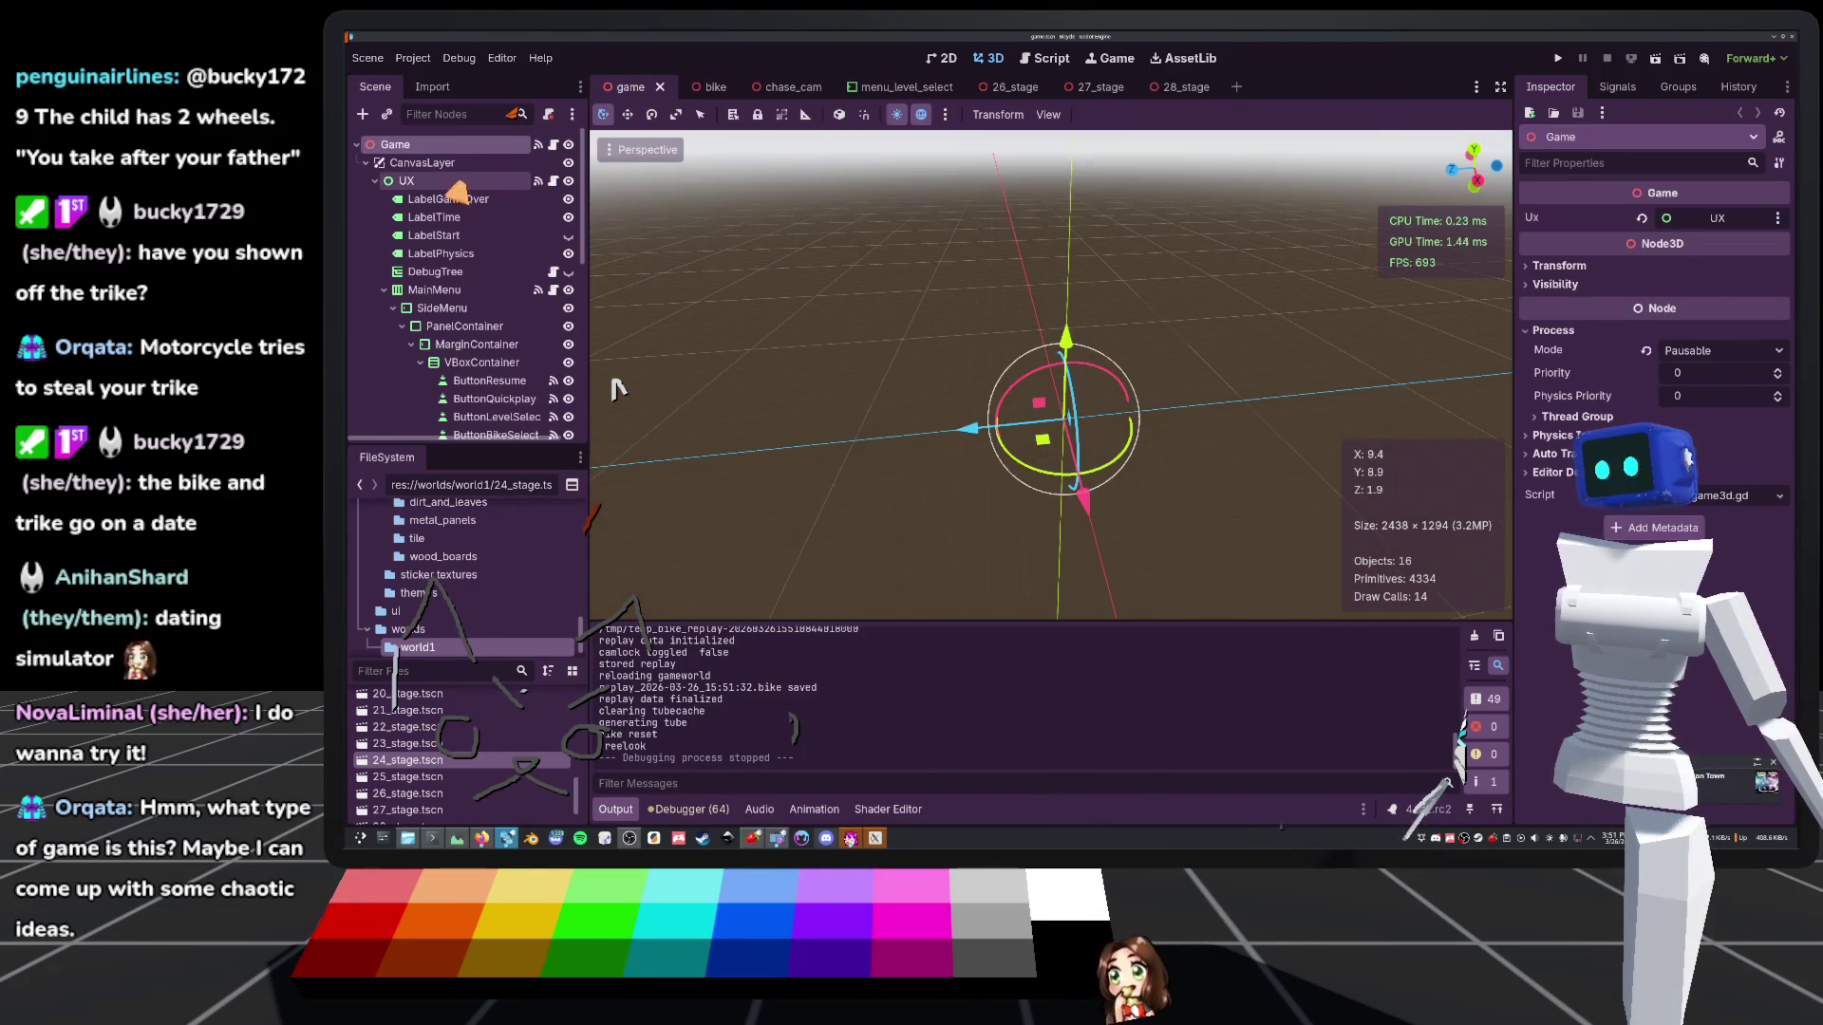
click(1709, 241)
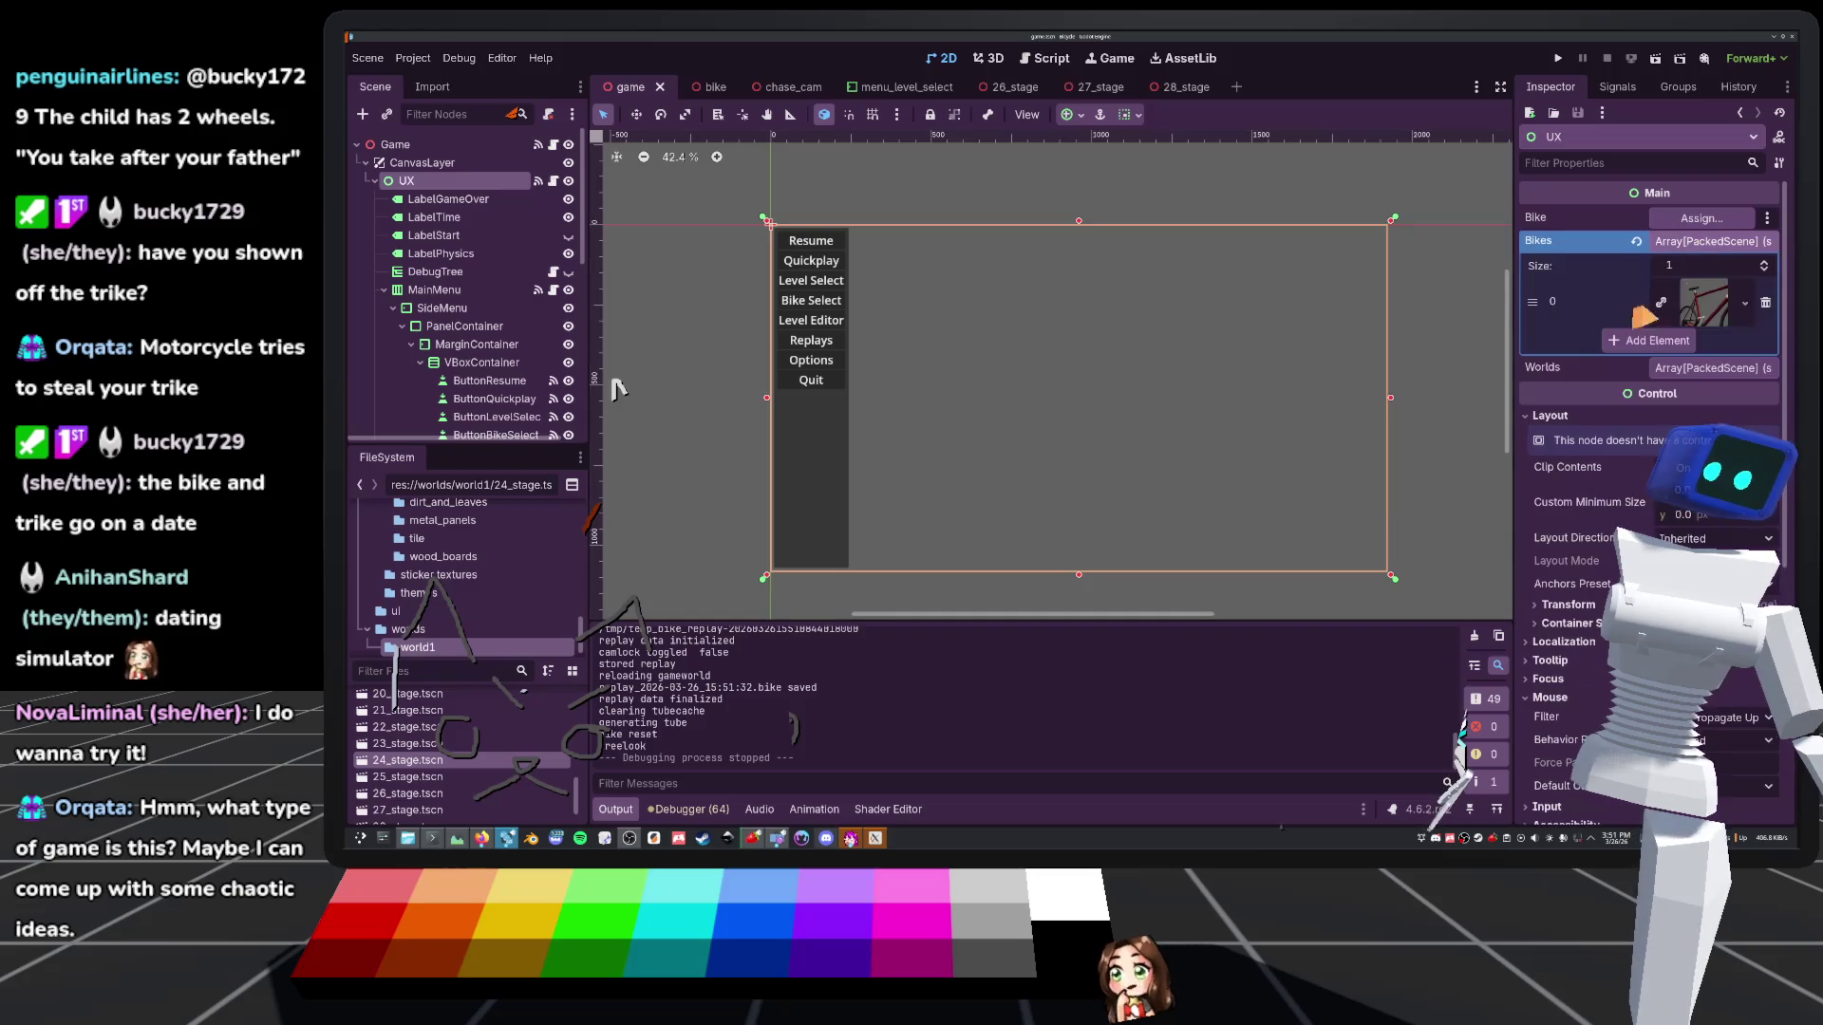
click(1652, 346)
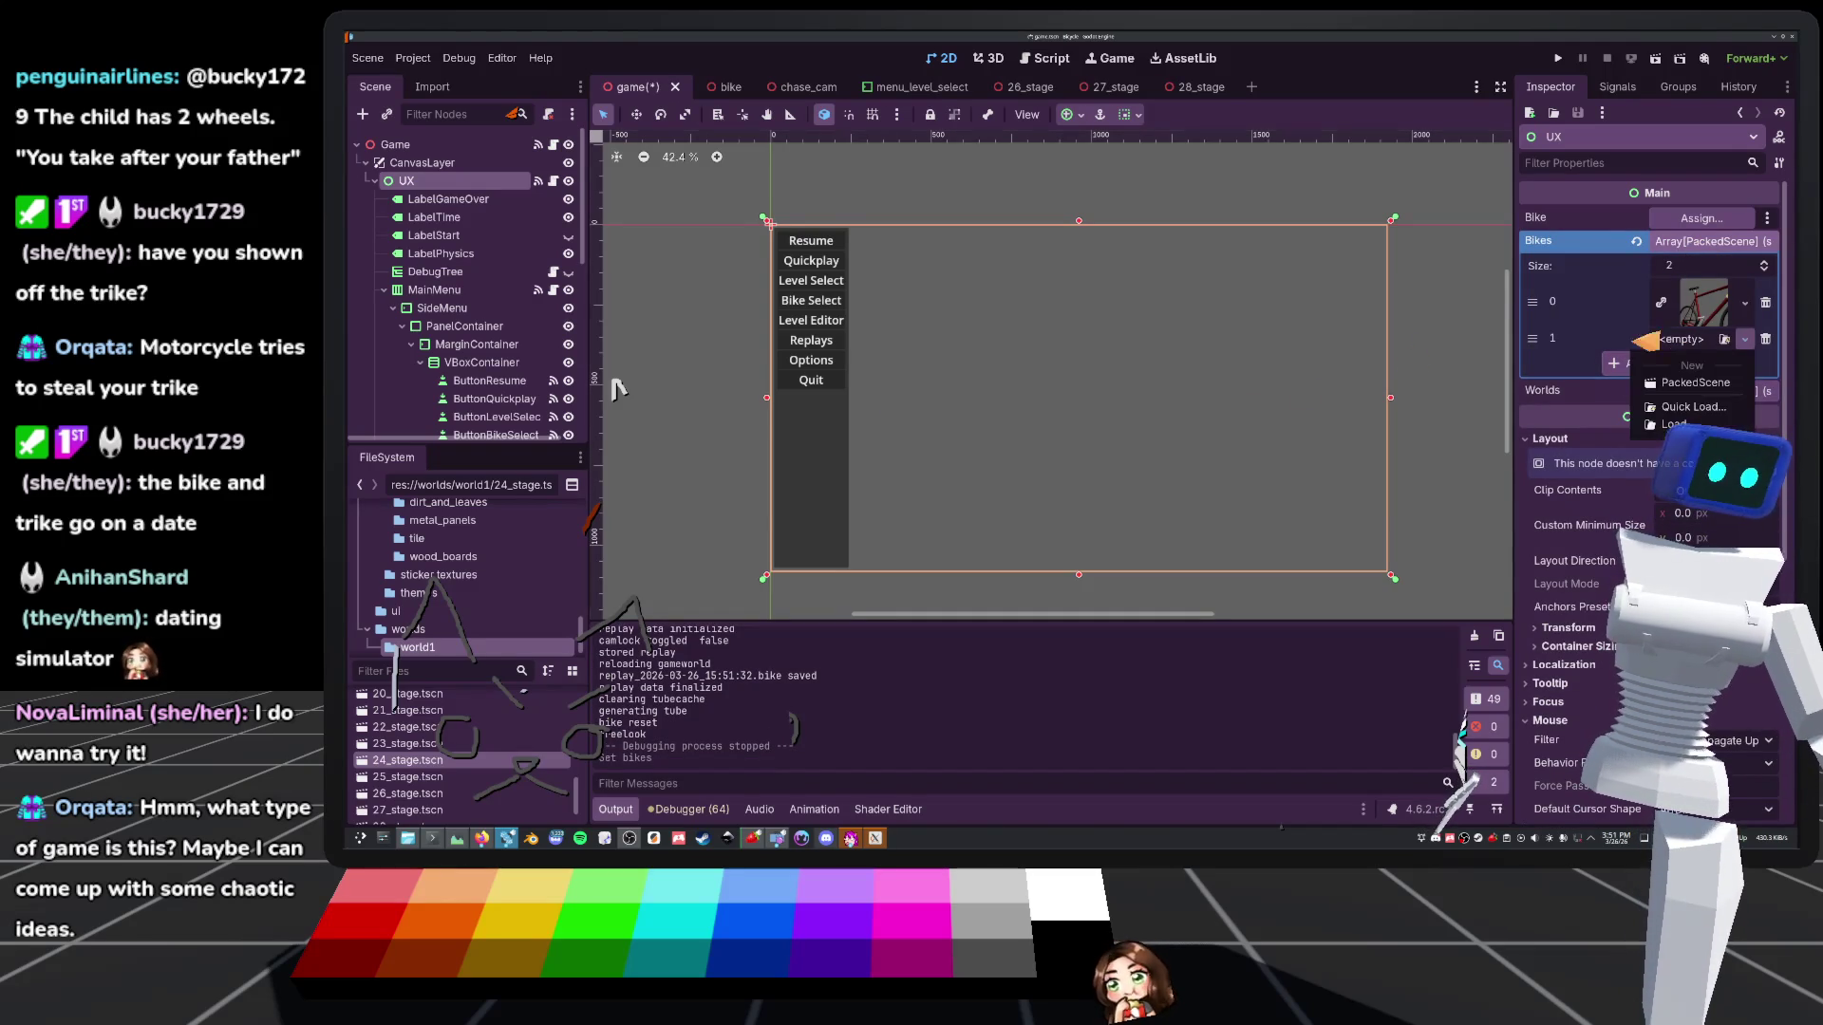
click(1713, 388)
click(1766, 340)
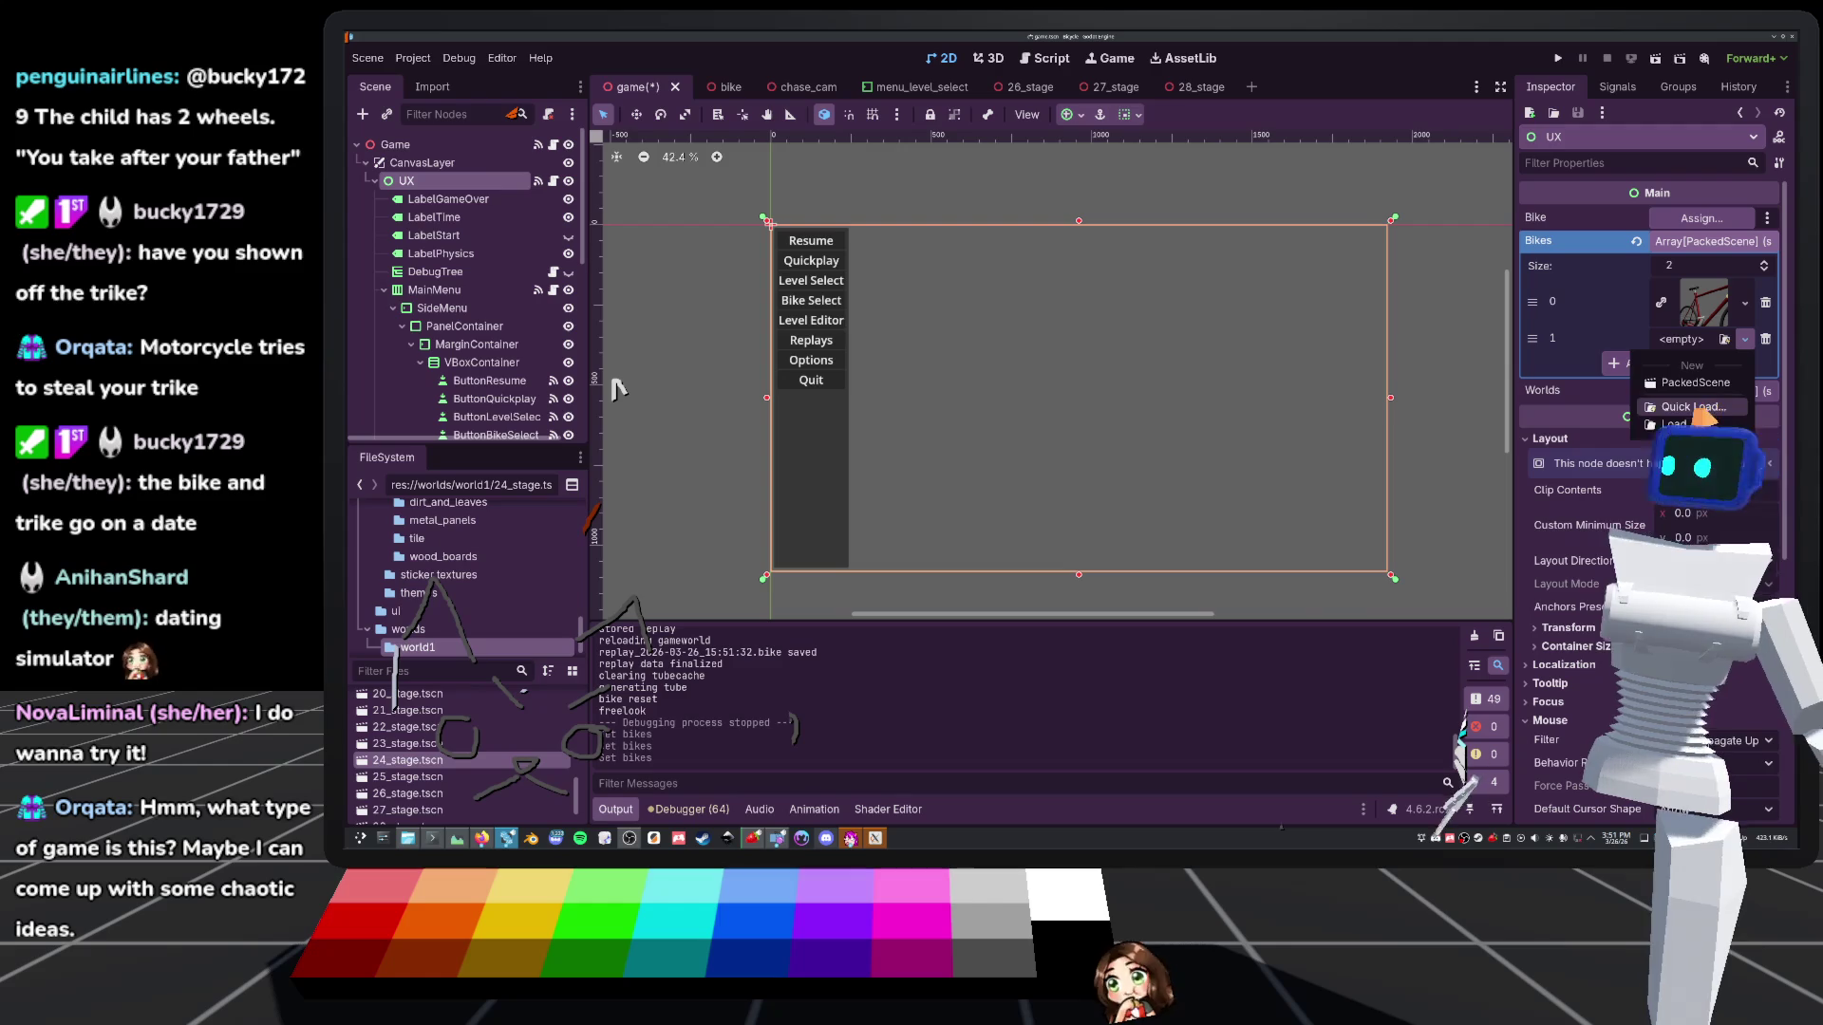
click(1693, 407)
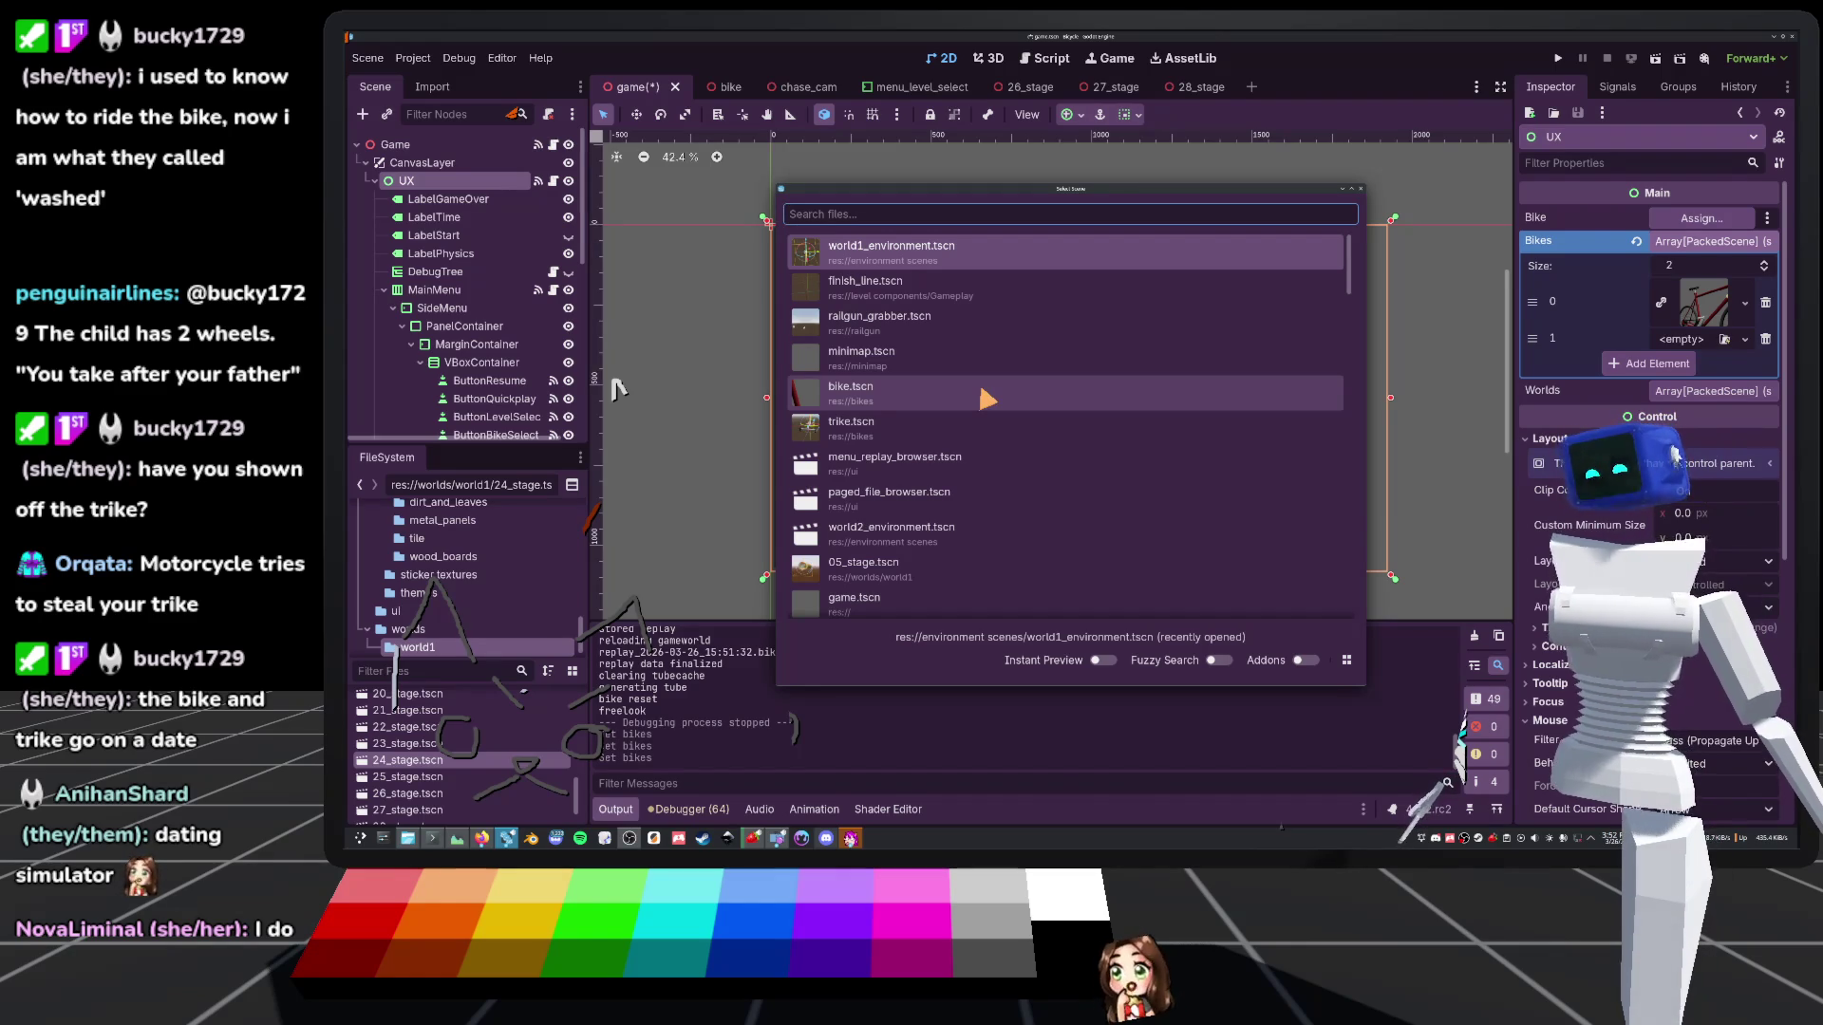
Search 'tri', assign trike.tscn to the second Bikes slot, then save and run with F5
scroll(877, 493, down, 3)
scroll(877, 493, down, 3)
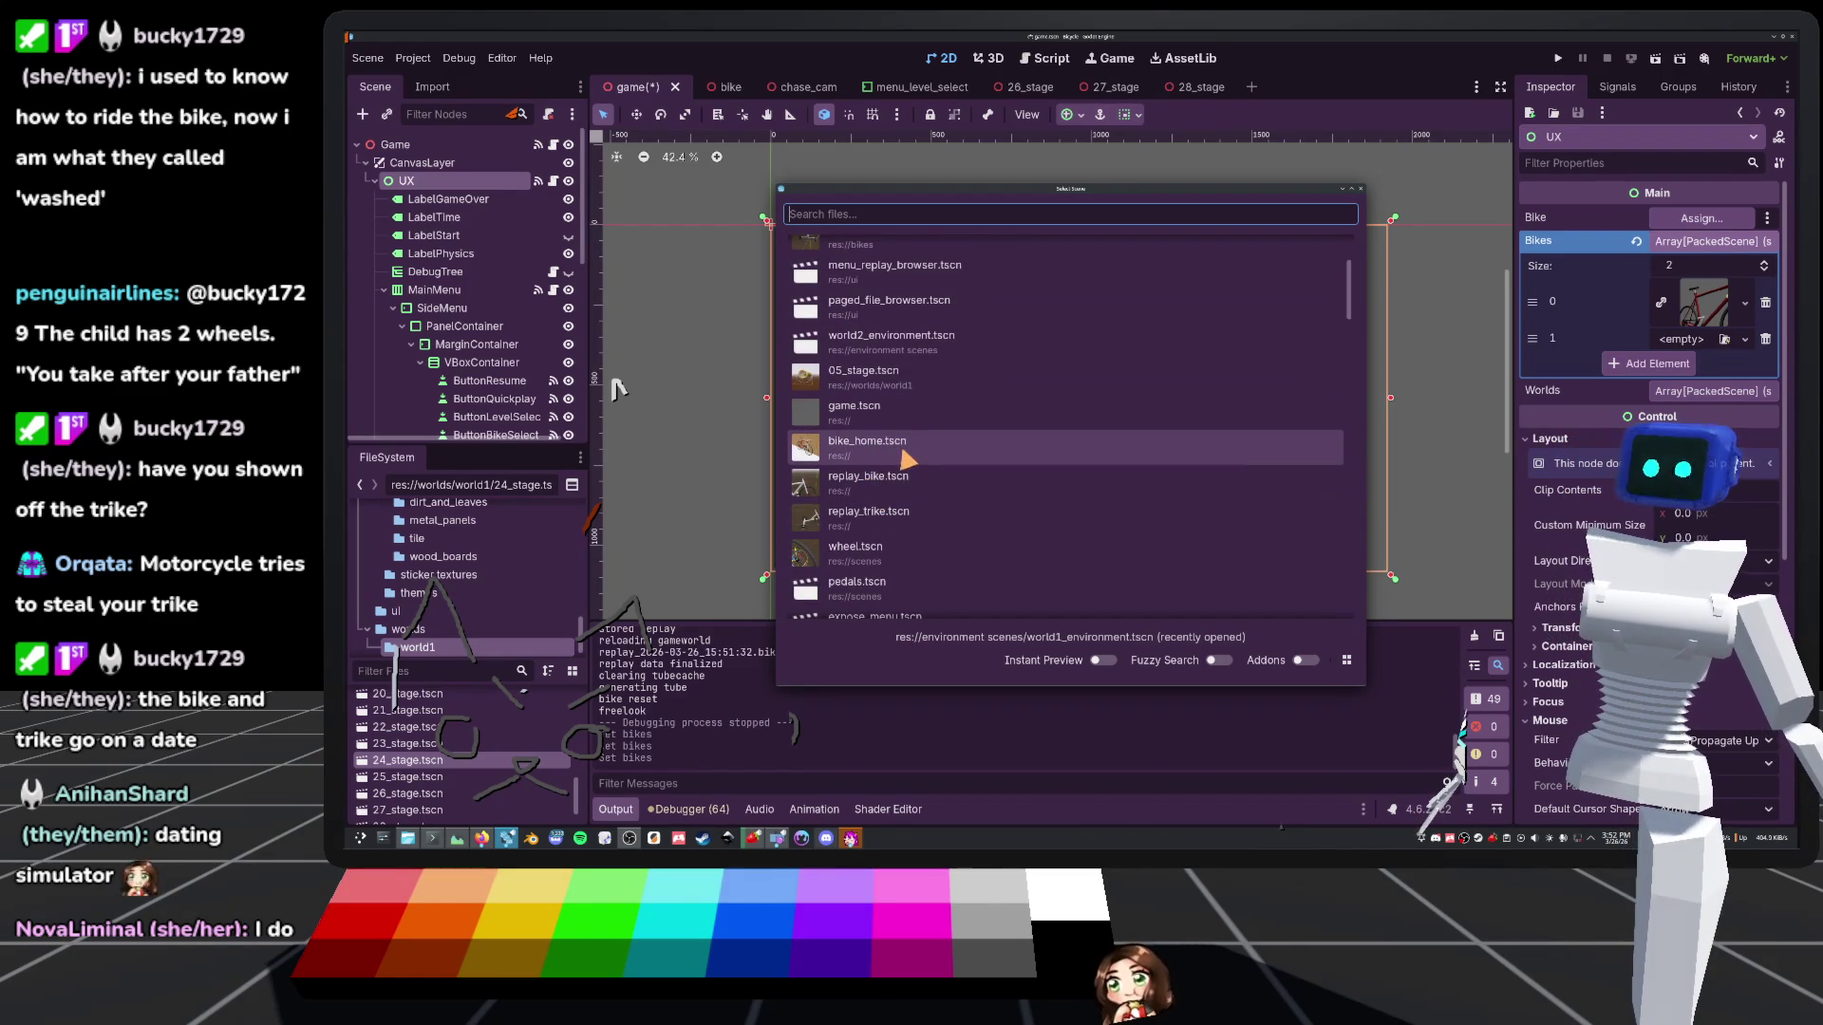
scroll(903, 460, up, 5)
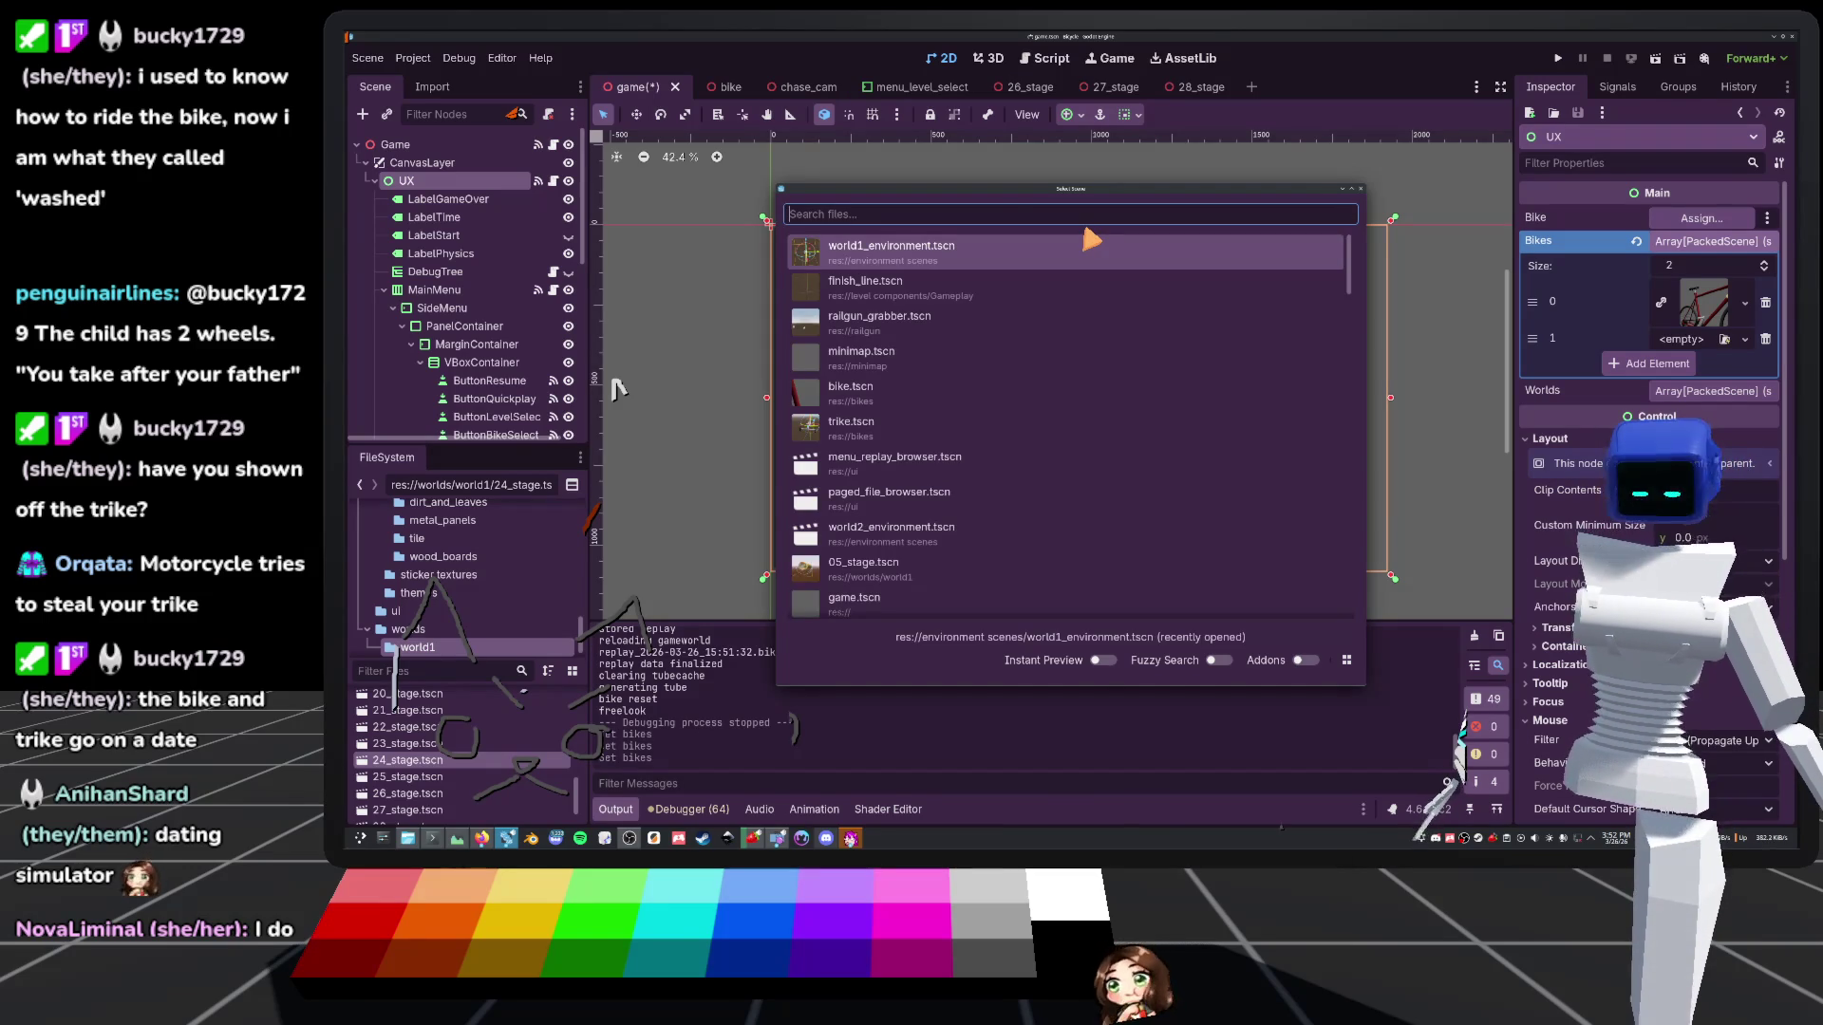
text(tri)
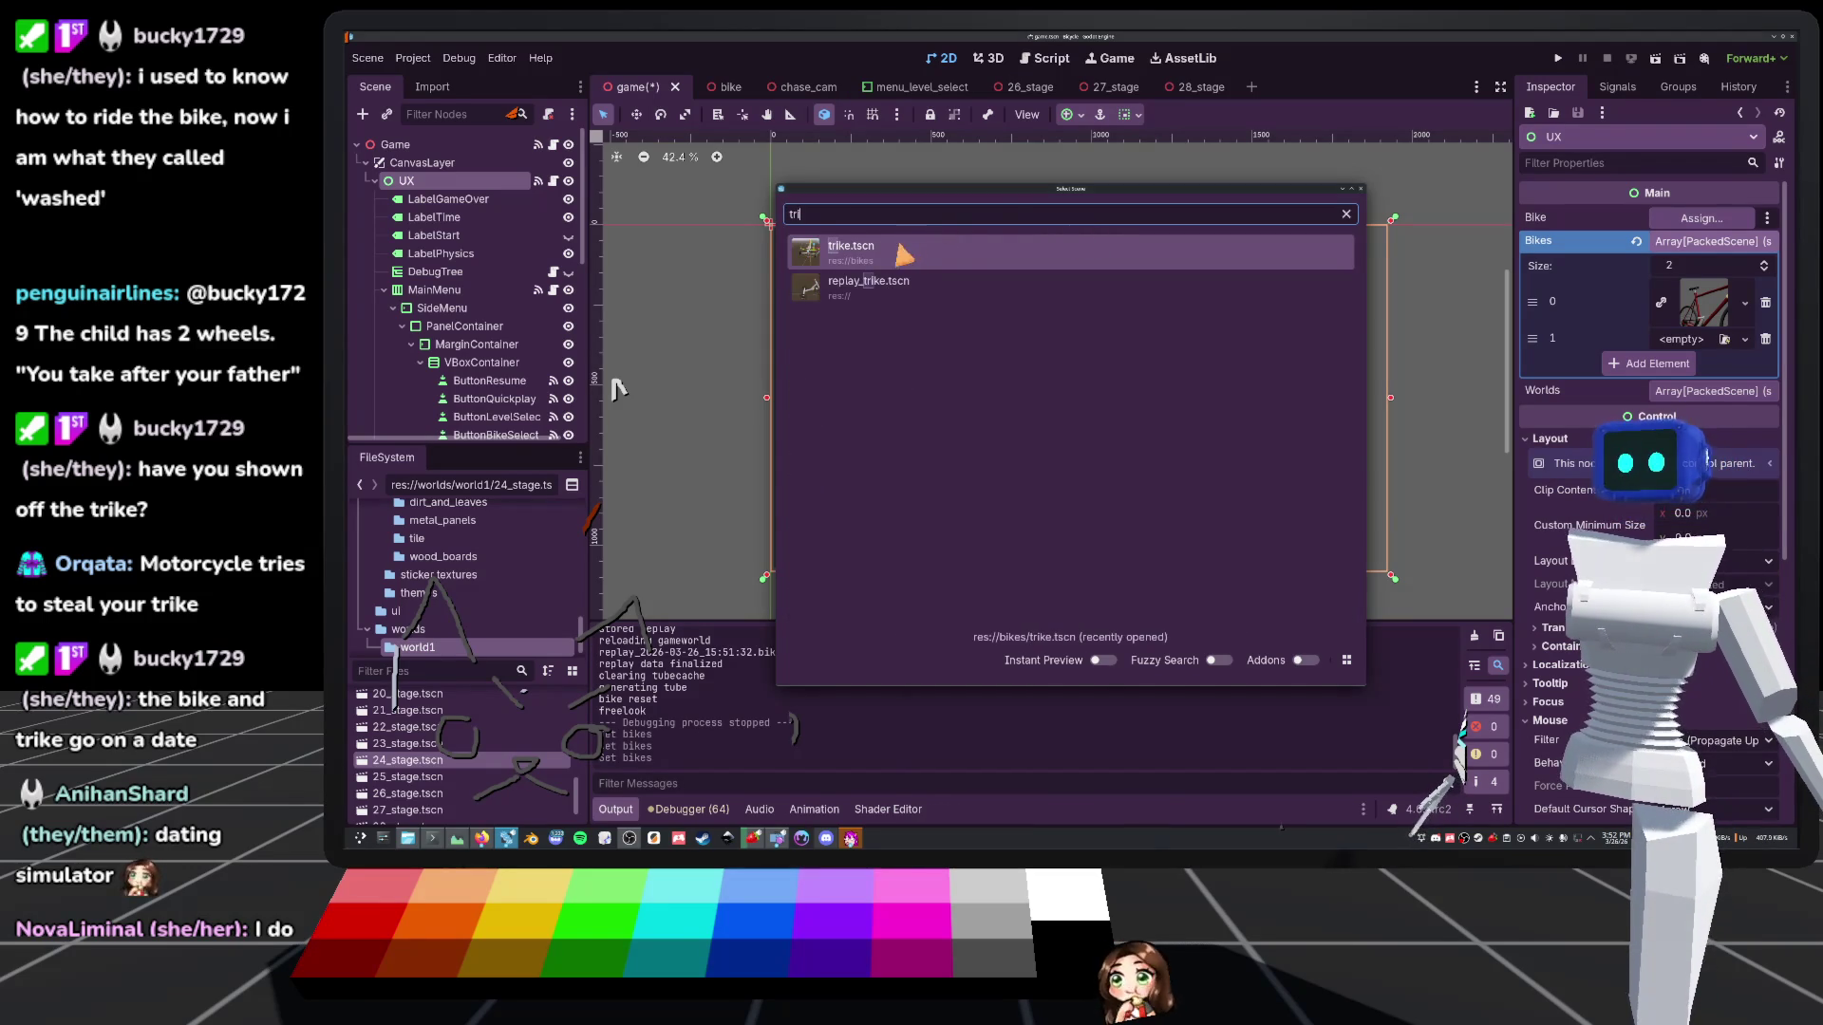
double_click(900, 251)
key(F5)
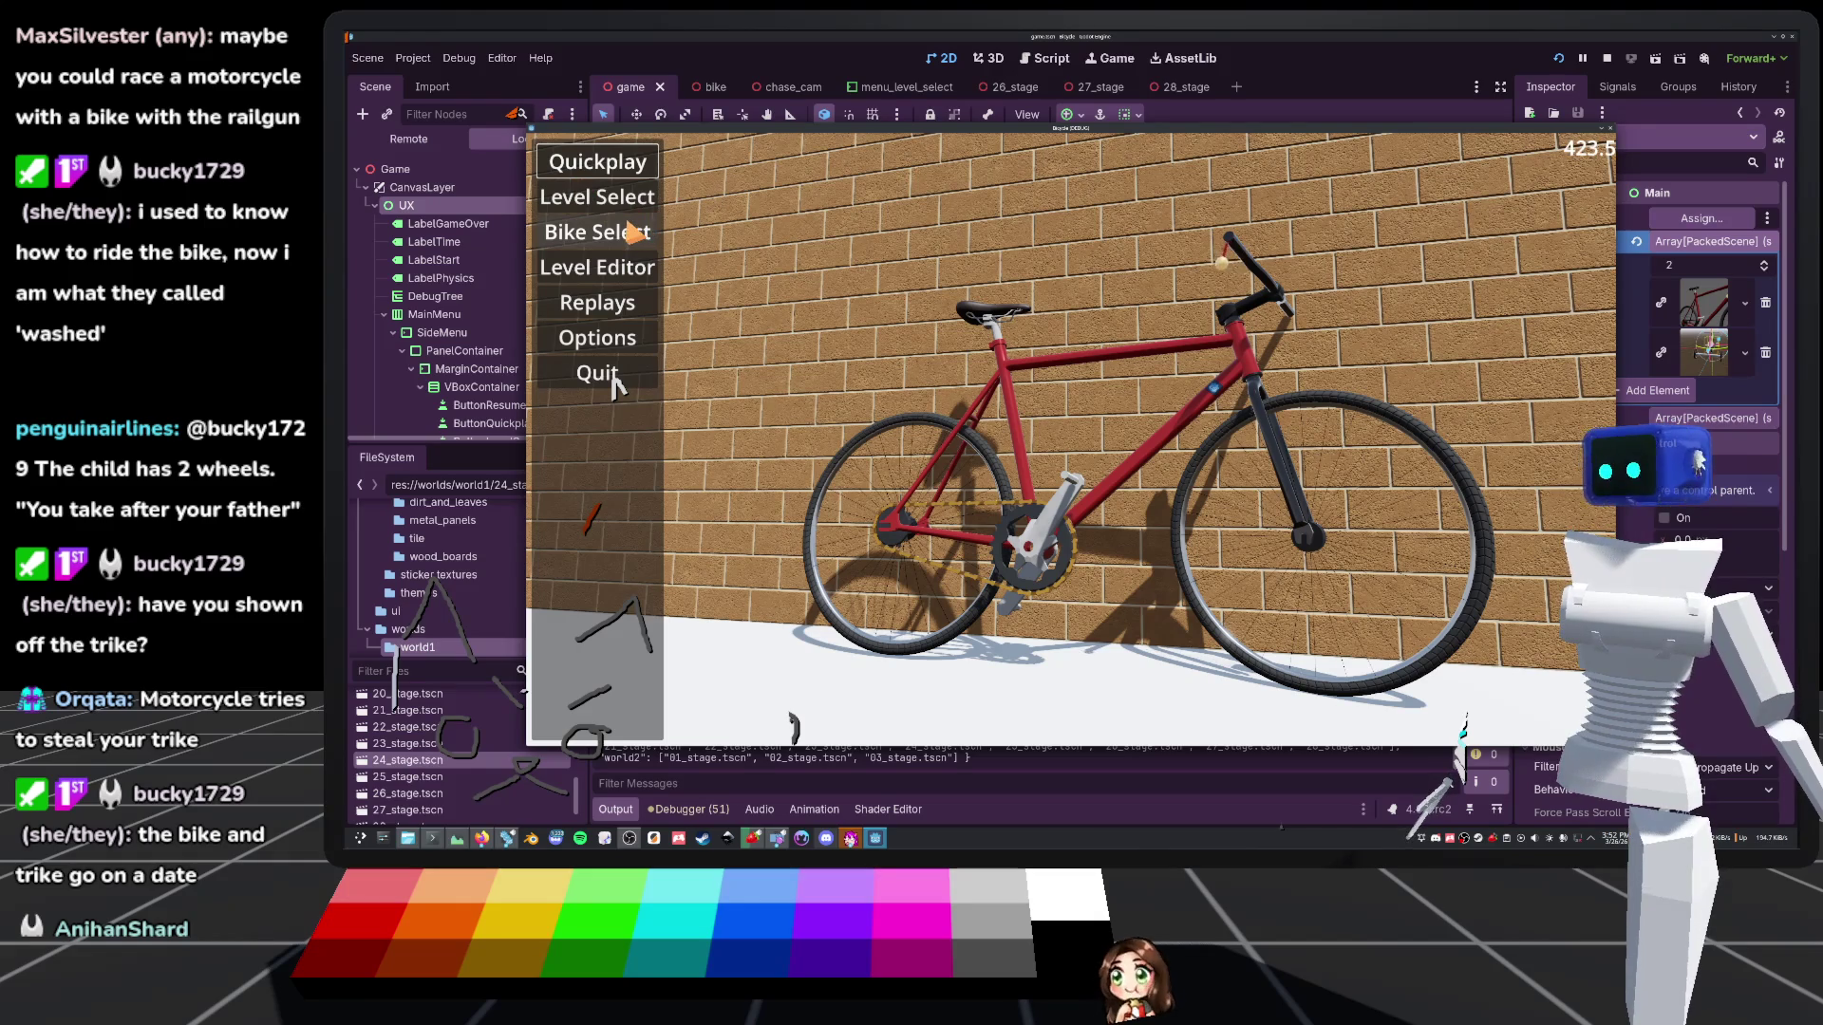
In the running game, go from Level Select to Bike Select and choose Trike from the bike dropdown
click(580, 208)
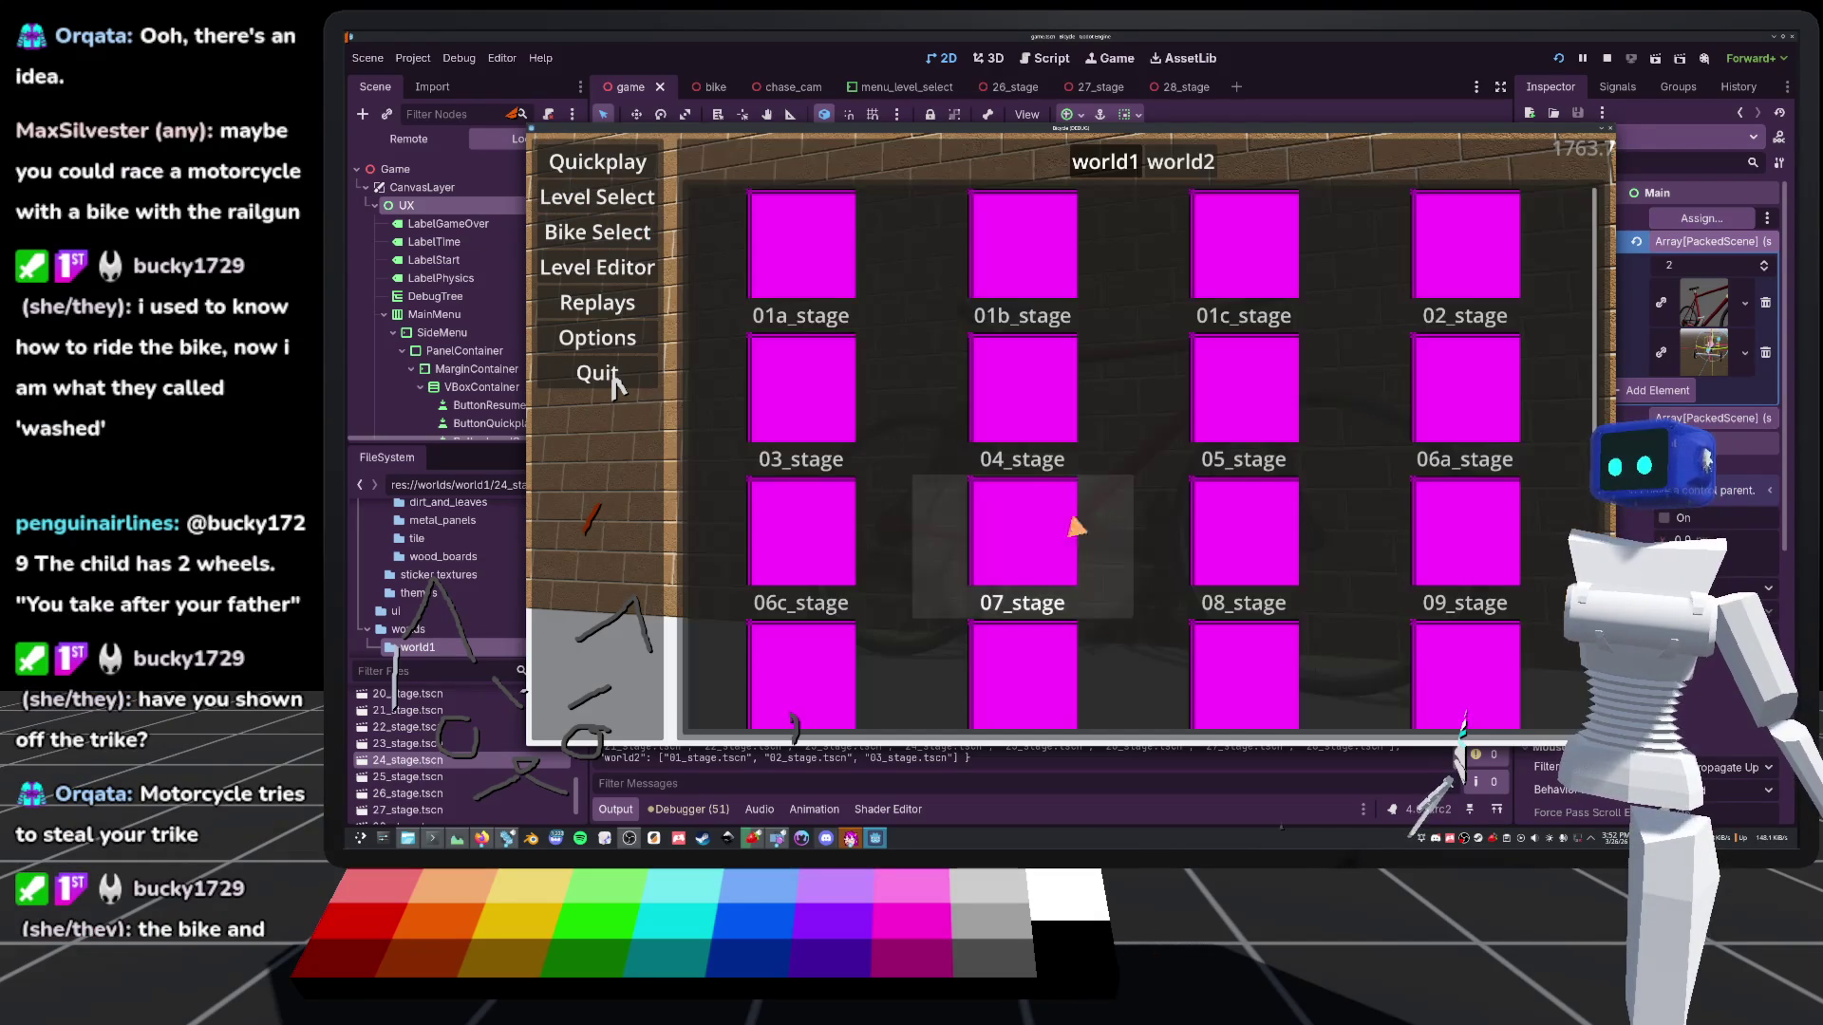
click(600, 233)
click(1139, 162)
click(1147, 233)
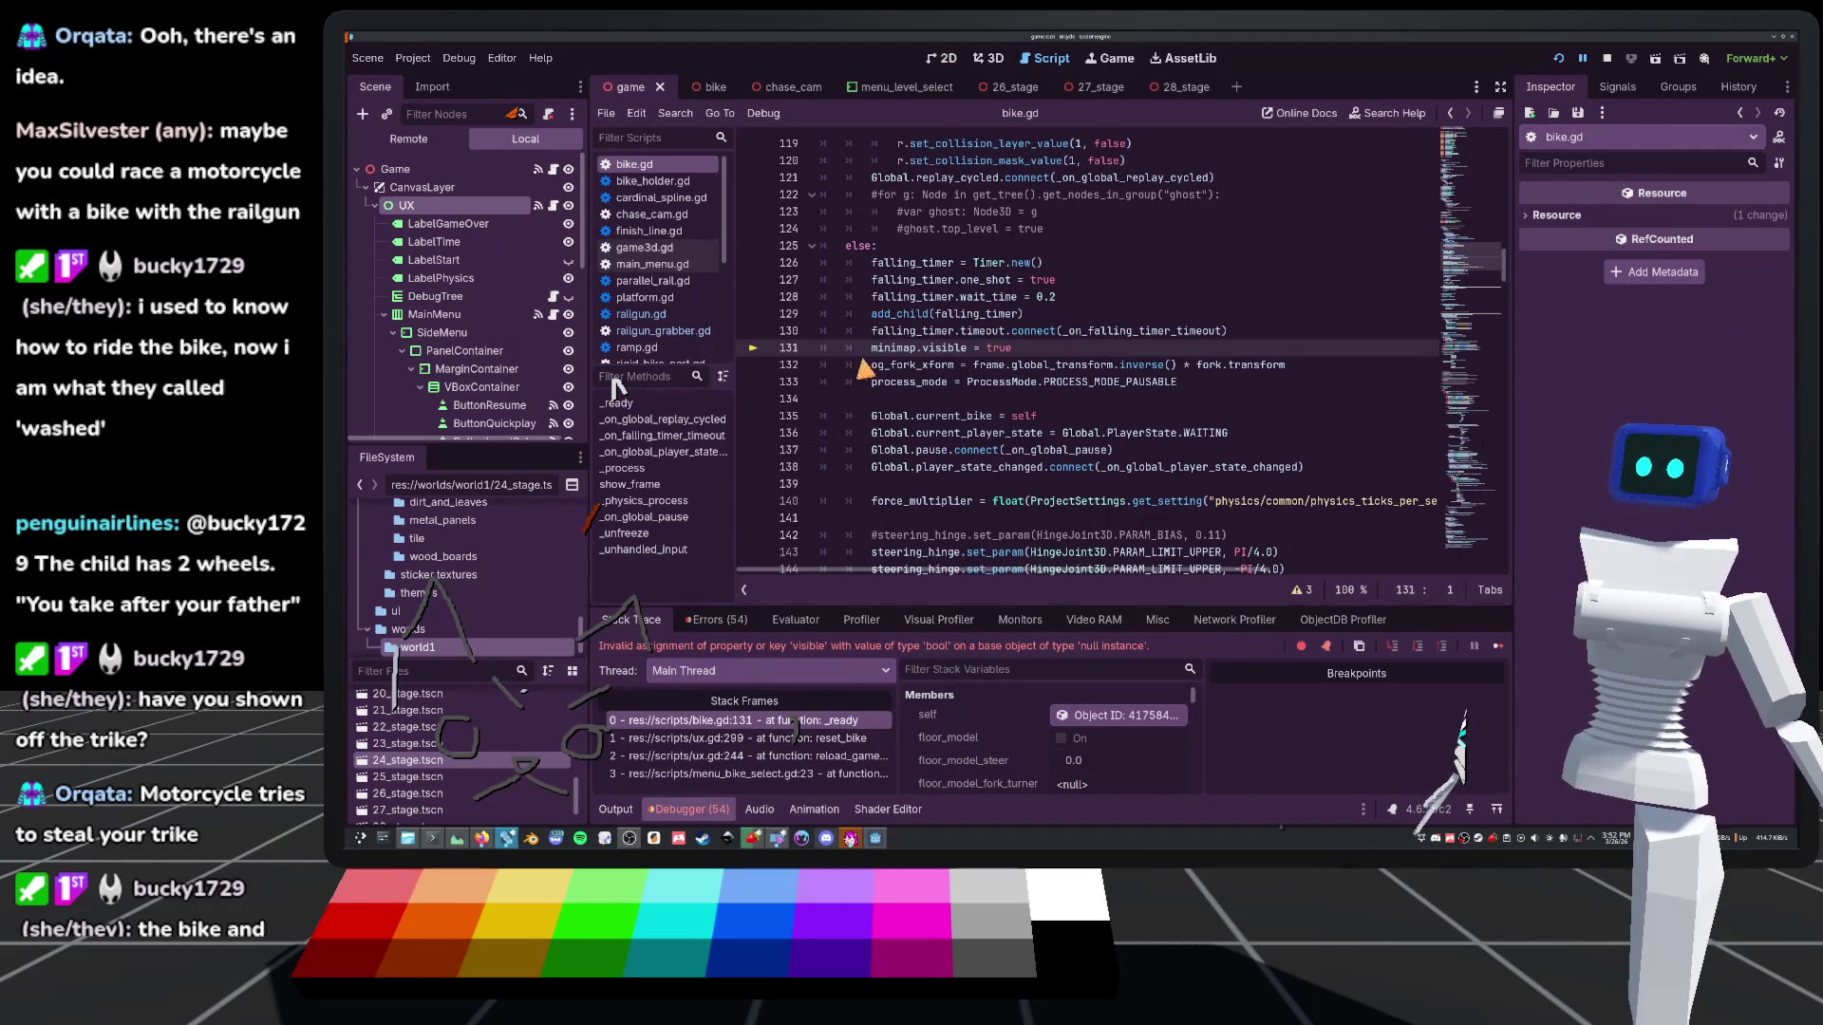
Stop the game and open trike.tscn from the bikes folder in the FileSystem dock
click(1608, 59)
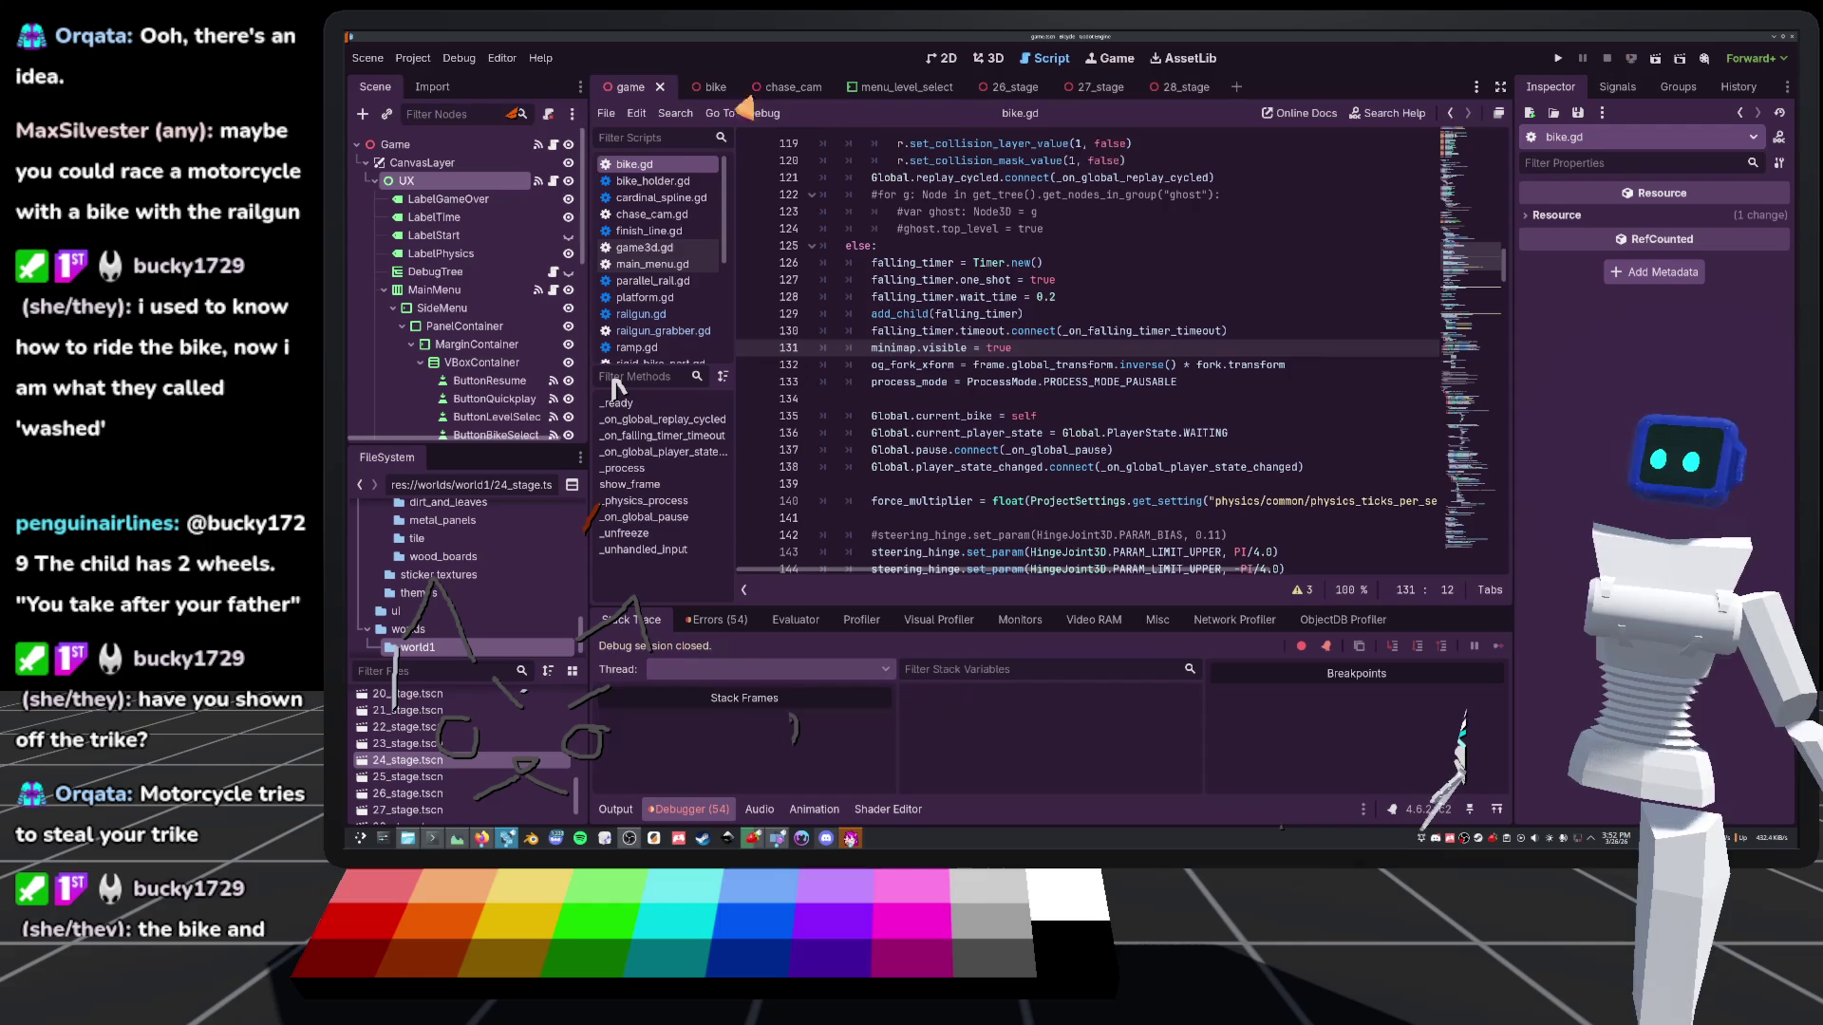
click(698, 88)
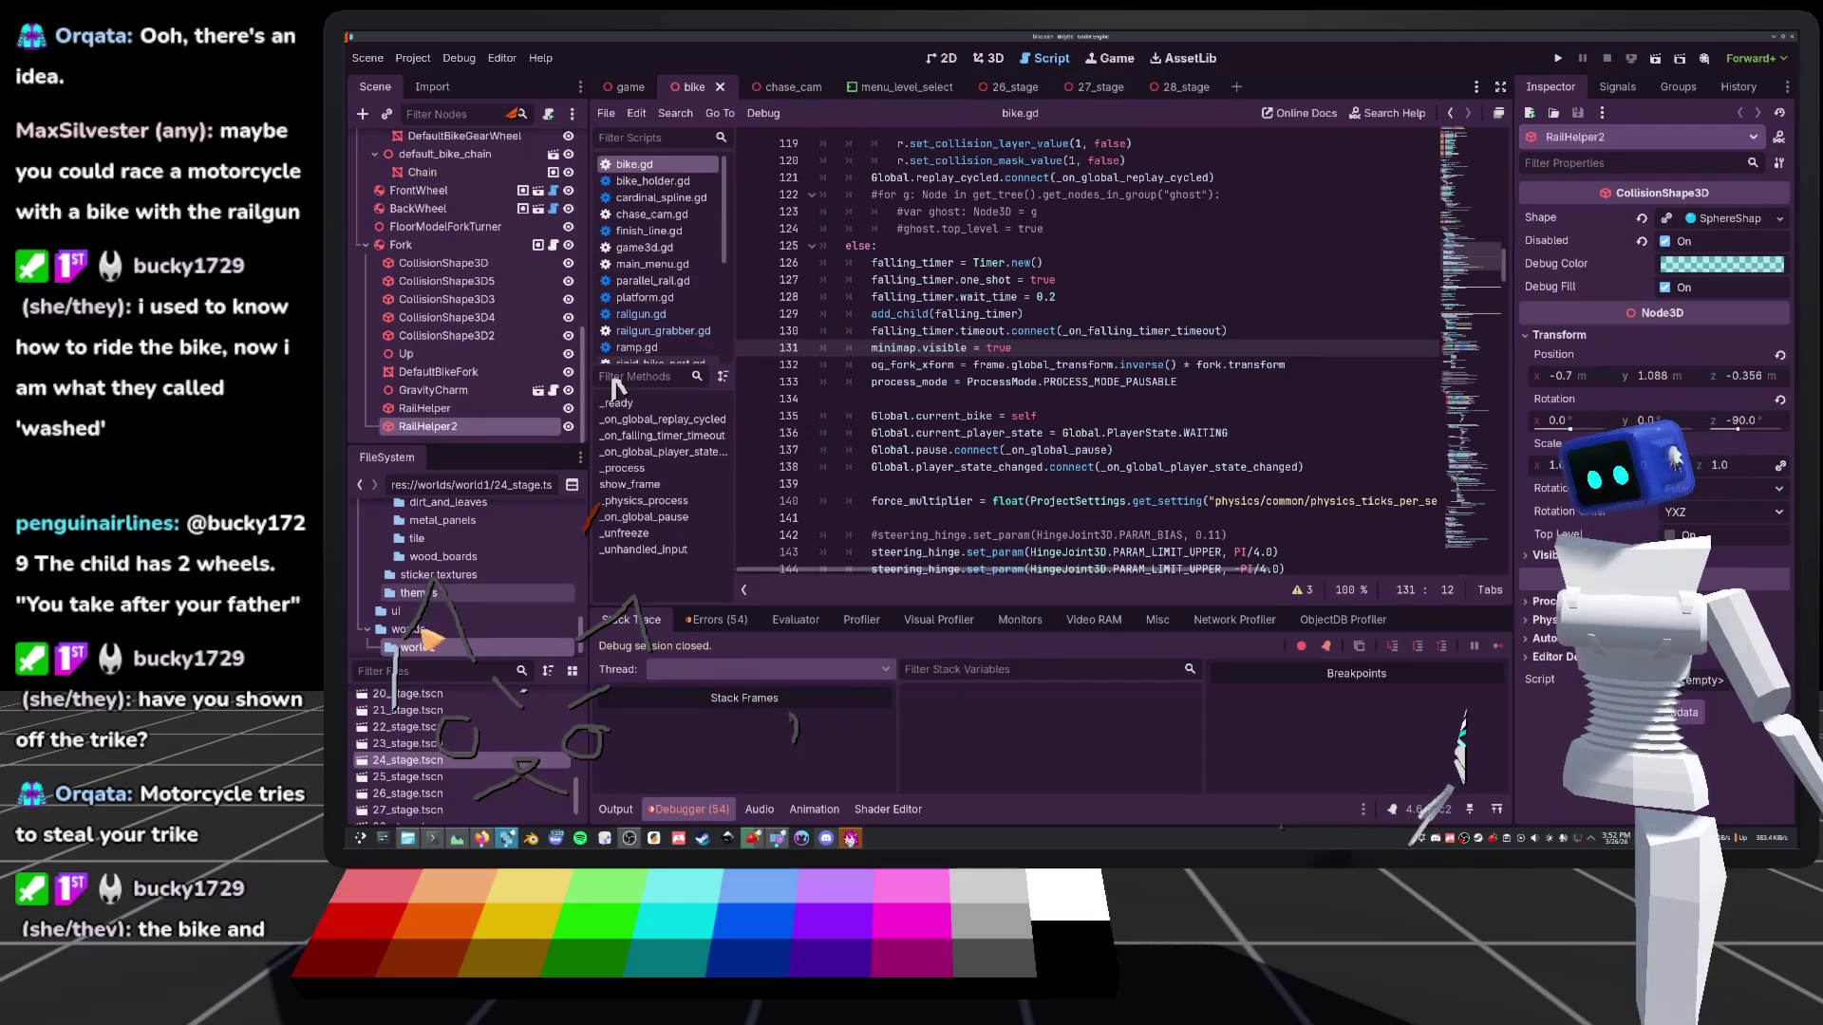
scroll(461, 576, up, 5)
scroll(458, 576, up, 3)
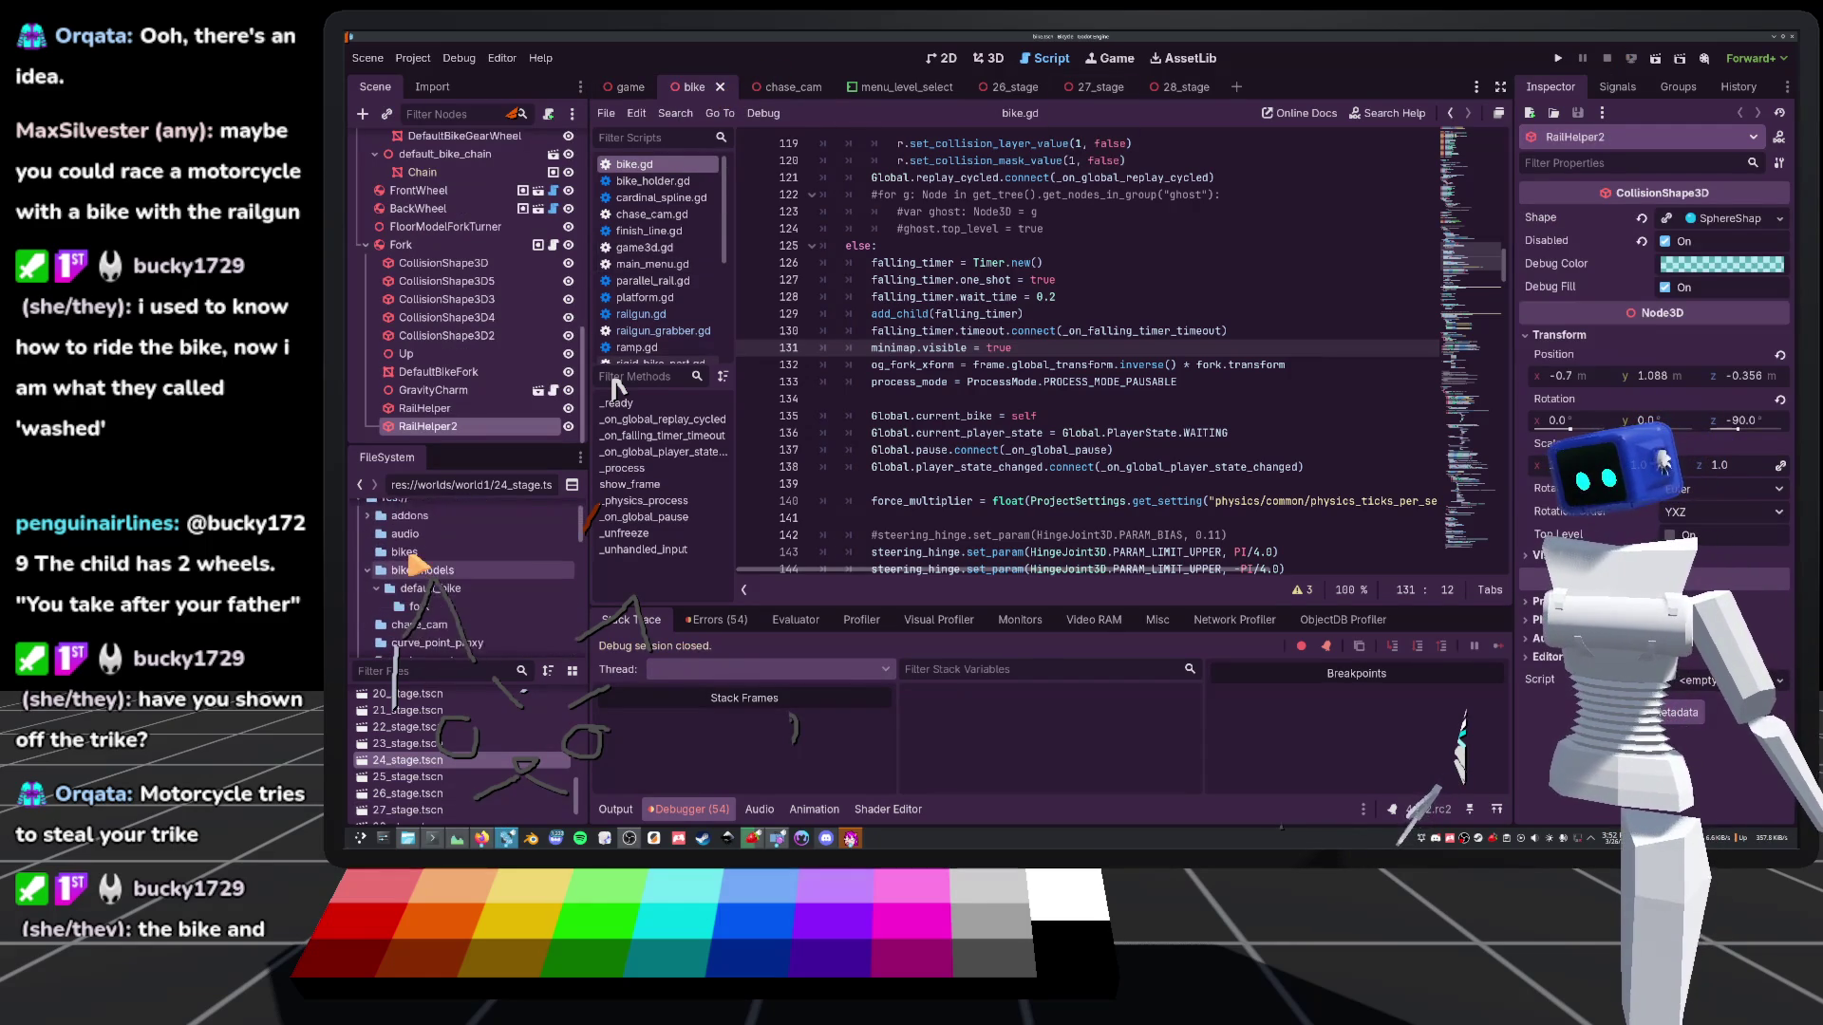
scroll(418, 566, down, 2)
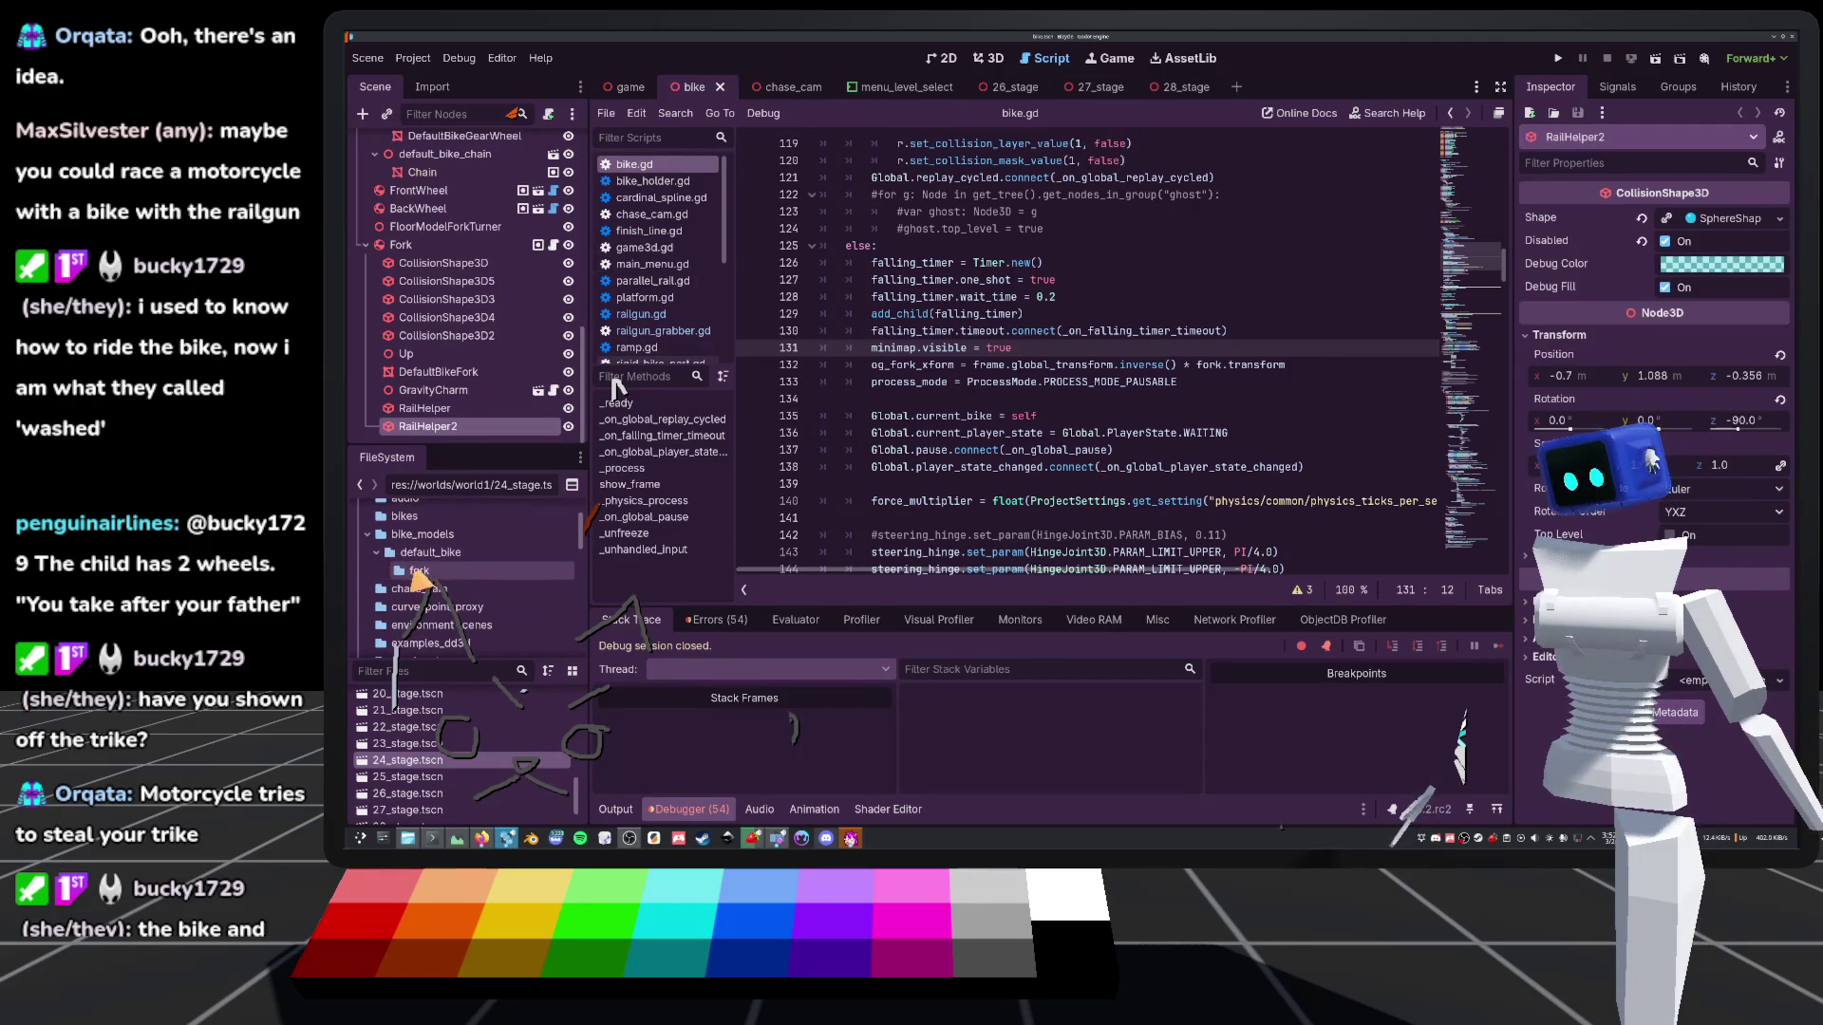
scroll(418, 562, down, 10)
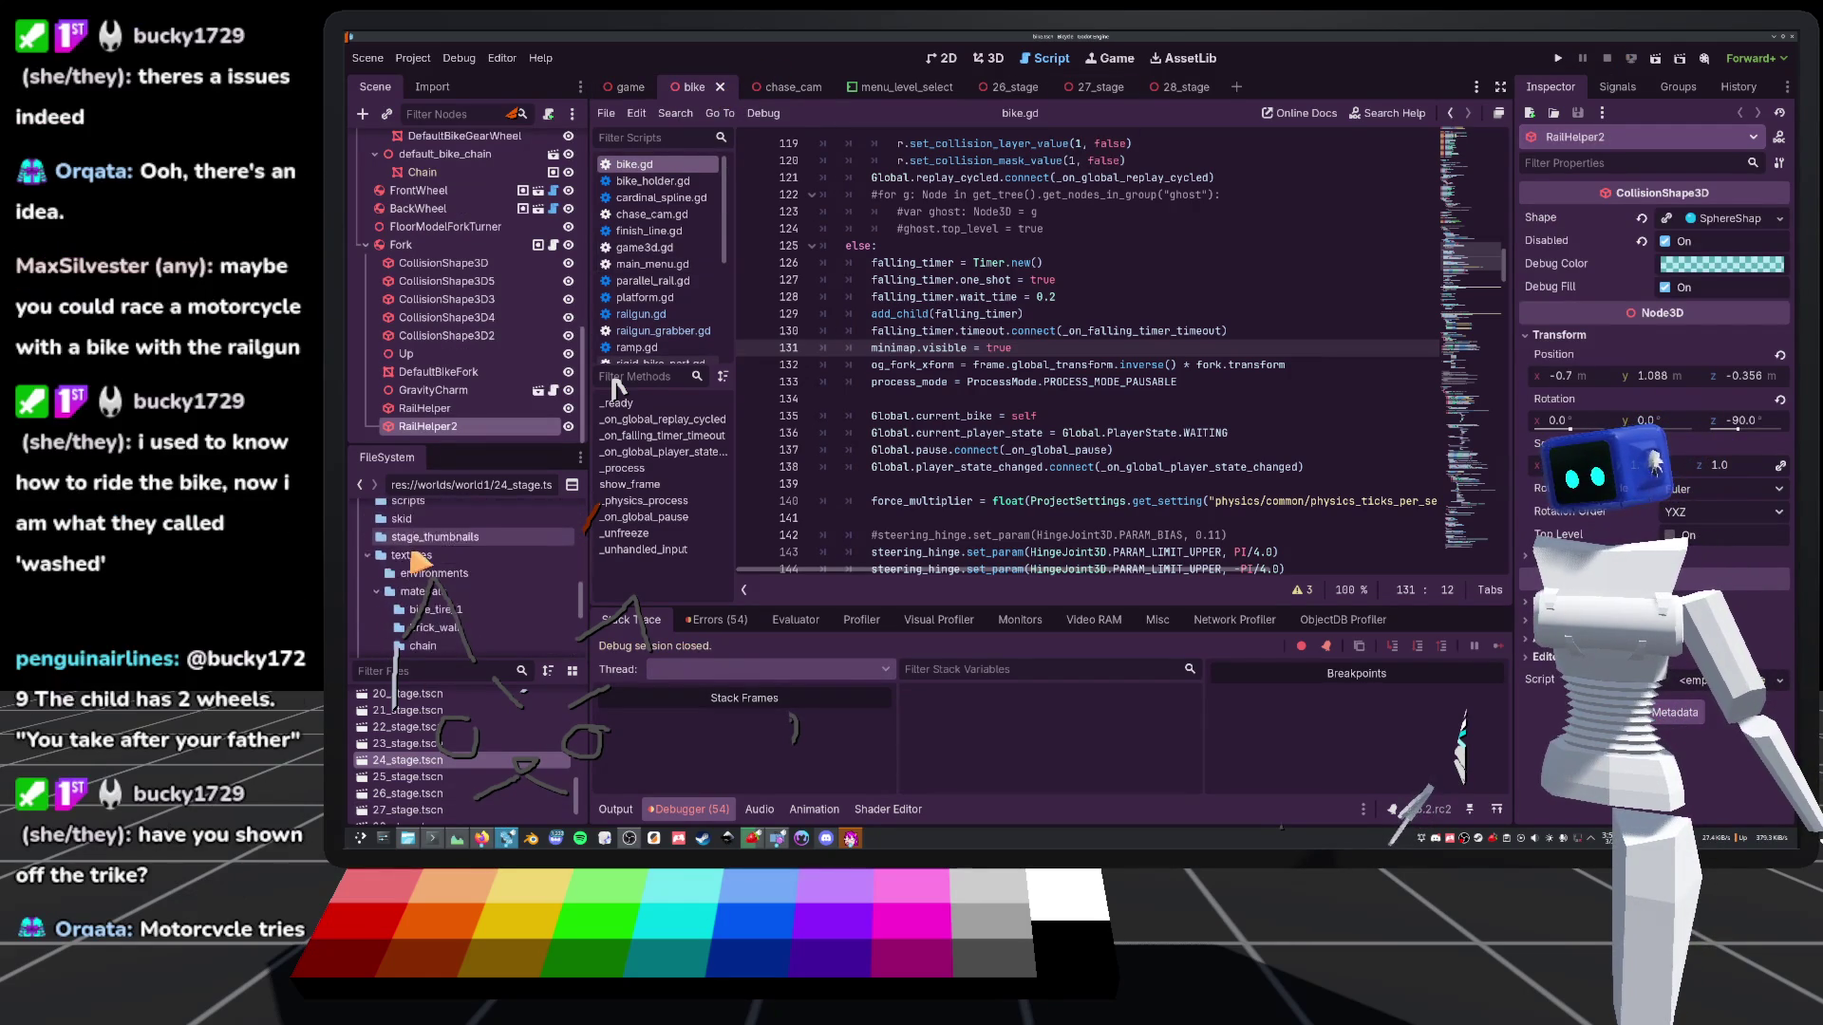
scroll(418, 569, down, 4)
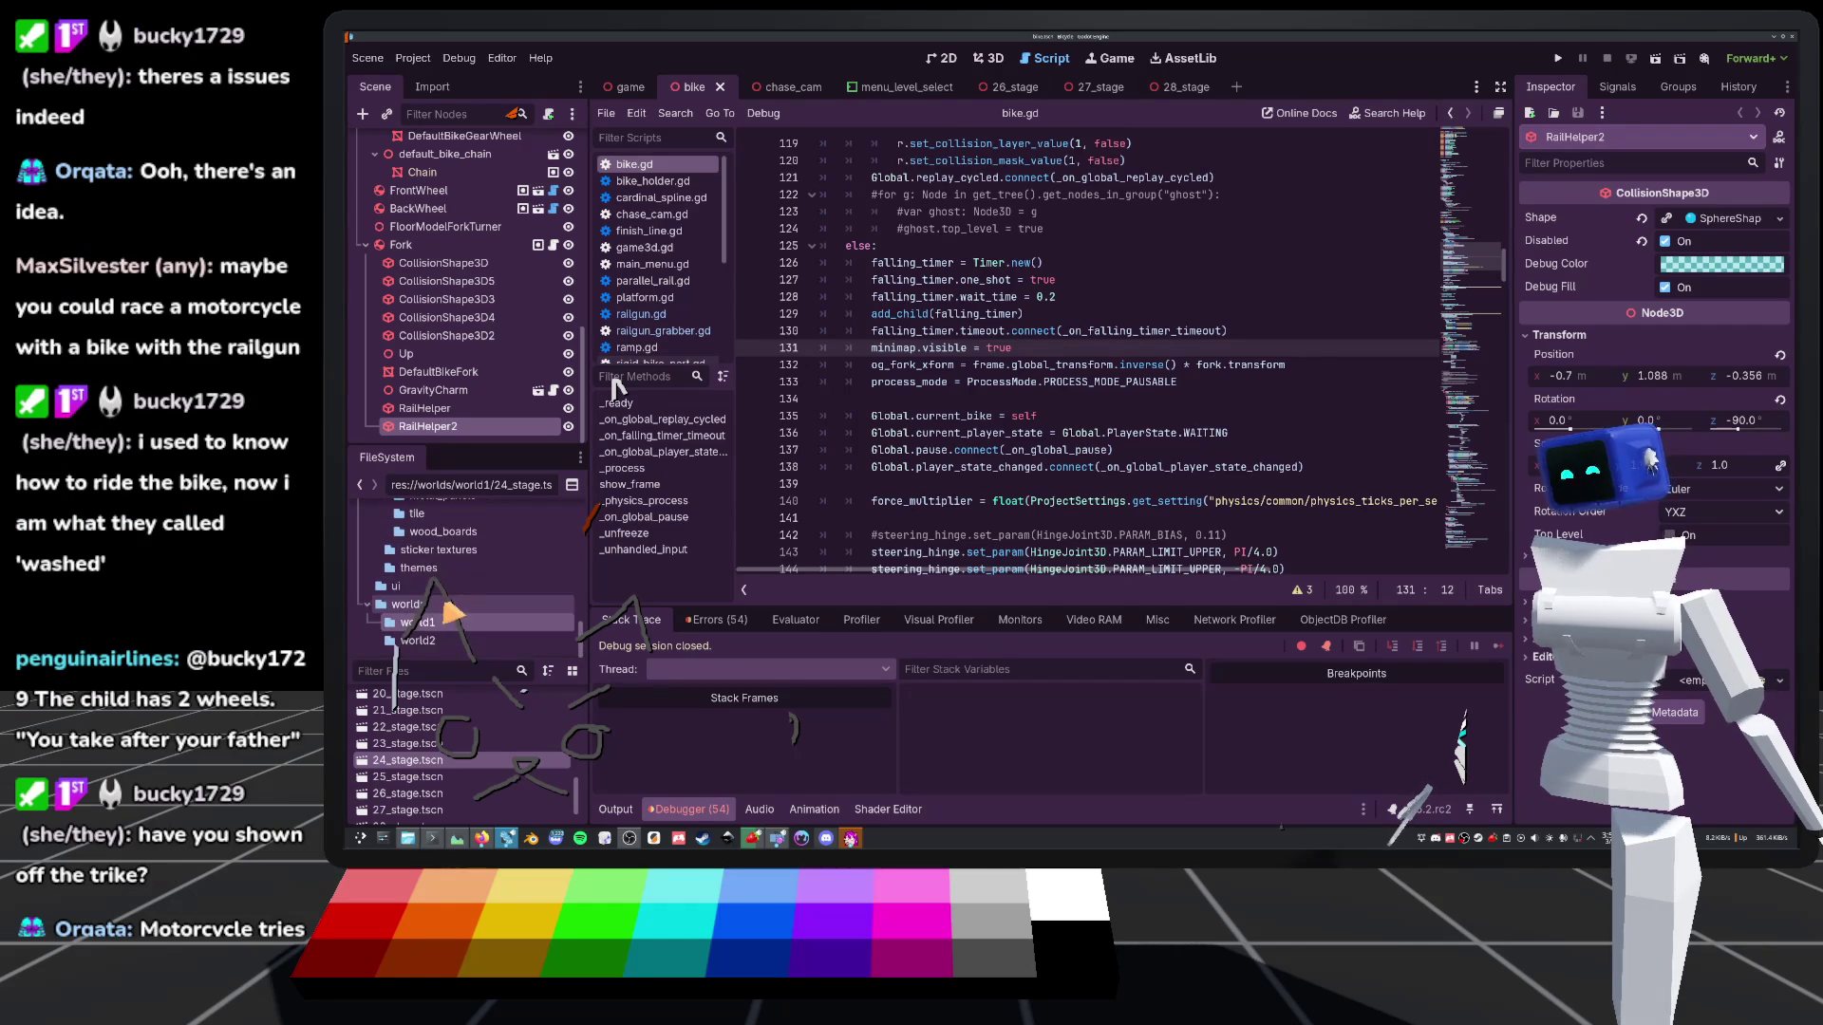
scroll(430, 614, up, 5)
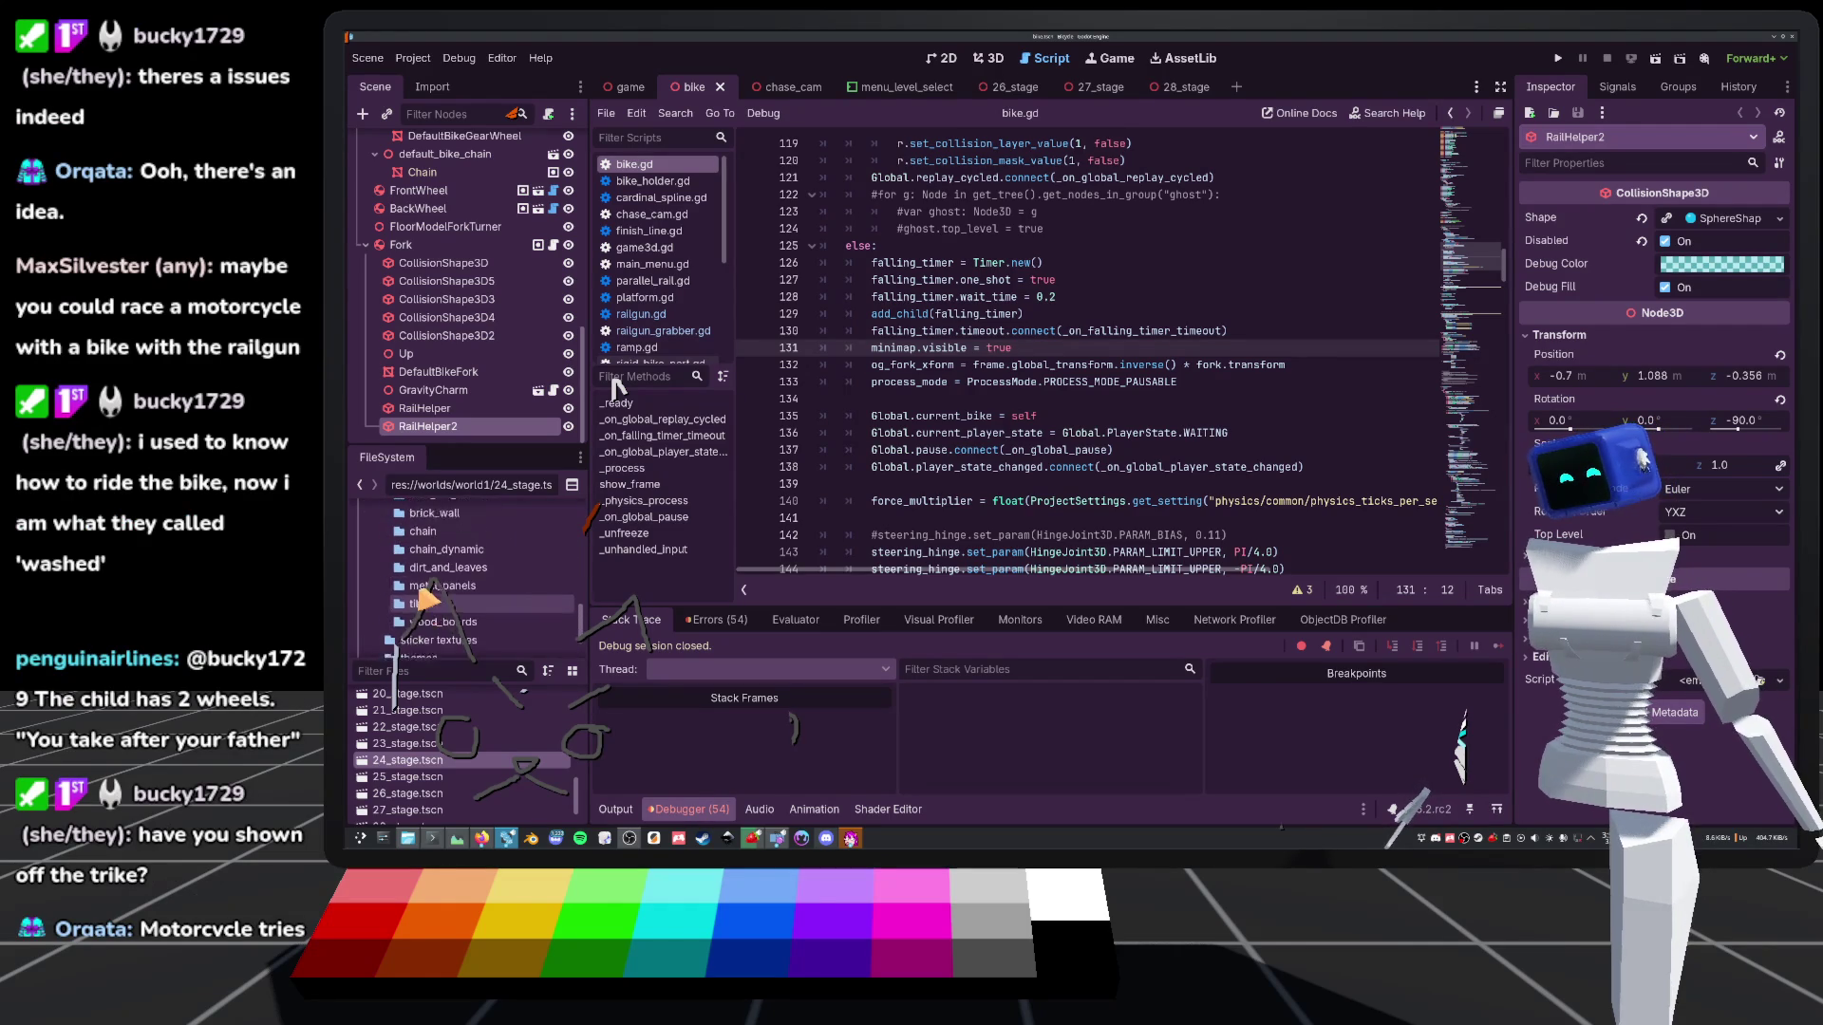
scroll(385, 598, up, 10)
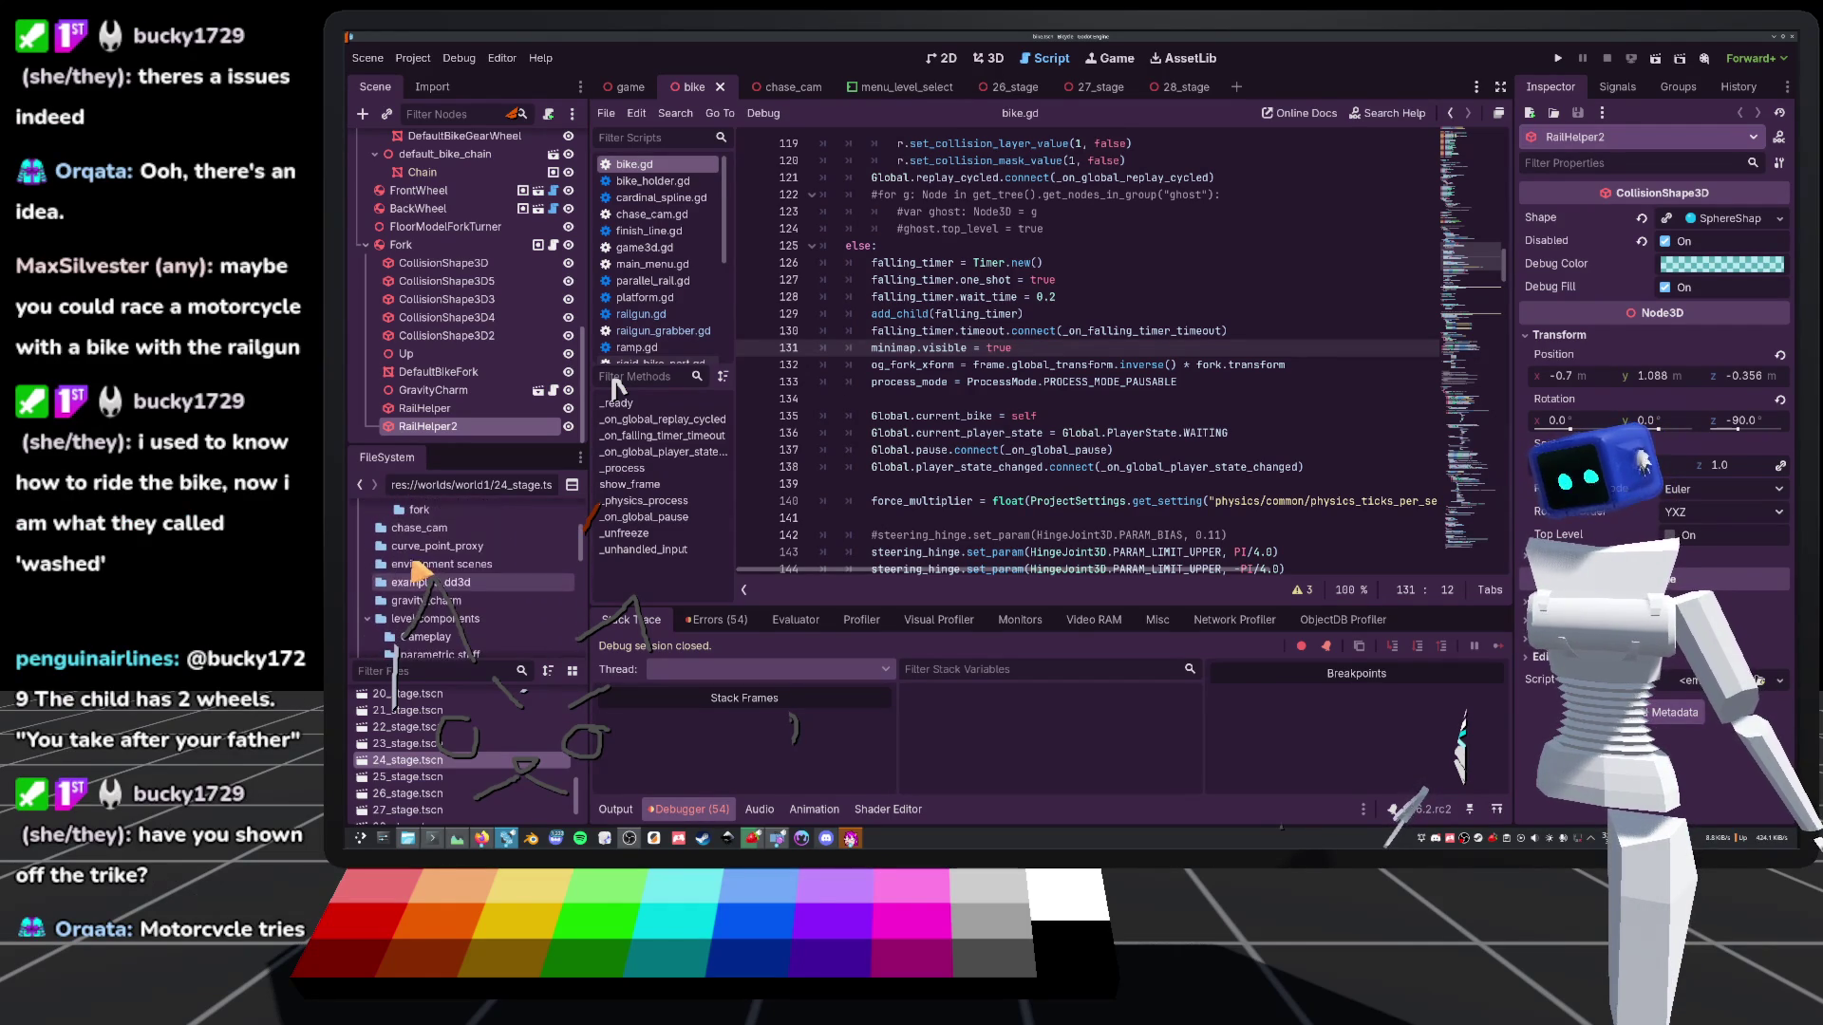
click(404, 545)
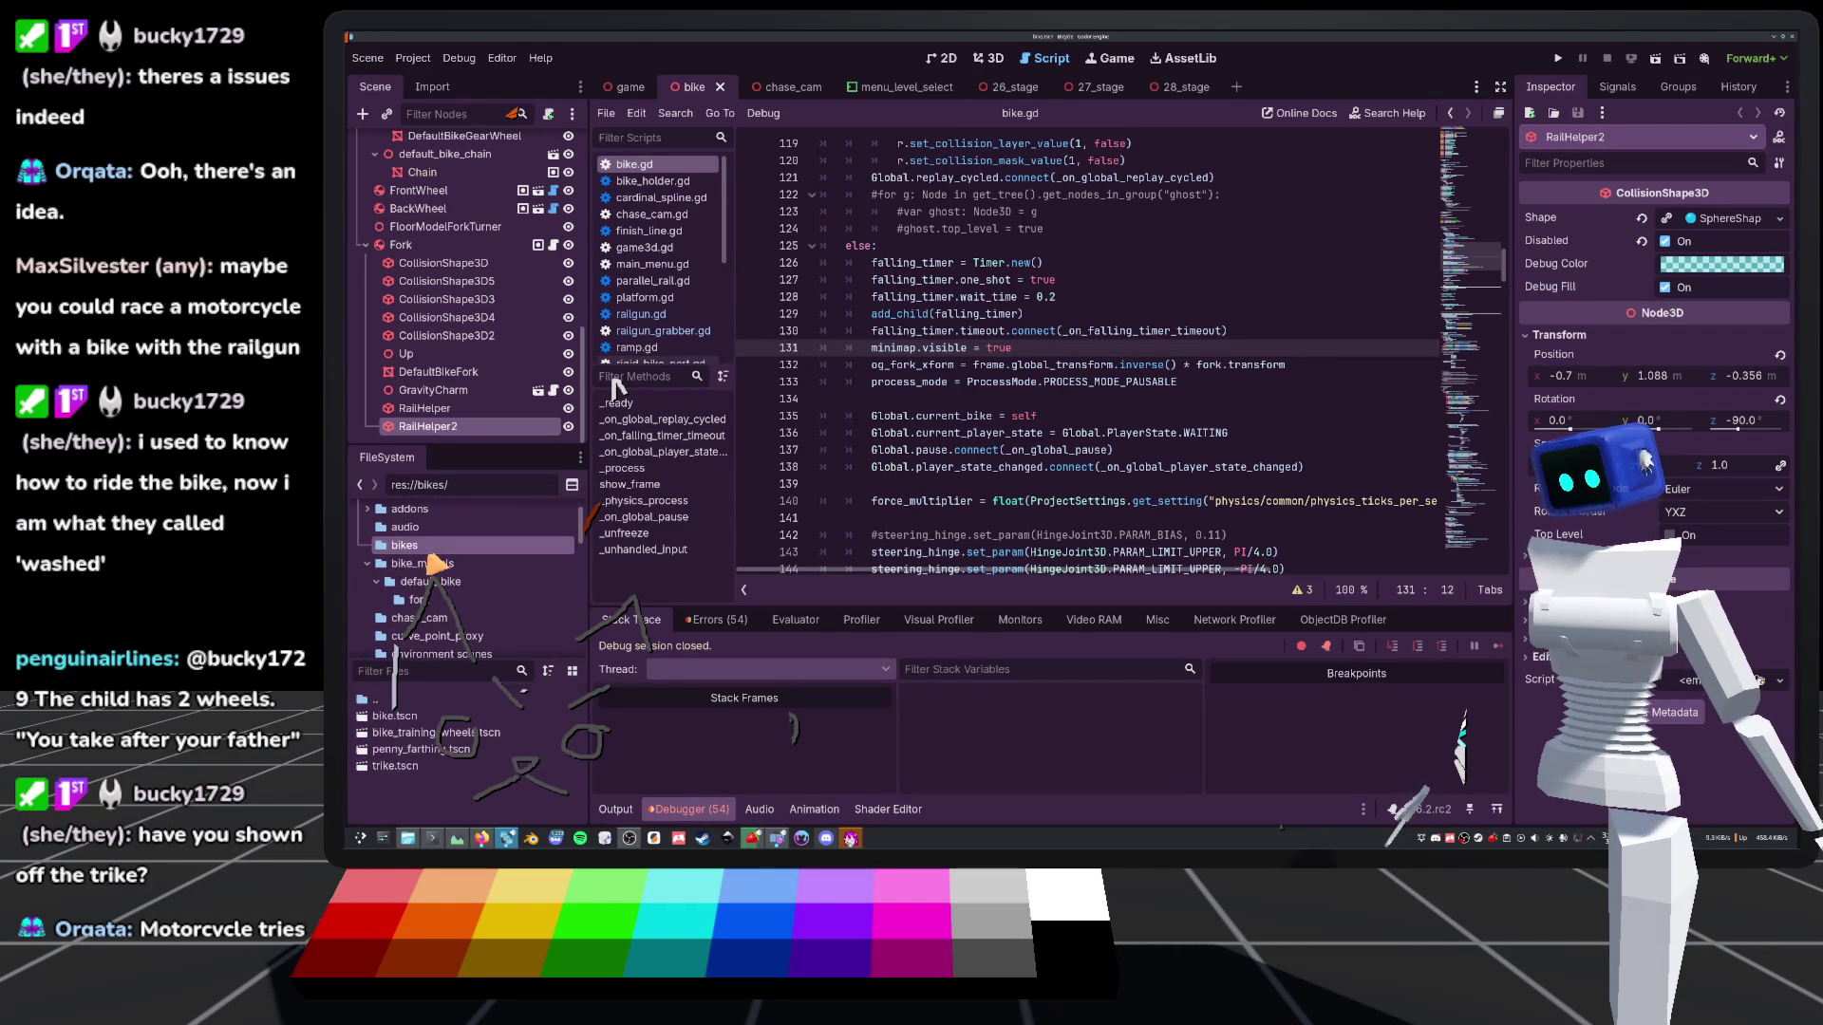
double_click(391, 766)
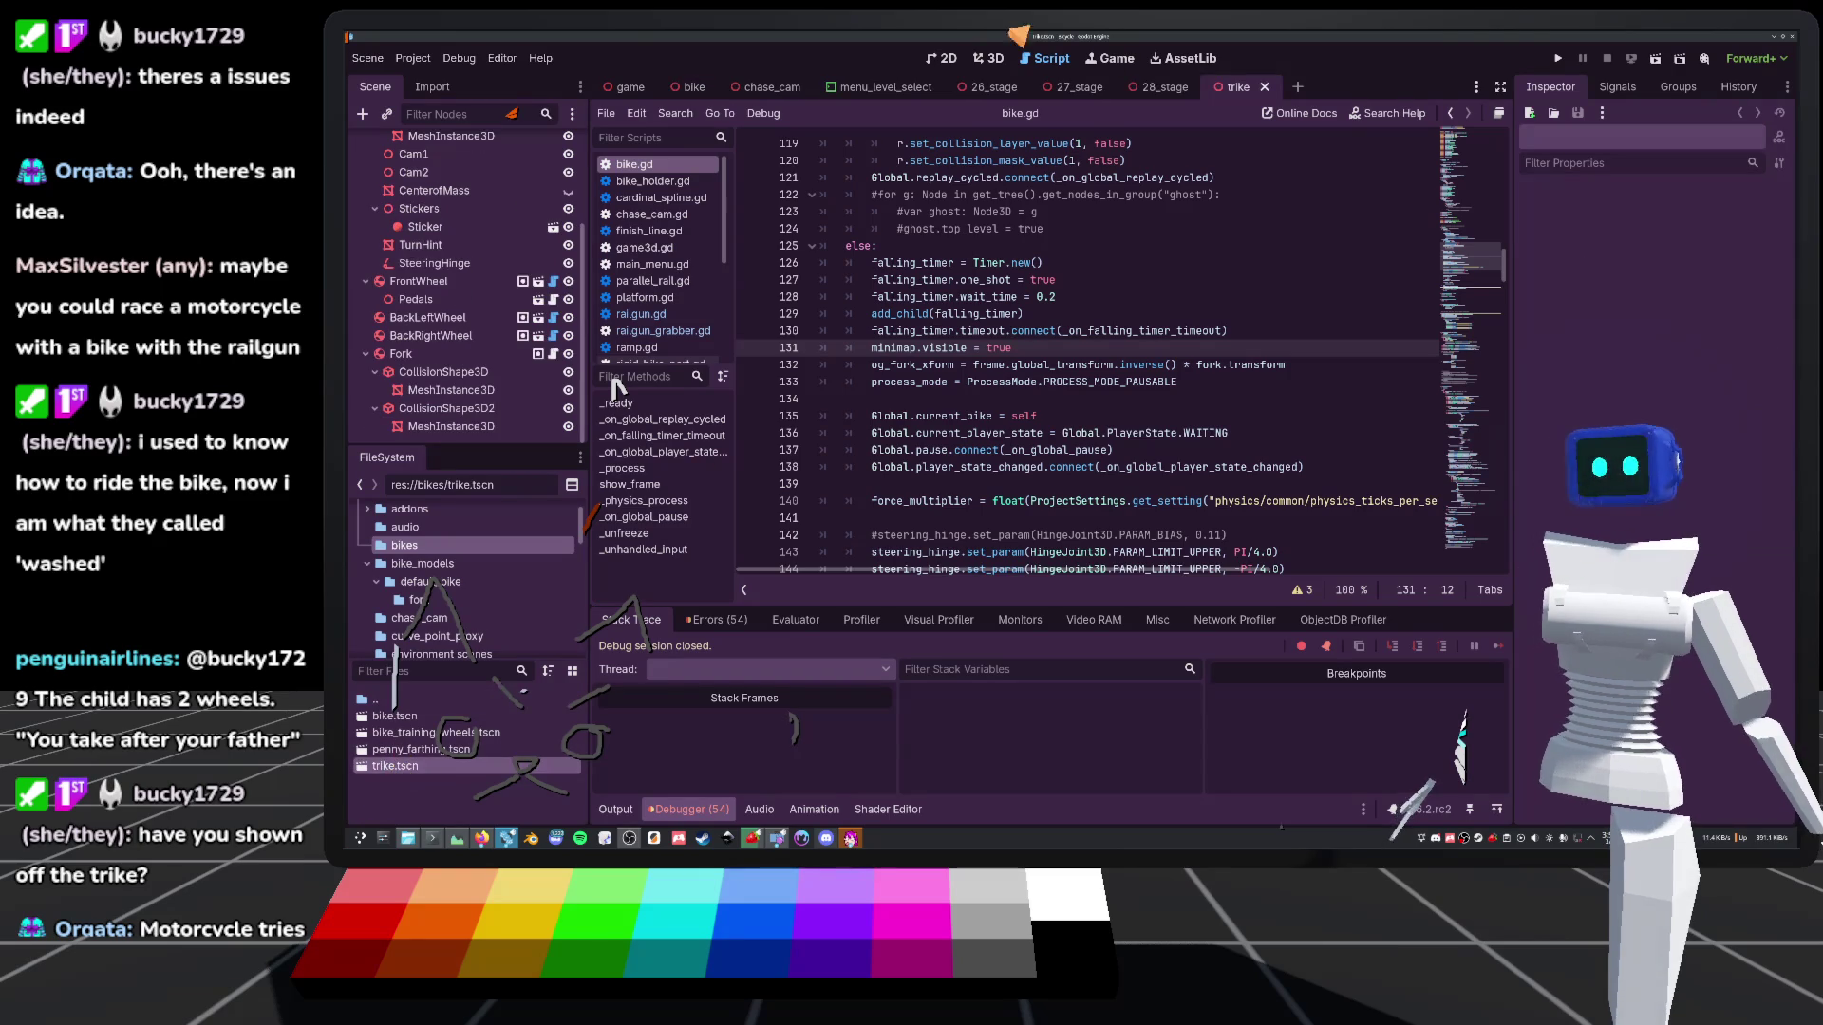
In the 3D view, select the Trike root and instance minimap.tscn under it as a Minimap node
click(987, 58)
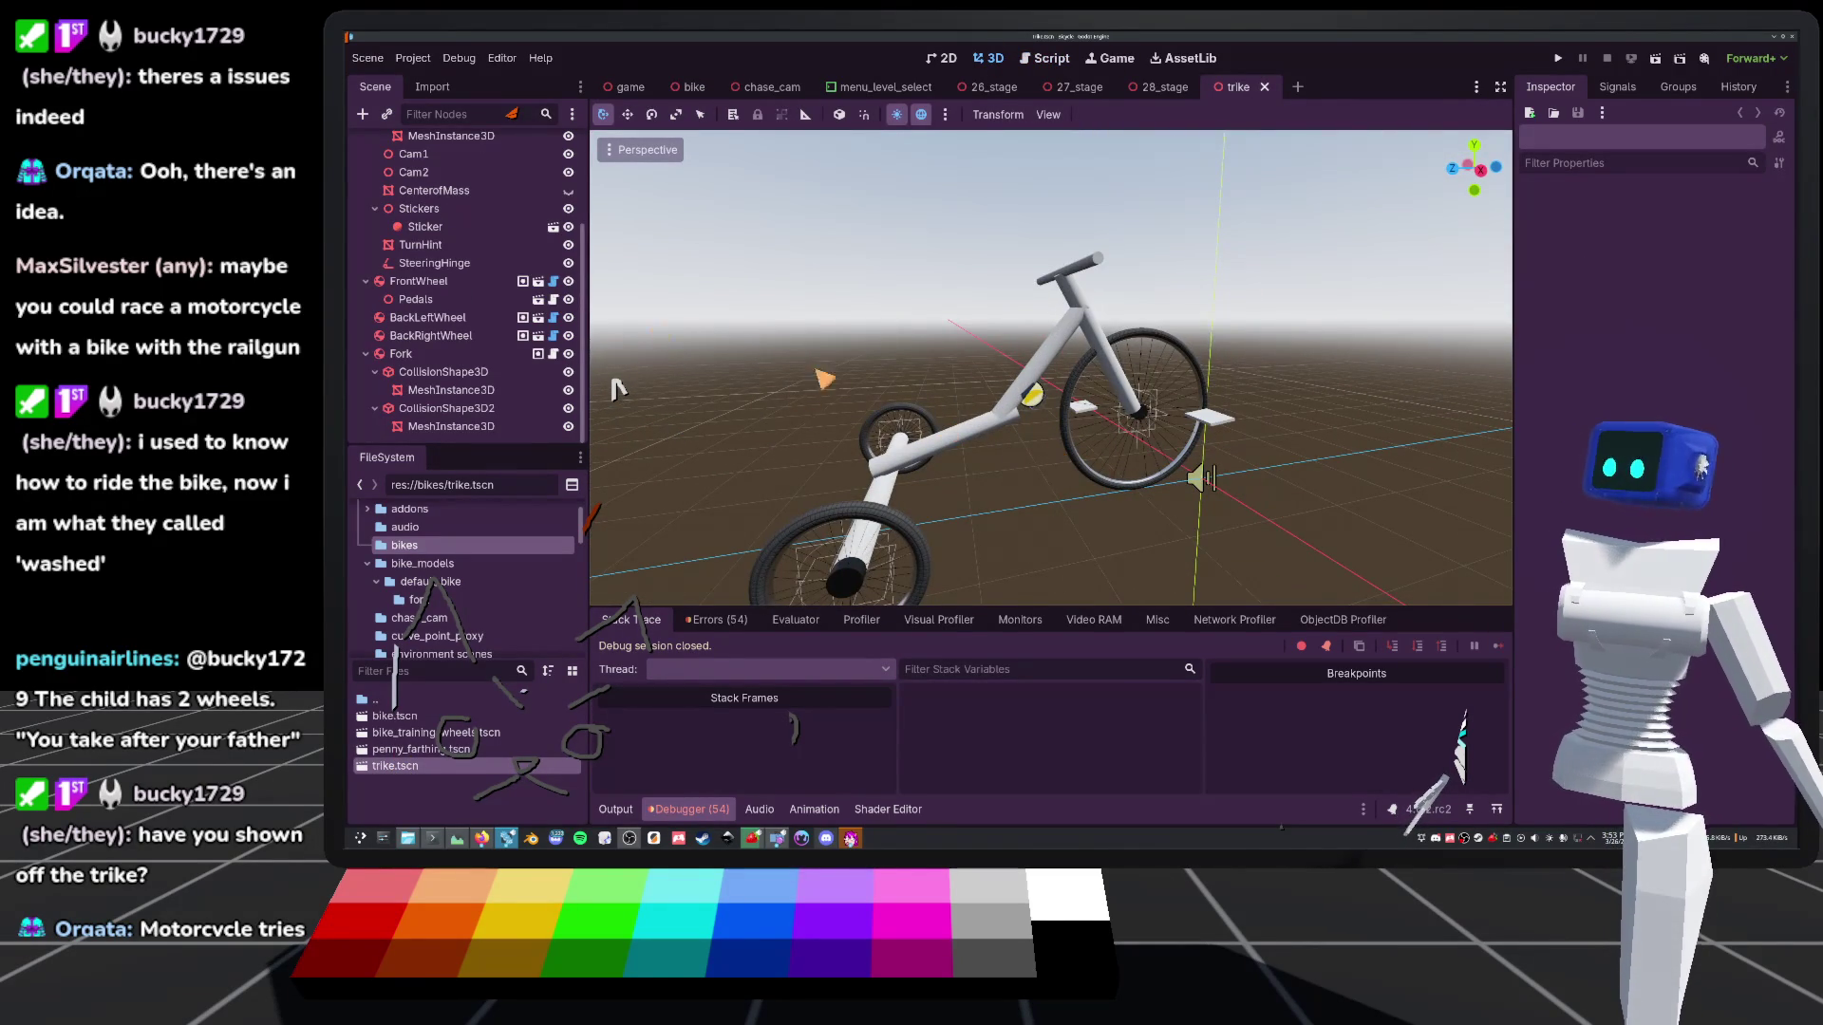
scroll(455, 251, up, 5)
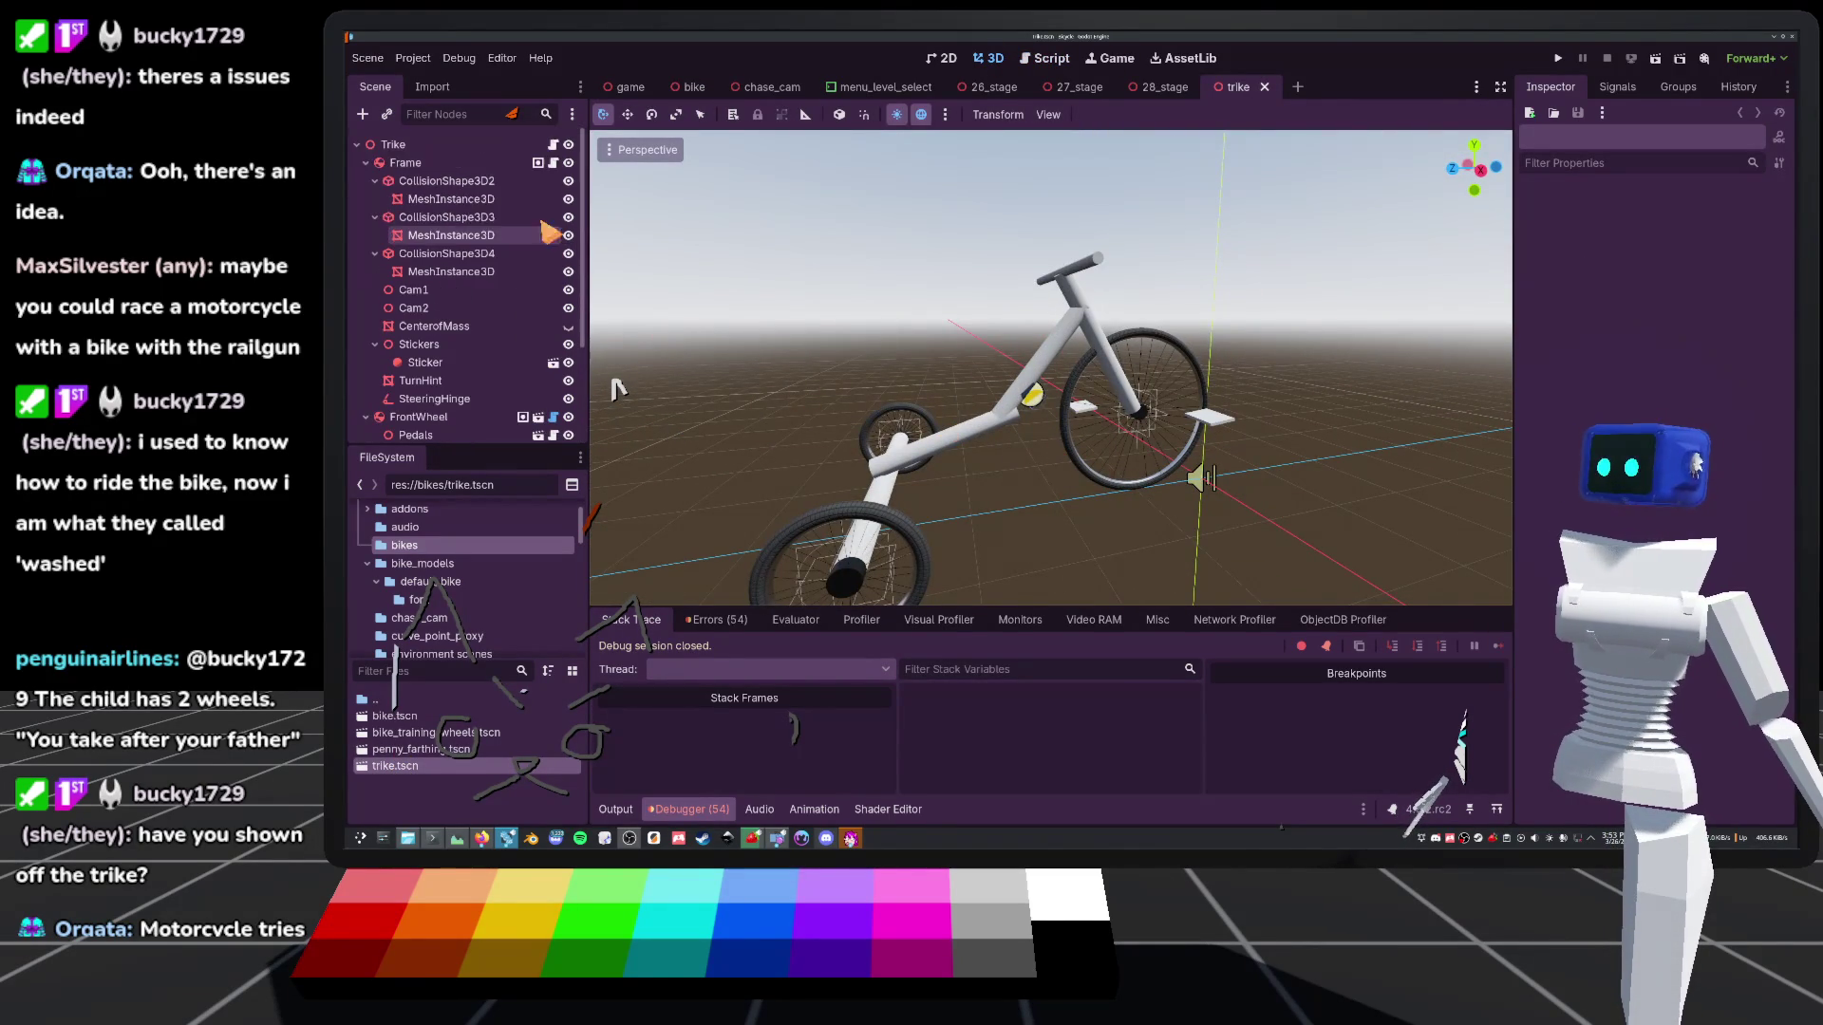
click(401, 150)
key(ctrl+shift+o)
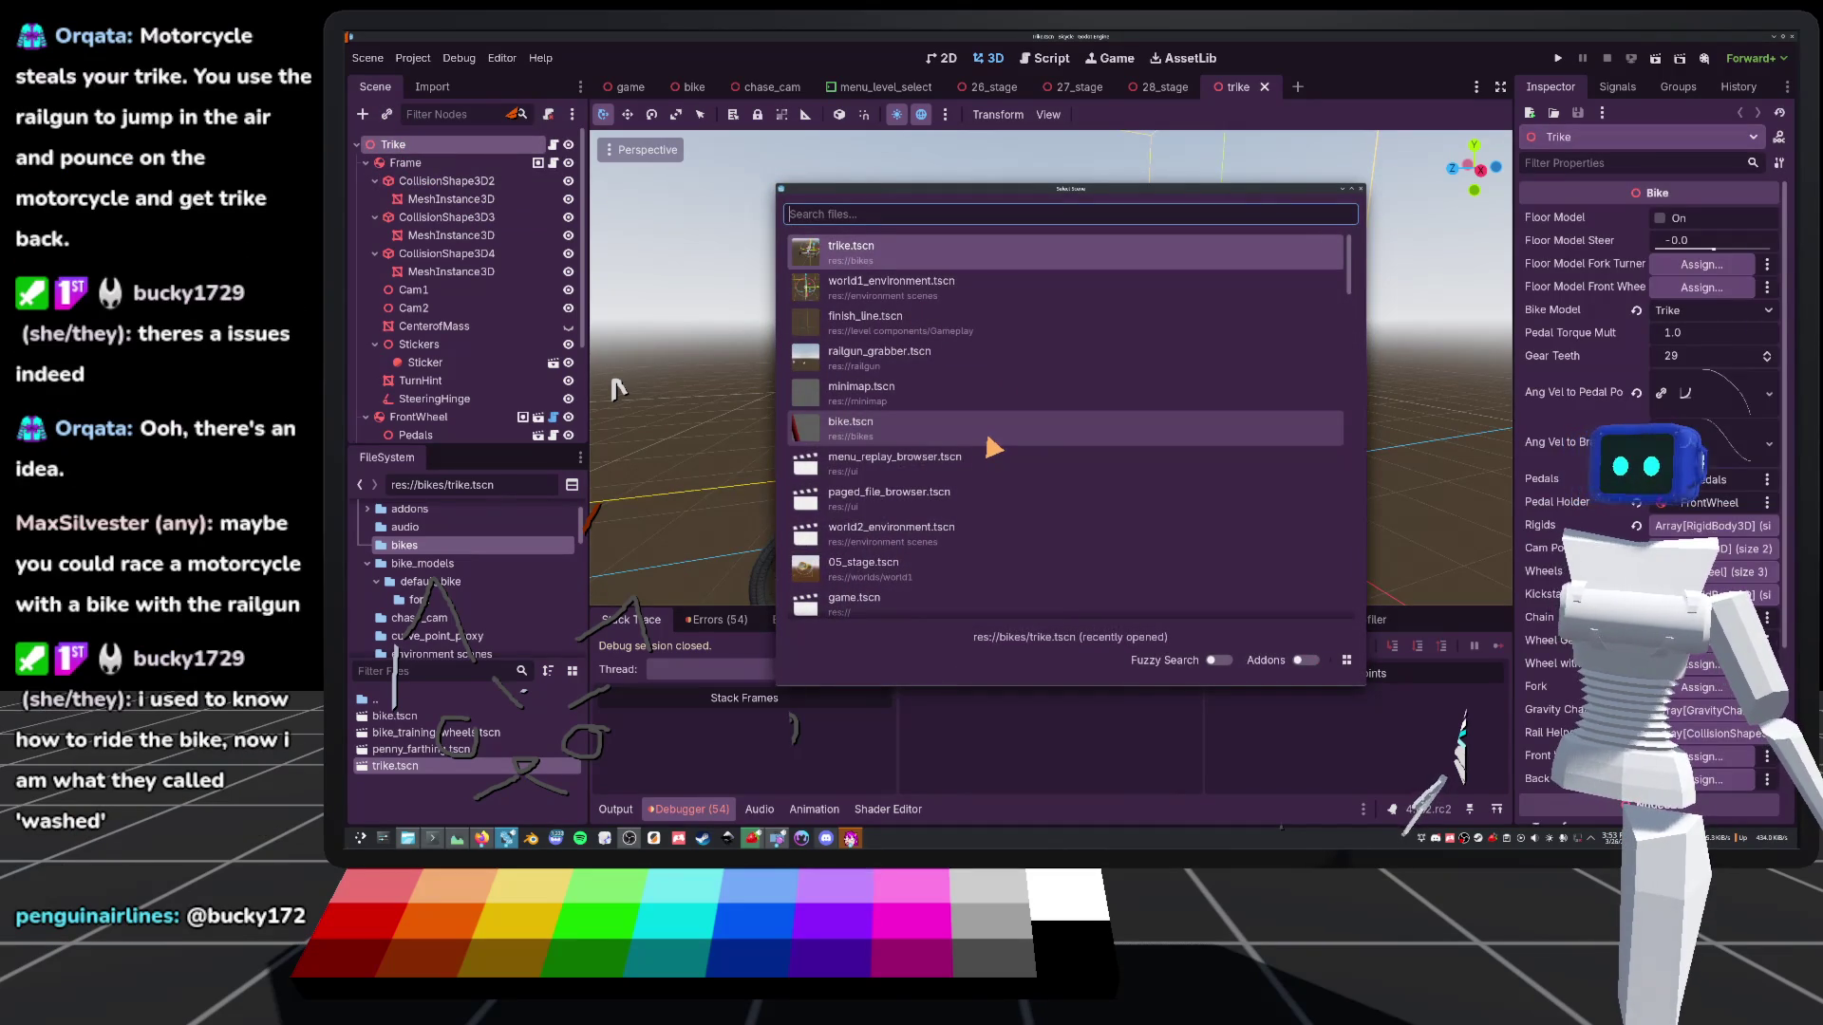
click(926, 393)
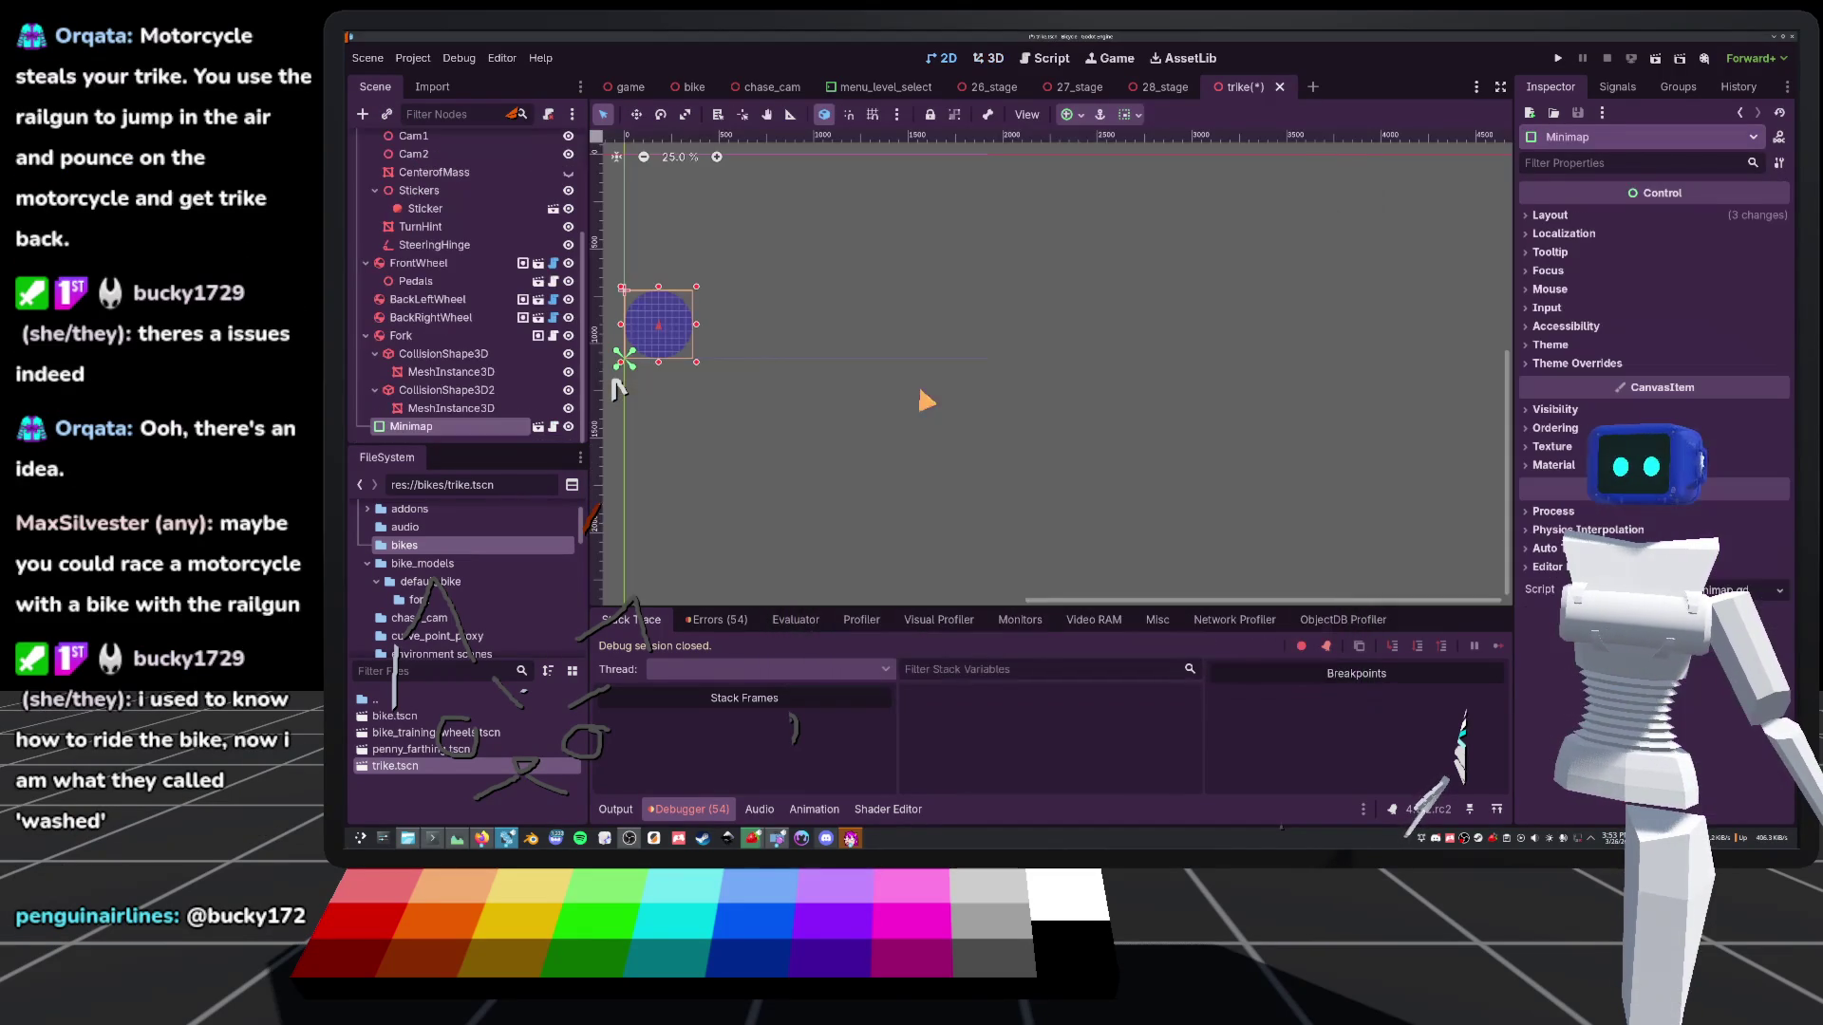
scroll(1063, 417, up, 2)
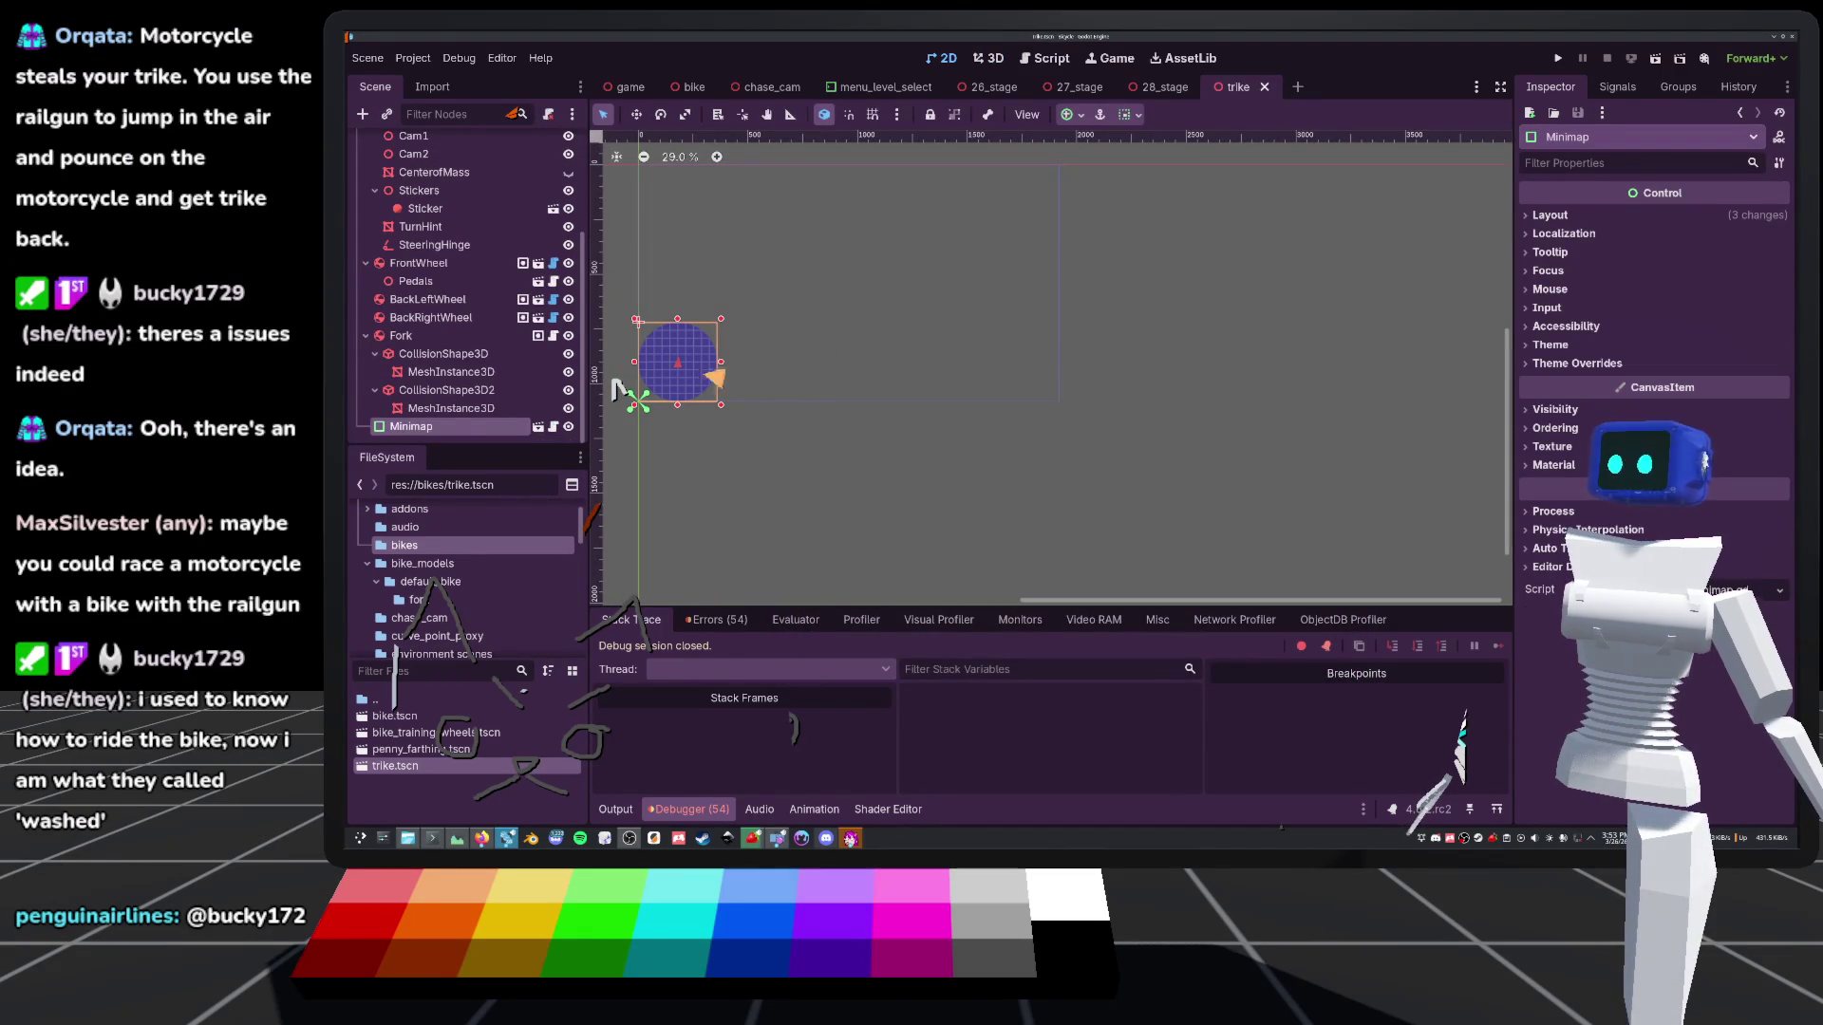
scroll(436, 237, up, 4)
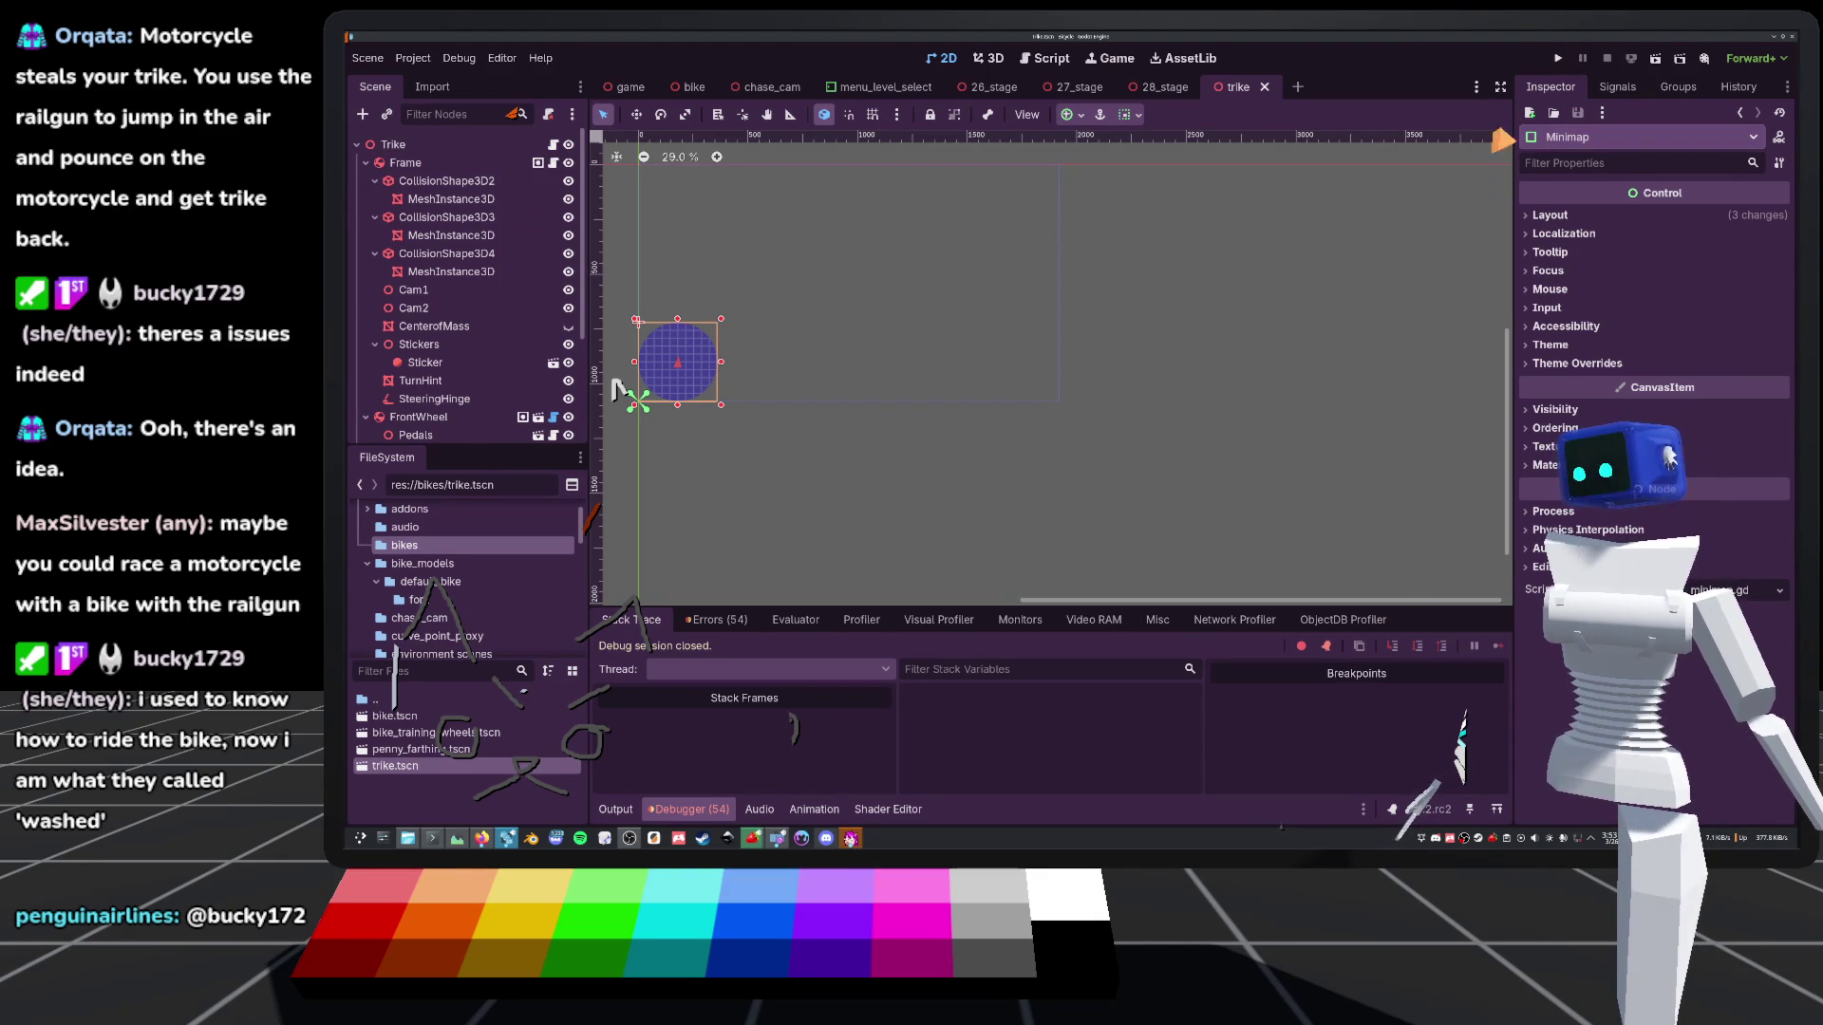
Run the game, start playing, open the pause menu with Esc, and choose Trike in Bike Select
click(1568, 57)
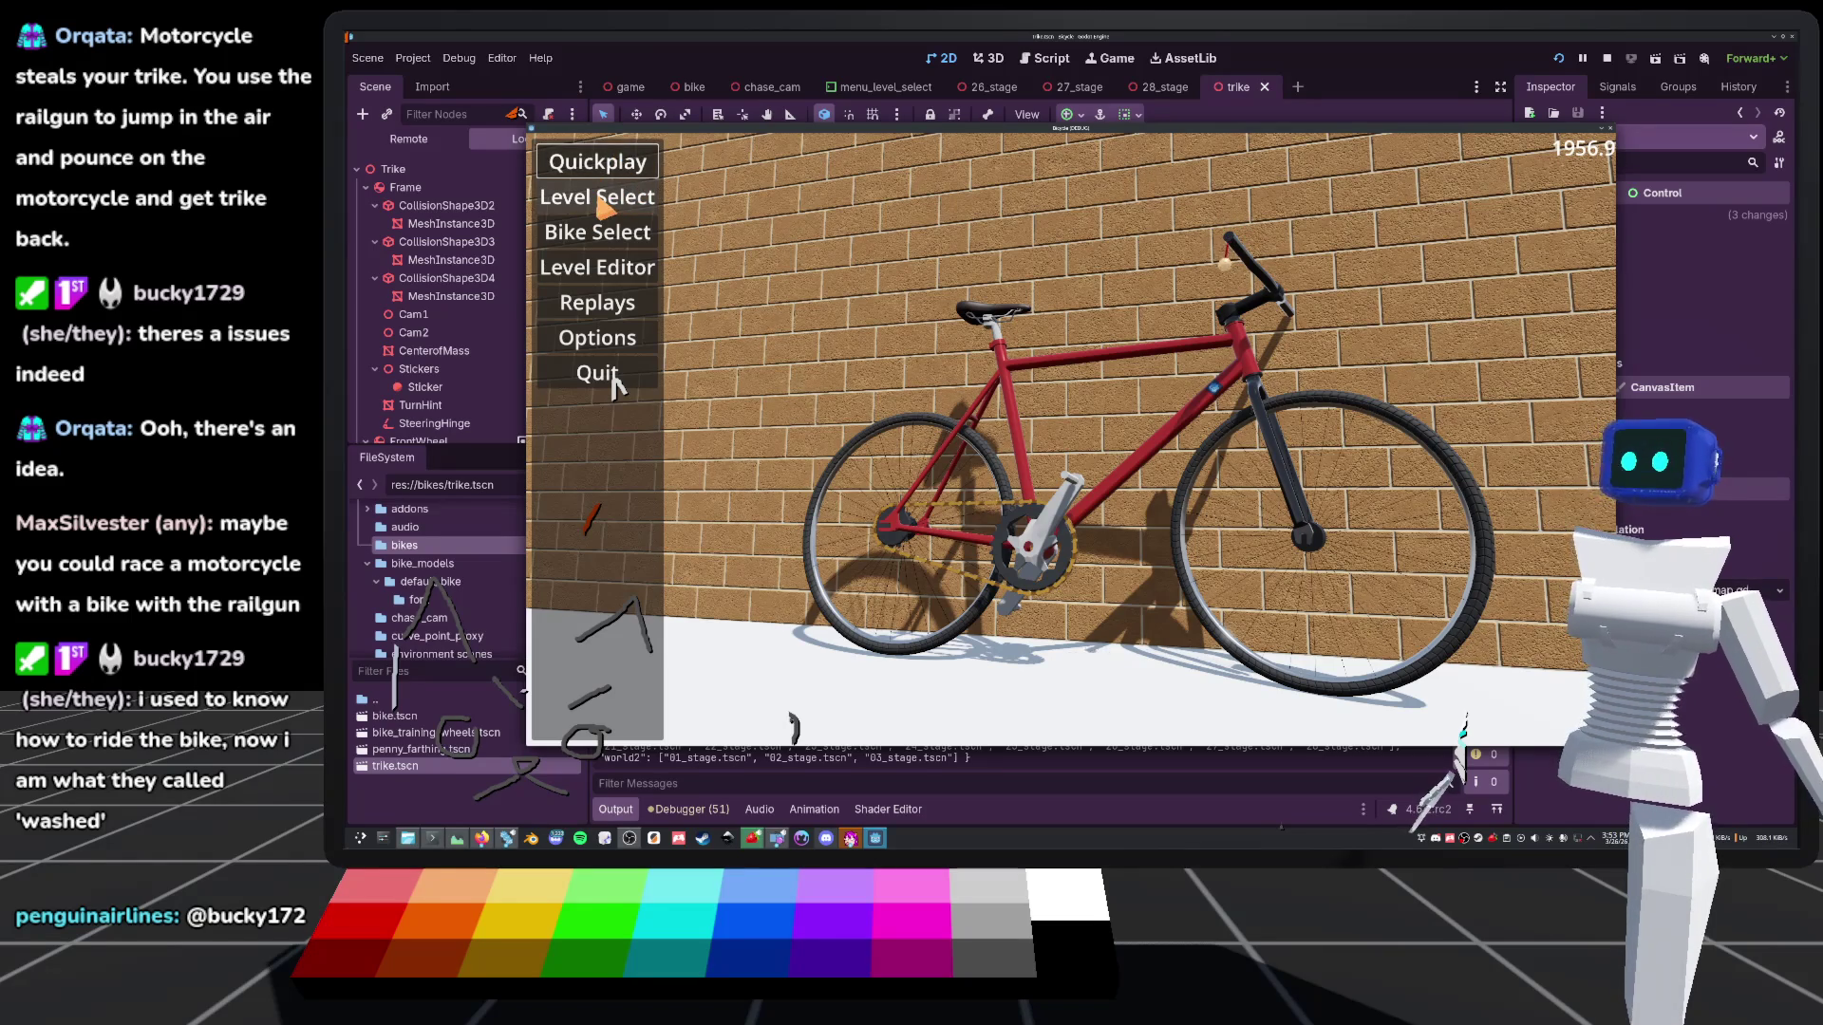
click(616, 384)
key(Escape)
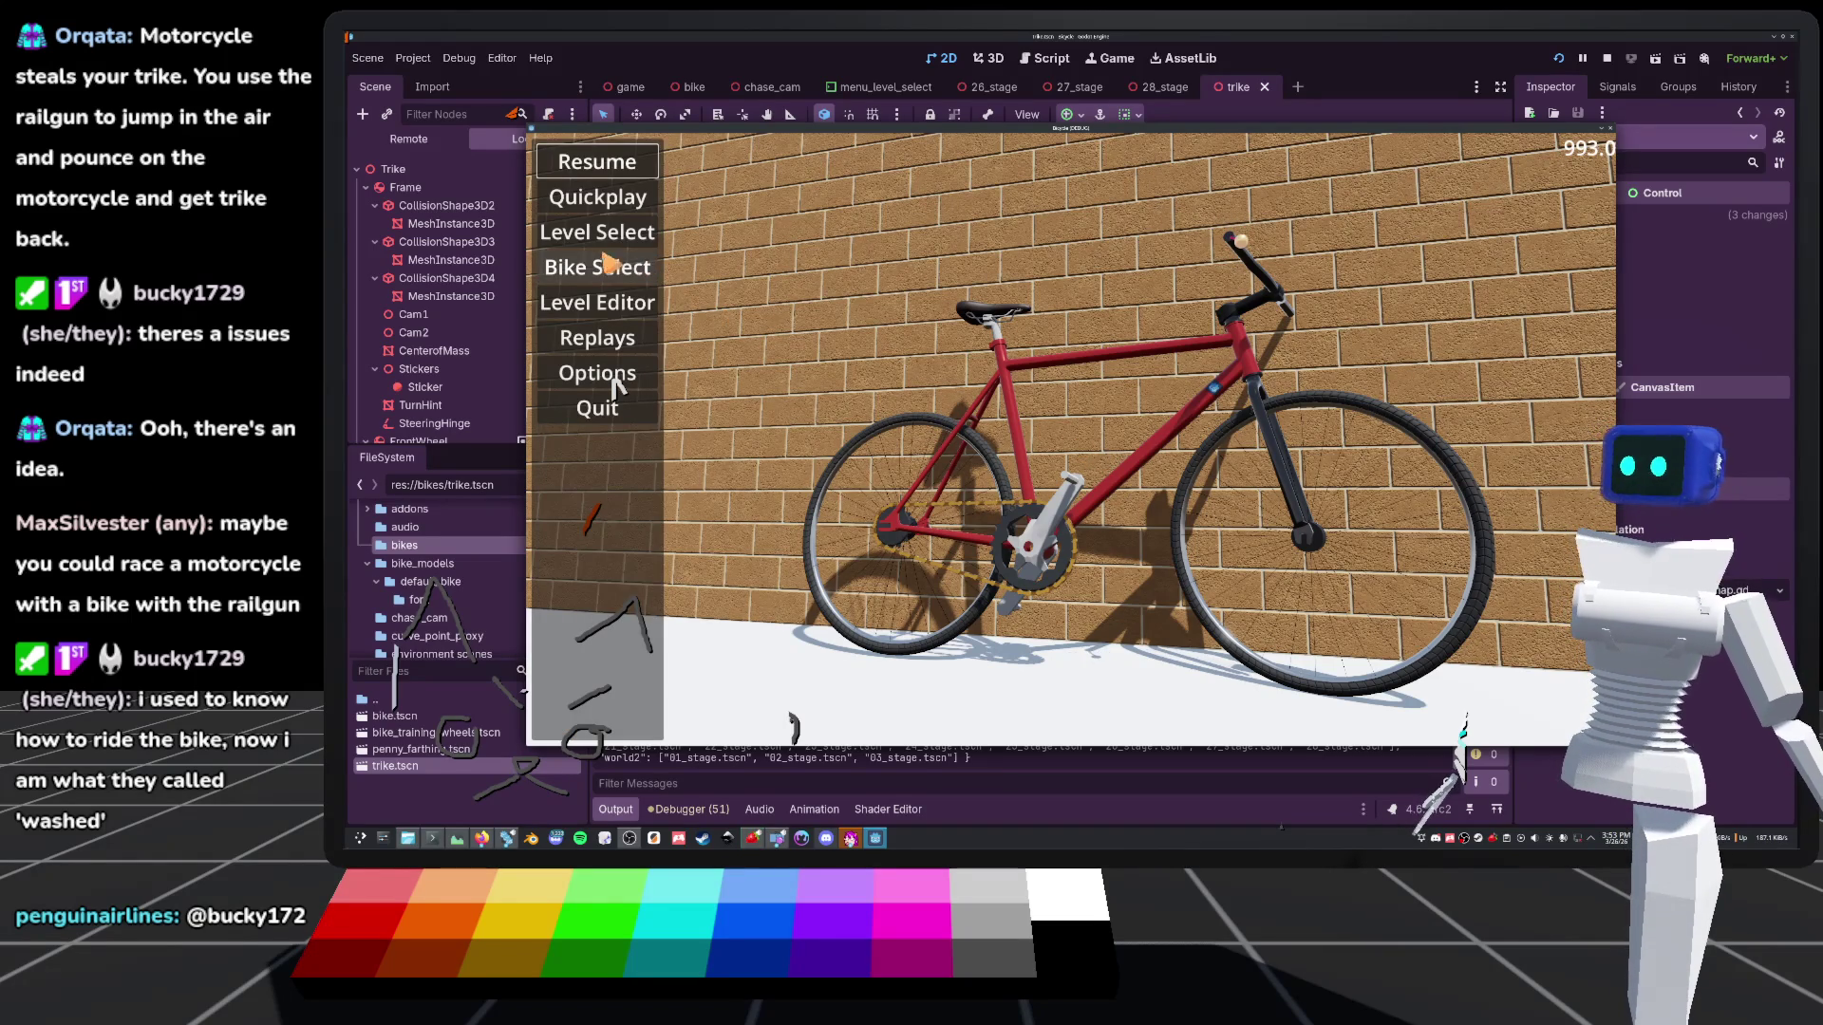
key(Escape)
key(Escape)
key(Escape)
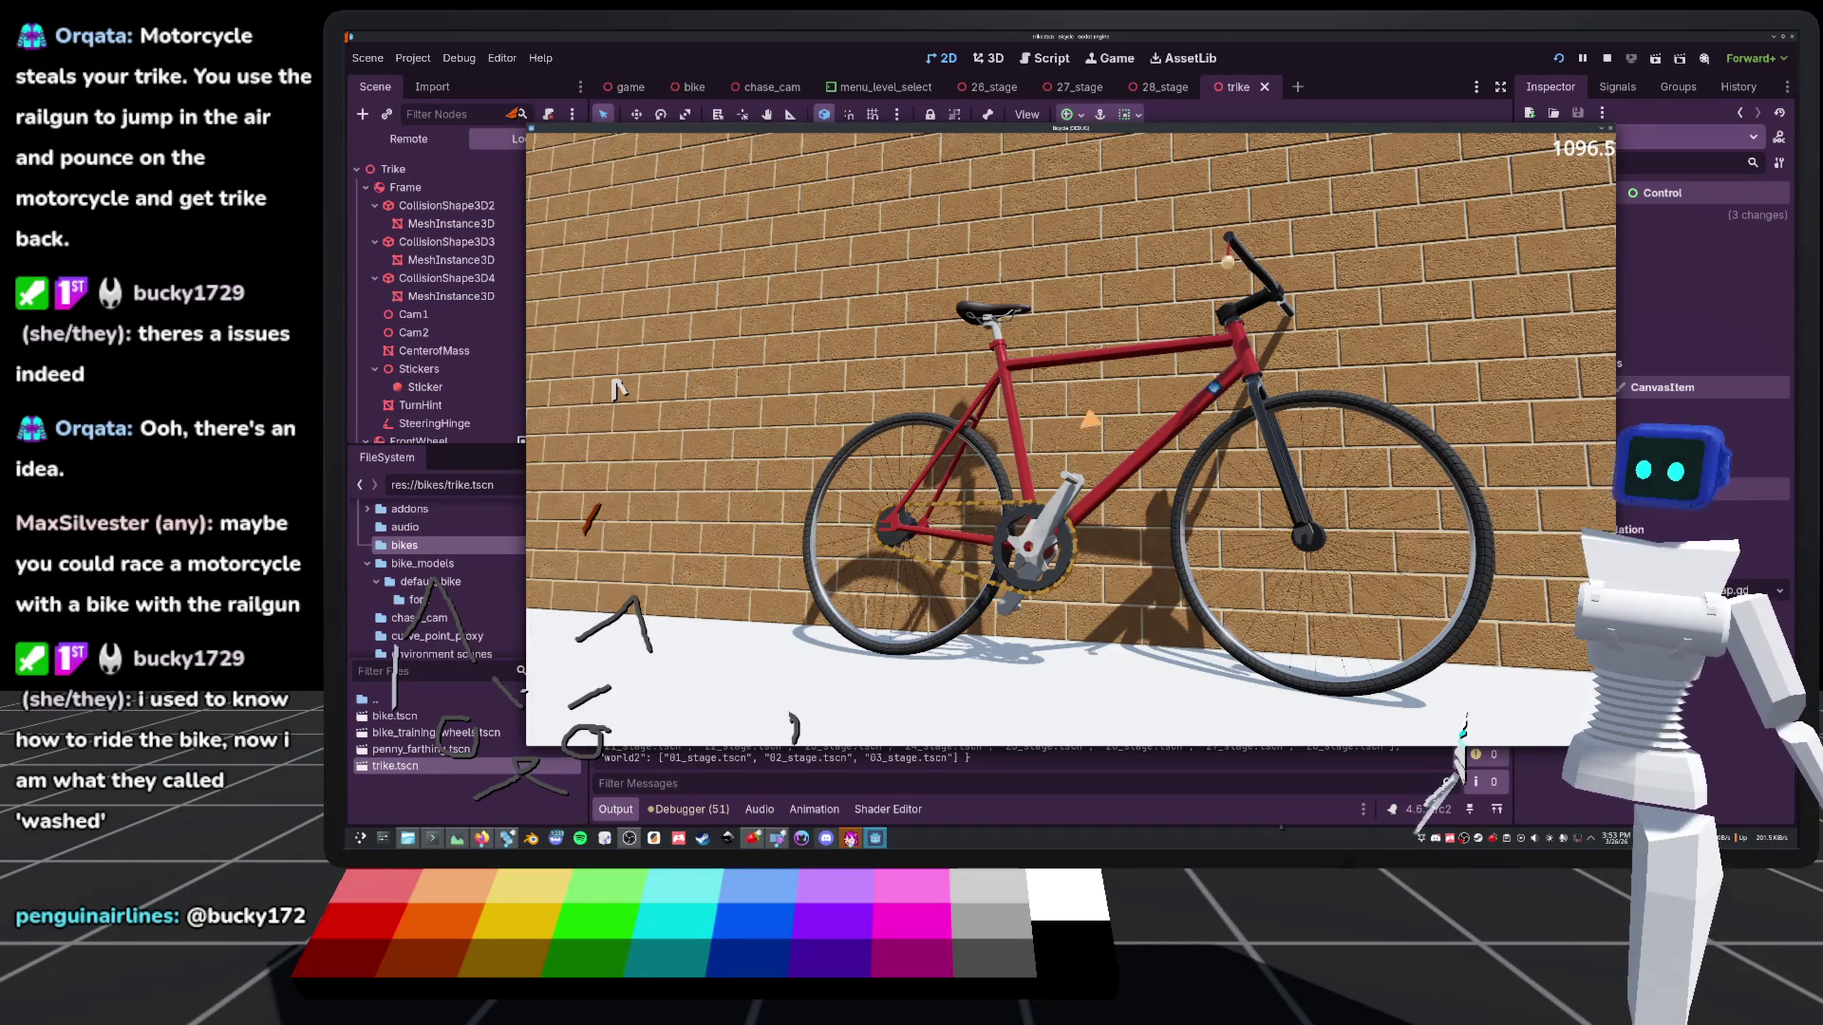
key(Escape)
click(617, 382)
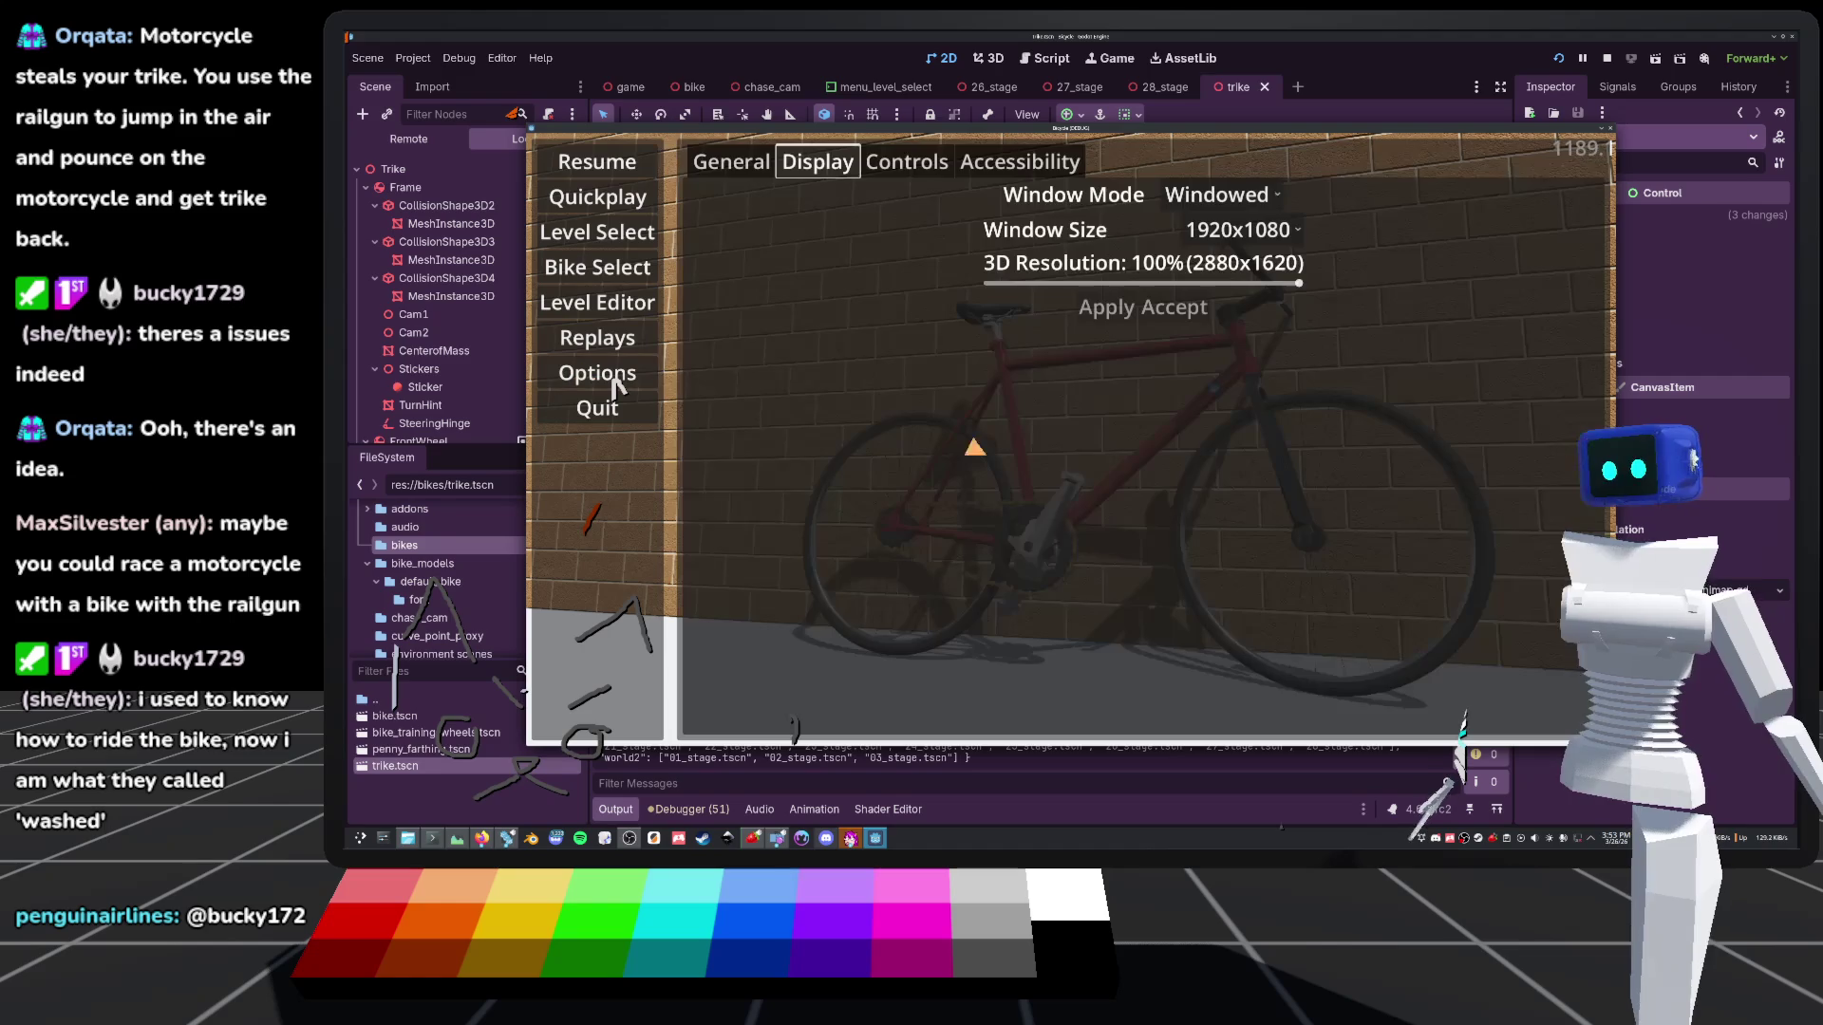
click(607, 270)
click(1158, 163)
click(1154, 227)
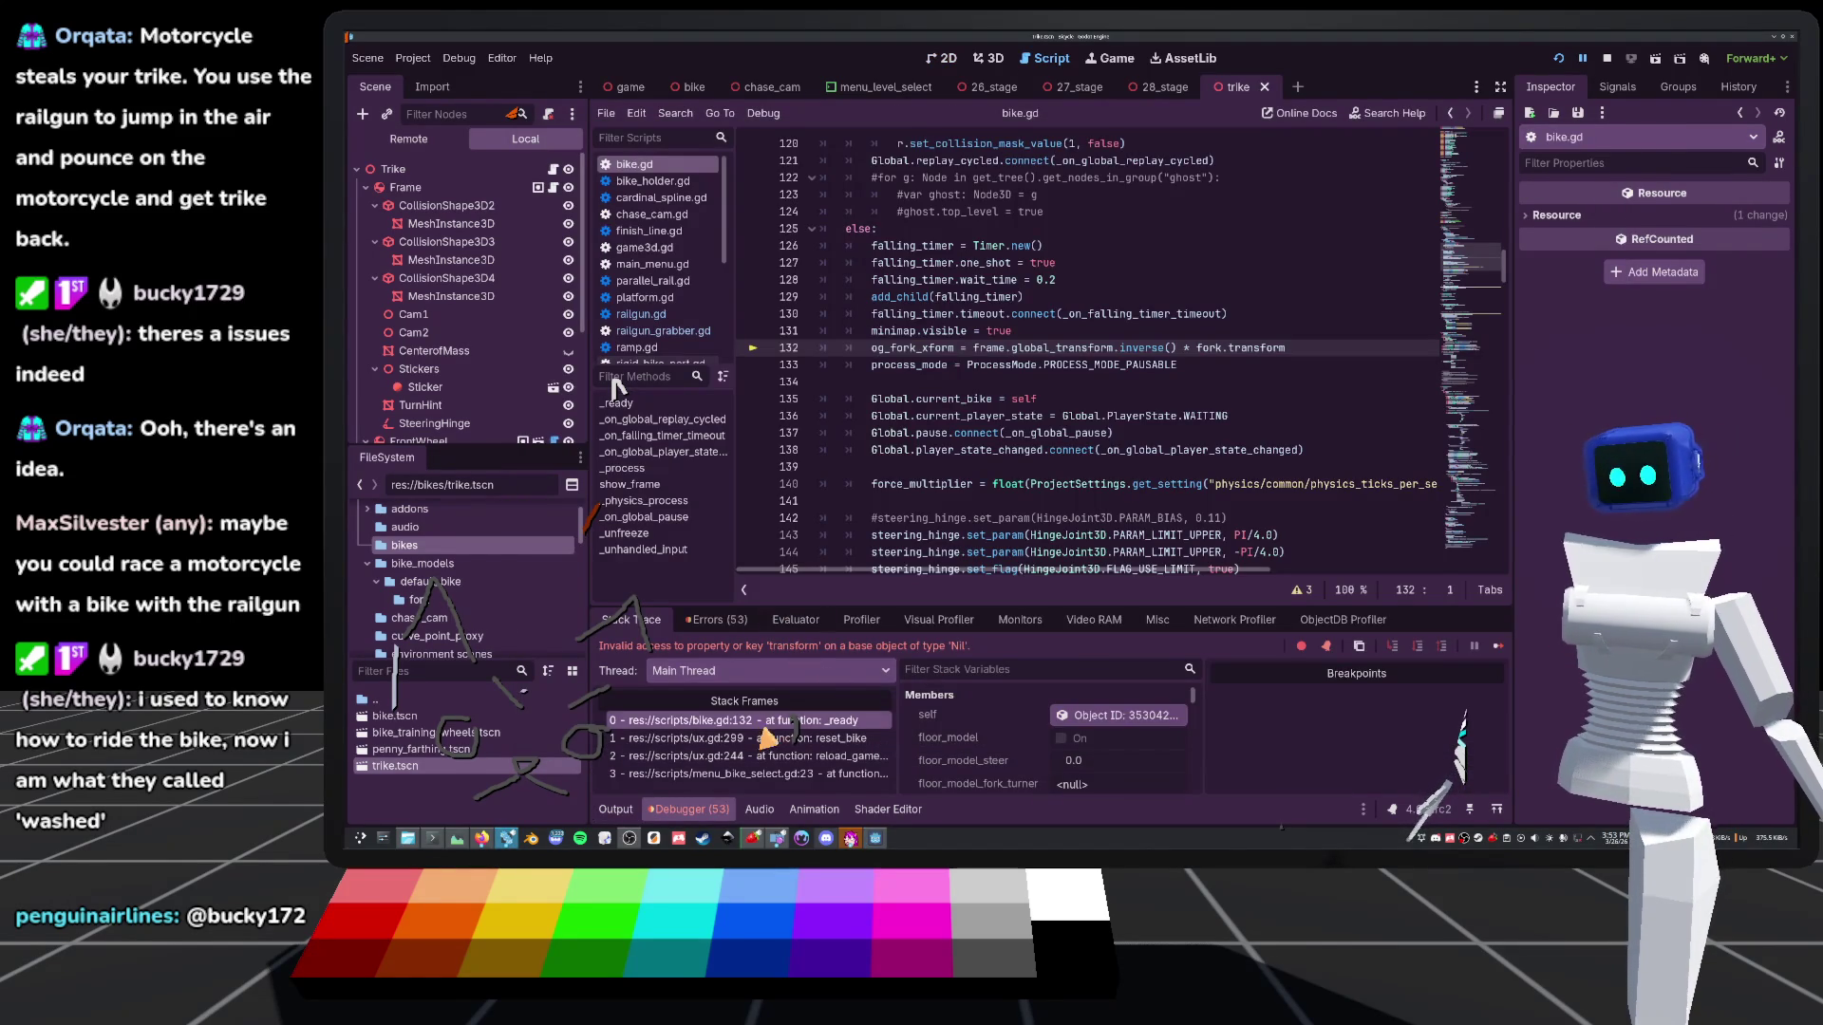
Inspect og_fork_xform on bike.gd line 132, then stop the game and return to the trike in 3D
double_click(917, 349)
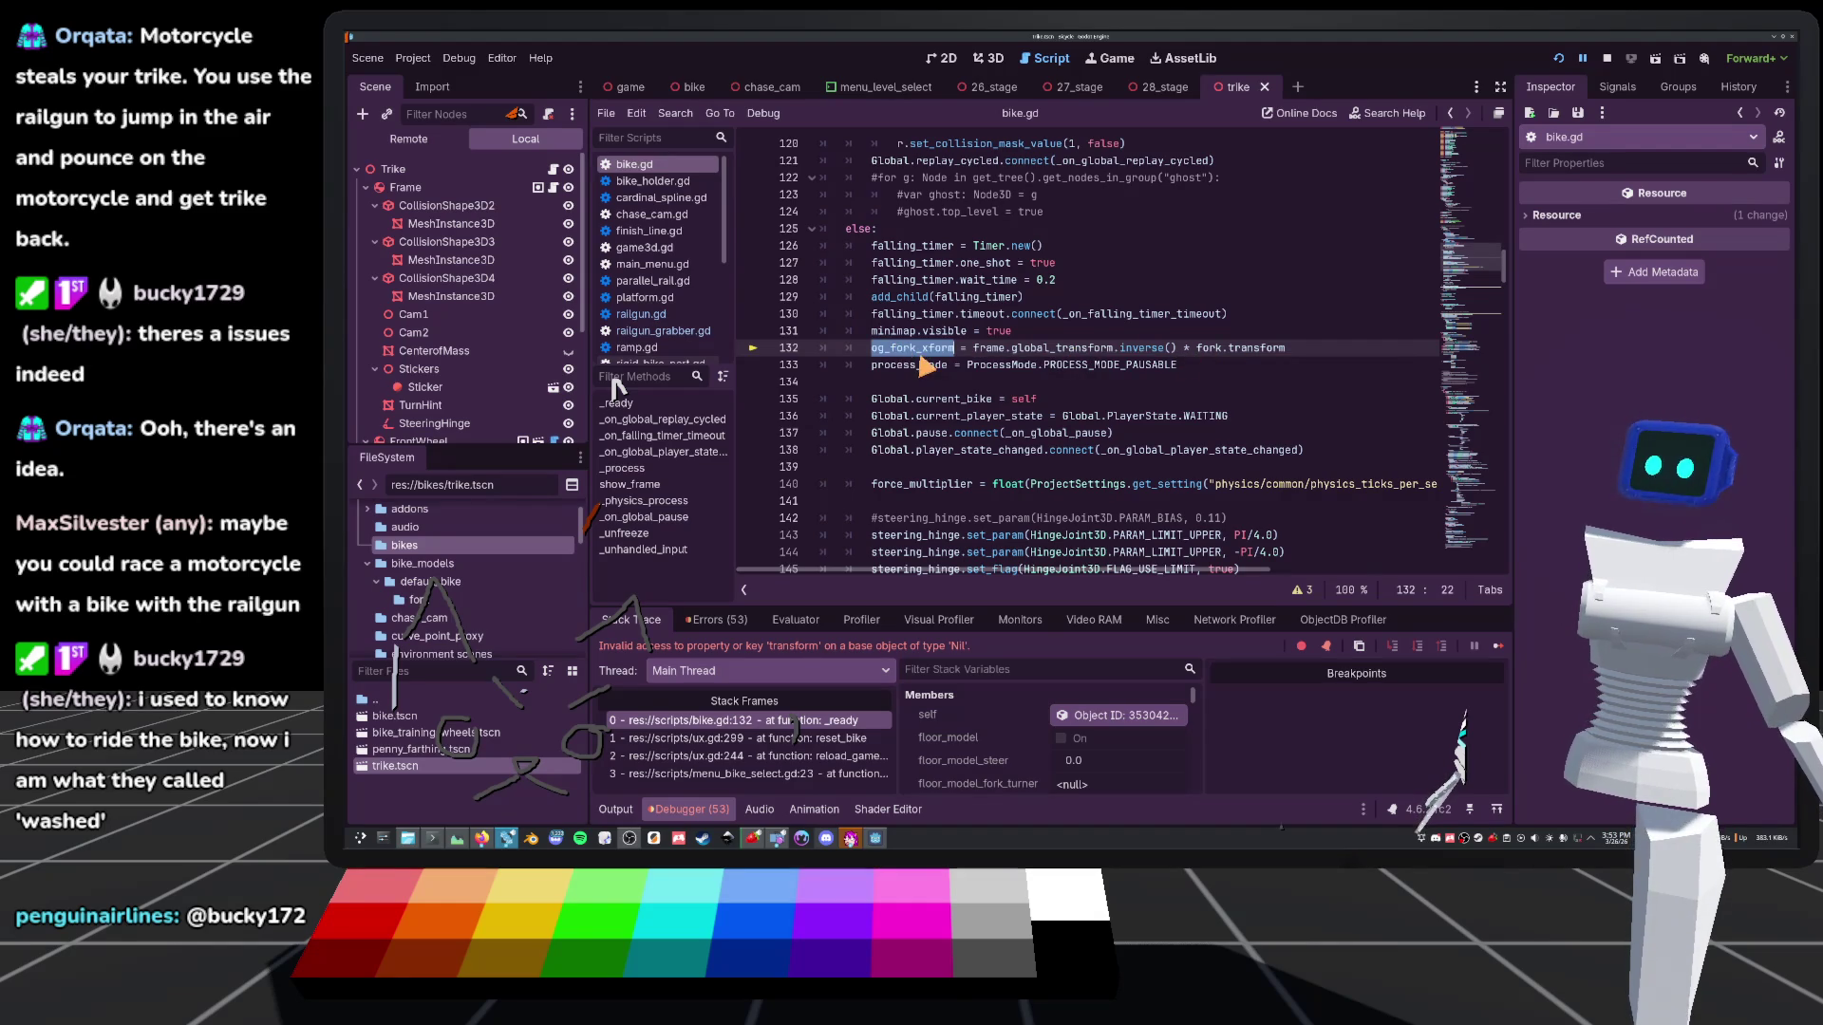
click(1048, 348)
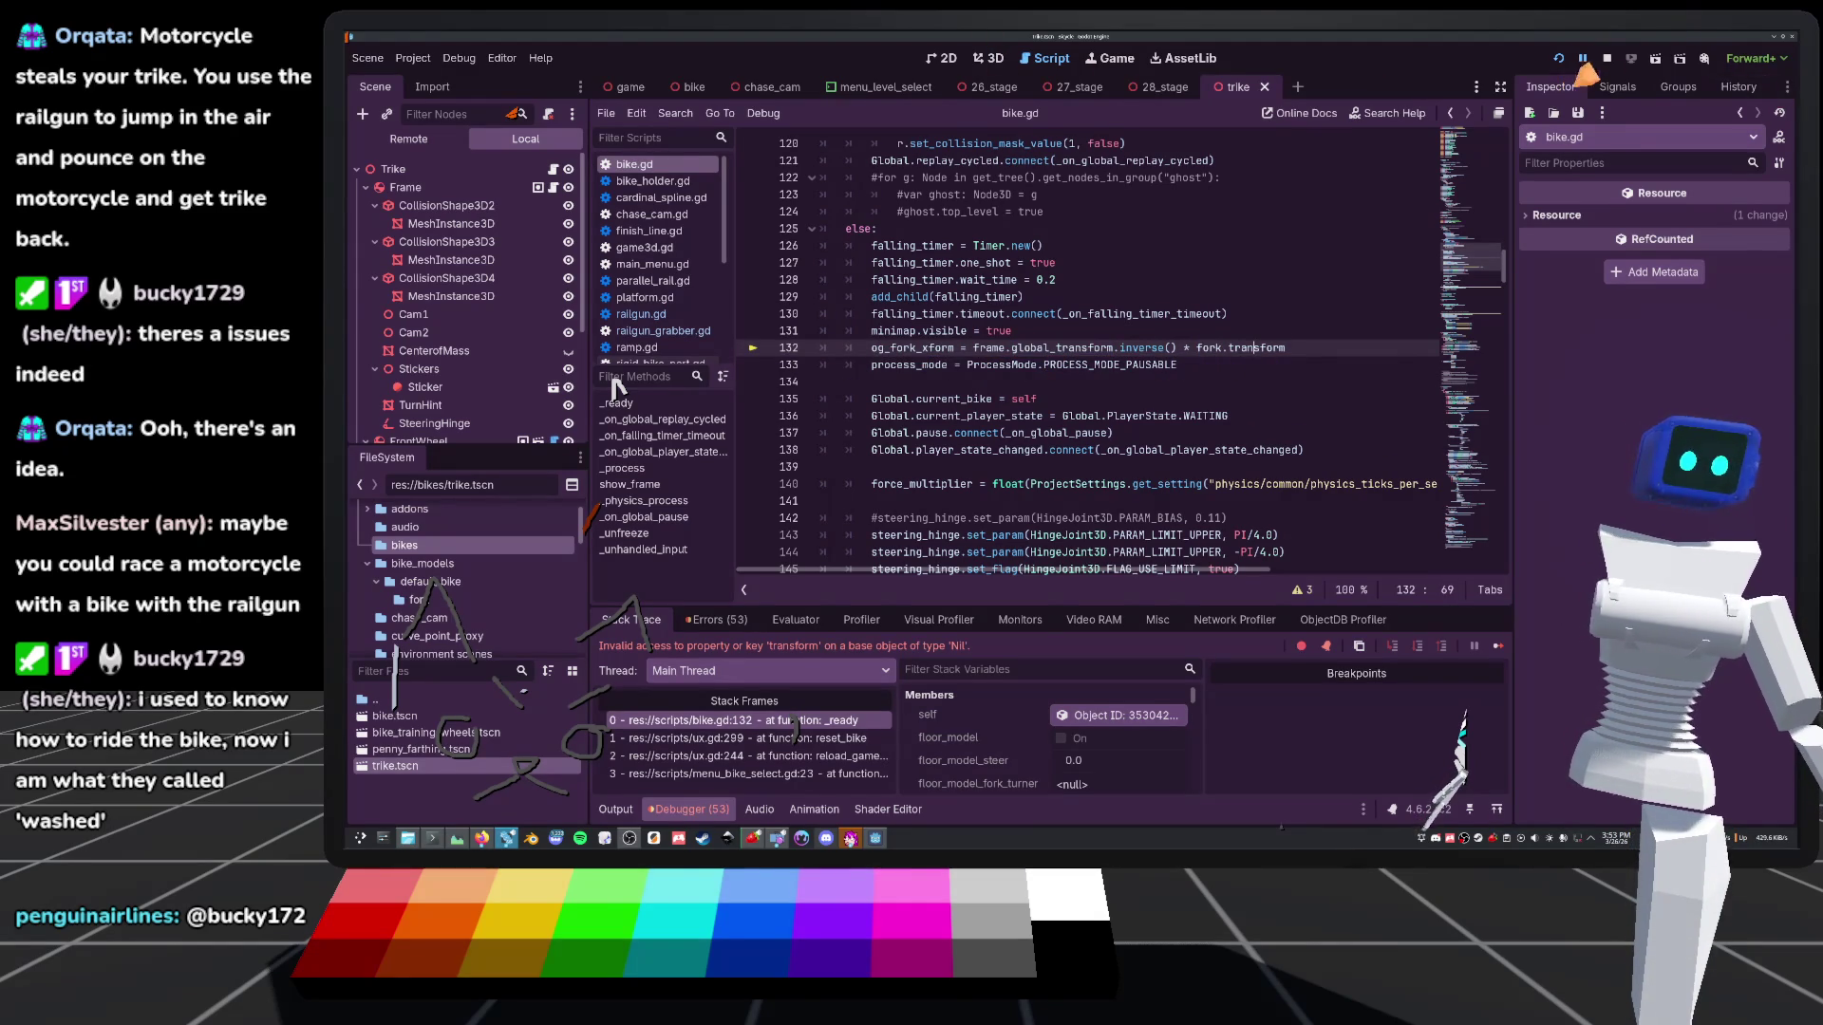
click(1607, 59)
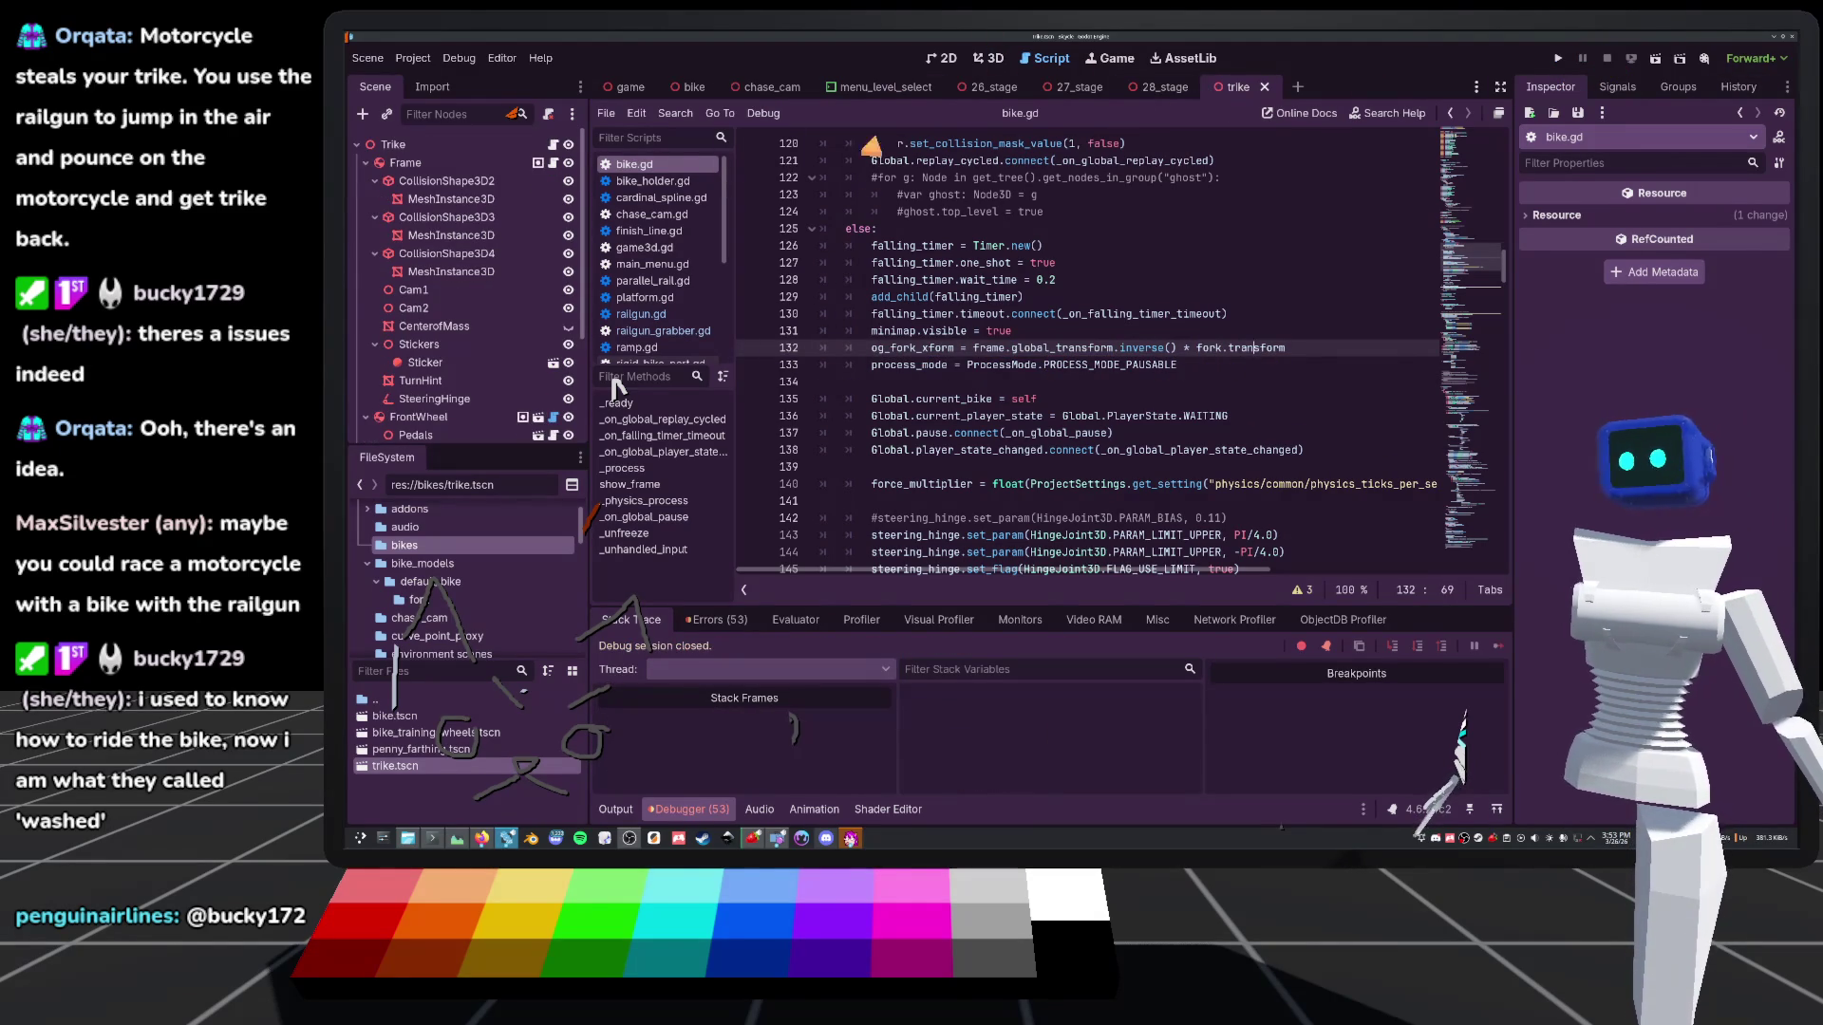
click(982, 59)
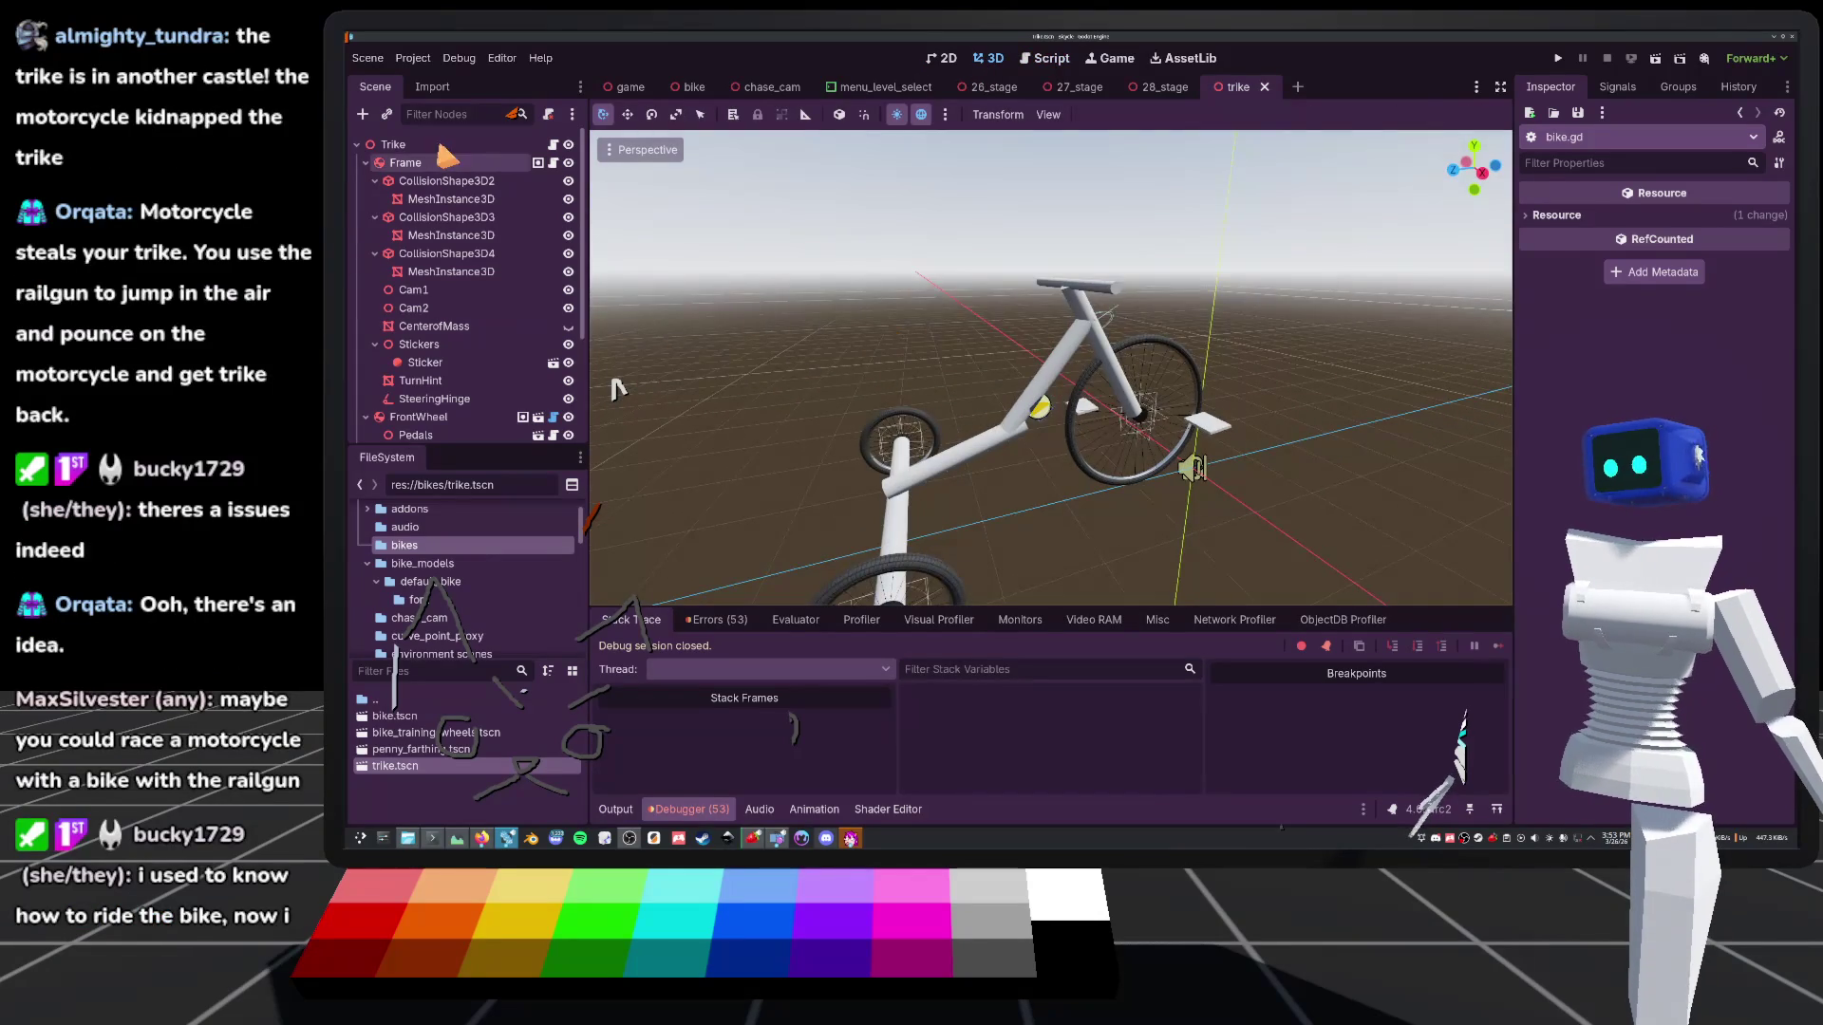
Set the Trike's Fork property to the Fork node and save trike.tscn
click(1119, 285)
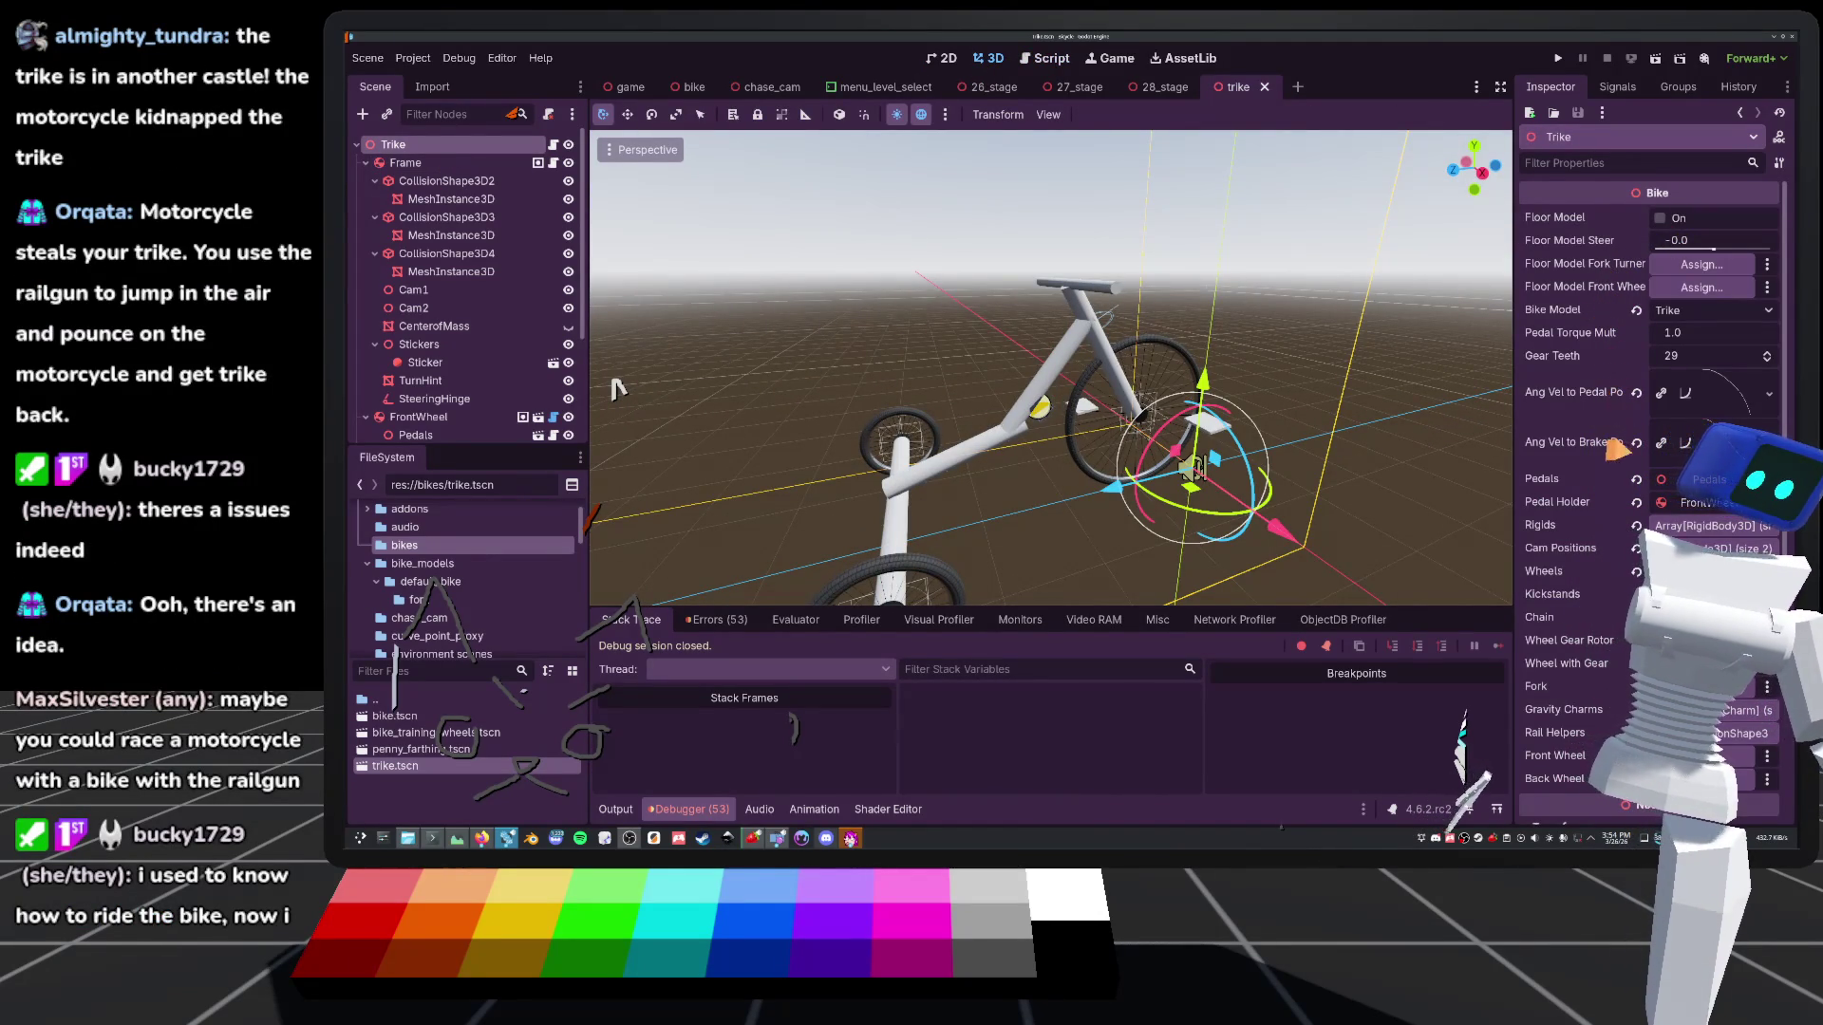
scroll(1614, 448, down, 3)
click(1699, 527)
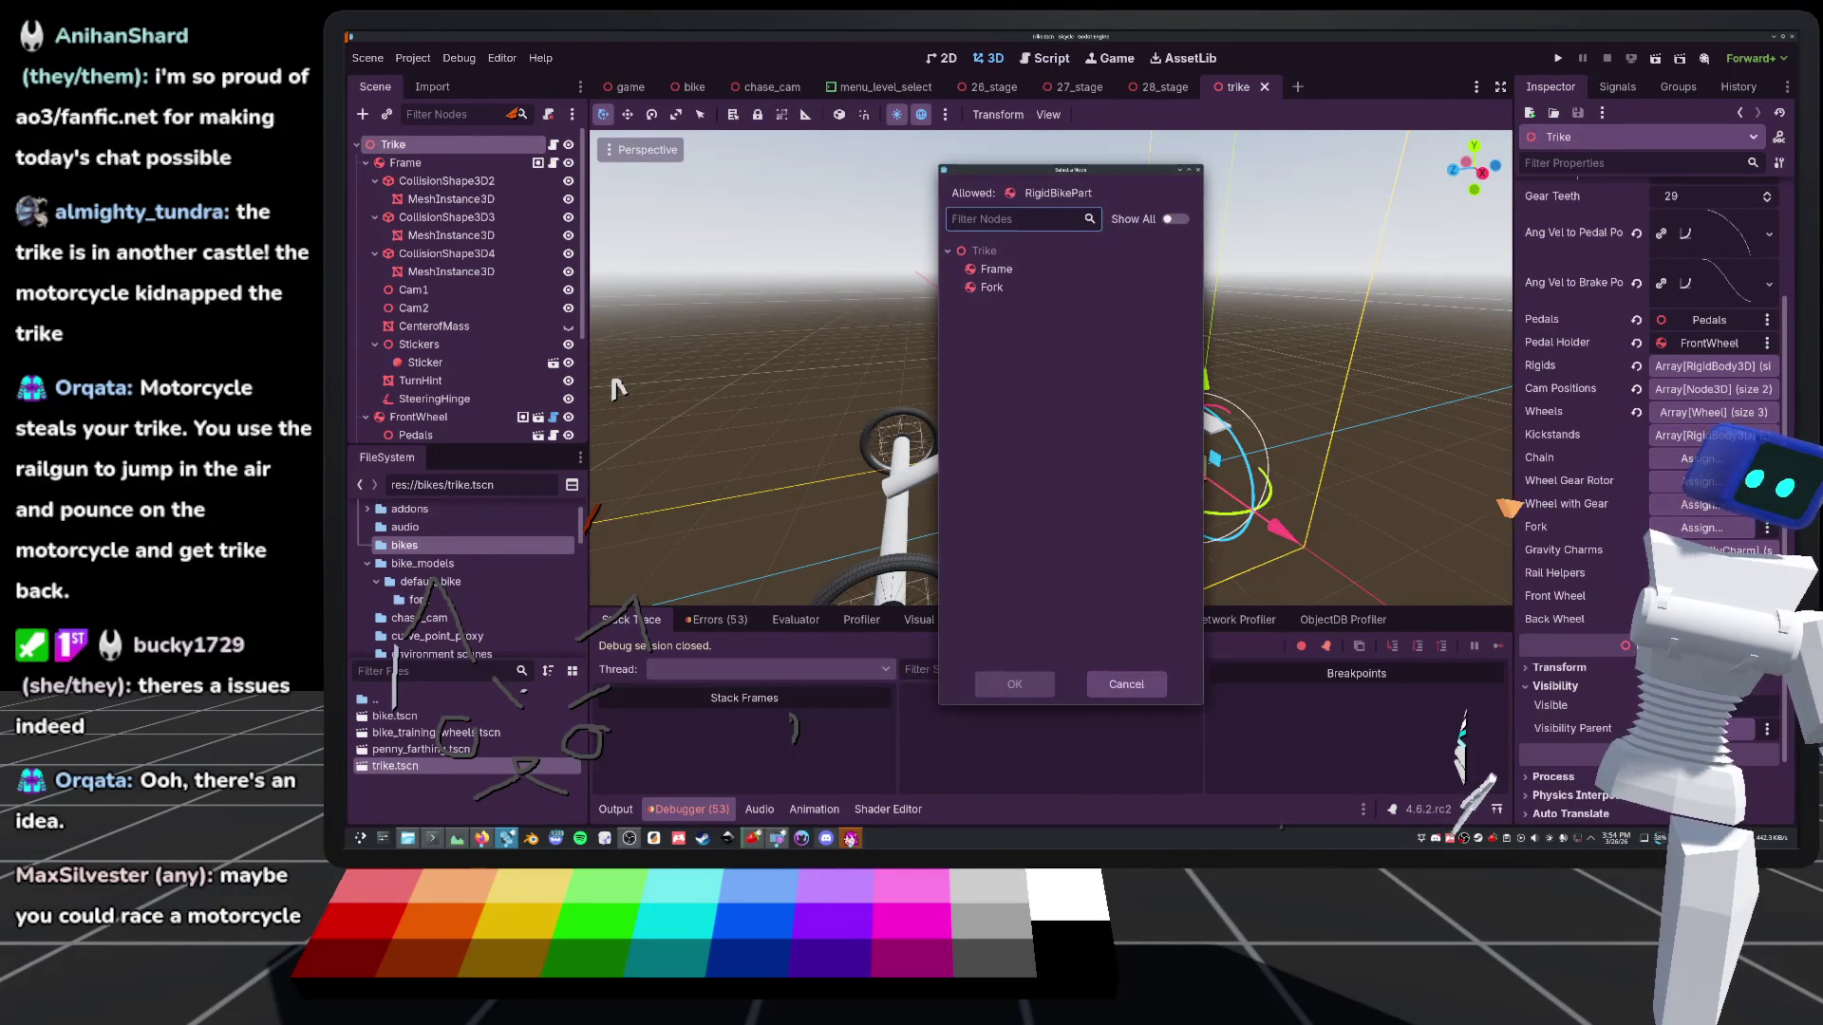
double_click(991, 287)
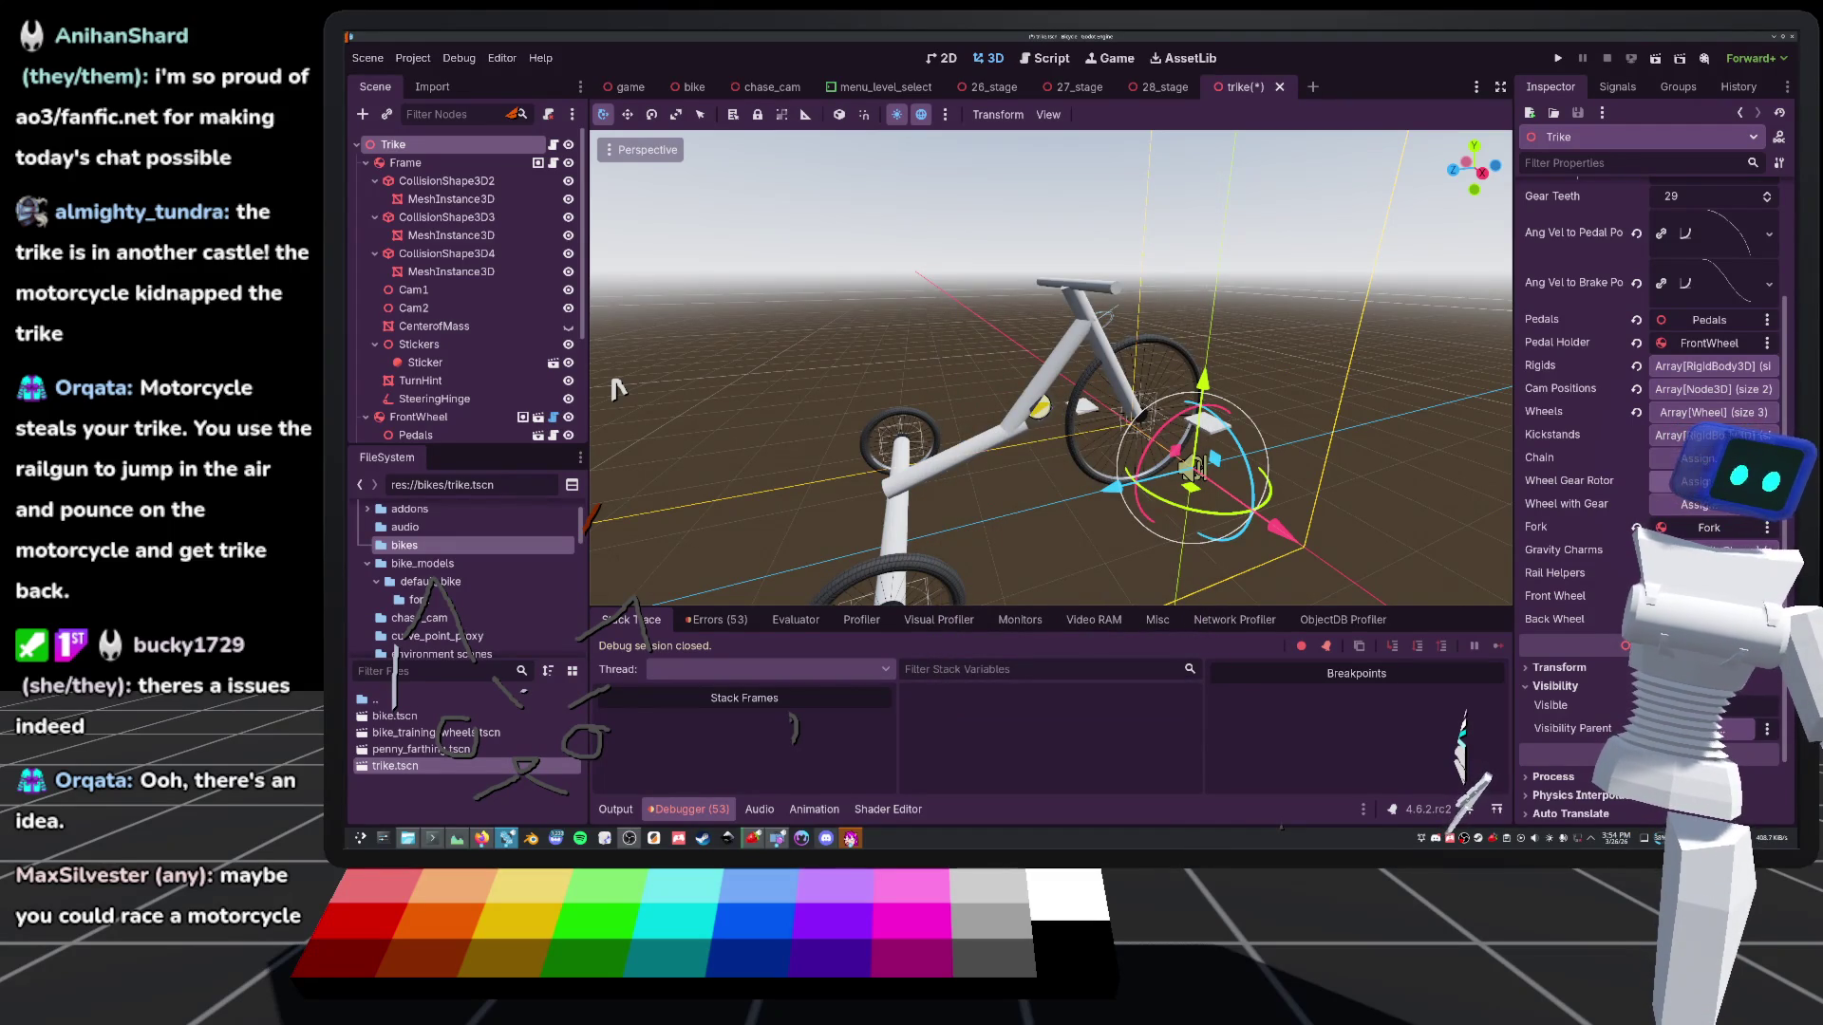
key(ctrl+s)
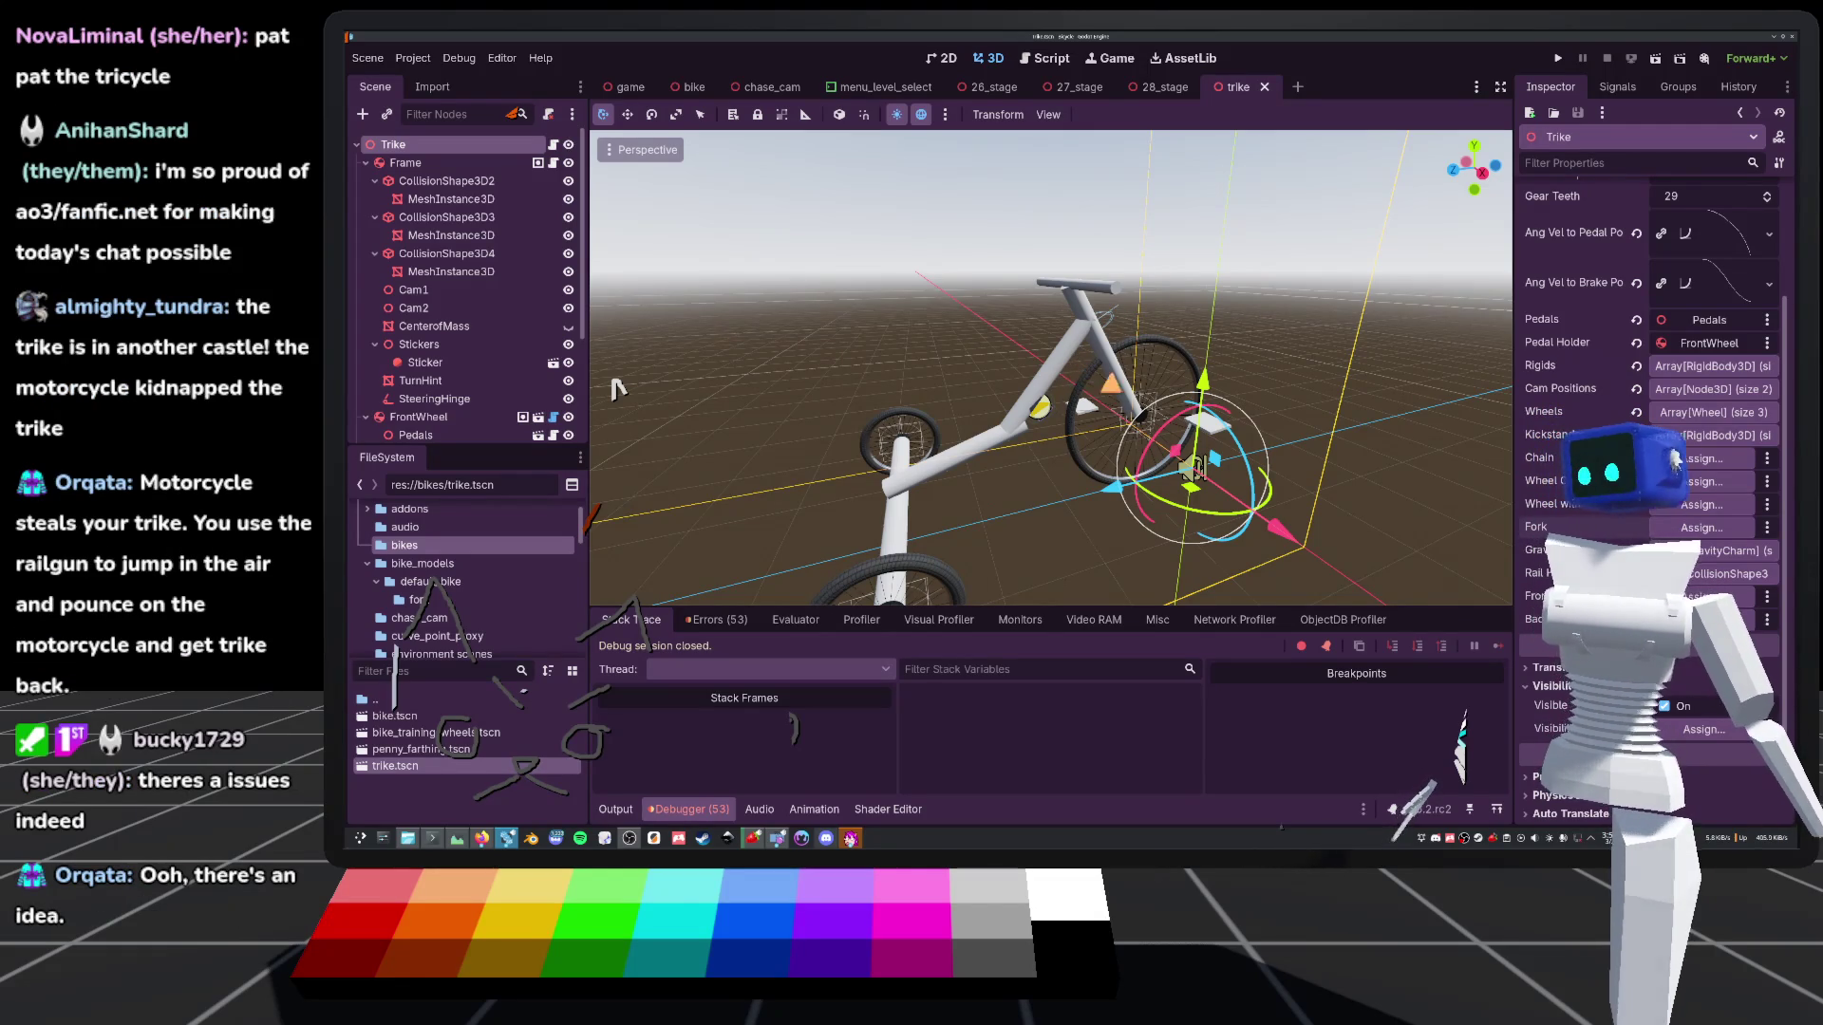
click(618, 389)
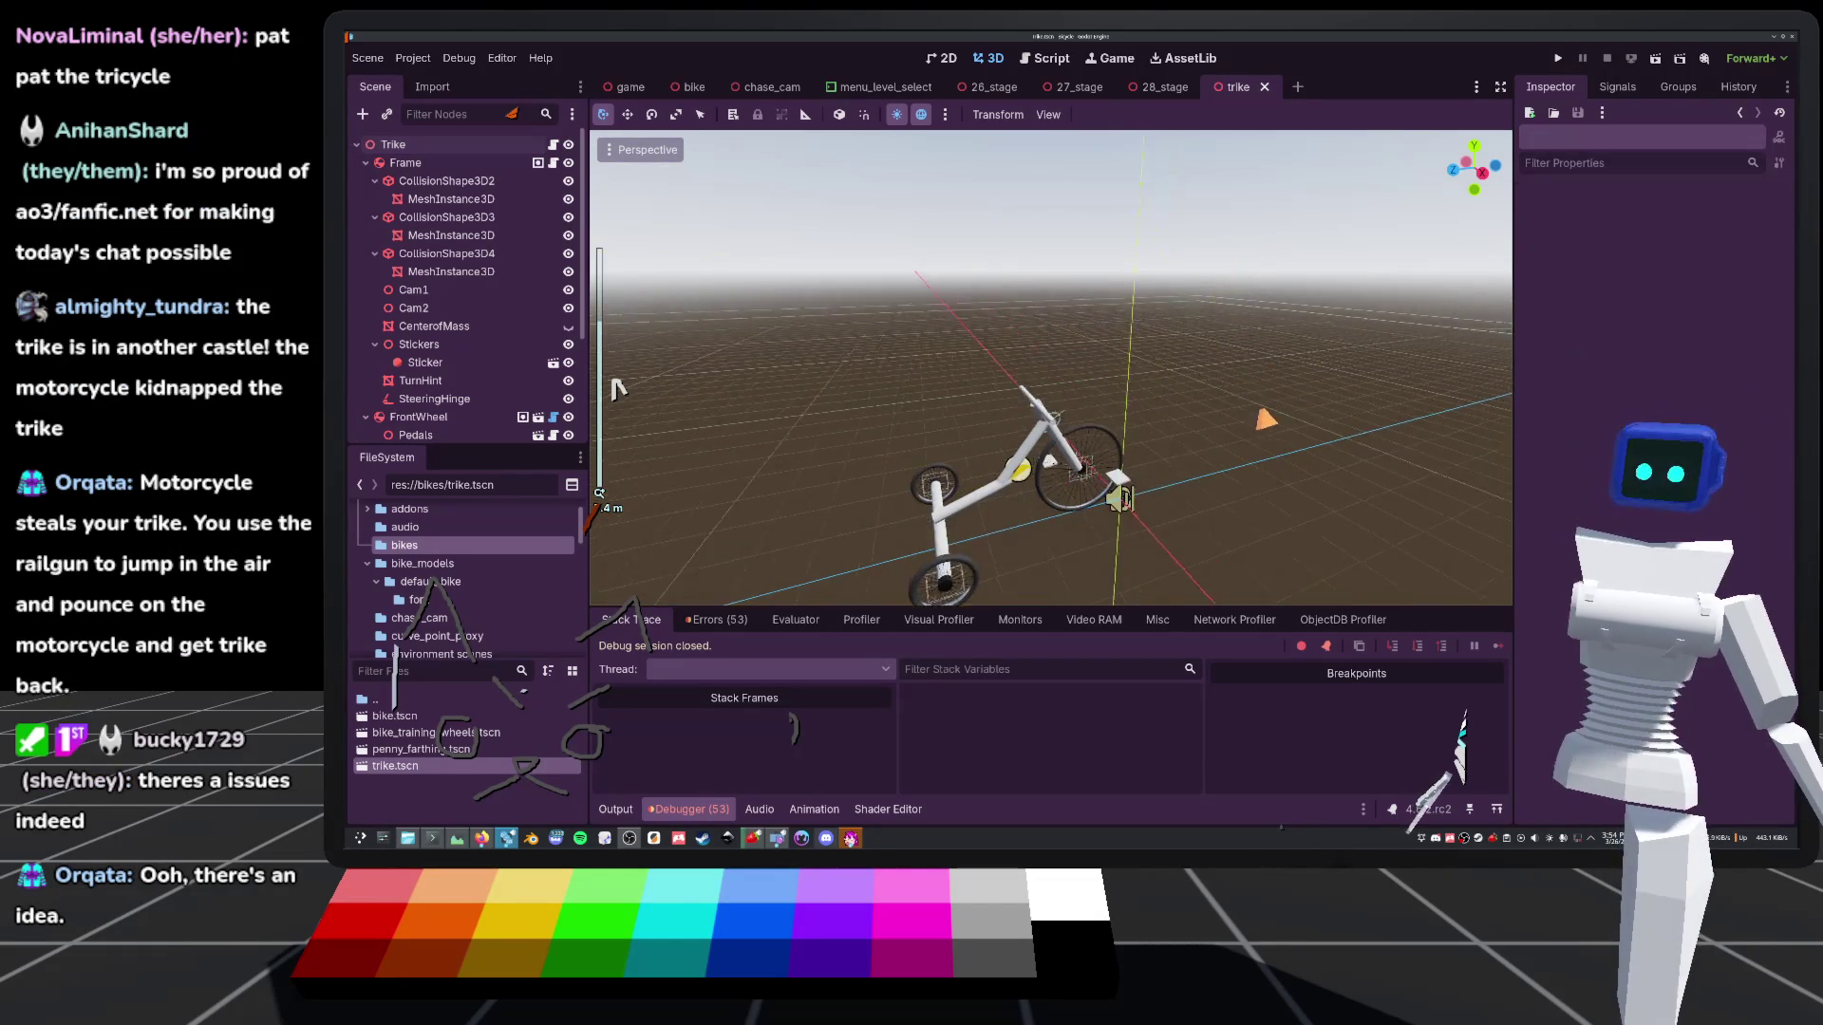
Orbit and zoom around the trike with the numpad to inspect it, then run the game again
key(KP_4)
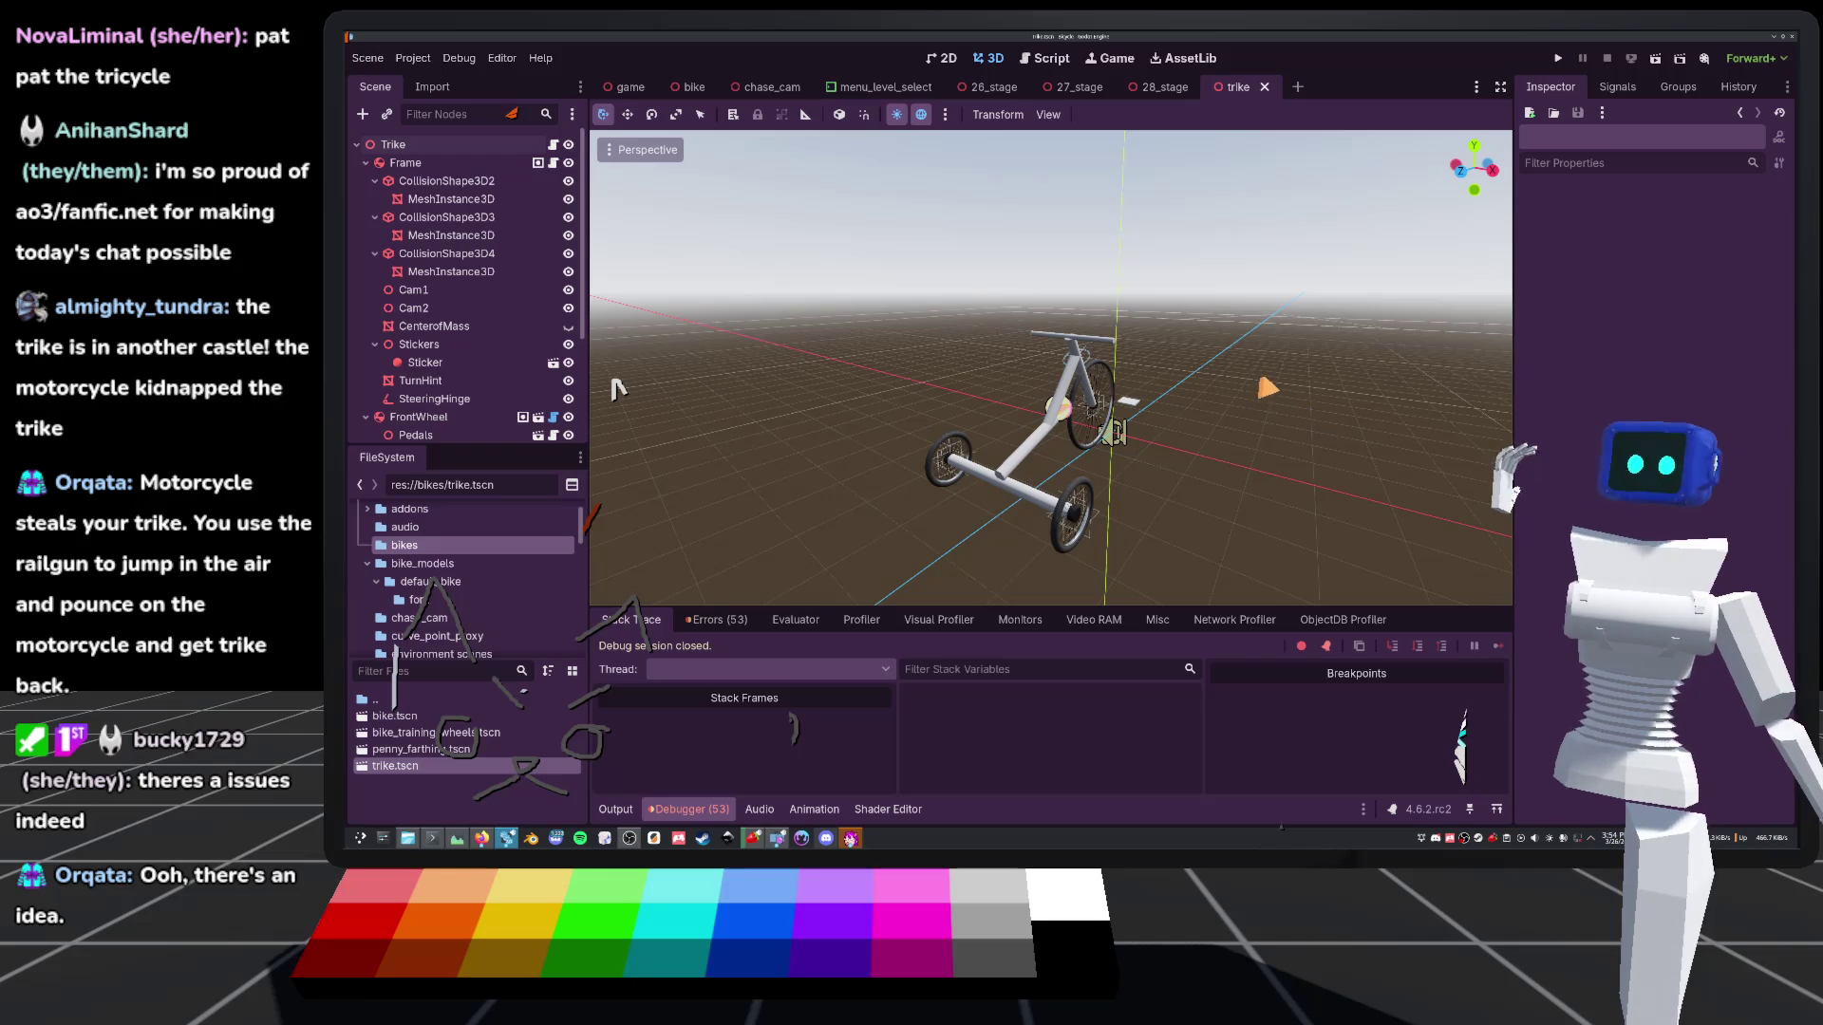
key(KP_8)
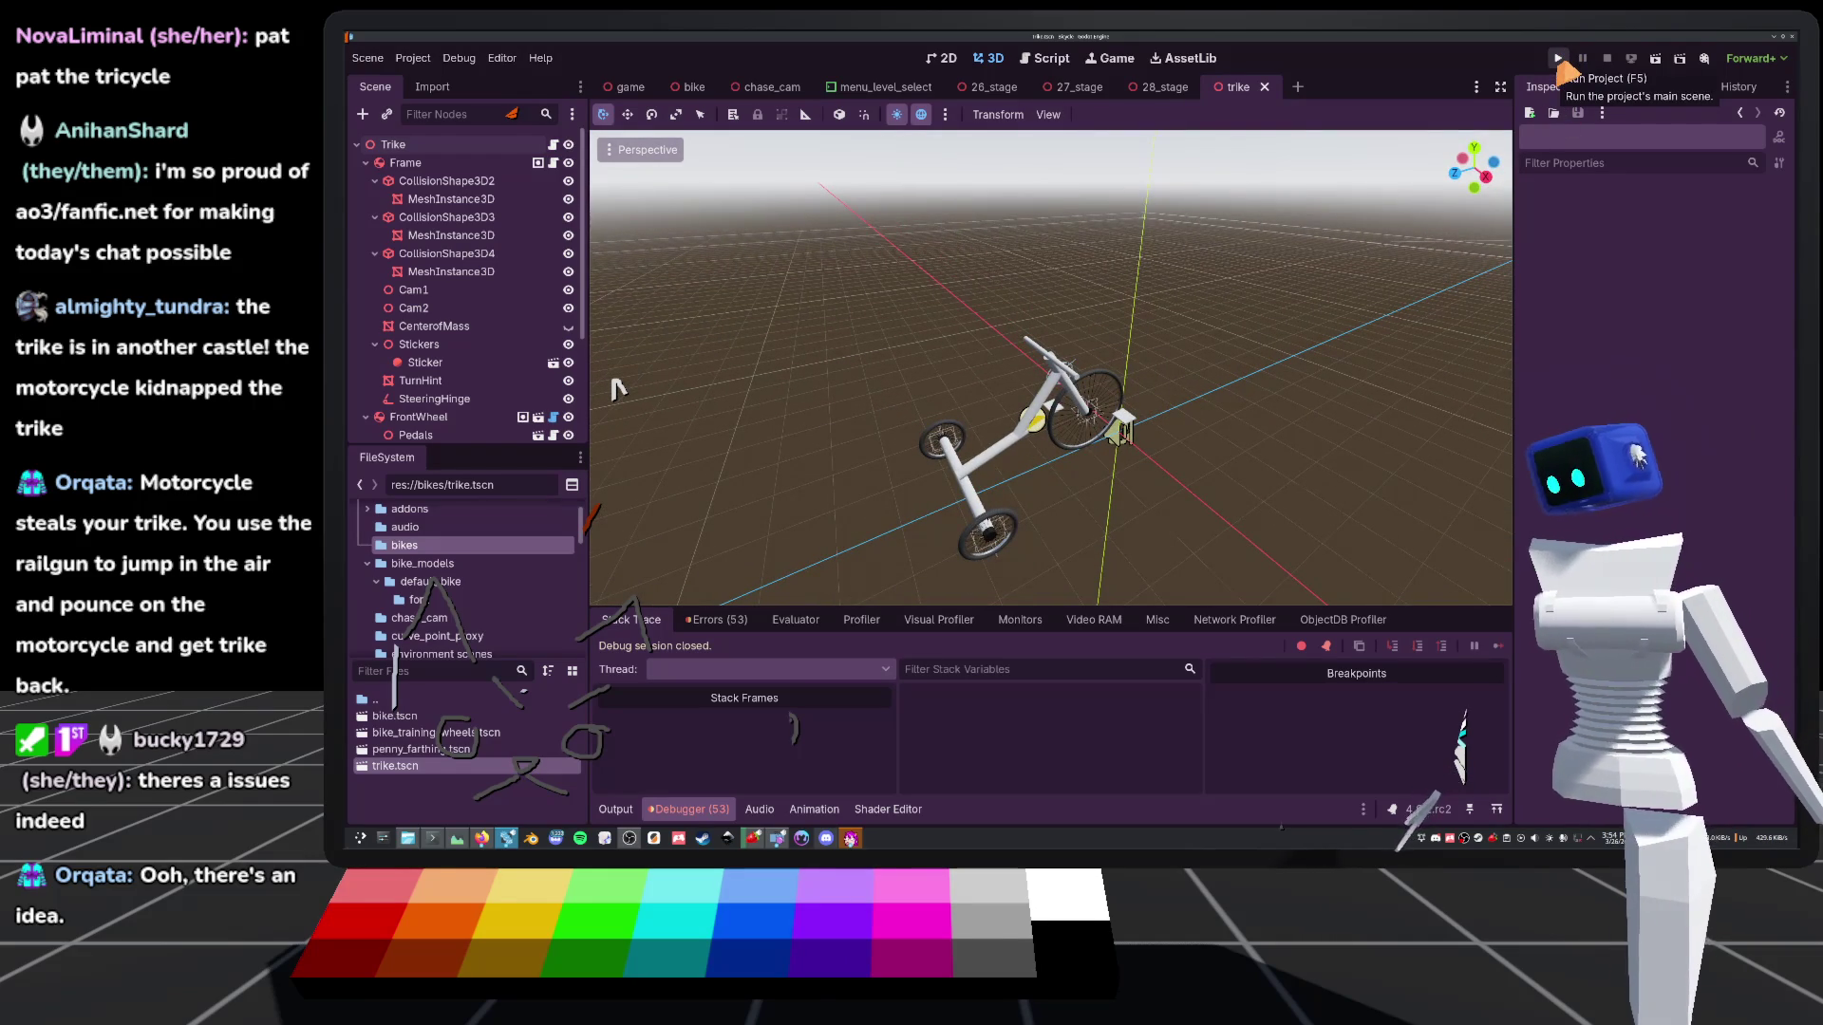
scroll(1307, 347, up, 5)
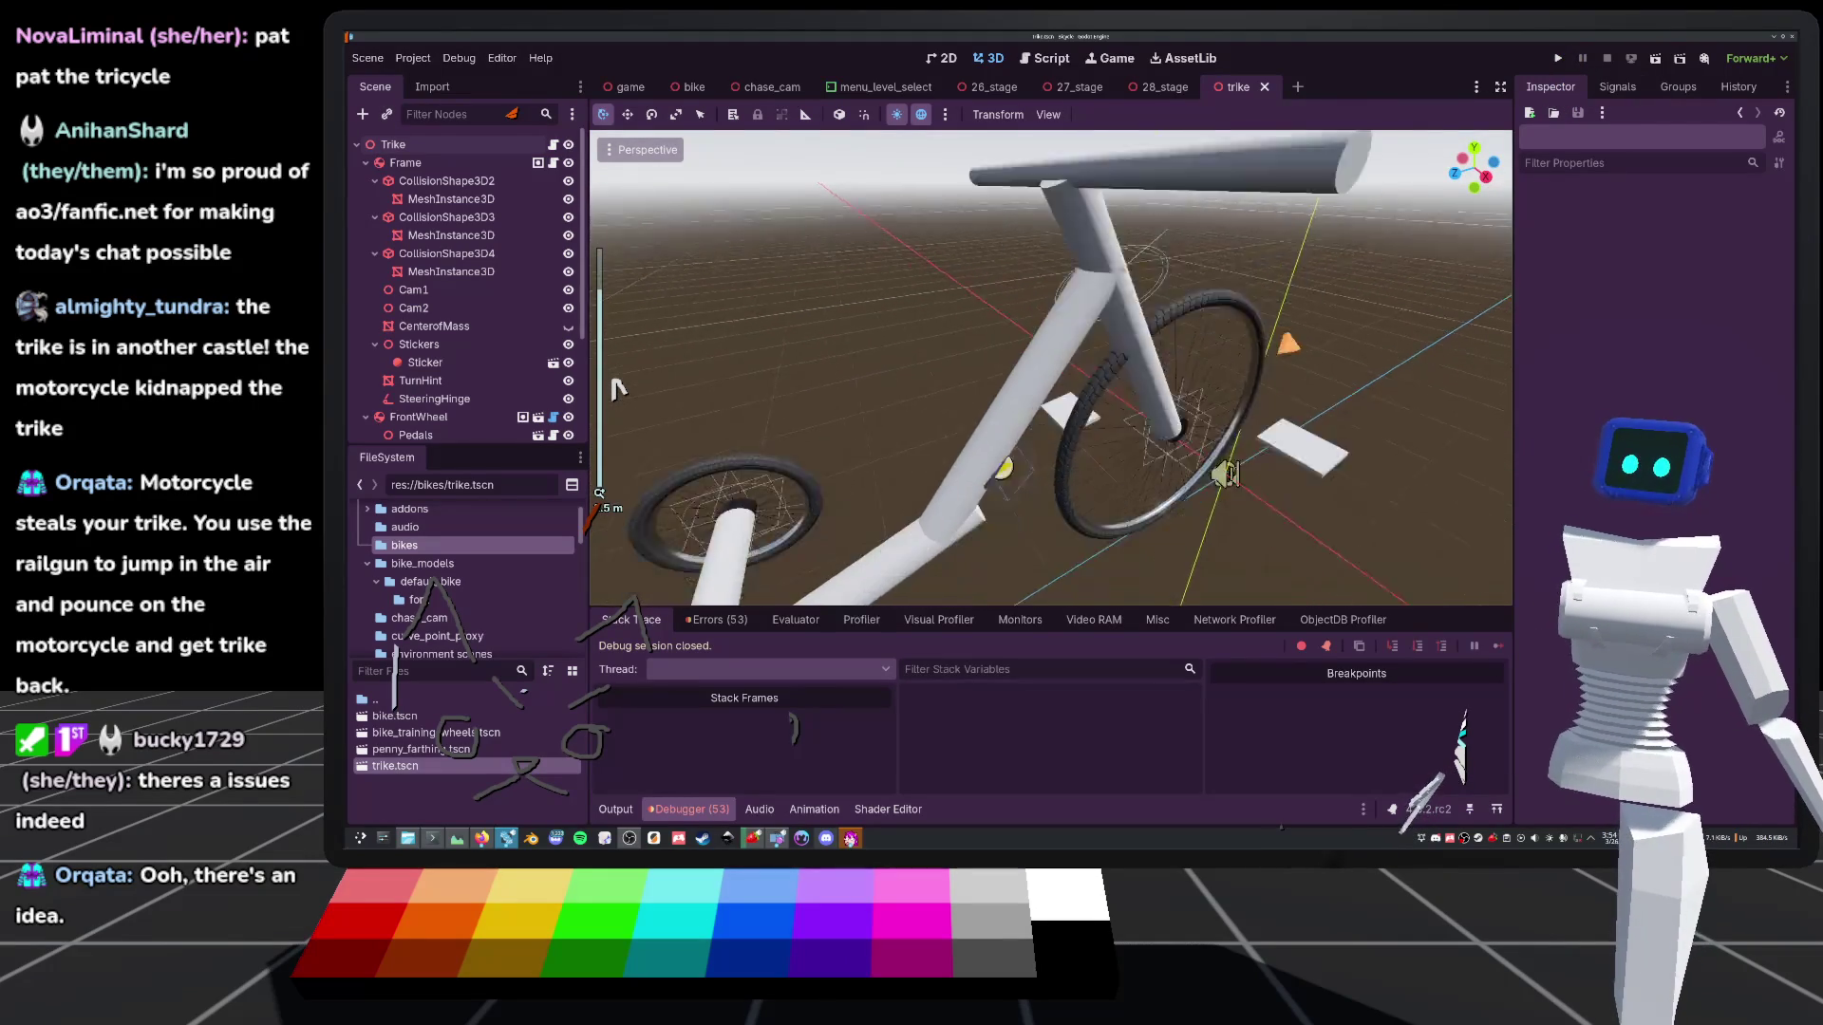
key(KP_2)
key(KP_6)
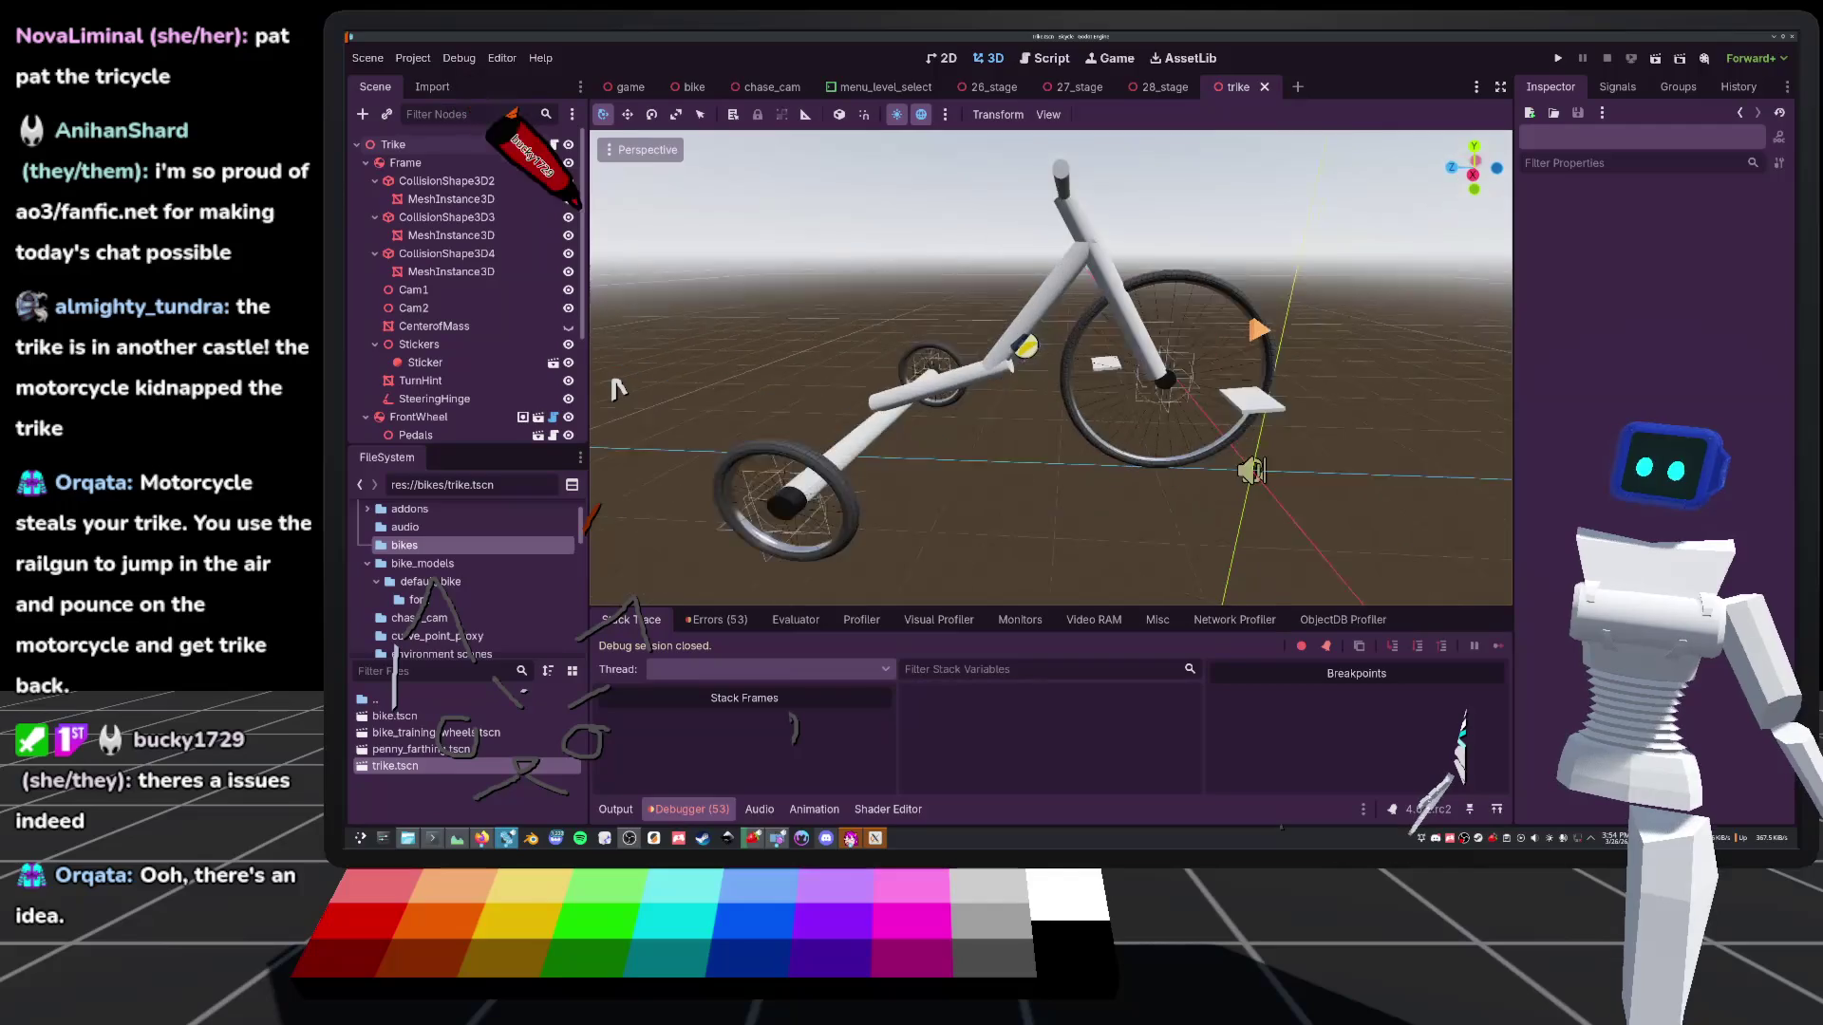
key(KP_6)
key(KP_6)
key(KP_6)
scroll(618, 389, down, 3)
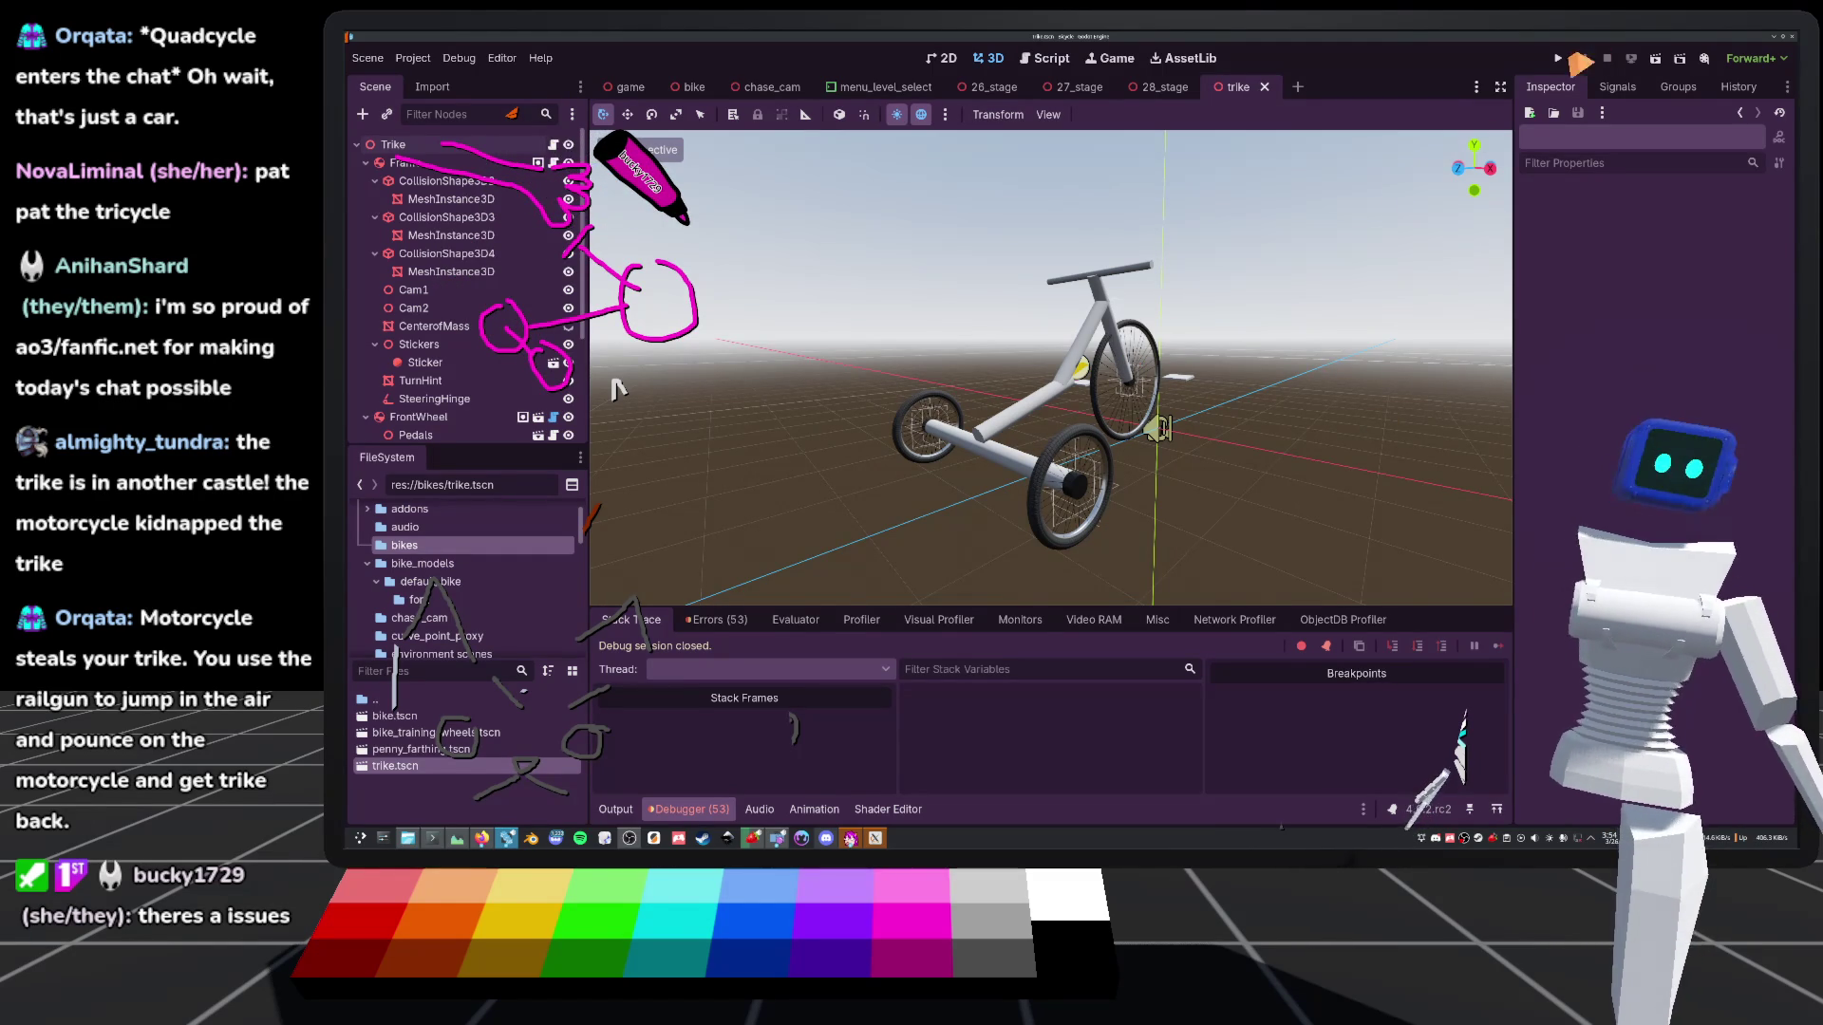
click(1558, 59)
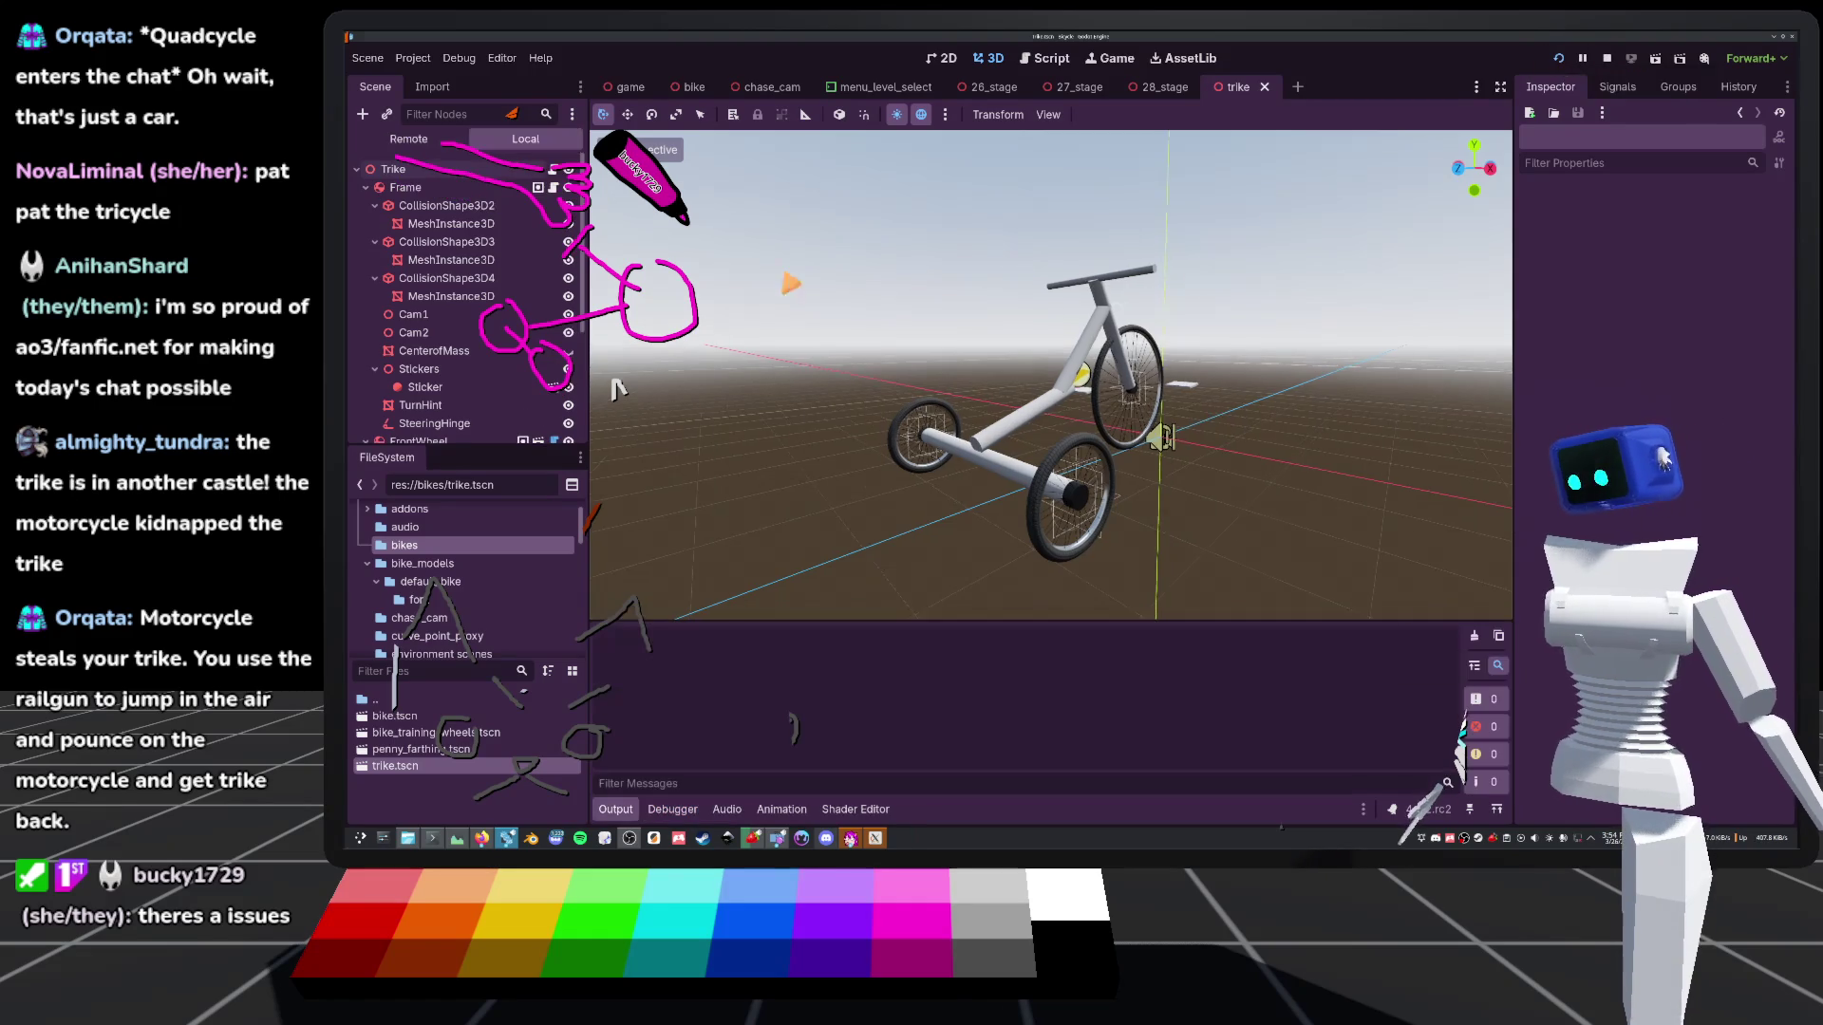
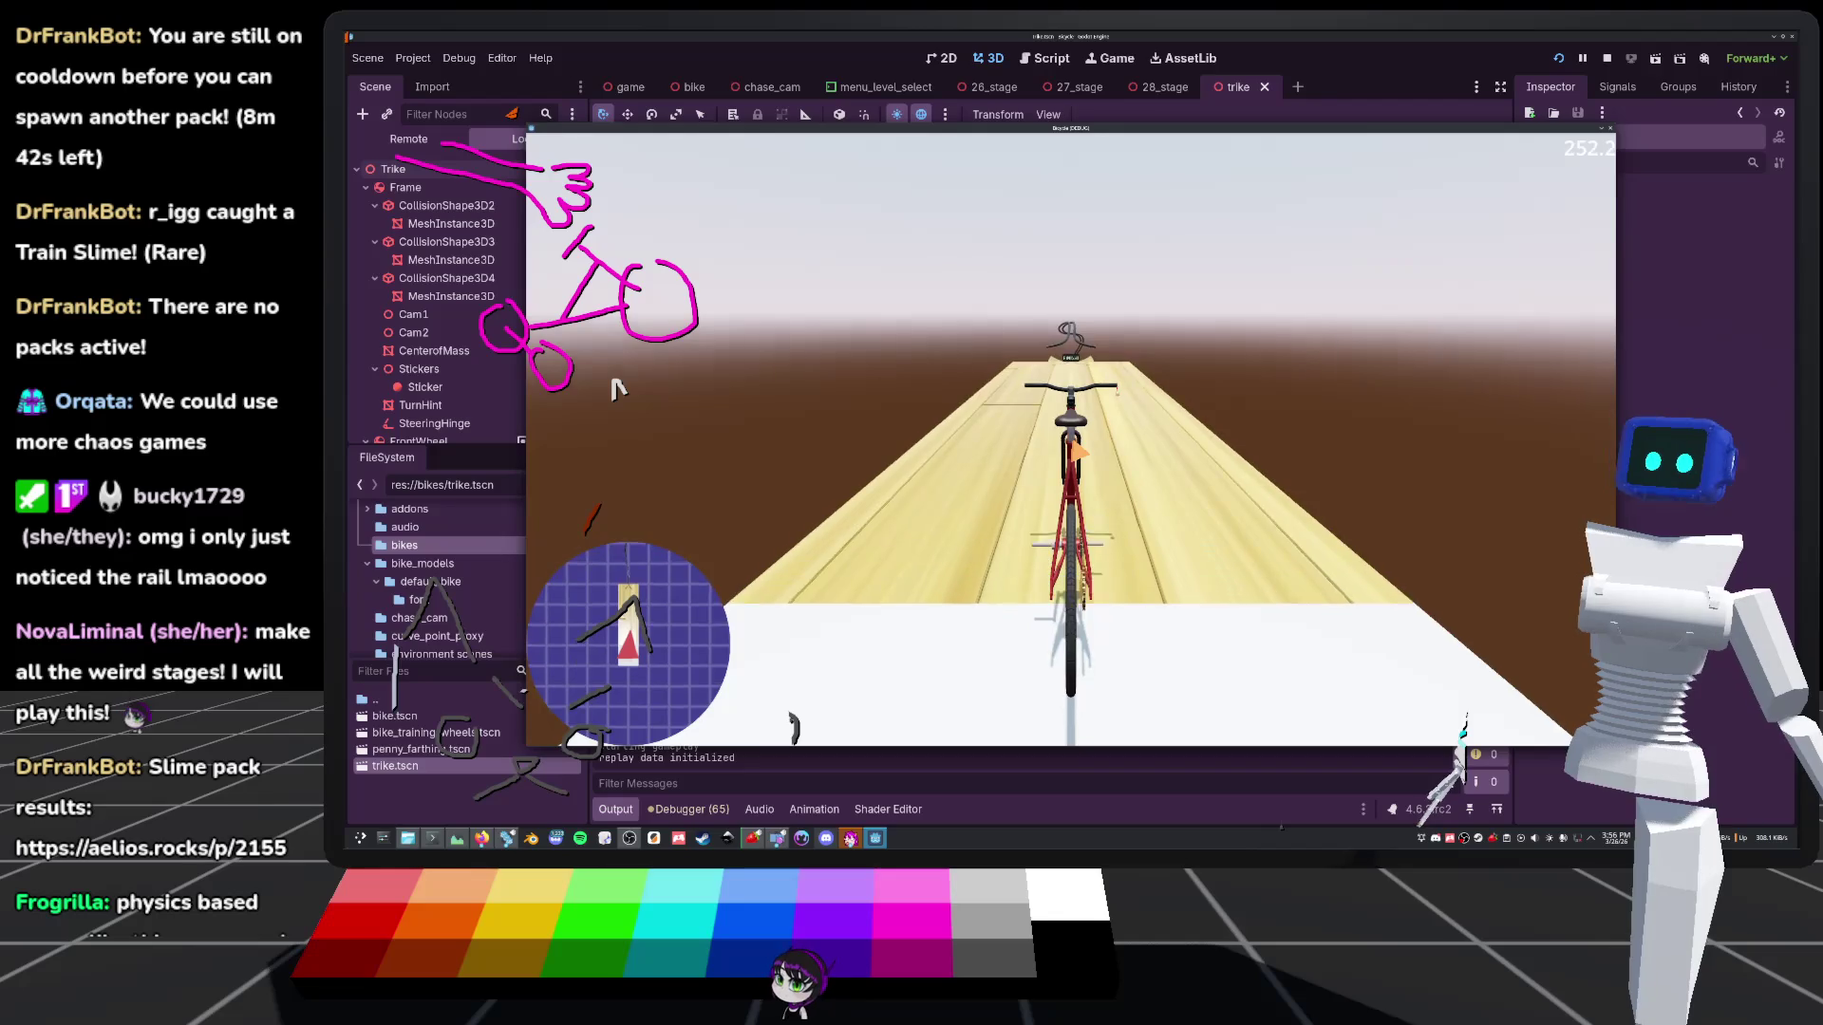
Restart the bike game and open its level select, scrolled to the world2 stages 14–28
key(F8)
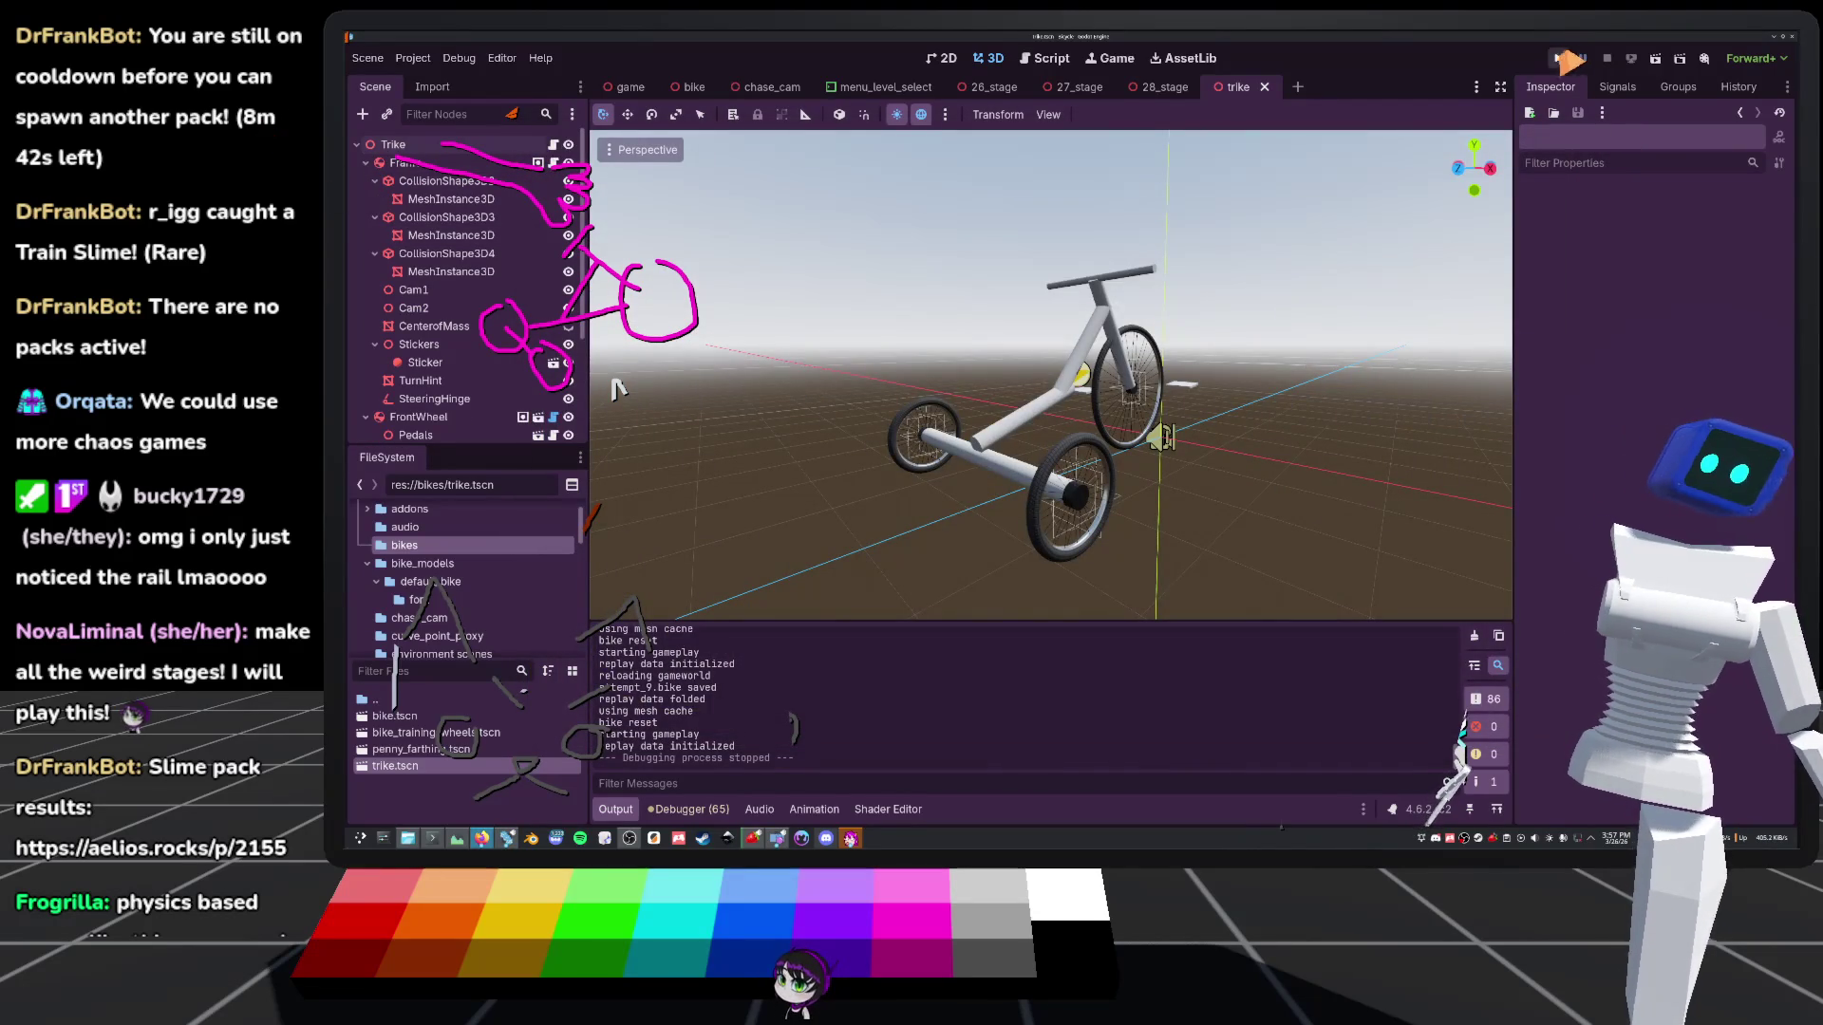
click(1559, 59)
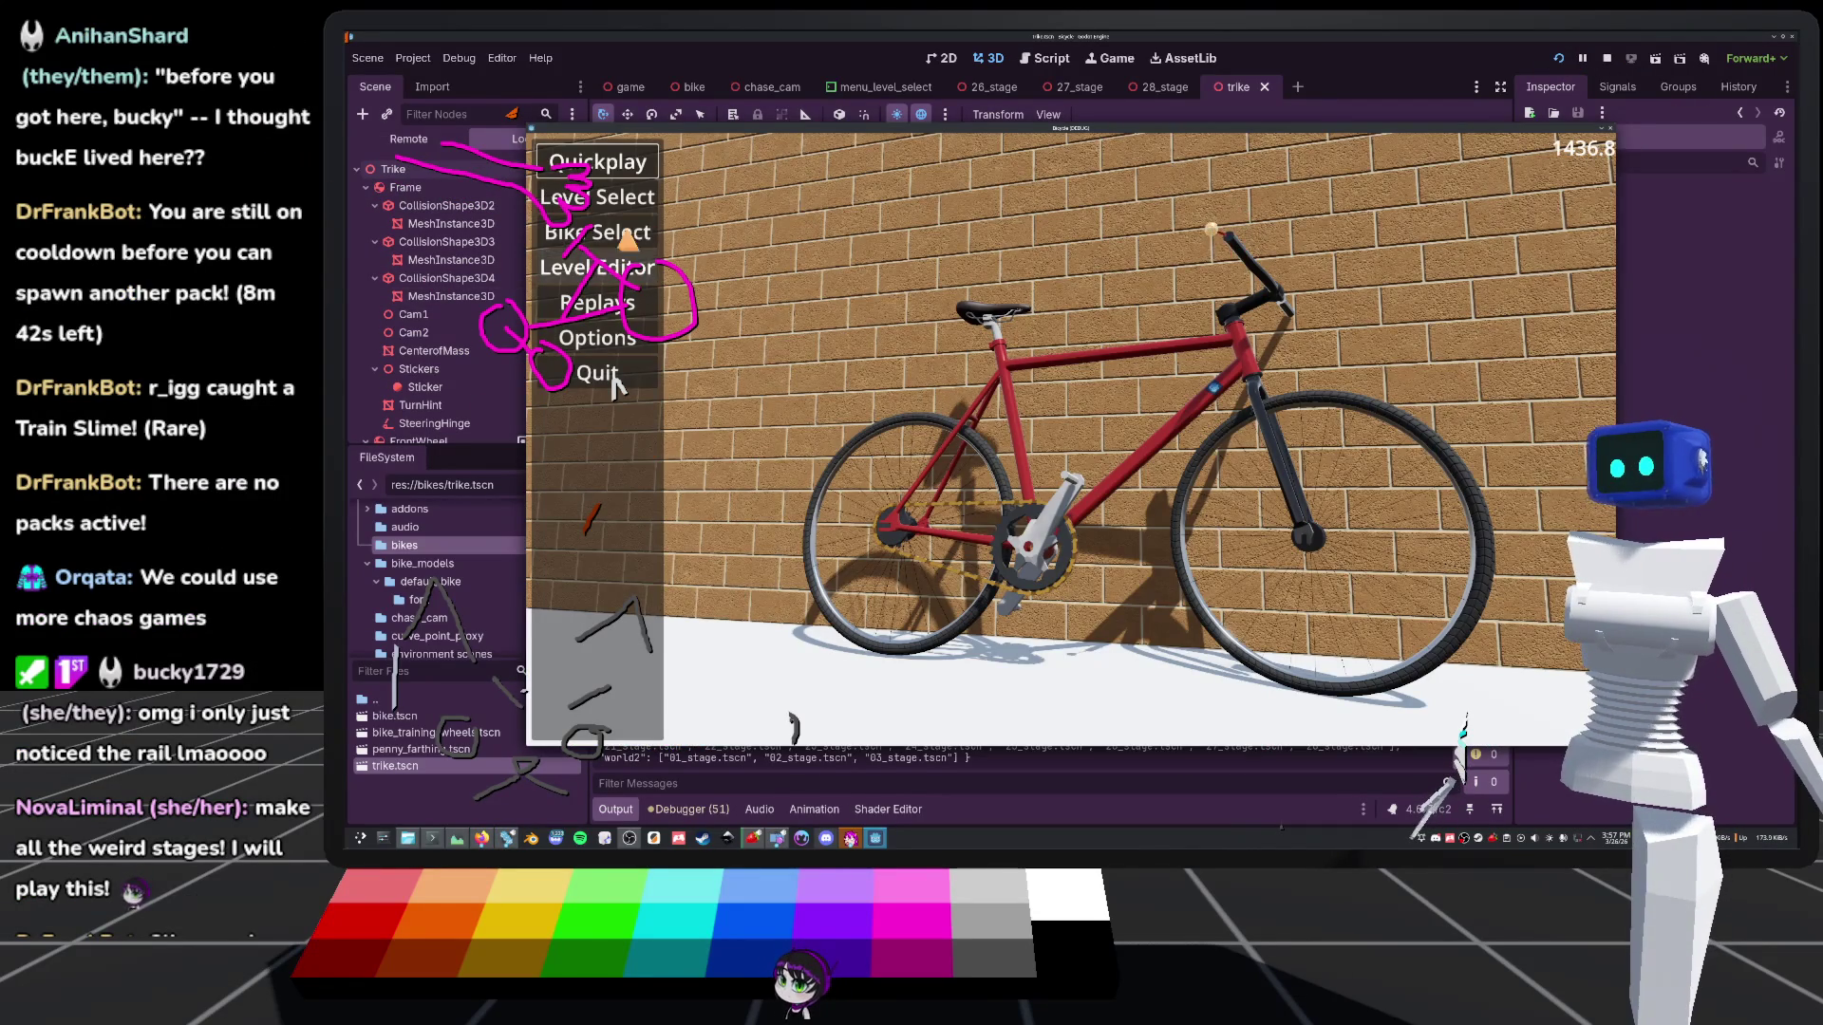
key(Return)
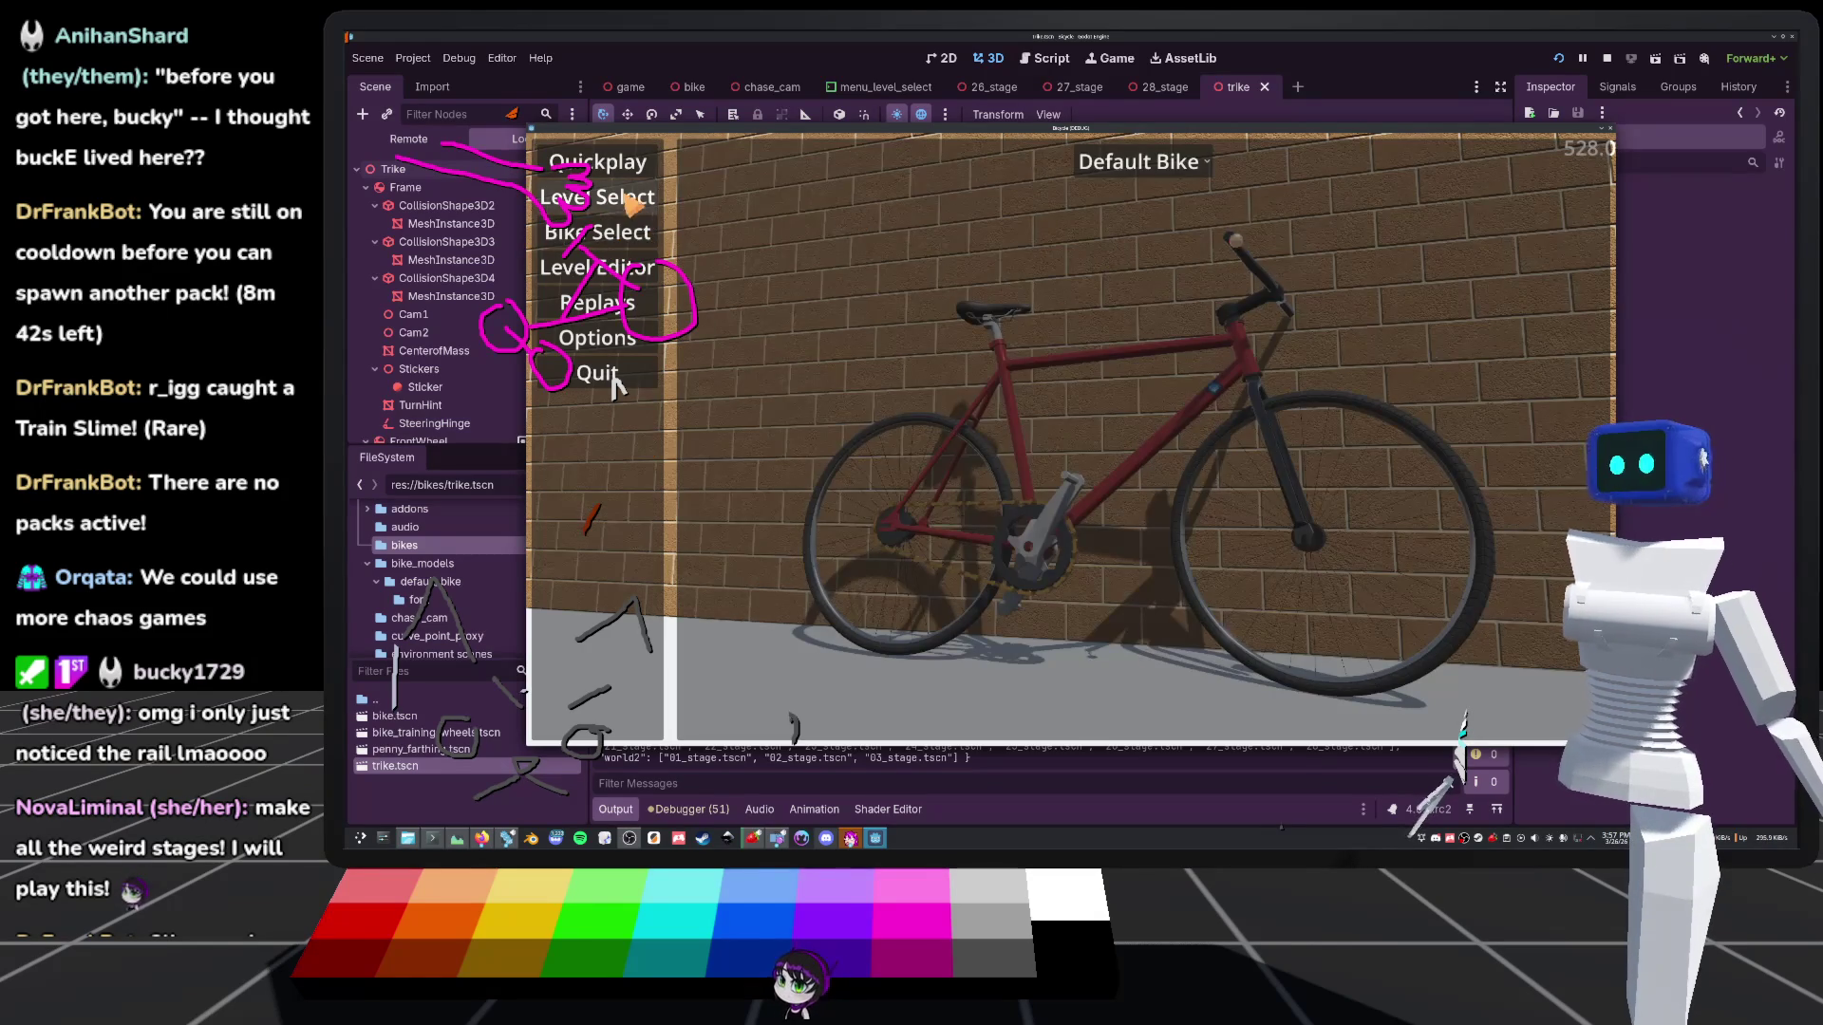
key(Return)
scroll(1082, 493, down, 5)
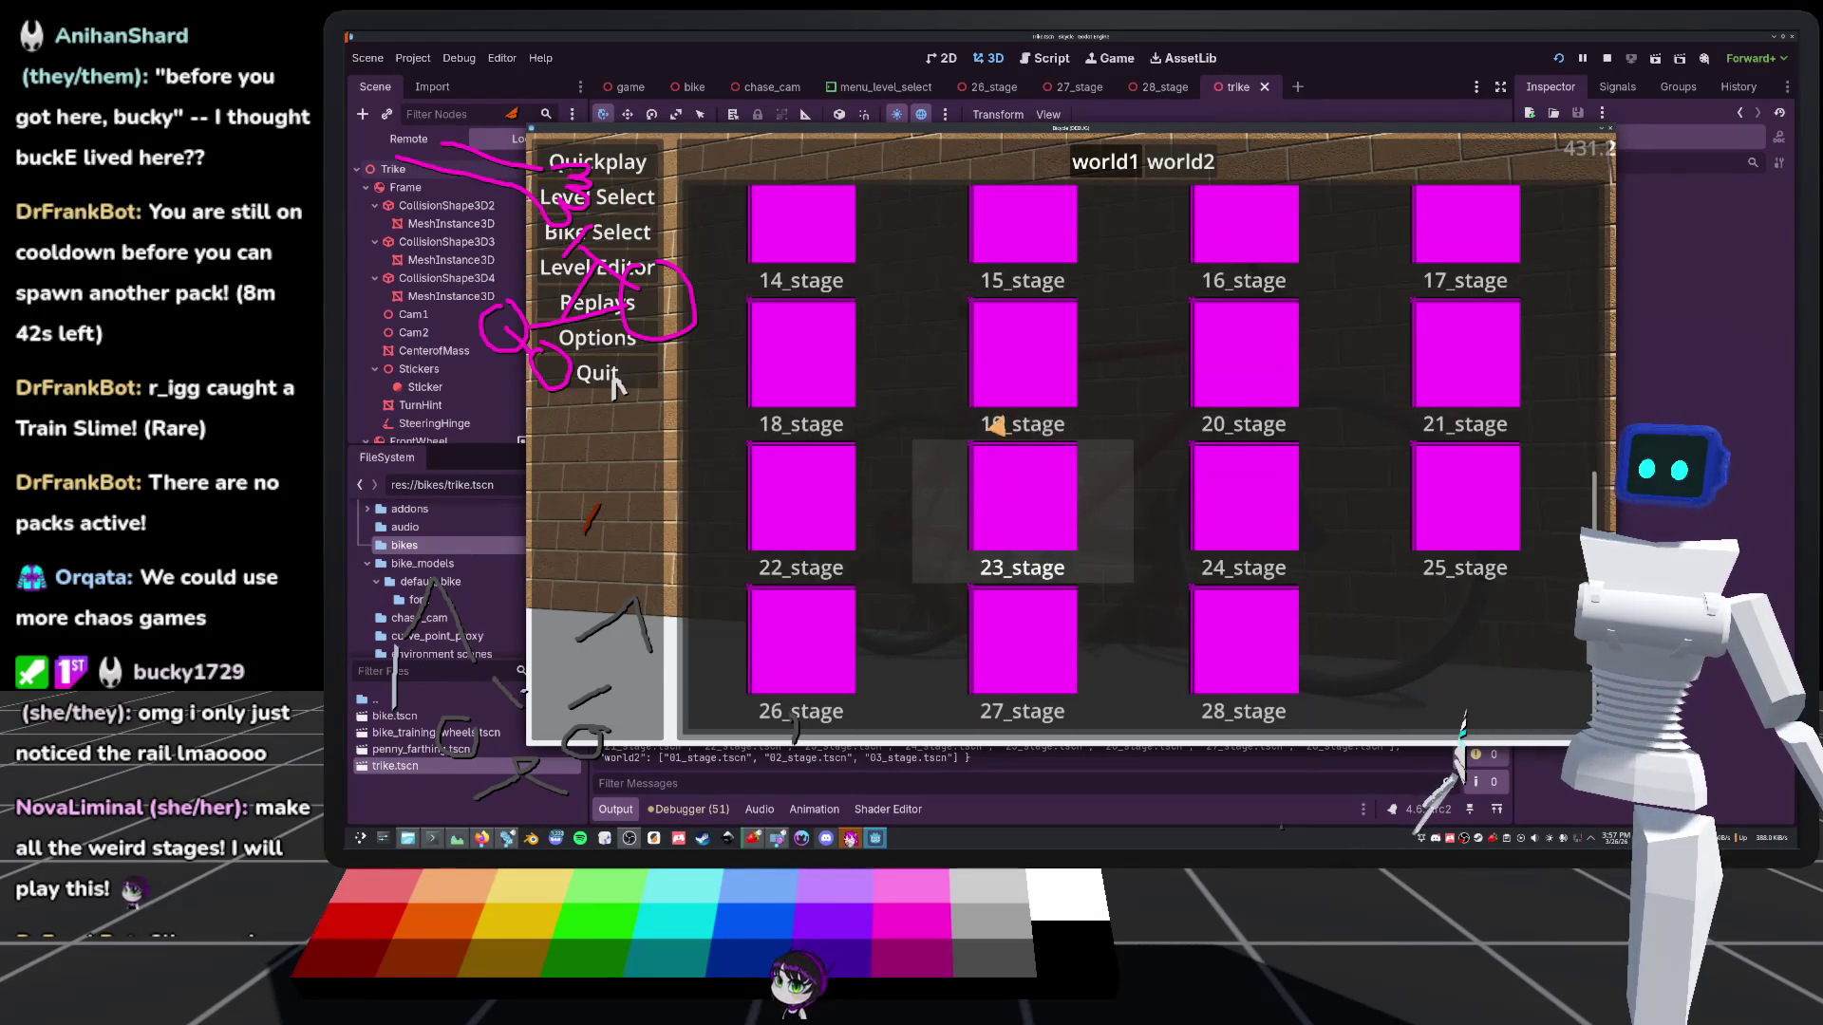
Play 23_stage on the trike to LEVEL COMPLETE in 12:64:52, resetting once, and view the replay
click(1043, 539)
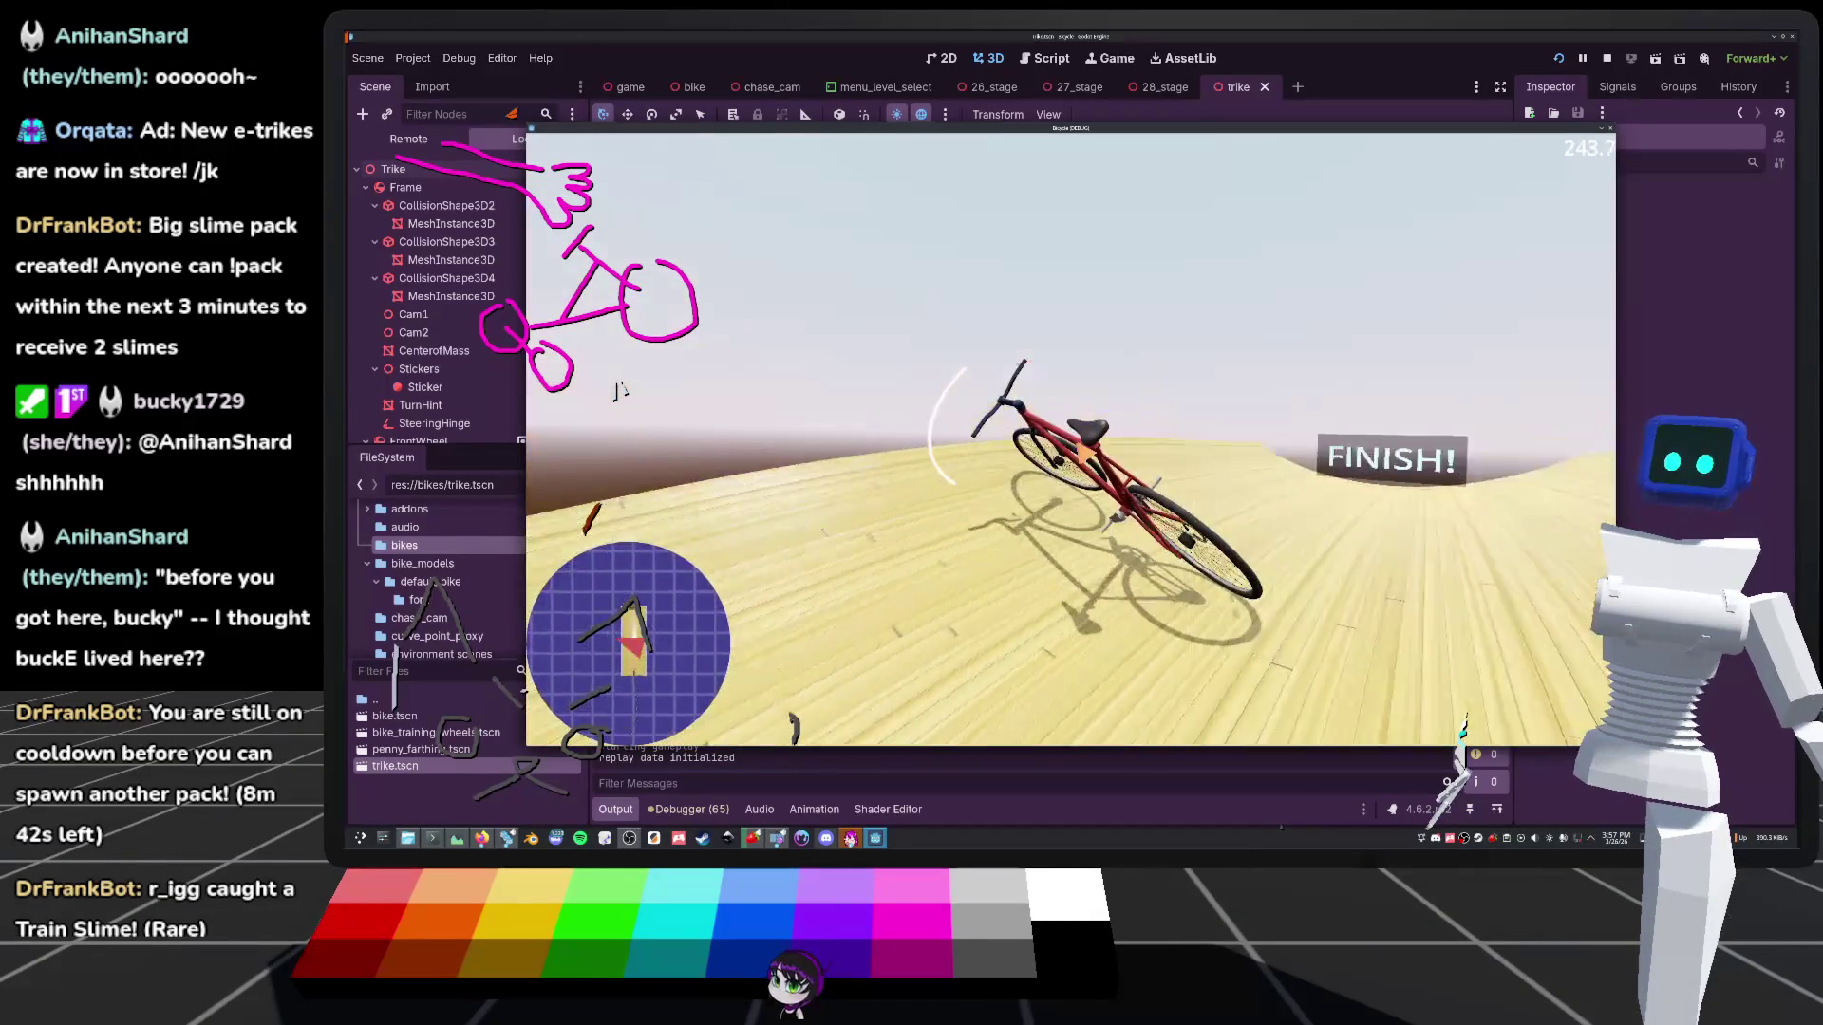
key(r)
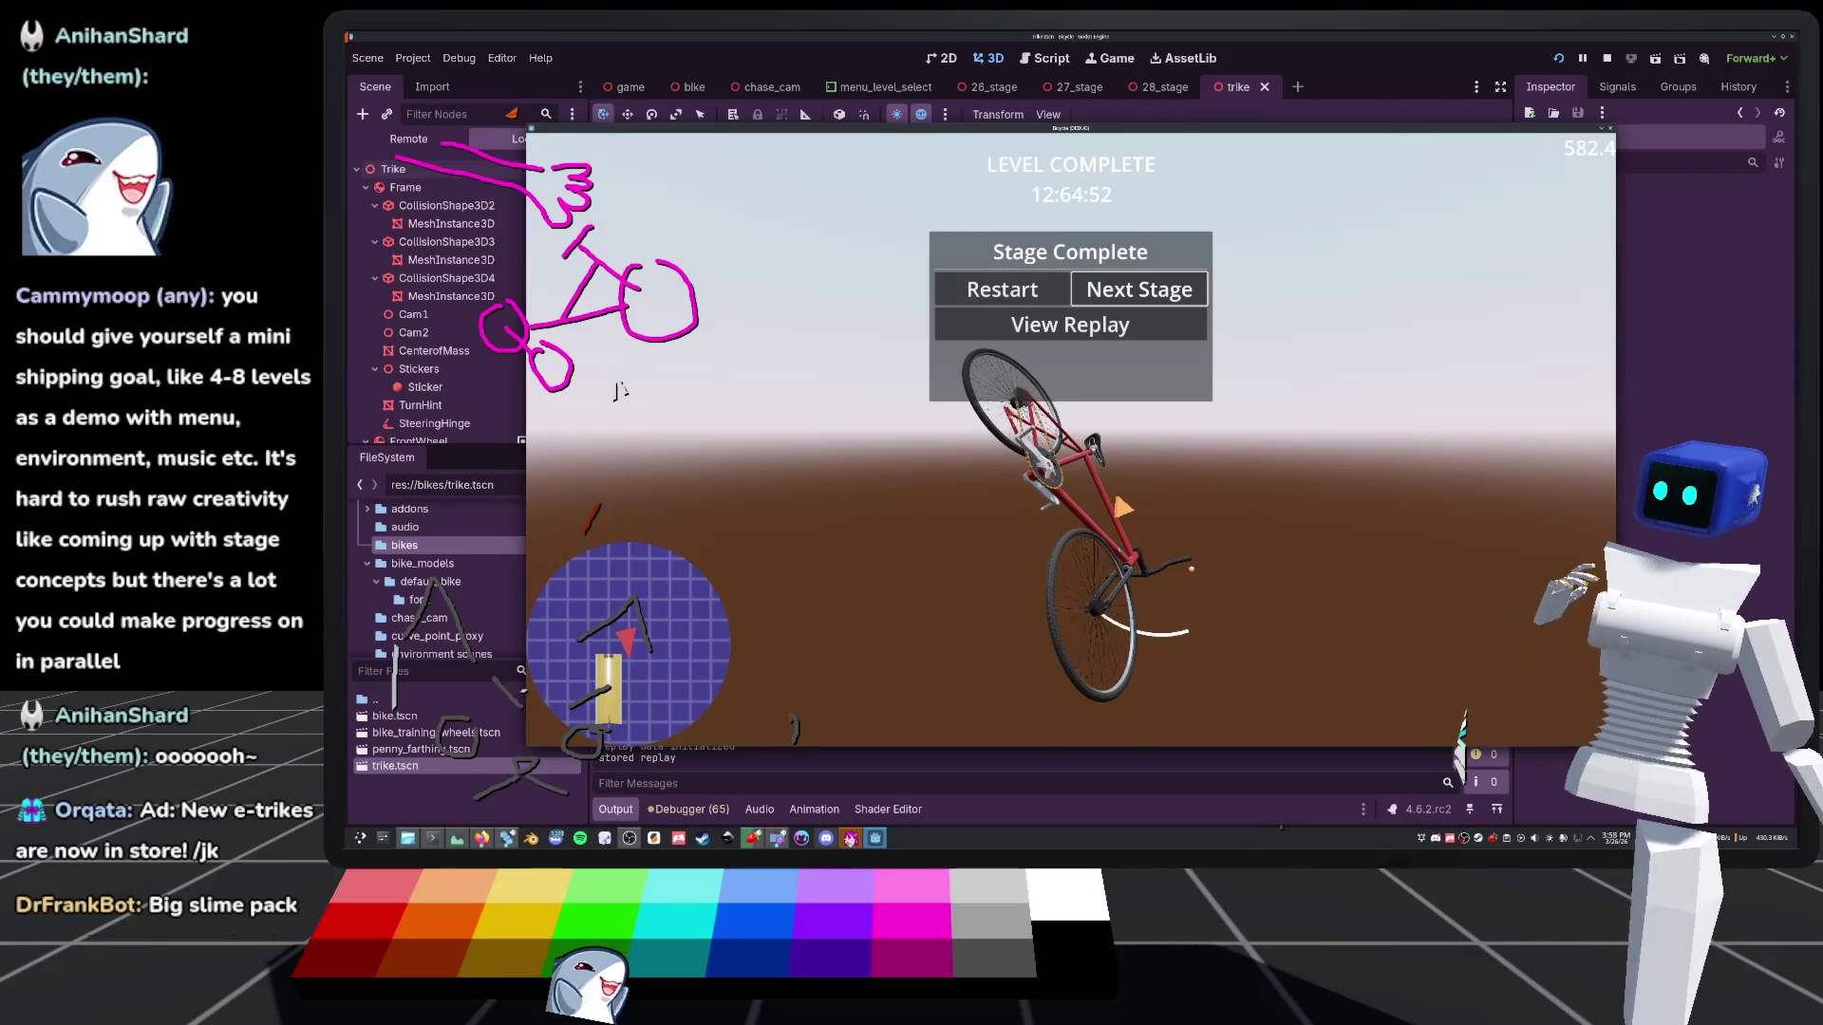
click(1094, 327)
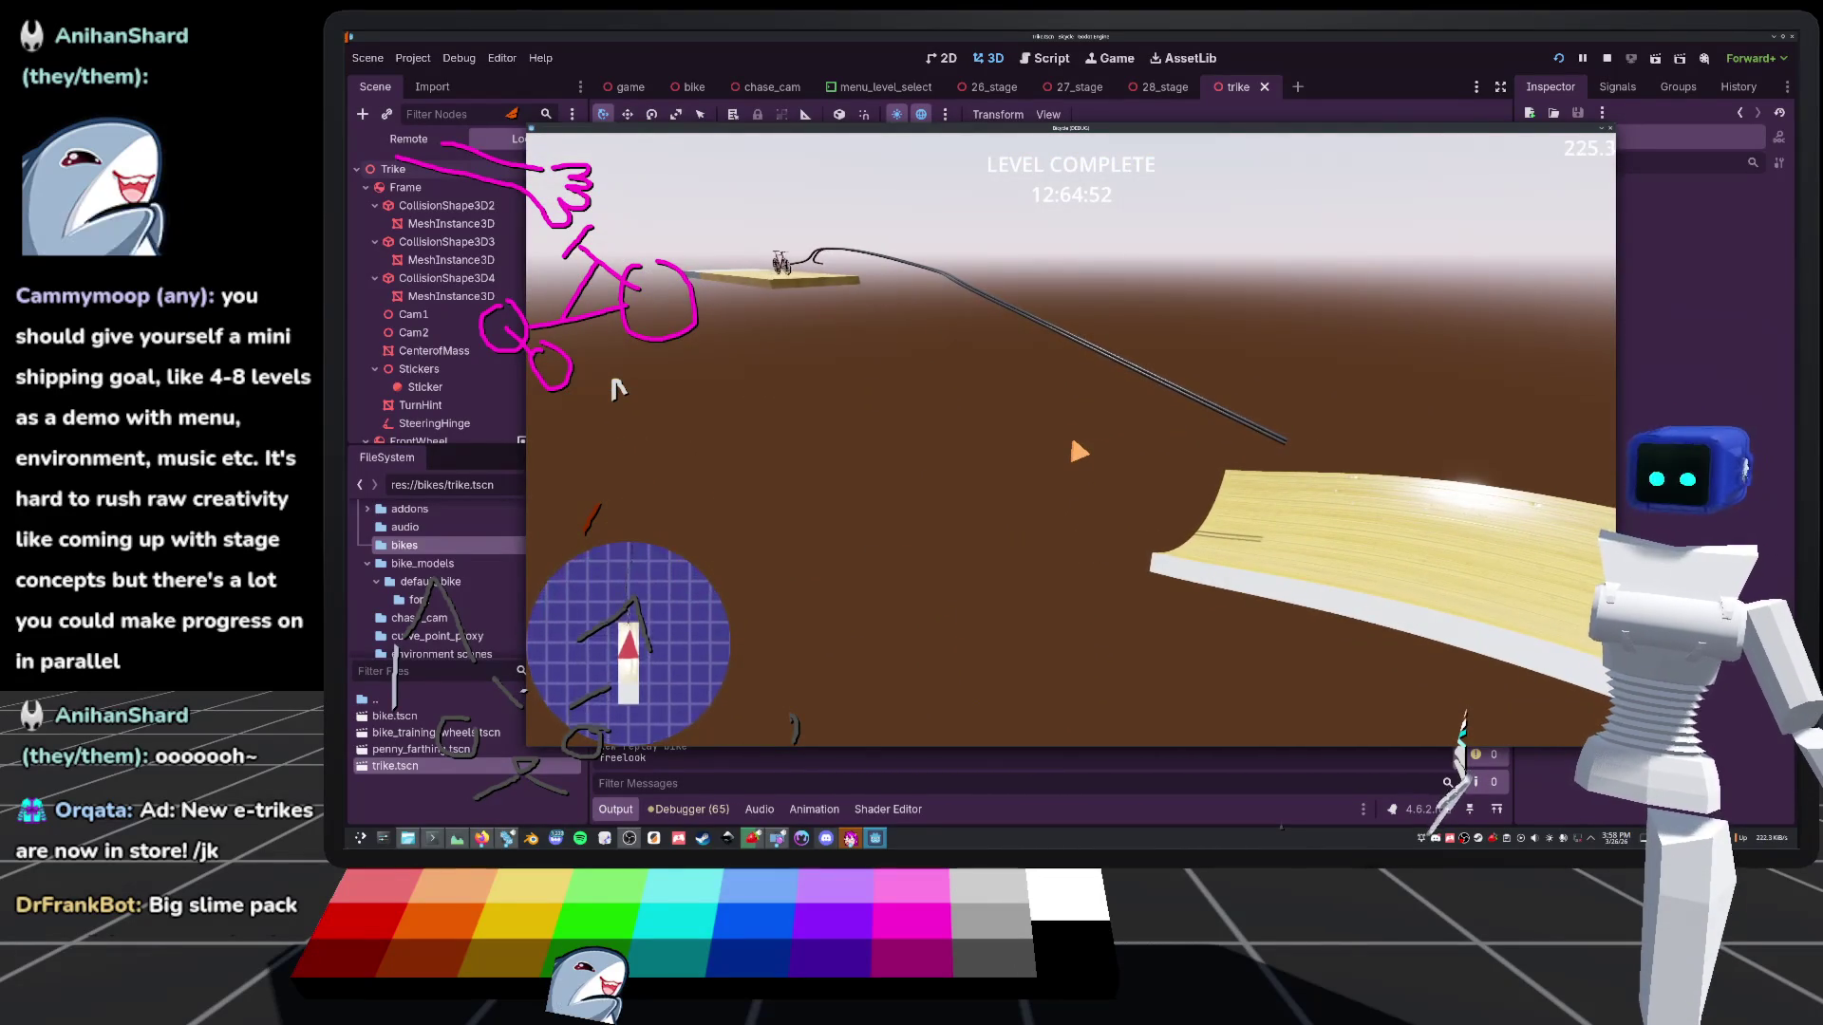
Watch saved replays from the pause menu: the 11:32:29 run, then the third on the next page
key(Escape)
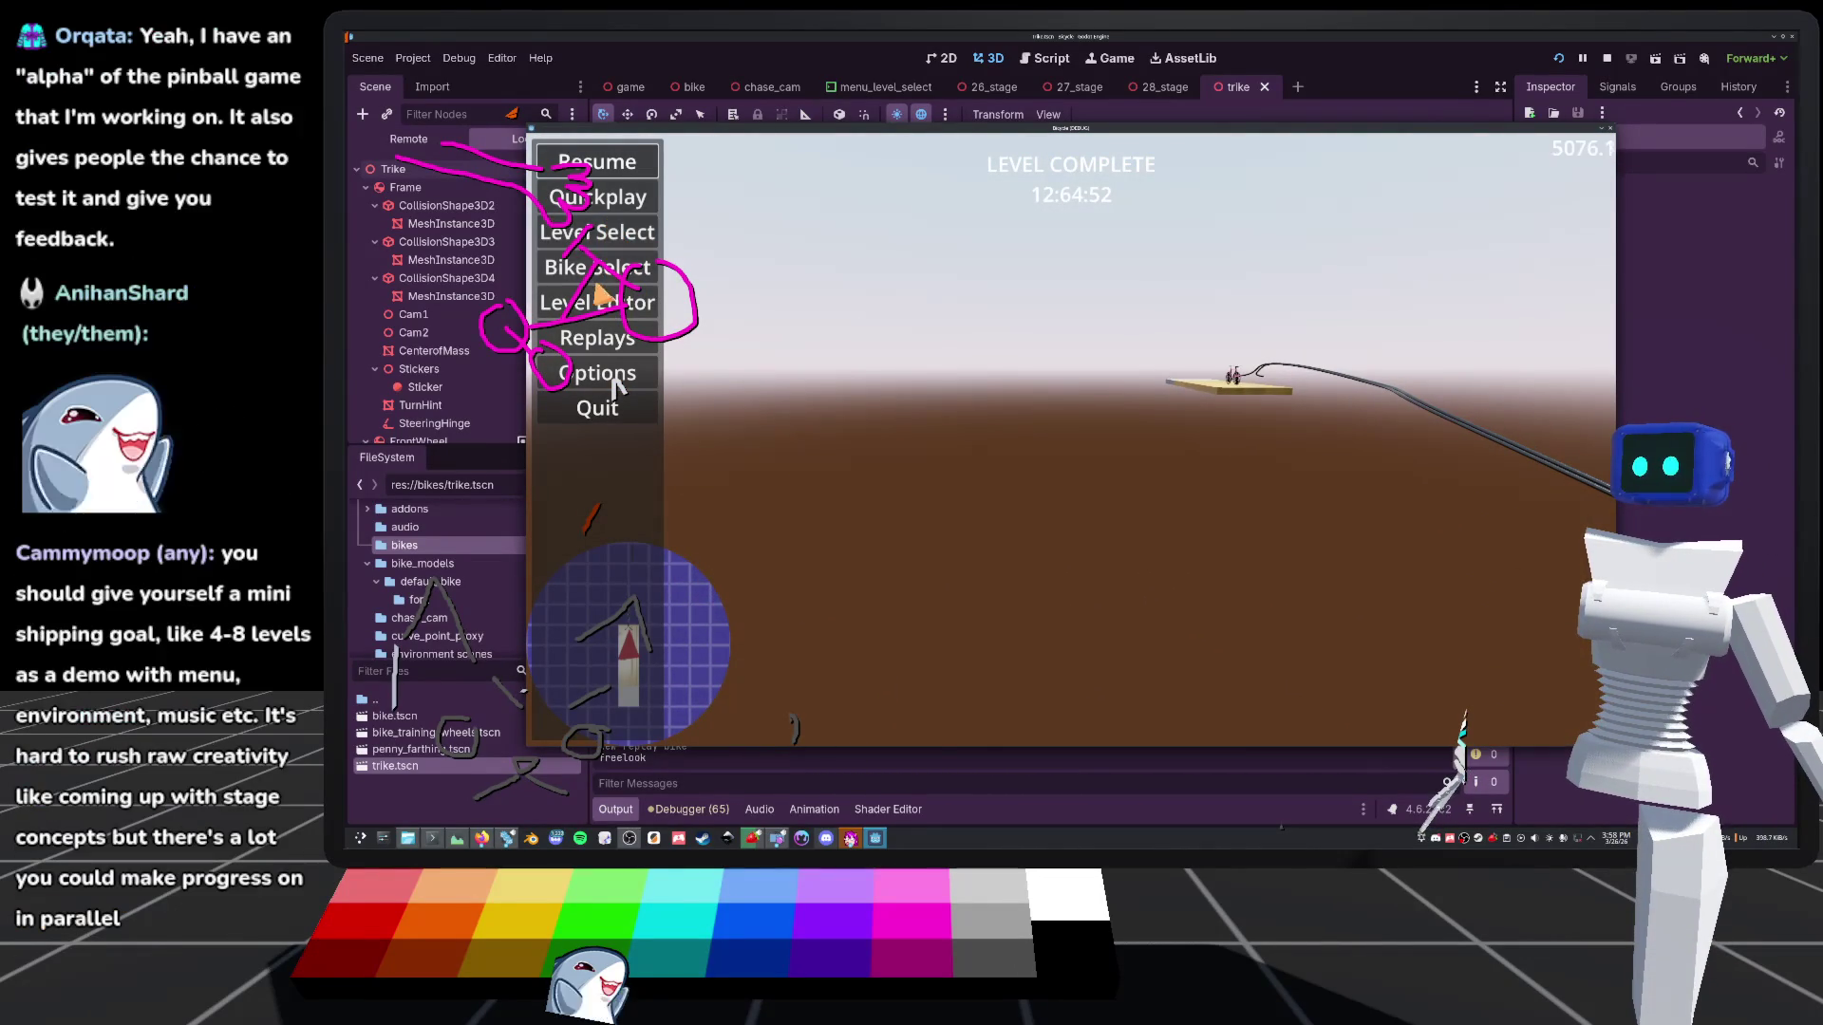
click(610, 334)
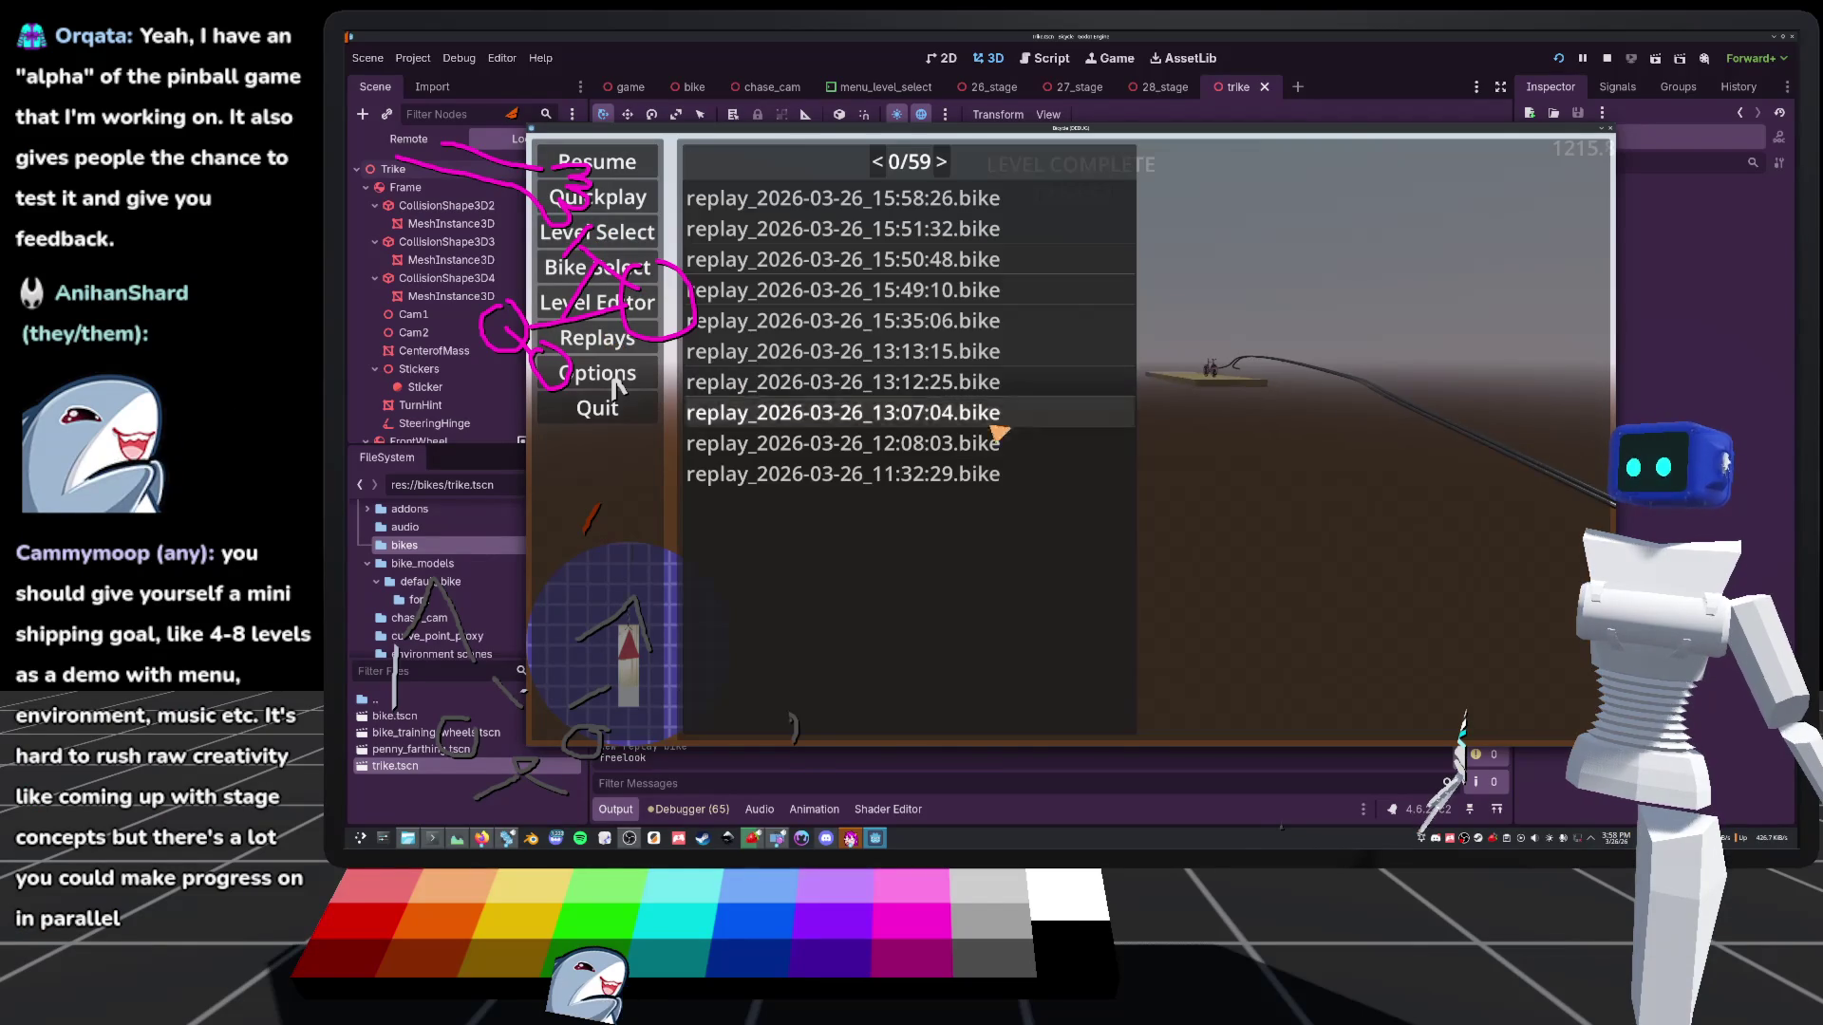
click(1065, 473)
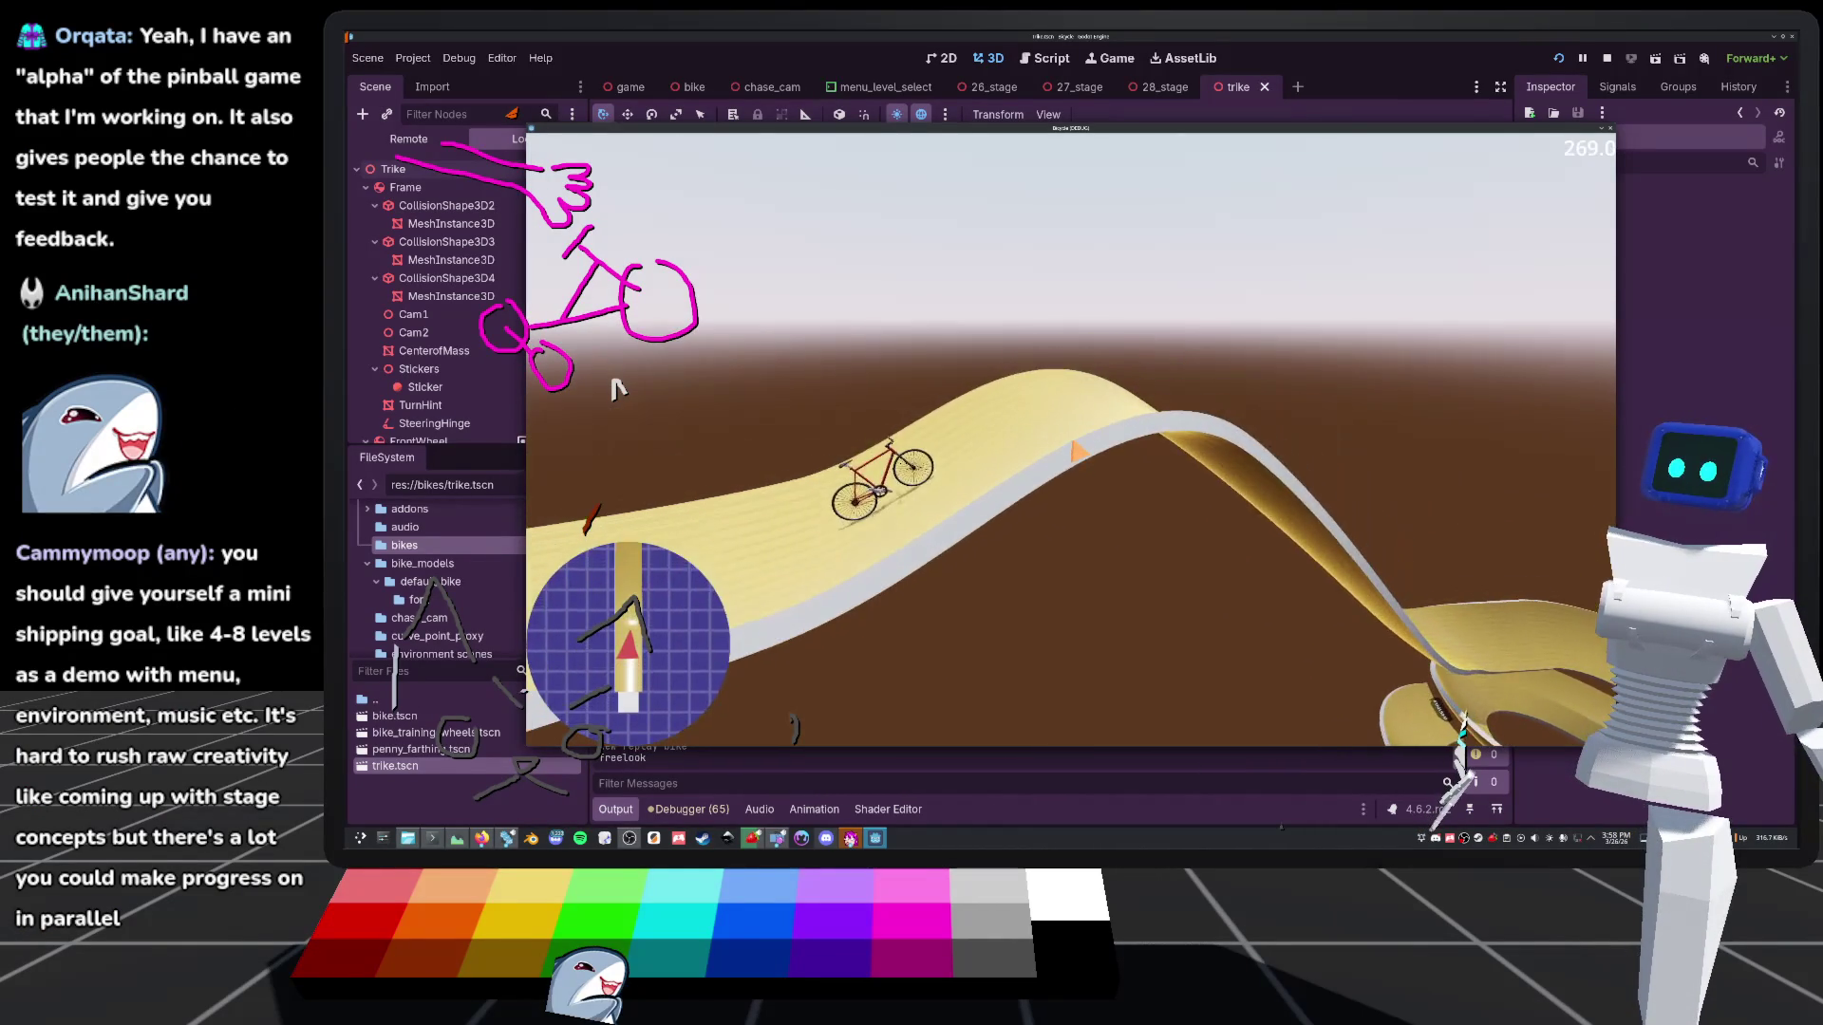
key(Escape)
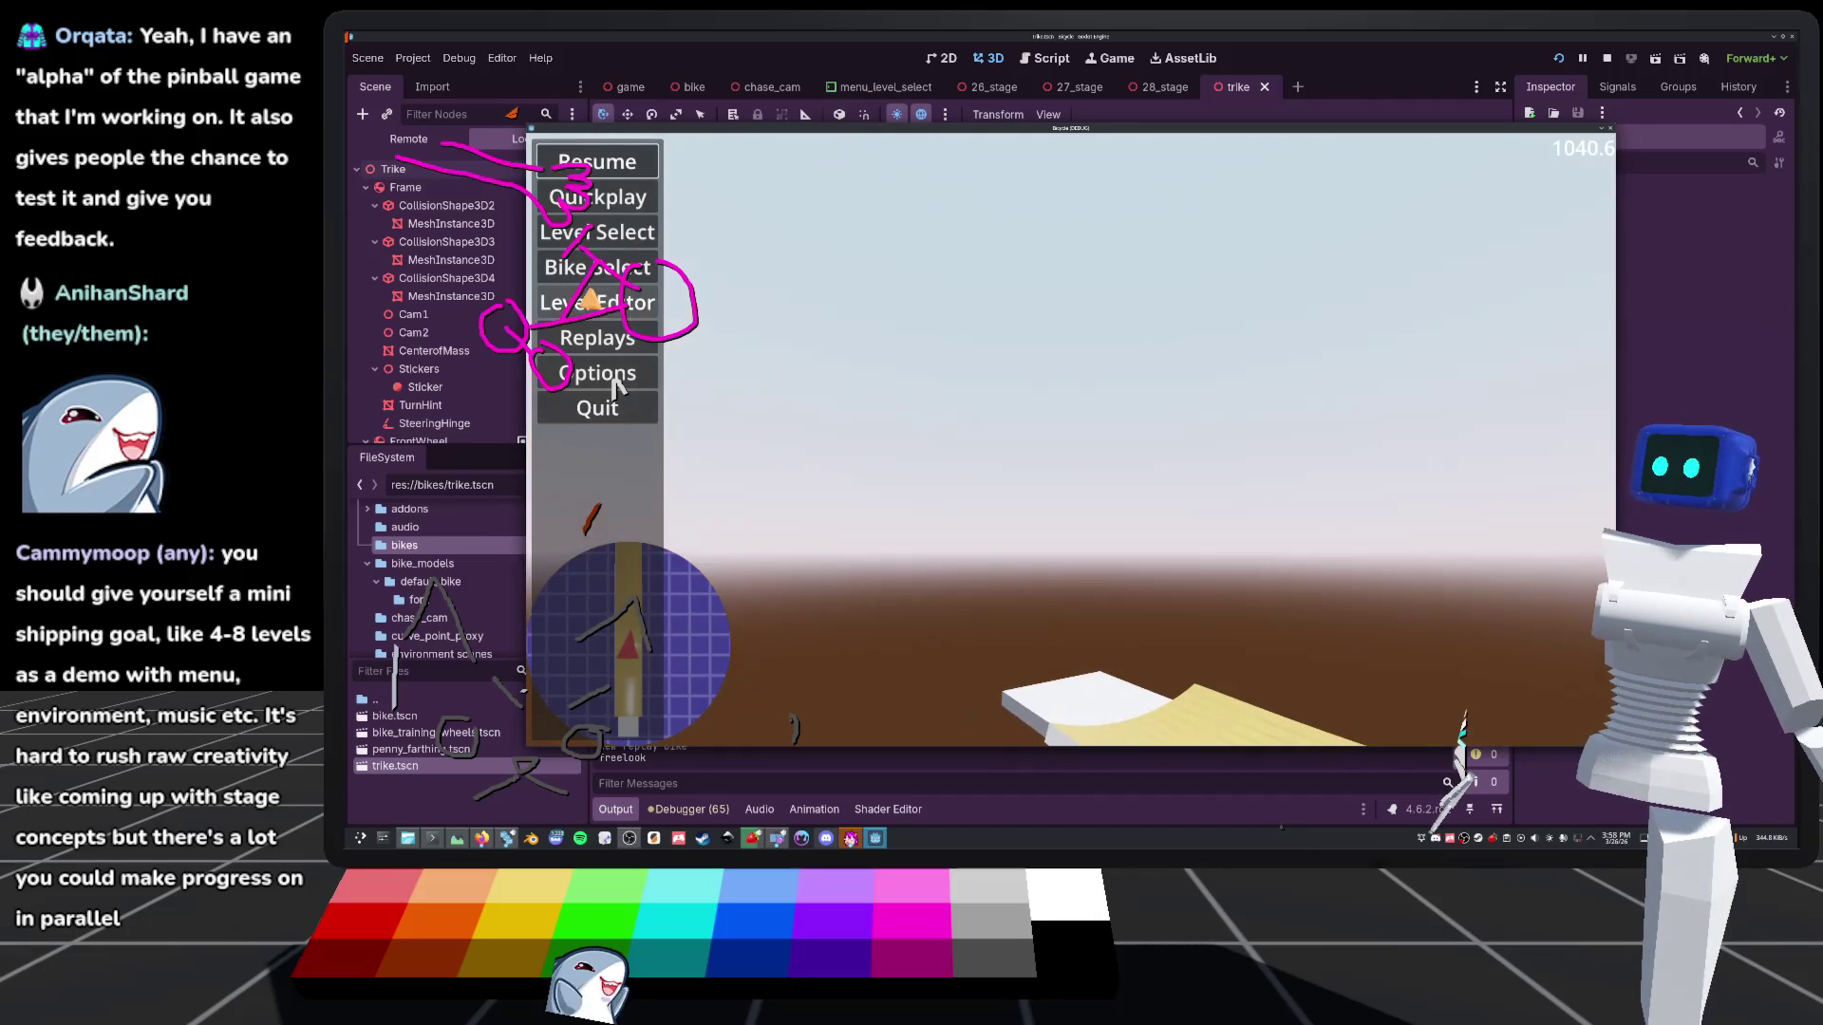
click(608, 316)
click(594, 351)
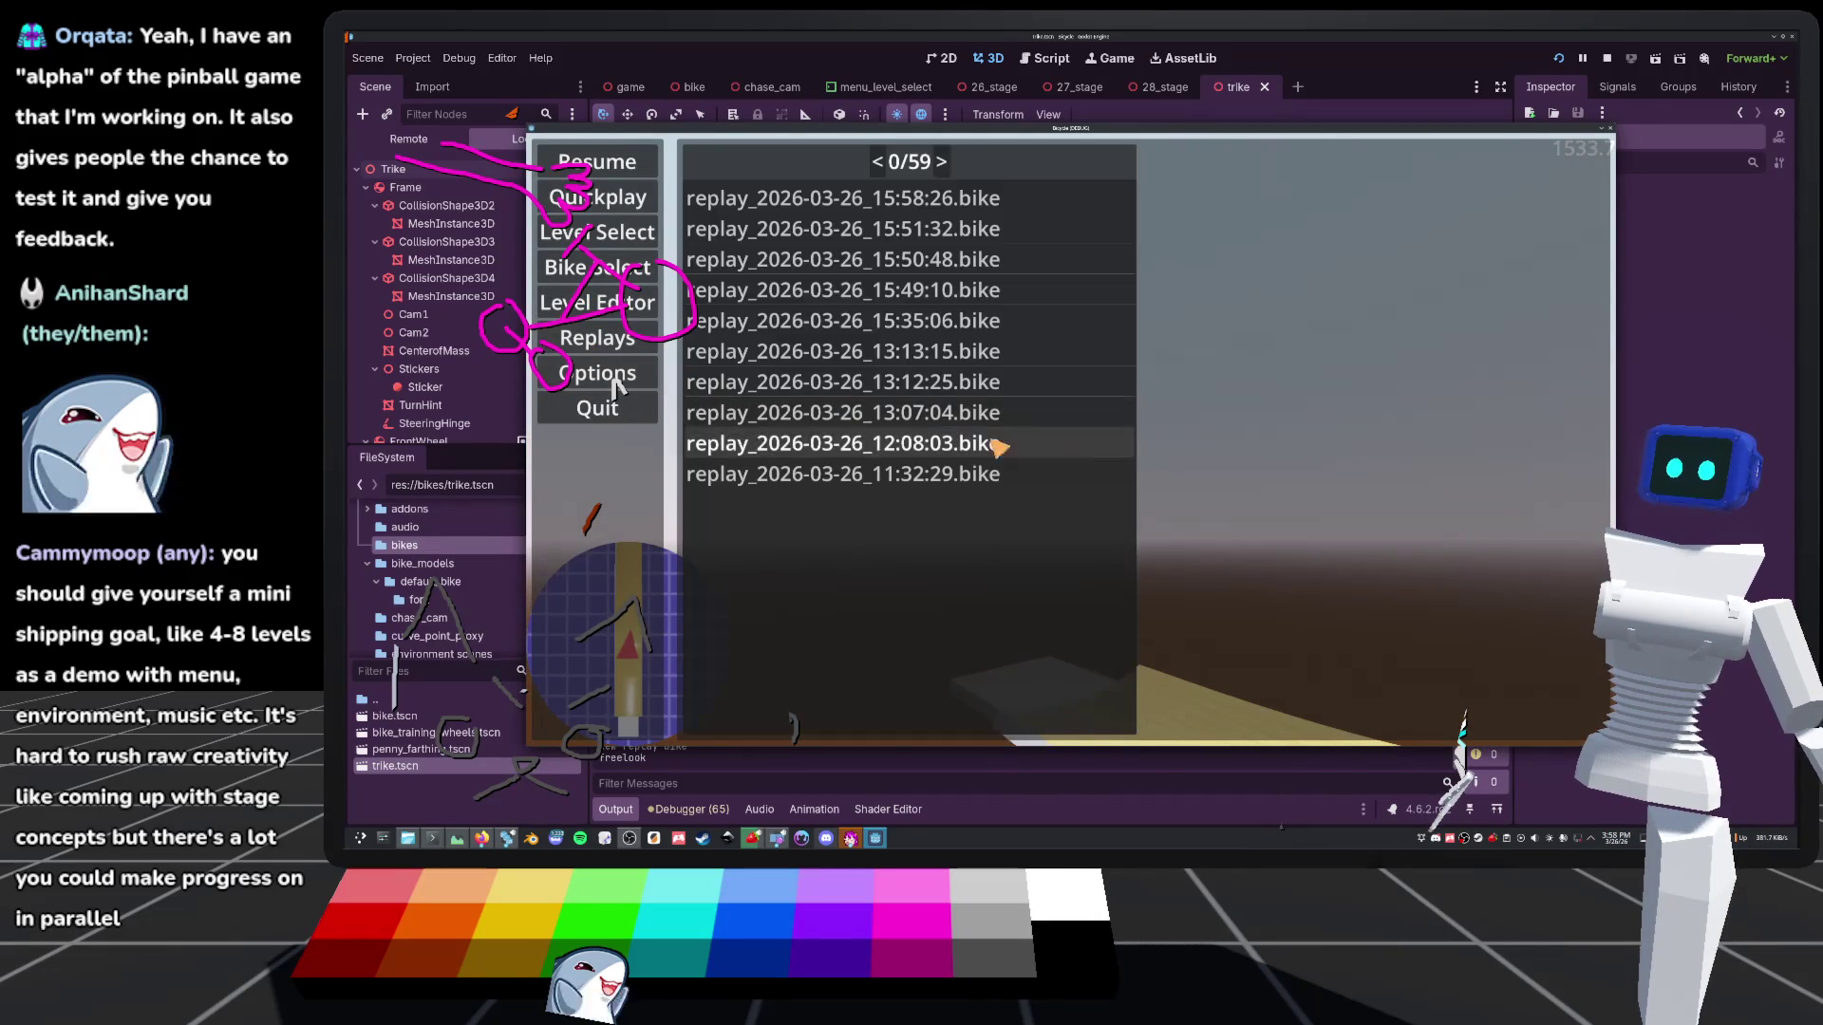
click(943, 163)
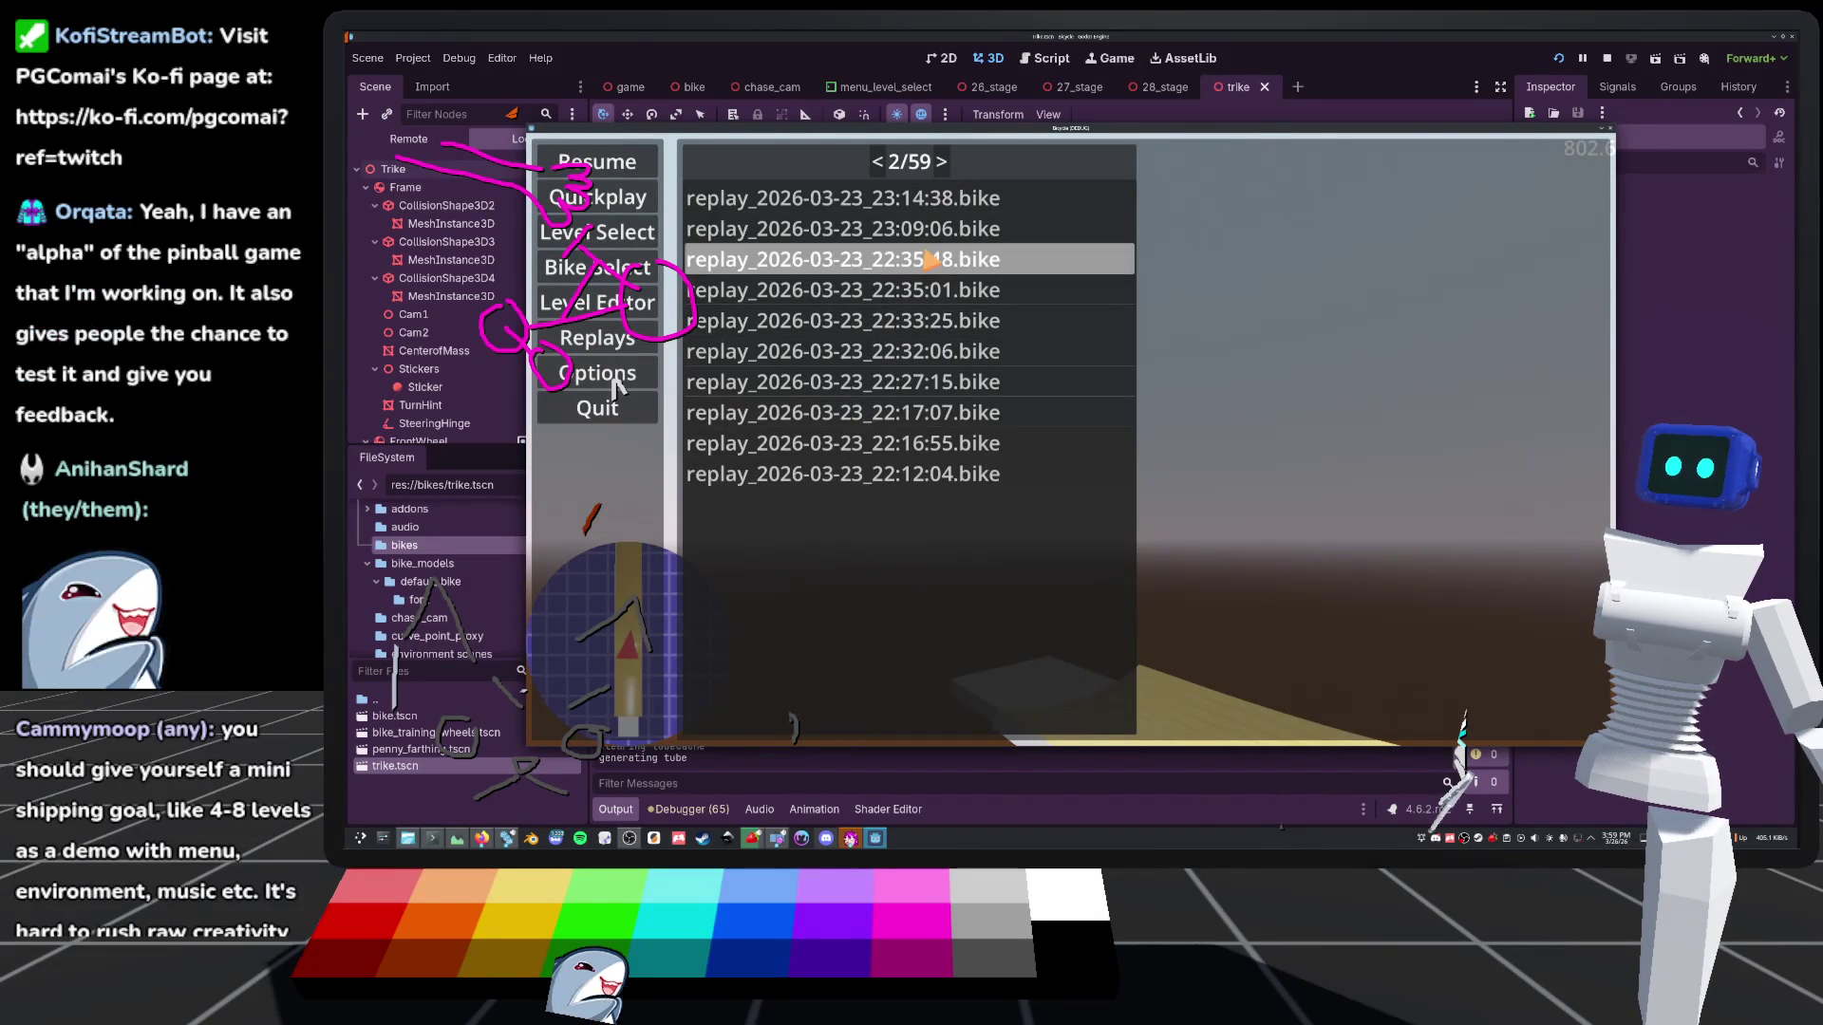
click(930, 259)
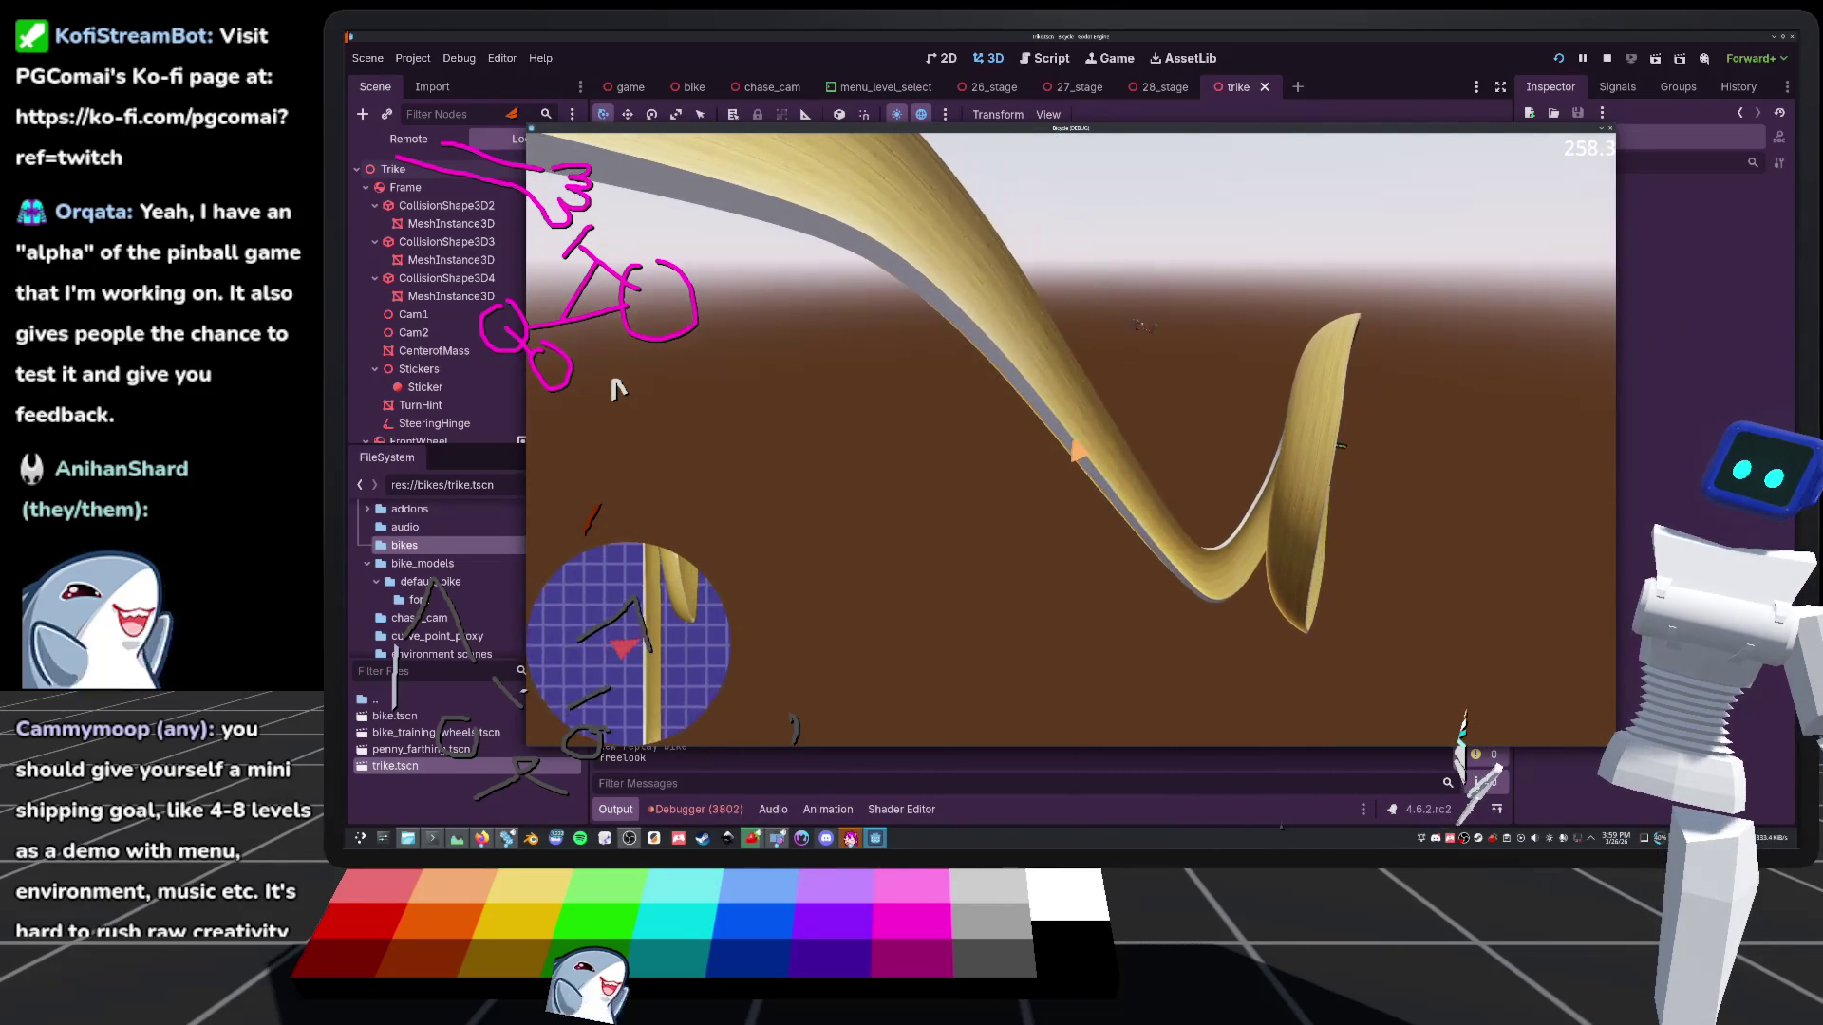
Stop the game and bring up the 28_stage scene with its golden helix tube in the editor
key(F8)
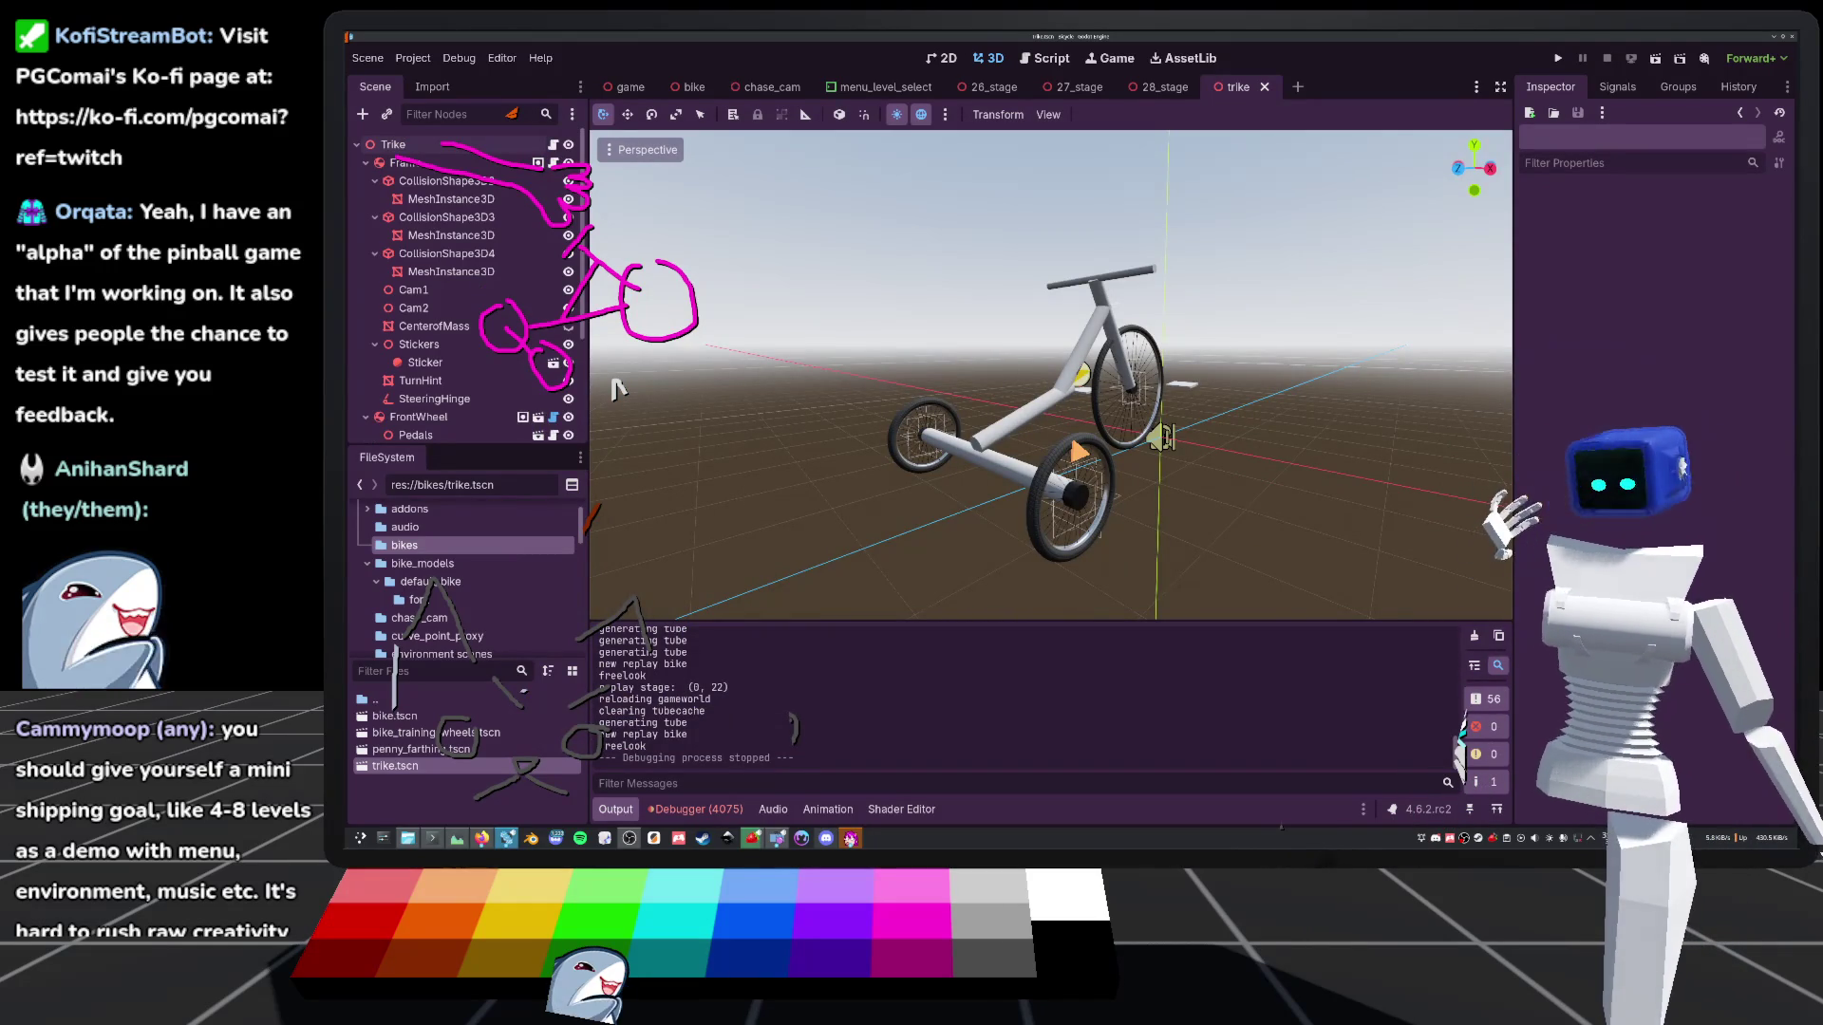
drag(618, 389, 618, 389)
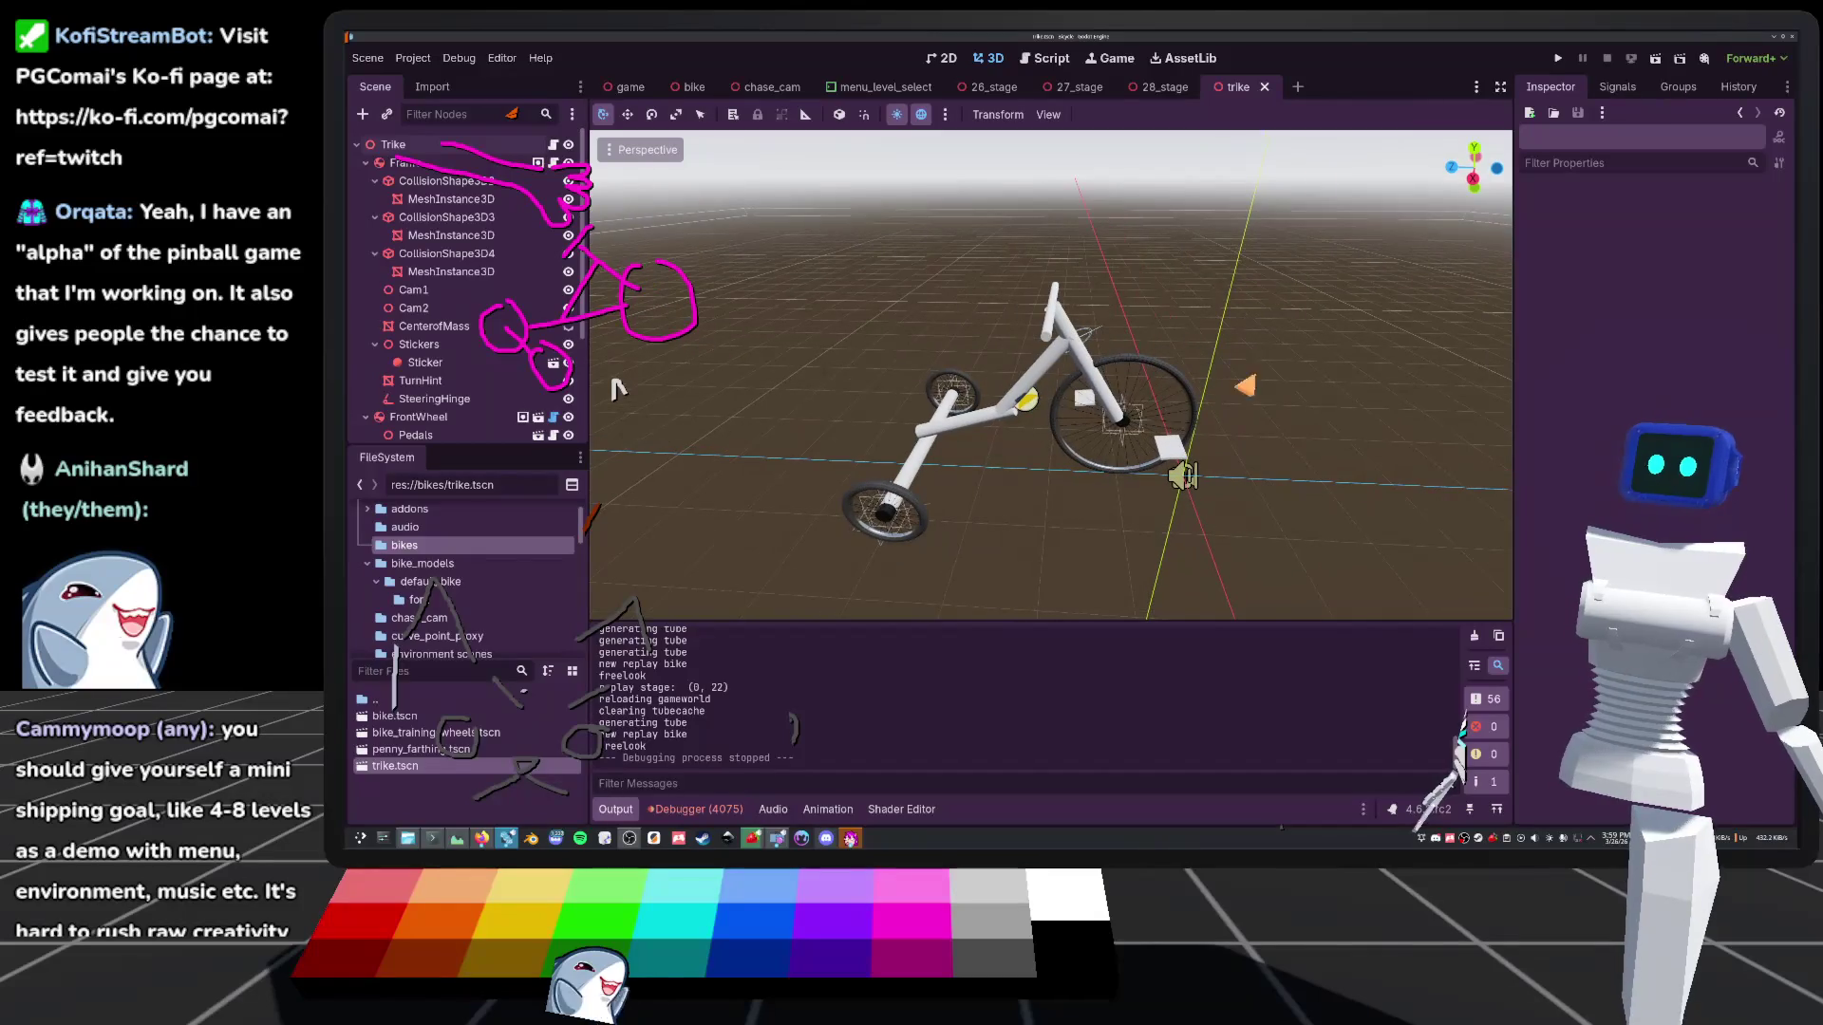
click(1169, 90)
drag(618, 389, 618, 389)
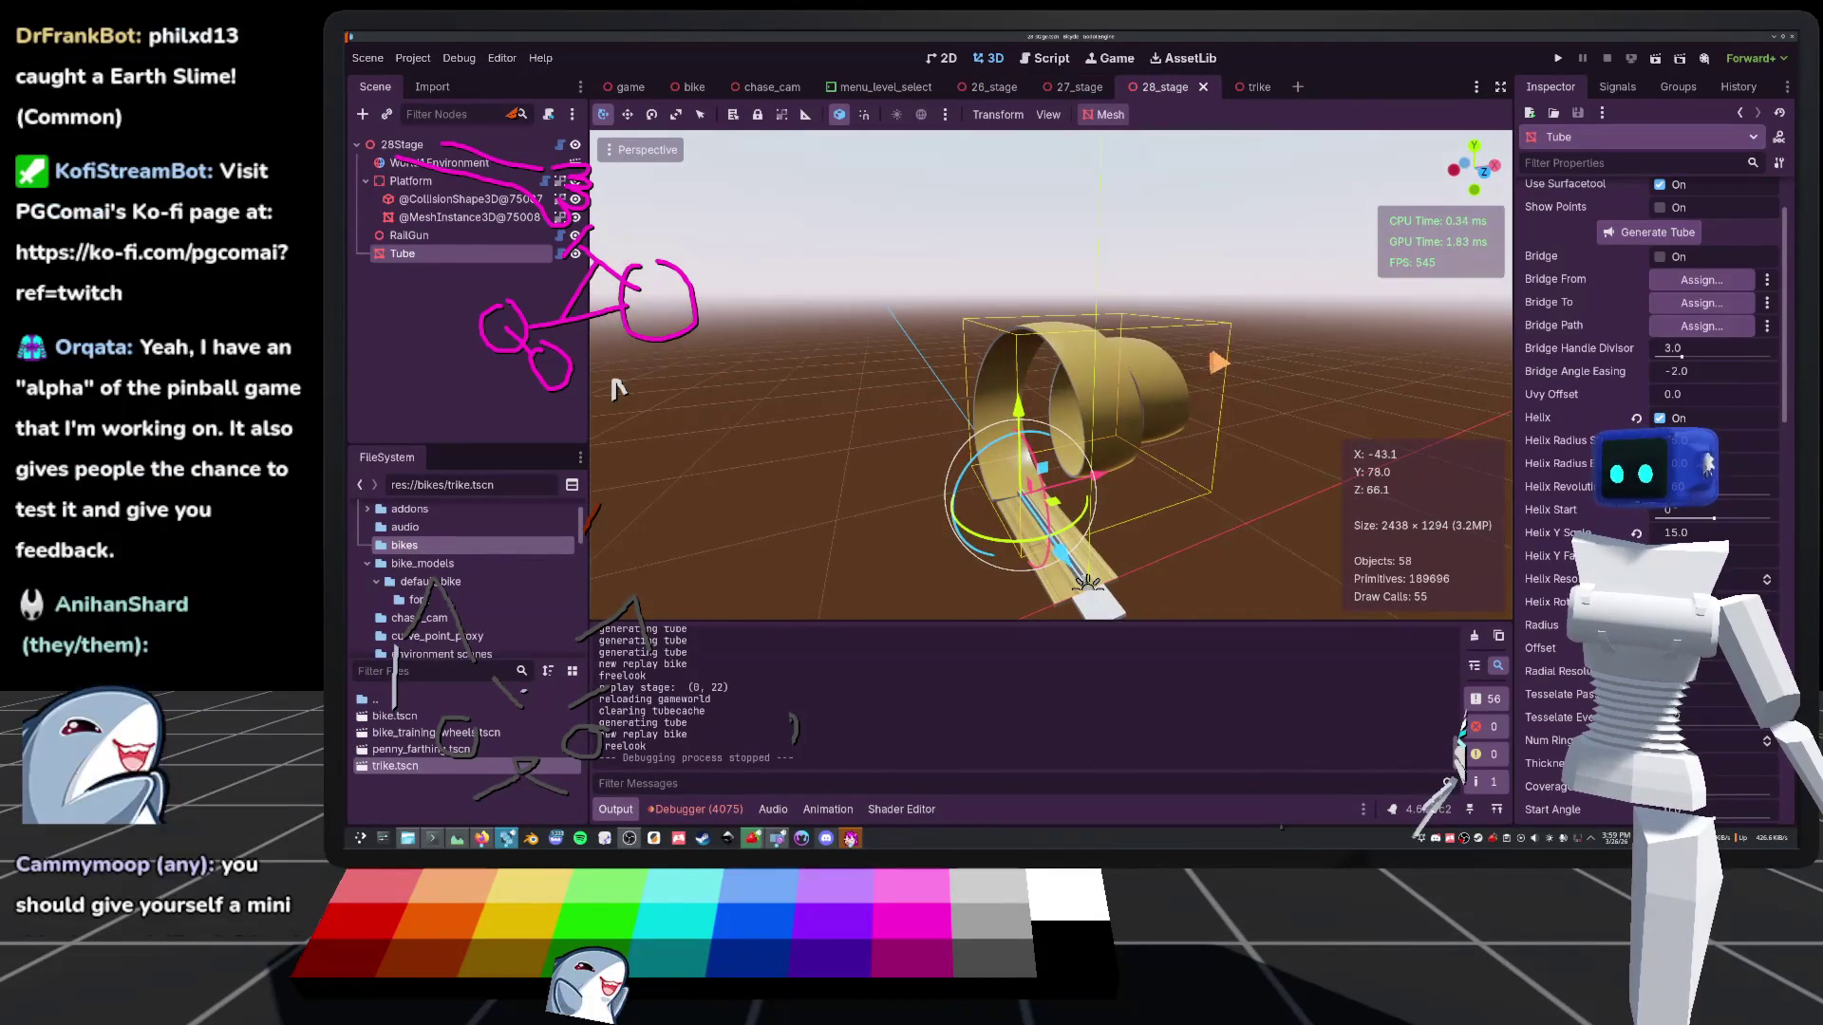
scroll(617, 388, up, 5)
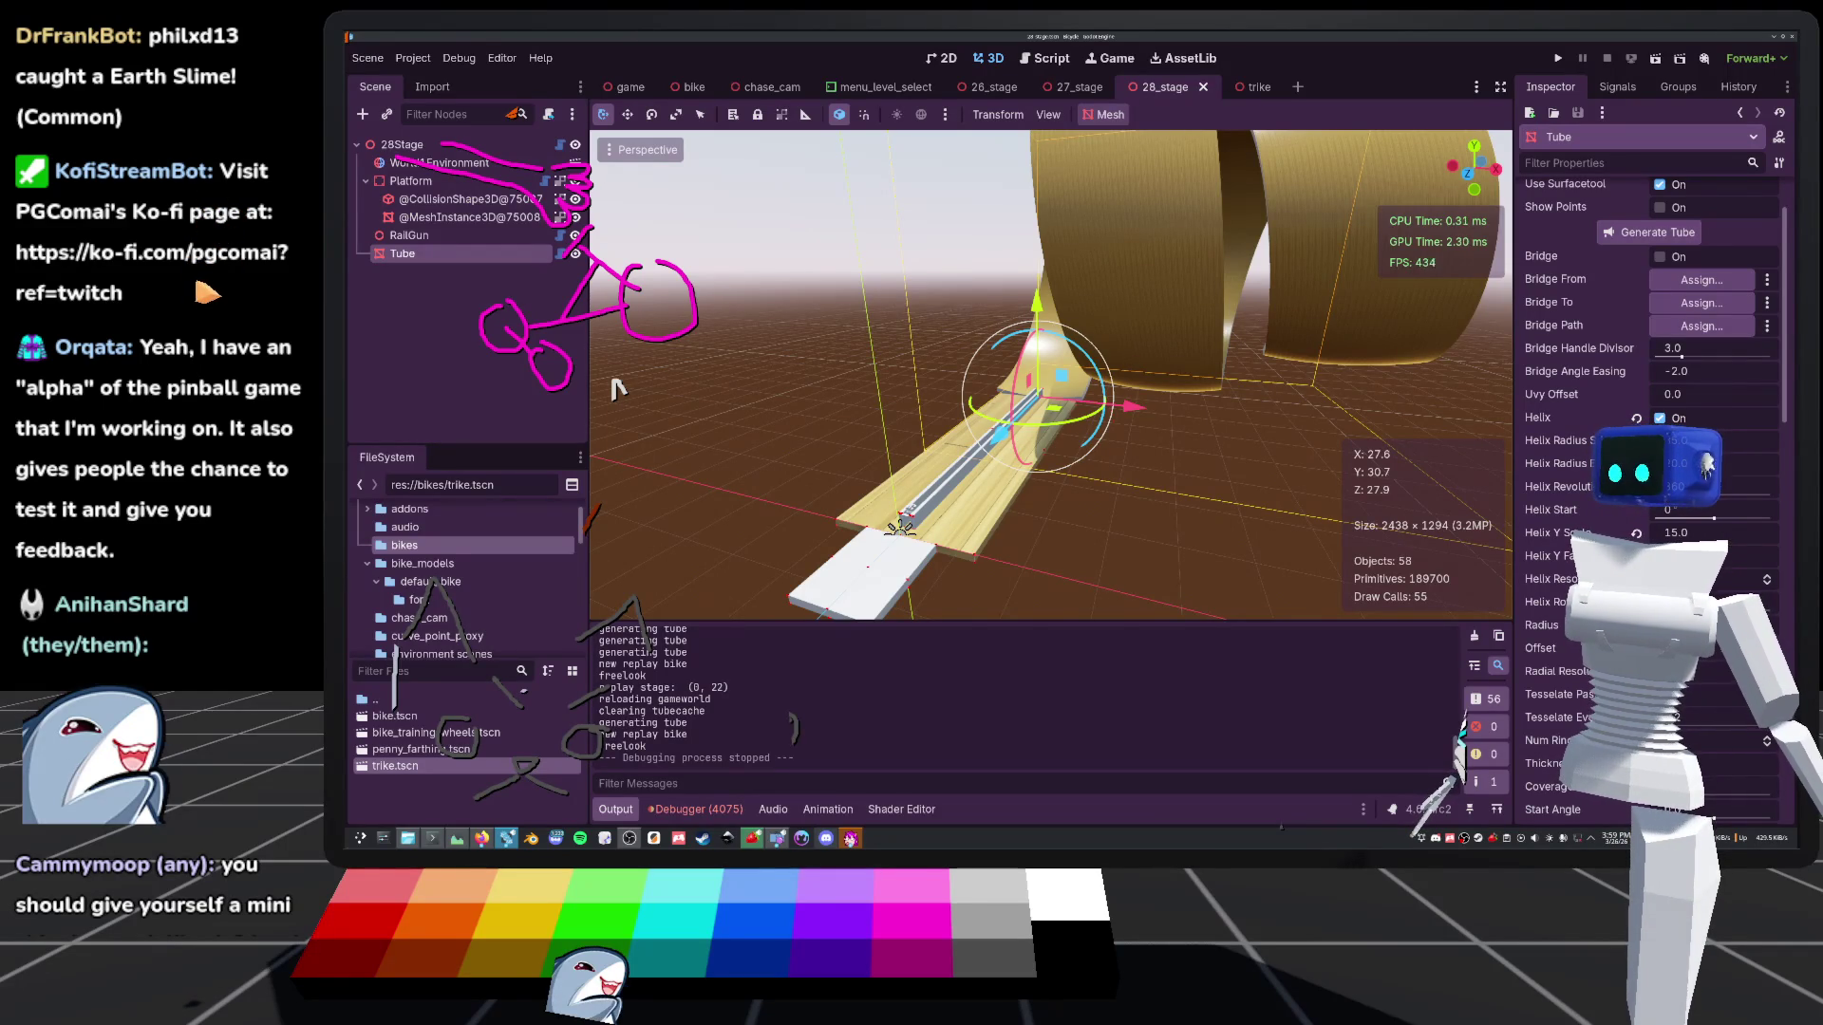
scroll(617, 389, up, 3)
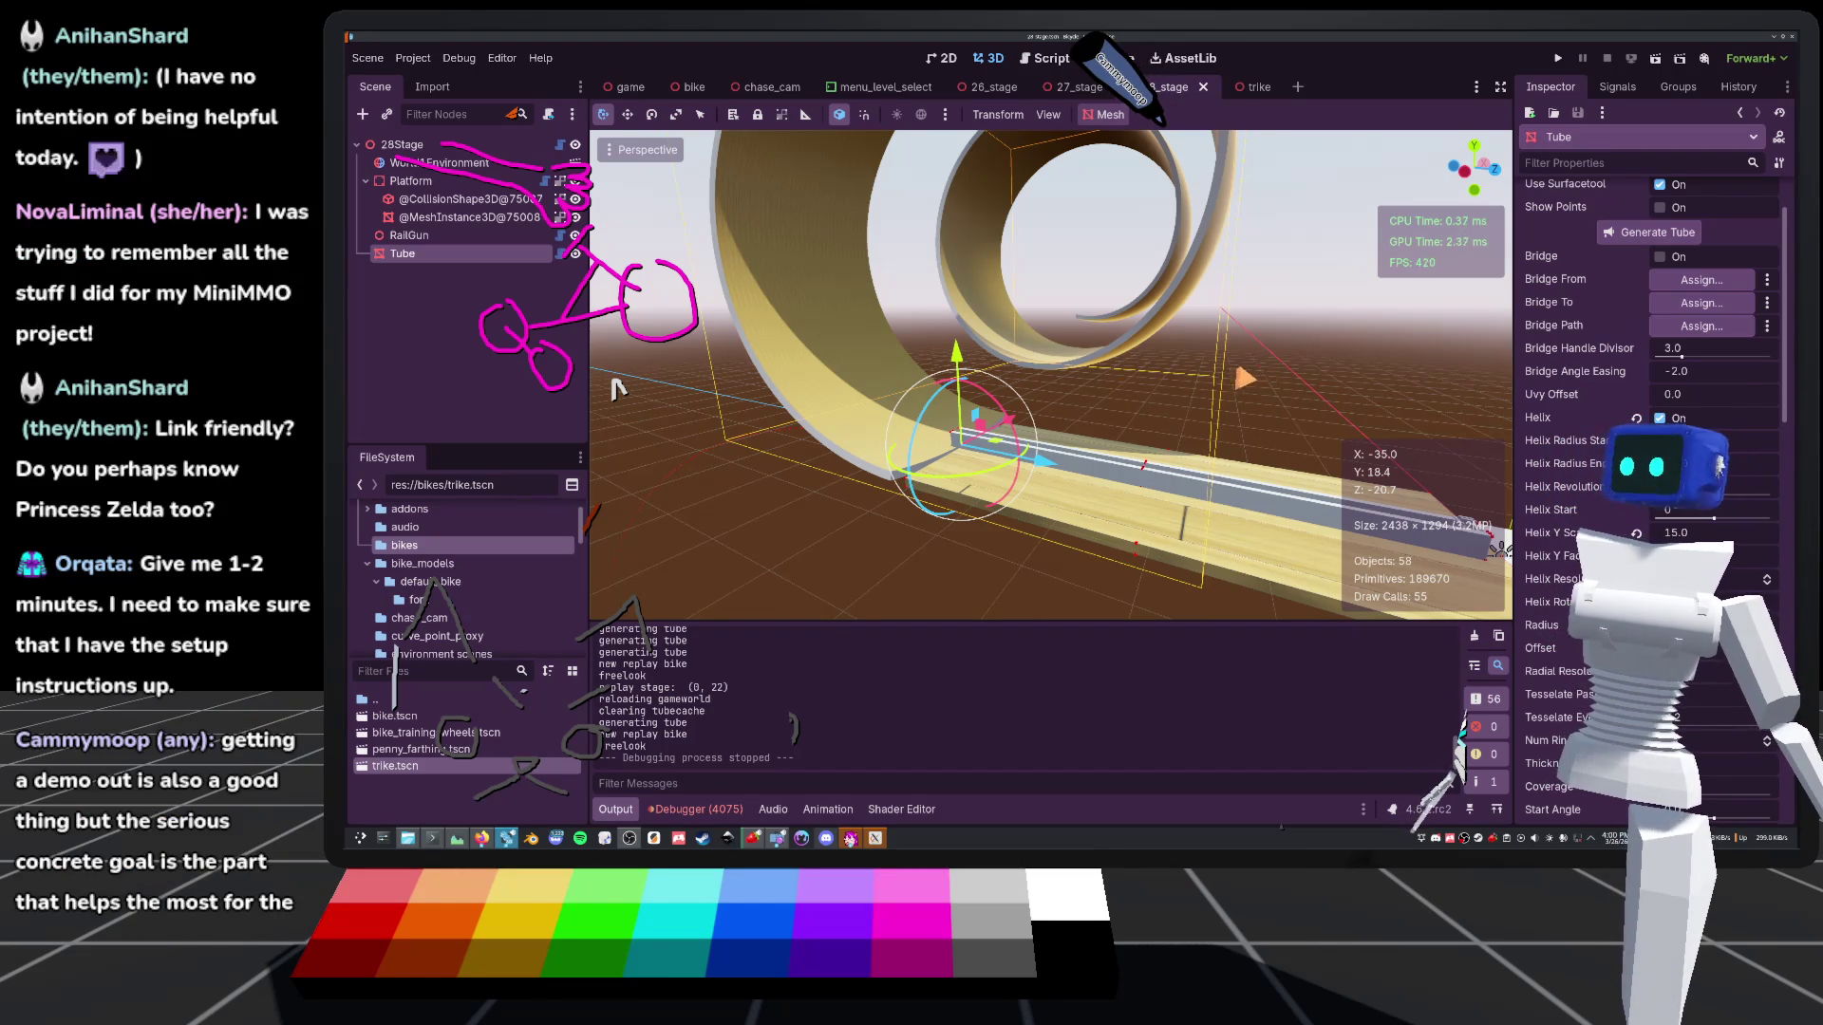
scroll(615, 389, down, 3)
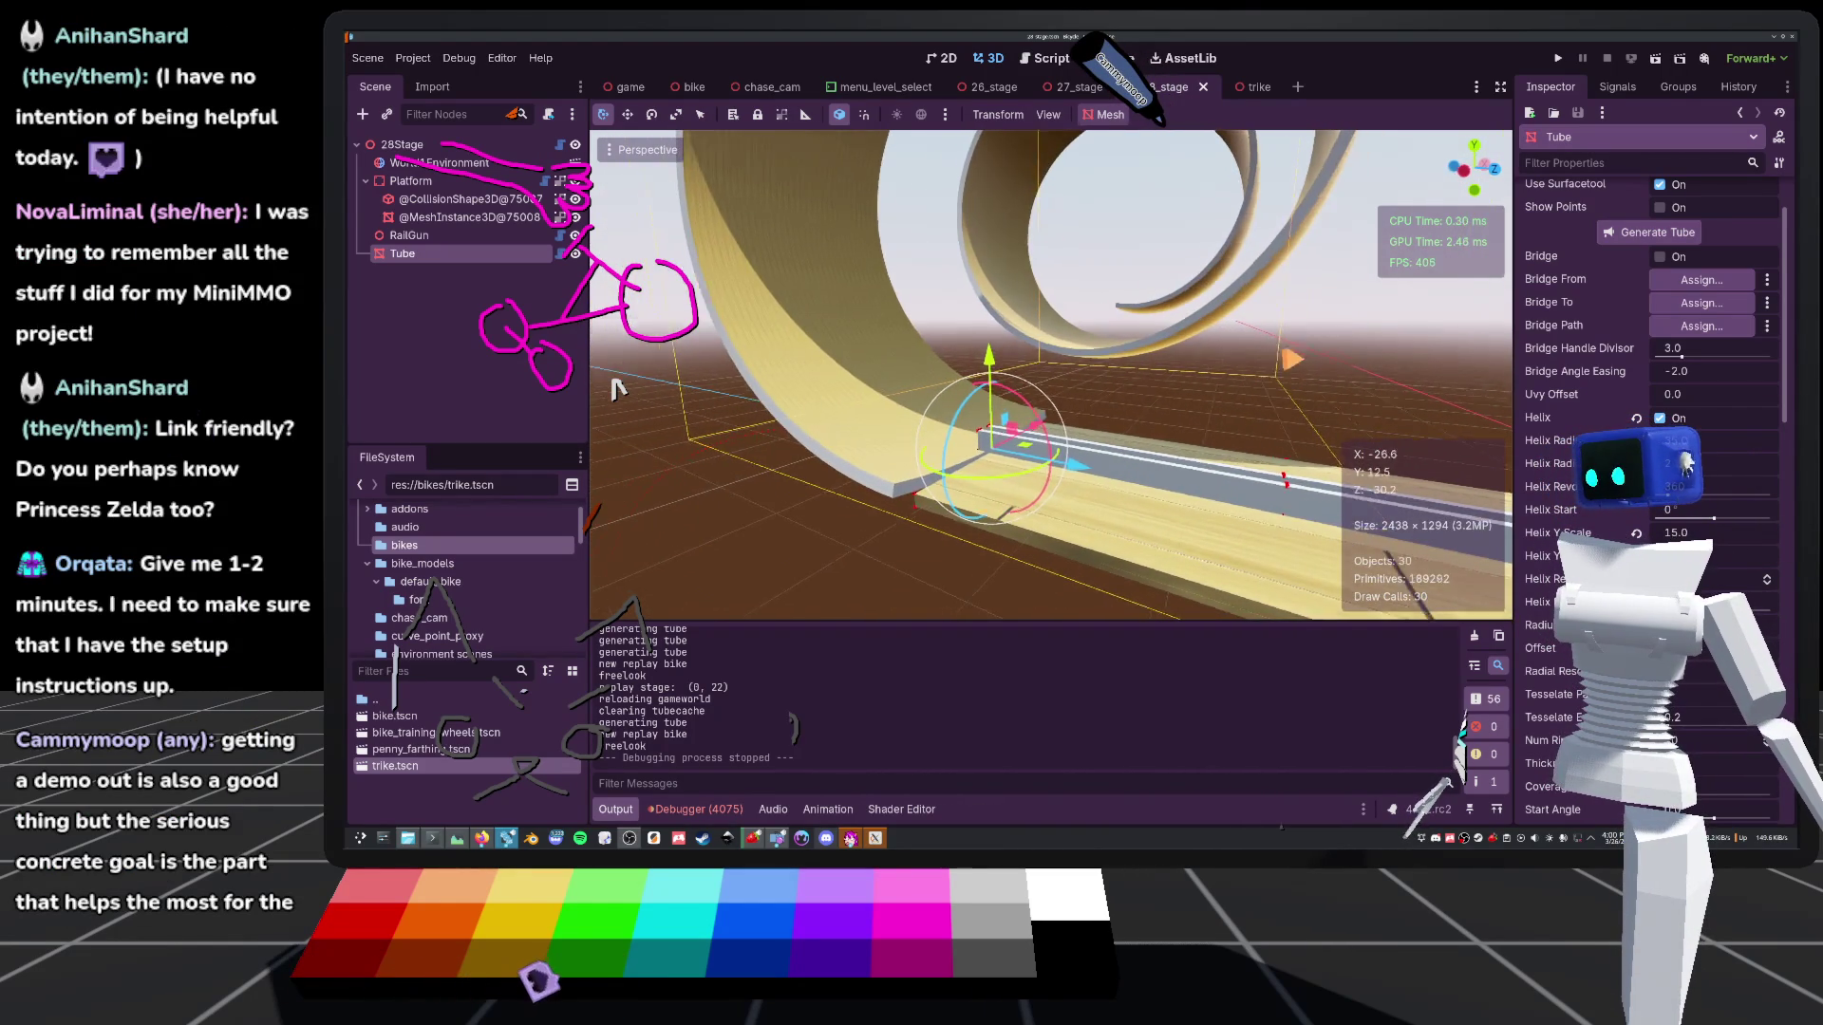
scroll(615, 389, up, 5)
scroll(615, 389, up, 3)
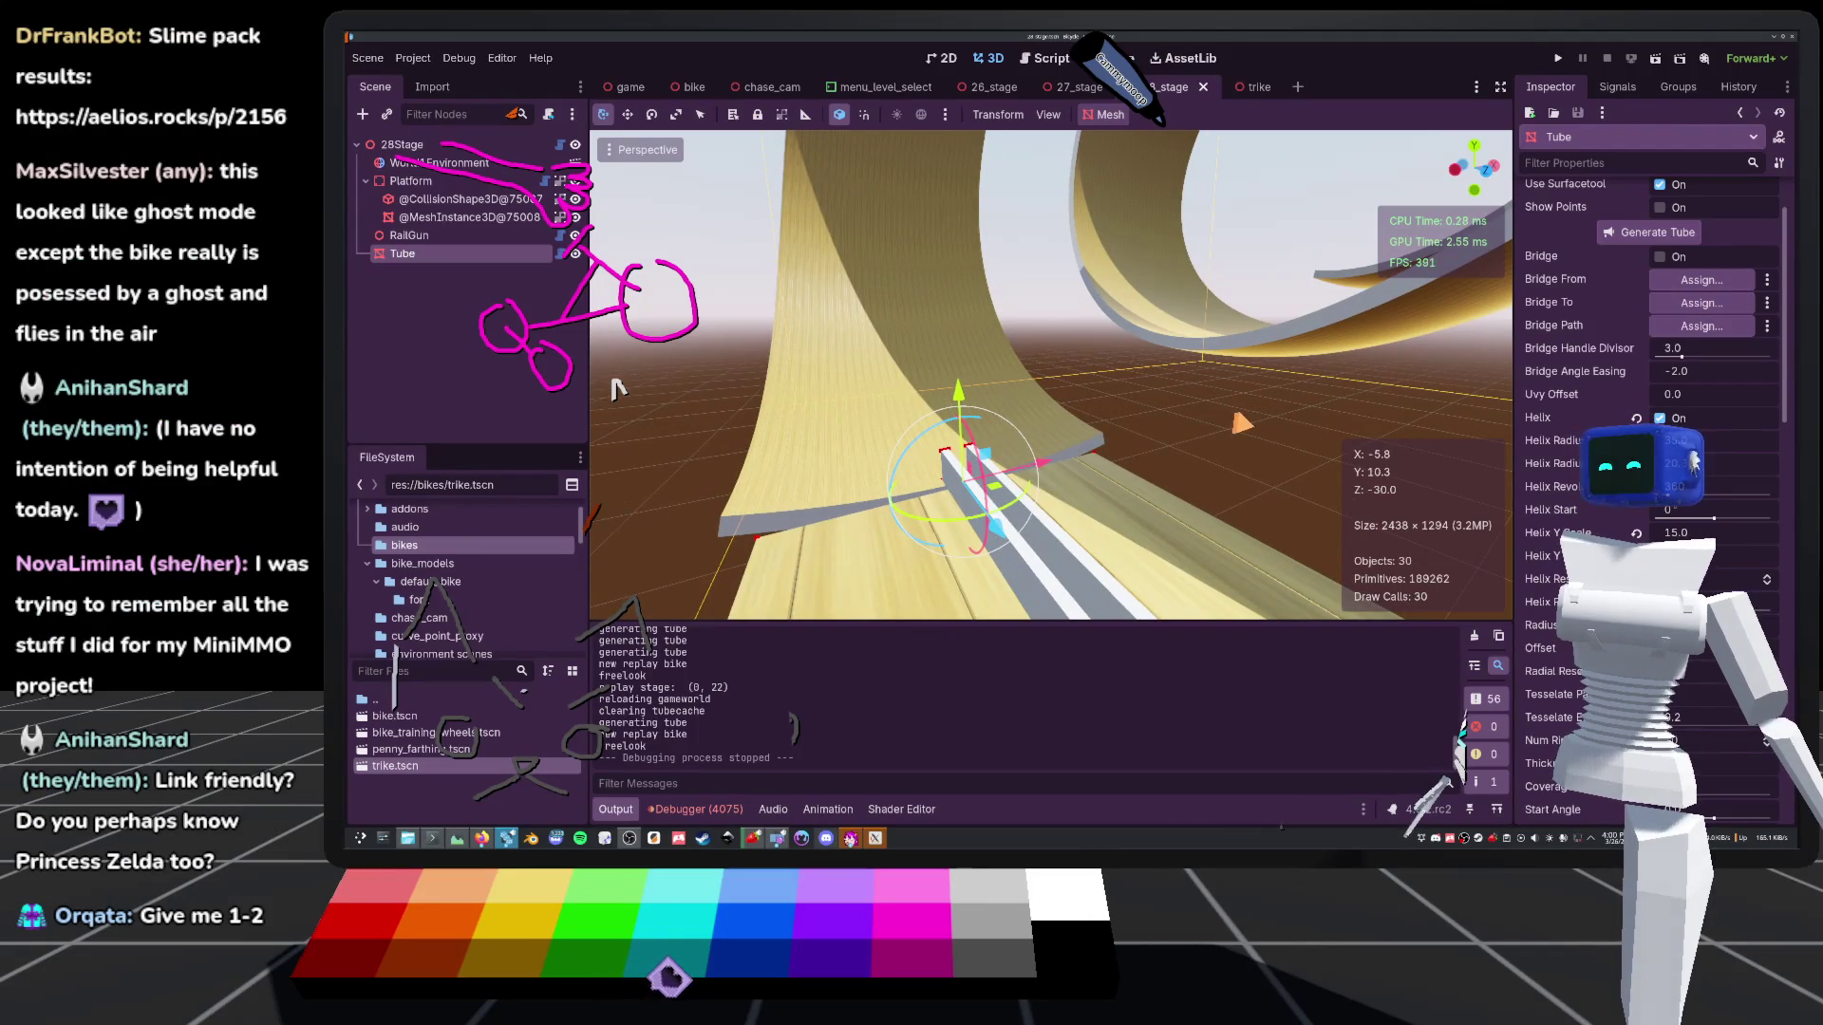
scroll(615, 390, down, 4)
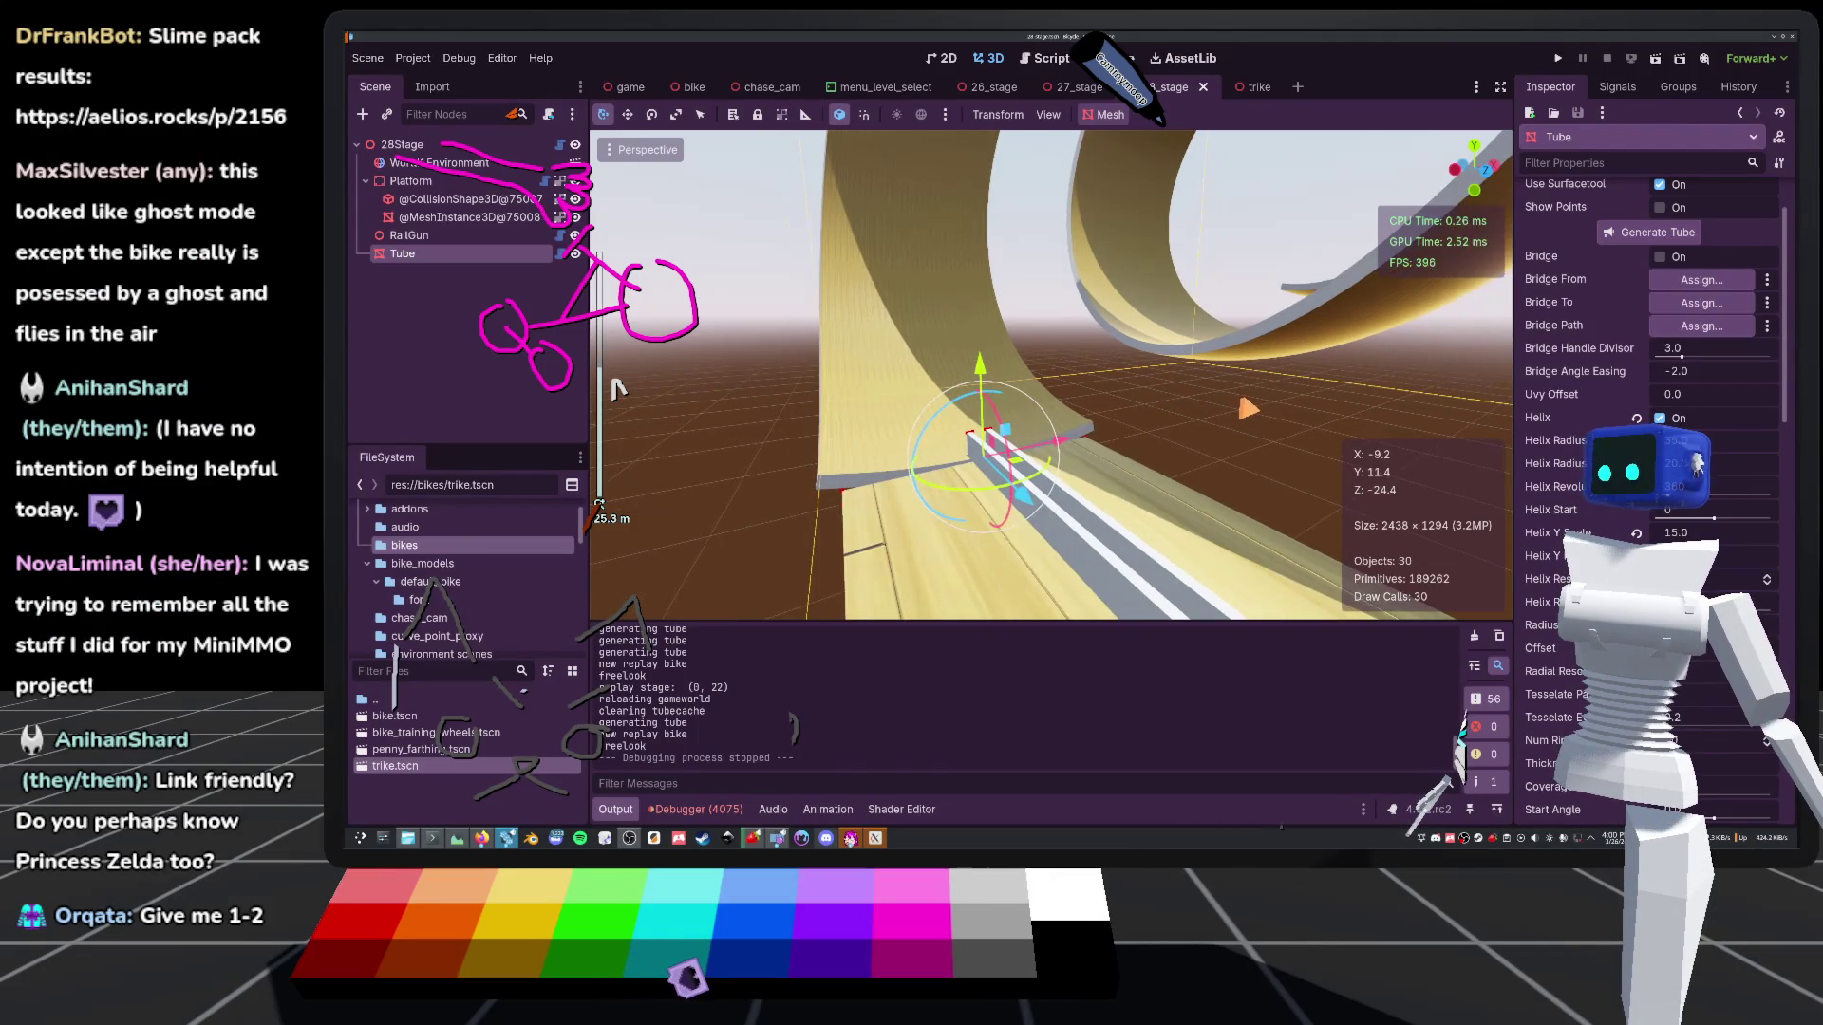
scroll(615, 390, down, 4)
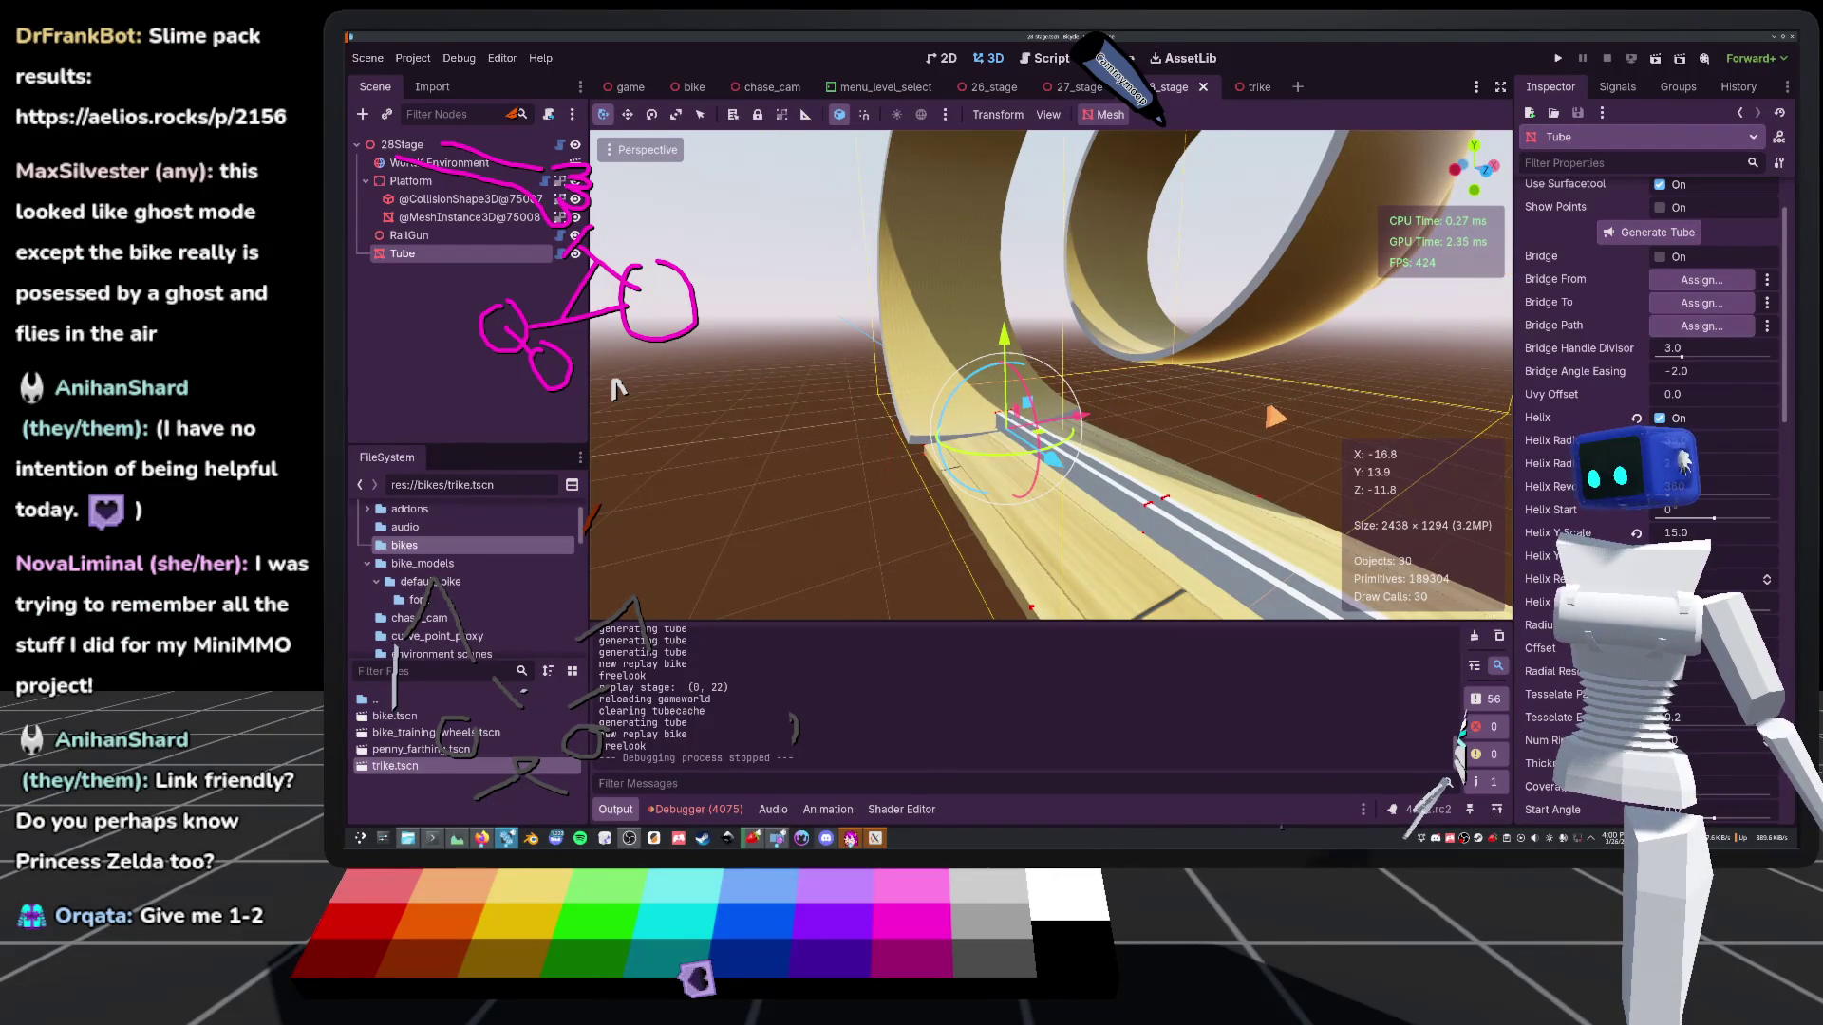
scroll(615, 389, up, 2)
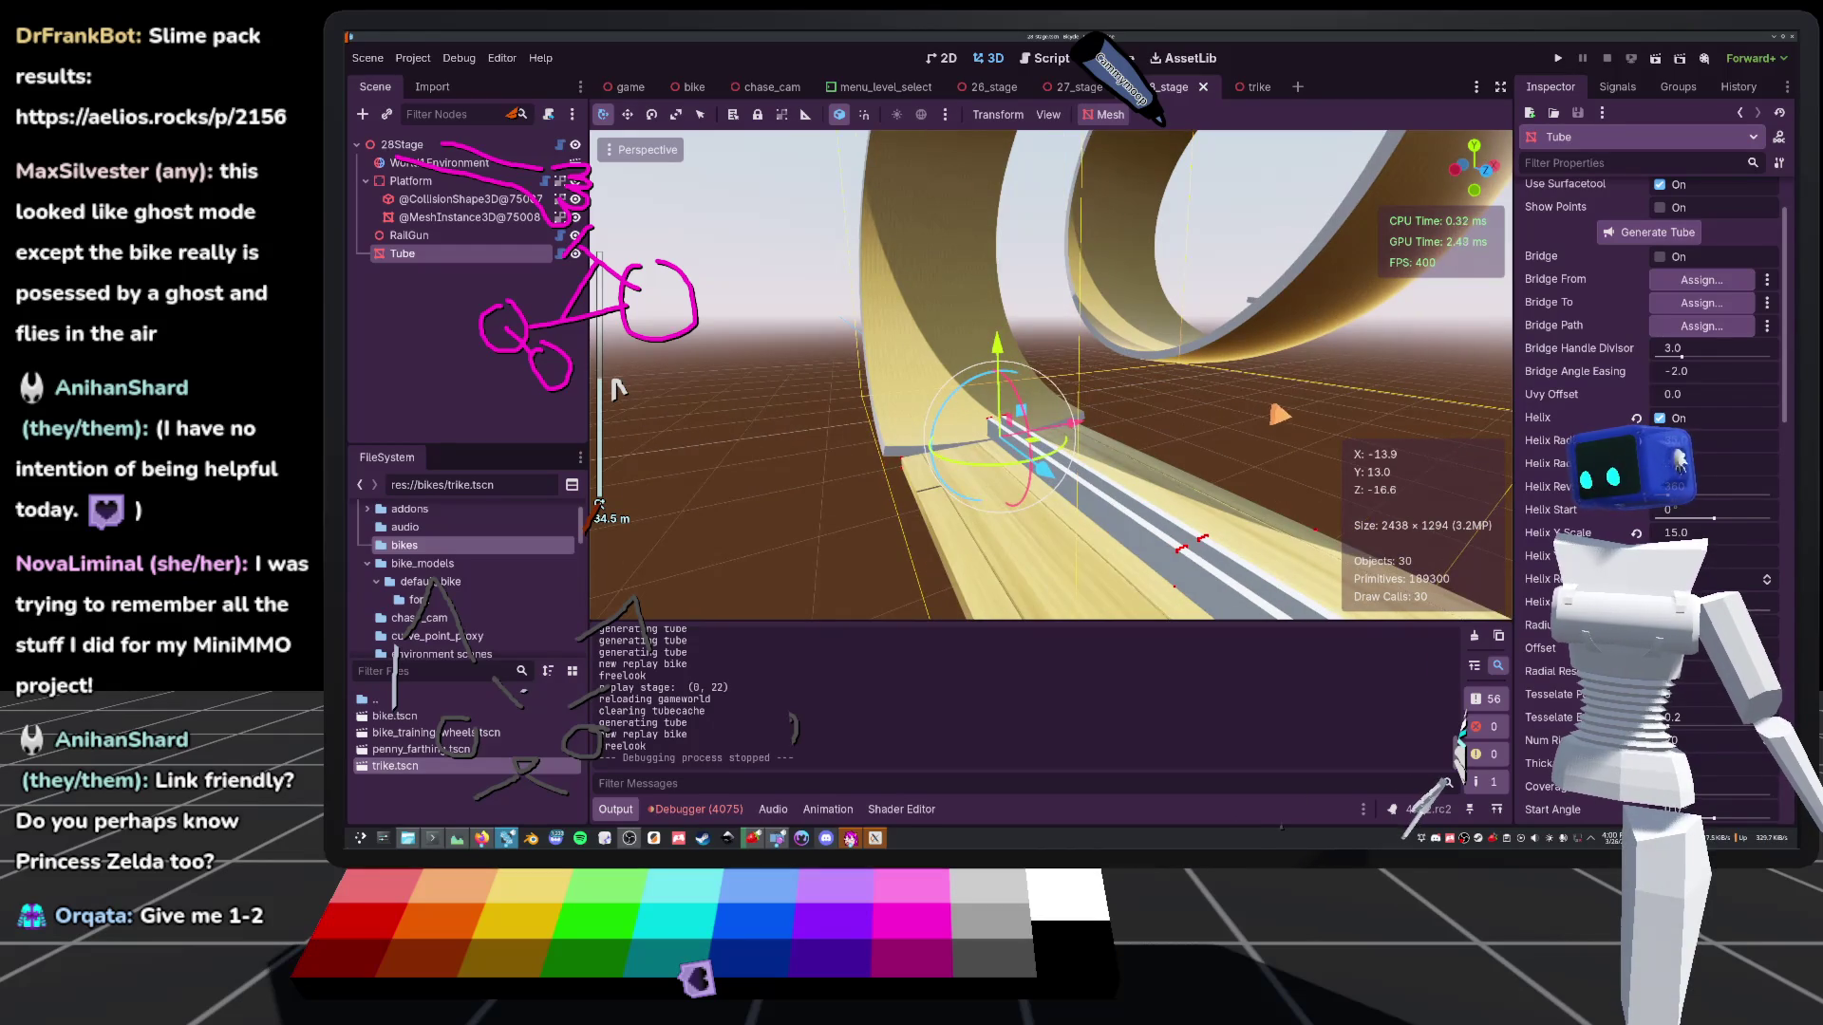
scroll(615, 389, down, 3)
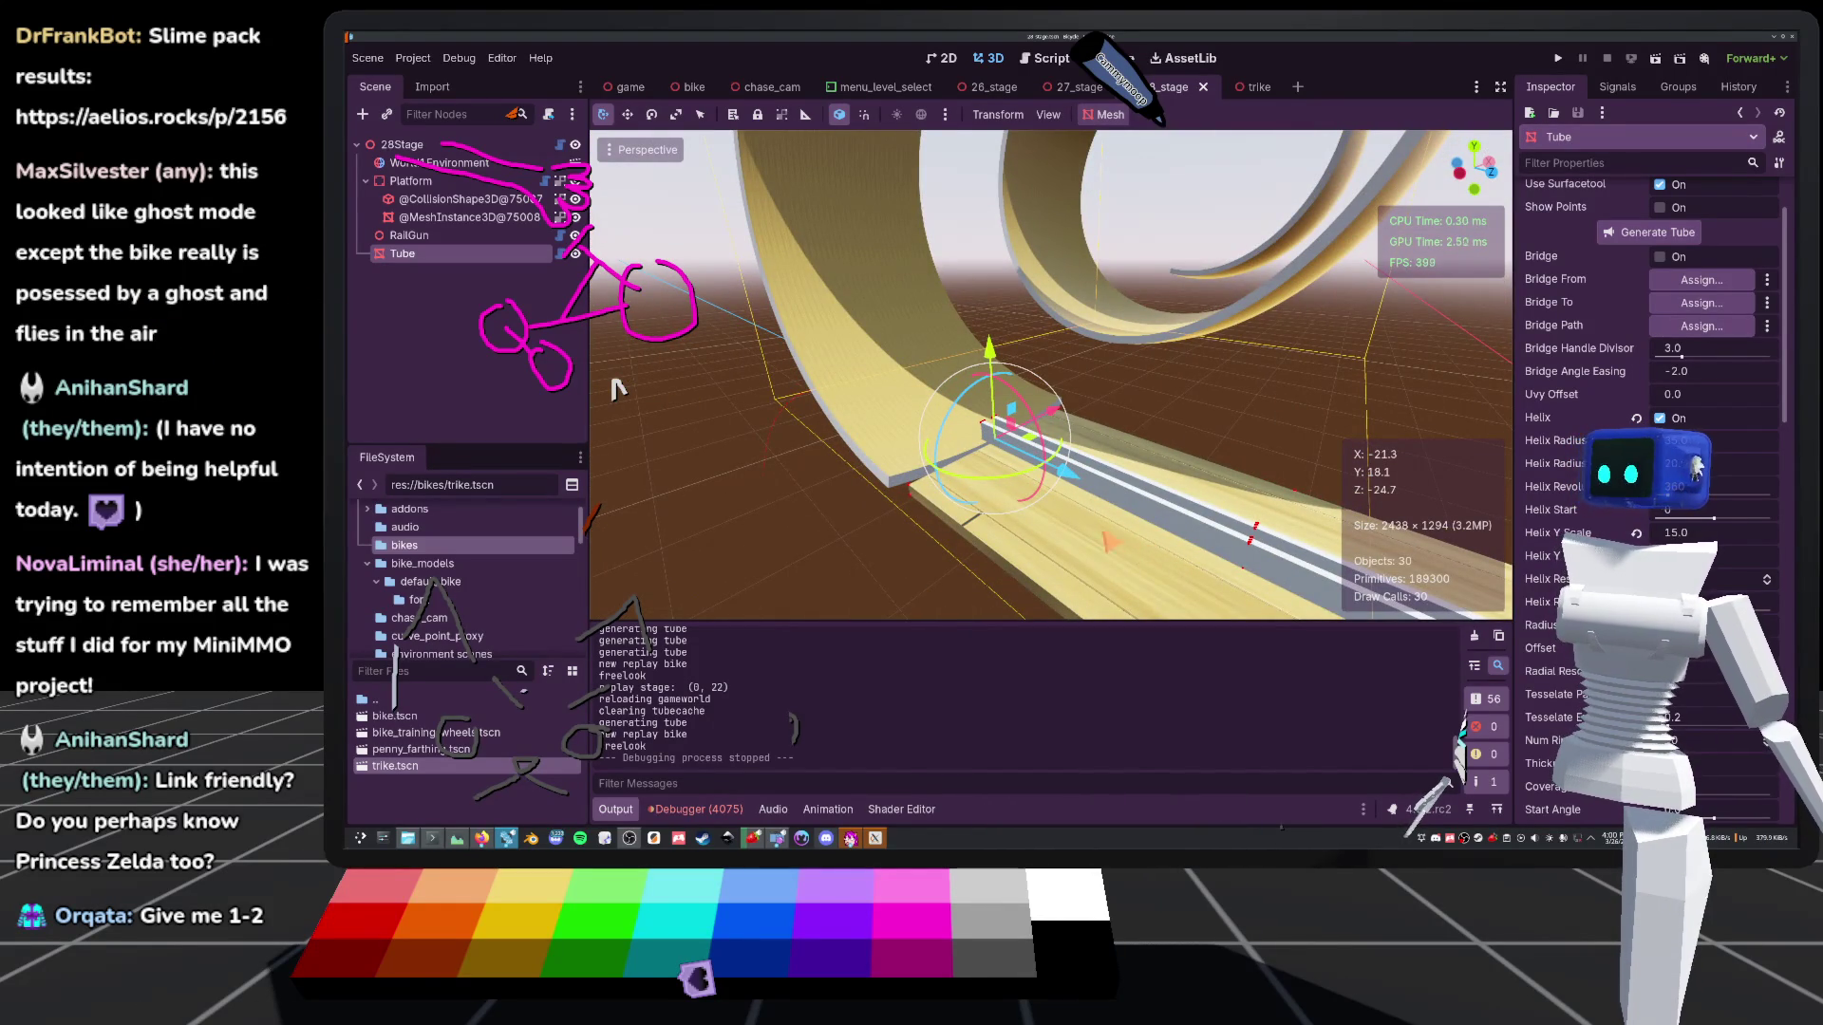
scroll(616, 389, up, 3)
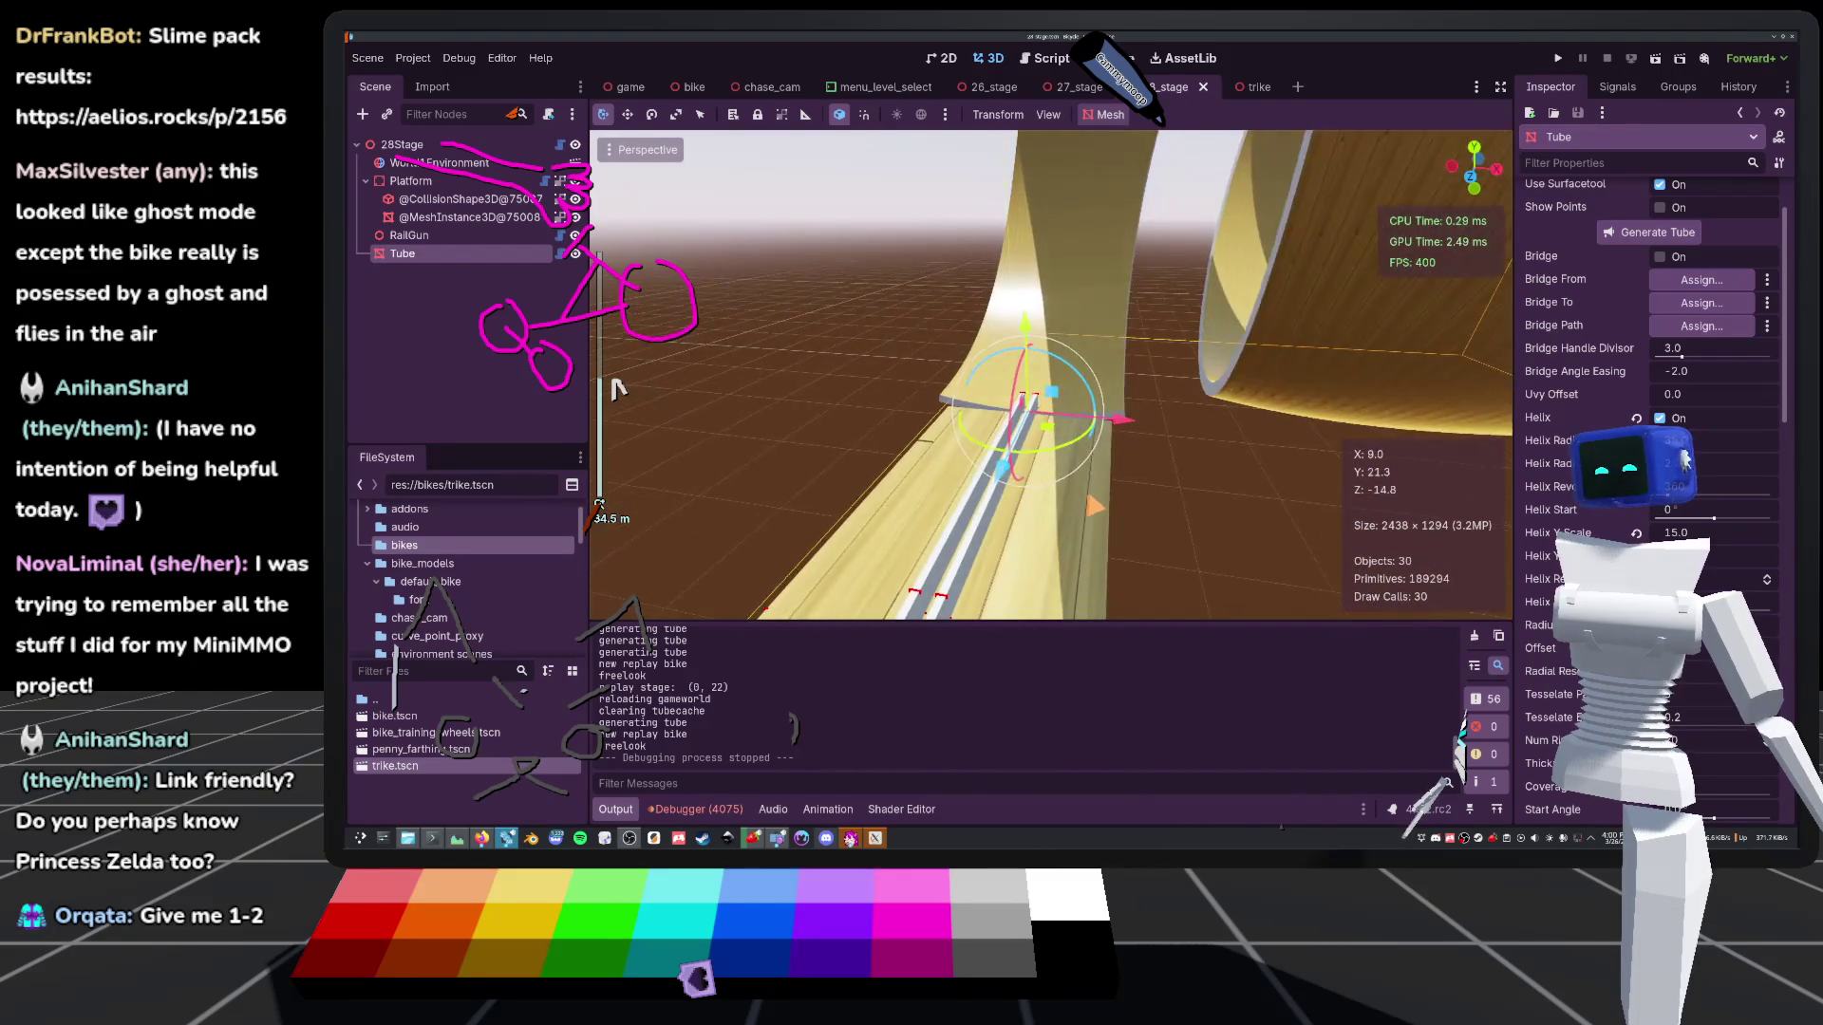
scroll(619, 389, up, 3)
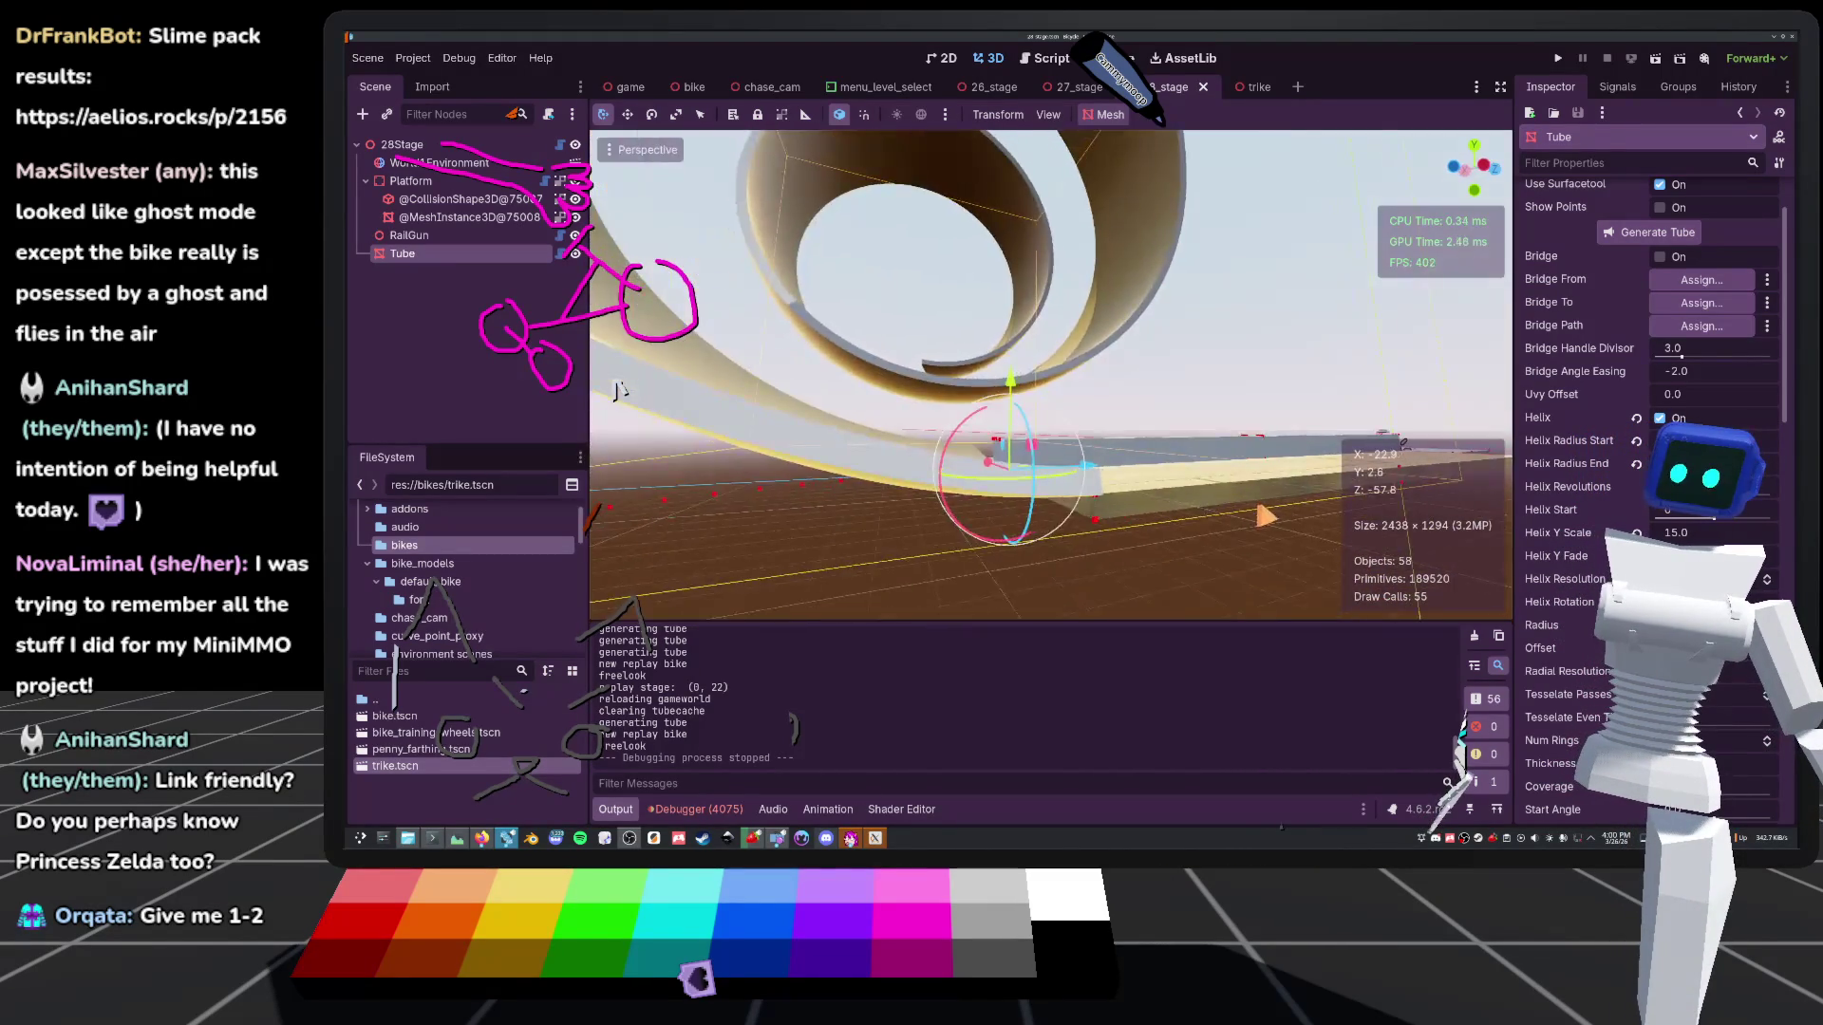
scroll(619, 389, up, 3)
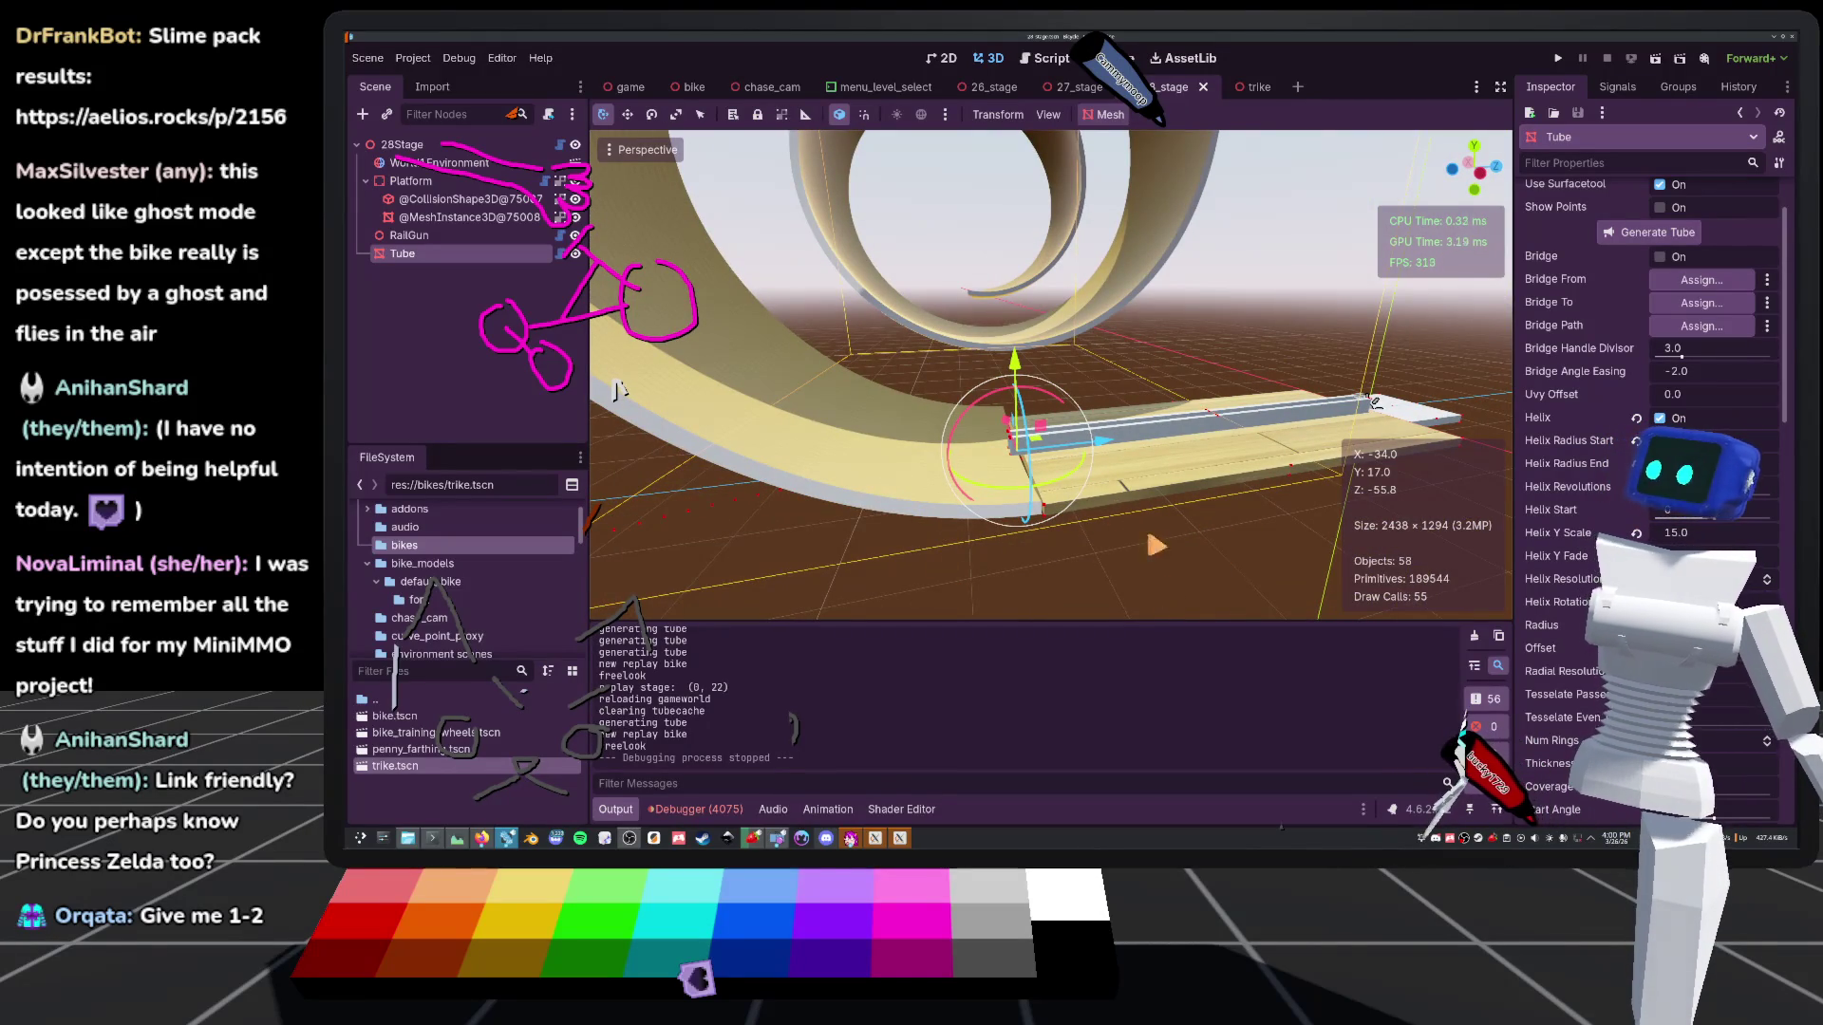
scroll(619, 389, down, 5)
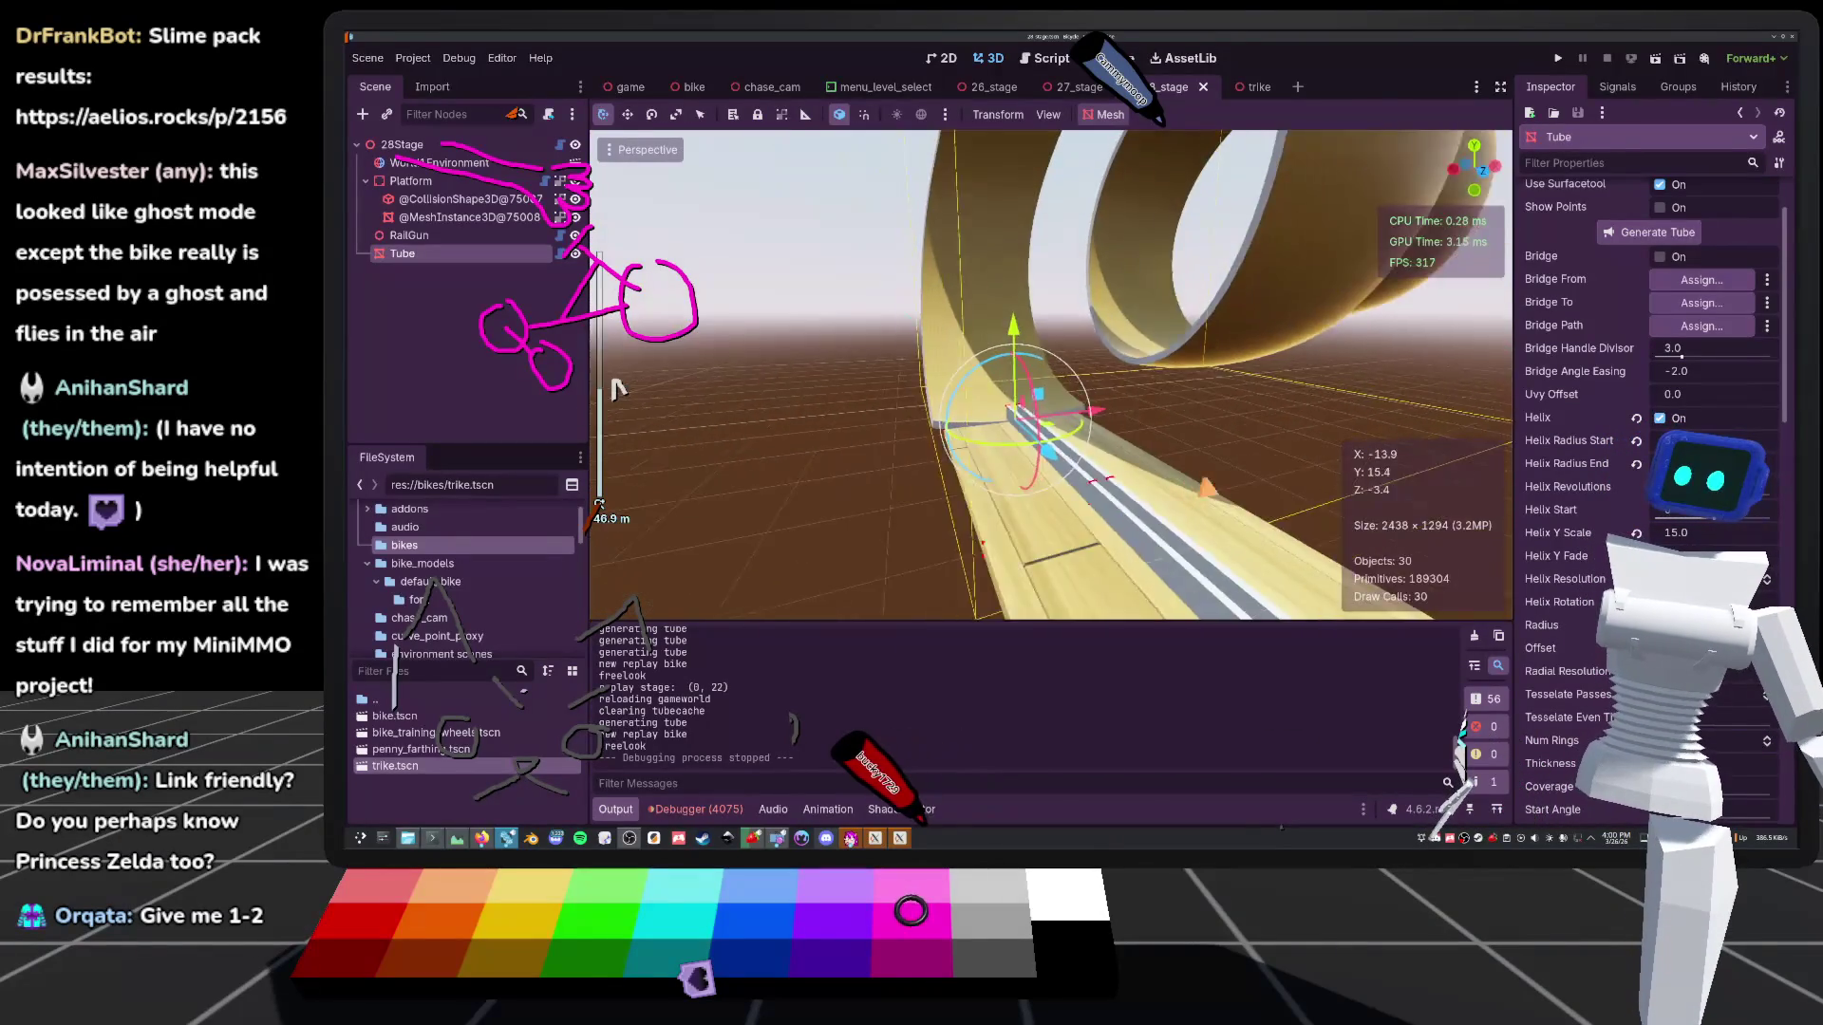
scroll(619, 389, up, 5)
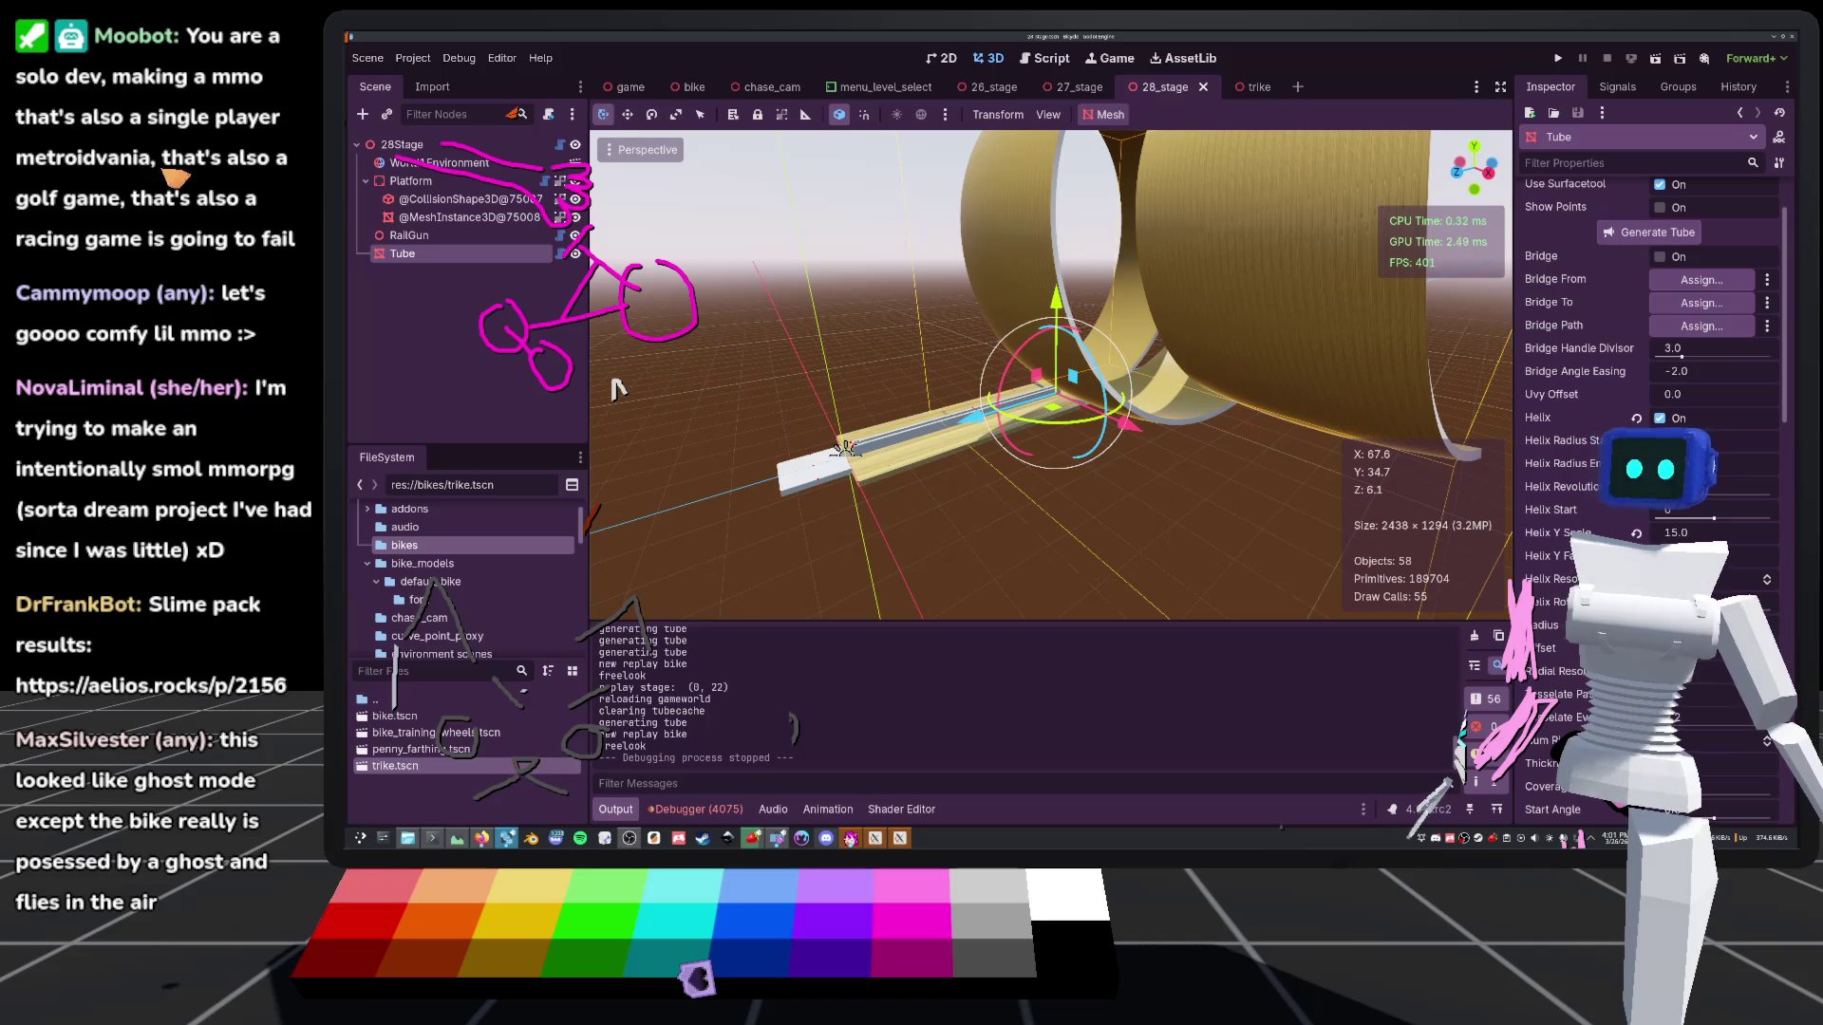
Fly the camera around the 28_stage spiral tube, then save the scene
key(w)
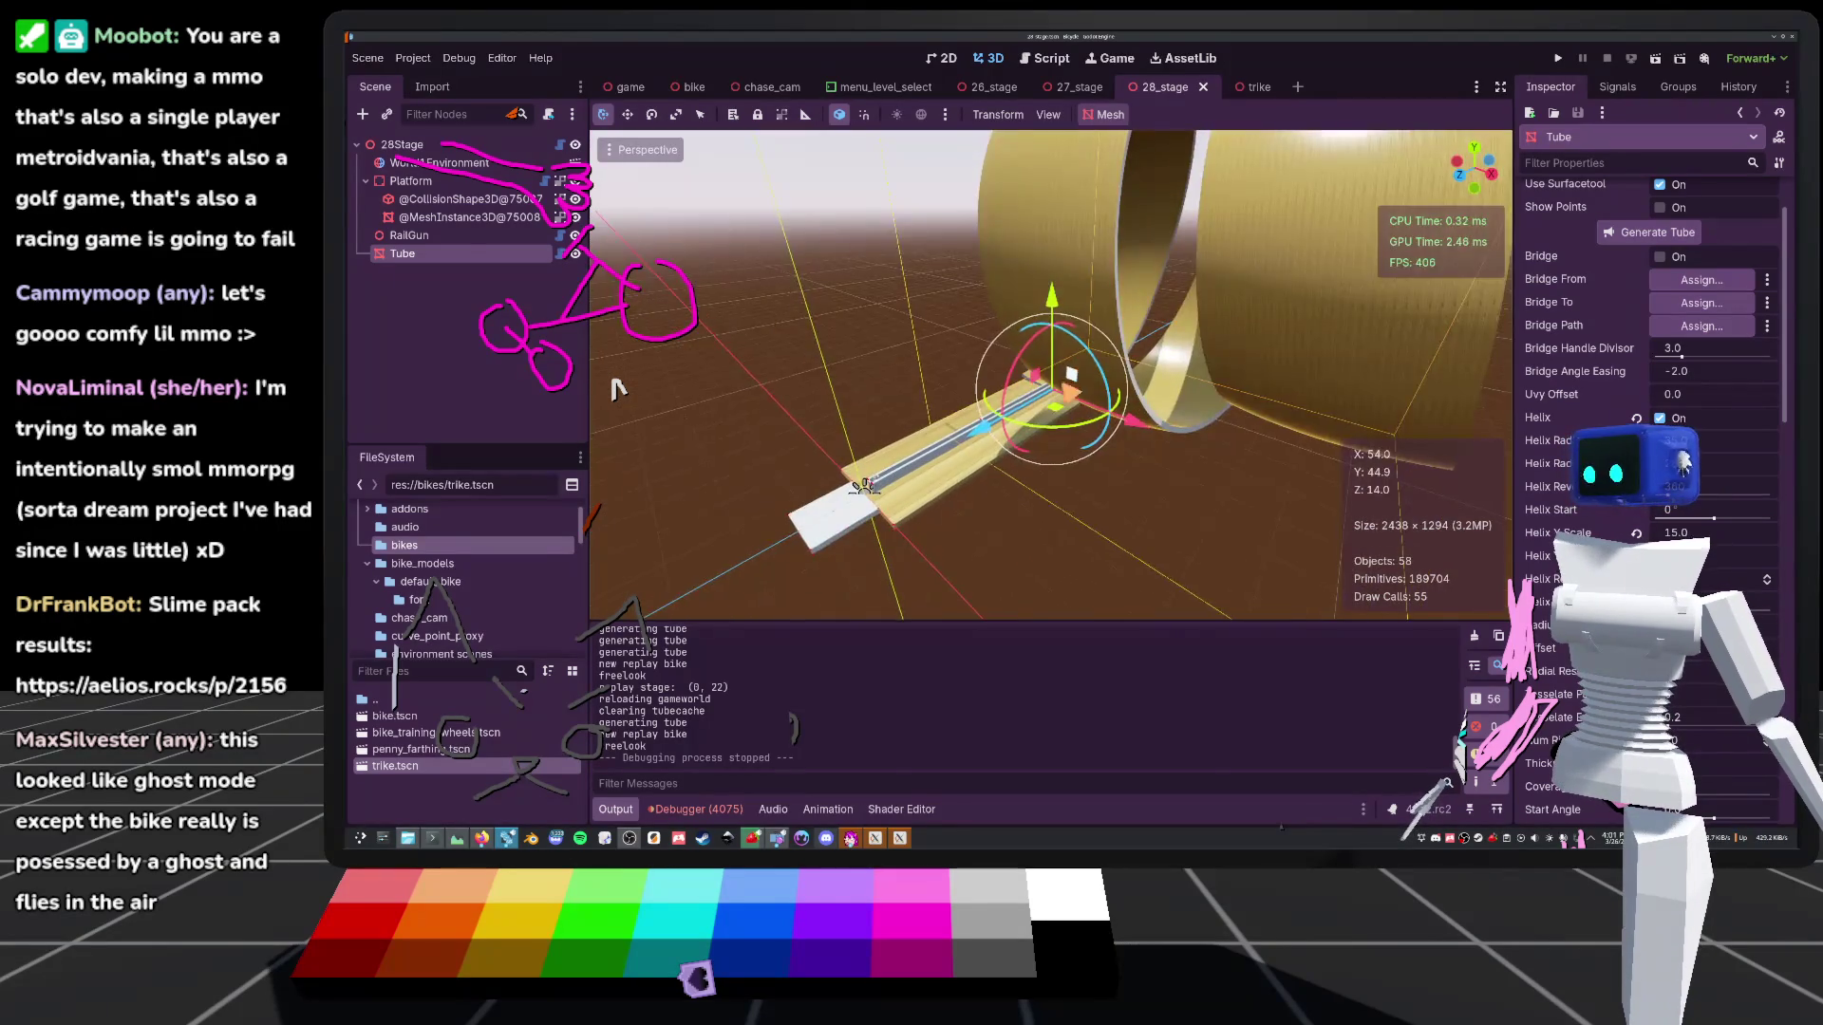
key(s)
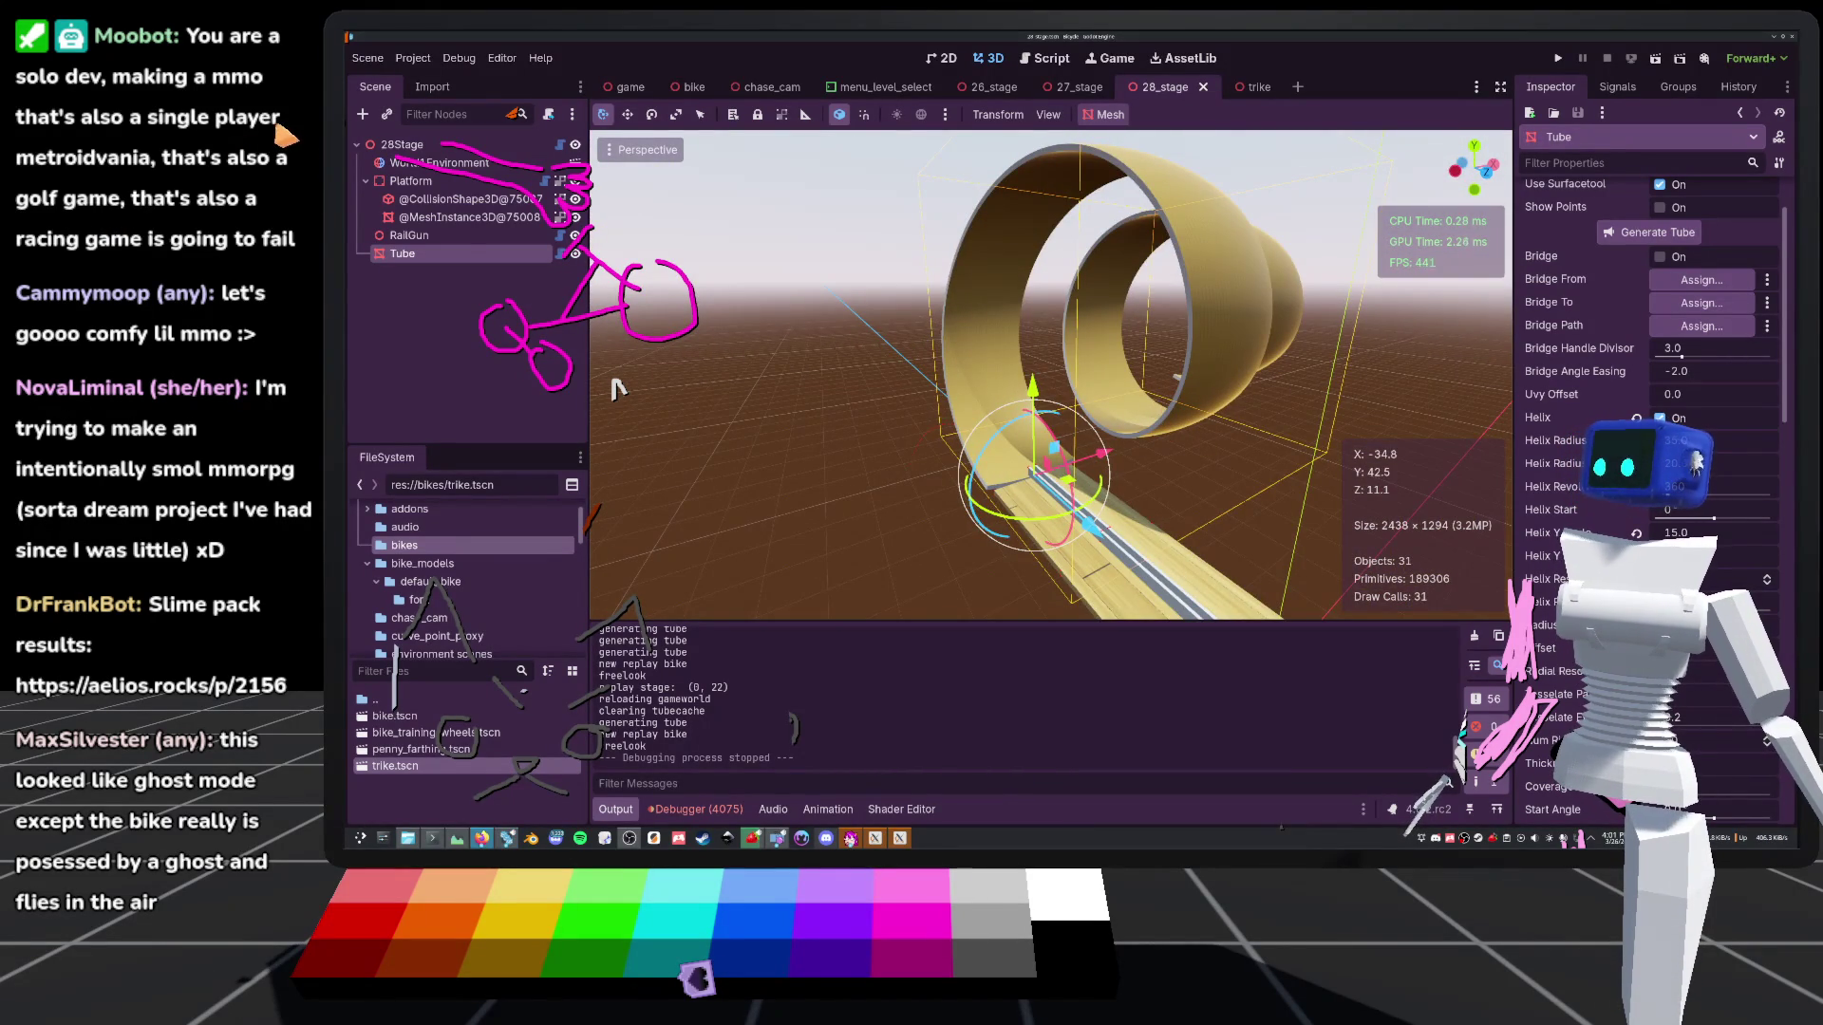
key(a)
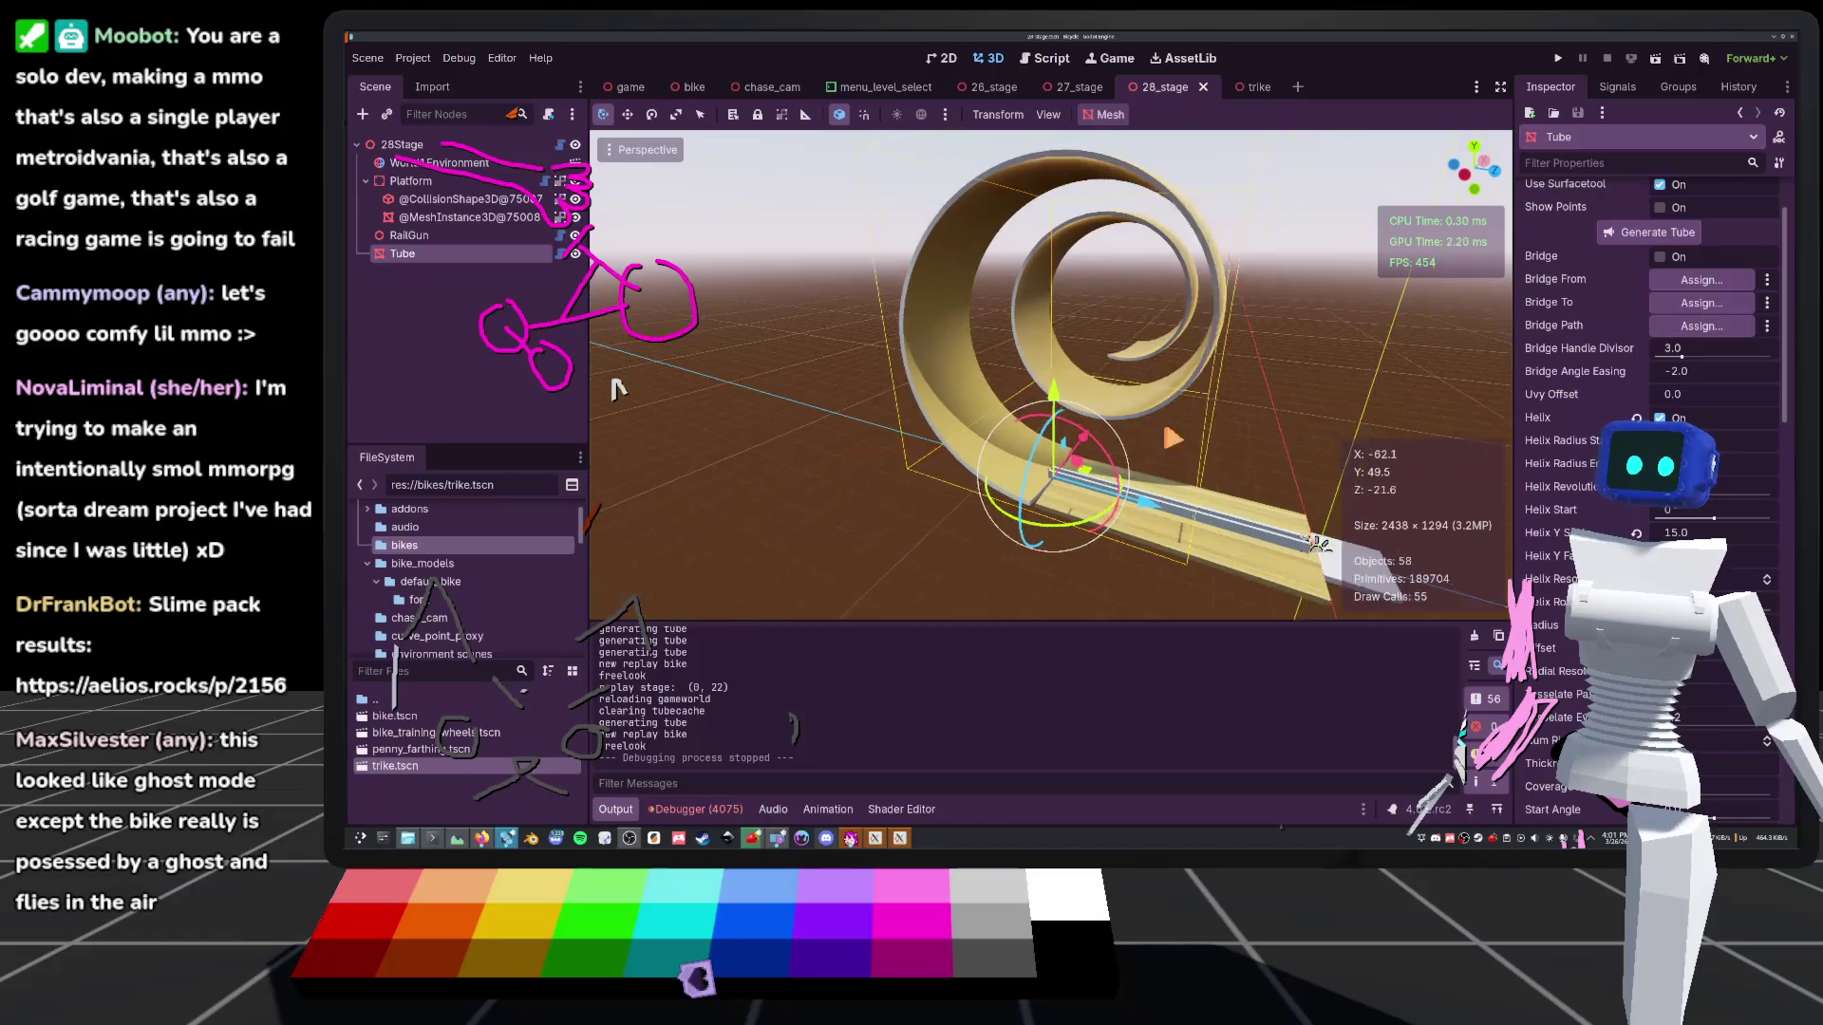
scroll(615, 388, up, 3)
key(ctrl+s)
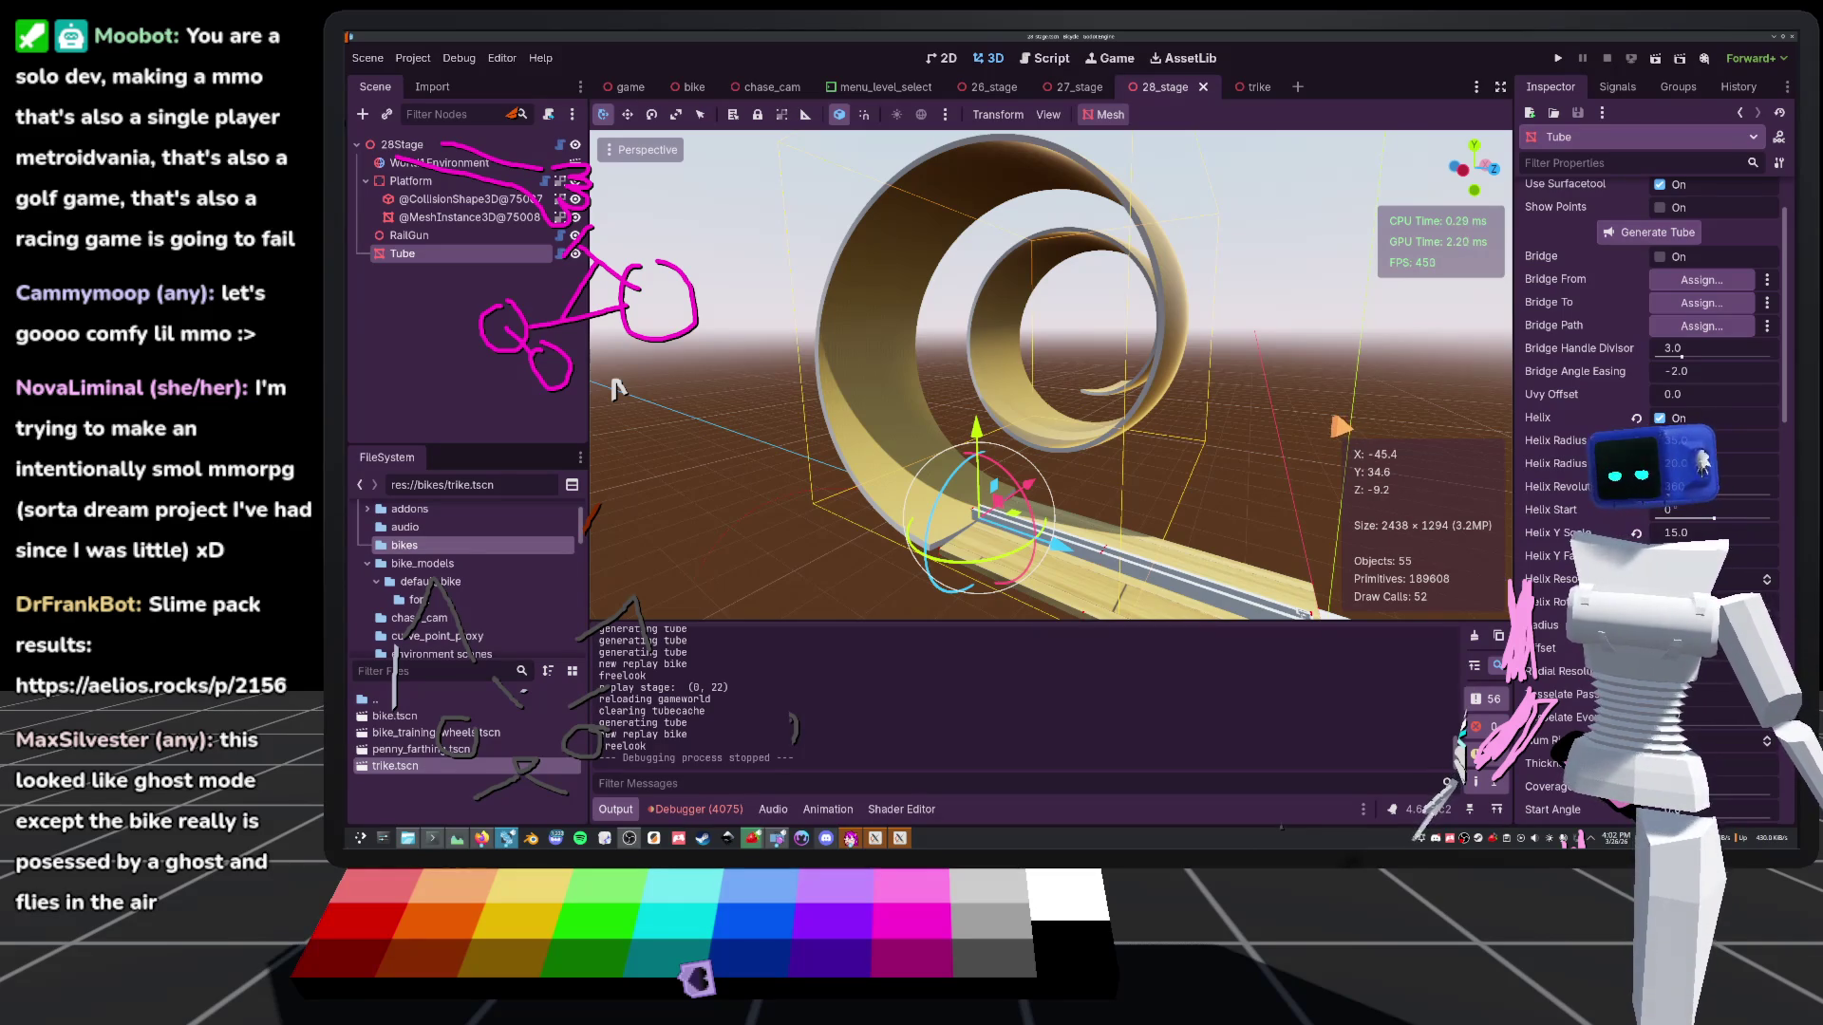
Read through the Orqata Develops 'Saving Wallden' page about the Visual Pinball X game
scroll(617, 387, down, 5)
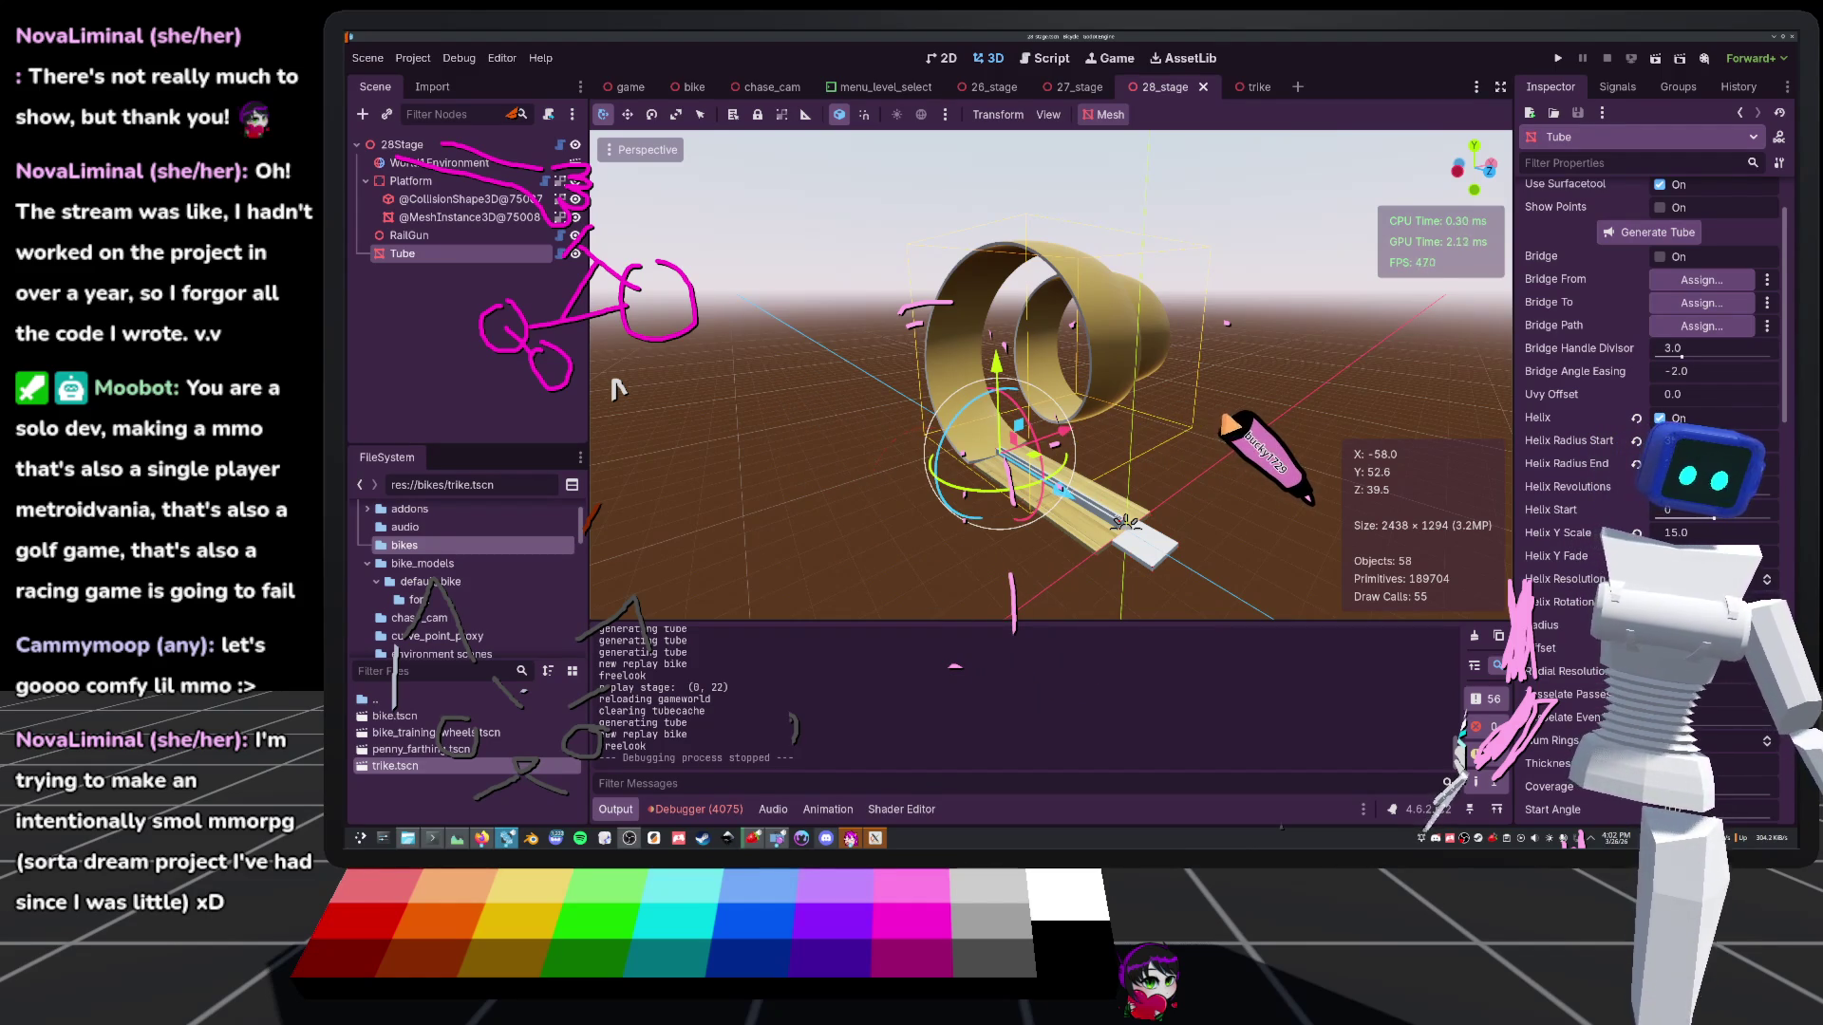
scroll(618, 389, up, 3)
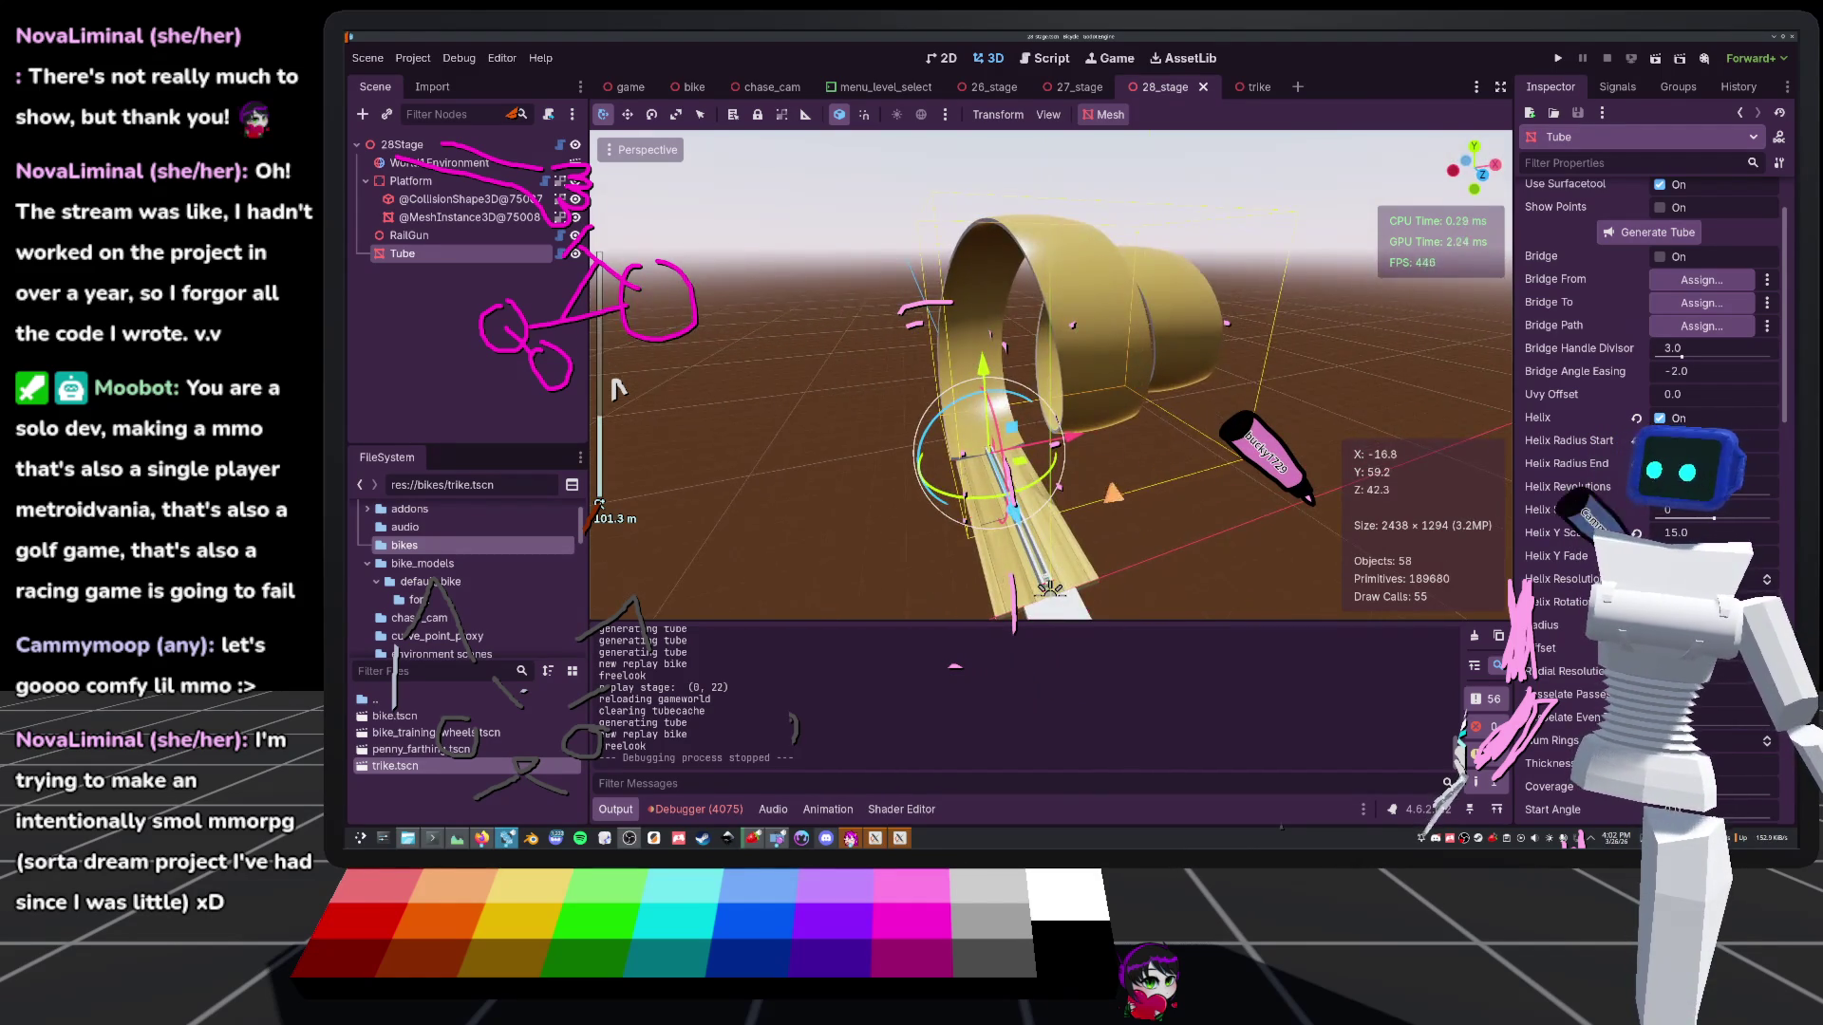
scroll(618, 389, down, 3)
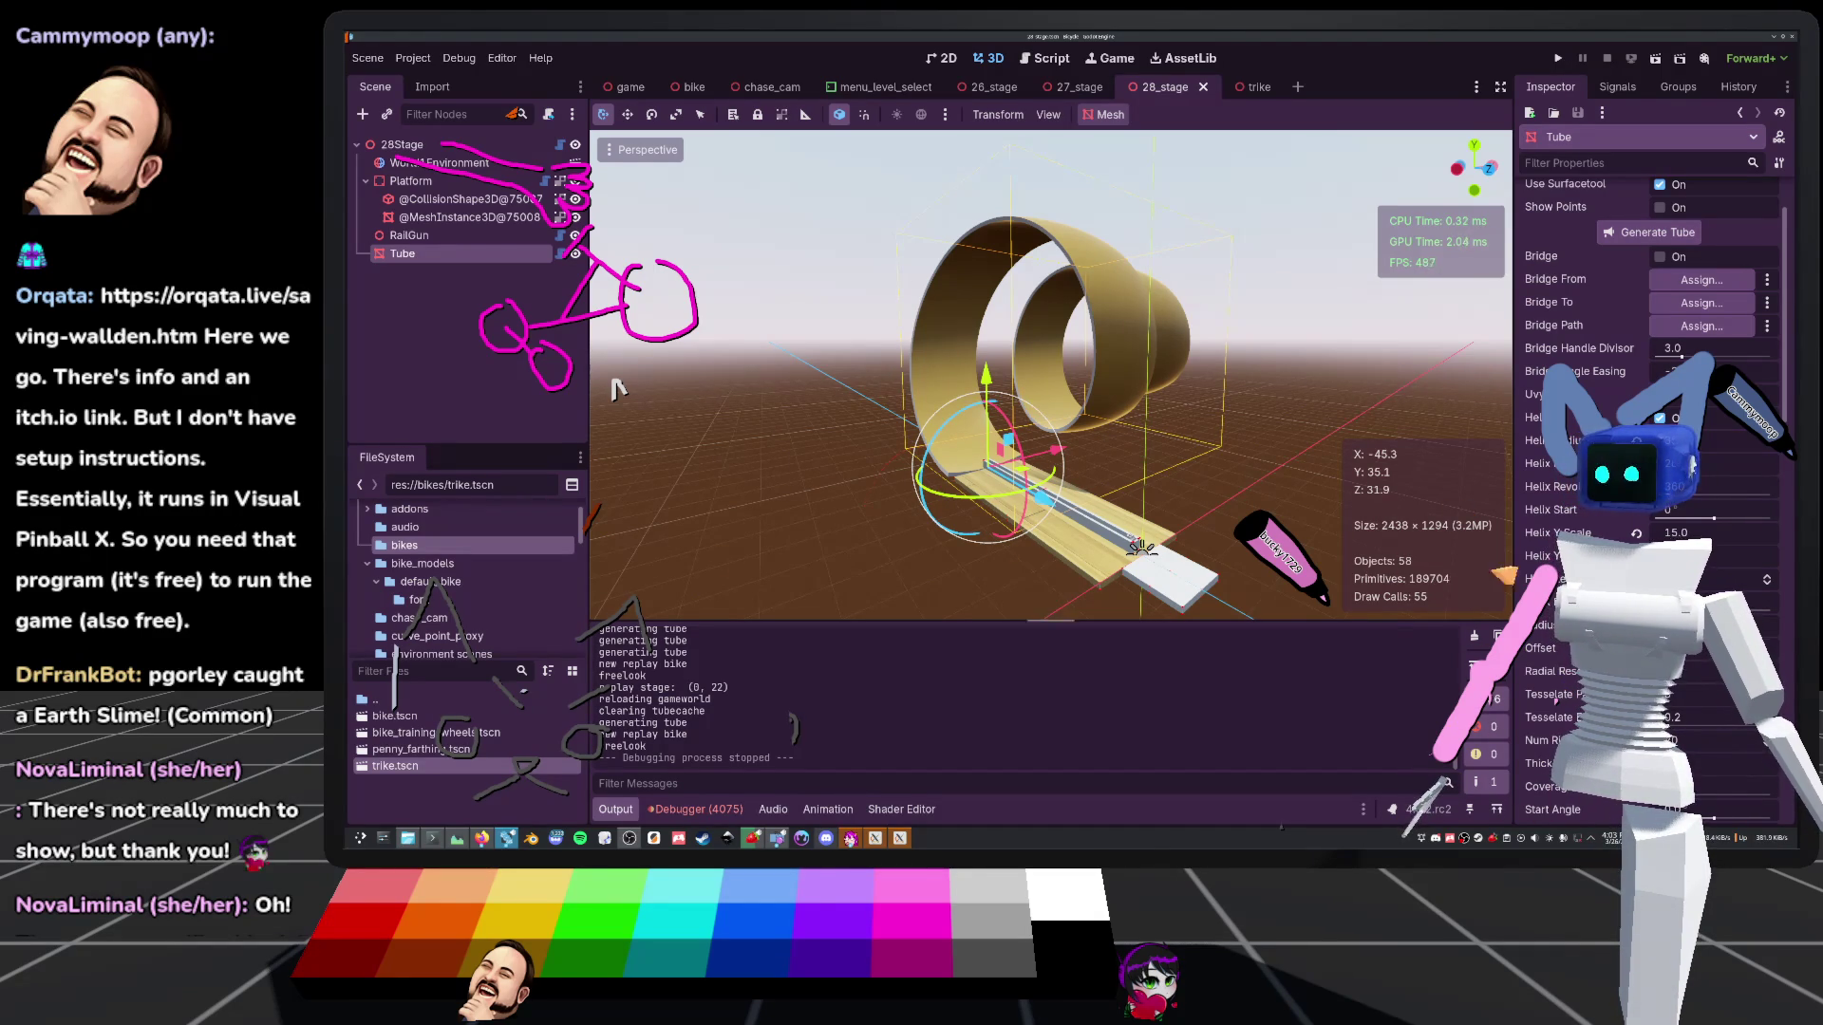
scroll(618, 389, up, 5)
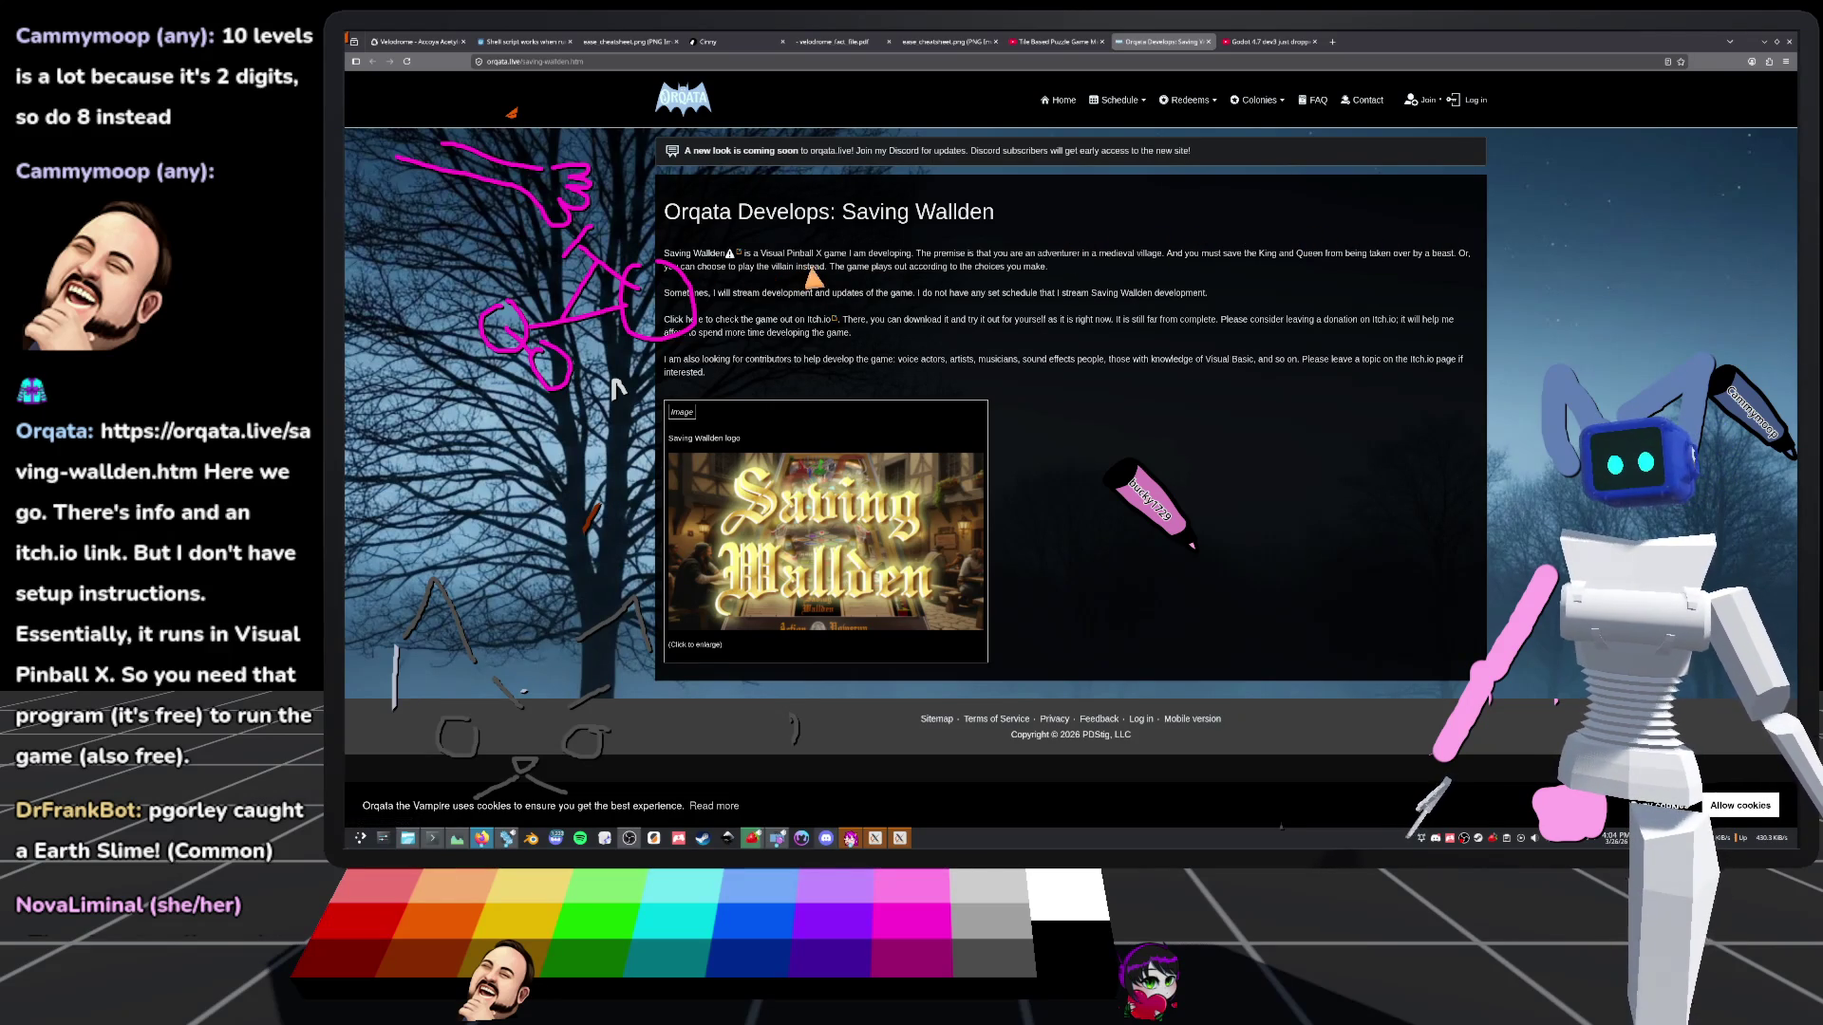
Open the Saving Wallden itch.io page from the article's link, then start a blank new tab
mouse_move(757, 268)
mouse_down()
mouse_move(855, 283)
mouse_move(768, 271)
mouse_up()
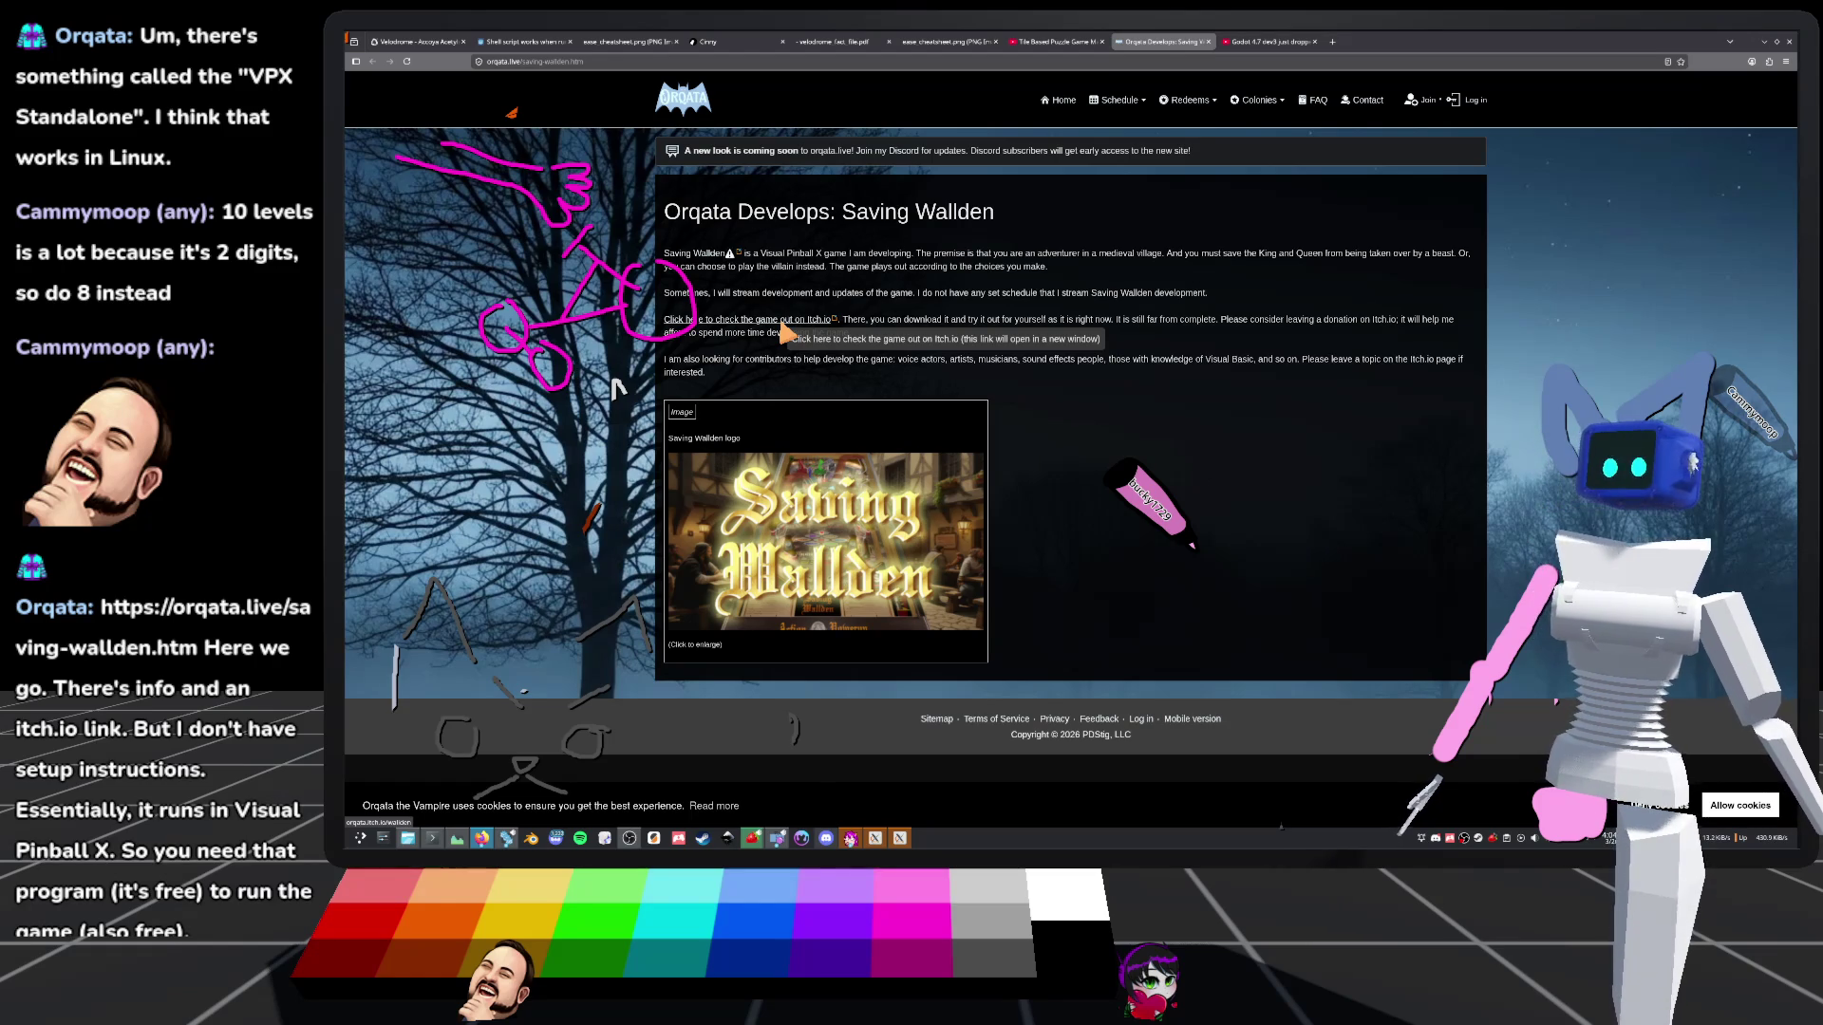
click(782, 323)
click(1438, 43)
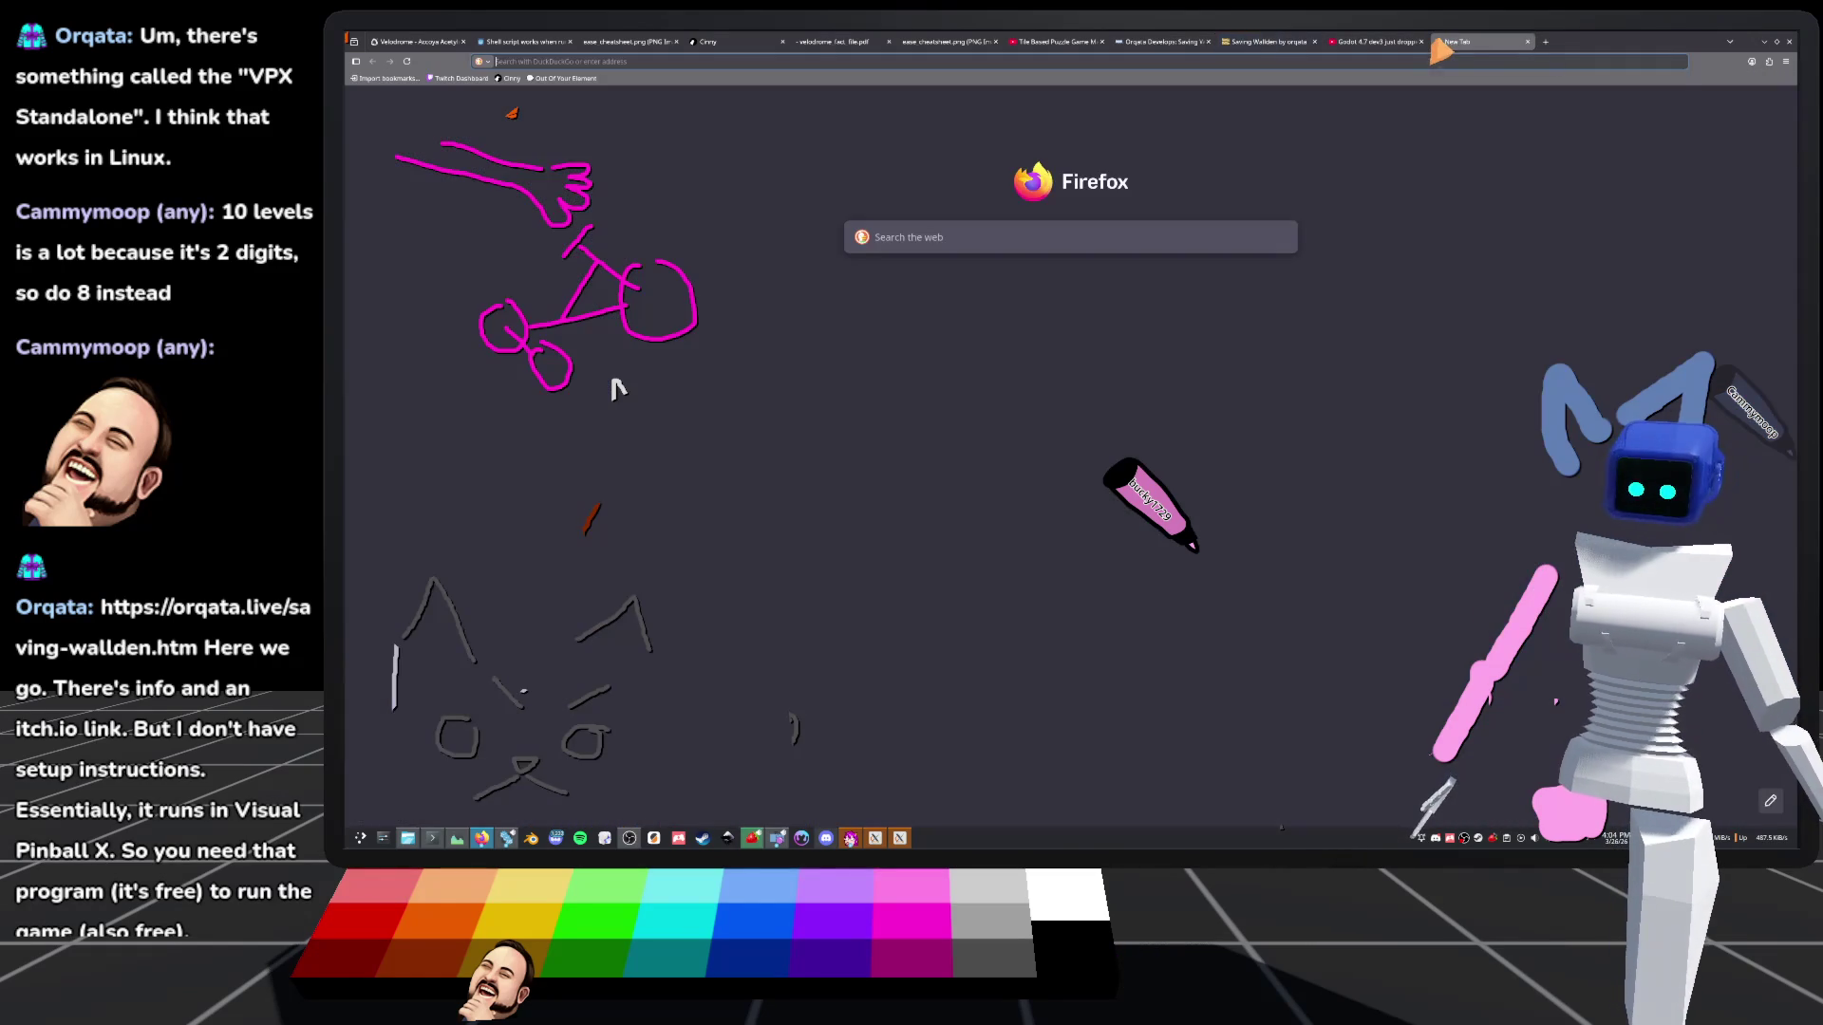
Search DuckDuckGo for 'vpx standalone linux' and open the keithbphillips/PinballUX GitHub result
text(vpx standalone linyu)
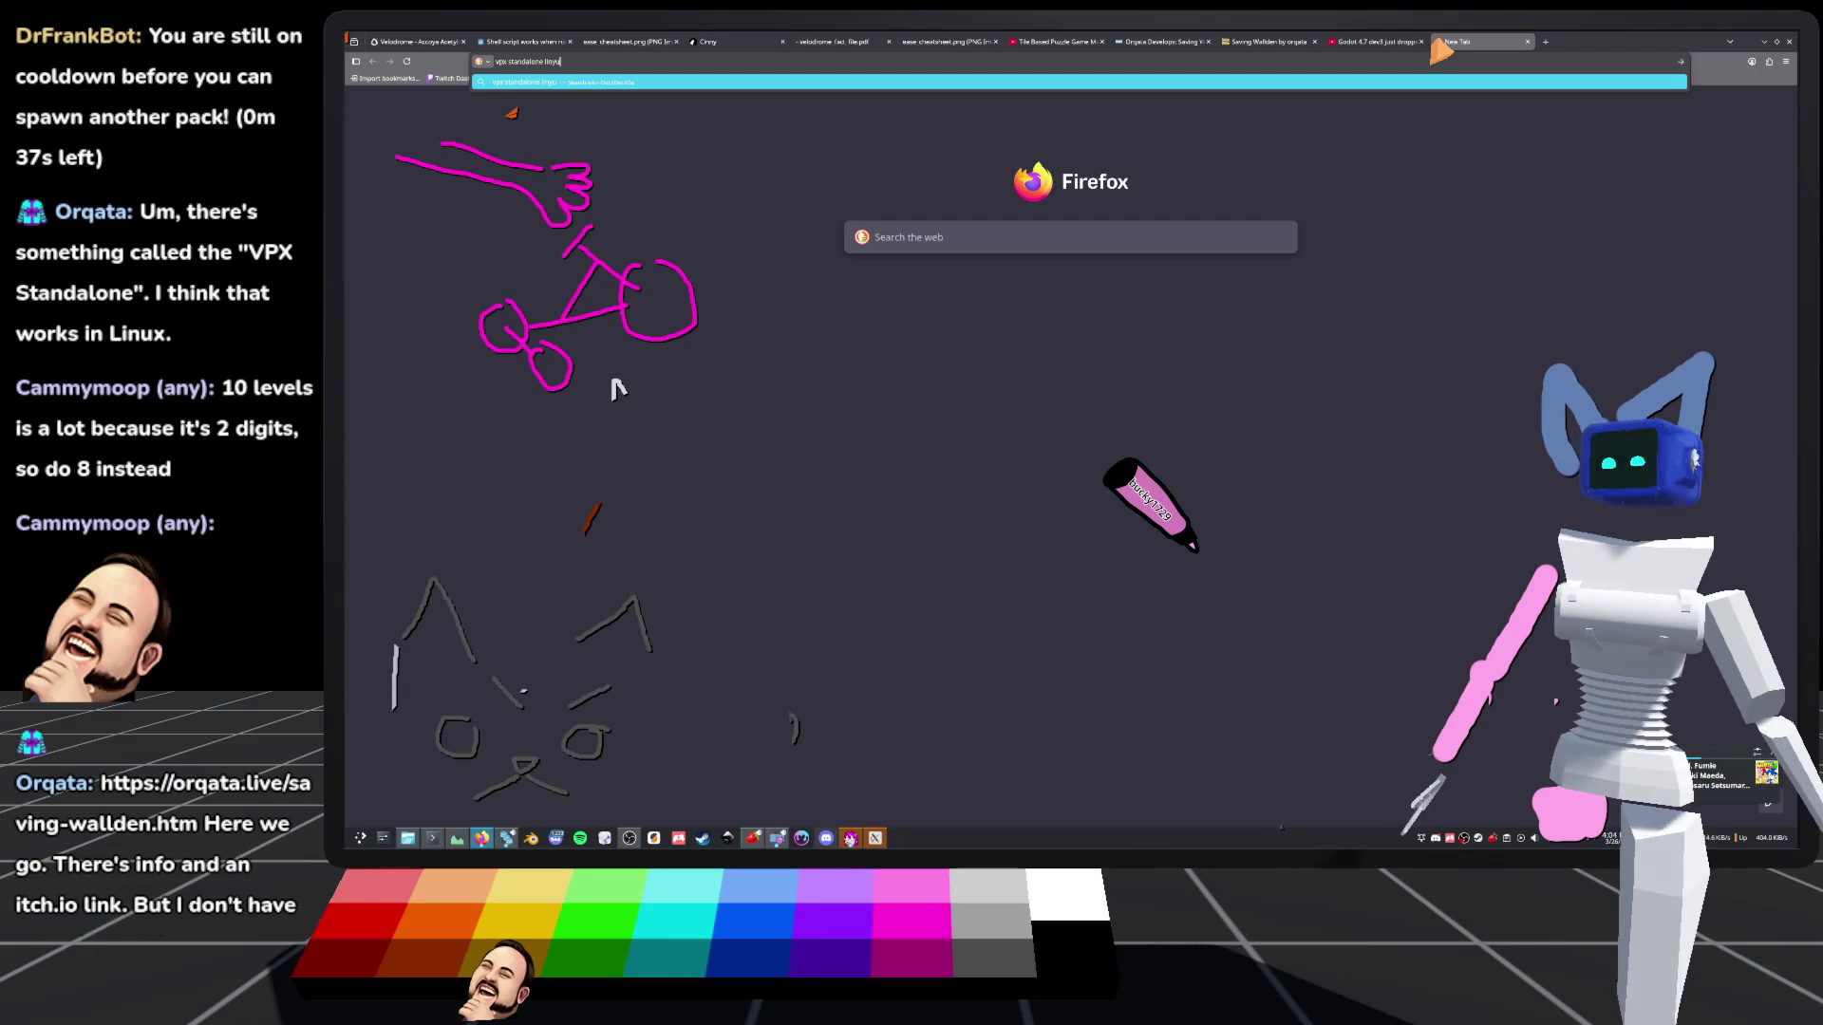
text(x)
key(Return)
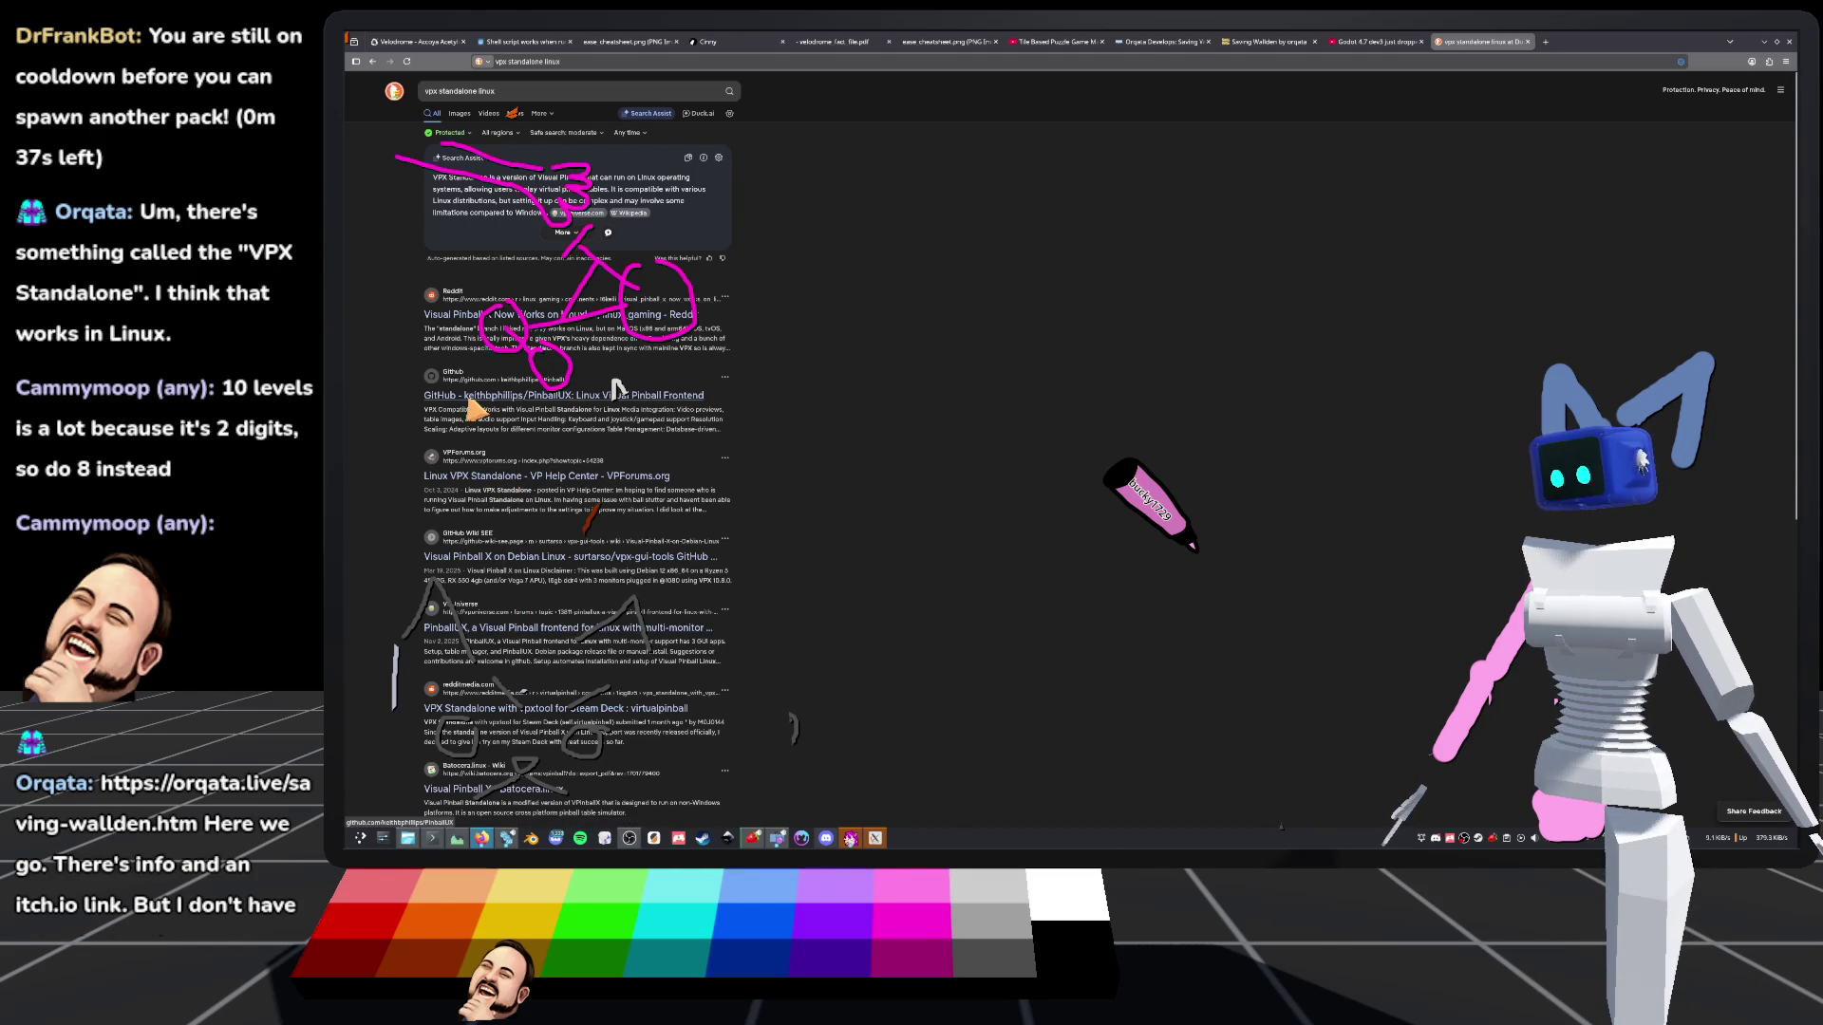
click(614, 381)
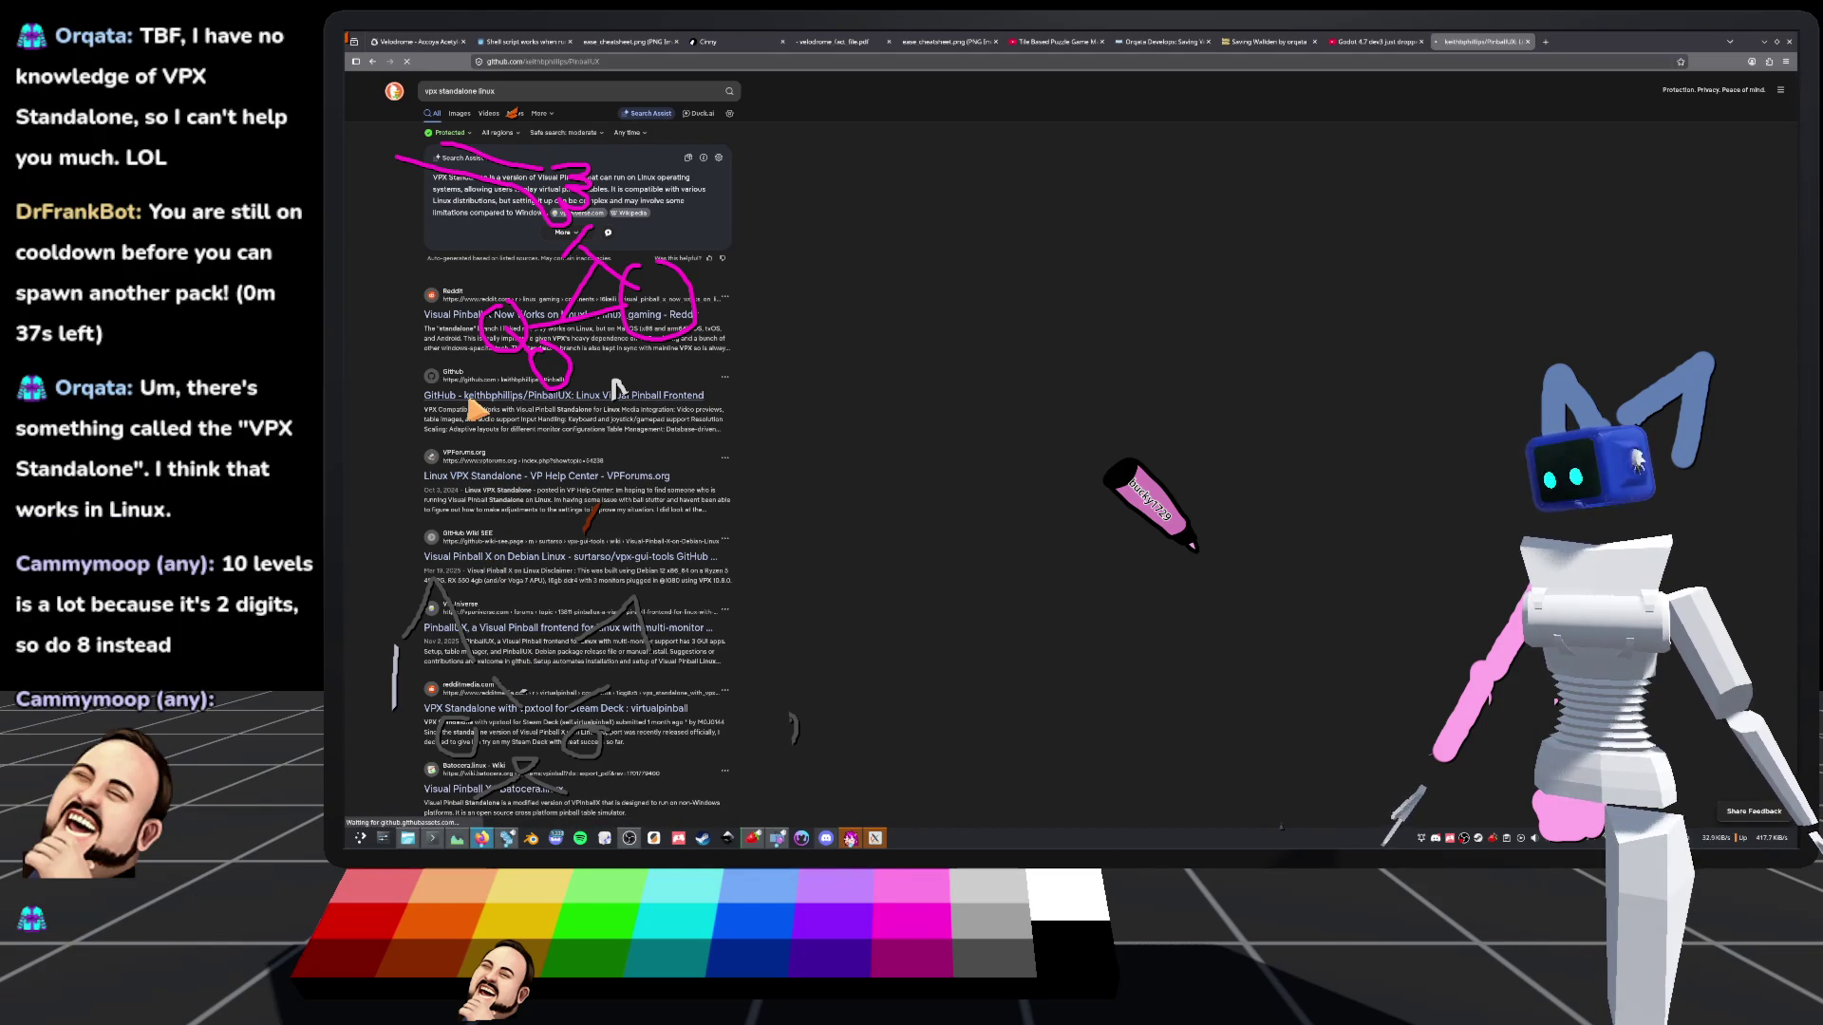
Scroll through the PinballUX README's Setup GUI screenshots, then go back to the search results
scroll(617, 390, down, 3)
scroll(617, 389, down, 8)
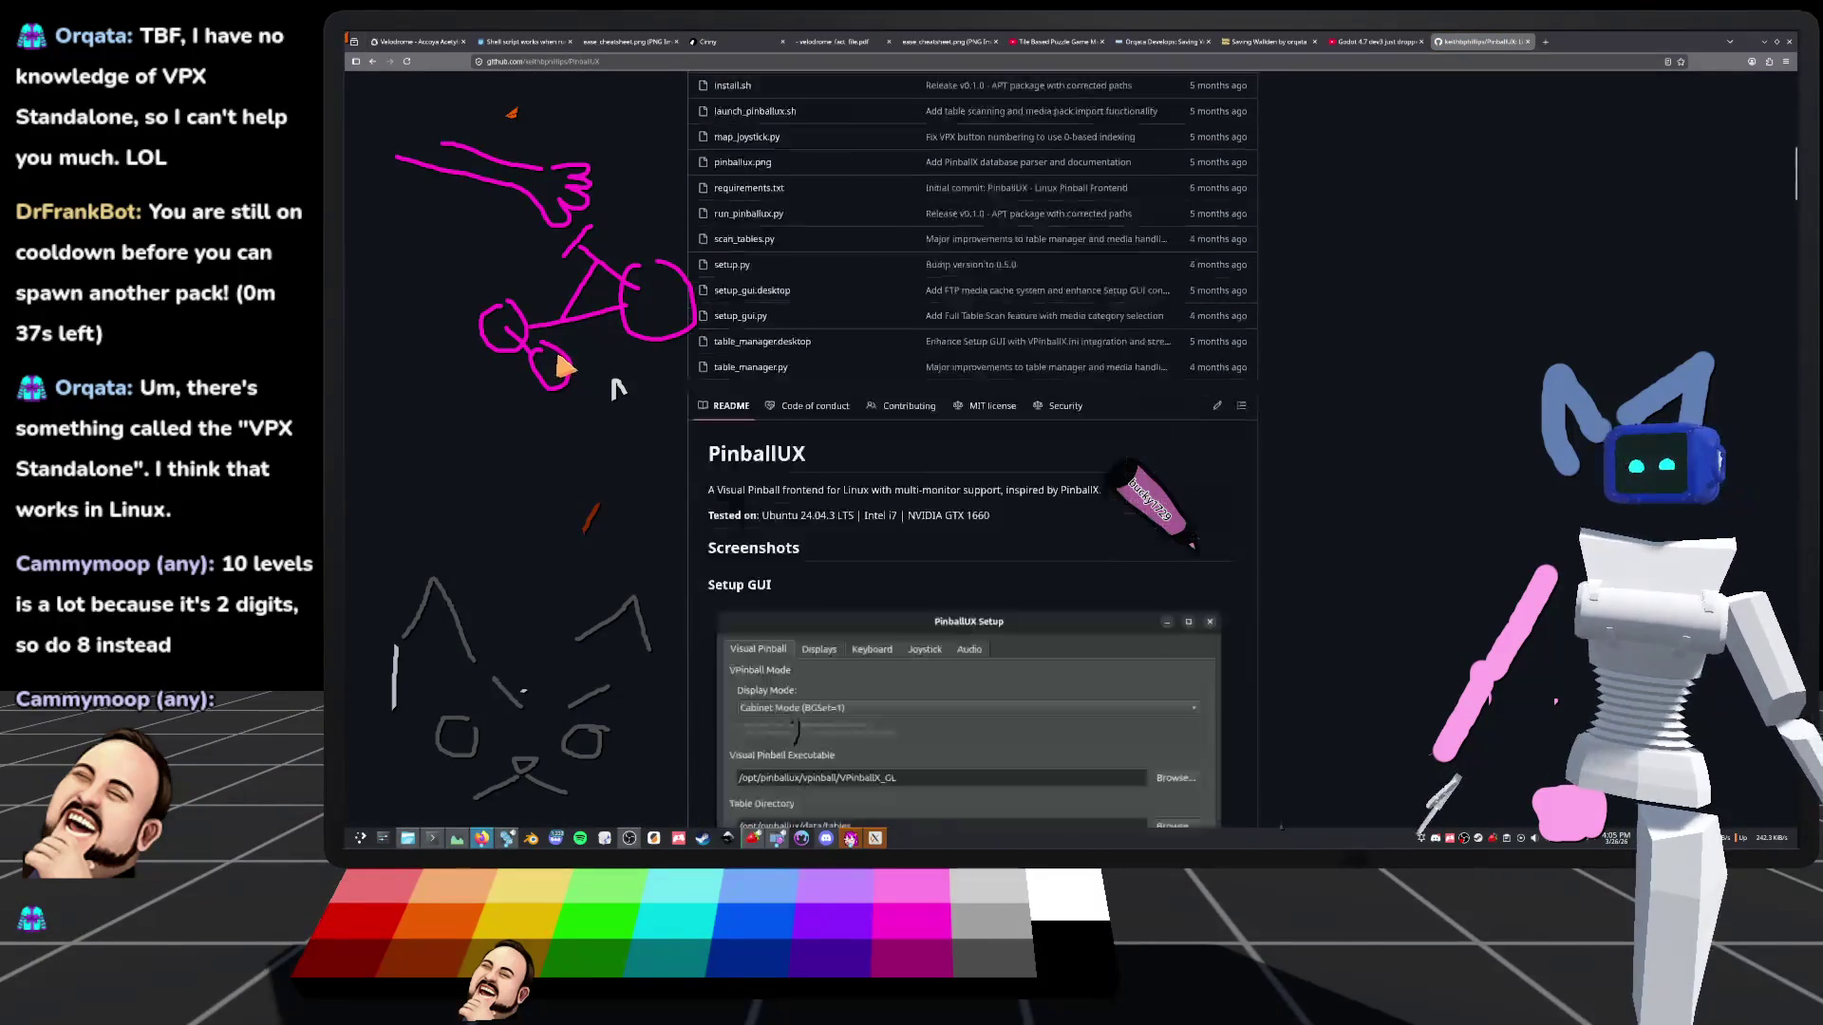
scroll(618, 389, down, 2)
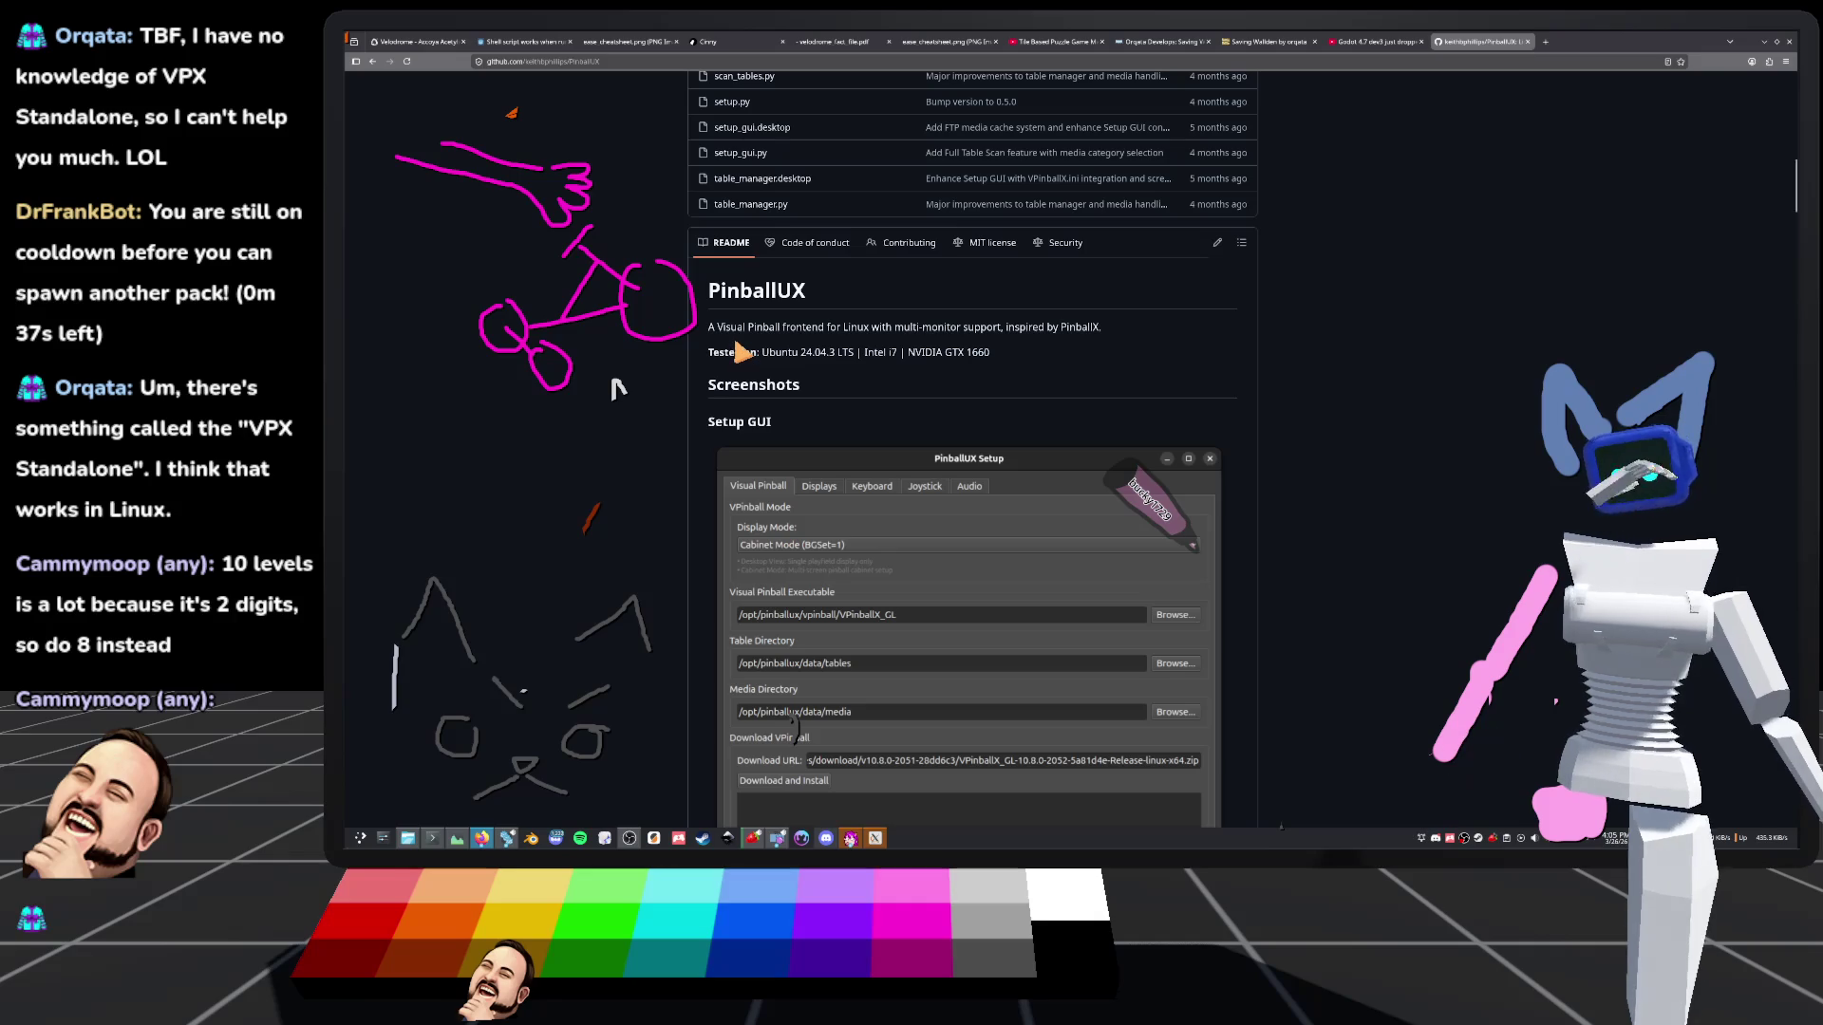
scroll(887, 366, down, 6)
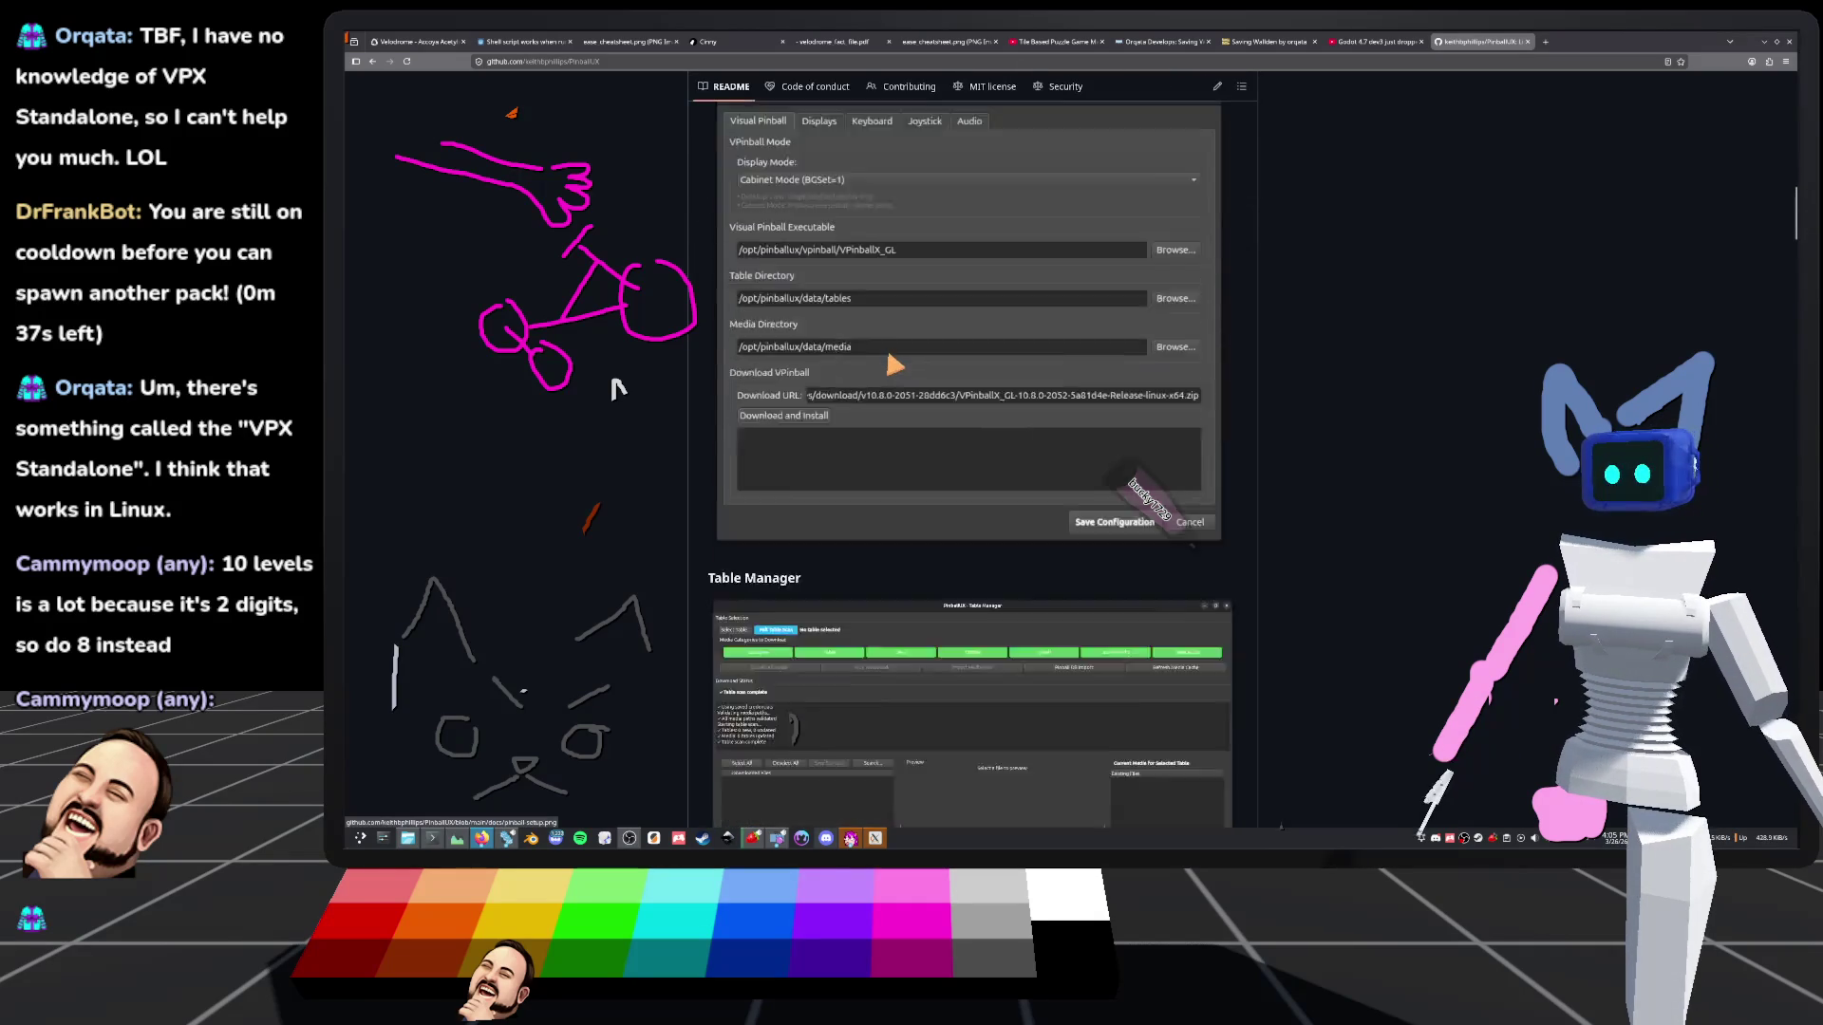
click(373, 61)
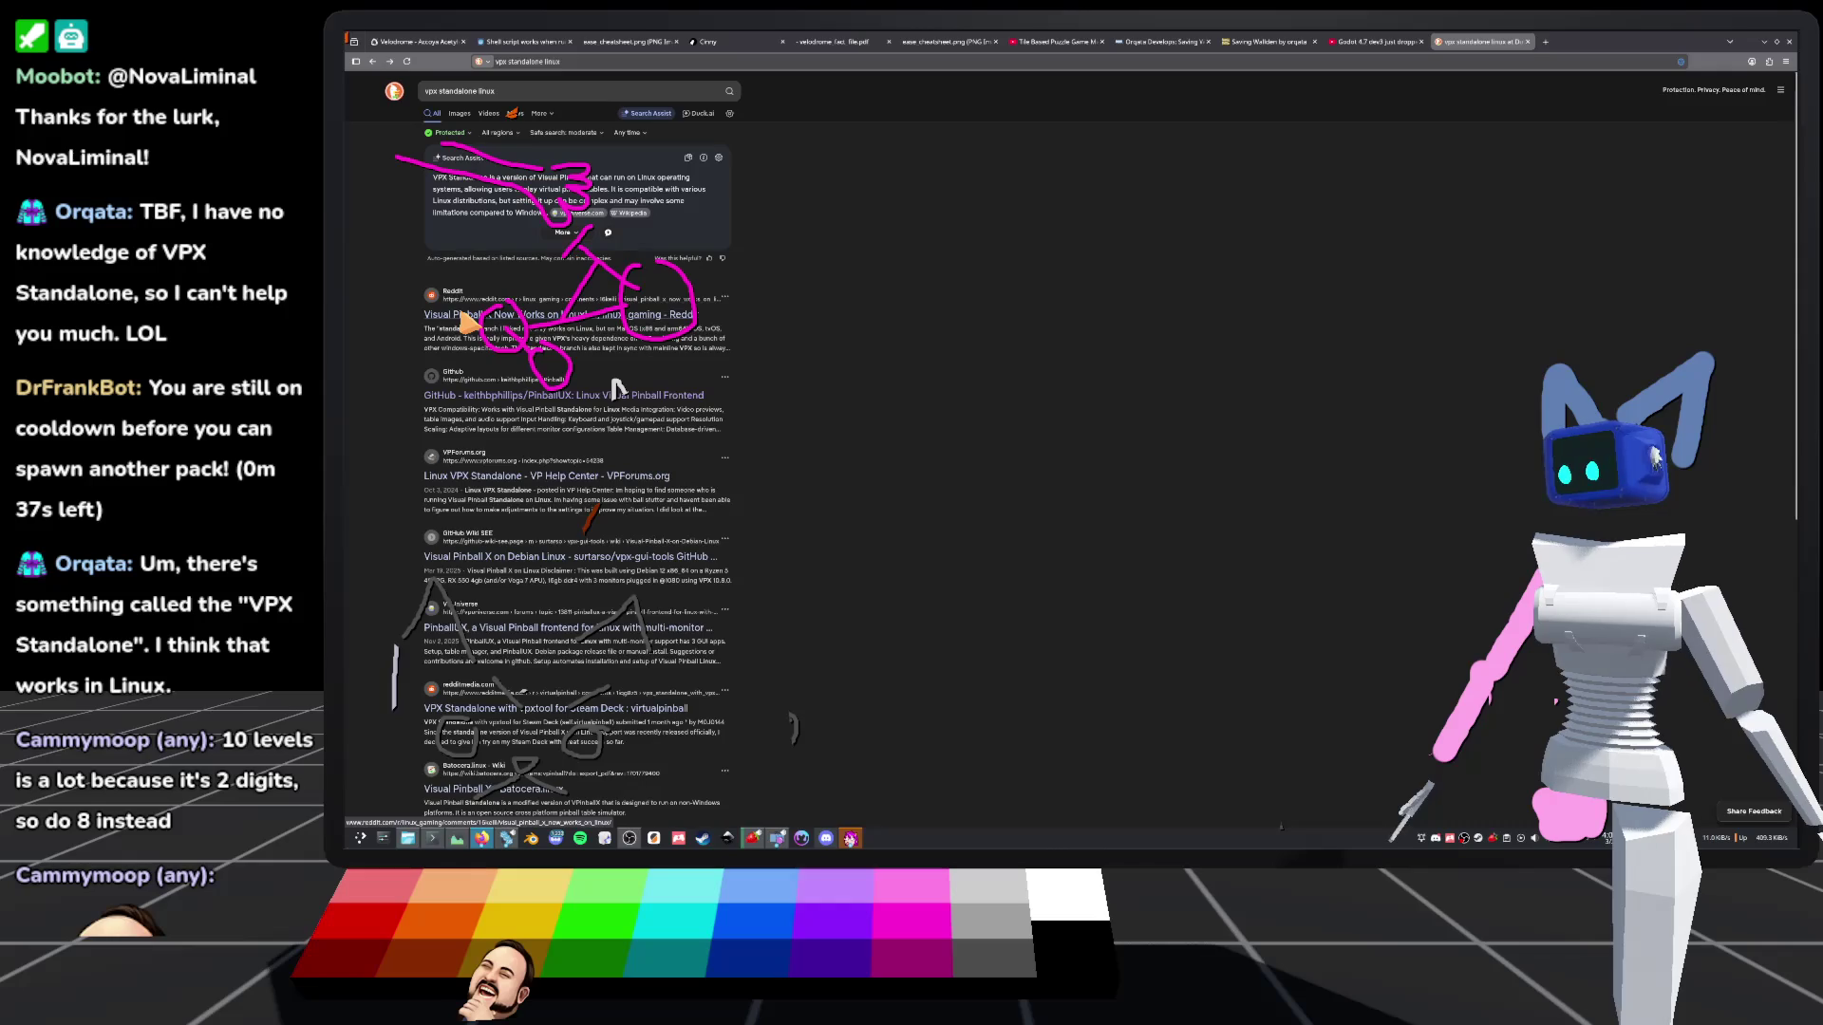
Follow the reddit post's GitHub link to vpinball standalone and navigate up to the repository root
click(616, 387)
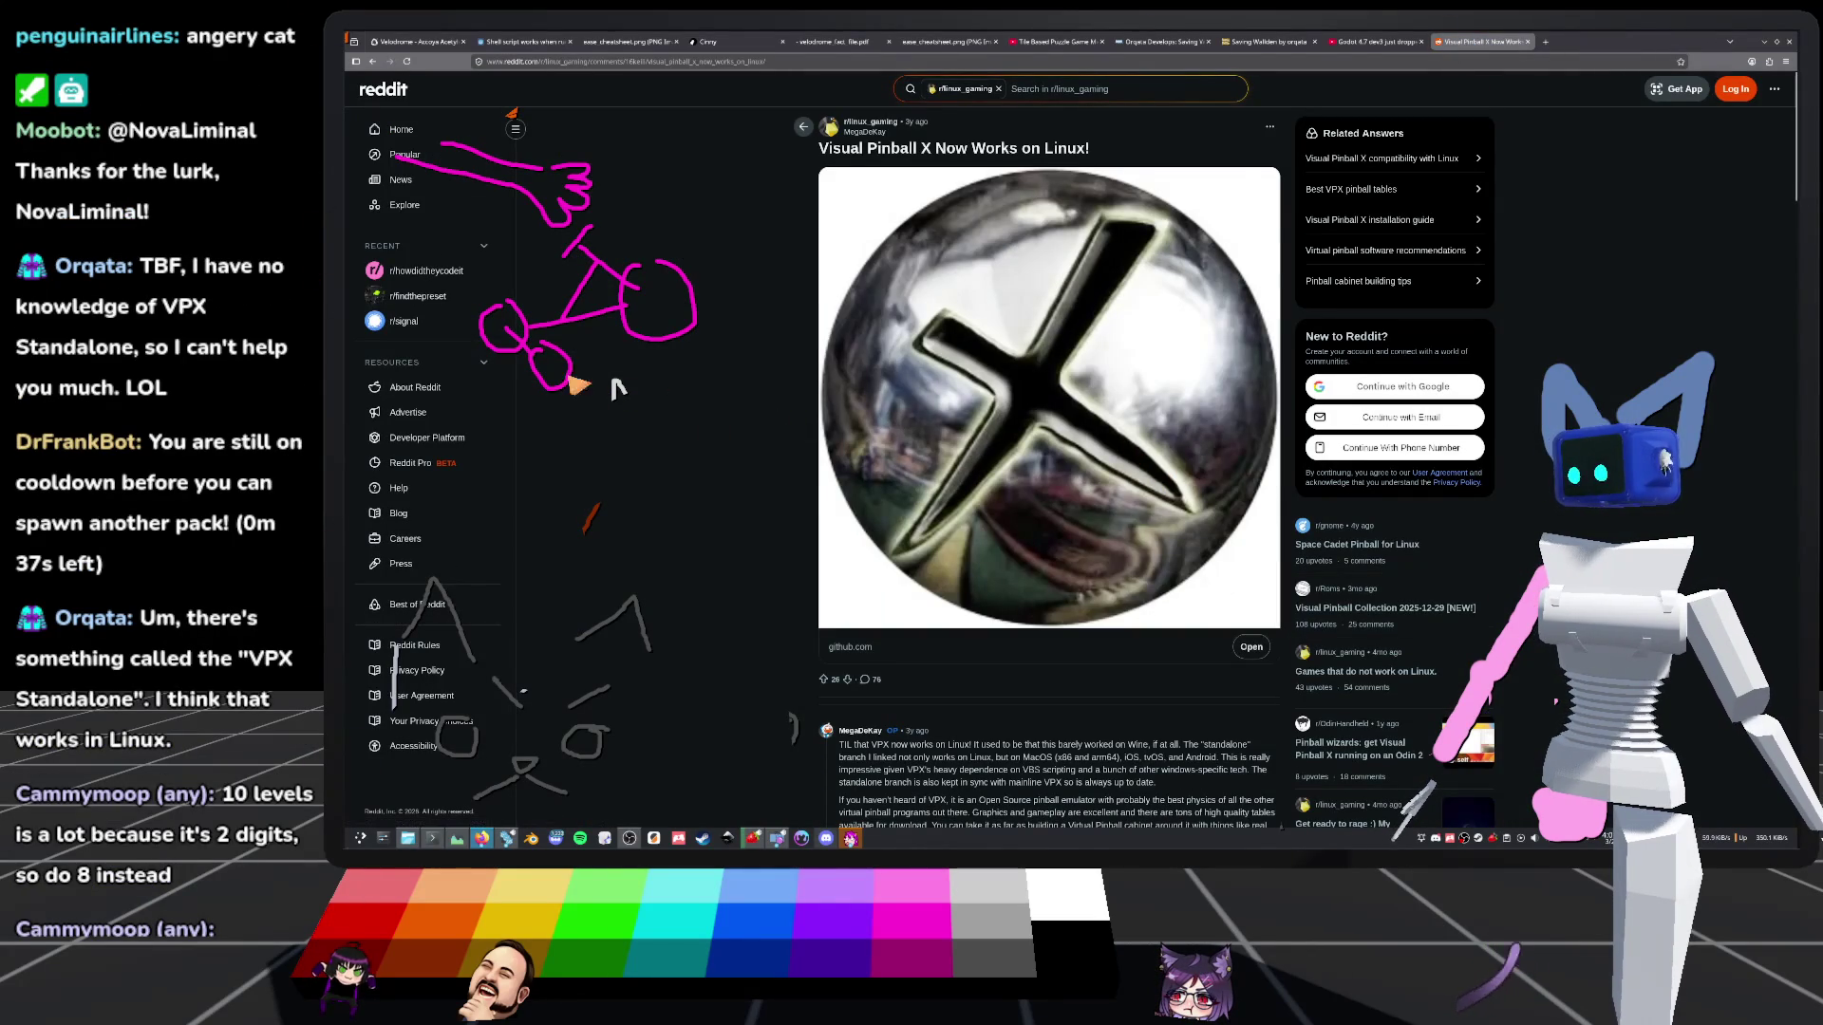
click(843, 275)
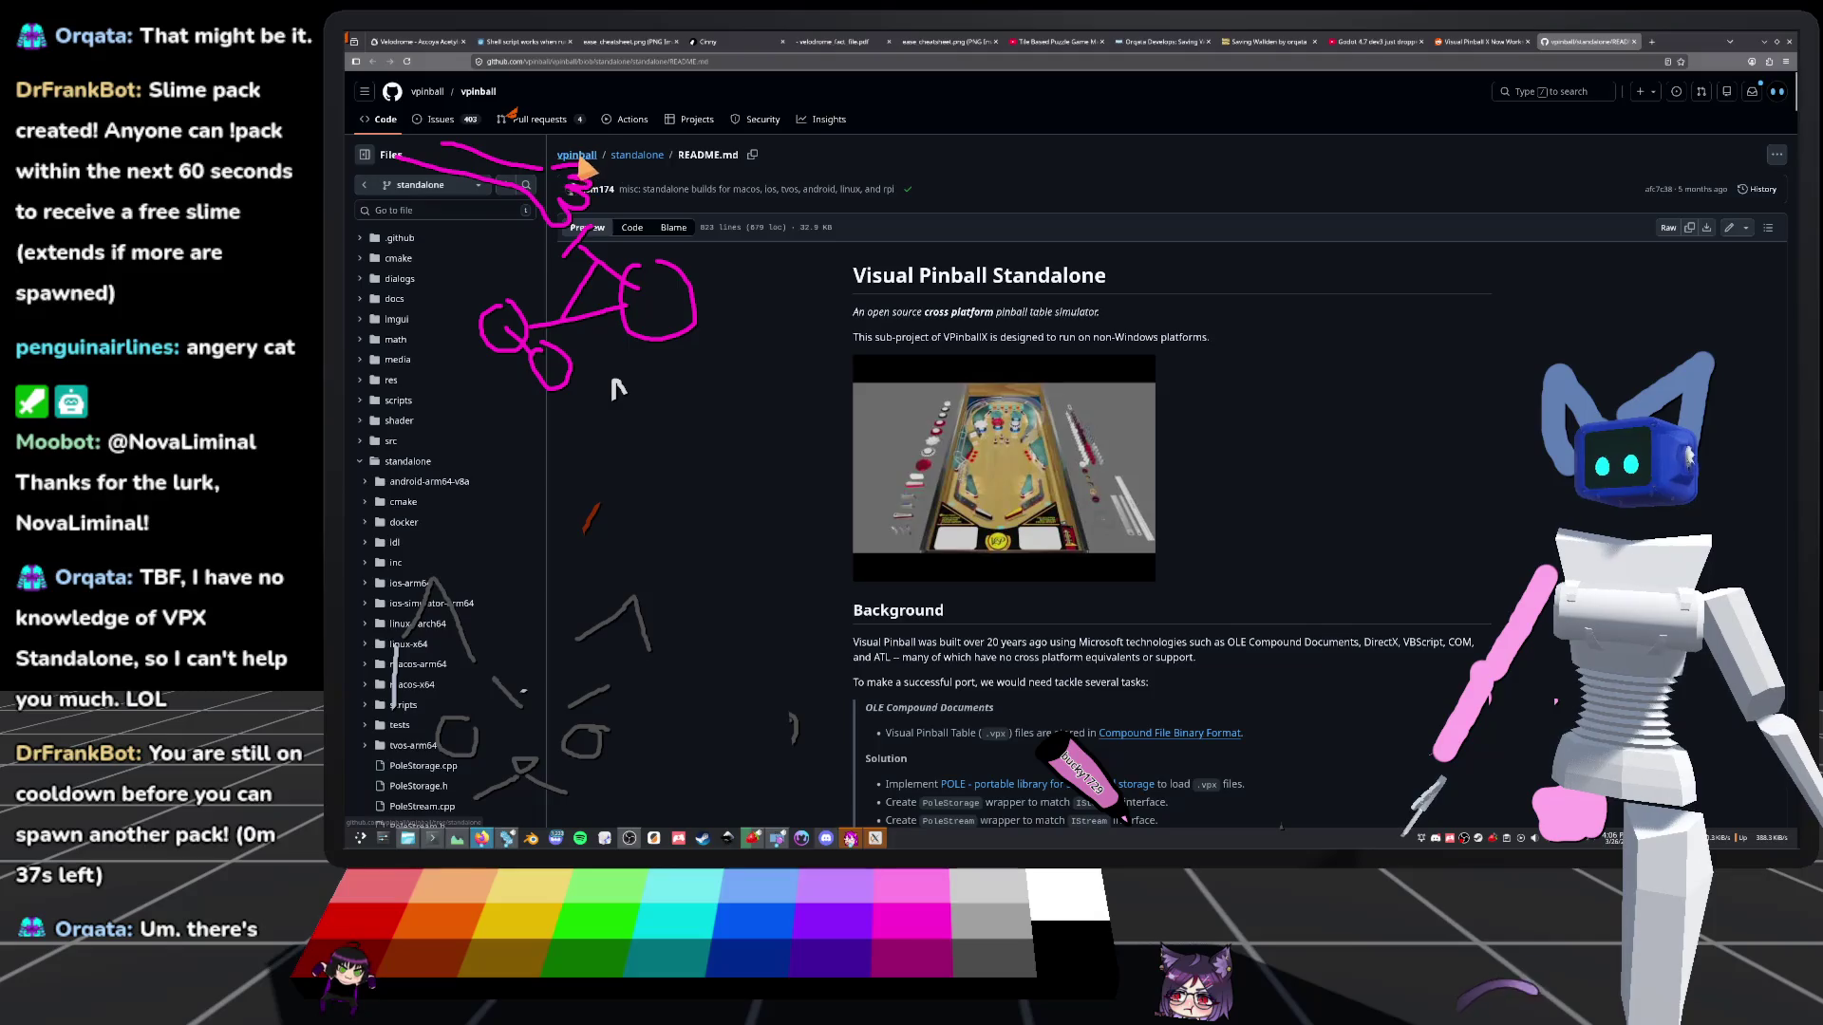
click(653, 160)
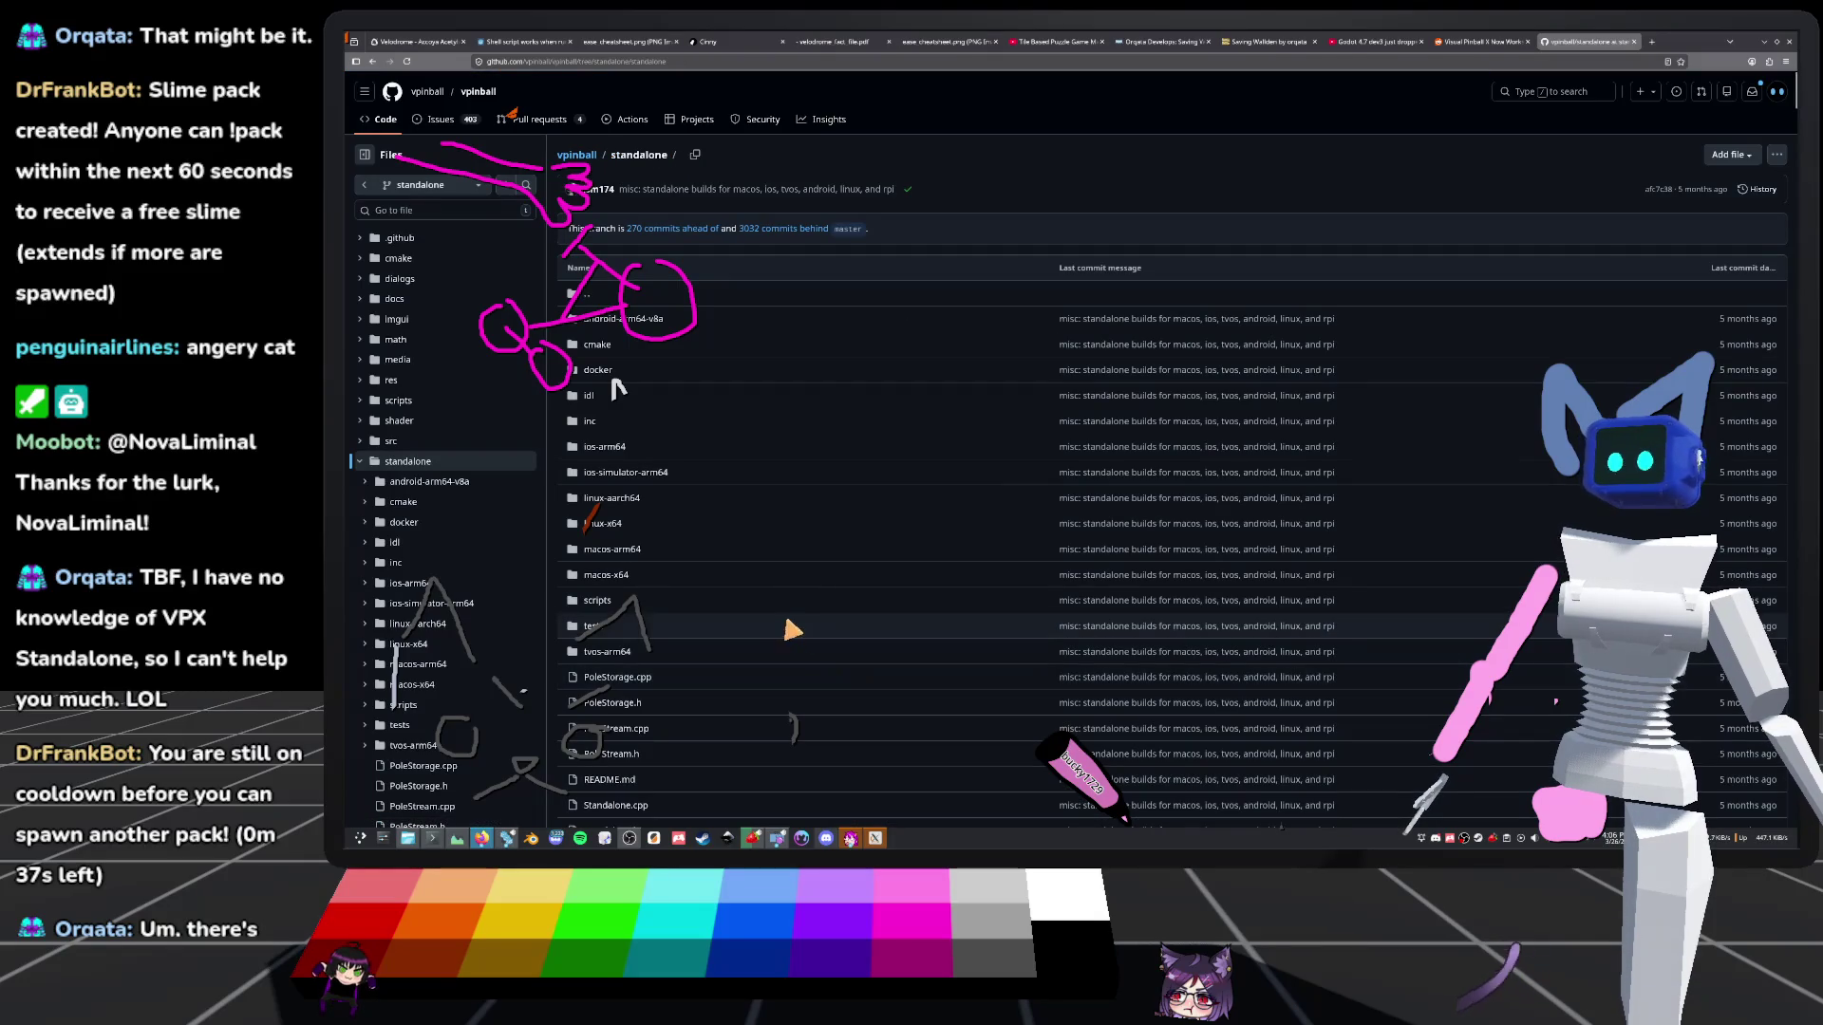
click(575, 155)
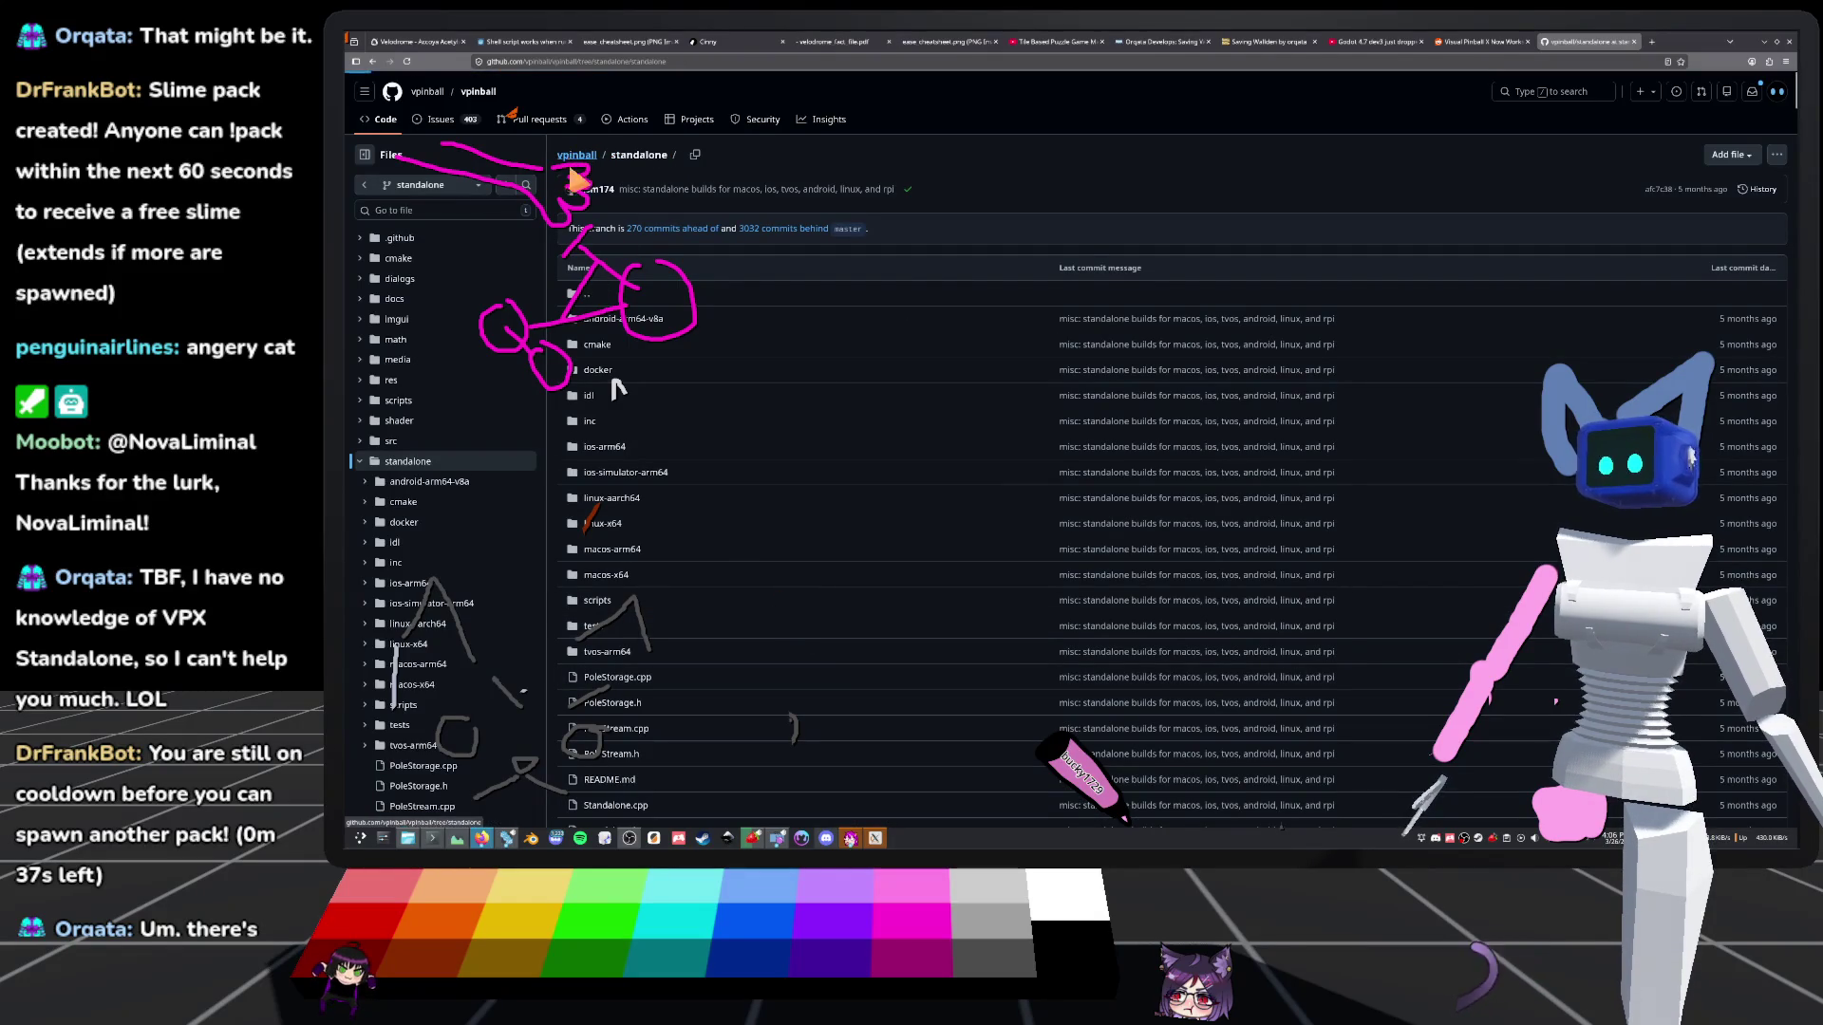
scroll(617, 389, down, 10)
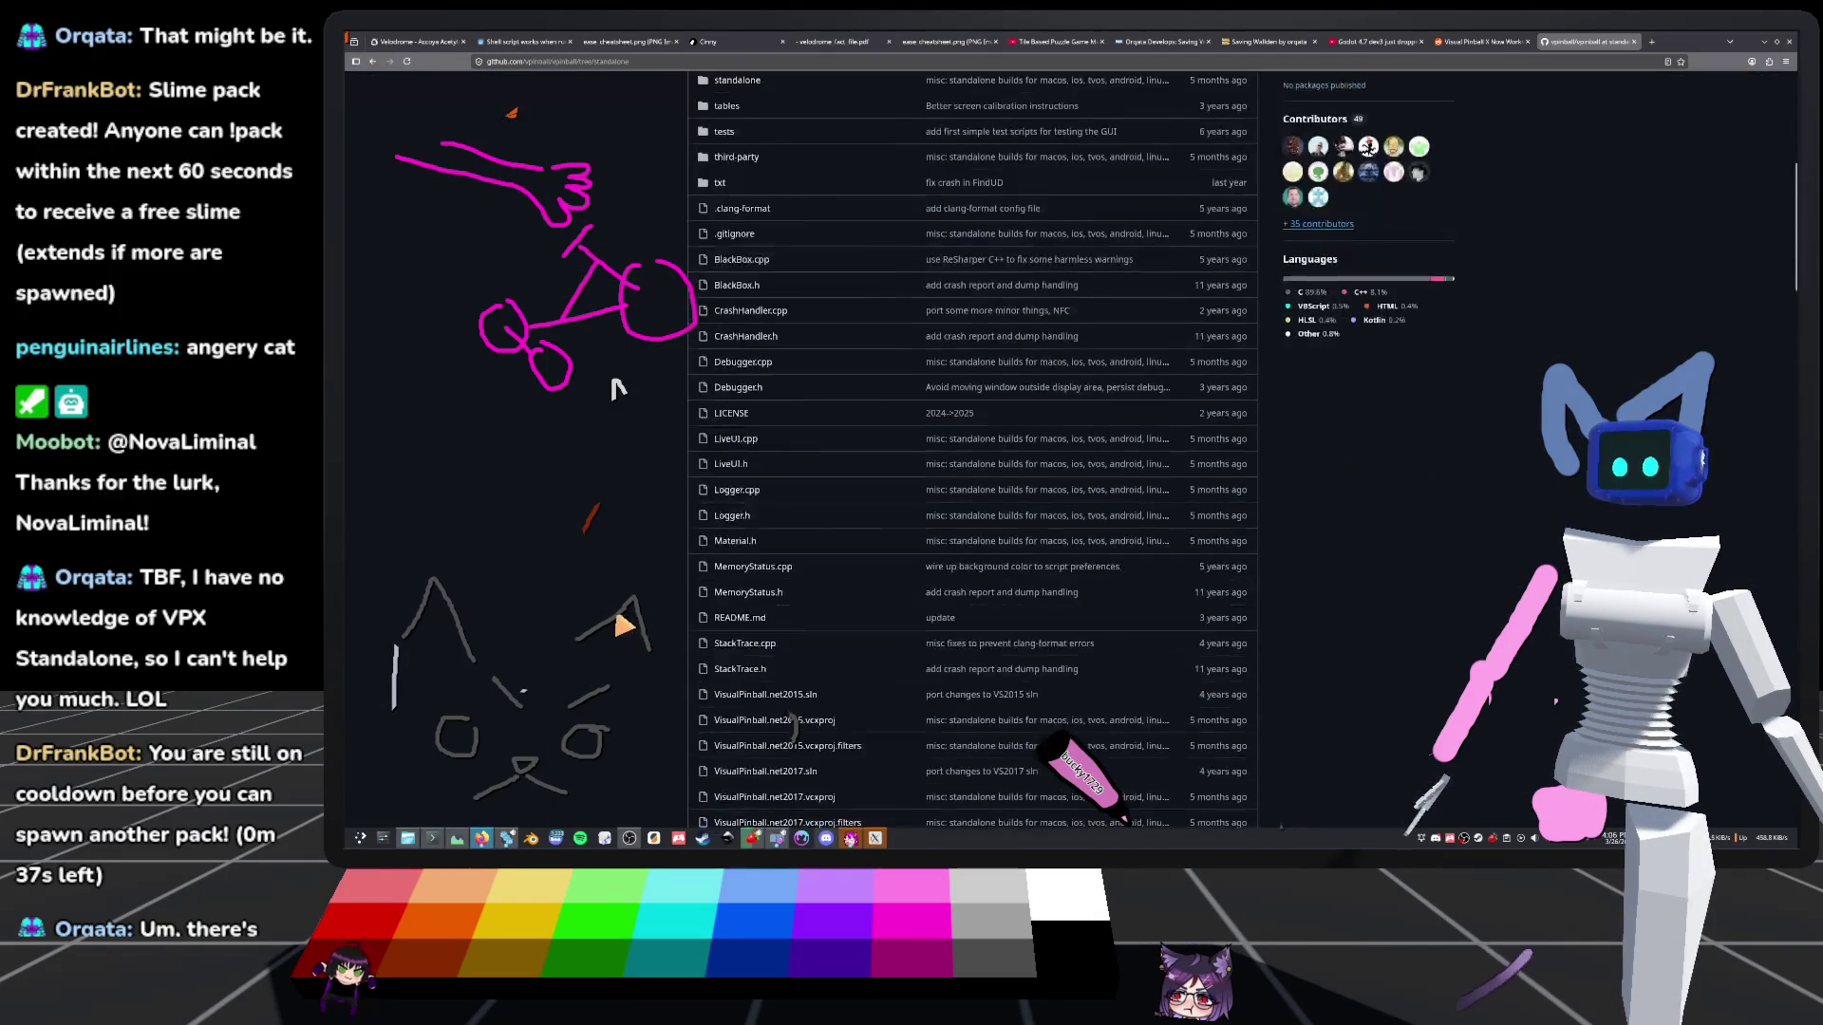
scroll(634, 627, up, 10)
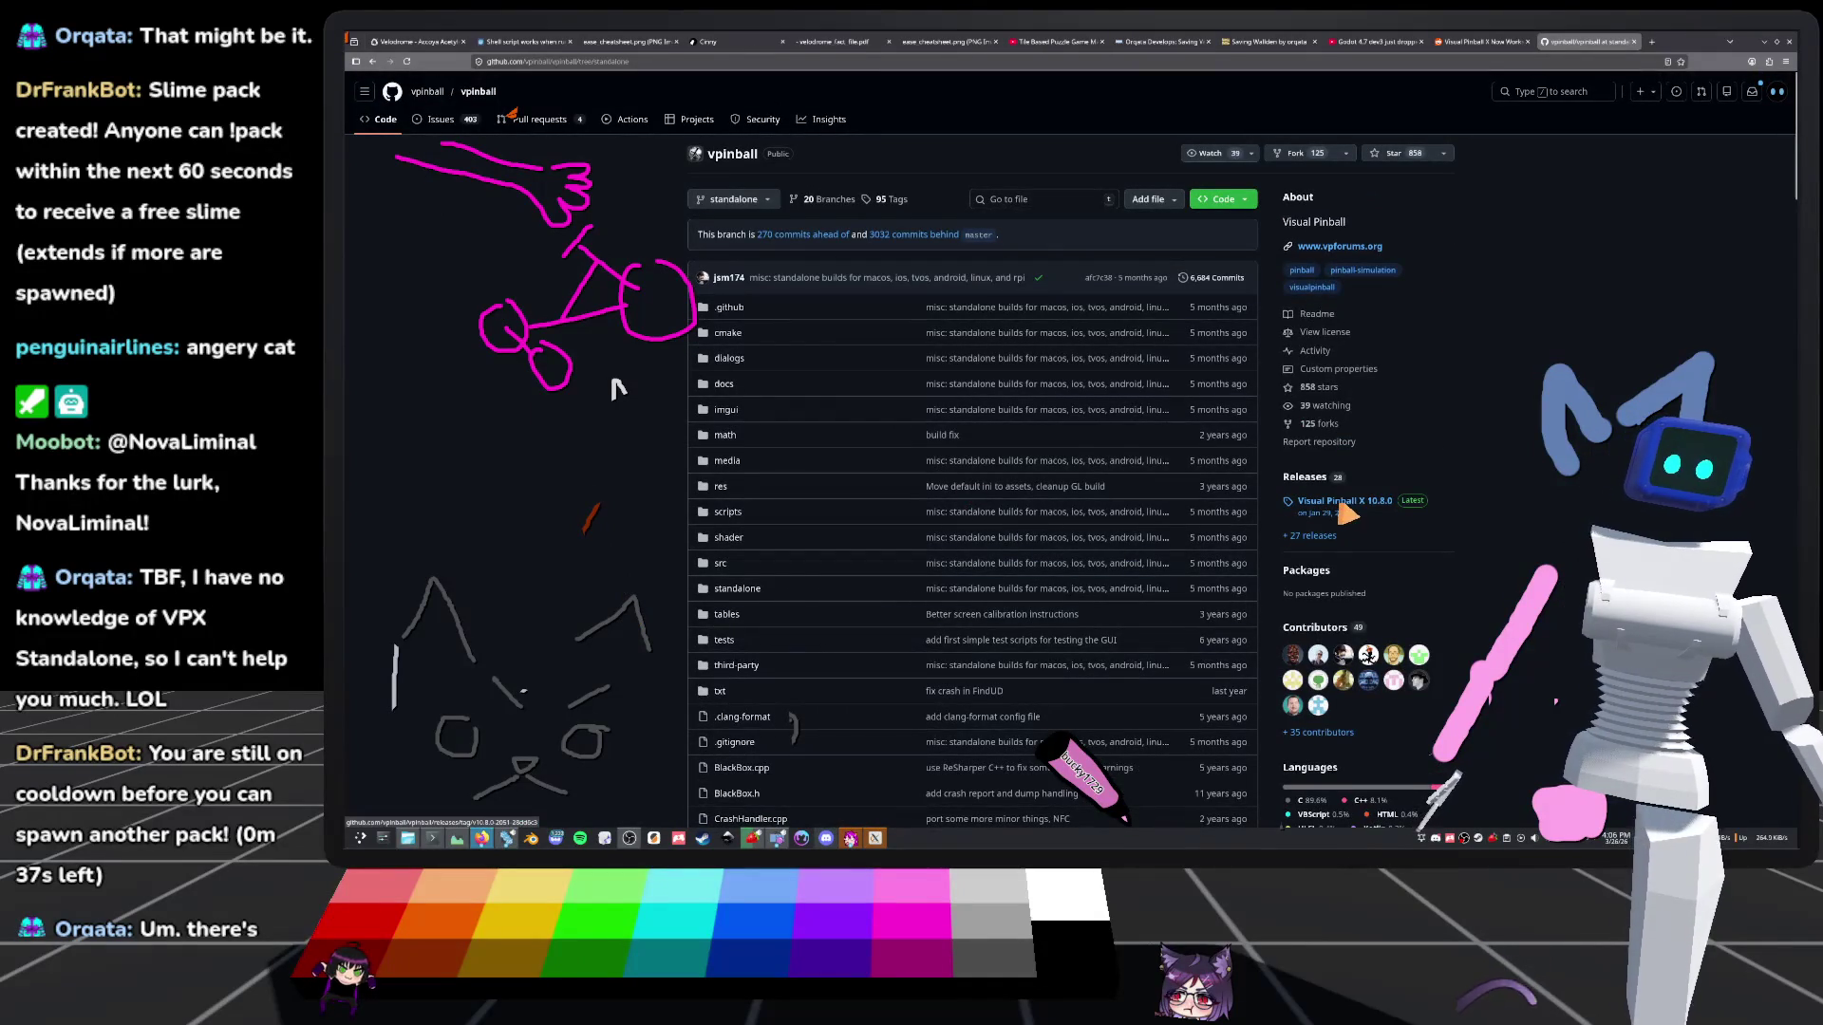
Check the vpinball releases list, then return to the standalone README's Background section
click(1310, 479)
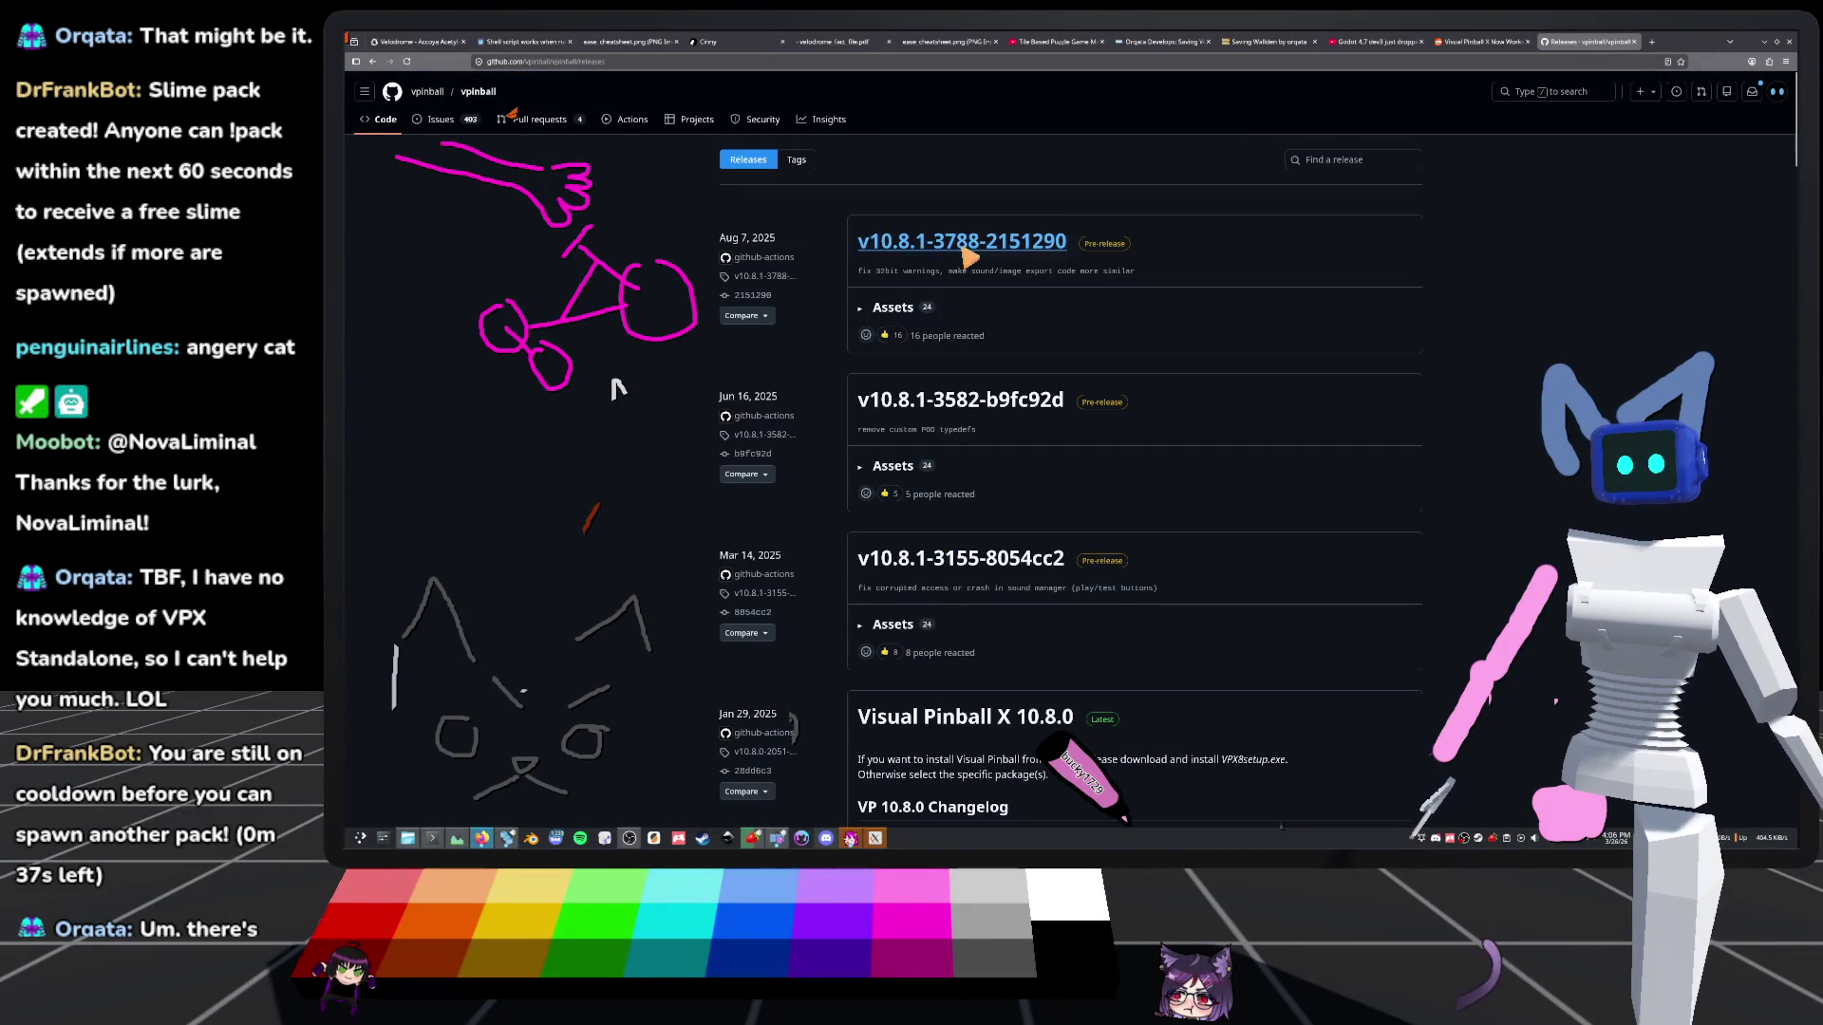
scroll(864, 408, down, 7)
scroll(863, 408, up, 7)
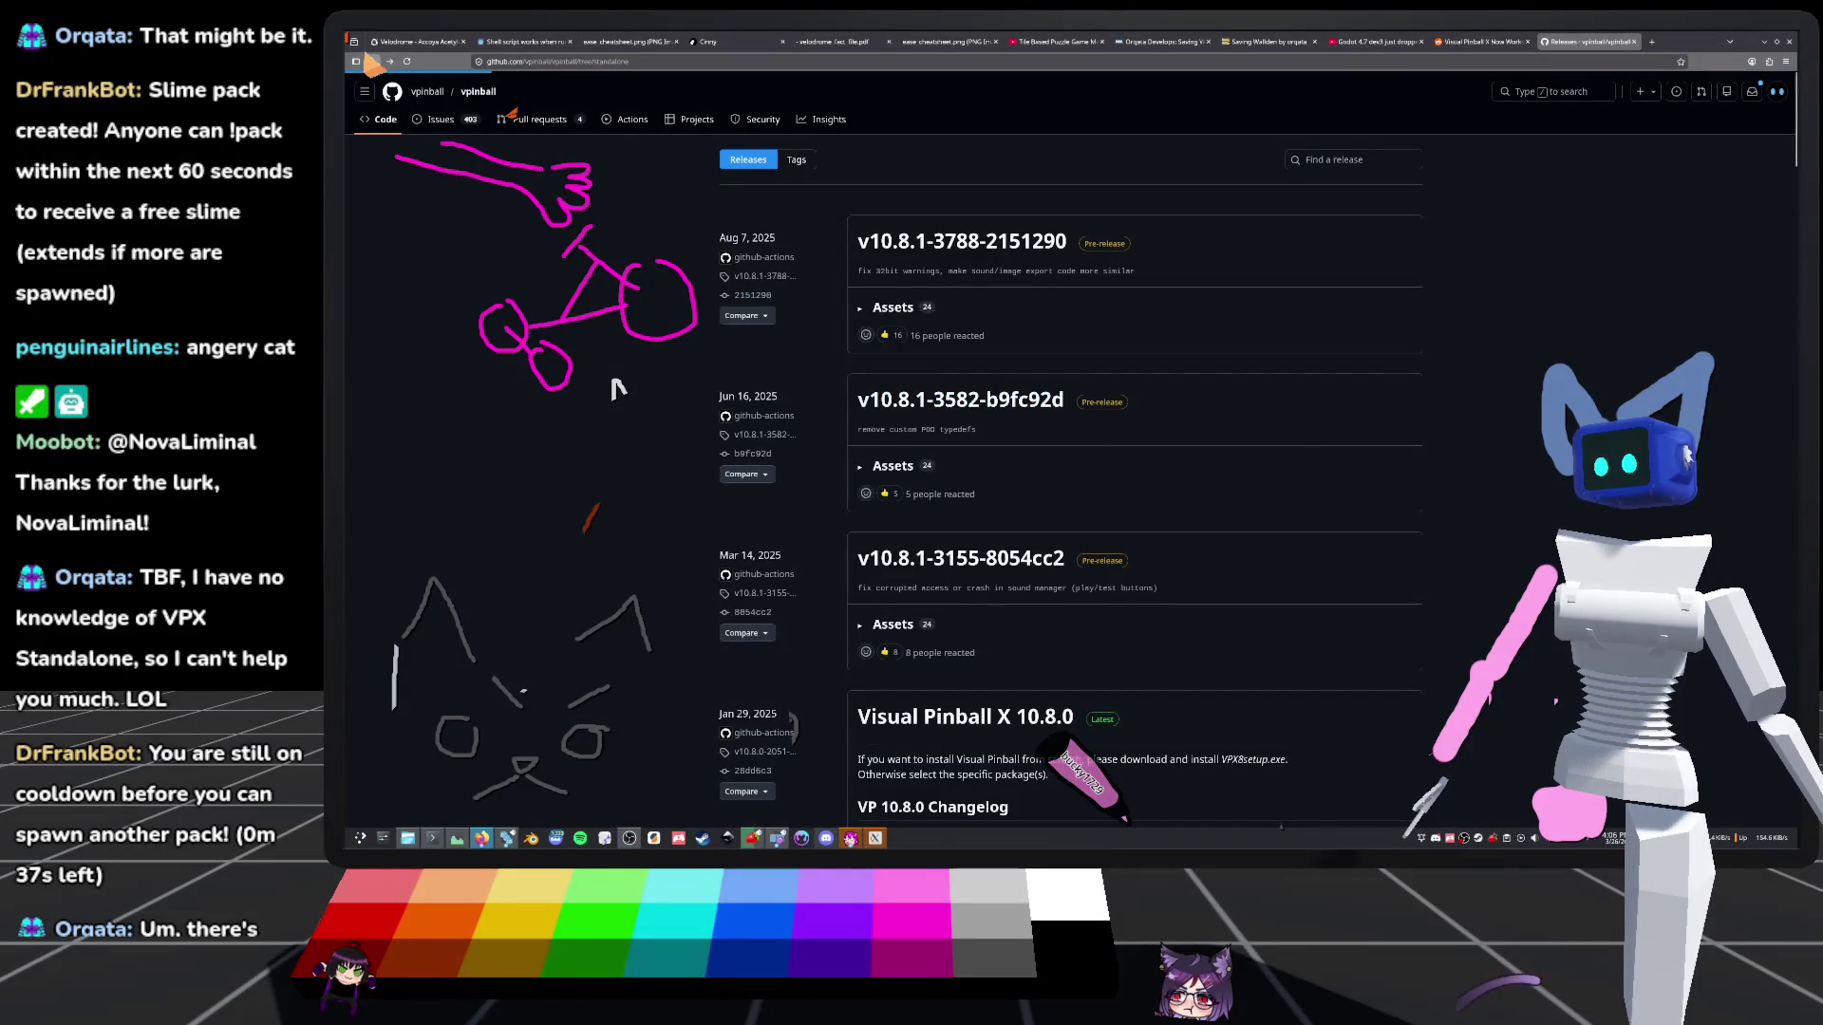
click(373, 63)
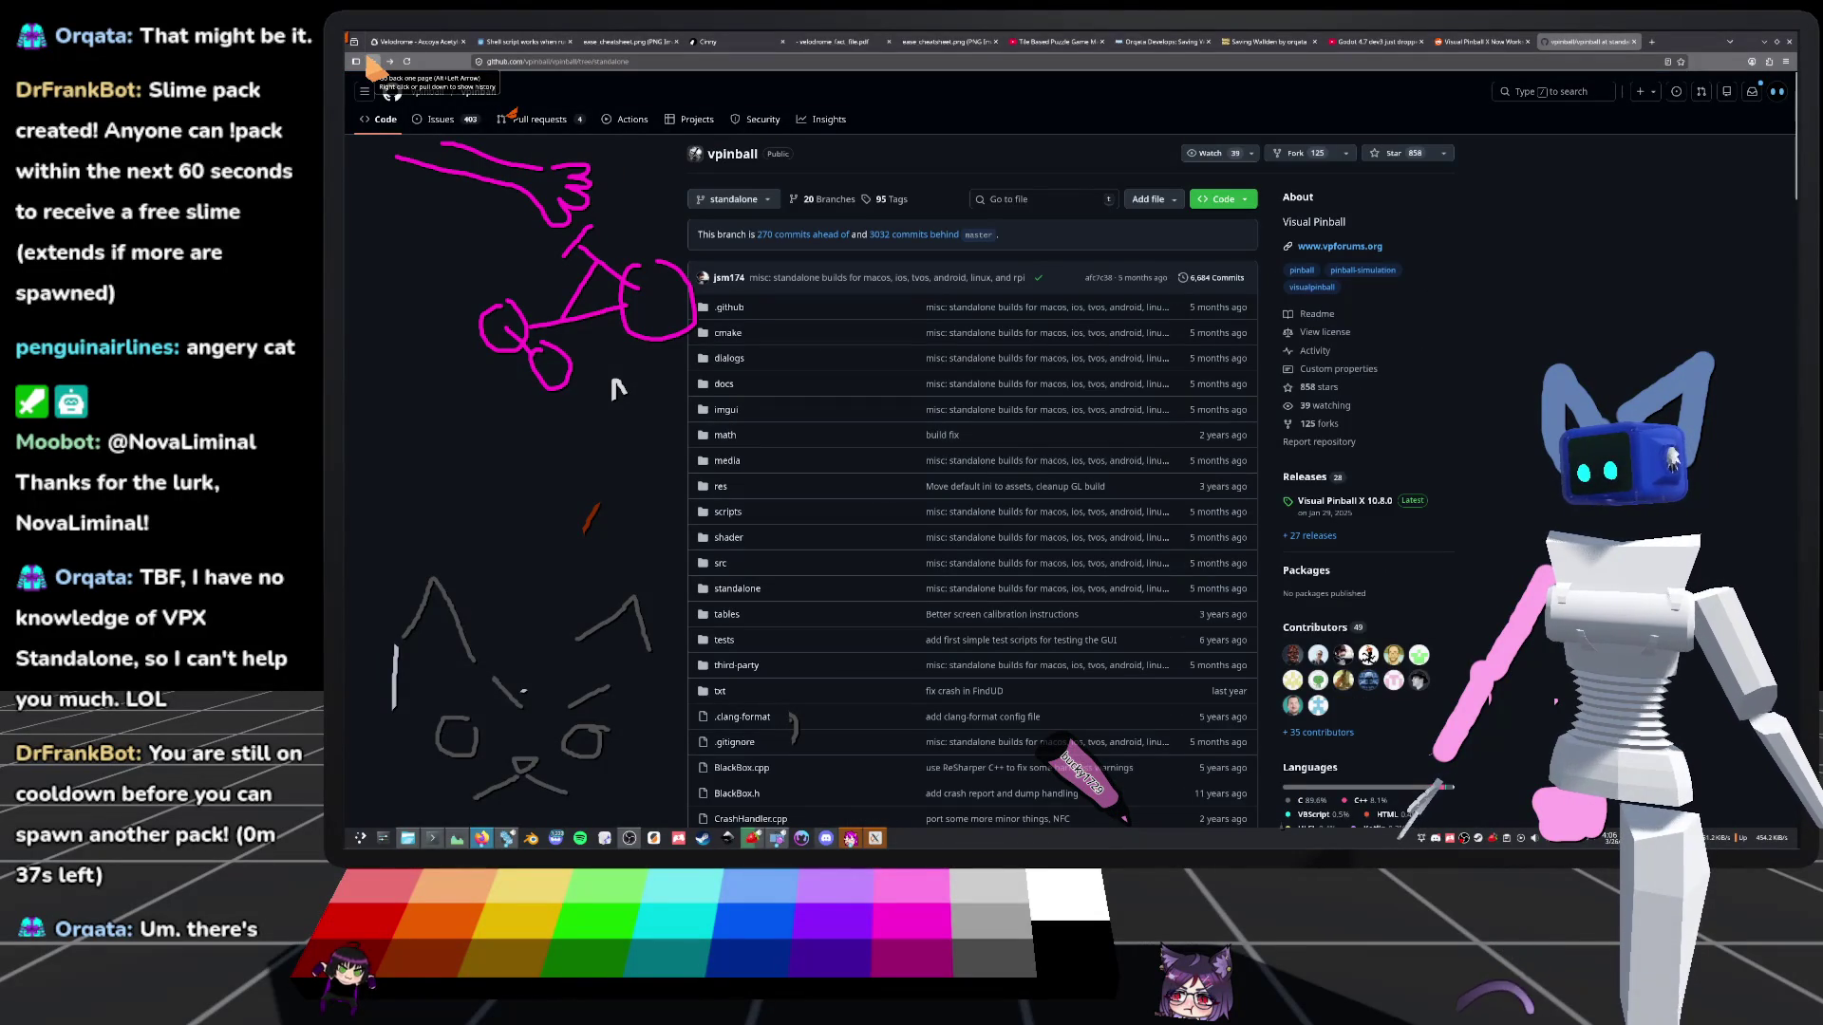
click(373, 63)
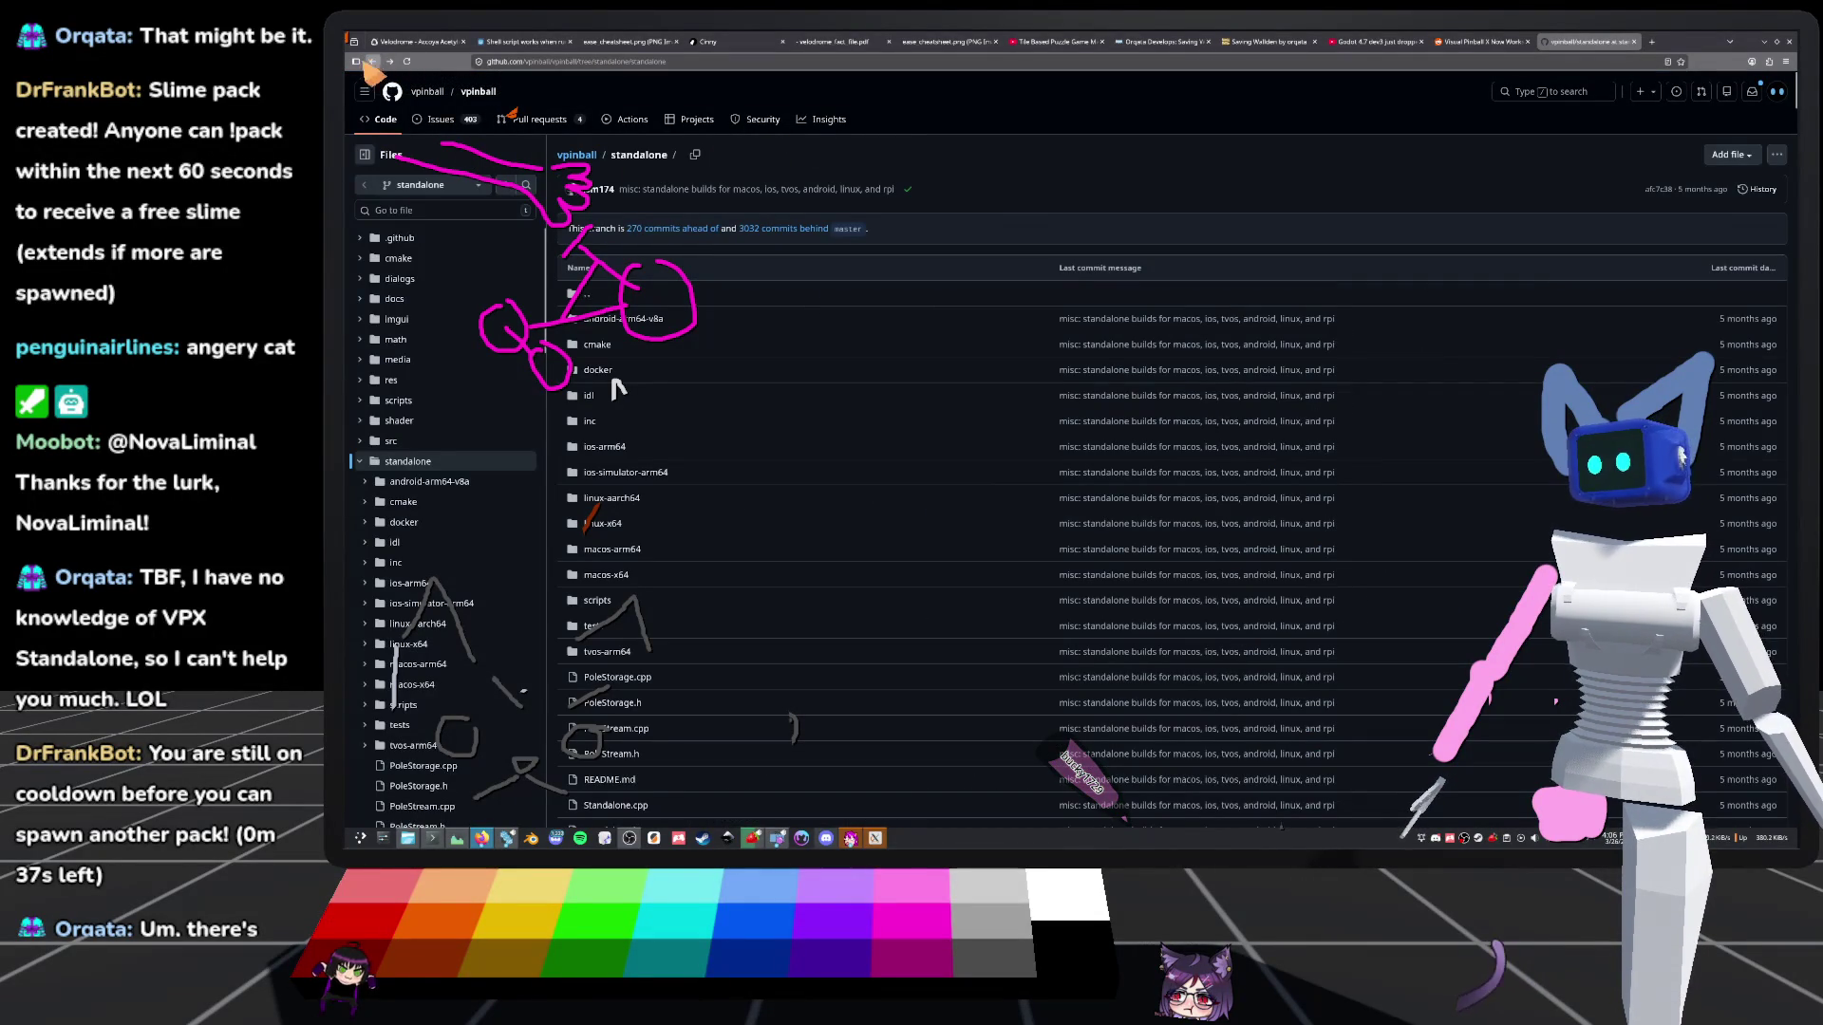
click(373, 62)
scroll(802, 457, down, 2)
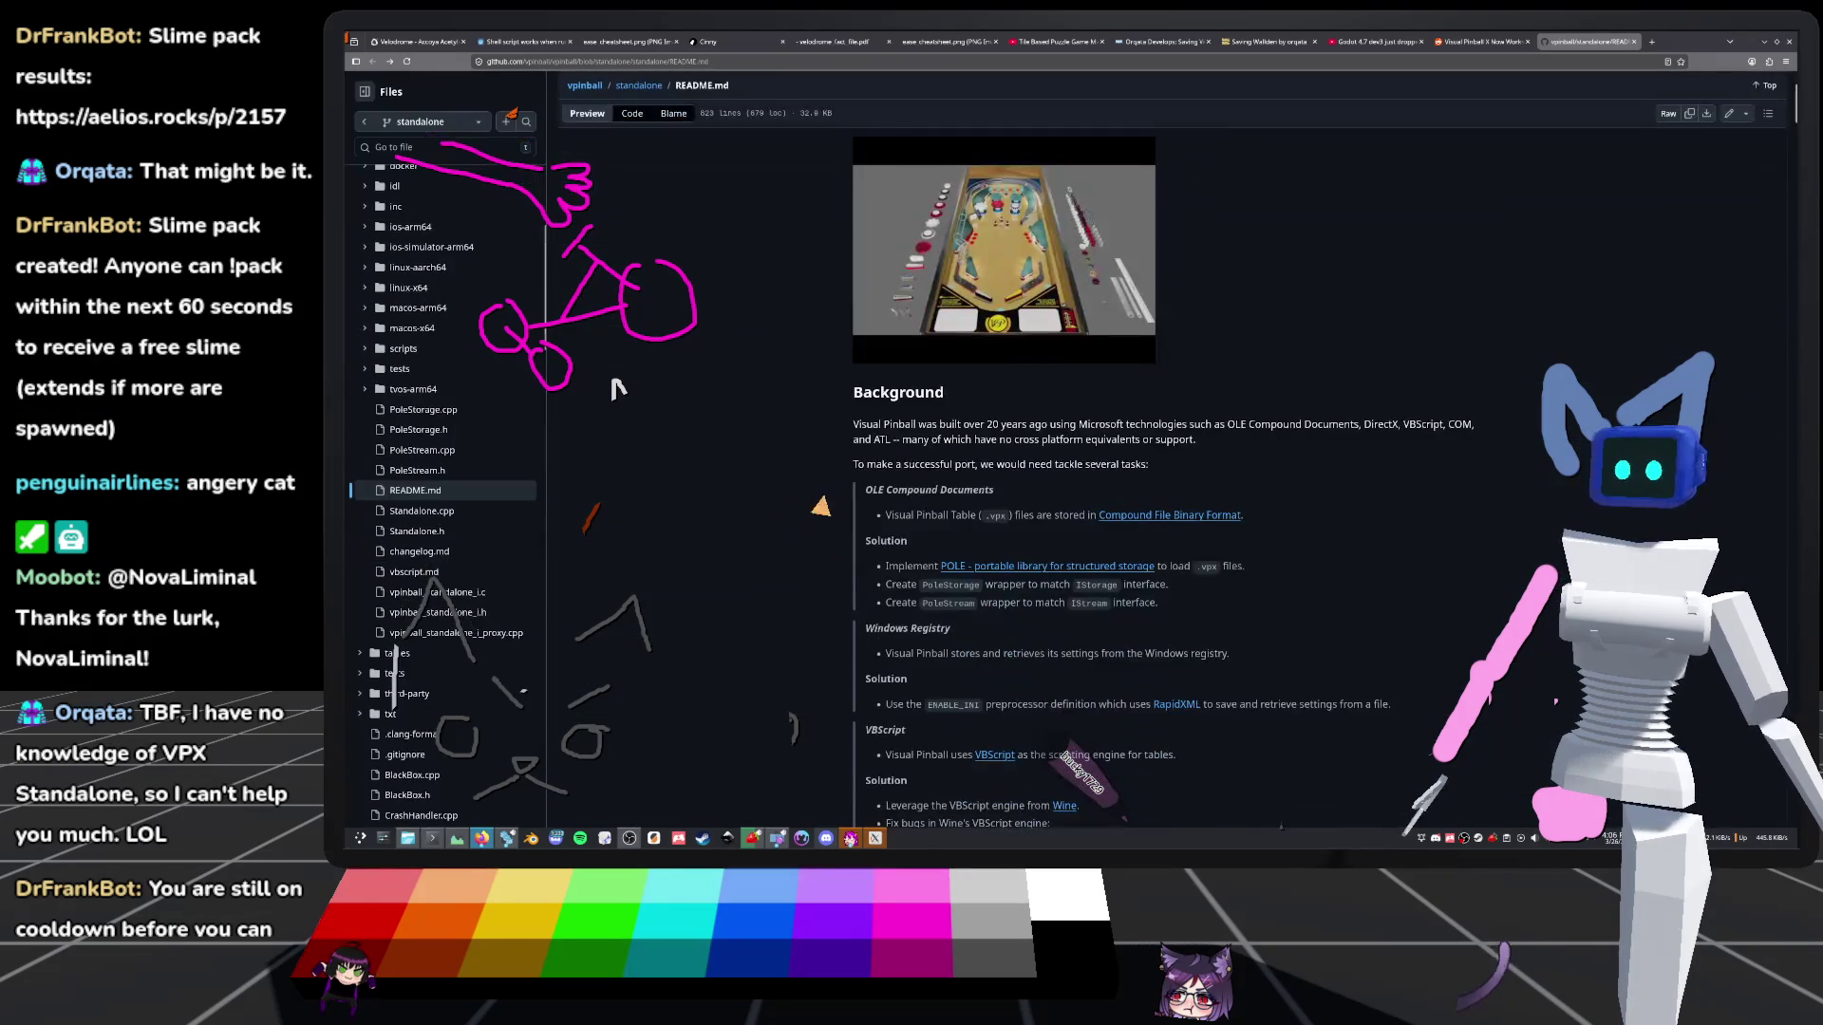
Scroll the standalone README down to the Linux (Ubuntu 22.04) build commands
scroll(883, 506, down, 2)
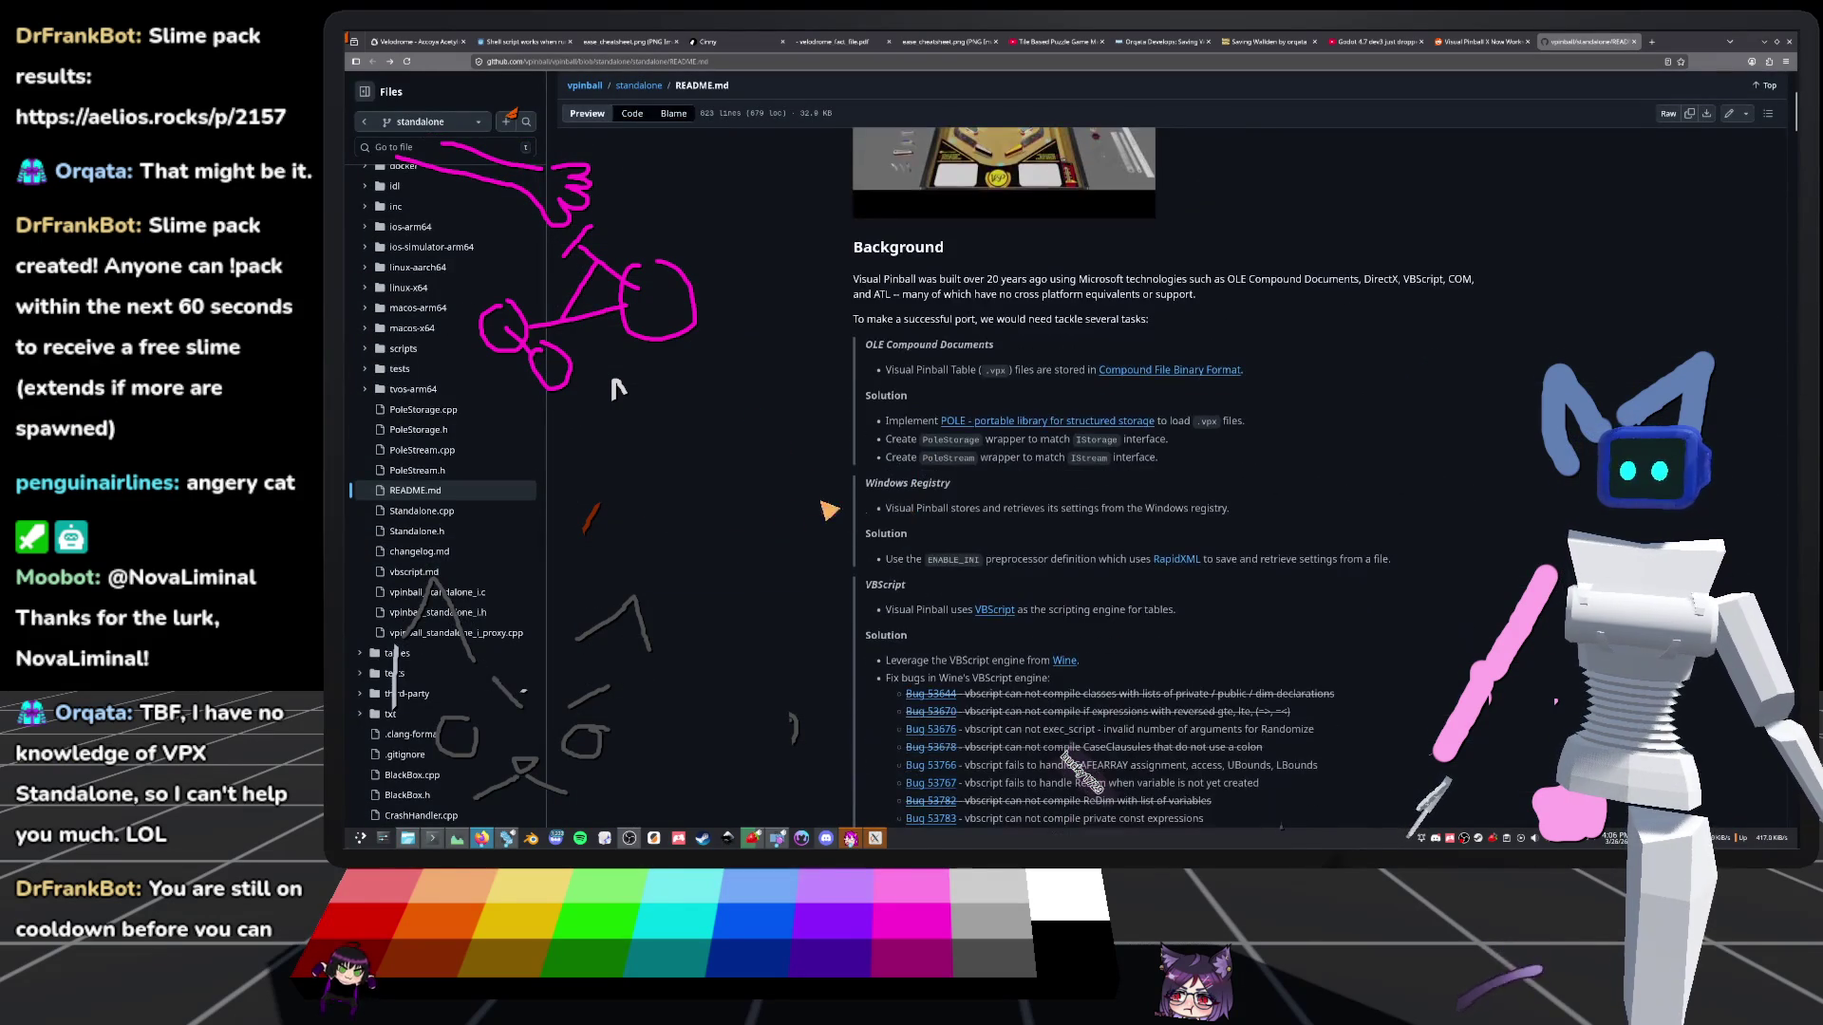
scroll(1021, 438, down, 2)
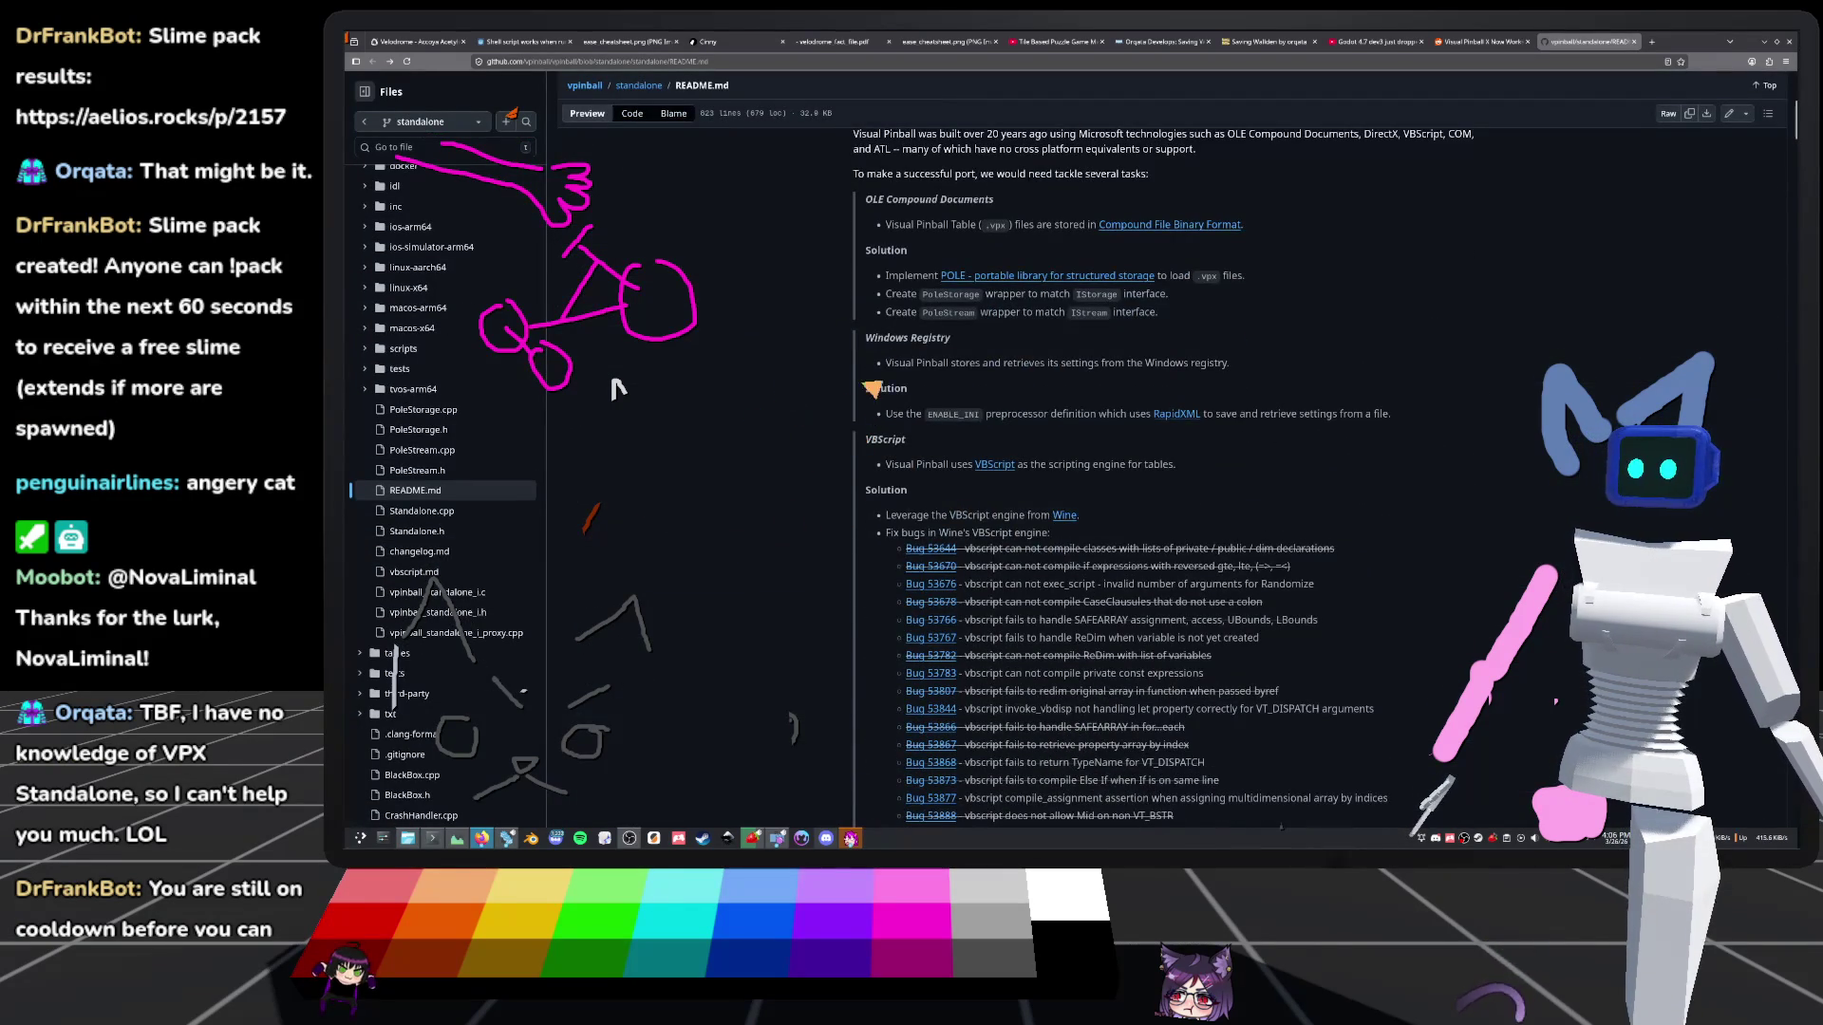
scroll(786, 514, down, 2)
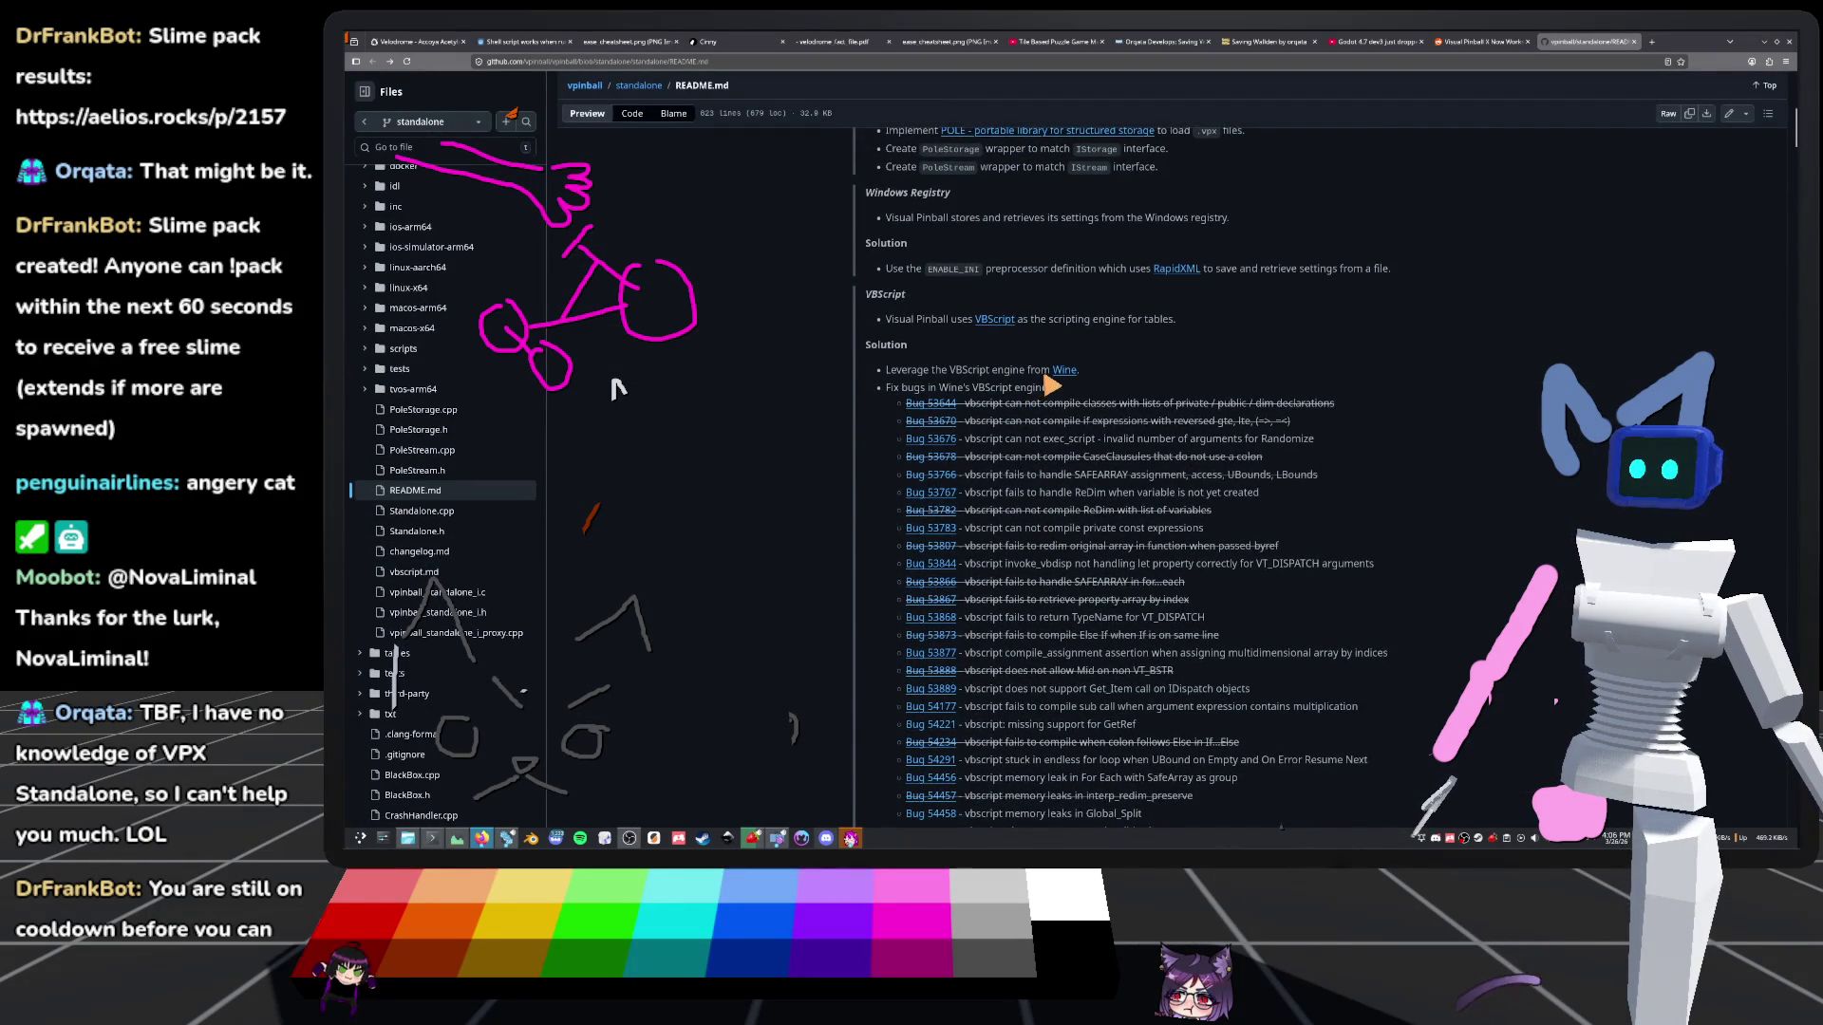
scroll(881, 408, down, 5)
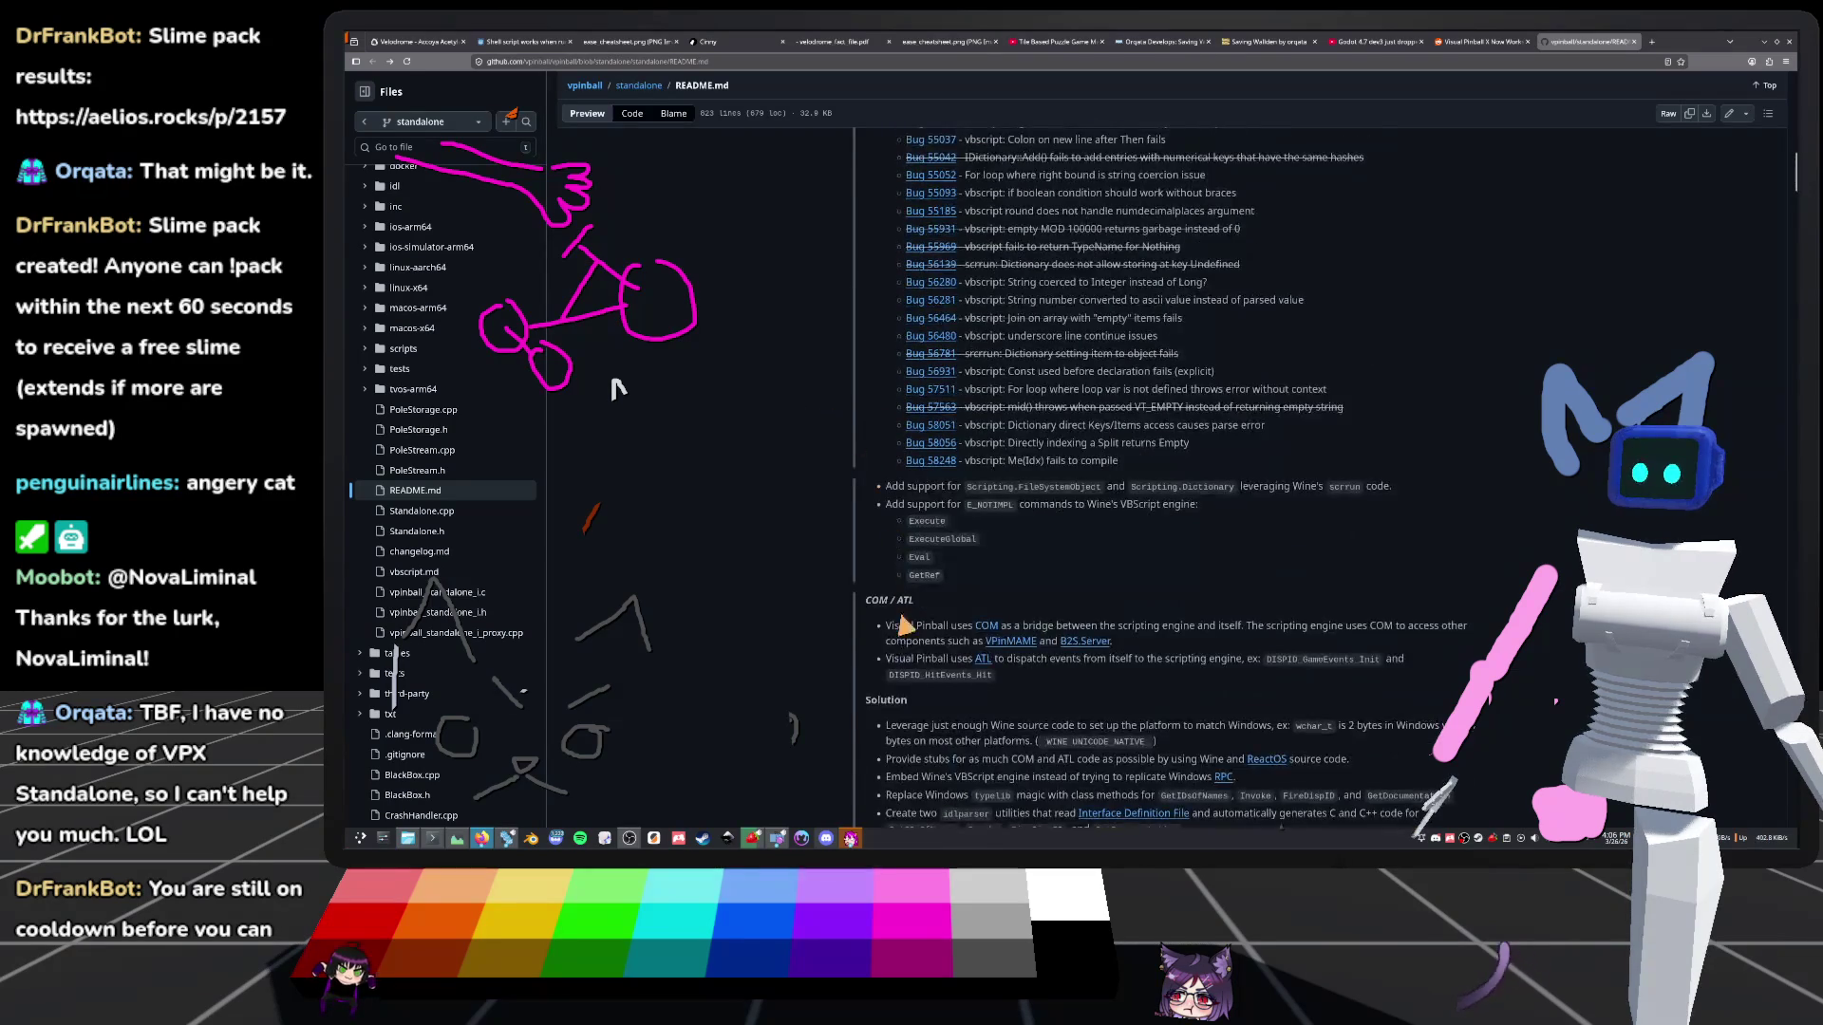
scroll(923, 495, down, 5)
scroll(927, 615, down, 5)
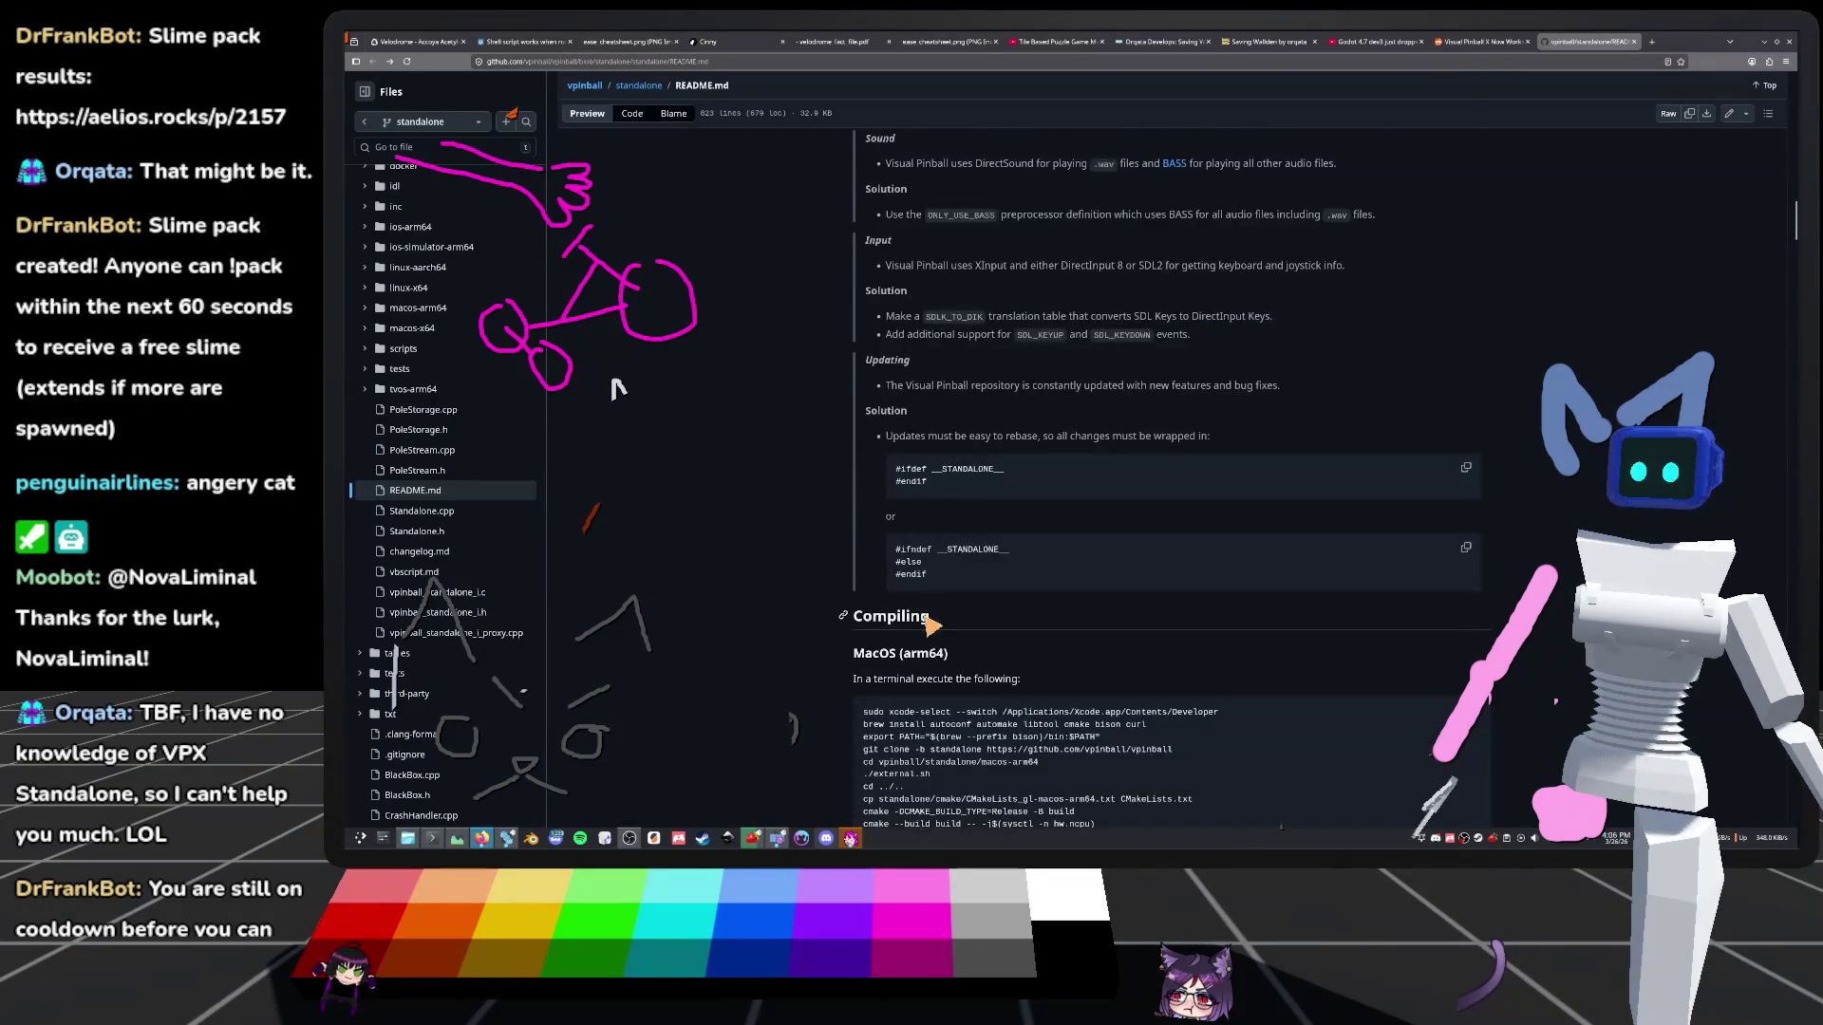
scroll(935, 622, down, 4)
scroll(899, 275, down, 10)
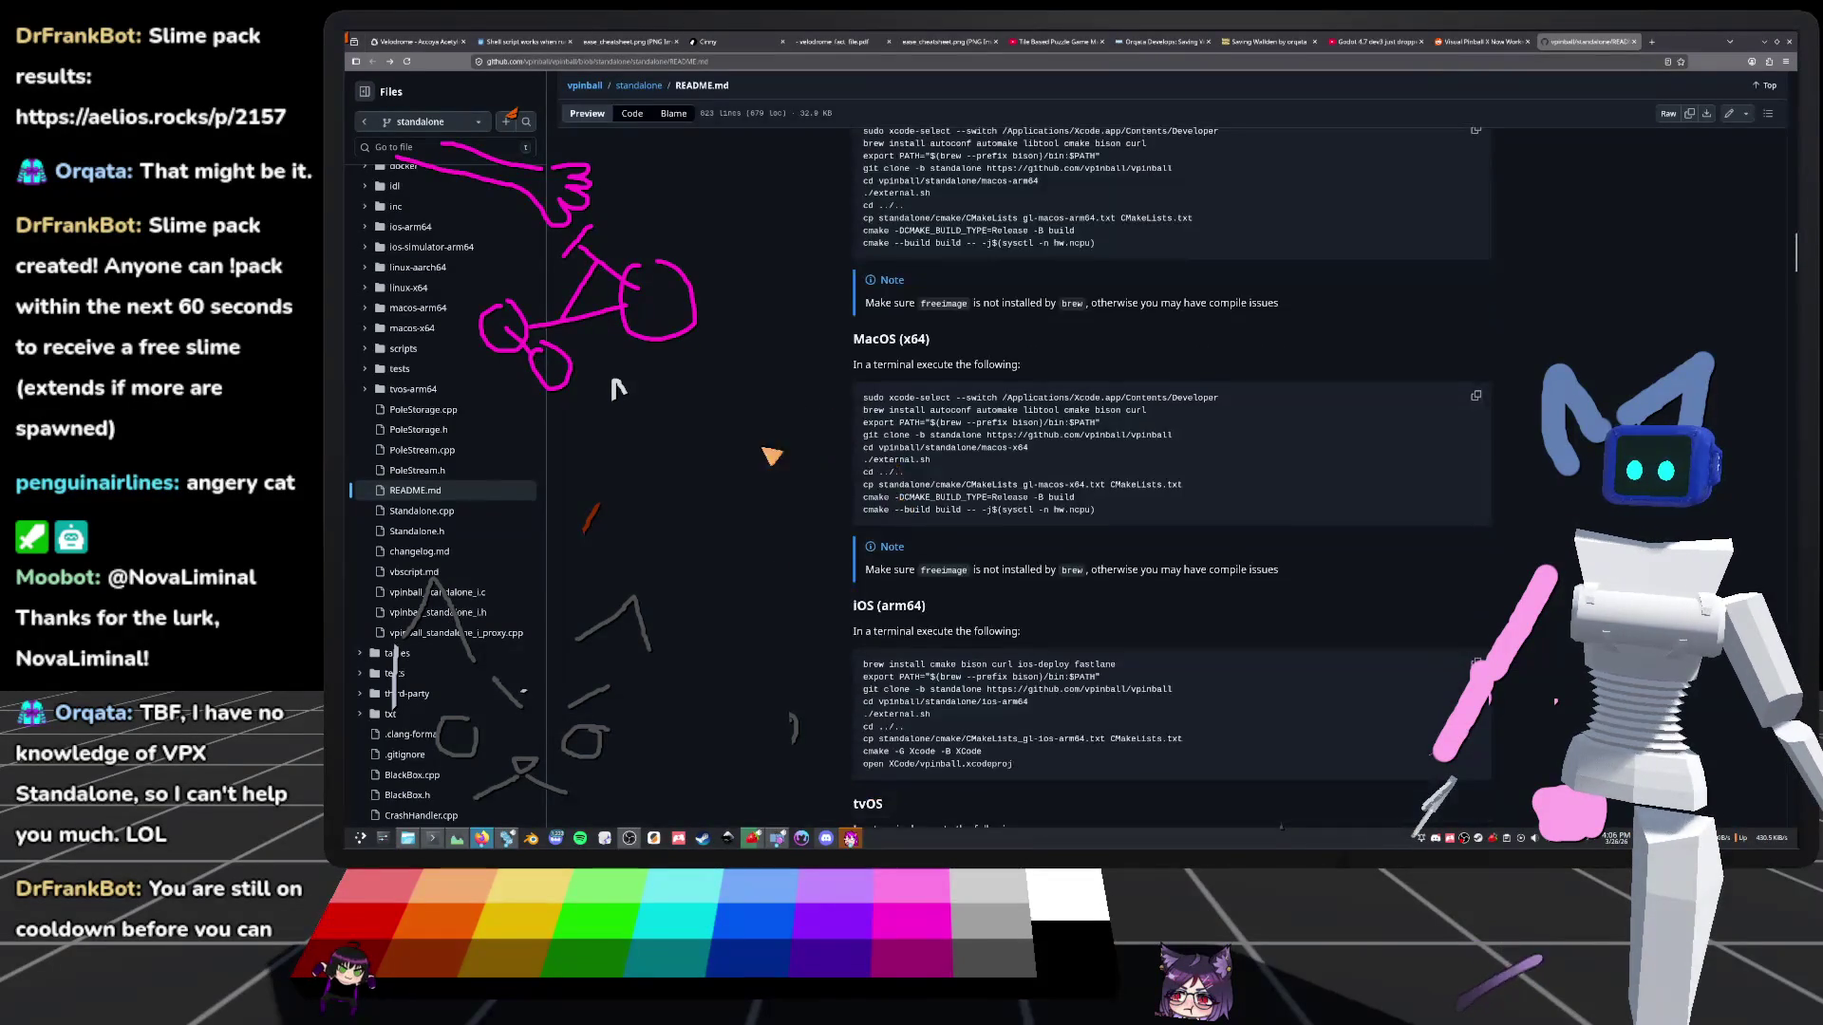
scroll(878, 343, down, 4)
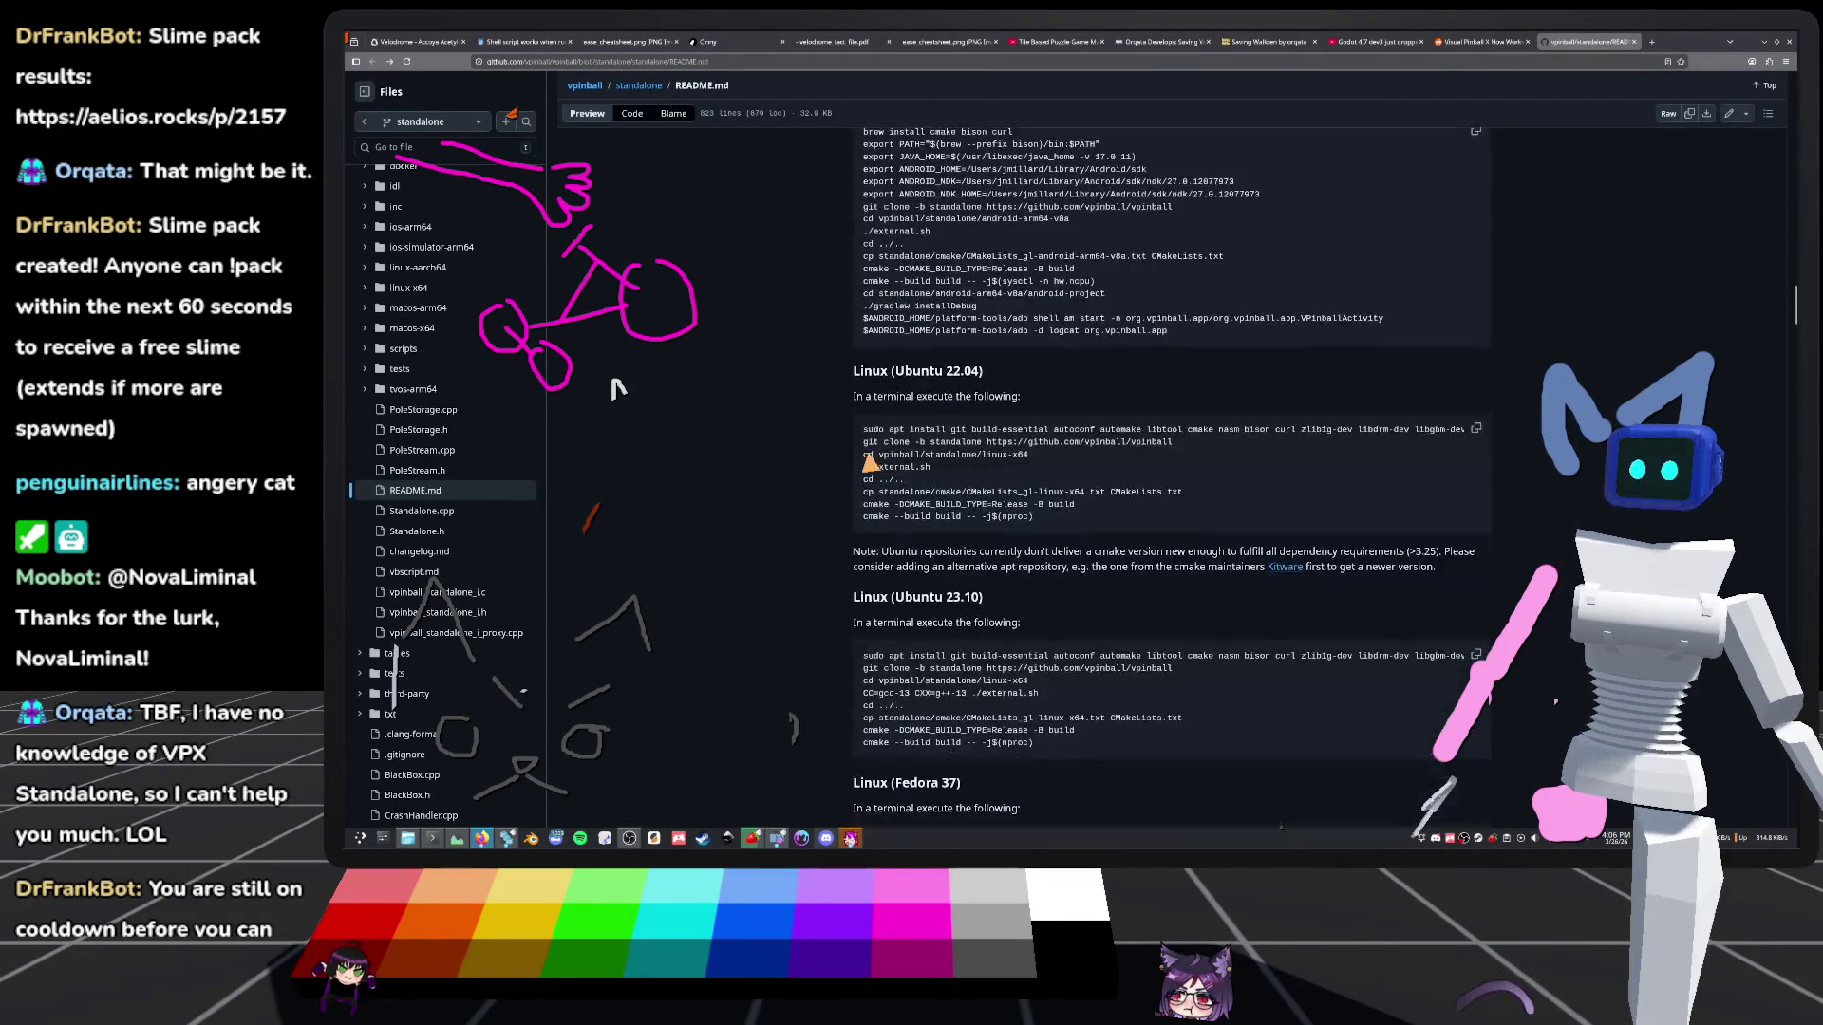
scroll(949, 669, down, 5)
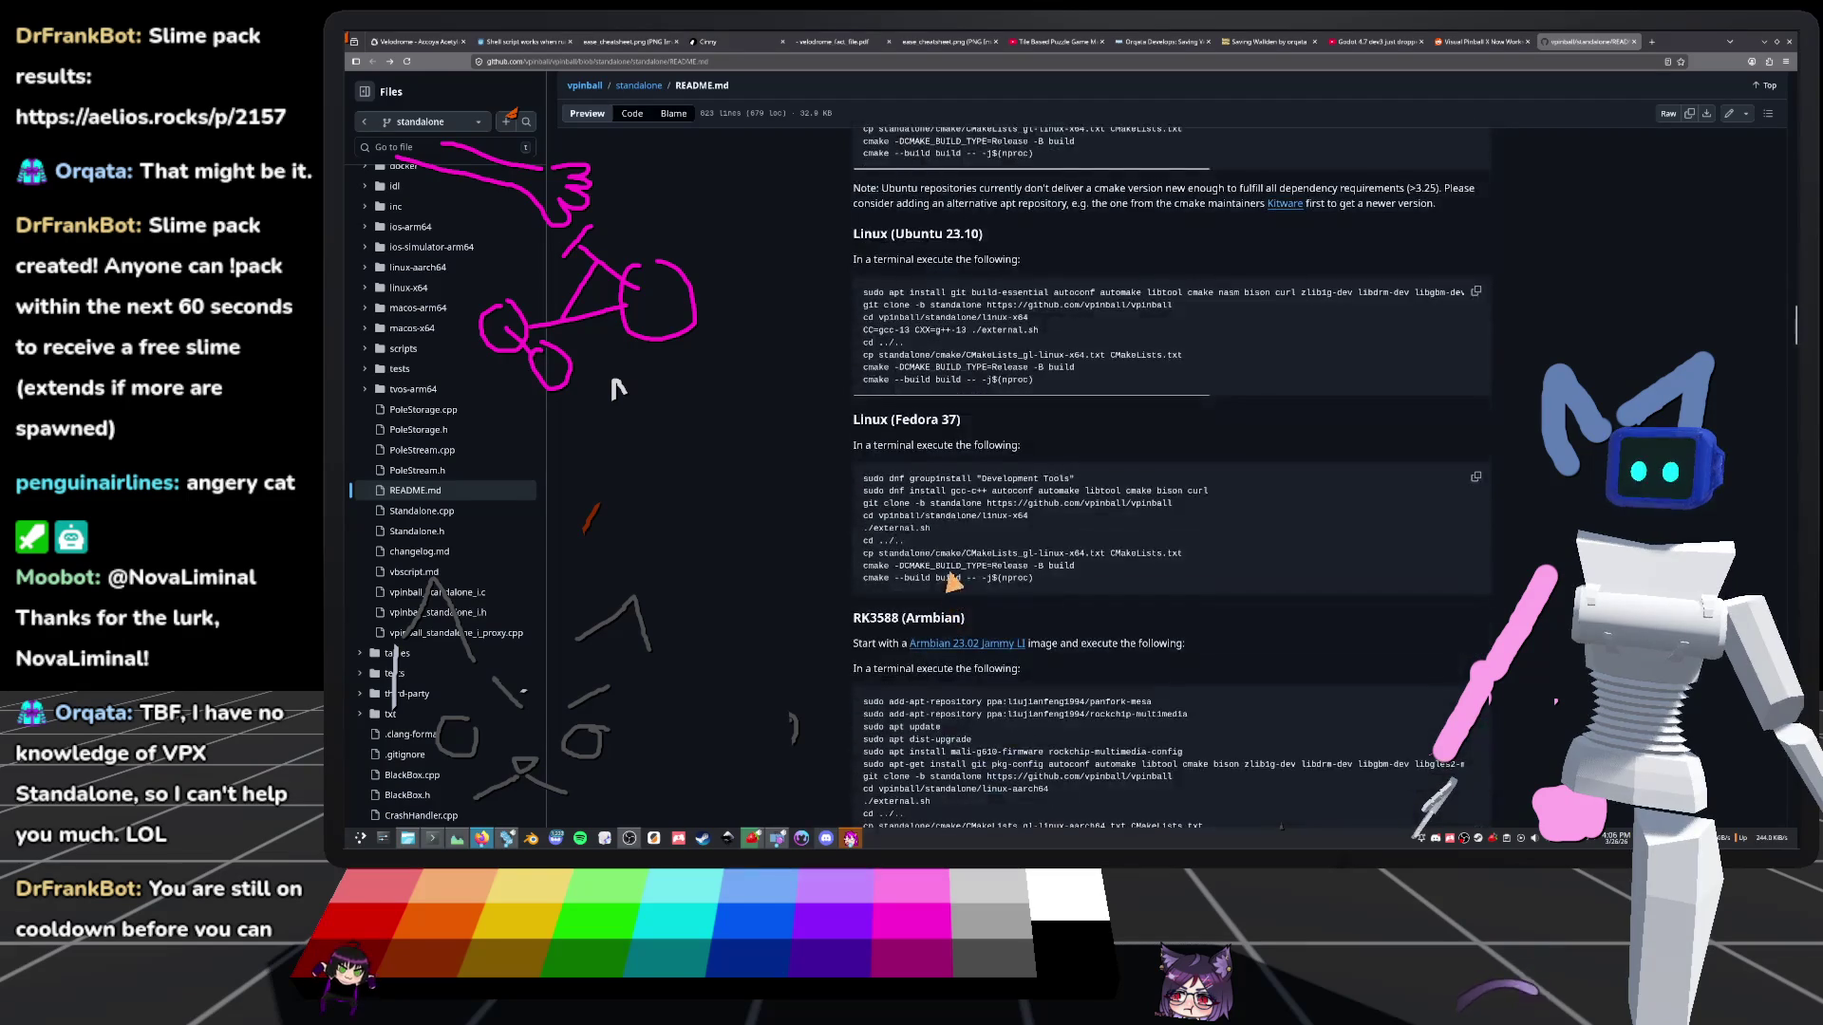
scroll(919, 634, down, 5)
scroll(922, 636, up, 4)
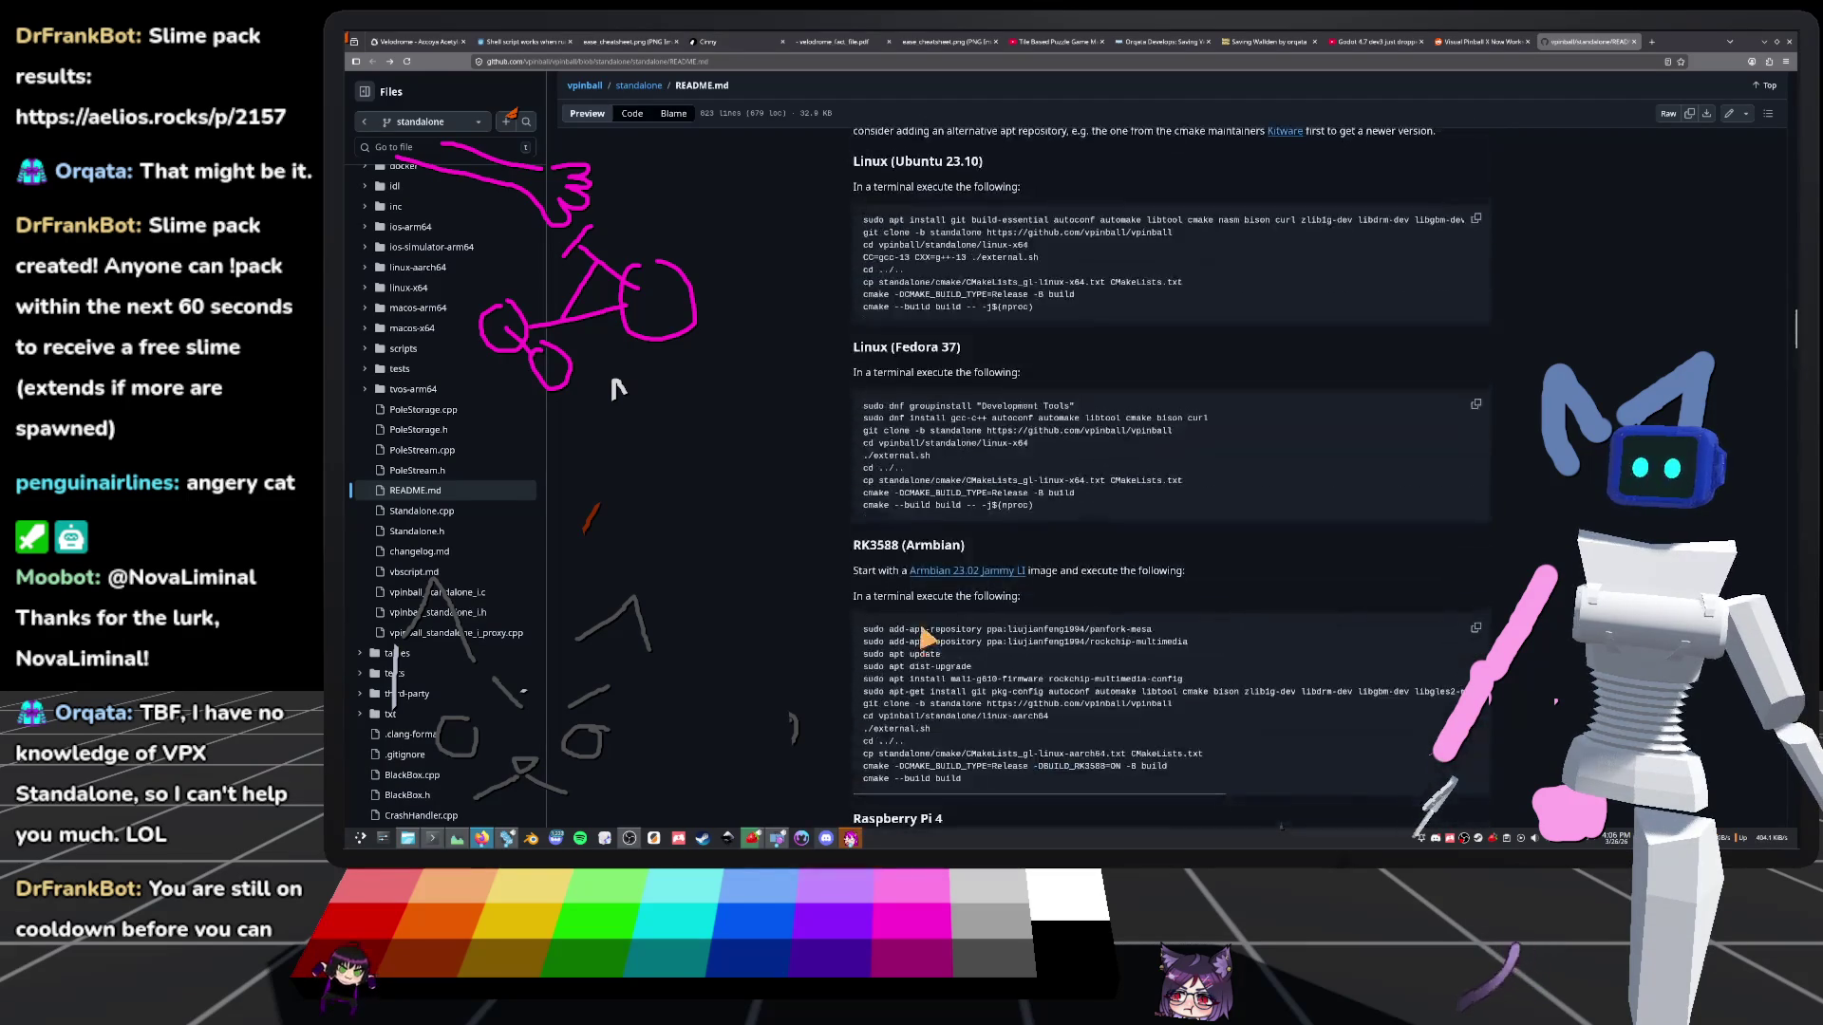
scroll(927, 619, up, 4)
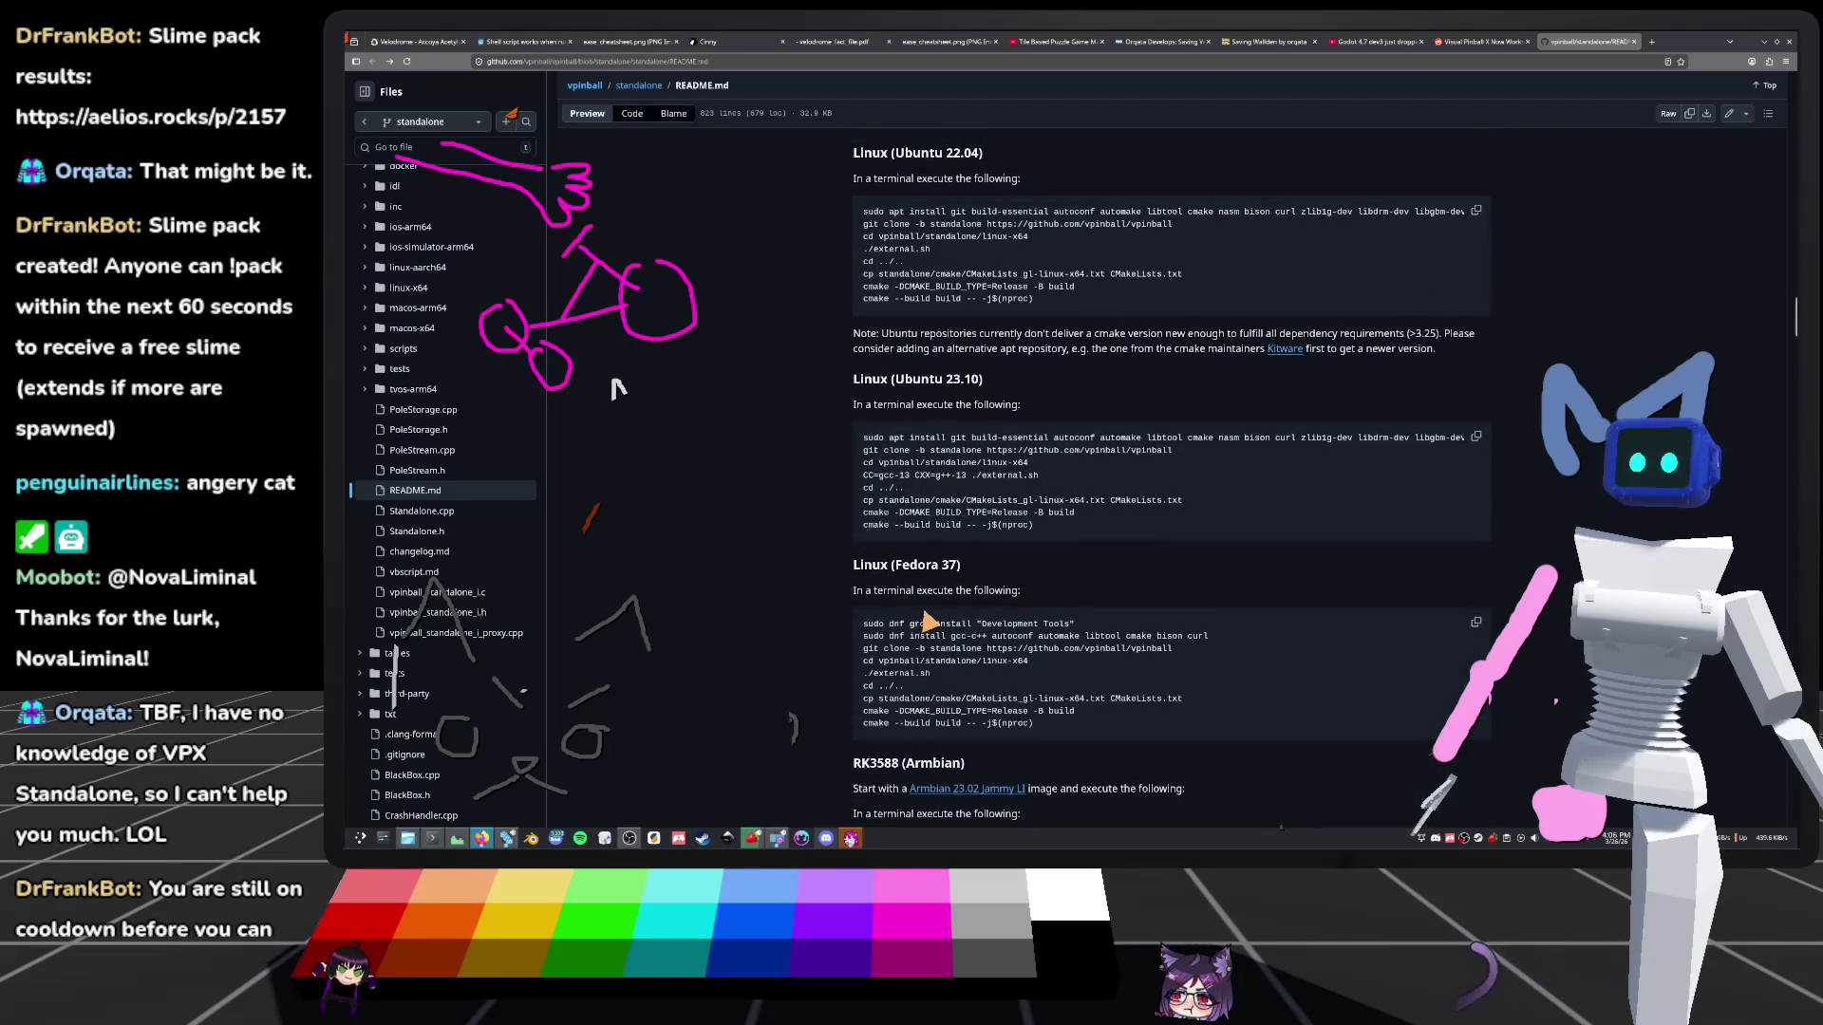
scroll(926, 620, up, 4)
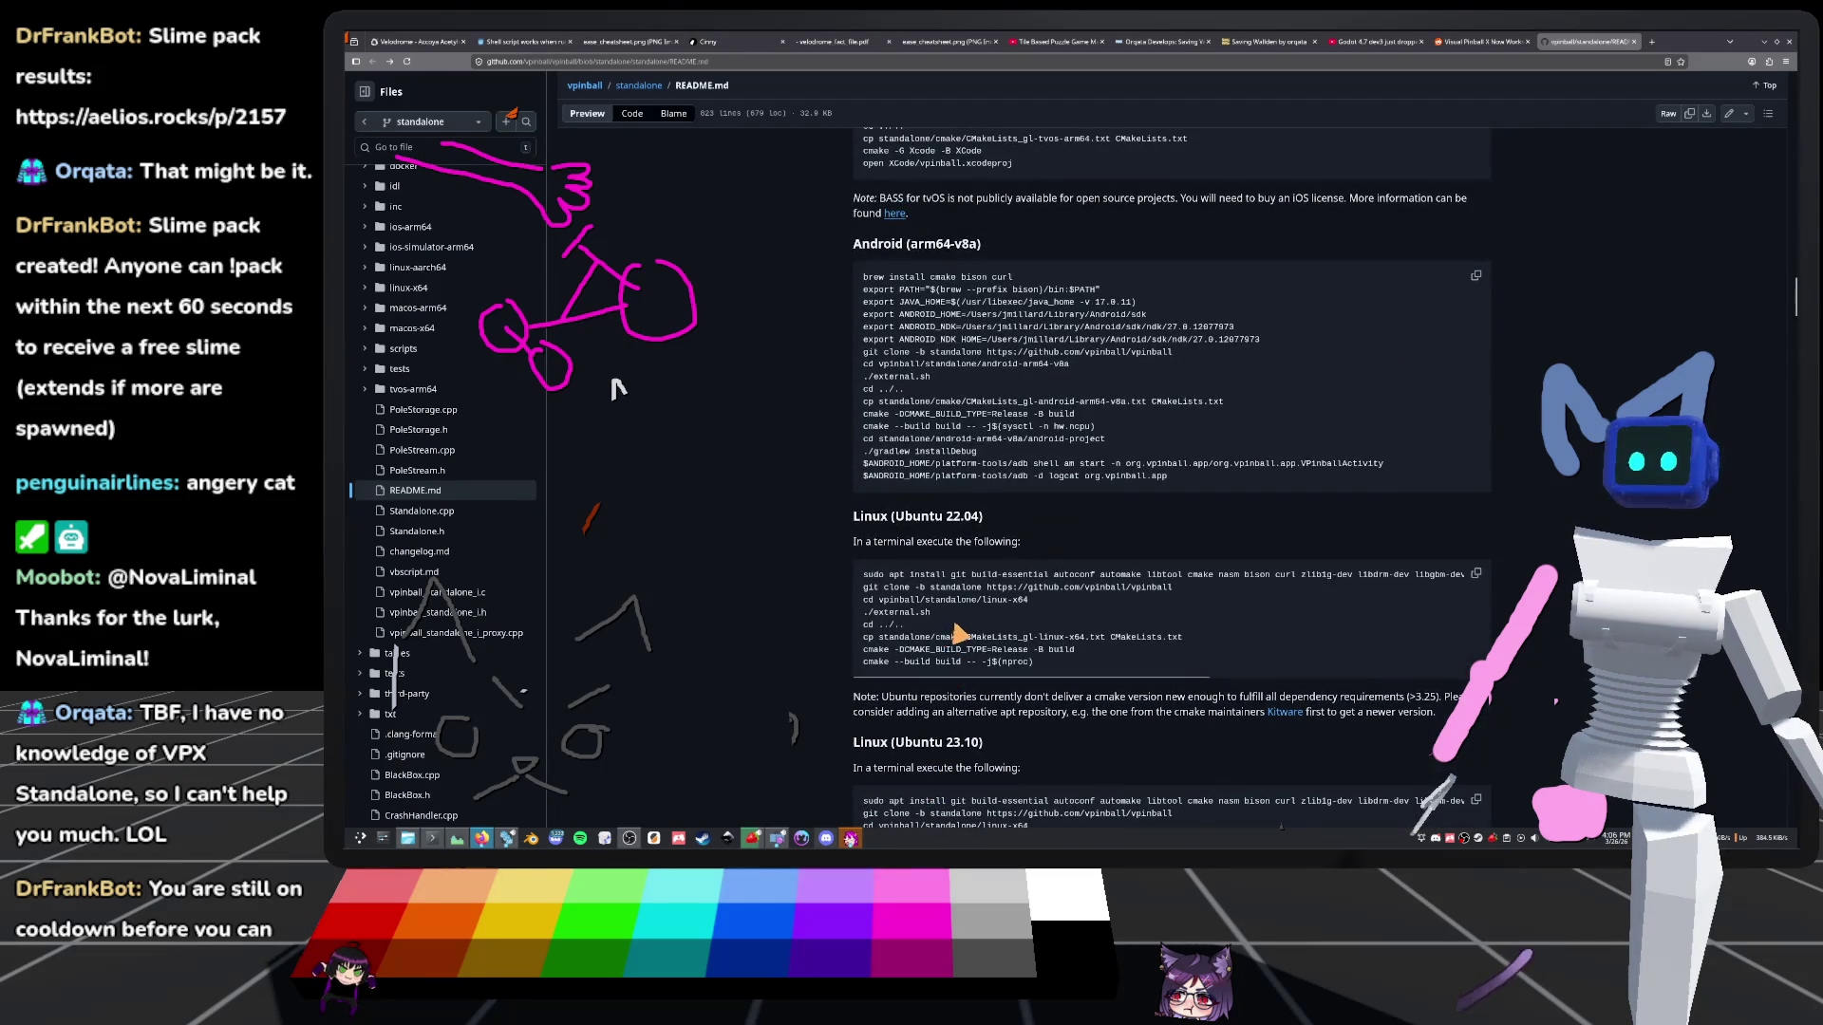
scroll(957, 633, down, 1)
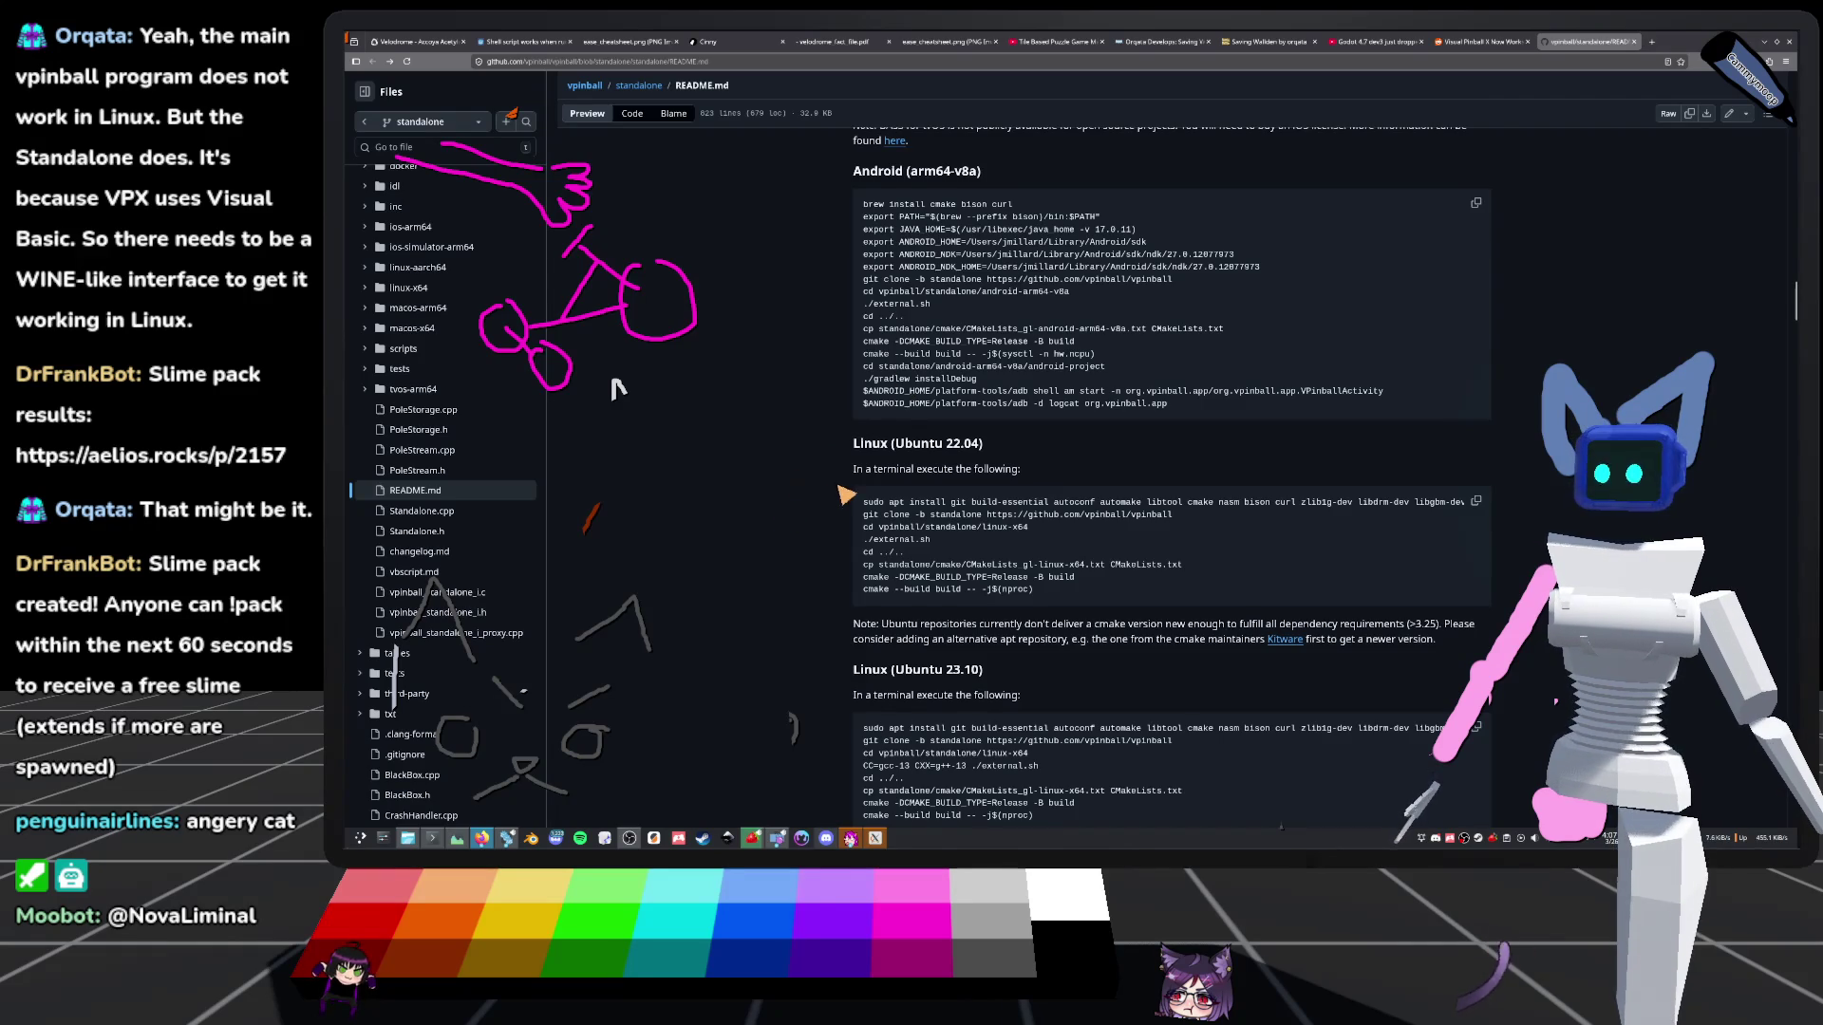
scroll(844, 495, down, 8)
scroll(844, 513, up, 7)
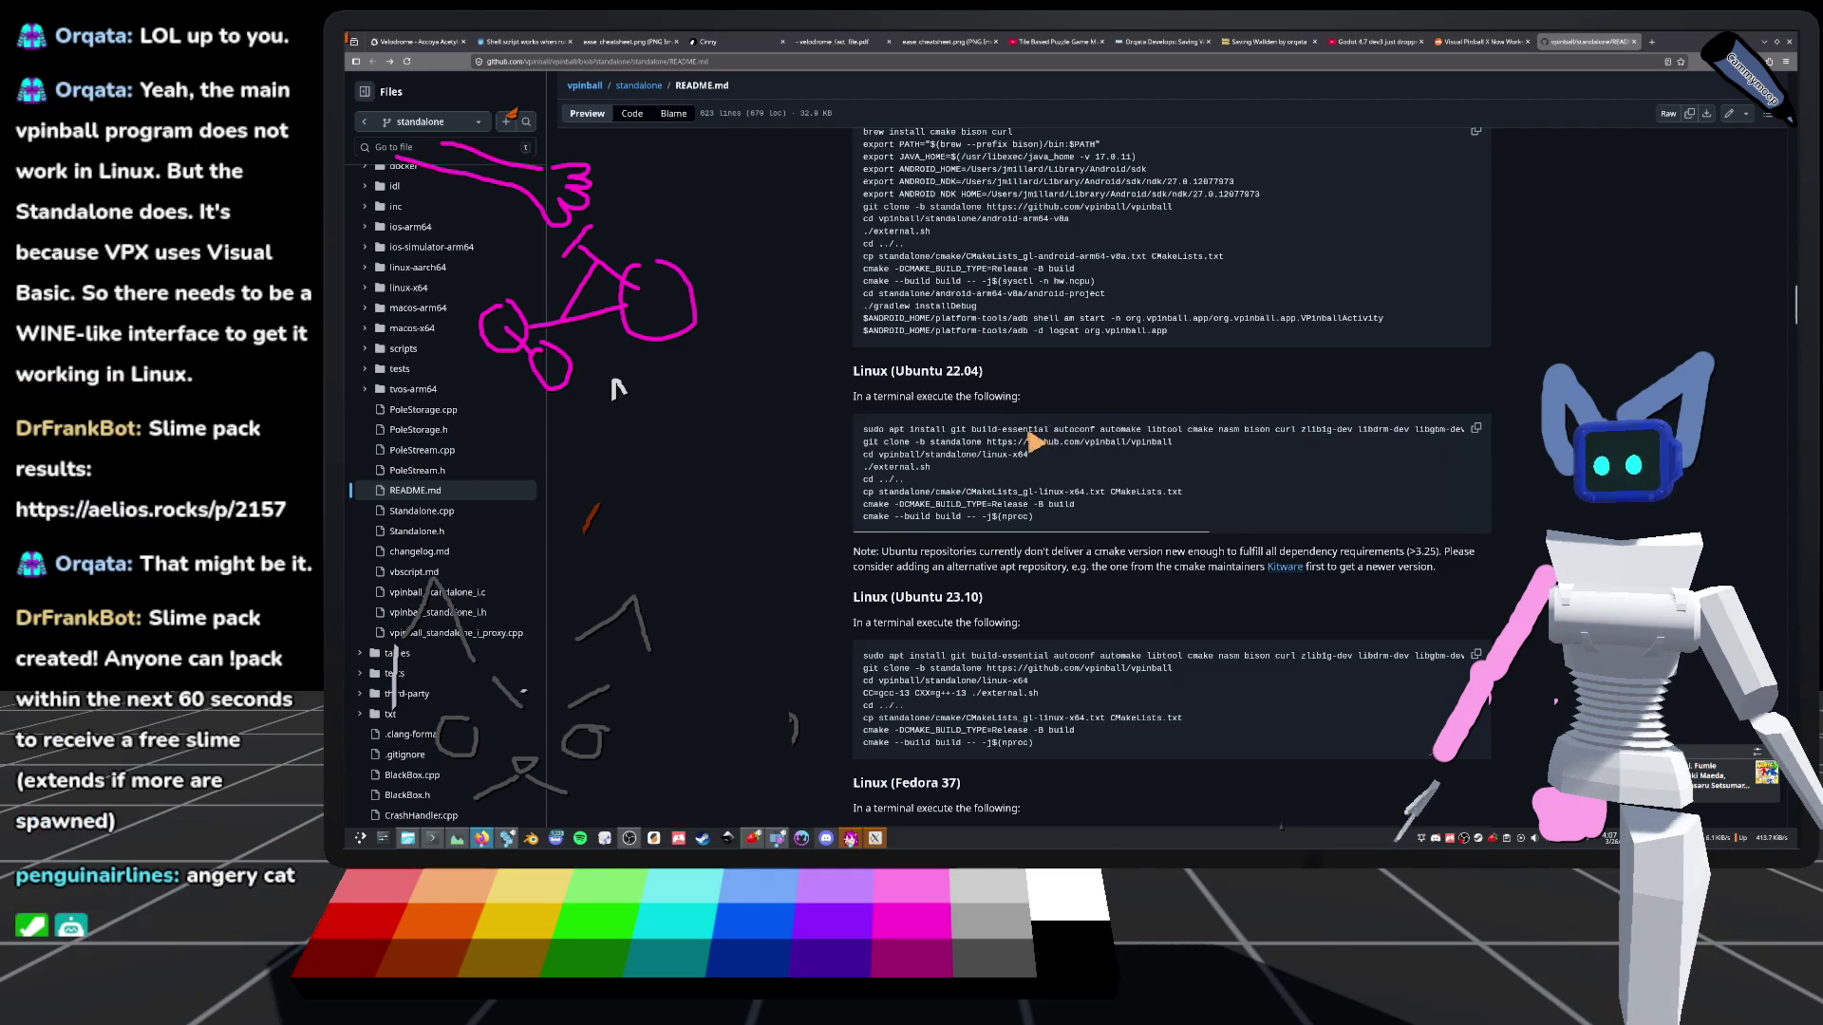
Select parts of the Ubuntu 22.04 apt install command, then open a blank new tab
mouse_move(859, 429)
mouse_down()
mouse_move(1516, 438)
mouse_move(1028, 432)
mouse_move(1243, 435)
mouse_up()
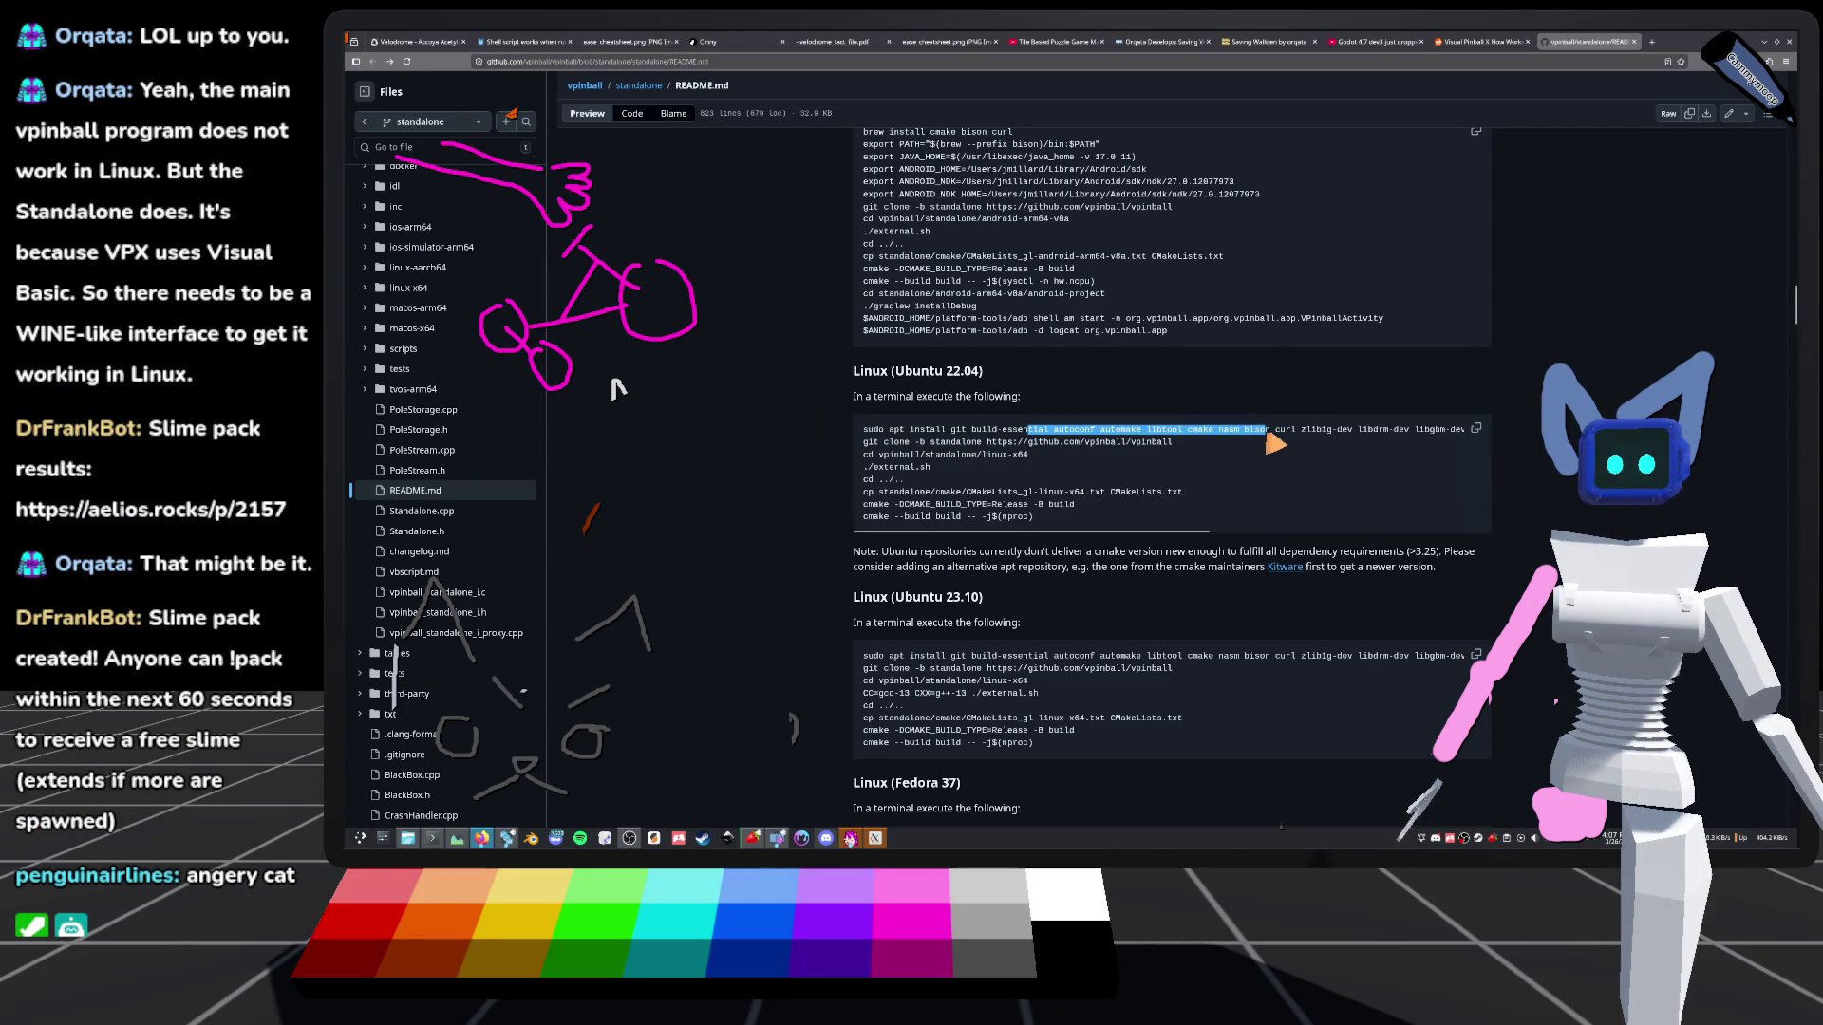
click(1268, 434)
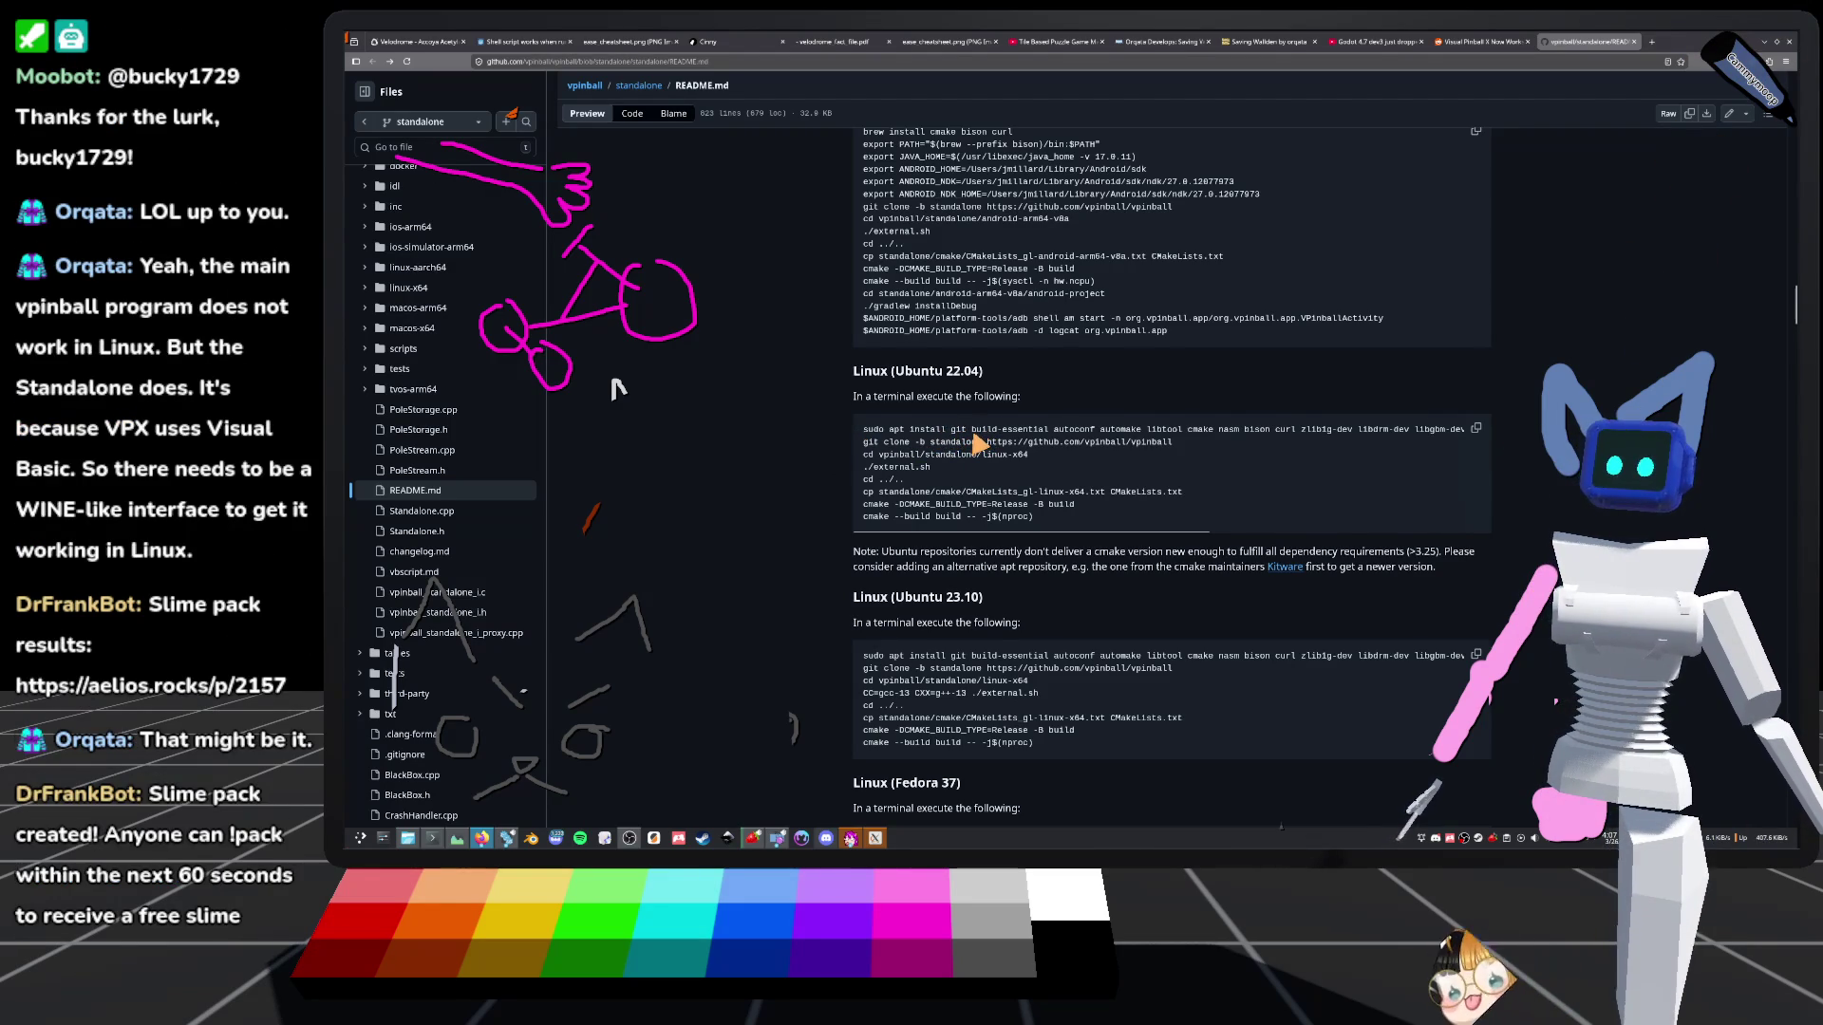
double_click(896, 429)
scroll(807, 427, down, 3)
scroll(750, 413, up, 4)
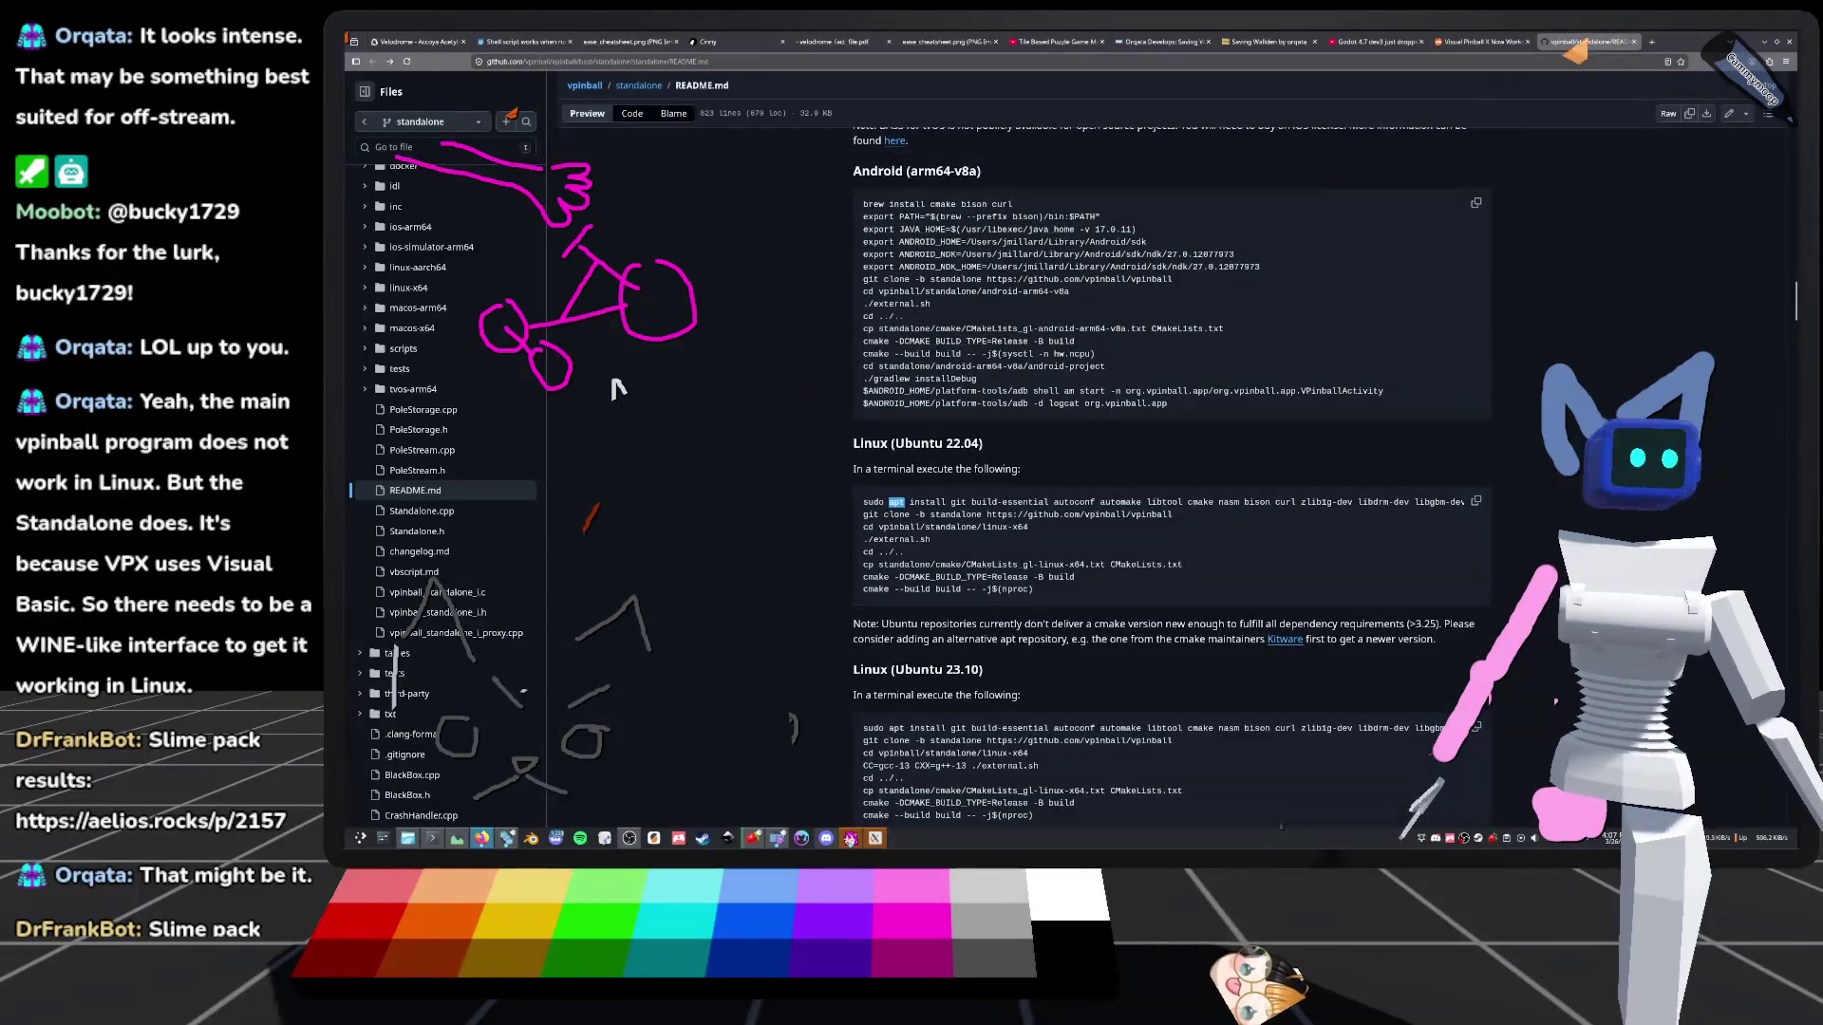
click(1652, 41)
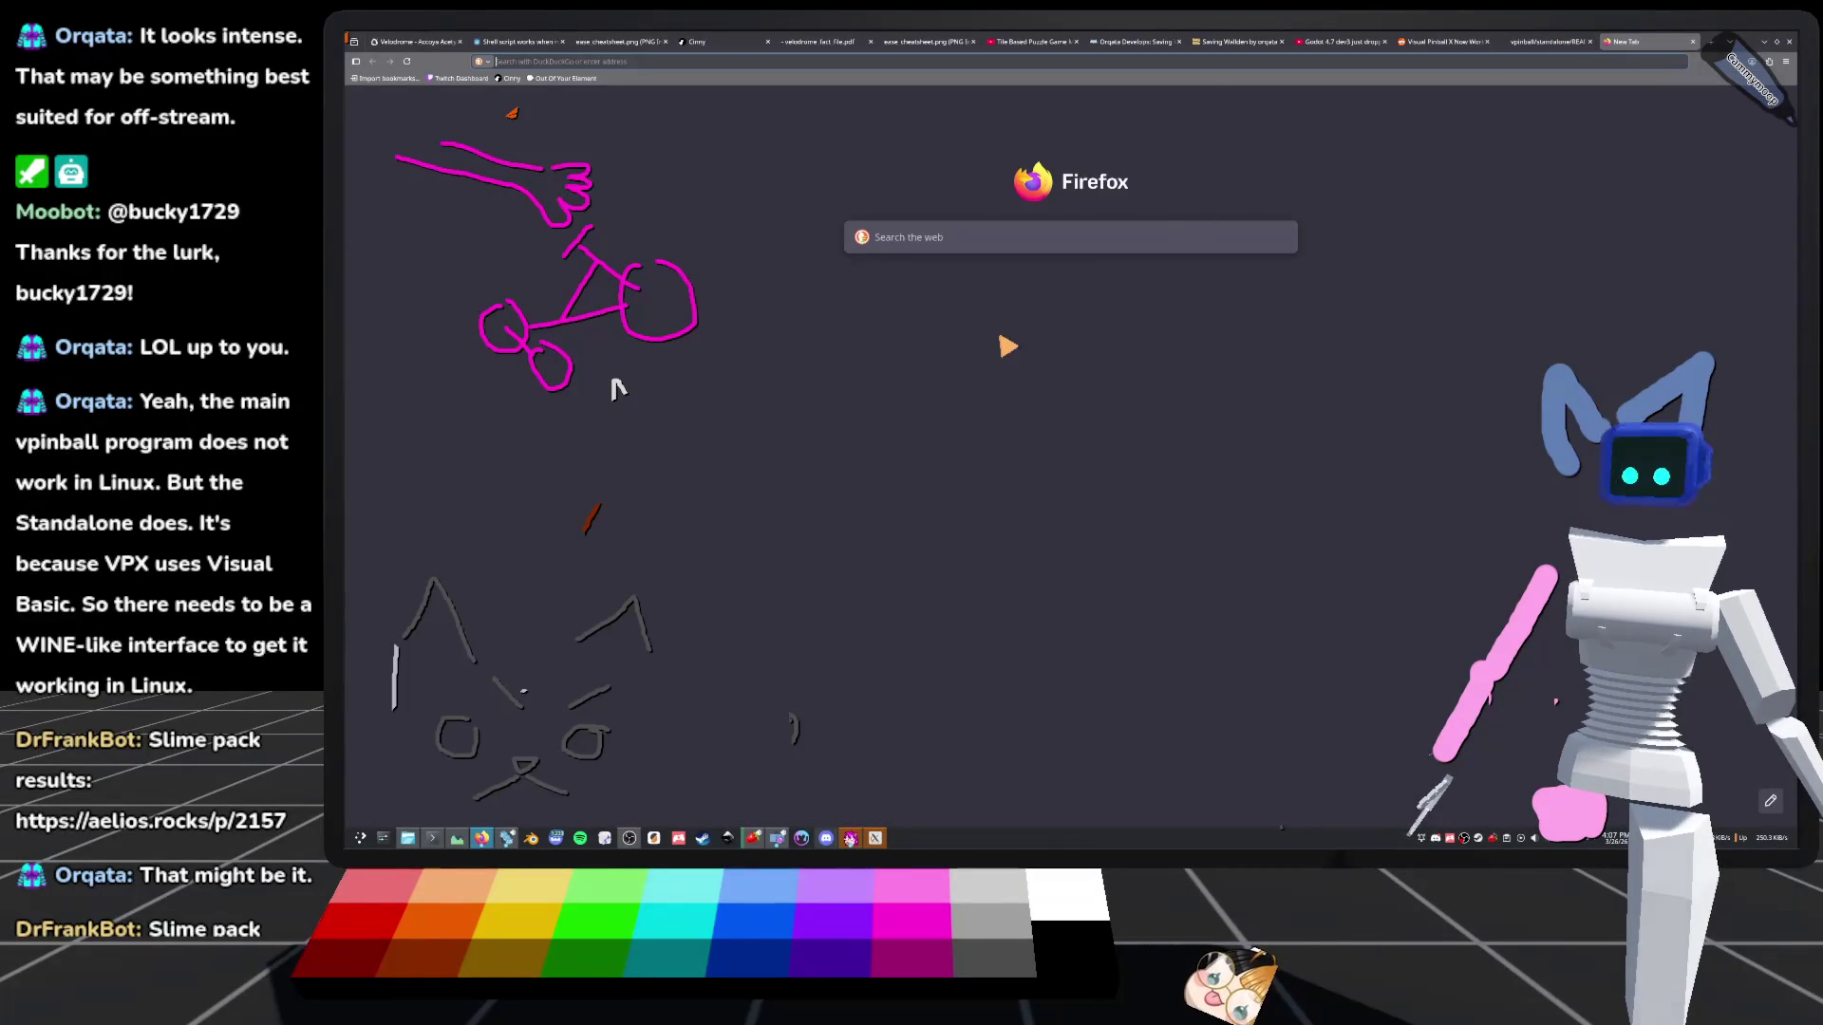
Search DuckDuckGo for 'visual pinball standalone arch' and skim the results
text(visual pinball st)
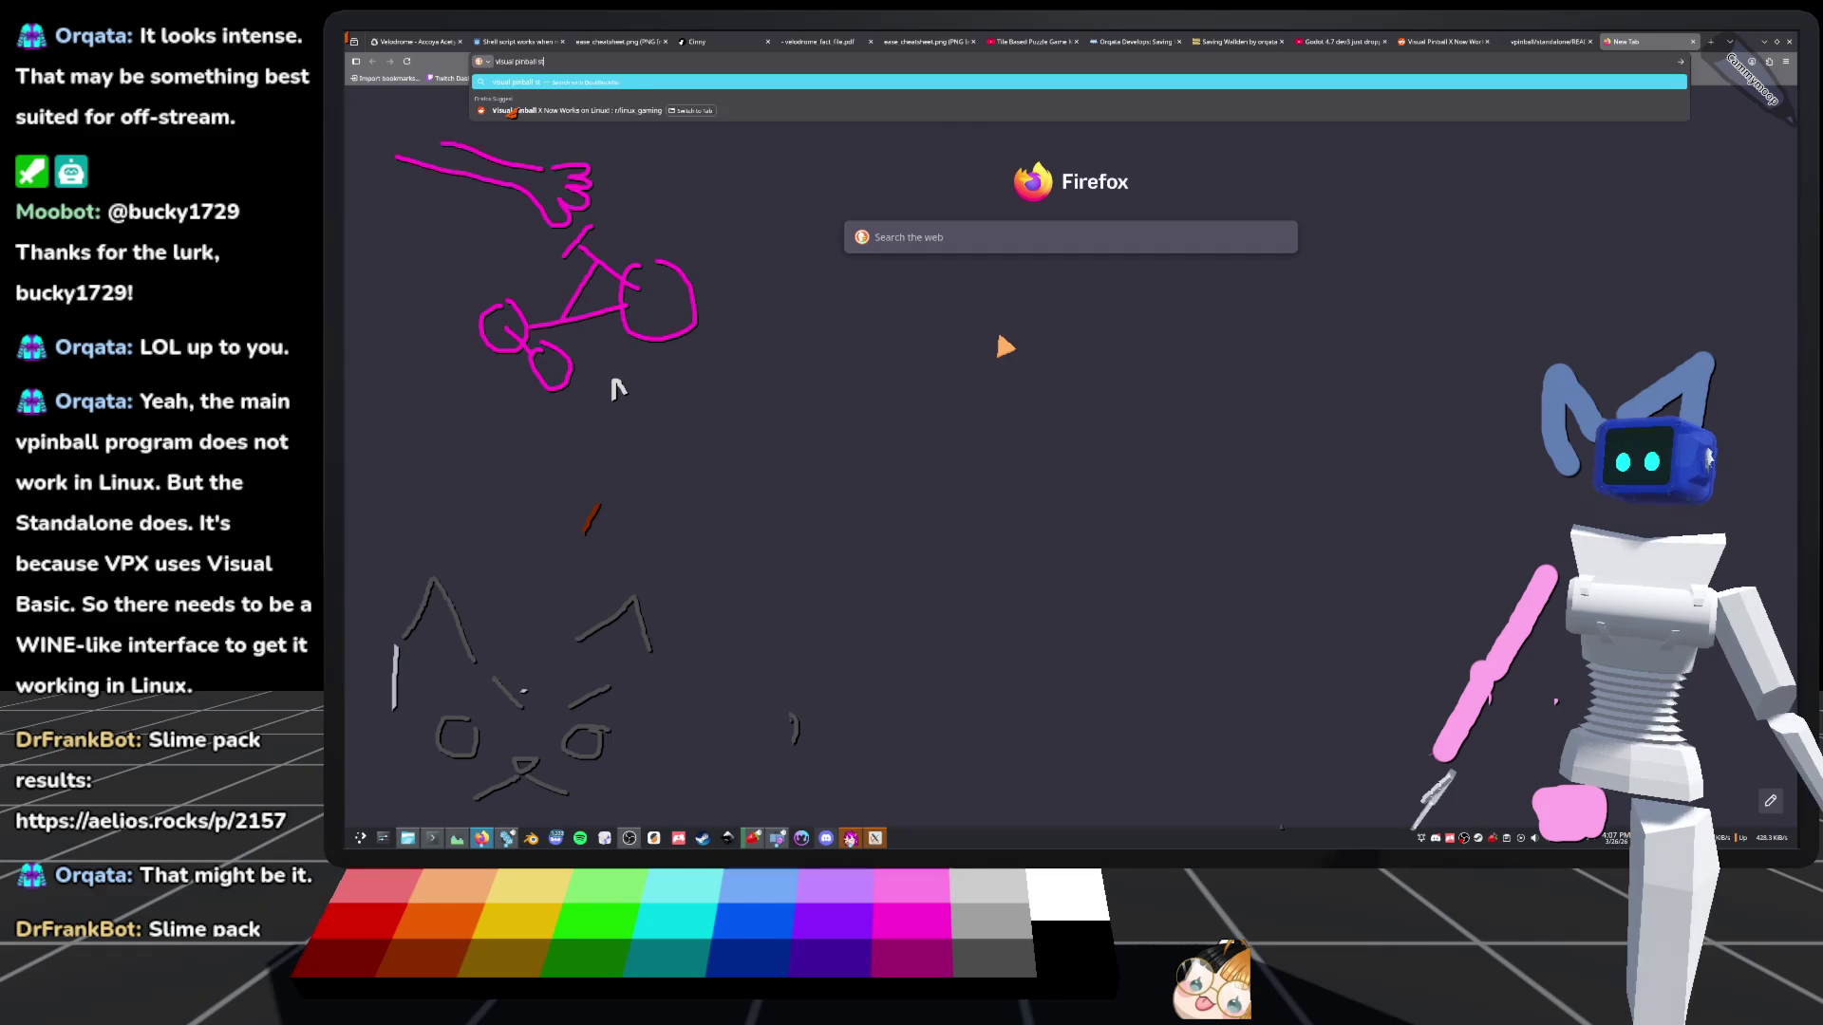
text(andalone arch)
key(Return)
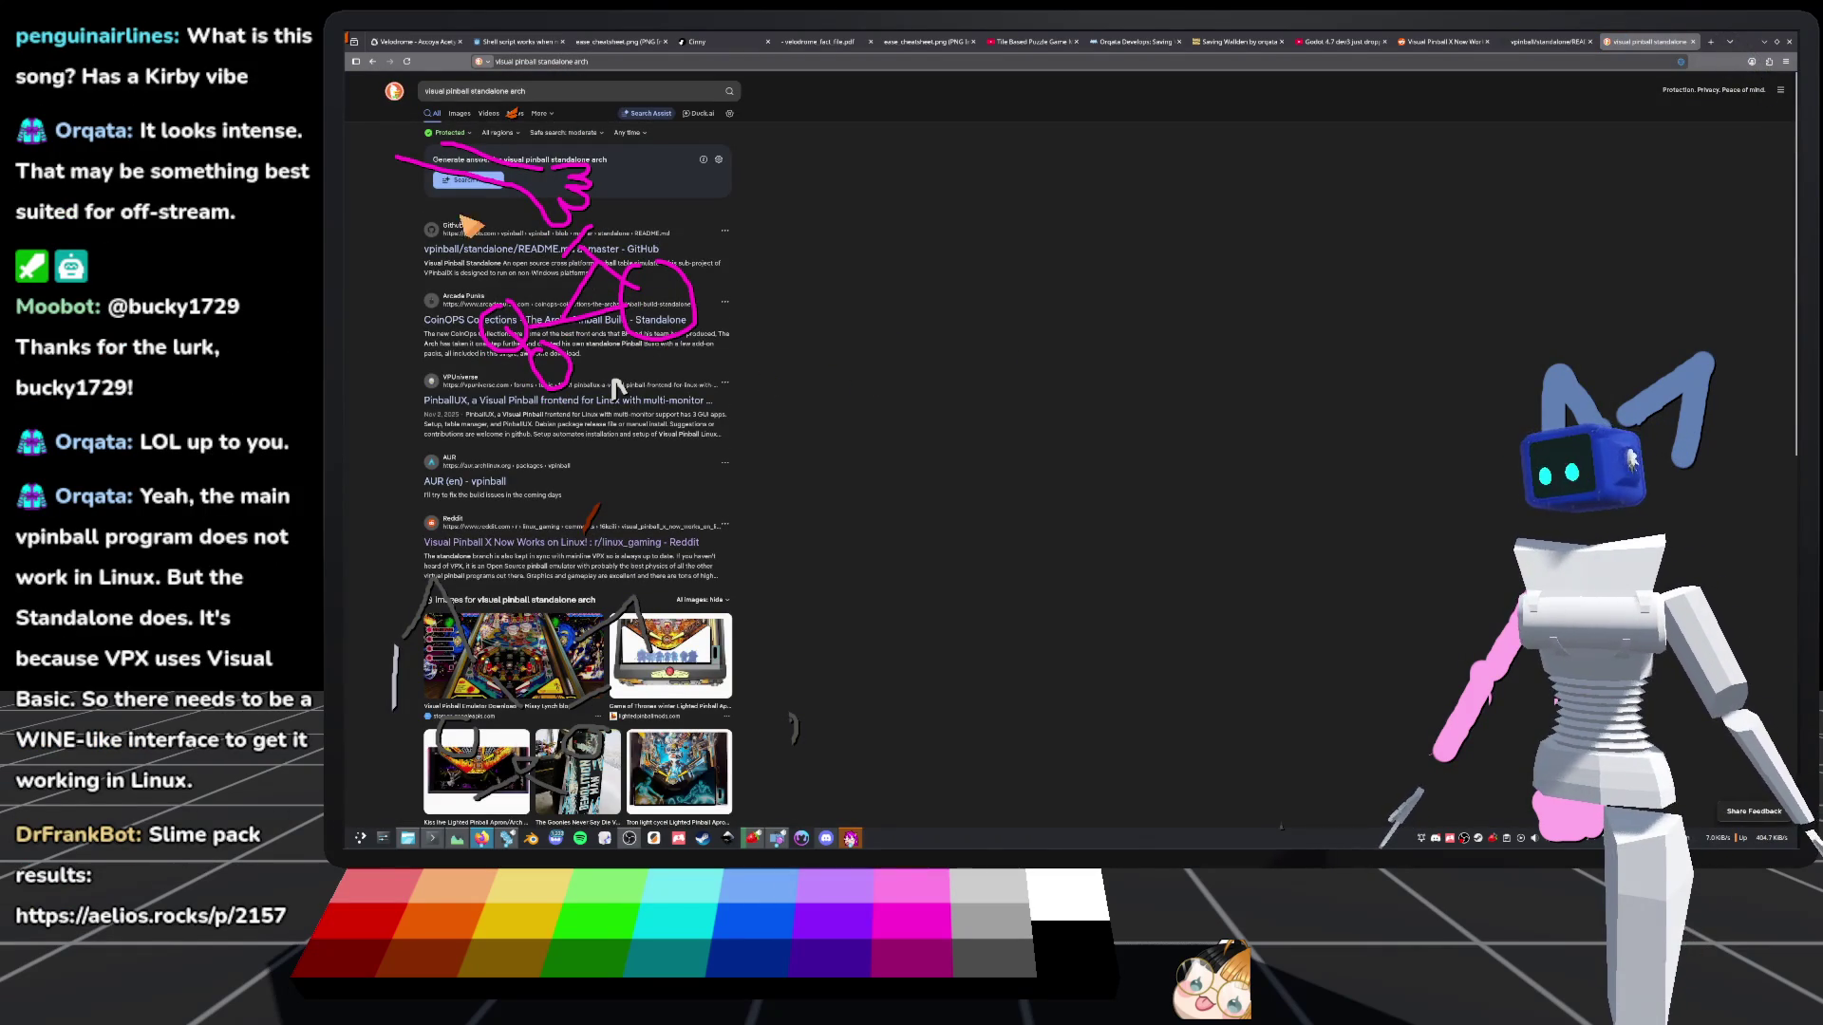
scroll(855, 326, down, 1)
scroll(858, 329, up, 1)
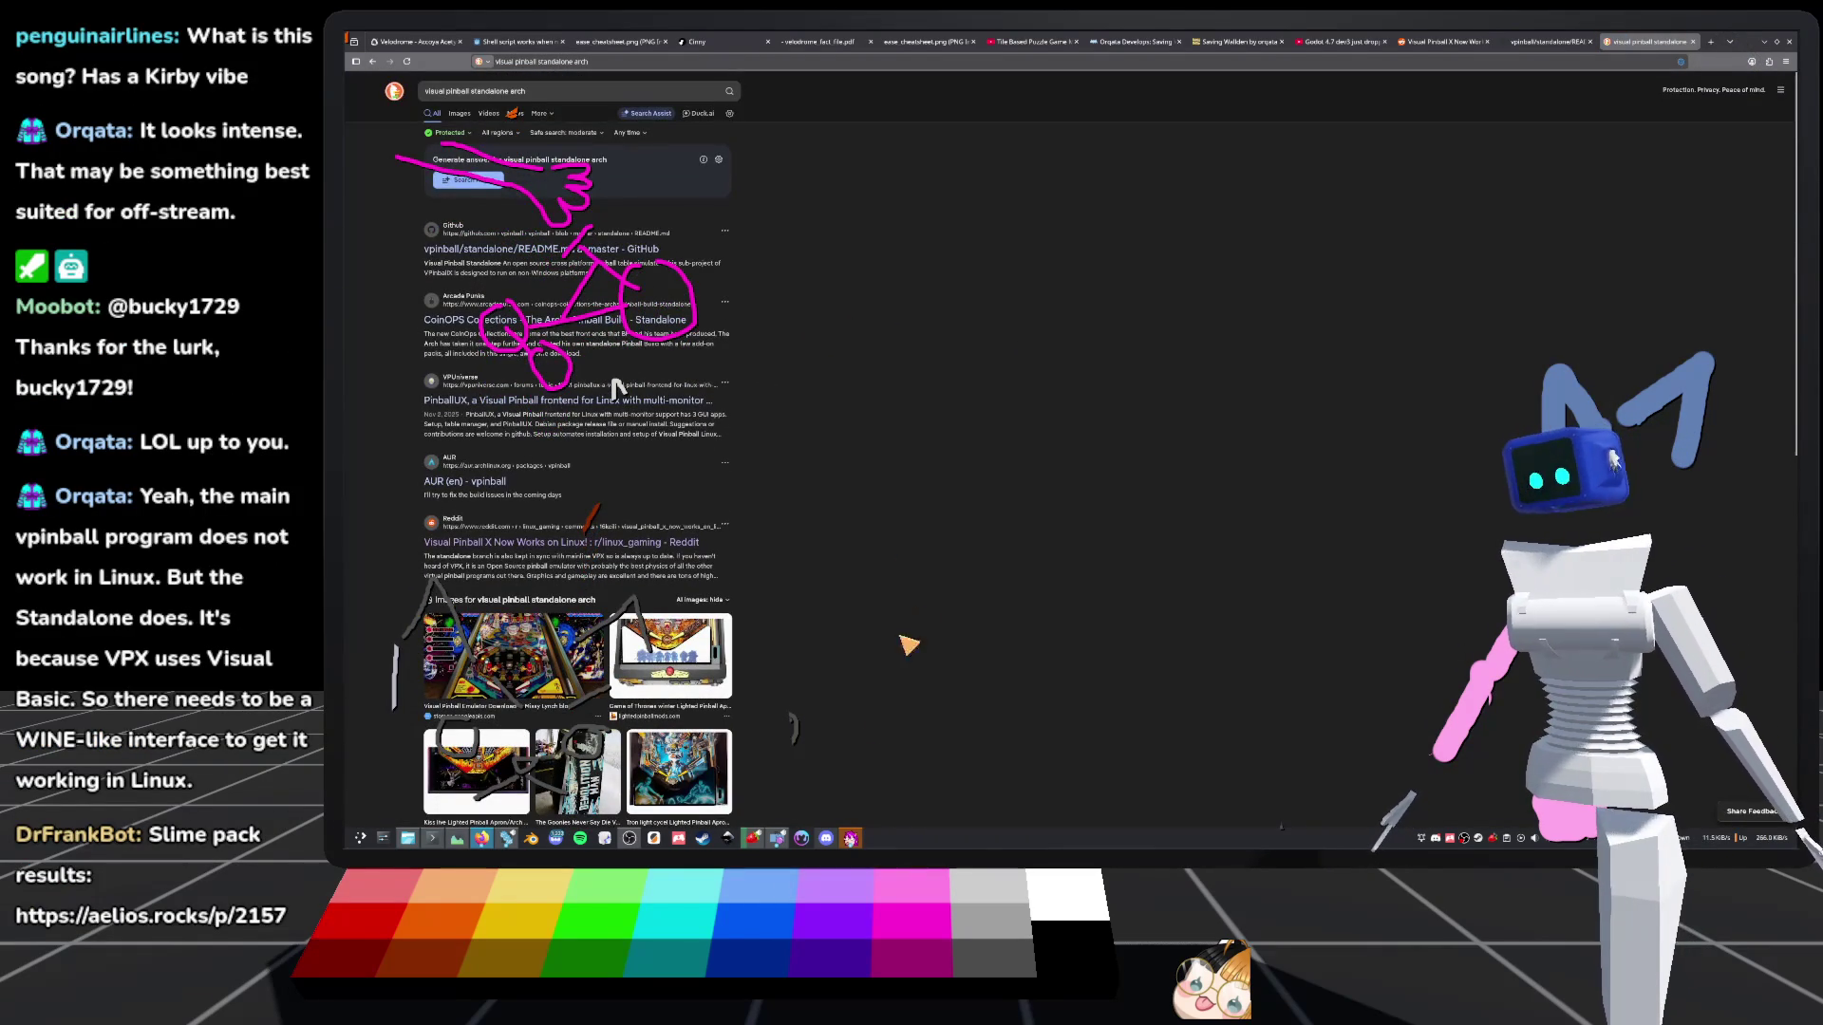
Briefly raise and reposition the Strawberry player, hide it, then open the PinballUX VPUniverse forum thread
click(752, 837)
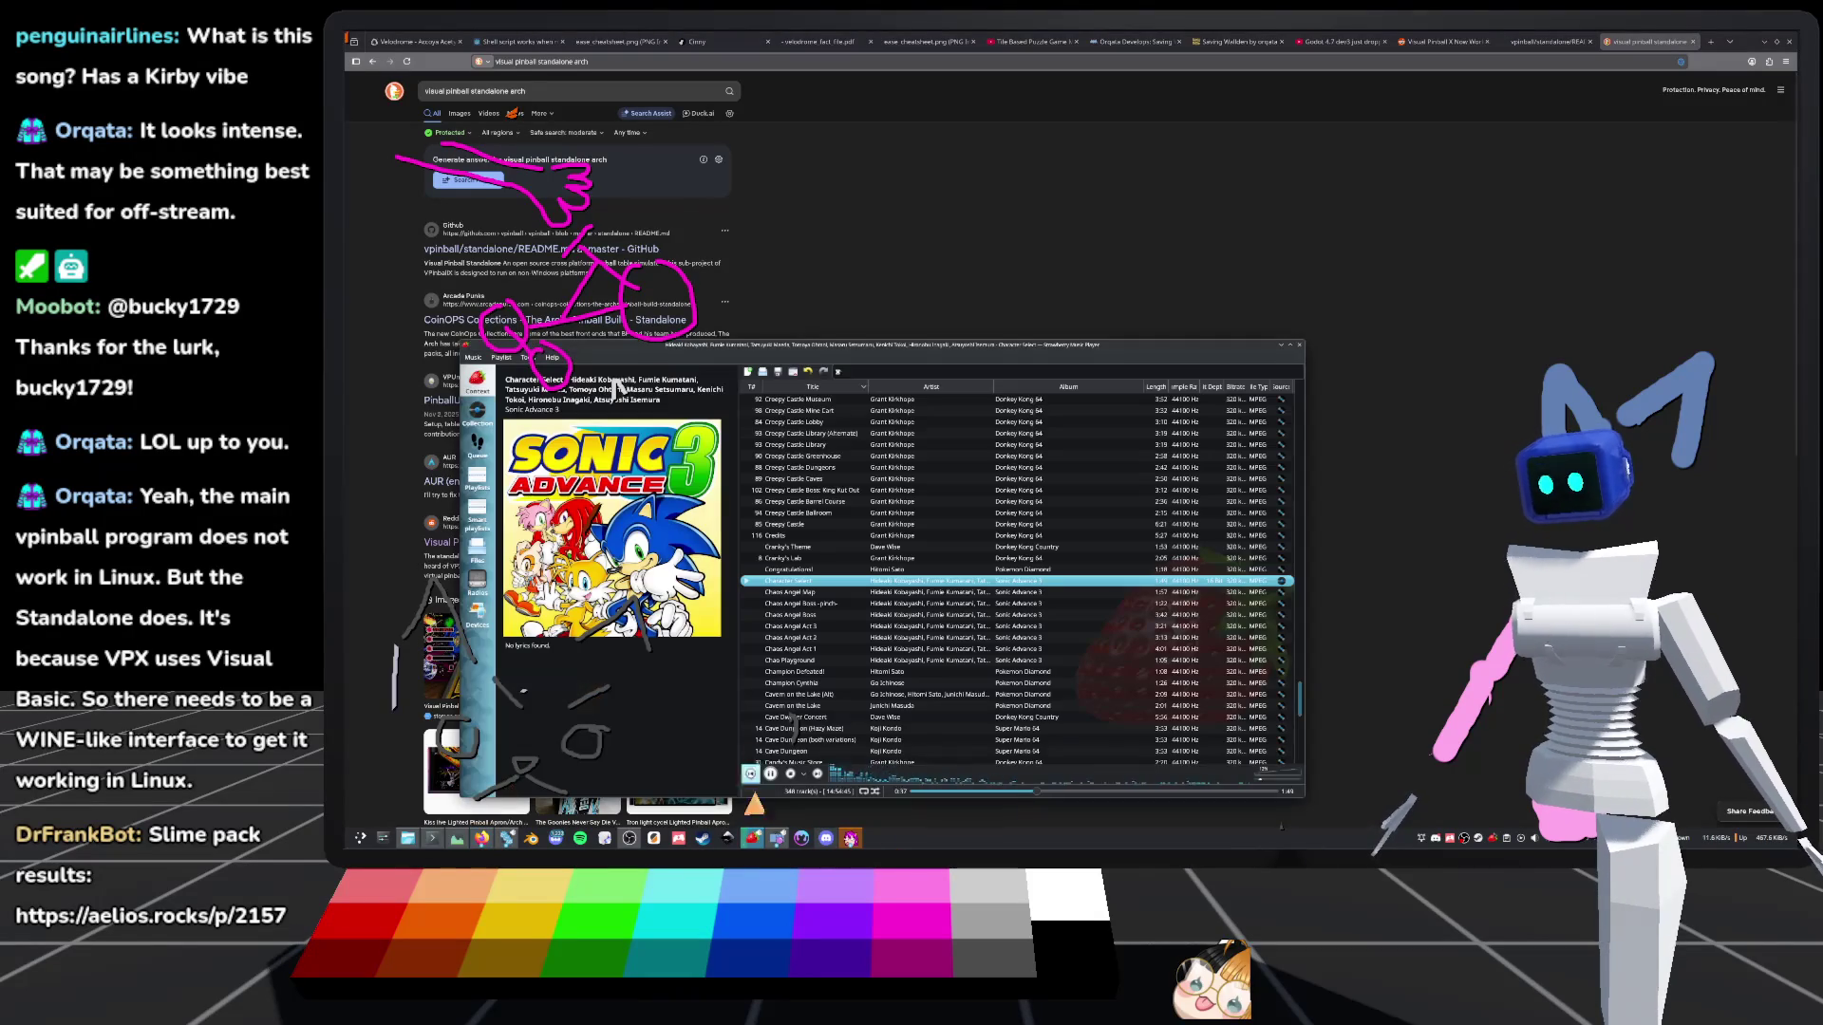
drag(615, 385, 736, 367)
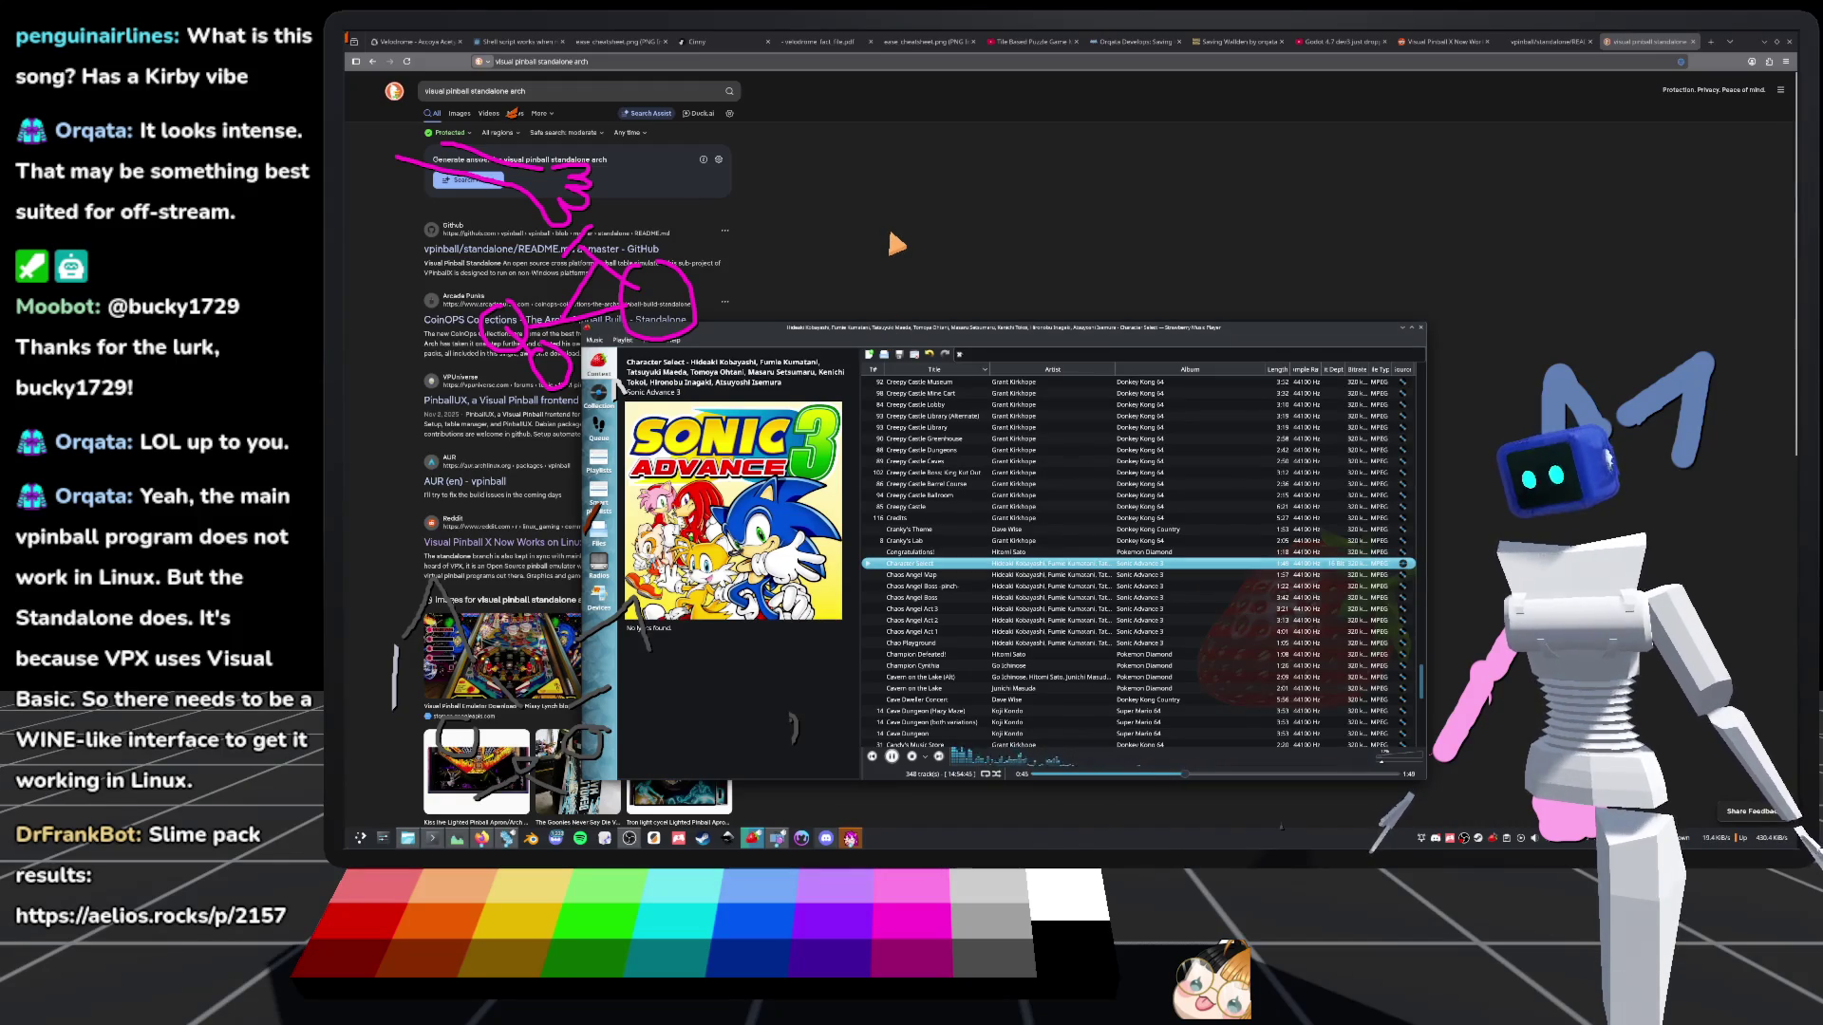
drag(950, 327, 896, 335)
key(super+Page_Down)
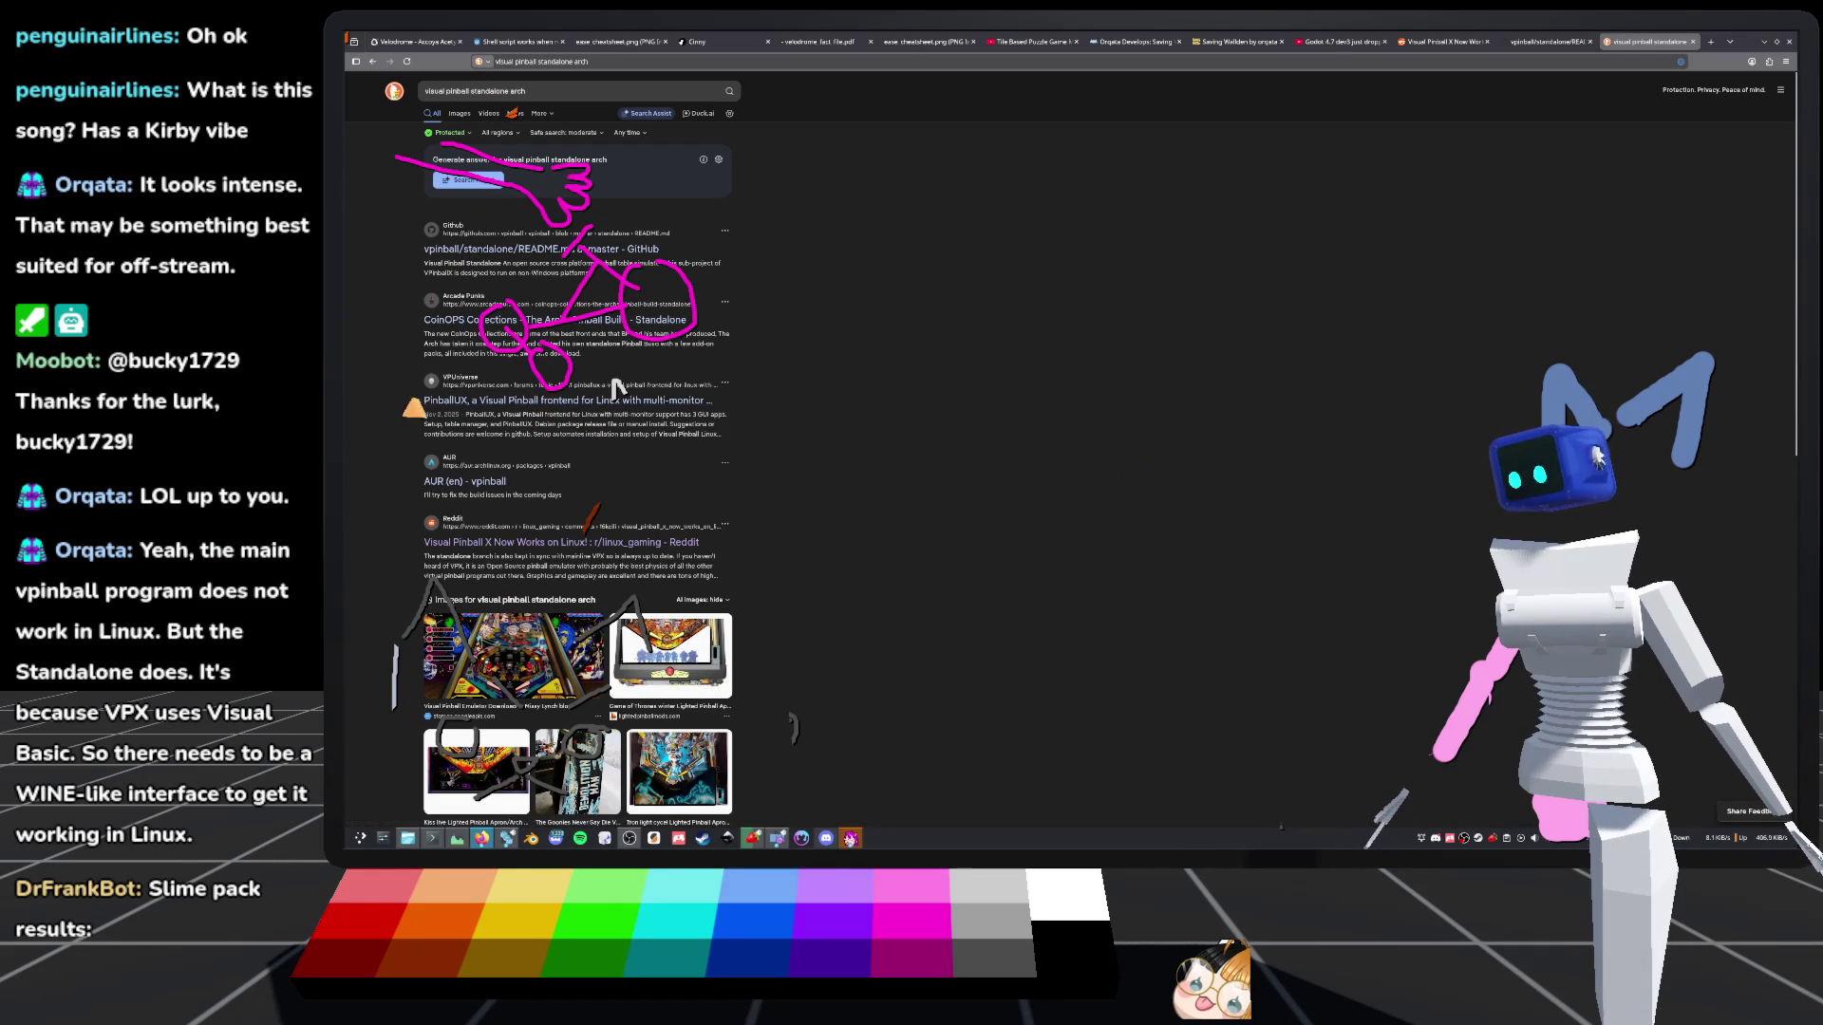
click(466, 401)
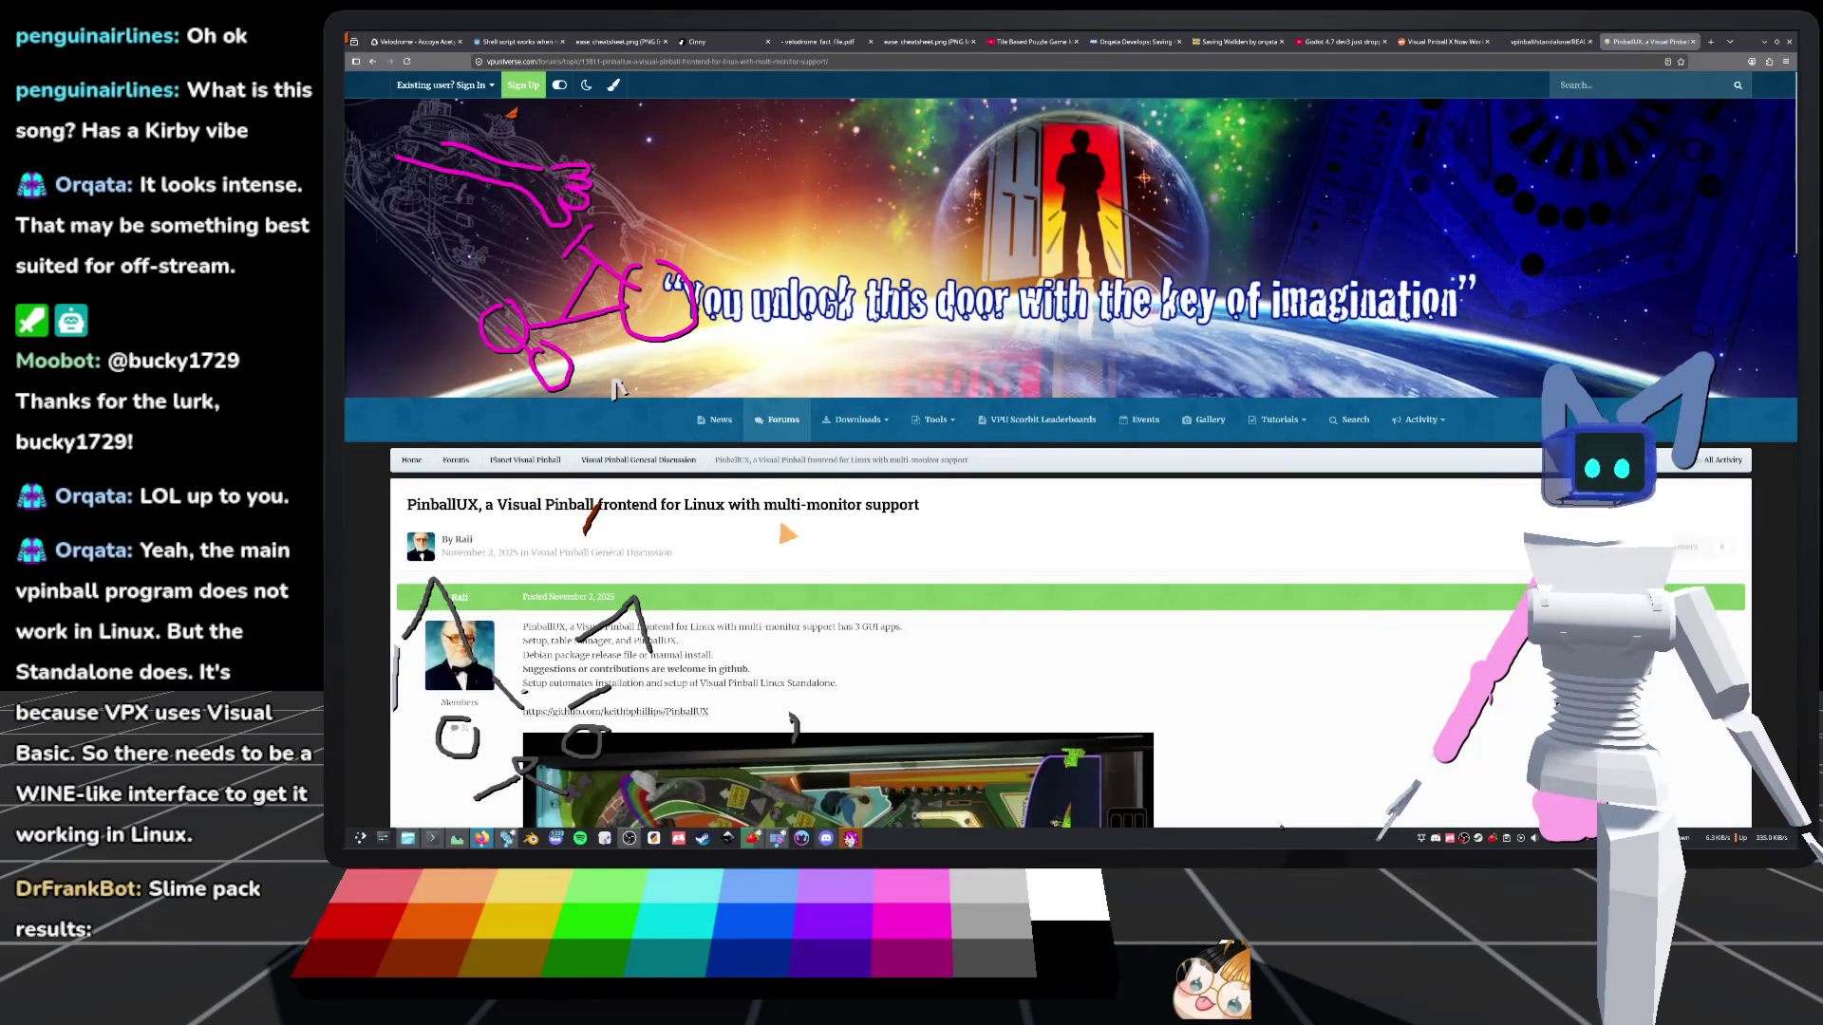
Follow the PinballUX post's link to the github.com/keithbphillips/PinballUX repository
scroll(787, 534, down, 3)
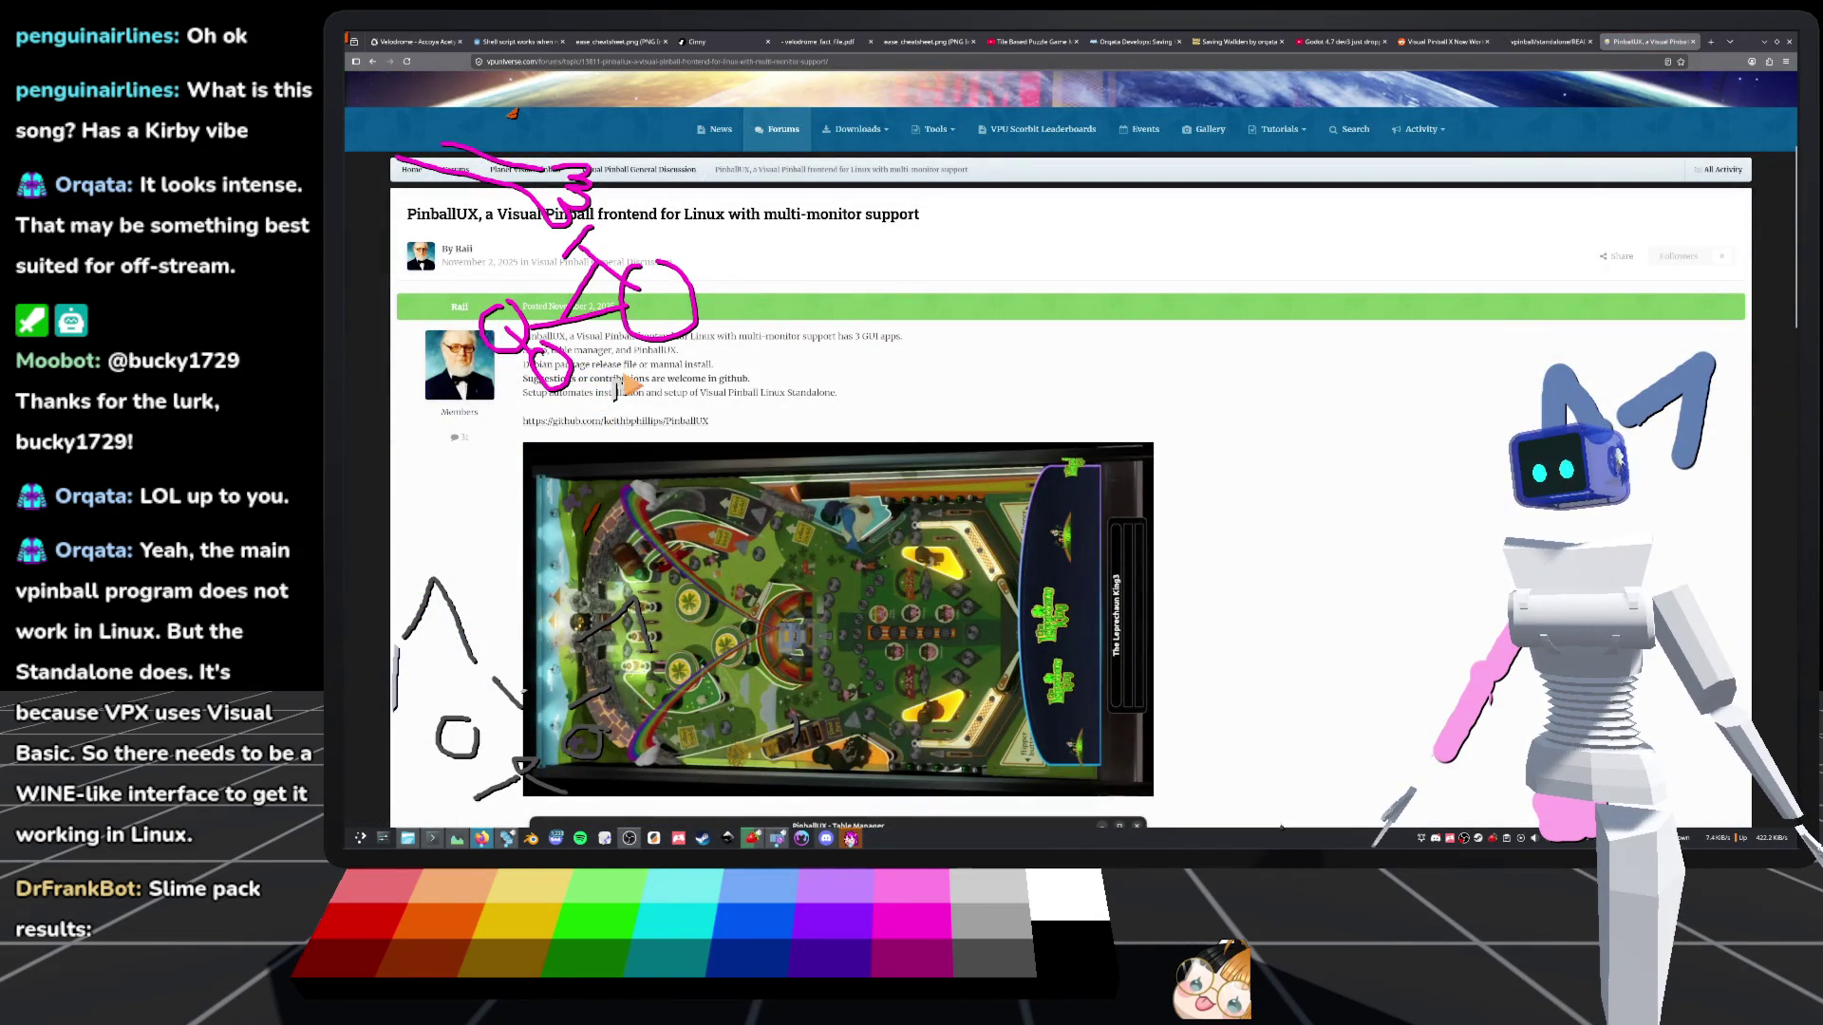
scroll(618, 389, up, 1)
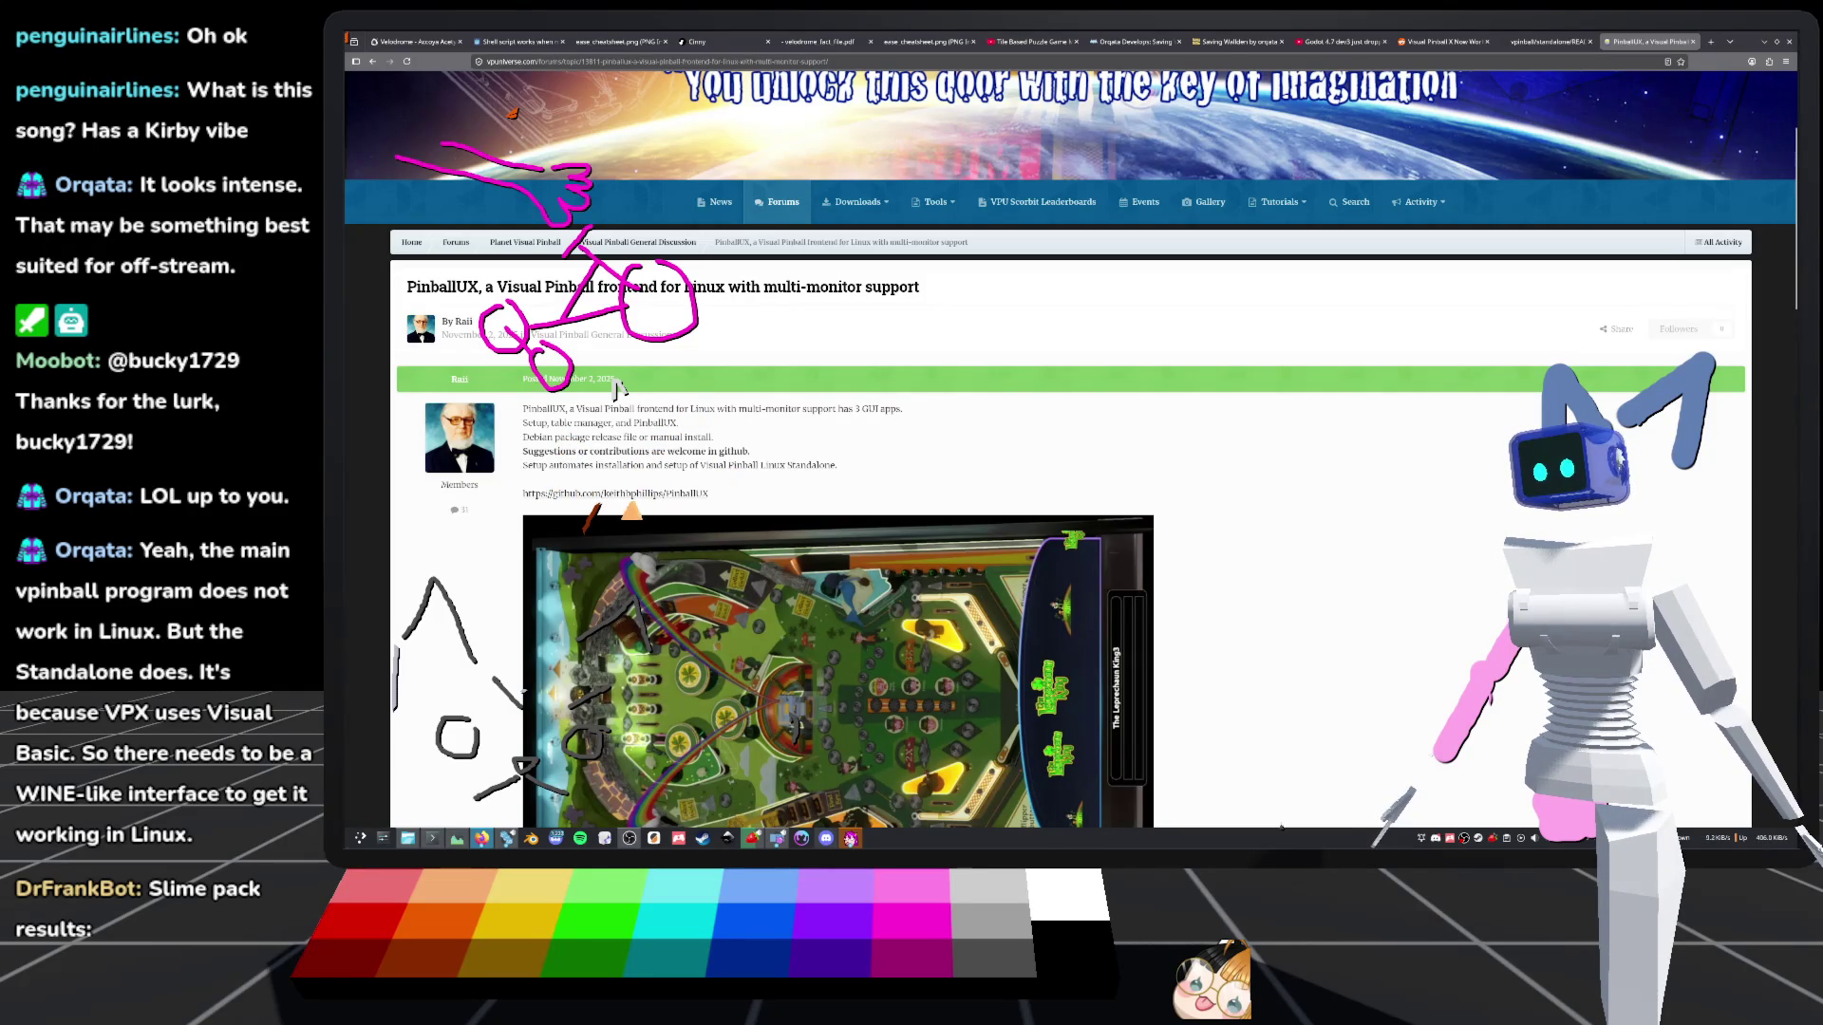
click(642, 503)
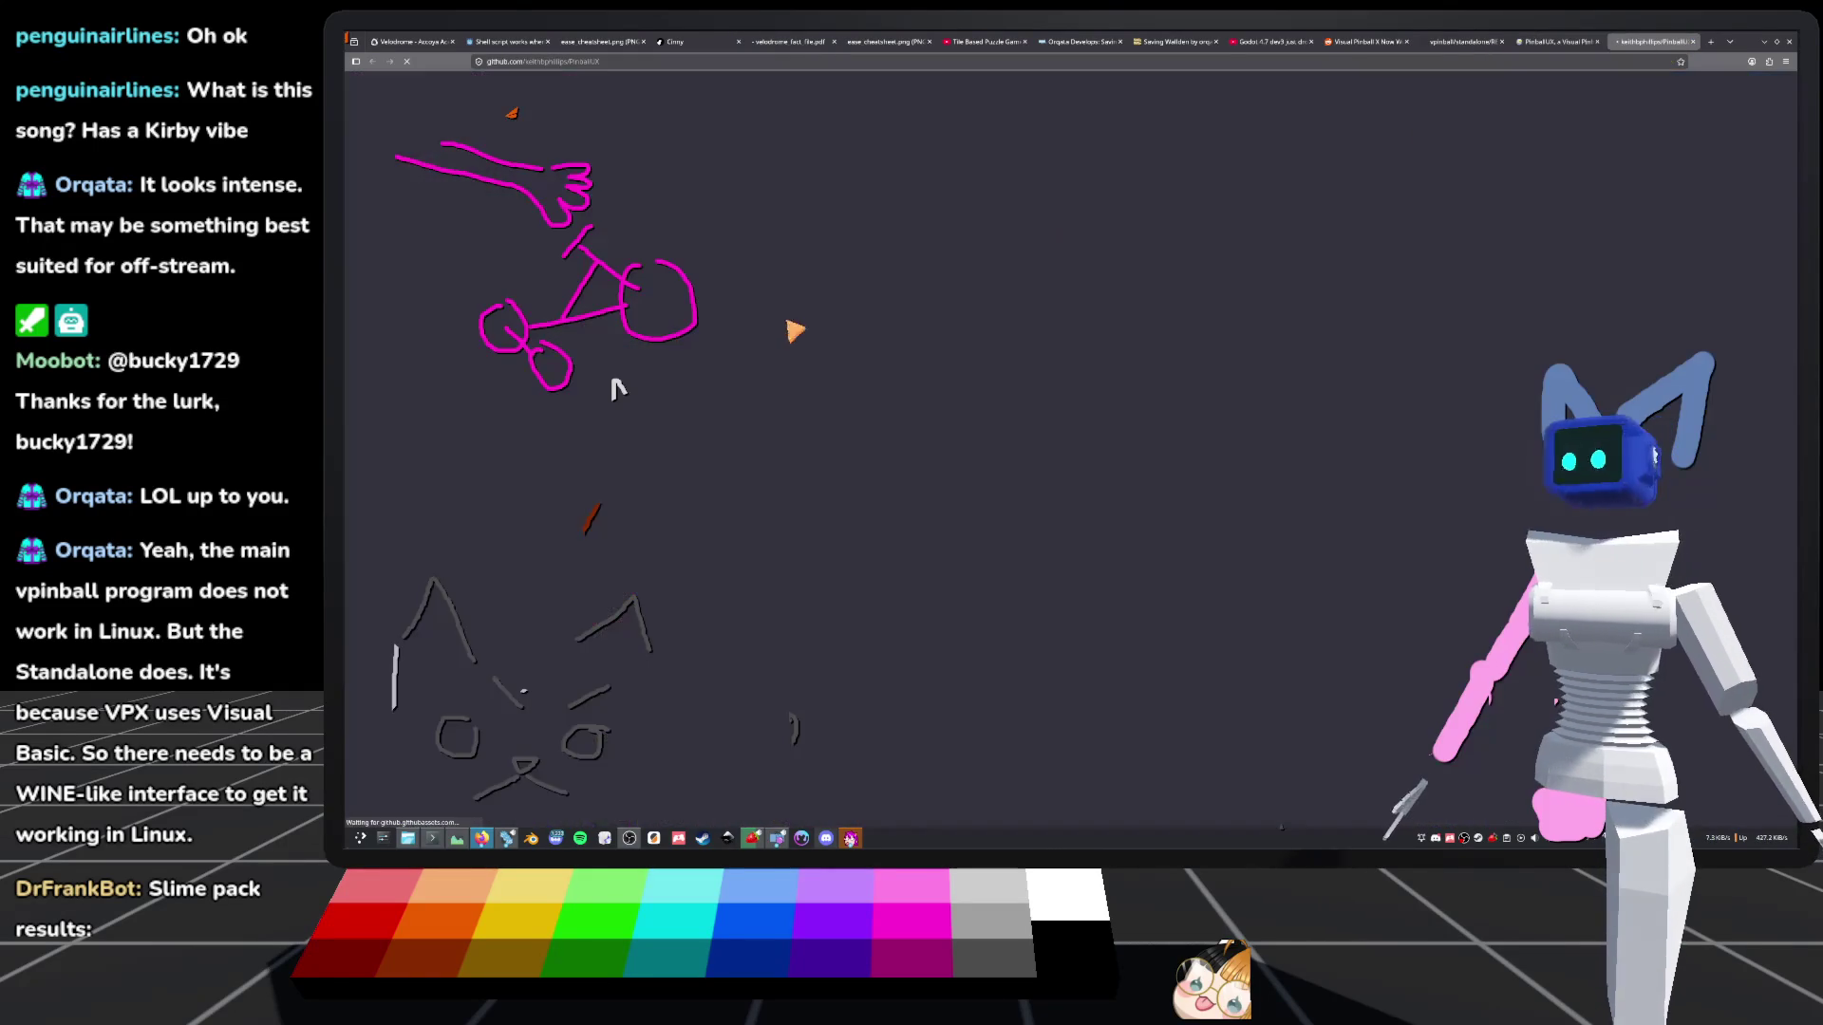
scroll(639, 479, down, 5)
scroll(645, 498, down, 10)
scroll(656, 517, up, 4)
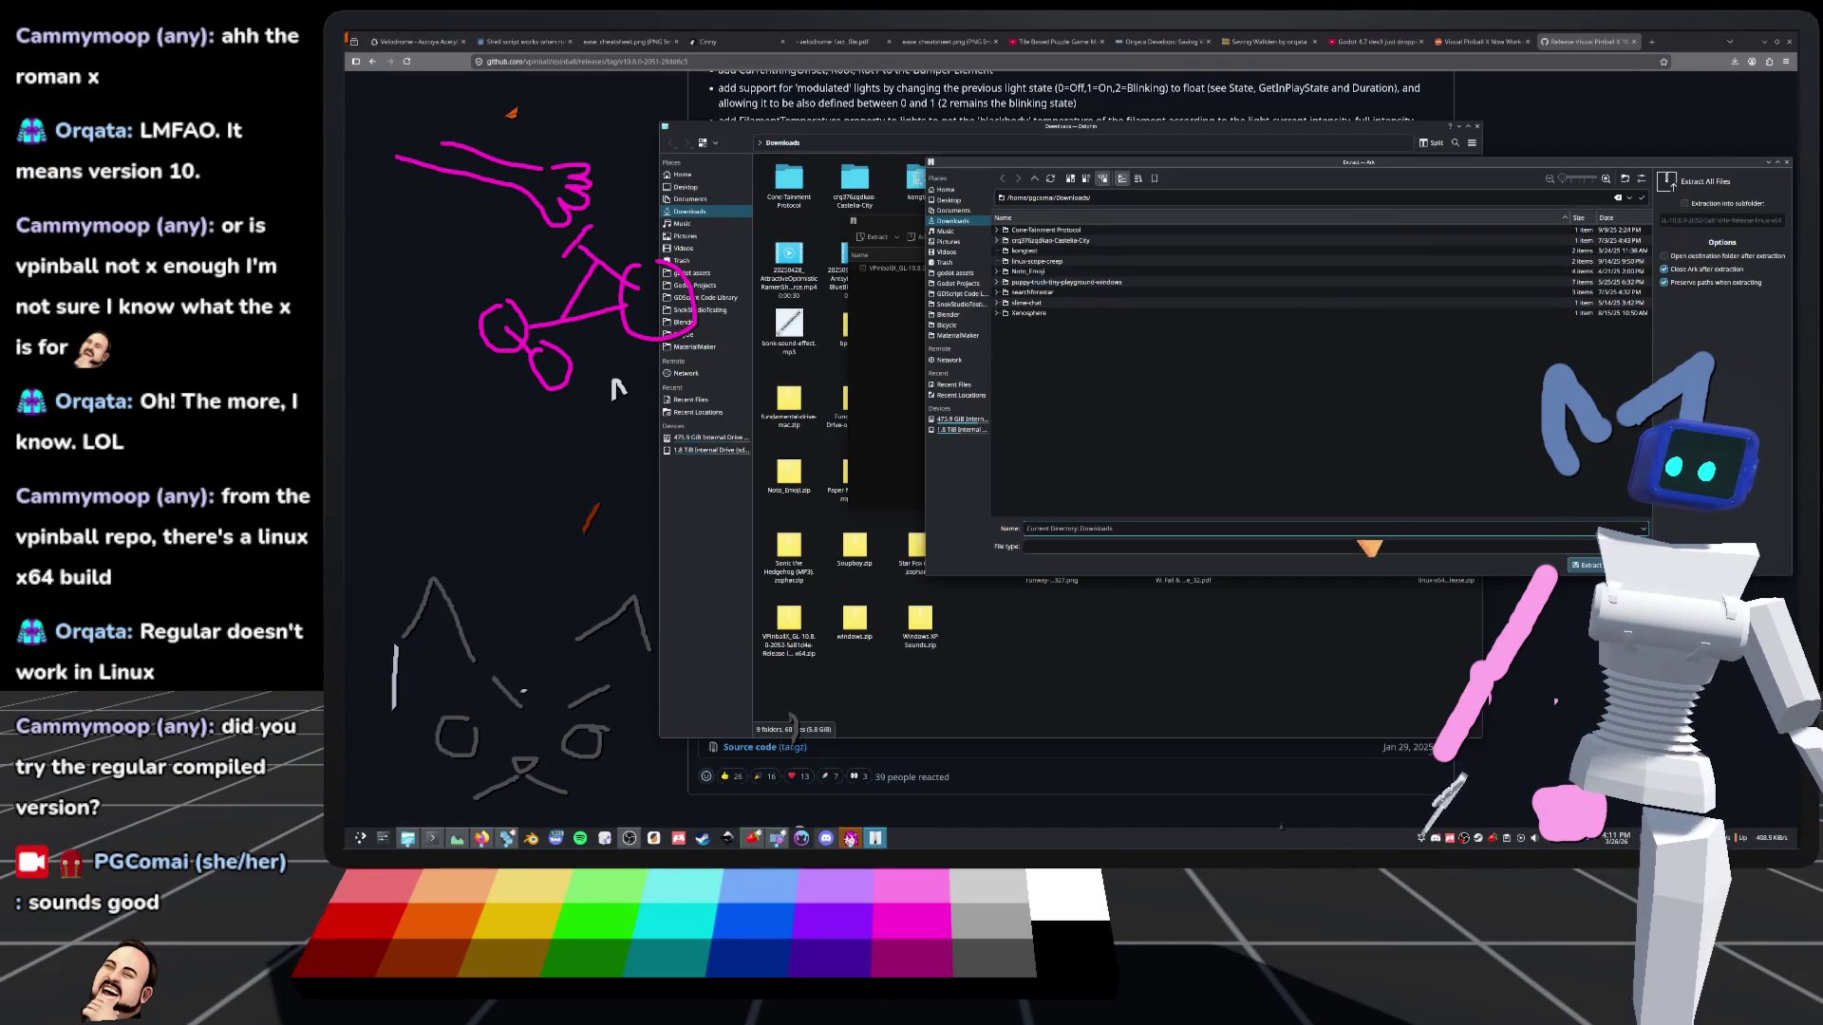
Open the VPinballX GL 10.8.0 Linux x64 archive in Ark and extract everything into Downloads
click(1585, 565)
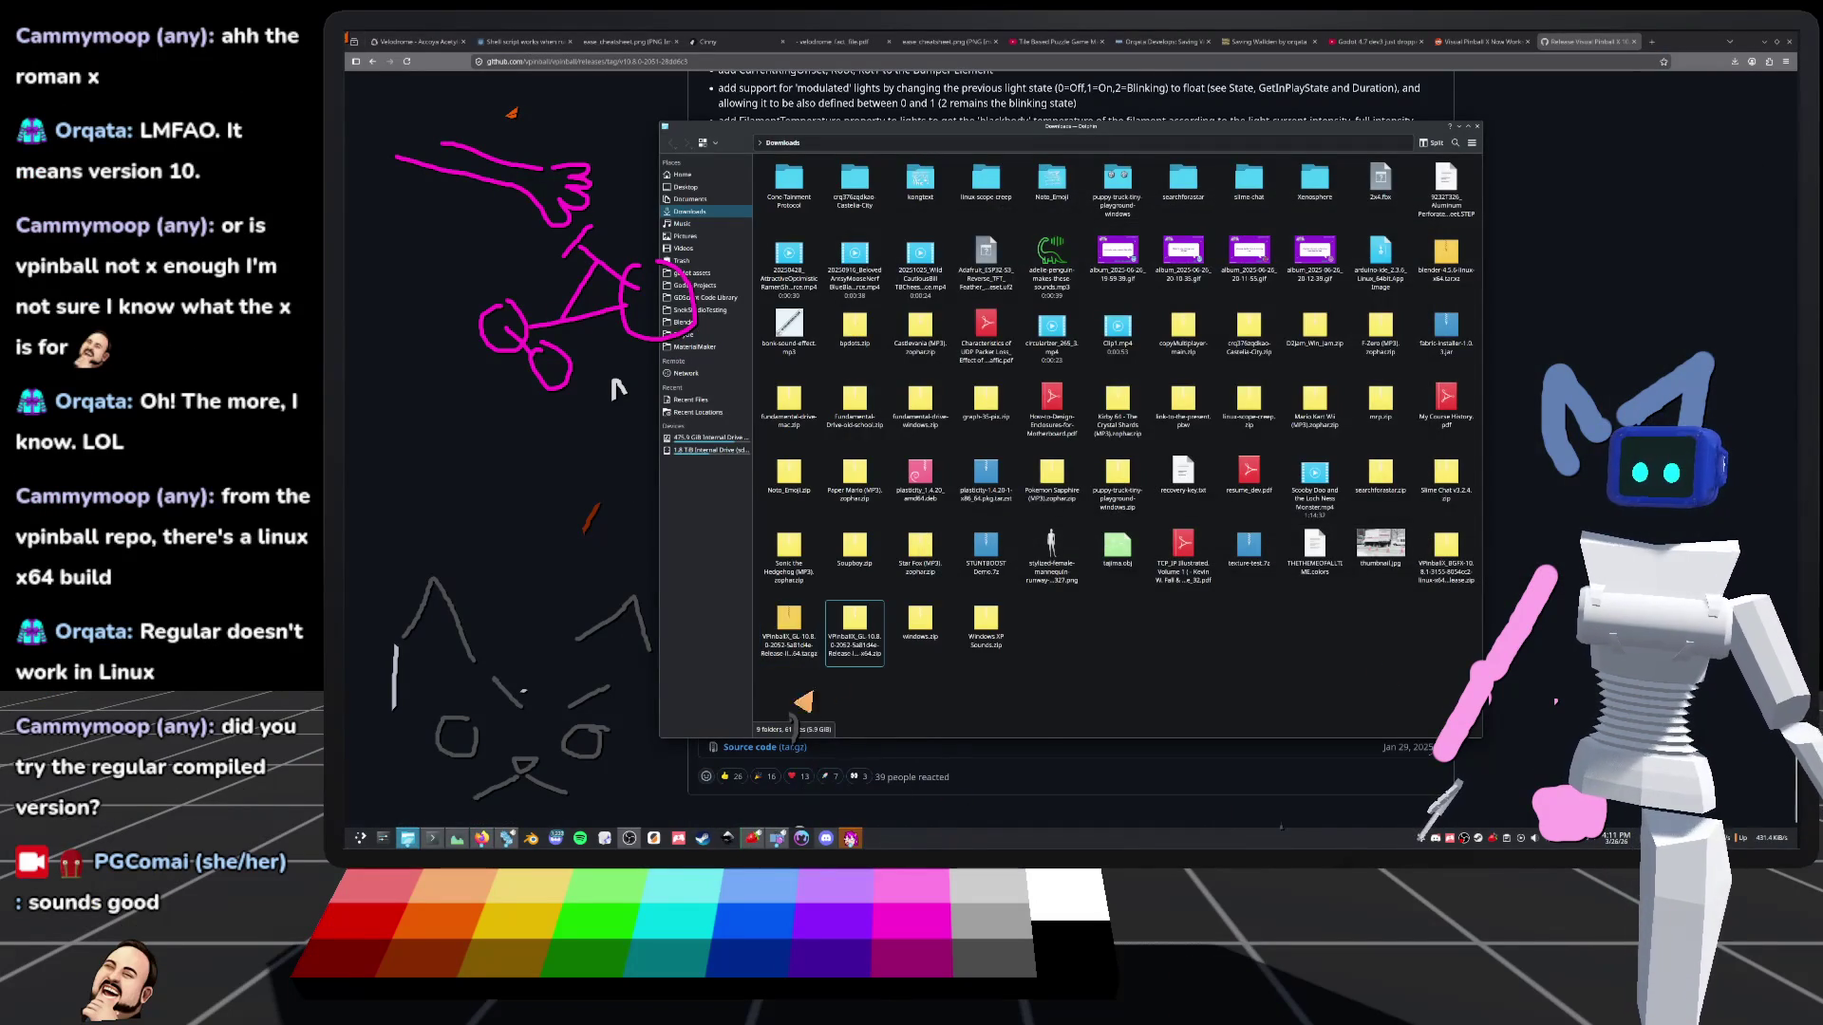
double_click(788, 638)
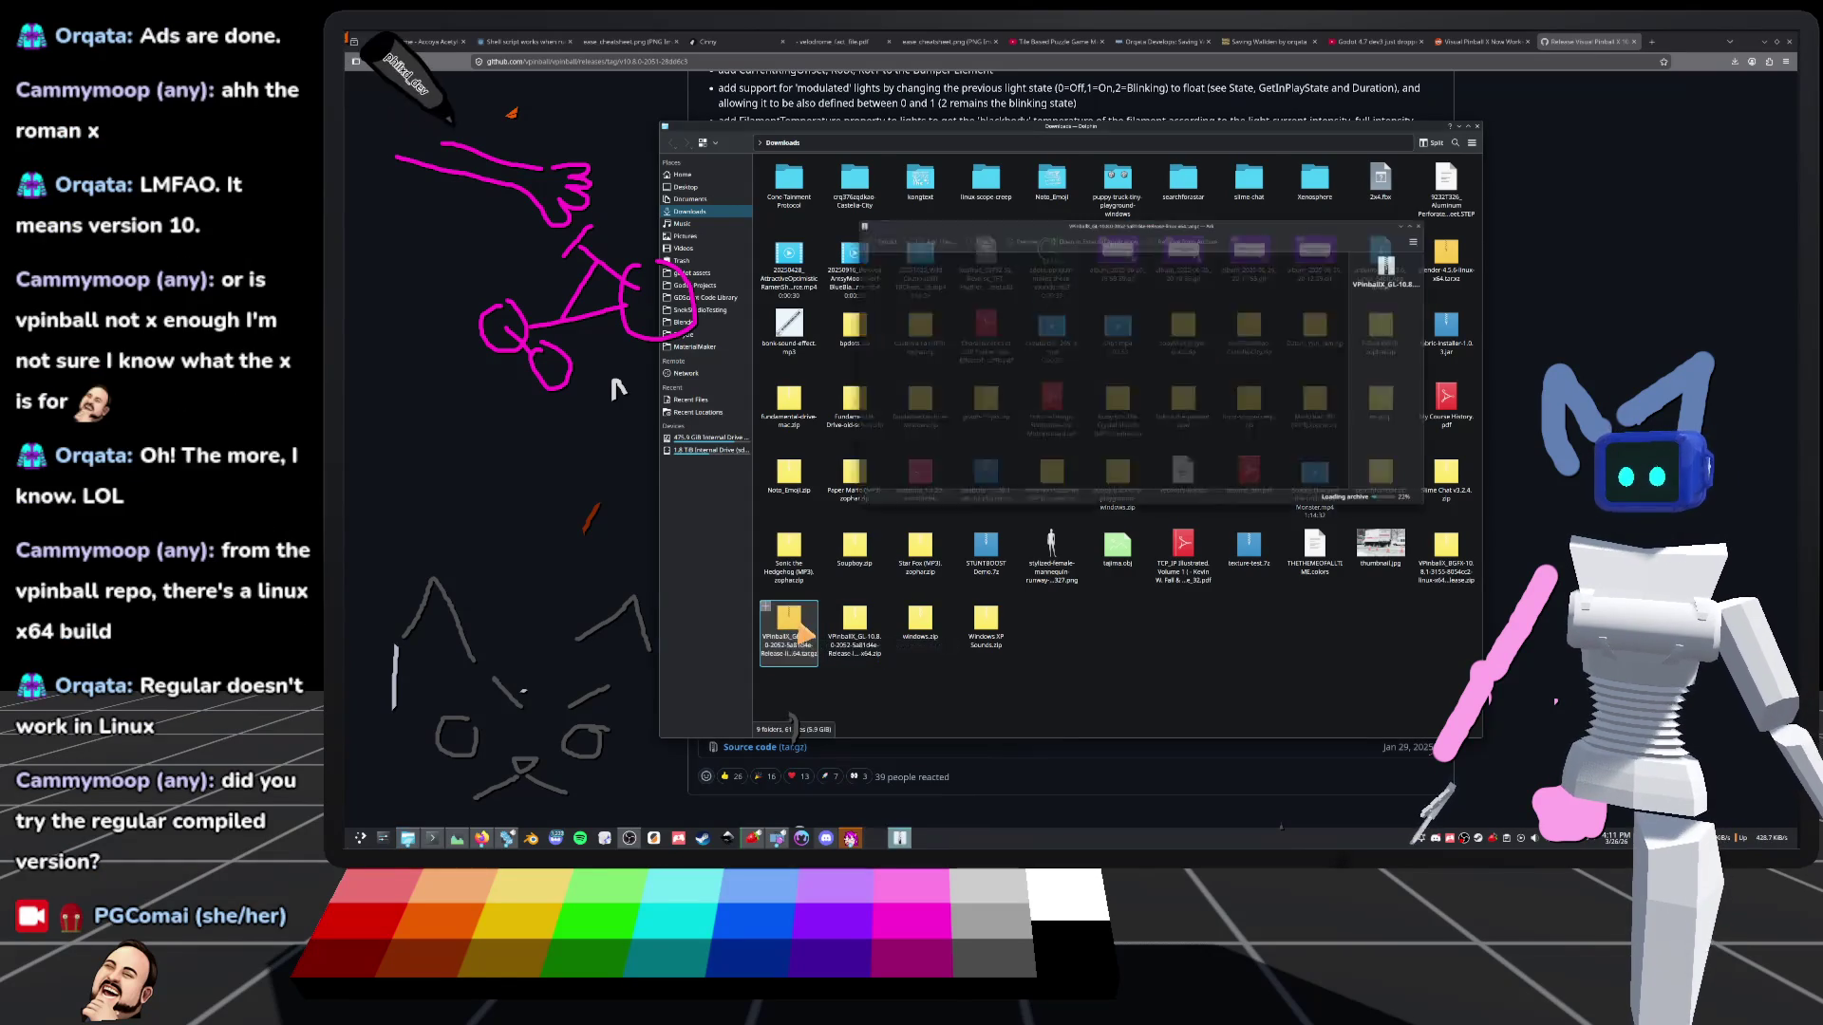
scroll(902, 366, down, 6)
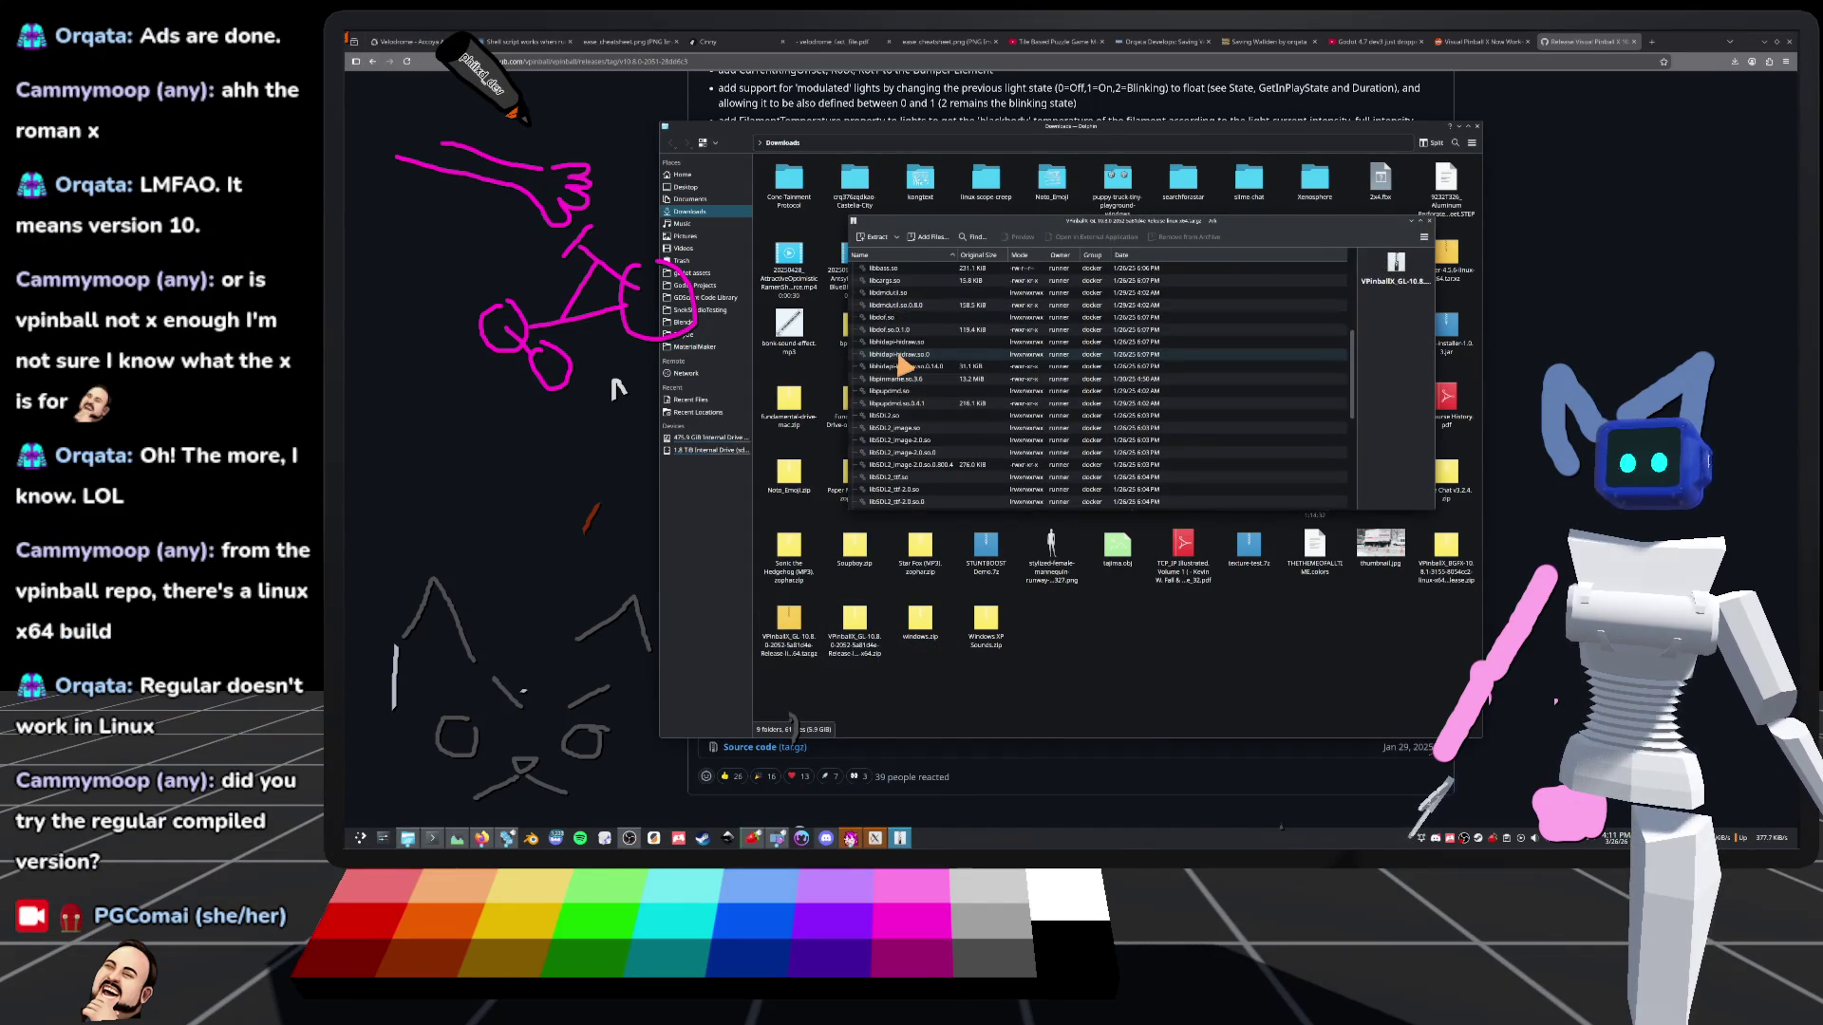
scroll(902, 366, up, 6)
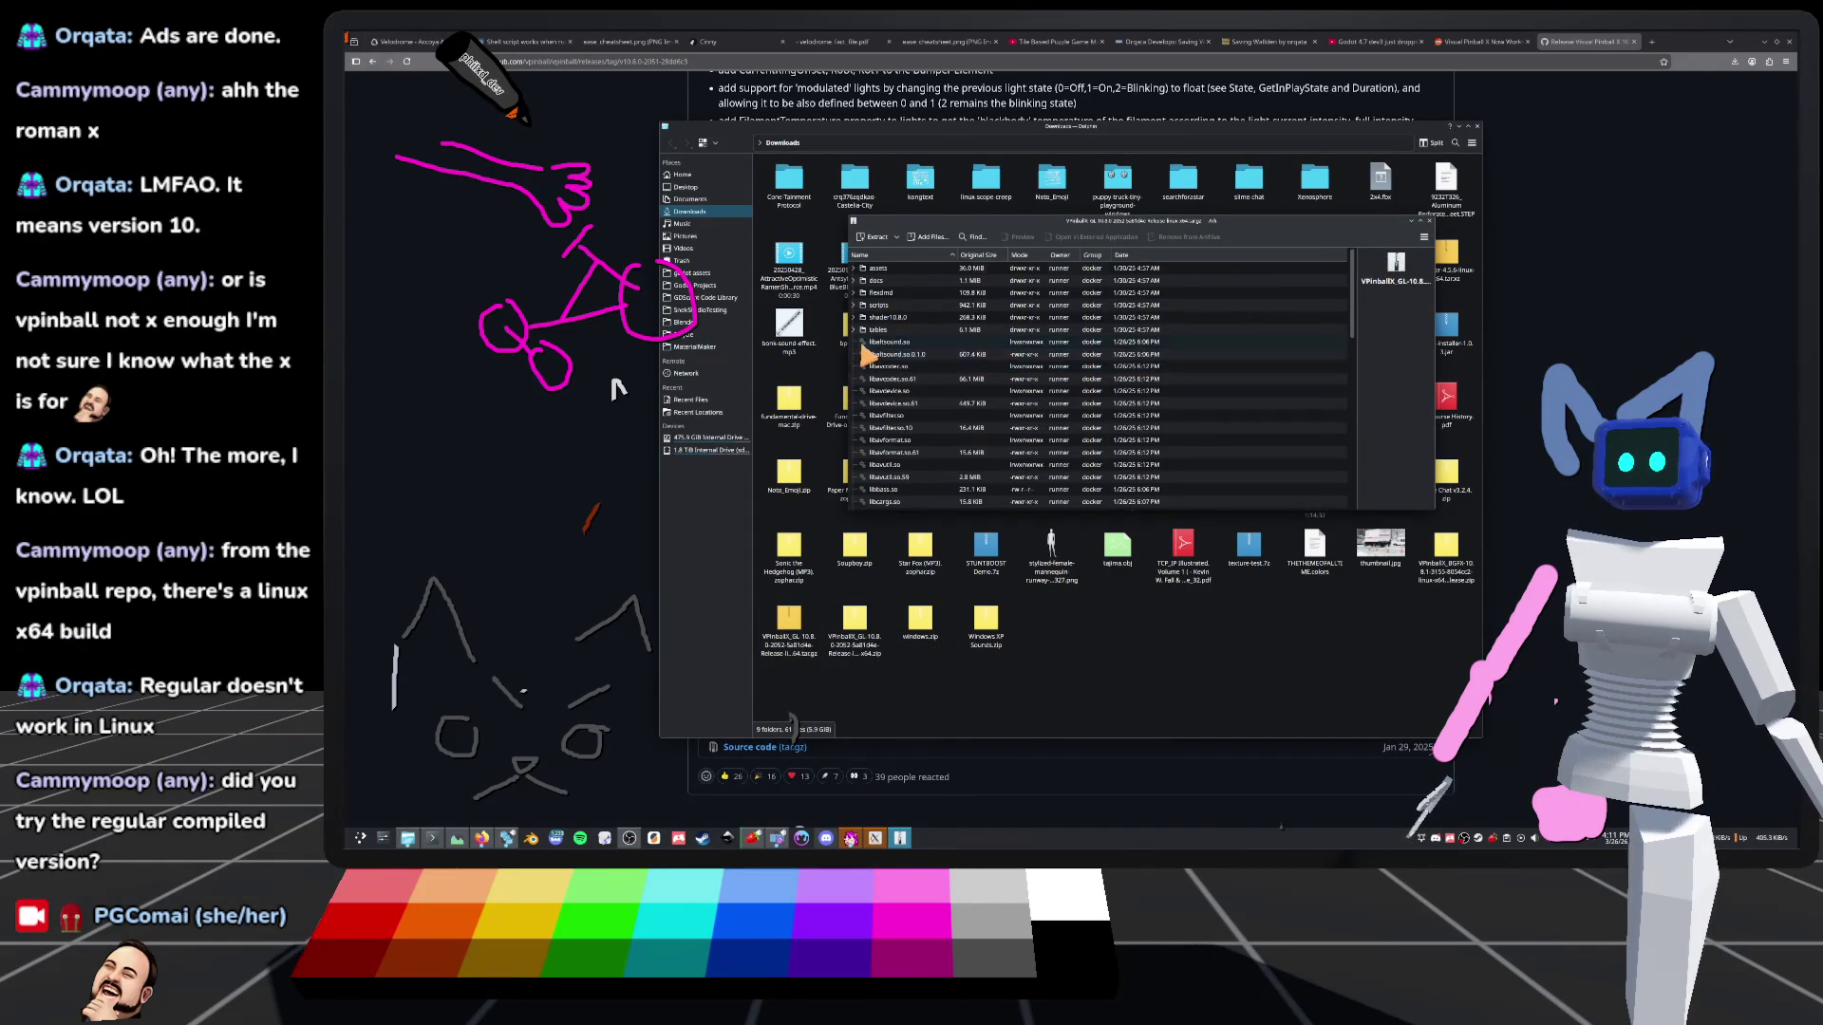
scroll(906, 399, down, 10)
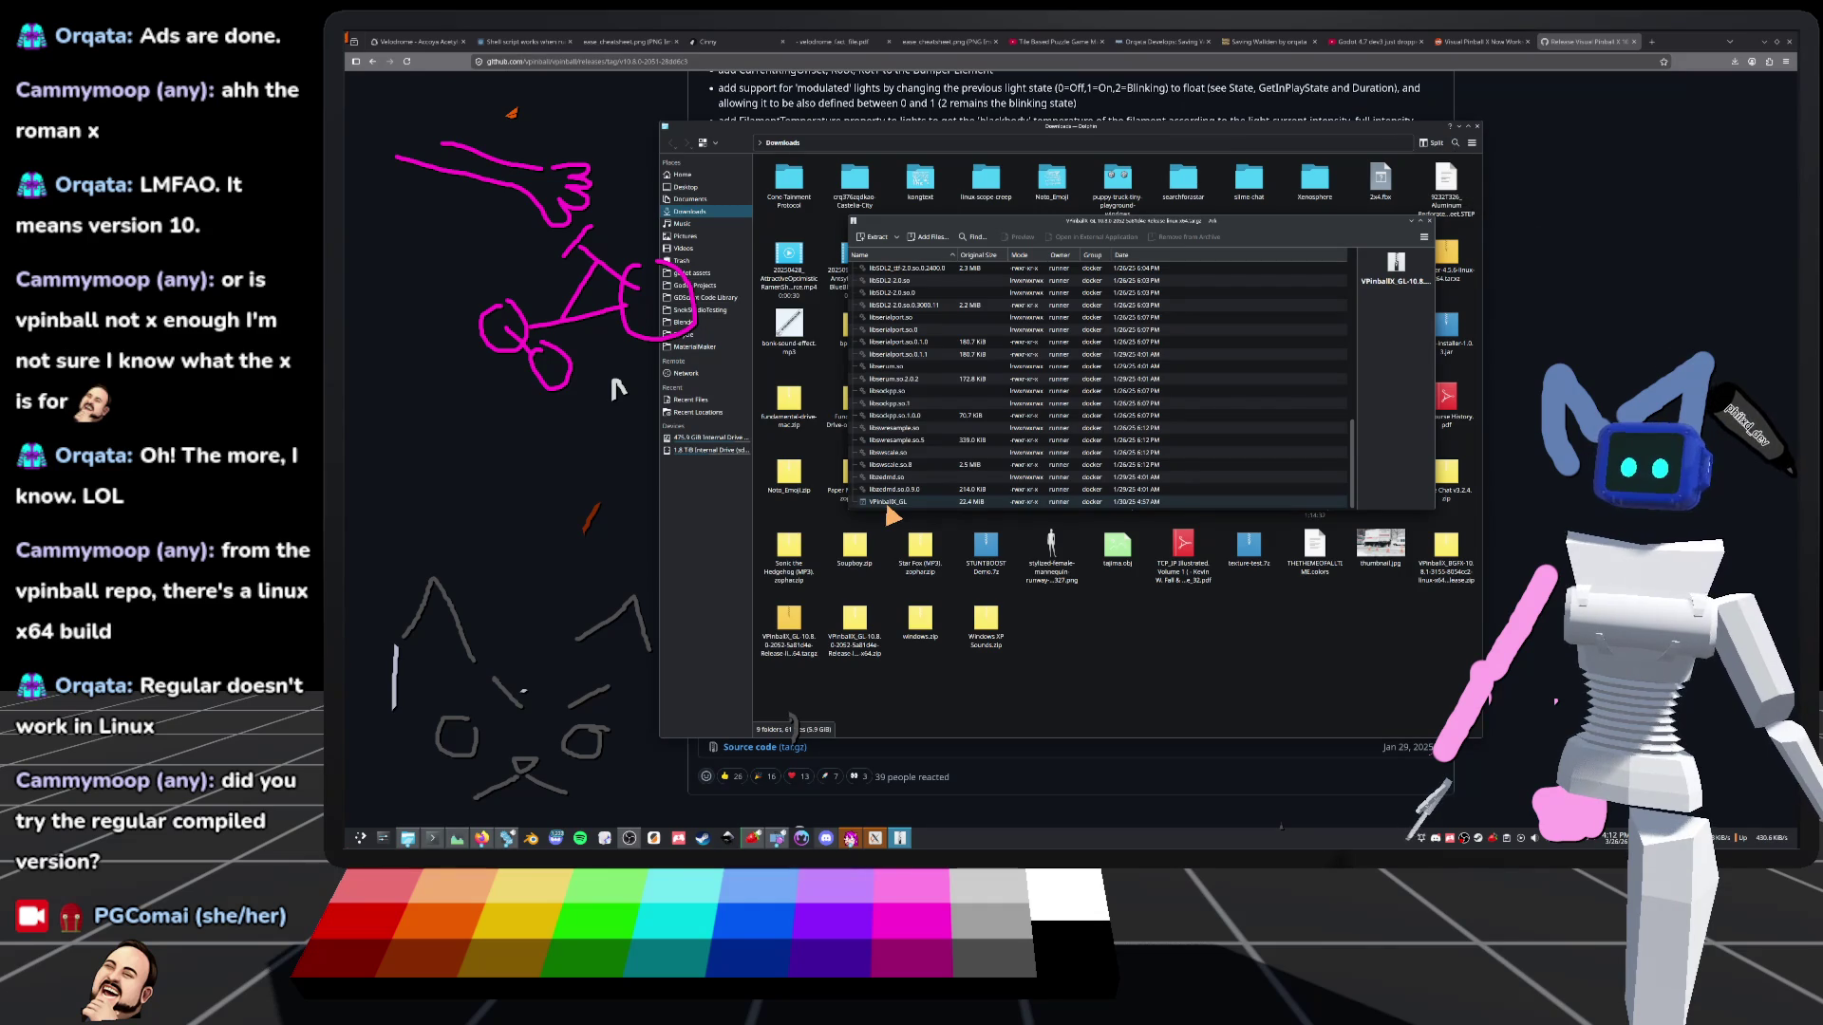
scroll(890, 513, up, 7)
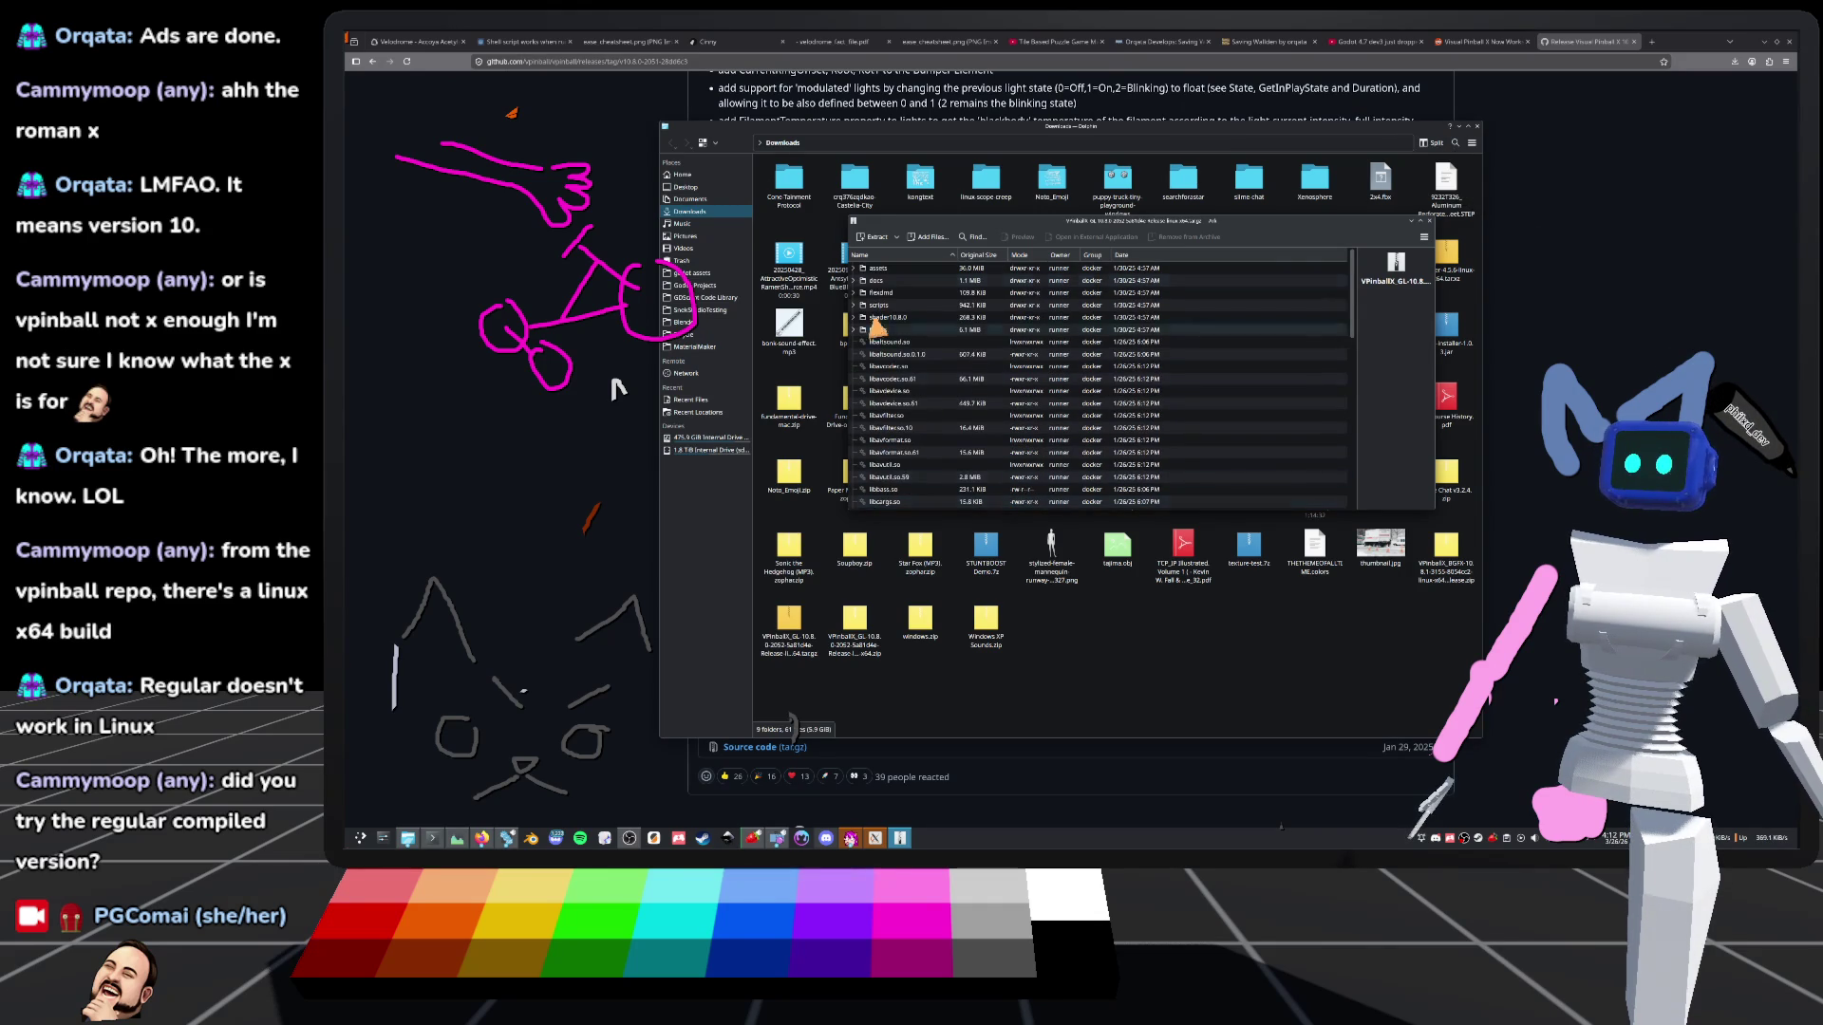
click(896, 238)
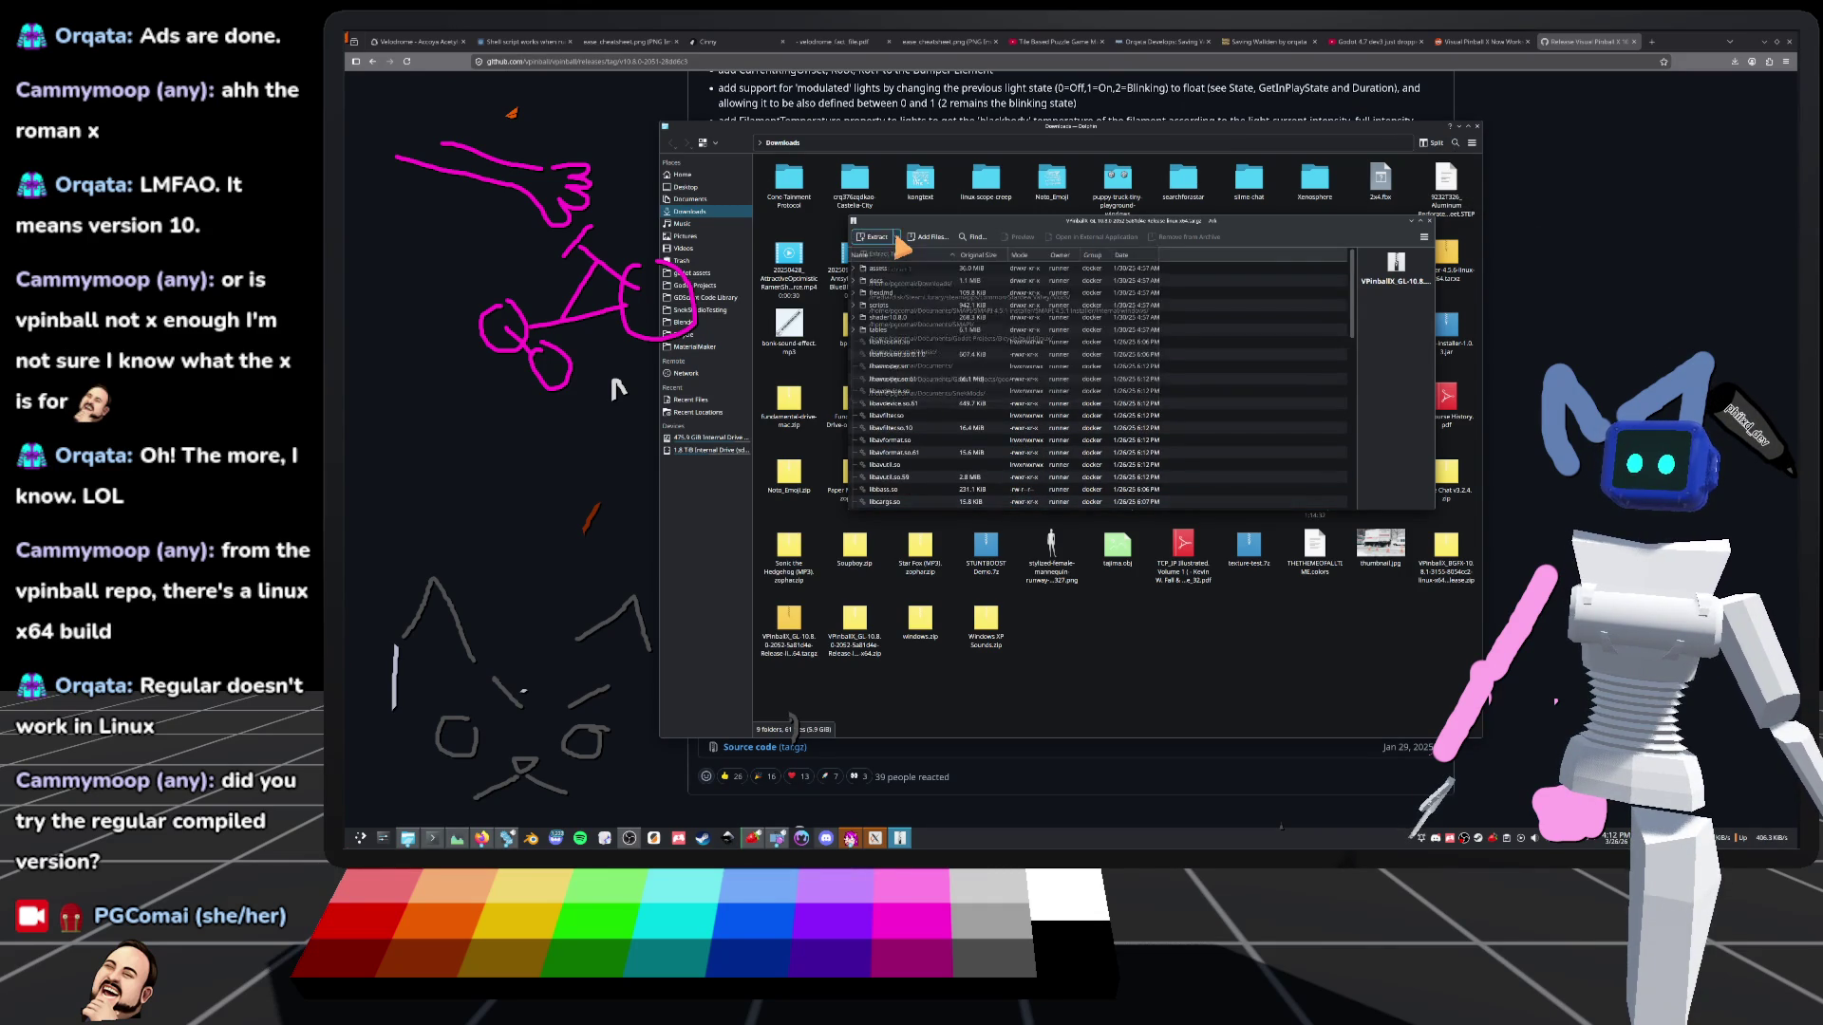
click(911, 254)
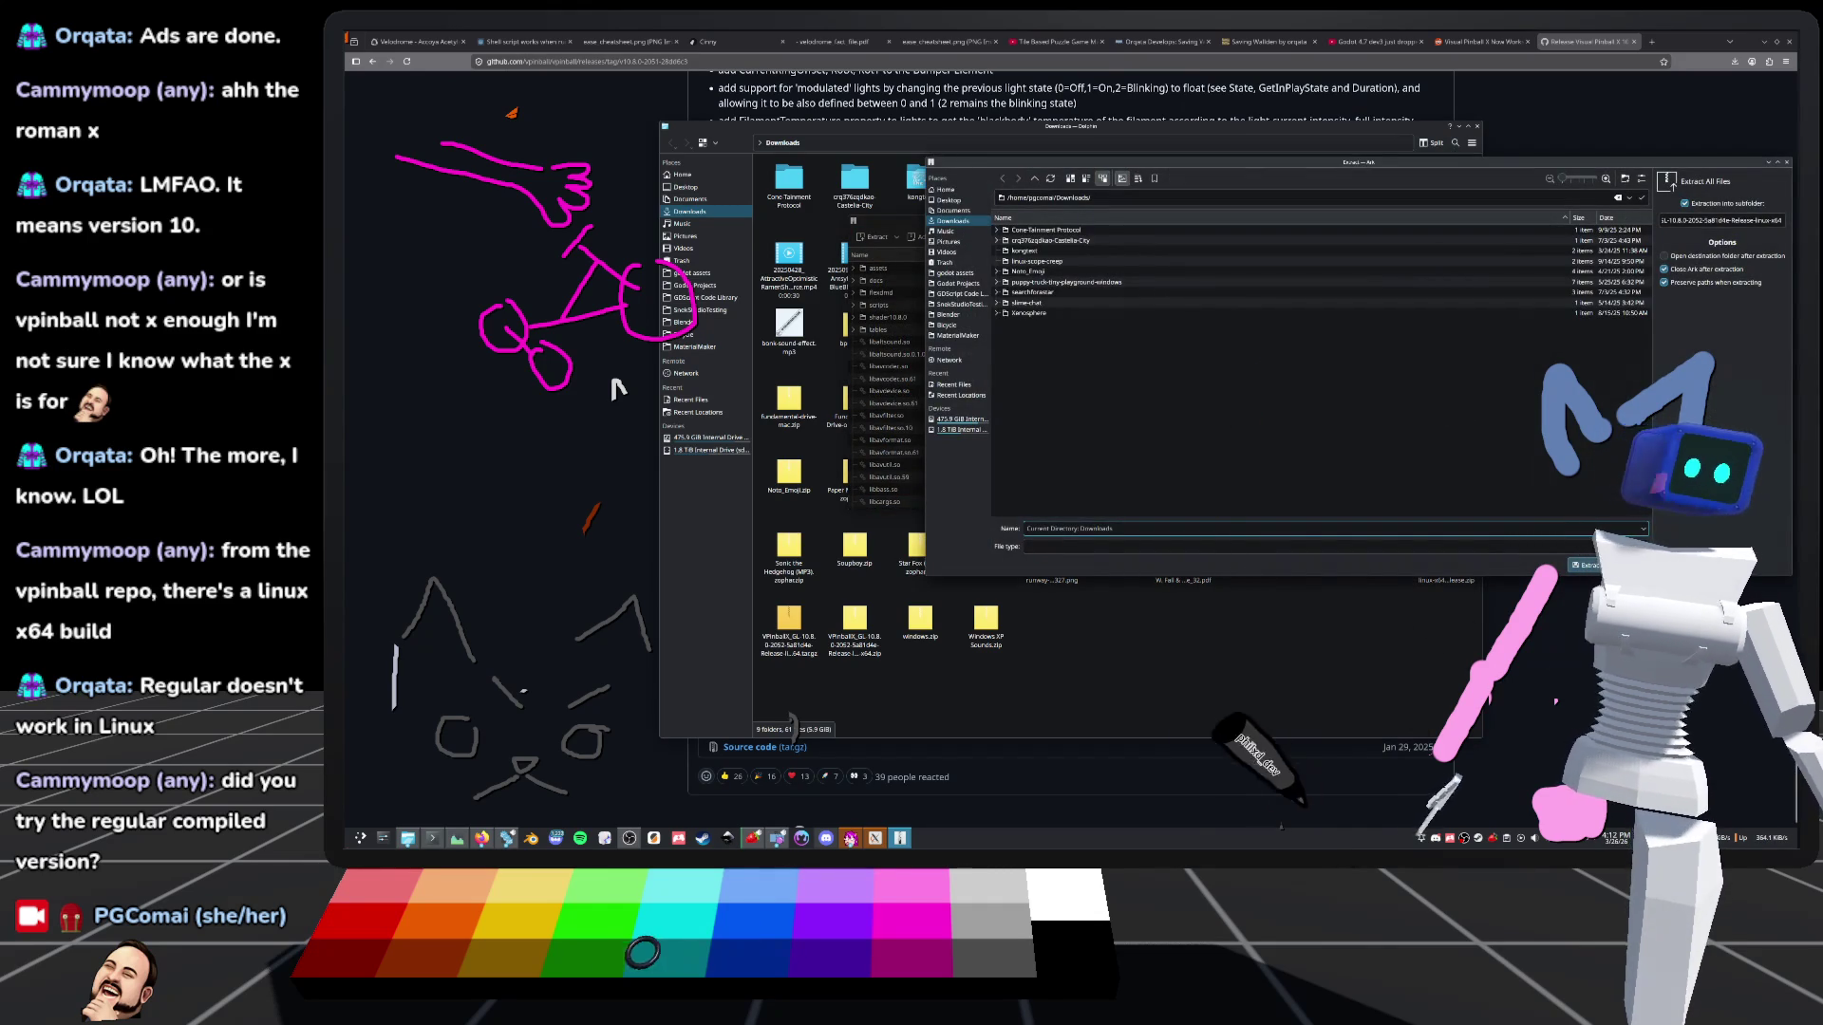
click(1591, 567)
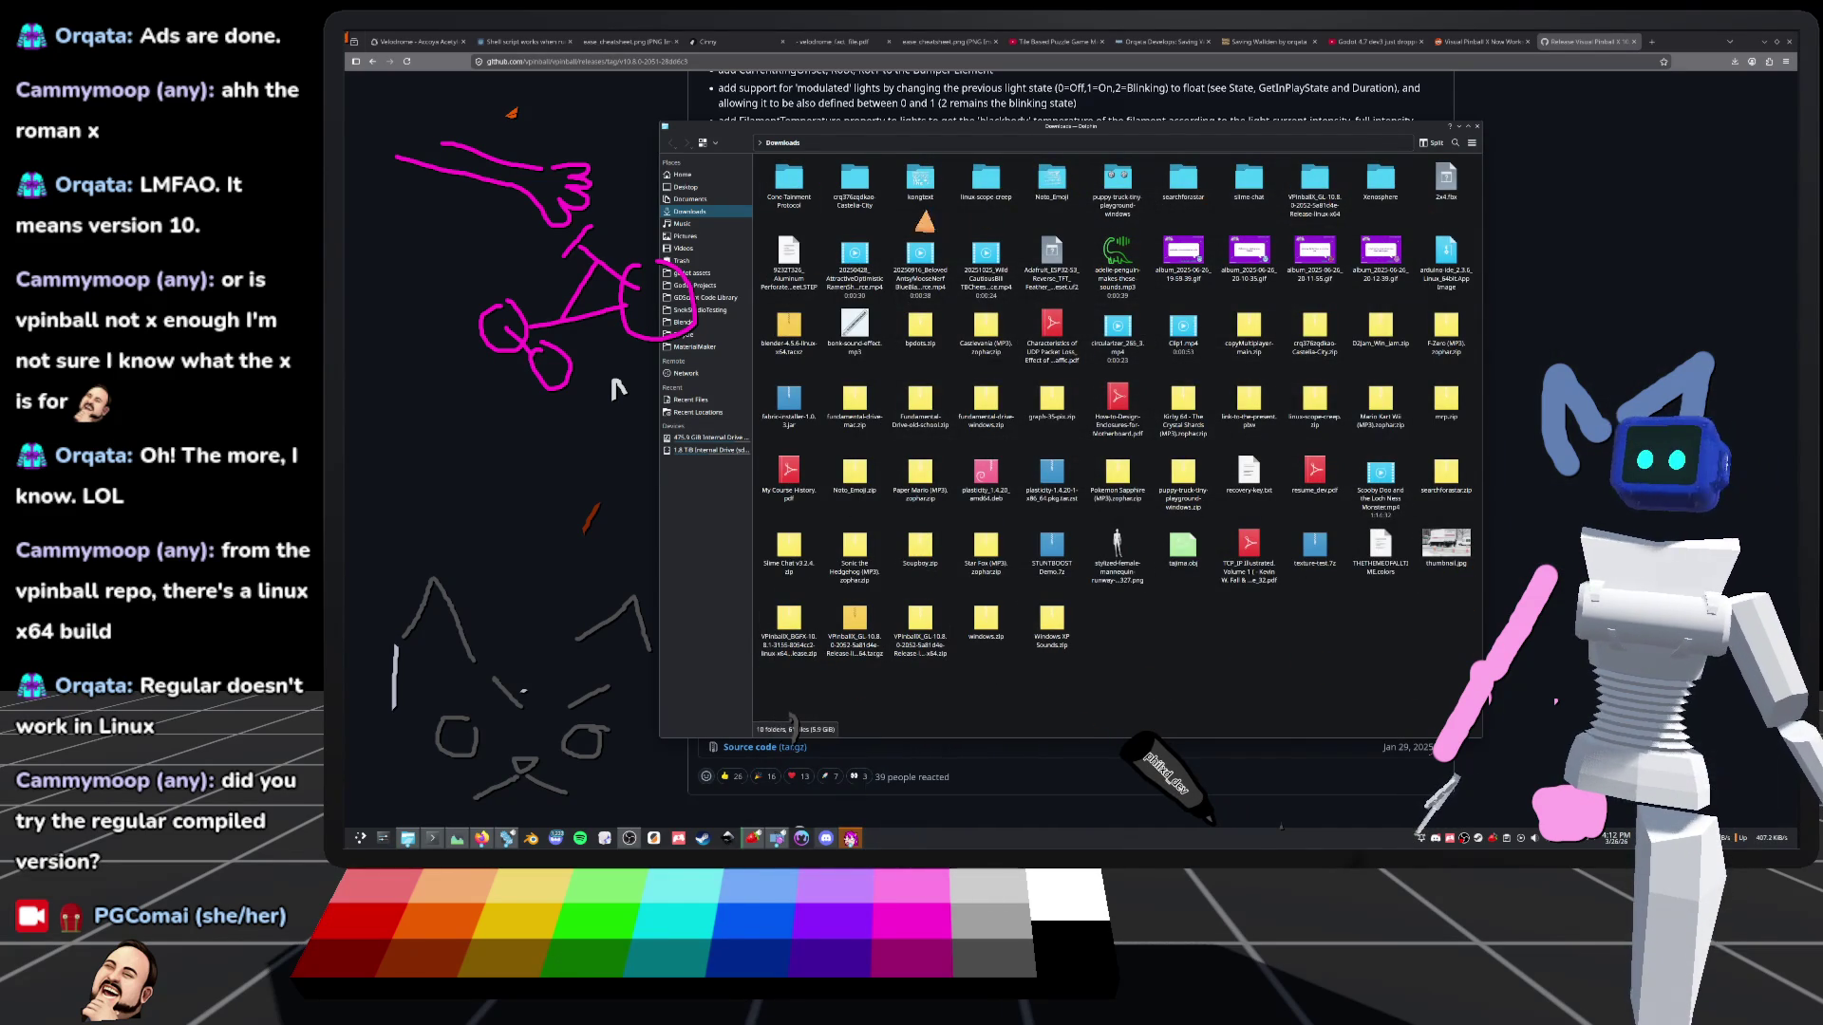
Open the extracted folder and run VPinballX_GL in Konsole, then close the terminal
double_click(1314, 181)
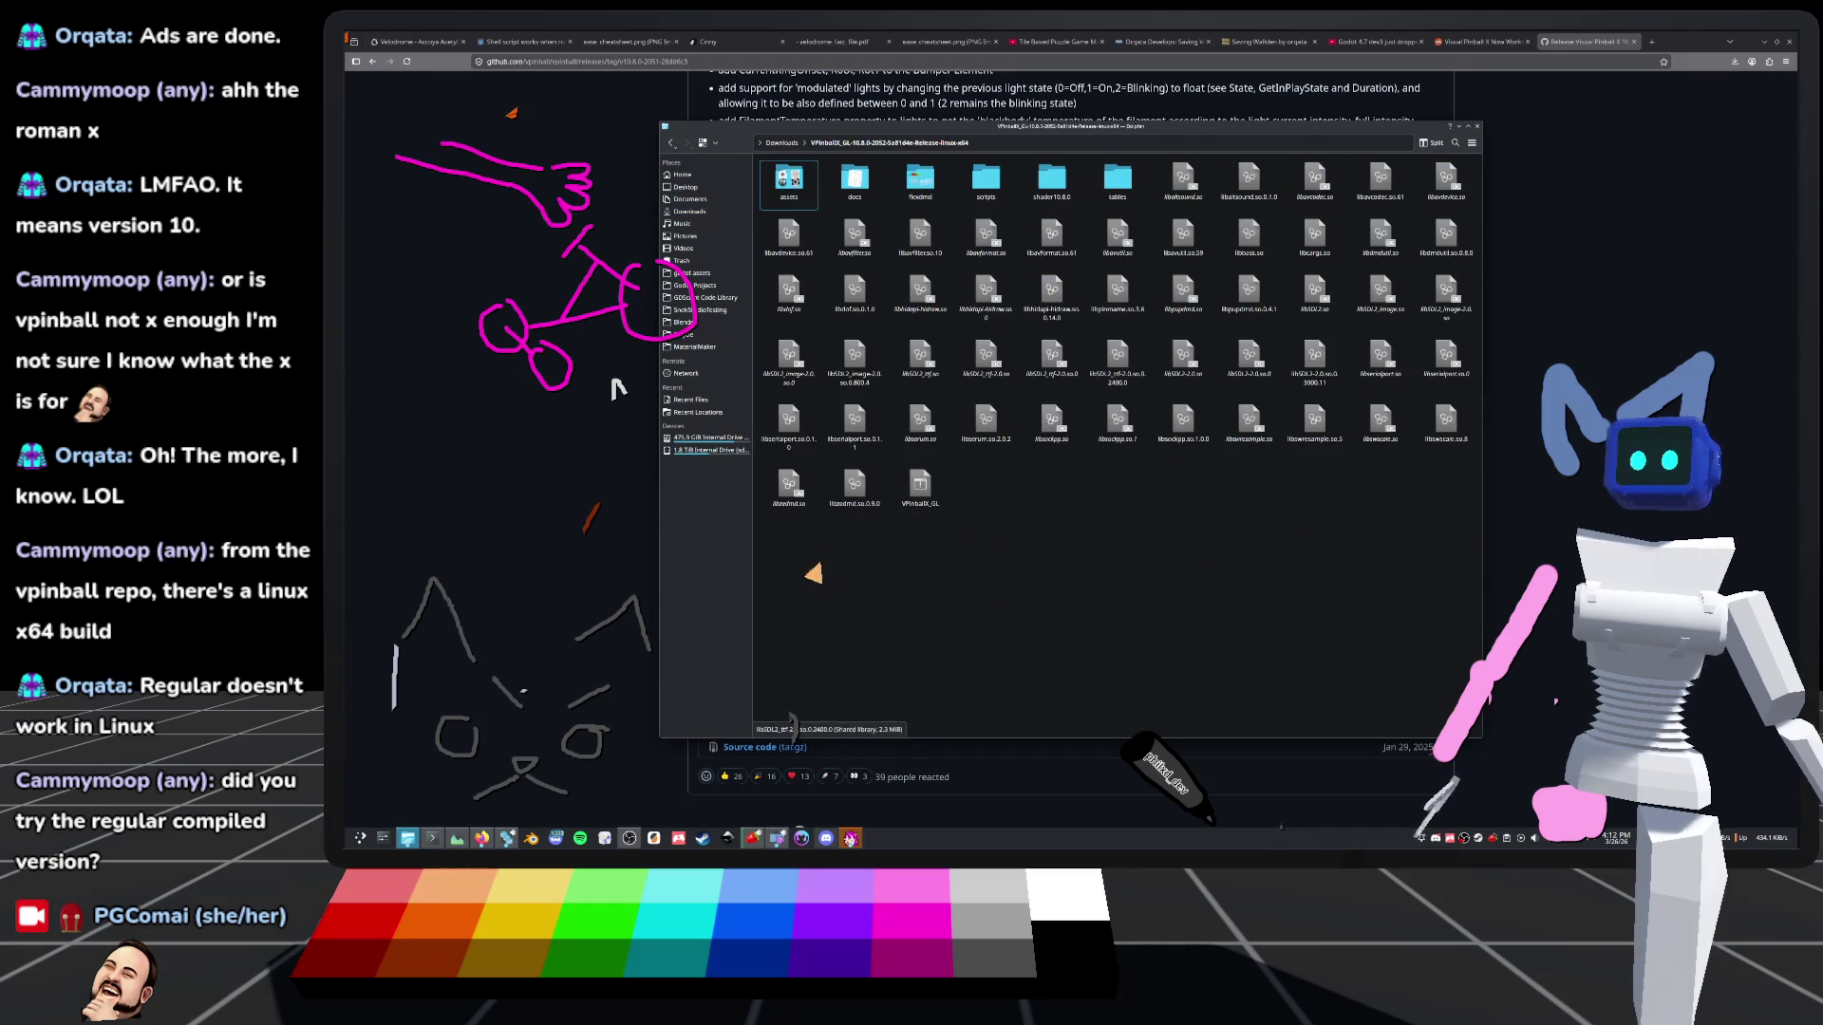
click(929, 489)
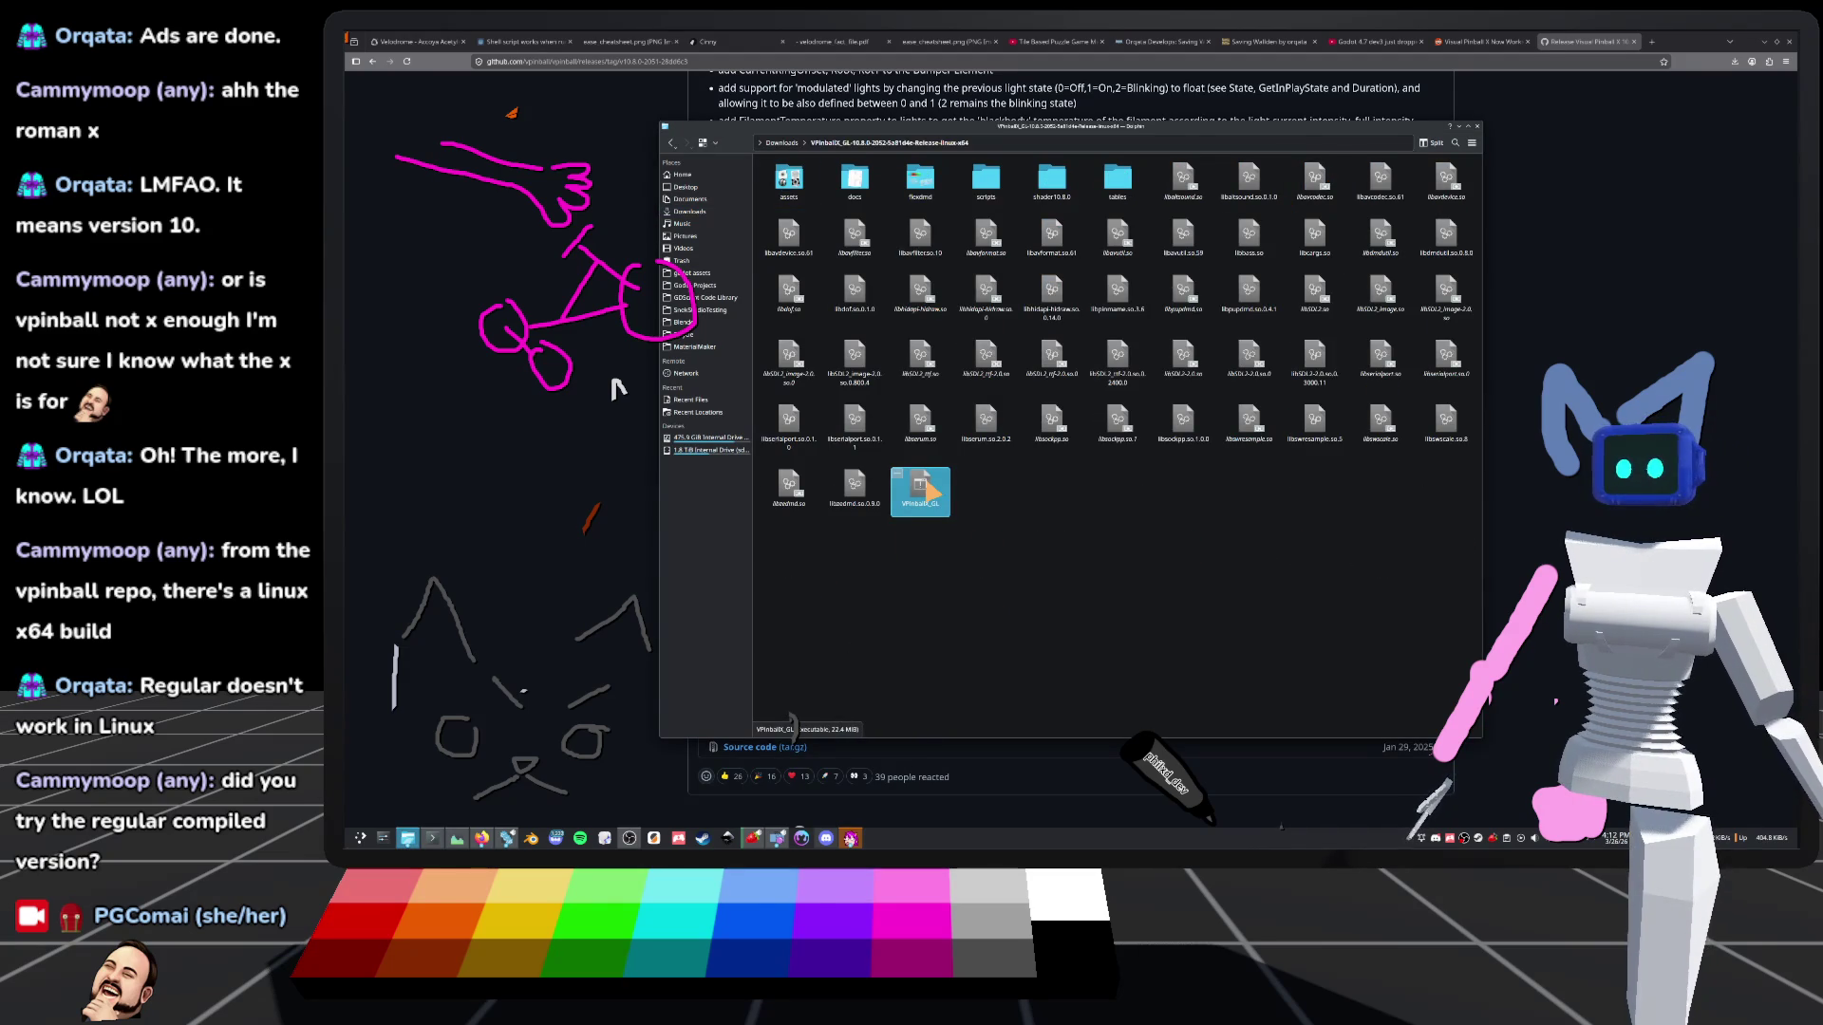
right_click(924, 513)
click(931, 492)
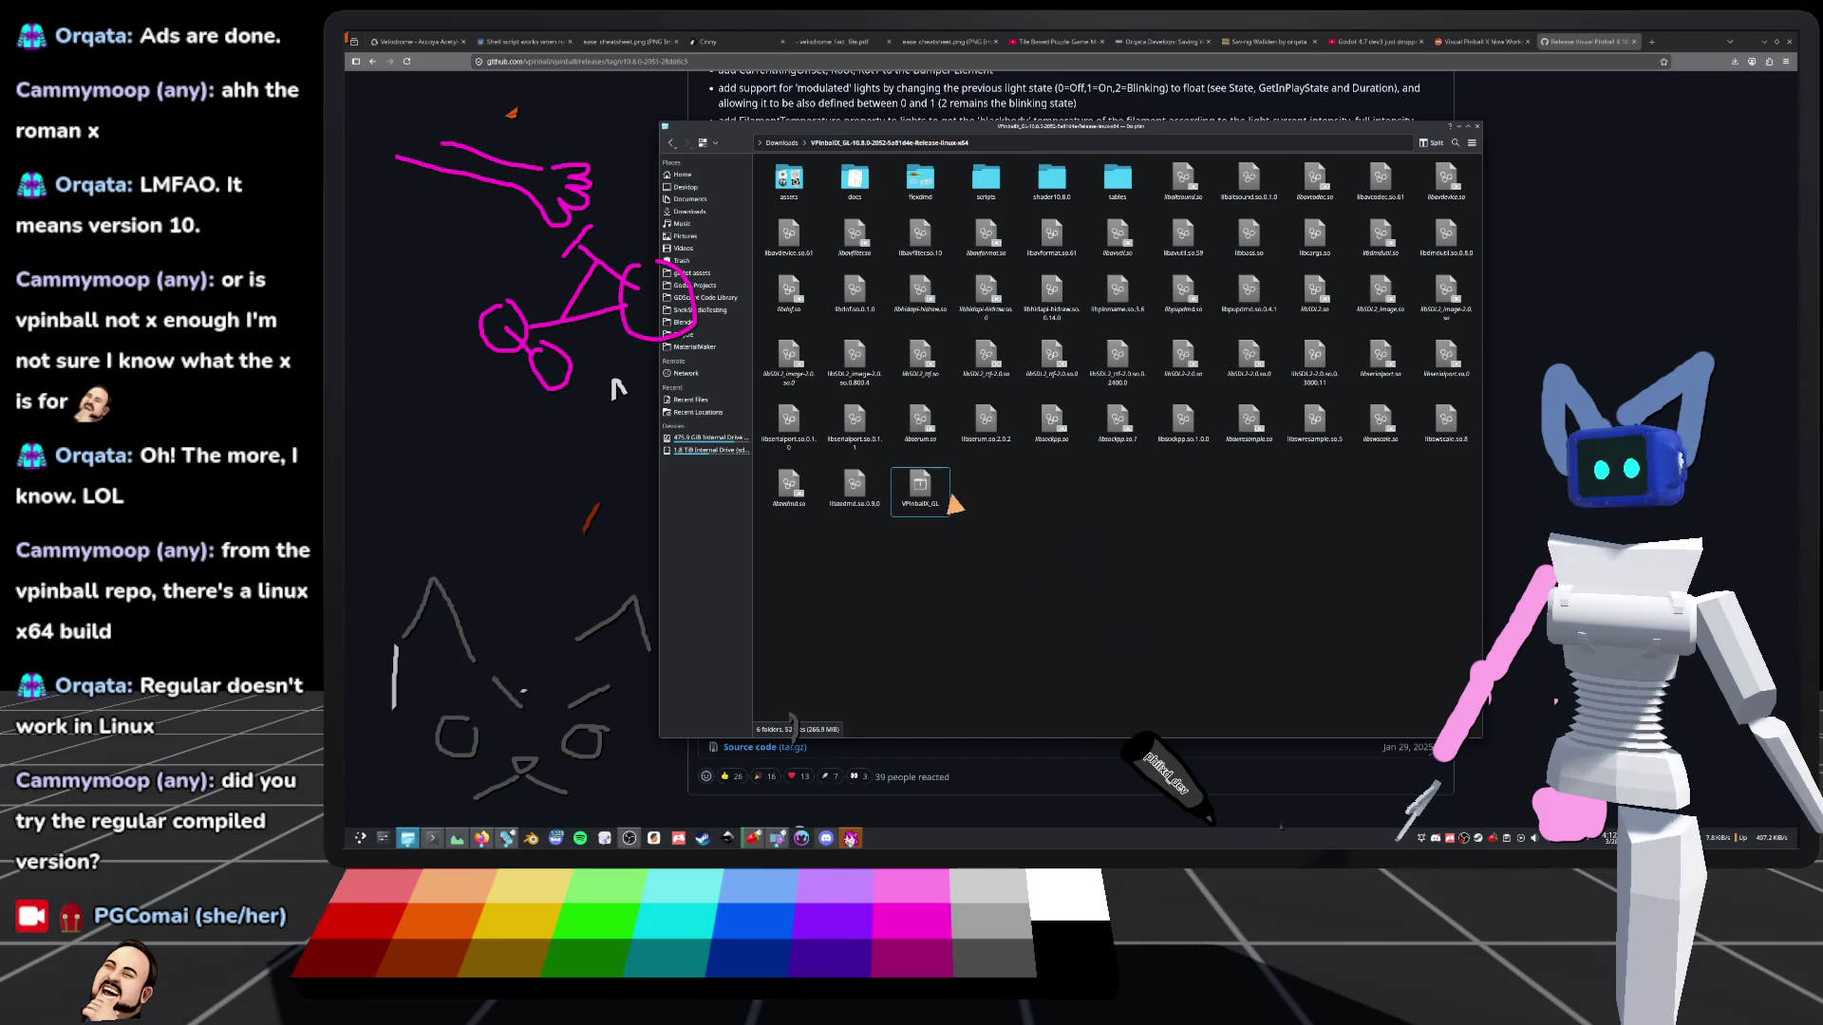
right_click(919, 487)
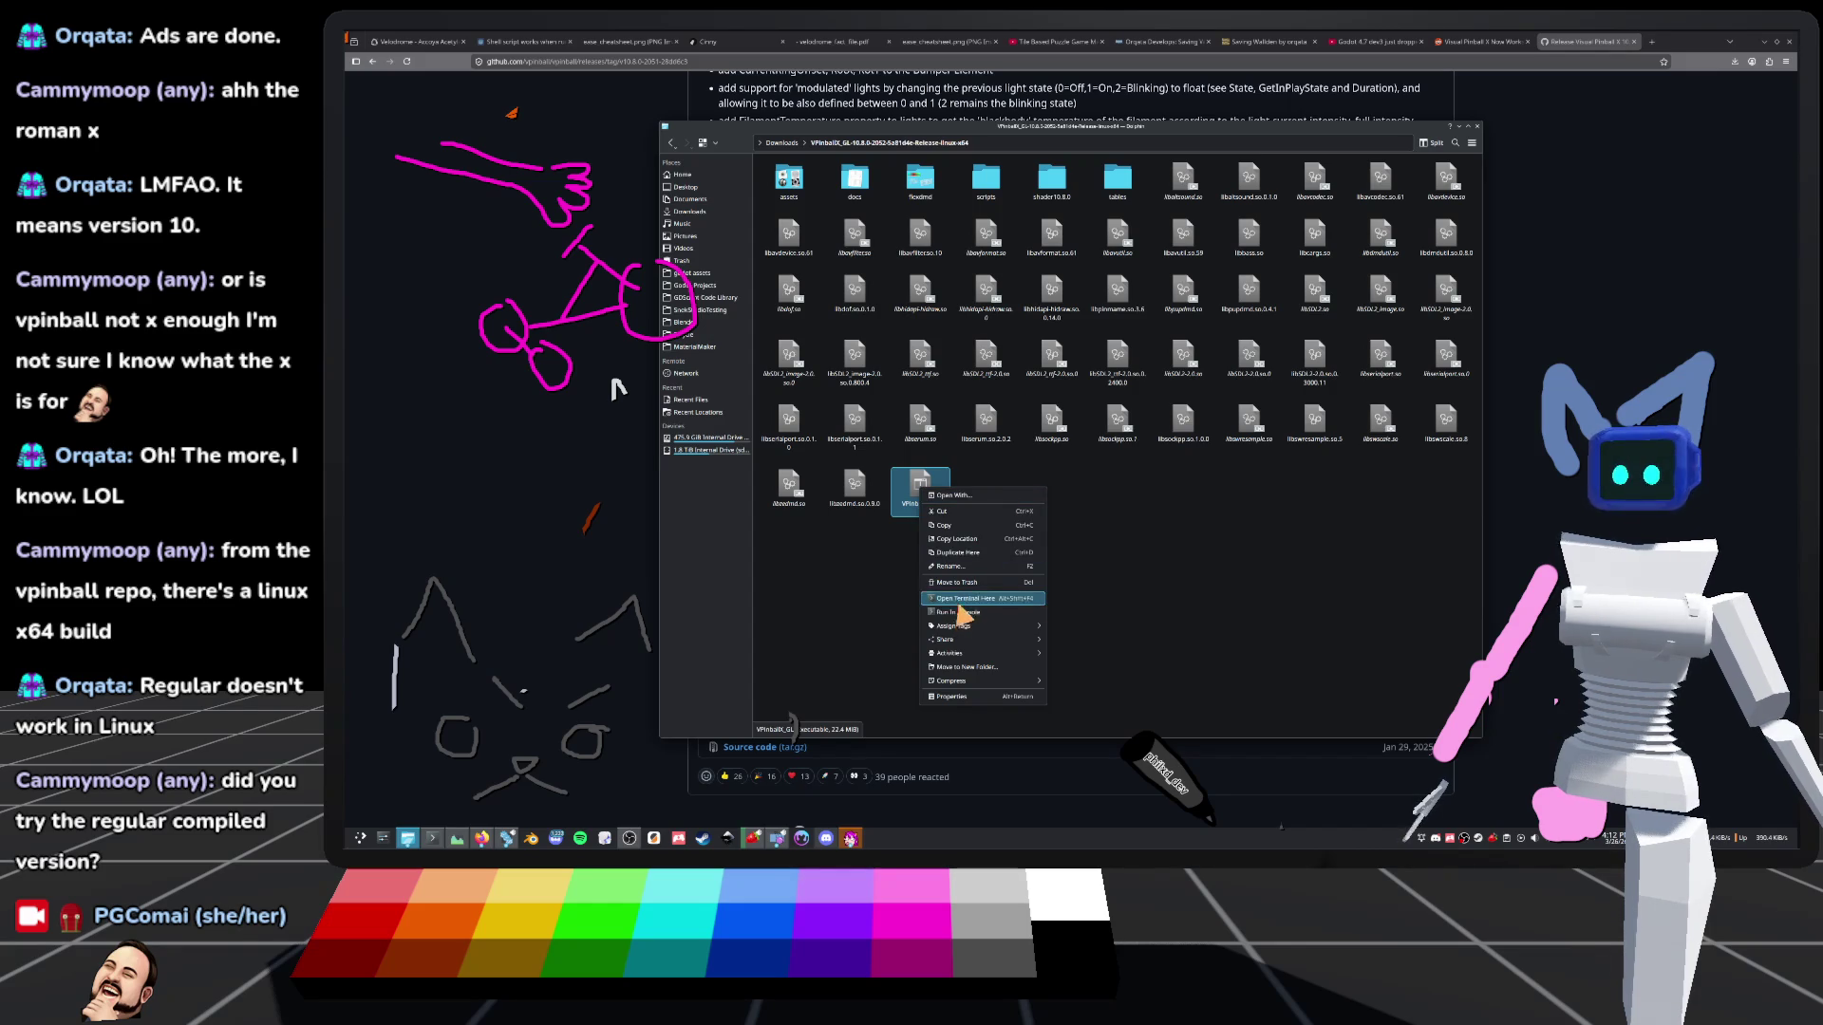
click(961, 613)
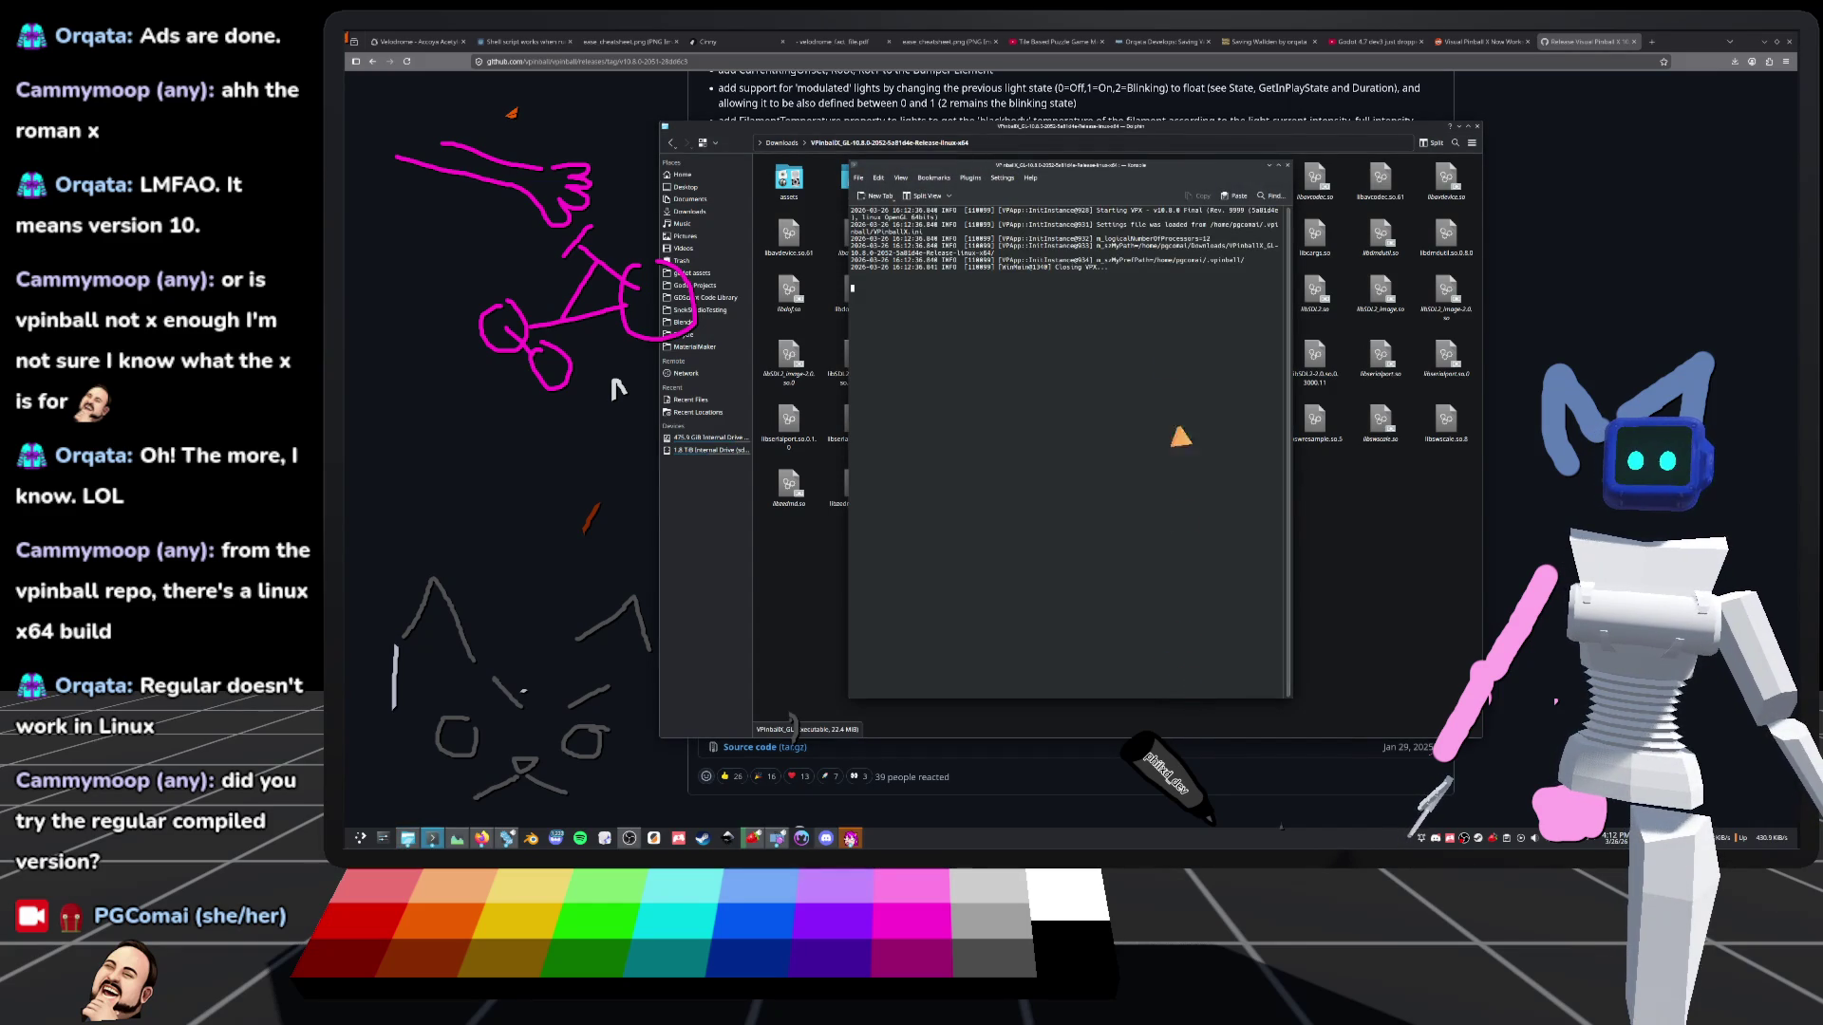
drag(1180, 178, 1170, 210)
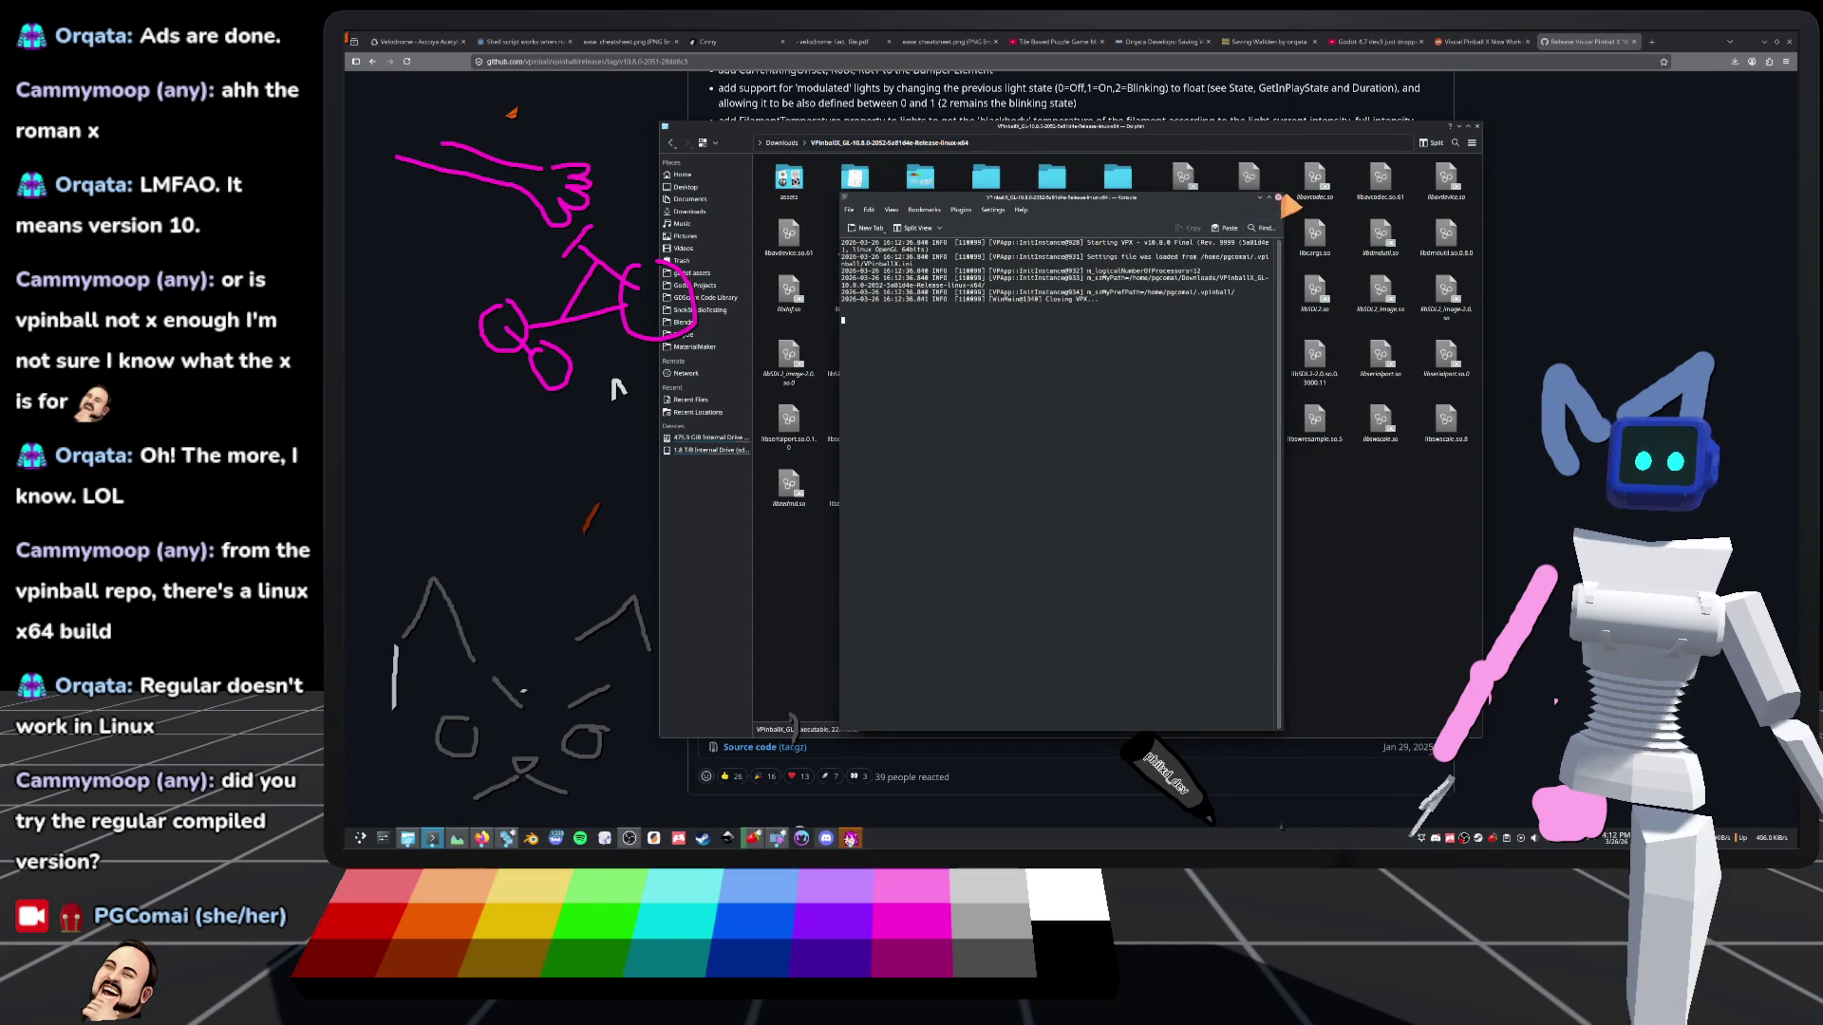
click(1278, 197)
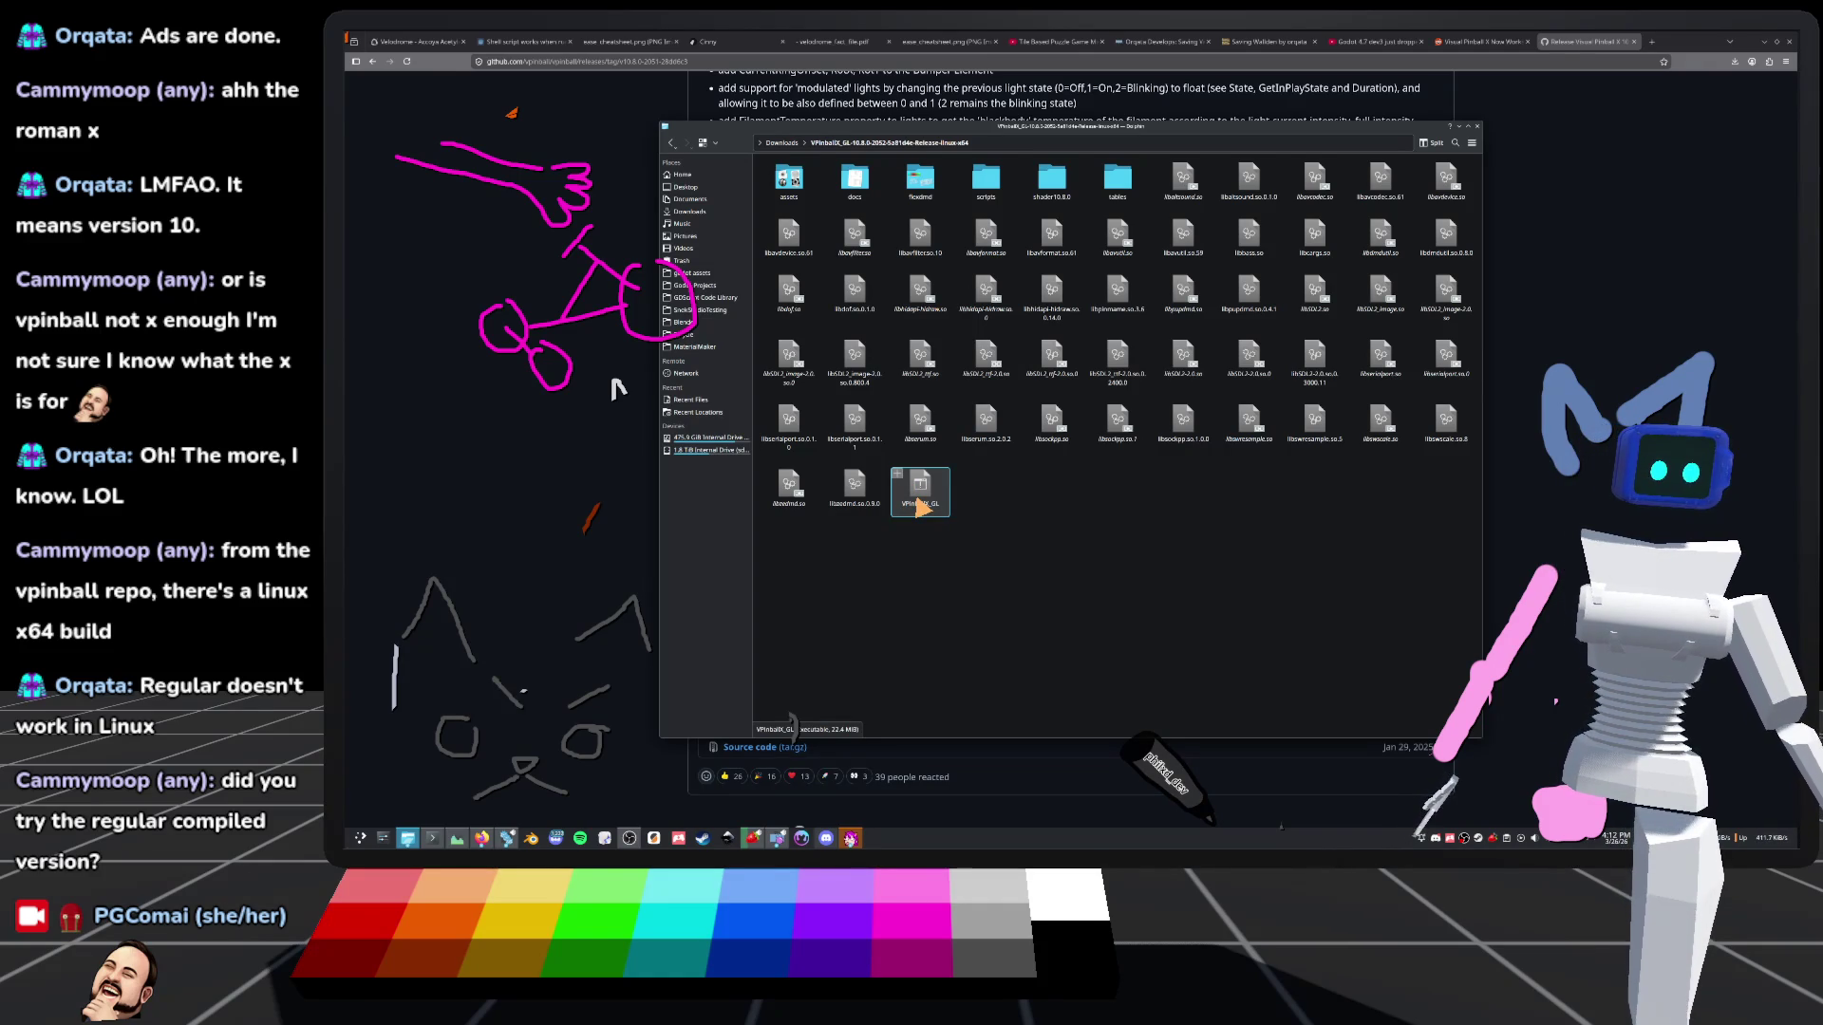
Check VPinballX_GL's permissions in Properties without changes, then return to the GitHub release page
right_click(921, 506)
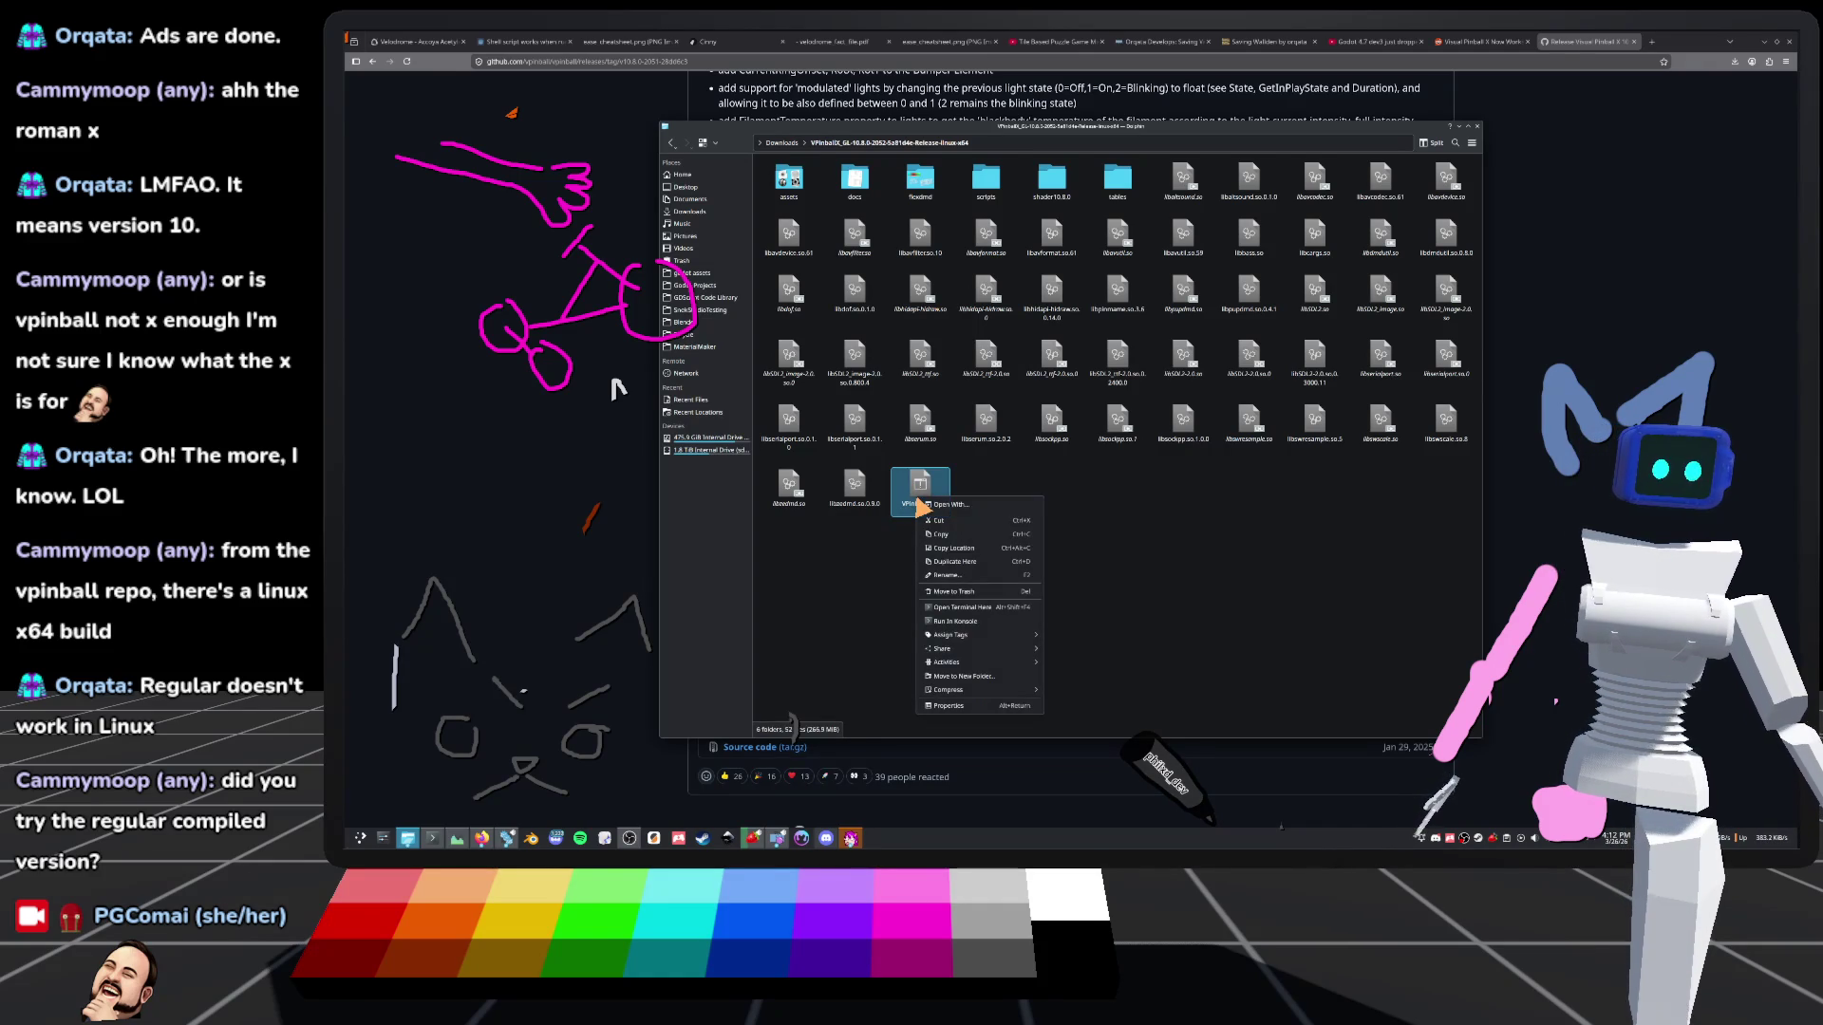
click(957, 707)
click(1057, 324)
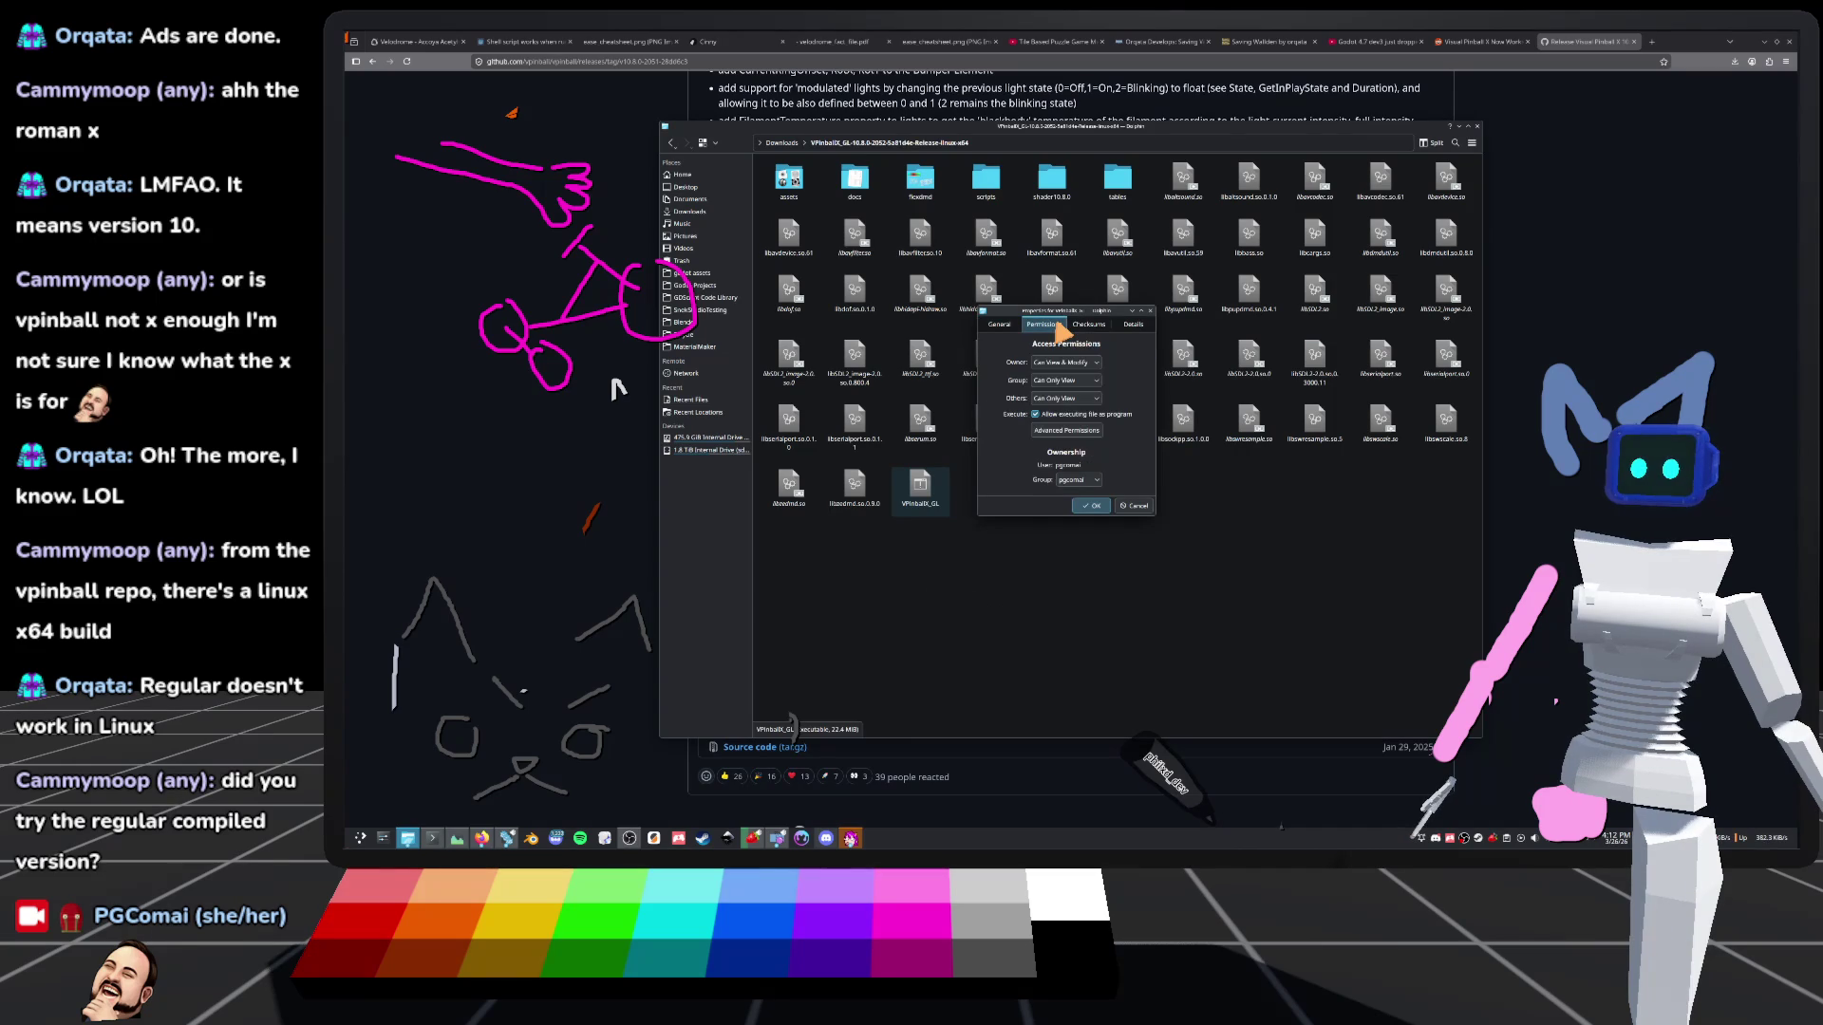
click(1135, 507)
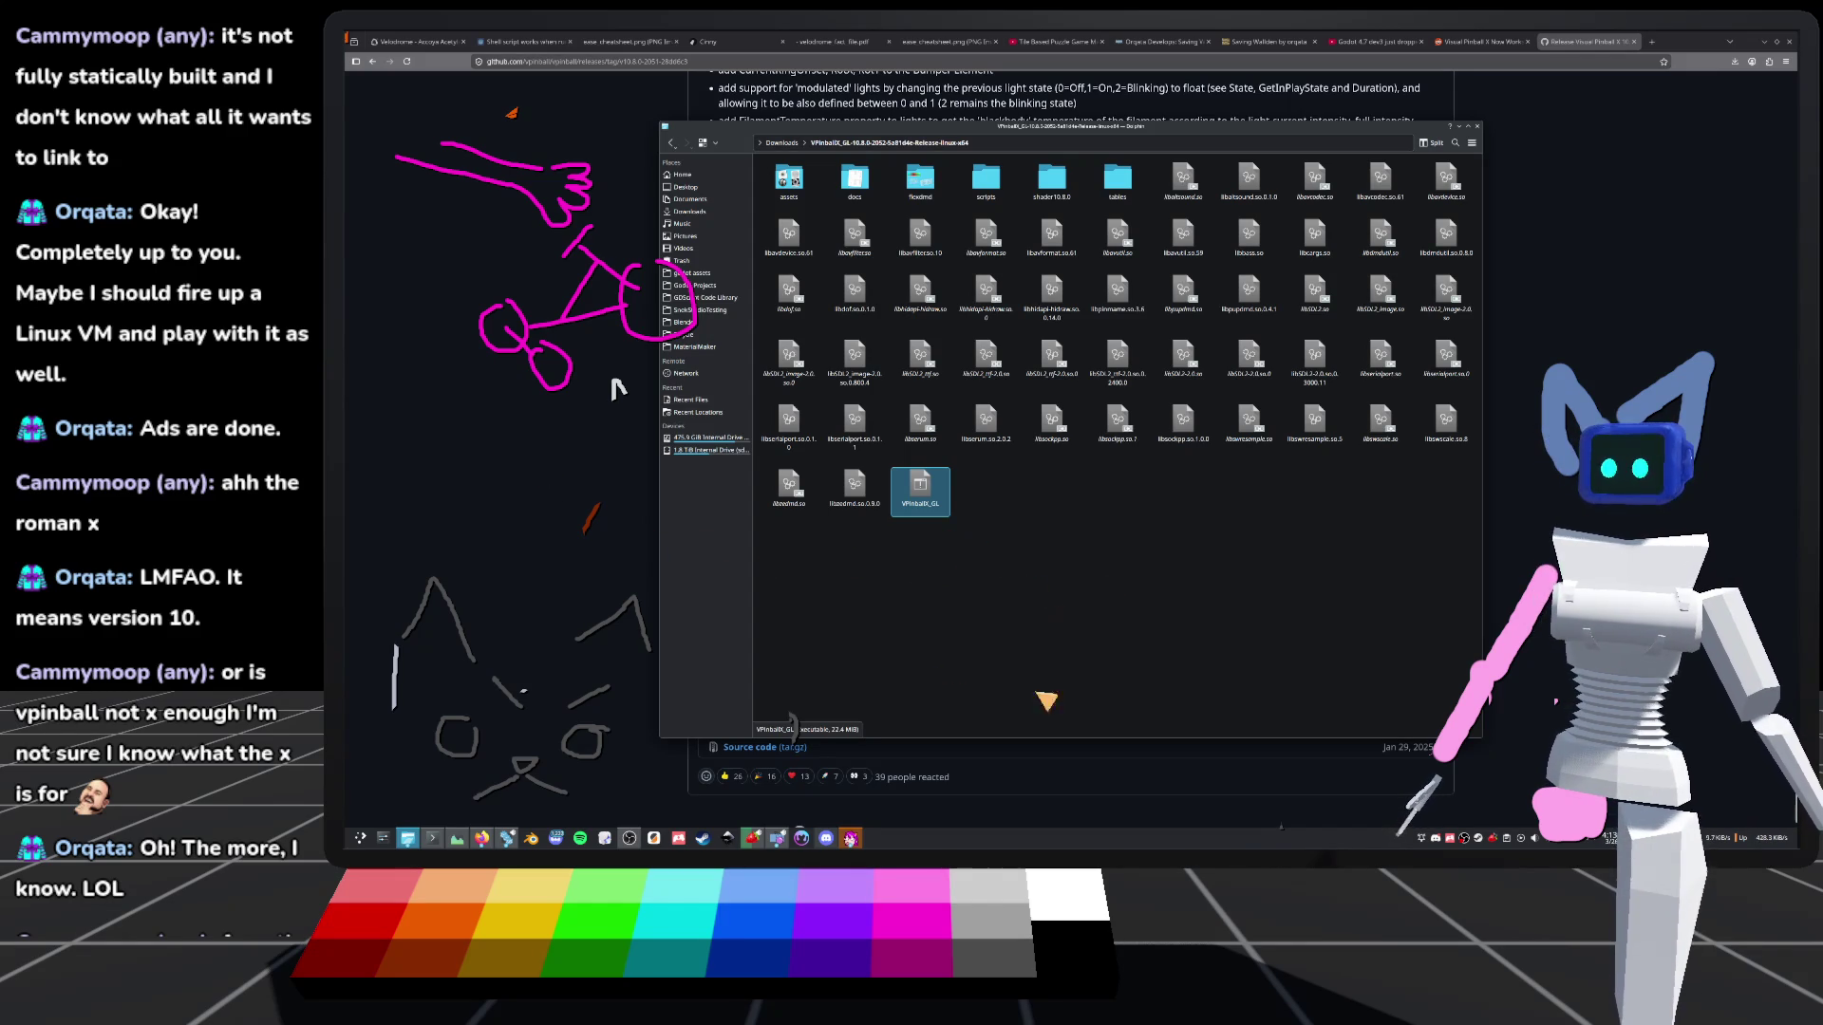
click(506, 466)
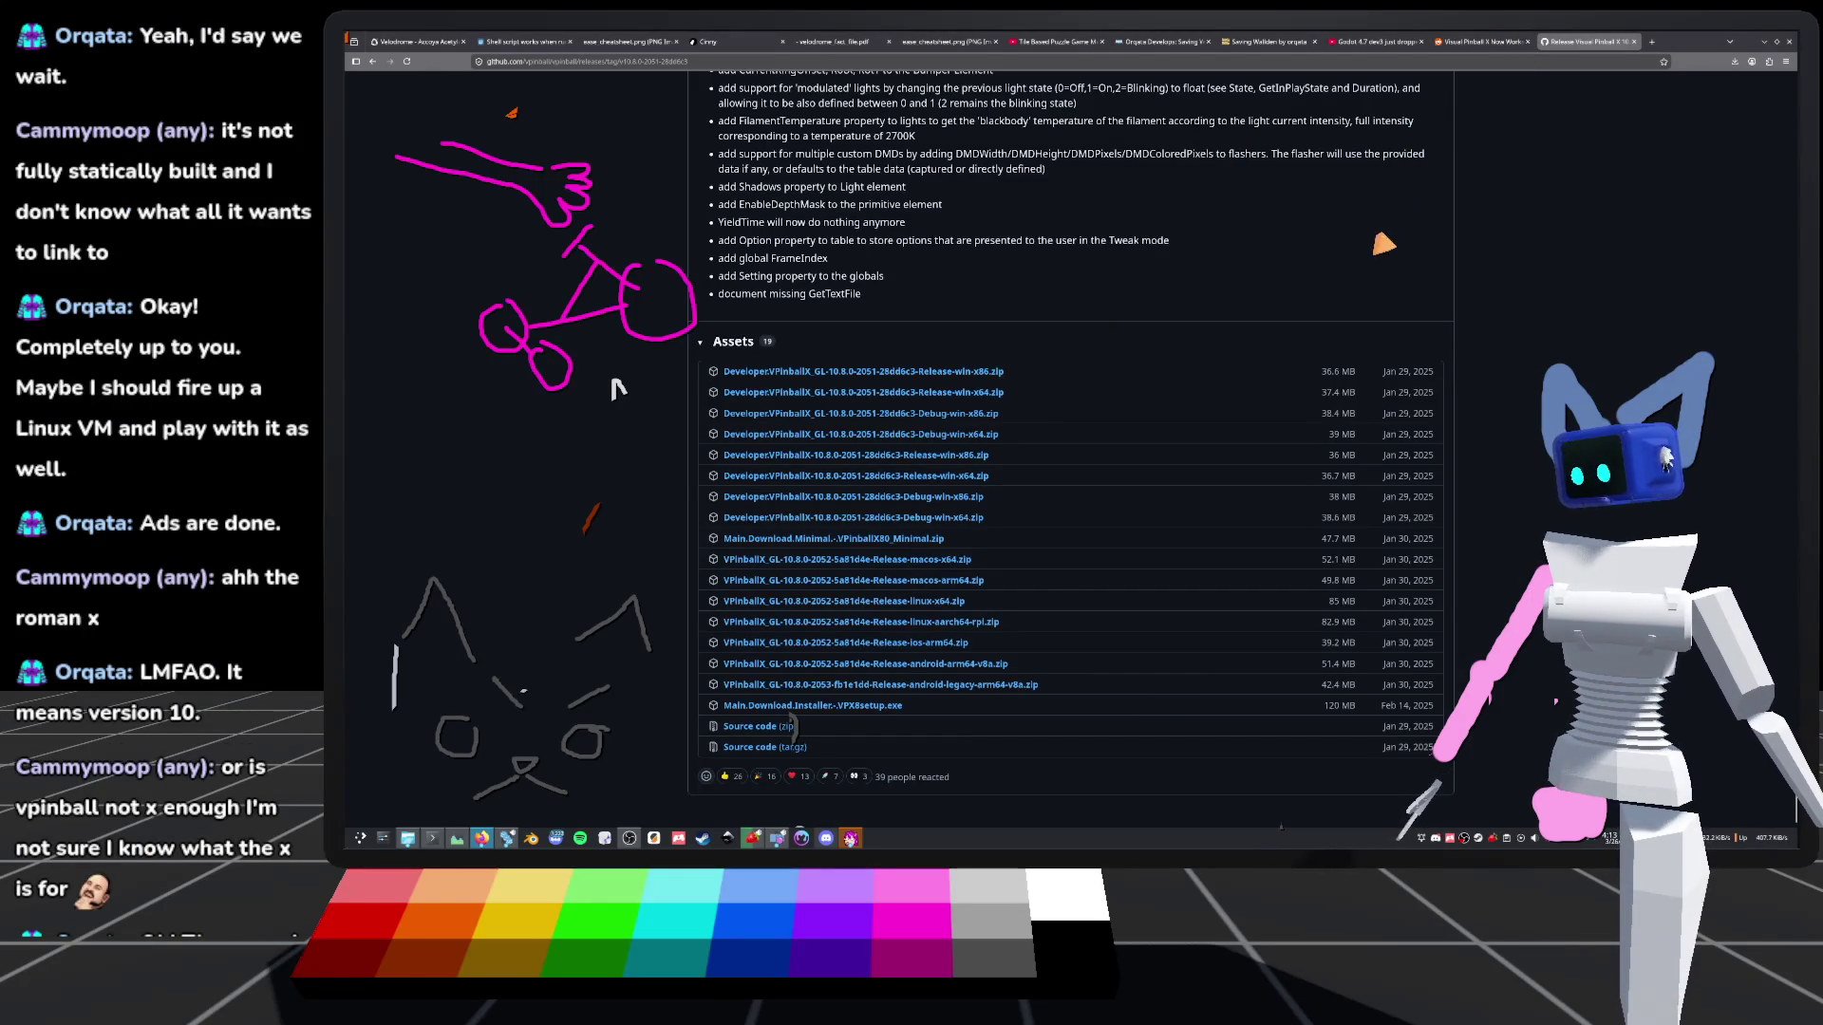
Switch to the 'Saving Wallden by orqata' itch.io tab
click(1268, 42)
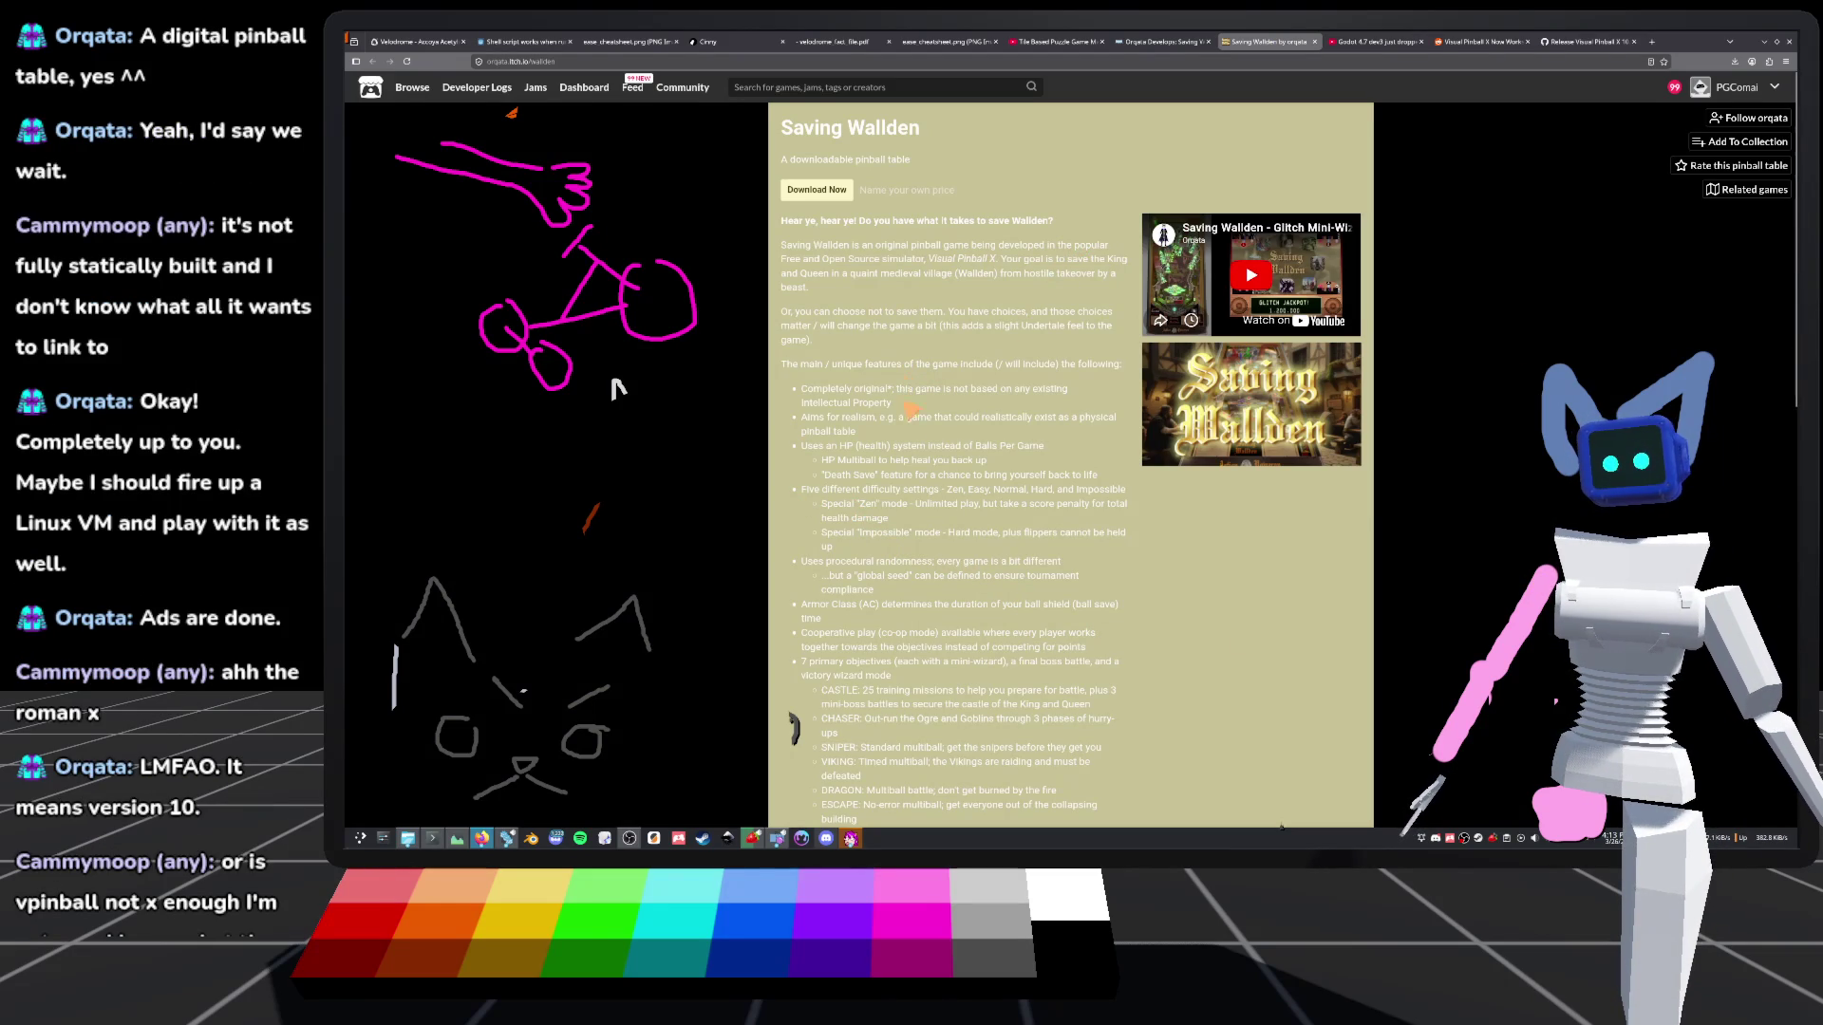
Scroll through the Saving Wallden pinball table page on itch.io
scroll(910, 388, down, 5)
scroll(917, 469, up, 5)
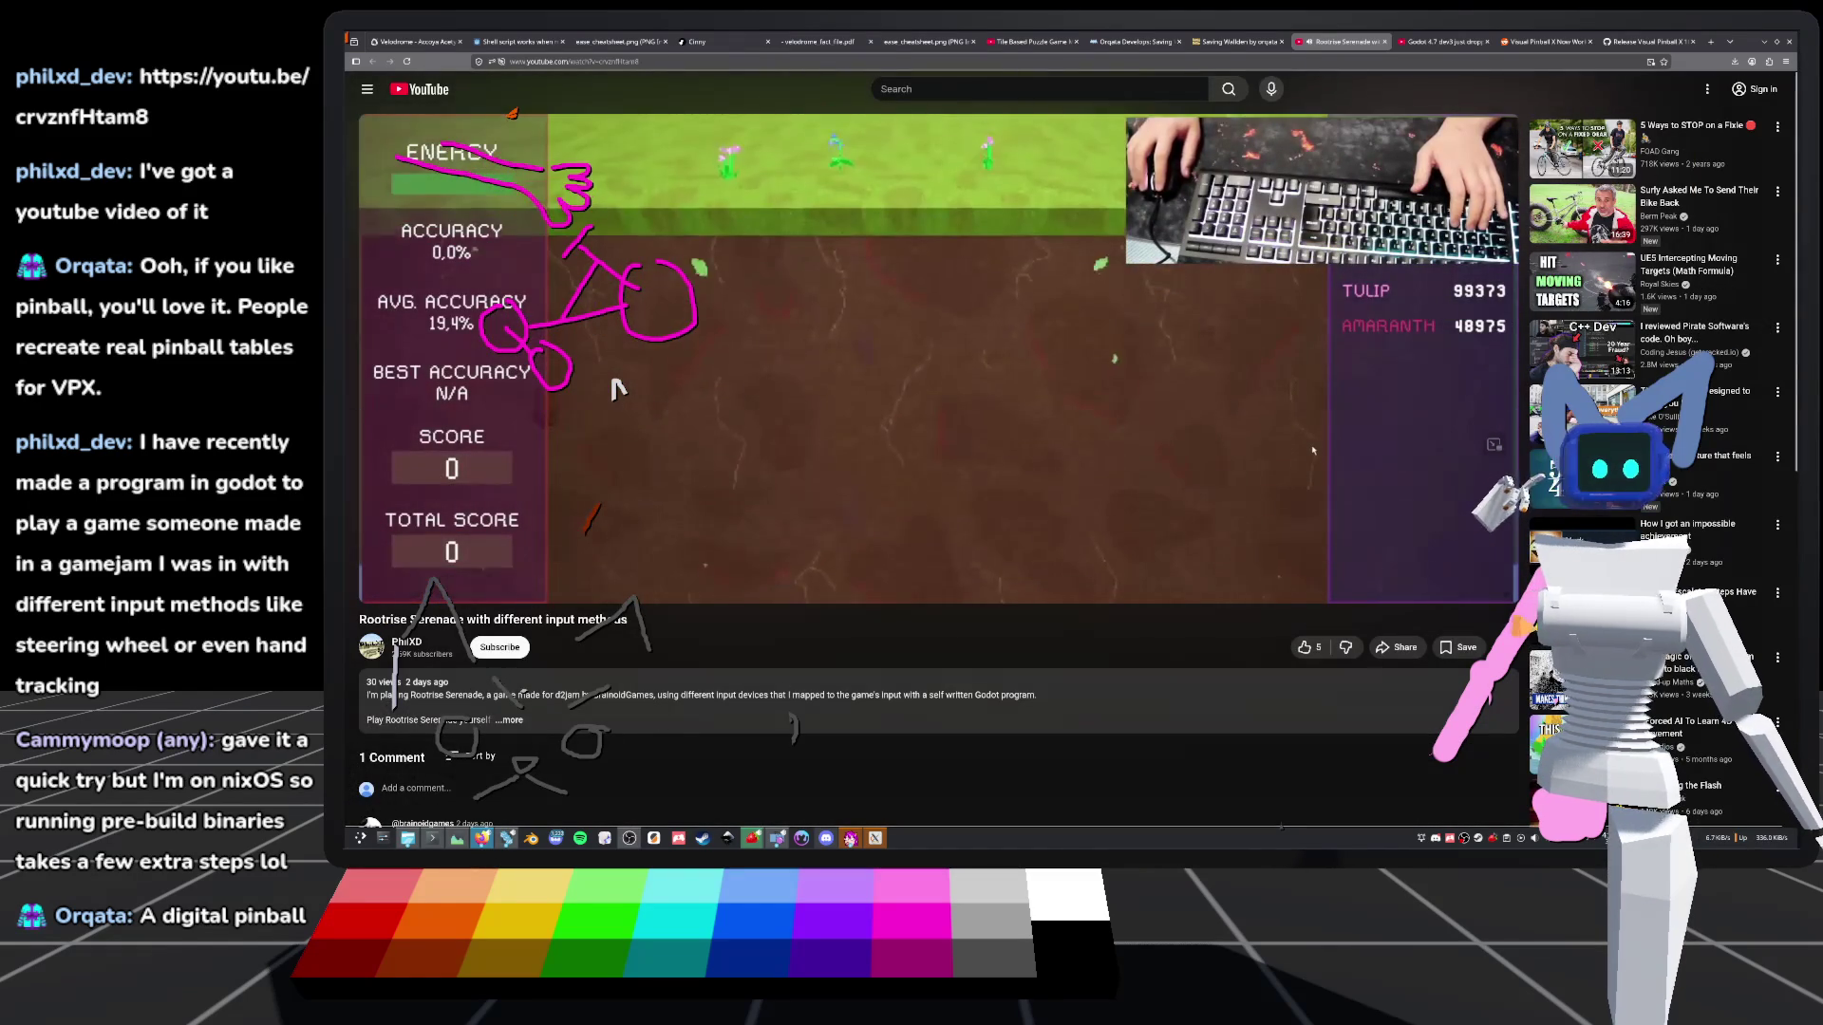
Watch Rootrise Serenade full screen, skipping ahead through the keyboard section to the Stream Deck chapter
click(1494, 586)
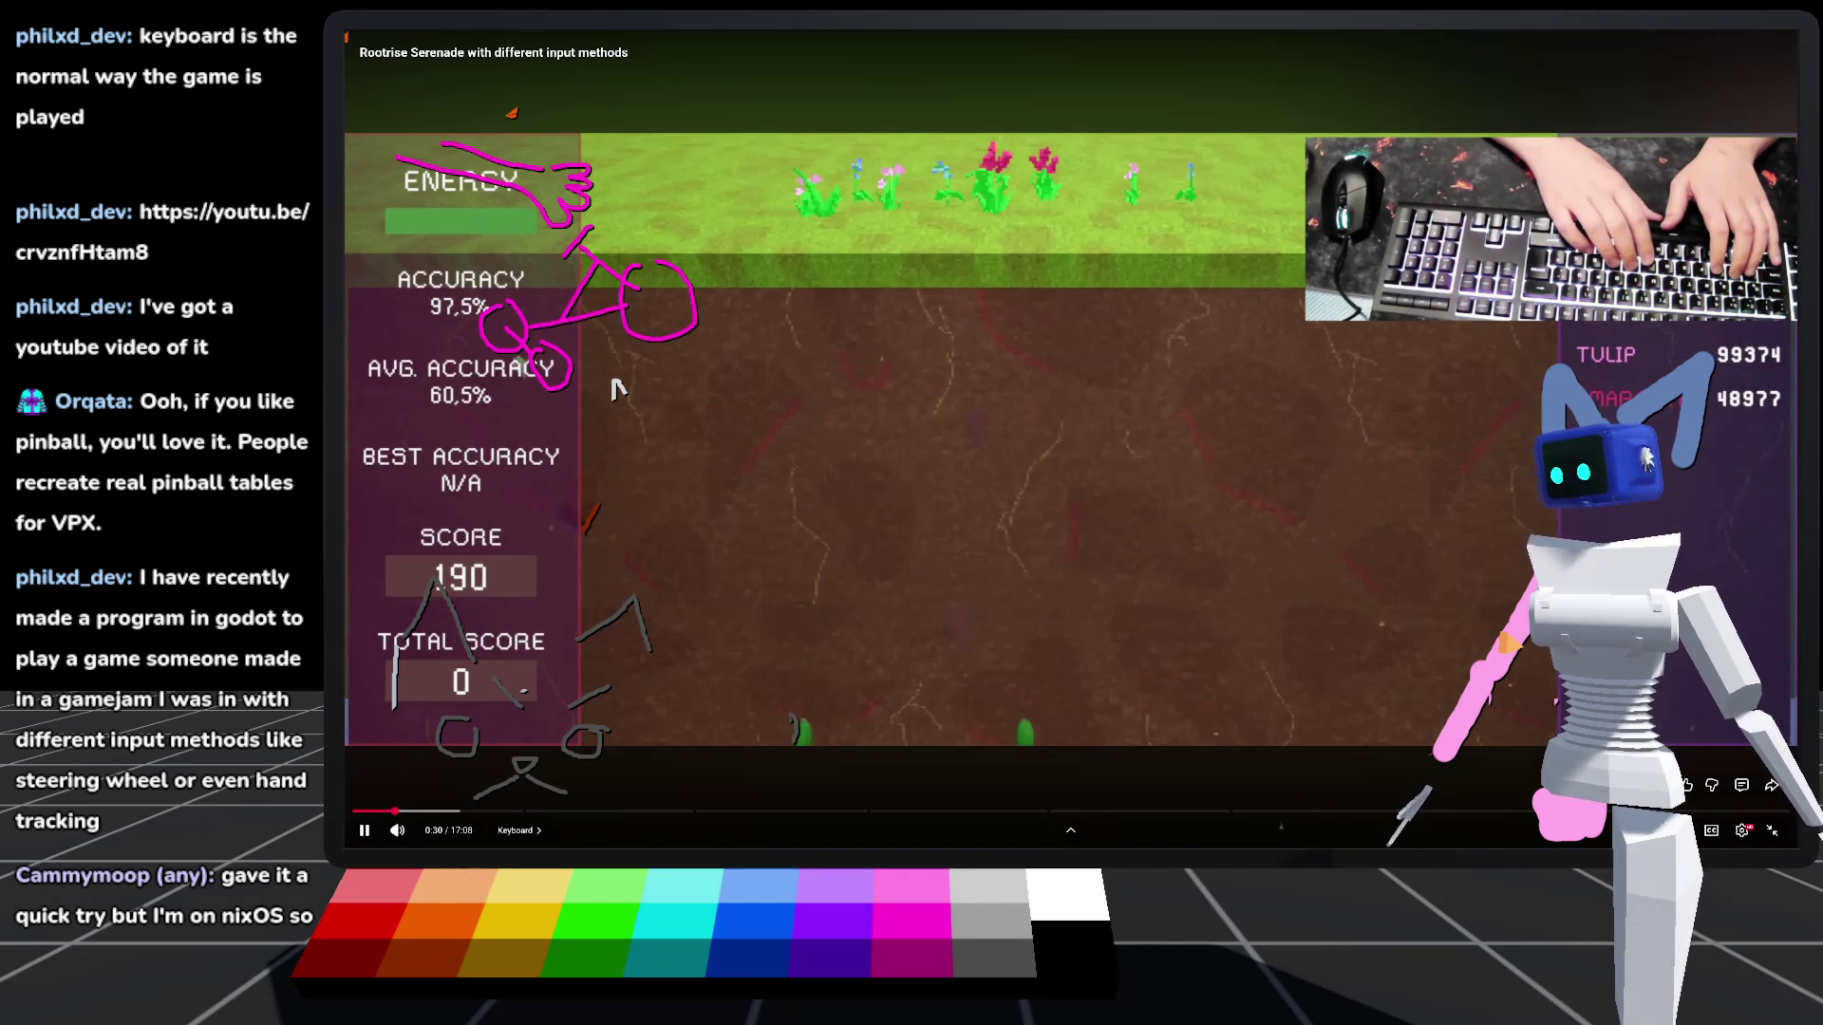
mouse_move(1538, 553)
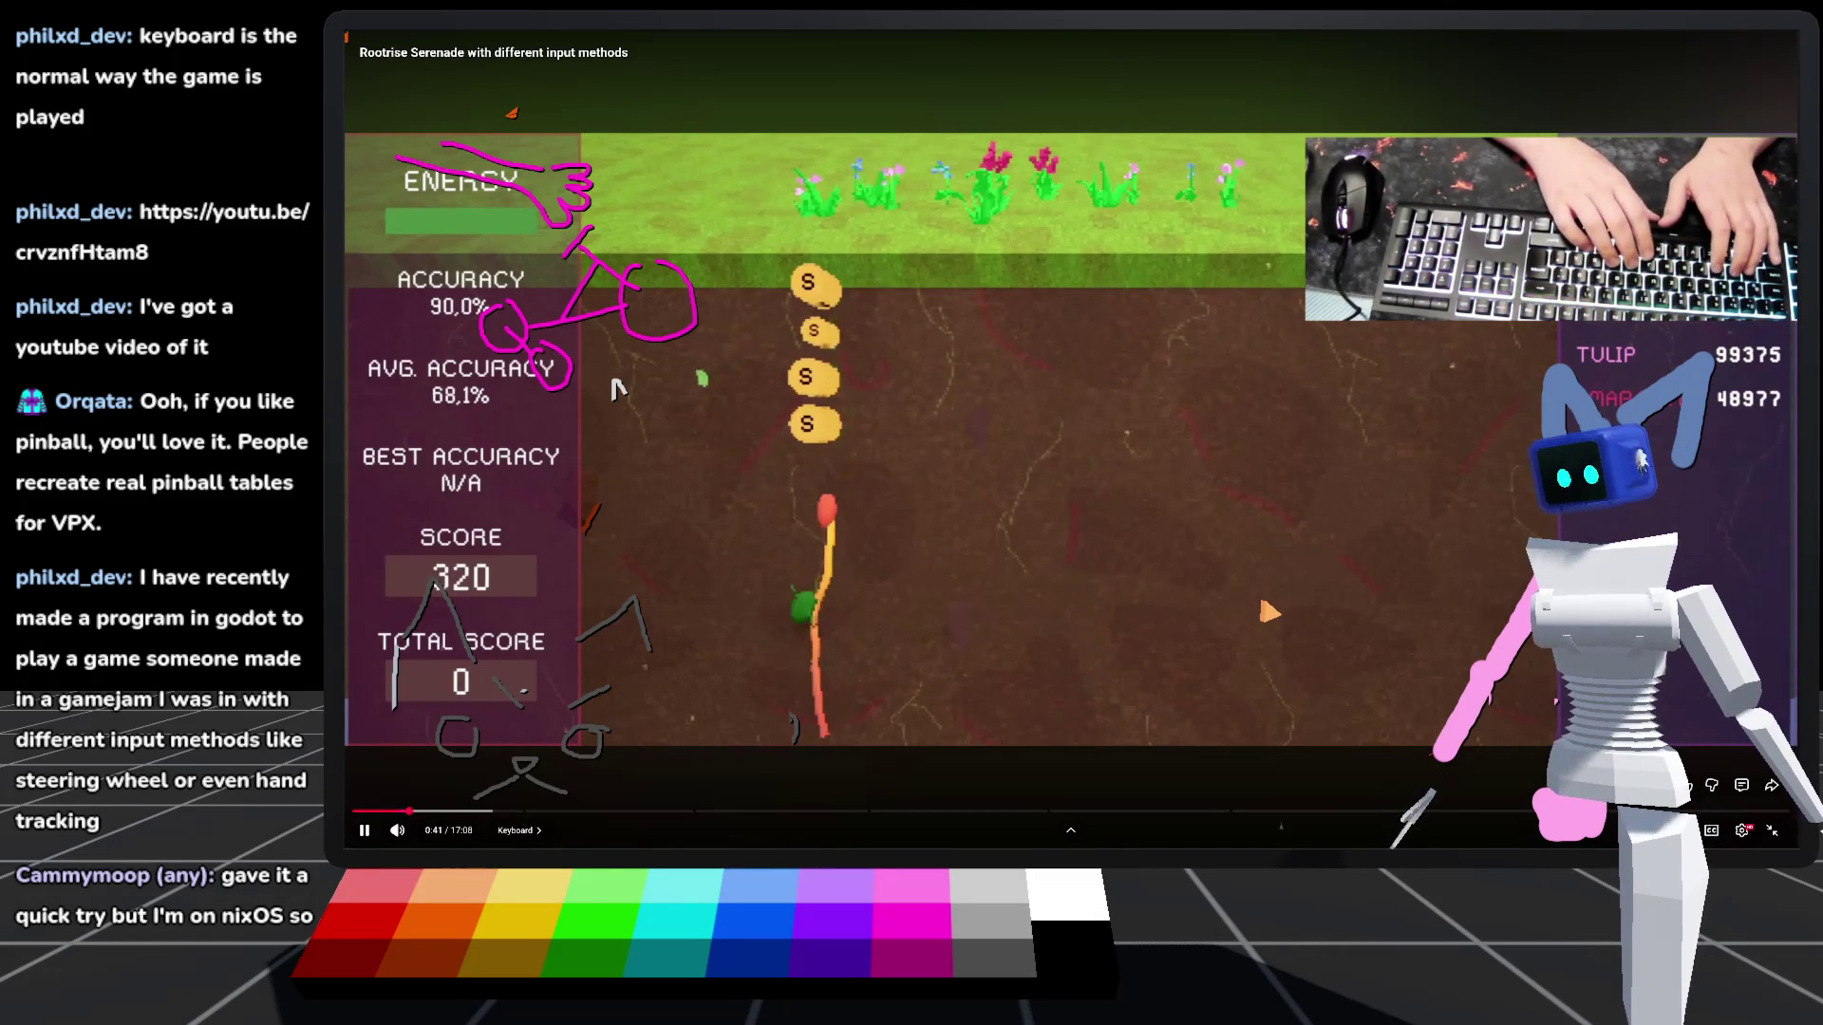
key(l)
key(Right)
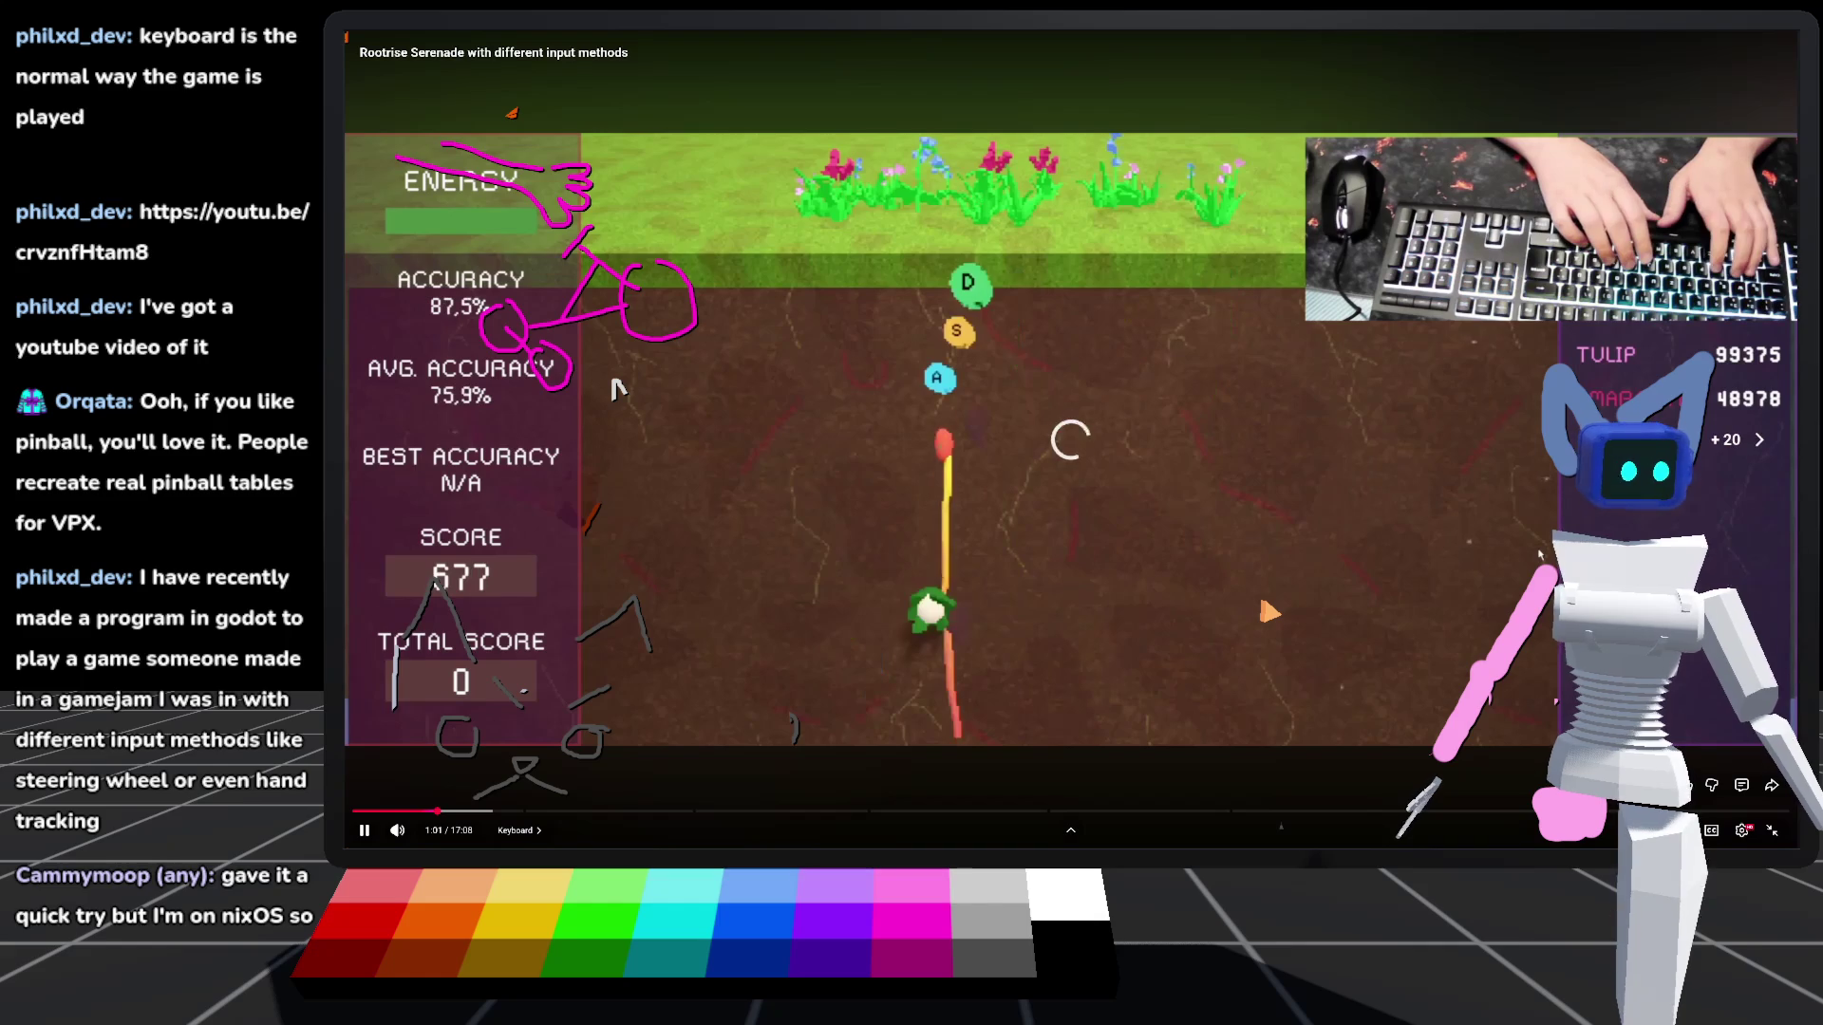
key(l)
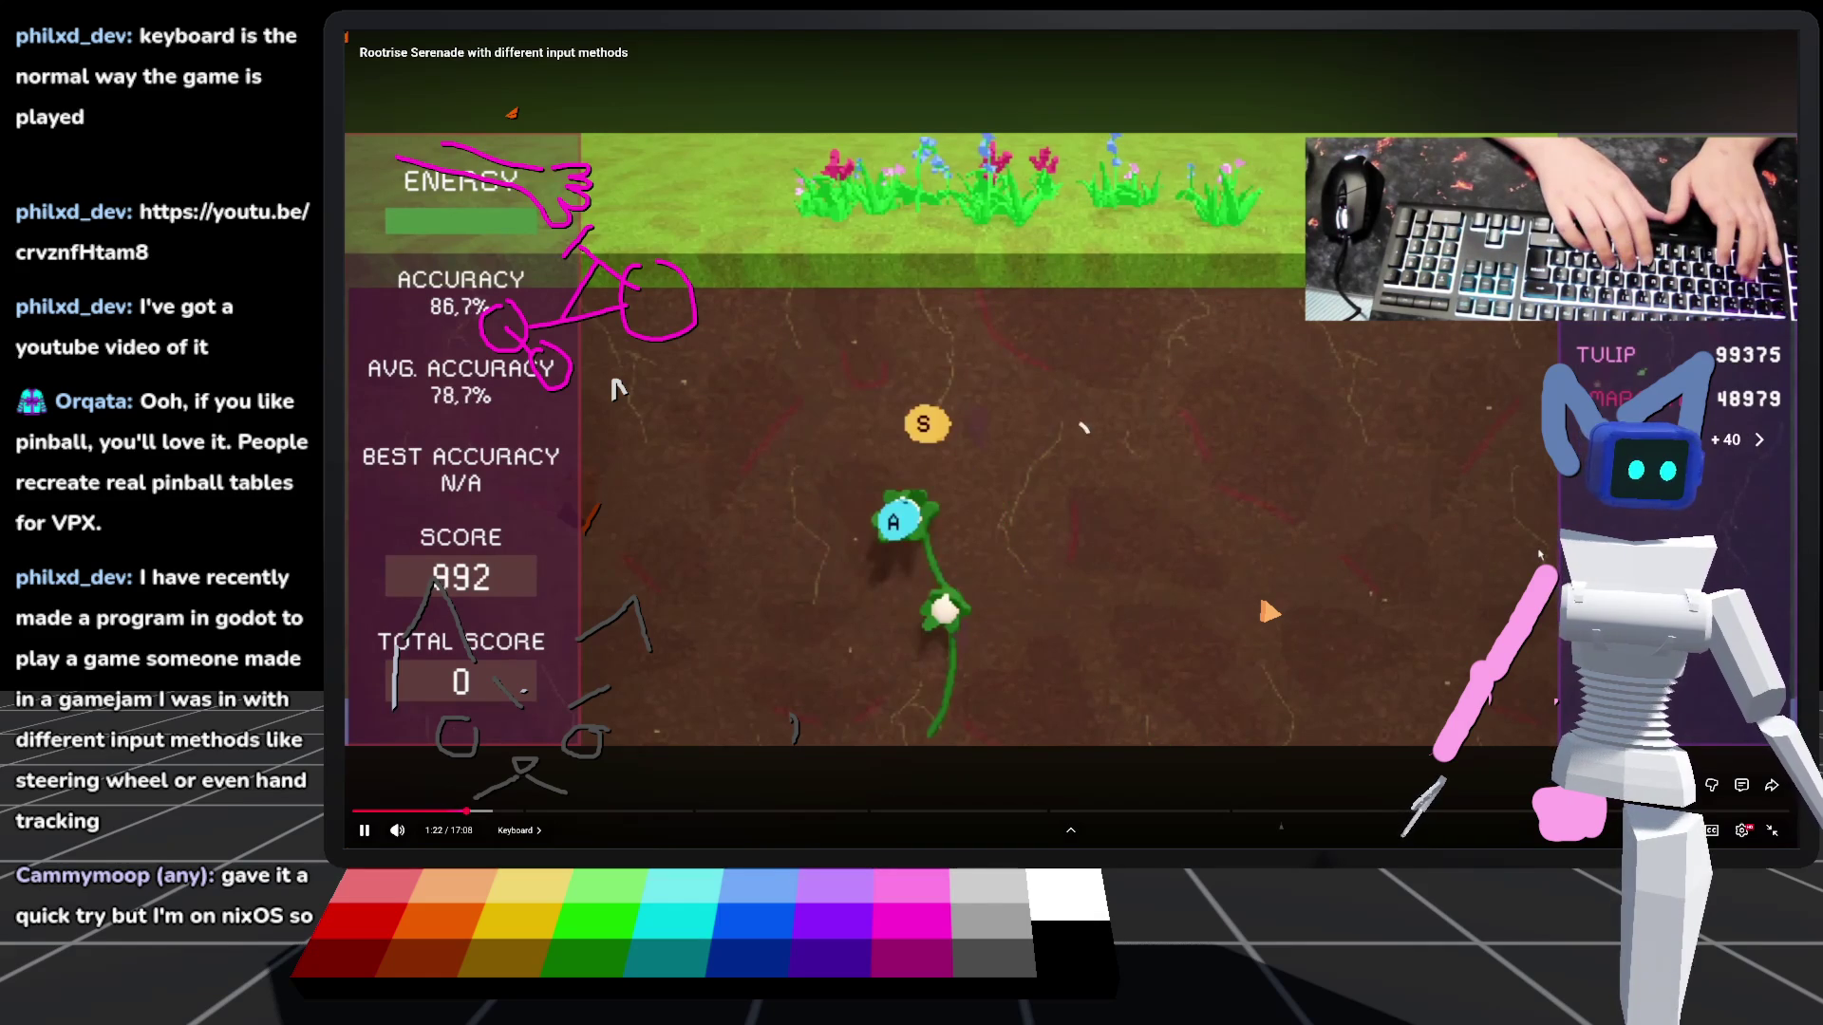
key(l)
key(Right)
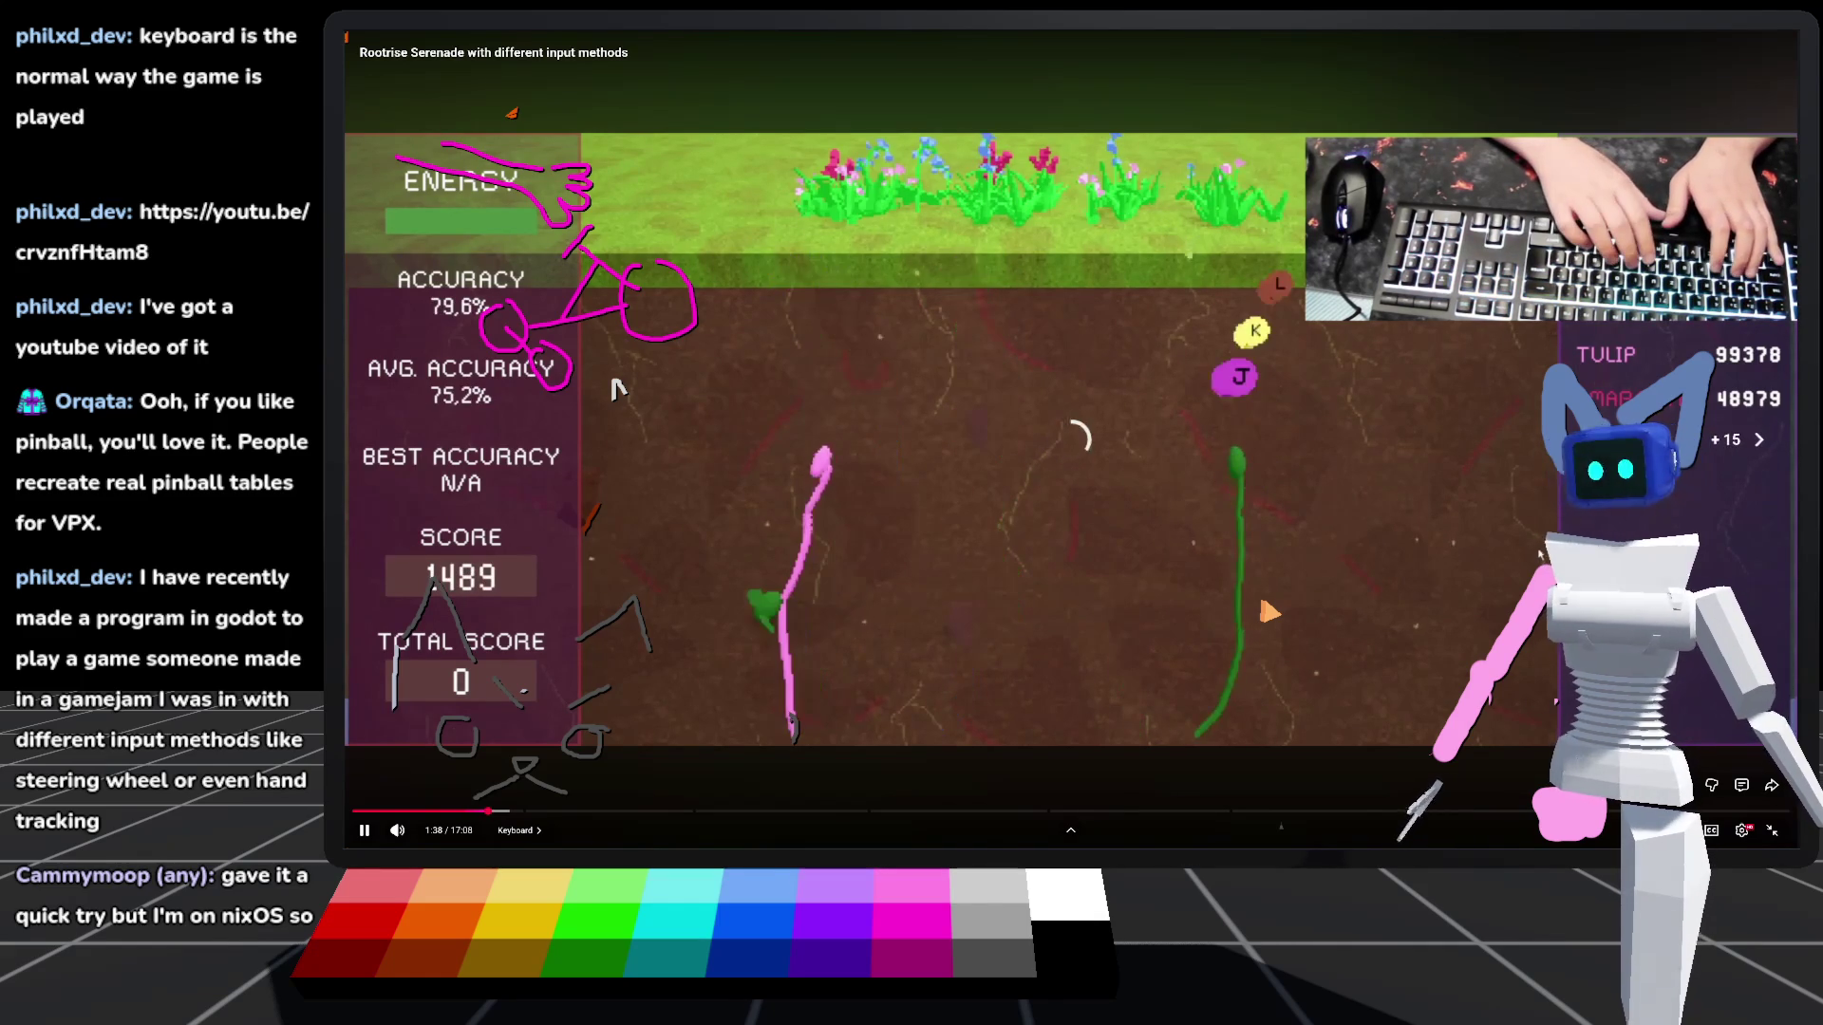
key(l)
key(Right)
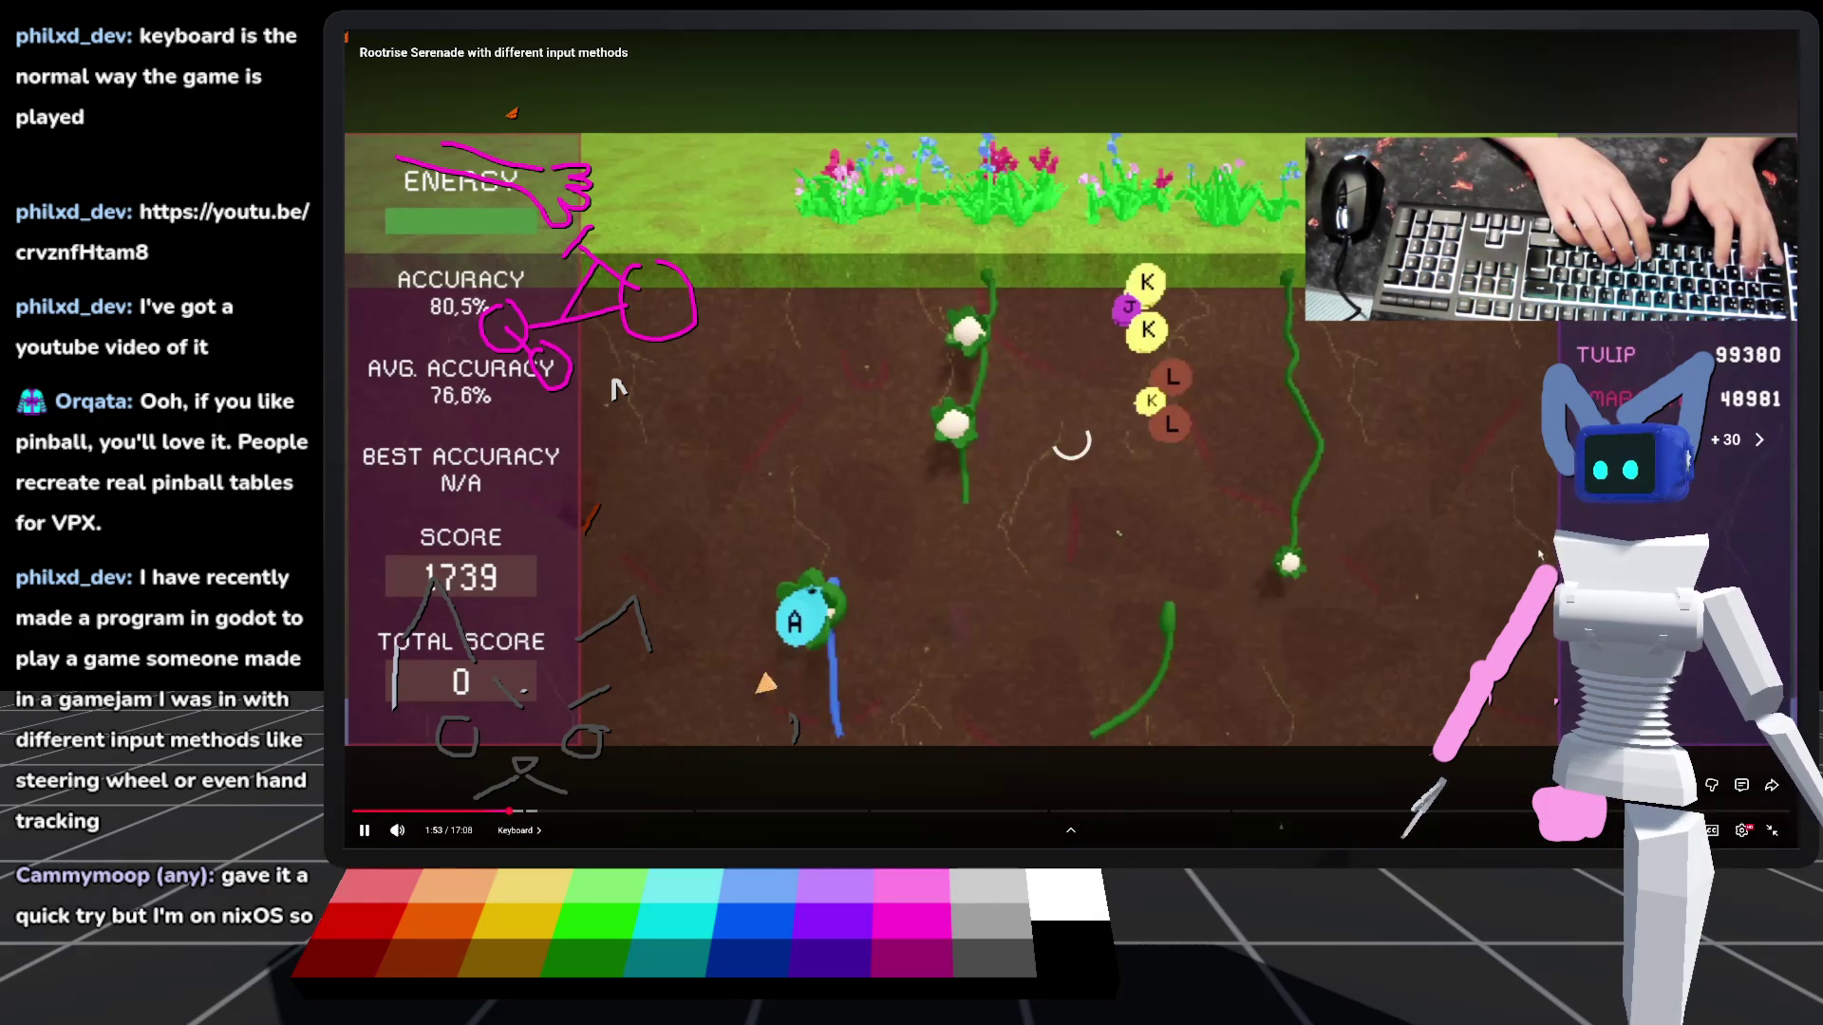
click(531, 812)
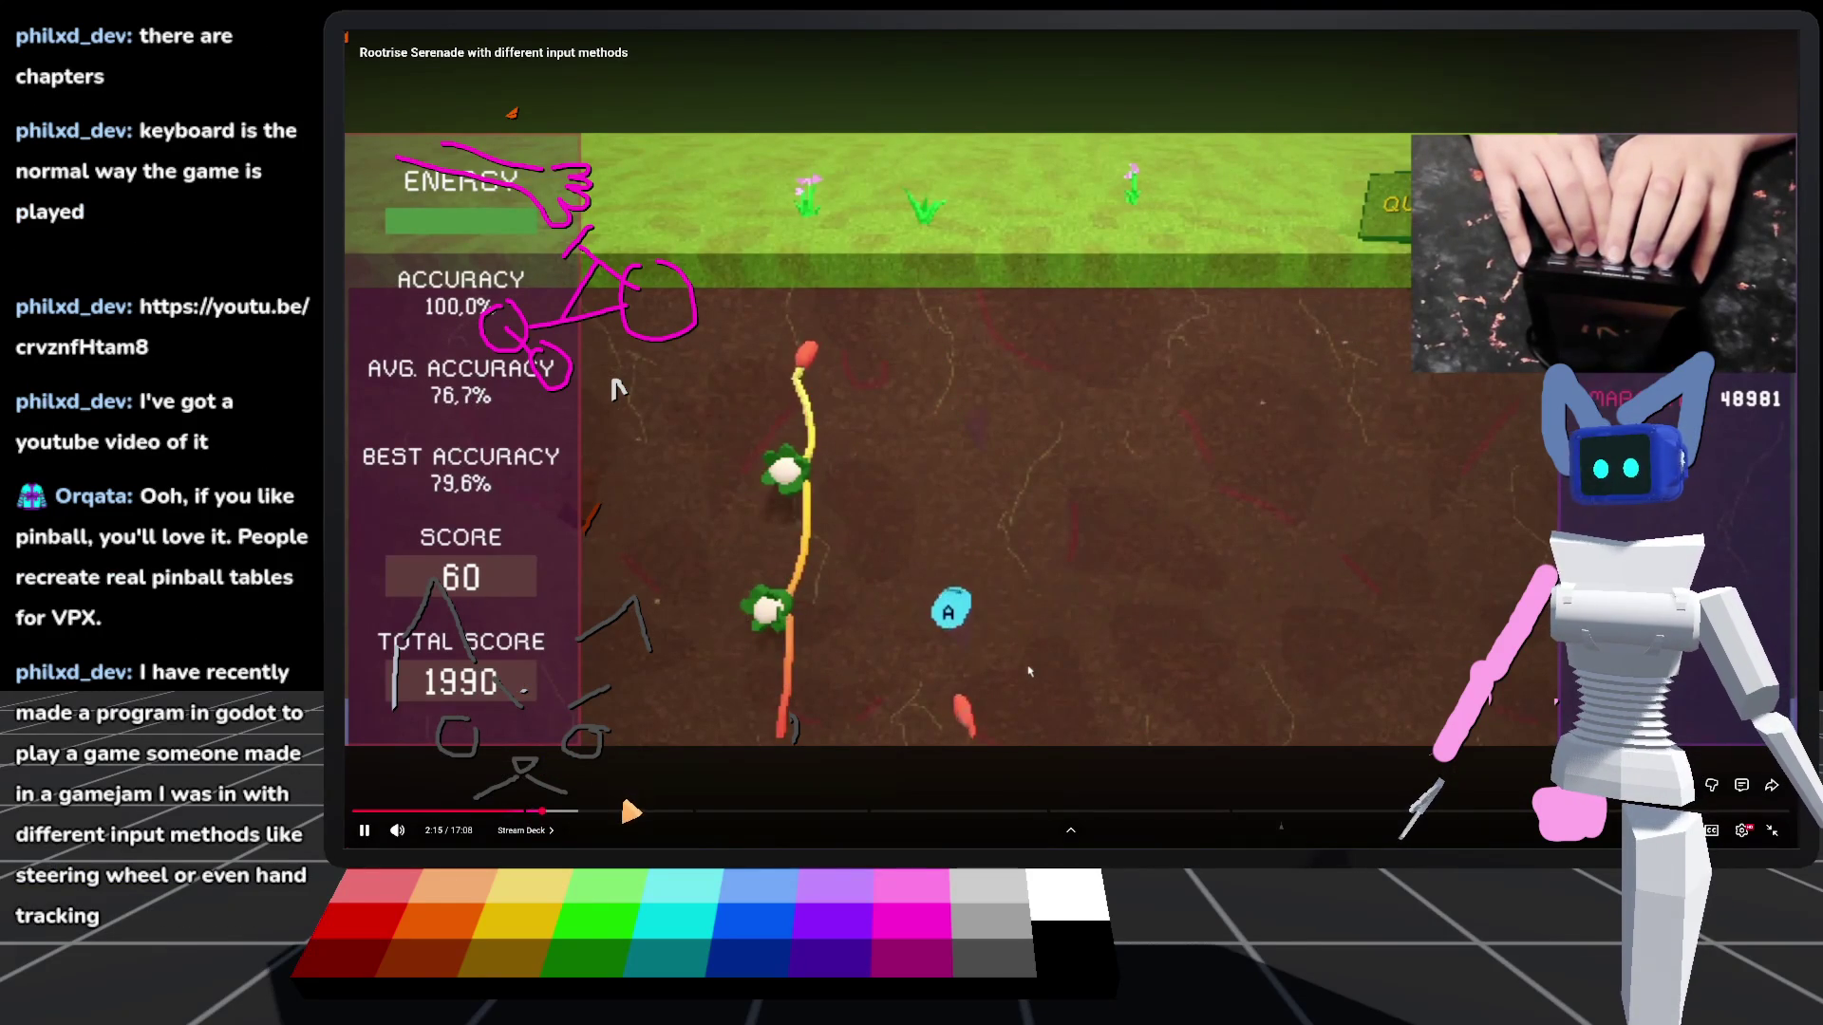
Jump through the Midi Keyboard and Xbox Controller chapters to Makey Makey at about 8:48
click(701, 813)
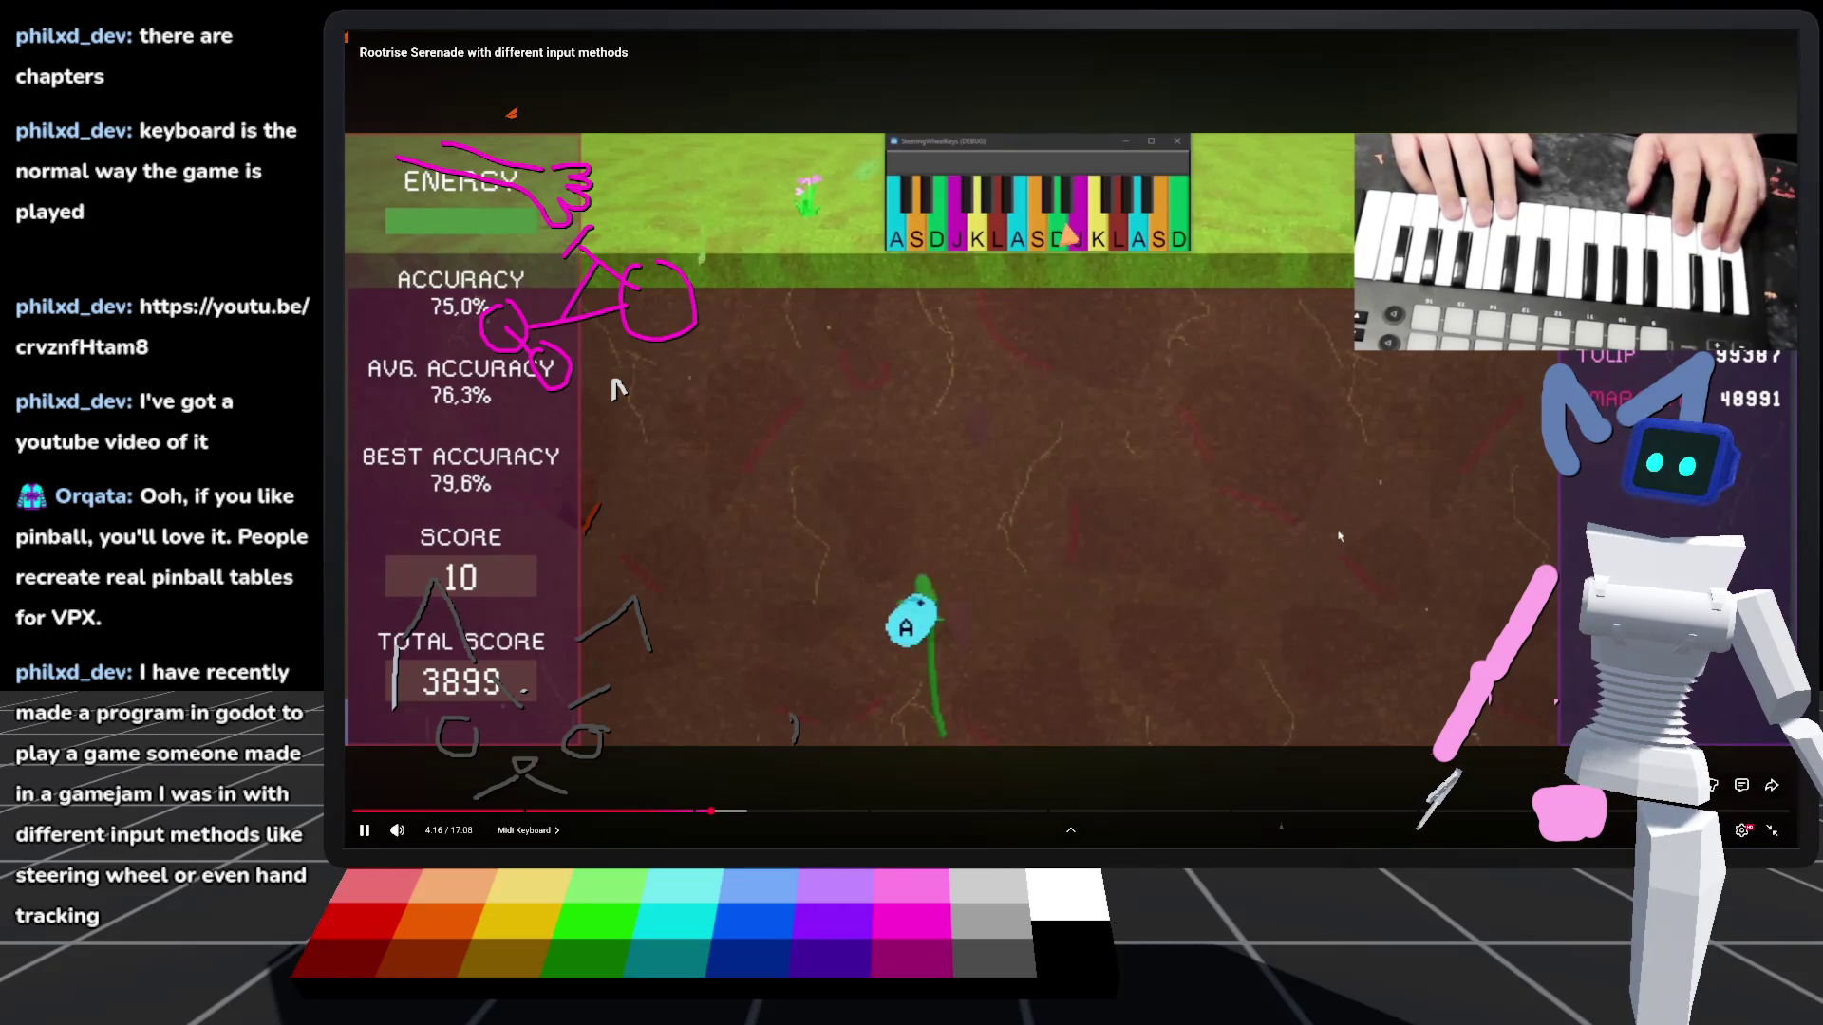
click(874, 811)
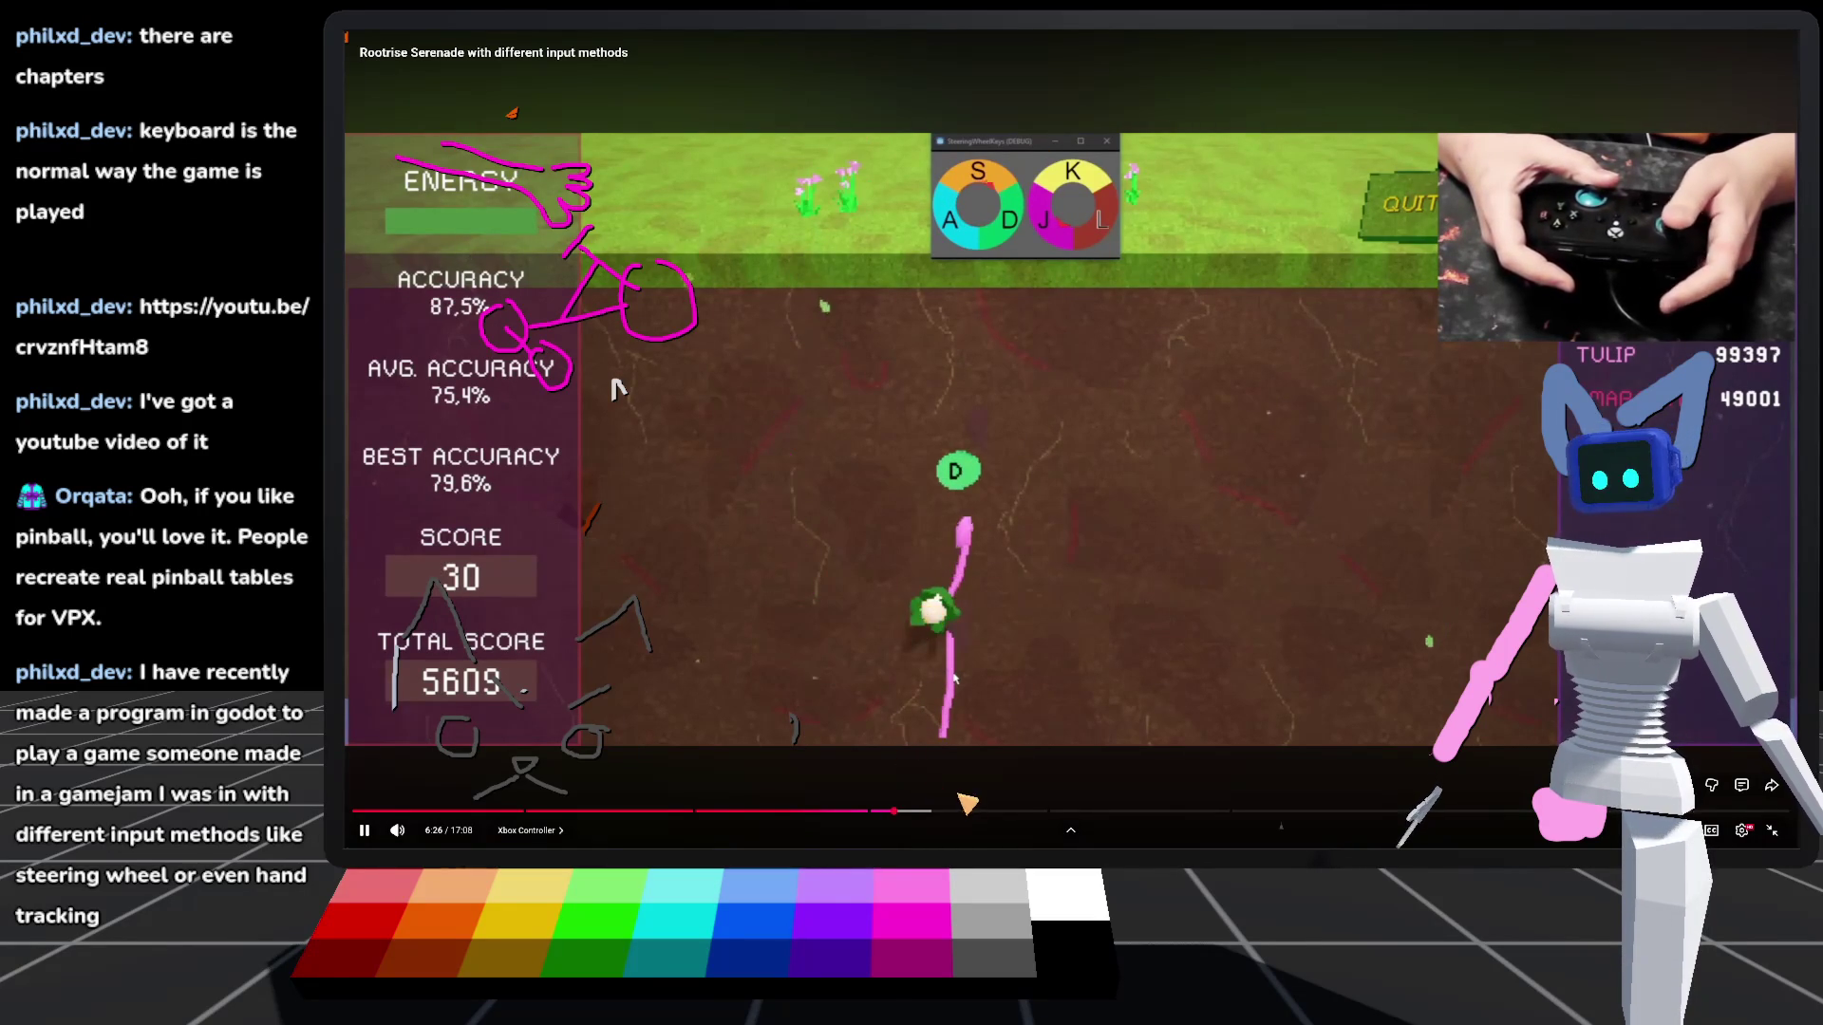
click(1045, 813)
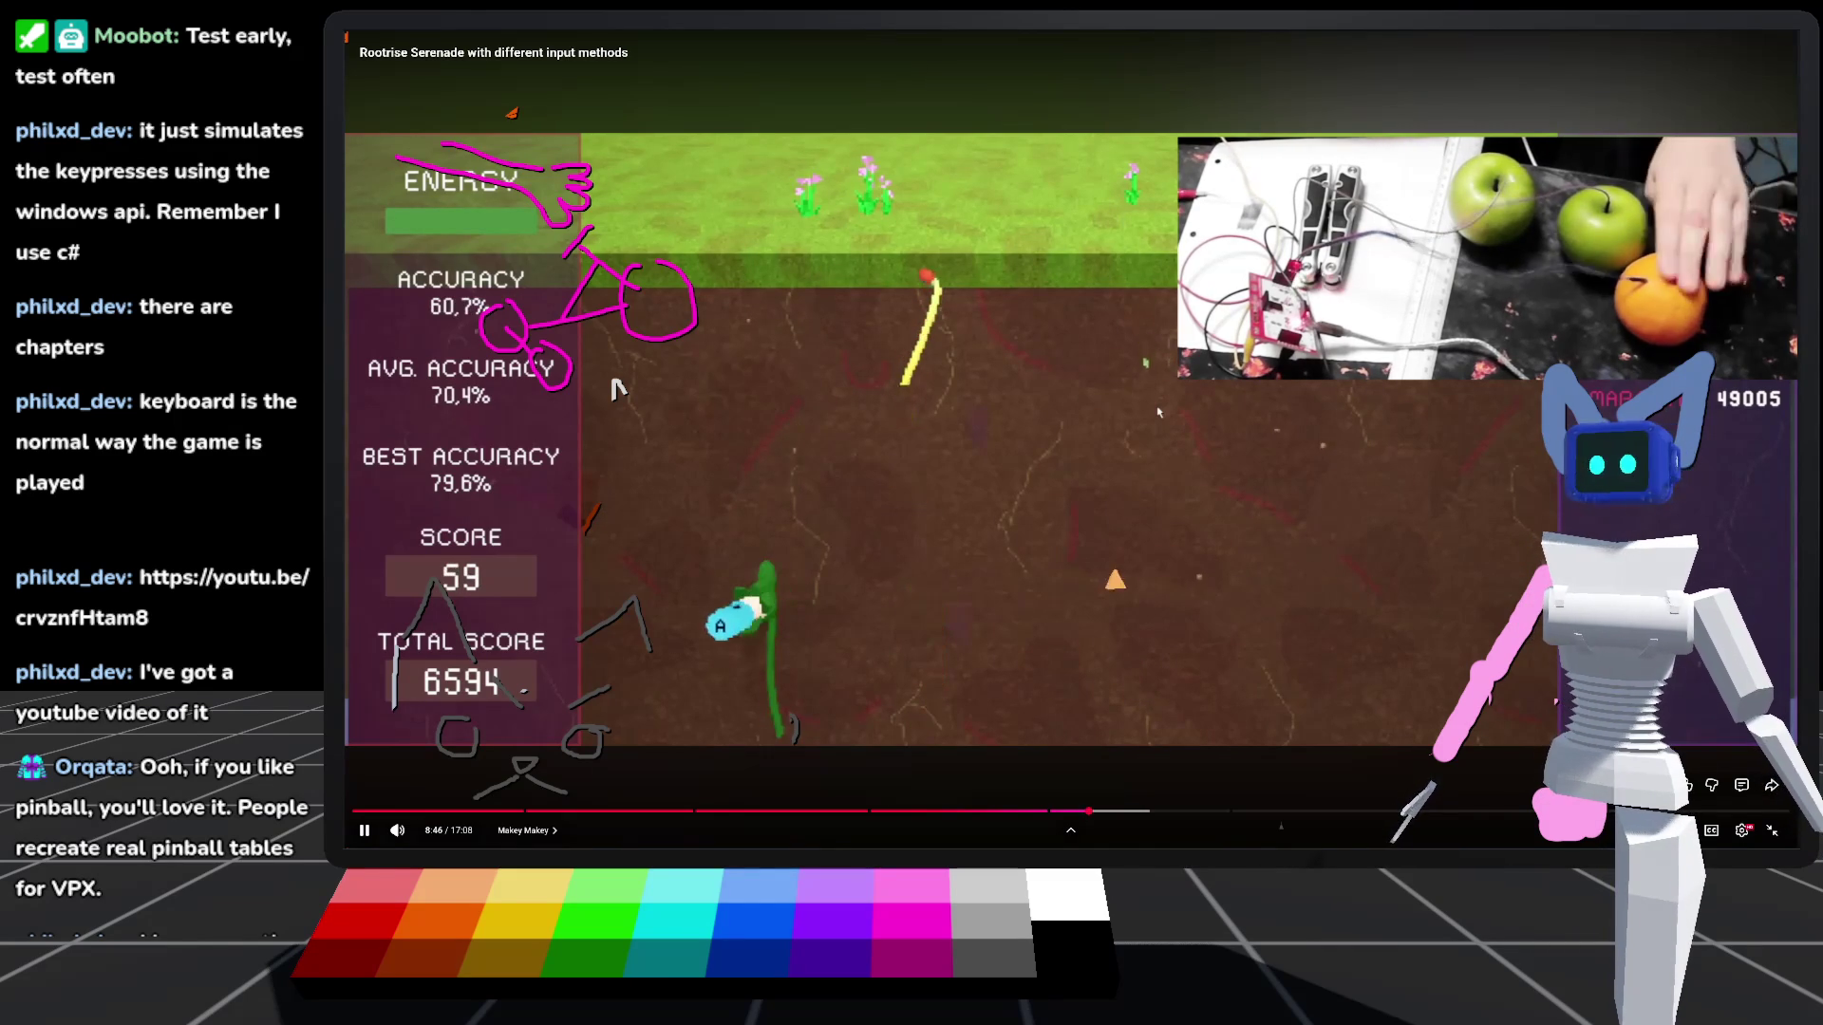
click(1232, 812)
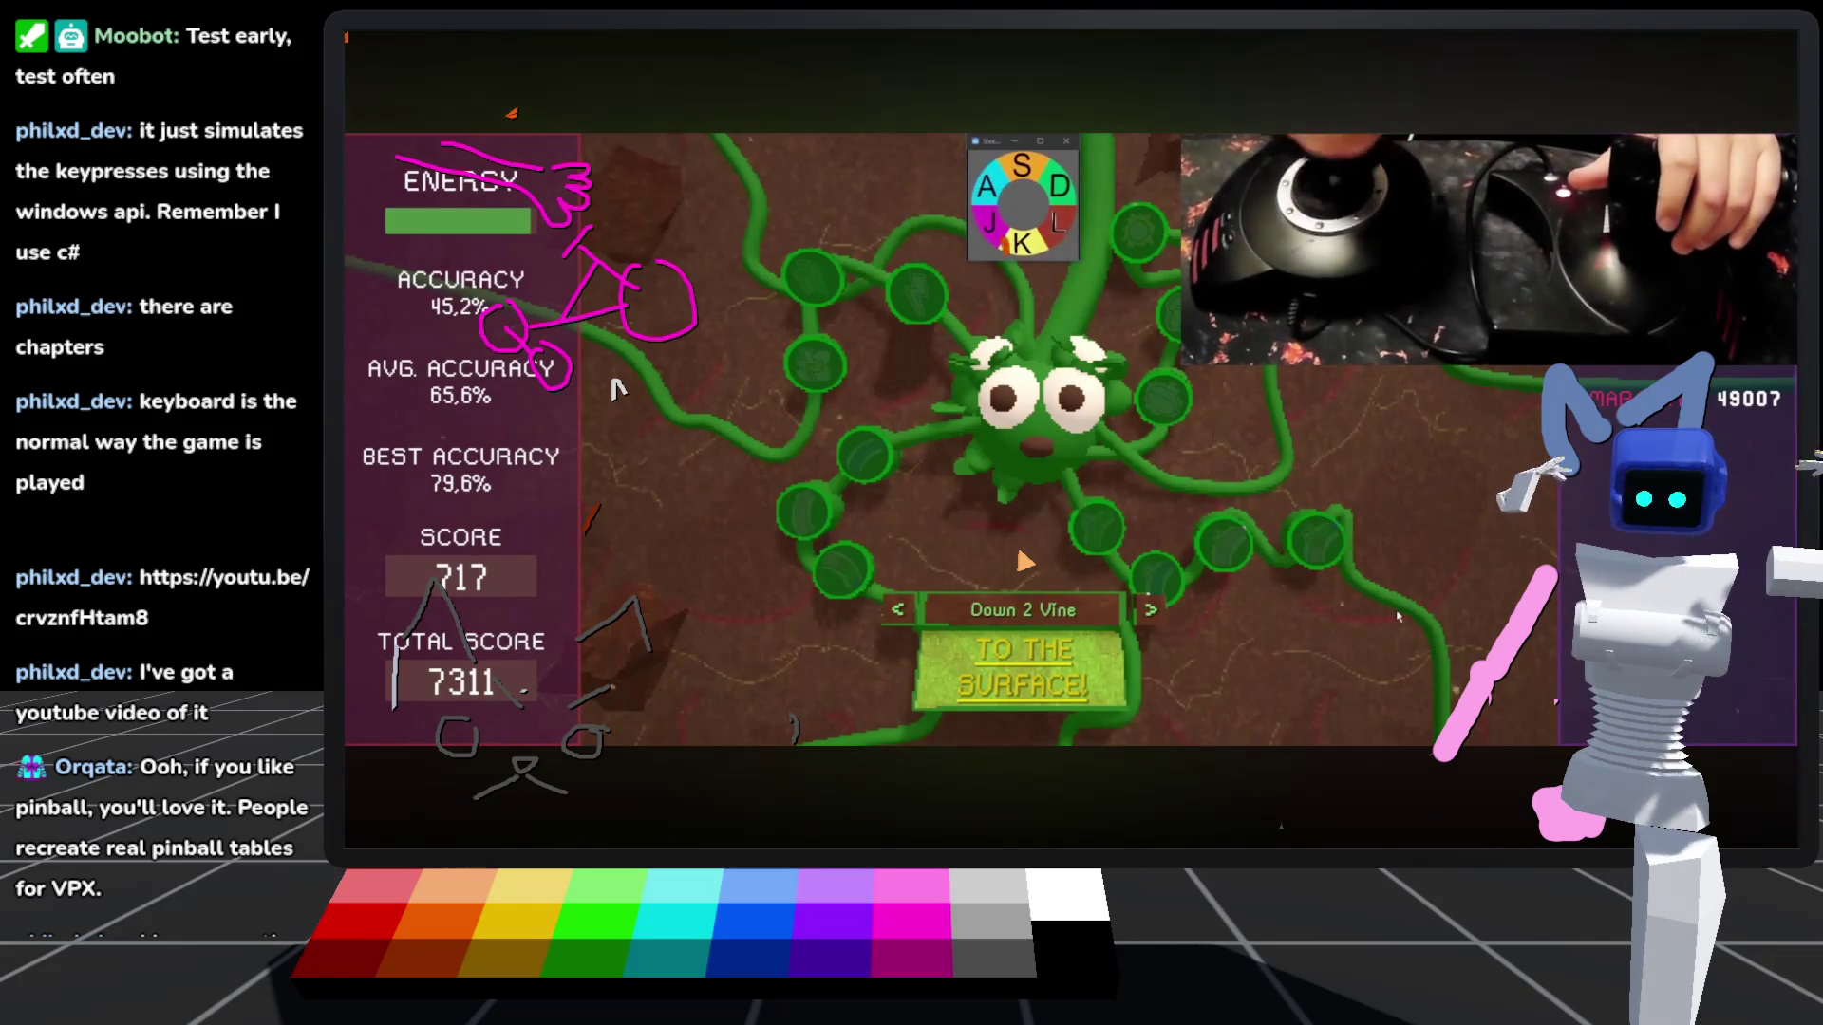
mouse_move(1411, 614)
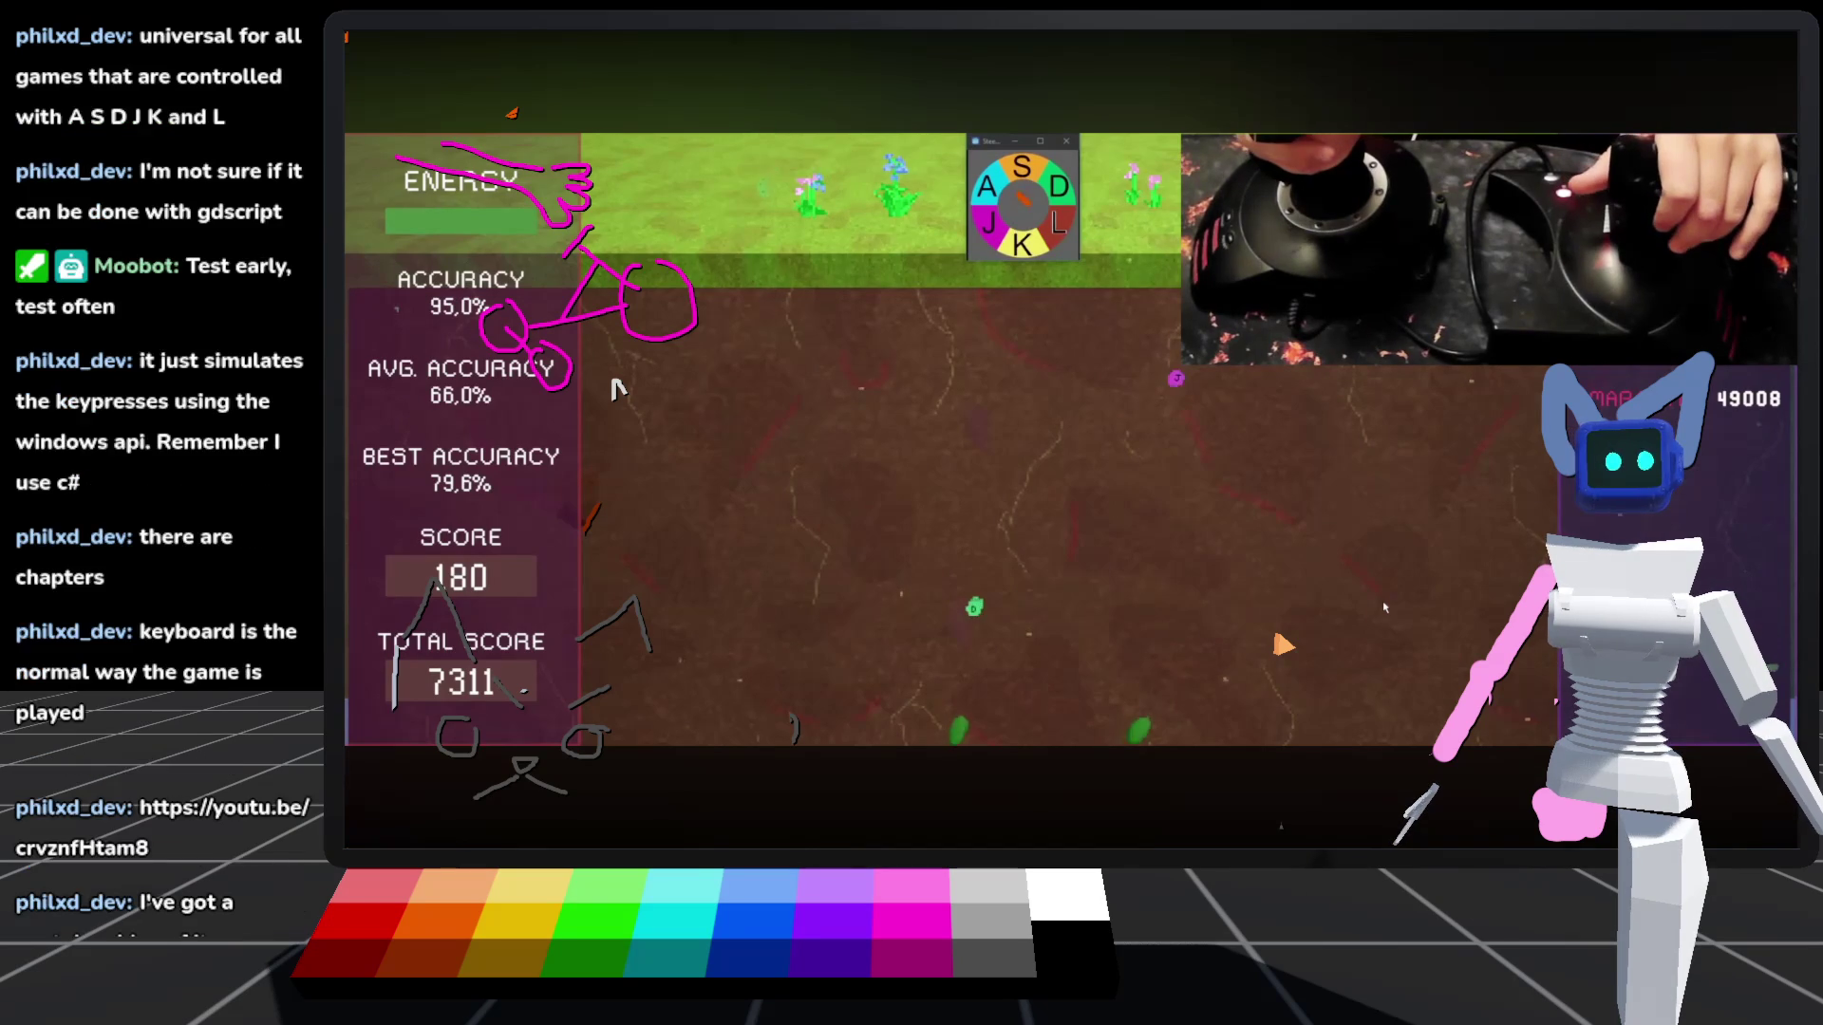
mouse_move(1647, 461)
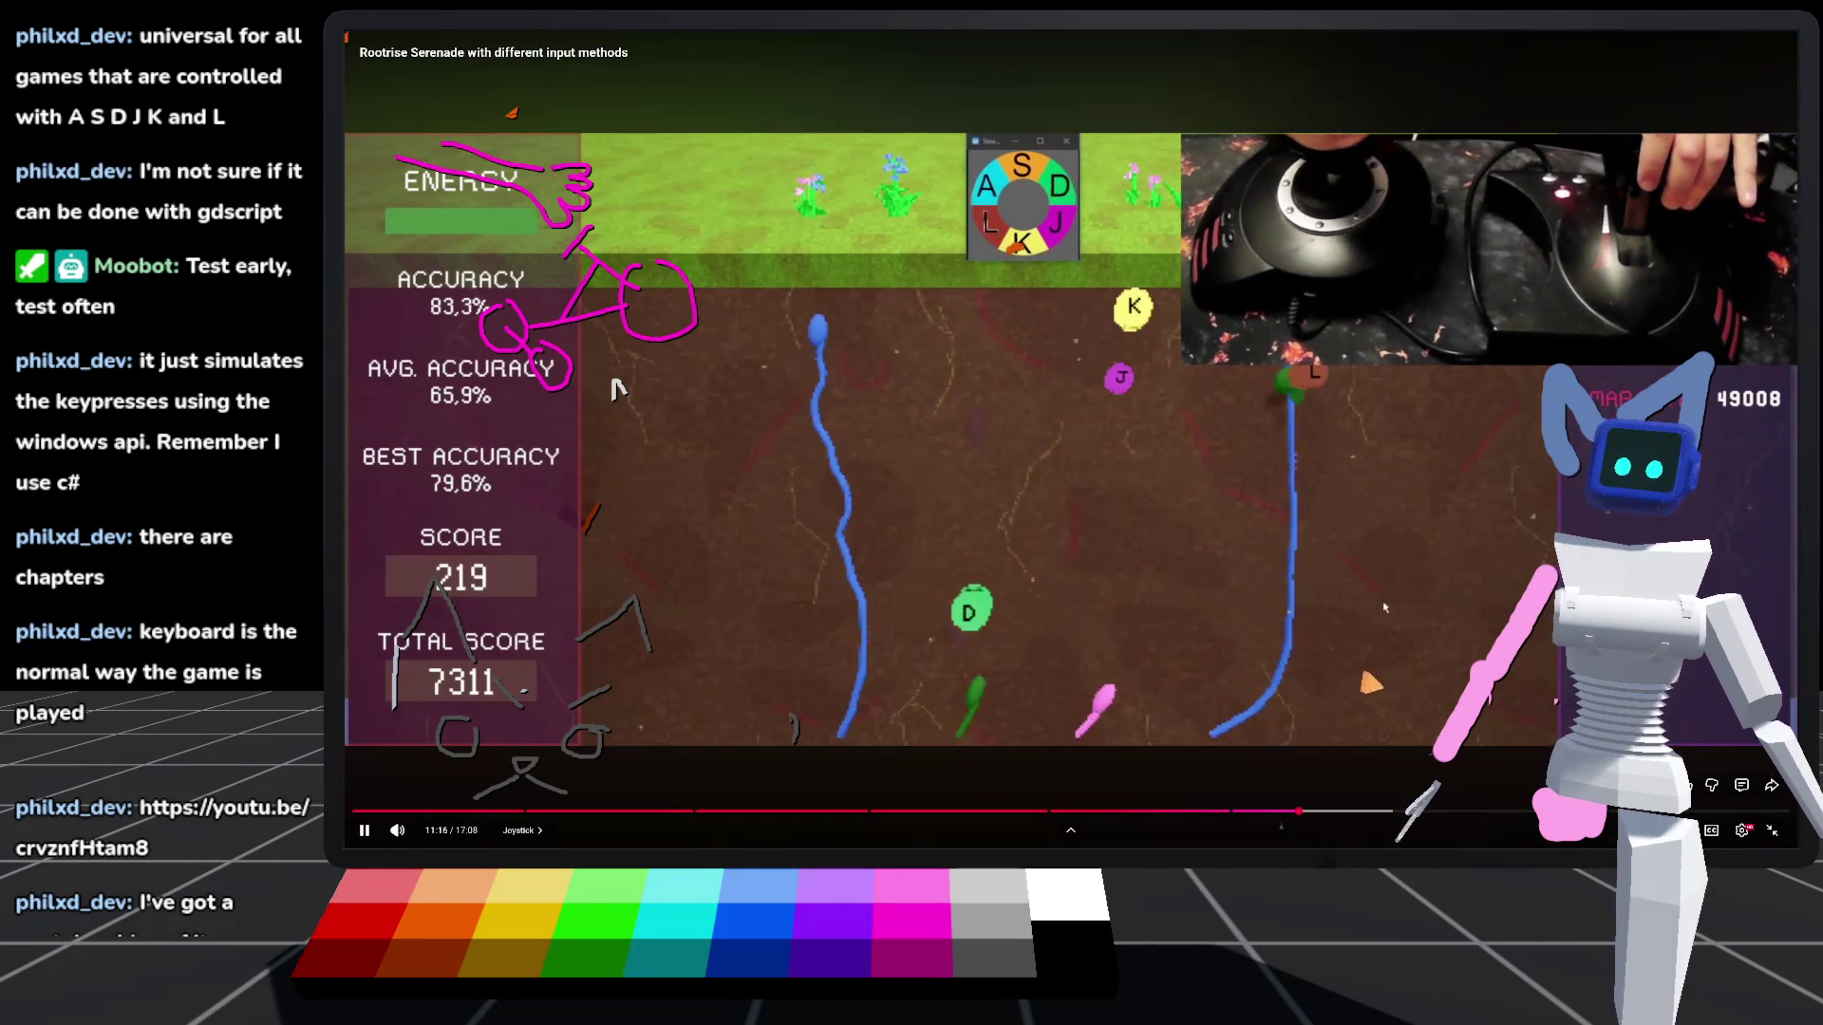
Seek the video to the Steering Wheel chapter and let it play on
click(1428, 812)
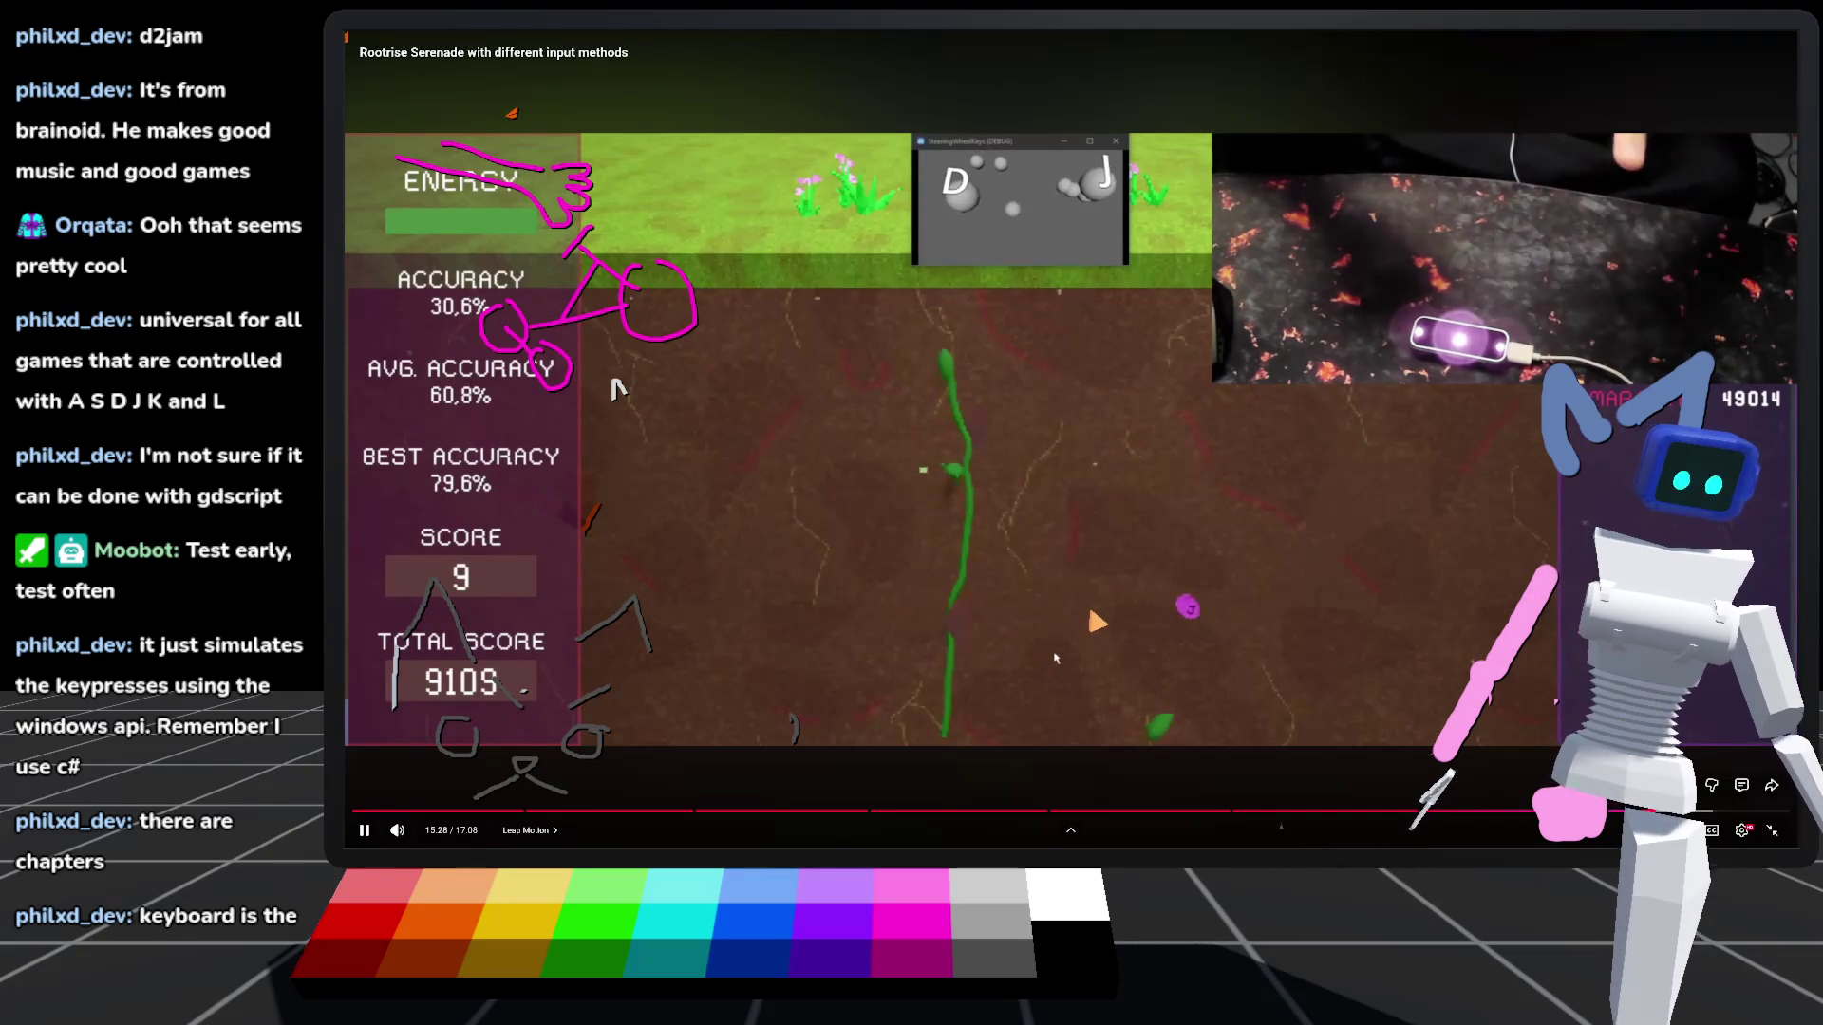
Pause the video, leave fullscreen, and switch to the Saving Wallden itch.io tab
click(1055, 657)
key(Escape)
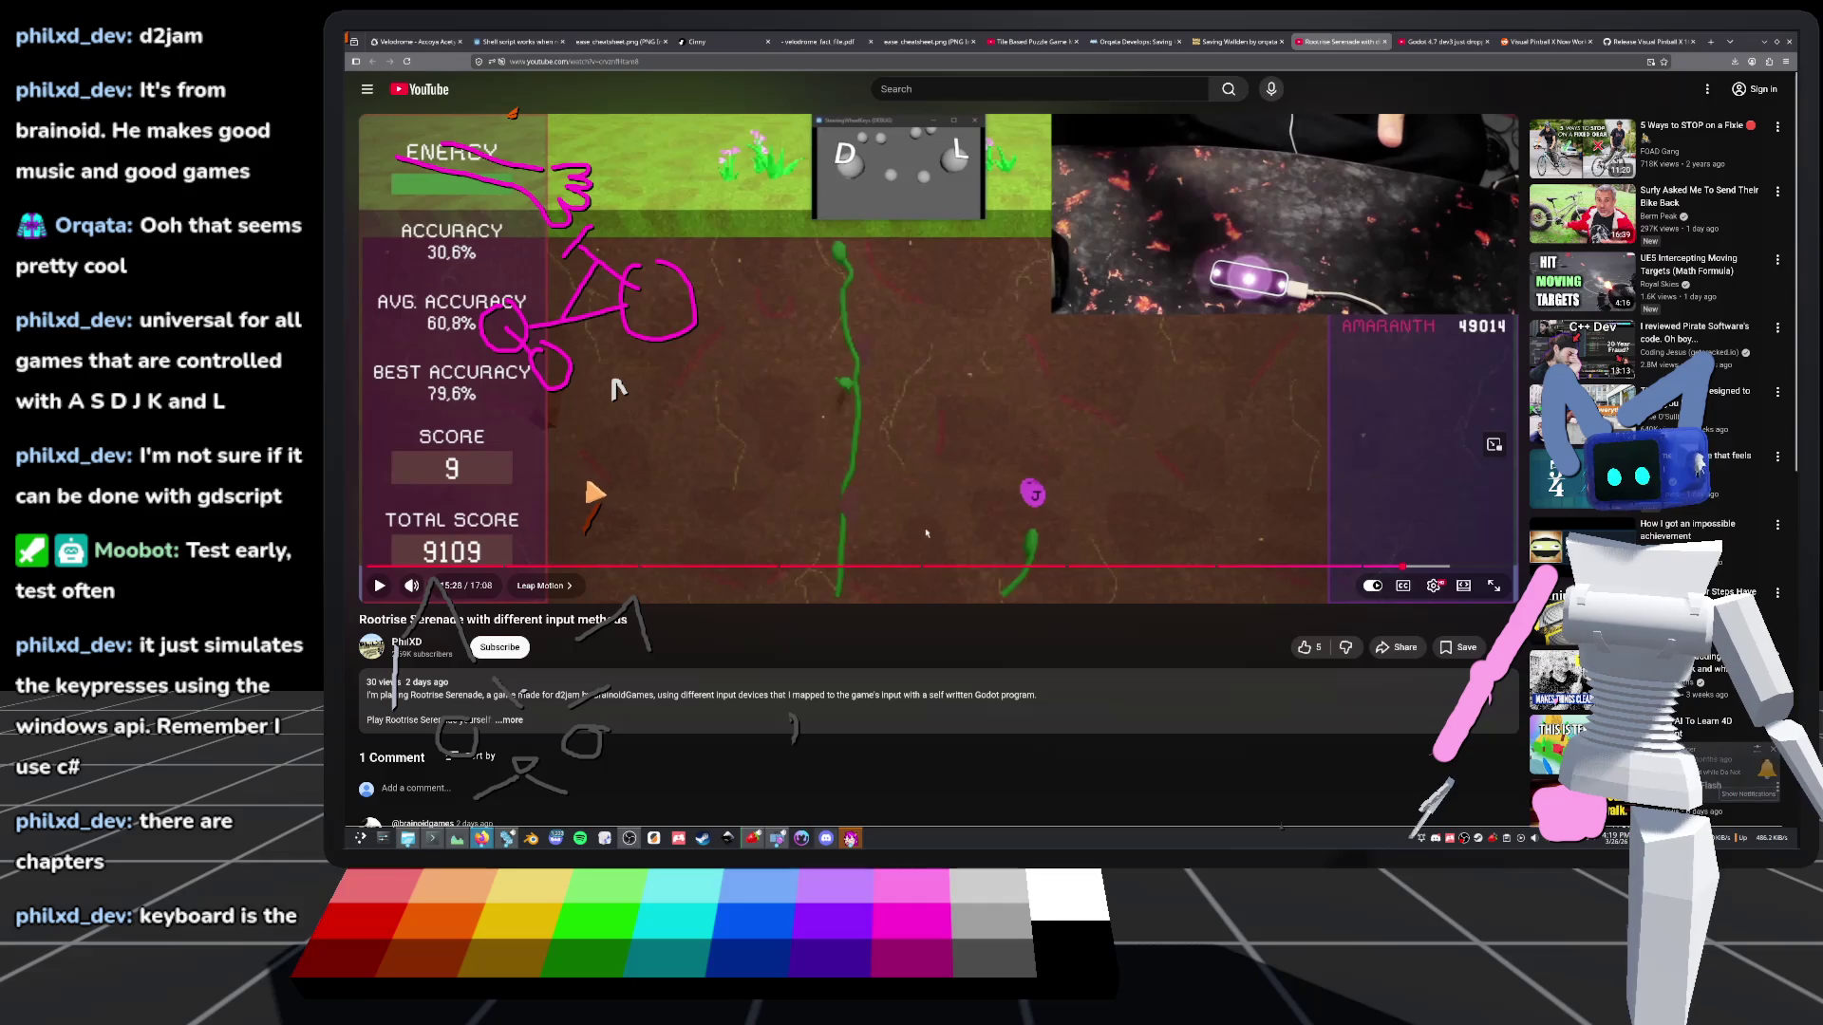
click(1247, 43)
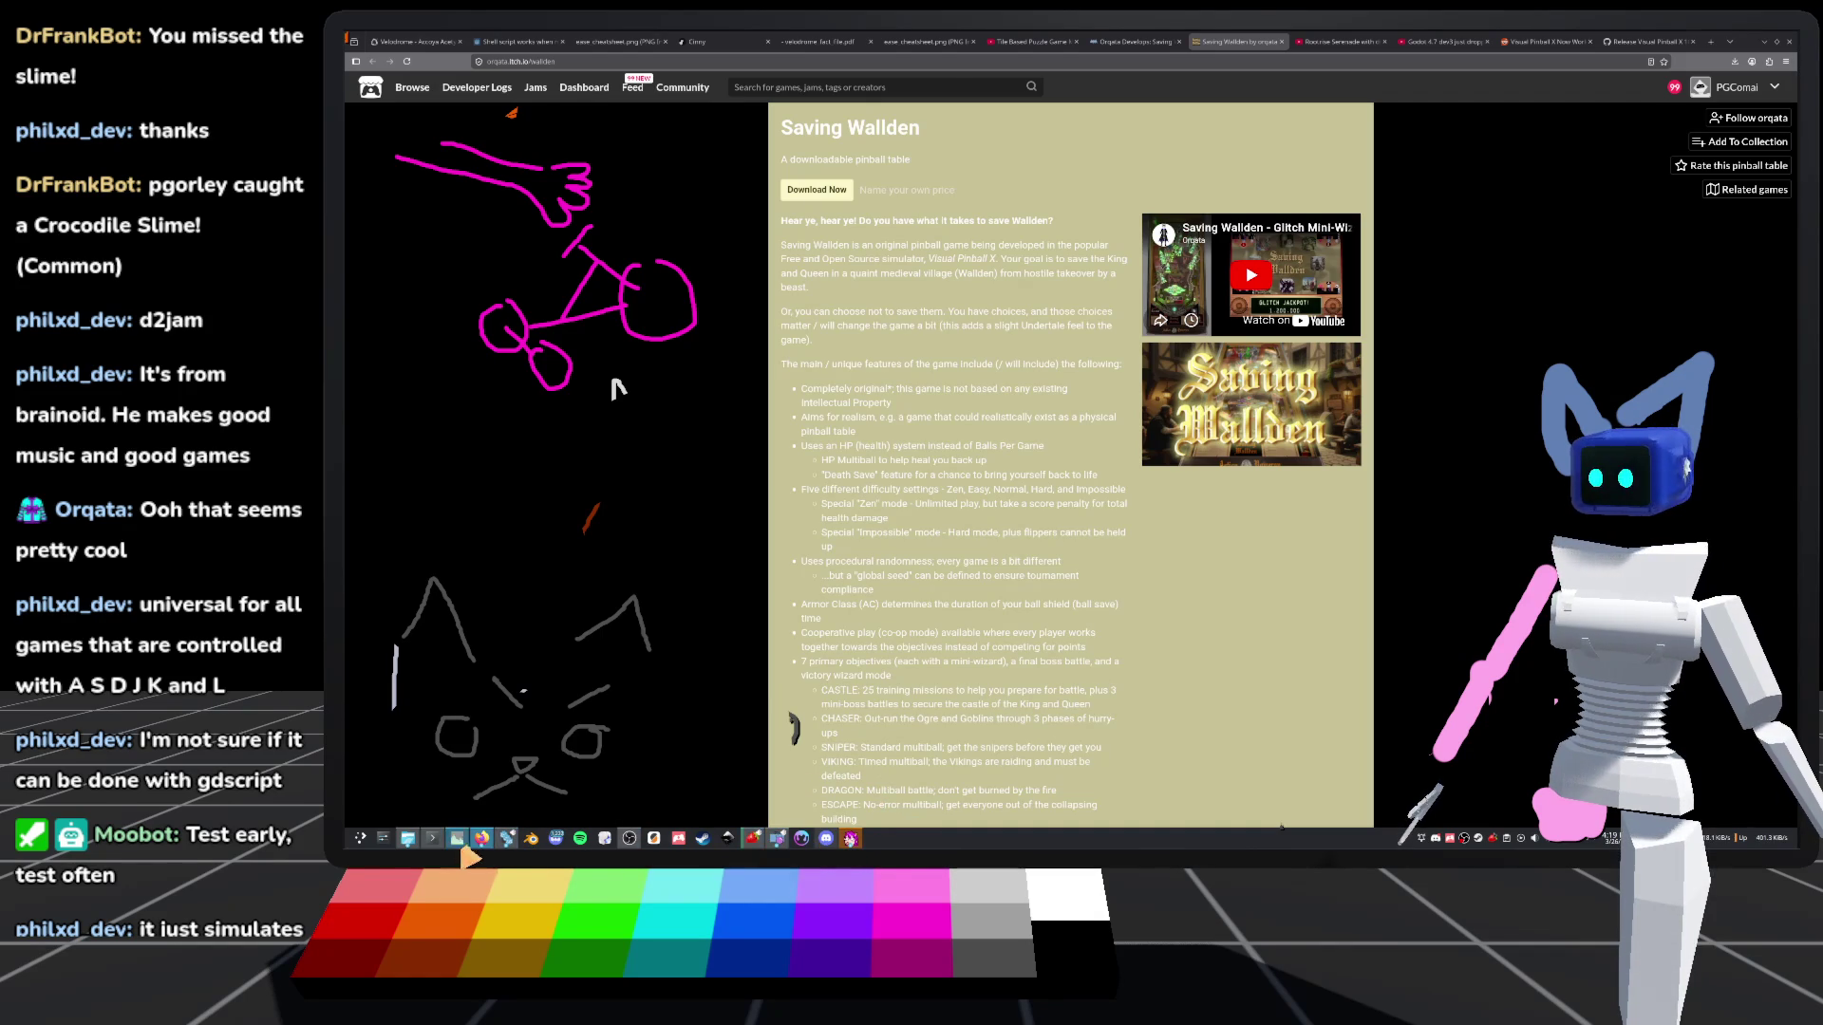
Switch back to the Godot editor showing the 28_stage scene
click(506, 838)
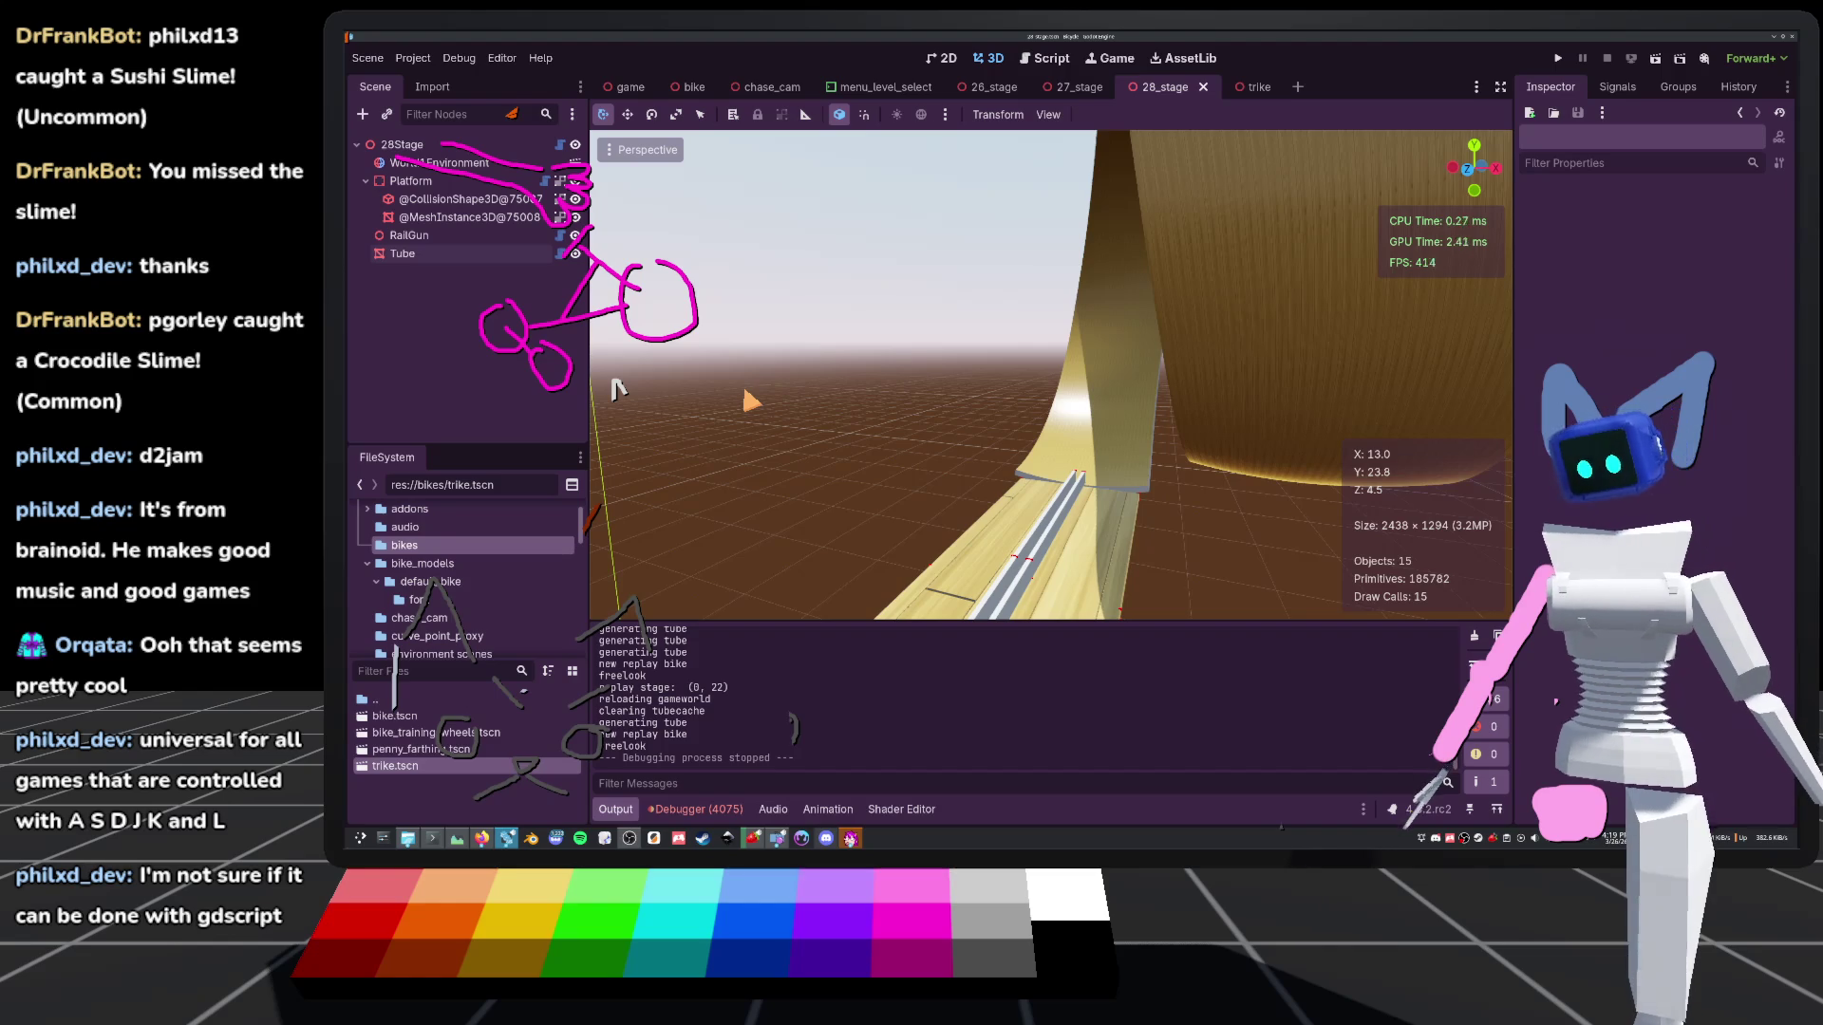
Review the last run's script warnings in the Debugger and open bike.gd at its top
click(695, 809)
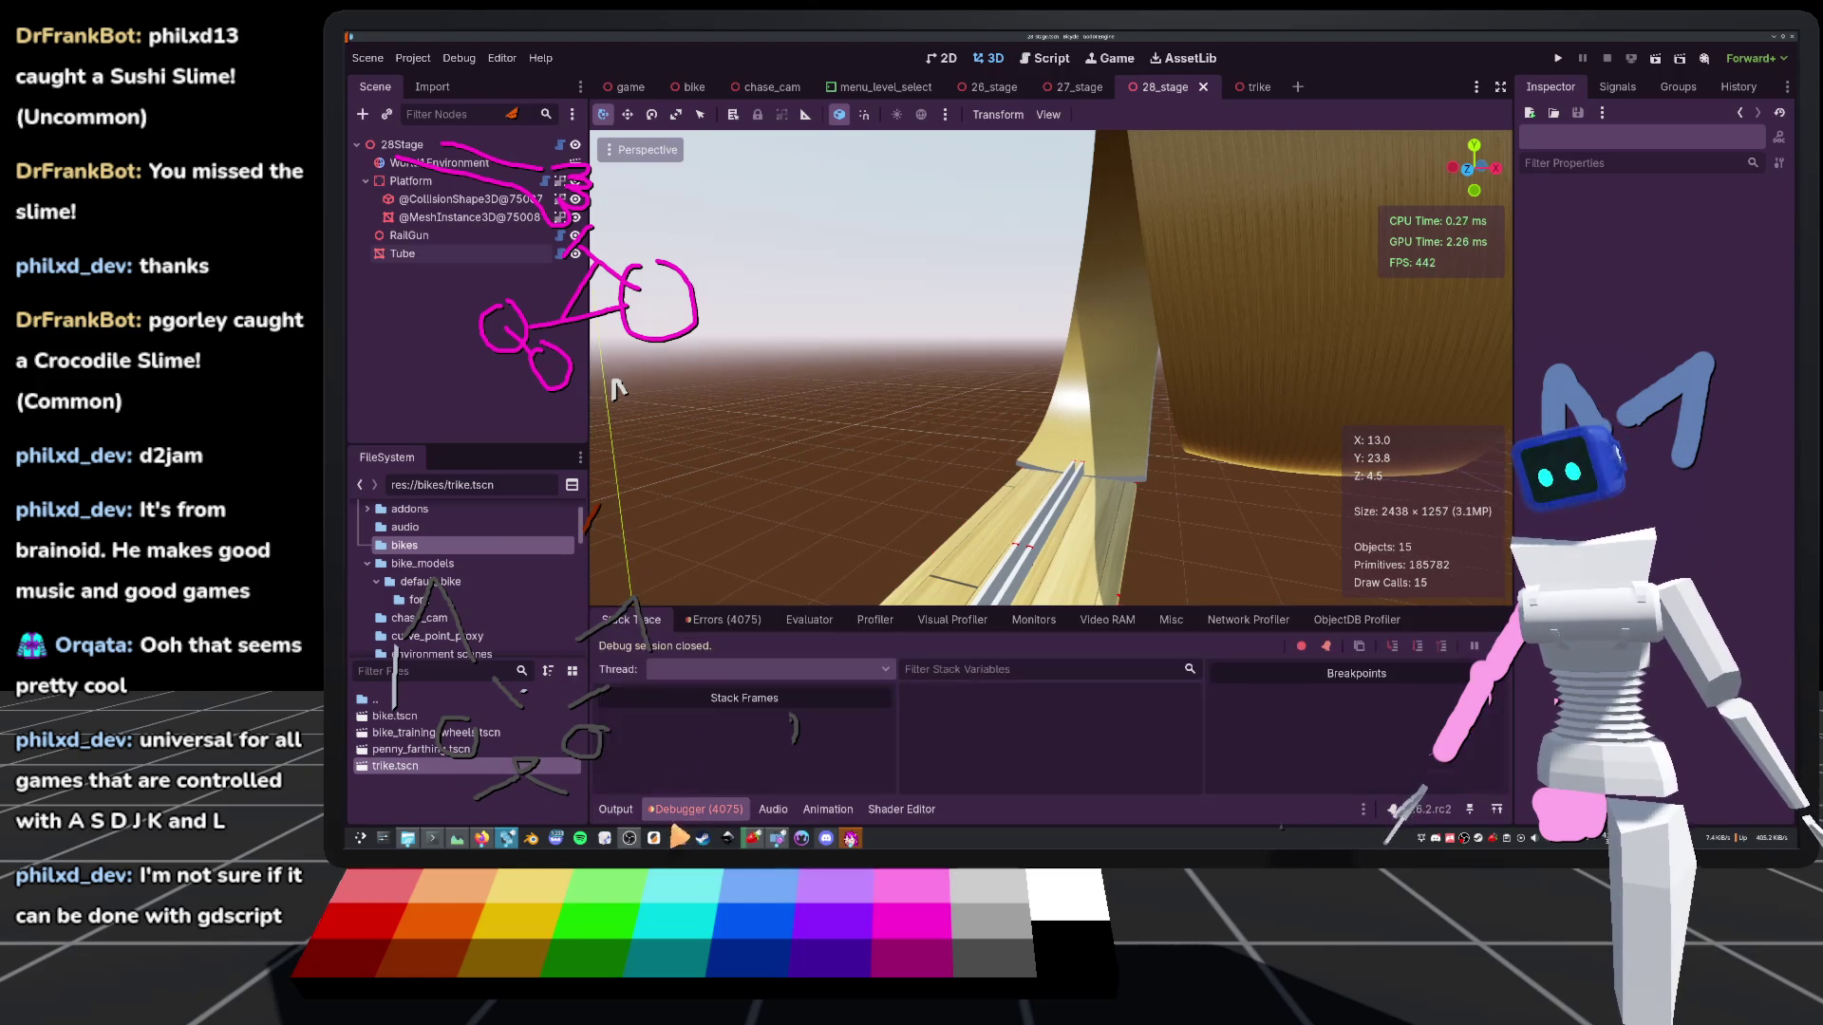
click(722, 622)
scroll(973, 750, down, 5)
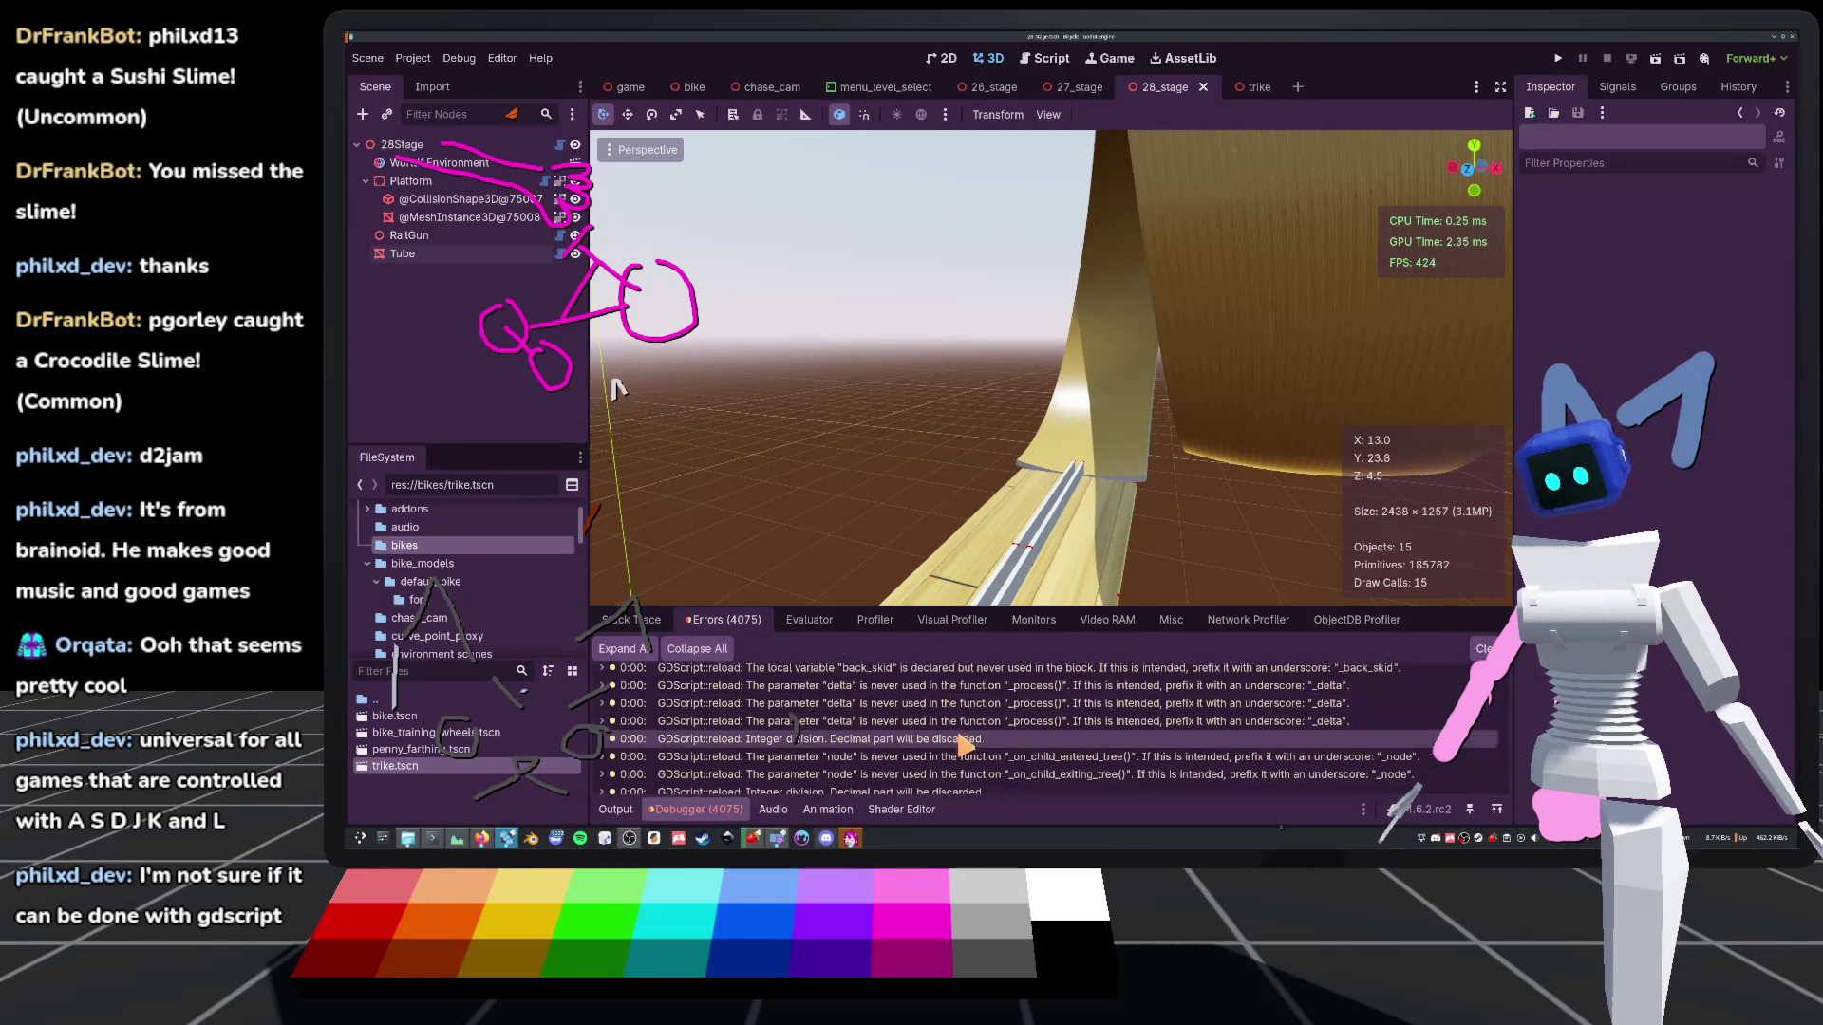
scroll(973, 750, down, 5)
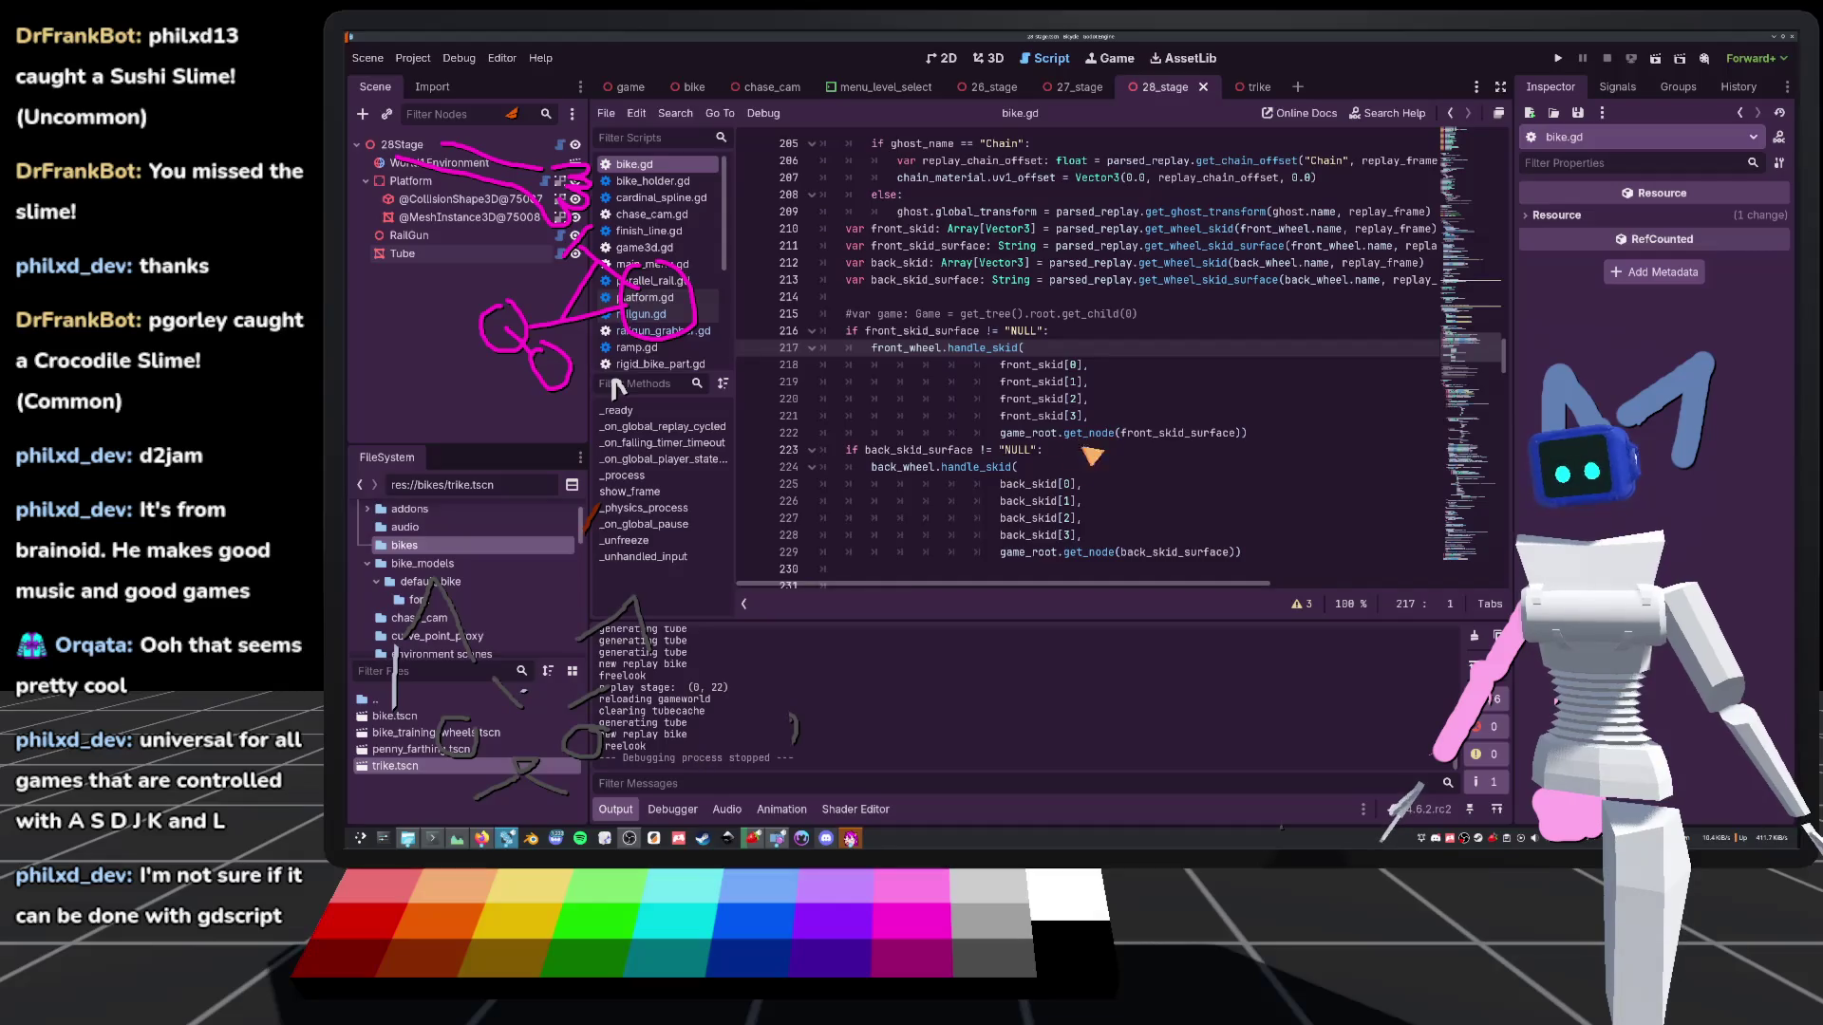
double_click(1011, 760)
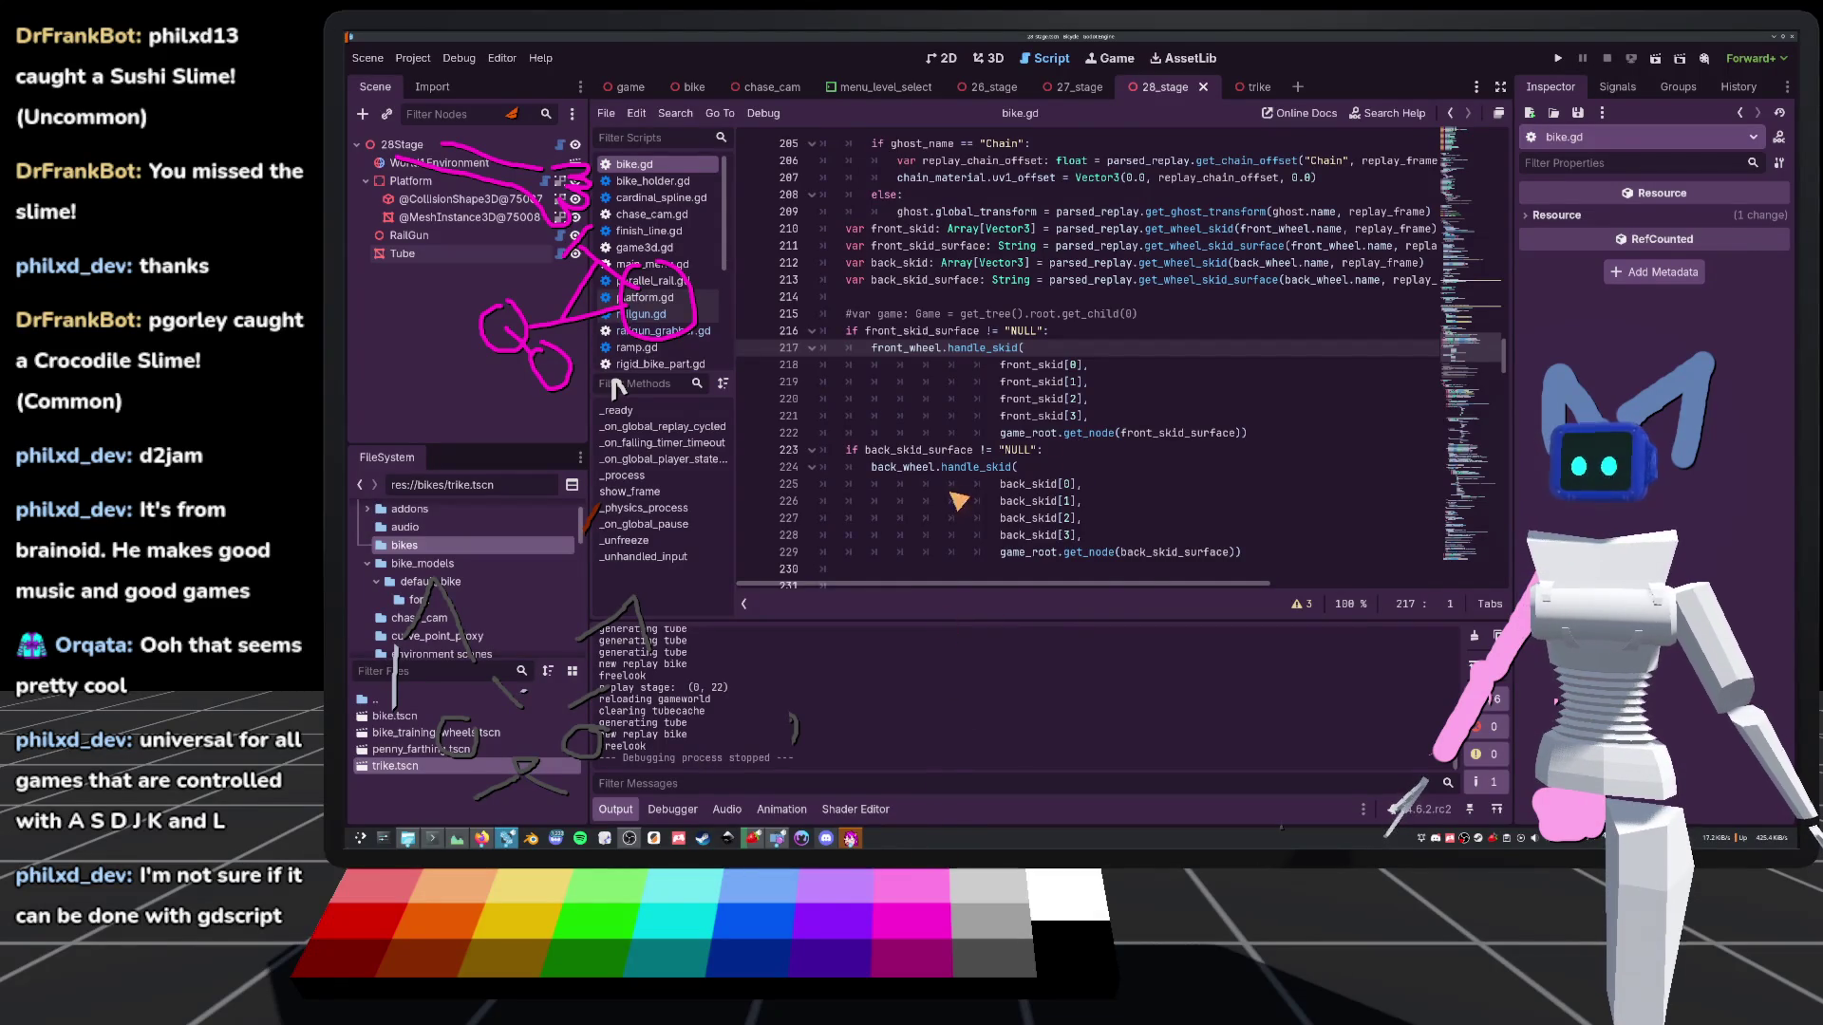
scroll(957, 489, up, 6)
scroll(954, 484, up, 20)
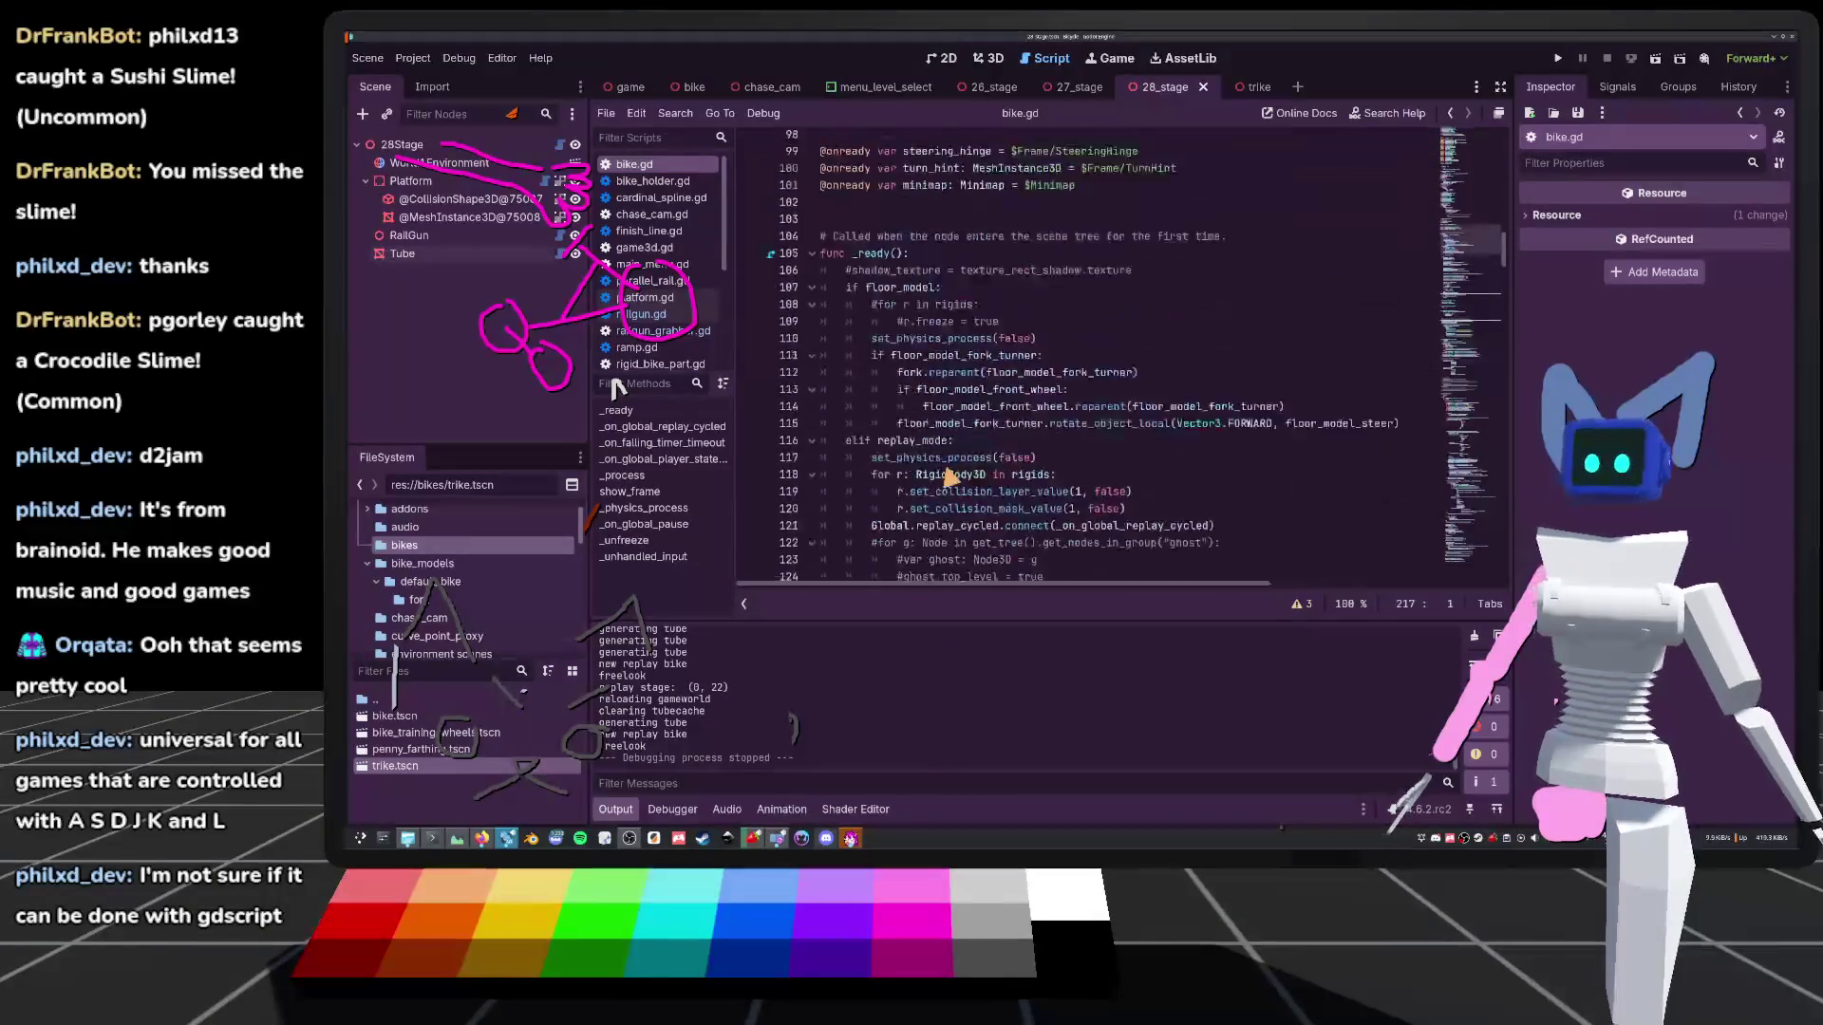
scroll(948, 489, up, 20)
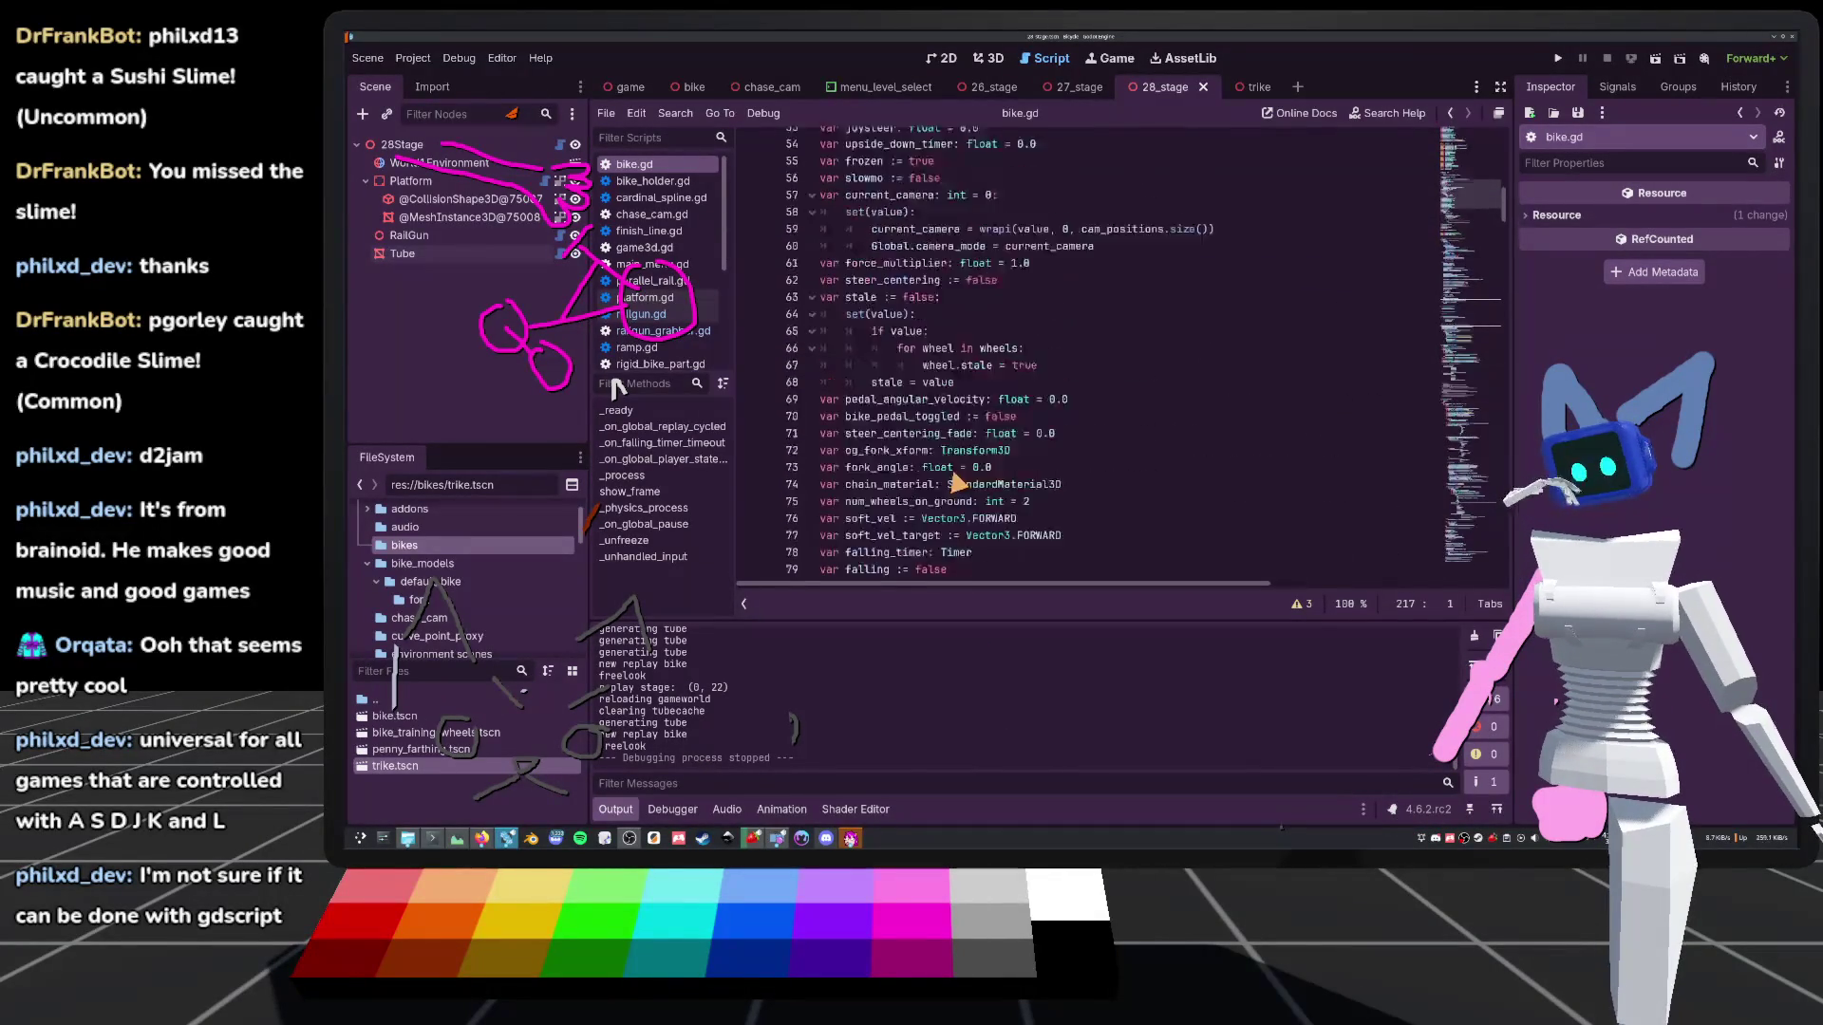
scroll(976, 503, up, 10)
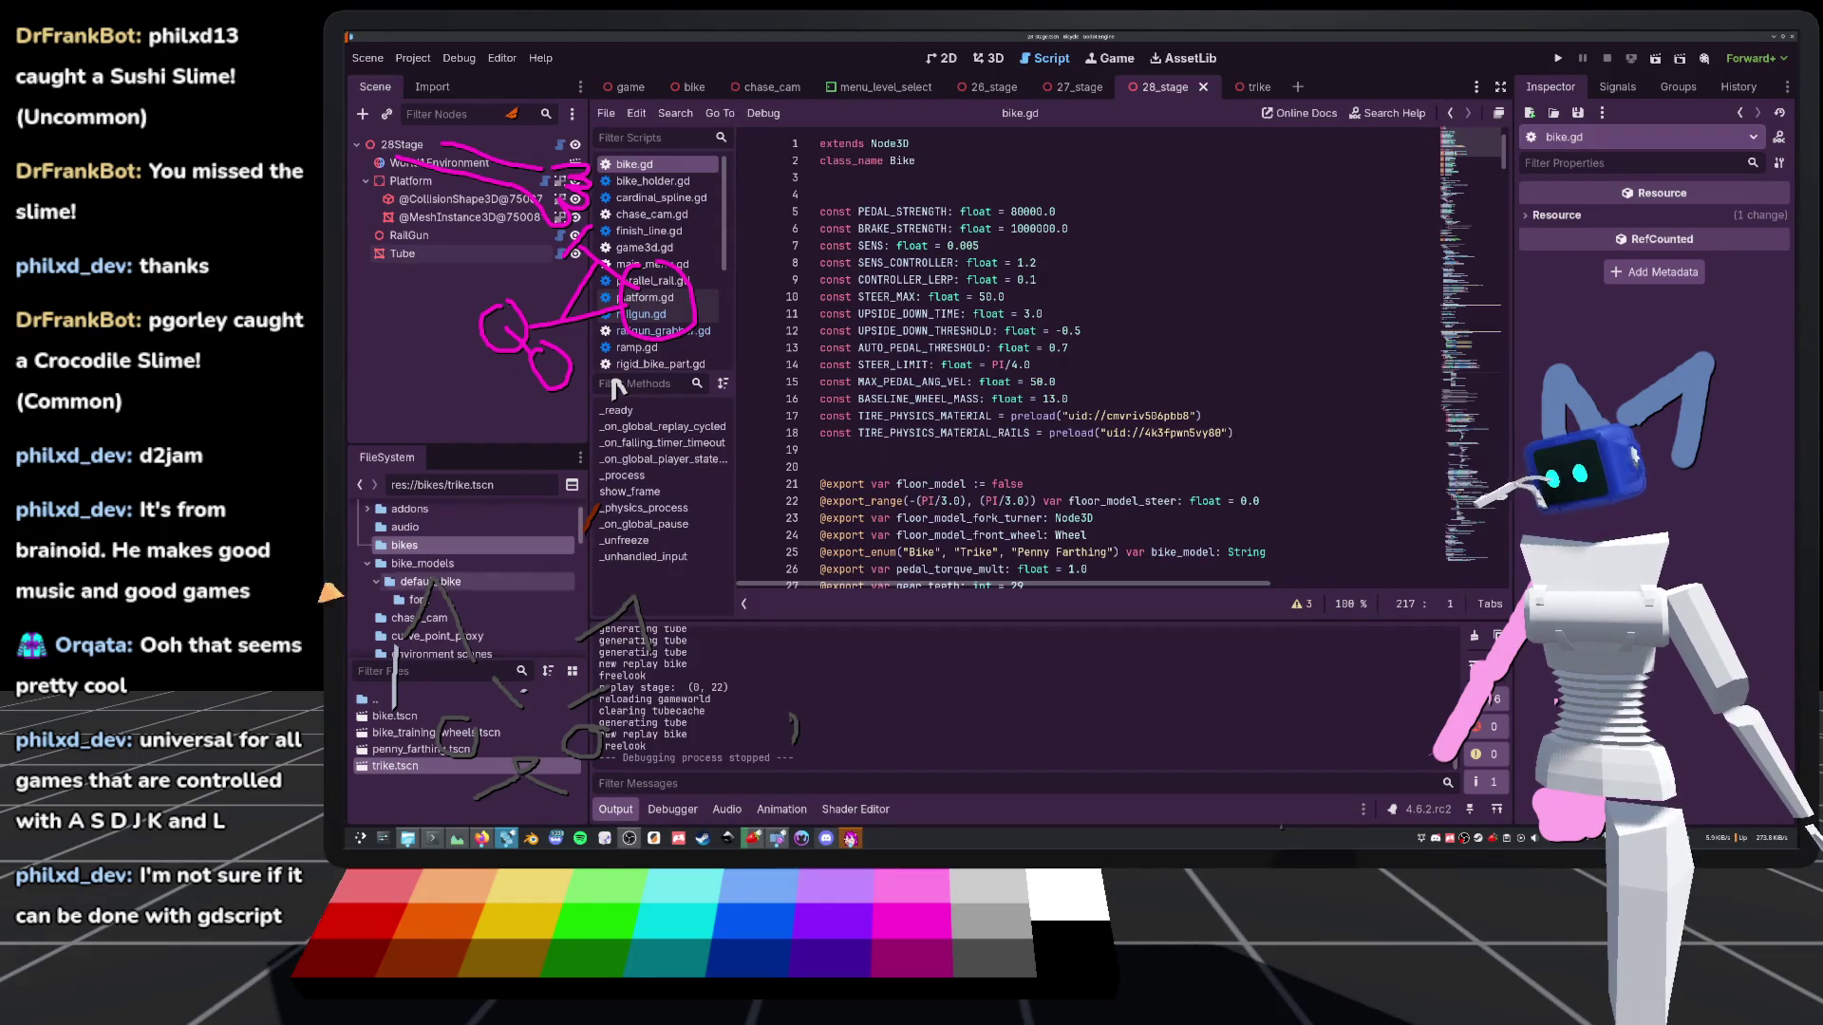
scroll(427, 549, up, 2)
Open TODO.txt from the project's root folder in the FileSystem dock
click(418, 534)
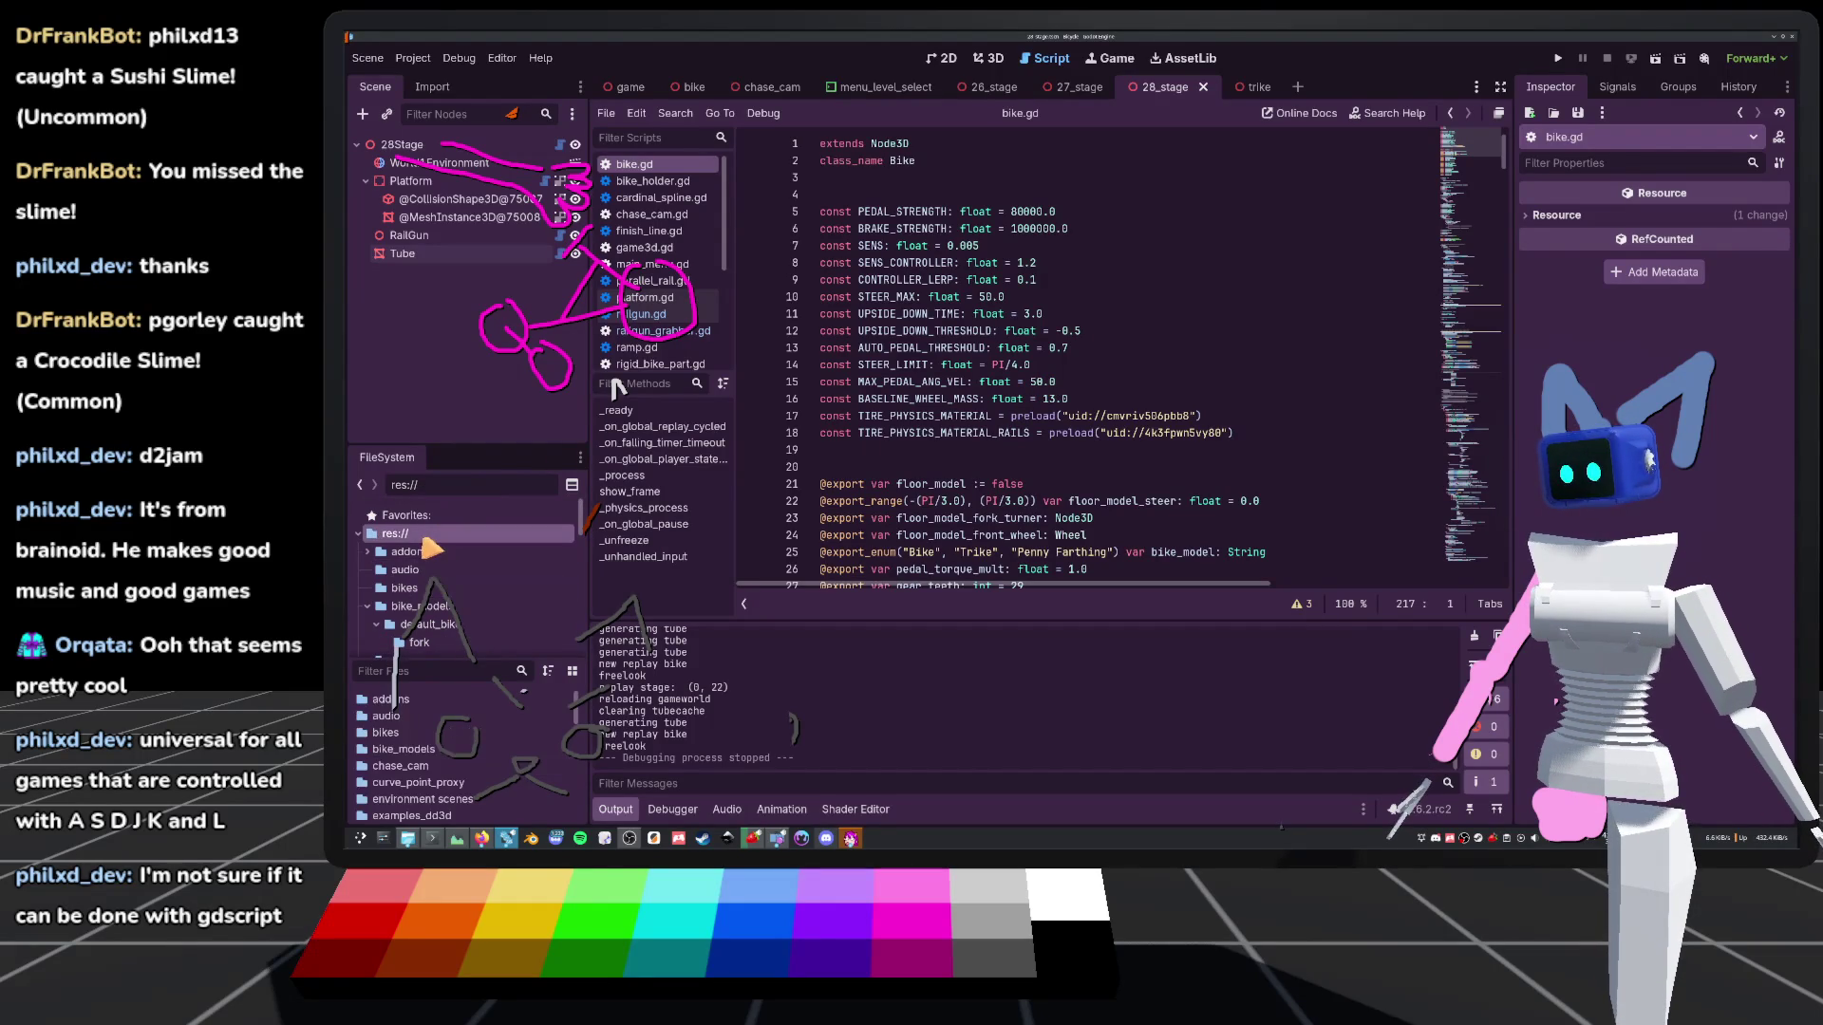
scroll(465, 759, down, 5)
scroll(472, 799, down, 5)
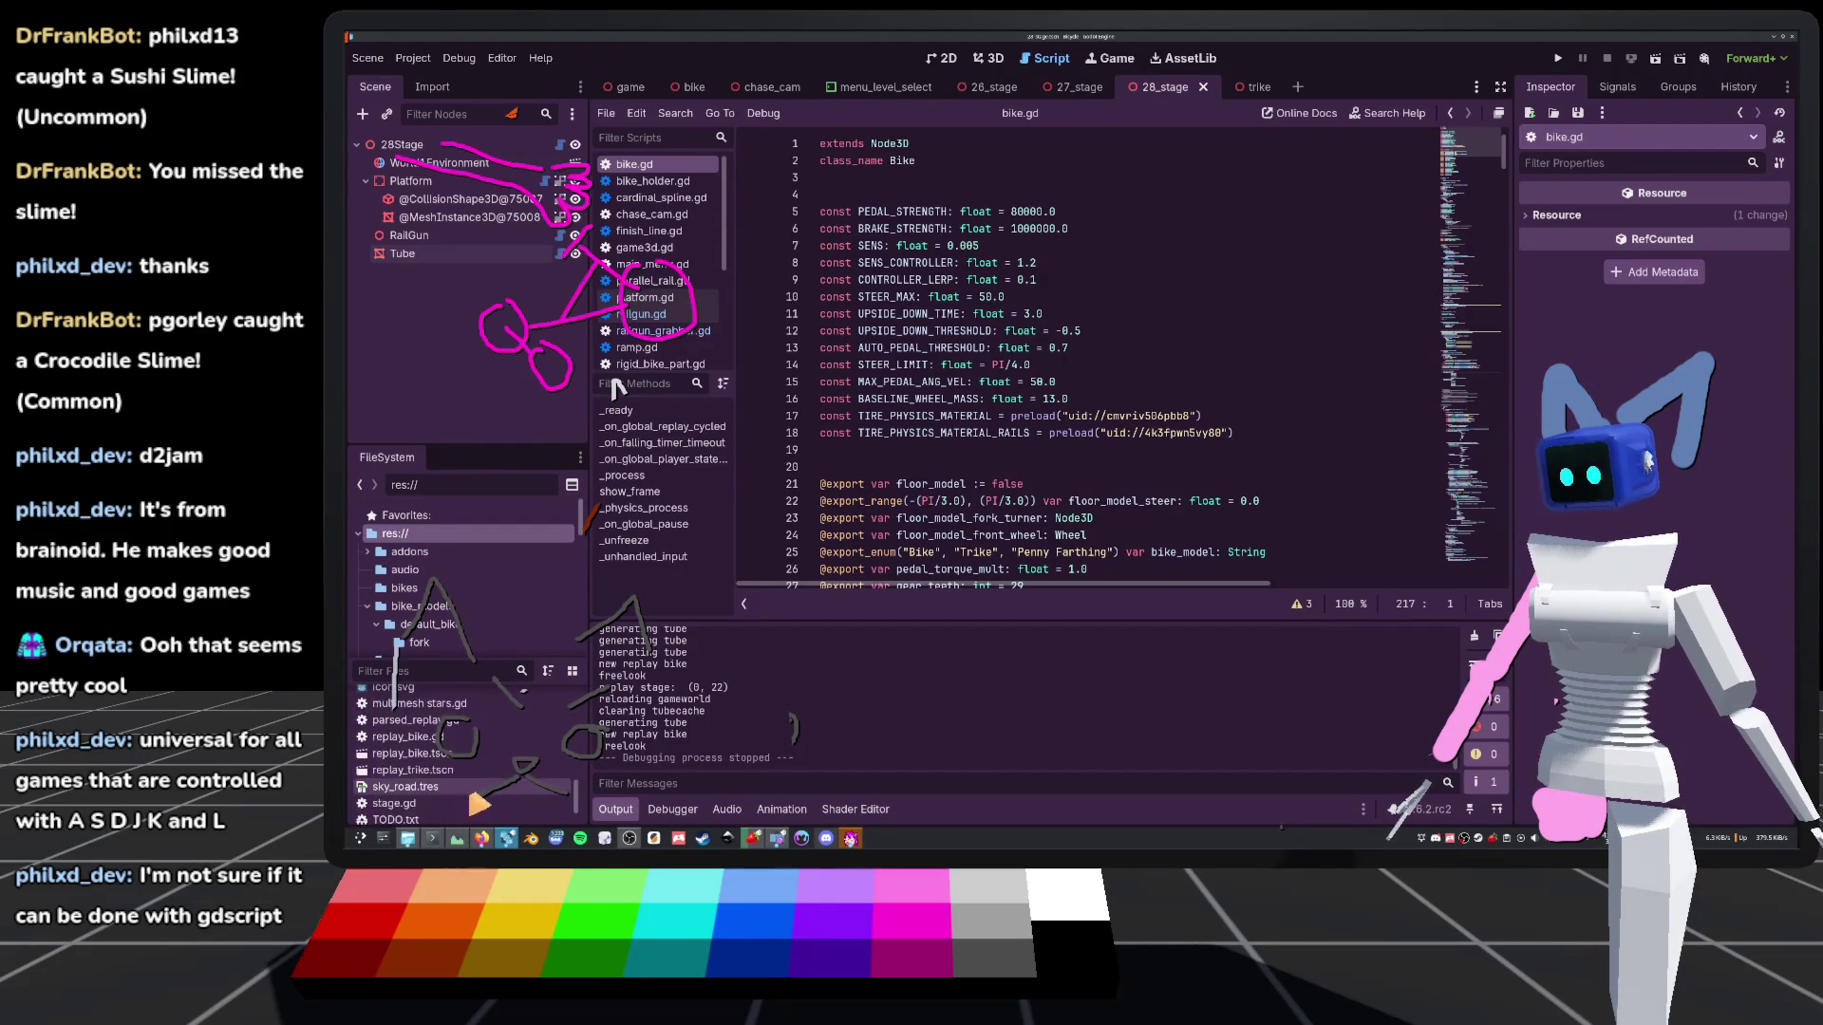
double_click(472, 794)
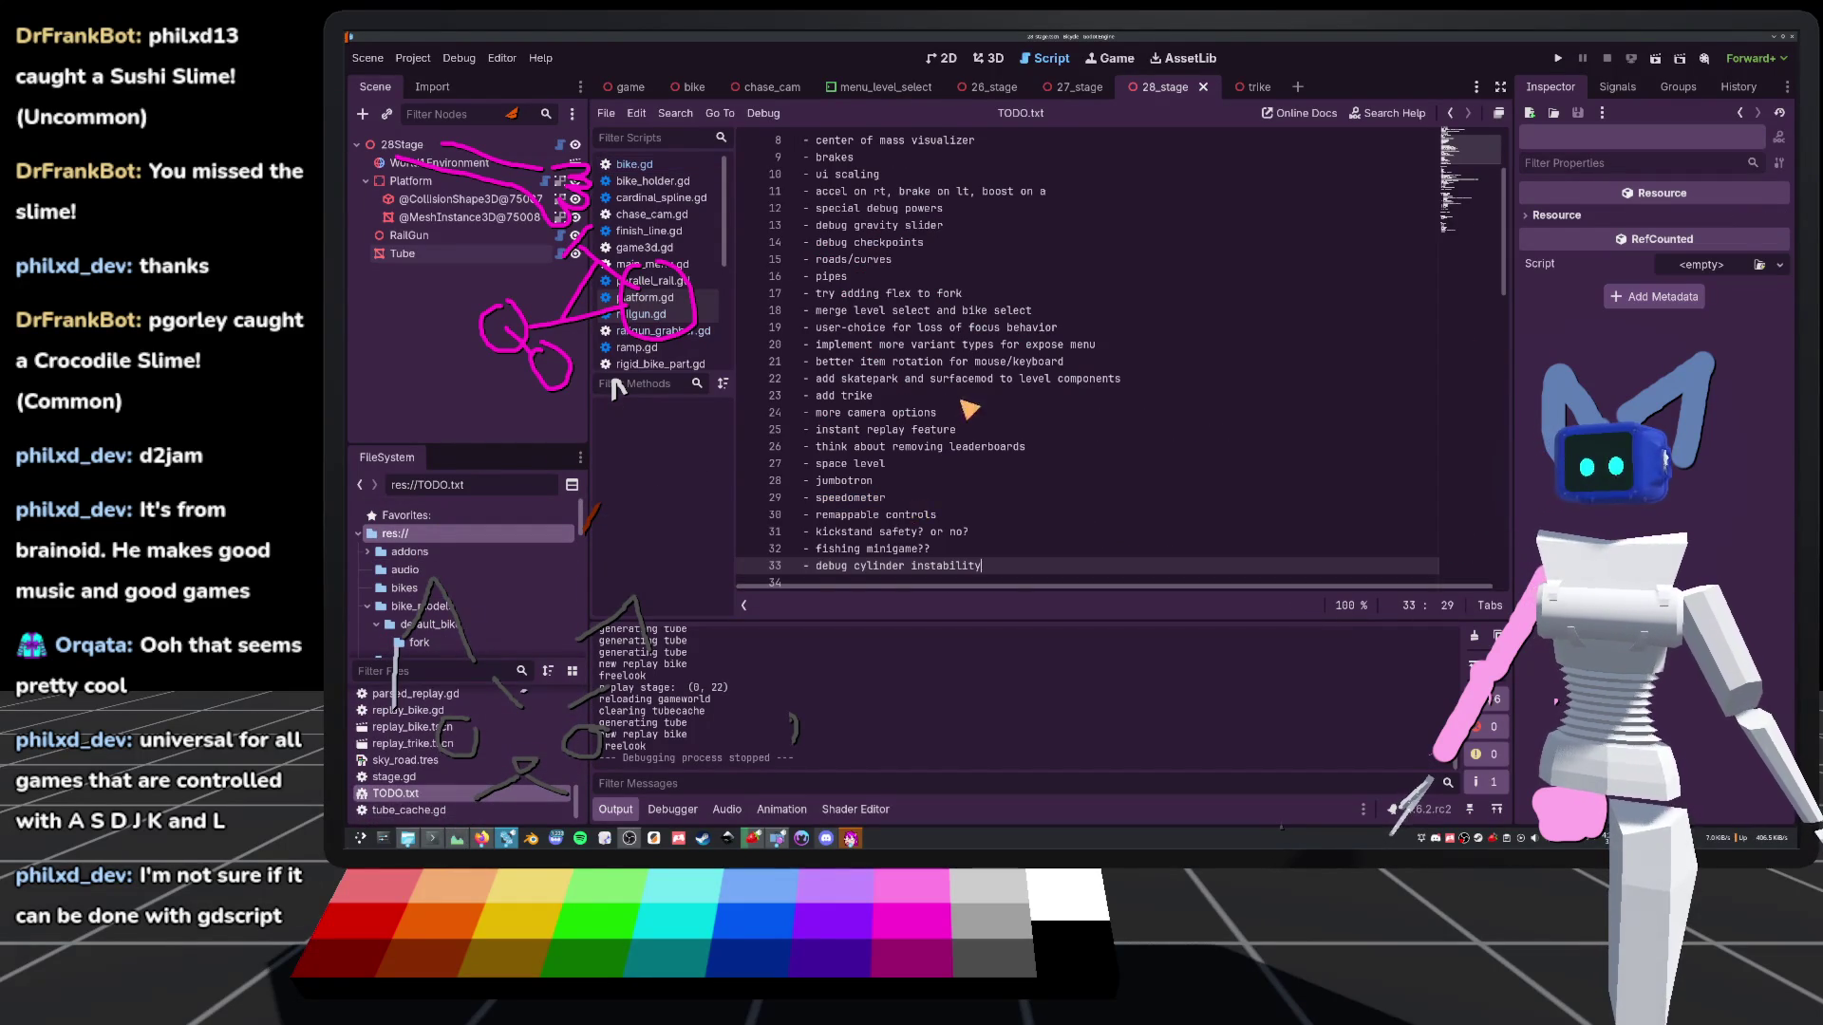
Replace the selected TODO.txt text with the copied priority list
scroll(925, 418, down, 11)
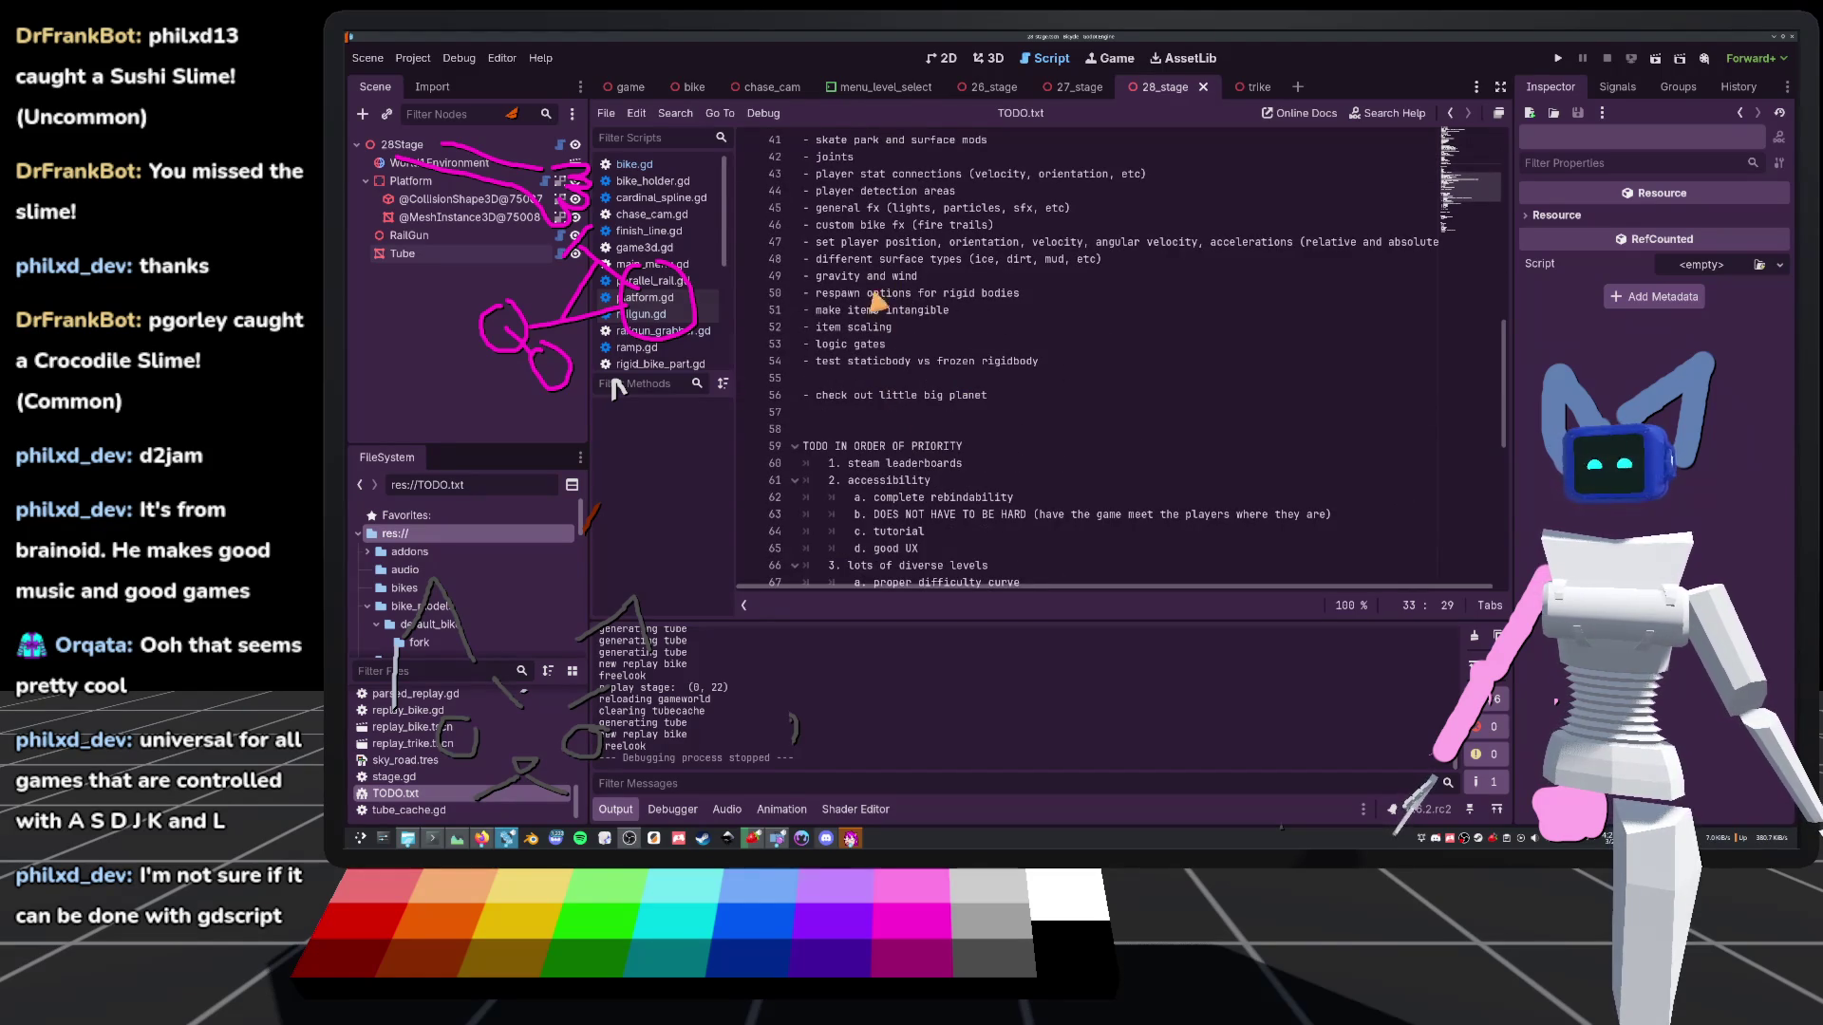
scroll(944, 361, up, 1)
mouse_move(1044, 475)
mouse_down()
mouse_move(1002, 142)
mouse_move(988, 438)
mouse_move(712, 74)
mouse_up()
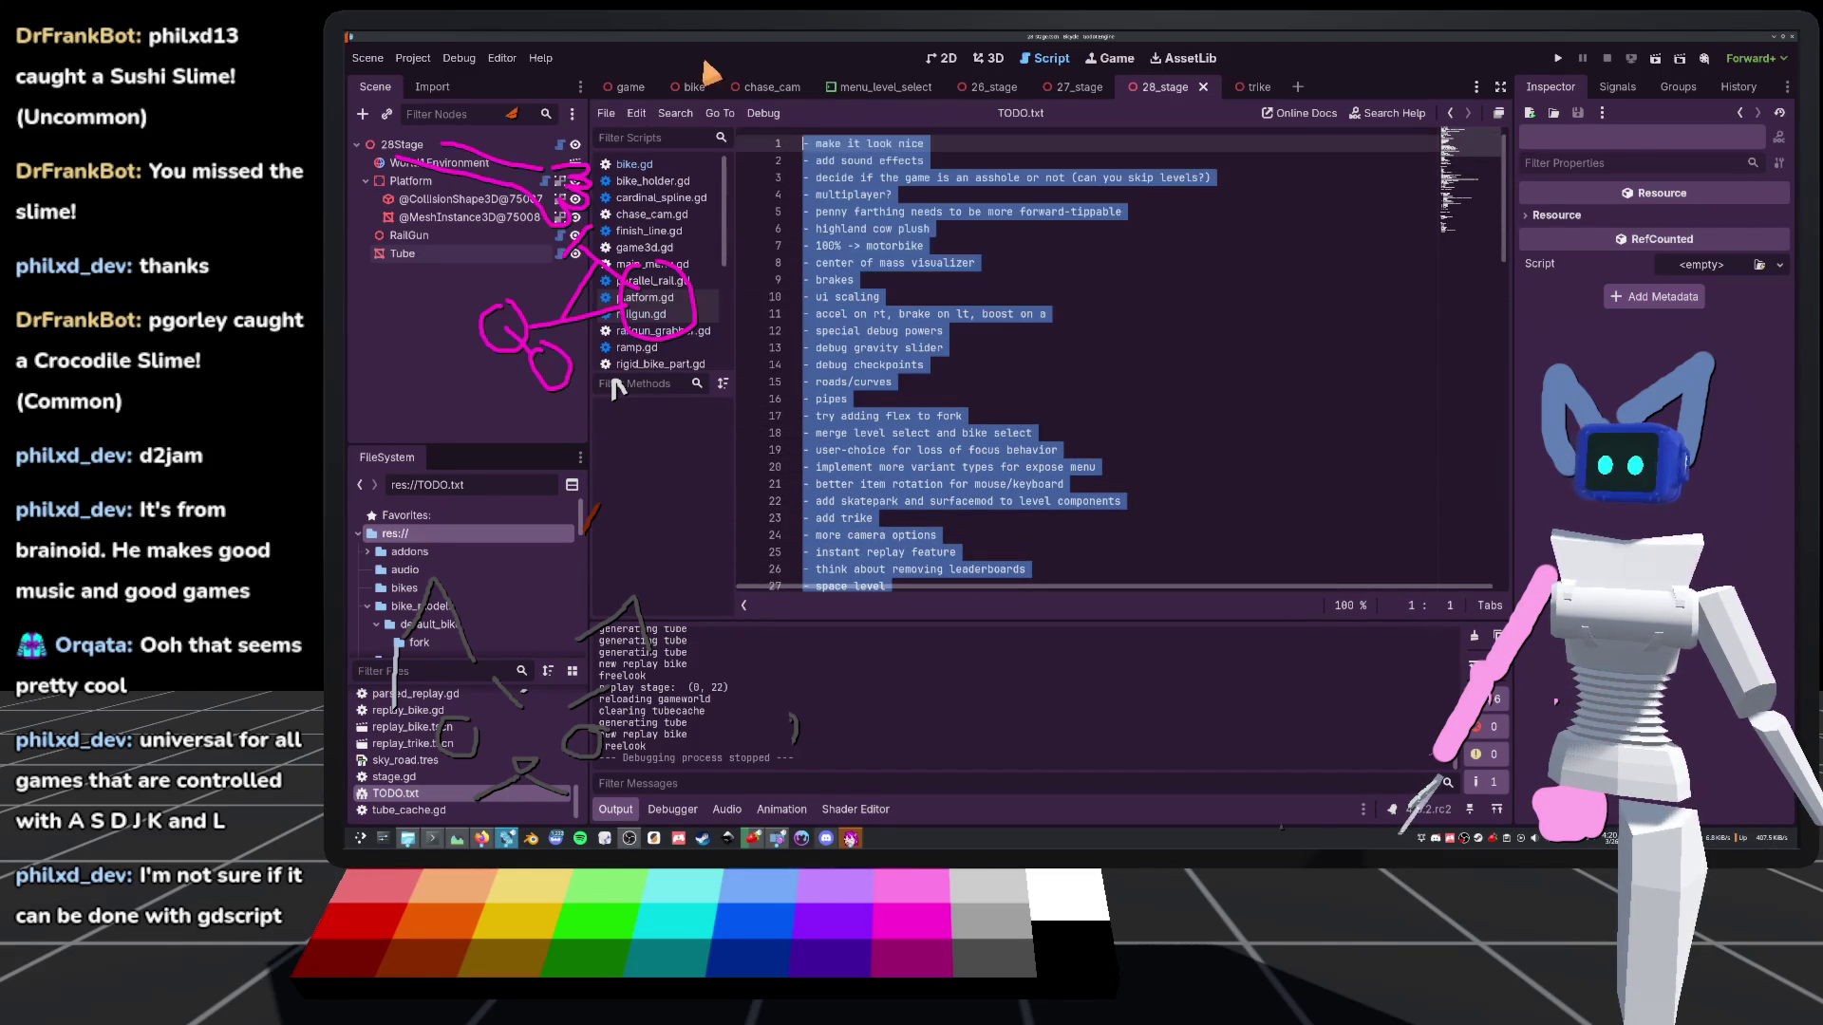
key(ctrl+v)
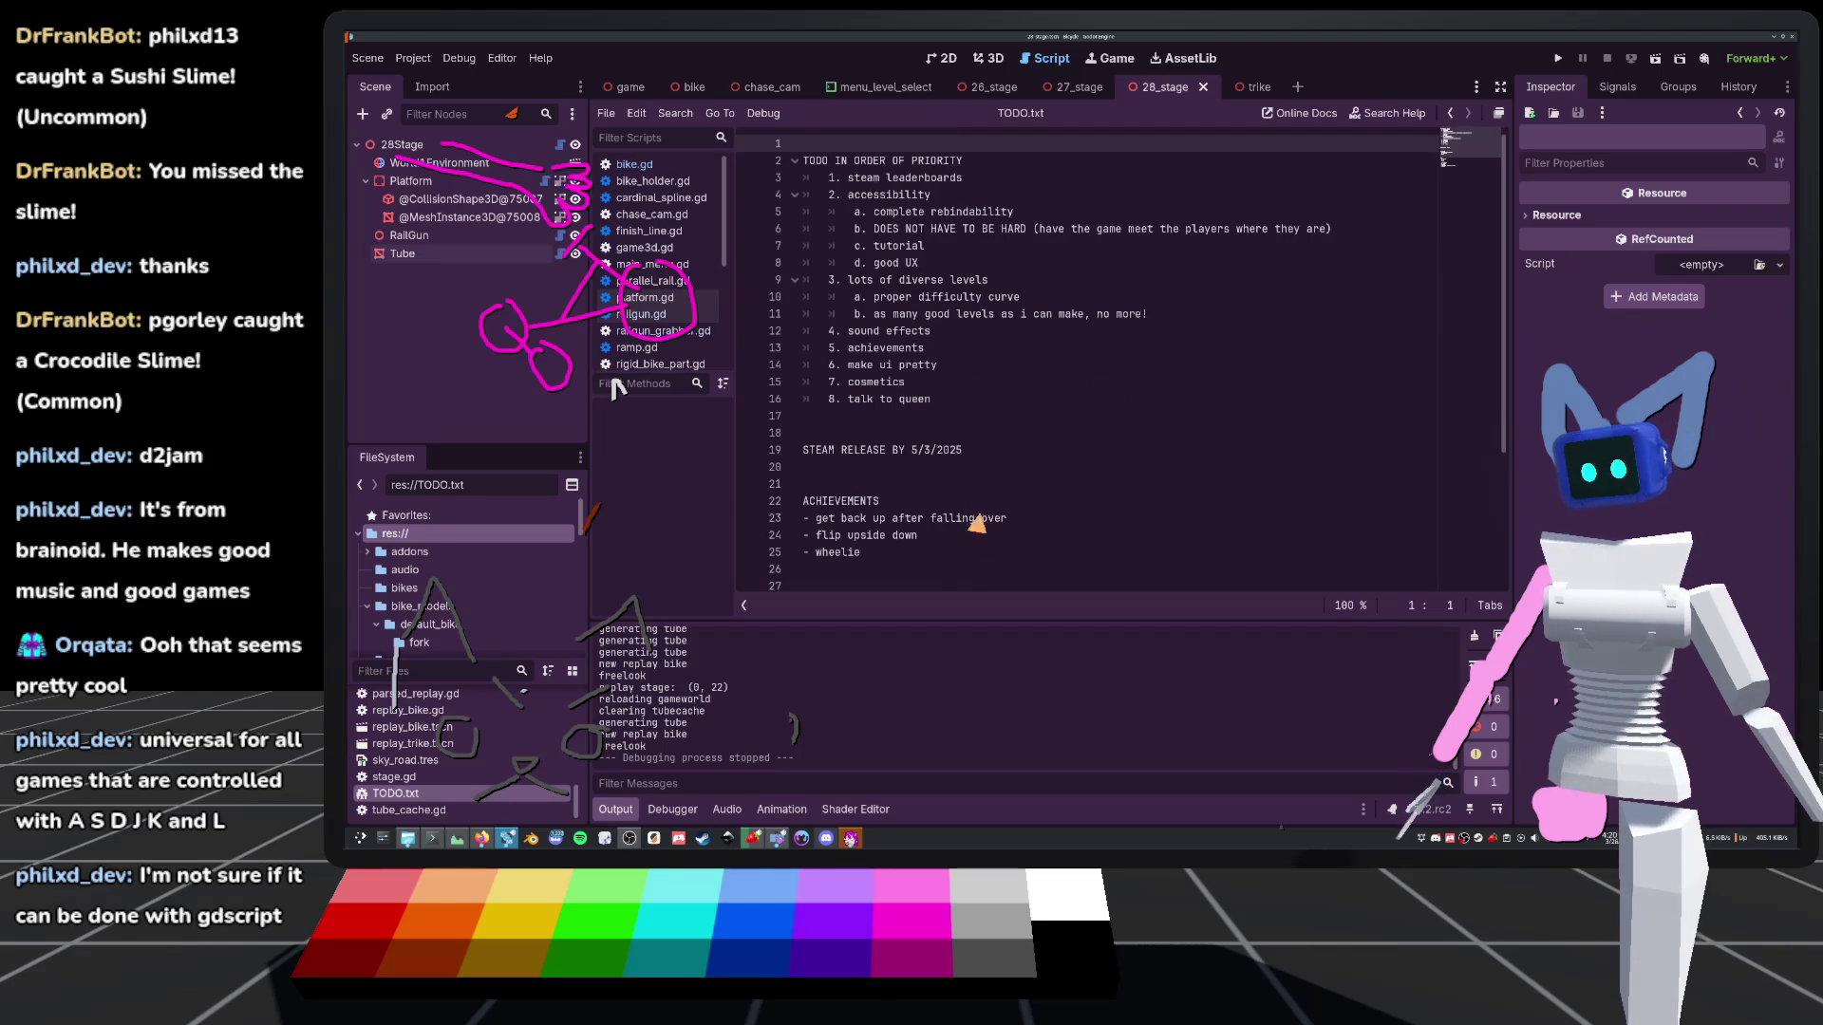
Select everything from line 27 to the top and paste the copied names list over it
drag(913, 452, 951, 454)
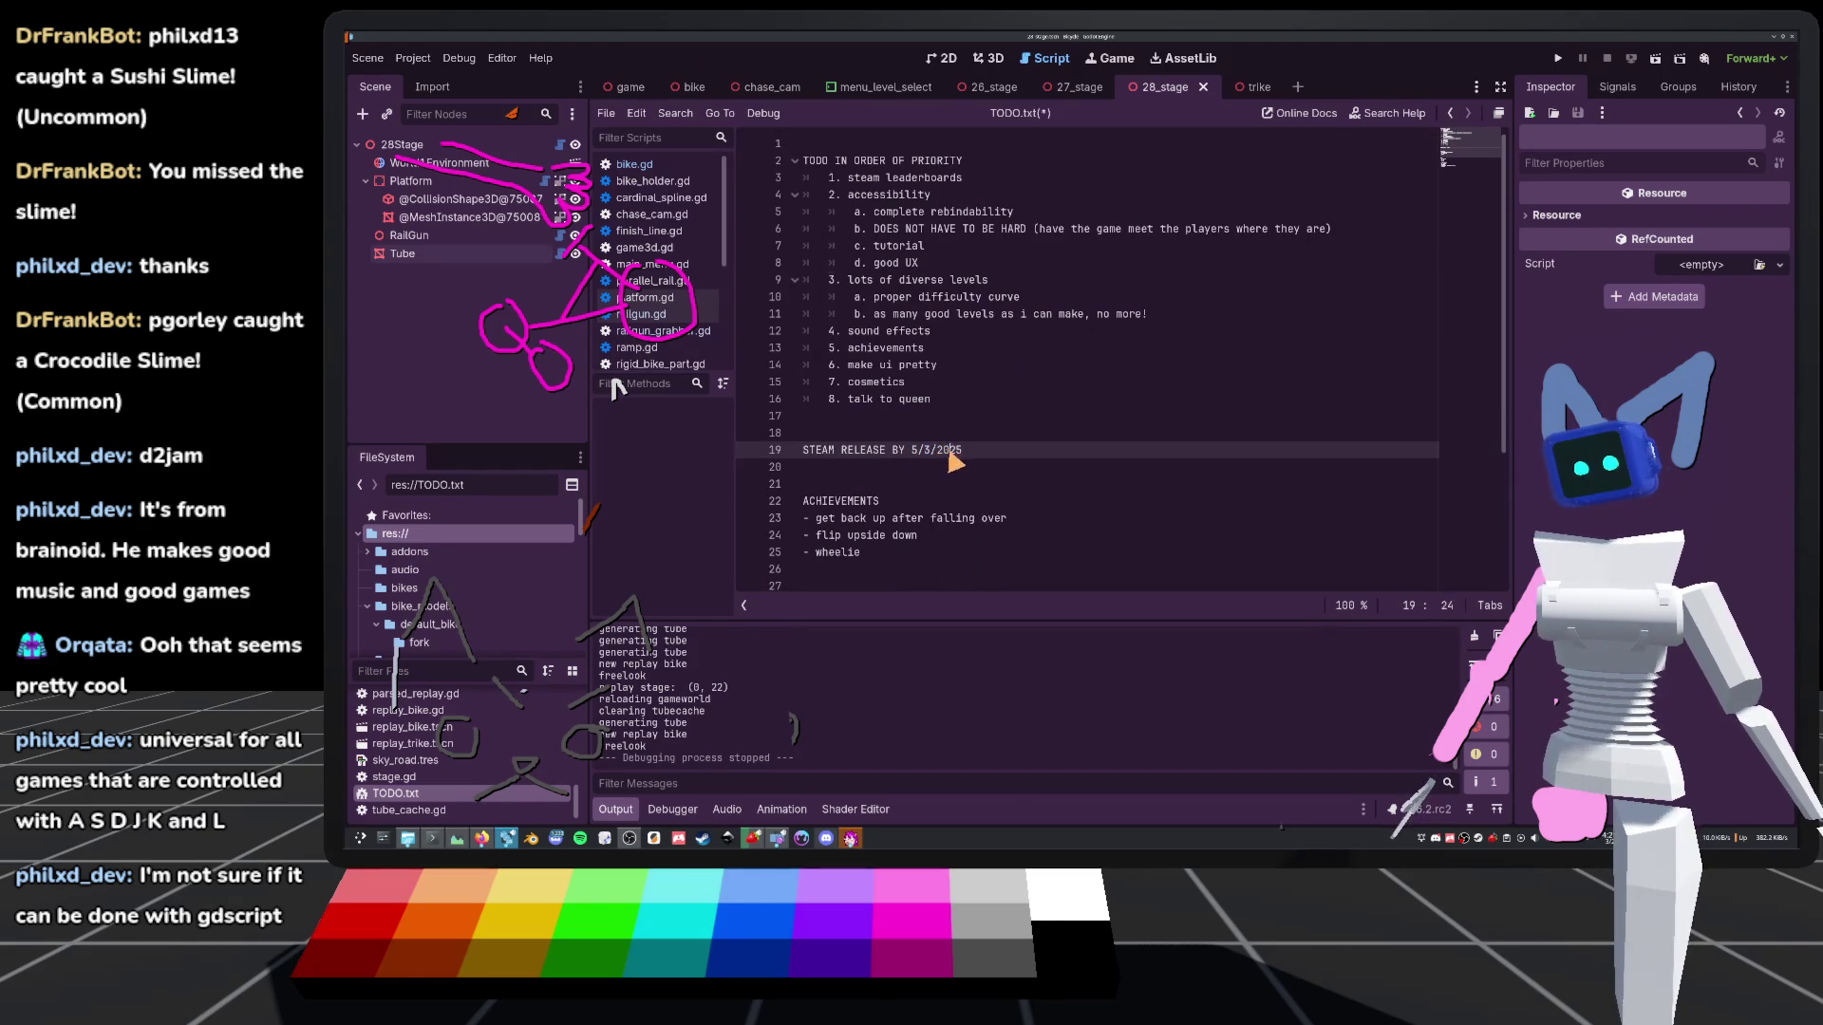
click(1014, 400)
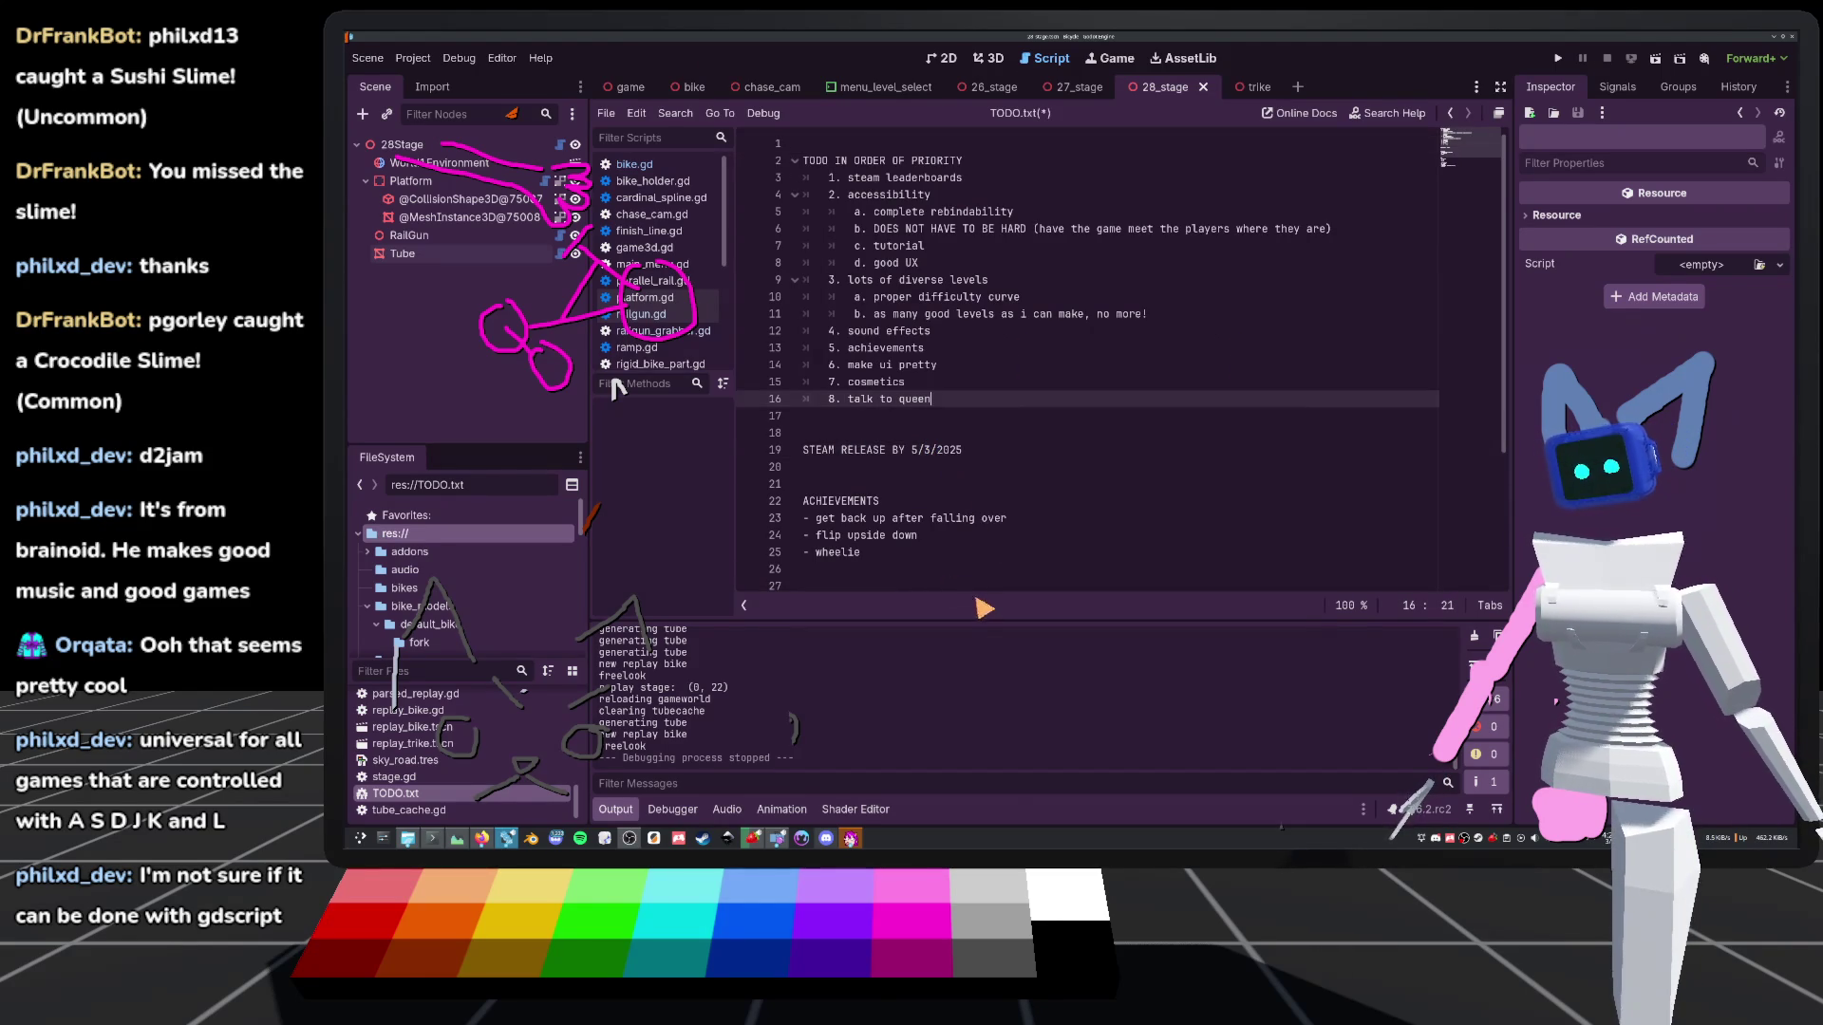
click(888, 581)
mouse_move(890, 579)
mouse_down()
mouse_move(854, 394)
mouse_move(731, 114)
mouse_move(779, 147)
mouse_up()
text(NAMES - A Bikes Dream - Lane Bike - Two Tired - Wheel of Torture - Drop the Bike - Pedal Power - I Died and Got Reincarnated as a Bike - Boneshaker)
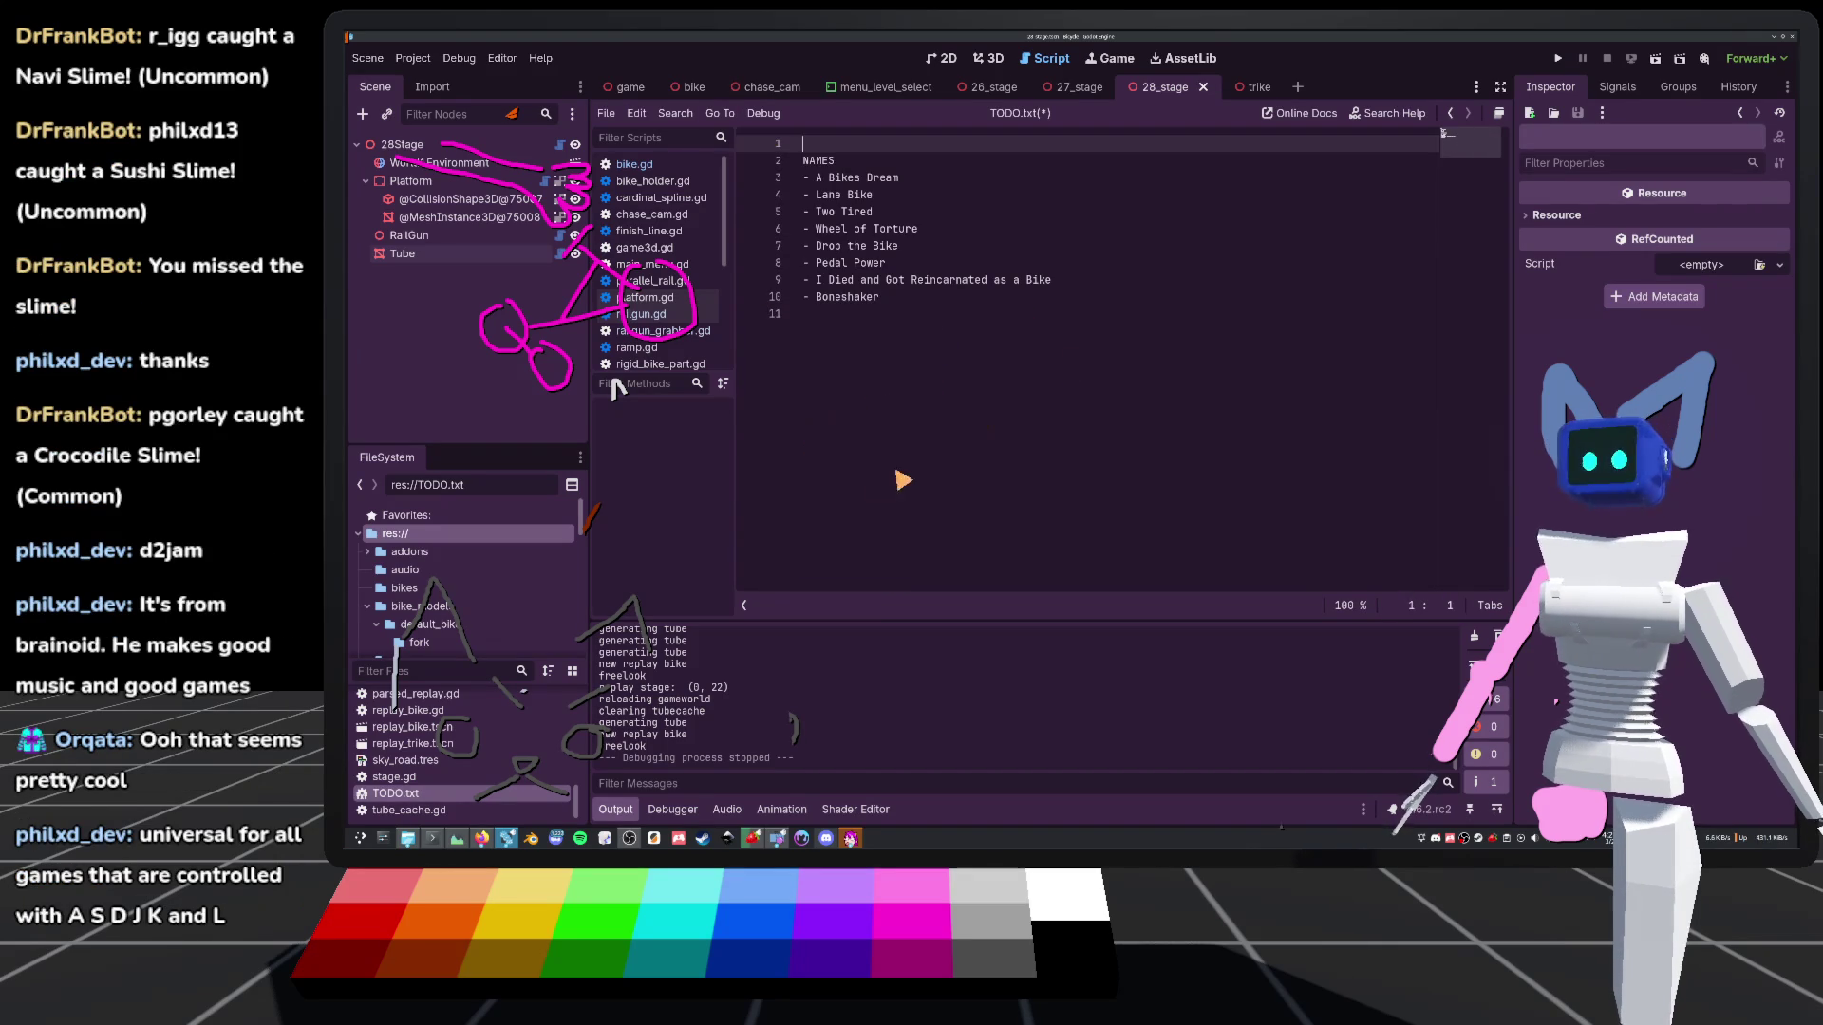
Clear the names list and start a DEMO RELEASE: heading with an indented first goal line
click(902, 479)
key(ctrl+shift+Home)
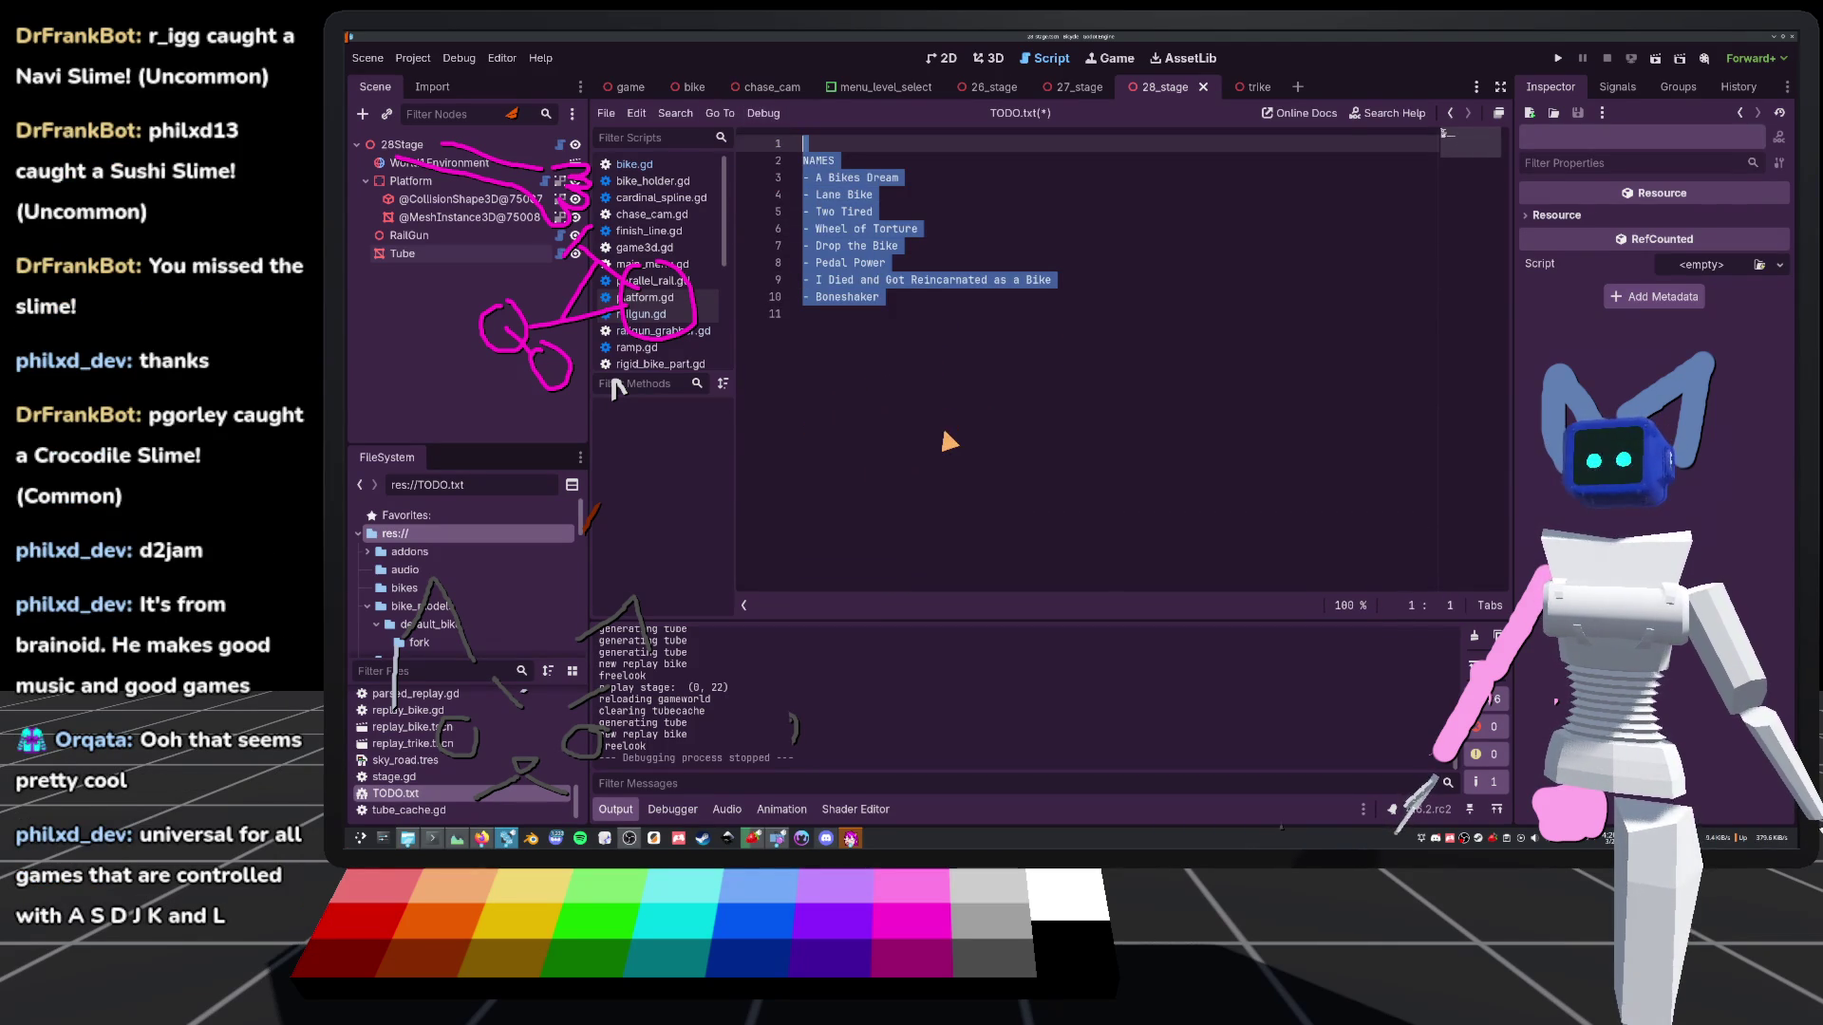
key(BackSpace)
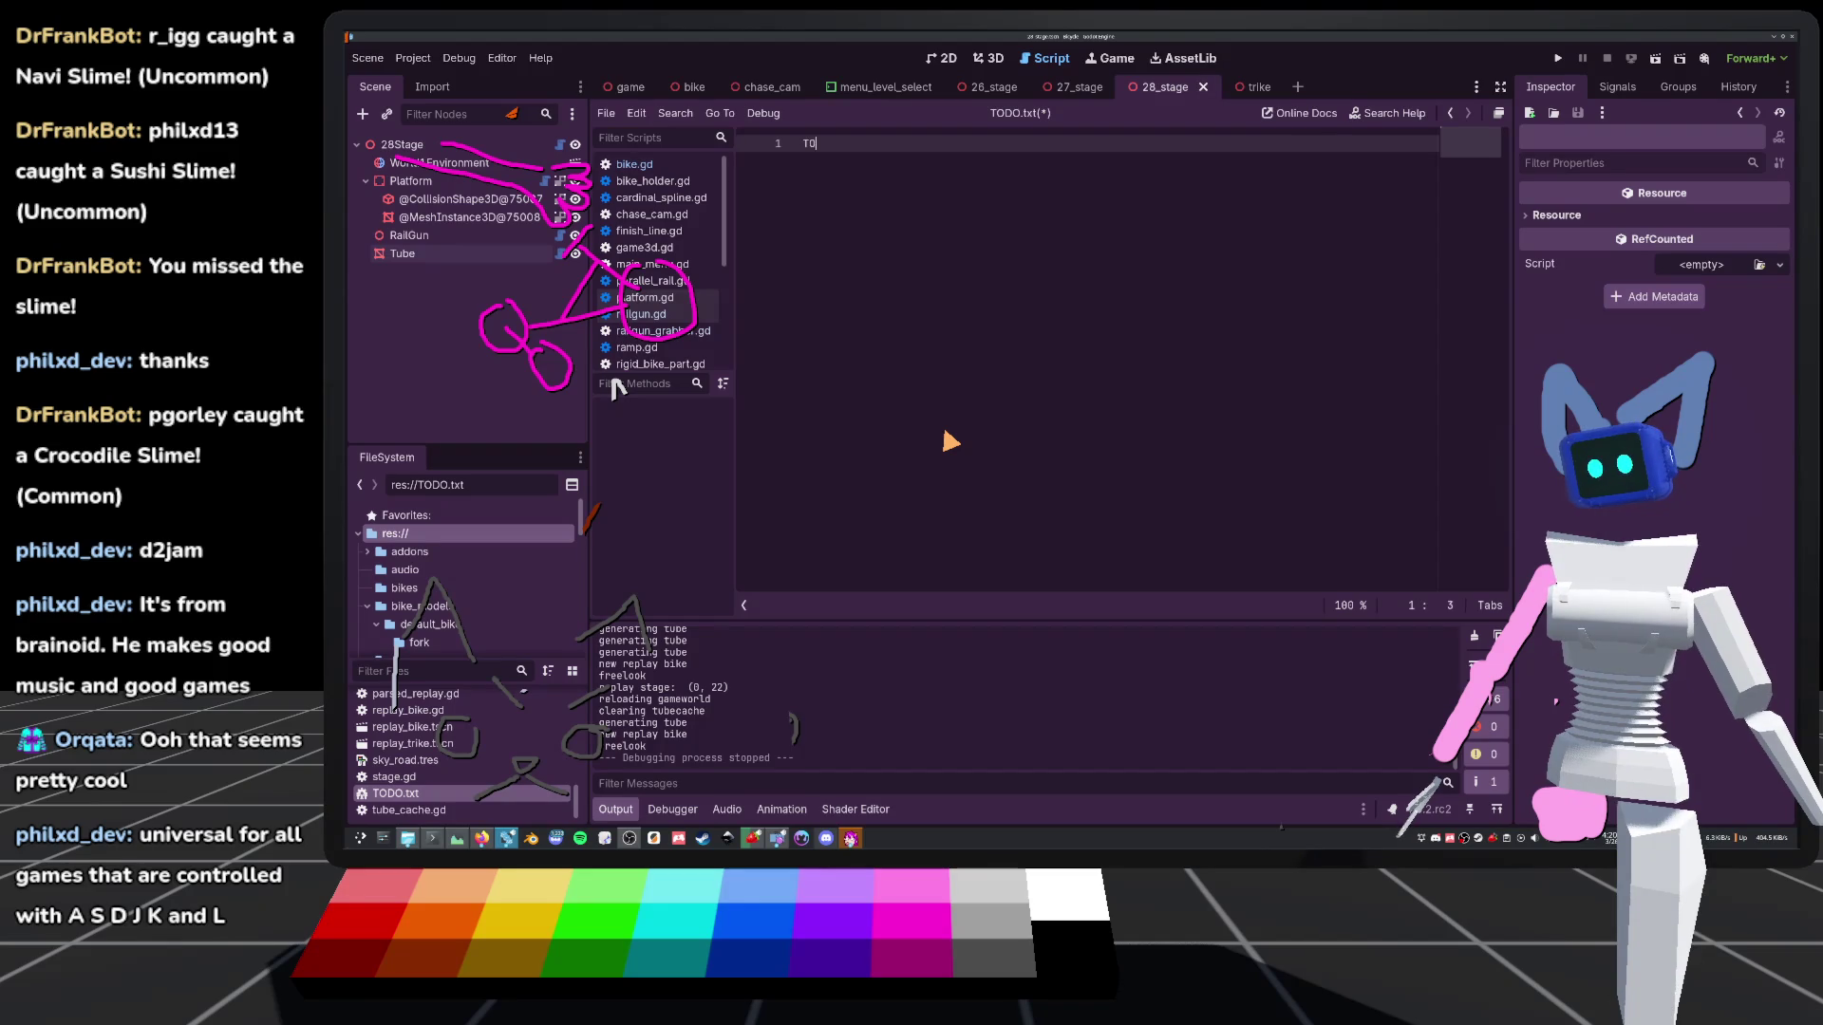
text(ELWE)
text(EMO RELEASE:)
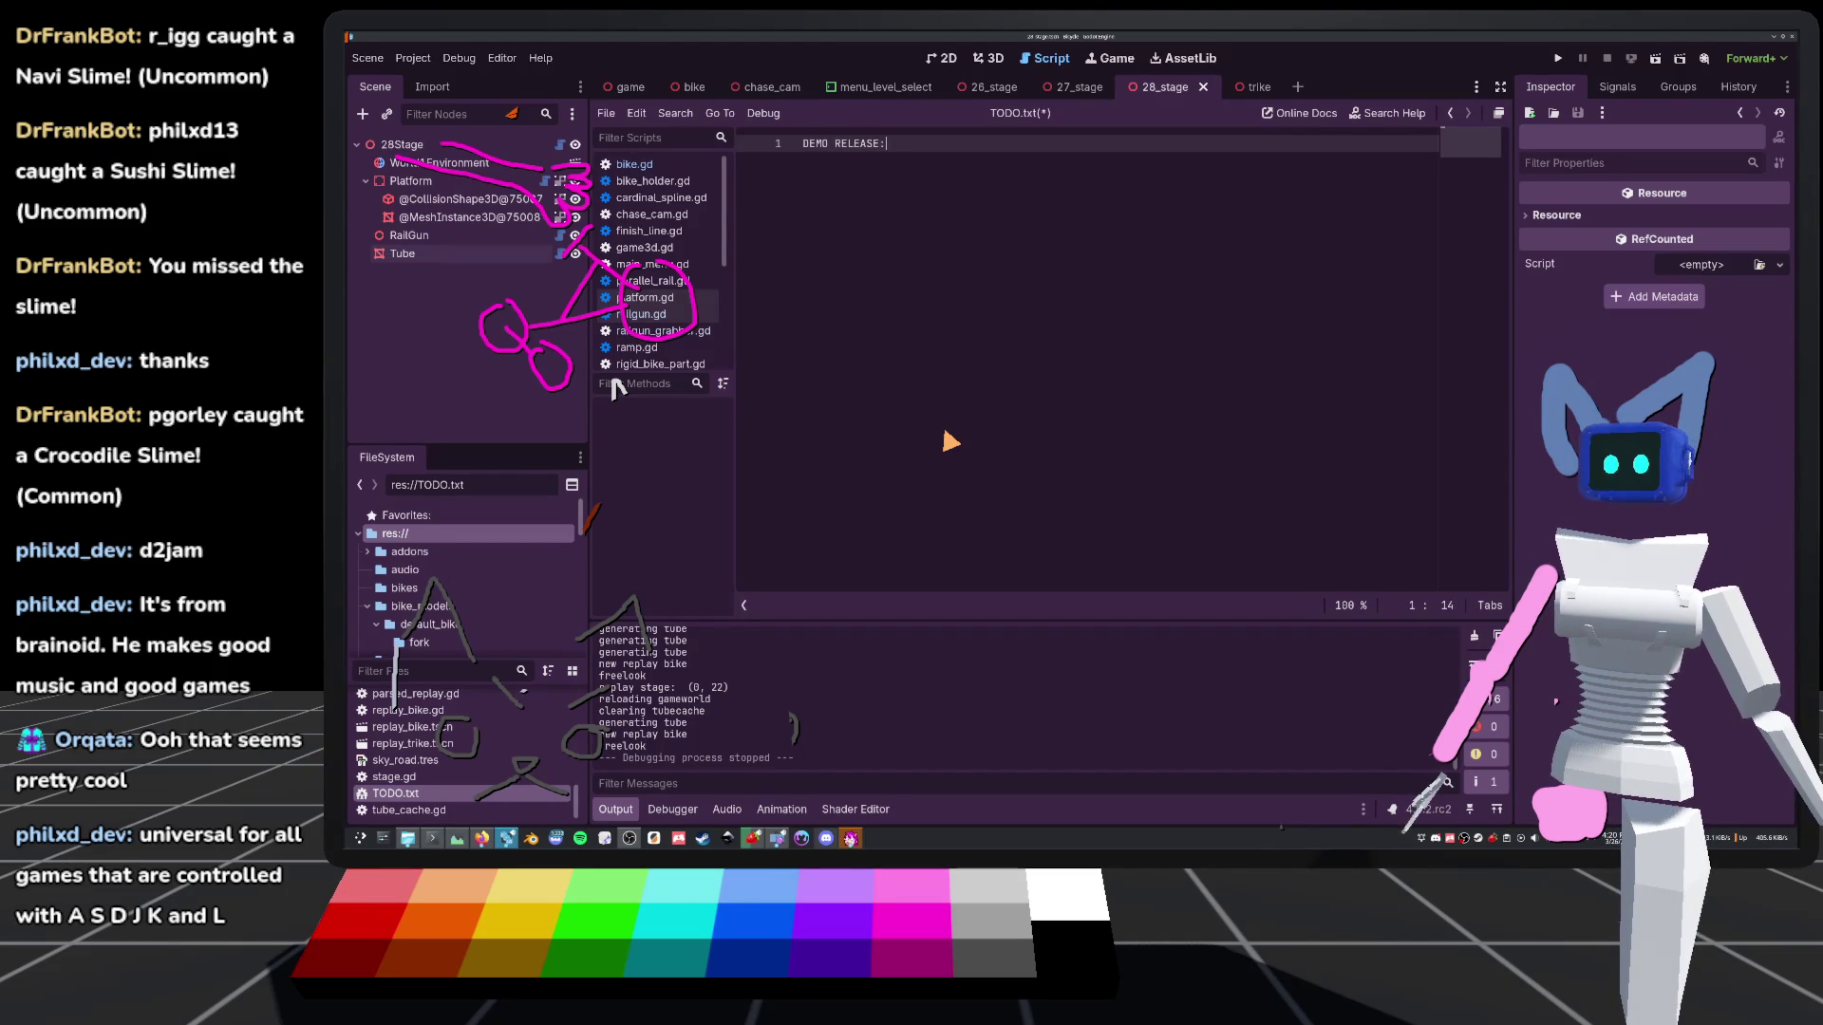
key(Return)
text(8 stages)
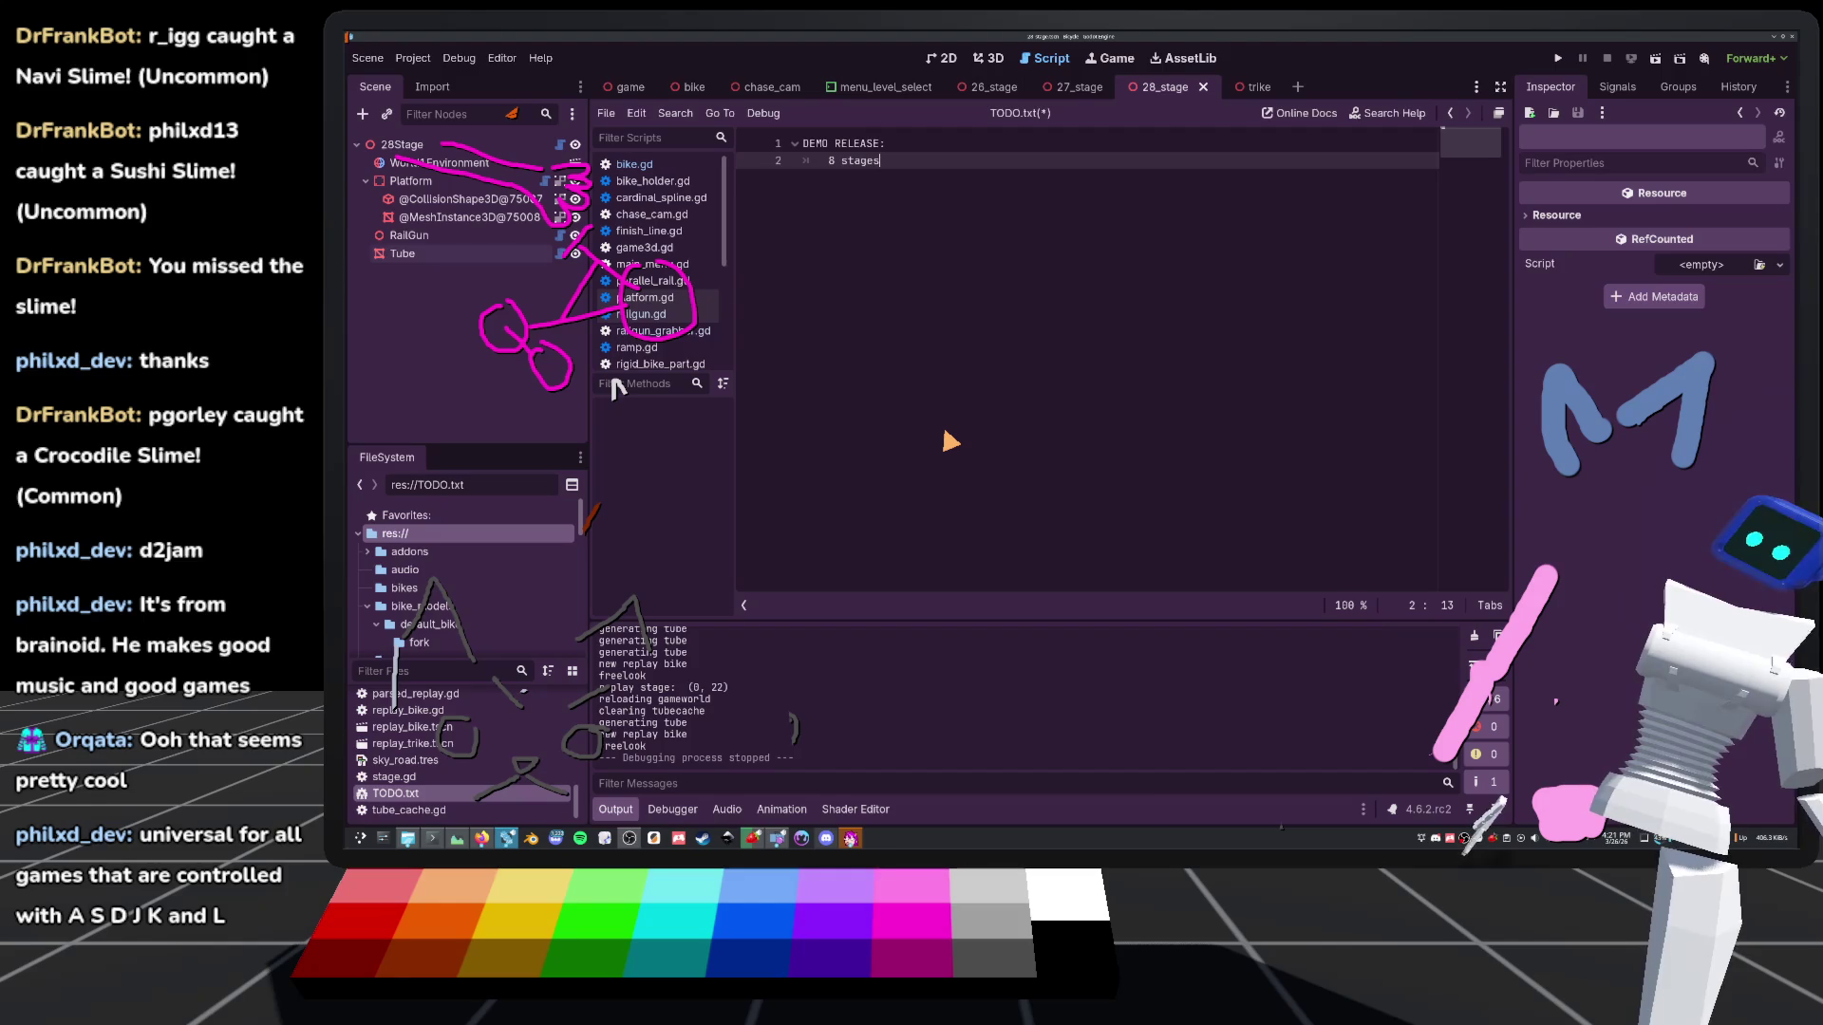
List the demo goals 8 stages, working replay system, music and polish, then save
key(Return)
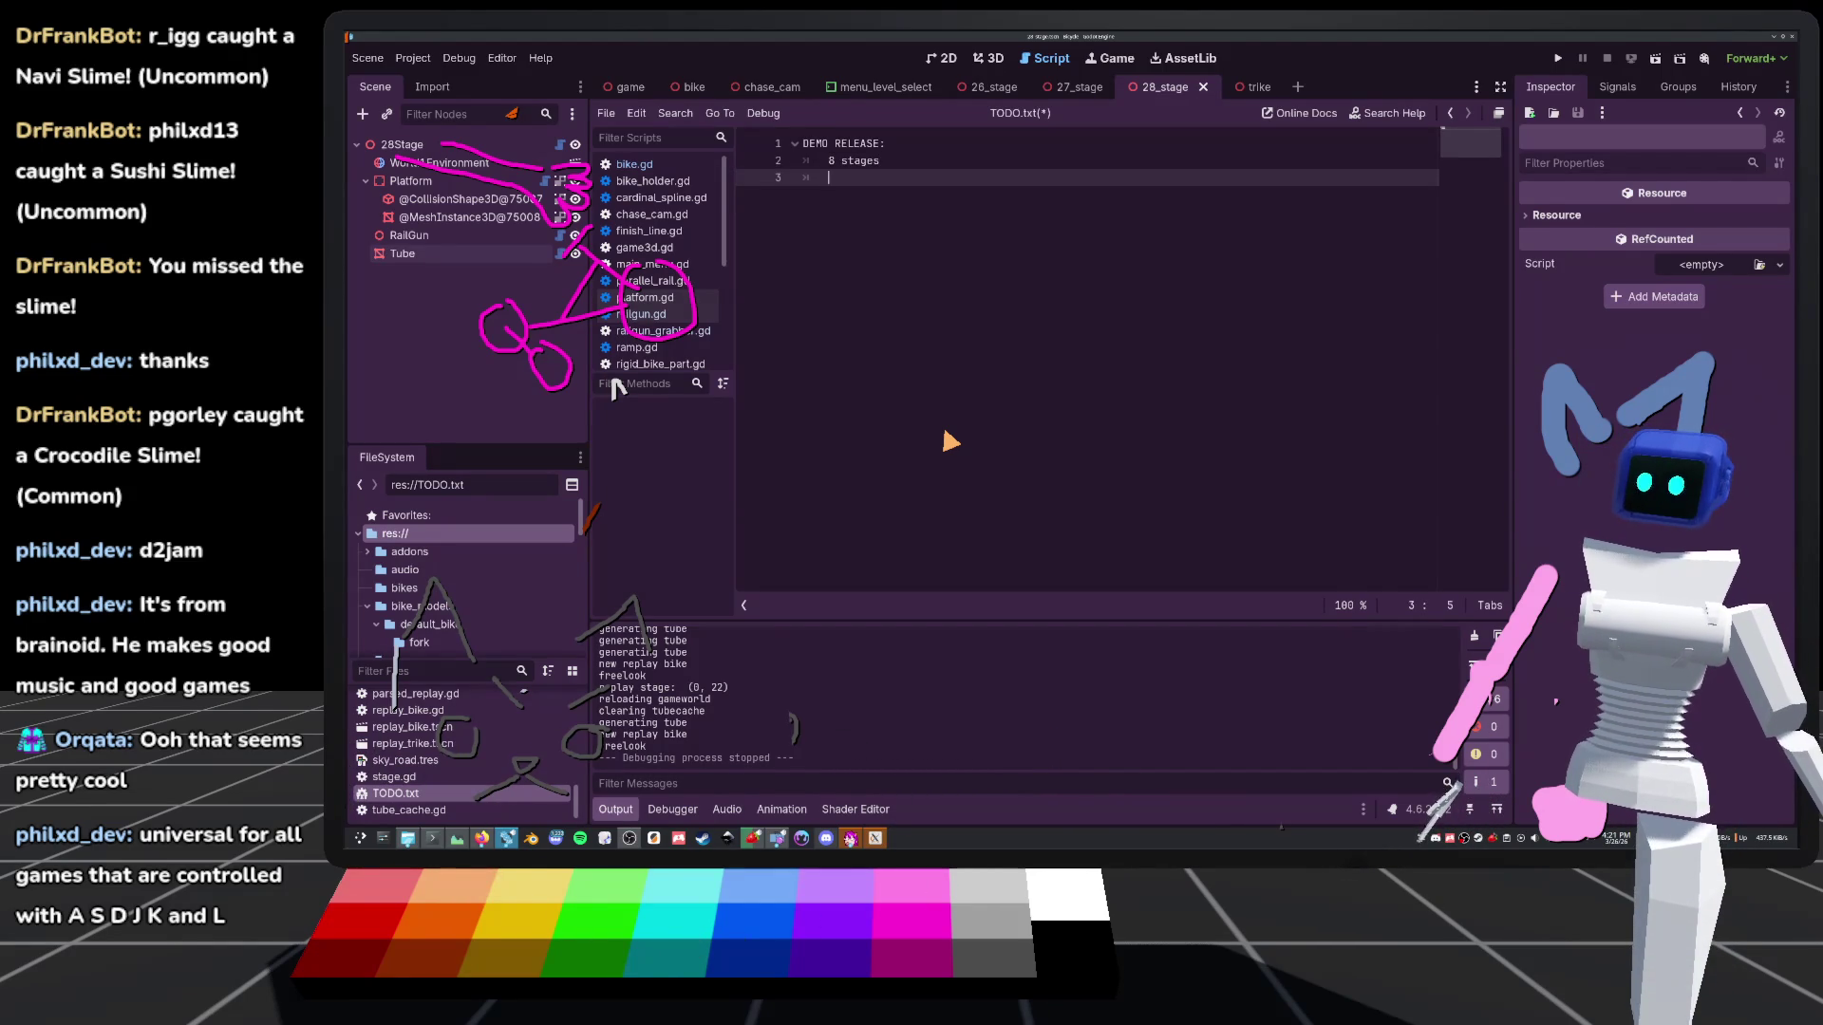
text(working replay system)
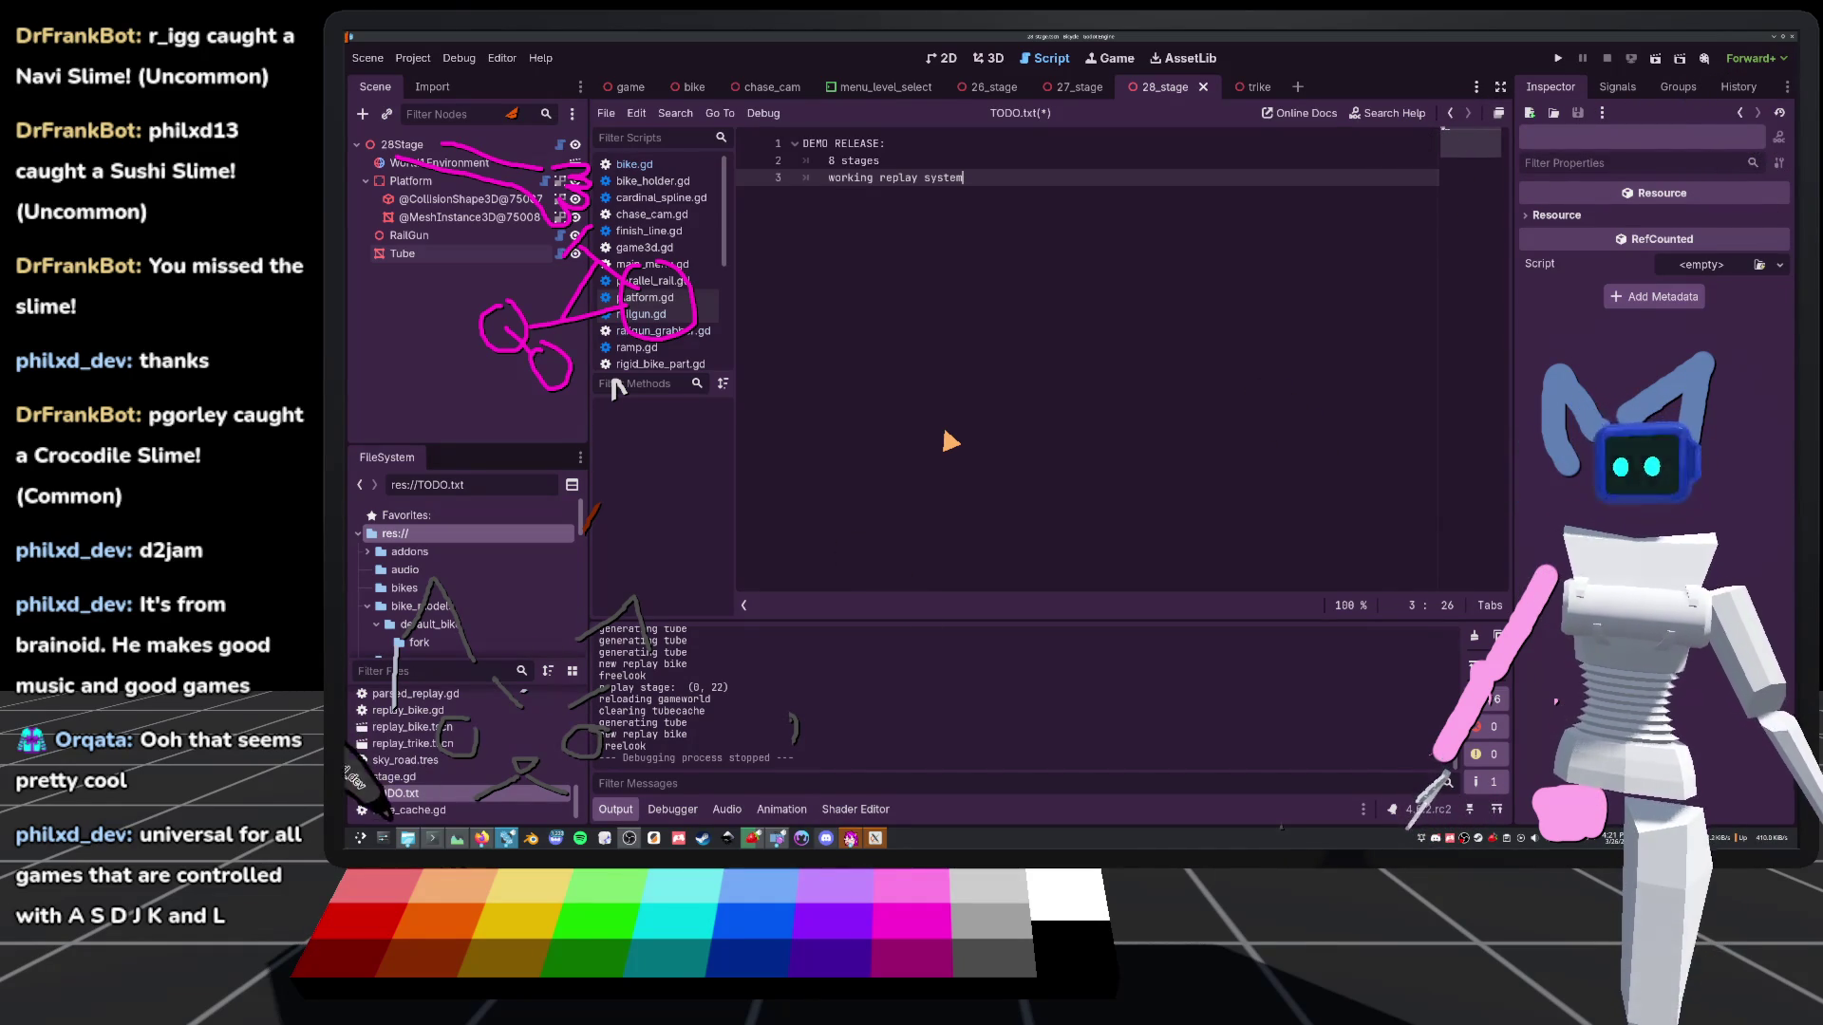
key(Return)
text(music)
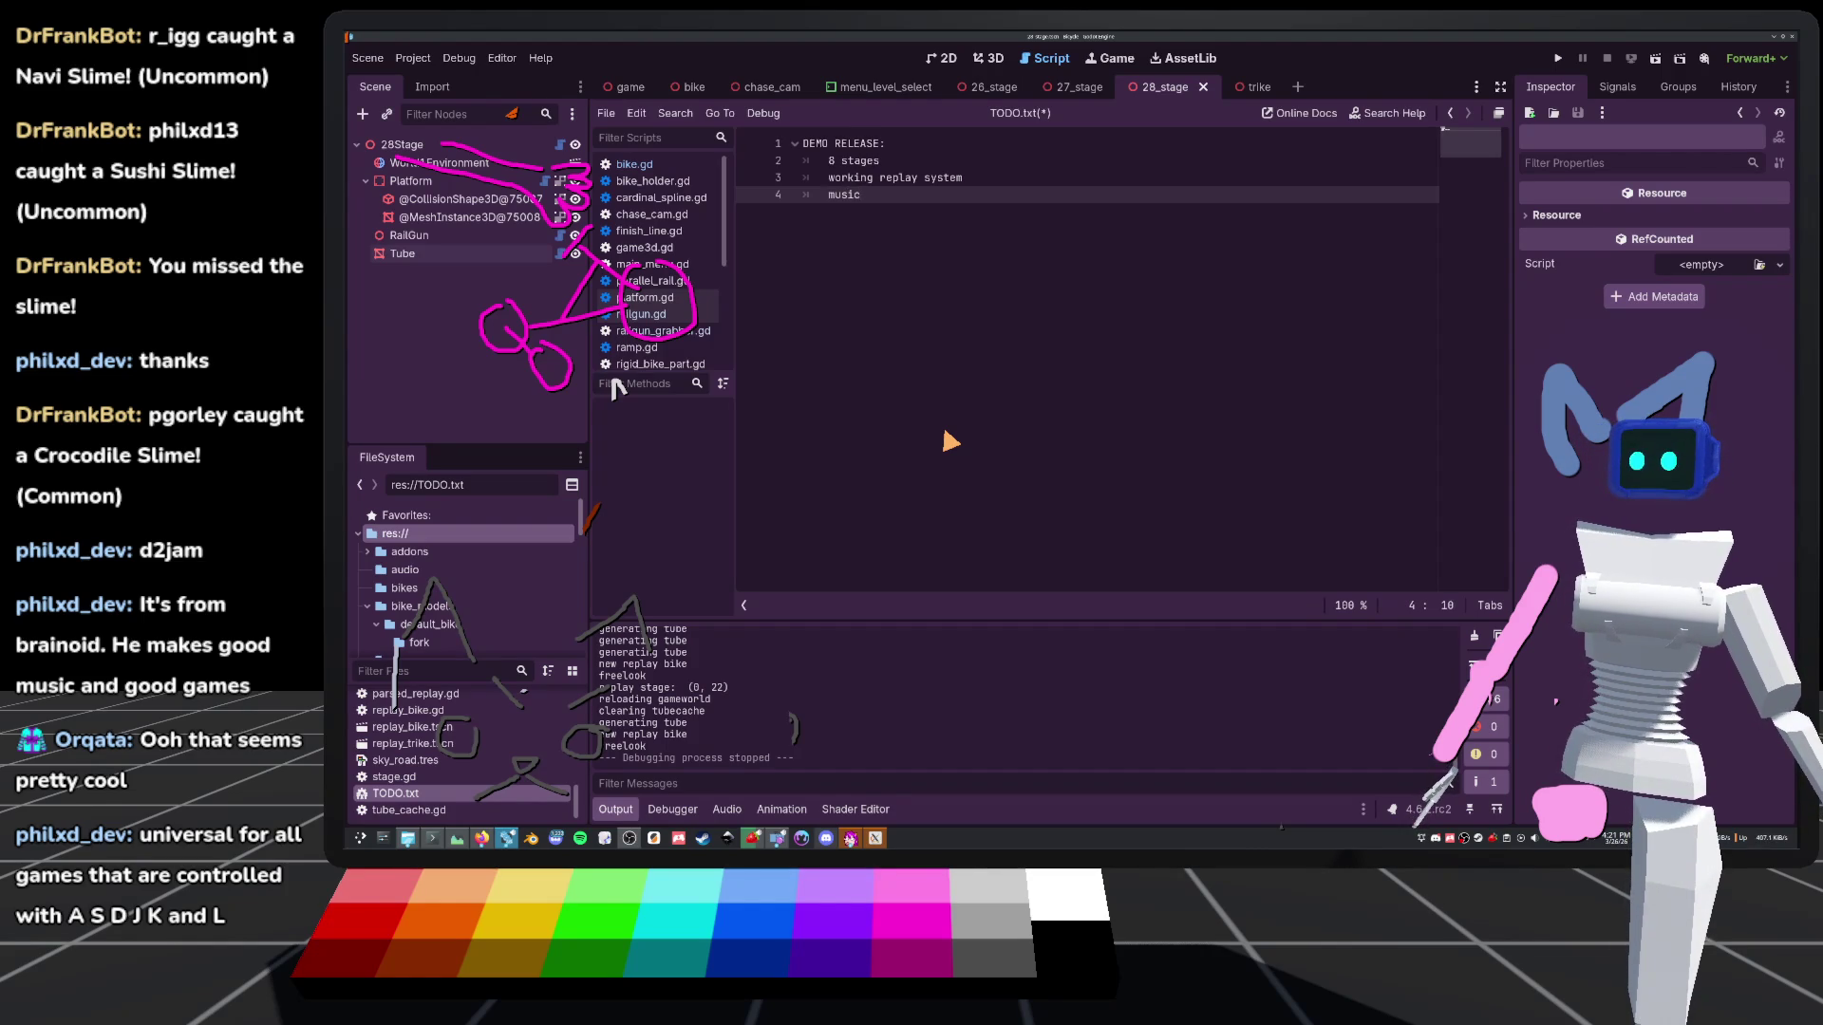
key(Return)
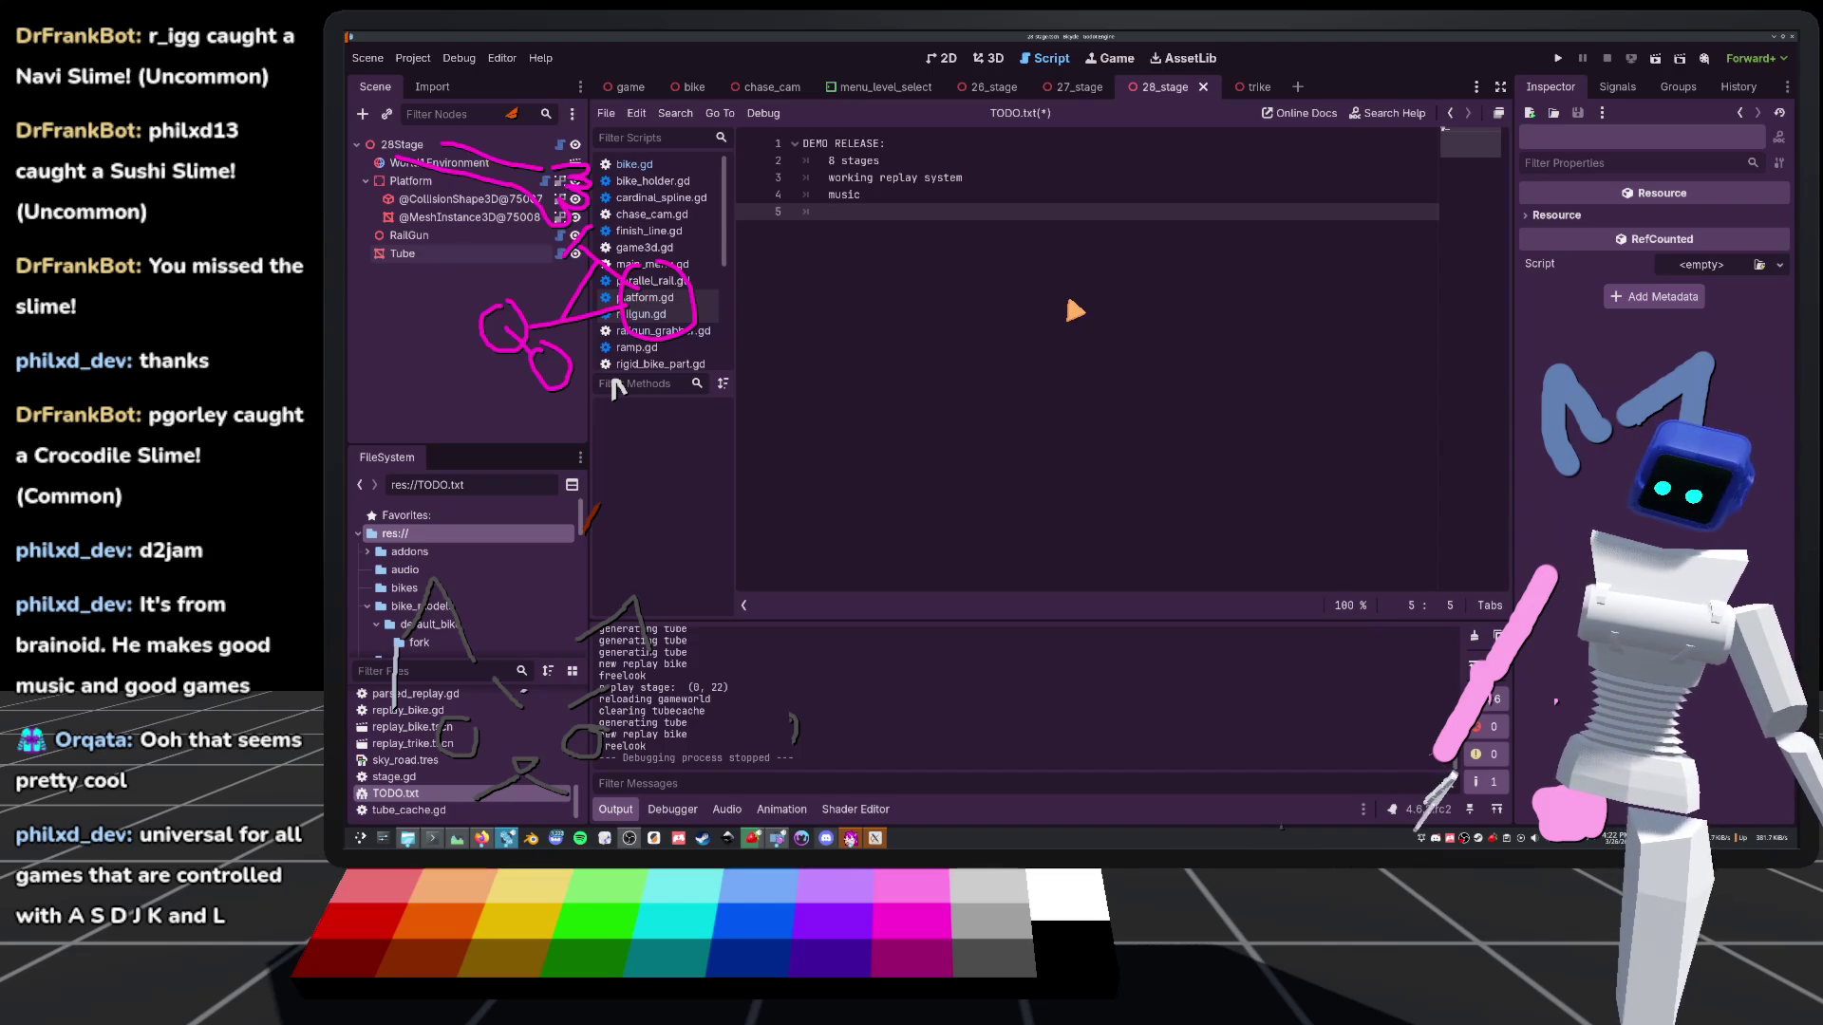
text(pokl)
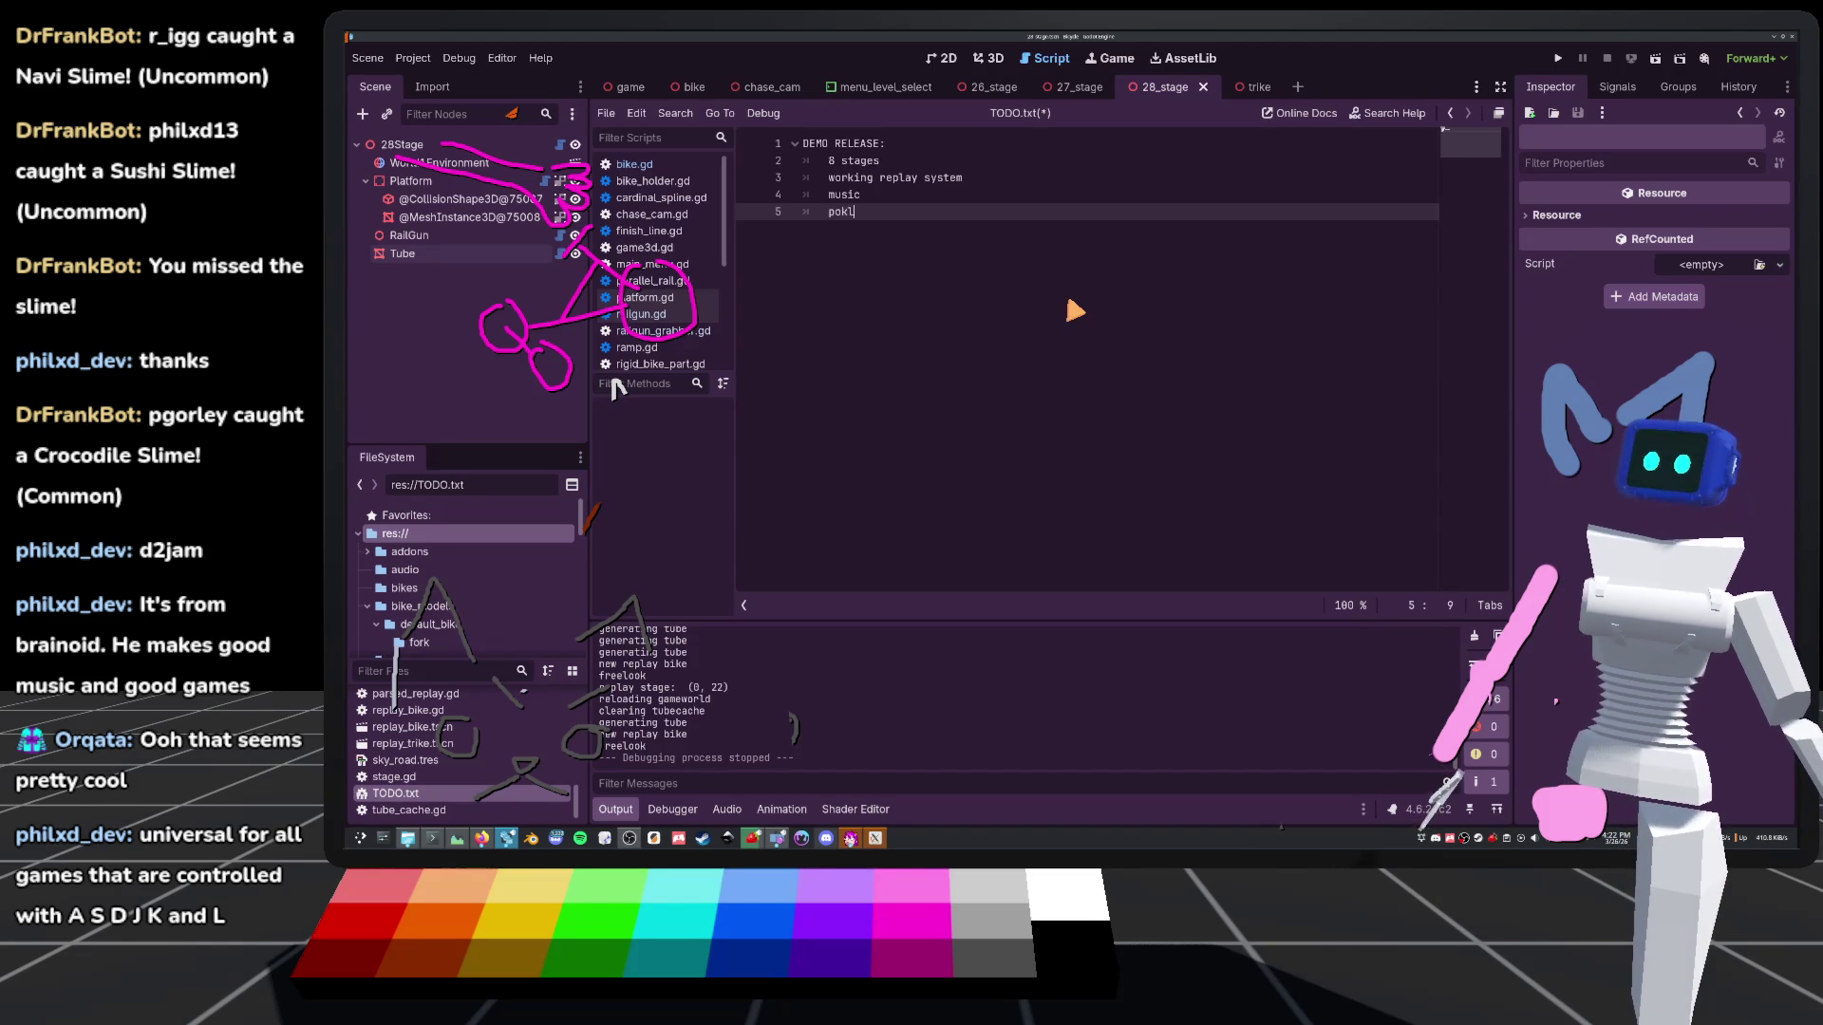
text(sh)
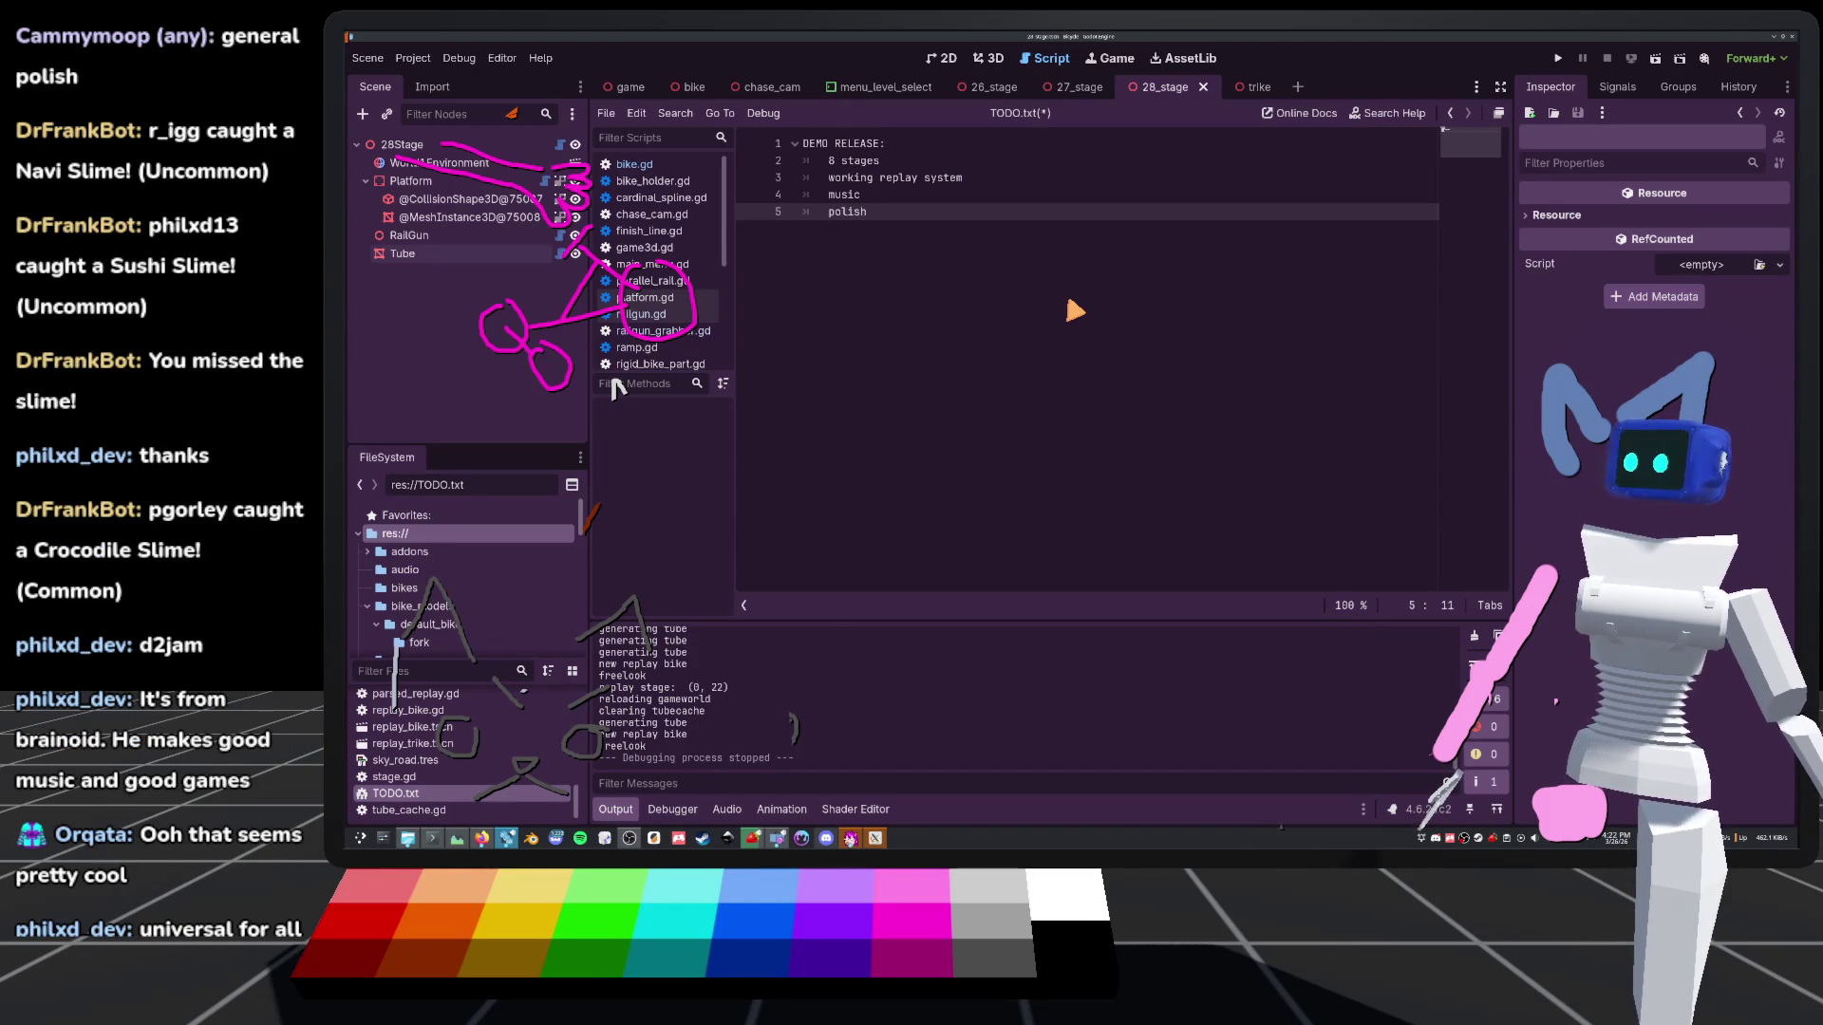
key(ctrl+s)
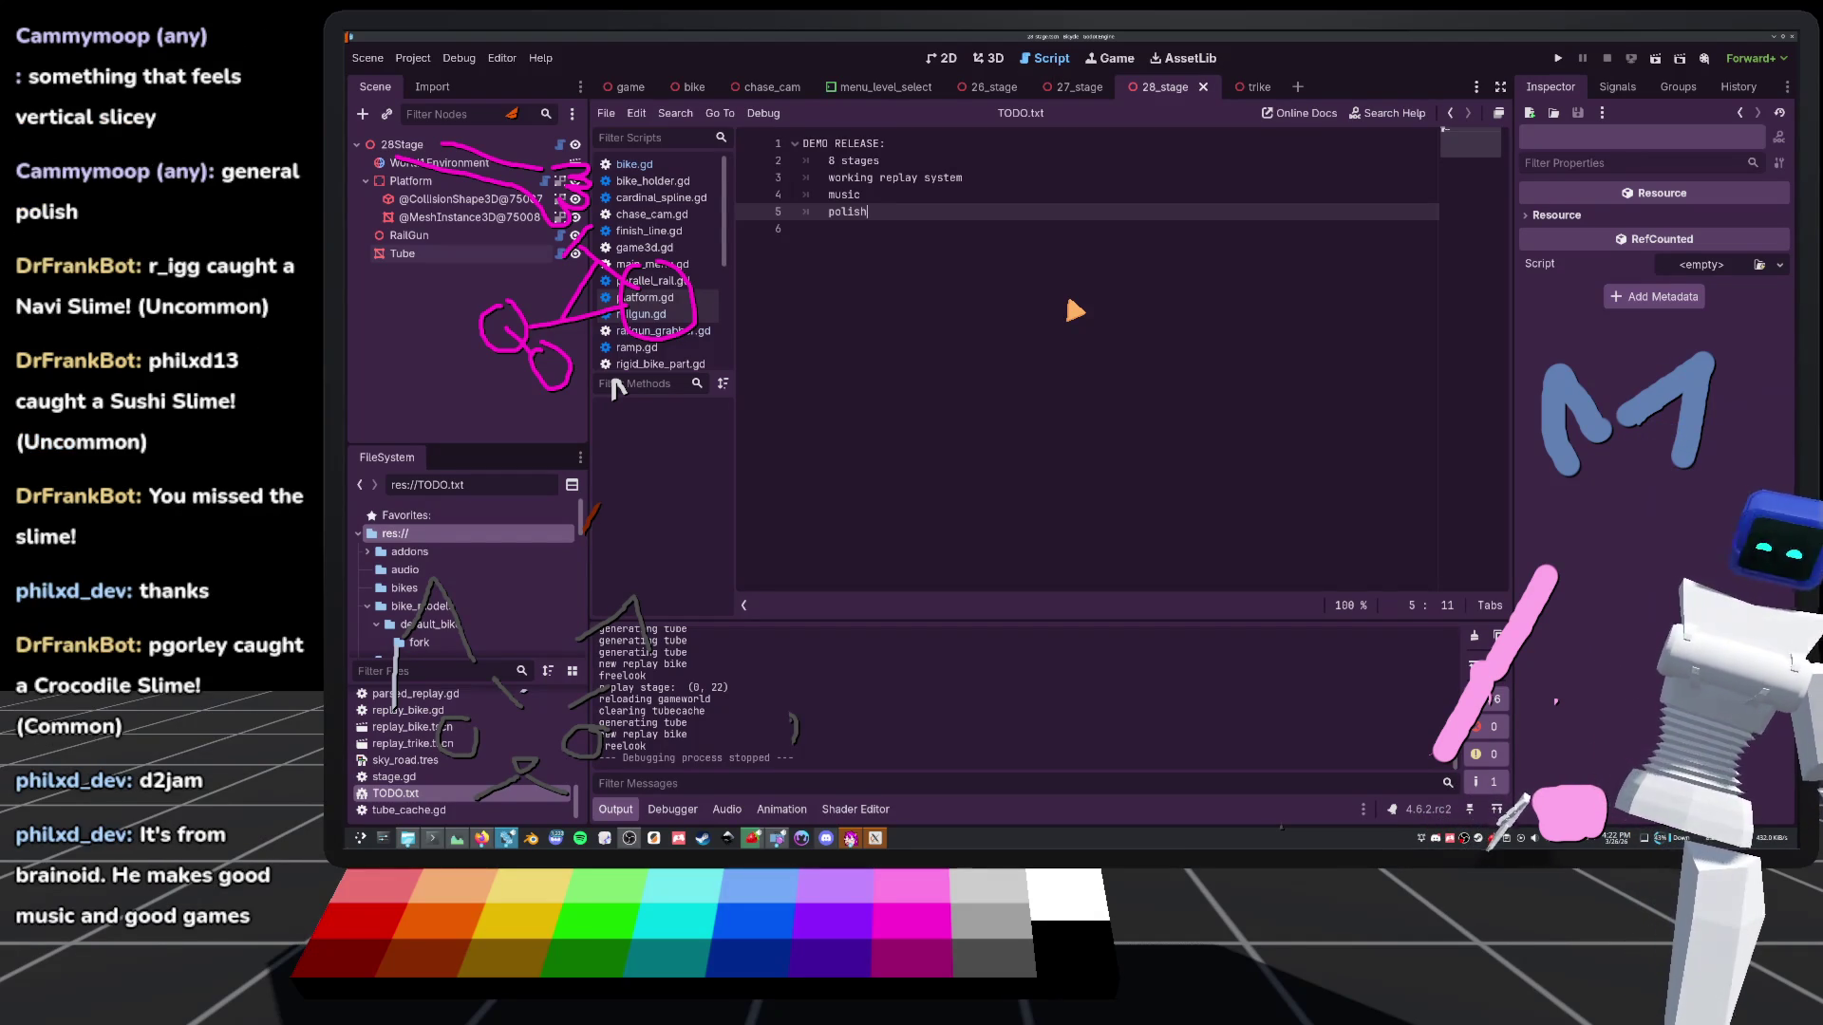
Add 'vertical slice' below polish, save, and leave a blank line for a new section
key(Return)
text(vertical slice)
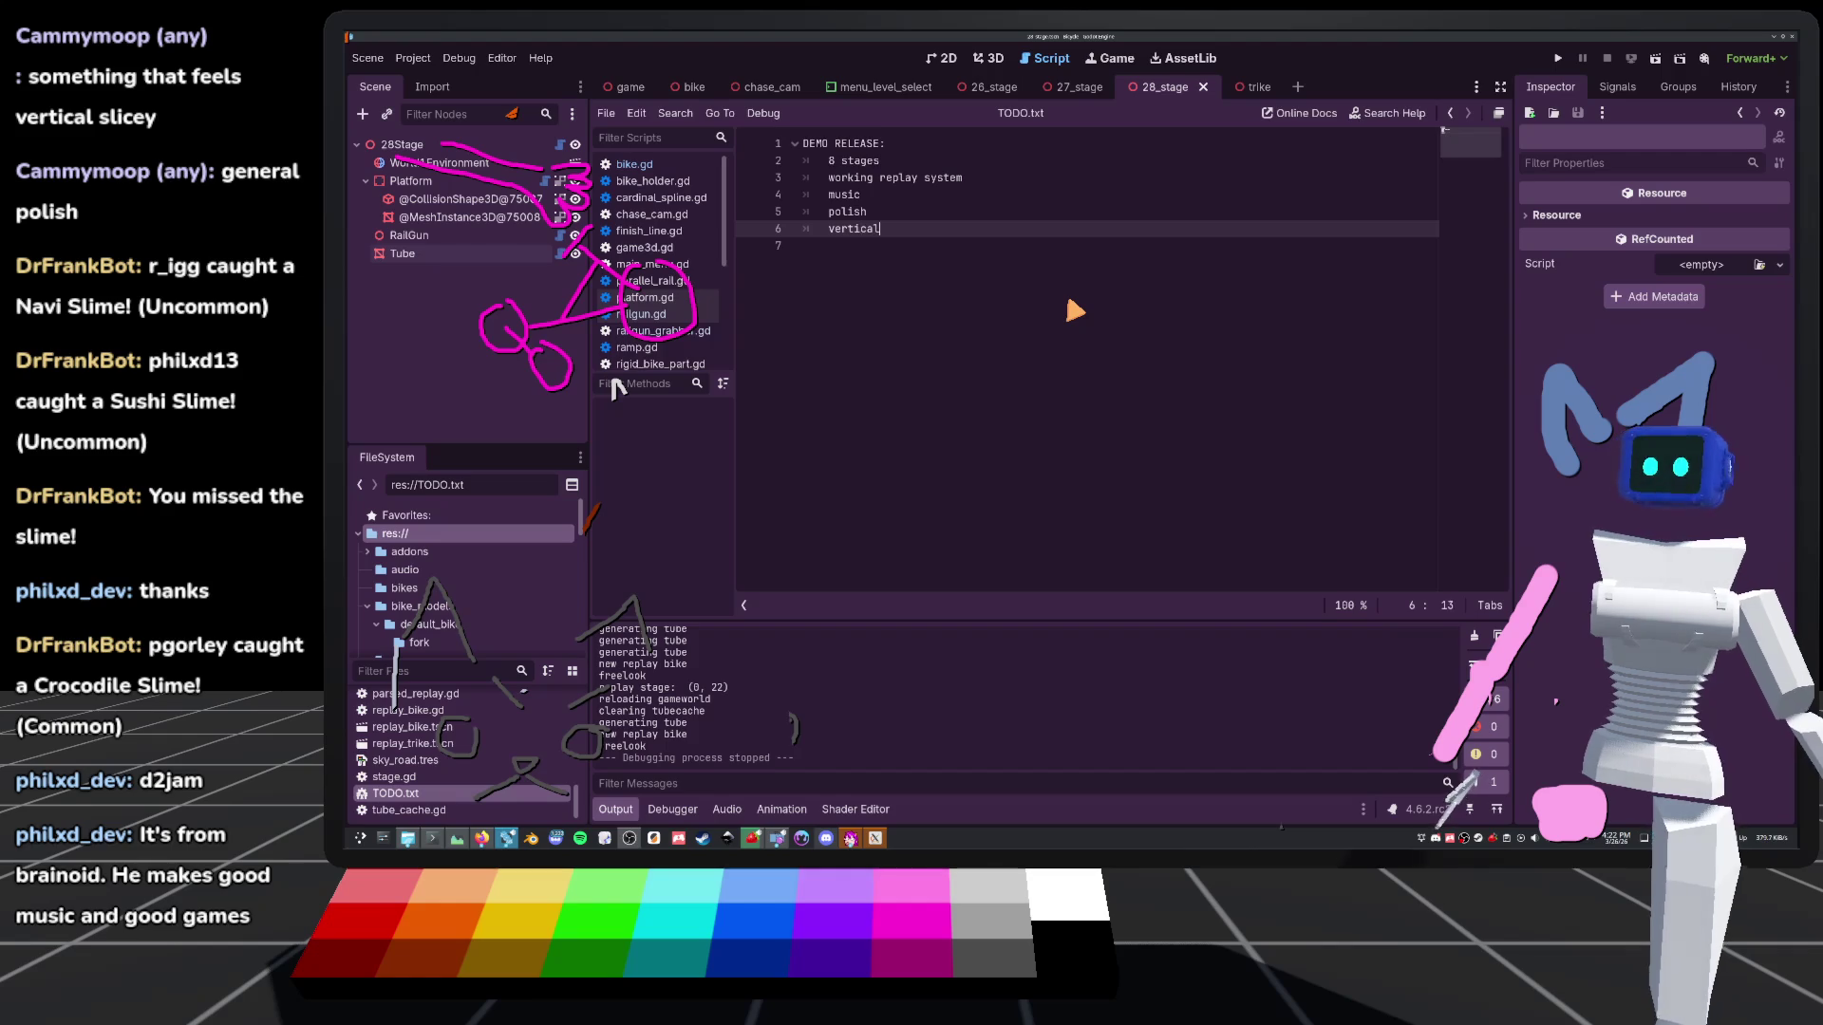
key(ctrl+s)
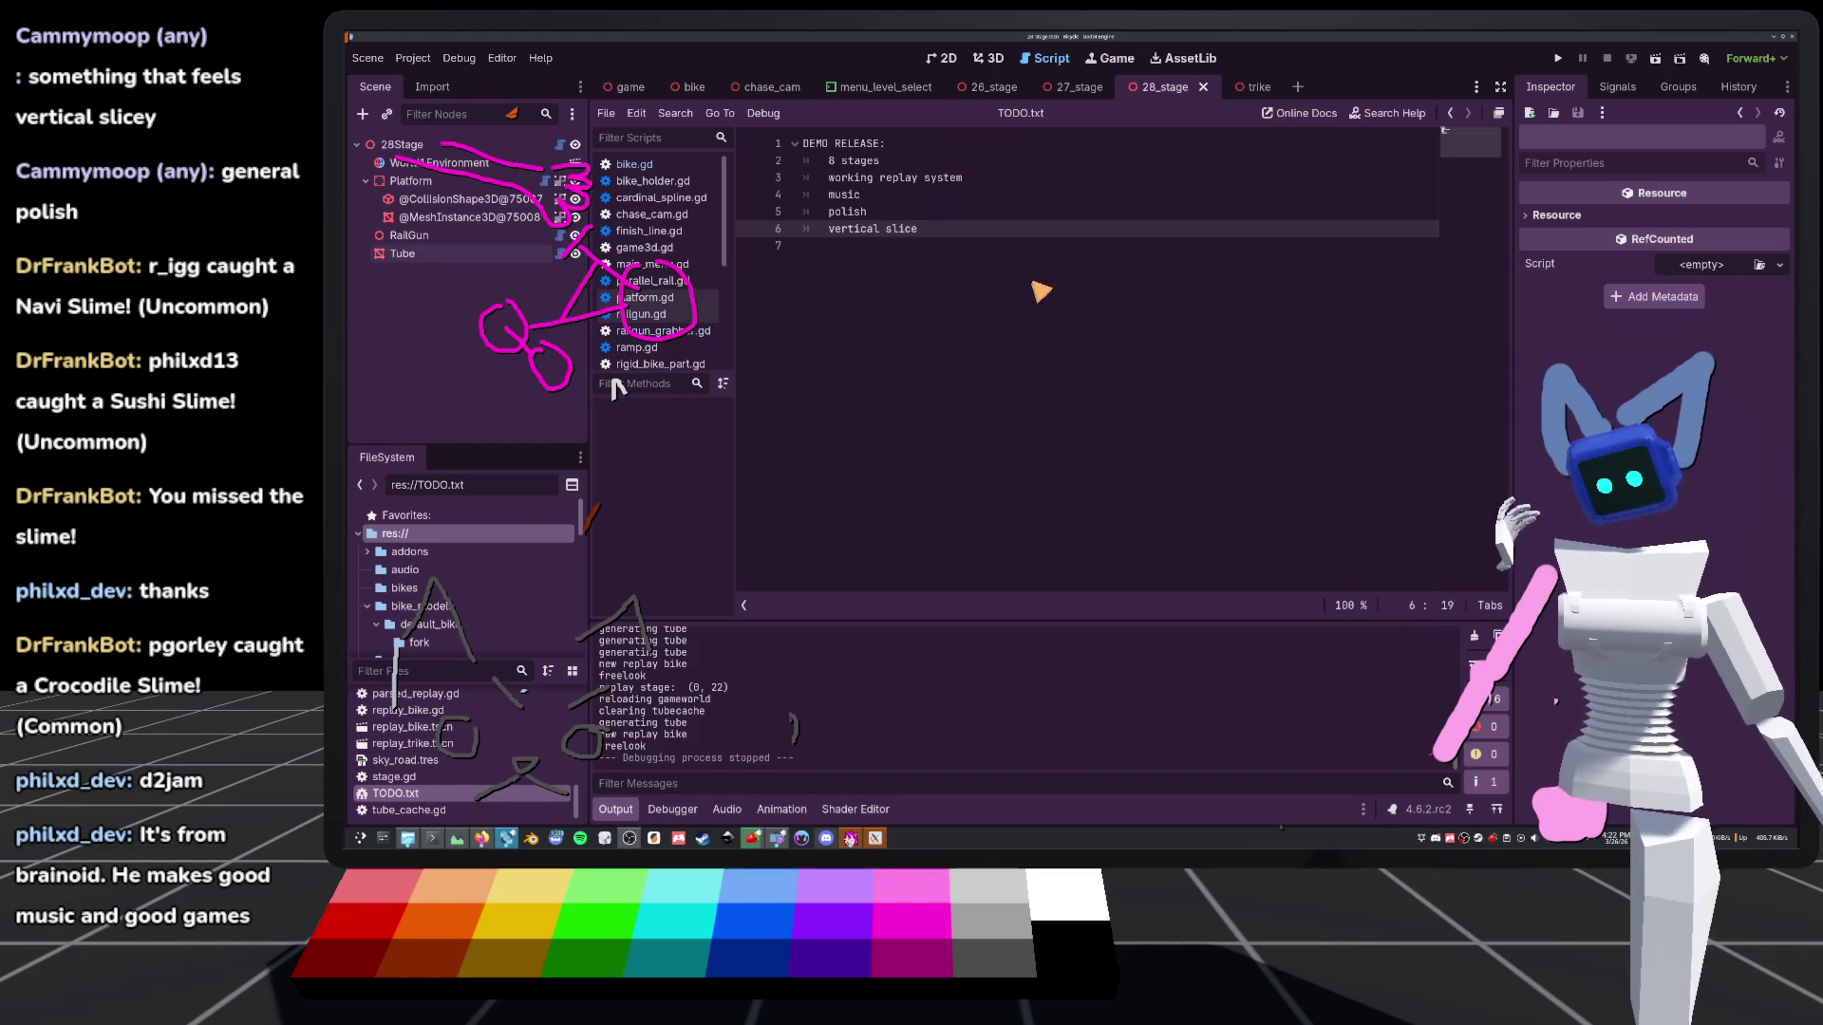
key(Return)
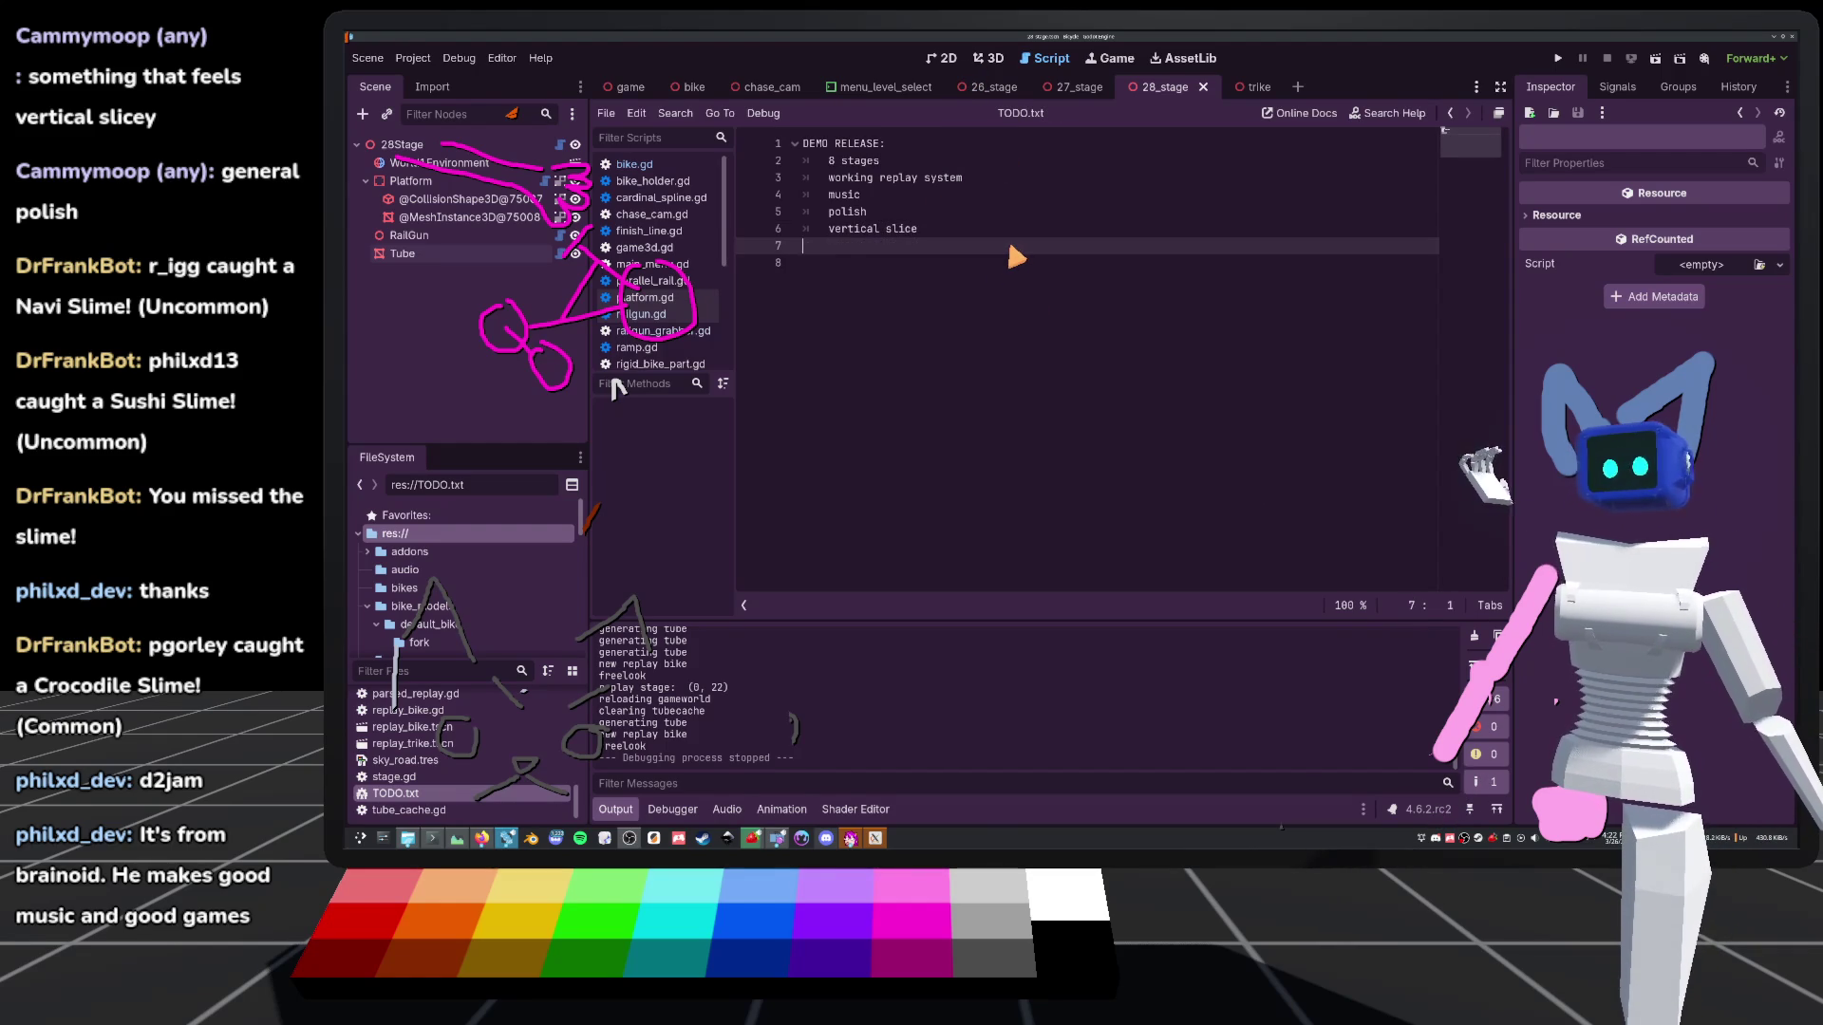
key(Return)
text(VERTICAL SLICENESS:)
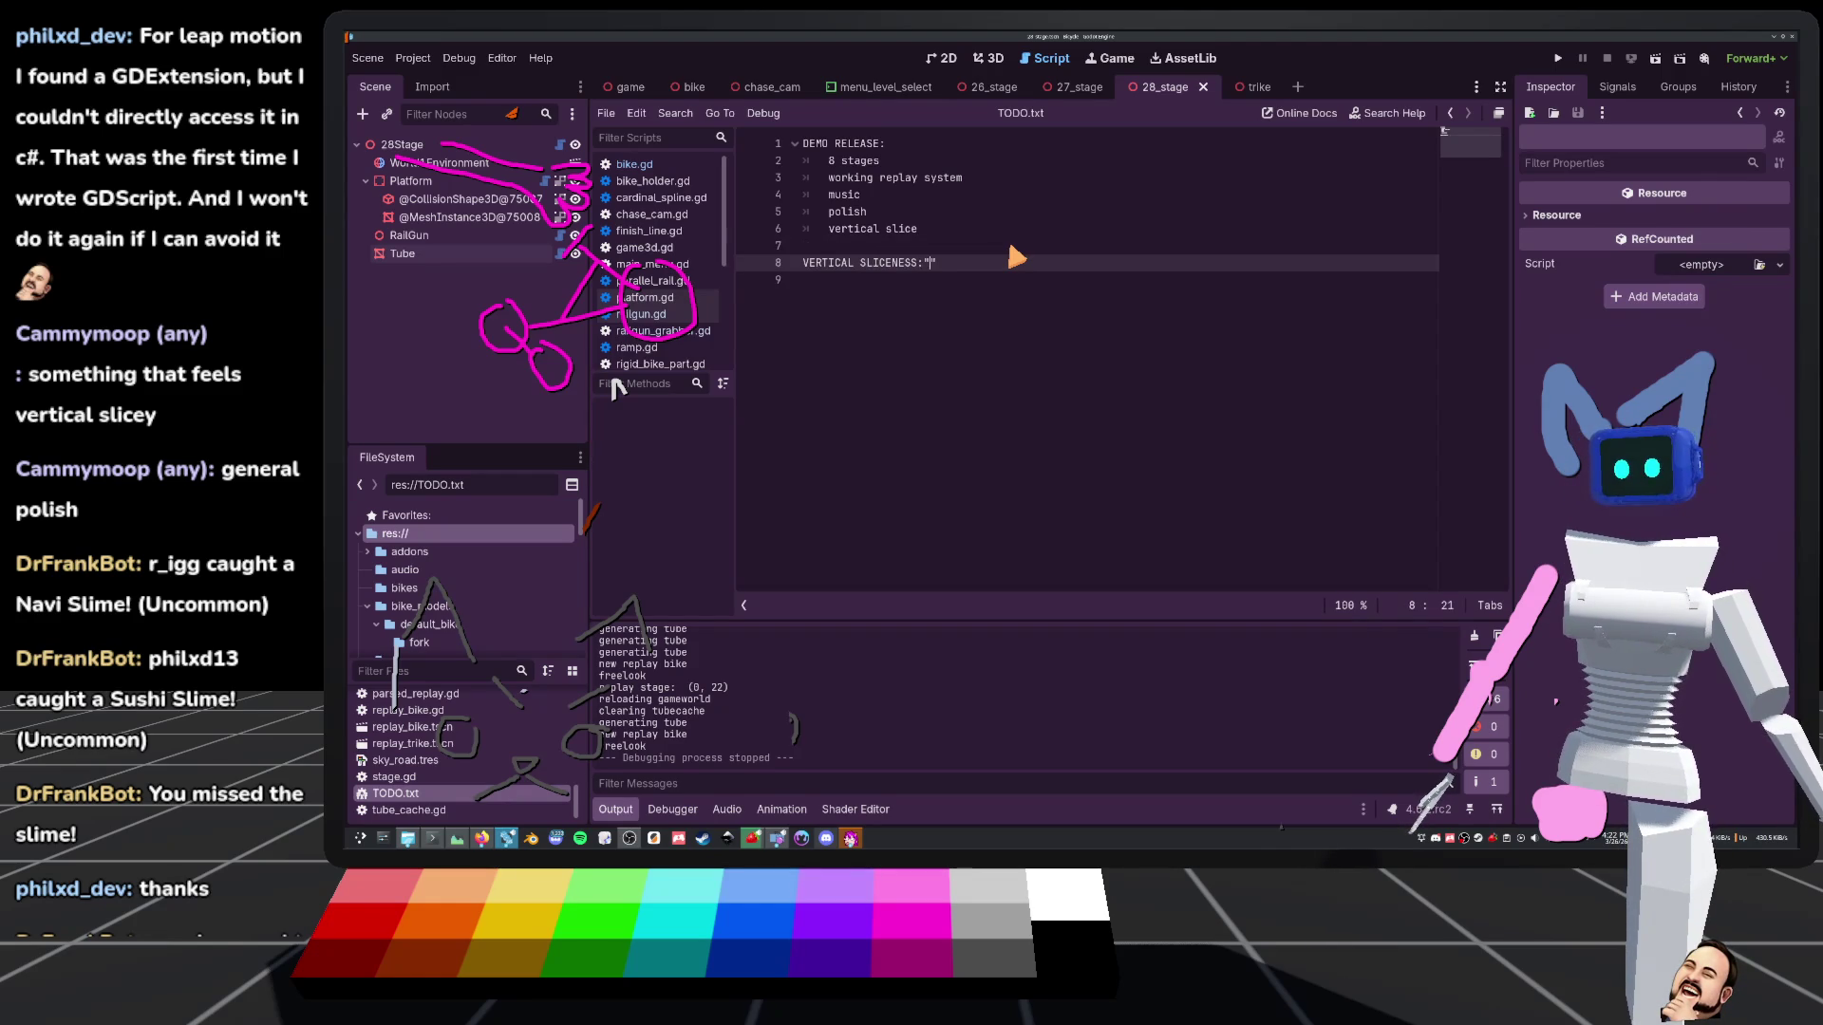
Start a VERTICAL SLICENESS: section with 'physics: done' and 'ux: functional' items
key(Return)
text(physics: done)
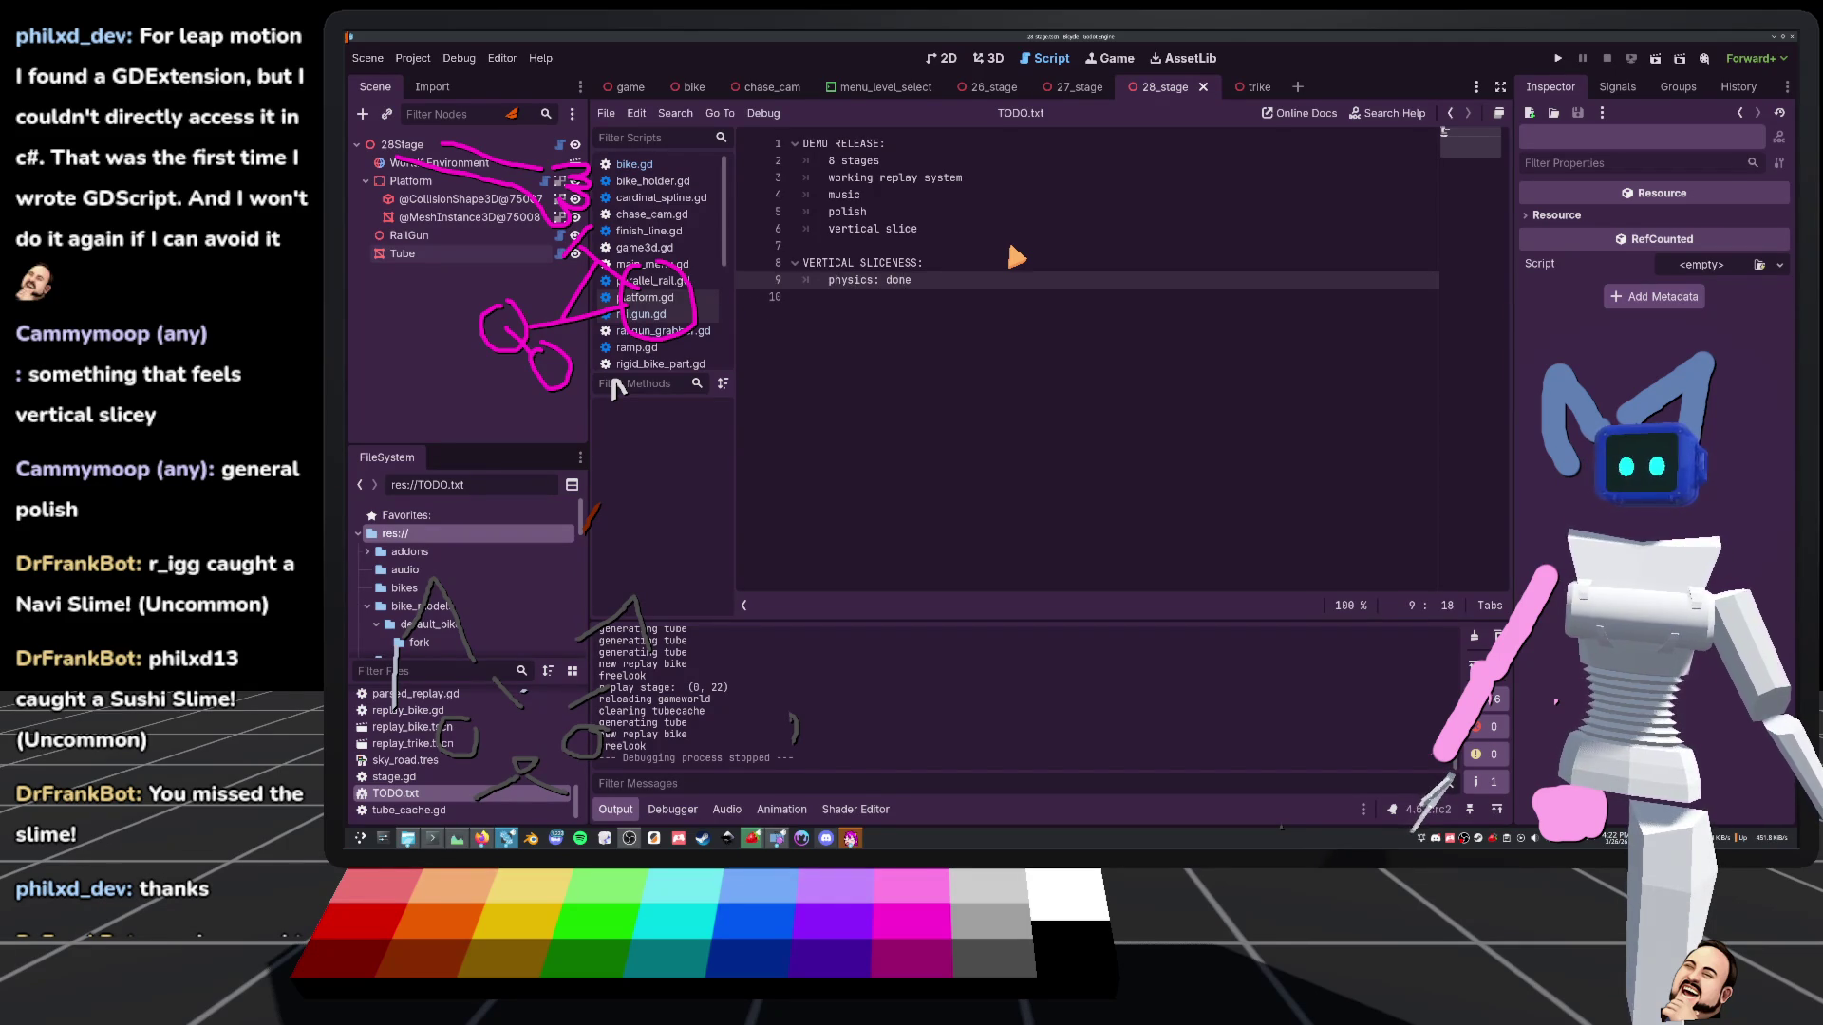
key(Return)
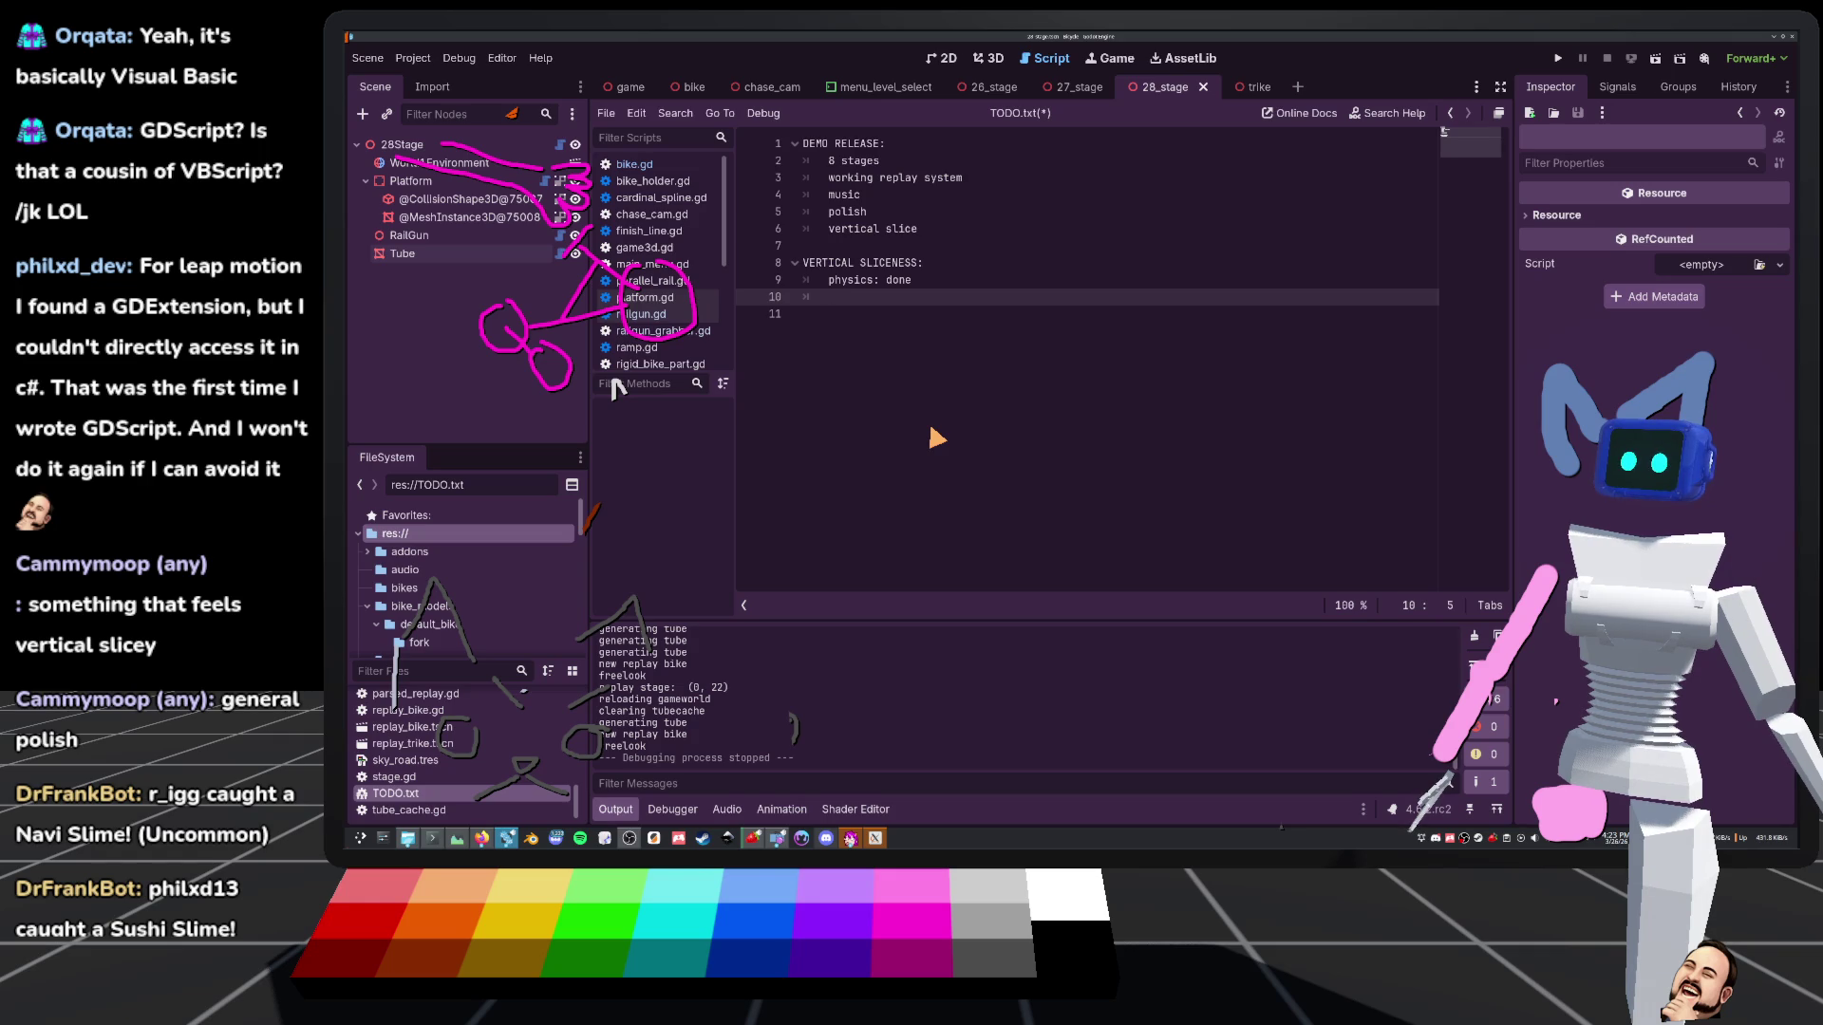
text(m)
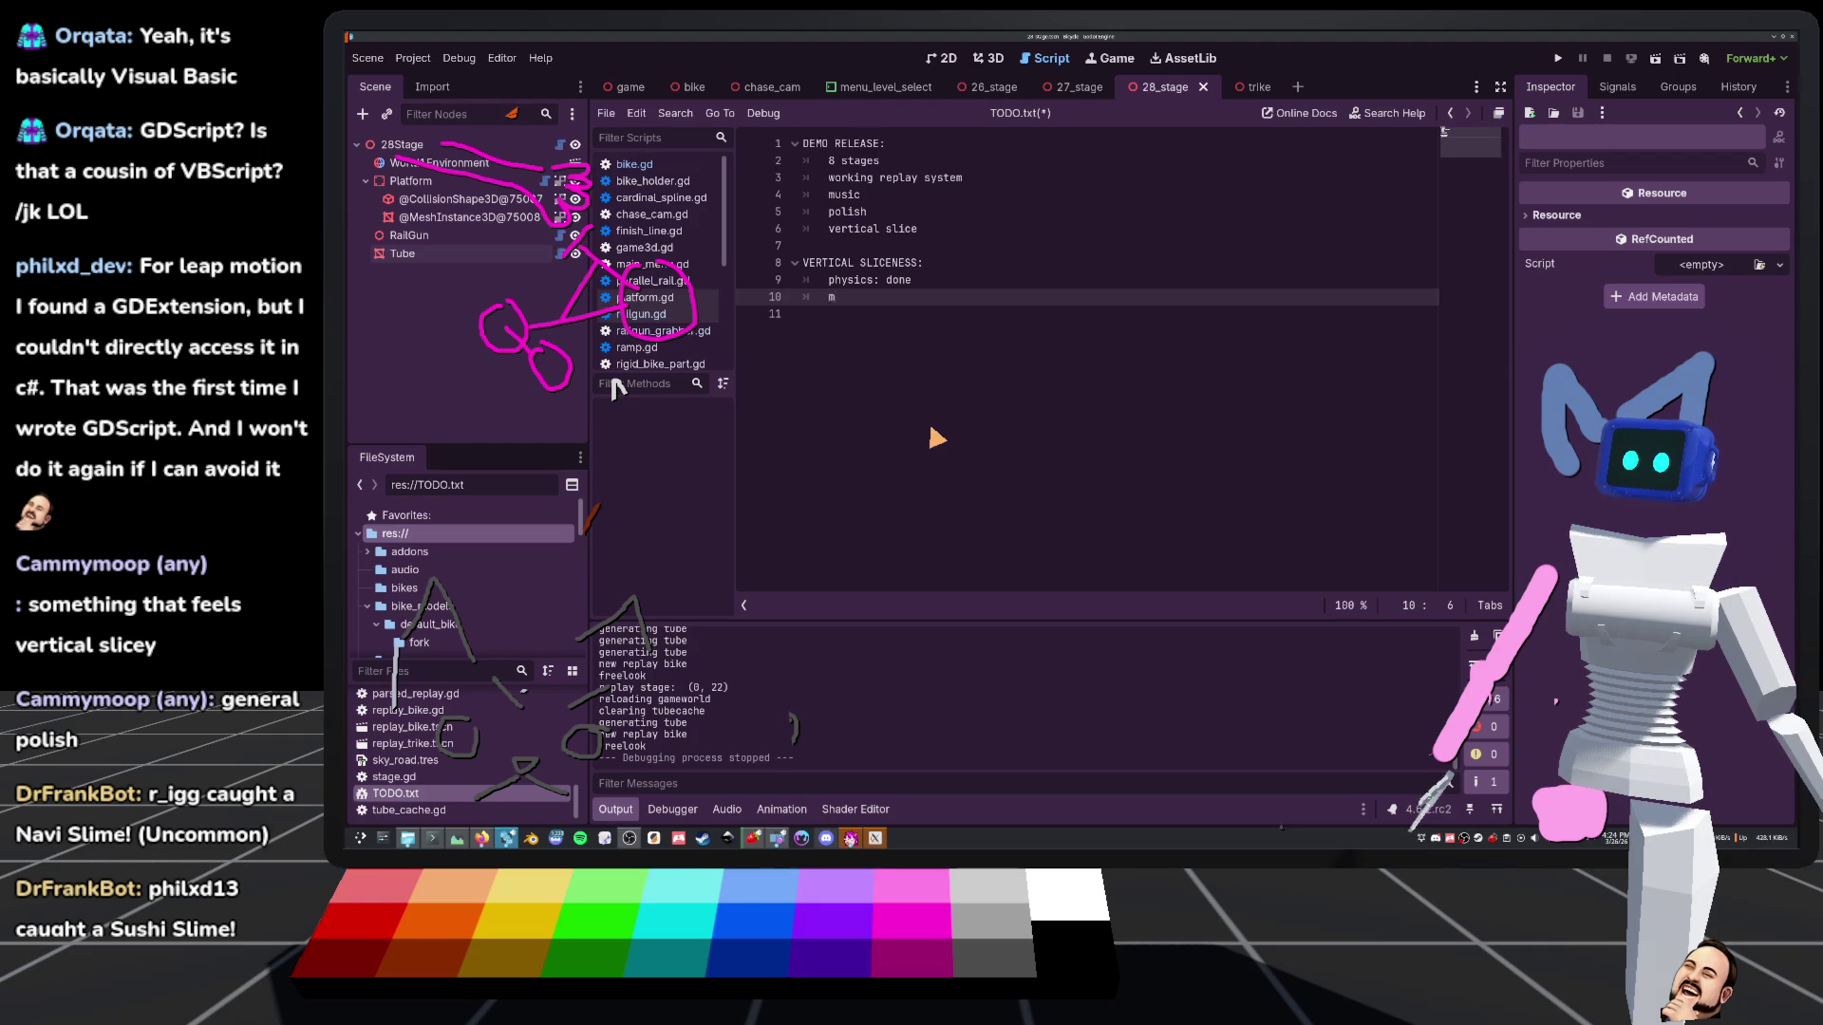
text(ux: )
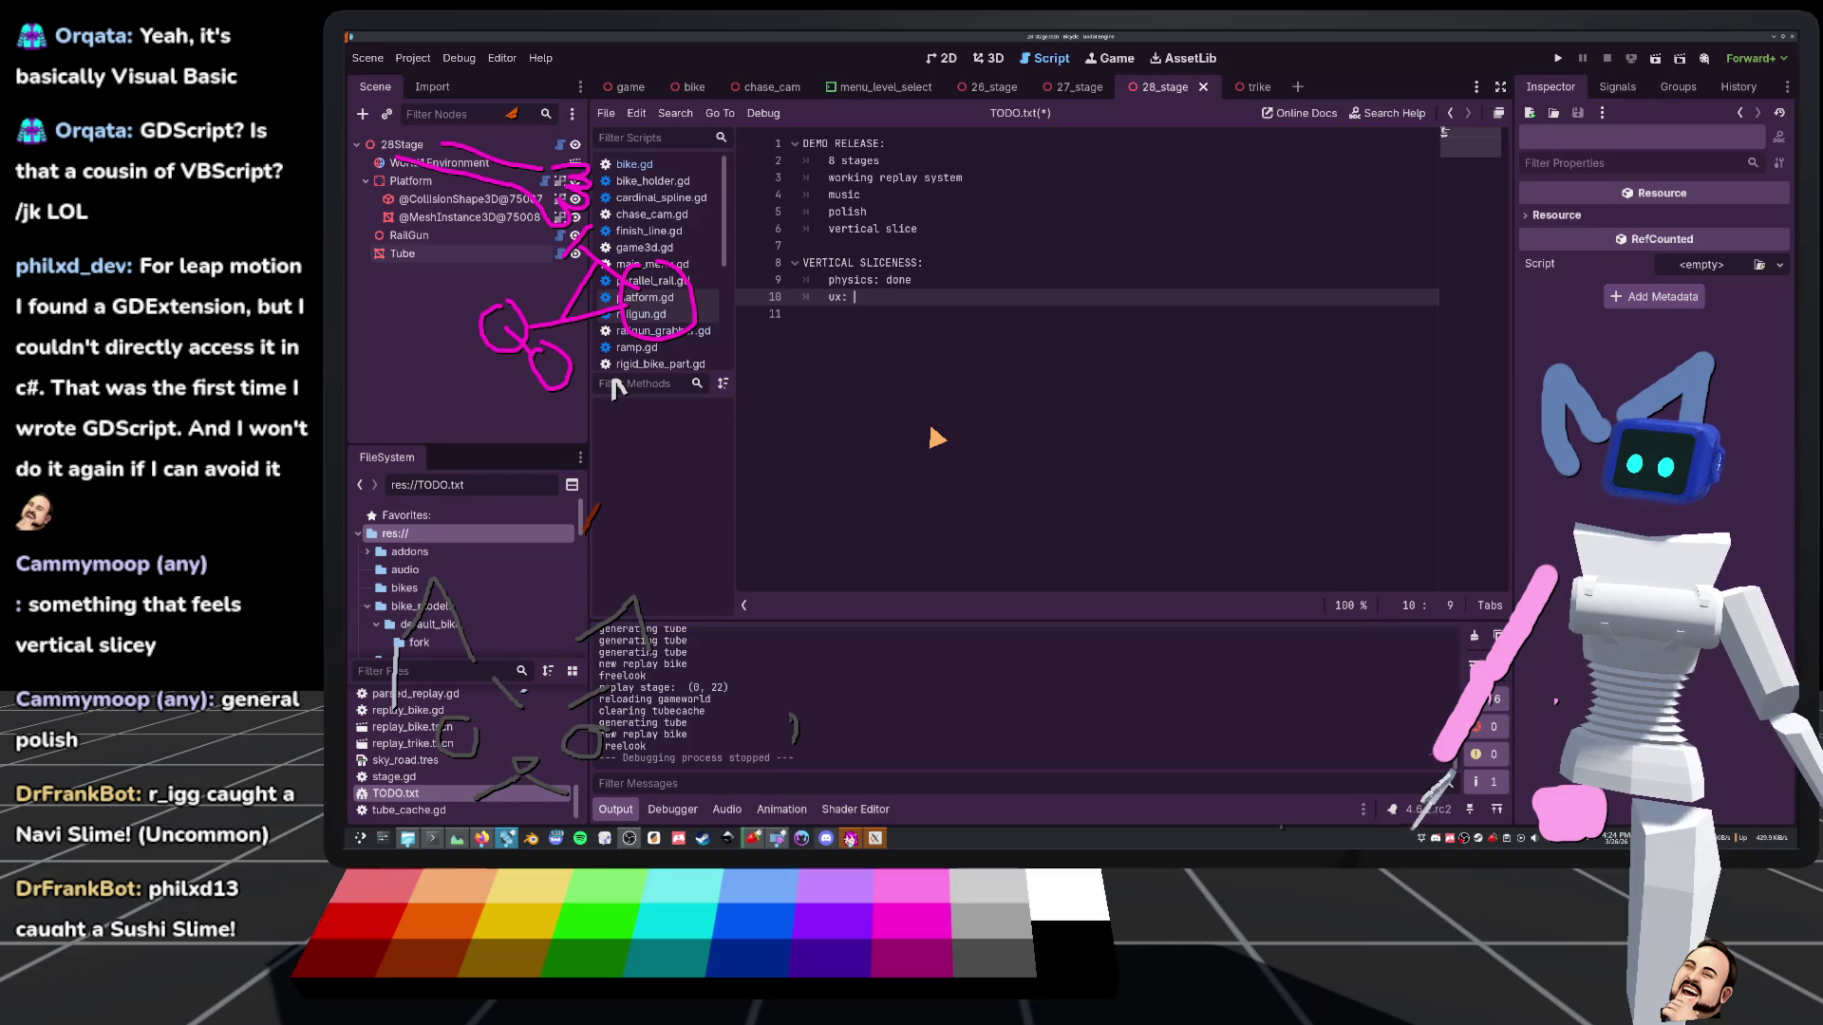
text(funct)
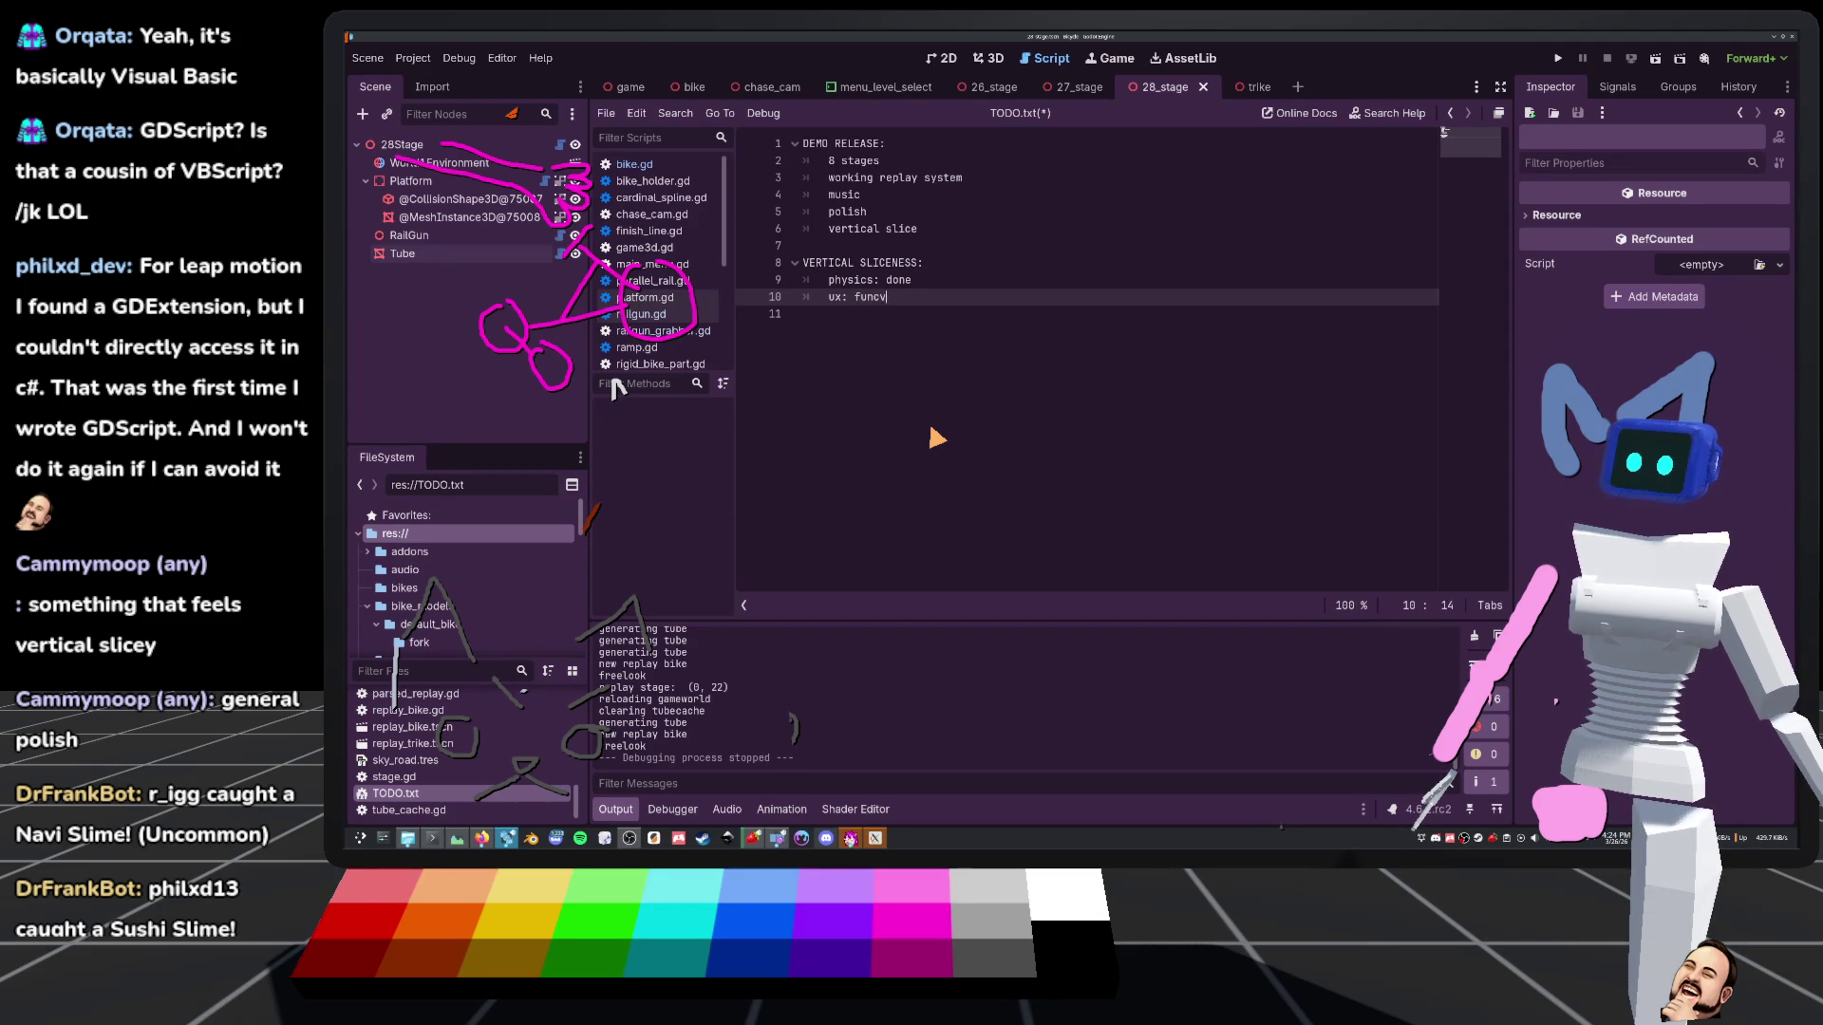
text(ional)
key(Return)
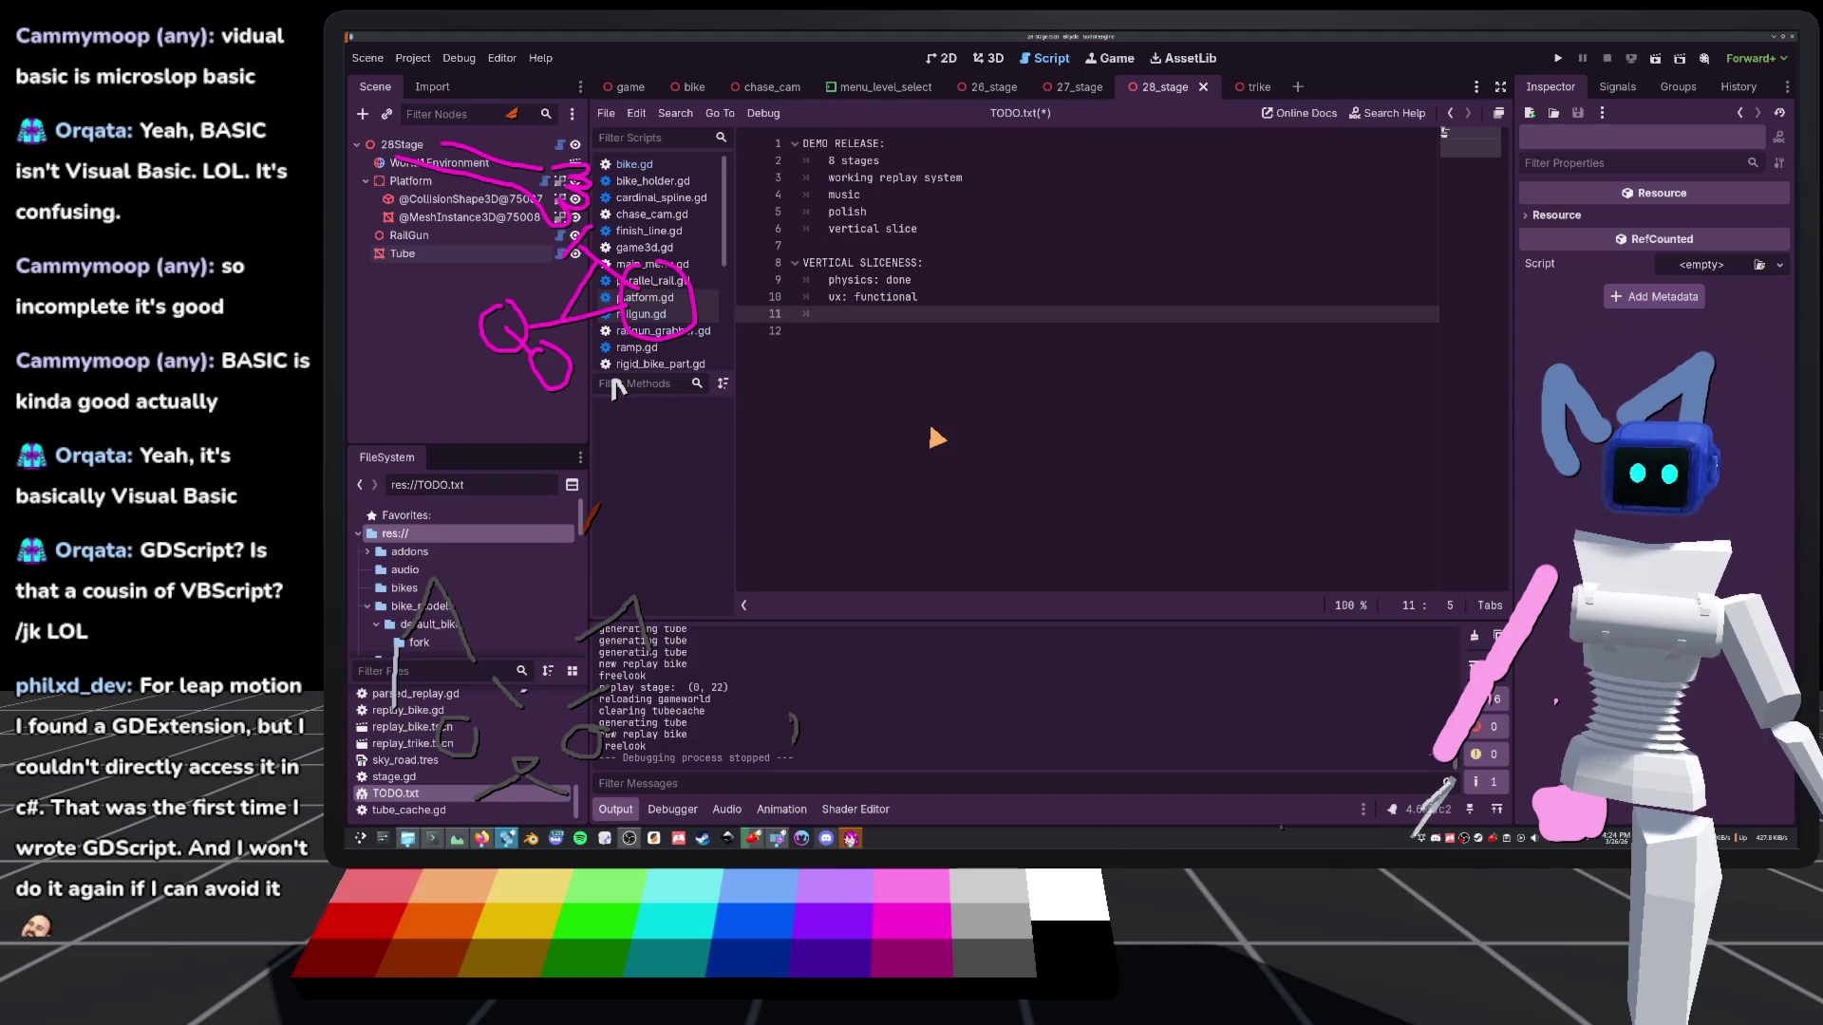
Add 'aesthetics: sorta', 'music: none' and 'sfx: barely' items, save TODO.txt, and leave the script editor
text(aesthetiucv)
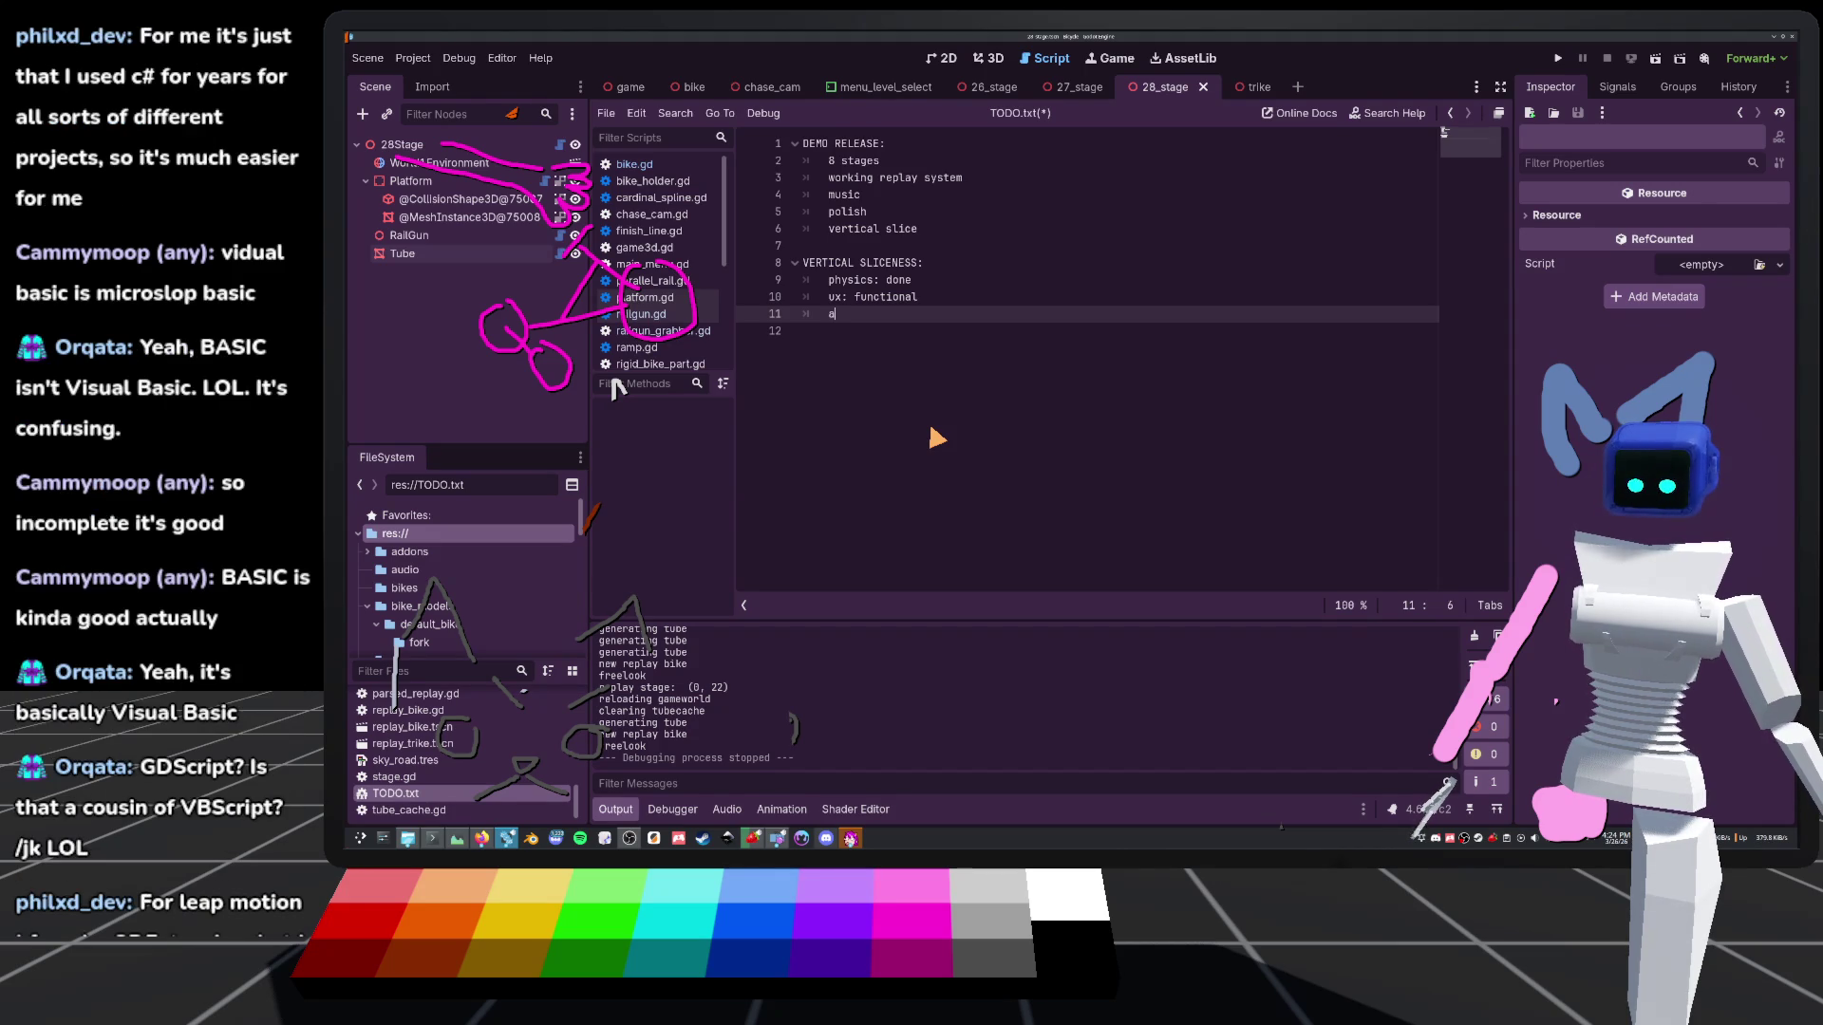
key(BackSpace)
key(BackSpace)
key(BackSpace)
text(cs: )
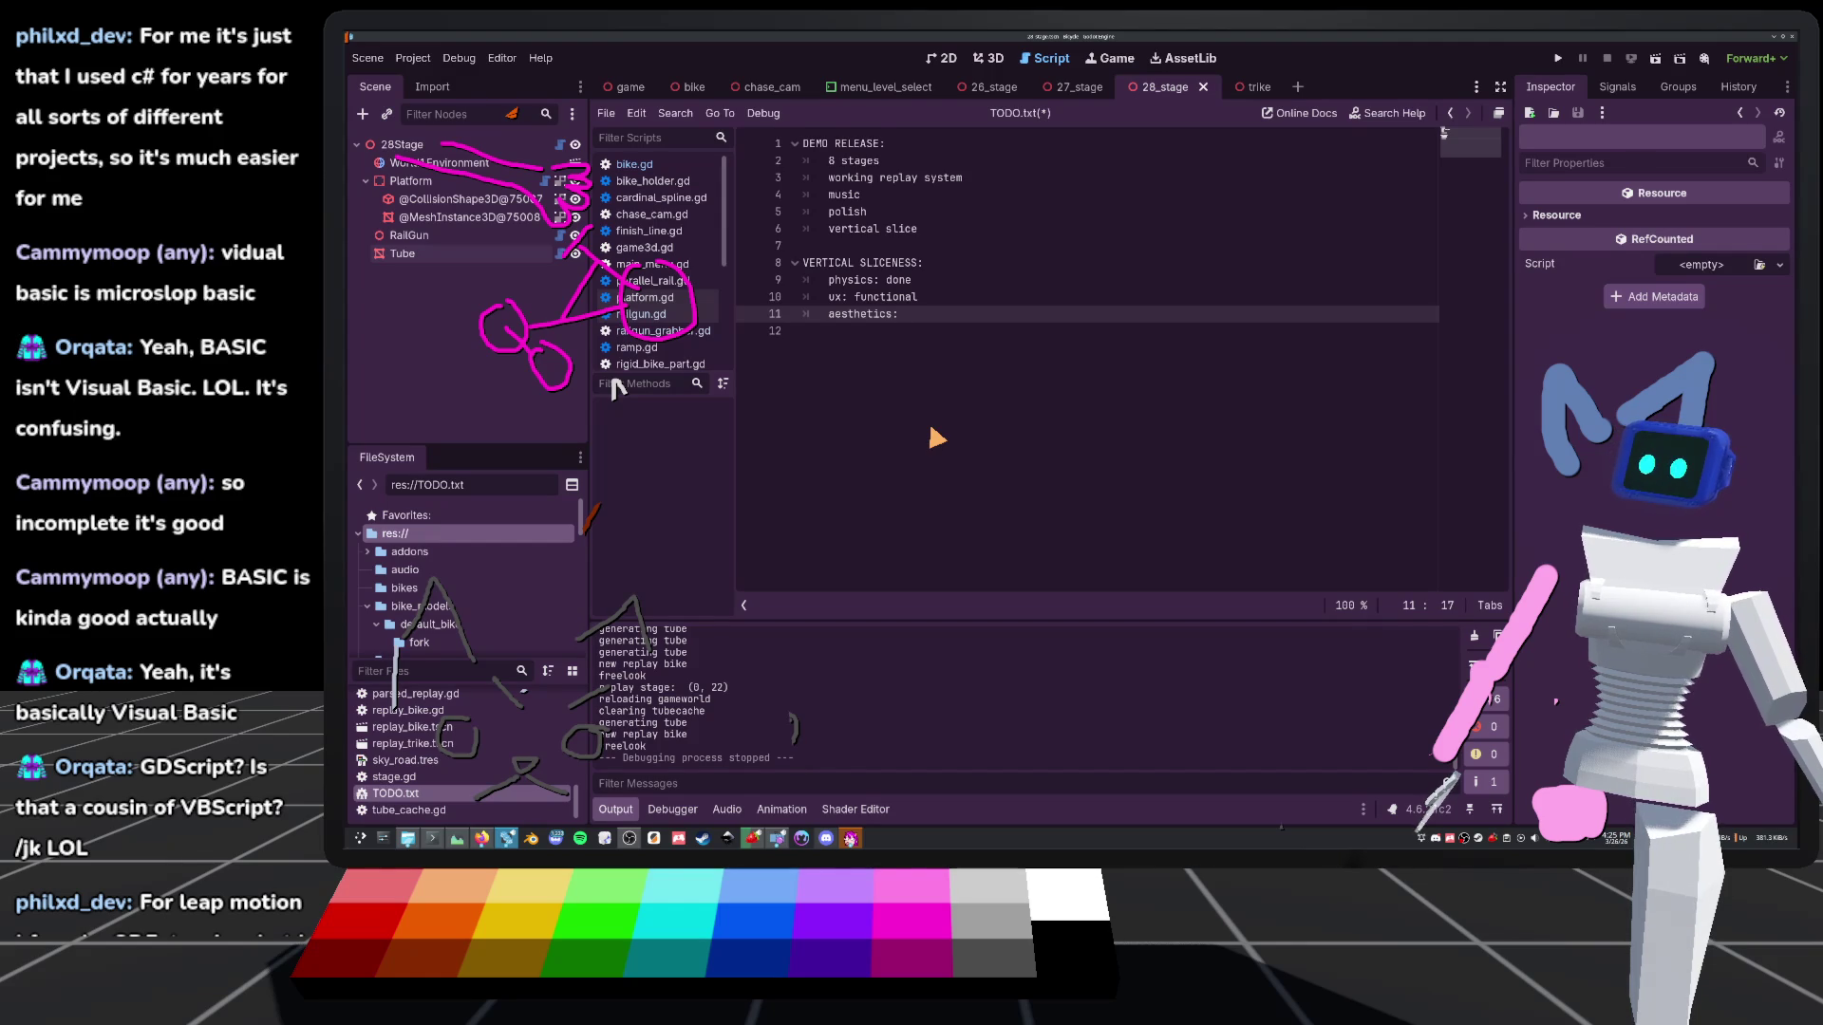
text(soe)
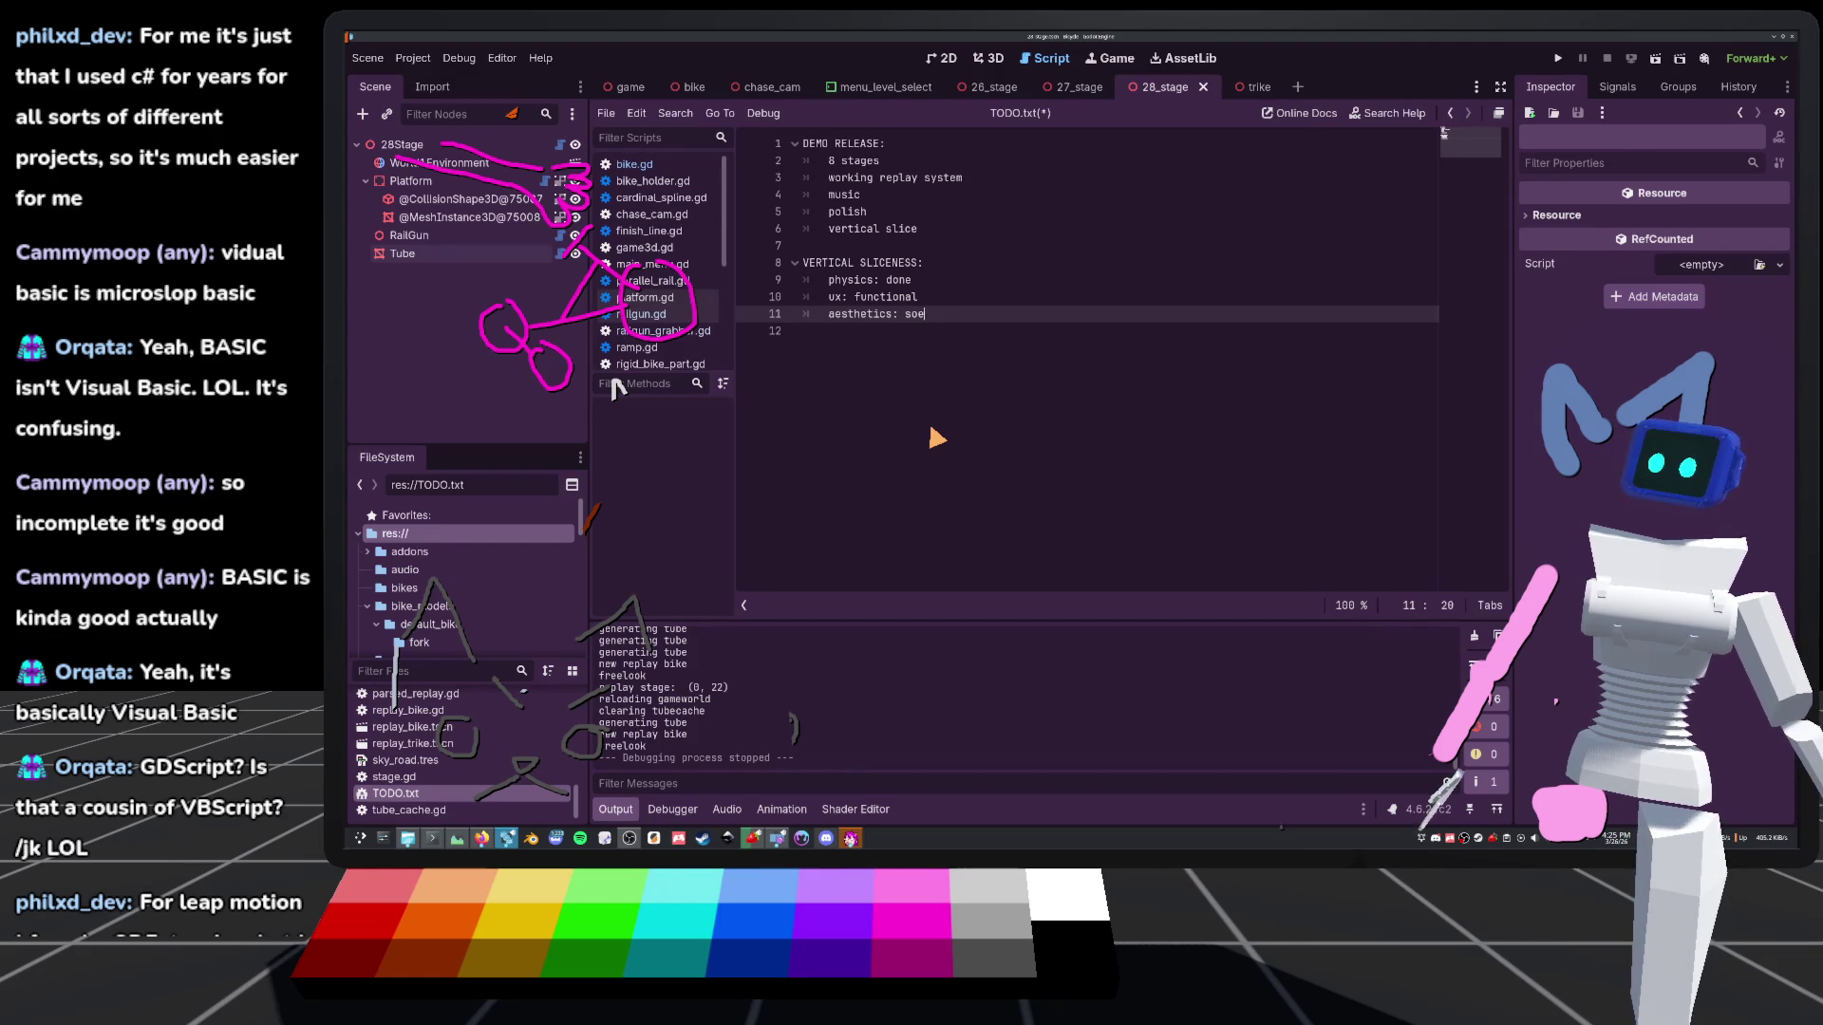
key(Return)
text(m)
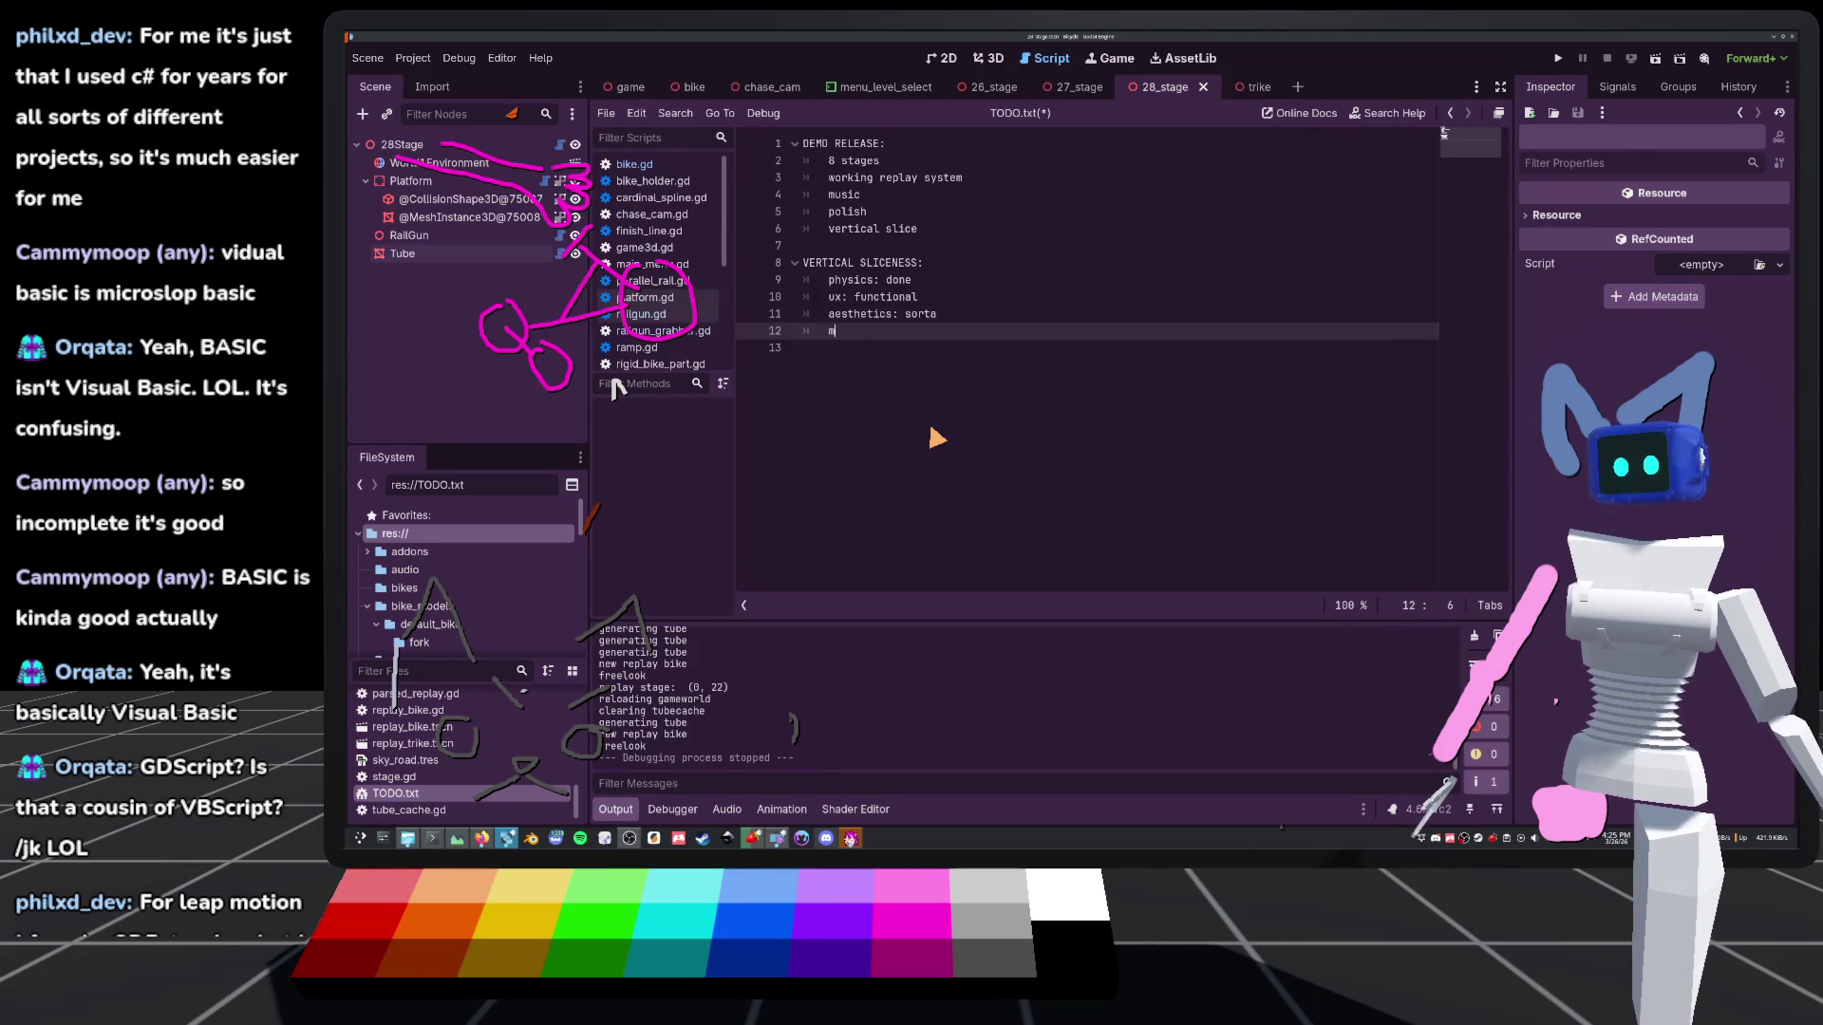
text(usic: )
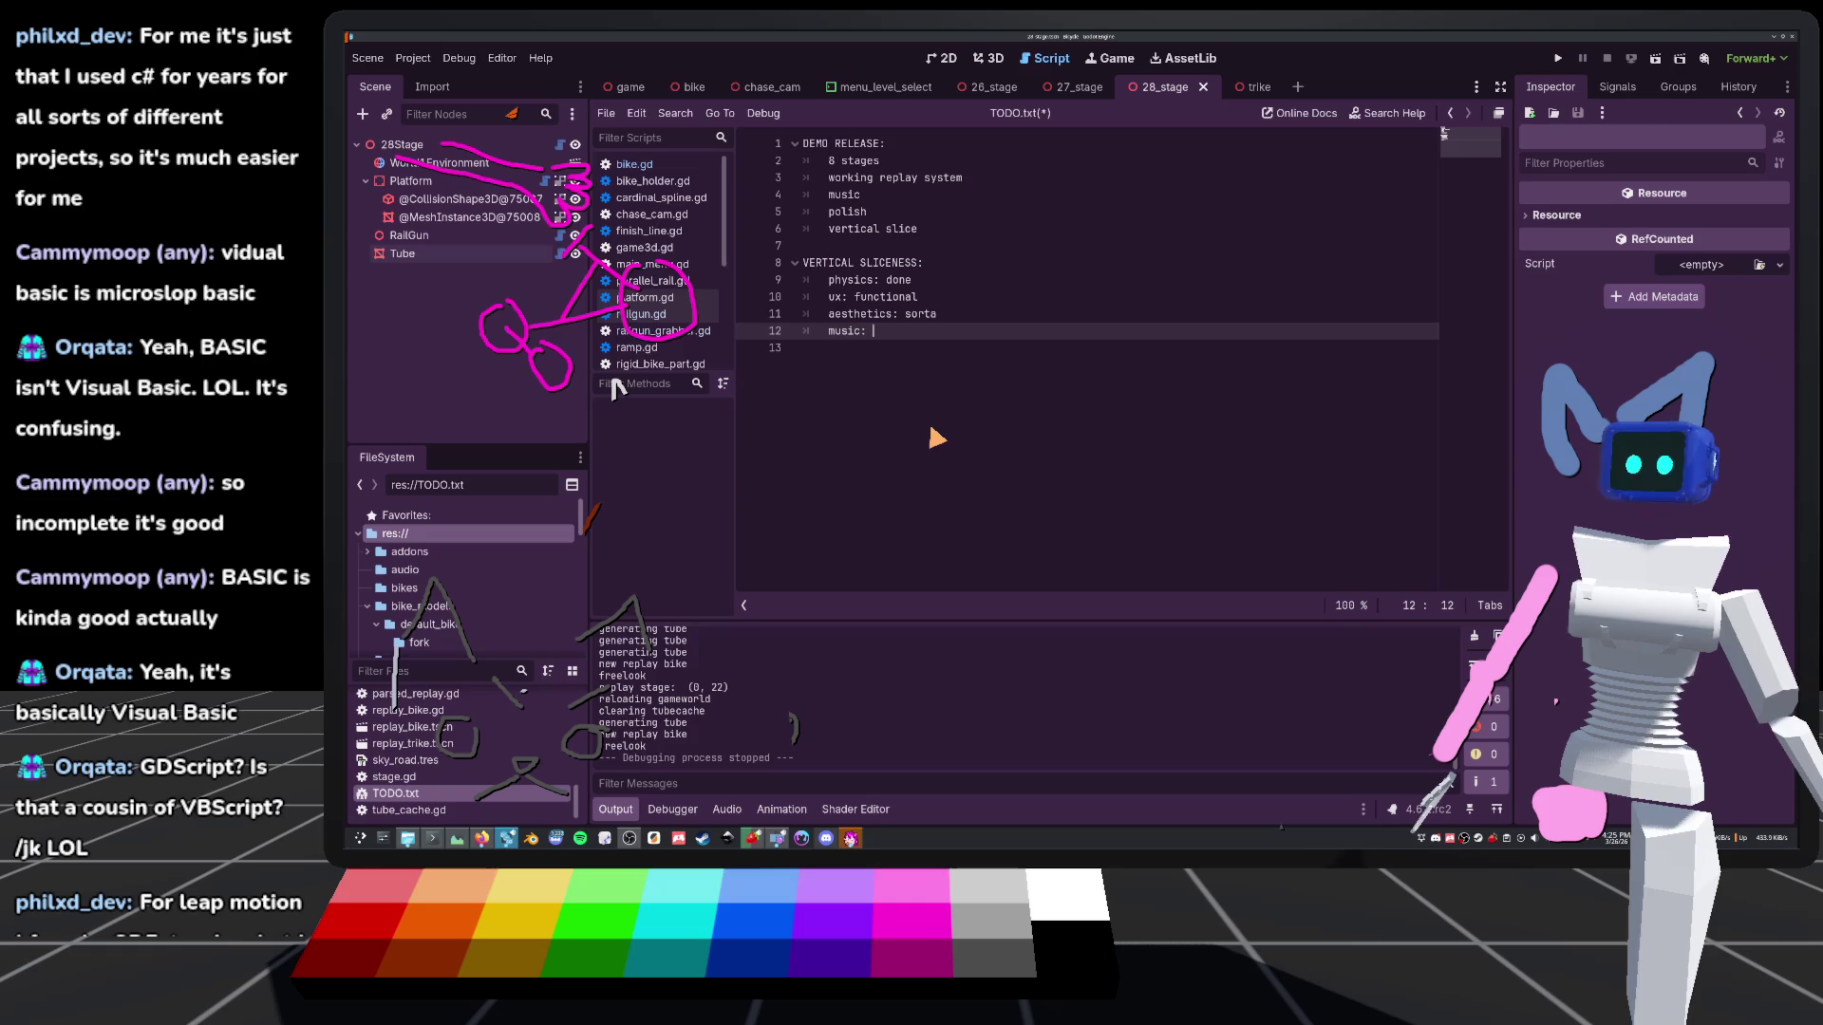
text(none)
key(Return)
text(sf)
key(BackSpace)
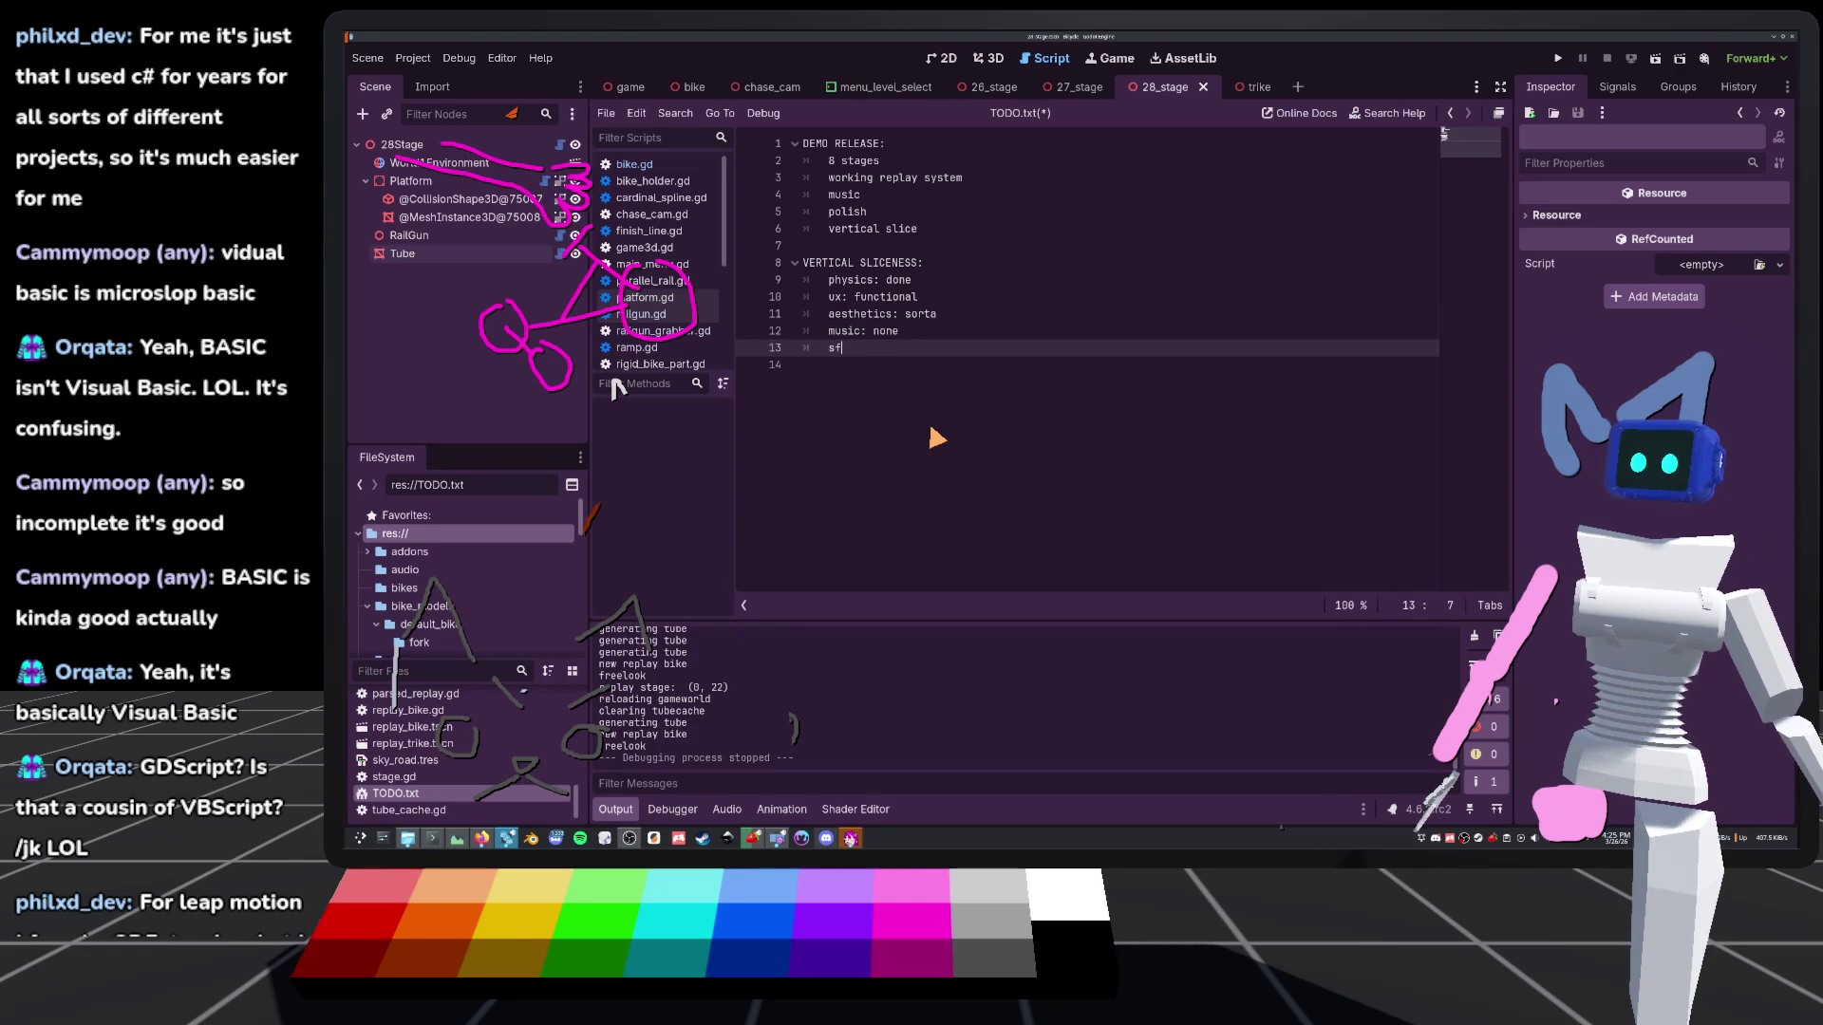
text(arely)
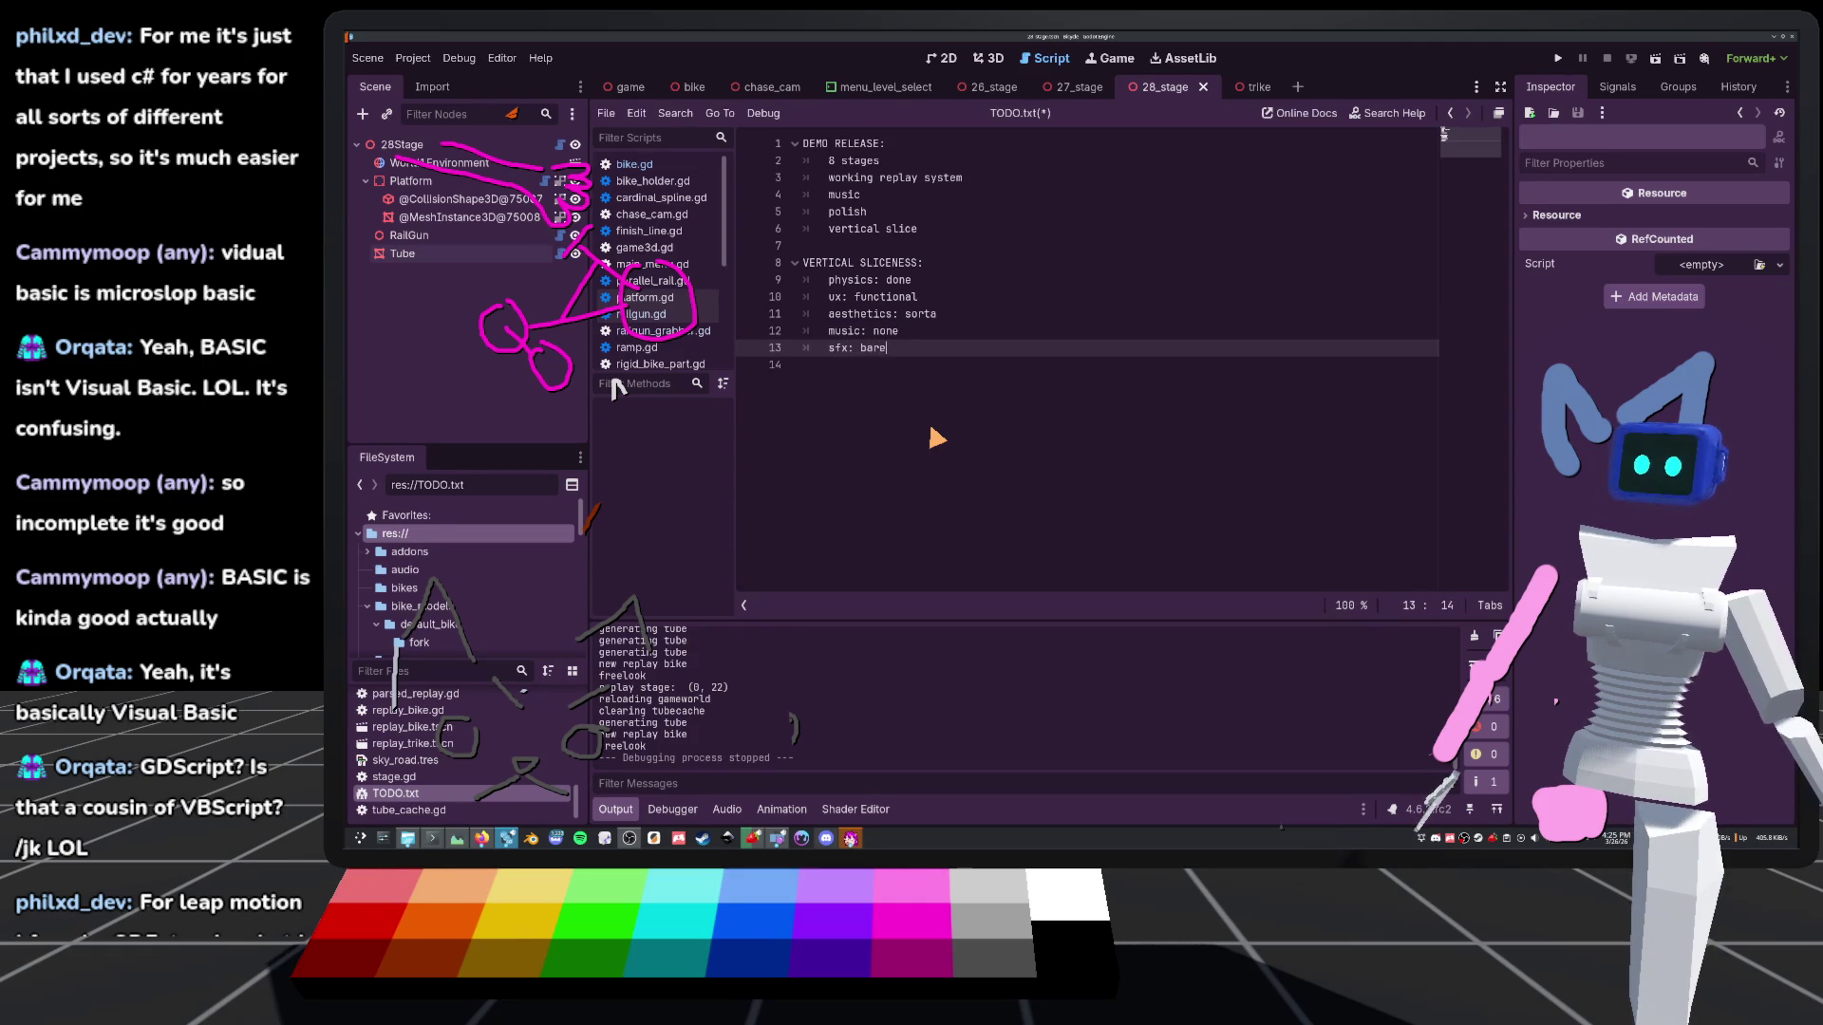
key(ctrl+s)
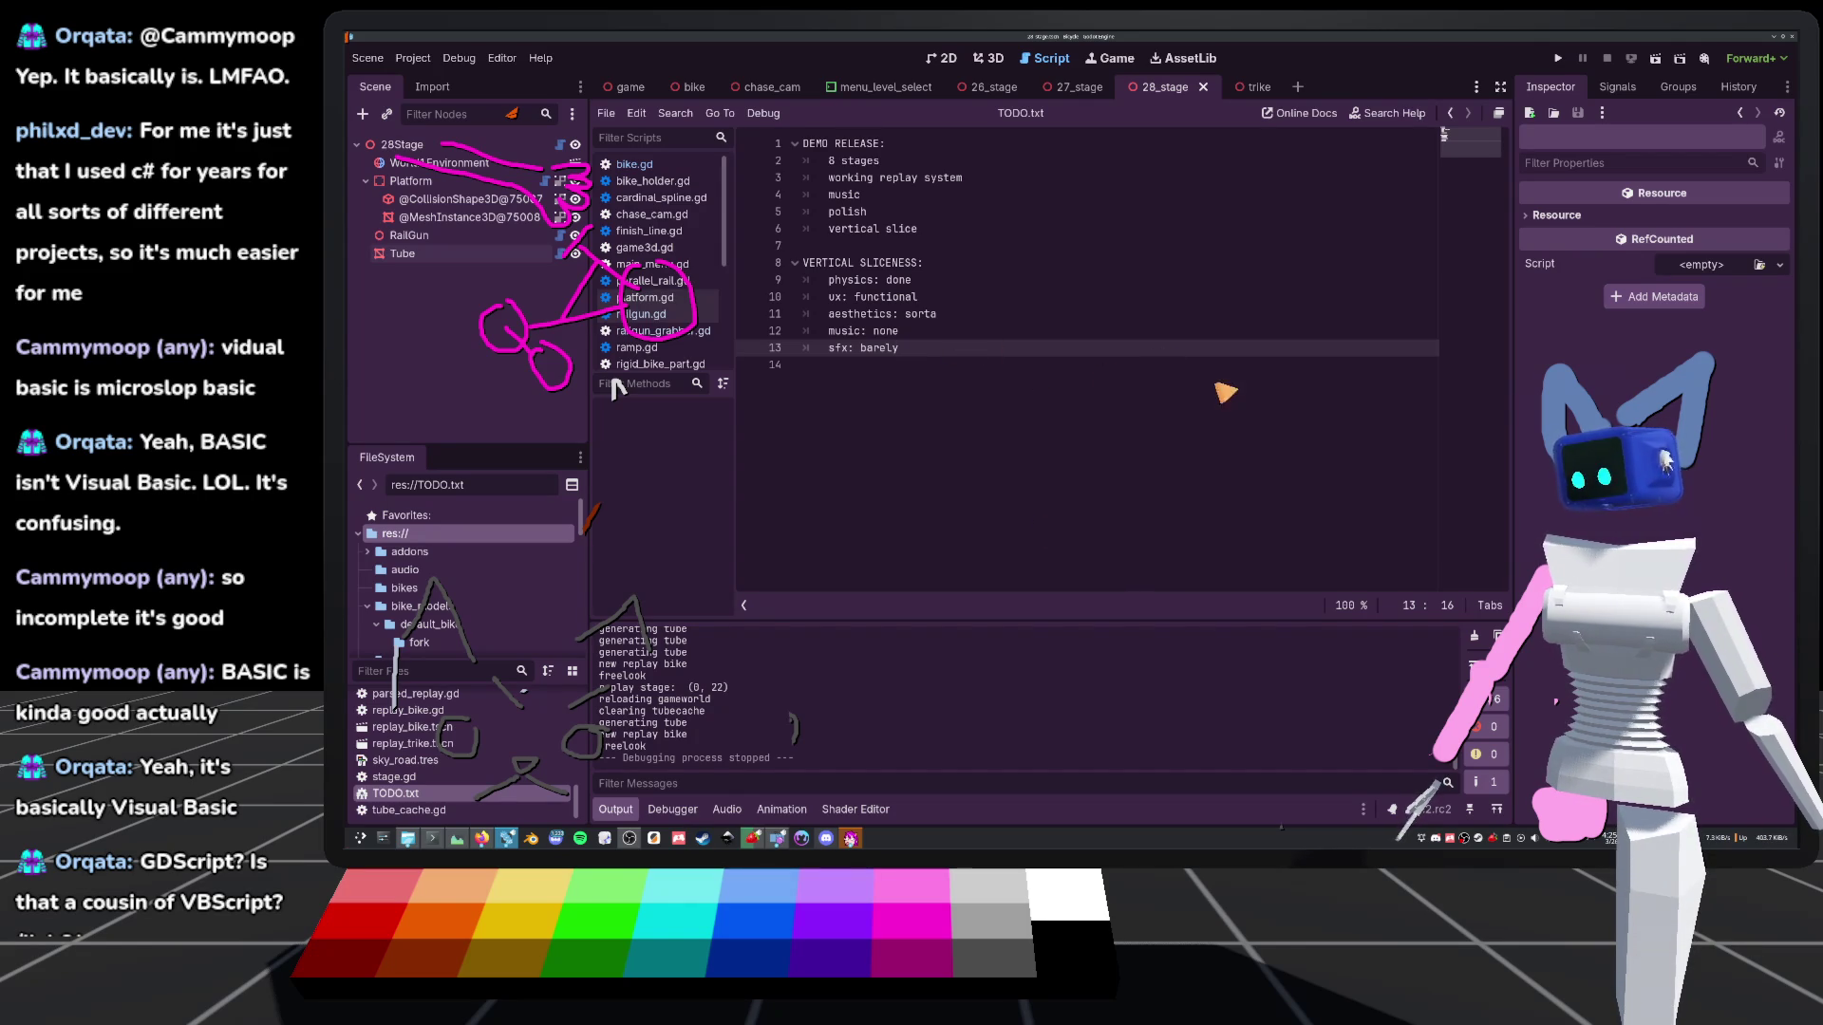
click(987, 58)
Switch to the 2D view, select the game scene tab, and run the project
click(943, 58)
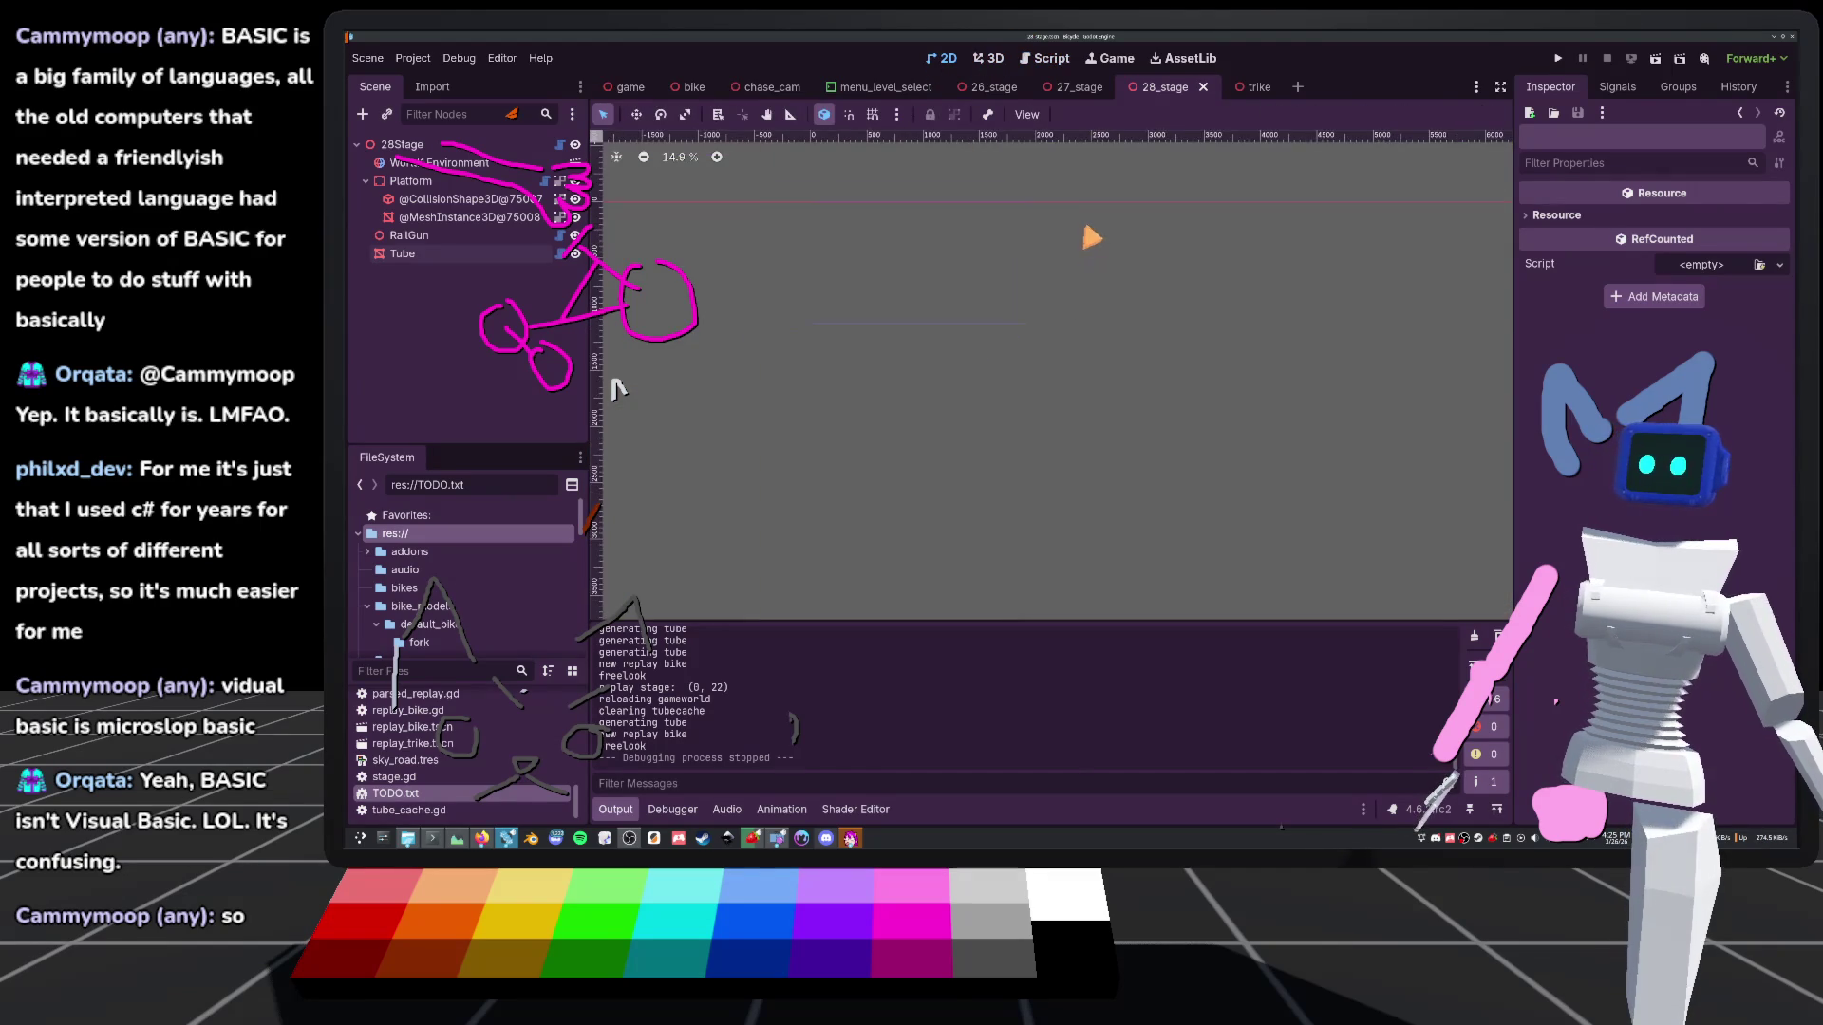
click(631, 86)
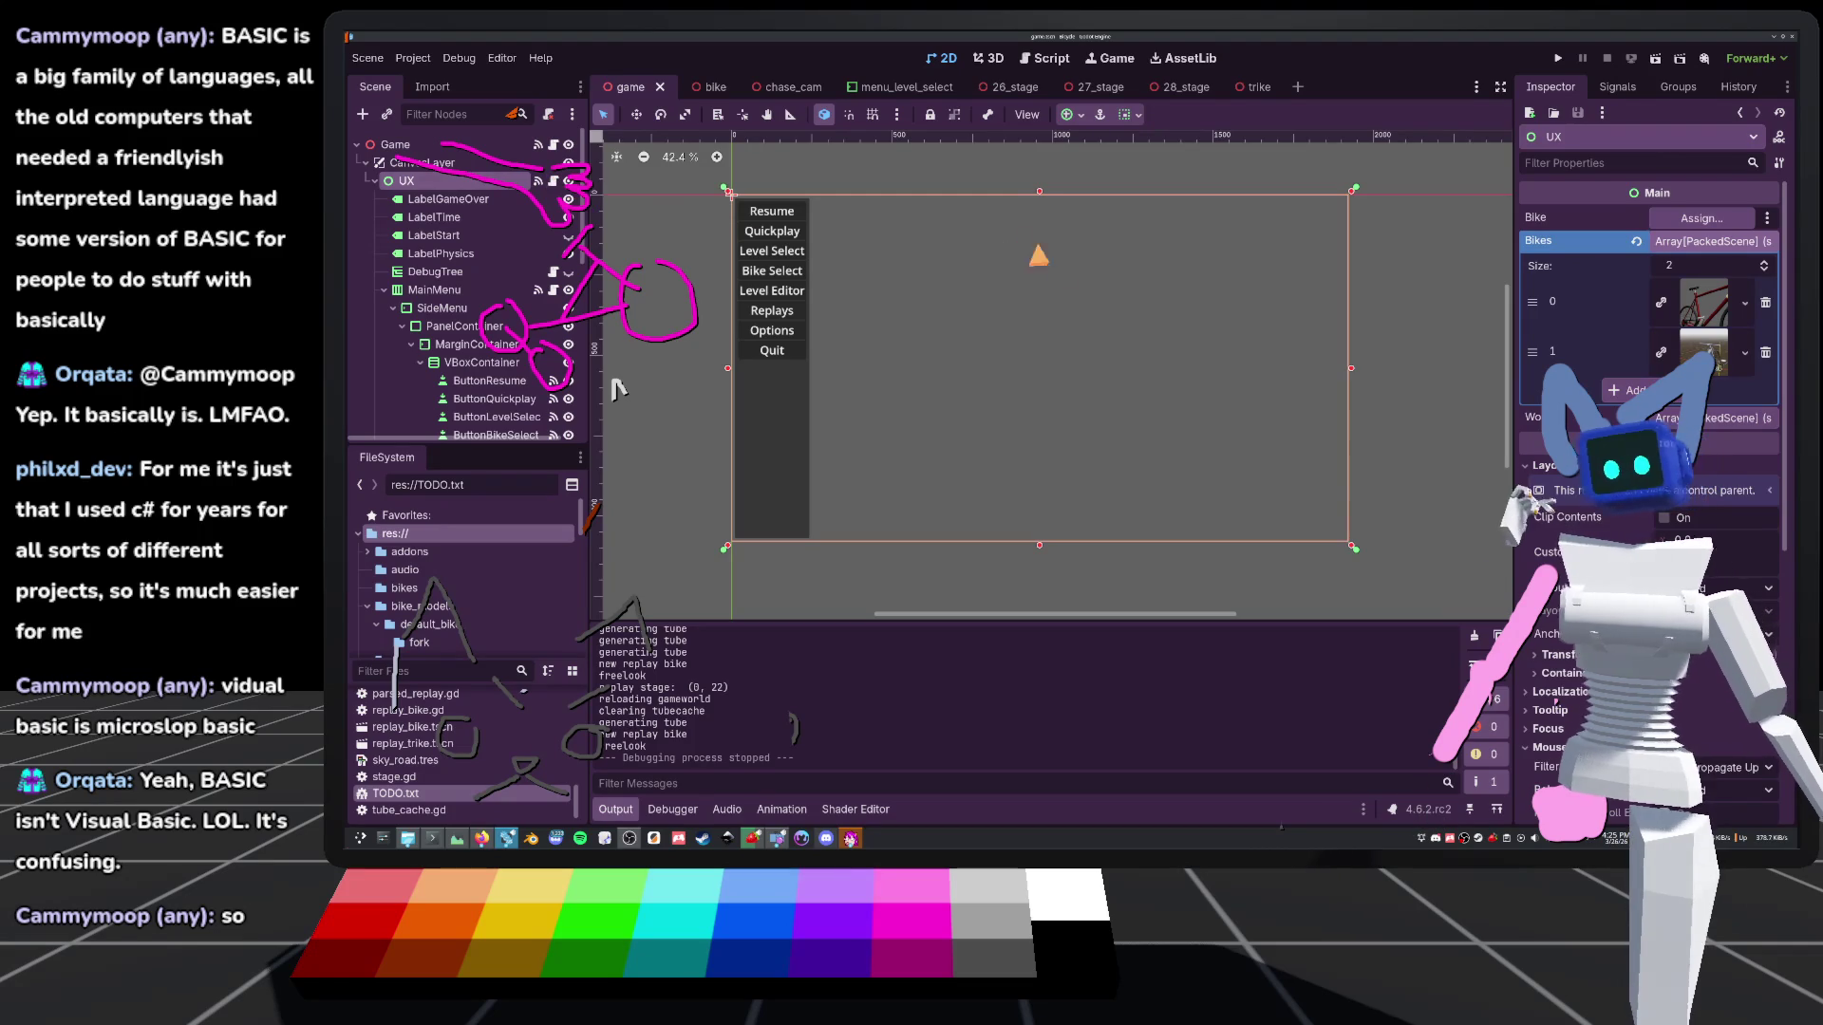
click(1557, 59)
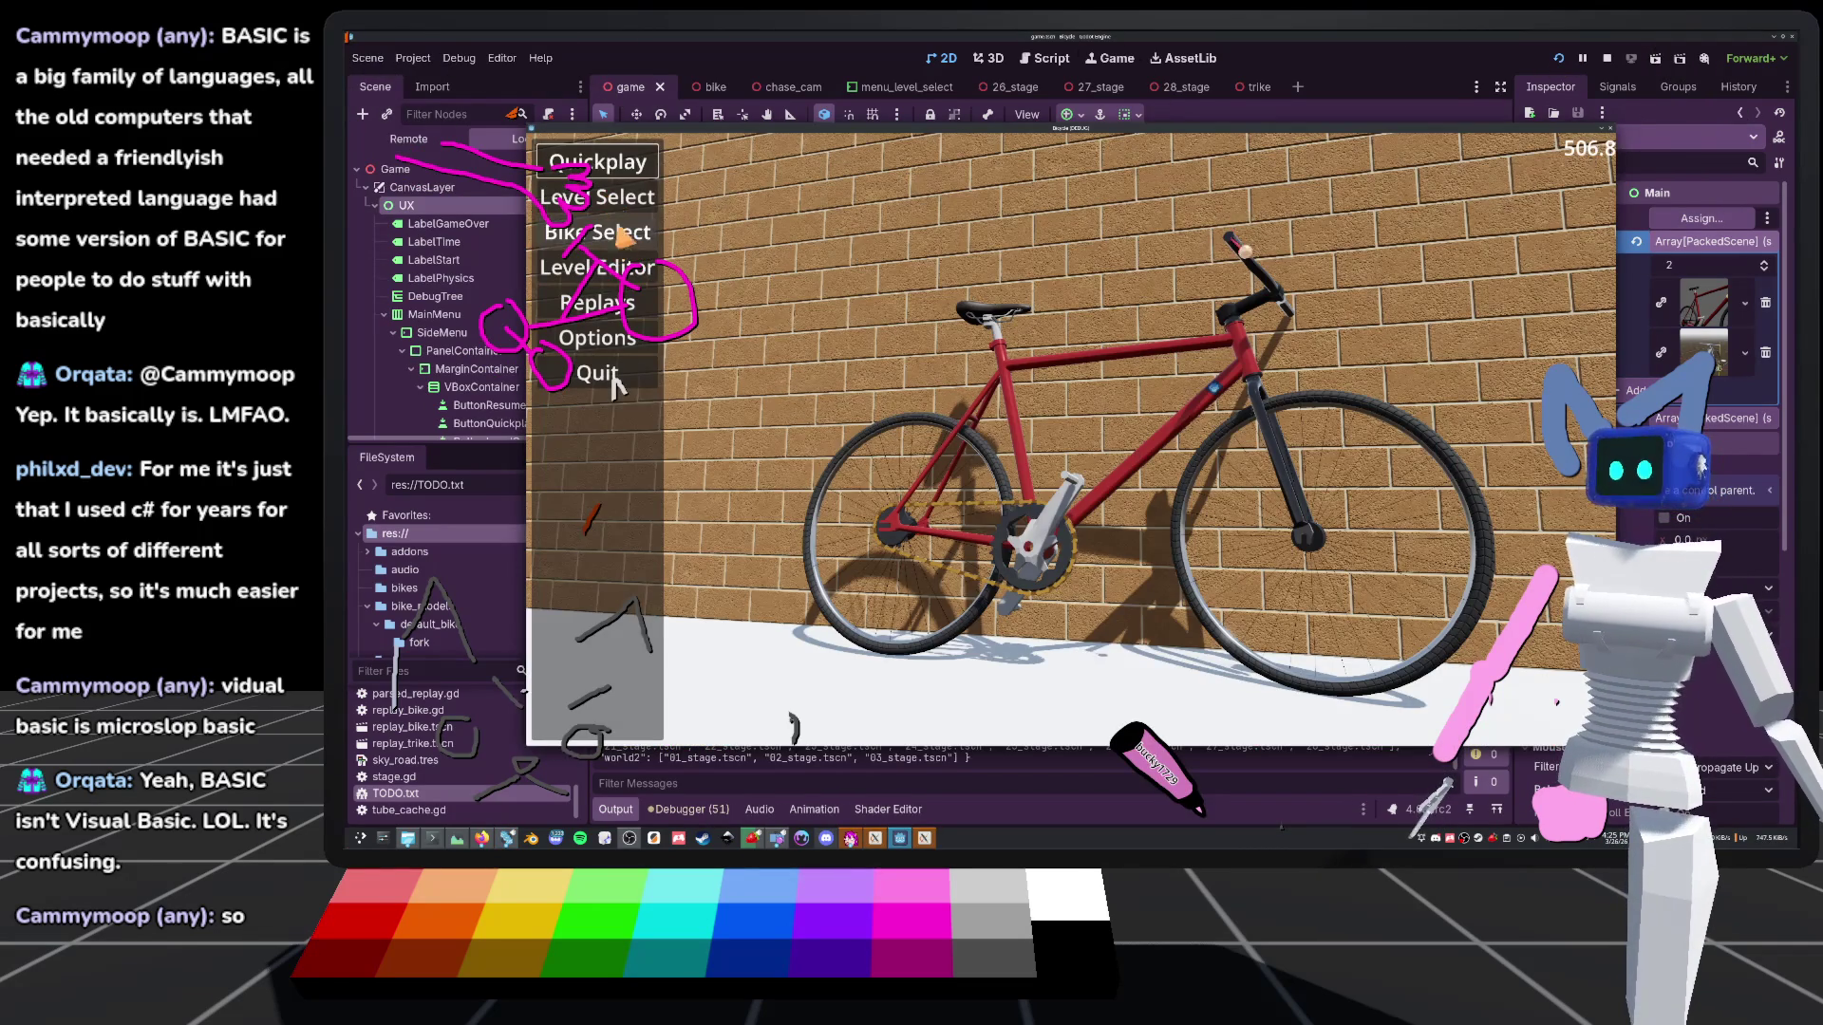
Open the game's Options and cycle through its categories, ending back on General
click(600, 339)
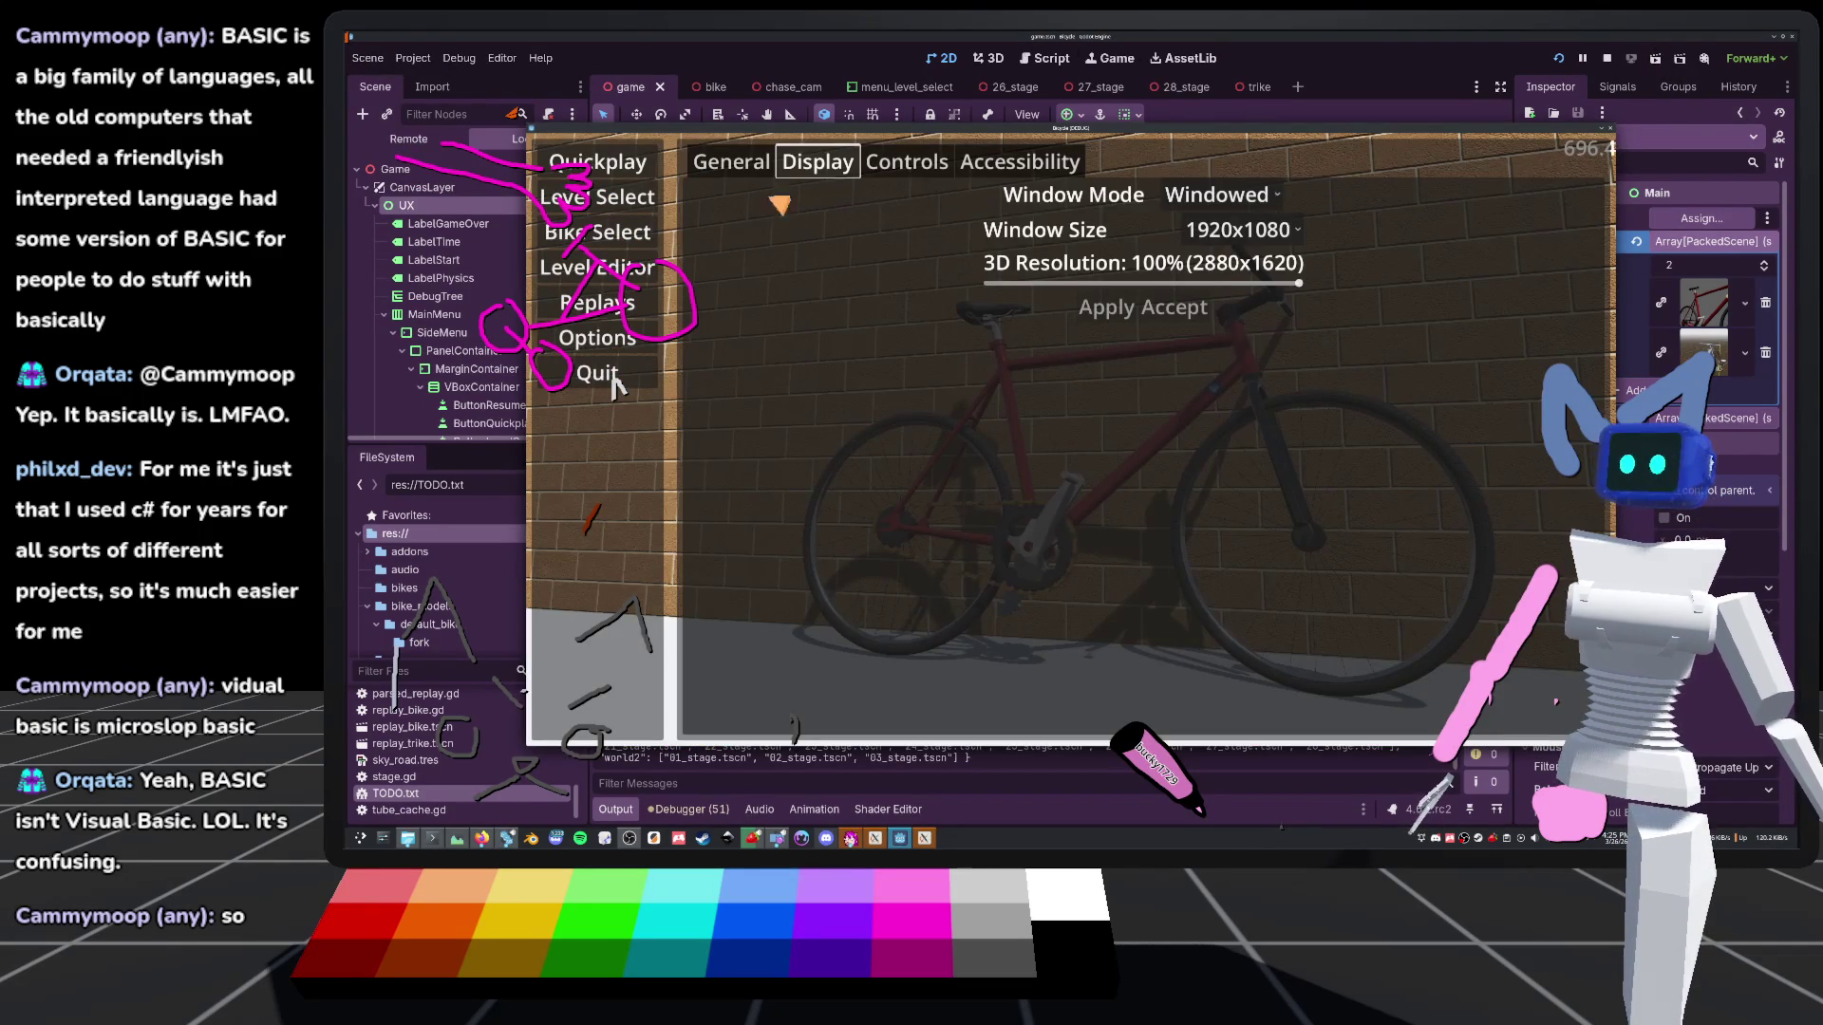
click(729, 163)
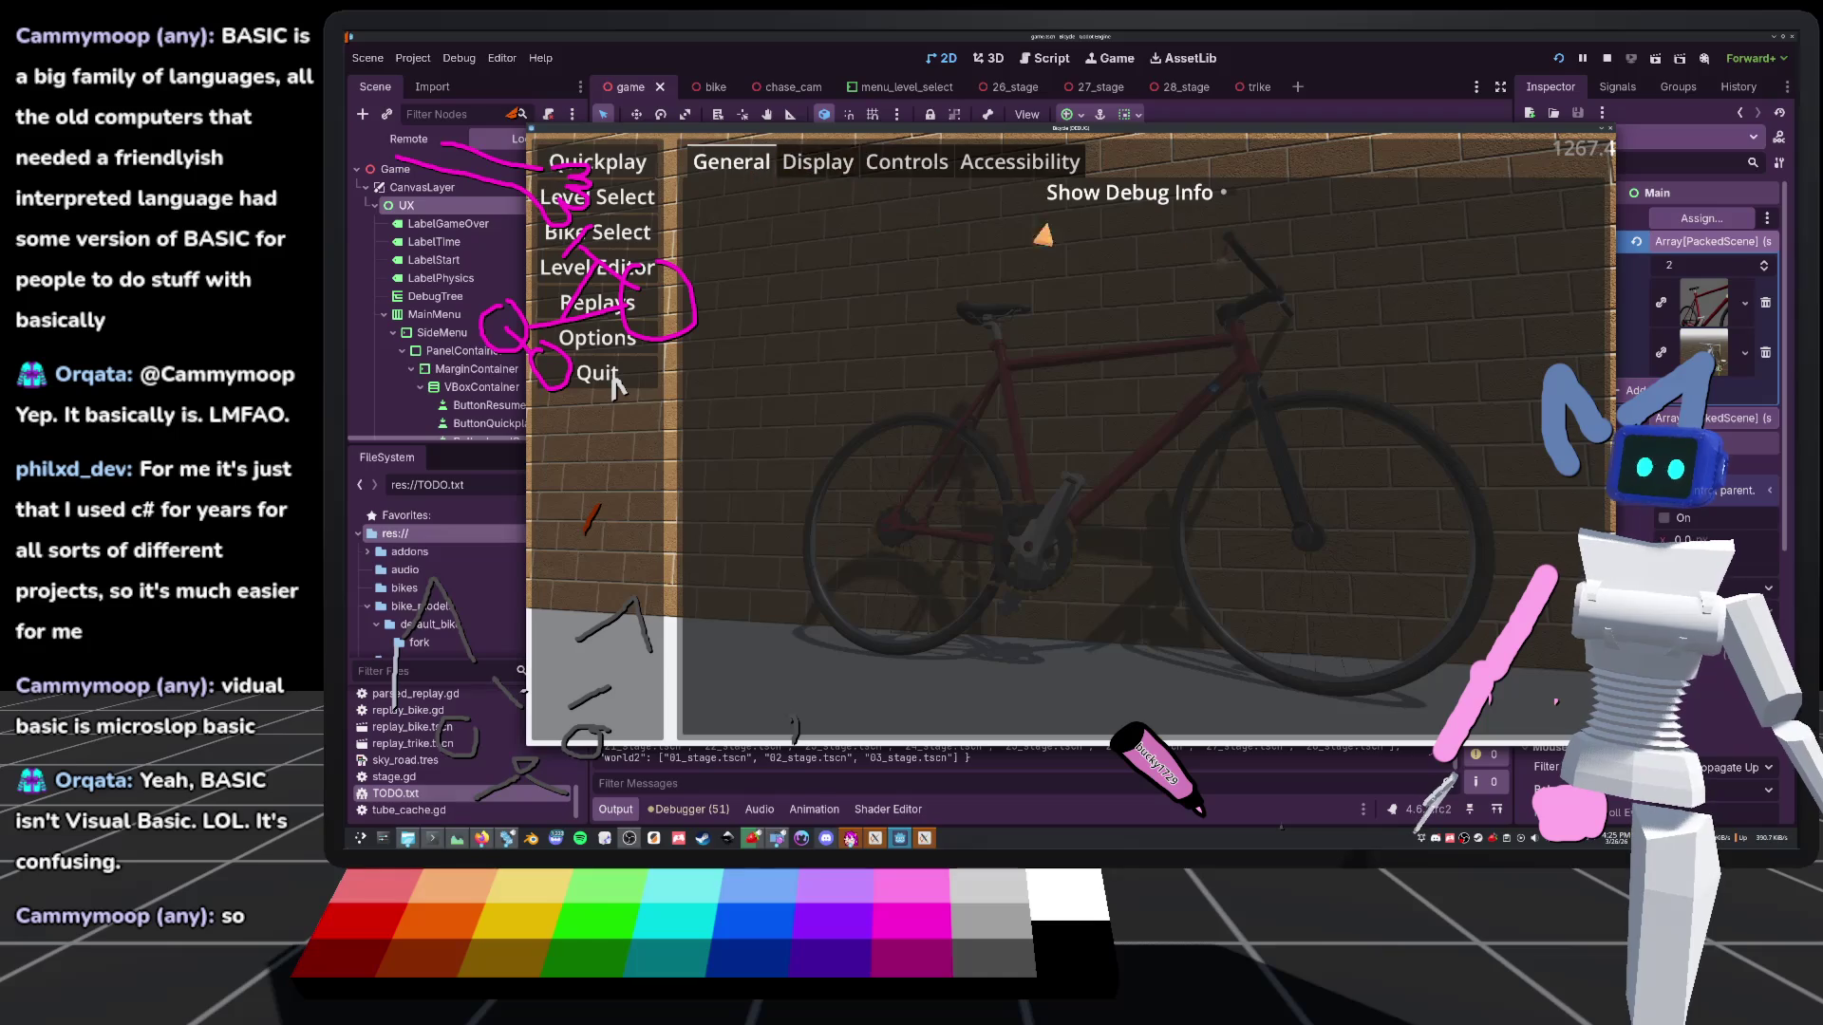
key(Right)
key(Left)
key(Right)
click(1020, 162)
click(907, 162)
click(818, 163)
click(766, 164)
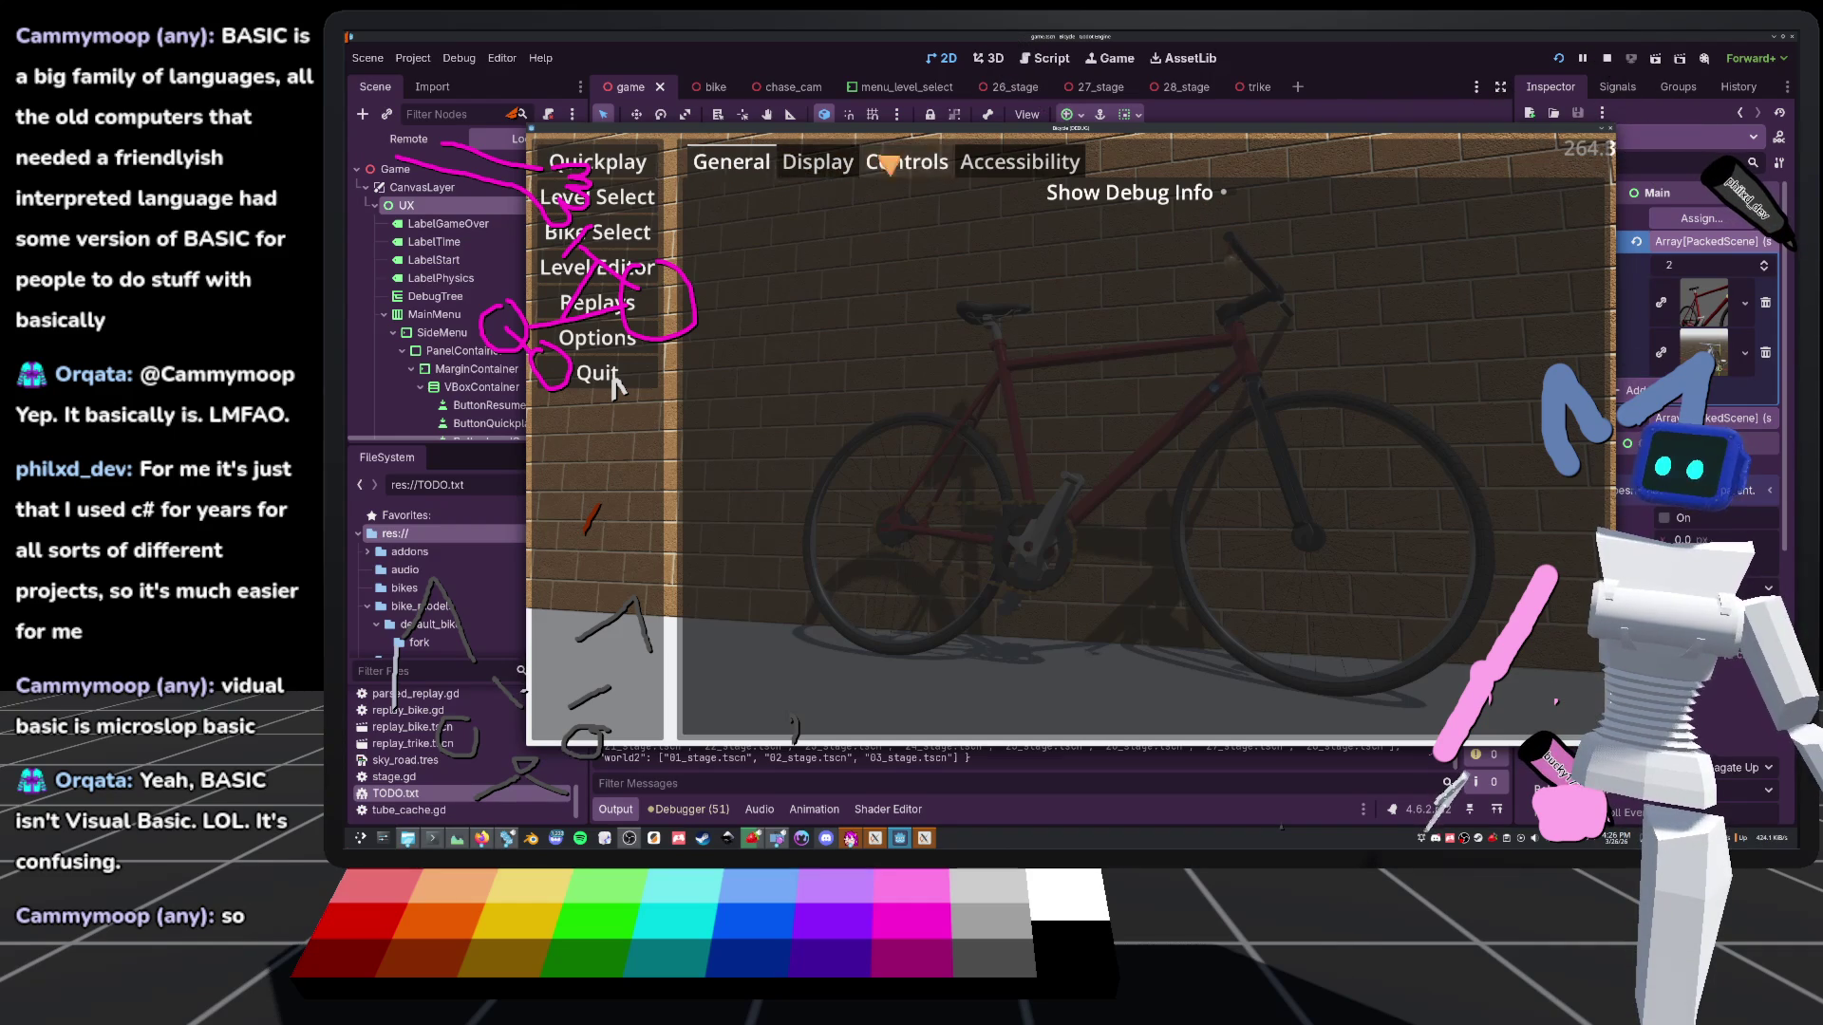
Go through Display to Controls and keep Controller Steering Mode at DEFAULT
click(858, 166)
click(862, 166)
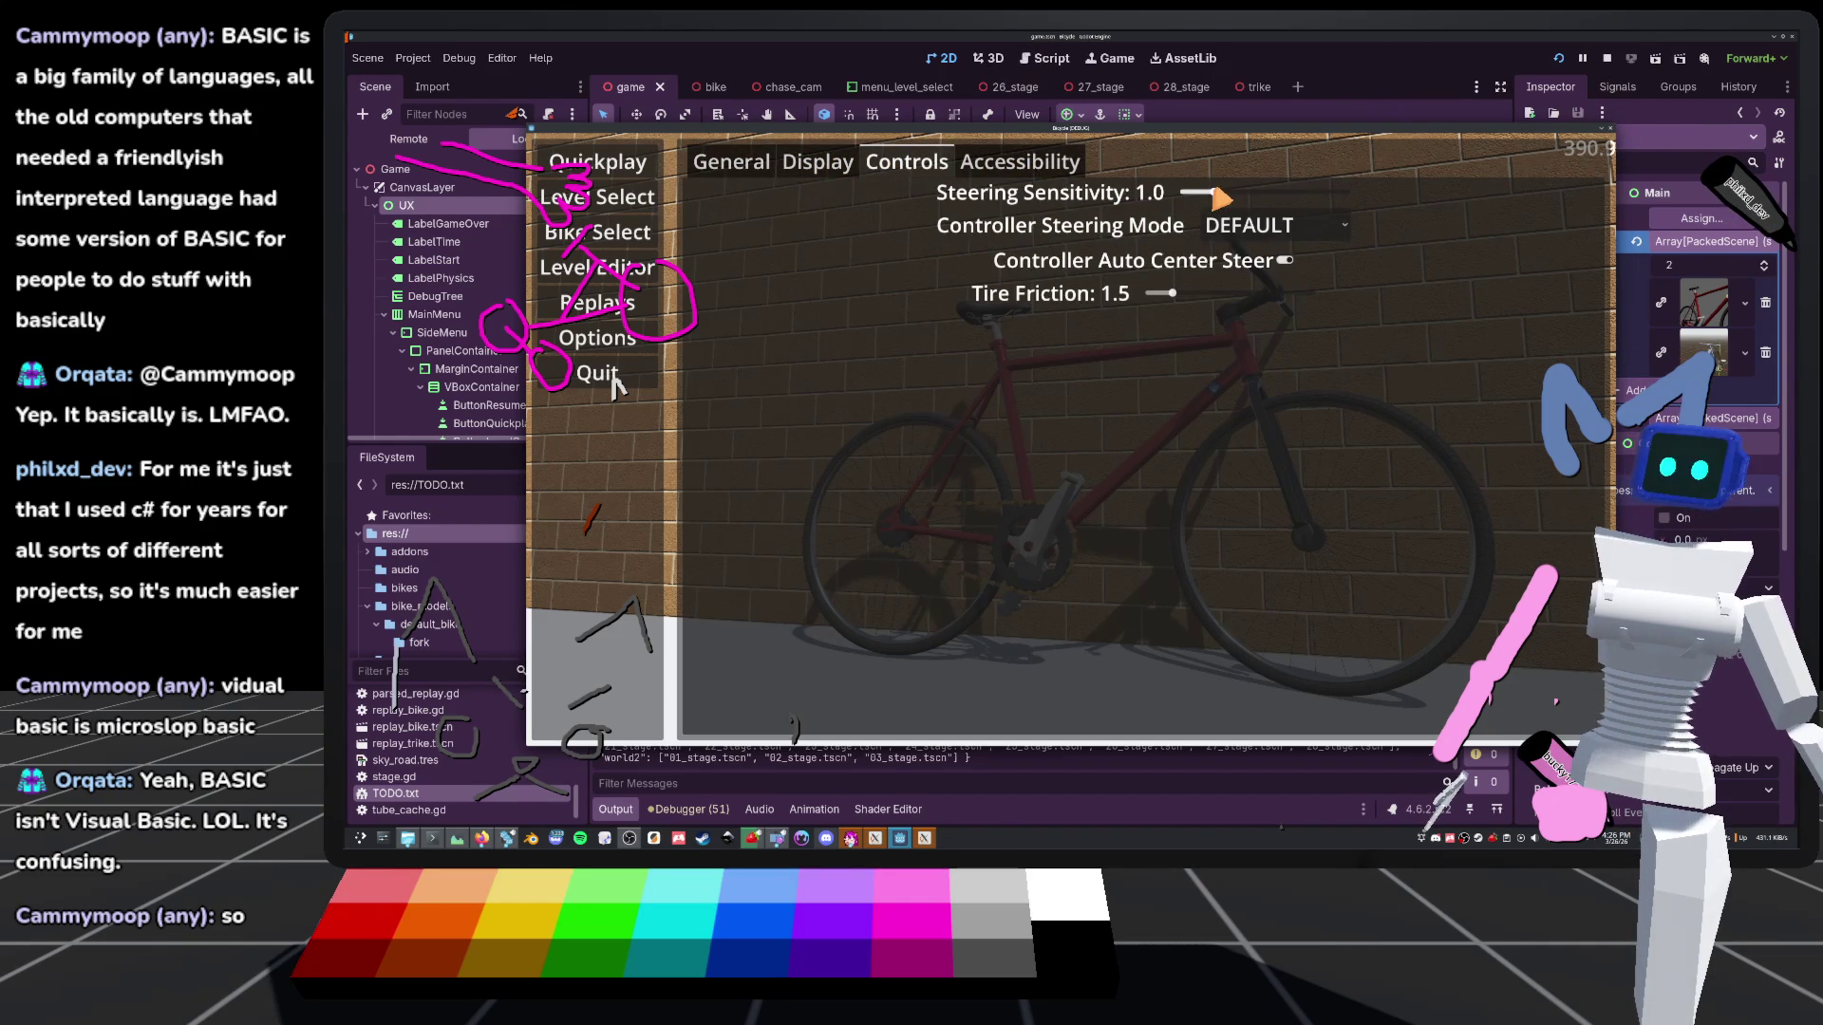
click(1254, 228)
click(1262, 258)
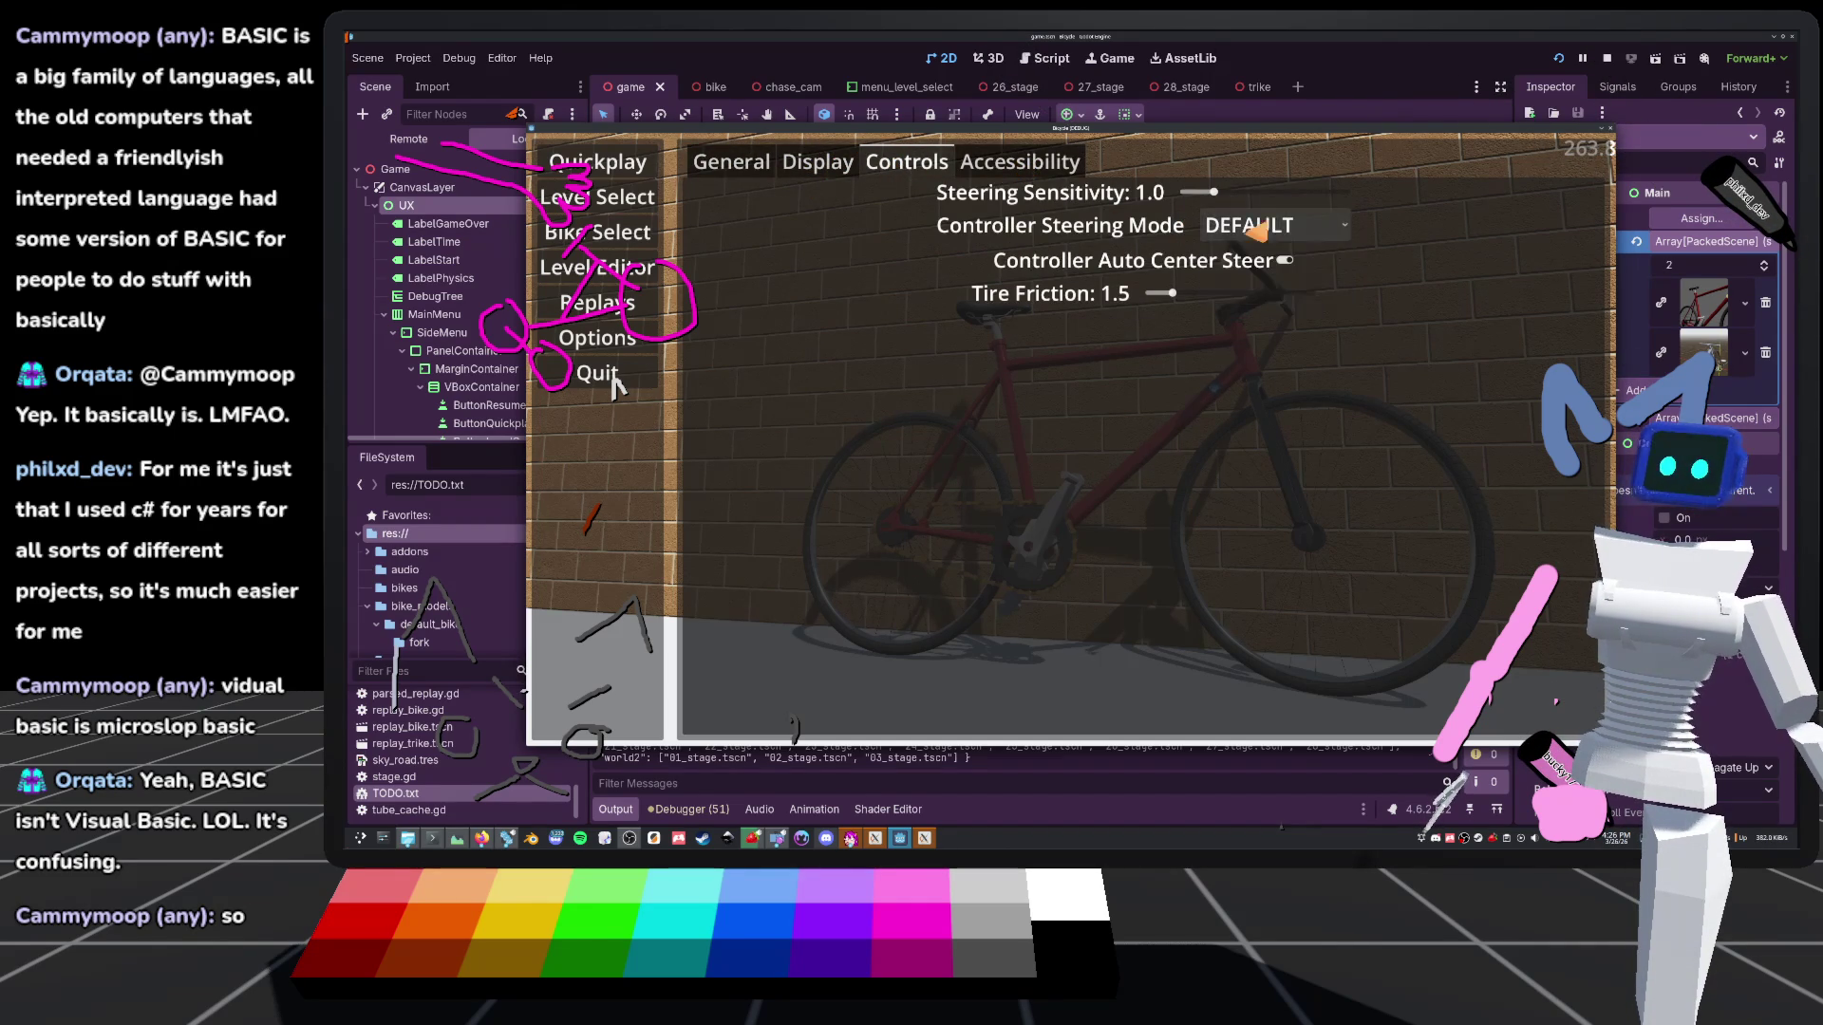
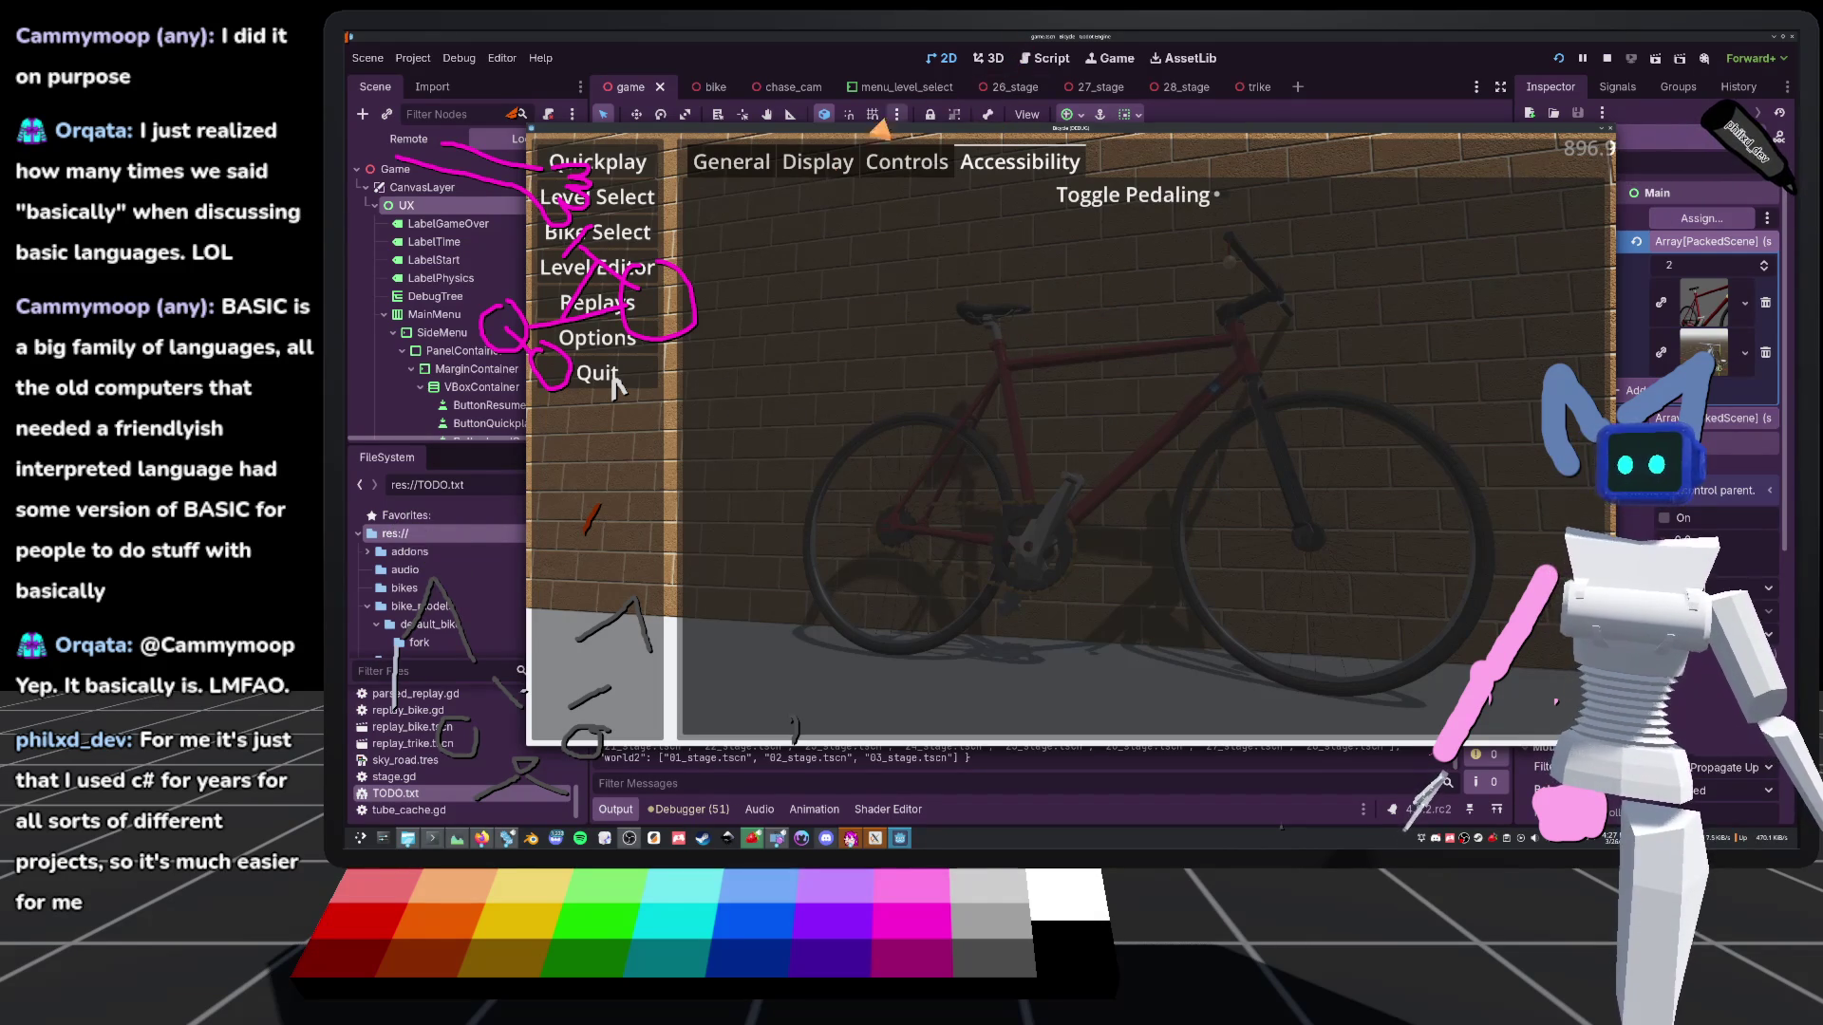
Start a Quickplay run in the game, then stop it with F8
click(626, 169)
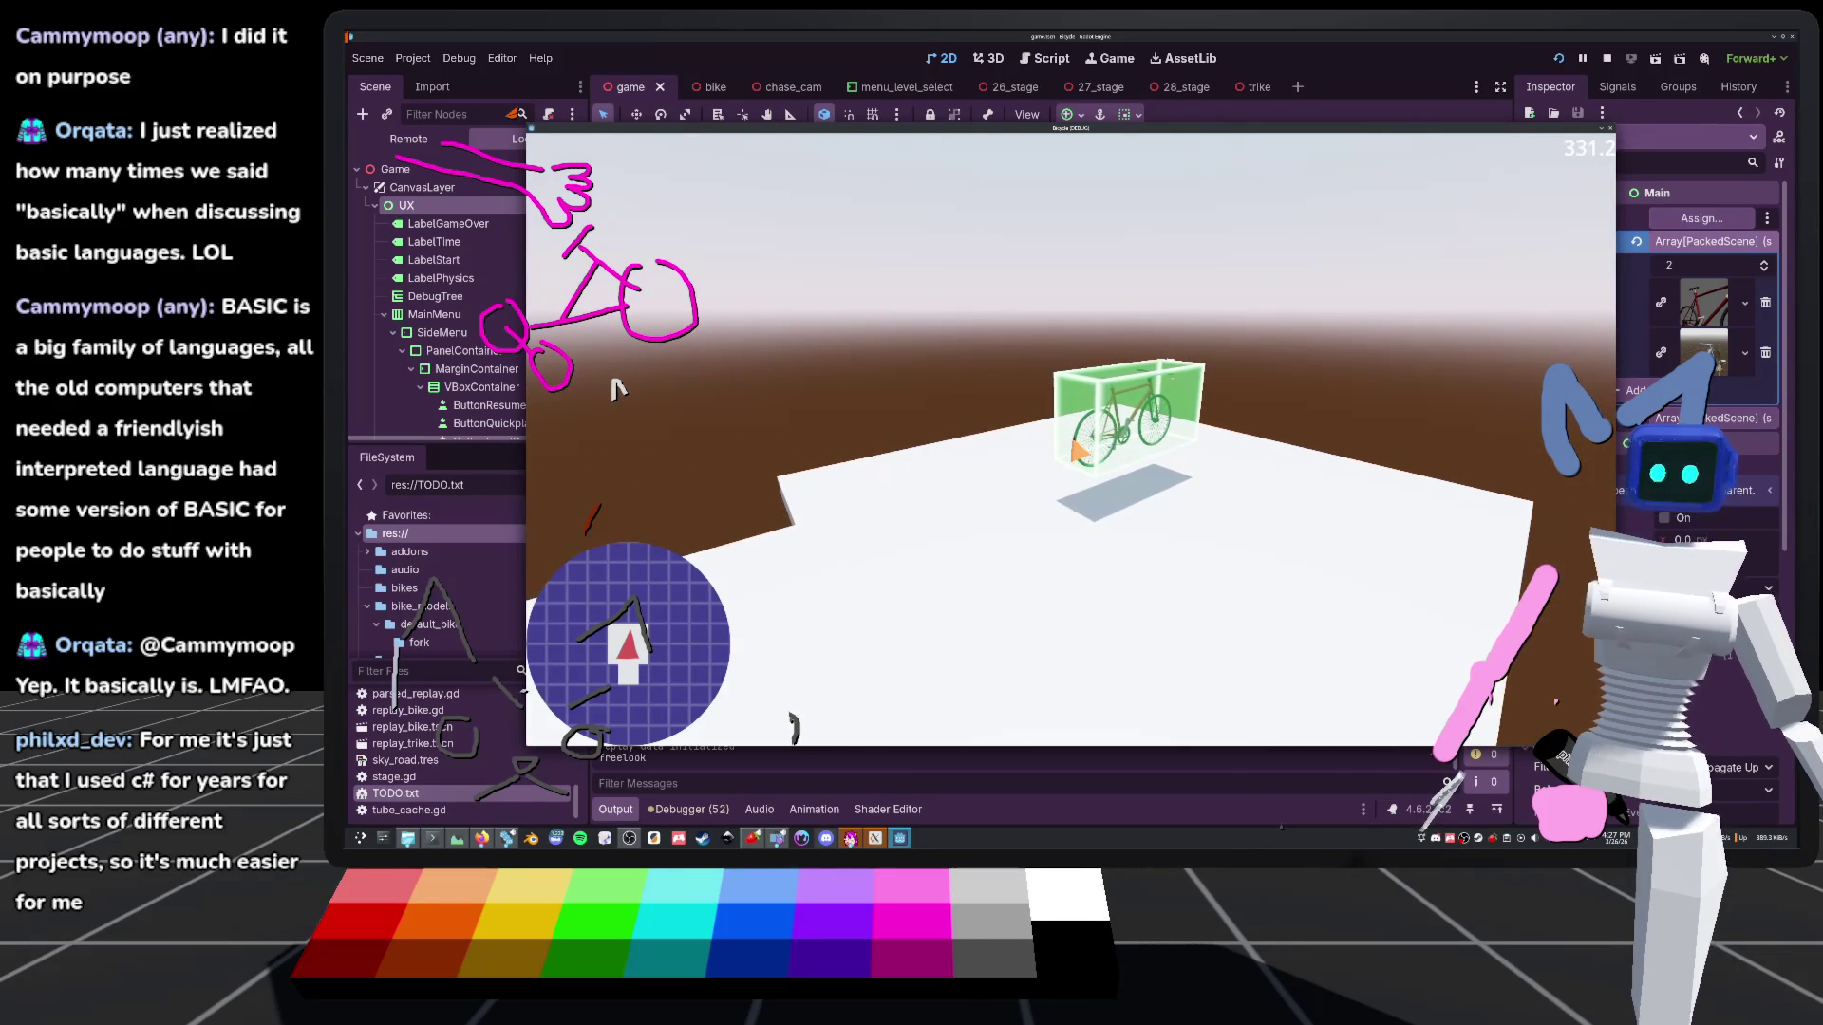
key(F8)
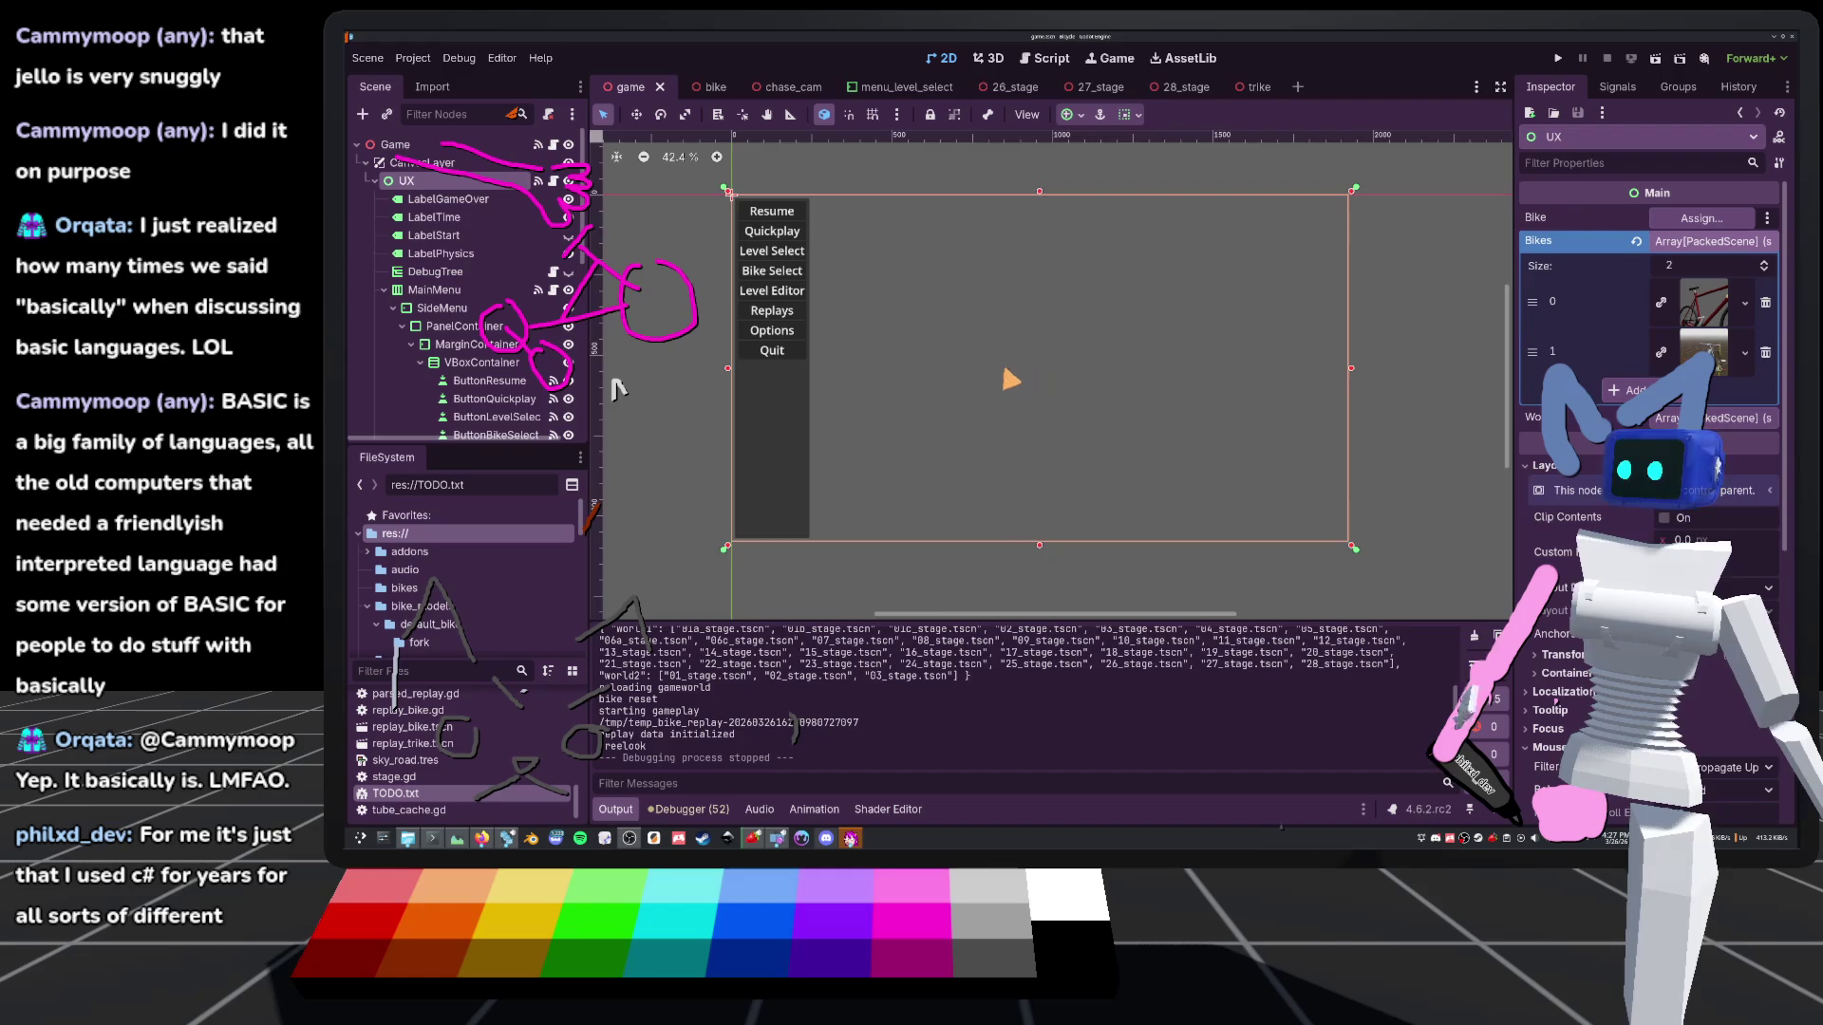
Pan and zoom the menu layout and glance at the UX node's ux.gd script
drag(1019, 366, 1160, 410)
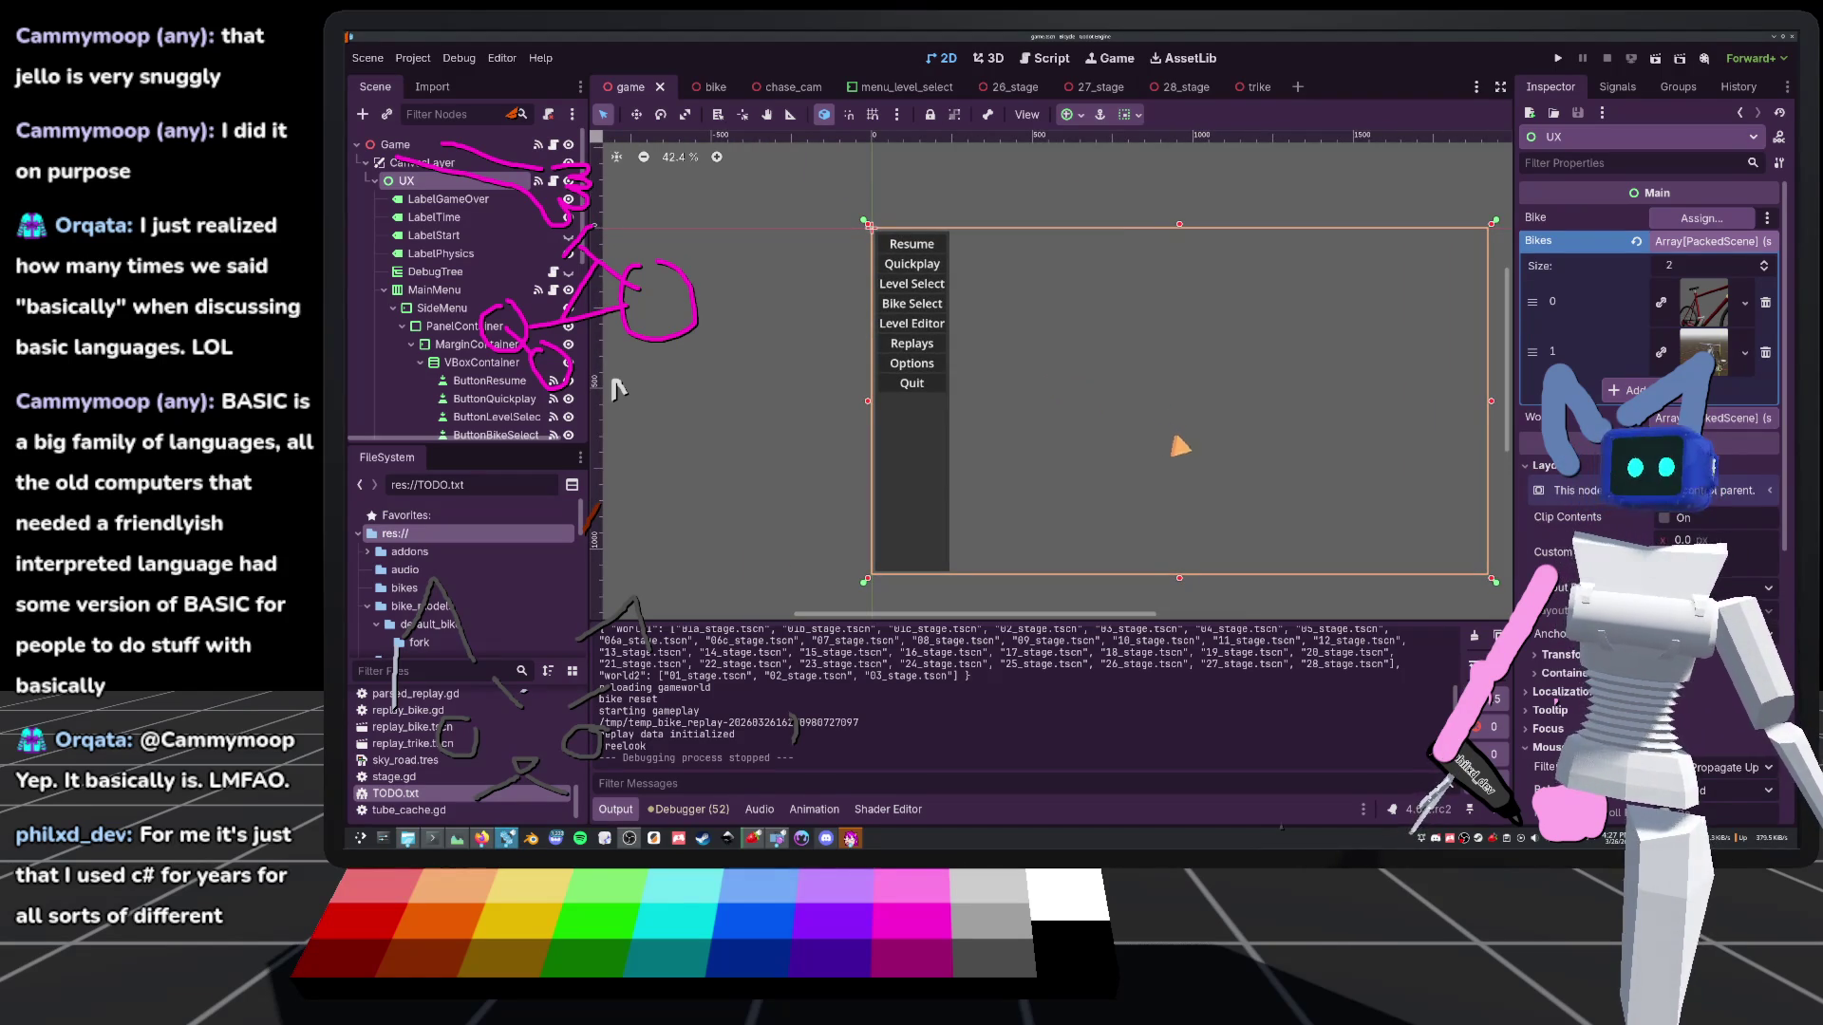
scroll(1180, 395, up, 1)
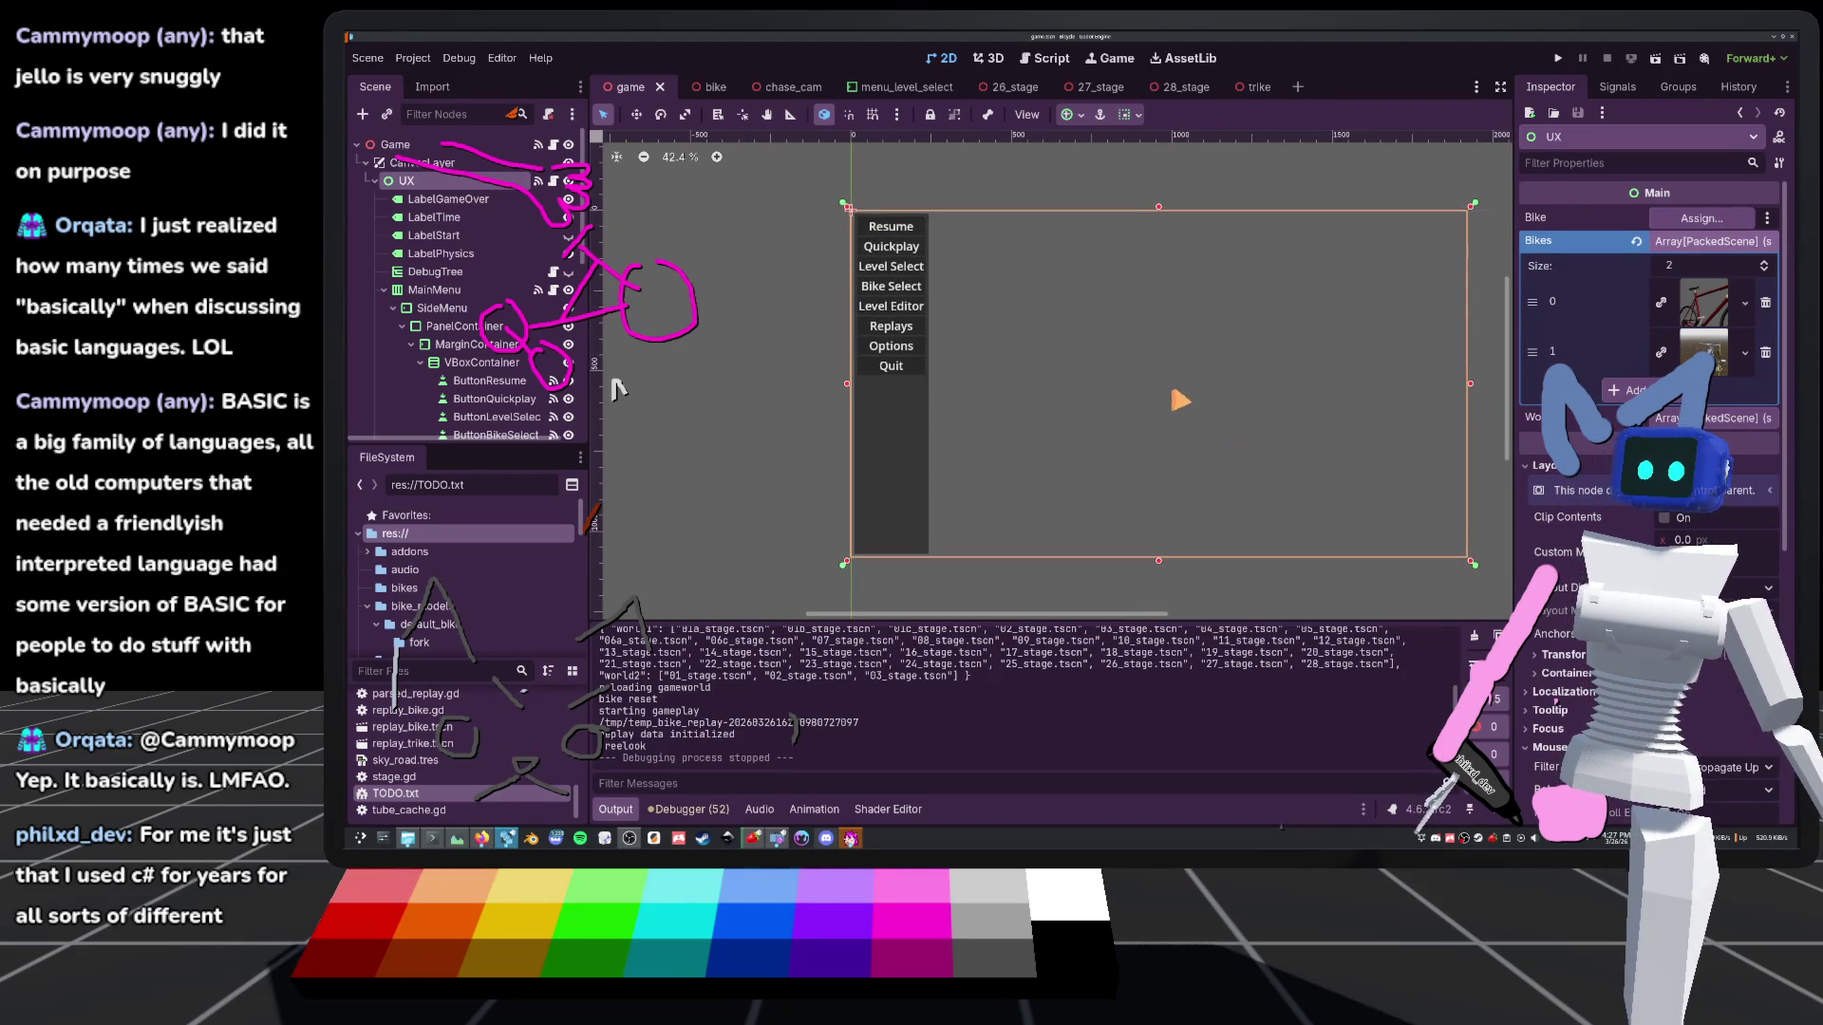
click(554, 180)
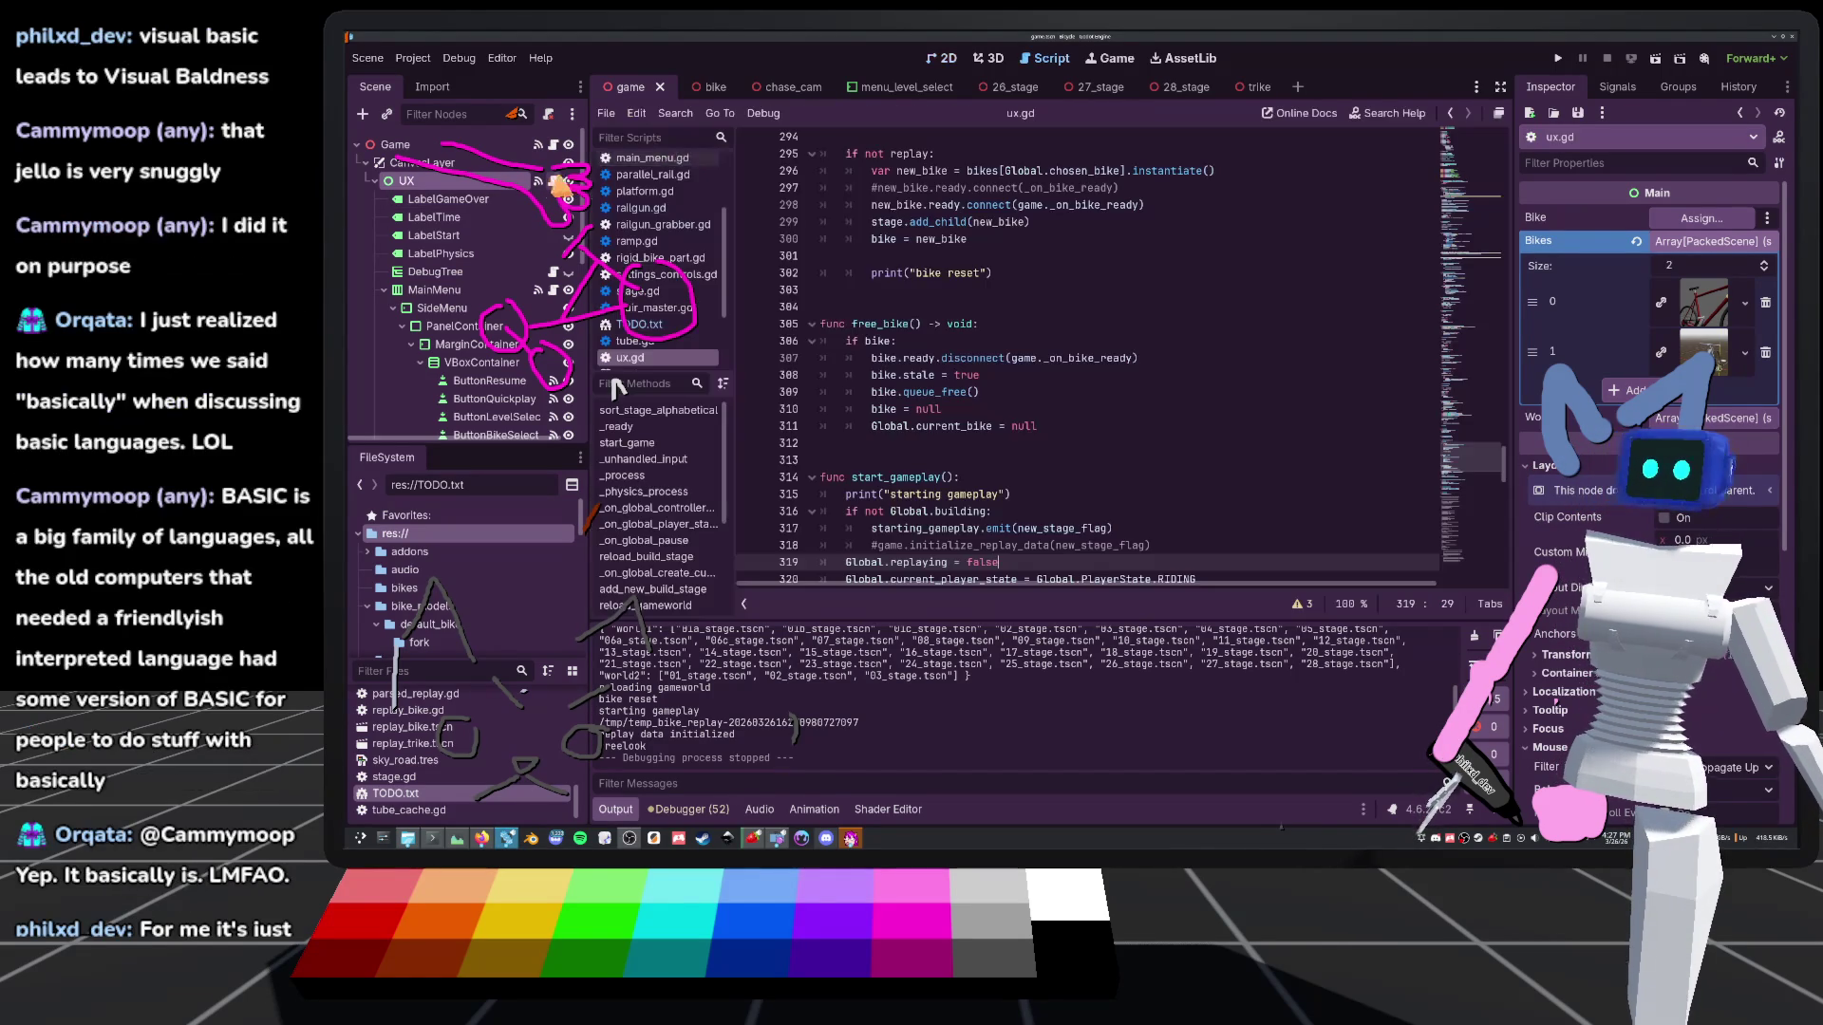
click(959, 57)
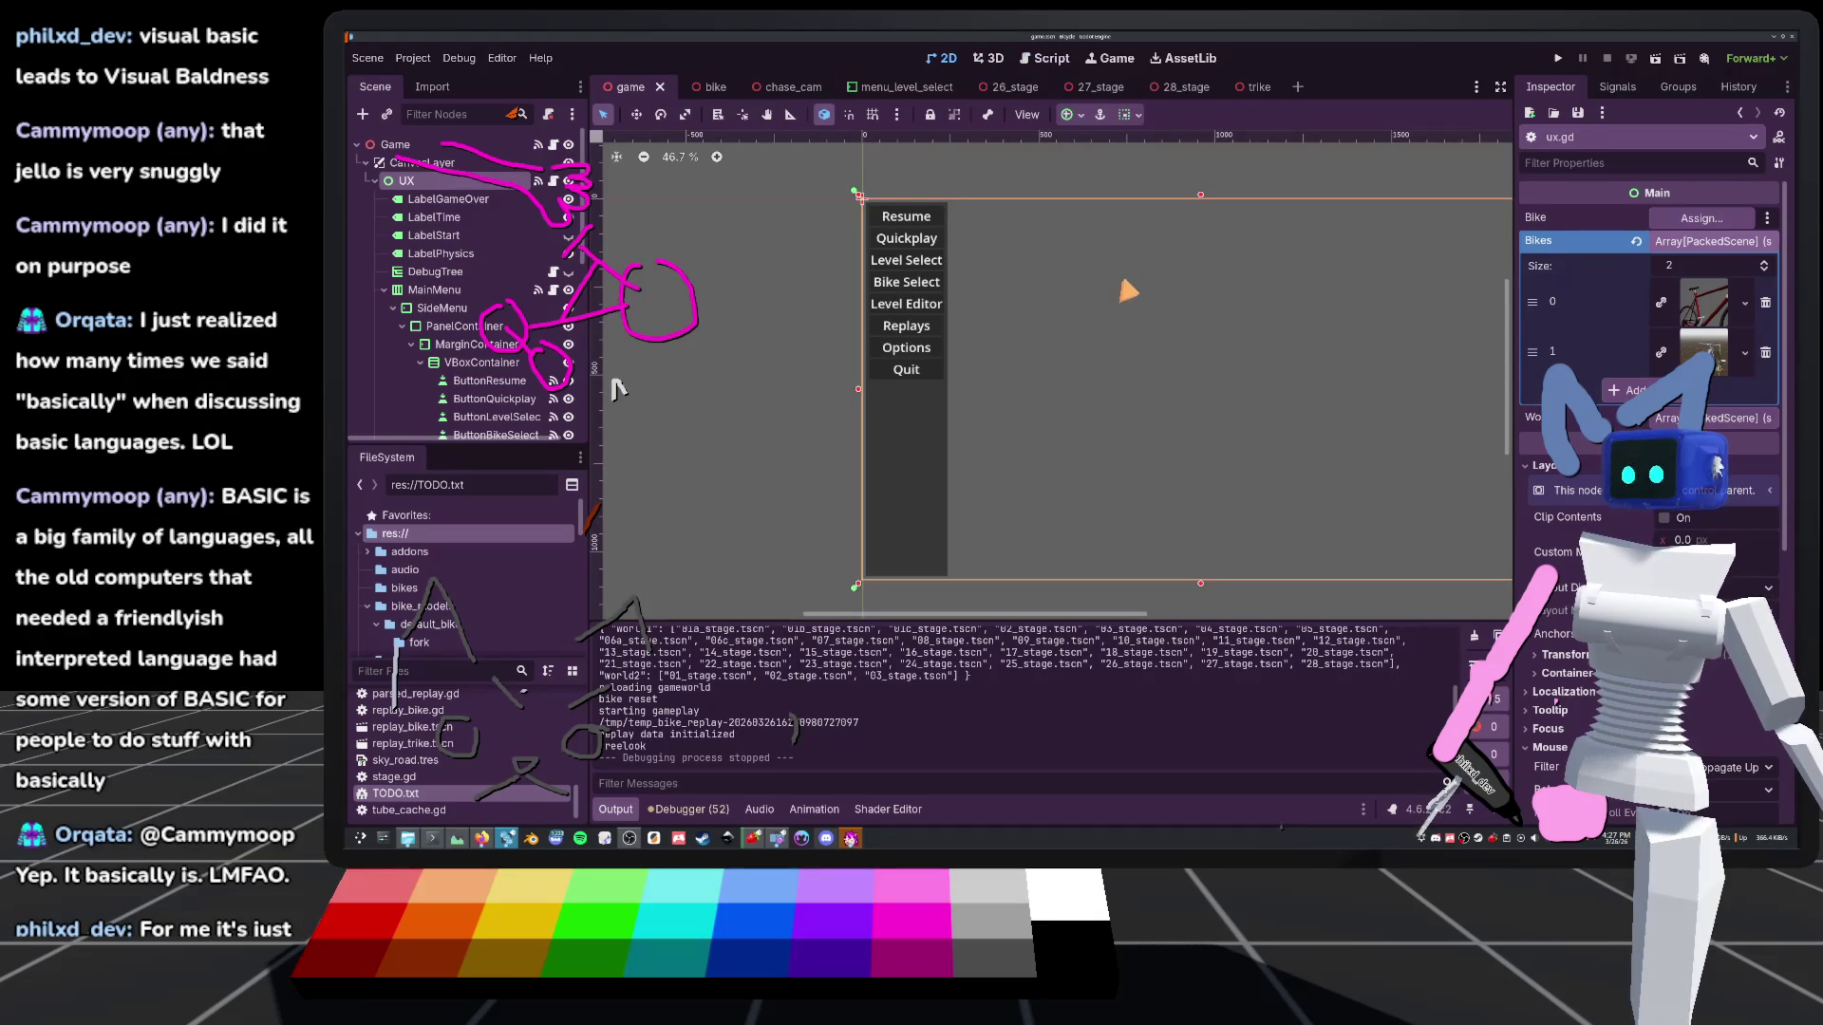
Collapse the Bikes array in the Inspector and launch the game
scroll(1174, 397, up, 1)
scroll(1158, 370, up, 3)
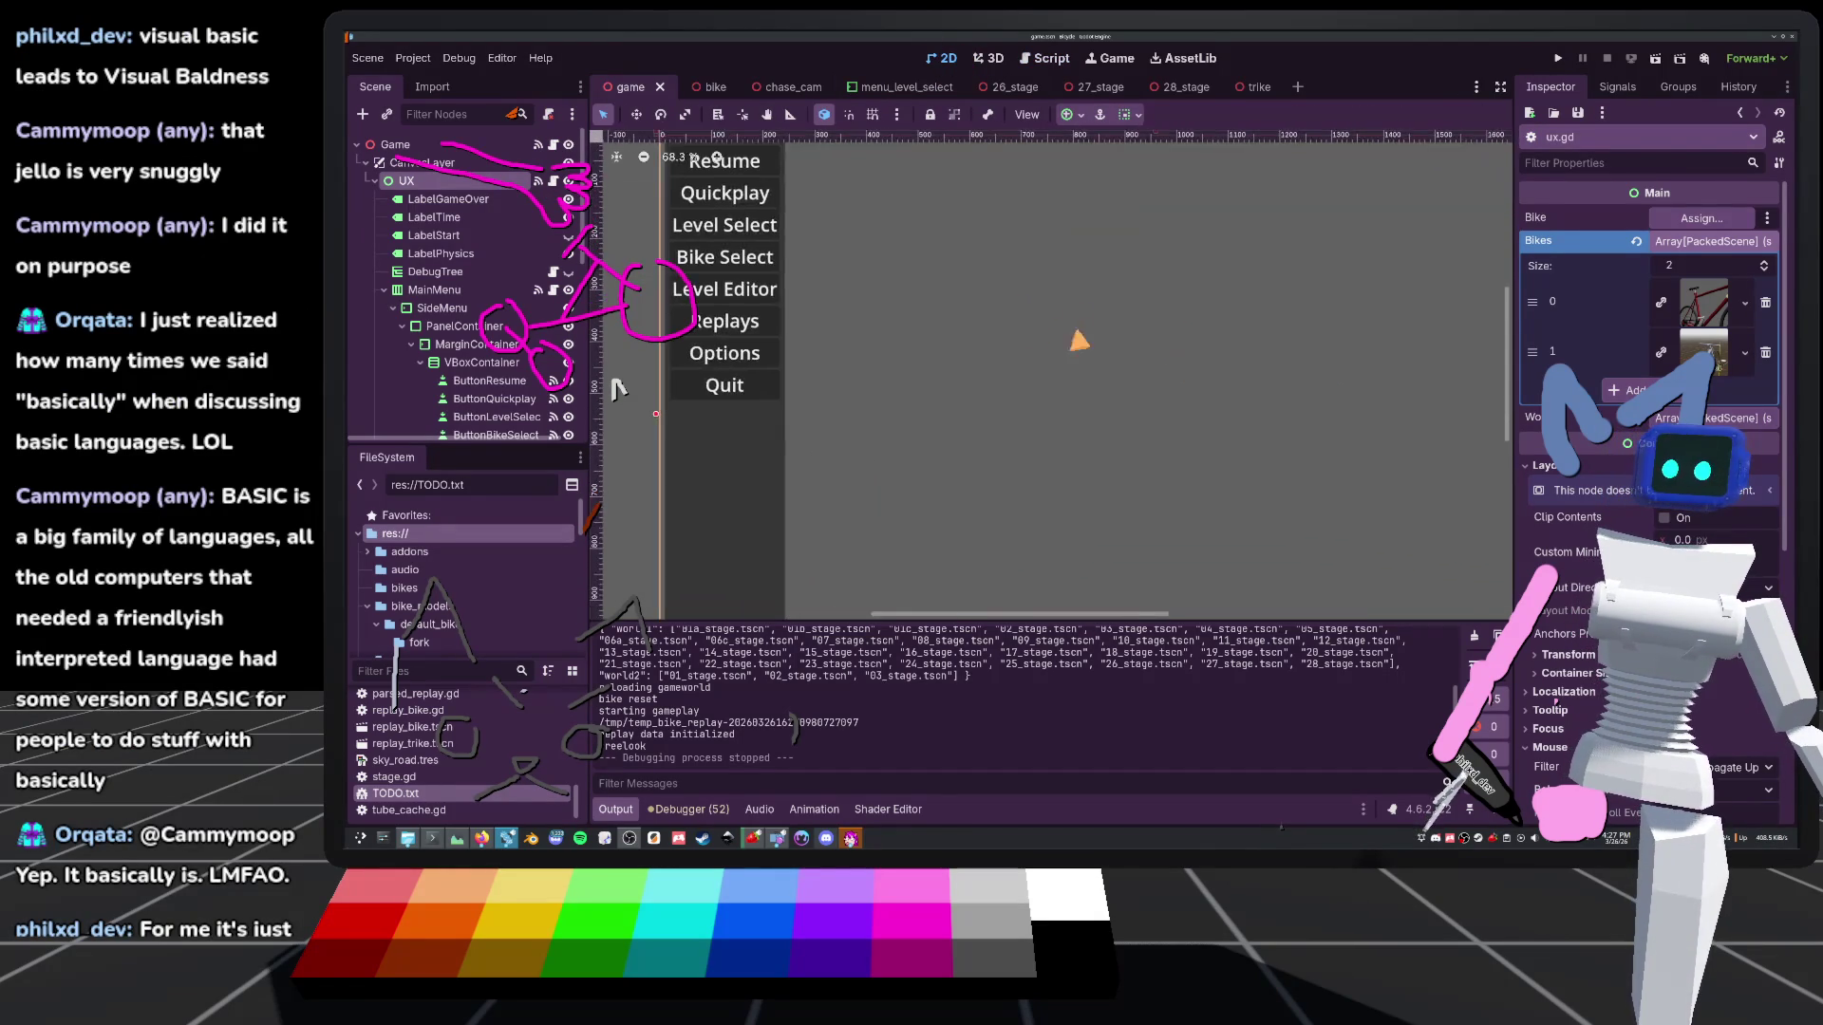
scroll(1079, 339, down, 5)
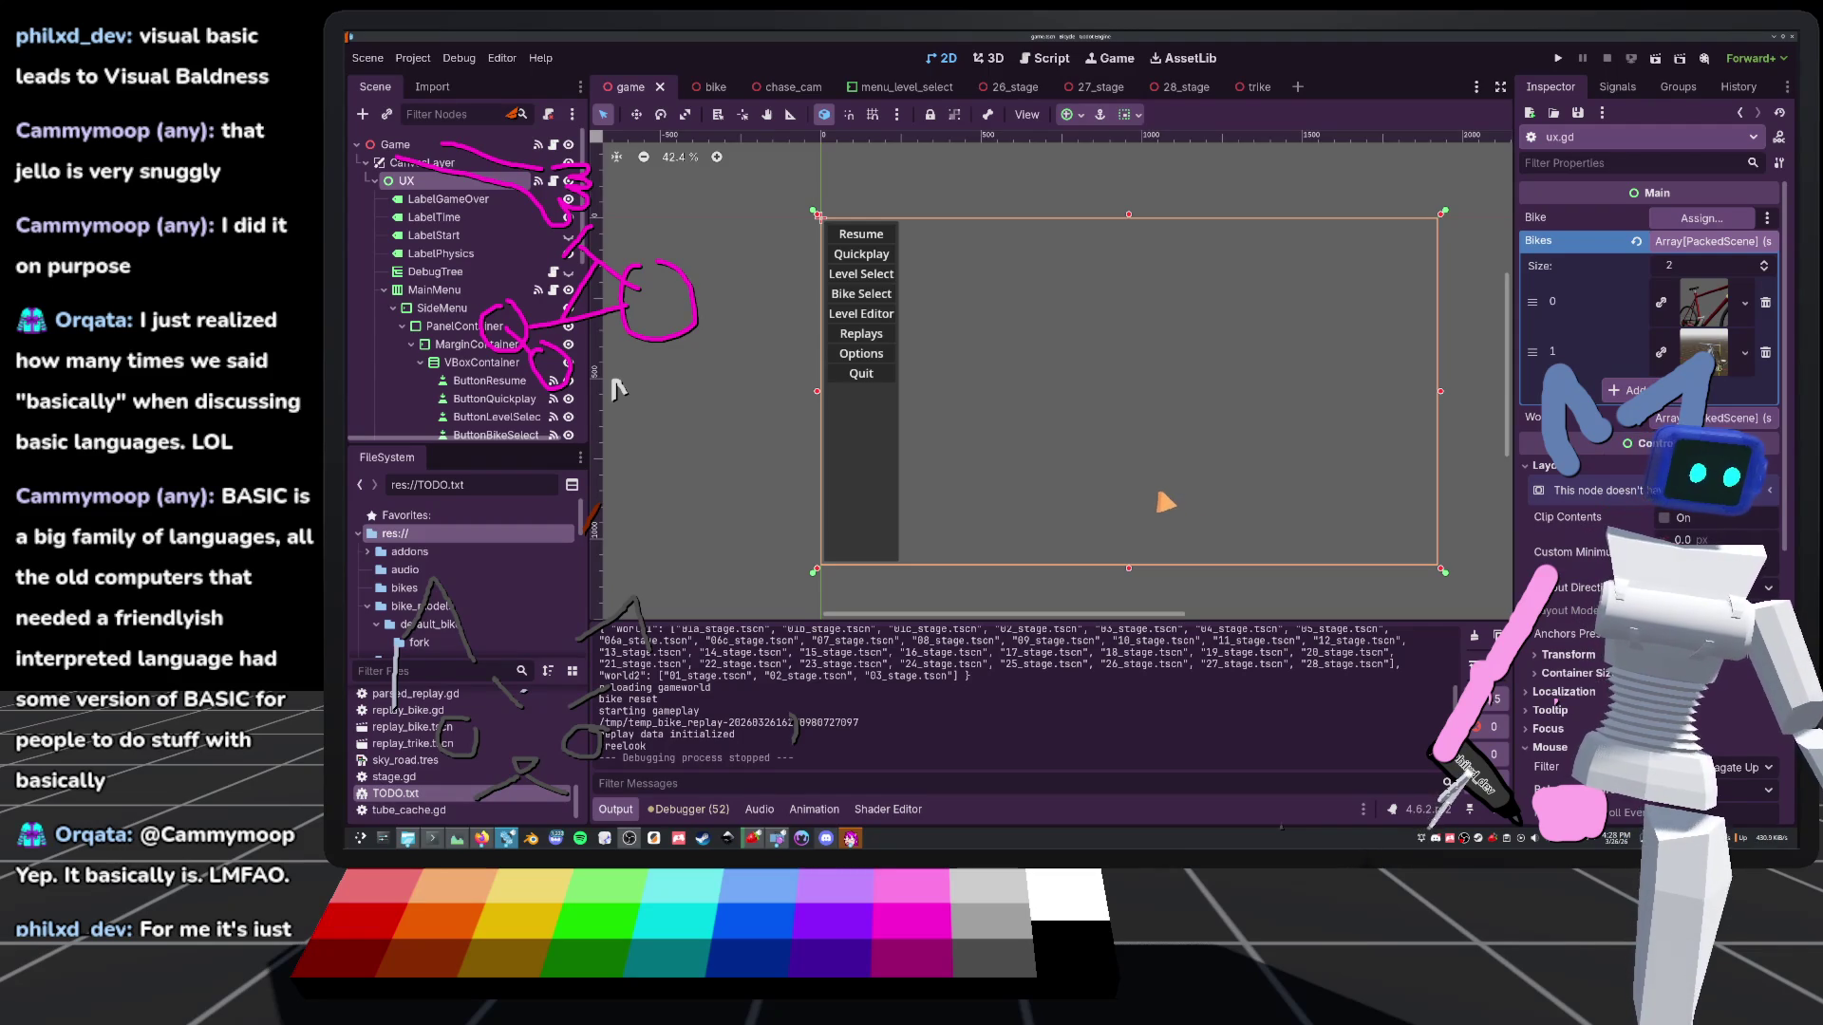
click(1709, 243)
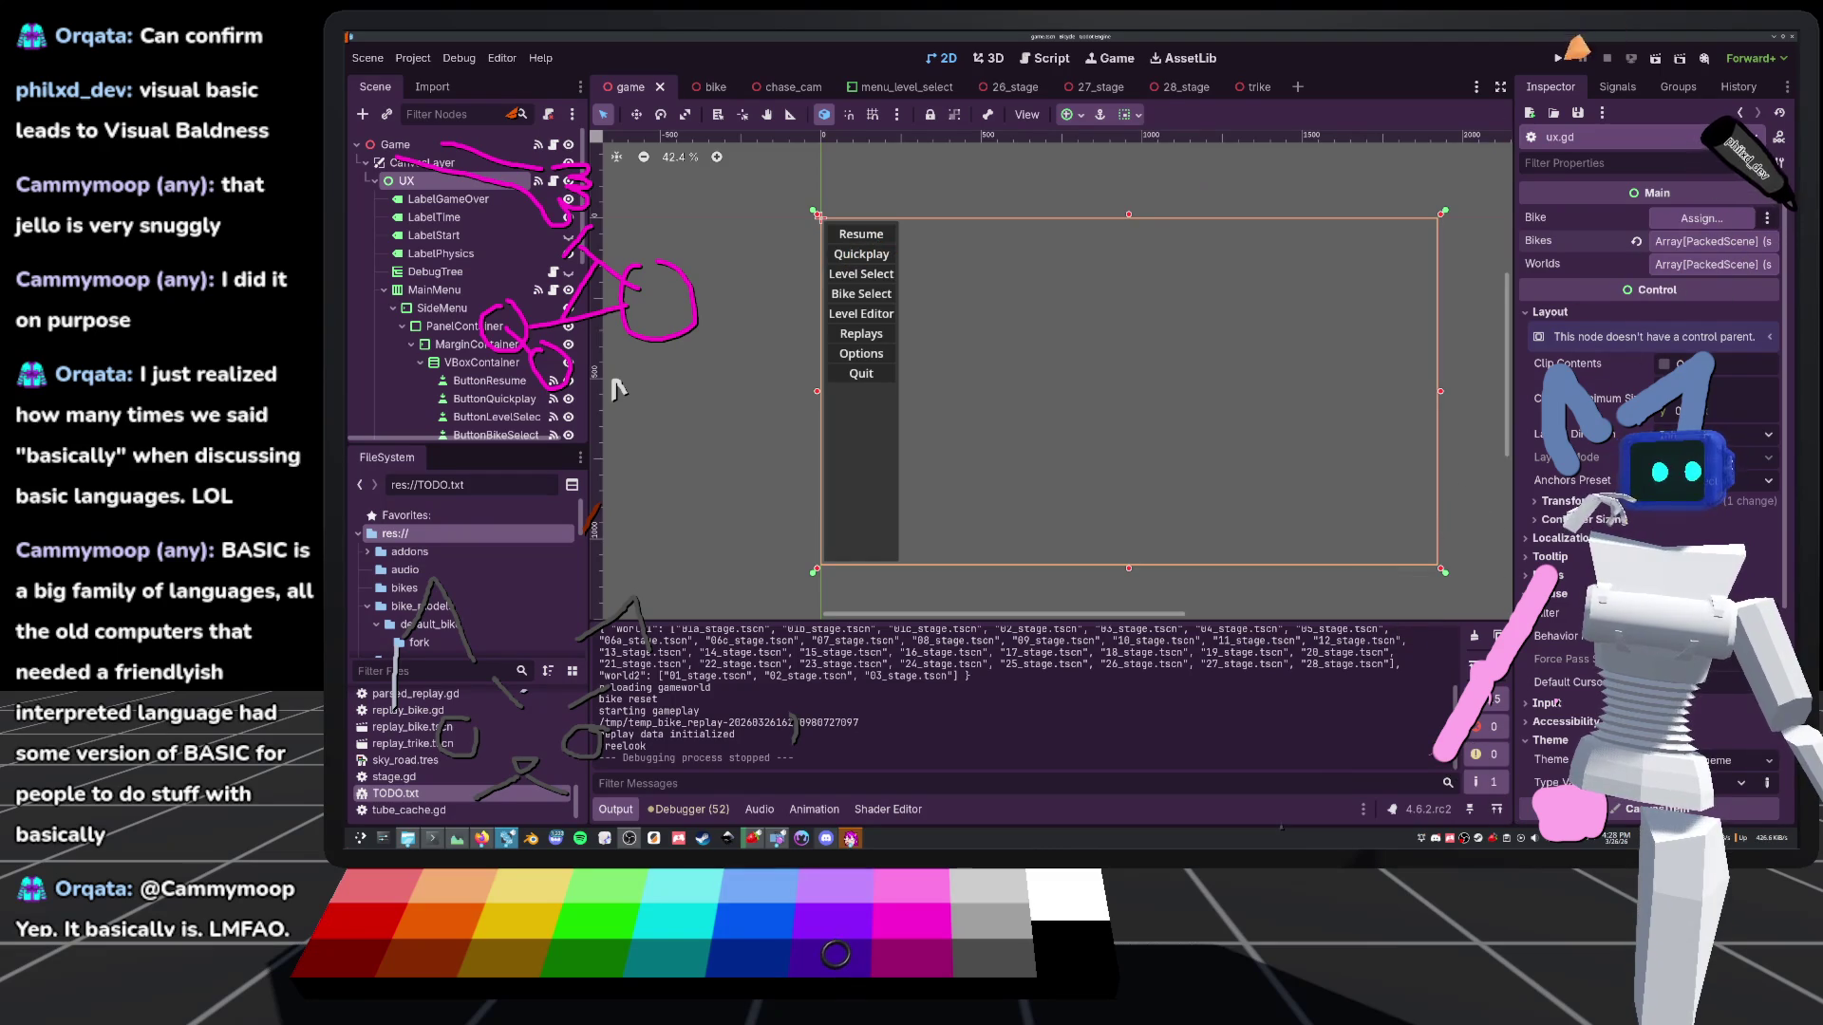
click(1565, 55)
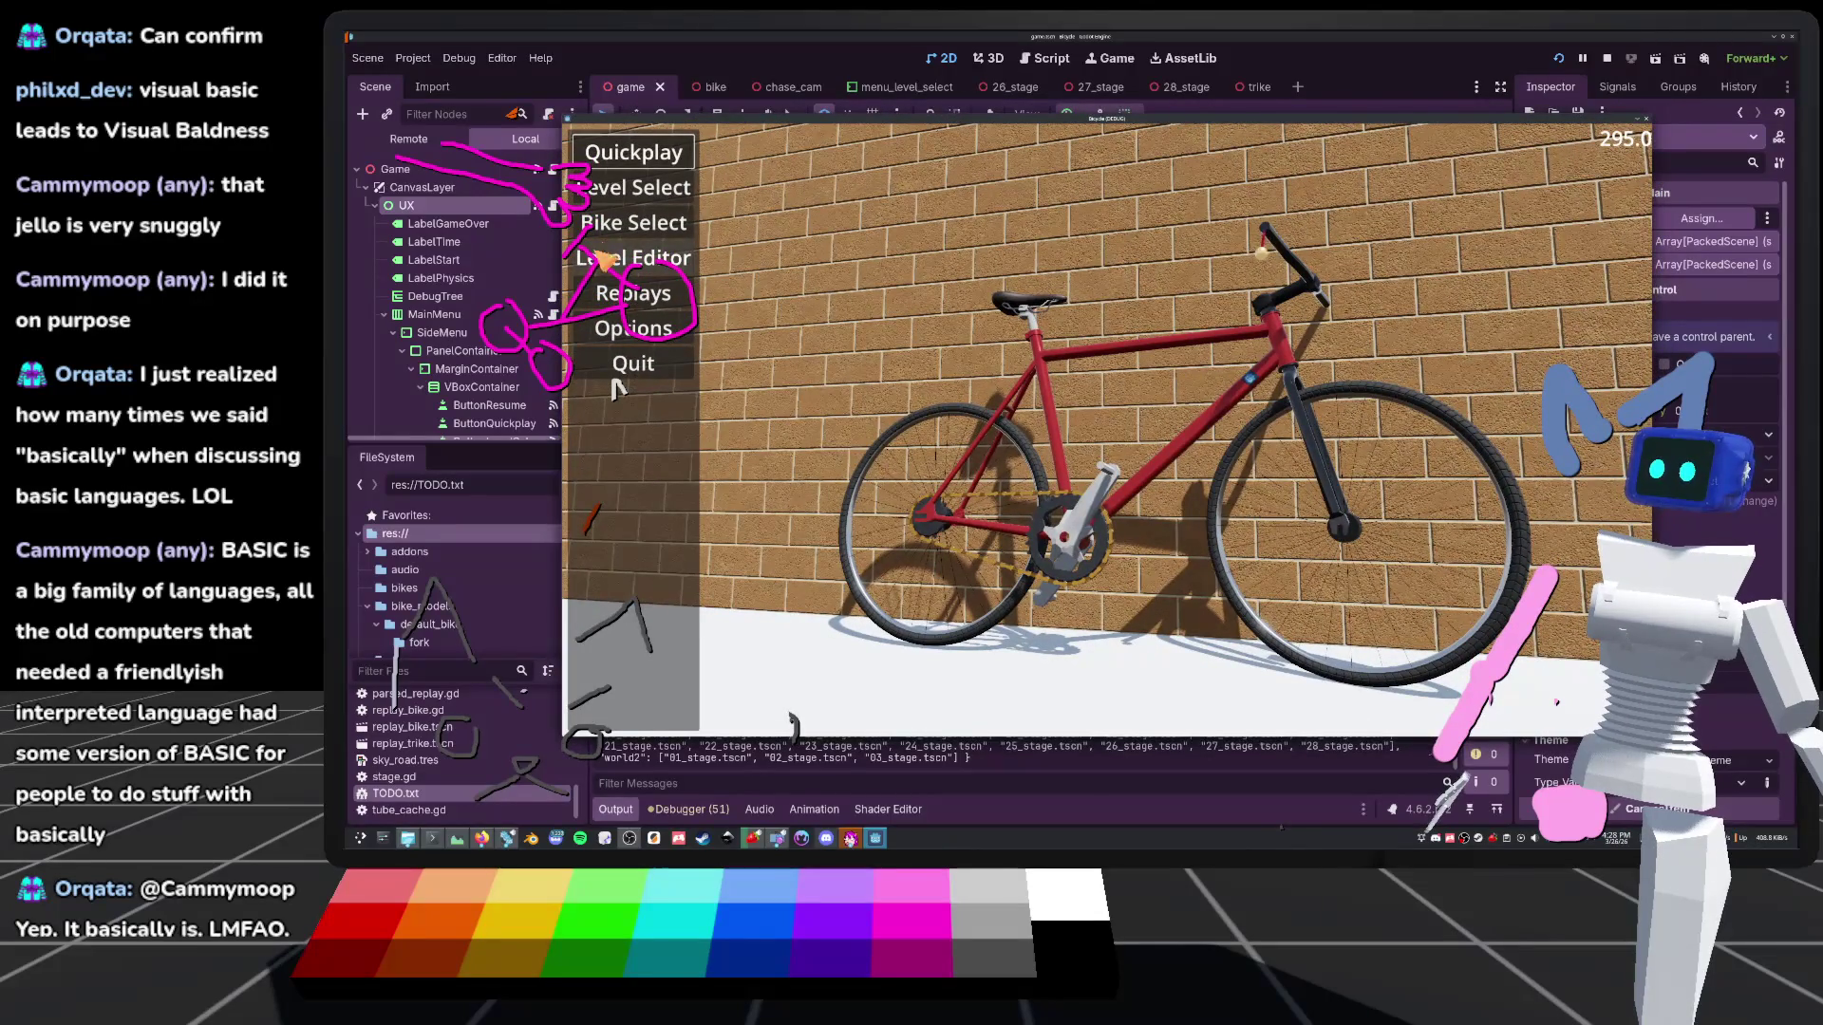
Stop the game and hide ButtonLevelEditor in the Scene tree
click(615, 380)
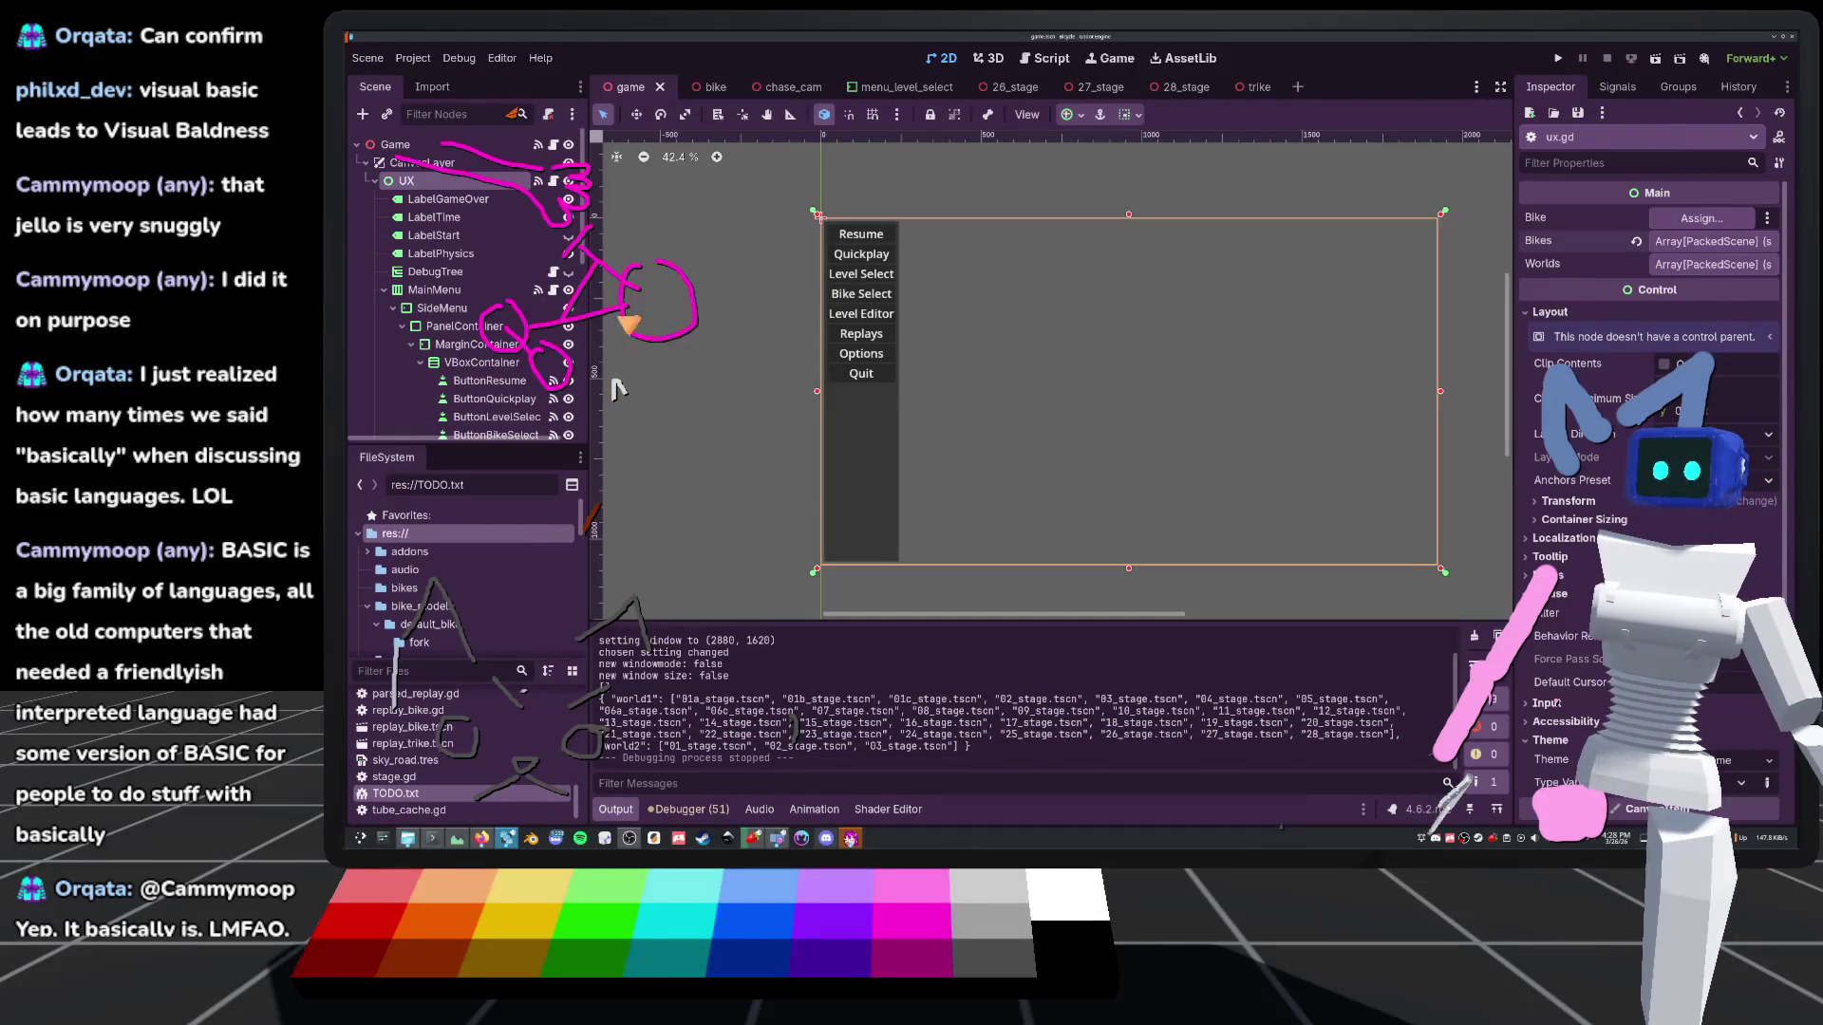
scroll(479, 313, down, 3)
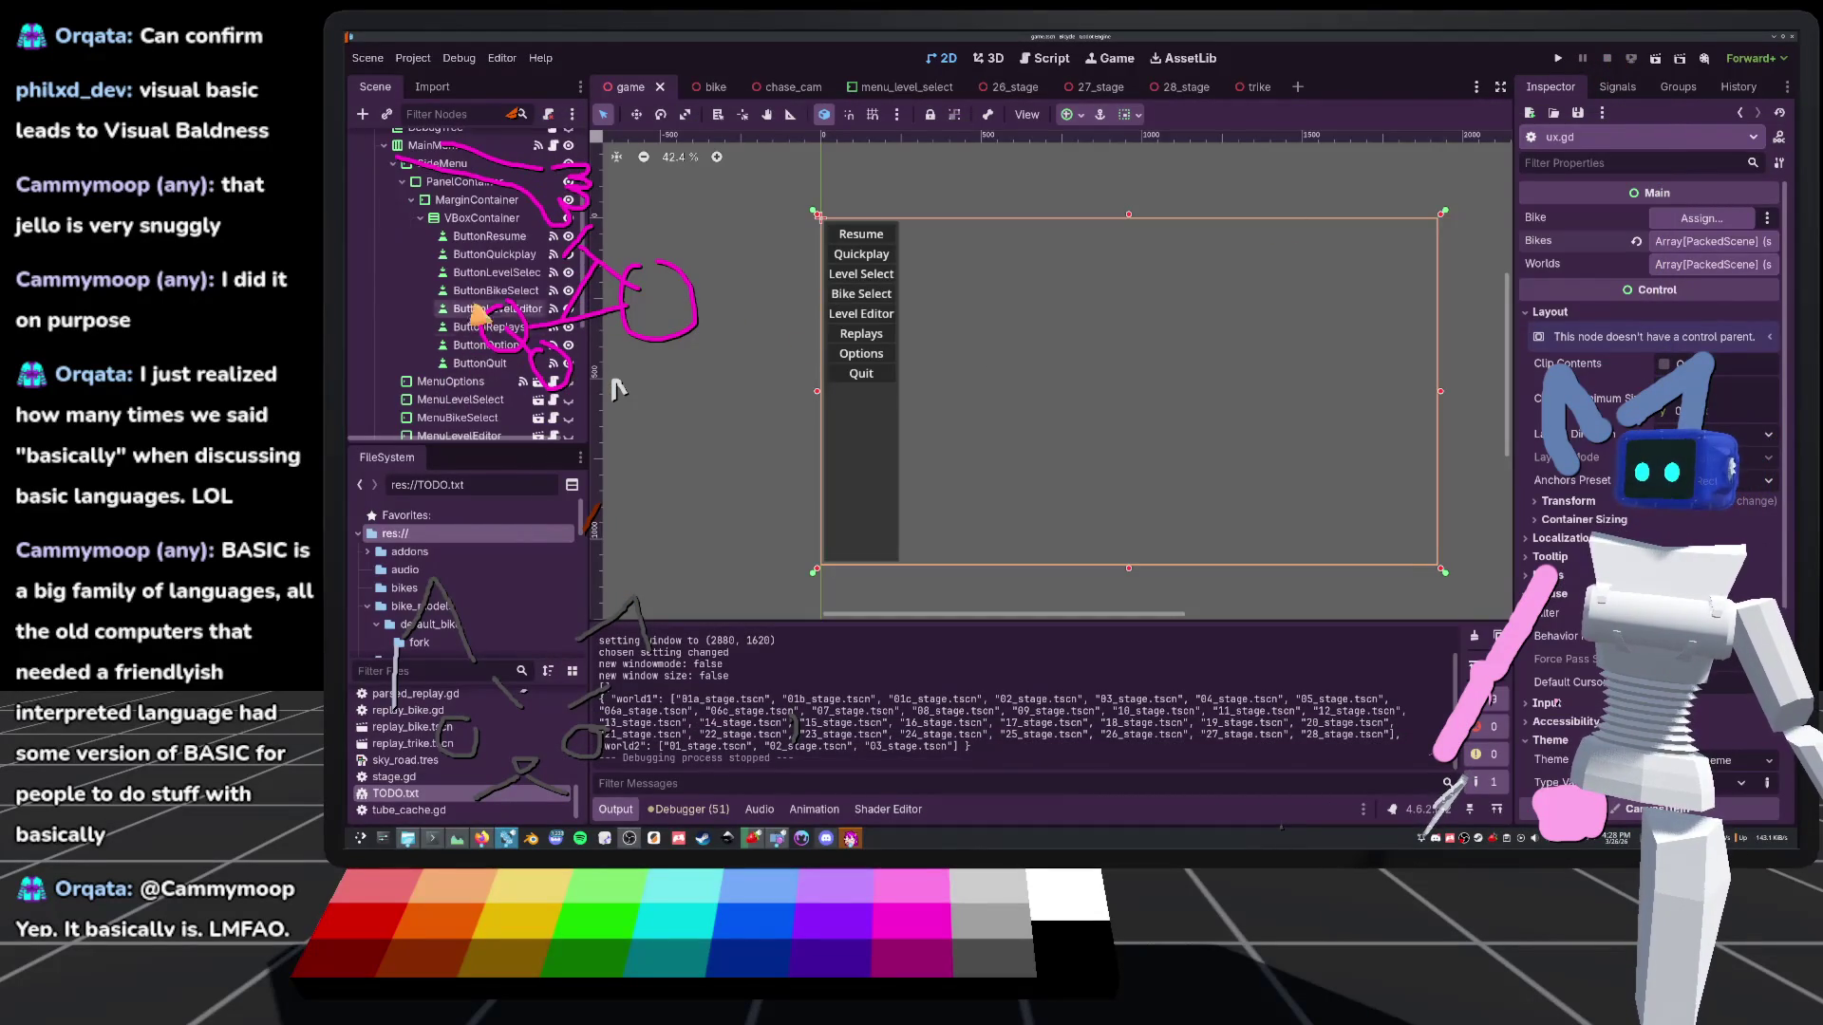
scroll(479, 308, down, 2)
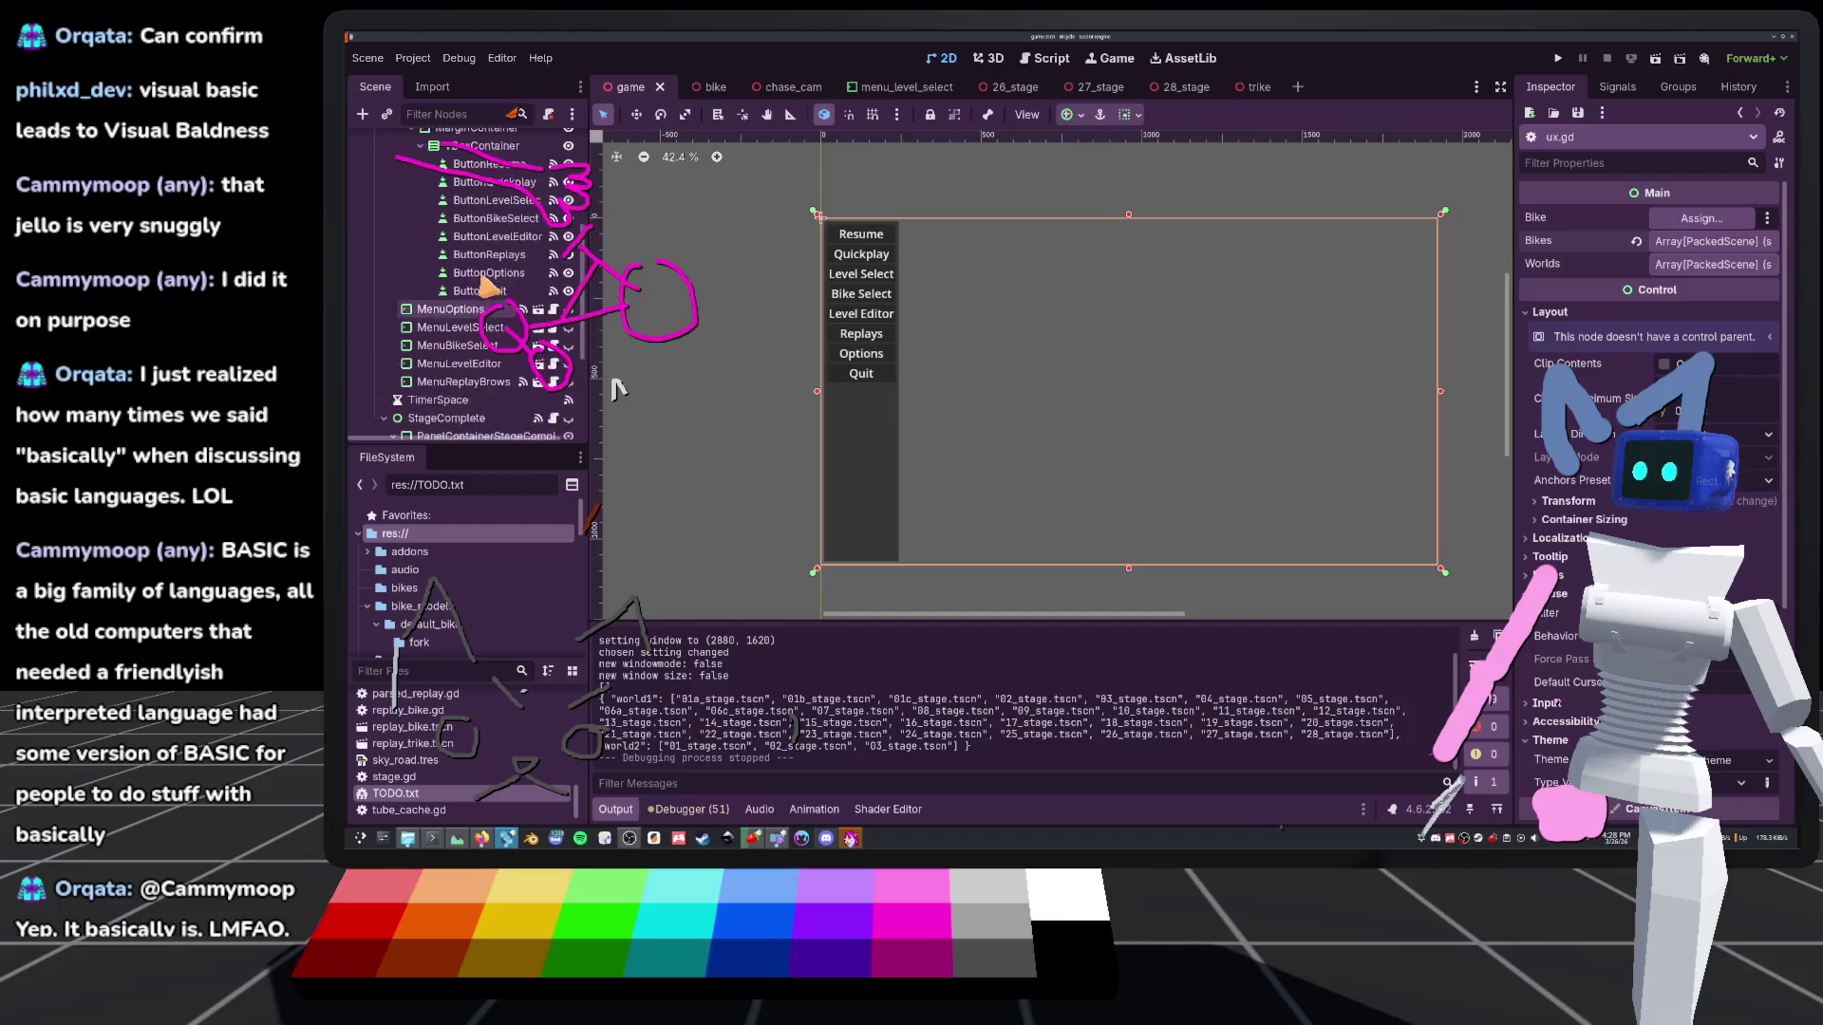
scroll(489, 285, up, 2)
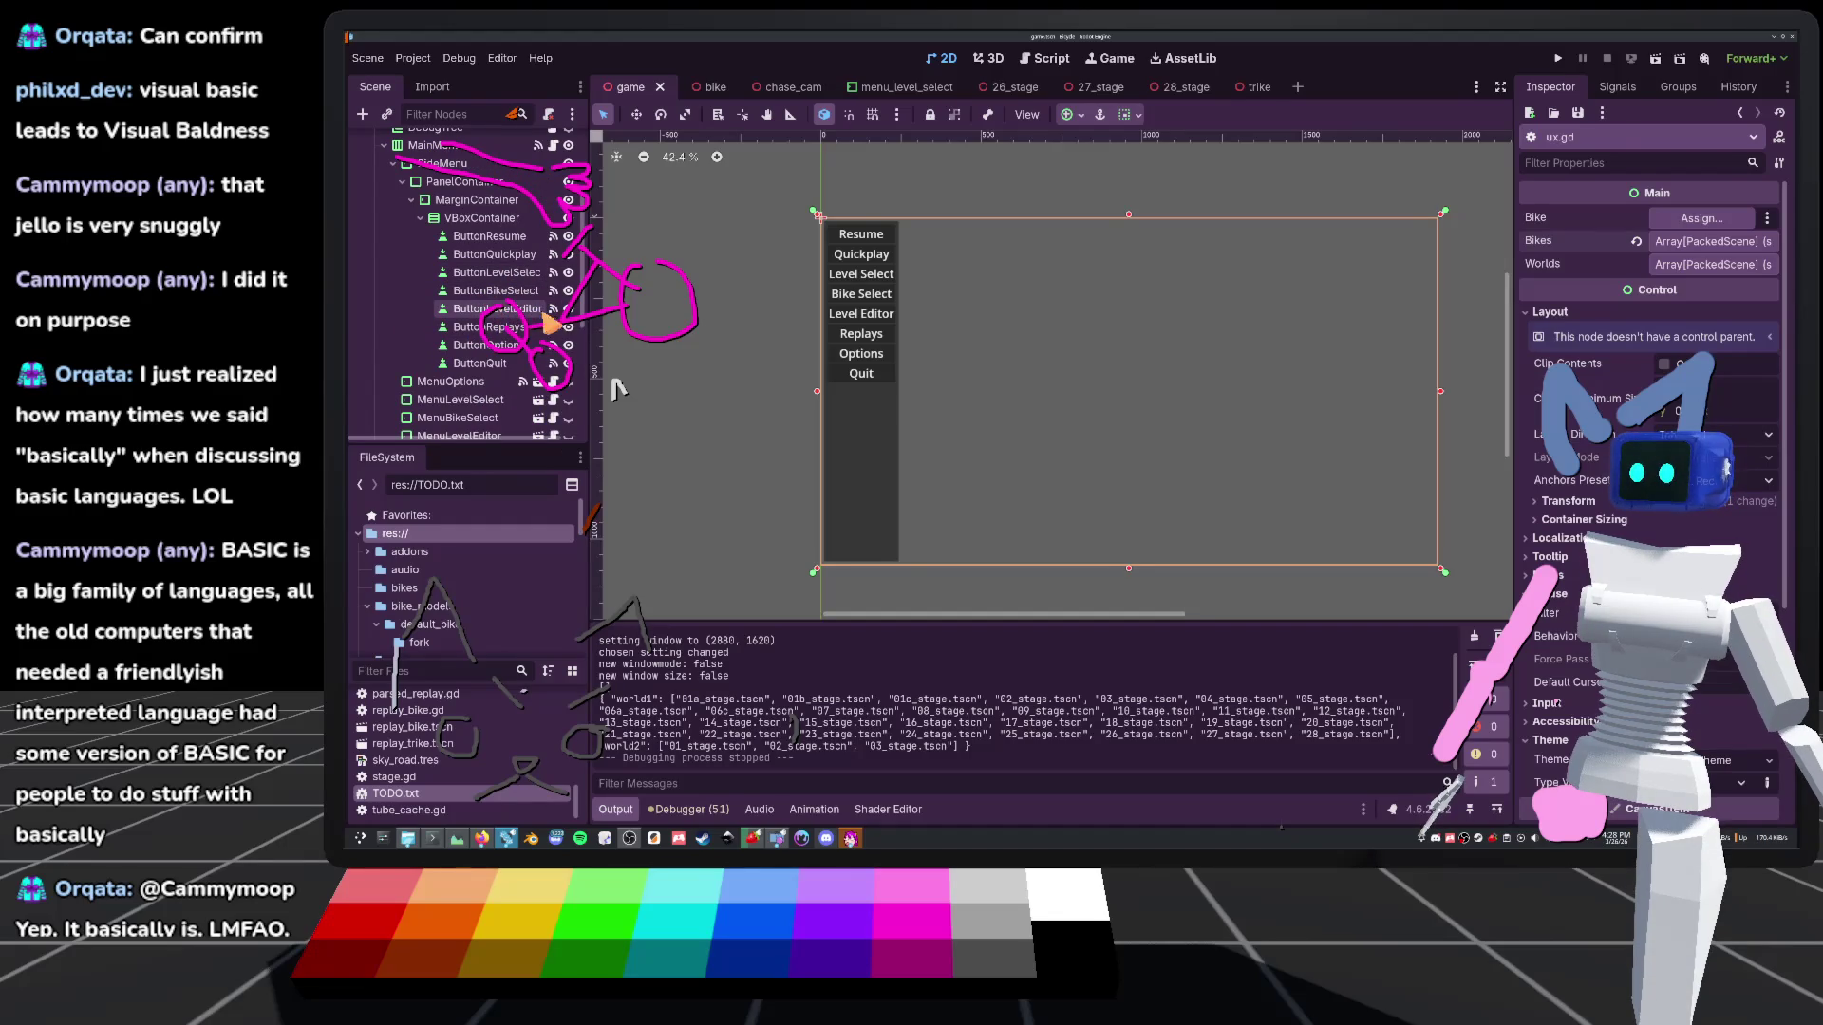
click(567, 308)
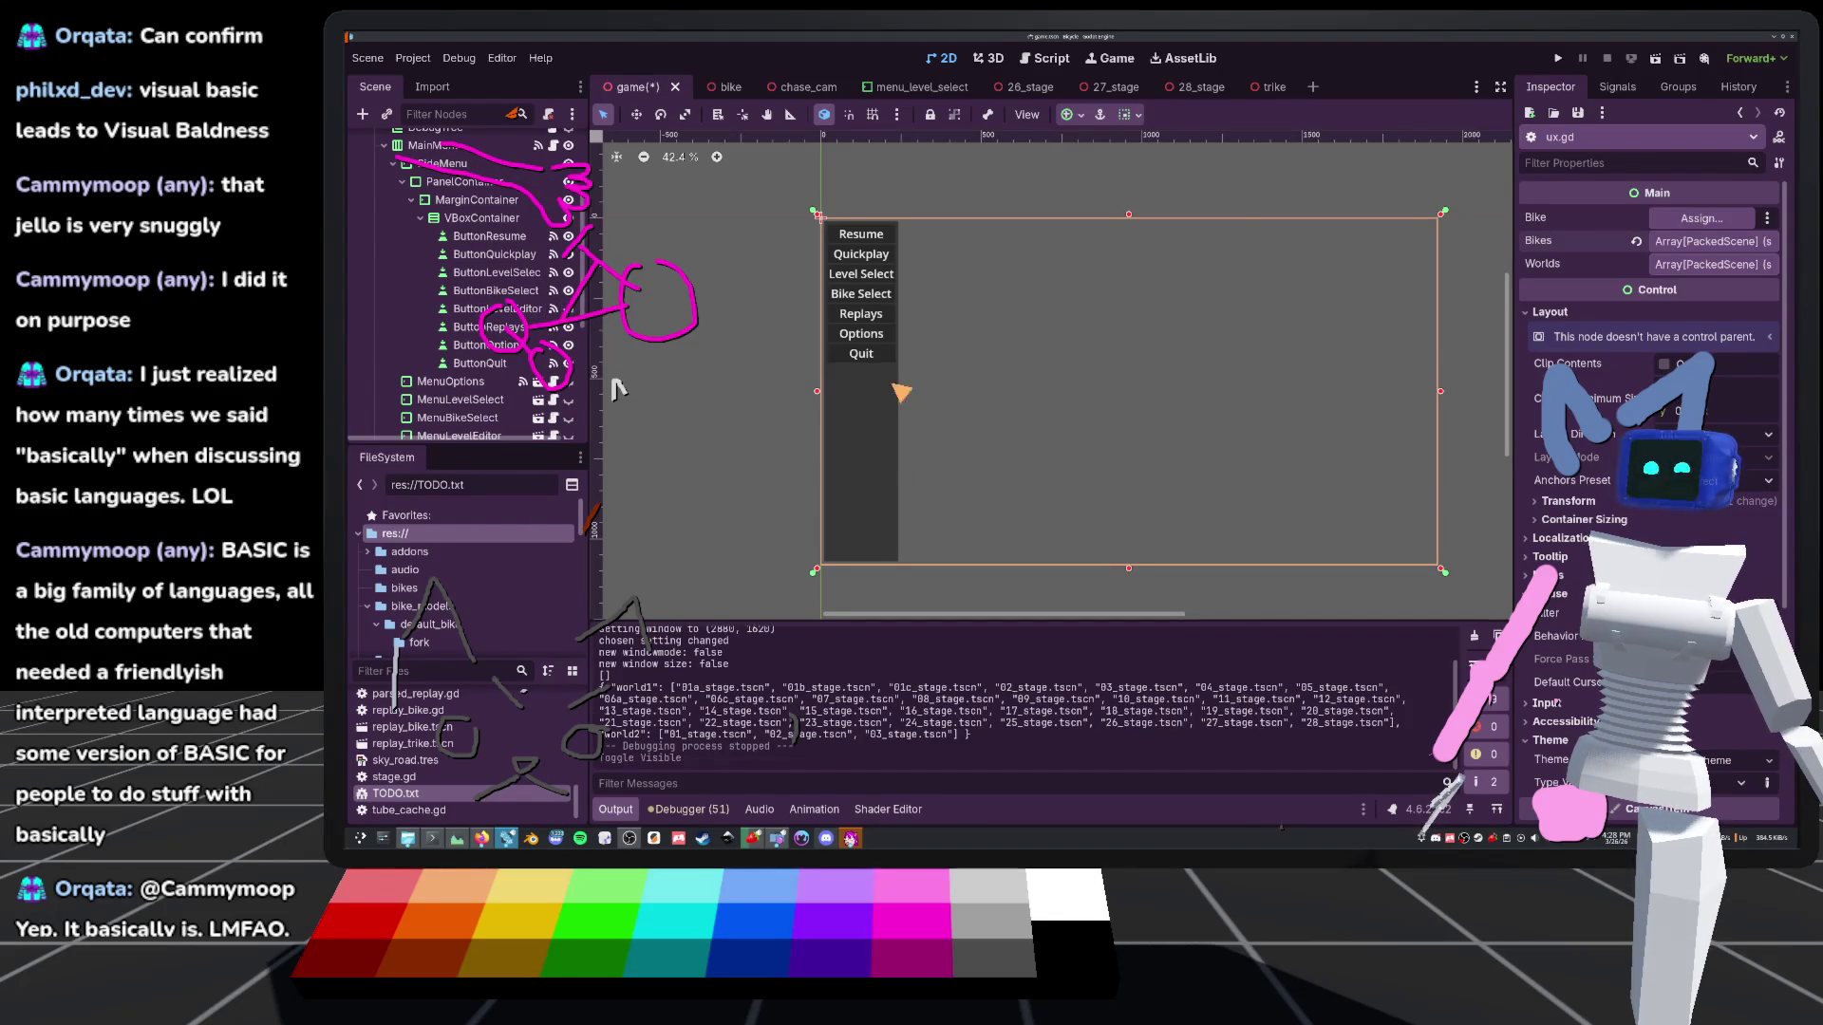
Bring up ux.gd in the Script editor and run the game again
scroll(579, 218, up, 4)
key(ctrl+F3)
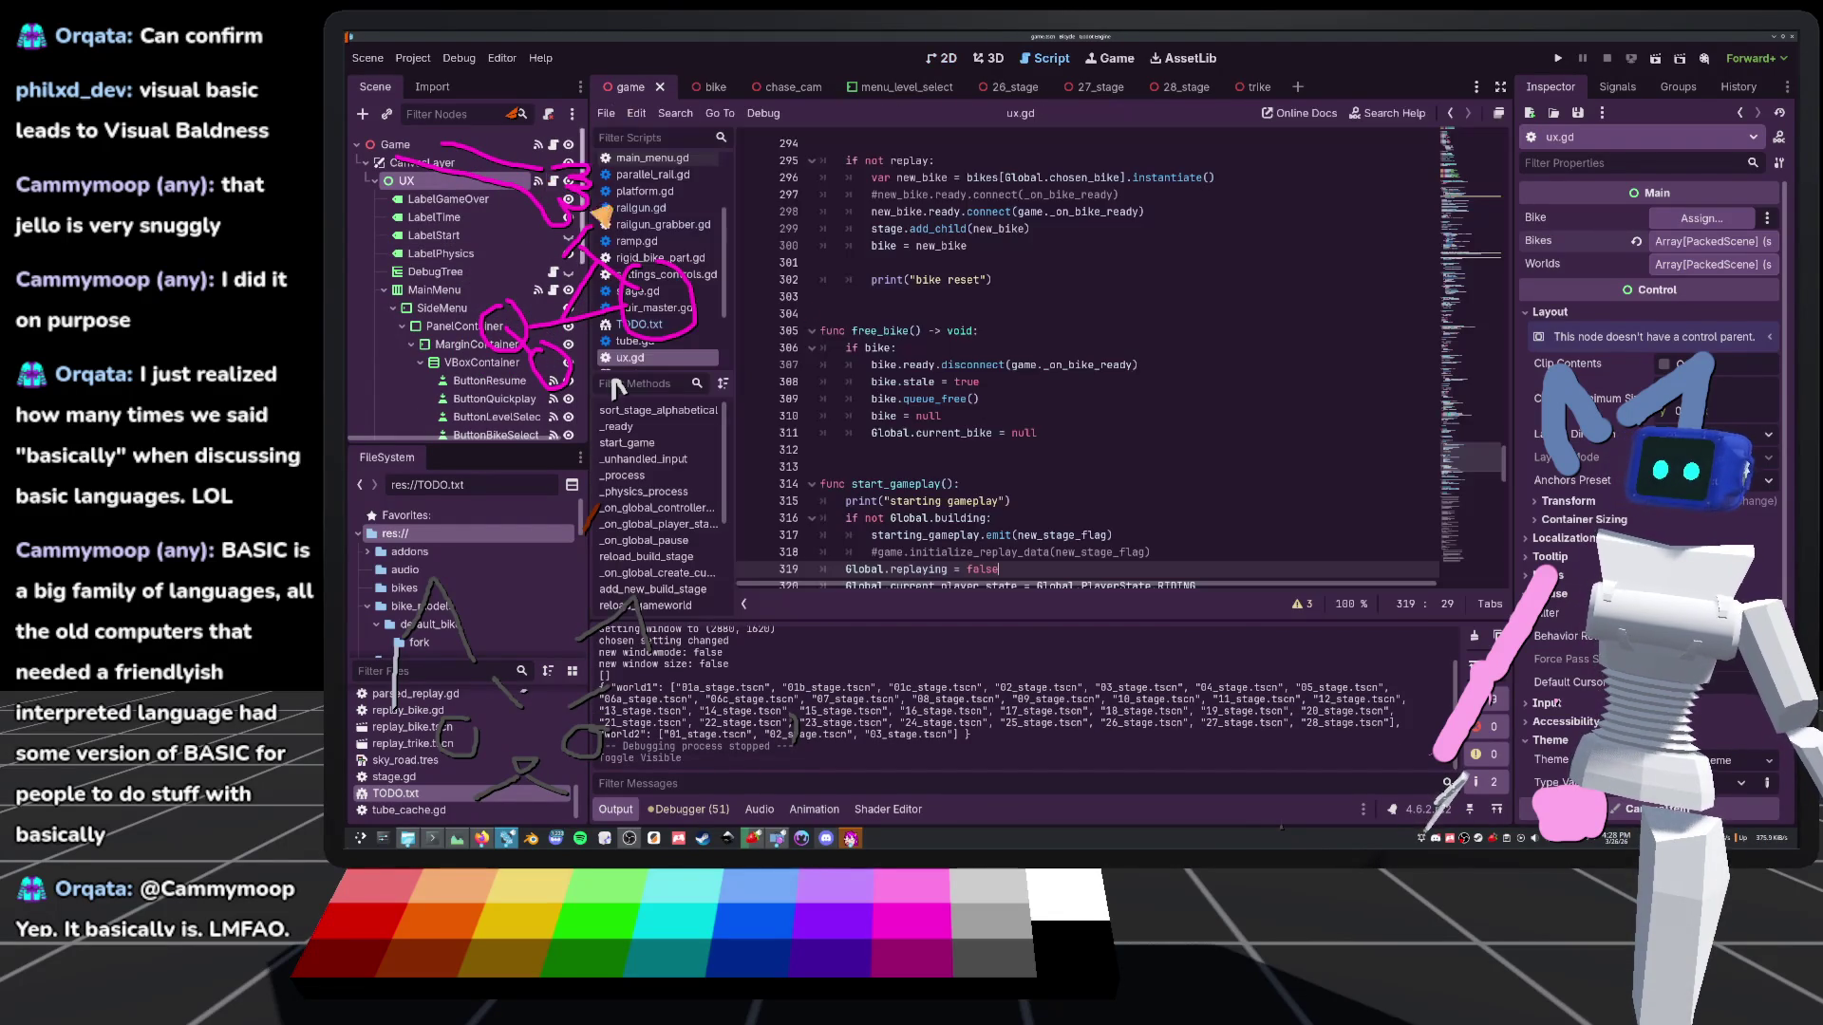
drag(1507, 459, 1358, 199)
scroll(1359, 201, down, 9)
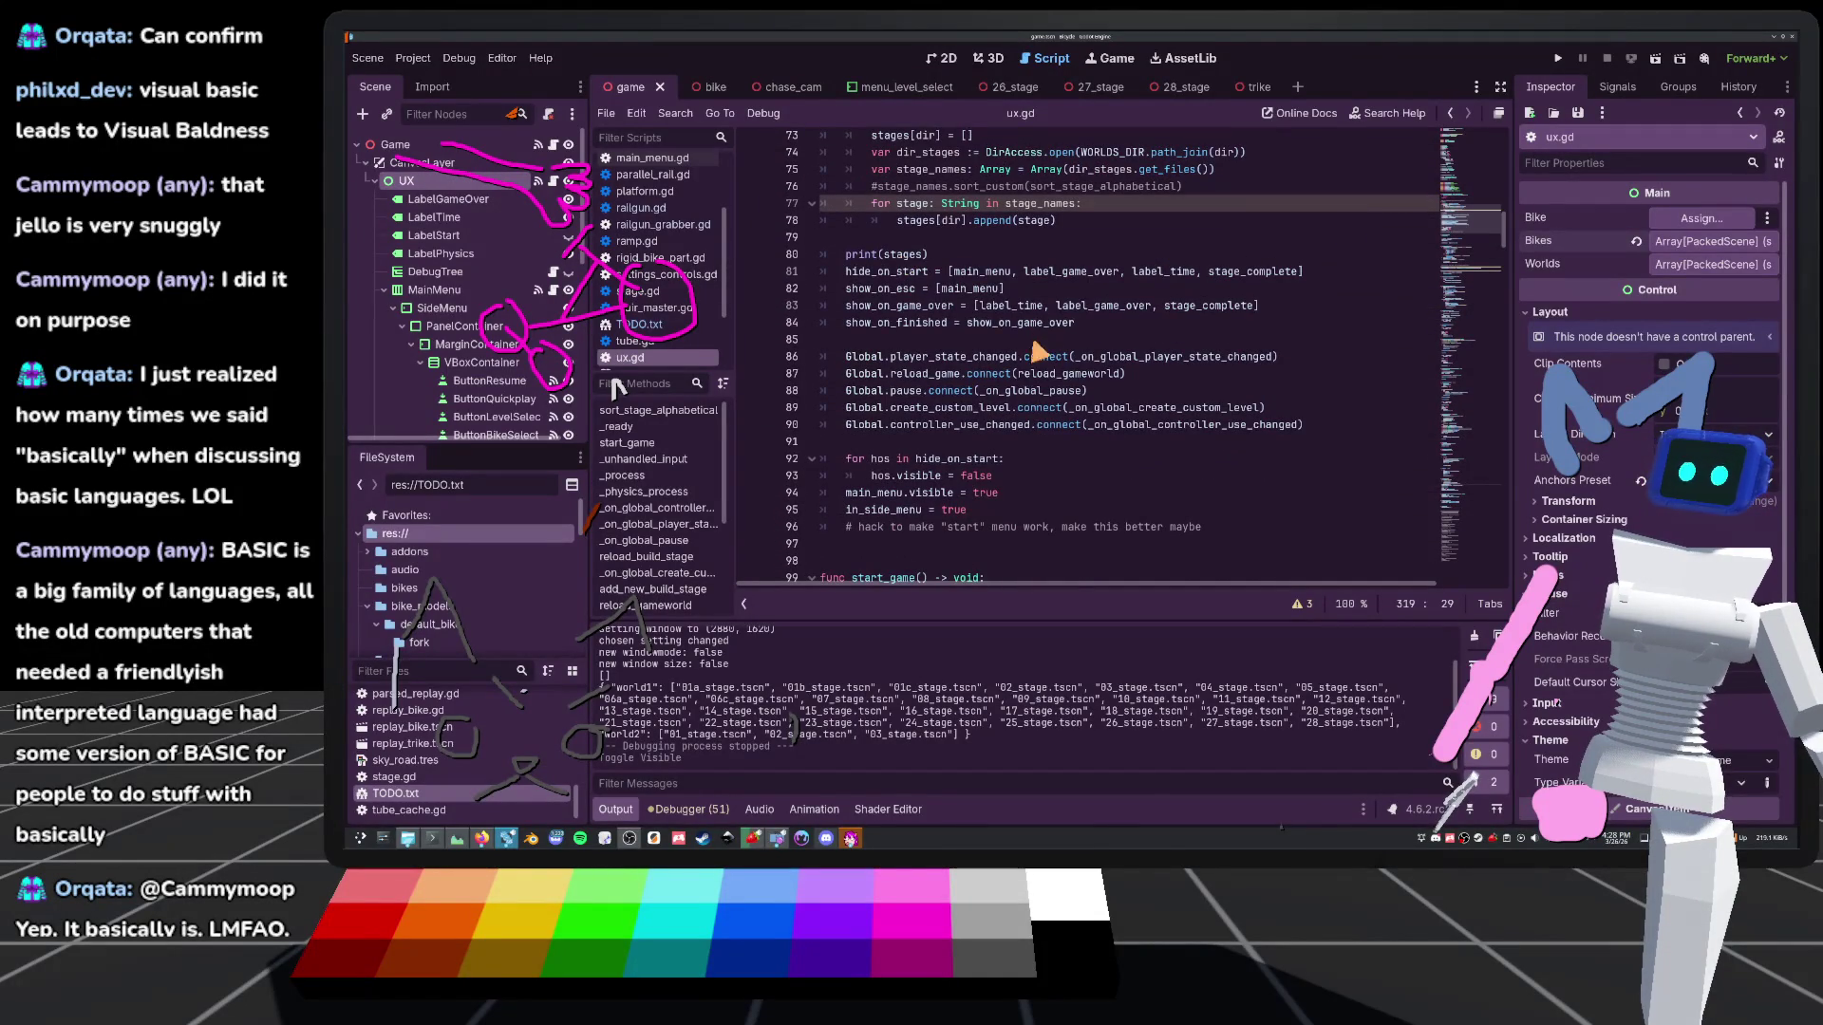
click(1556, 58)
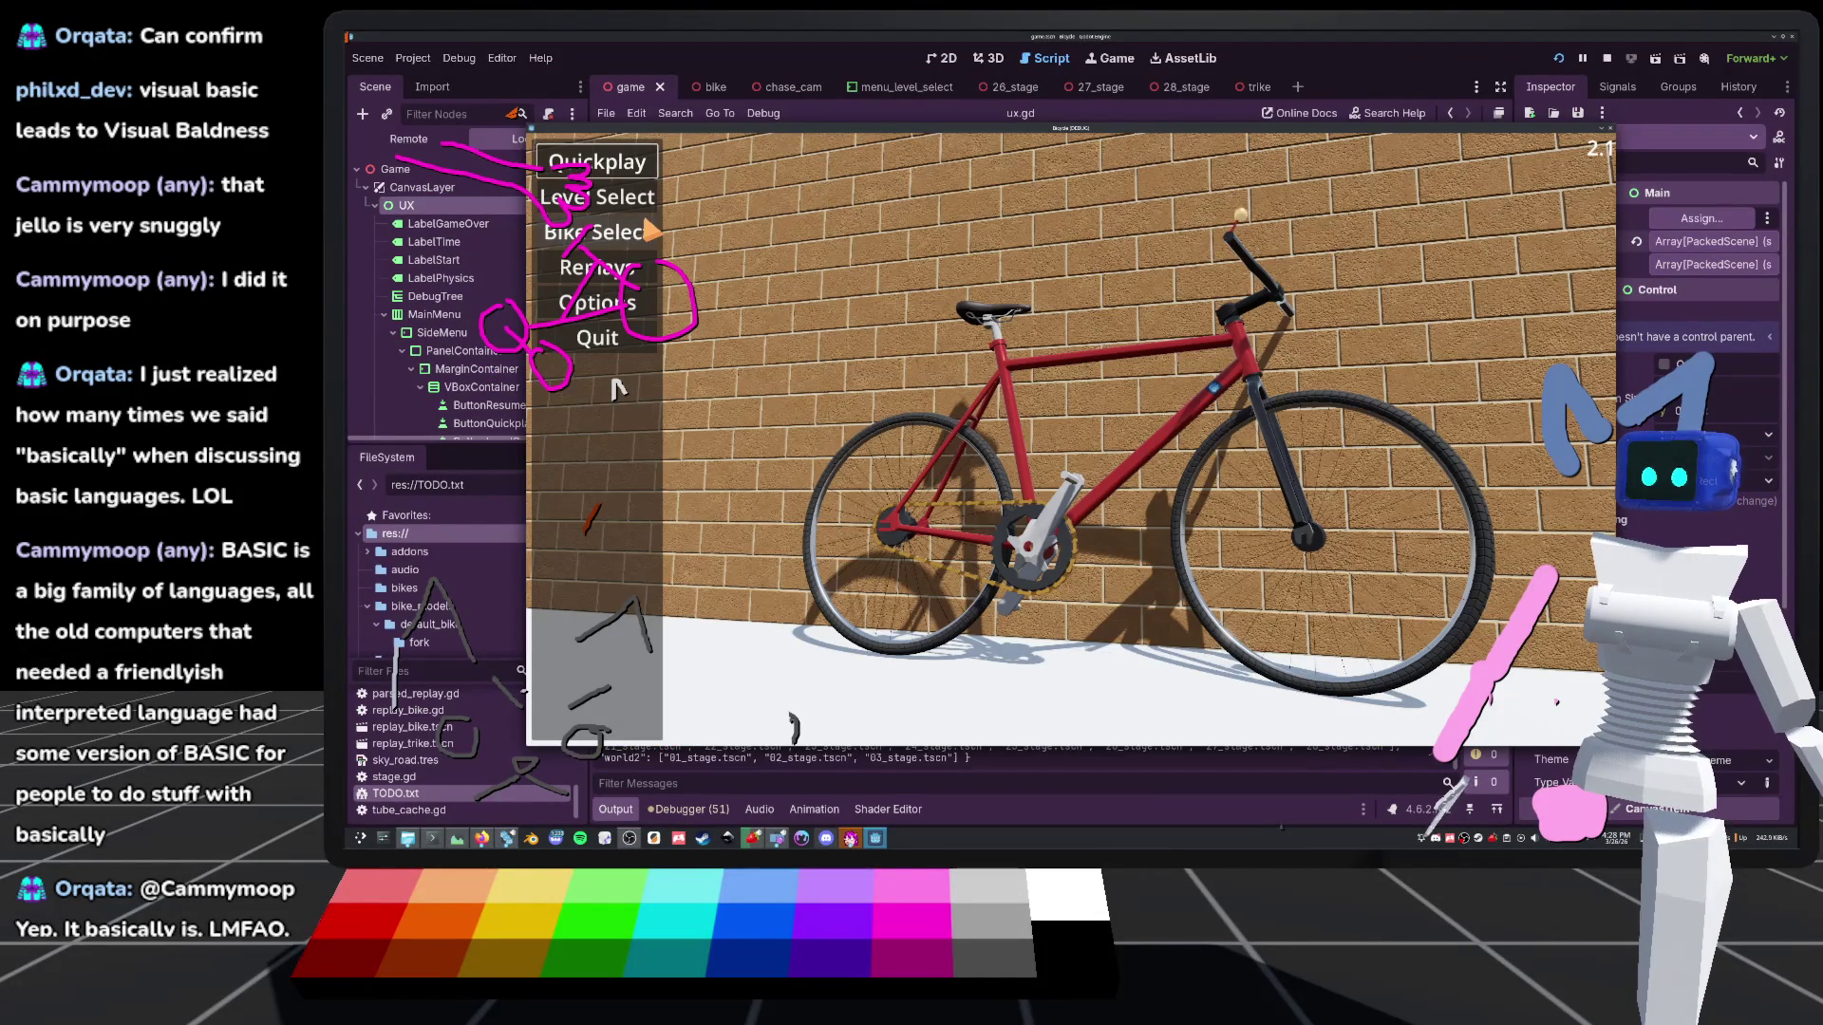
Skip to the next music track, then return to the running game window
click(752, 837)
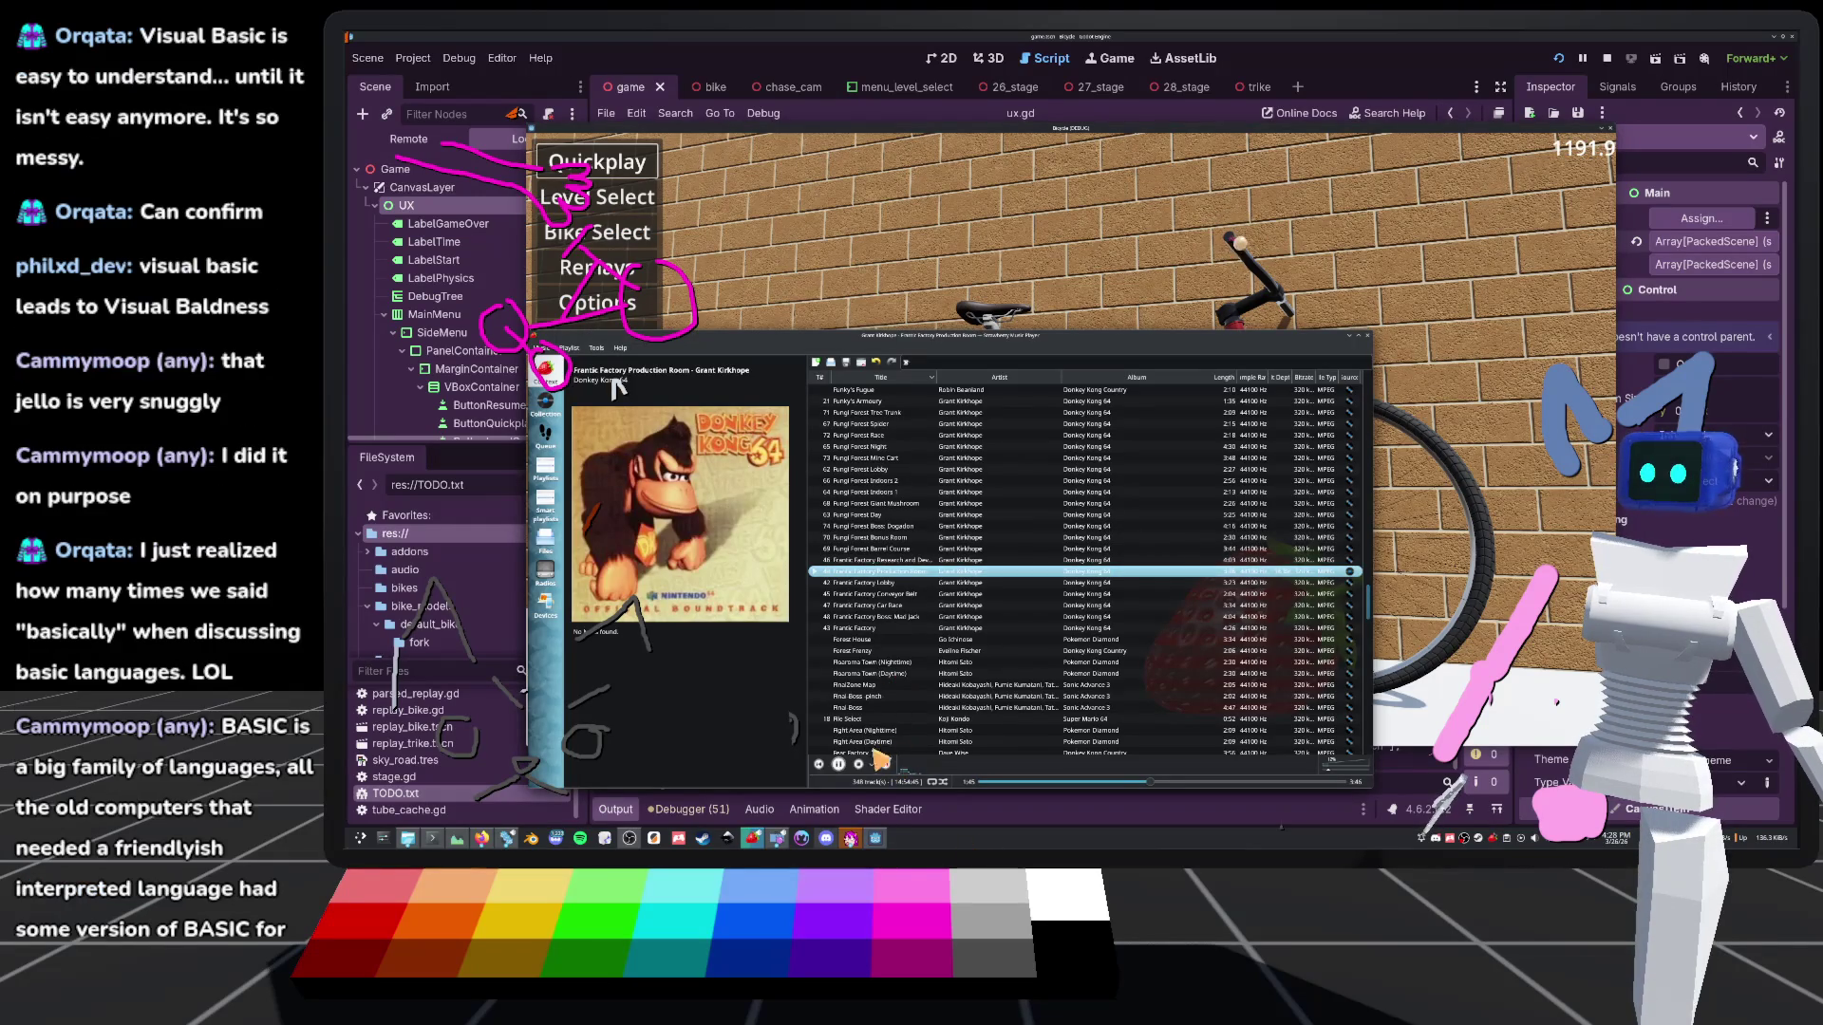
click(884, 765)
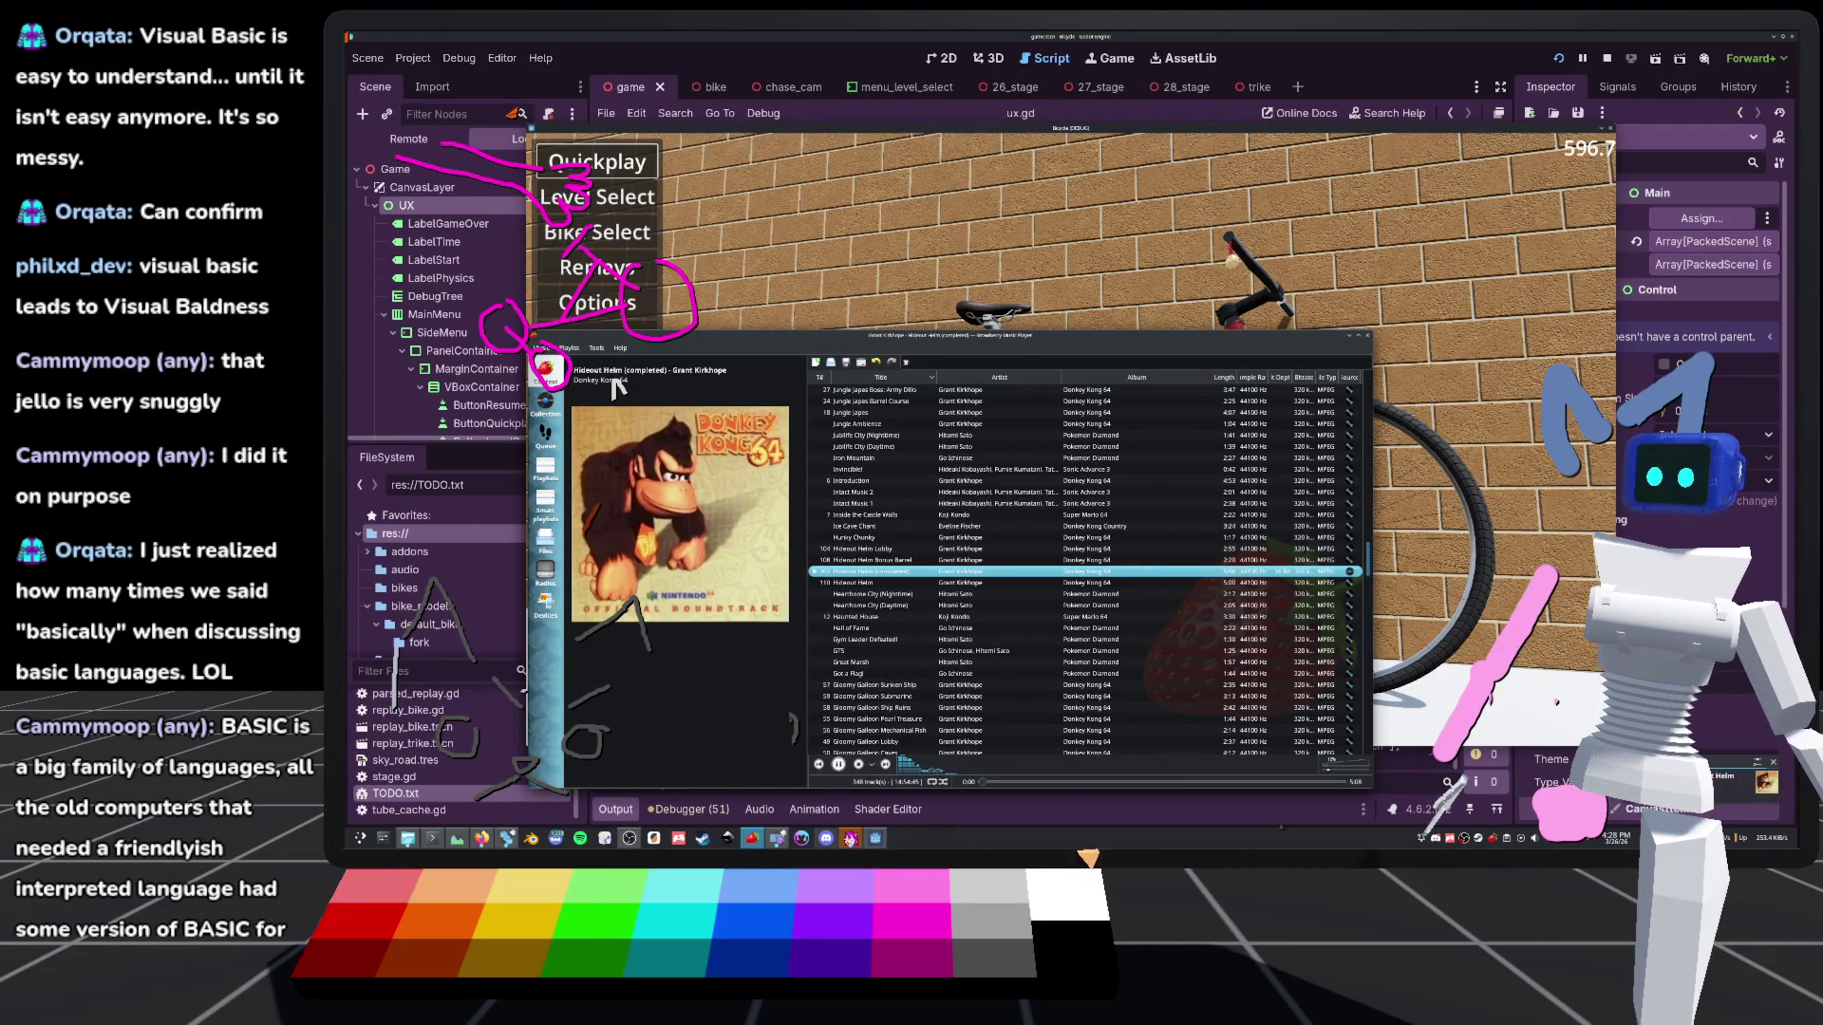
key(alt+Tab)
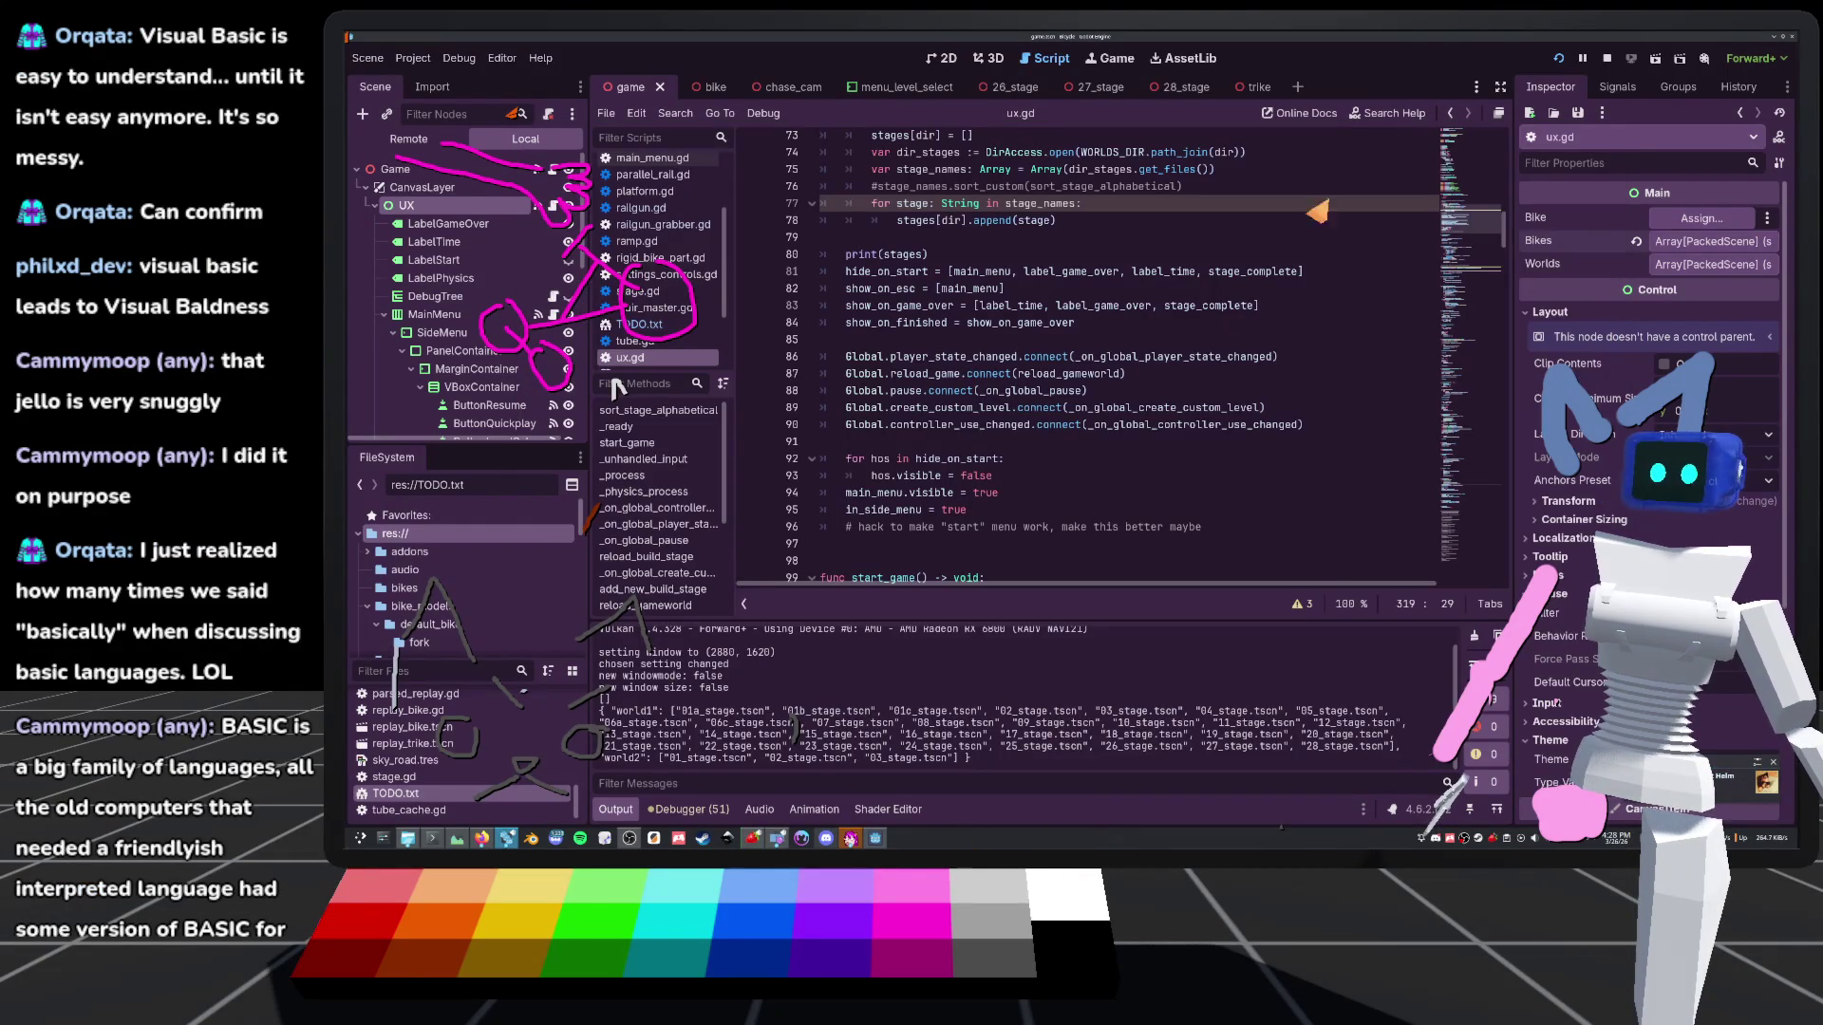
key(alt+Tab)
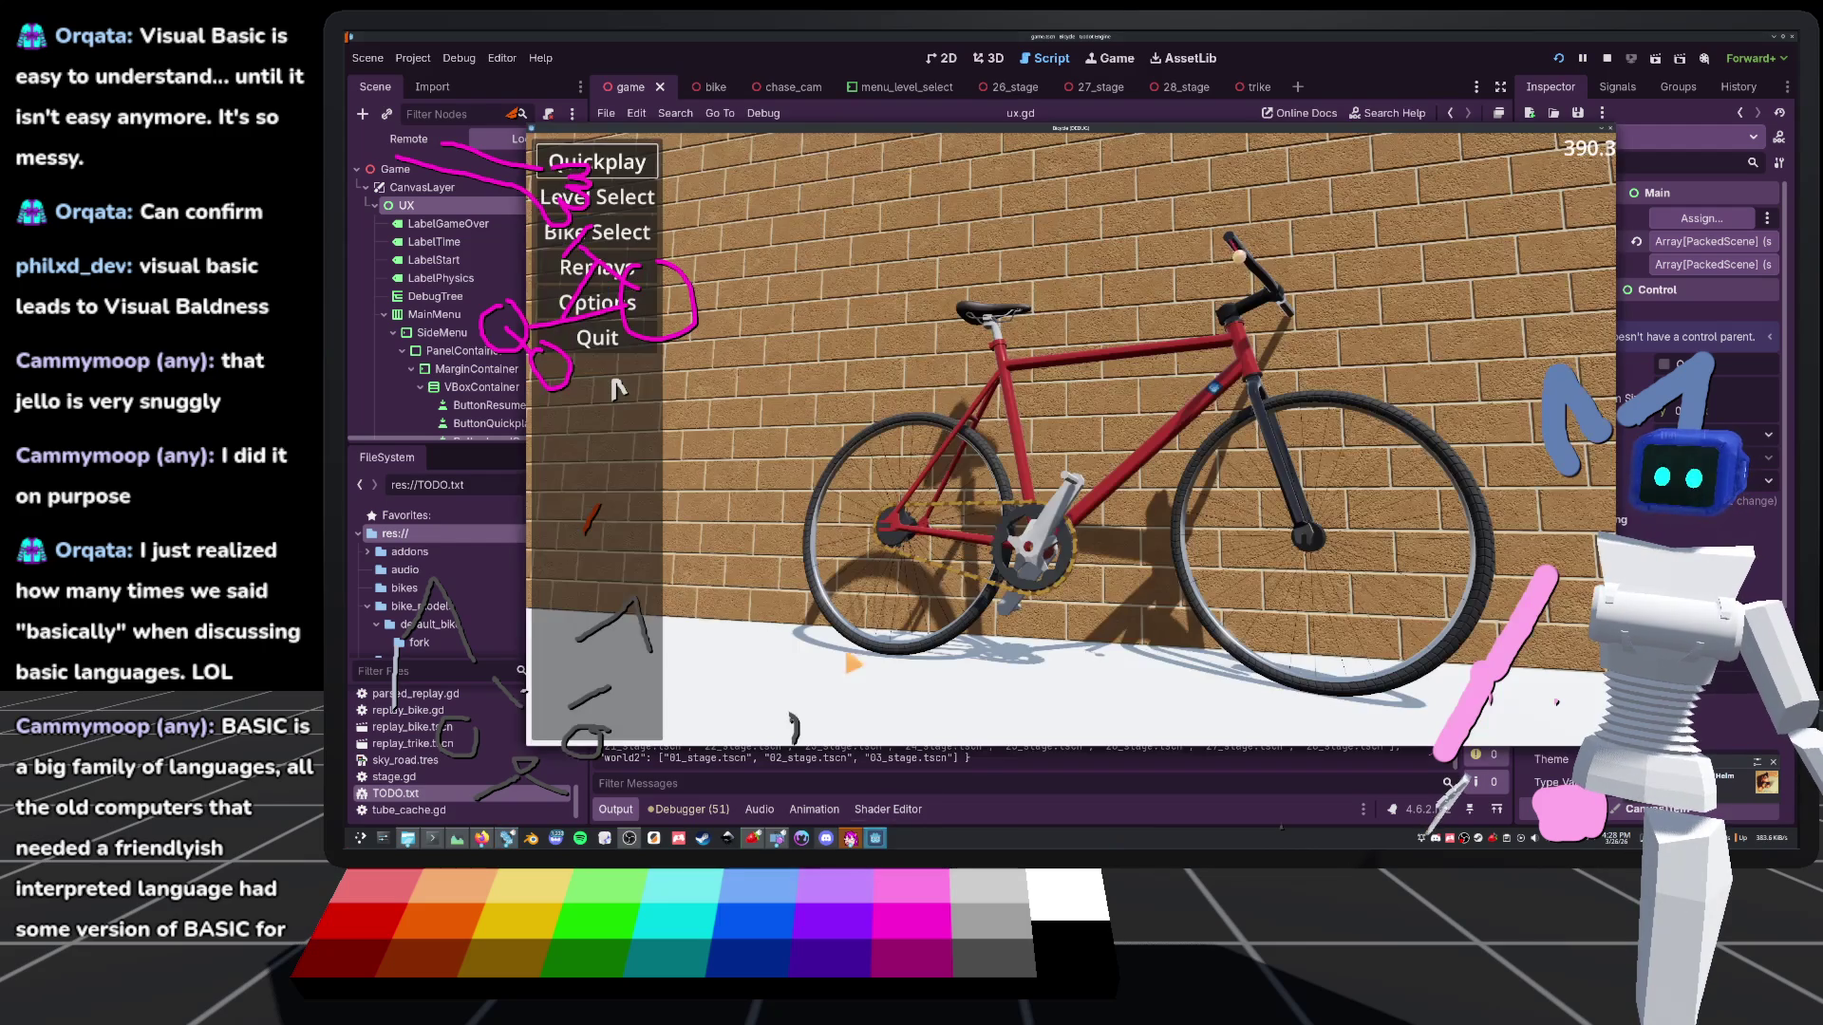
Move menu focus down to Replays, then stop the game with F8
key(Down)
key(Down)
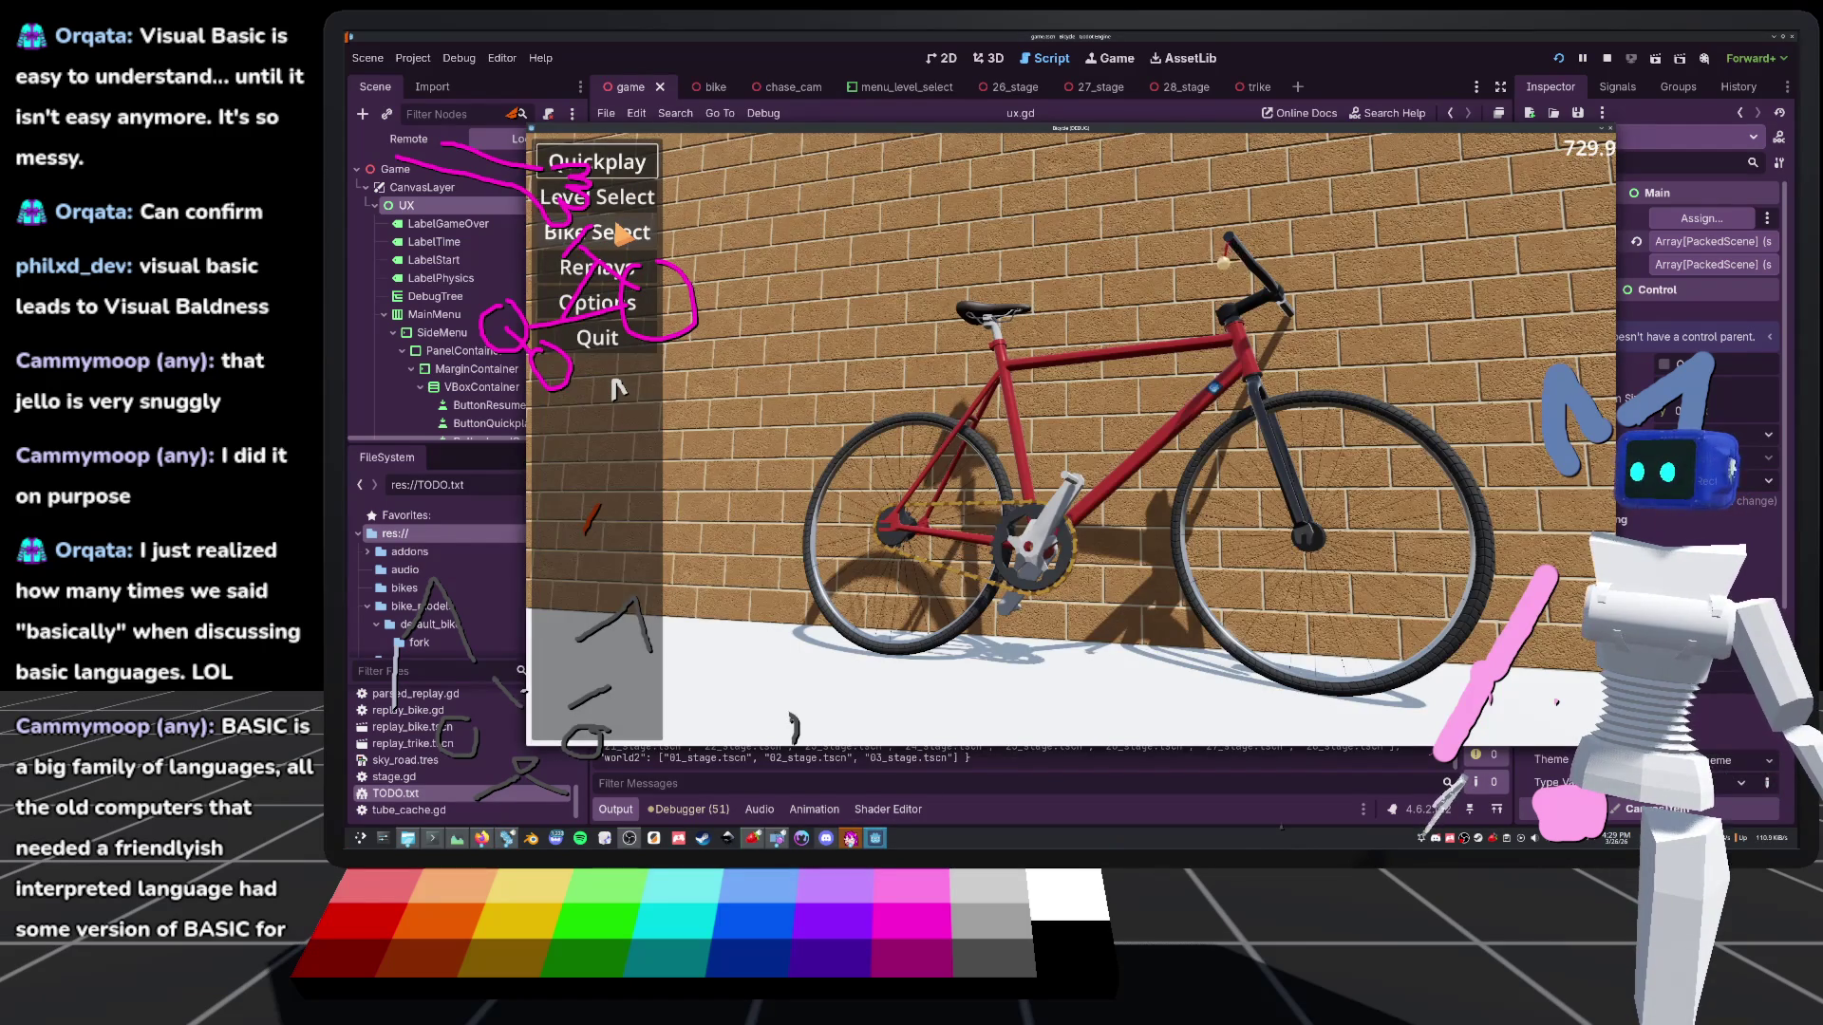
key(Down)
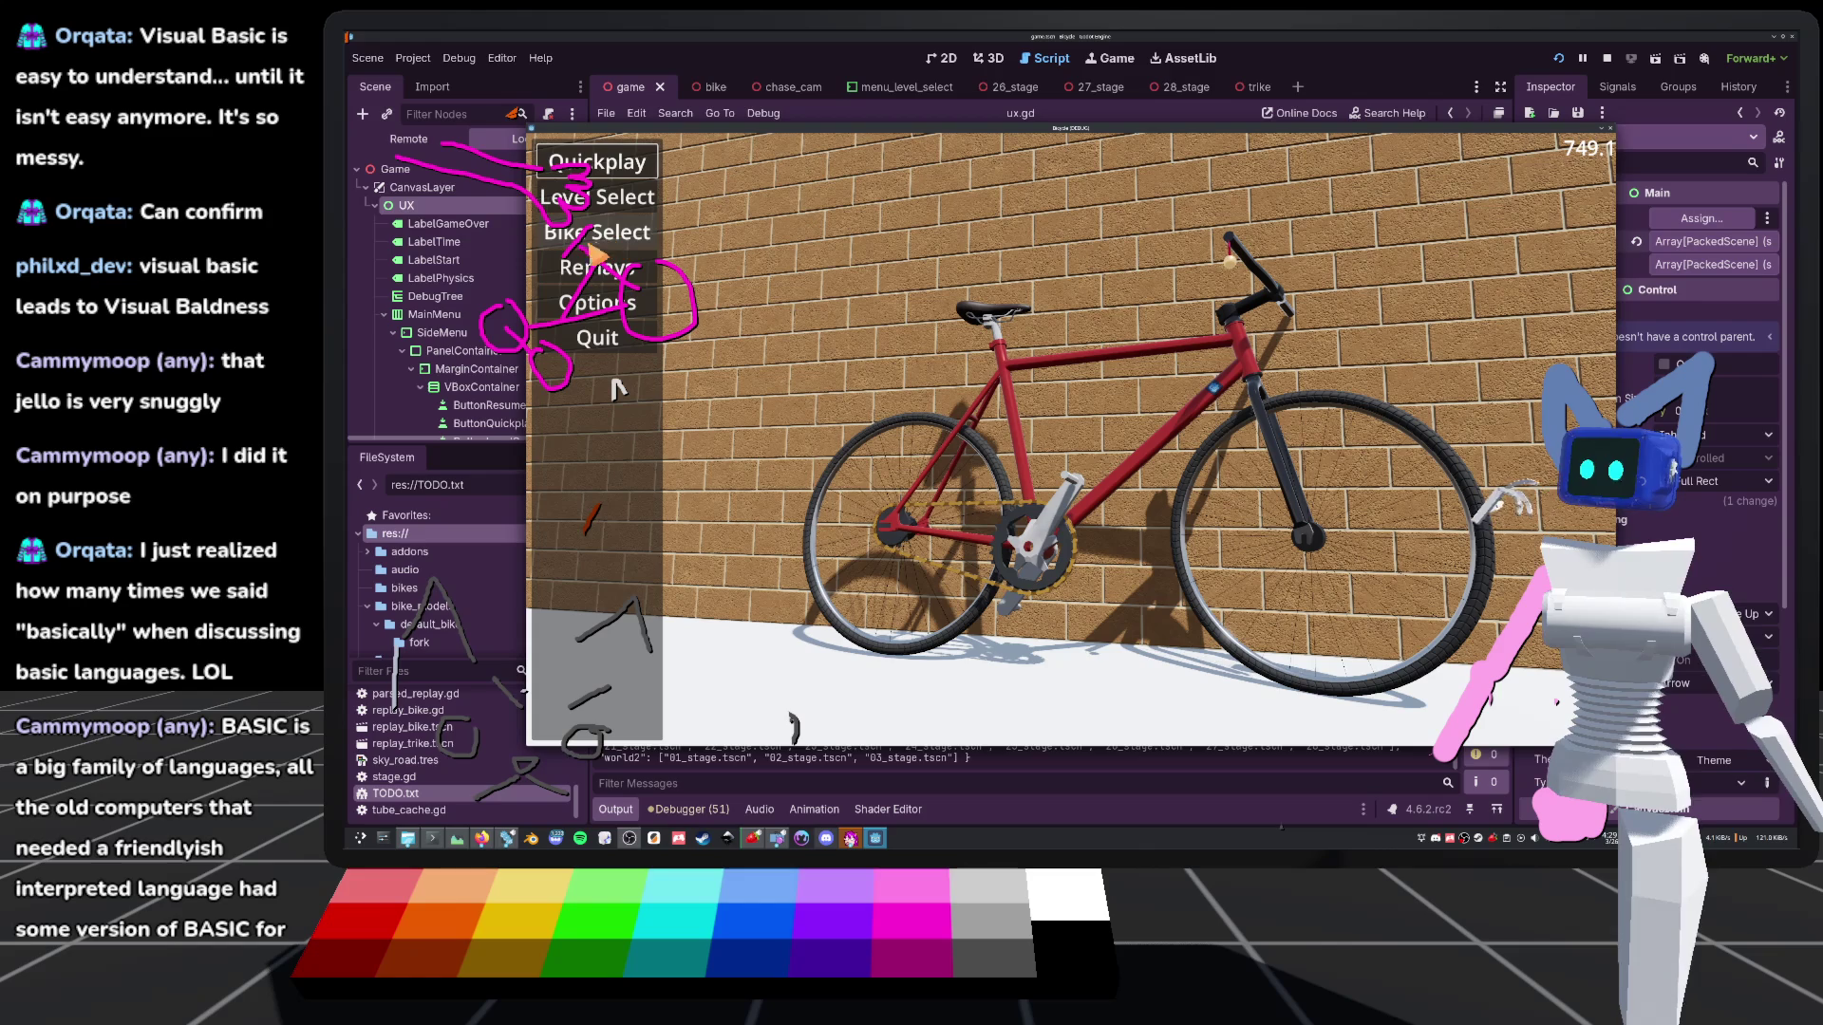
key(F8)
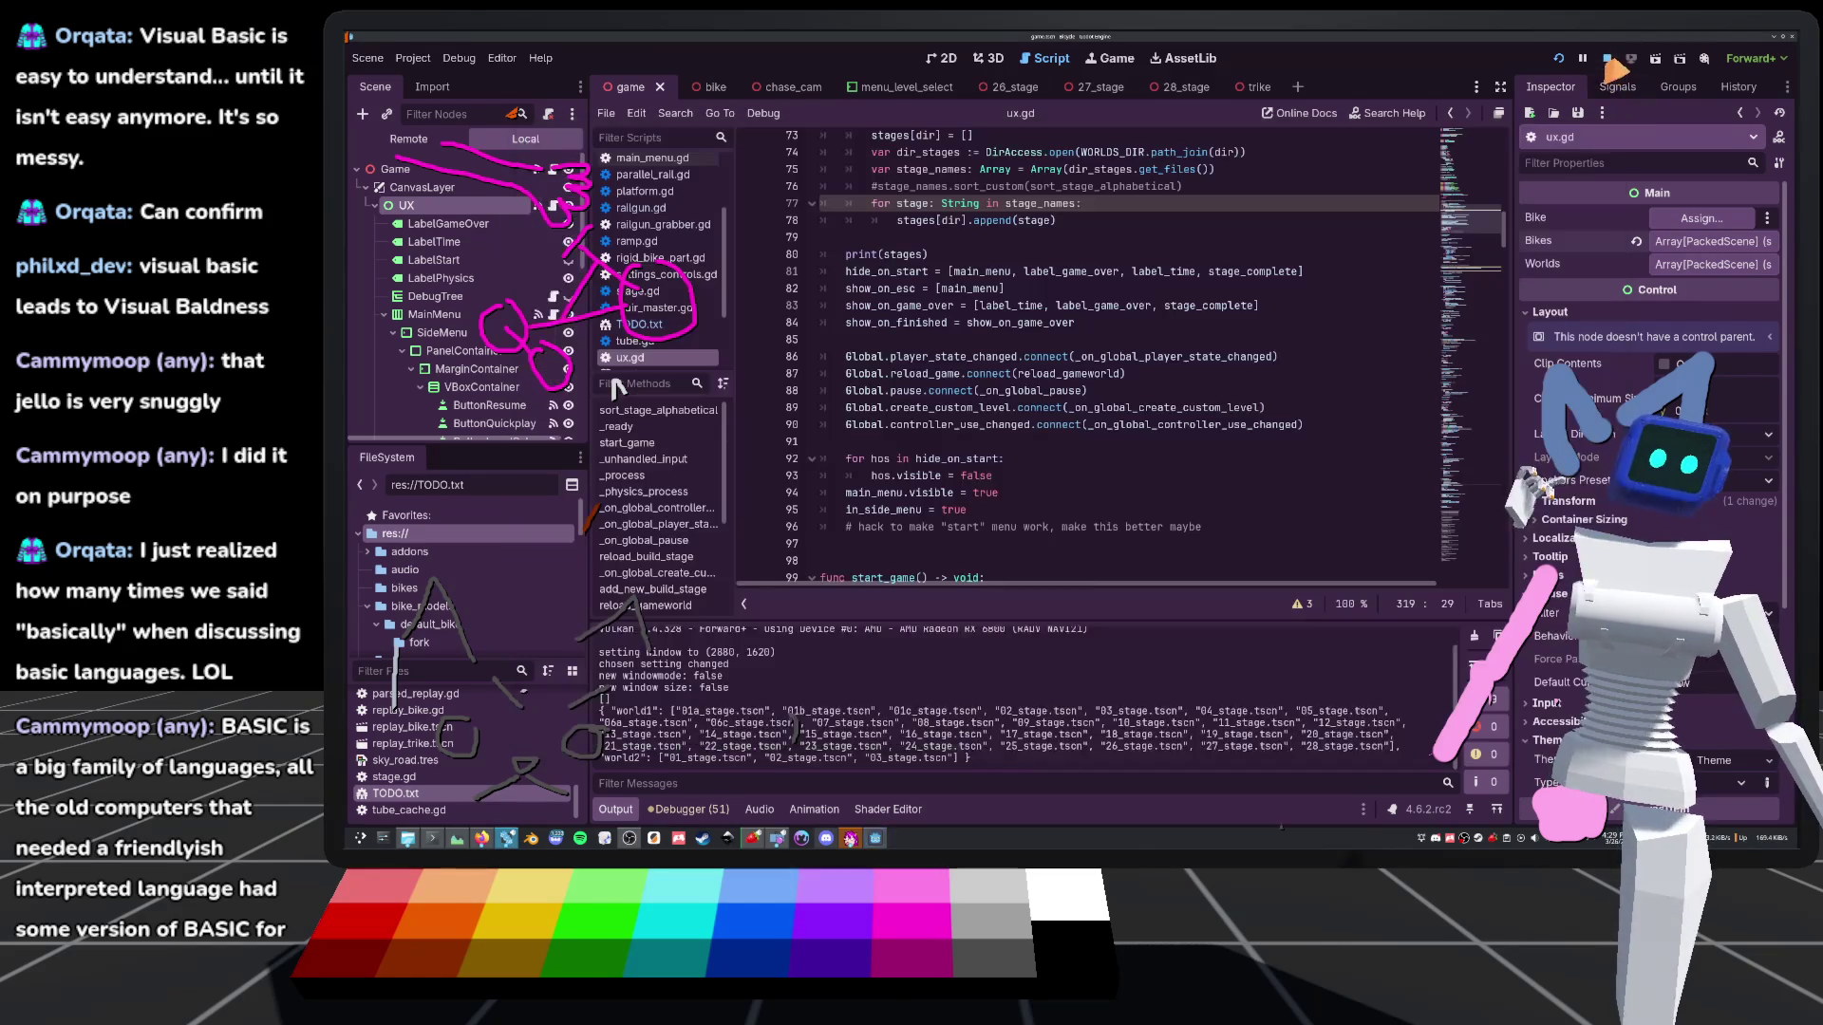
Hide ButtonBikeSelect, run with F5, check Level Select/Quickplay focus, then stop the game
scroll(478, 363, down, 4)
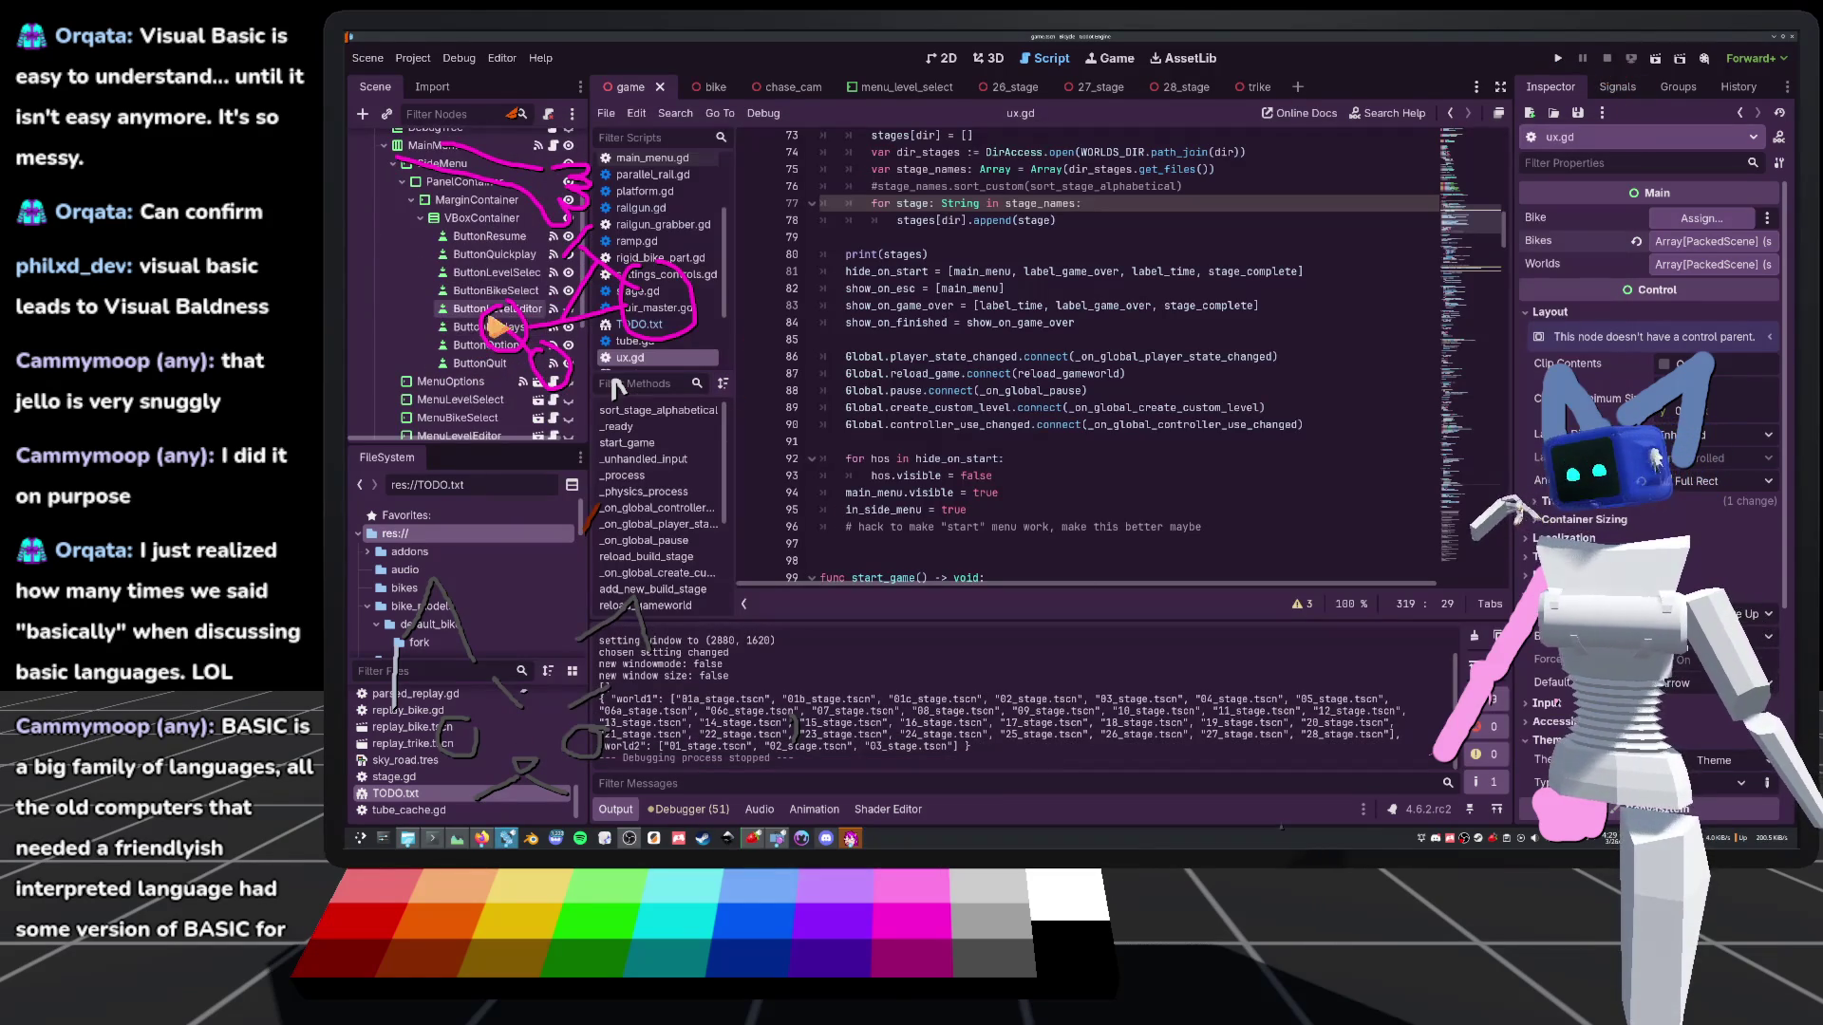
click(567, 273)
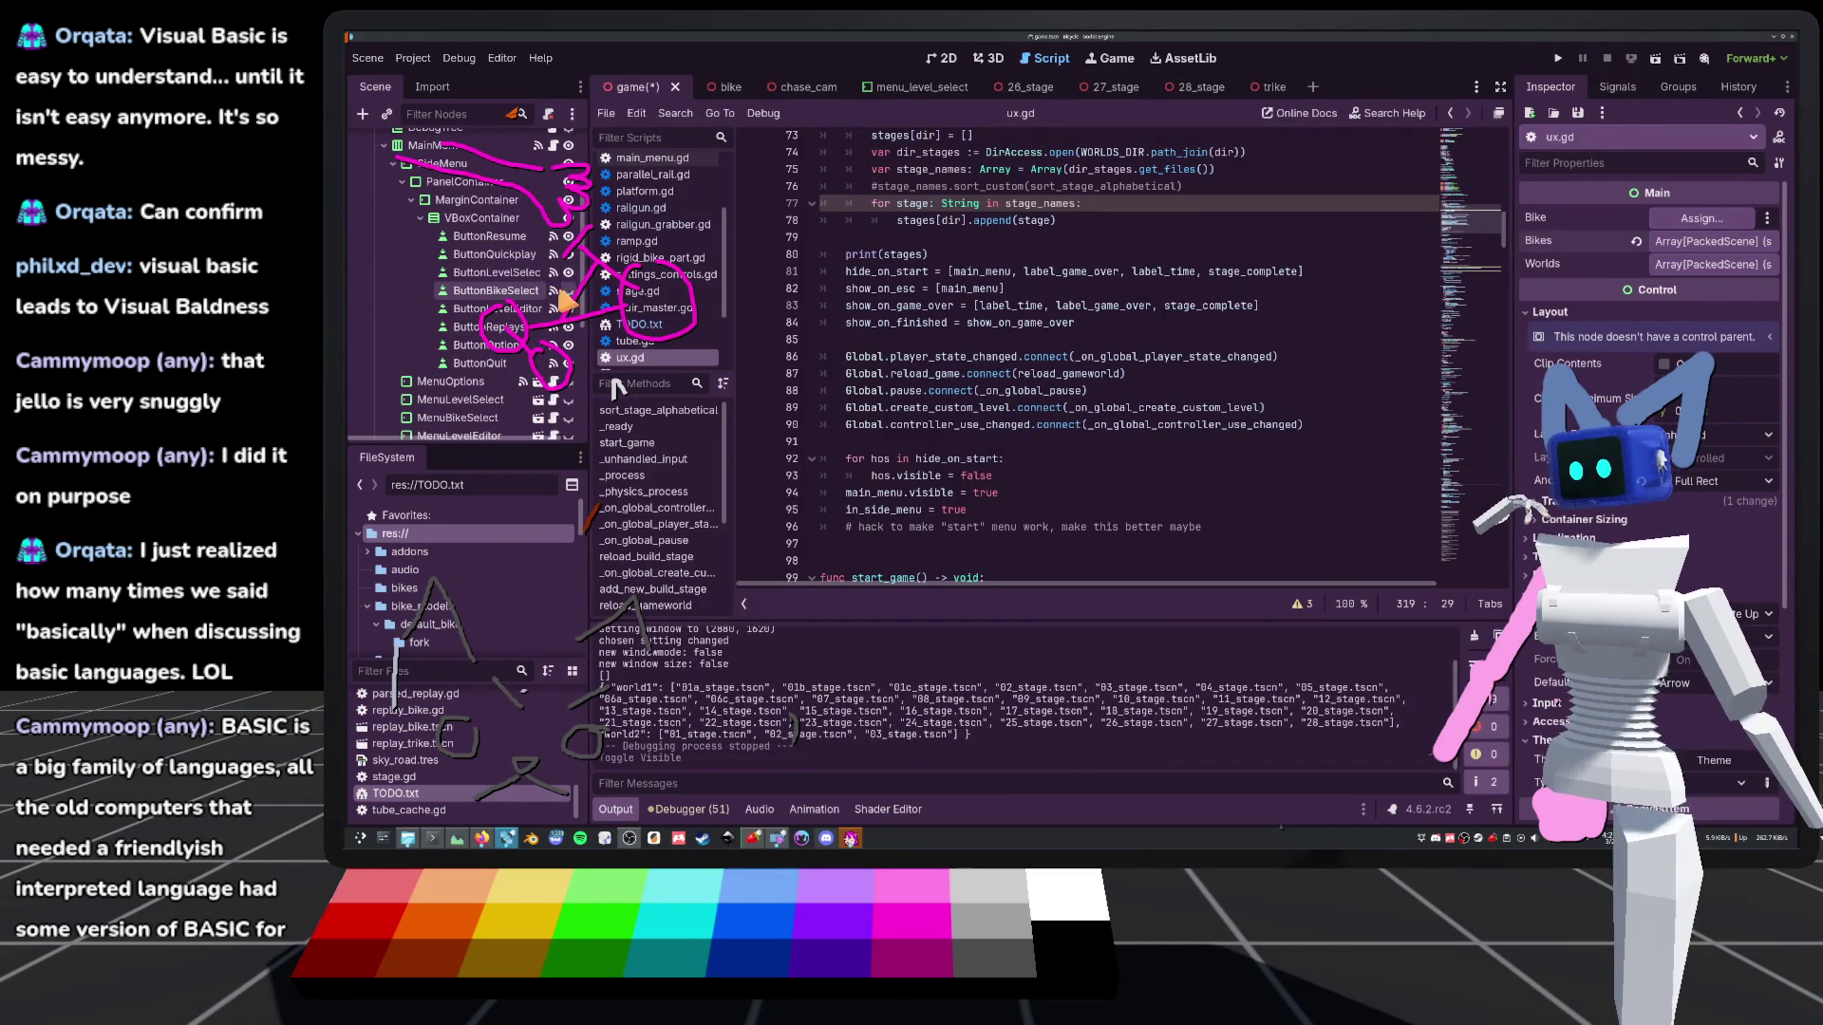
key(F5)
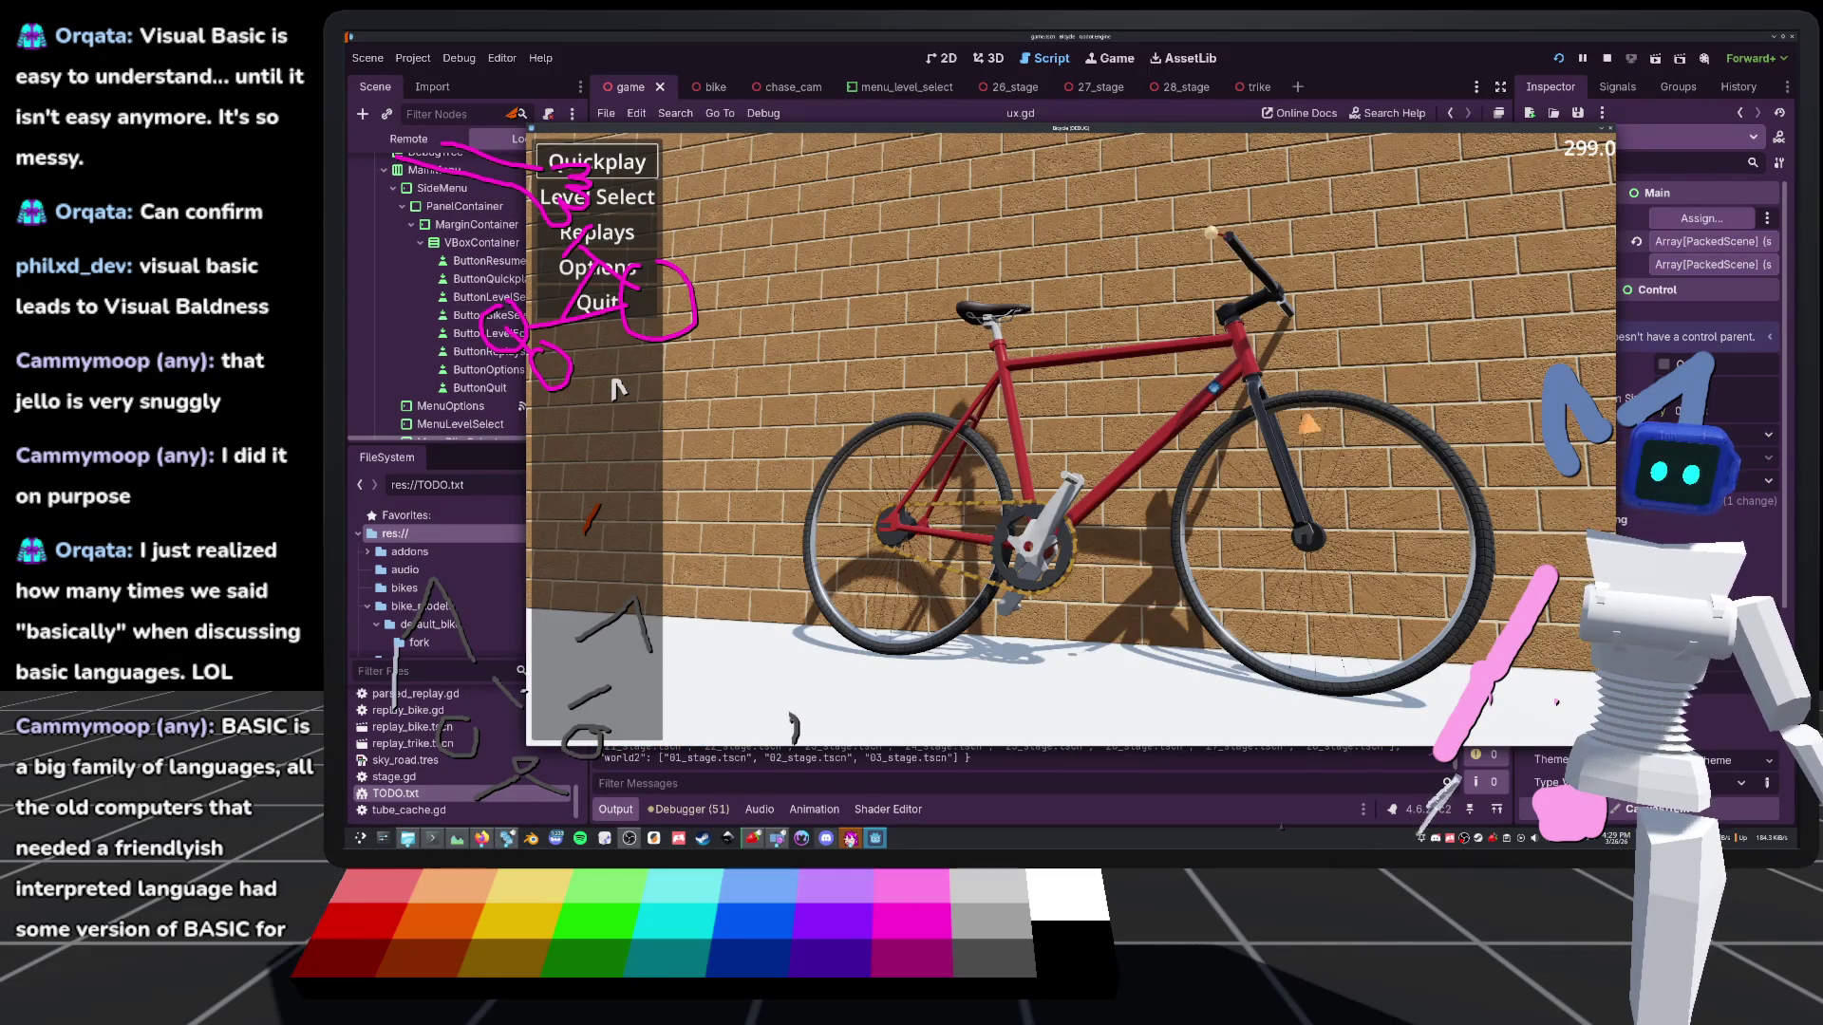
key(Down)
key(Up)
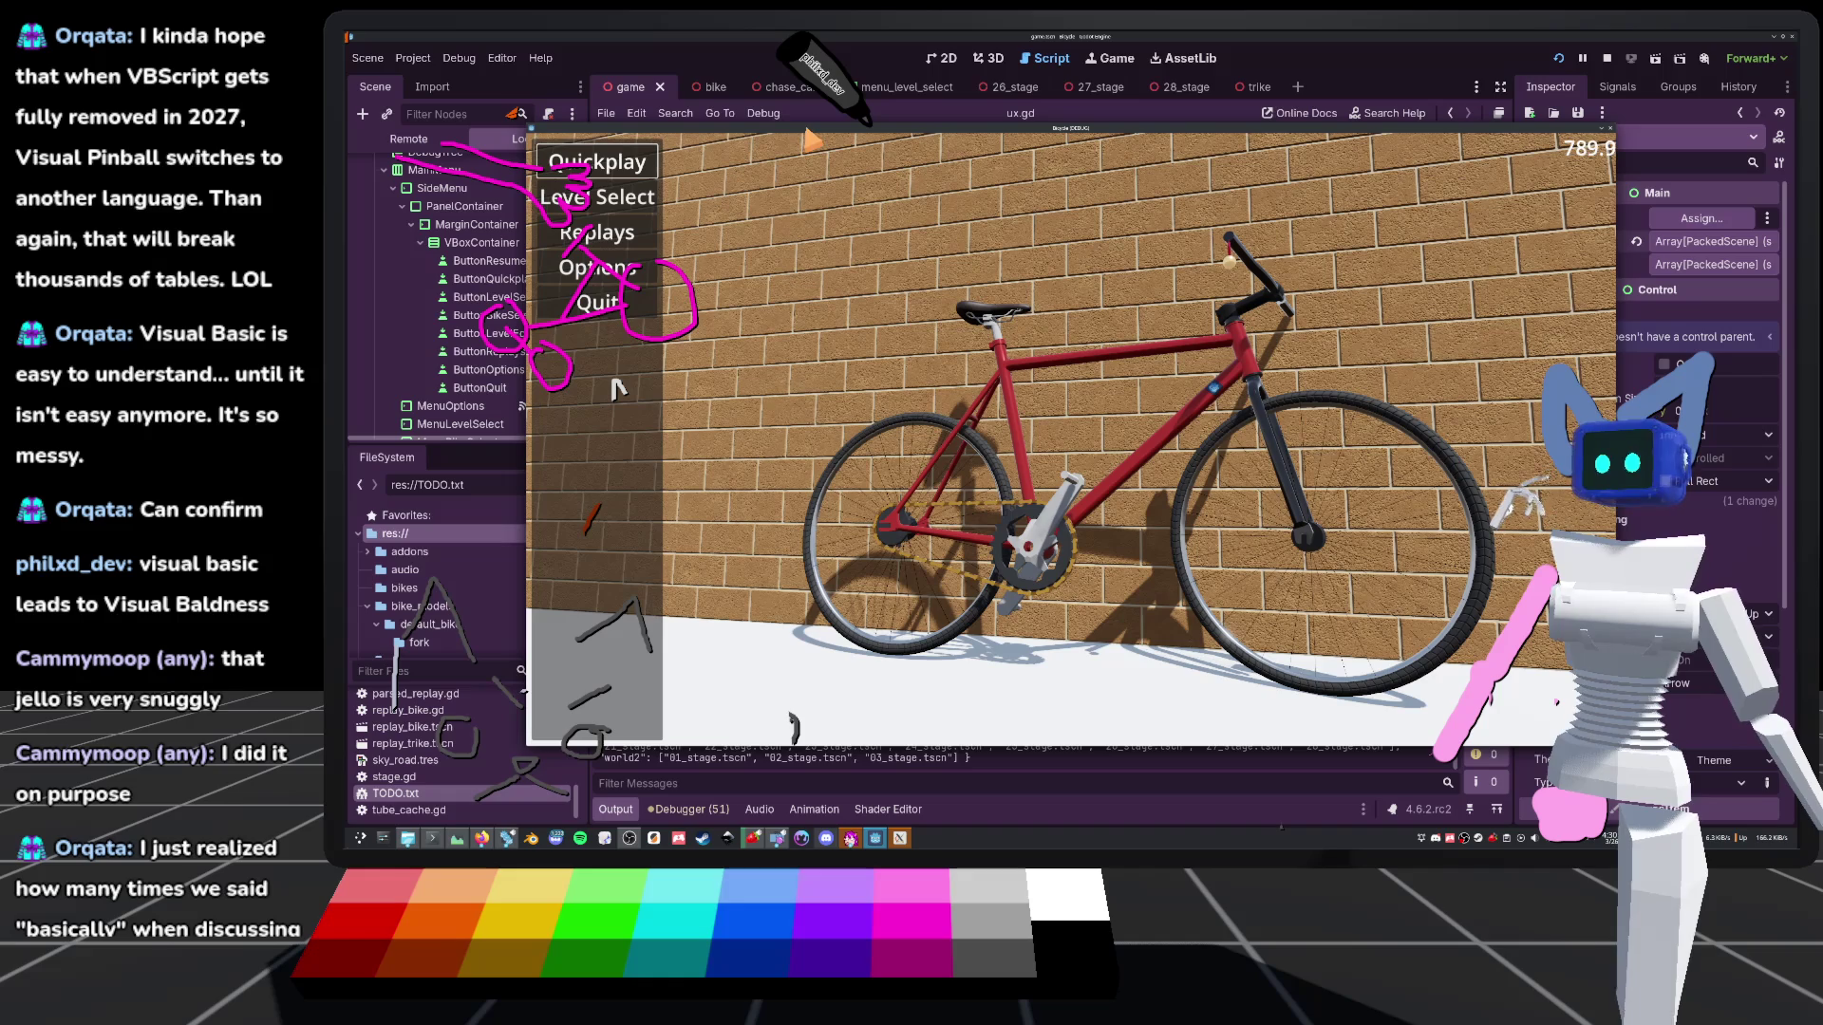
click(562, 305)
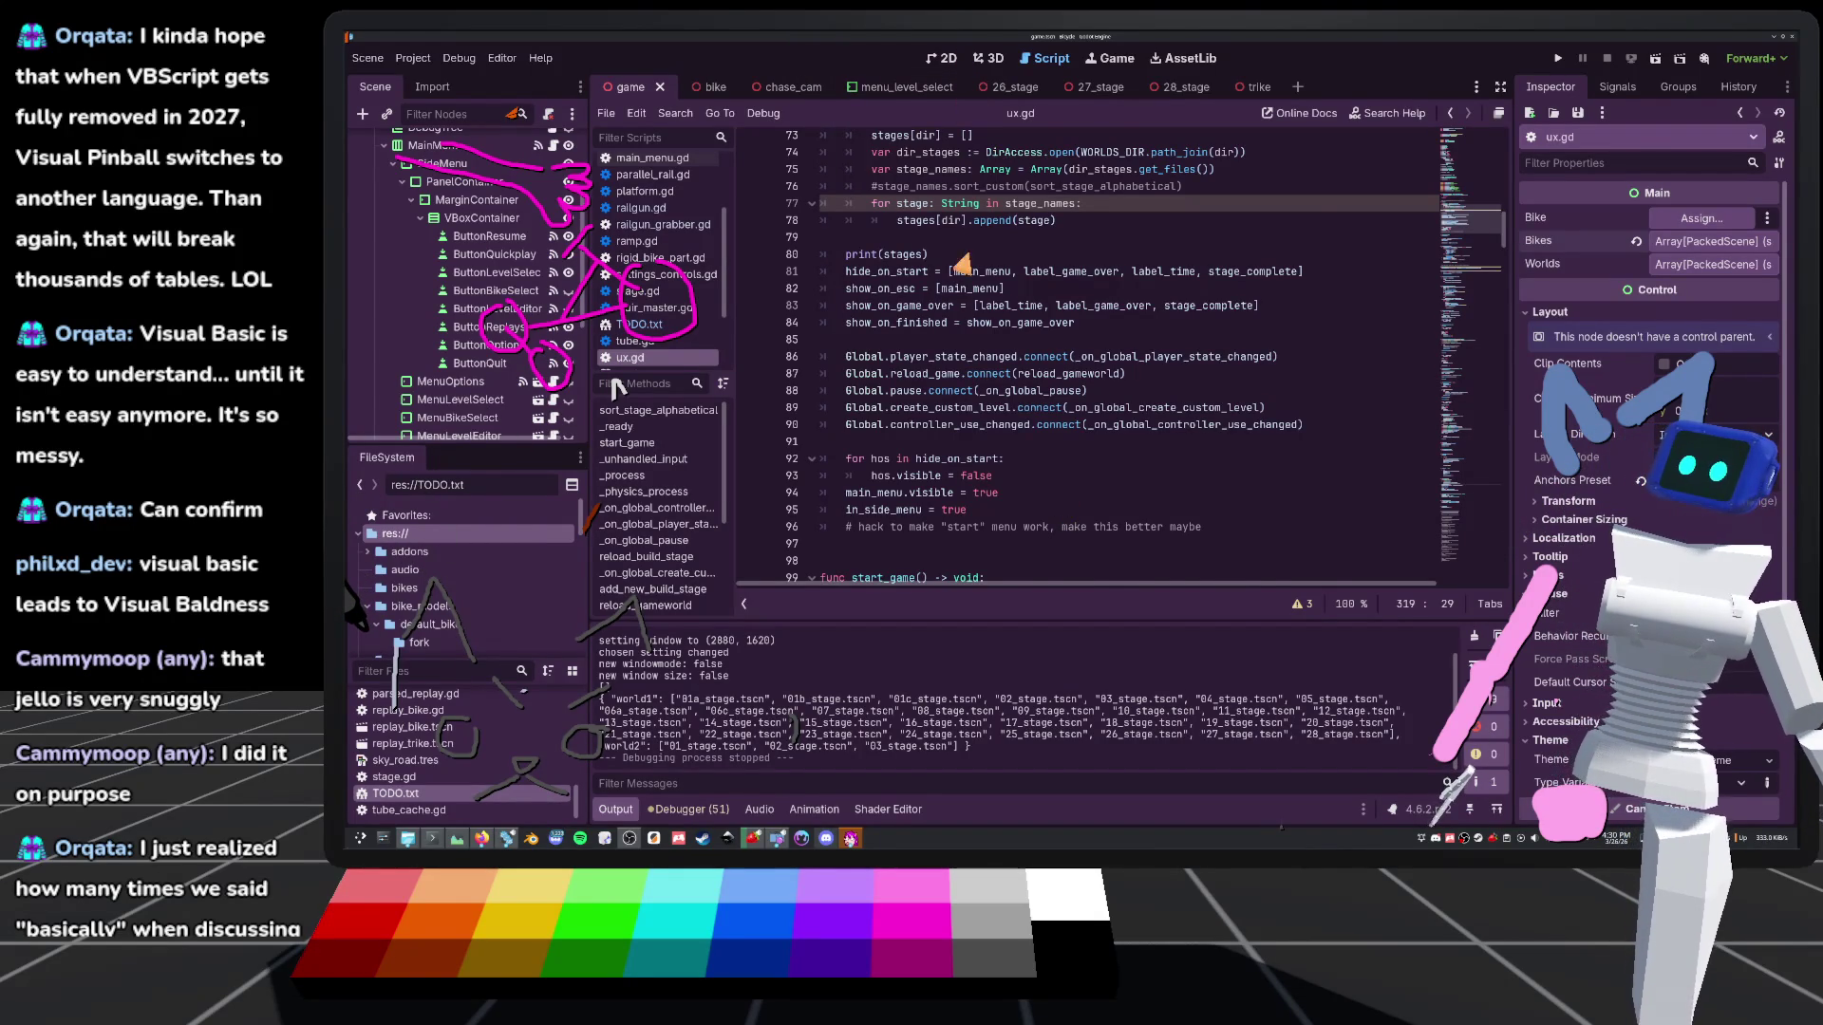
scroll(986, 308, up, 6)
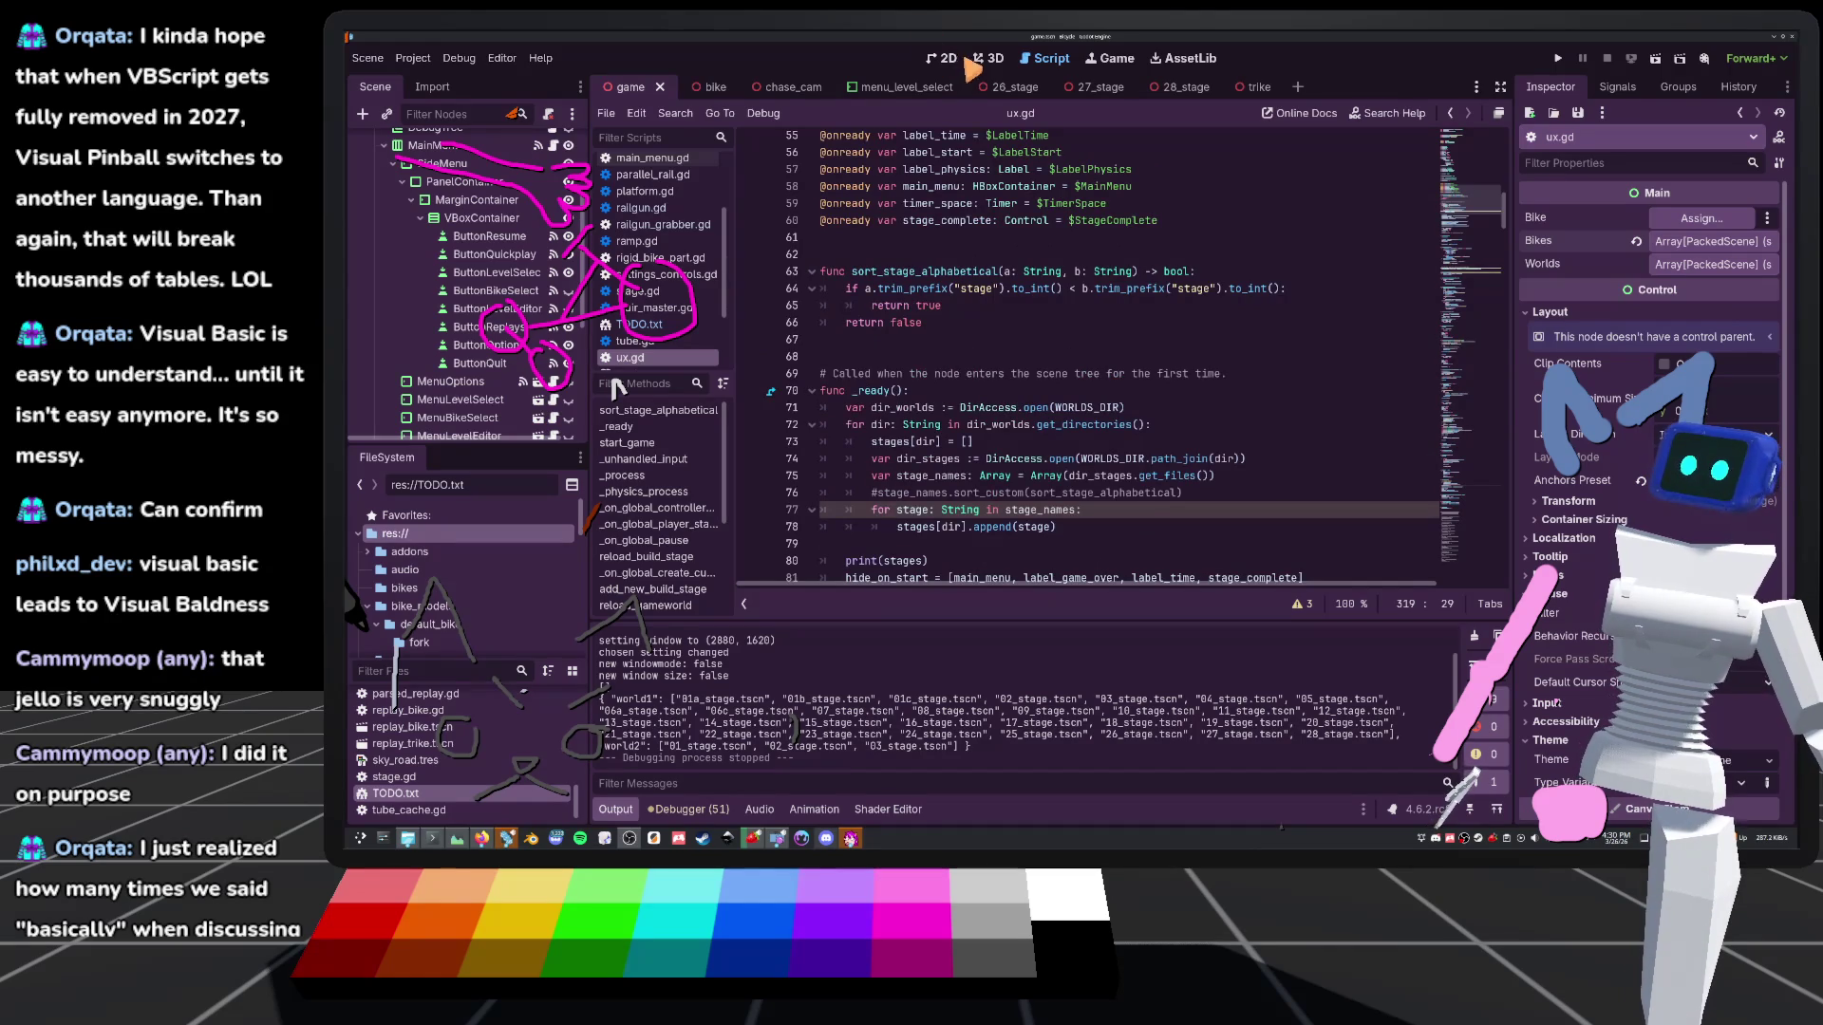
click(944, 58)
scroll(959, 372, up, 3)
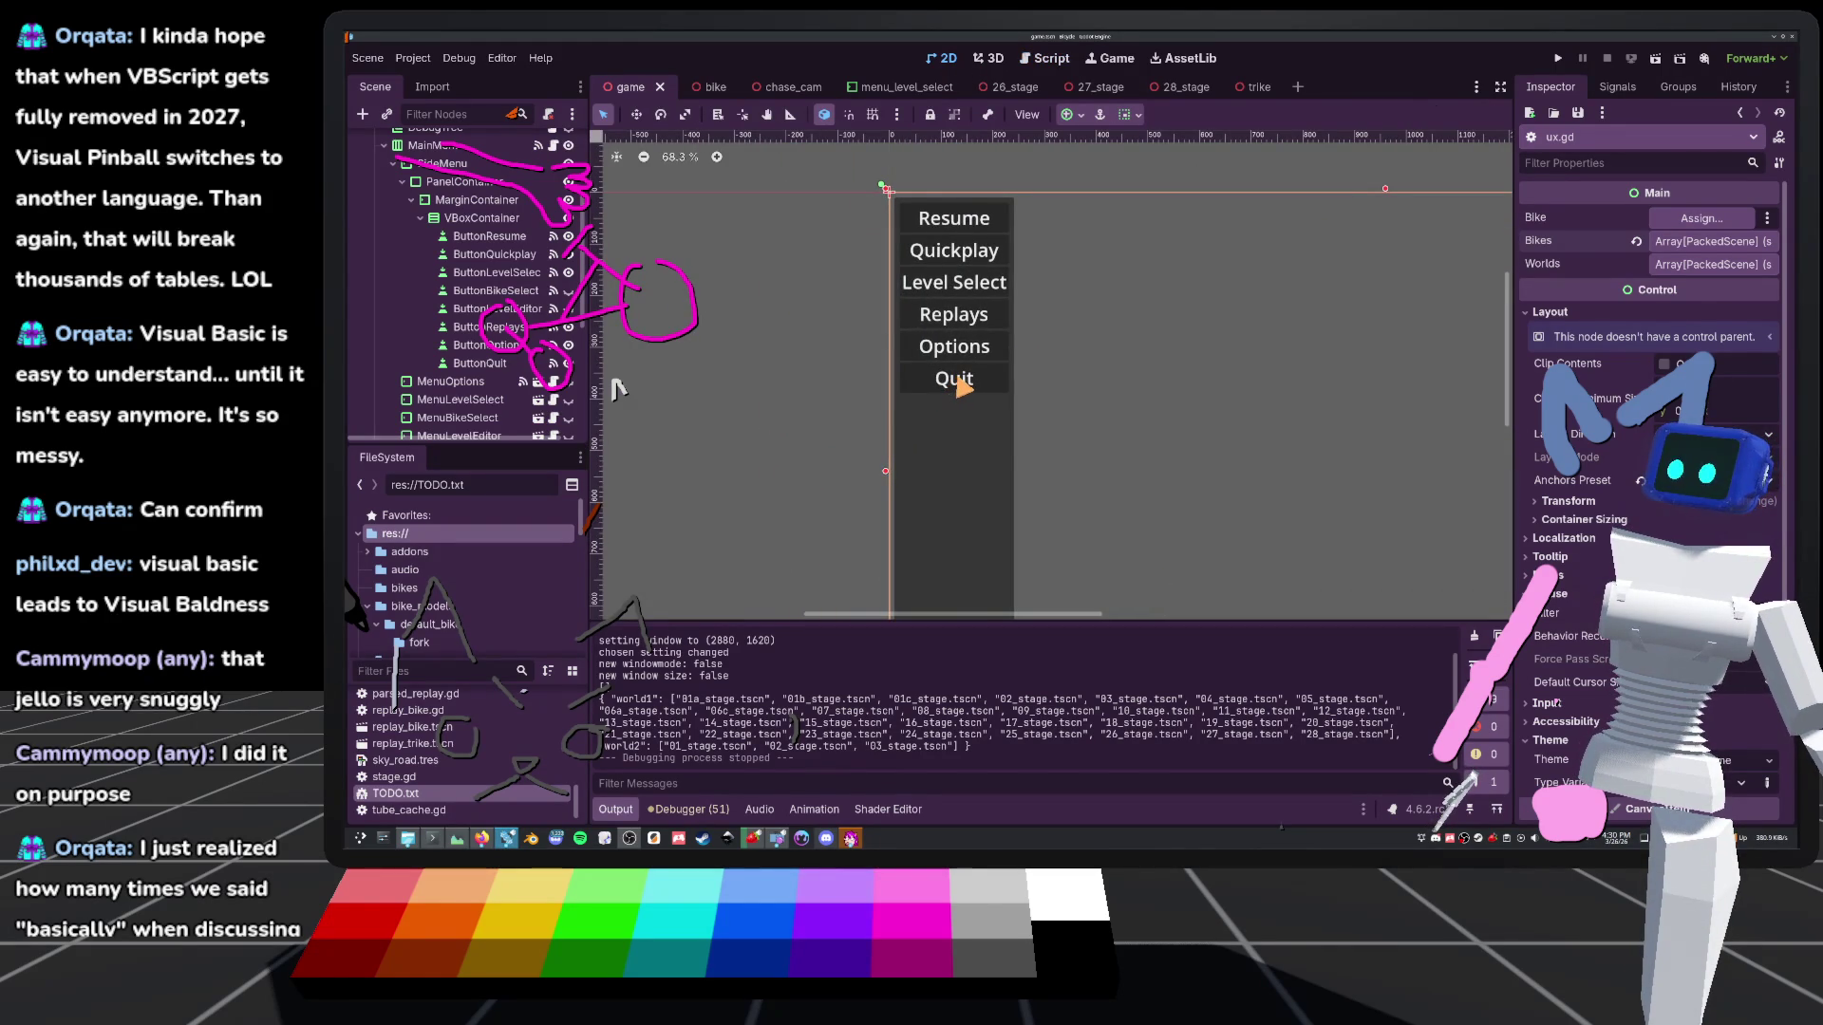
scroll(442, 258, up, 4)
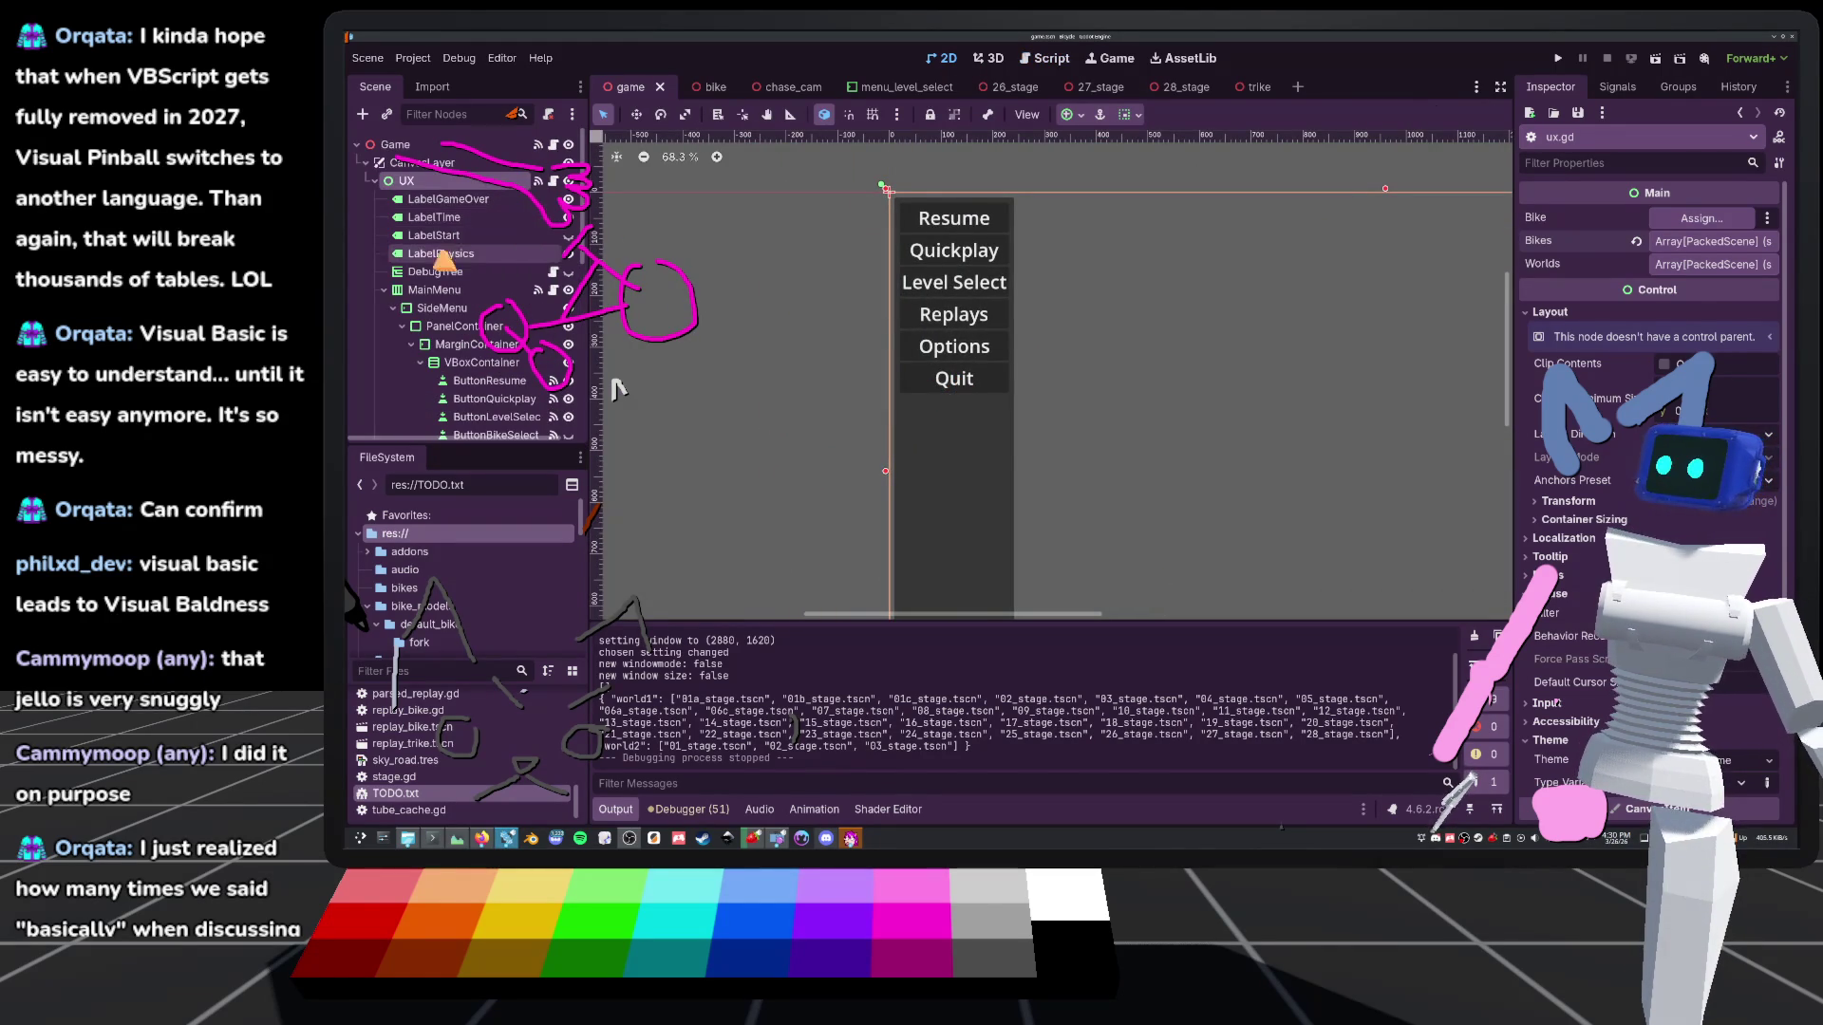
click(463, 165)
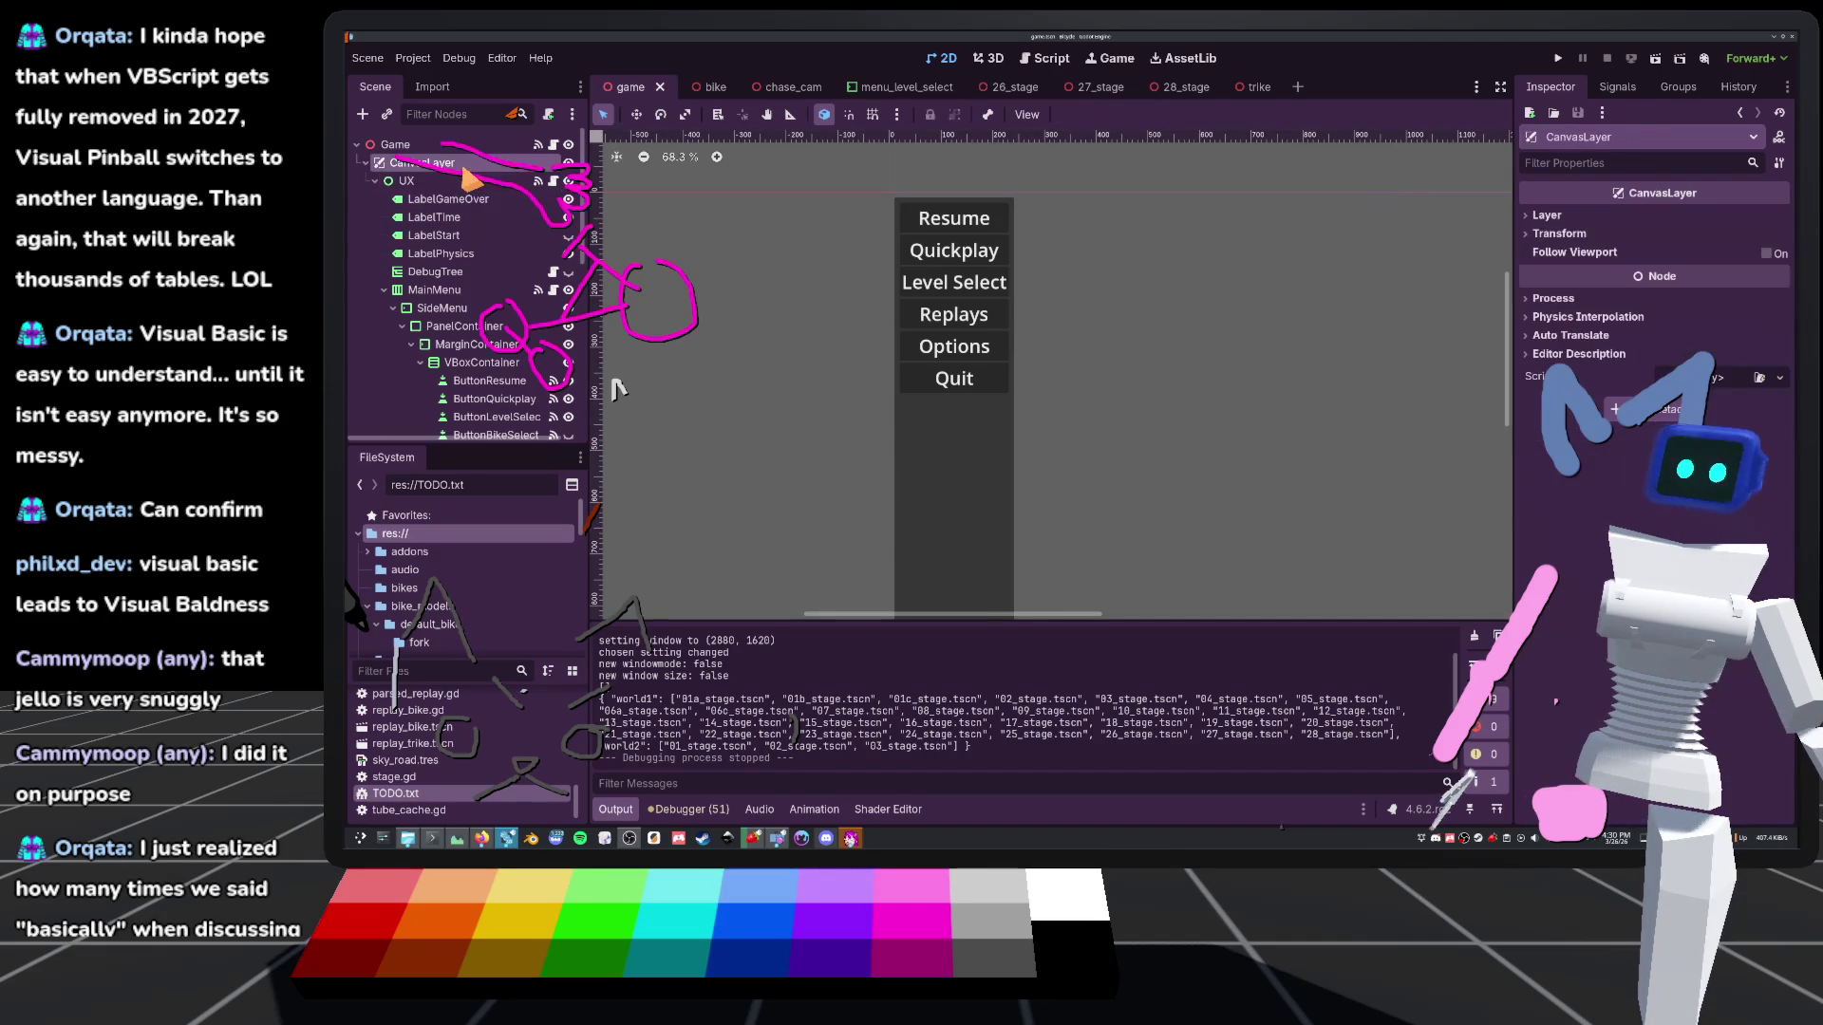
click(465, 181)
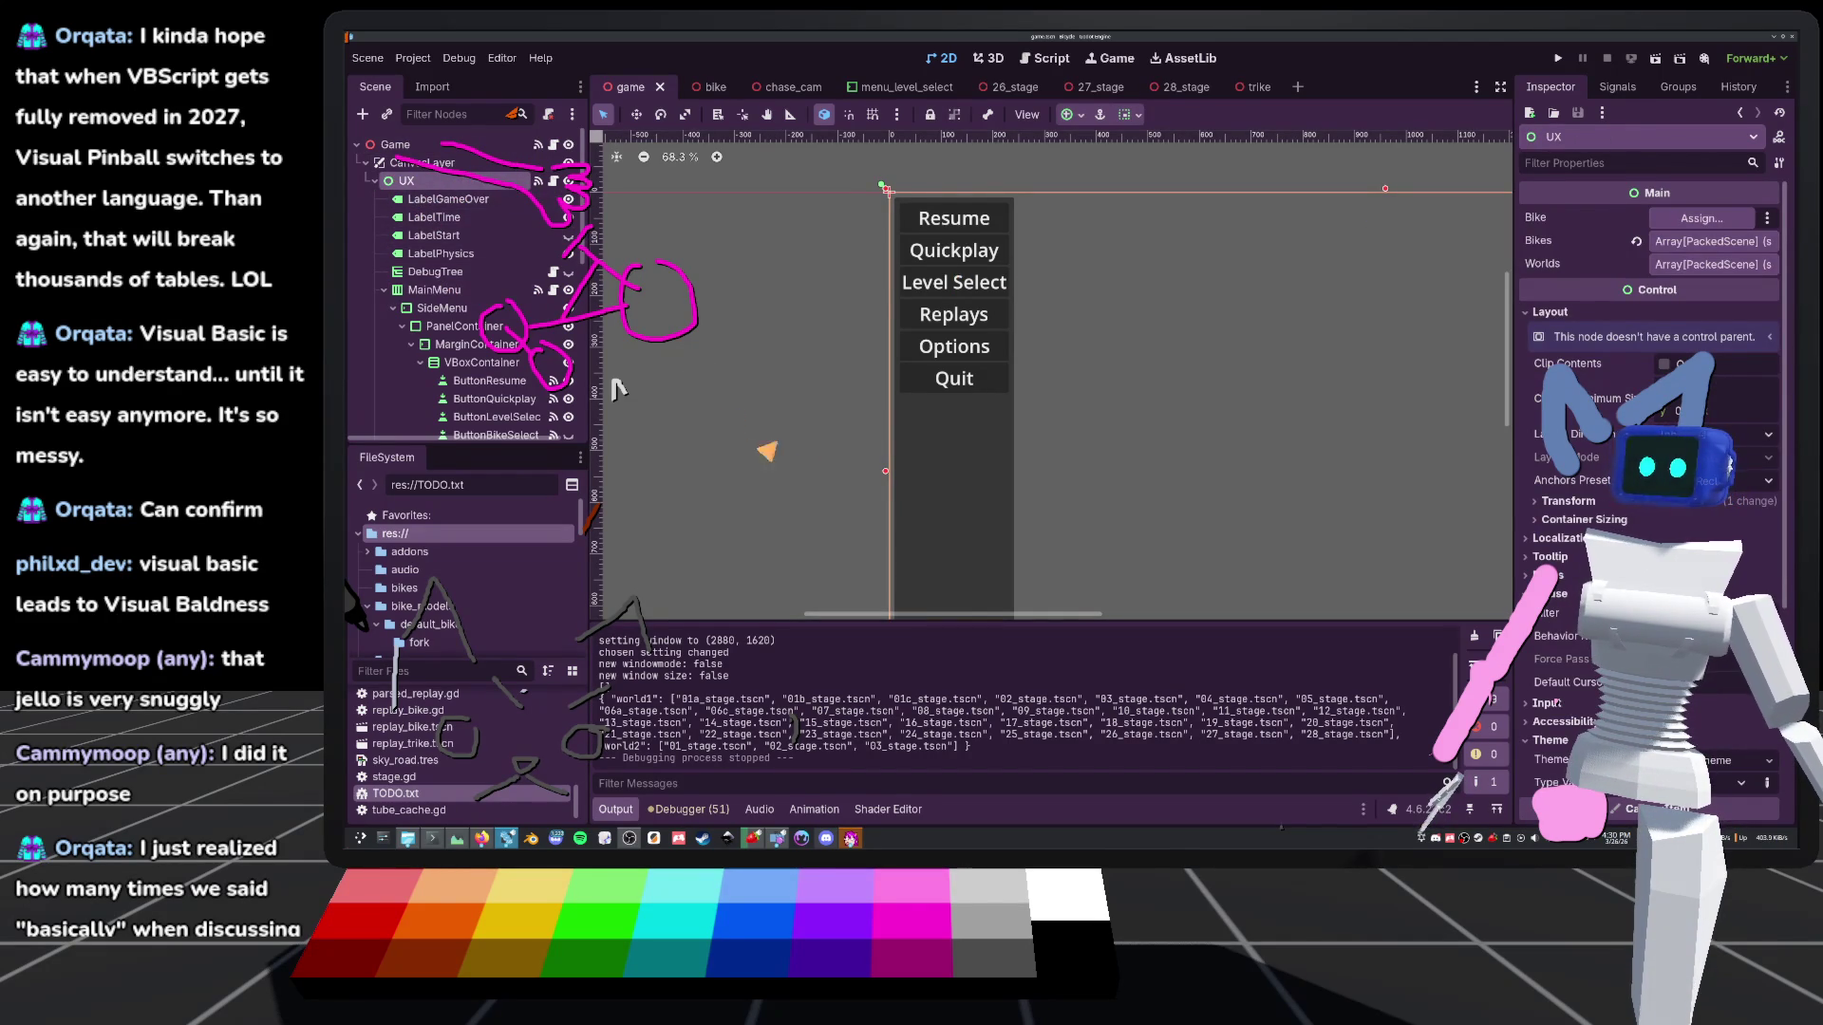
scroll(928, 366, down, 4)
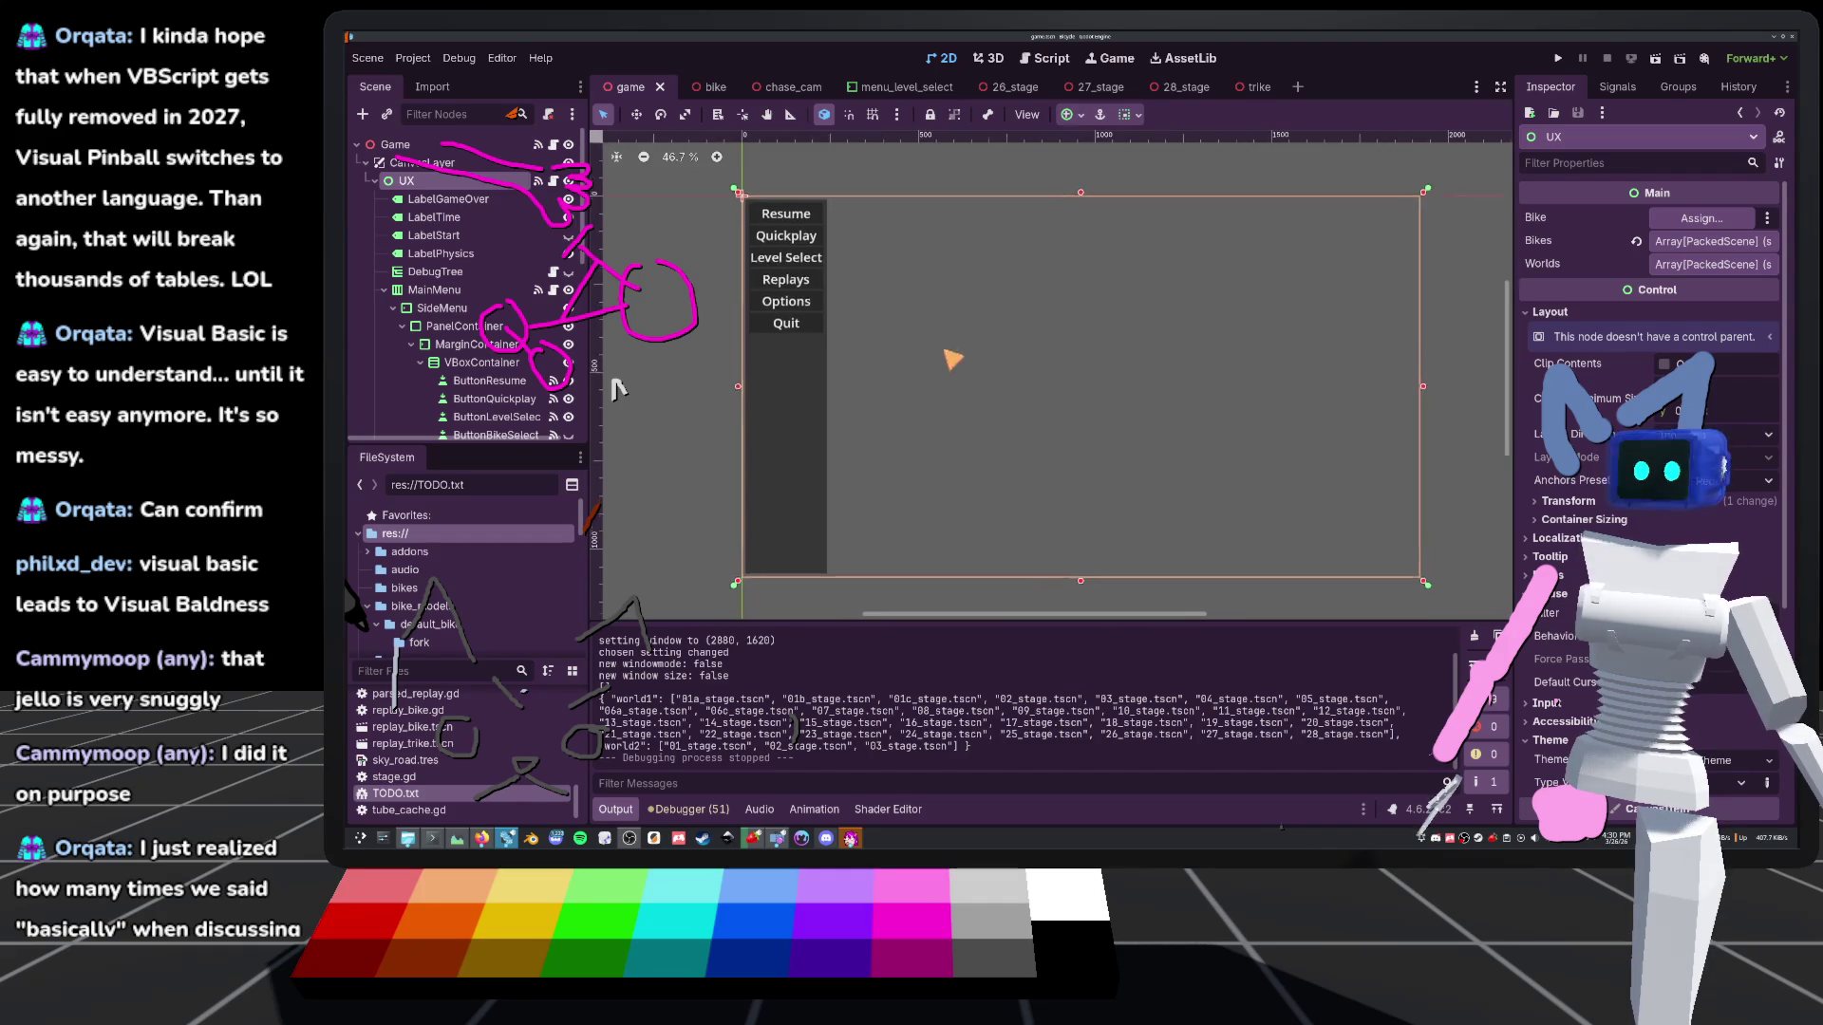
scroll(952, 358, right, 2)
scroll(840, 360, left, 1)
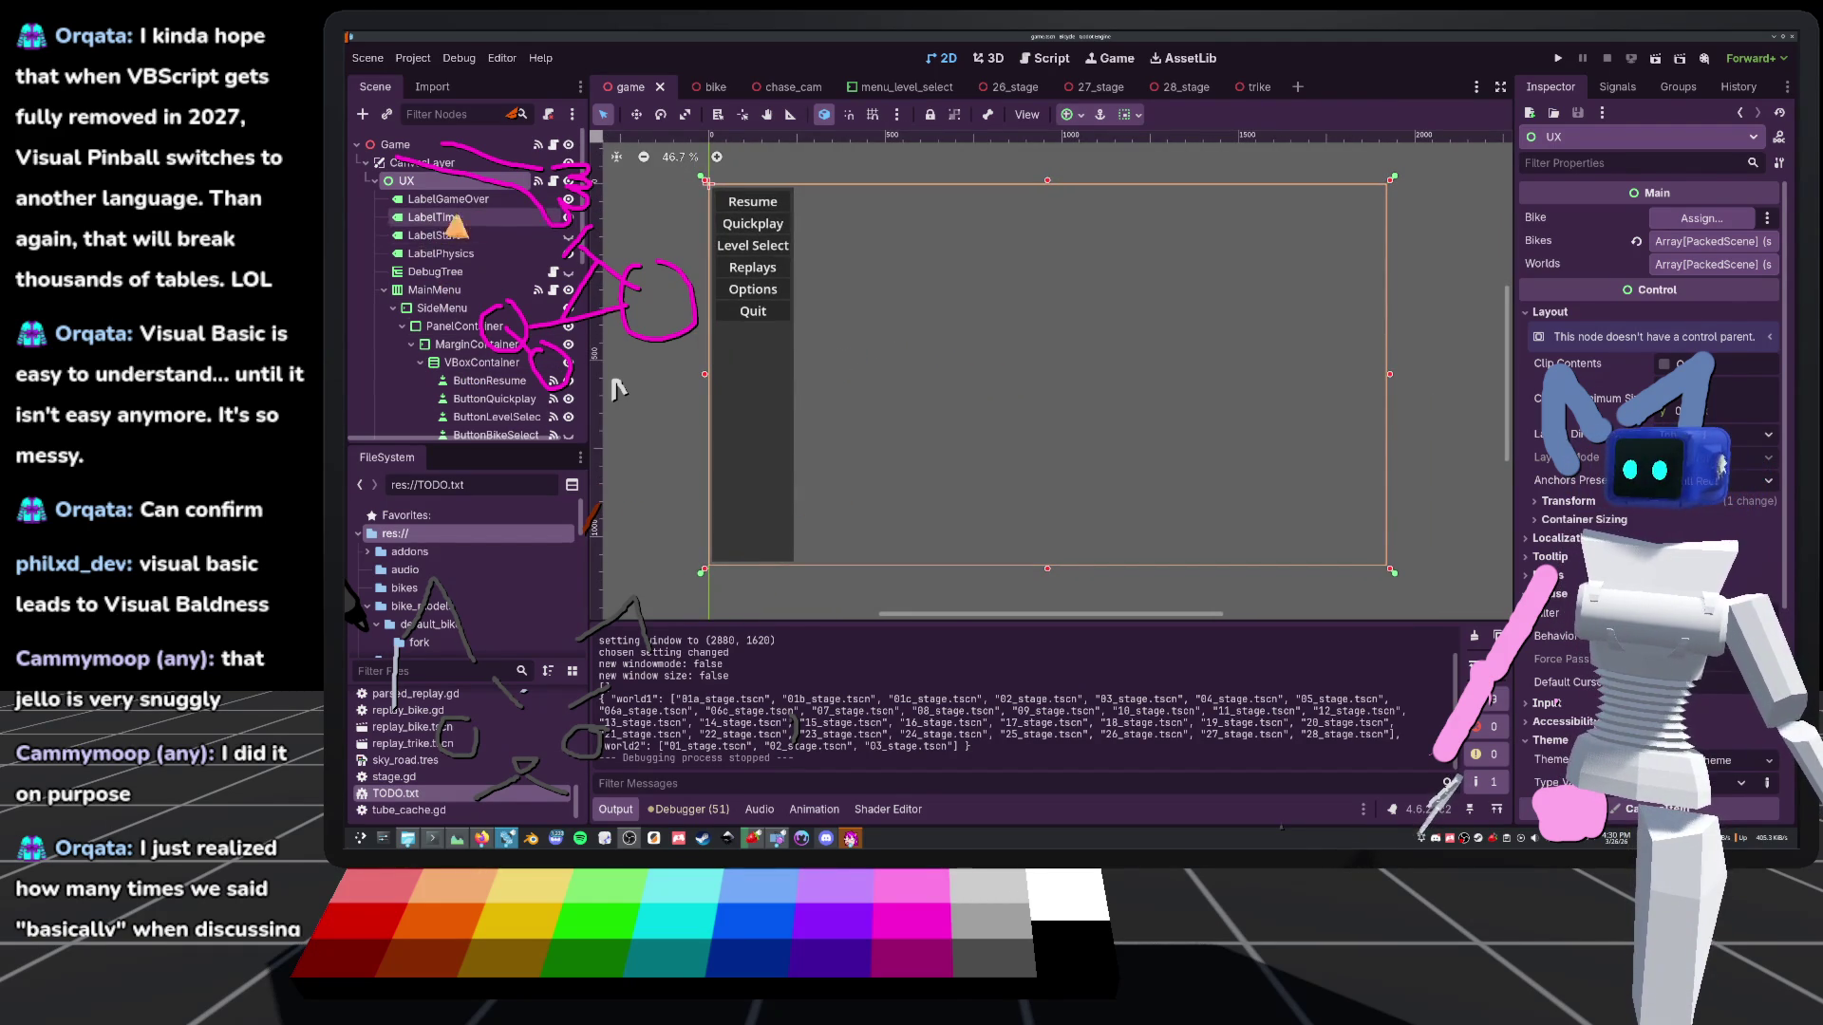
scroll(454, 247, down, 3)
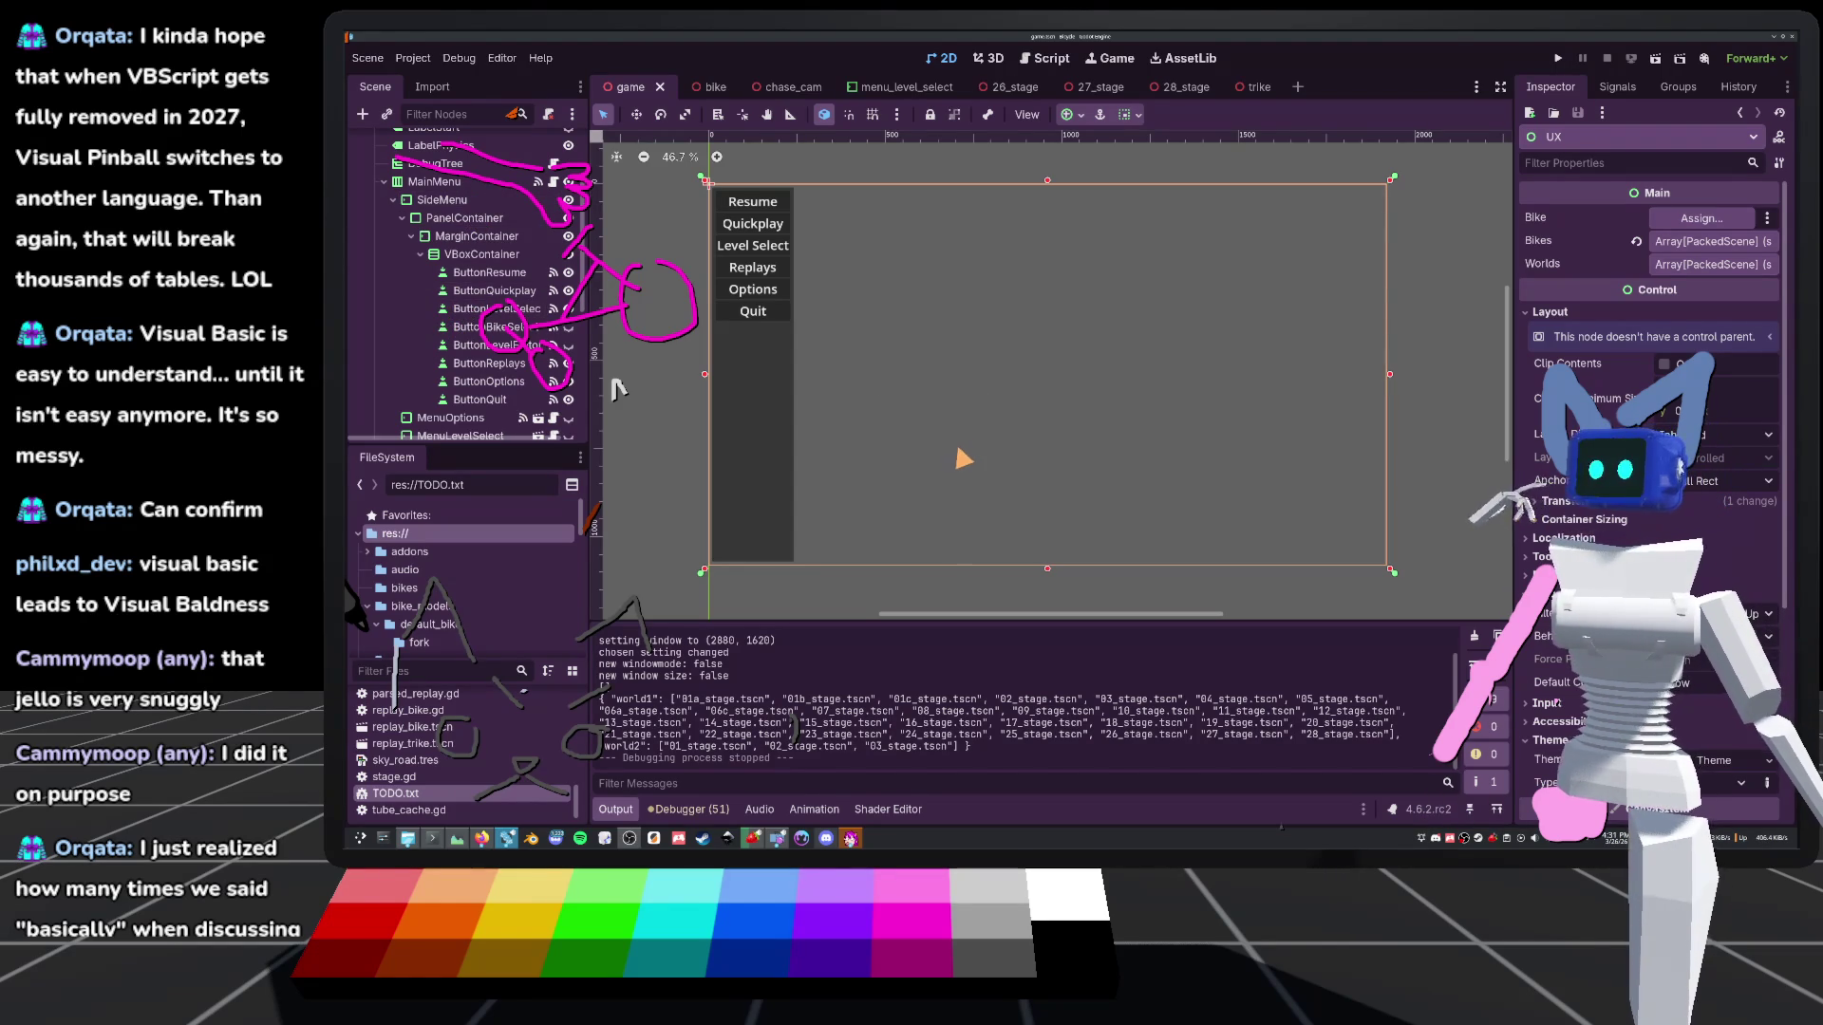
mouse_move(1253, 91)
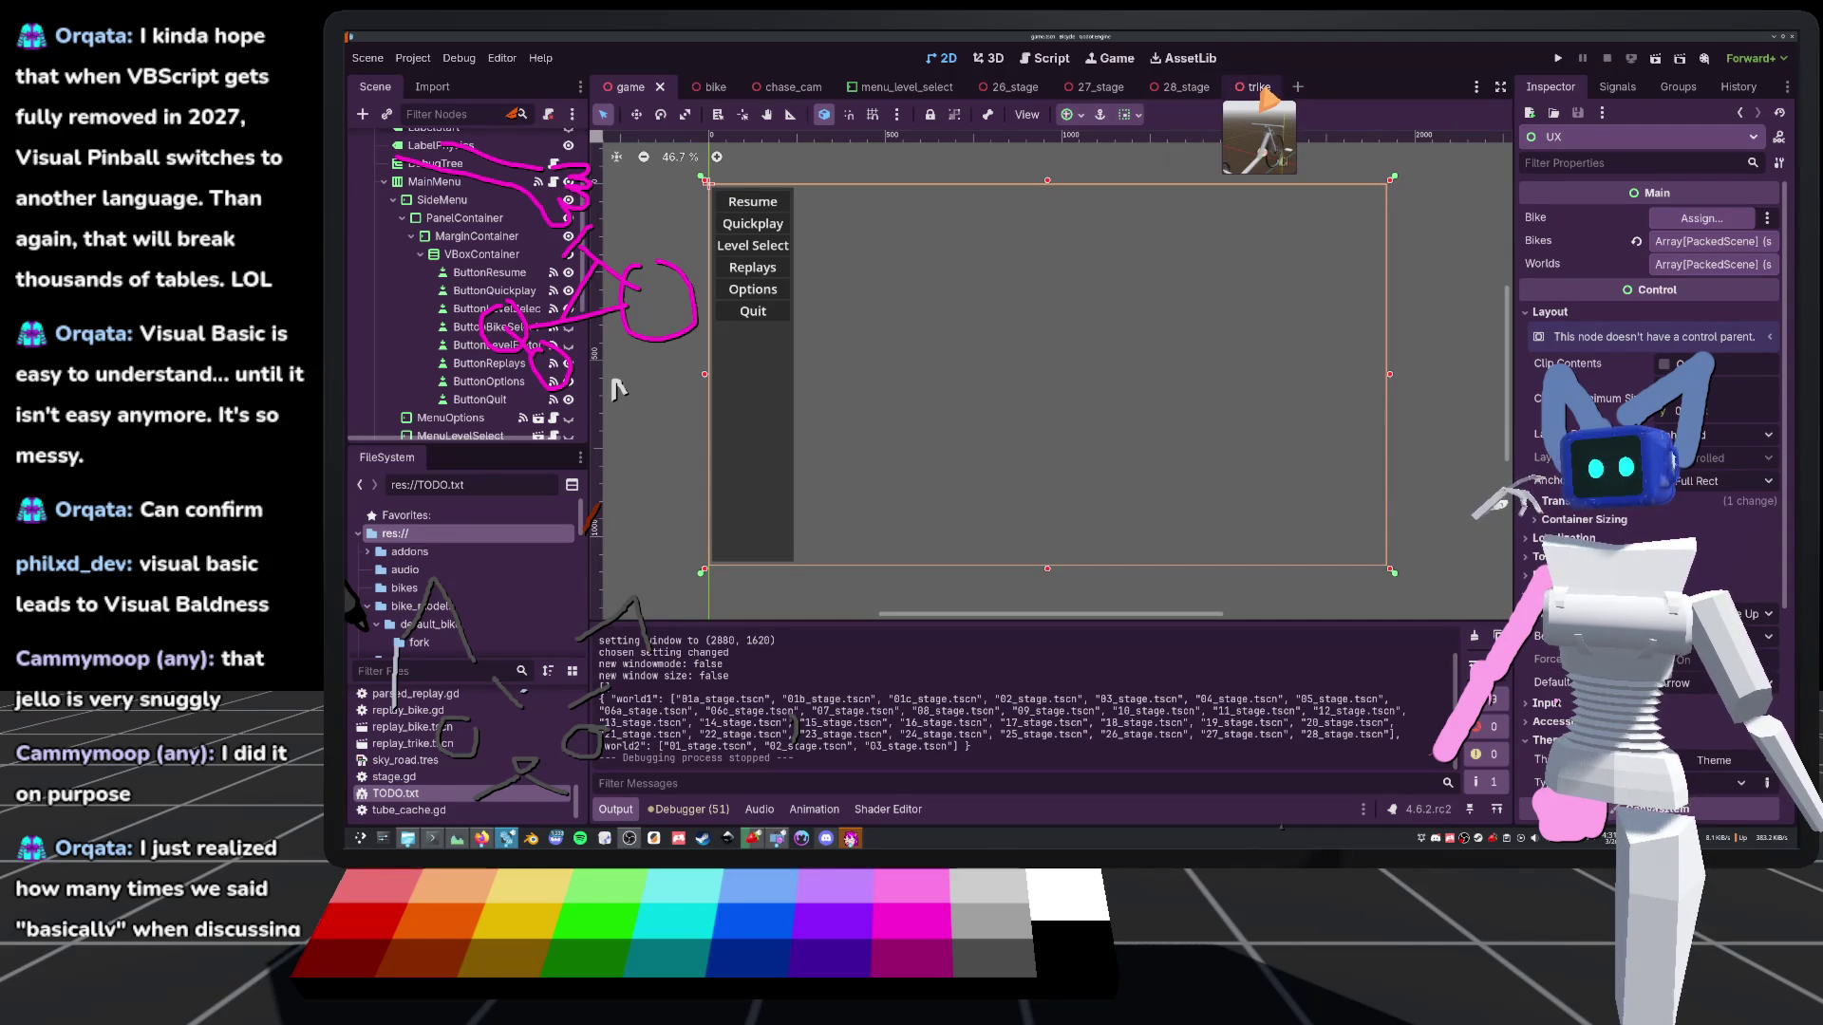
click(711, 88)
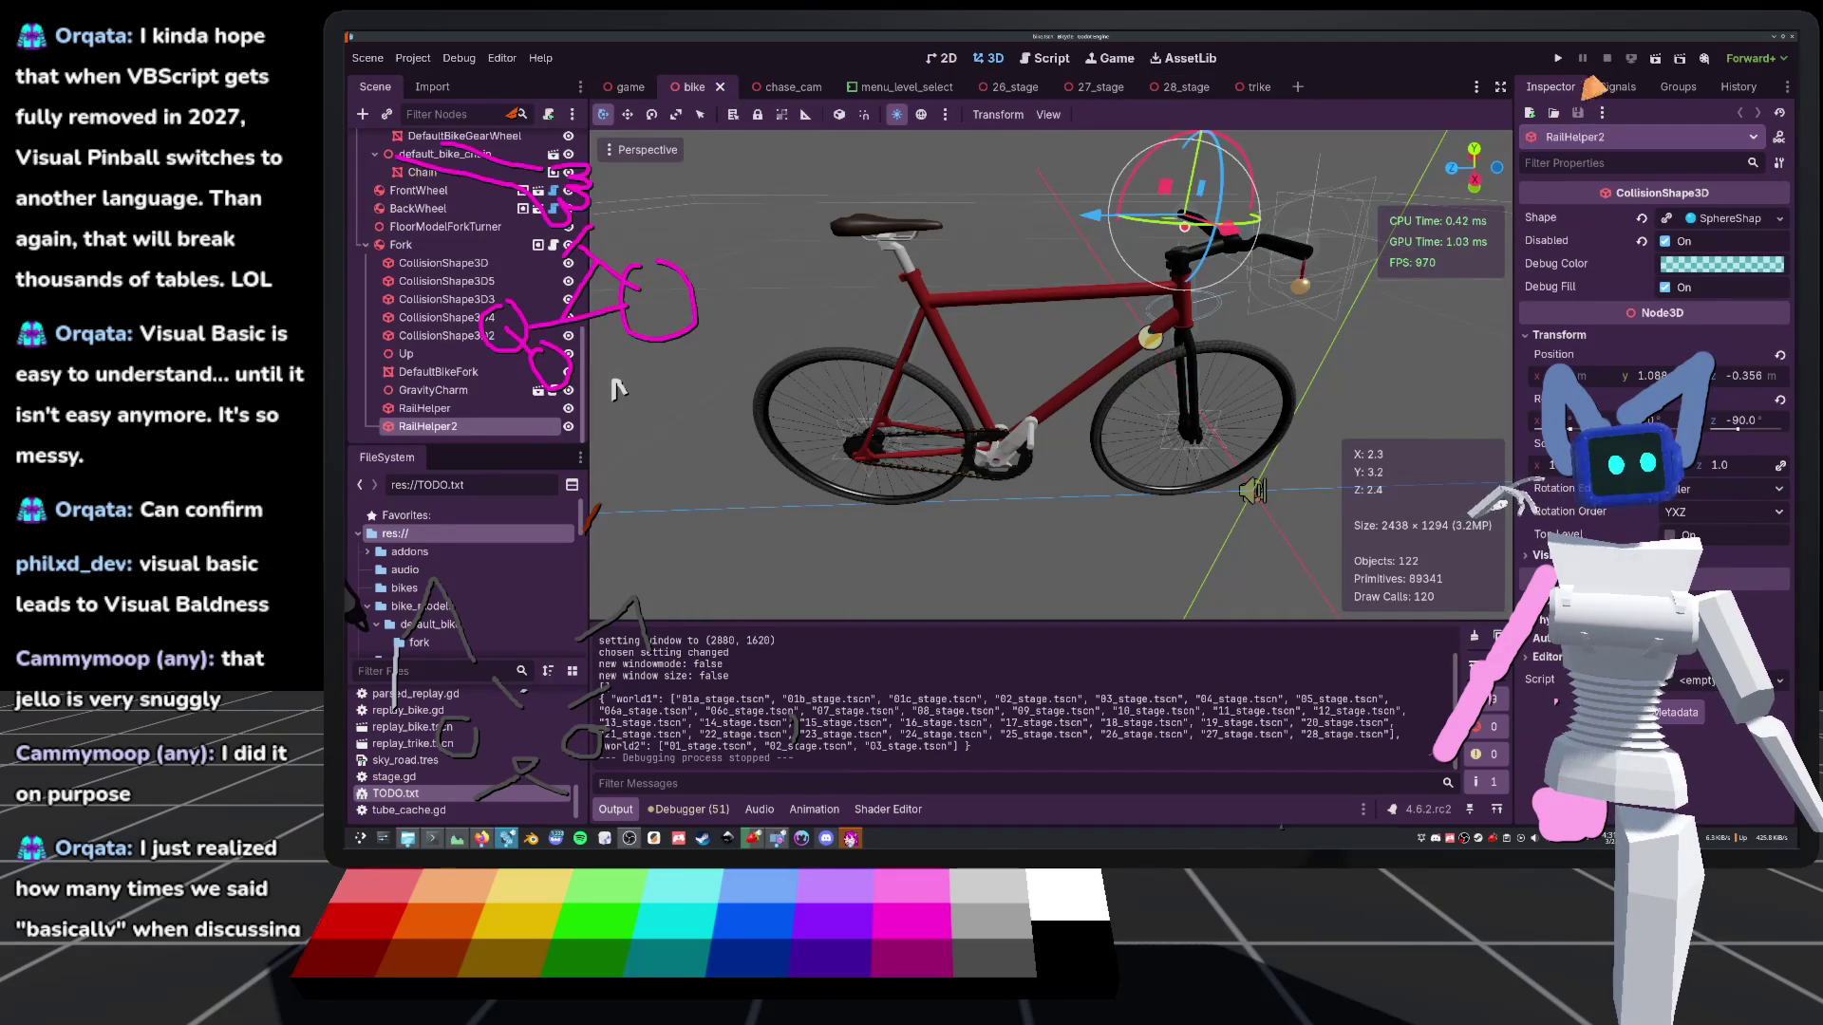
click(1558, 58)
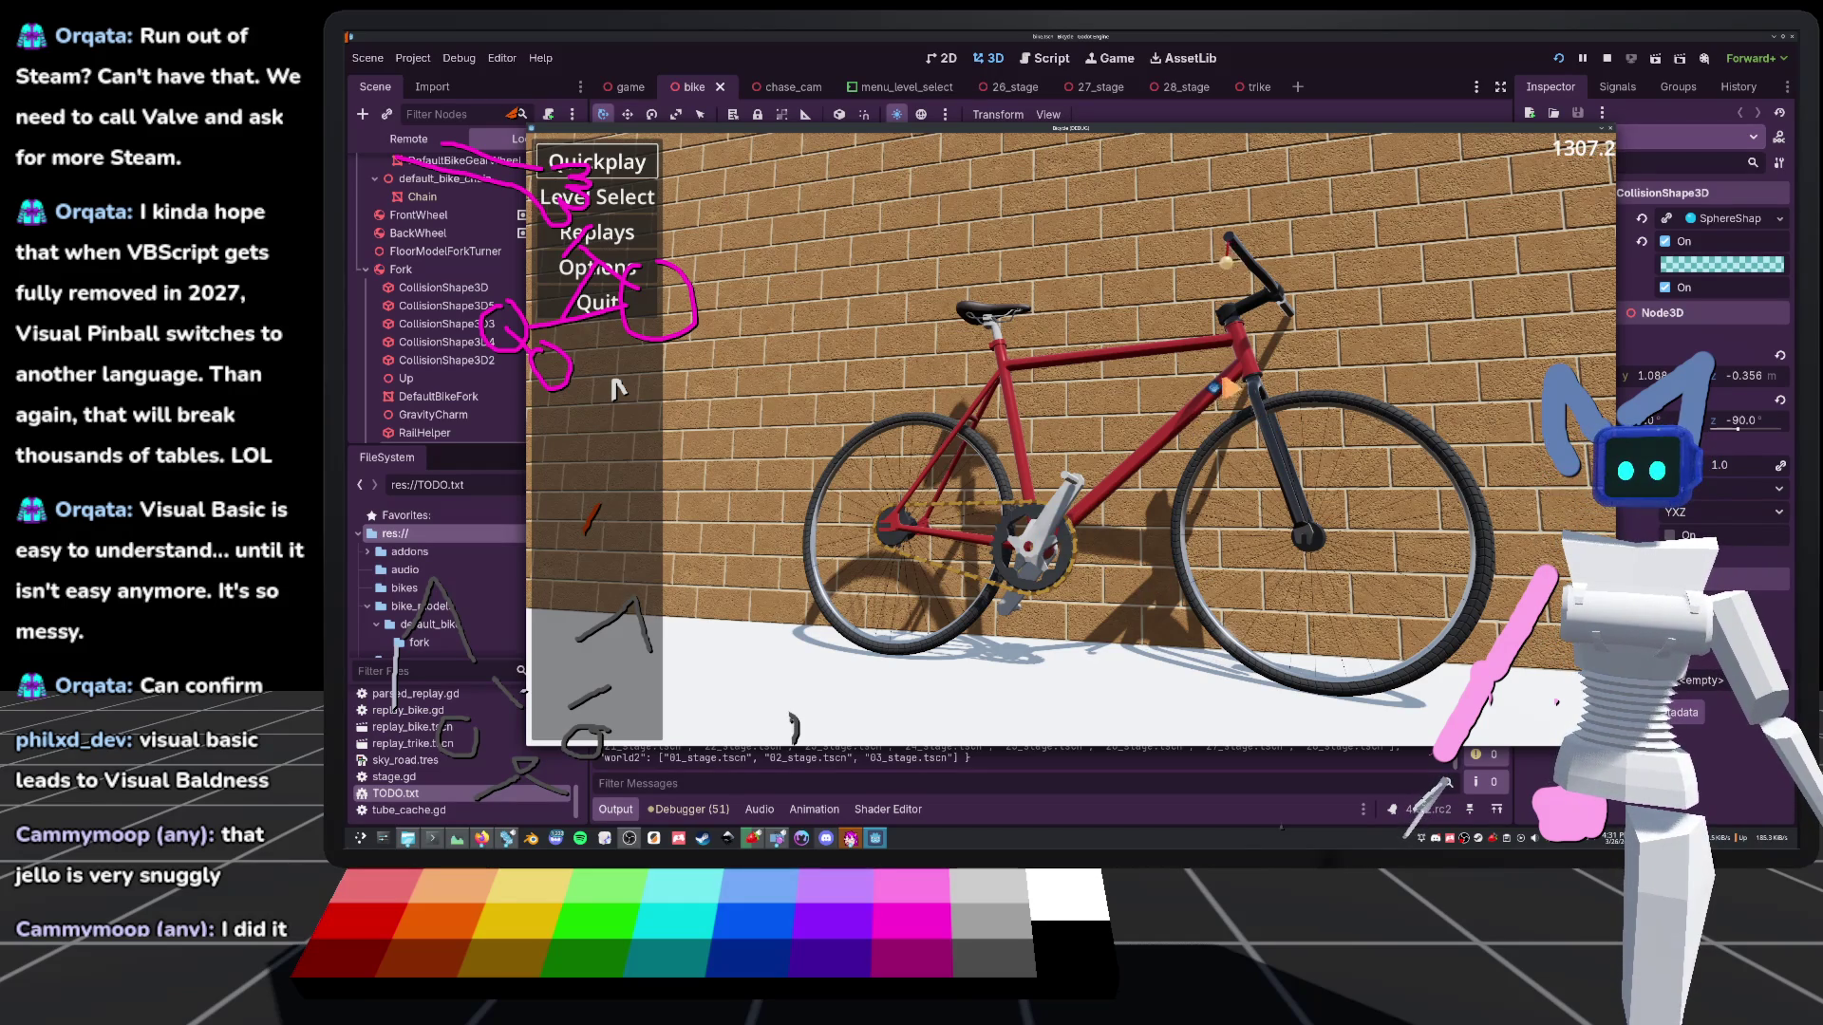
key(F8)
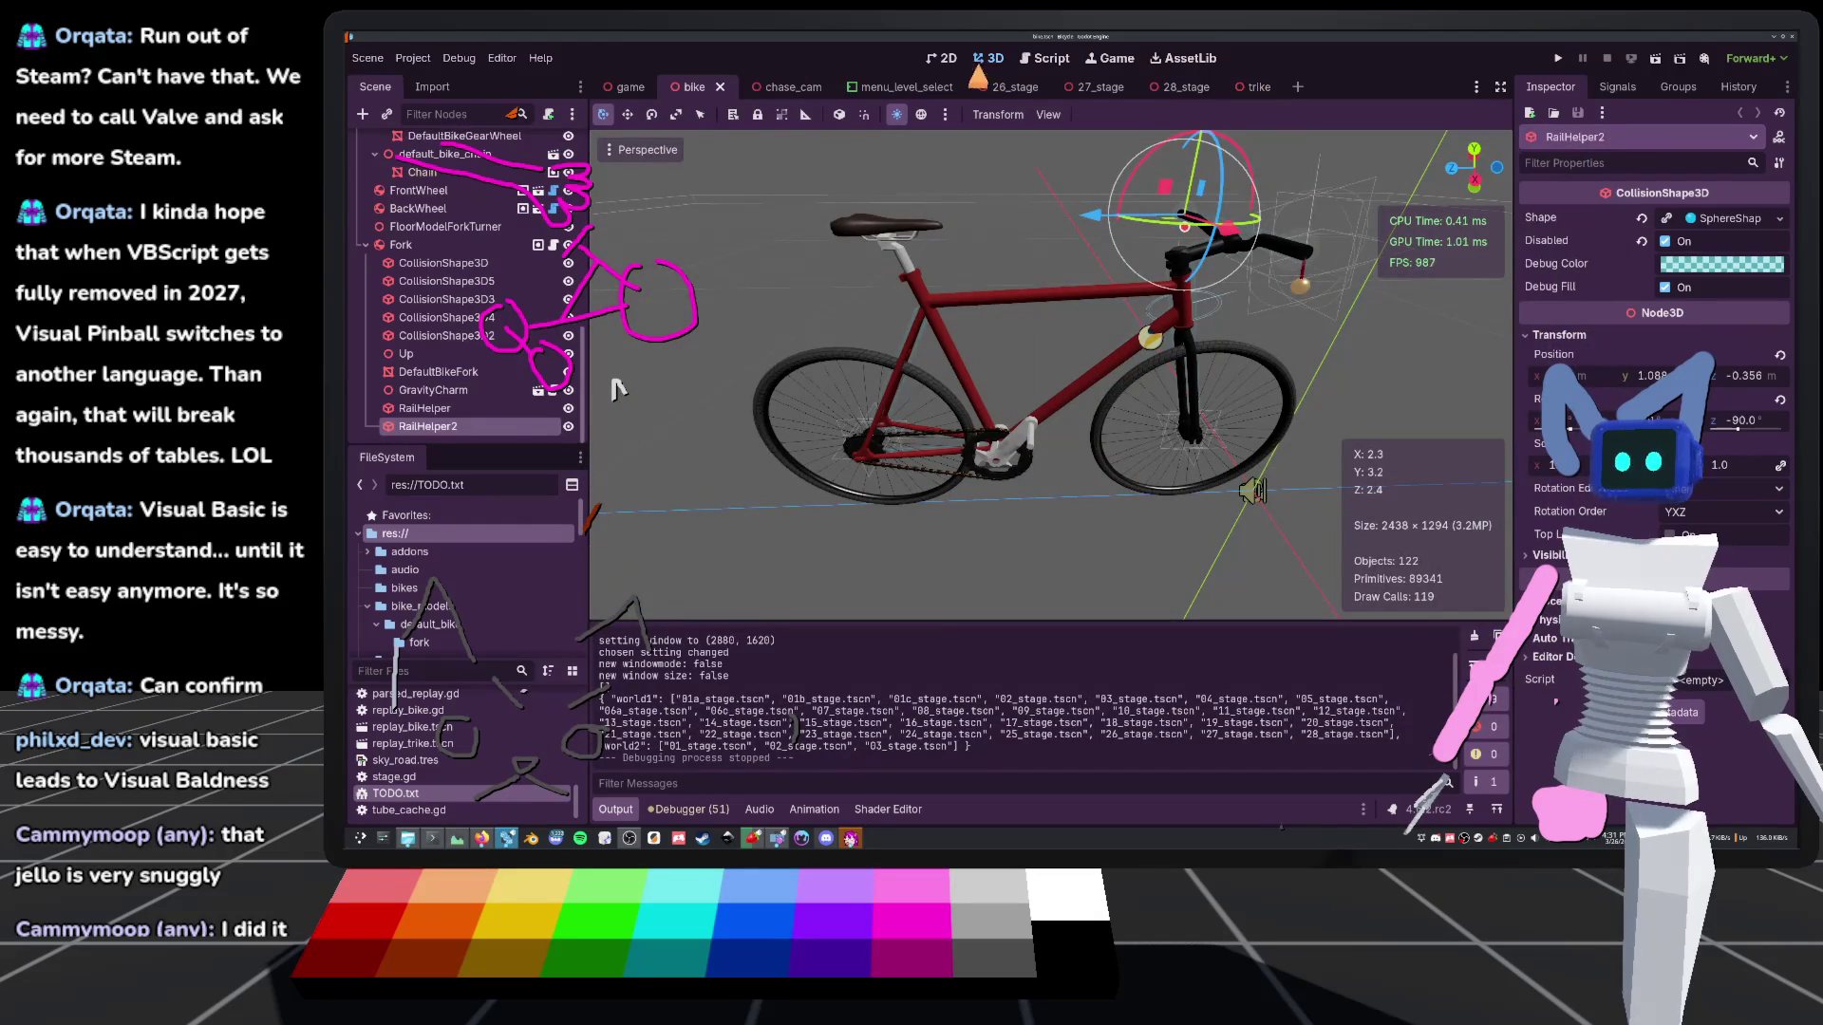
click(635, 87)
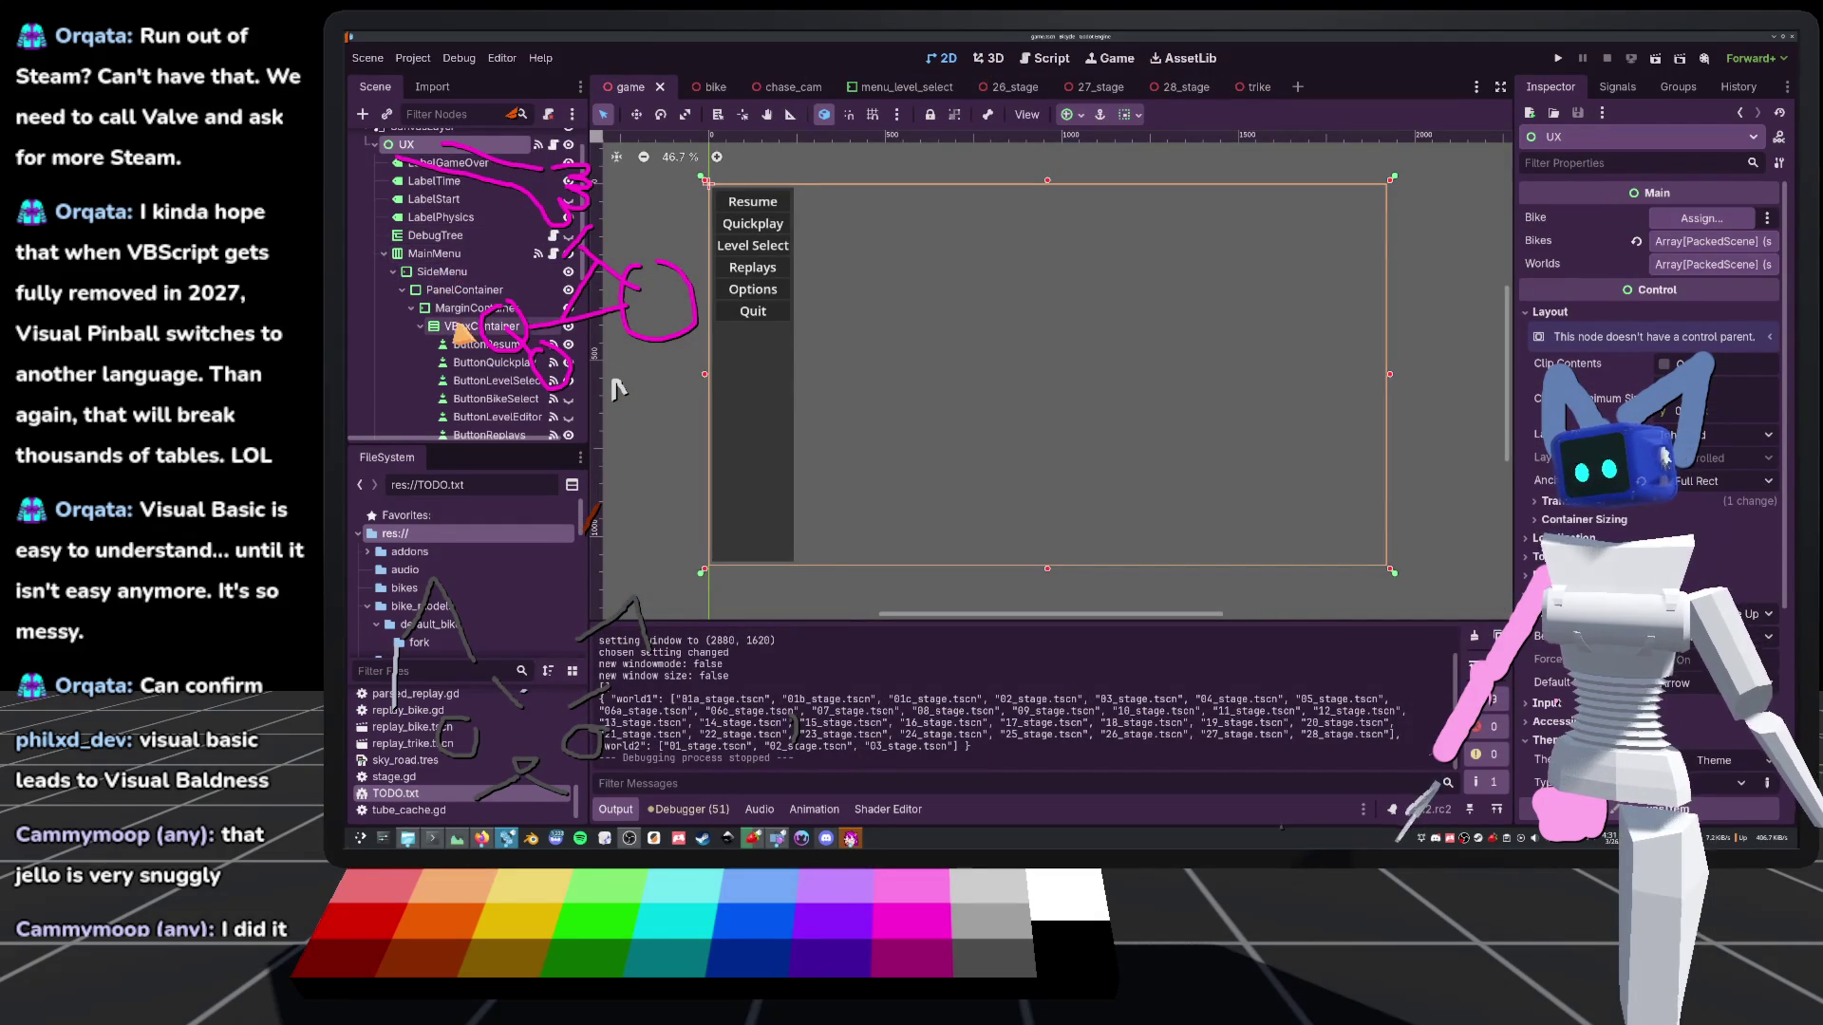
Add a Button under VBoxContainer, place it after ButtonLevelSelect, and name it ButtonCustomize
scroll(456, 285, down, 2)
click(484, 254)
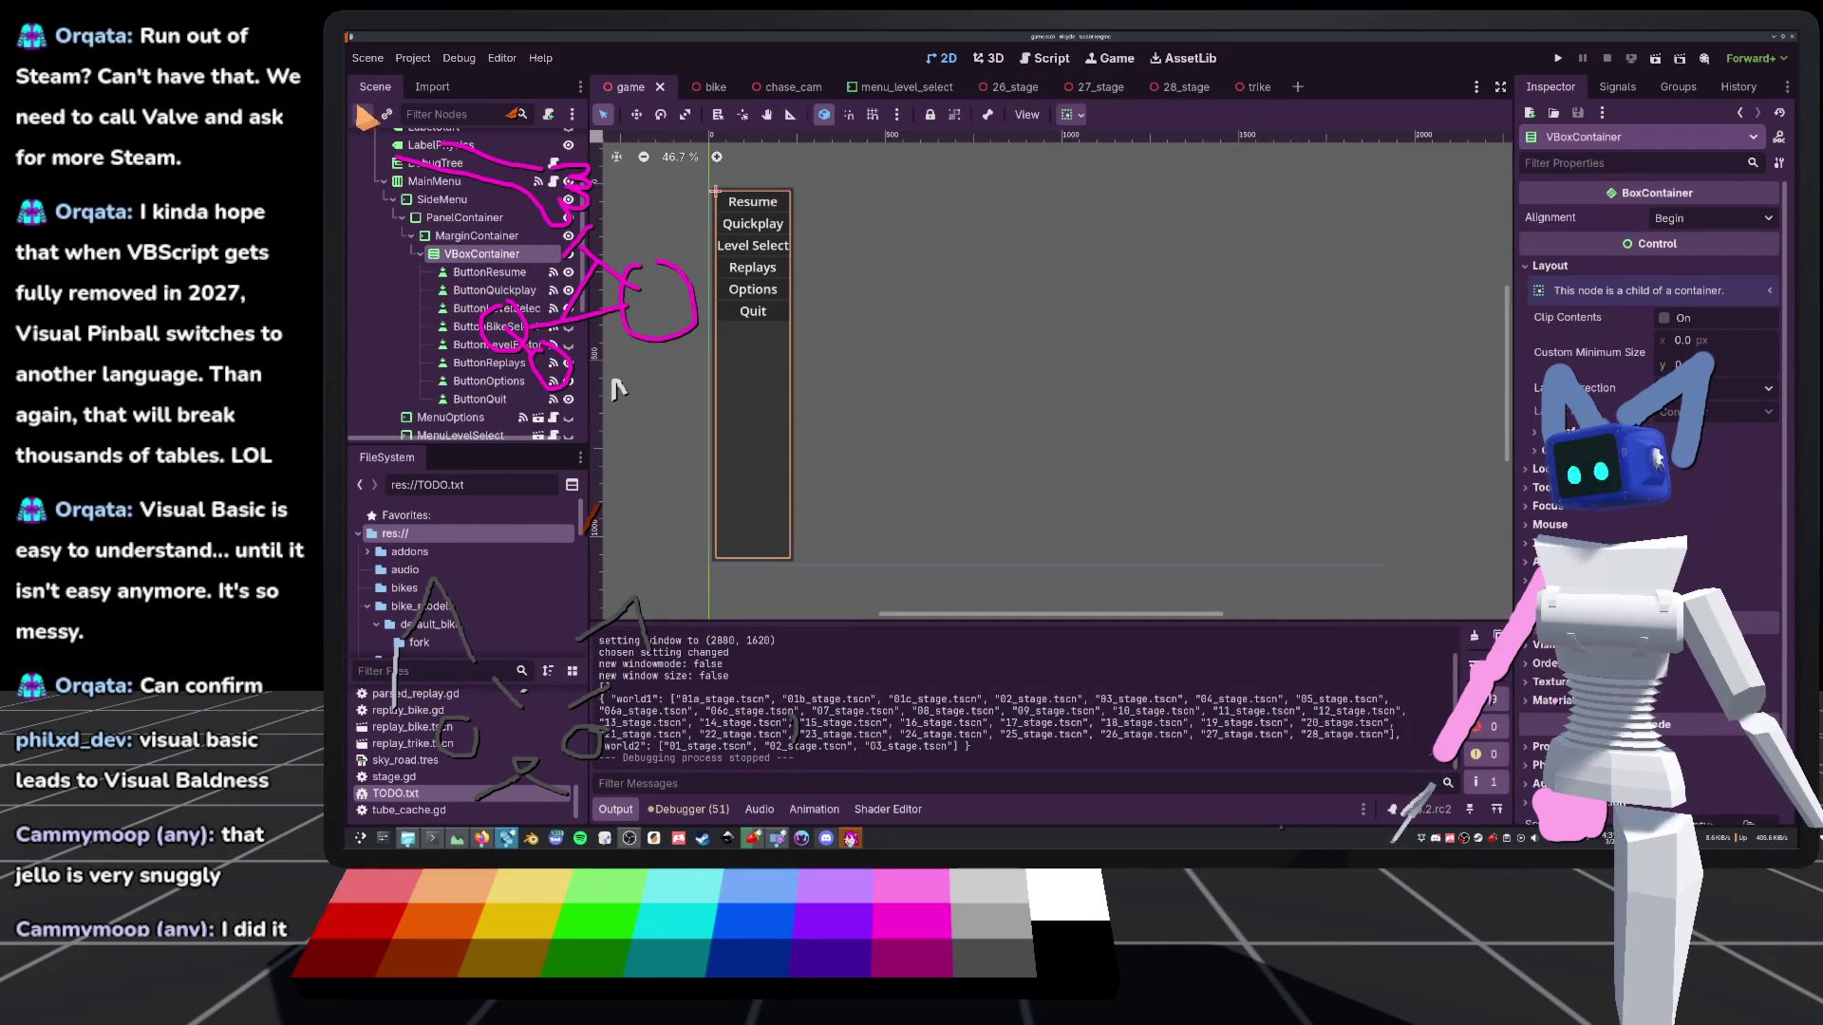
click(365, 115)
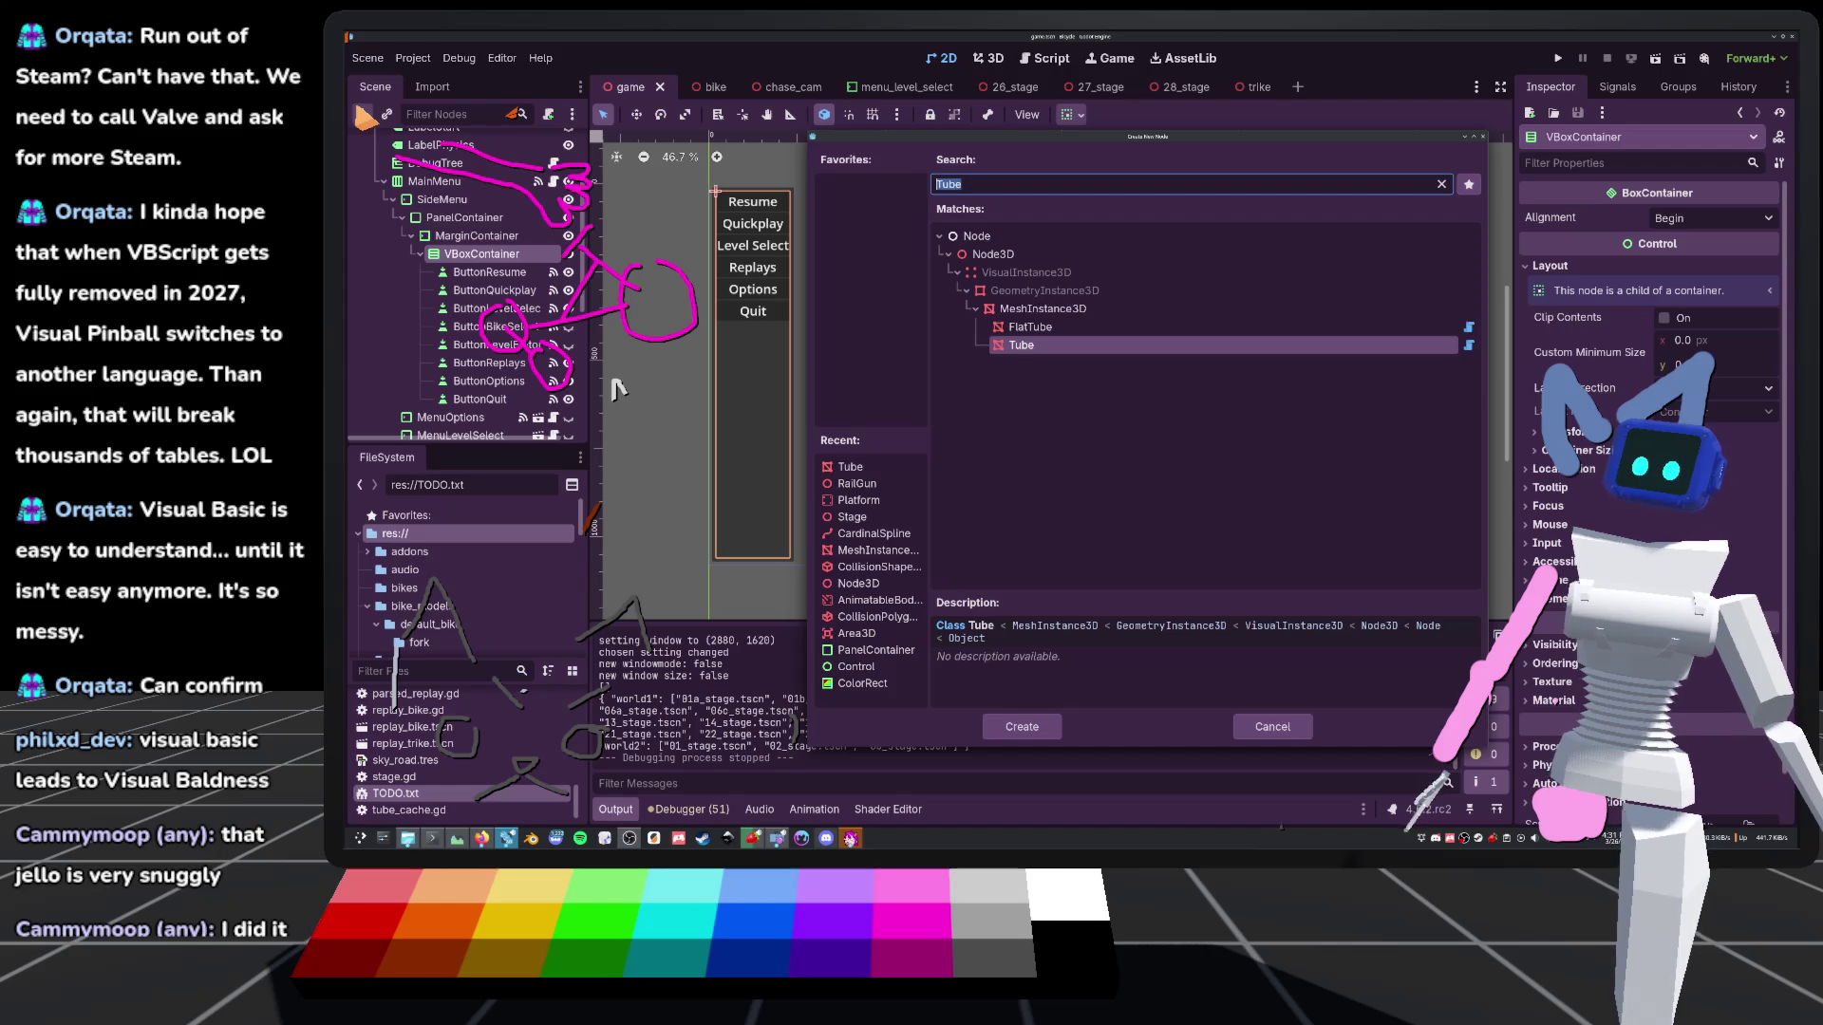
click(1272, 726)
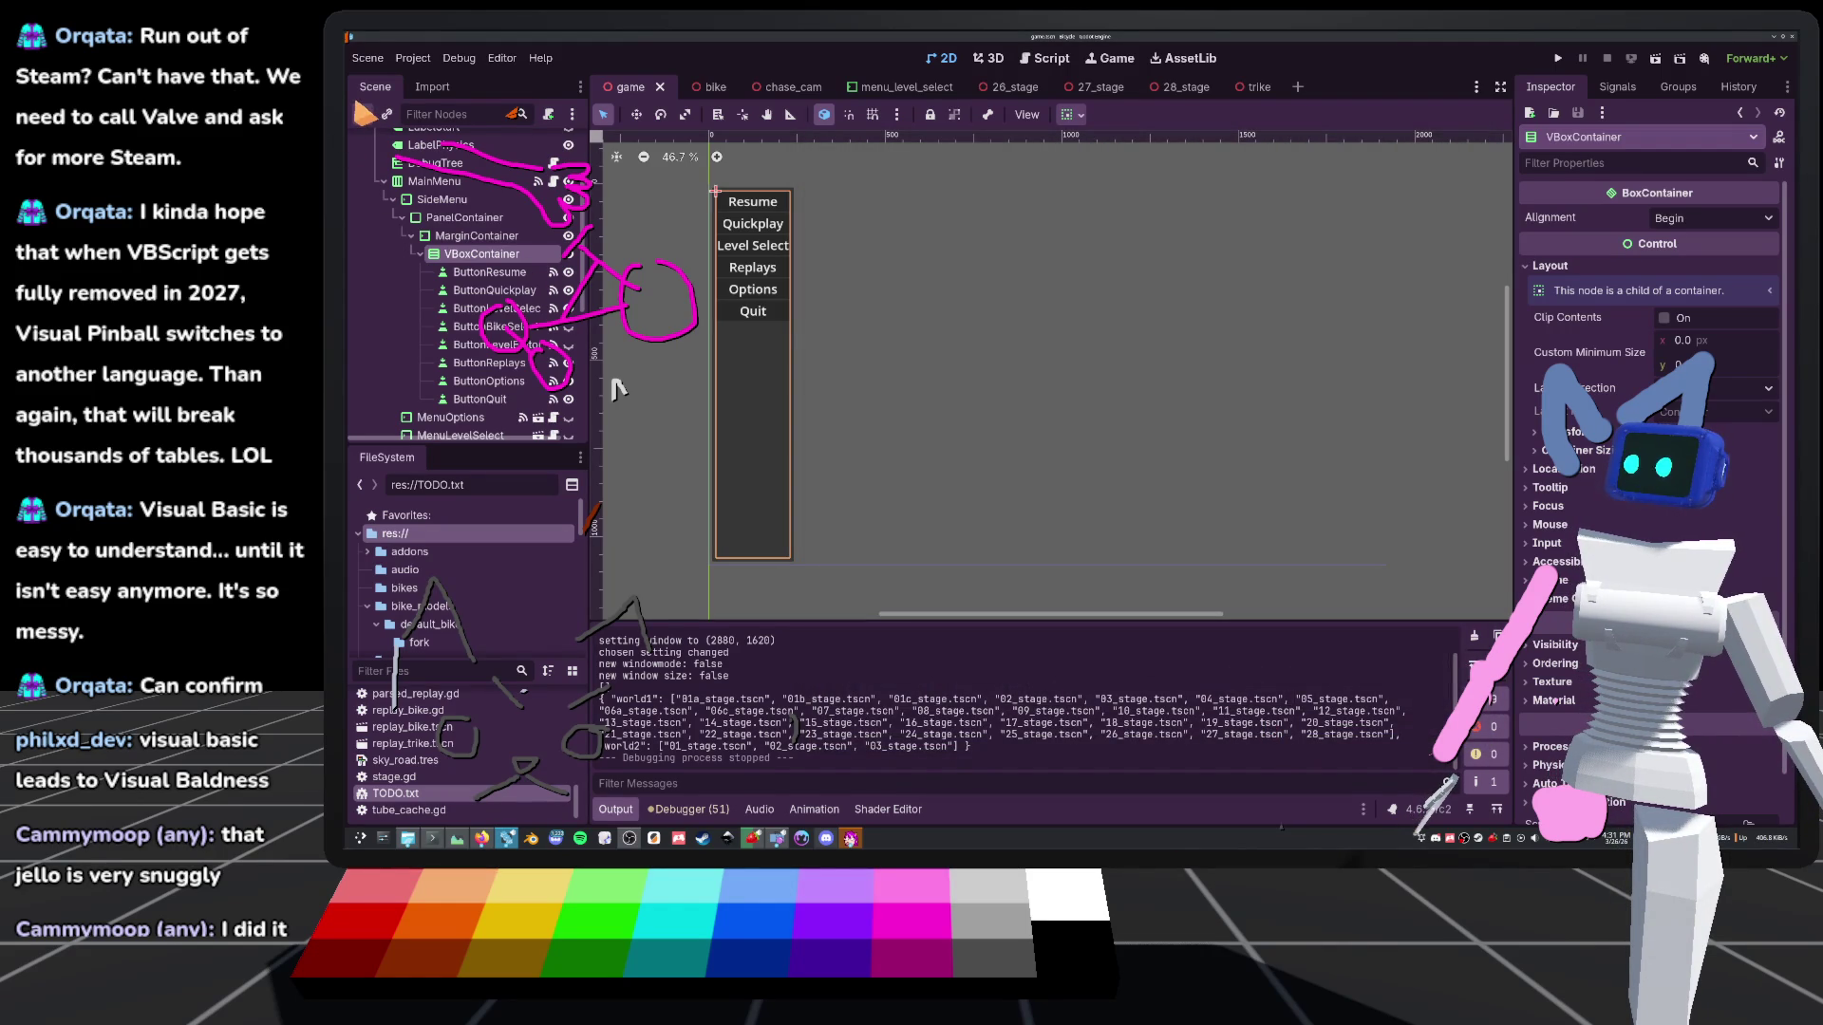
key(ctrl+a)
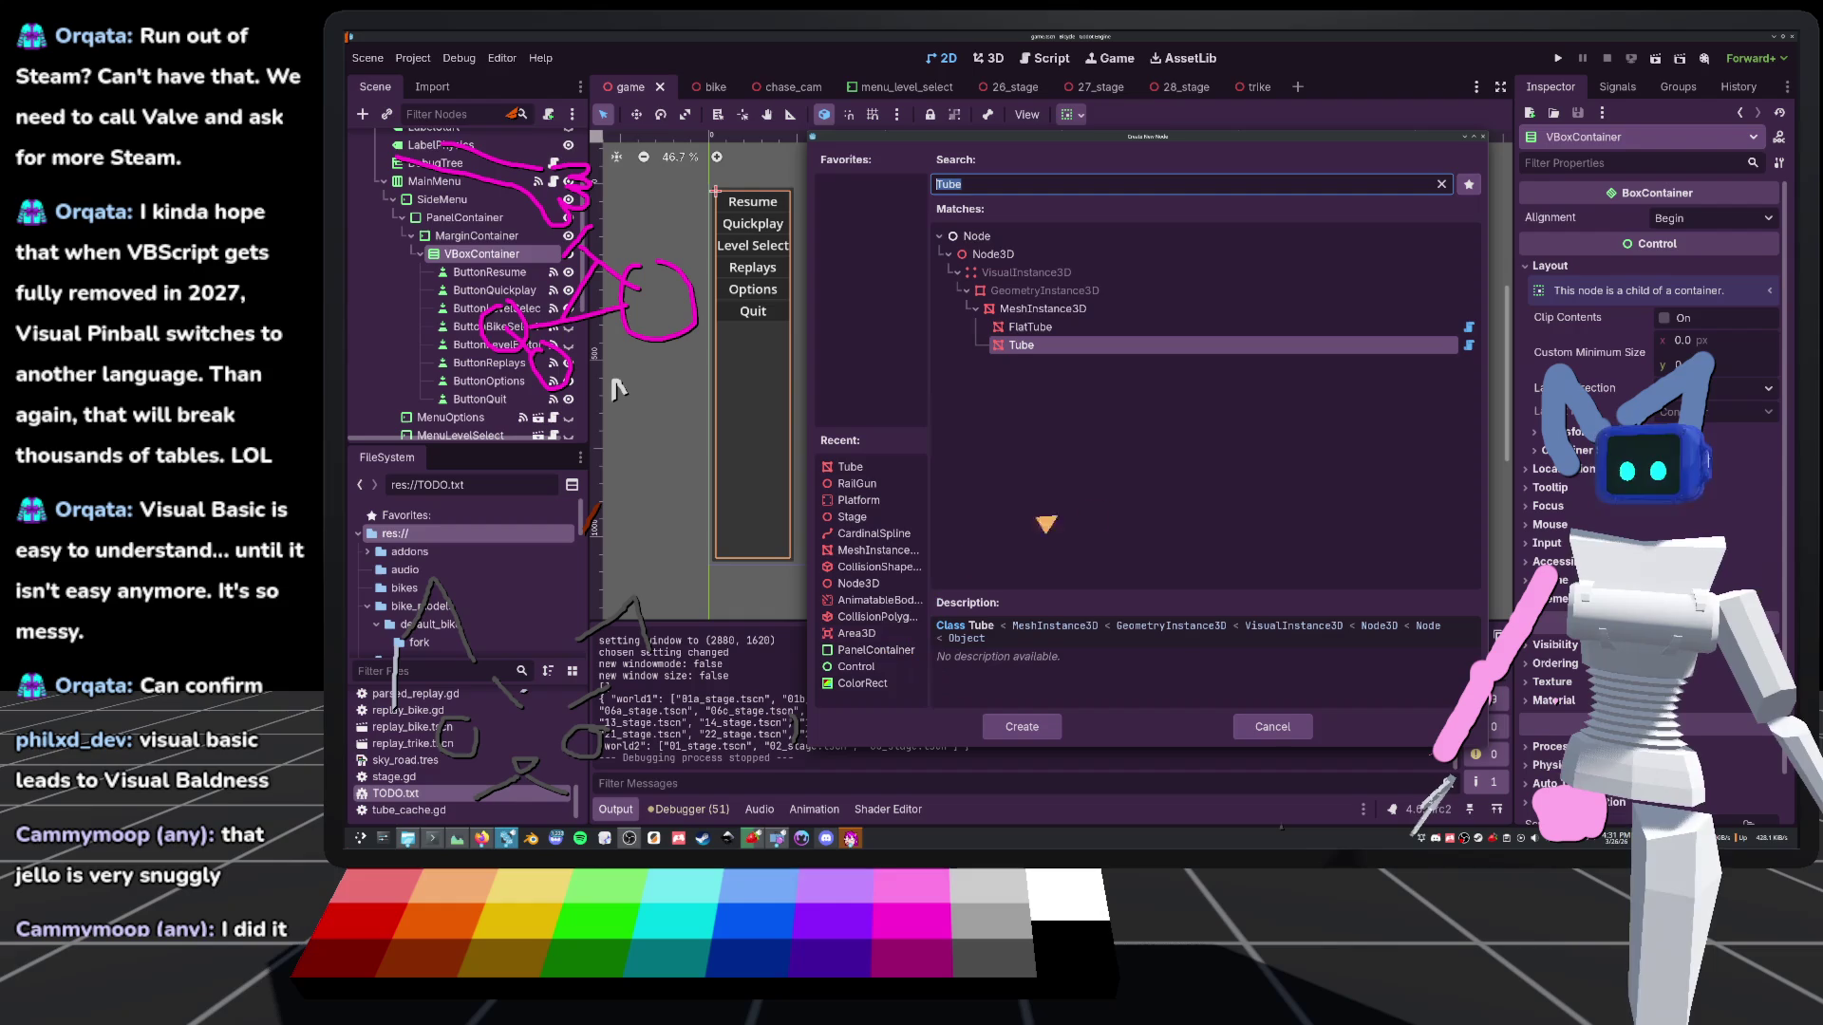
text(butt)
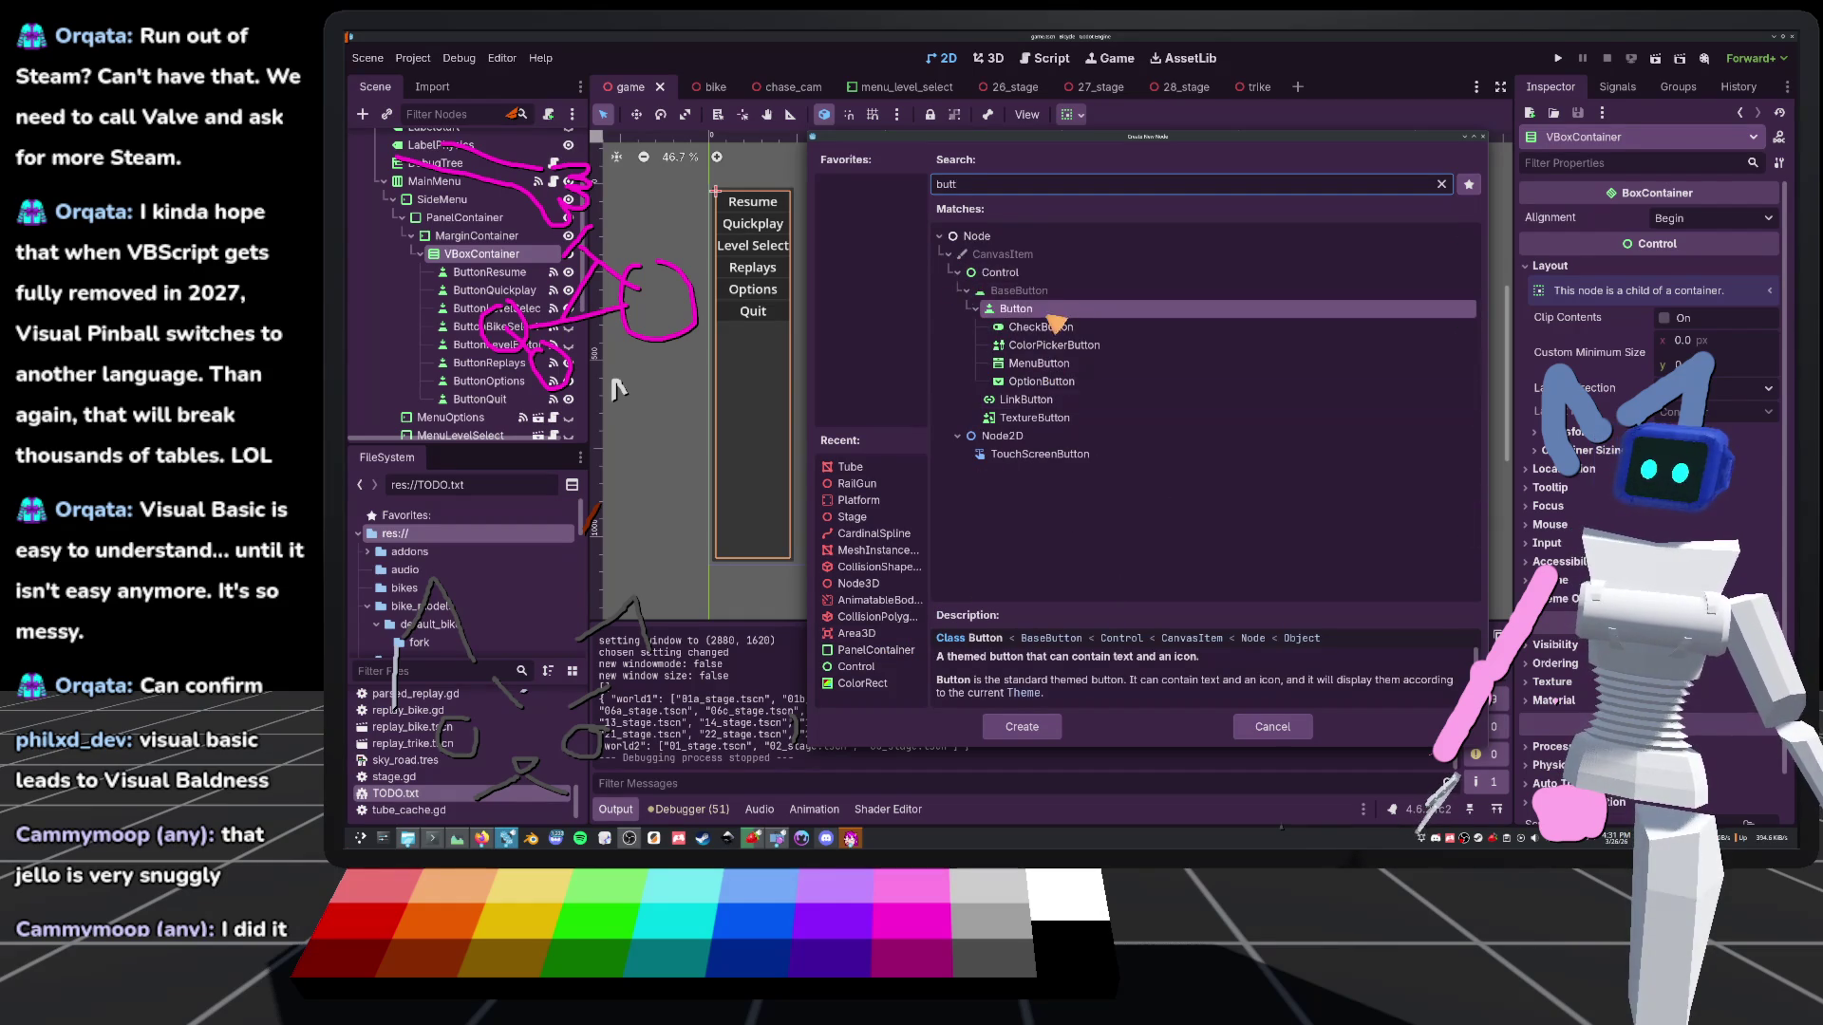
double_click(1047, 313)
drag(471, 427, 466, 327)
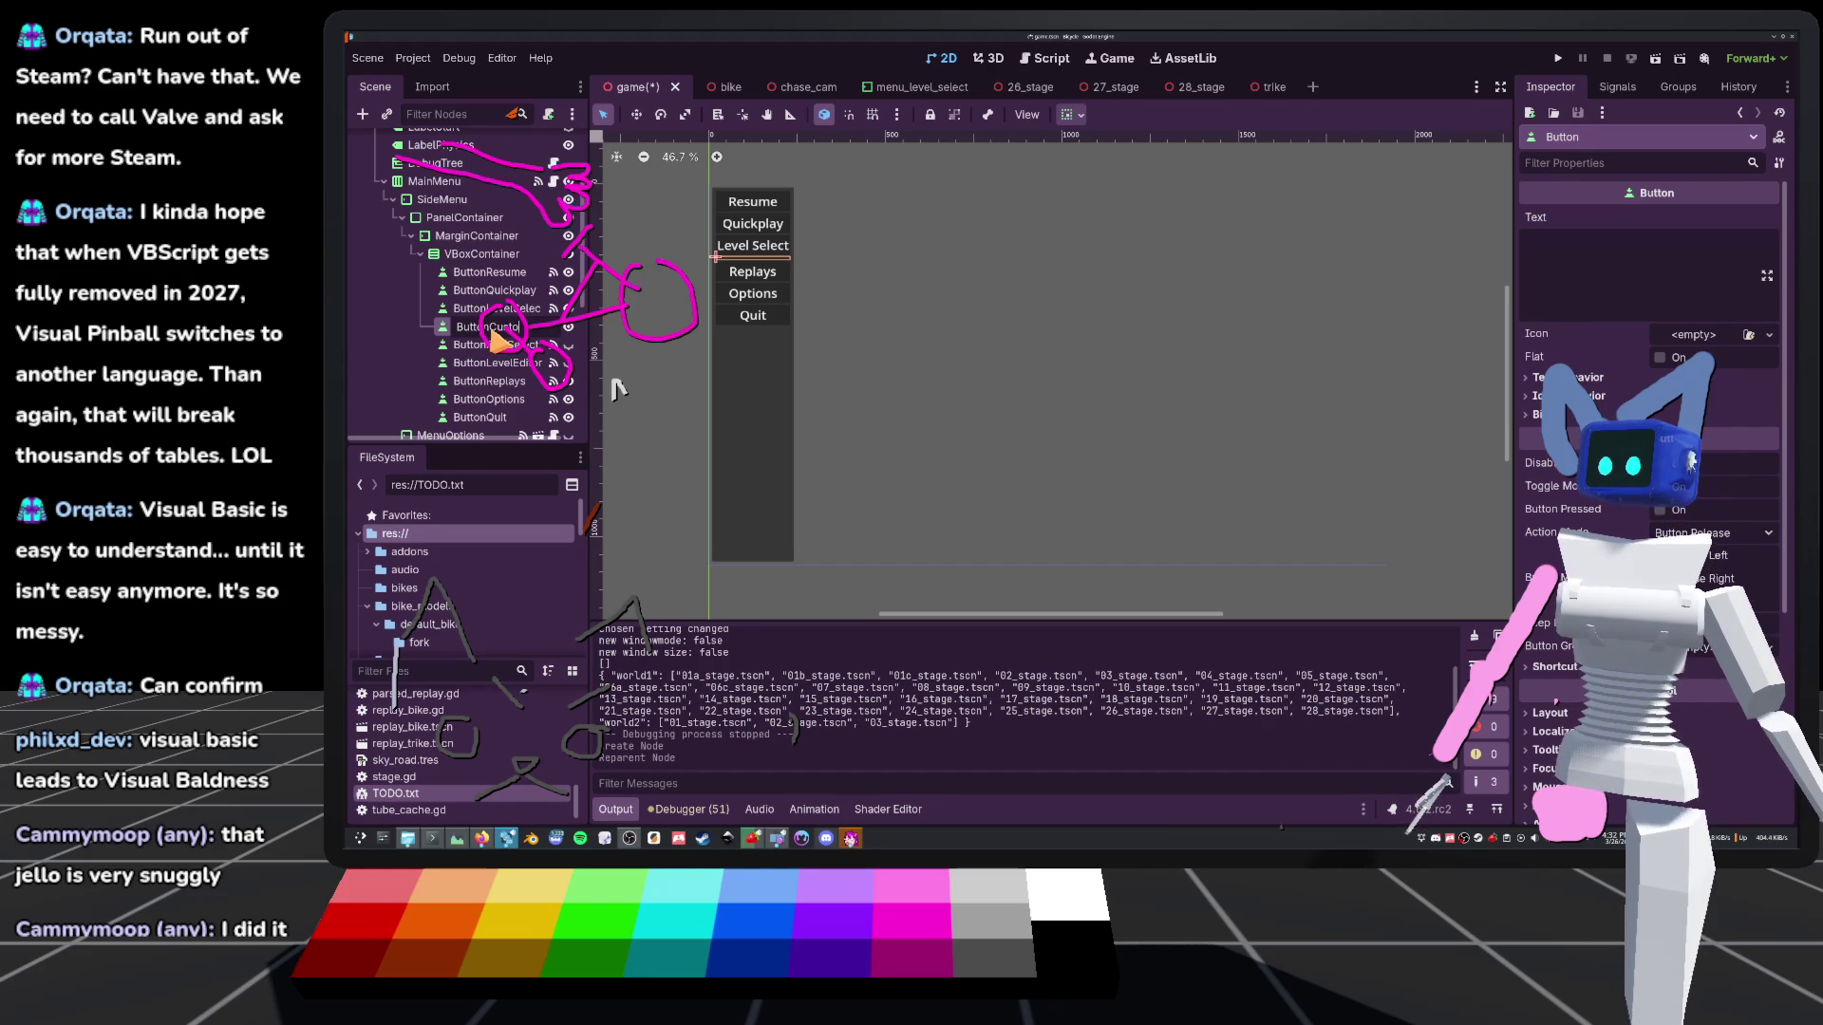
key(Return)
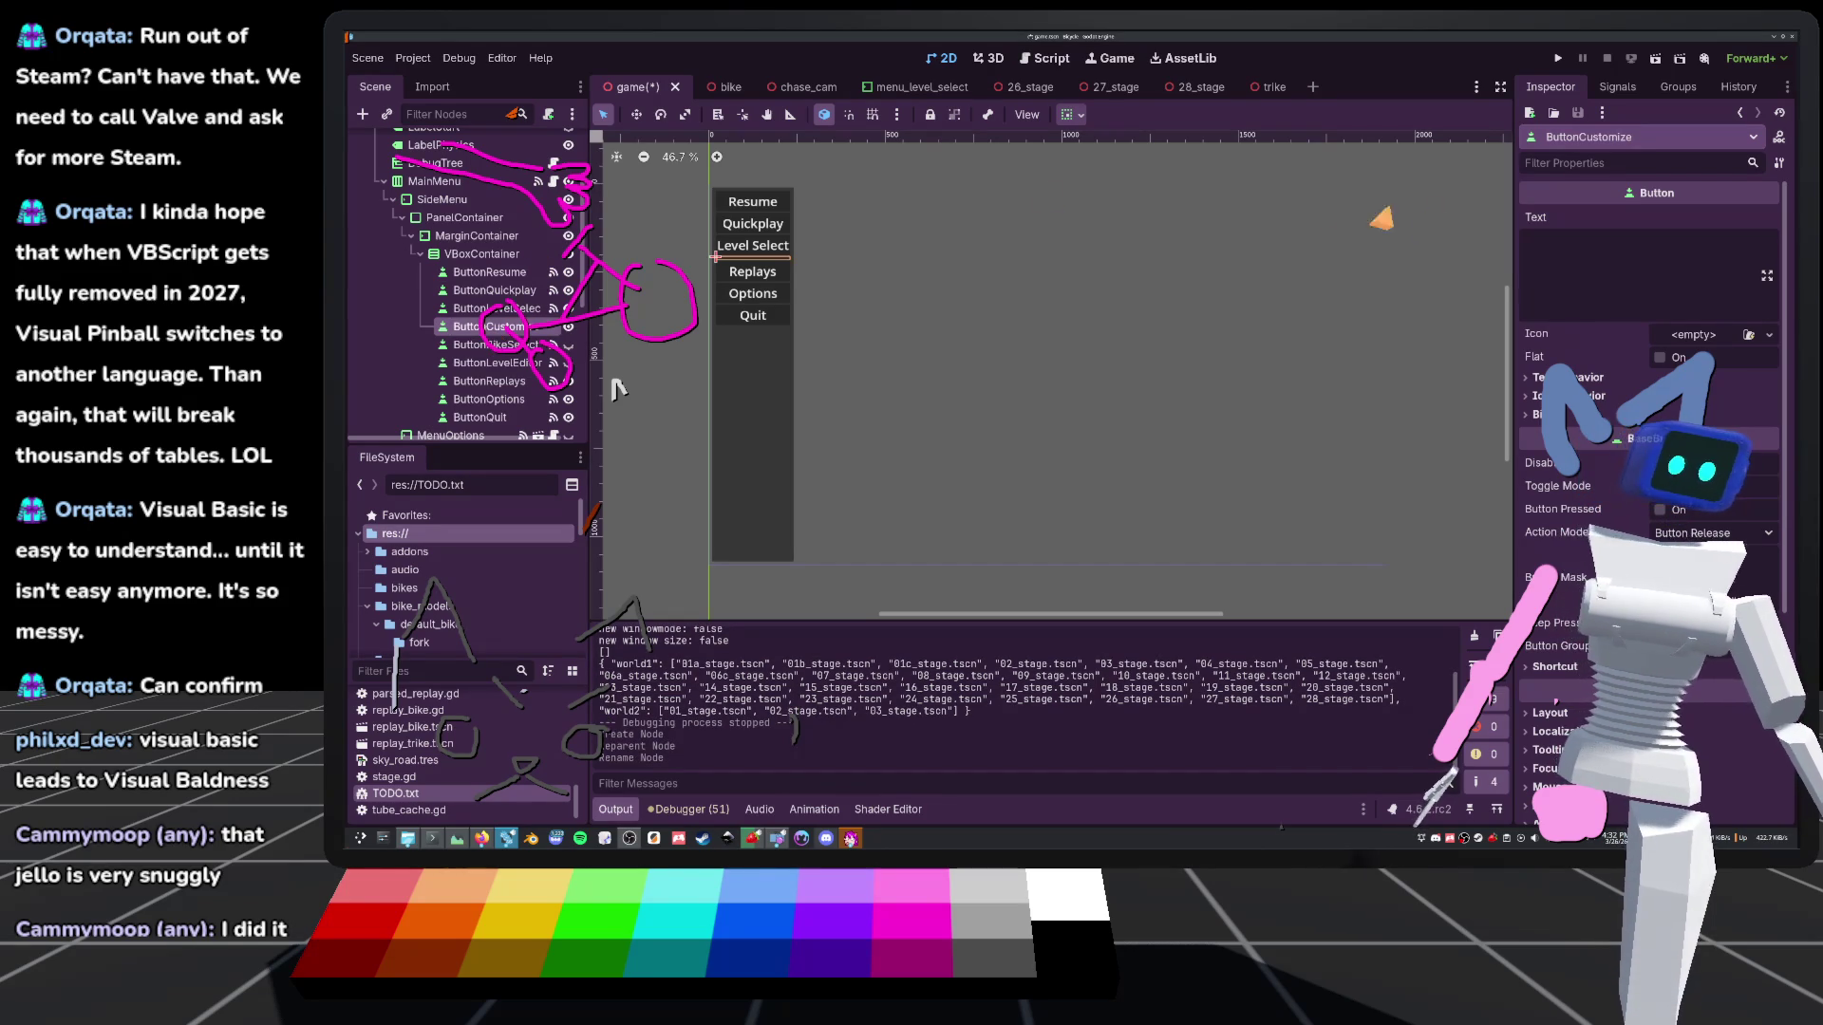
Set the button's Text to 'Customize', save the scene, and show its Signals list
click(1591, 268)
text(Customiz)
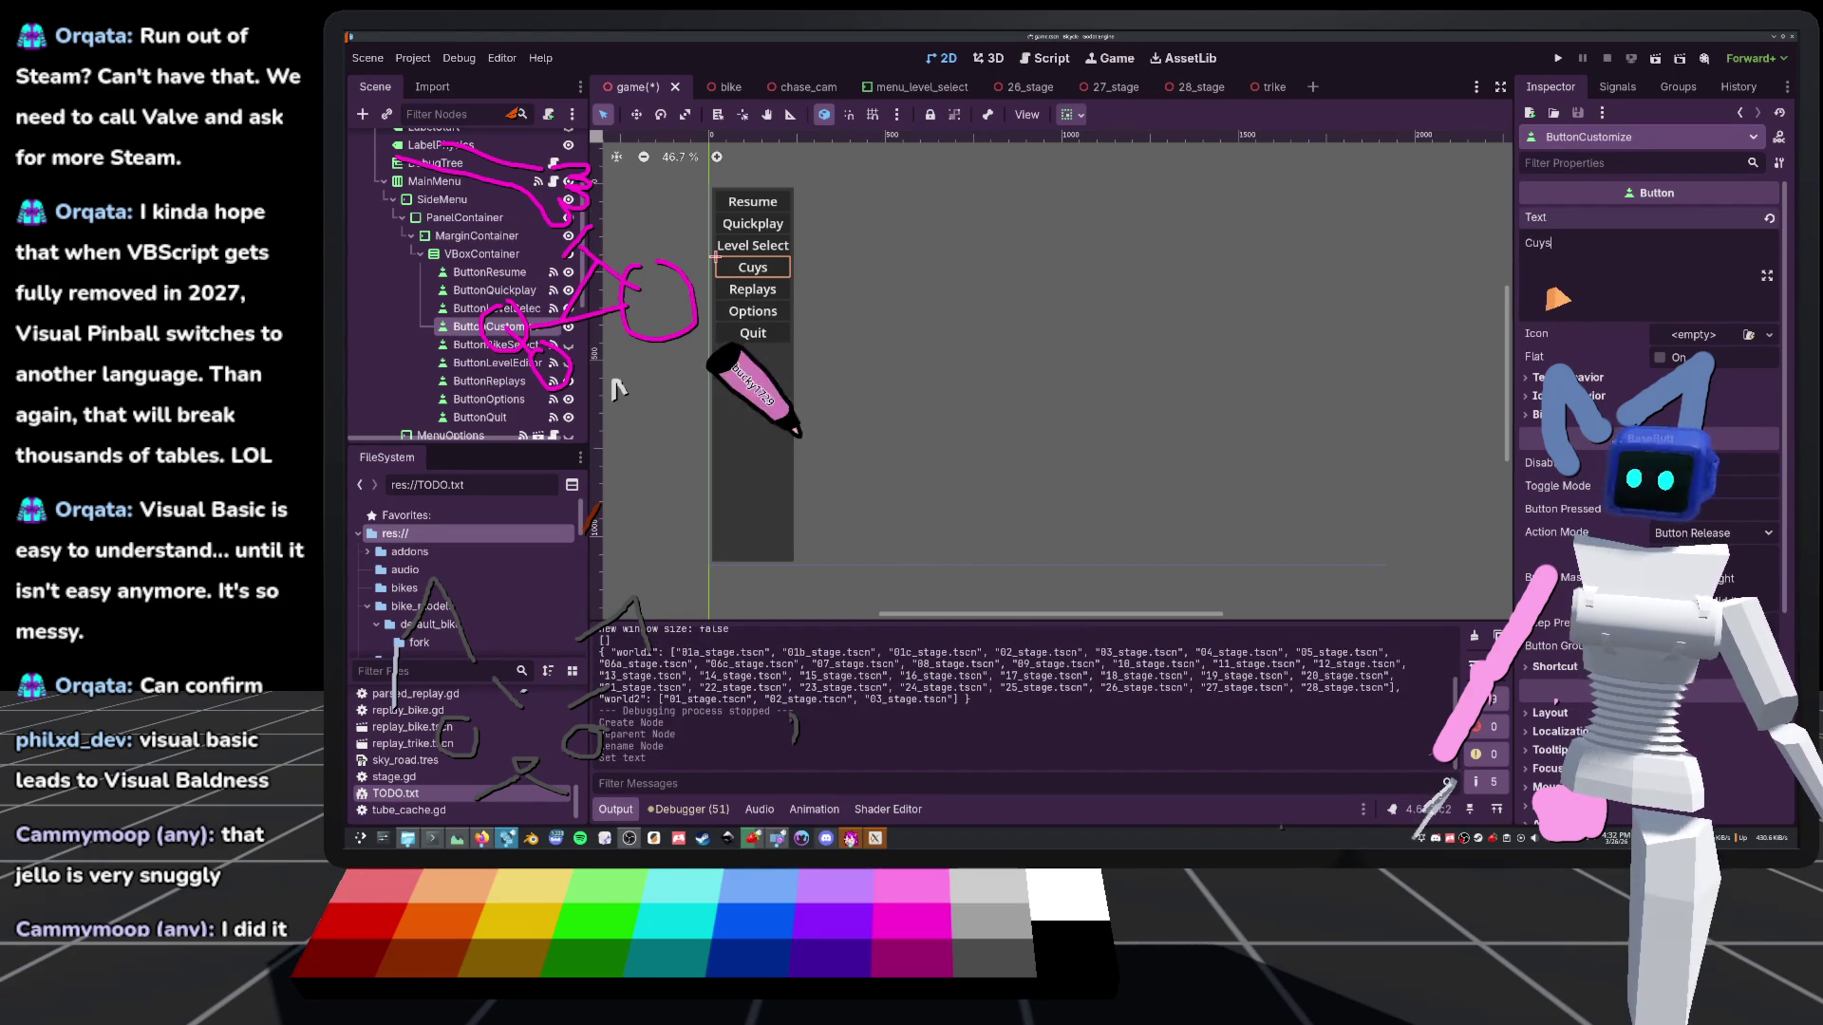
text(e)
key(Return)
key(BackSpace)
key(ctrl+s)
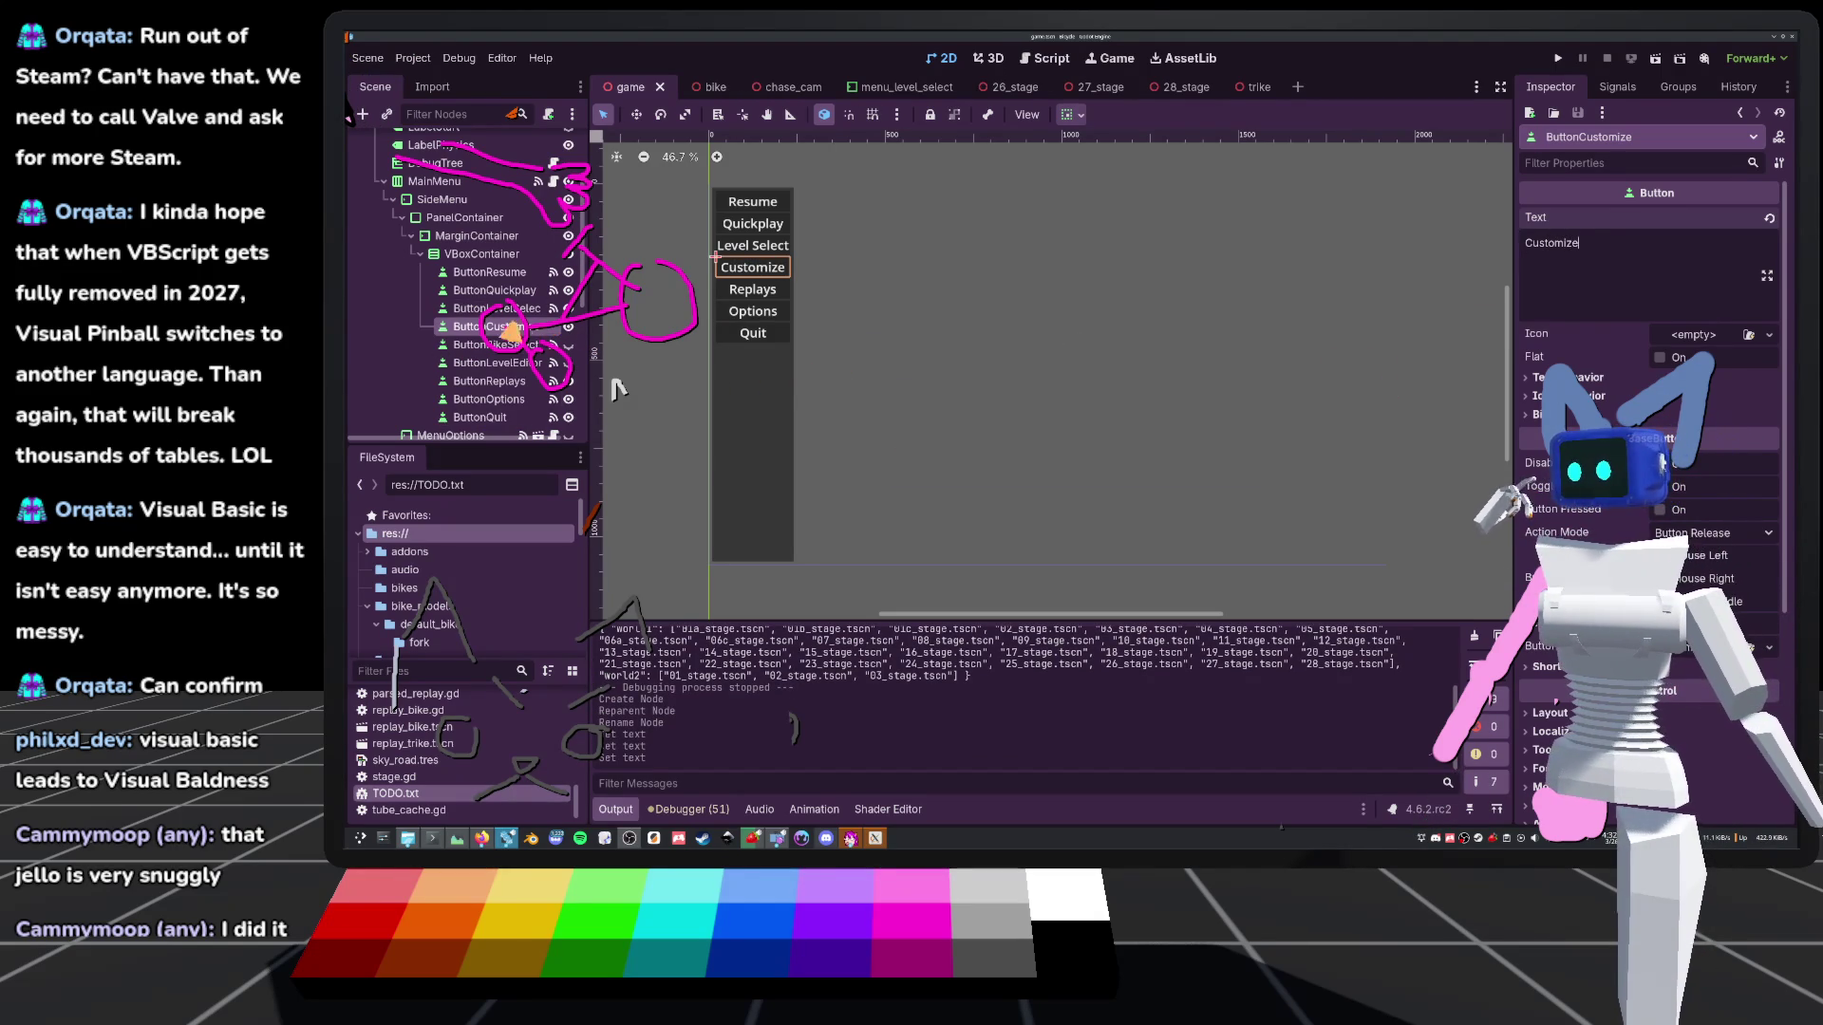
click(1616, 86)
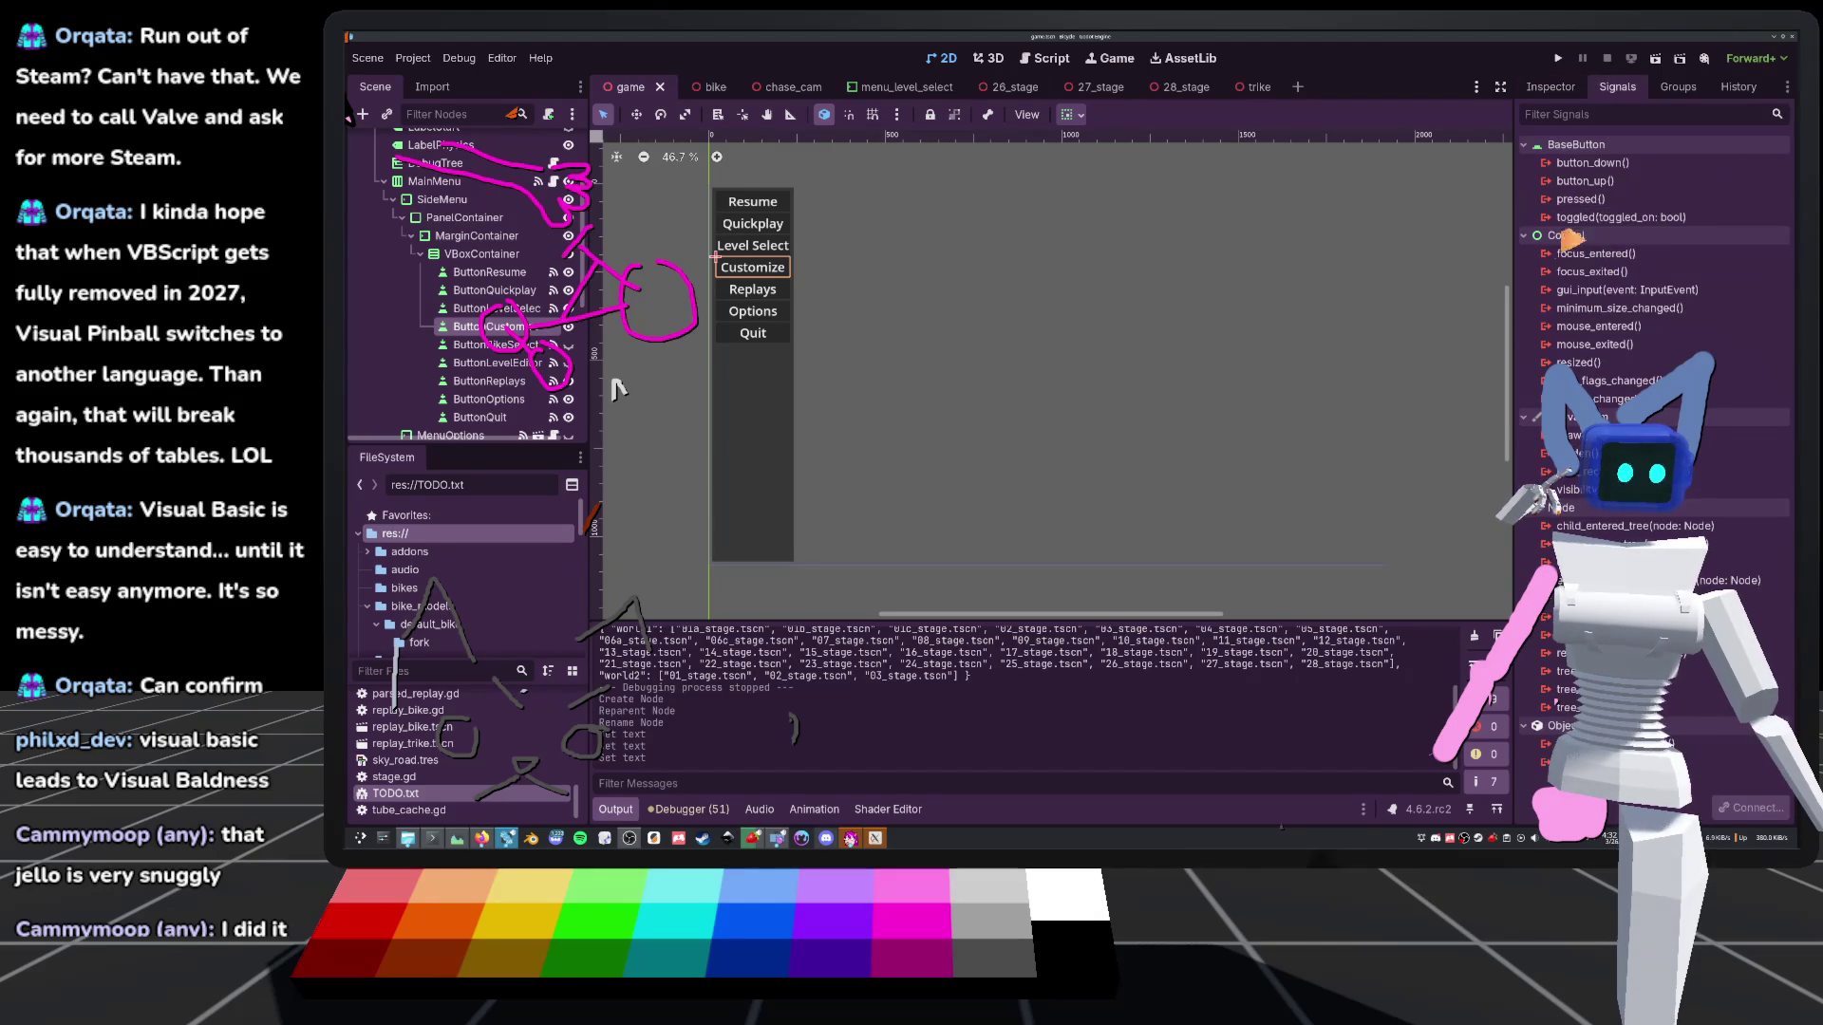
Connect the pressed signal to a new handler on UX and select the generated stub
click(1603, 199)
double_click(1602, 199)
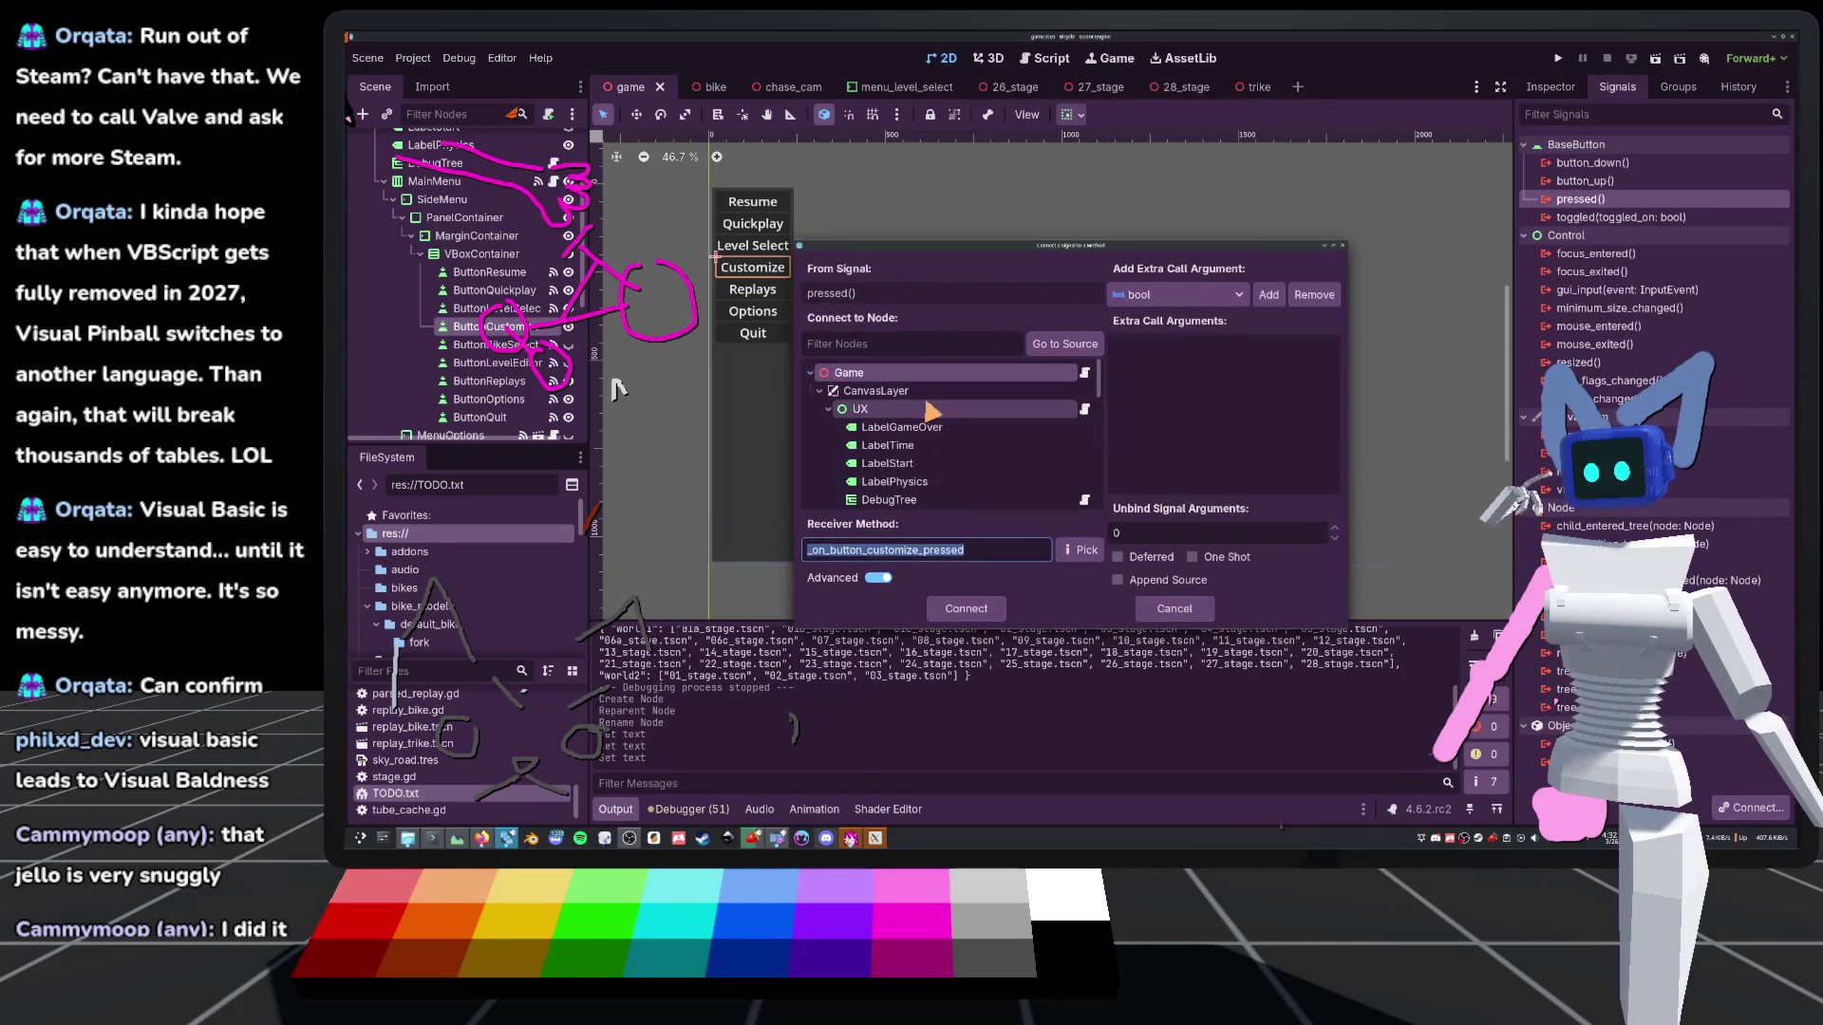
double_click(919, 408)
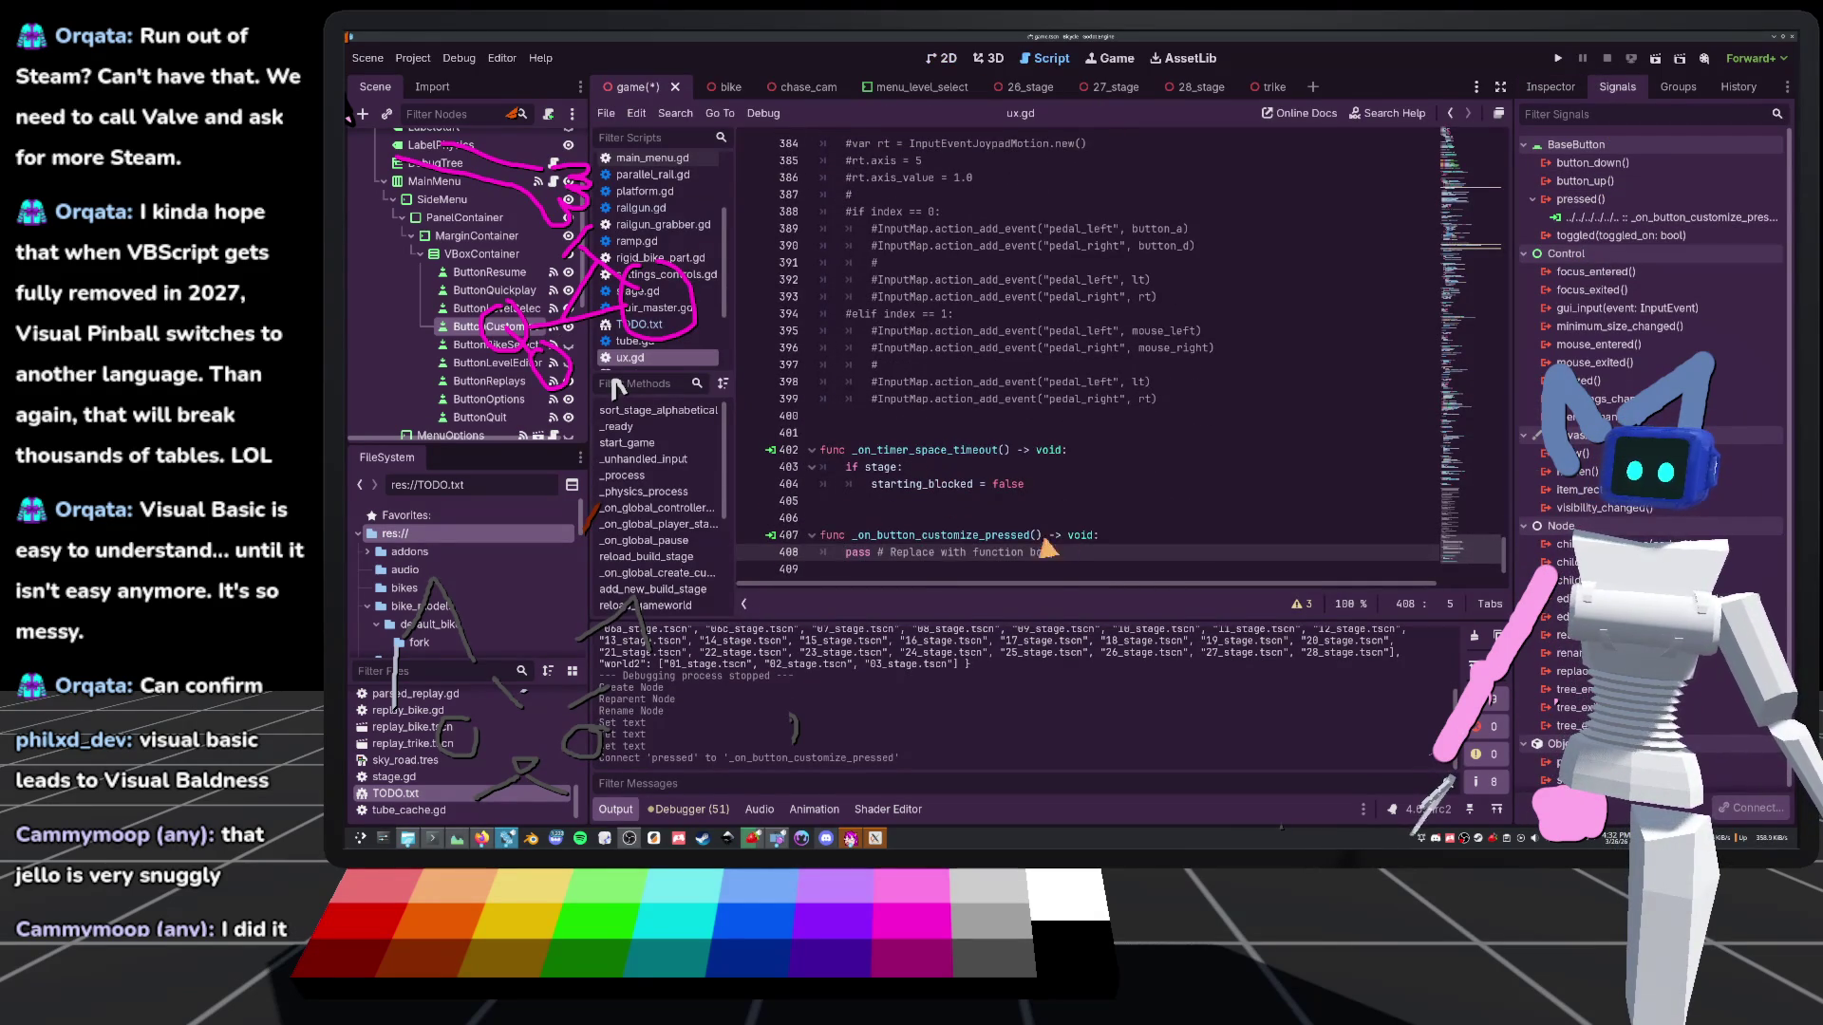
drag(1060, 558, 818, 537)
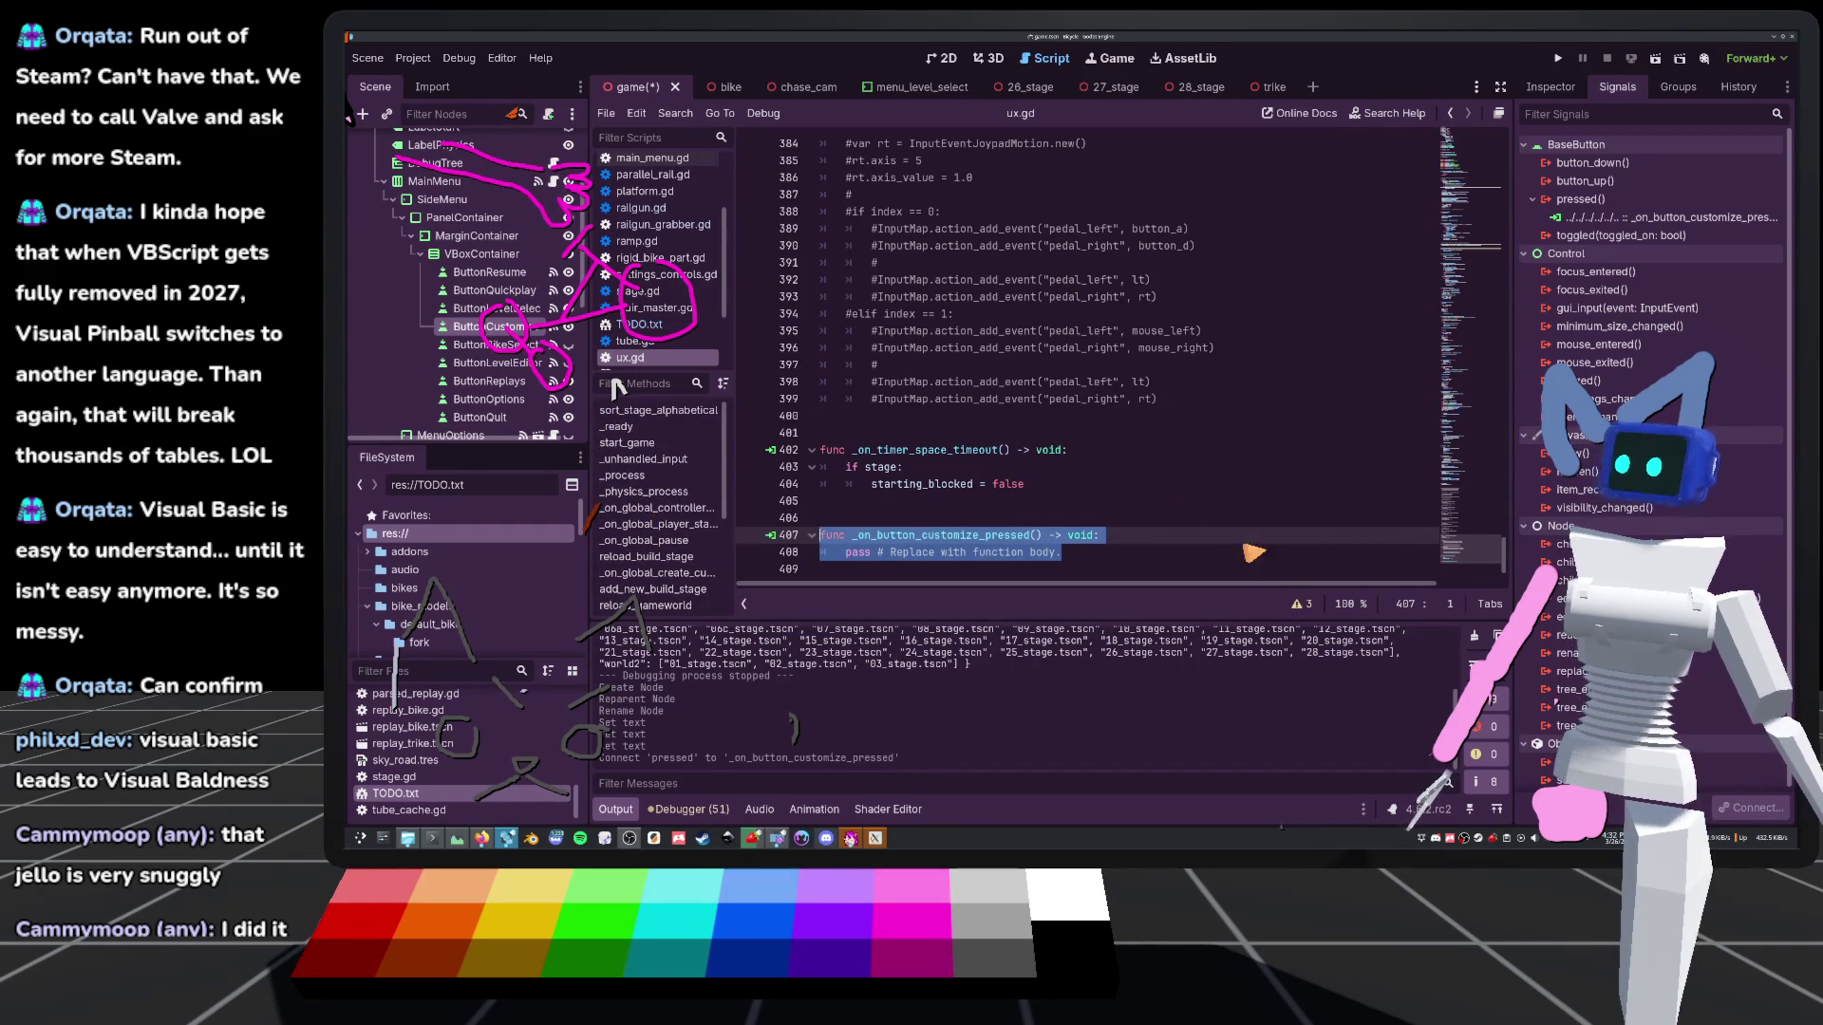
click(1076, 487)
drag(1082, 558, 925, 536)
Disconnect pressed from ux.gd, delete the customize handler stub, and save
right_click(1626, 226)
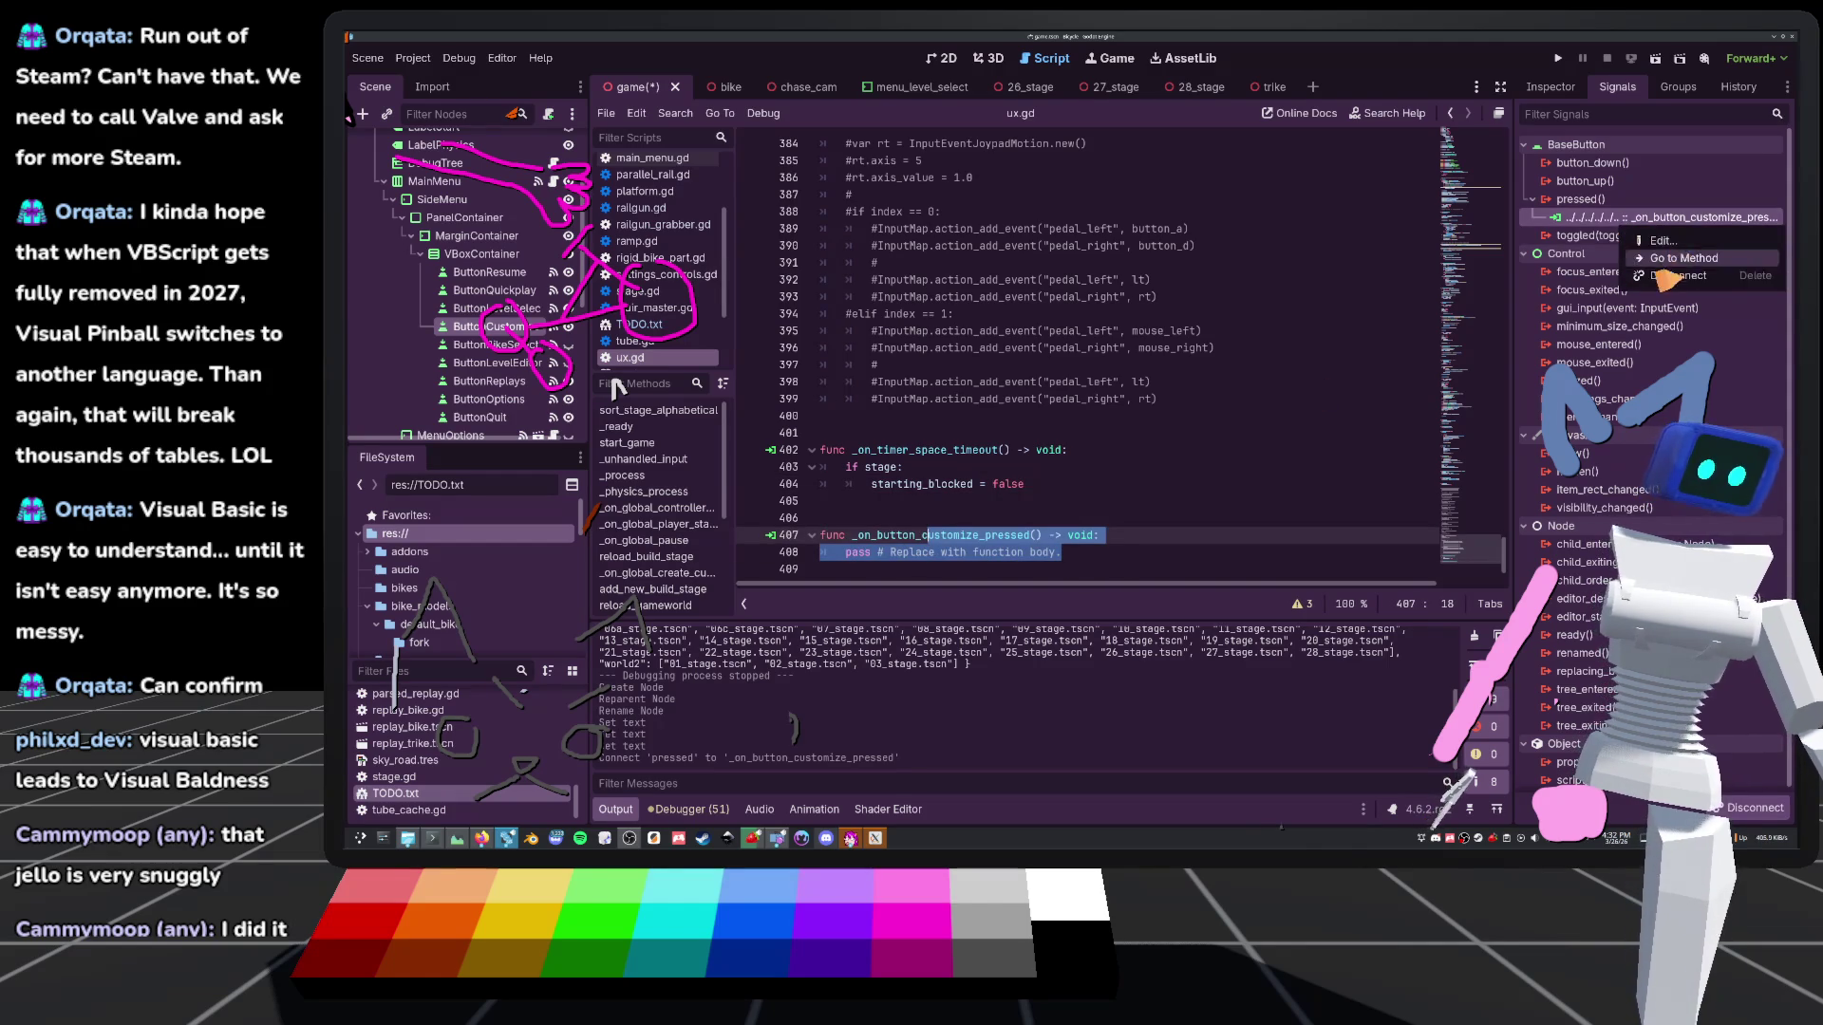
click(1663, 277)
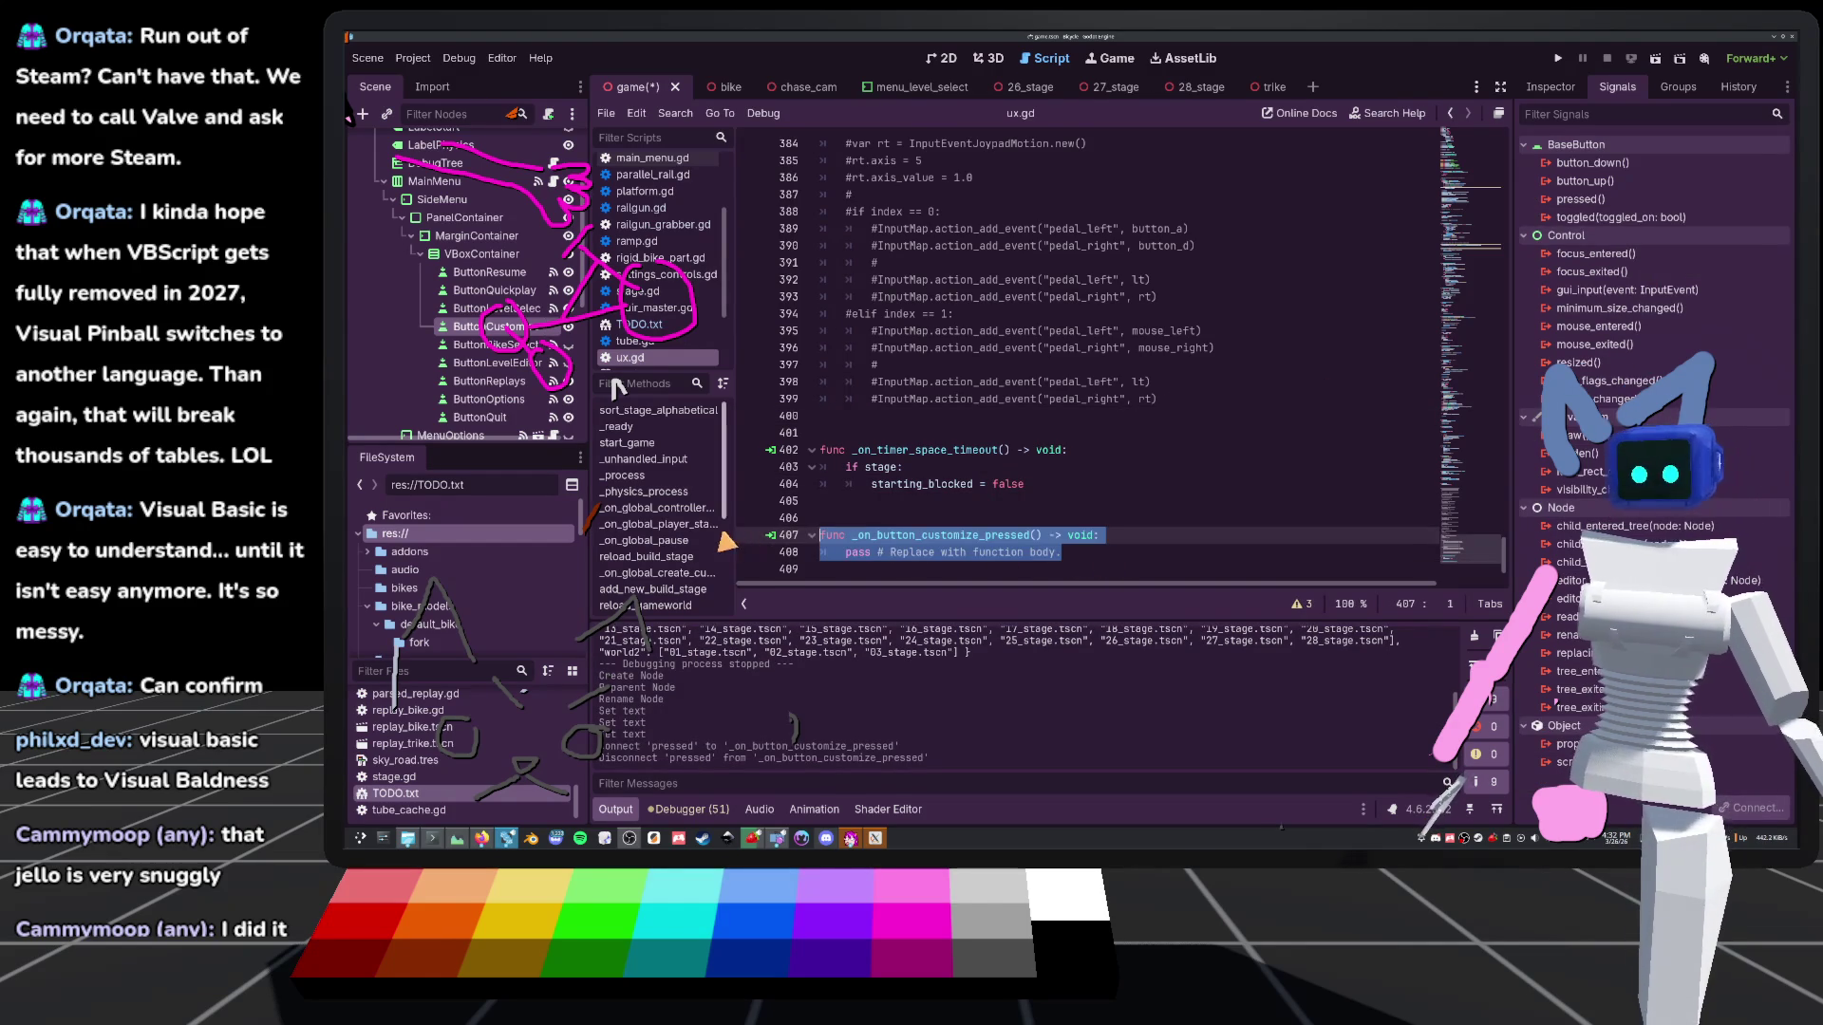
key(BackSpace)
key(BackSpace)
key(BackSpace)
key(ctrl+s)
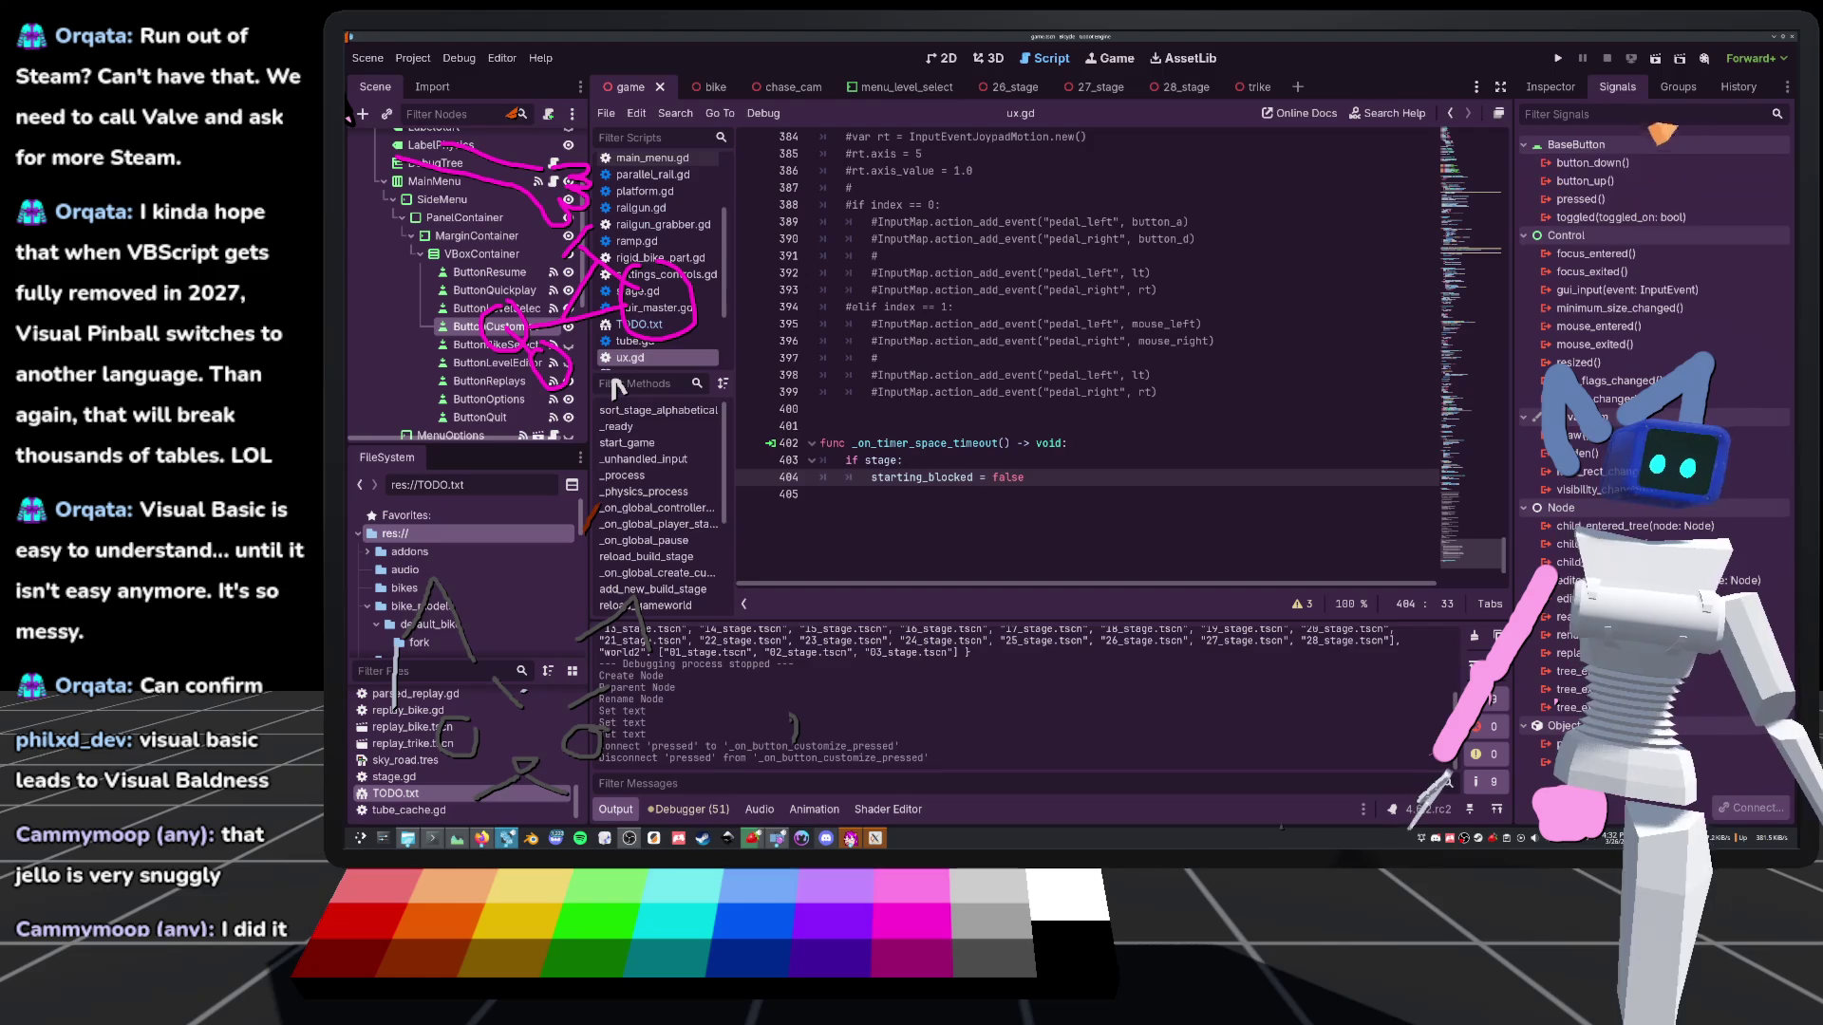
double_click(1584, 199)
Connect pressed to a main_menu.gd handler, move it above the quit handler with spacing, save
double_click(1044, 419)
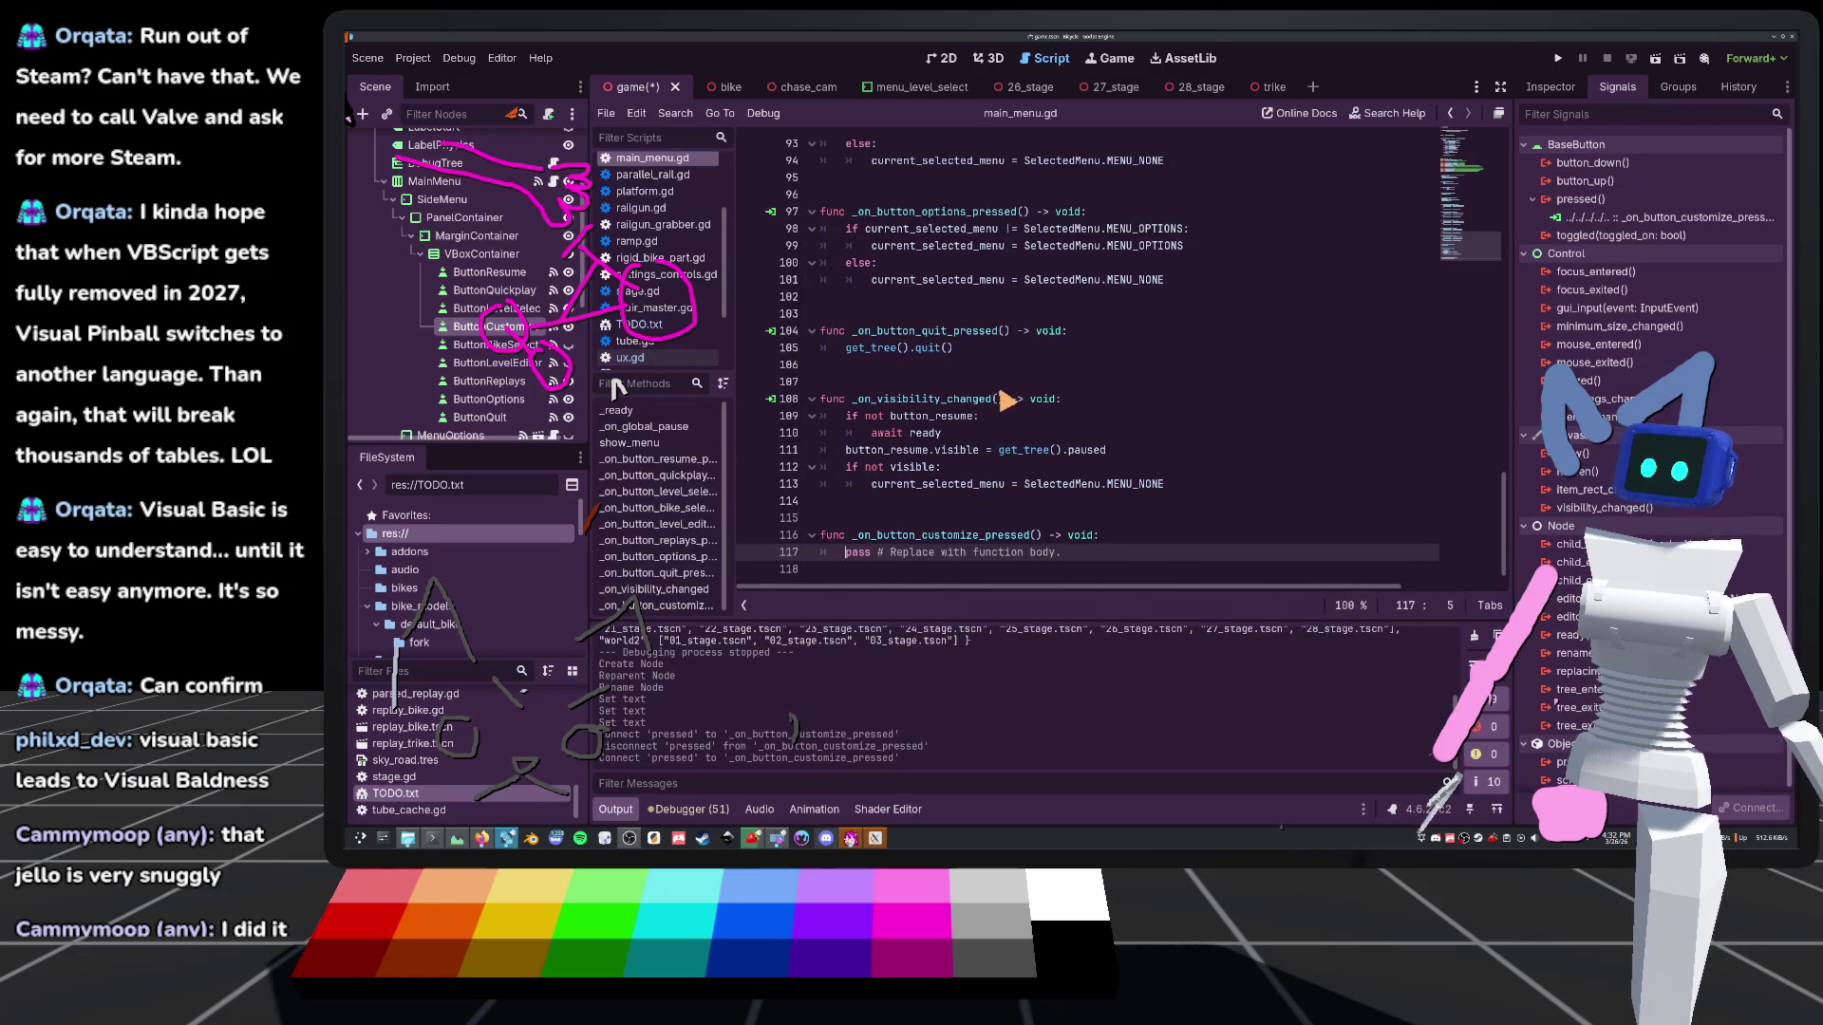
drag(1084, 561, 750, 538)
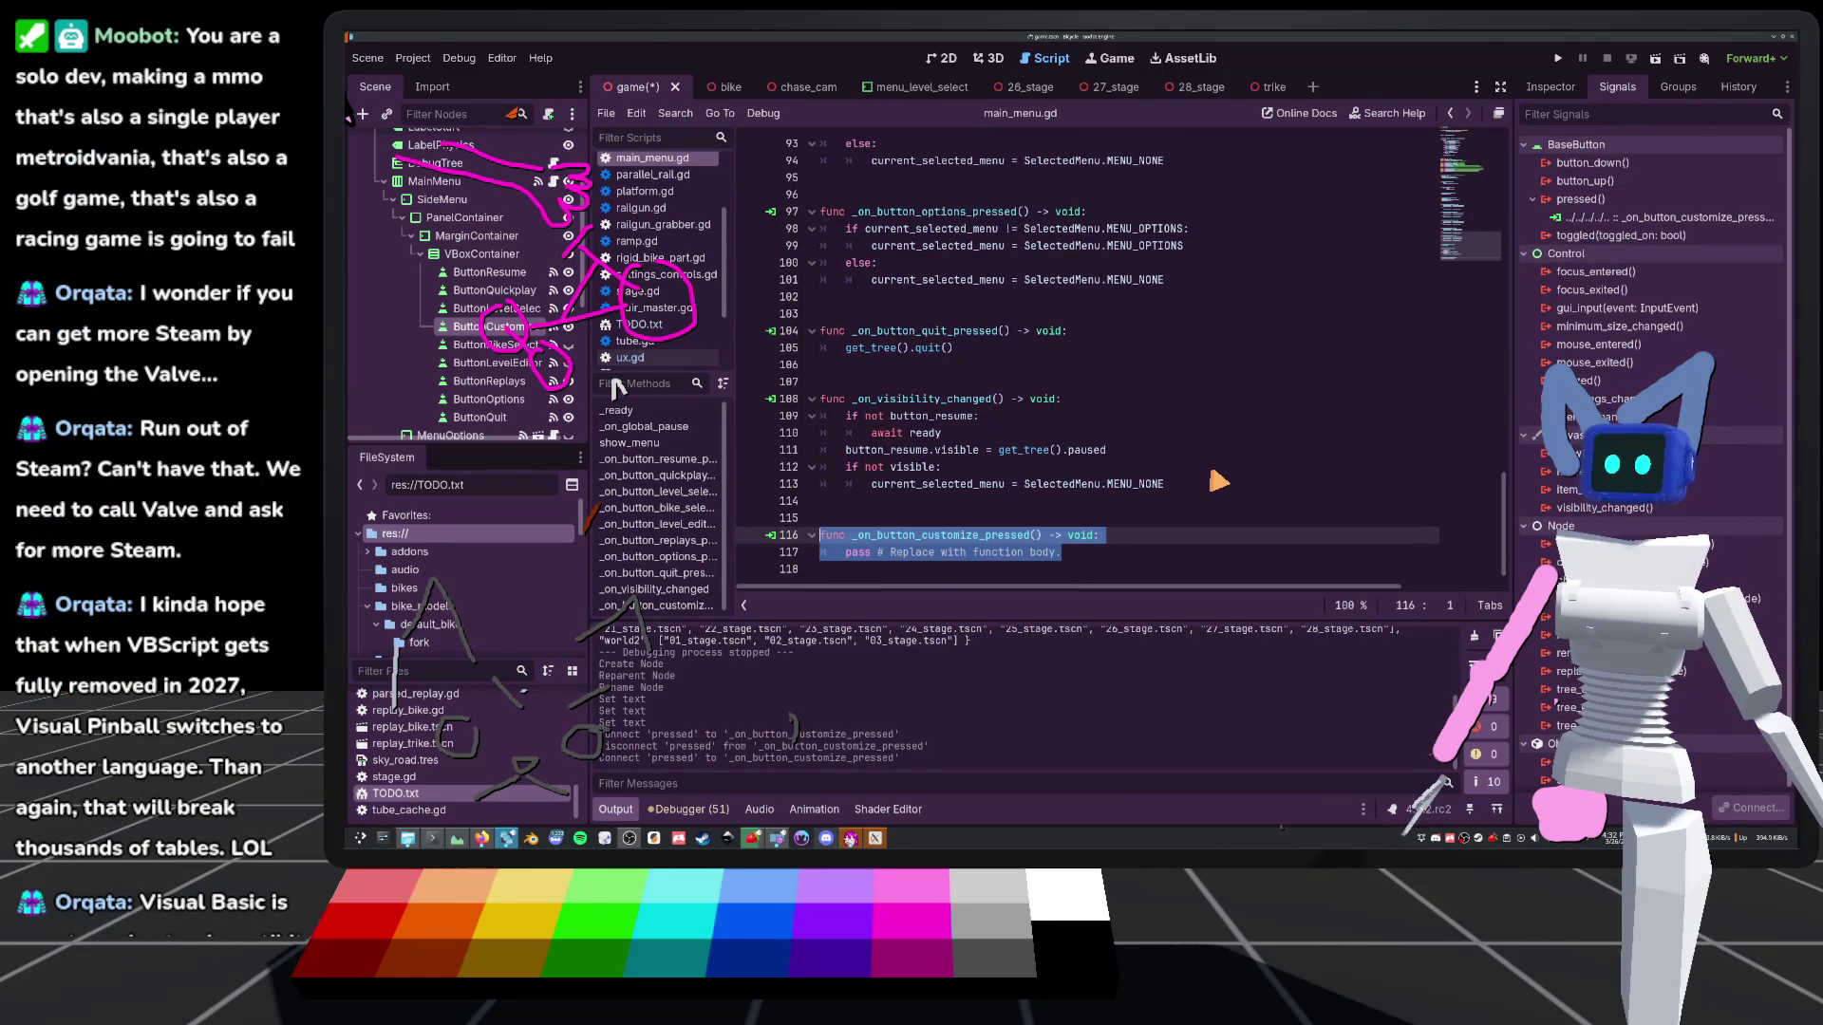
key(alt+Up)
key(alt+Up)
key(alt+Up)
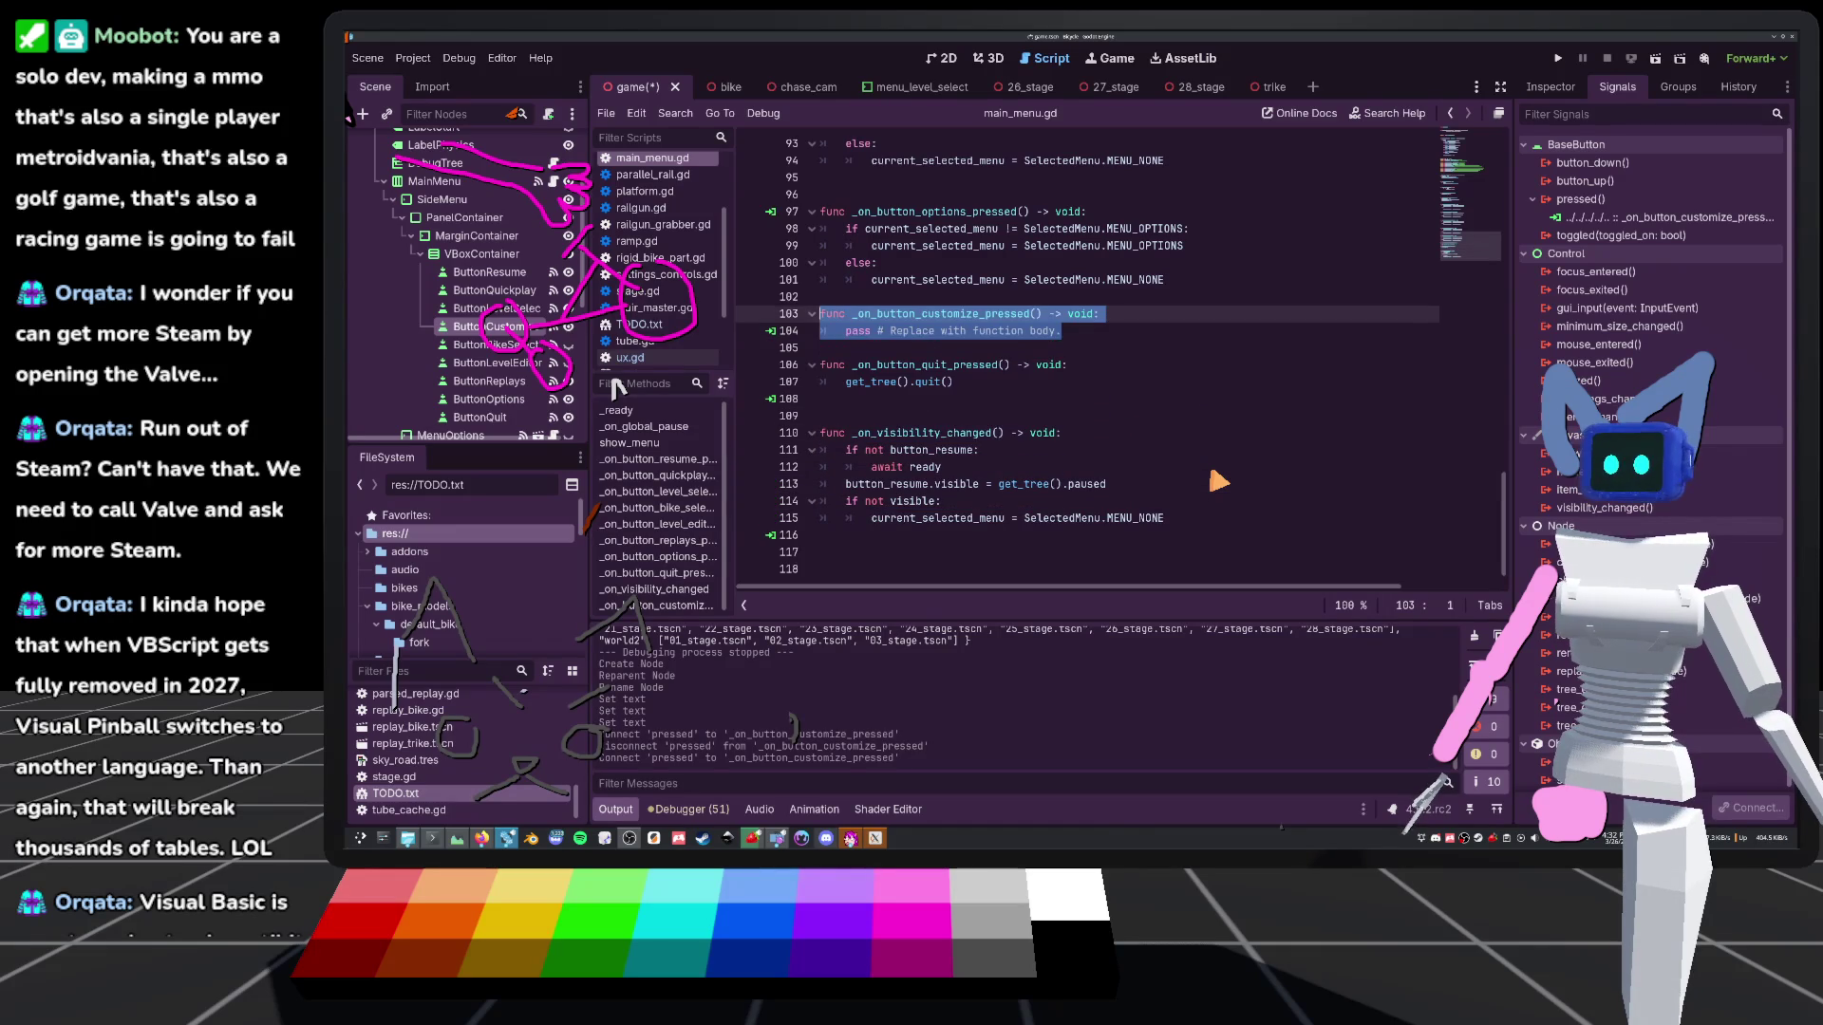
key(Left)
key(Return)
key(Down)
key(Down)
key(Return)
key(ctrl+s)
Review lines 64 and 66 of _on_button_quickplay_pressed, then create a new empty scene
scroll(921, 289, up, 3)
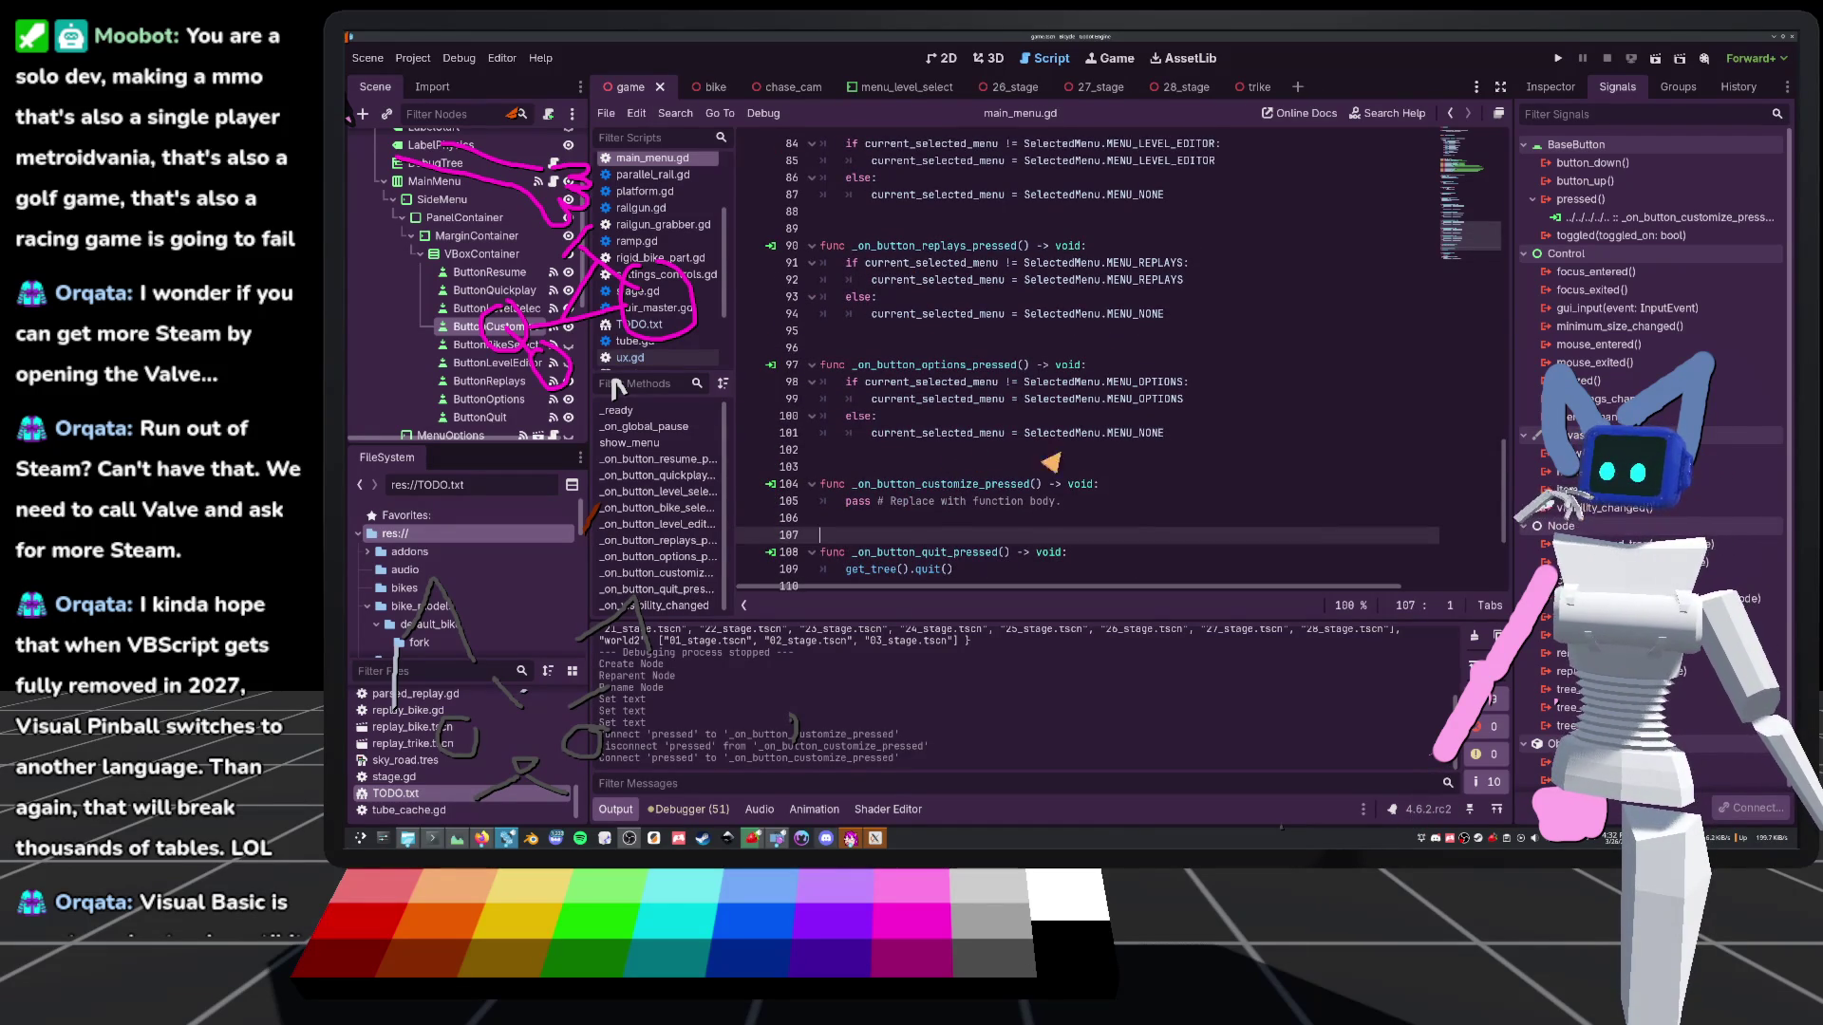
scroll(1129, 513, up, 5)
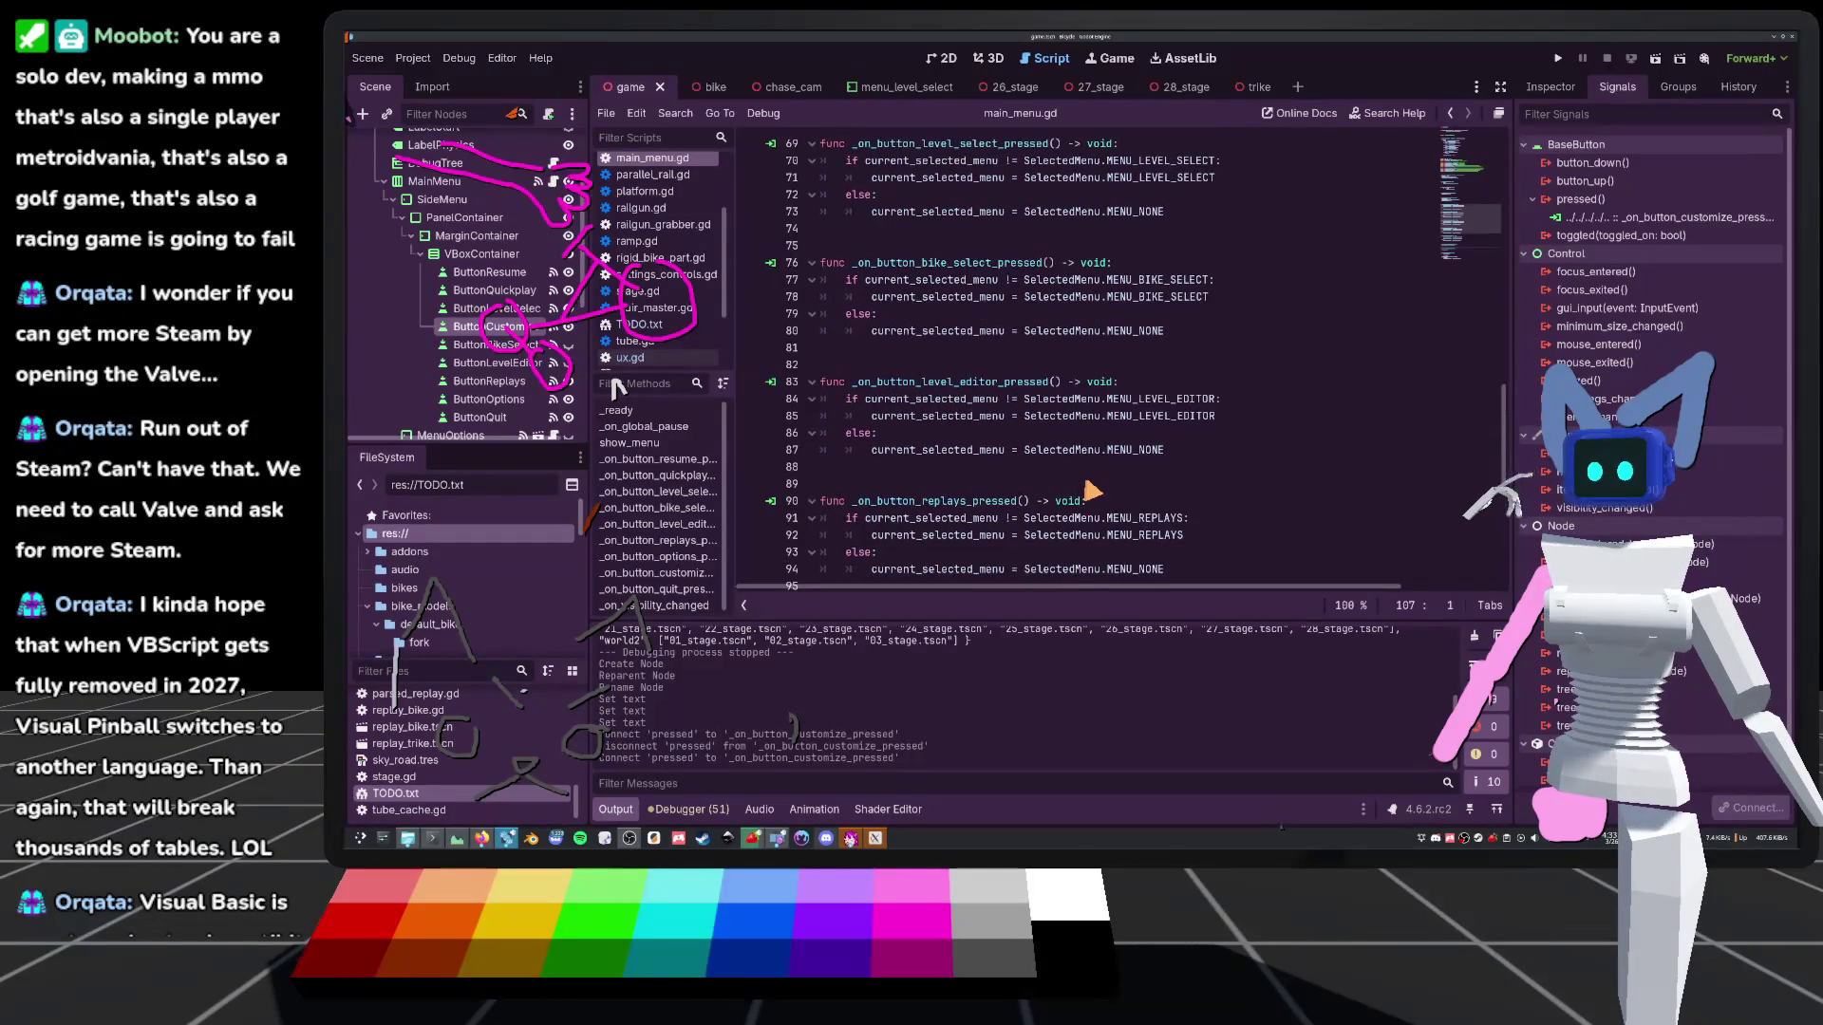
scroll(959, 461, up, 2)
scroll(976, 399, up, 3)
click(989, 314)
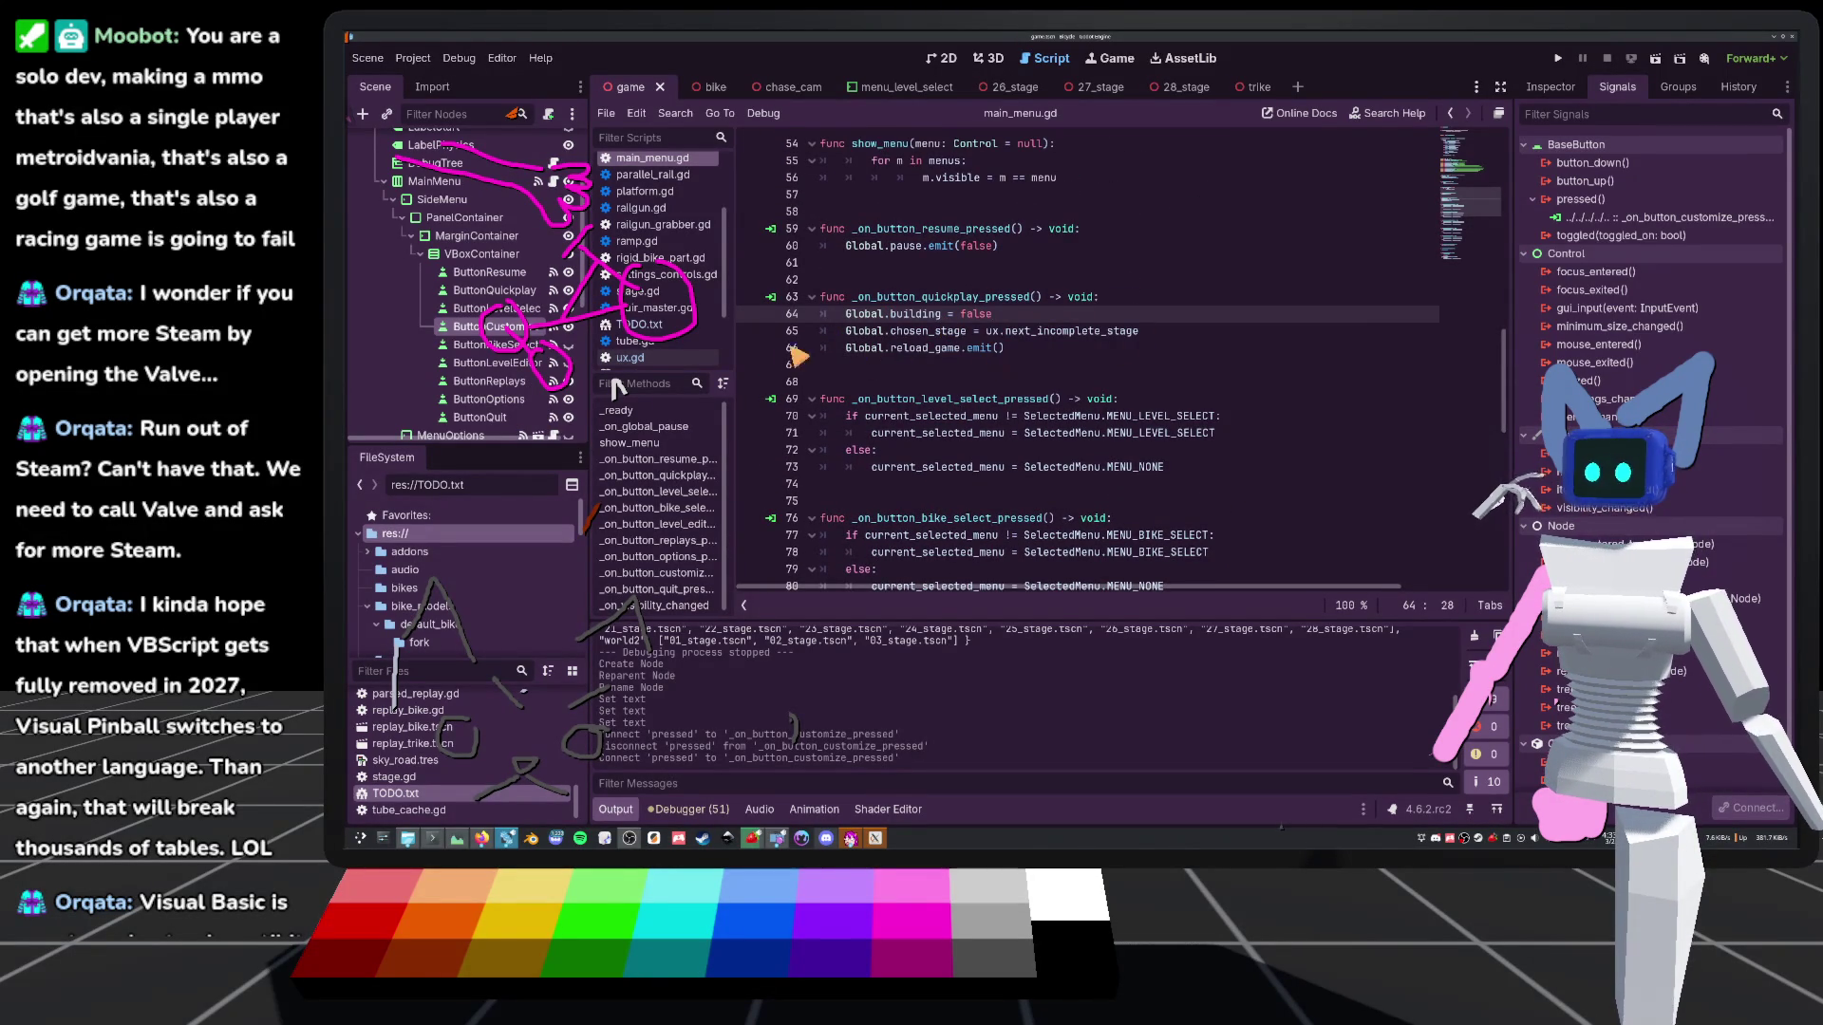
click(1027, 351)
scroll(826, 328, up, 2)
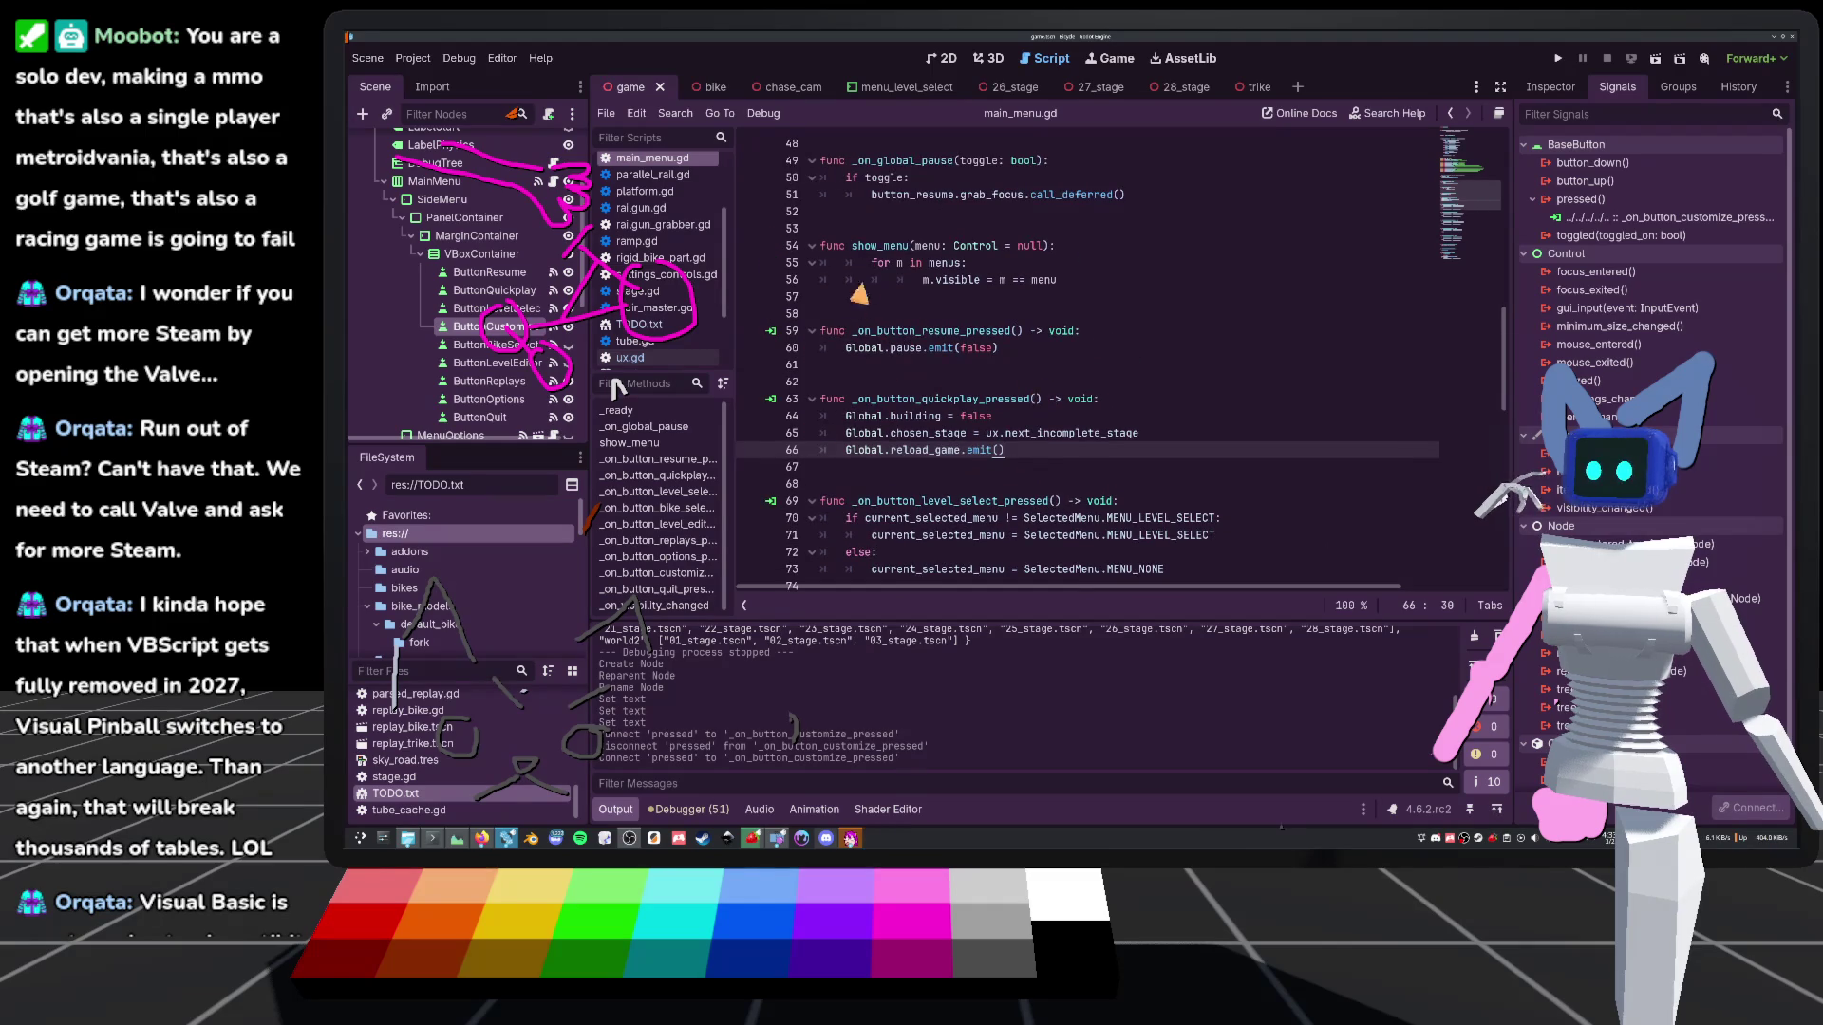
scroll(1044, 243, up, 15)
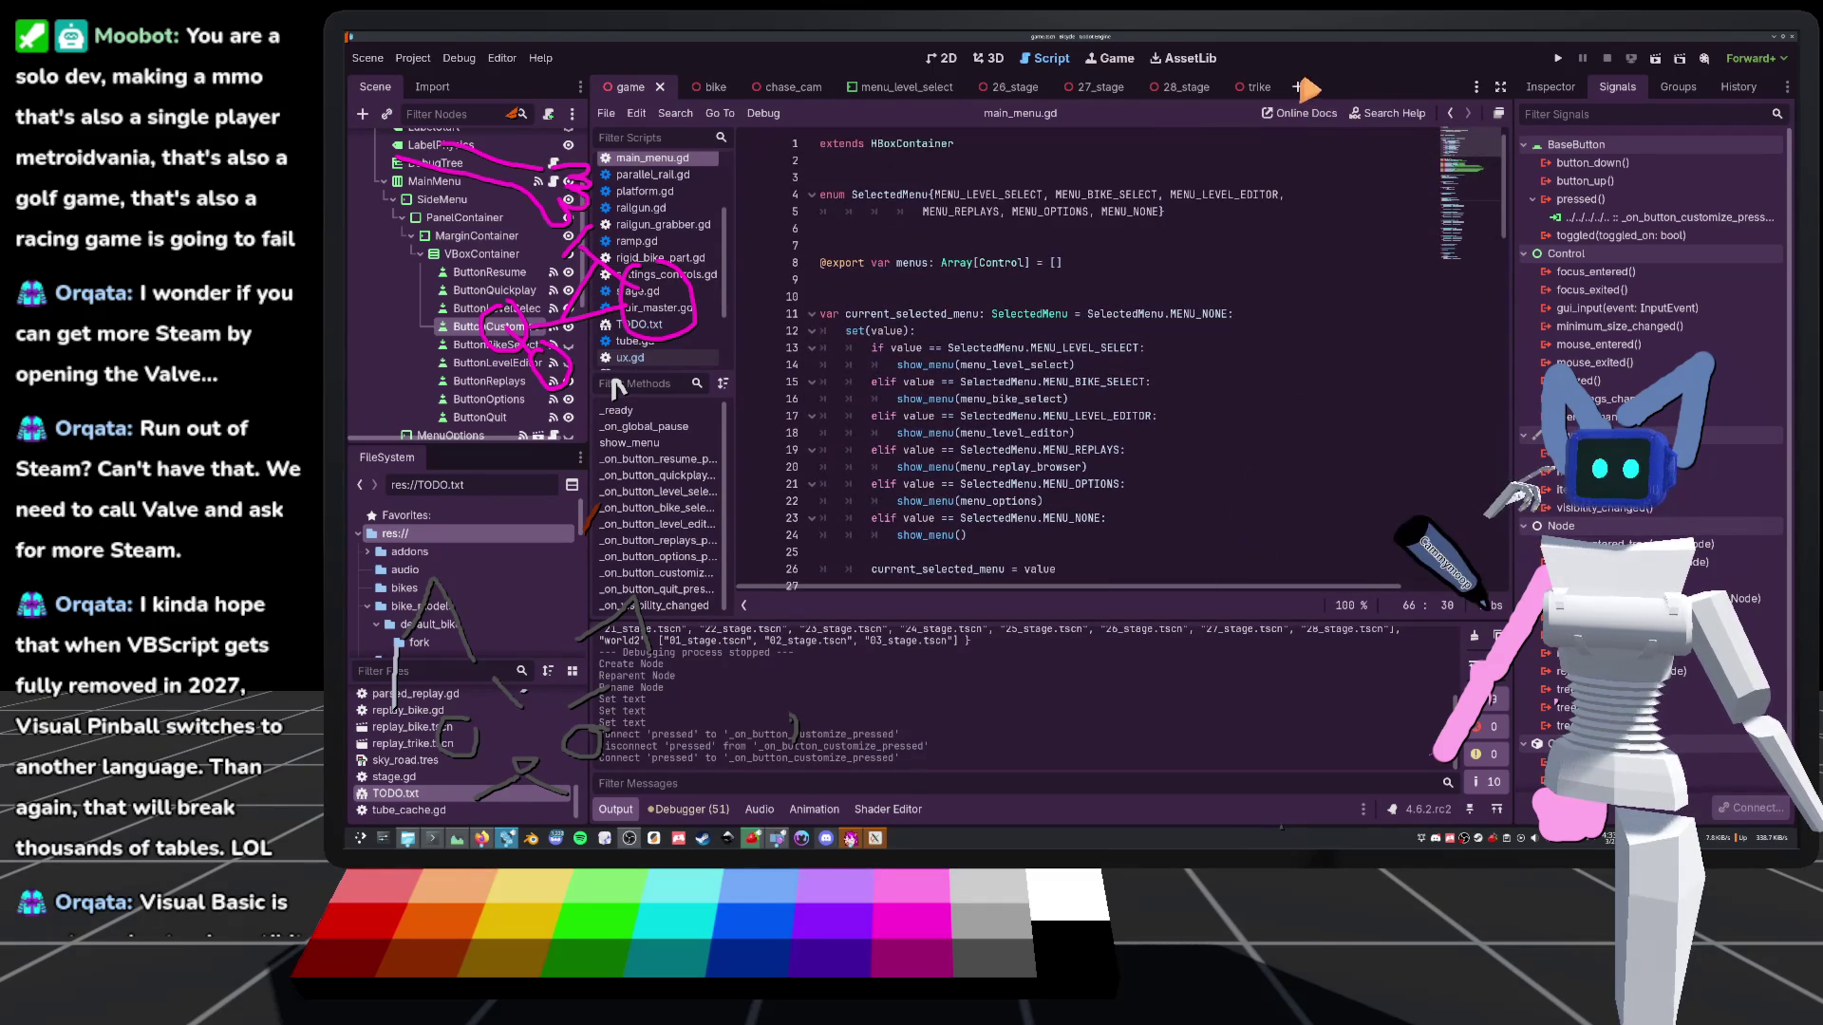
key(ctrl+n)
click(997, 57)
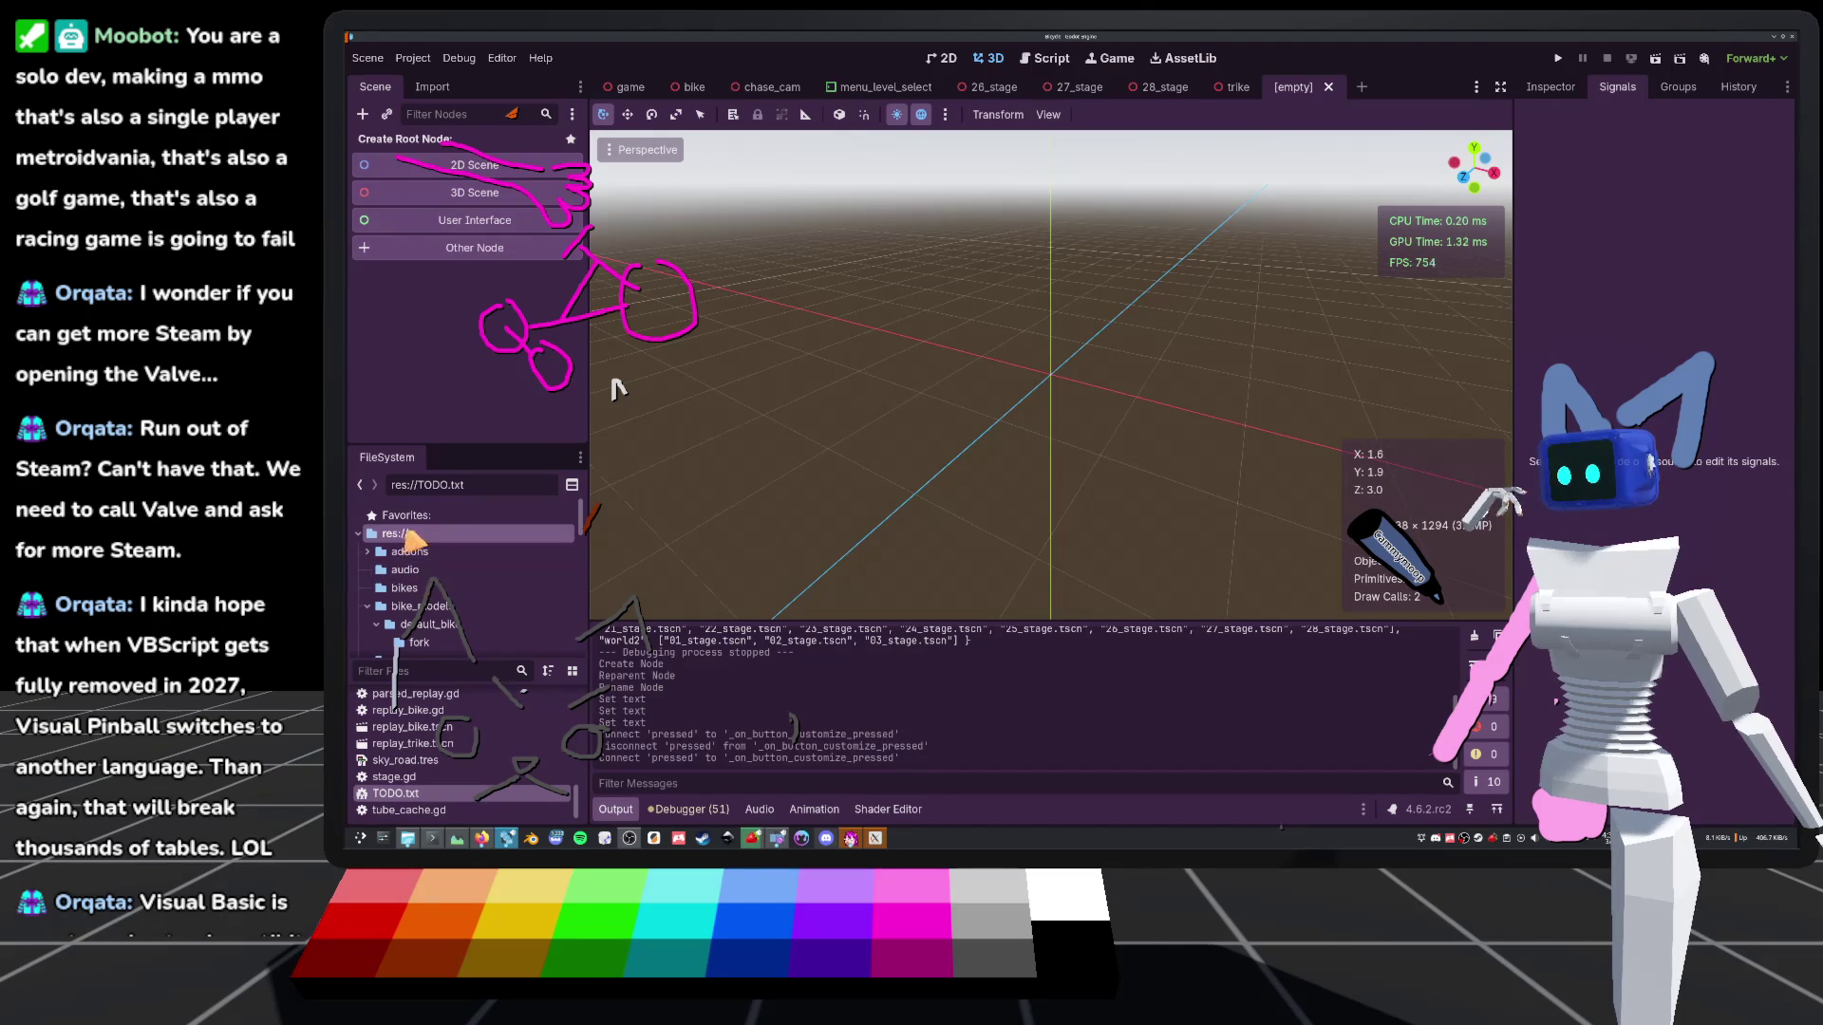
Create a folder named customizer in res://
right_click(416, 541)
mouse_move(517, 558)
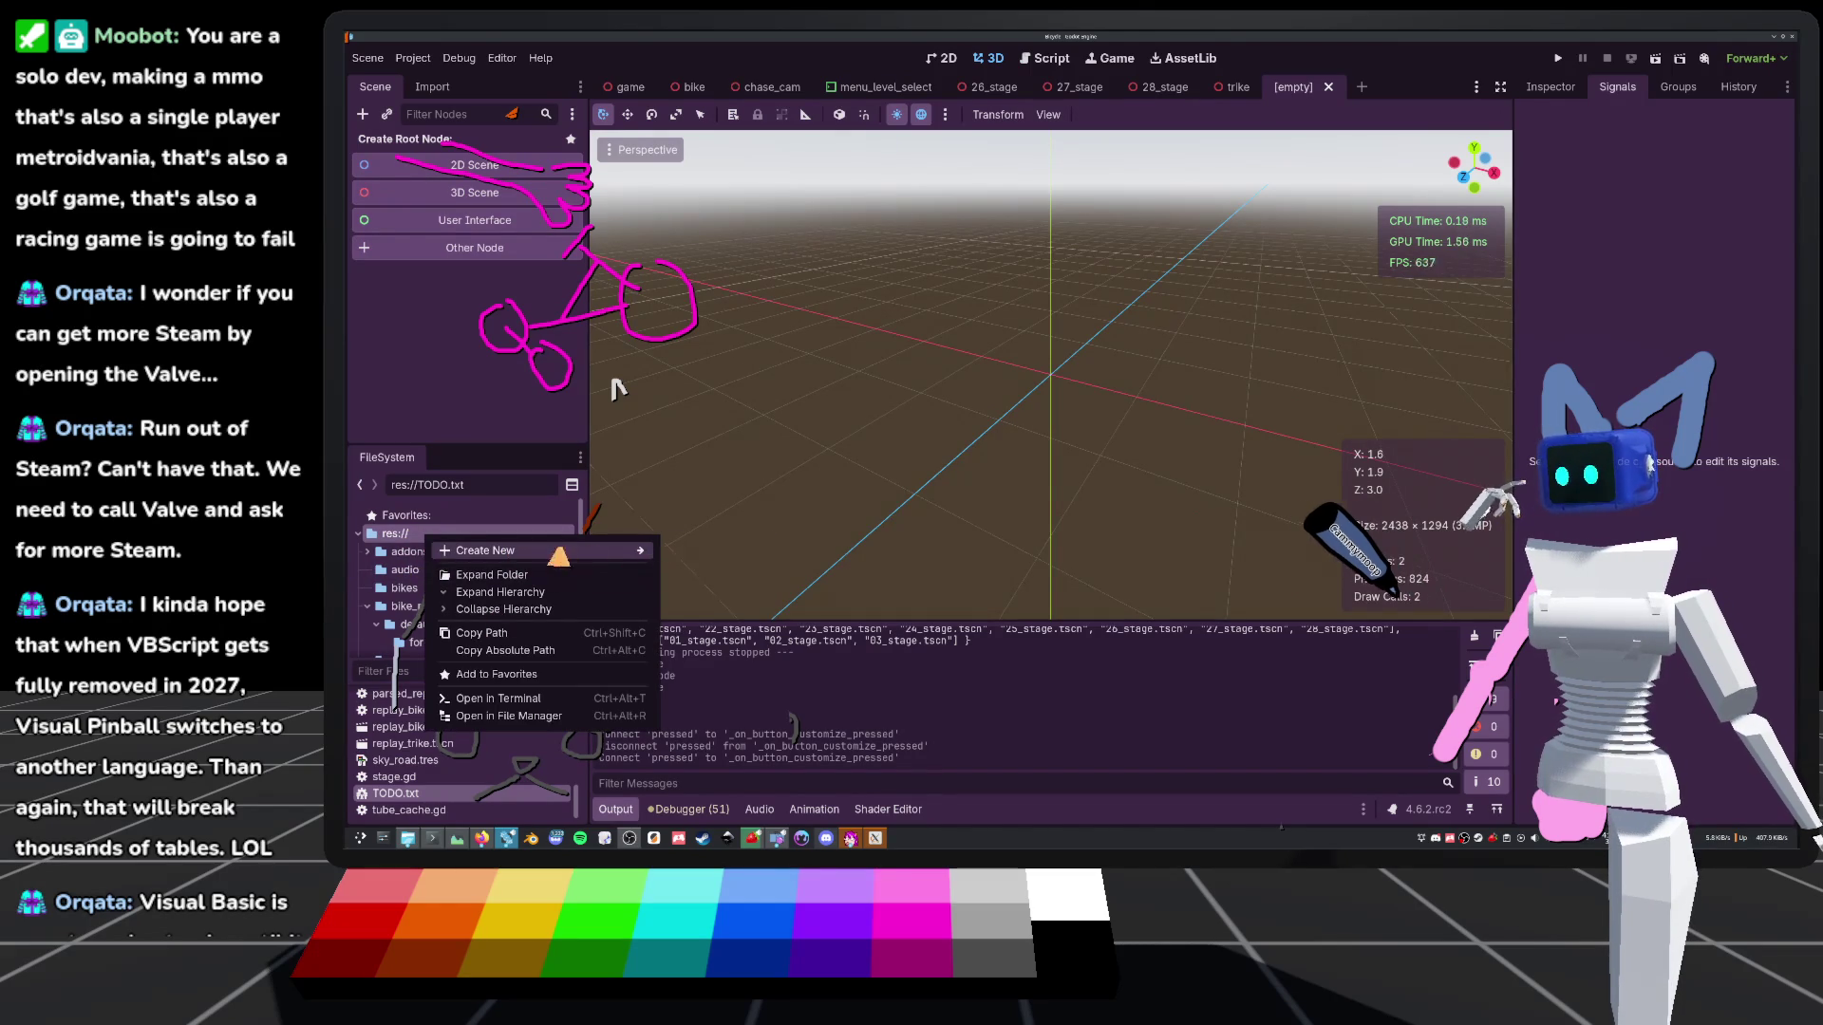
click(711, 550)
text(custom)
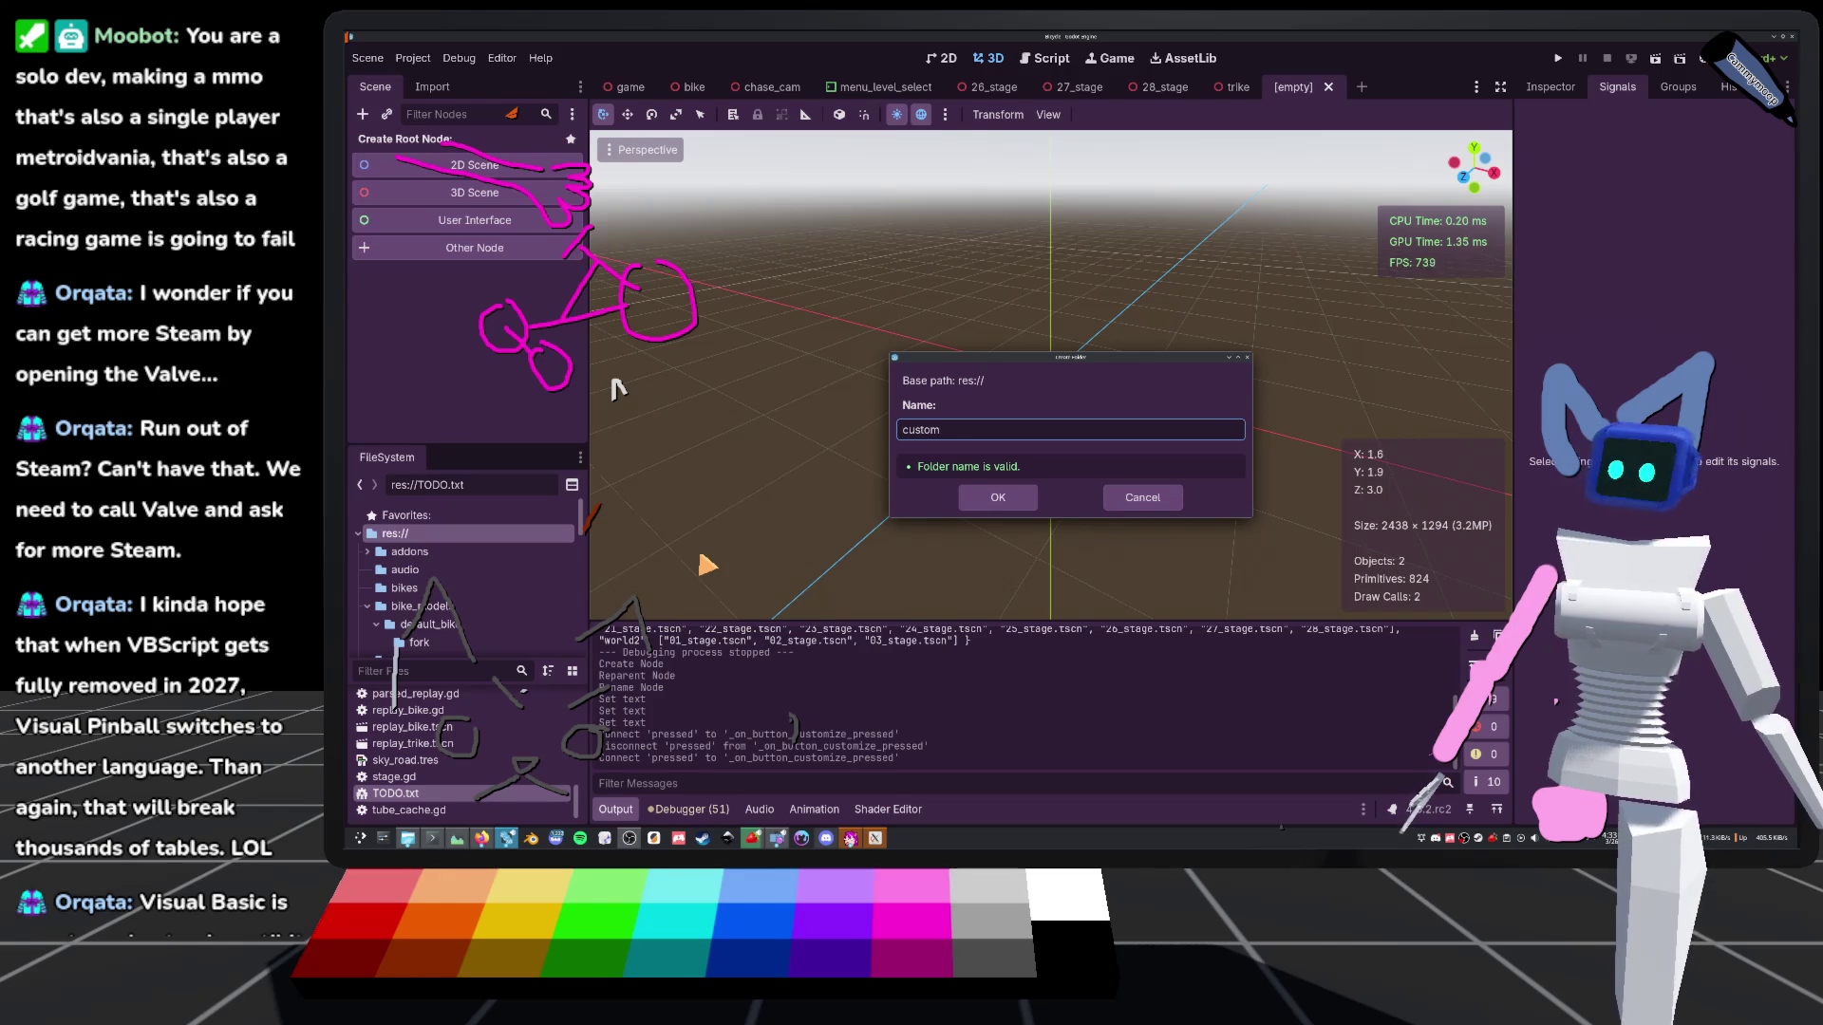
text(e)
key(Return)
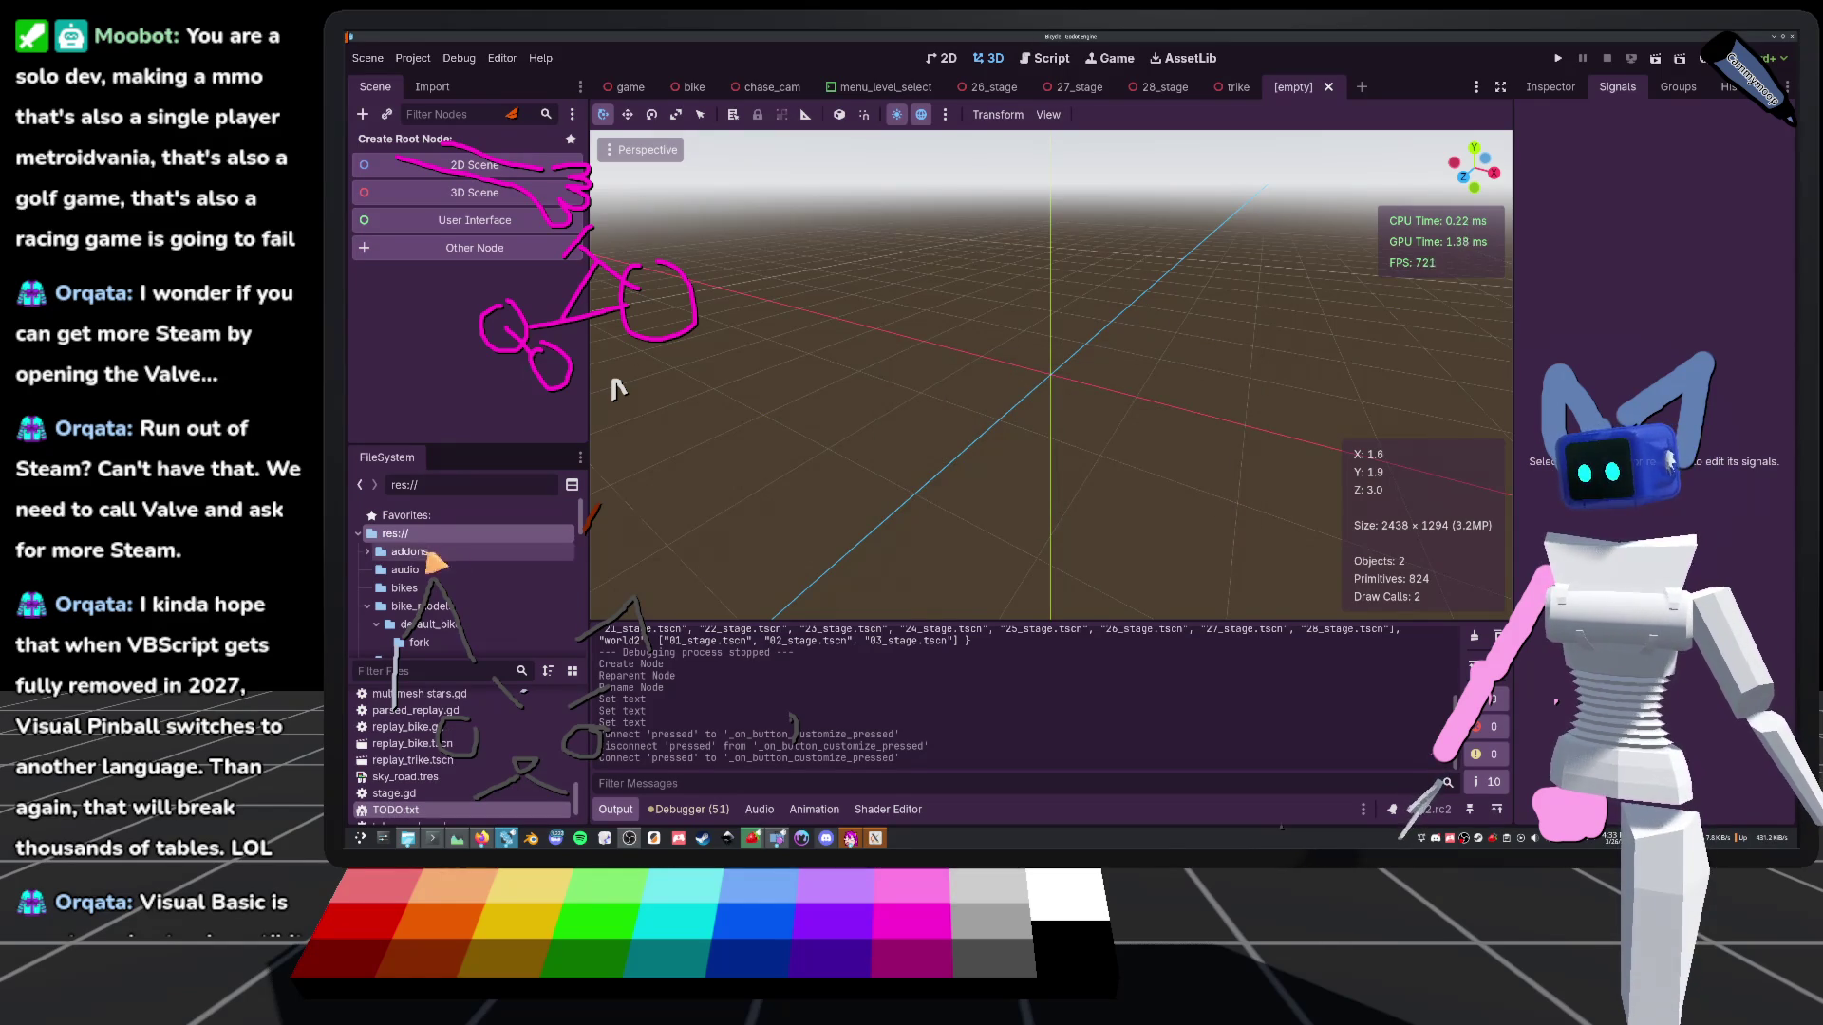
Inside customizer, create a new 3D scene named Customizer
scroll(439, 619, down, 1)
scroll(439, 619, down, 3)
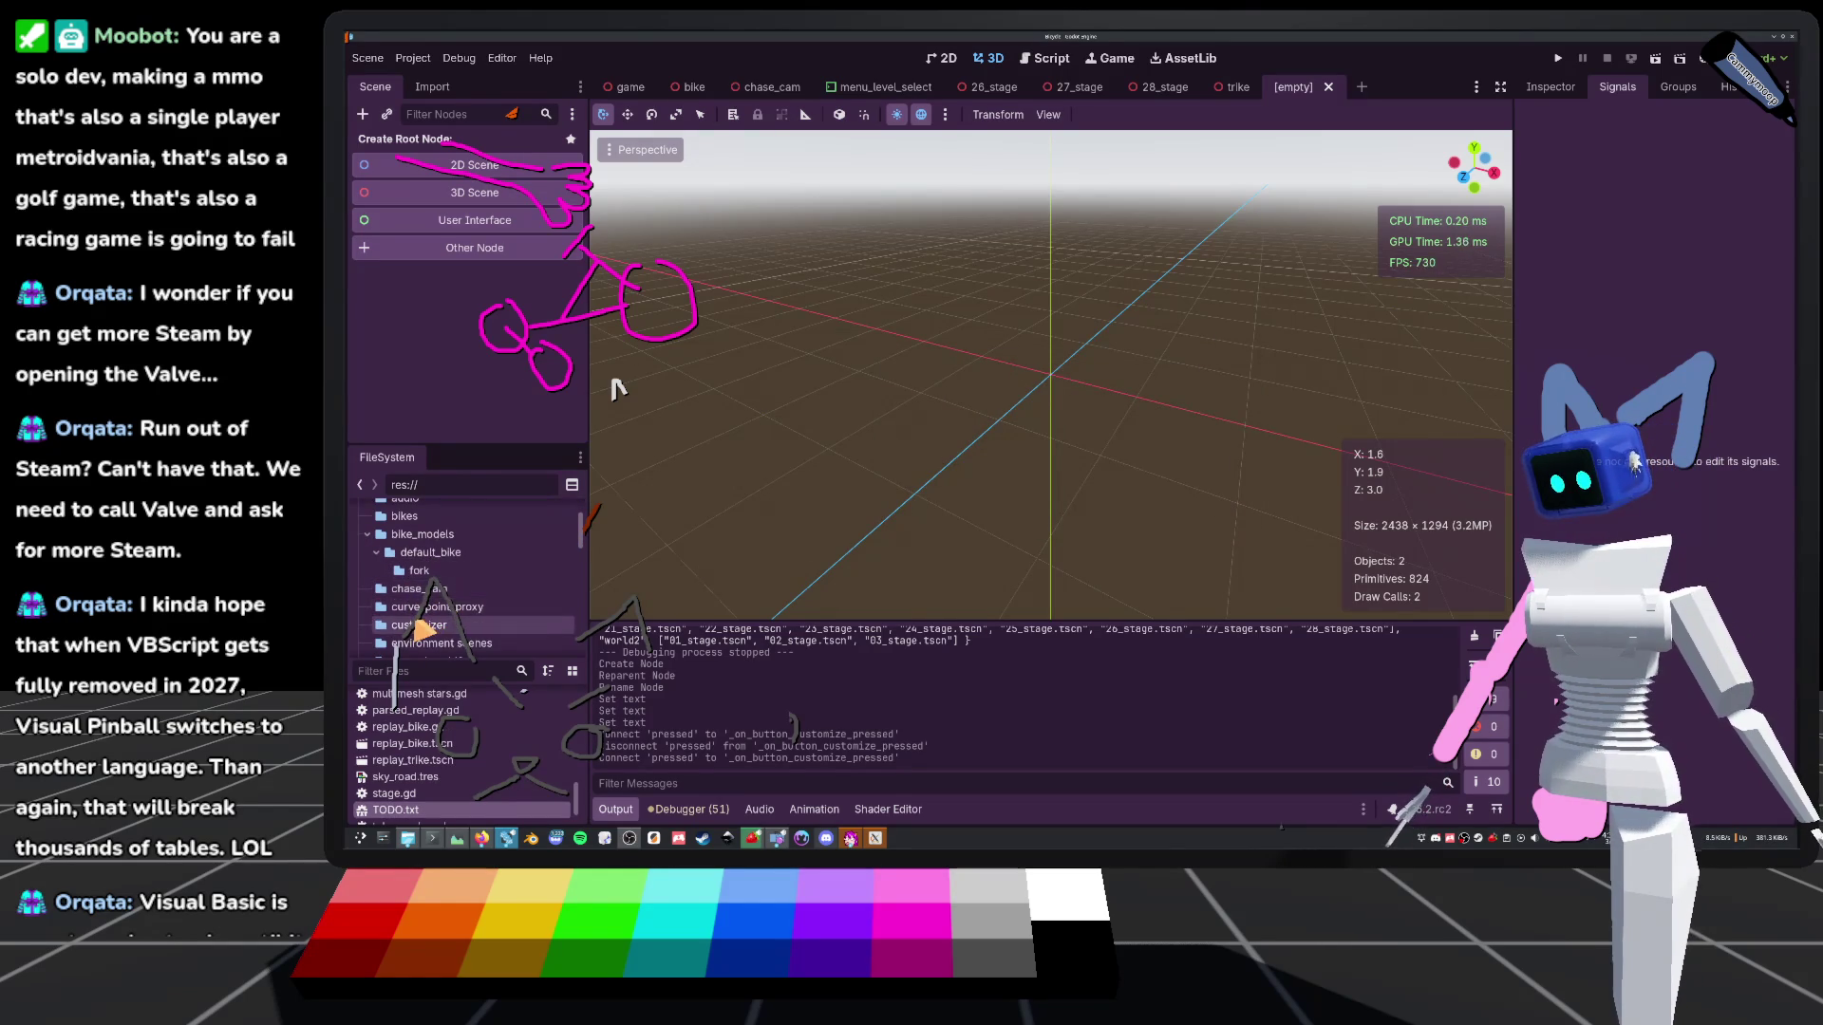
click(423, 625)
right_click(446, 690)
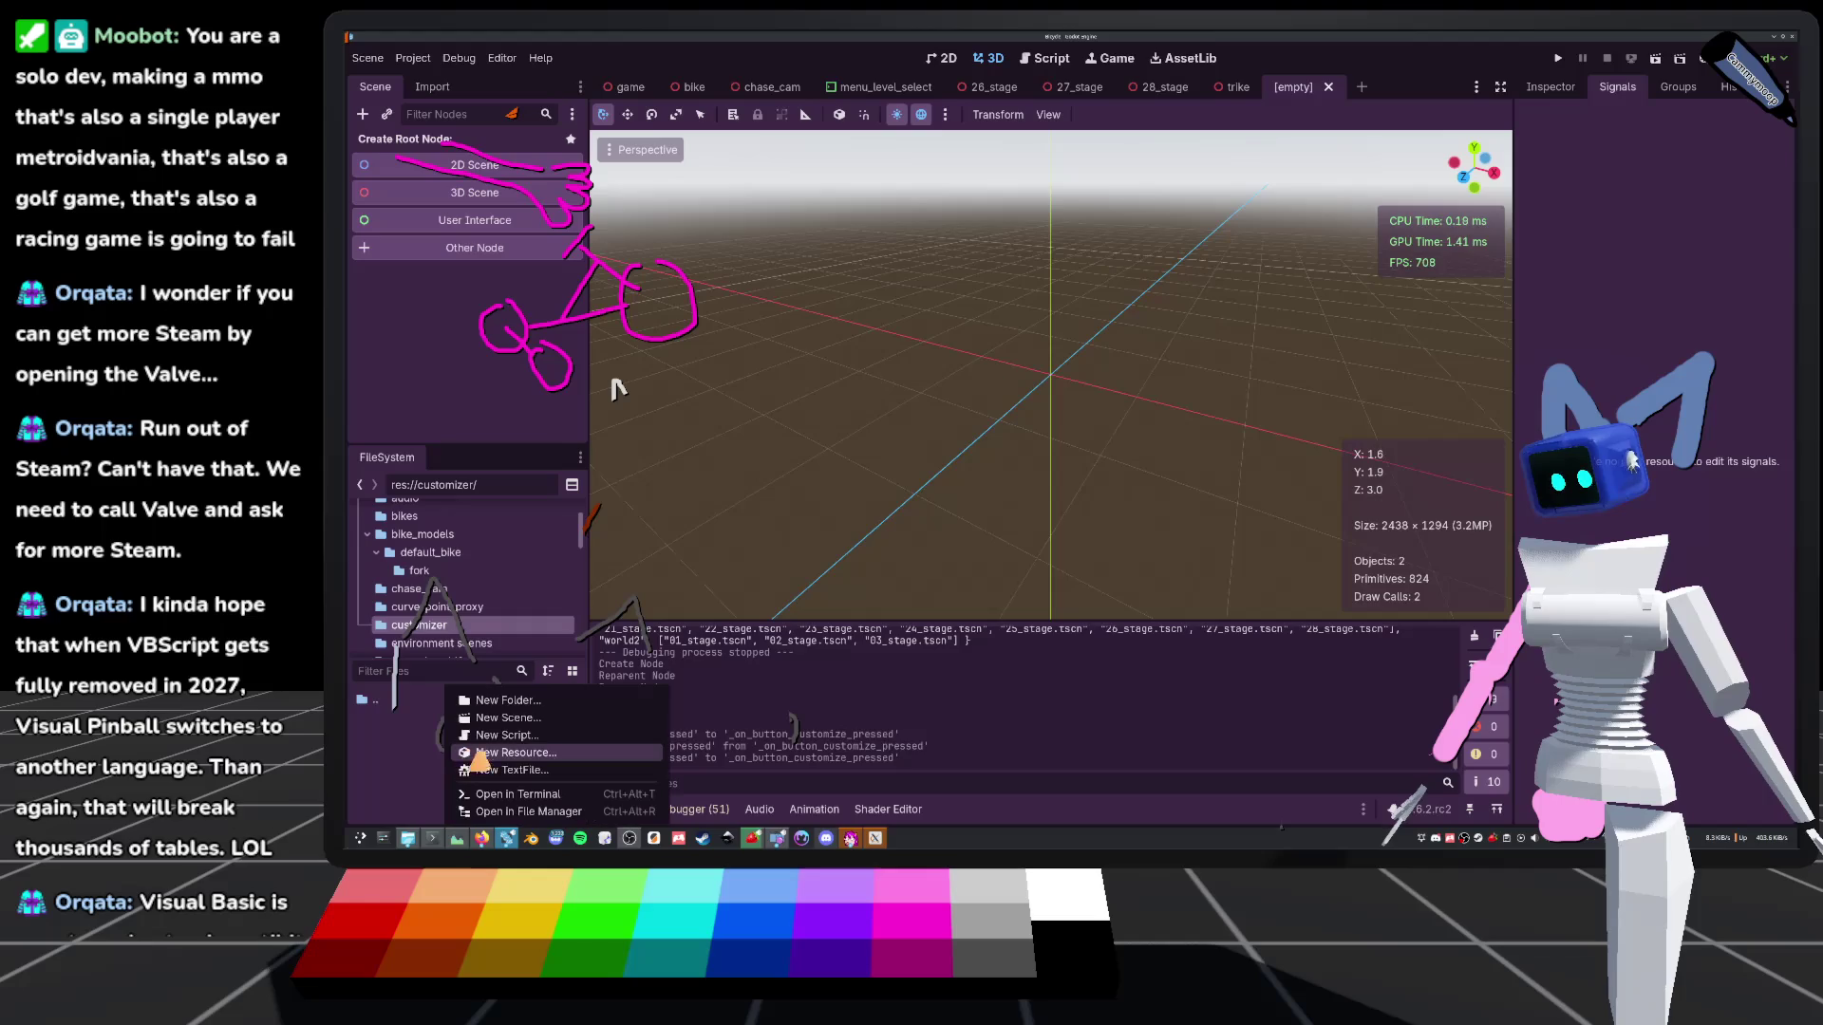
click(521, 722)
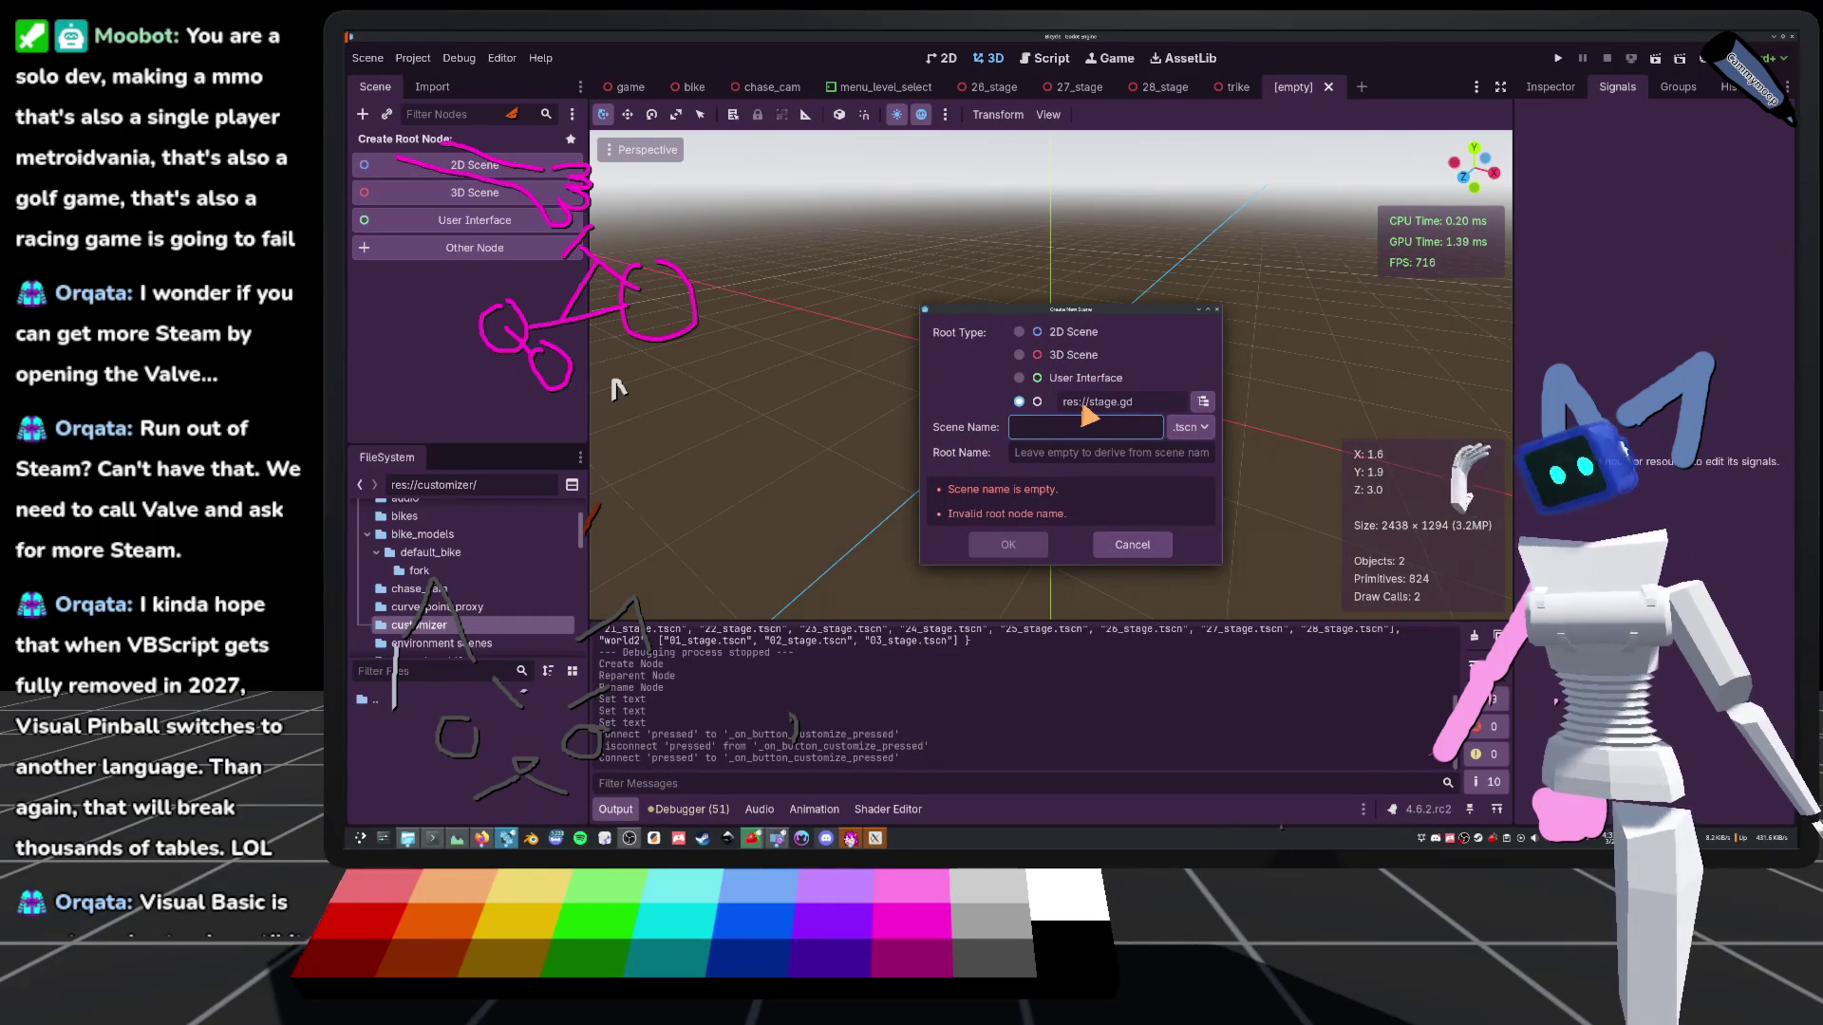
click(1023, 354)
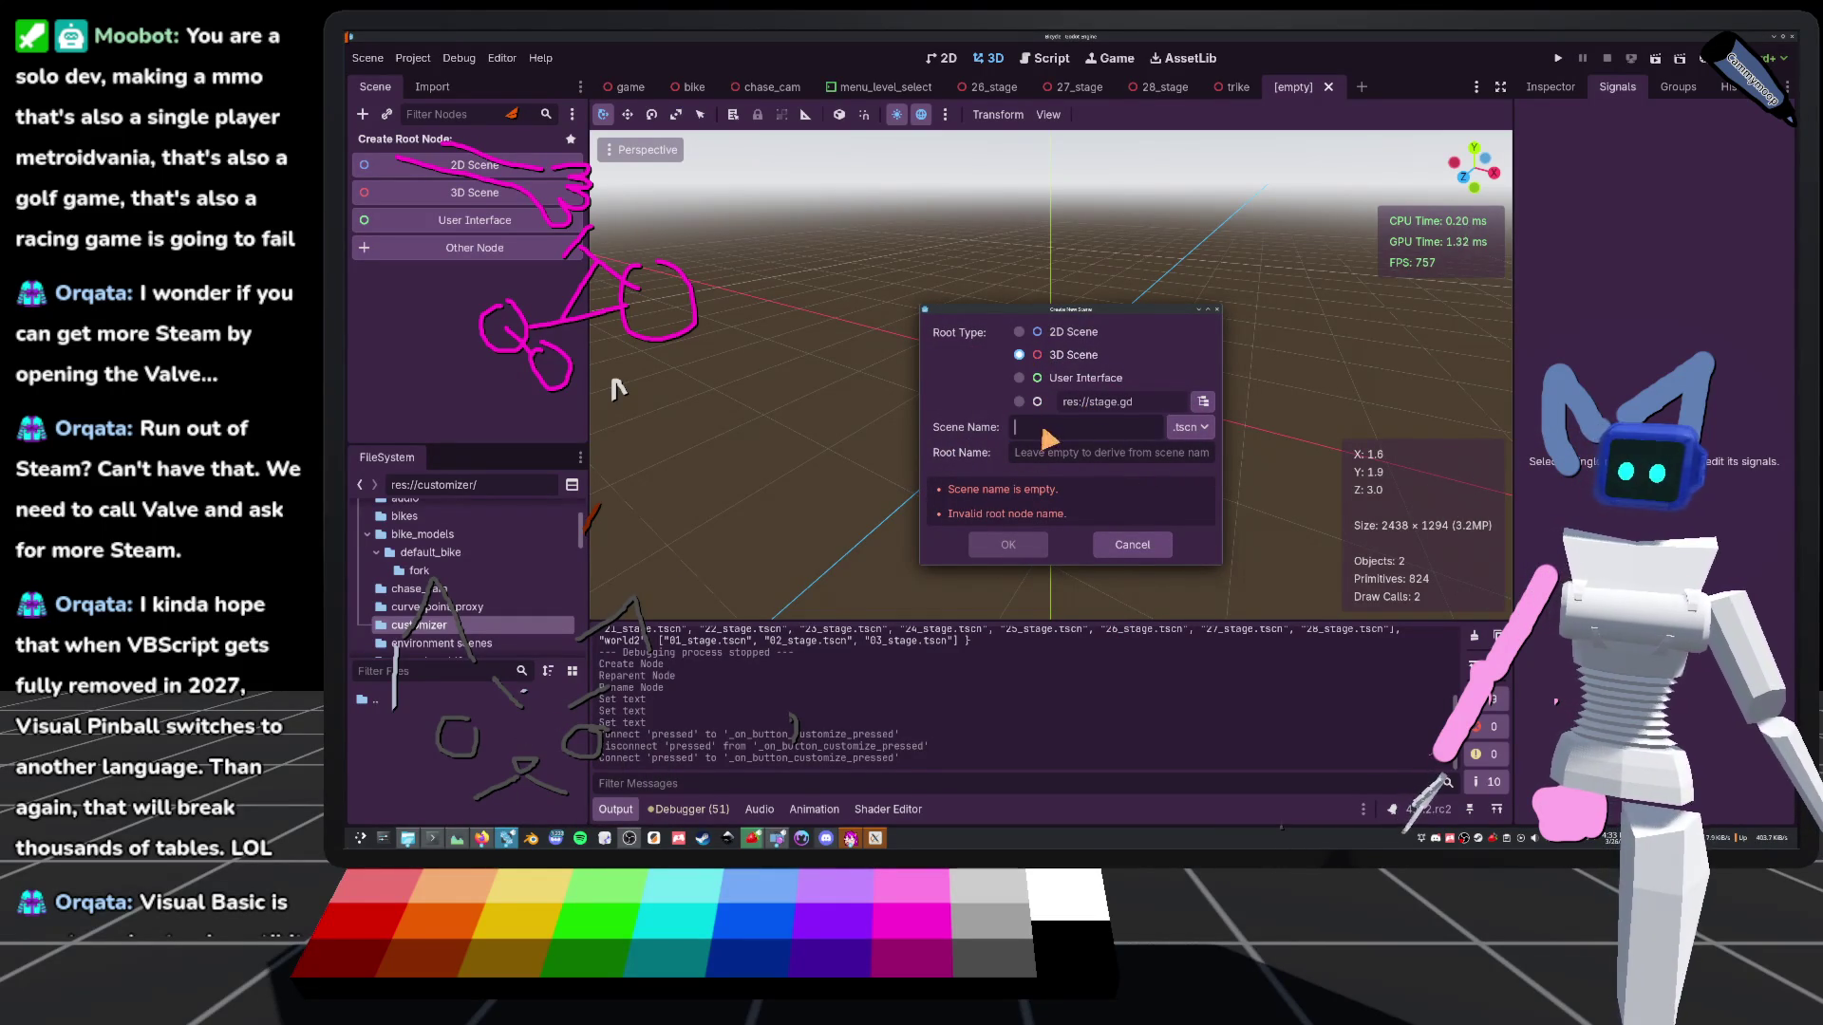
text(Customizer)
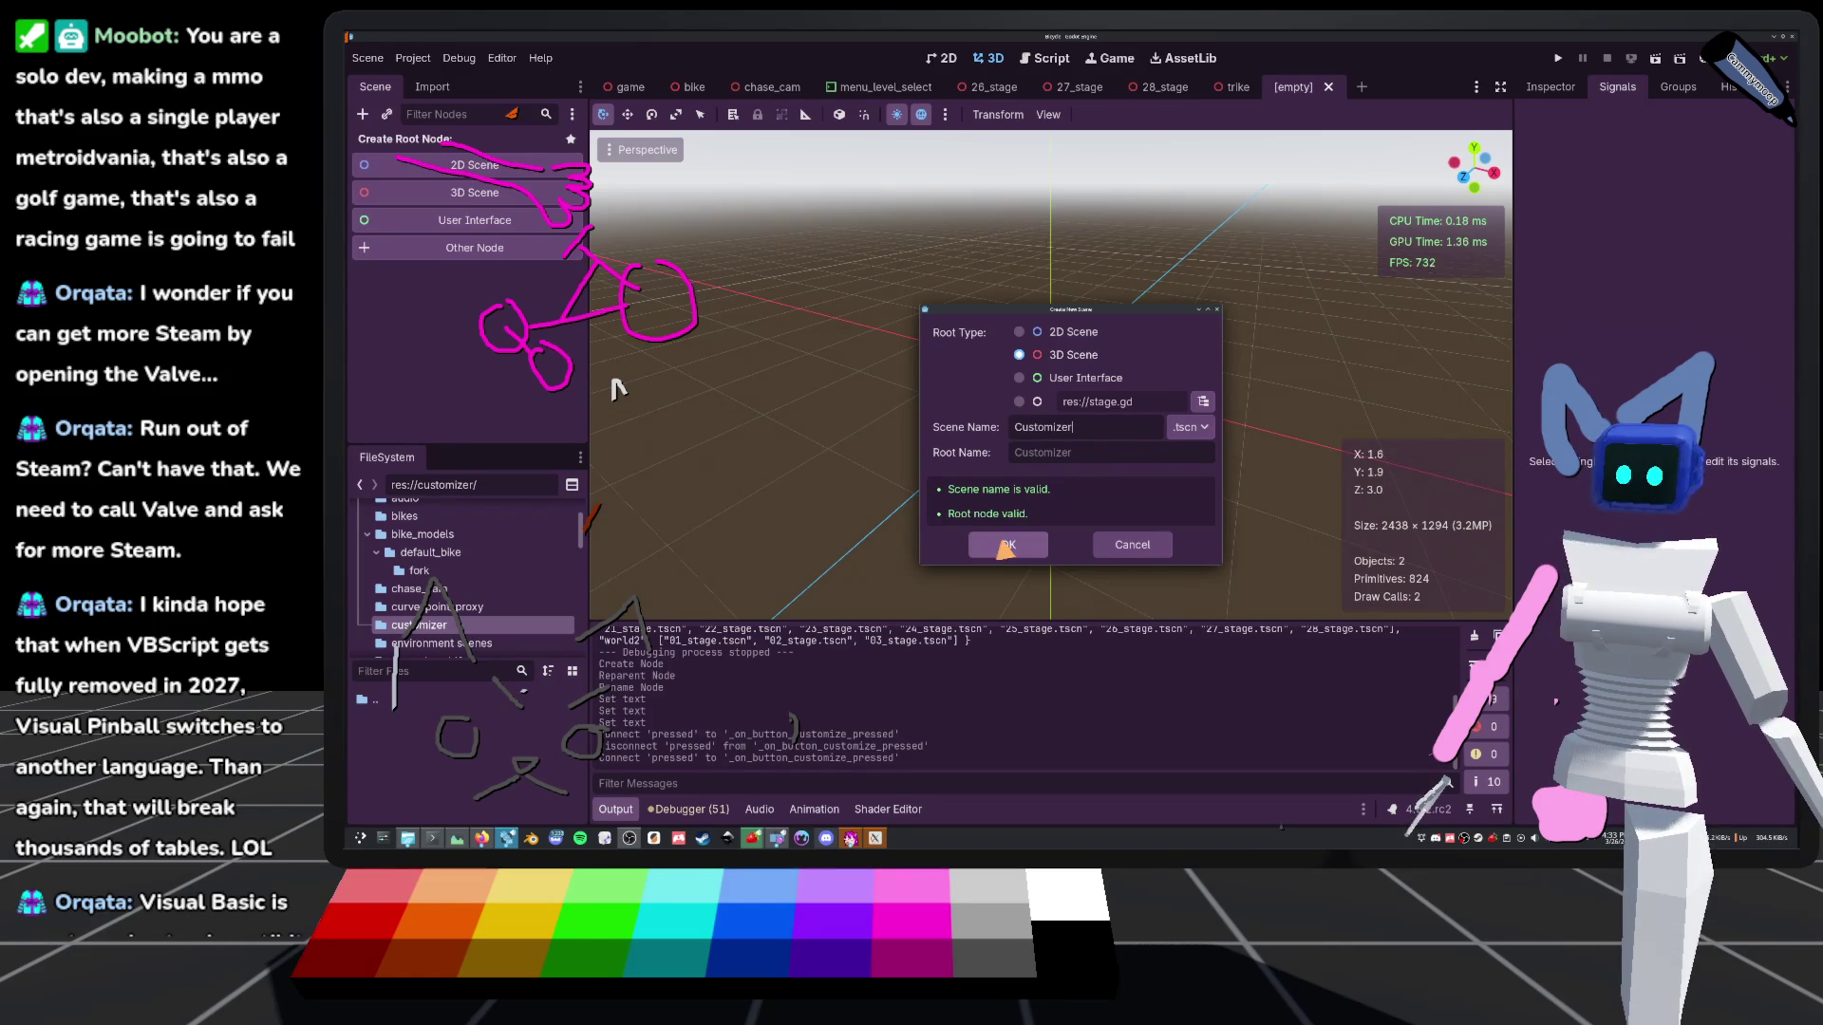
click(1006, 548)
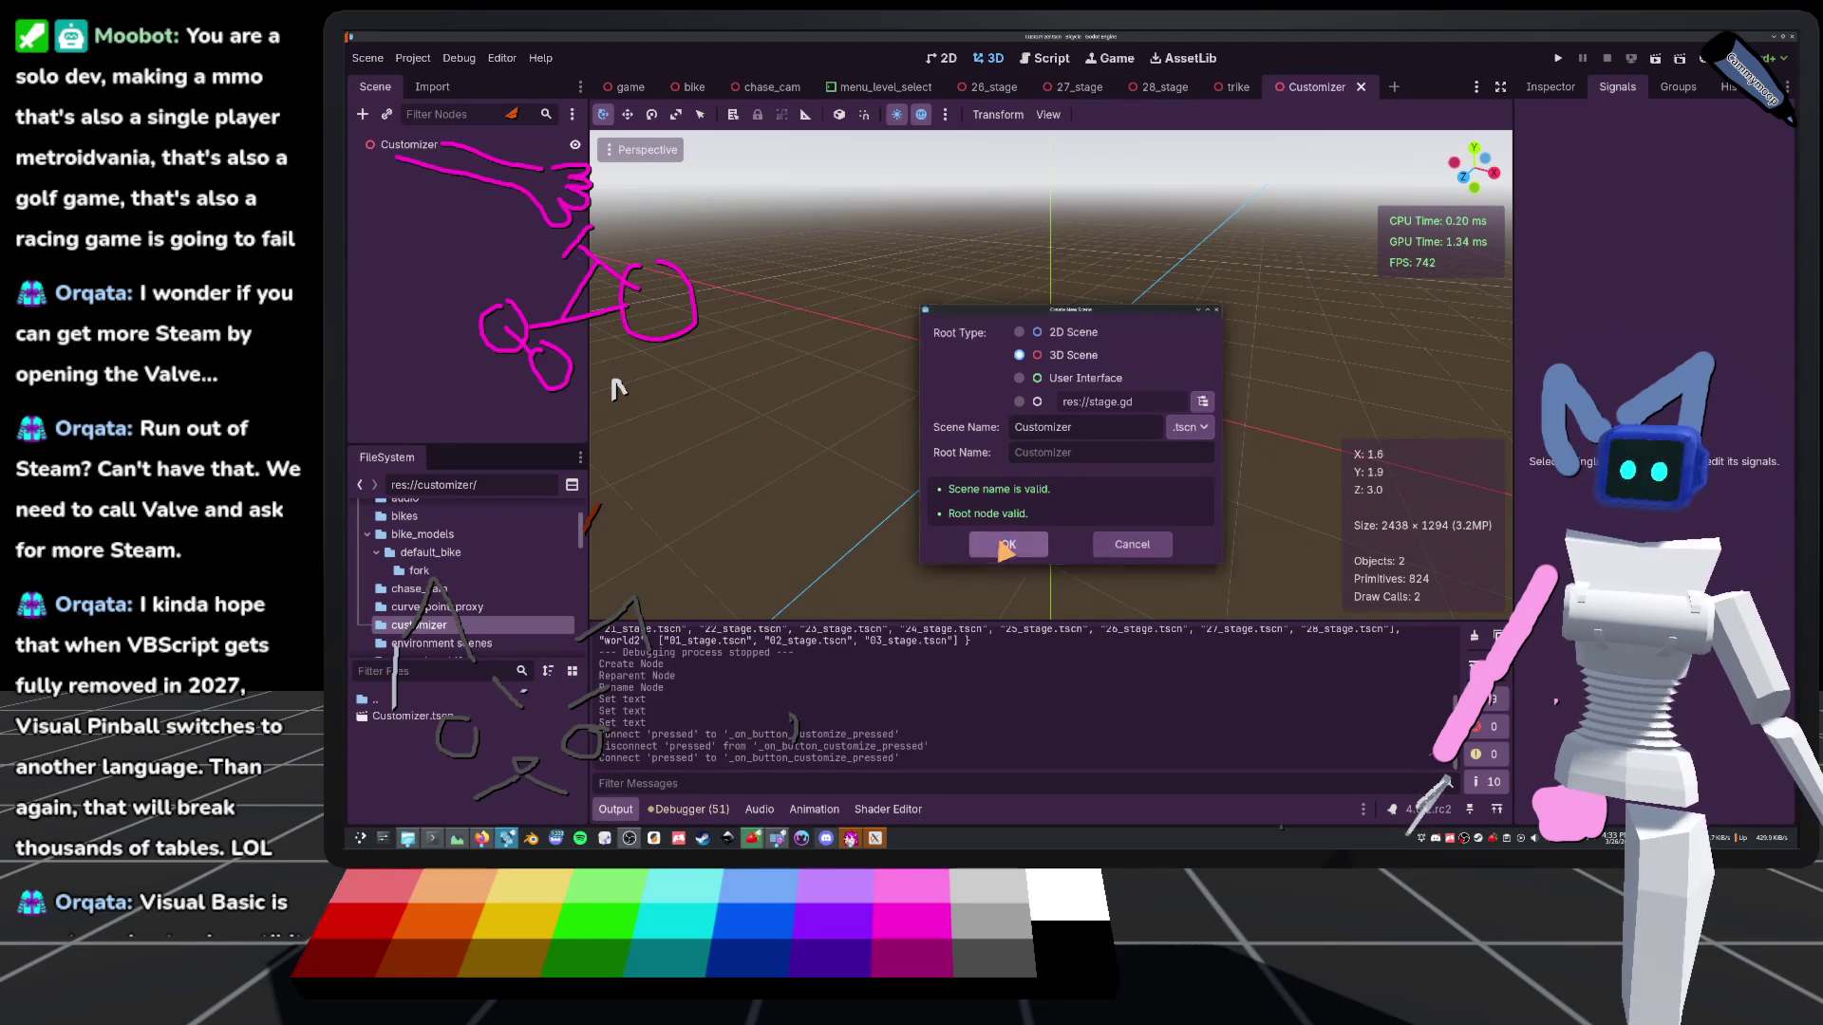
With the Customizer root selected, add the preview environment and the preview sun to the scene
click(415, 147)
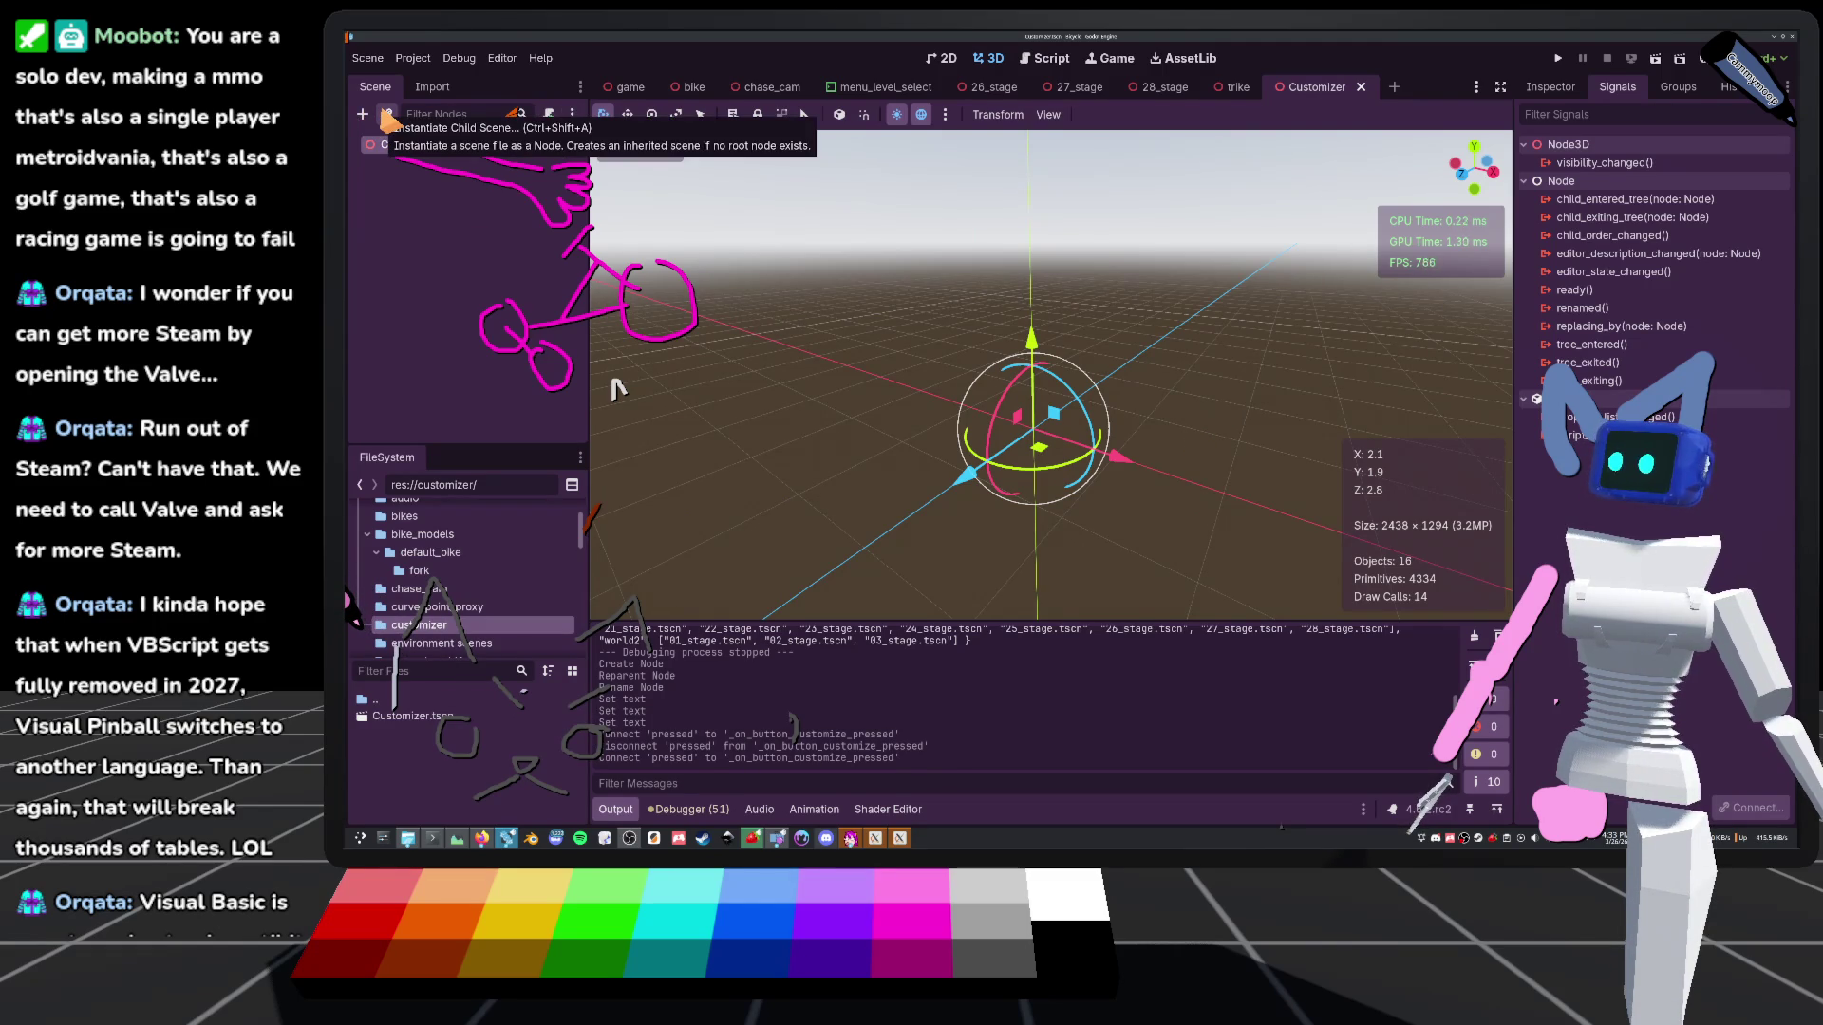
click(944, 115)
click(1028, 502)
click(944, 115)
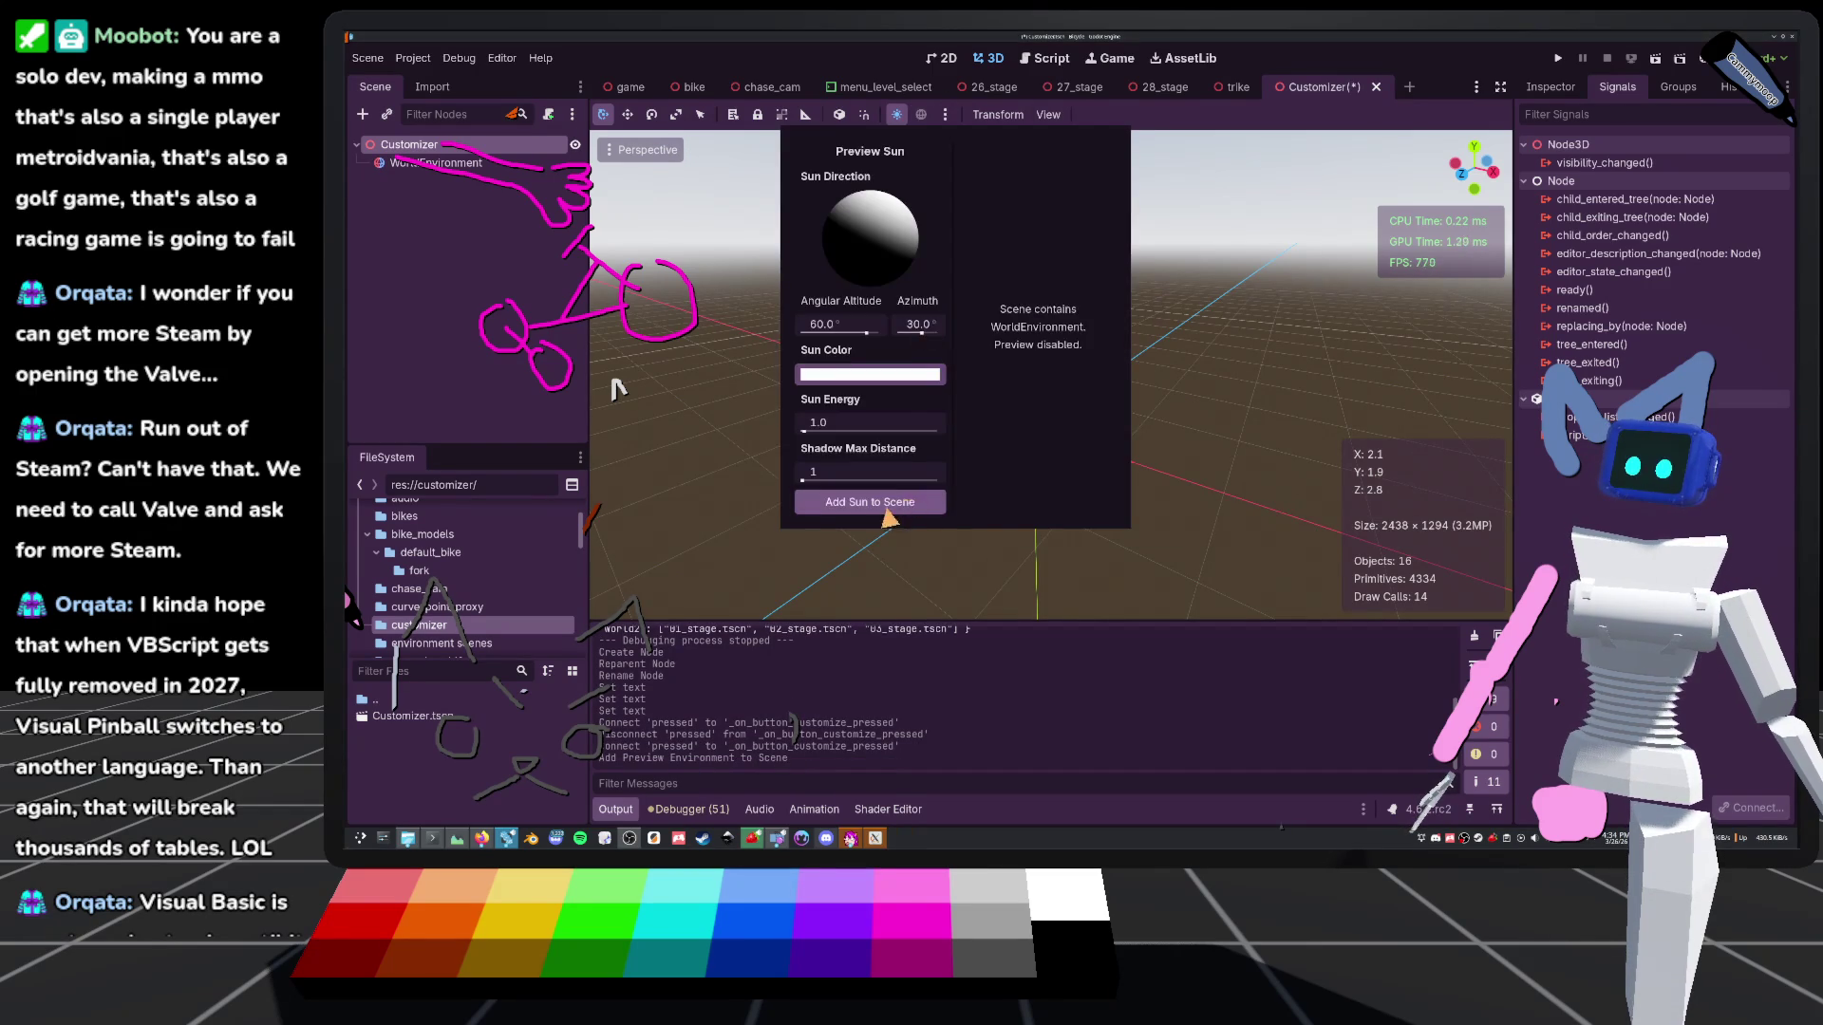
click(887, 512)
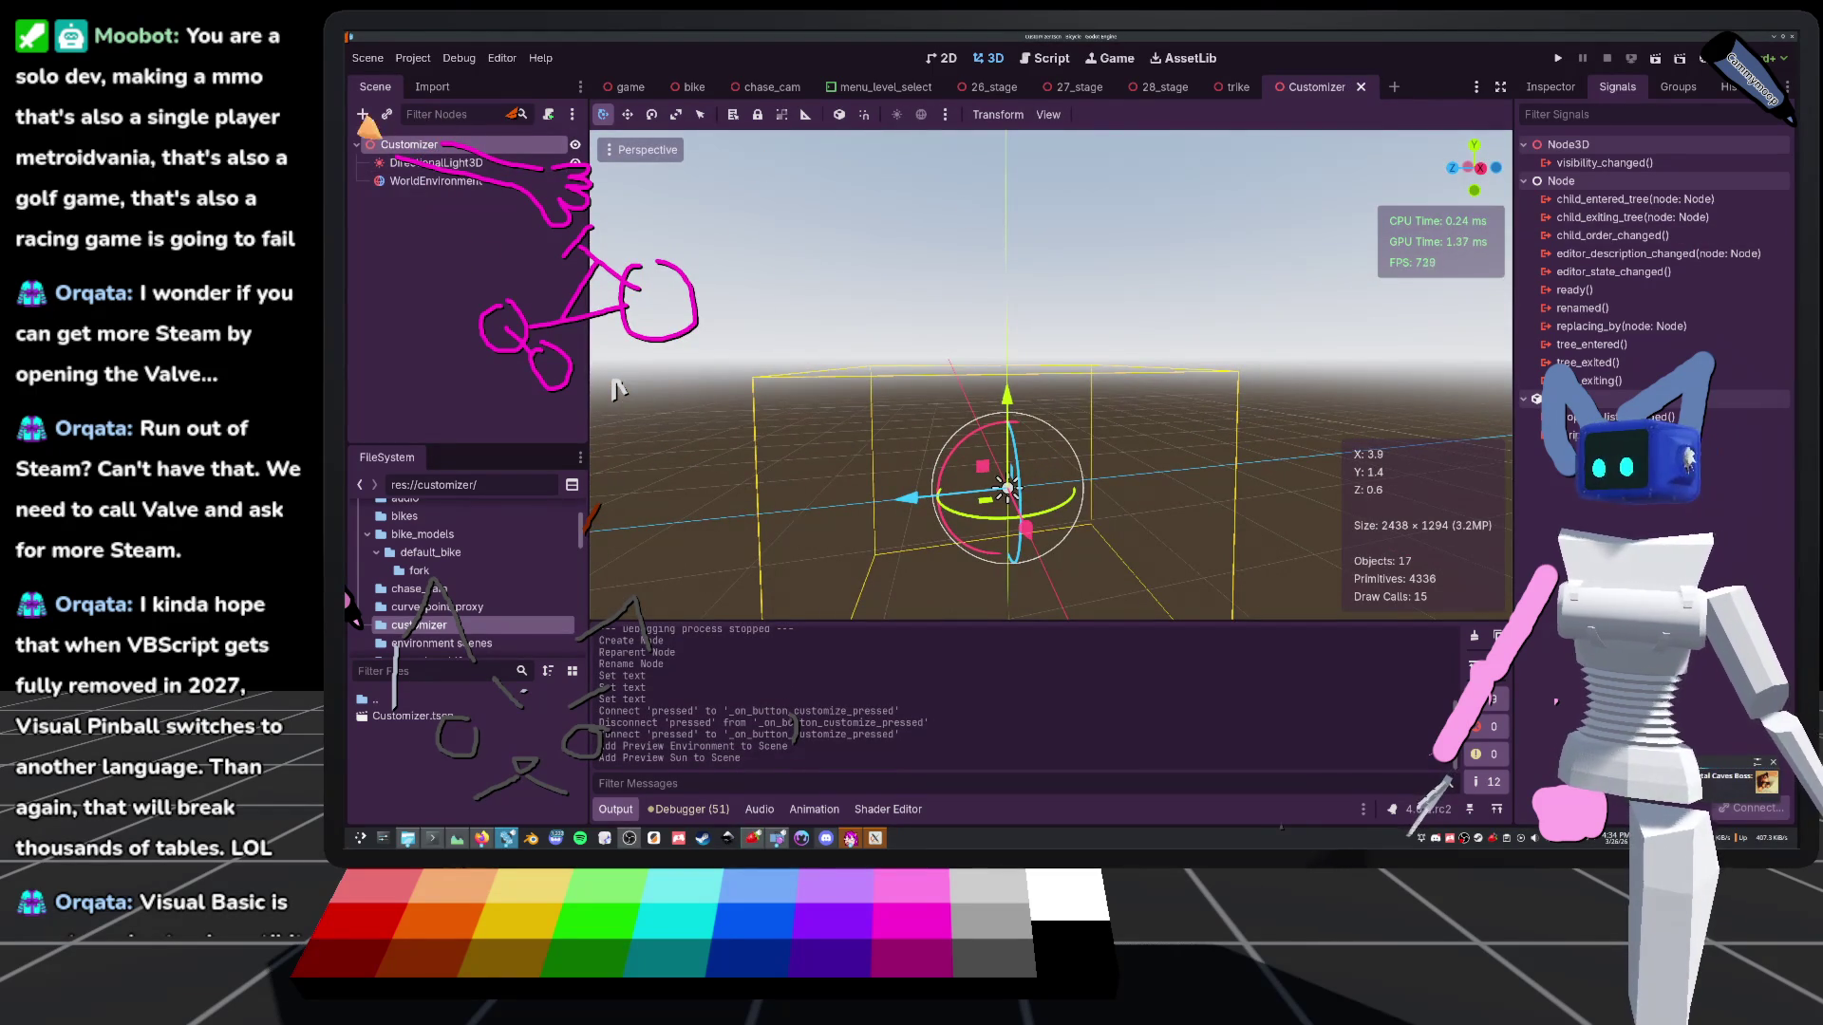
click(386, 114)
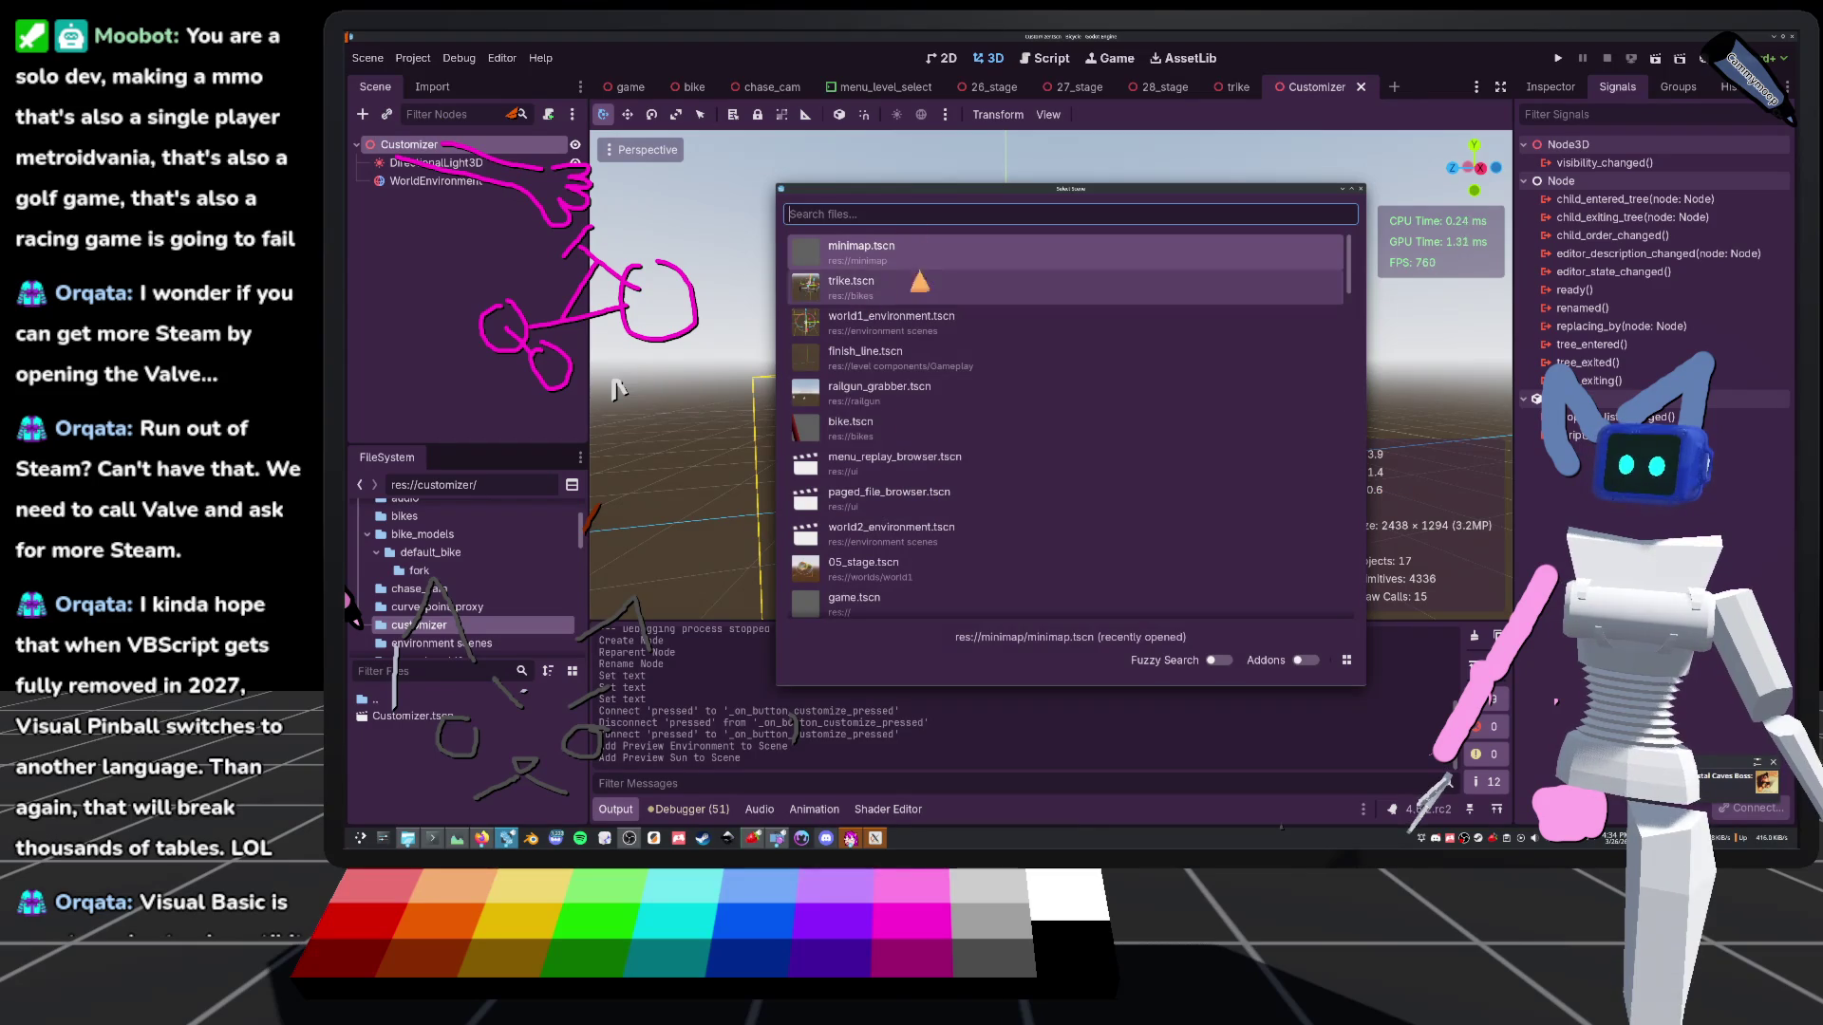
Instance bike.tscn into the Customizer scene, shift it right in Right view, and save
scroll(919, 281, down, 3)
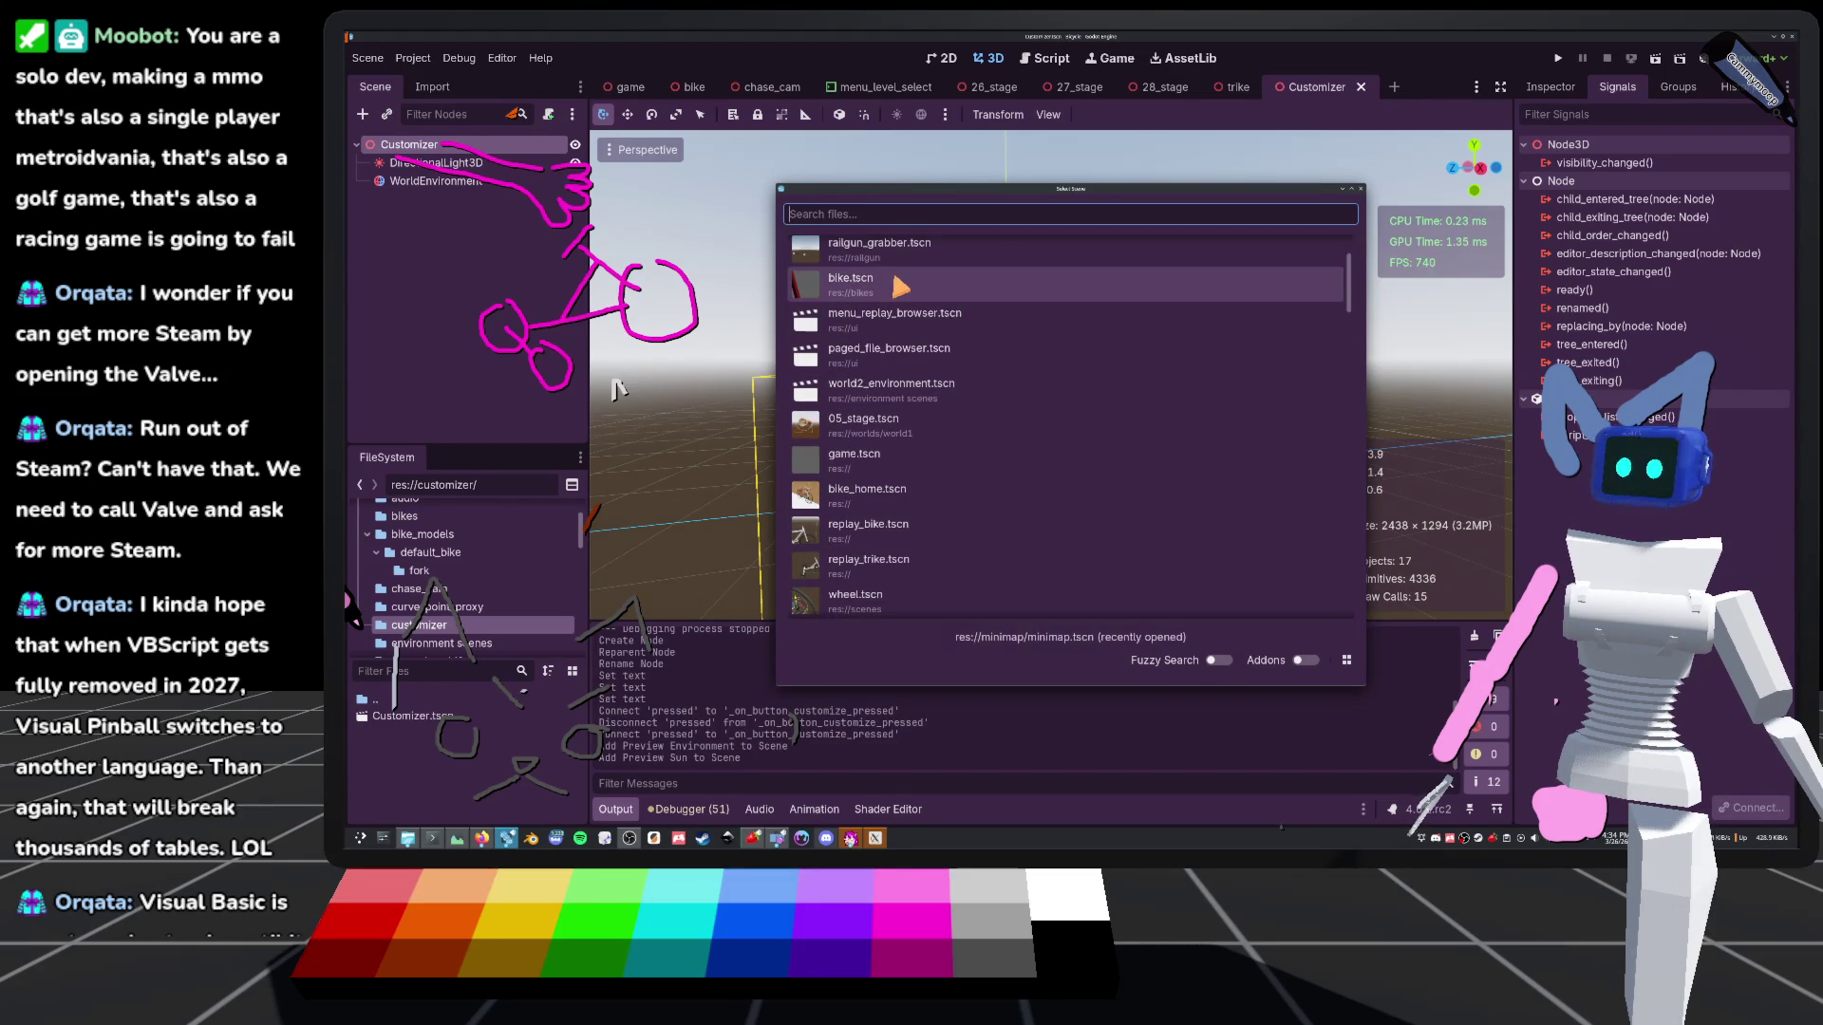
double_click(900, 287)
scroll(616, 390, down, 3)
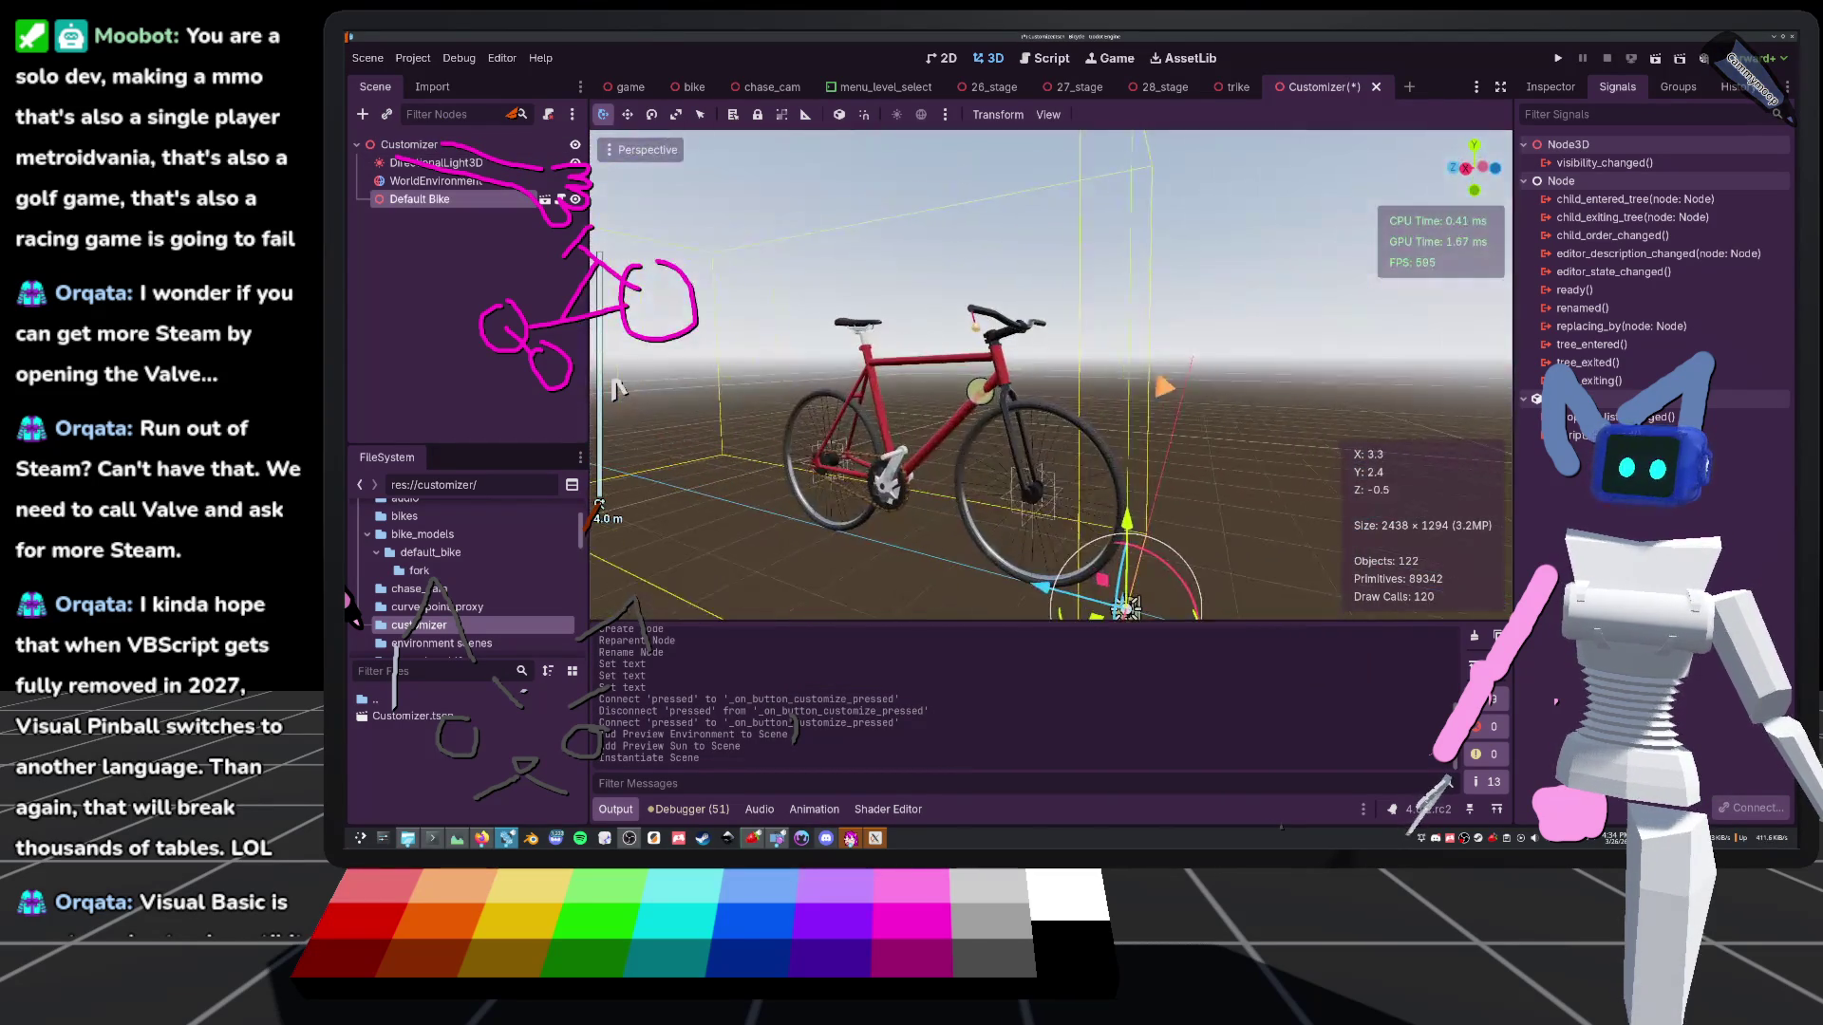
drag(1164, 386, 1044, 360)
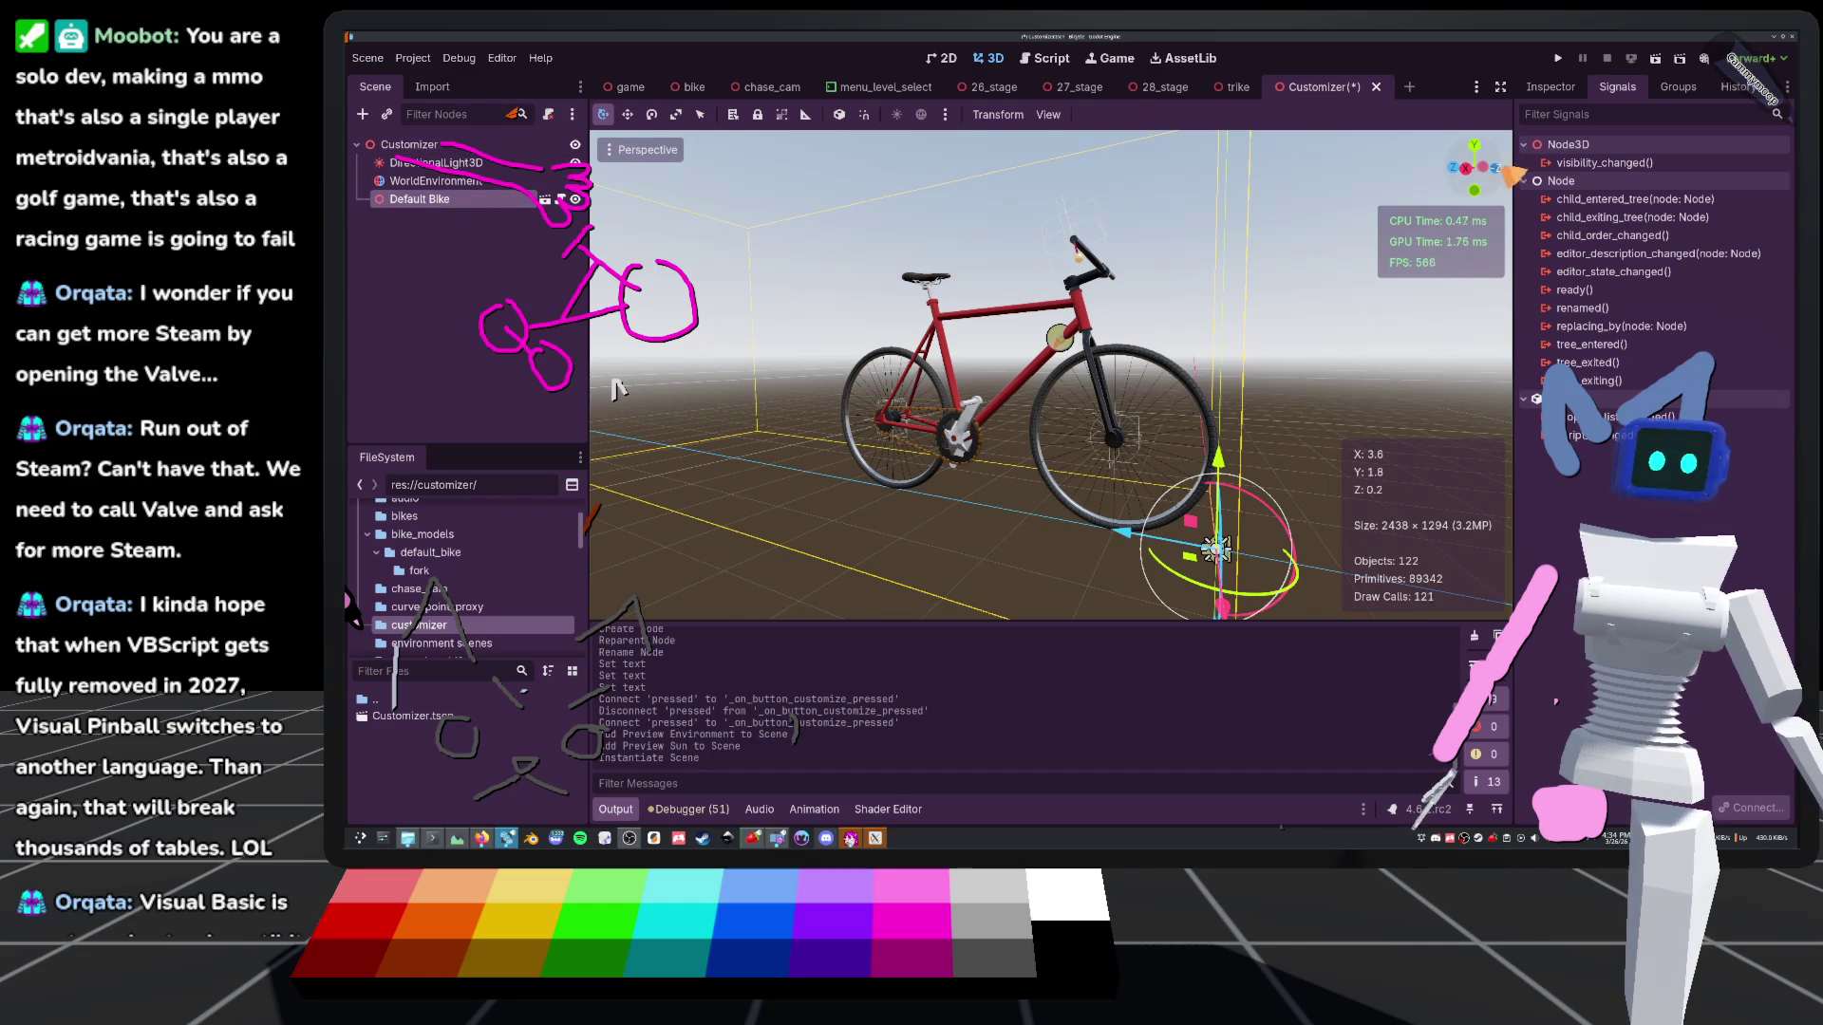
scroll(618, 389, down, 1)
key(KP_3)
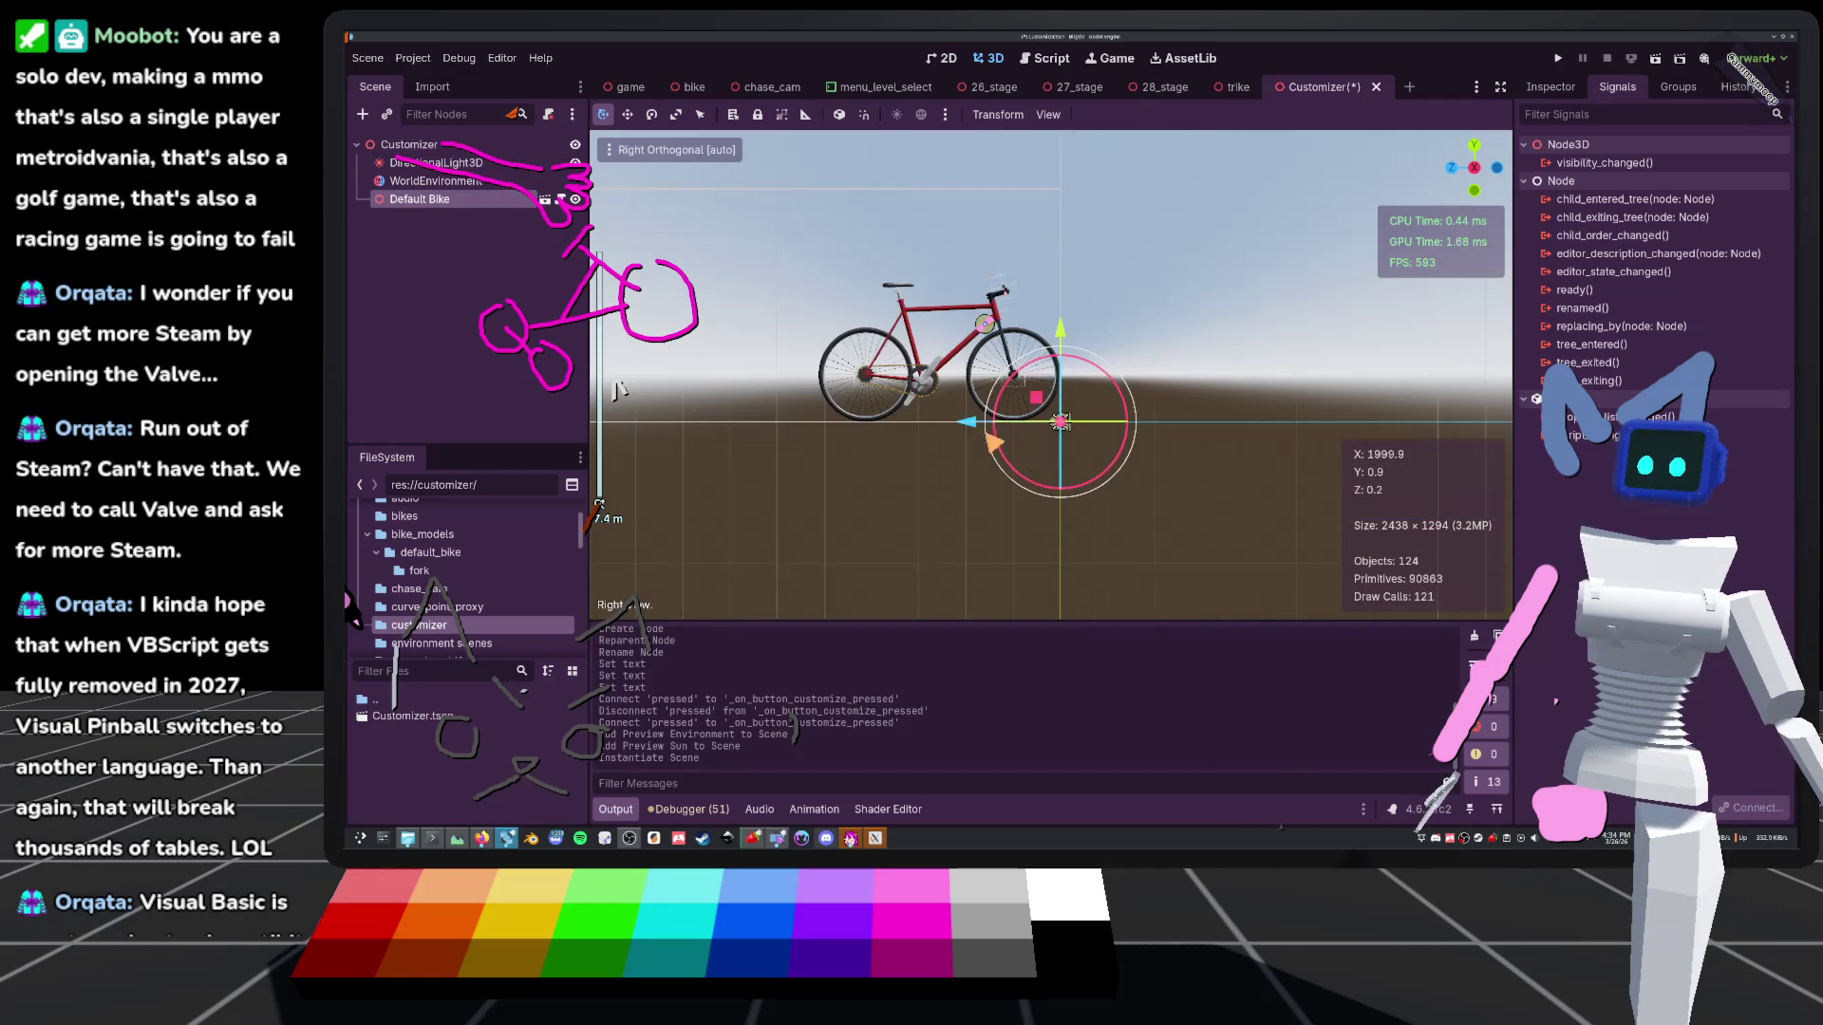
mouse_move(1061, 422)
mouse_down()
mouse_move(1178, 421)
mouse_move(1092, 429)
mouse_up()
key(ctrl+s)
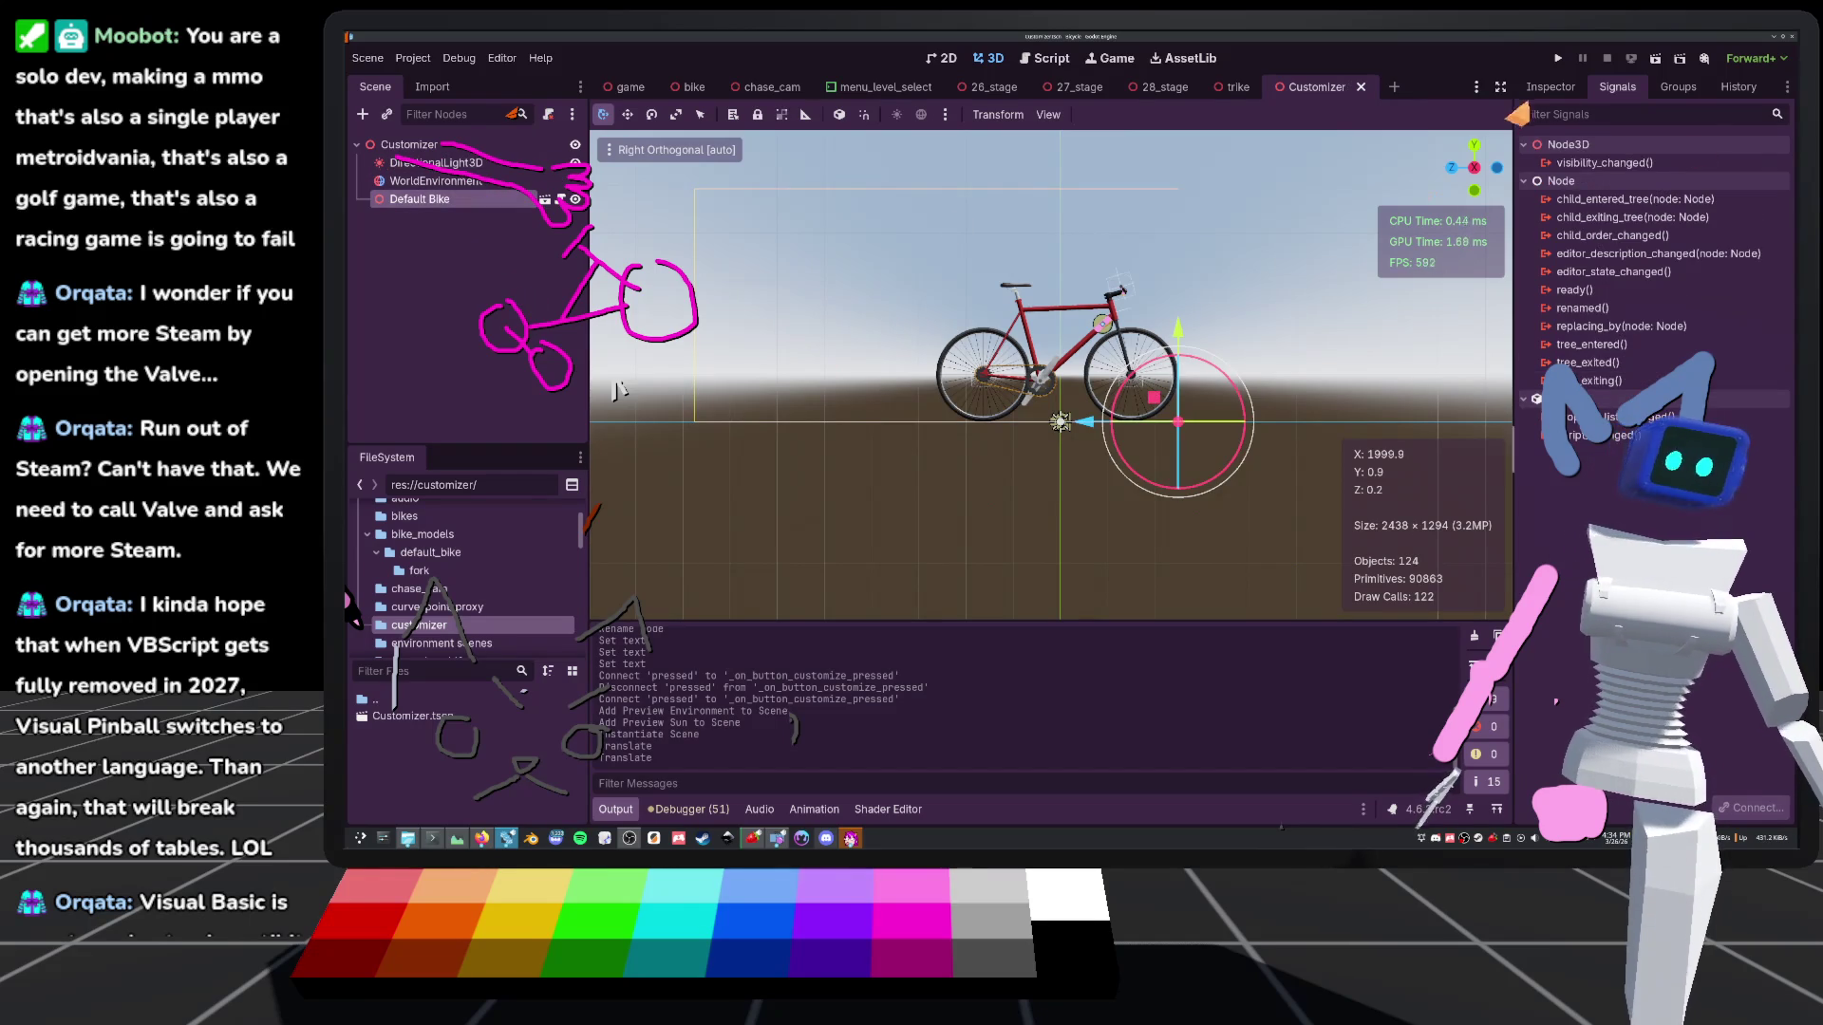
Enable Floor Model on the Default Bike, view it from several angles, then open chase_cam
click(1550, 87)
click(1659, 217)
key(KP_8)
key(KP_8)
key(KP_6)
key(KP_6)
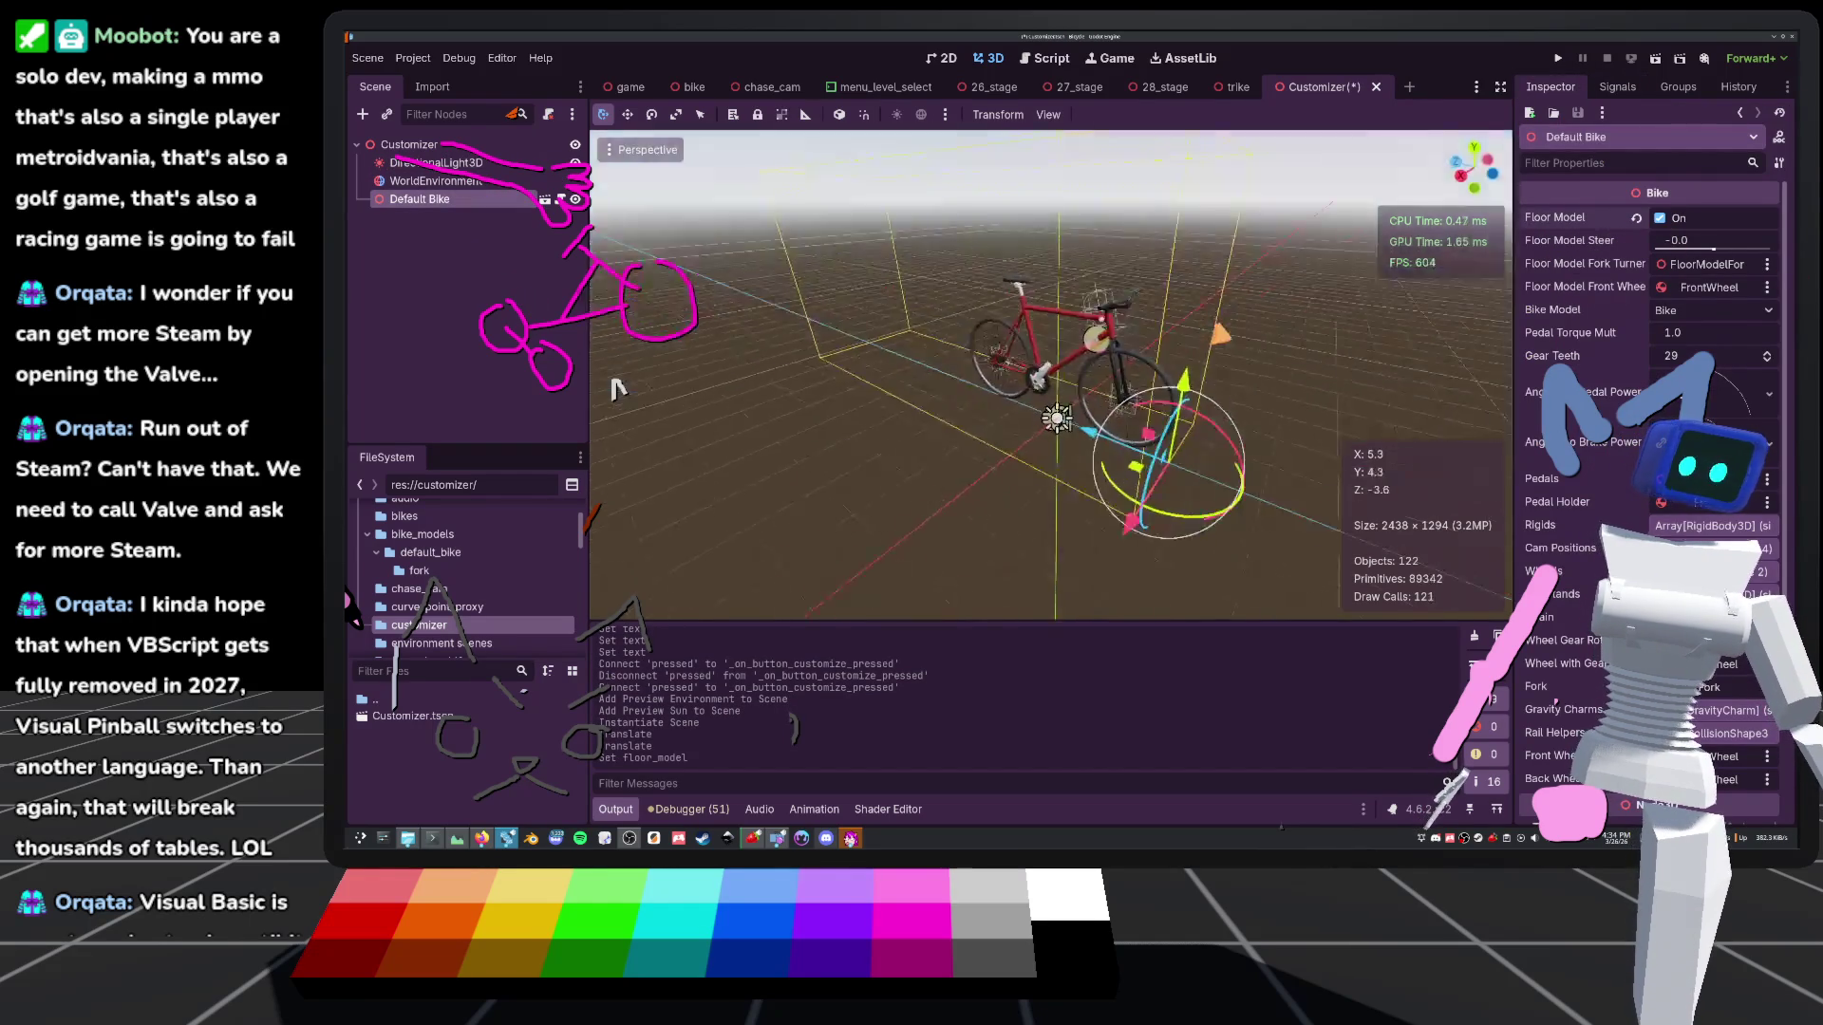
key(KP_2)
key(KP_2)
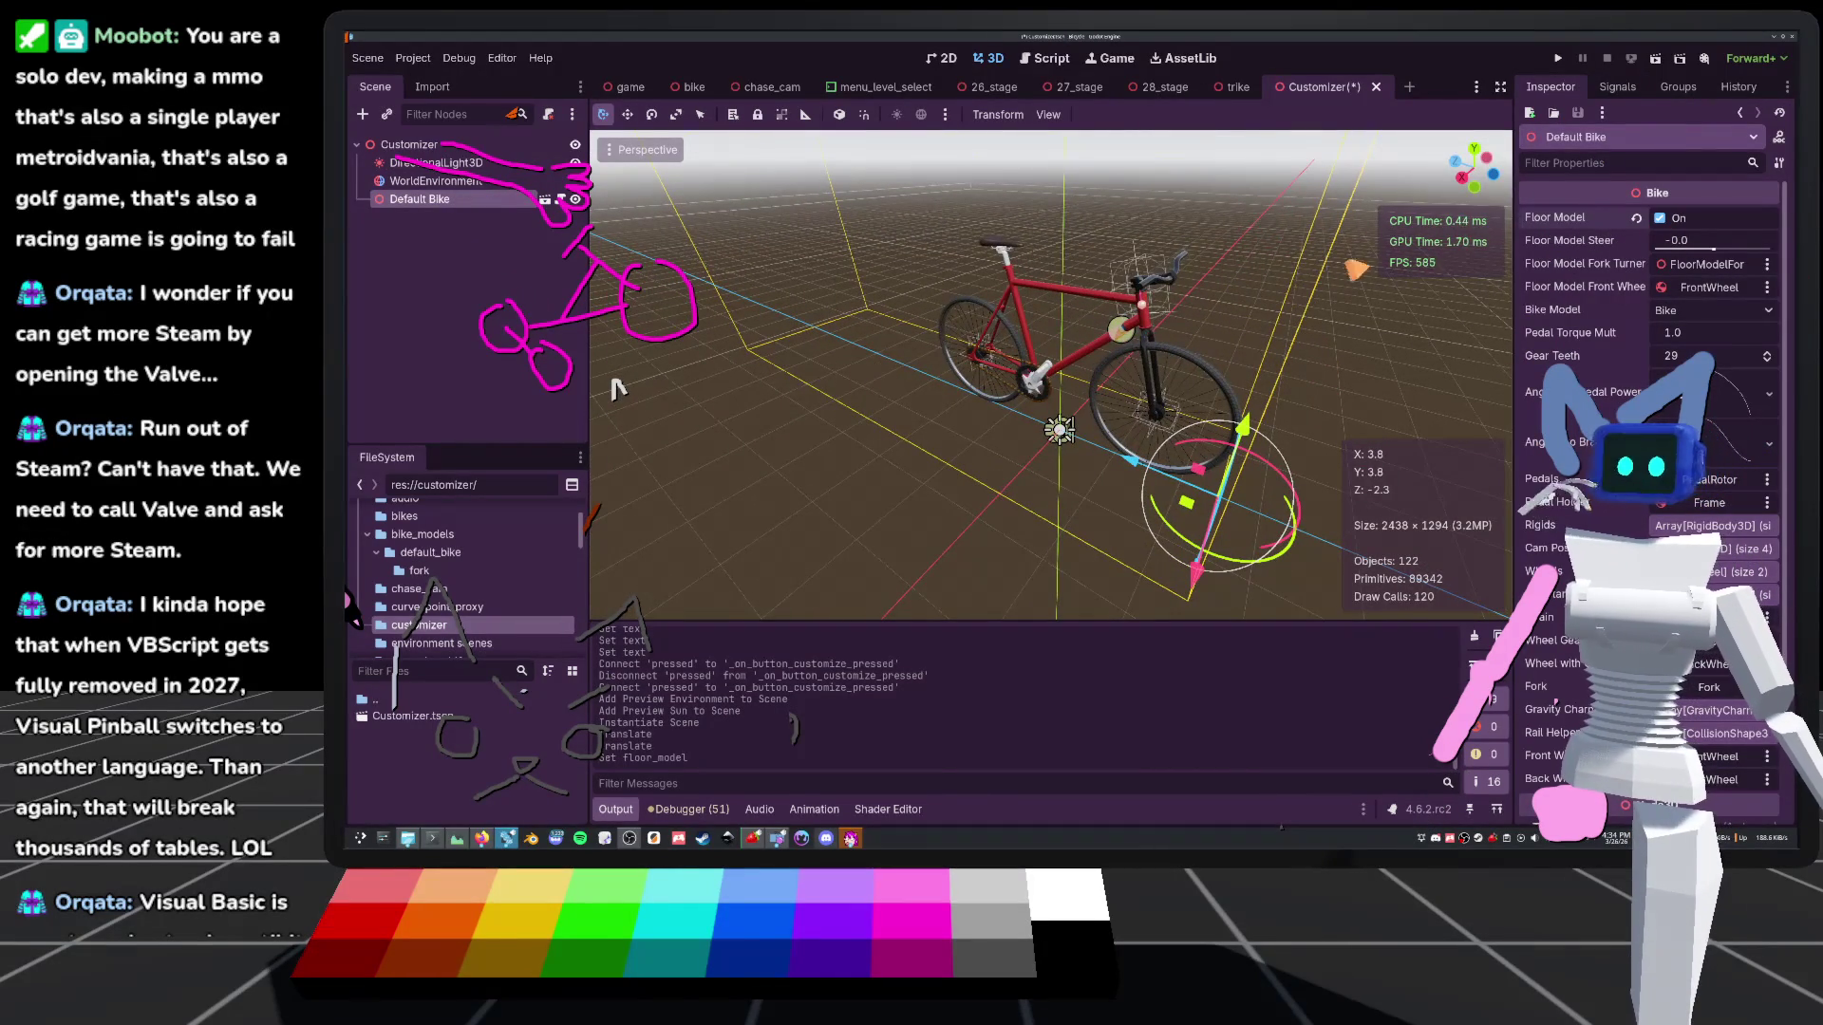
key(KP_2)
key(KP_4)
key(KP_4)
key(KP_4)
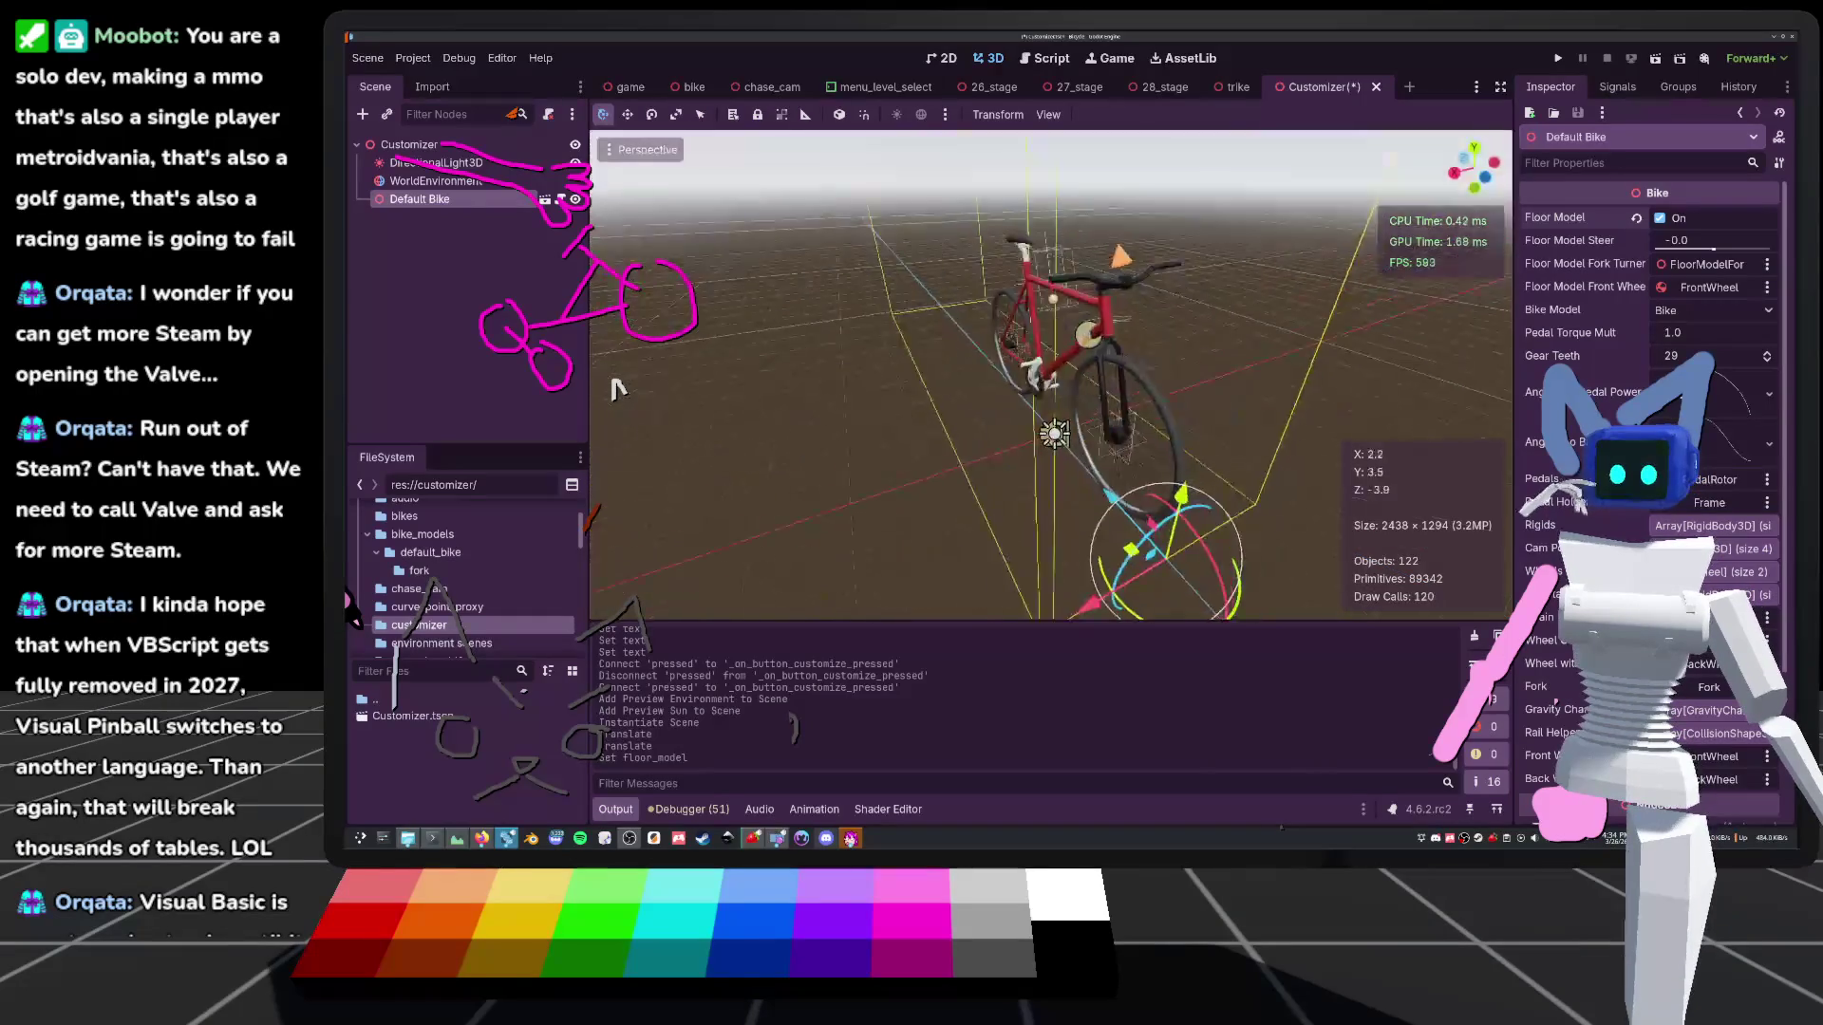
key(KP_4)
key(KP_4)
key(KP_4)
key(KP_8)
key(KP_8)
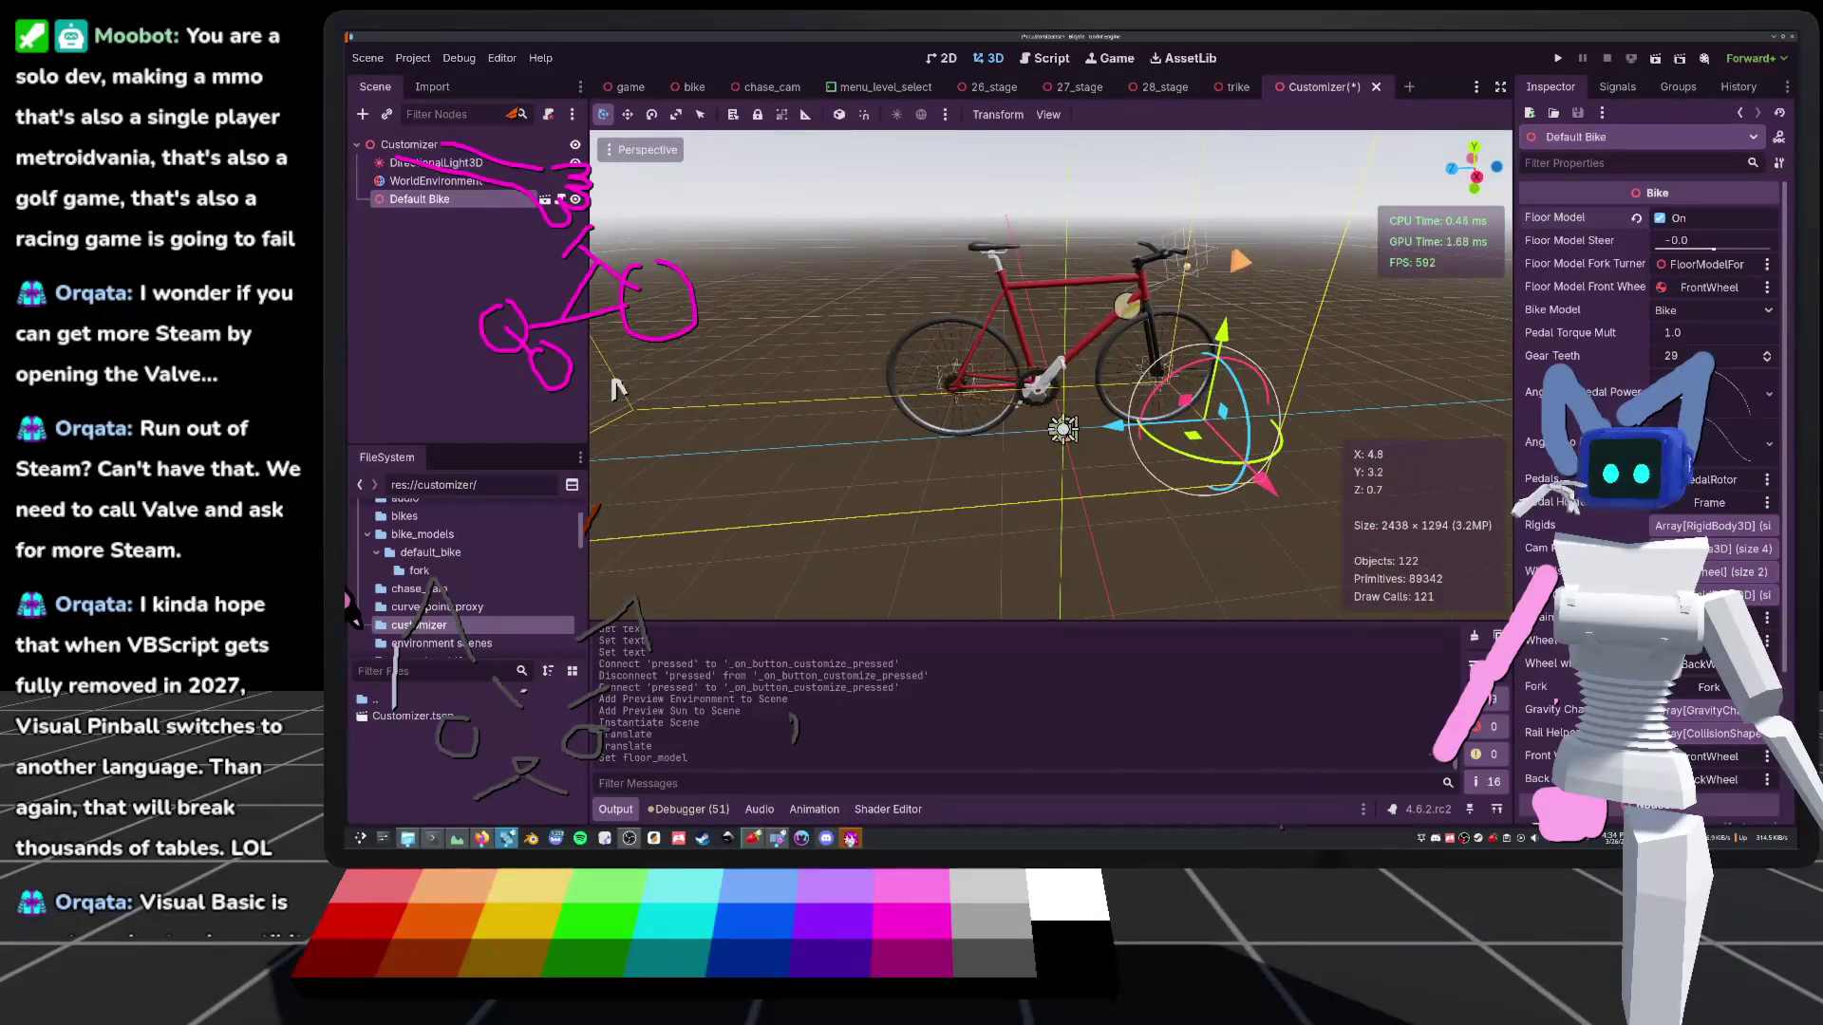
scroll(618, 388, down, 5)
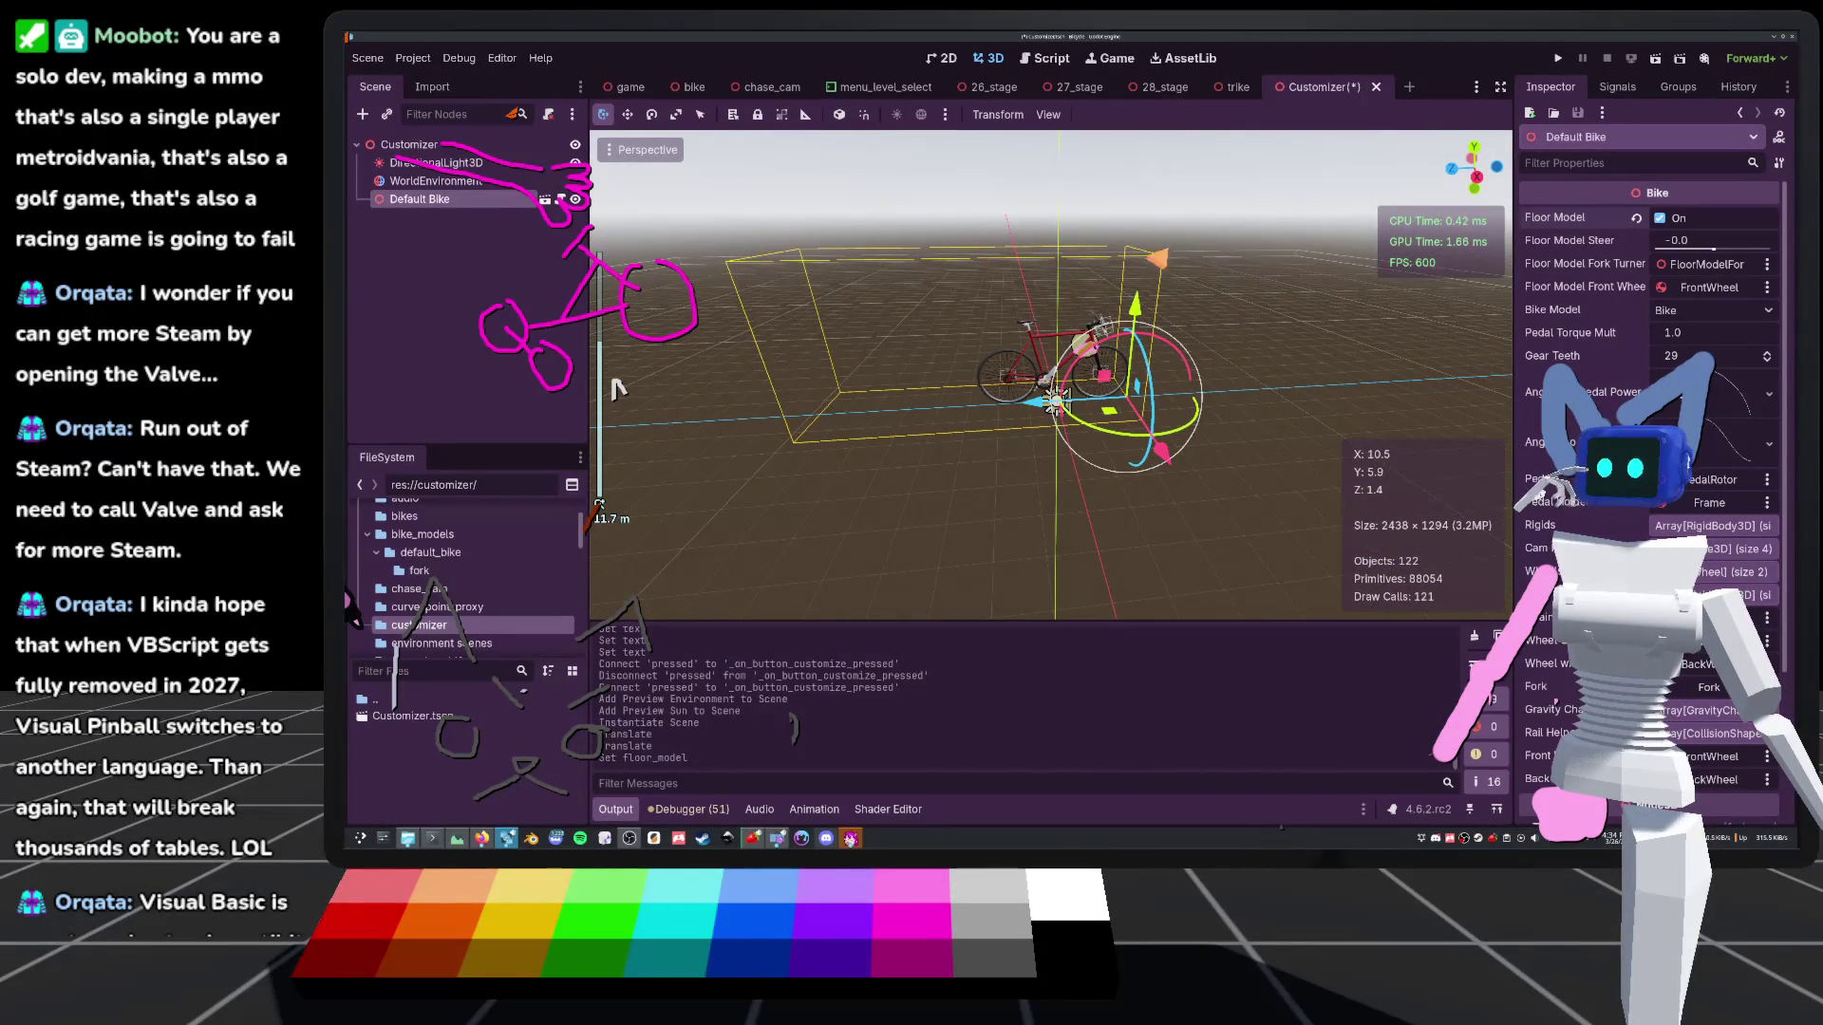
click(771, 87)
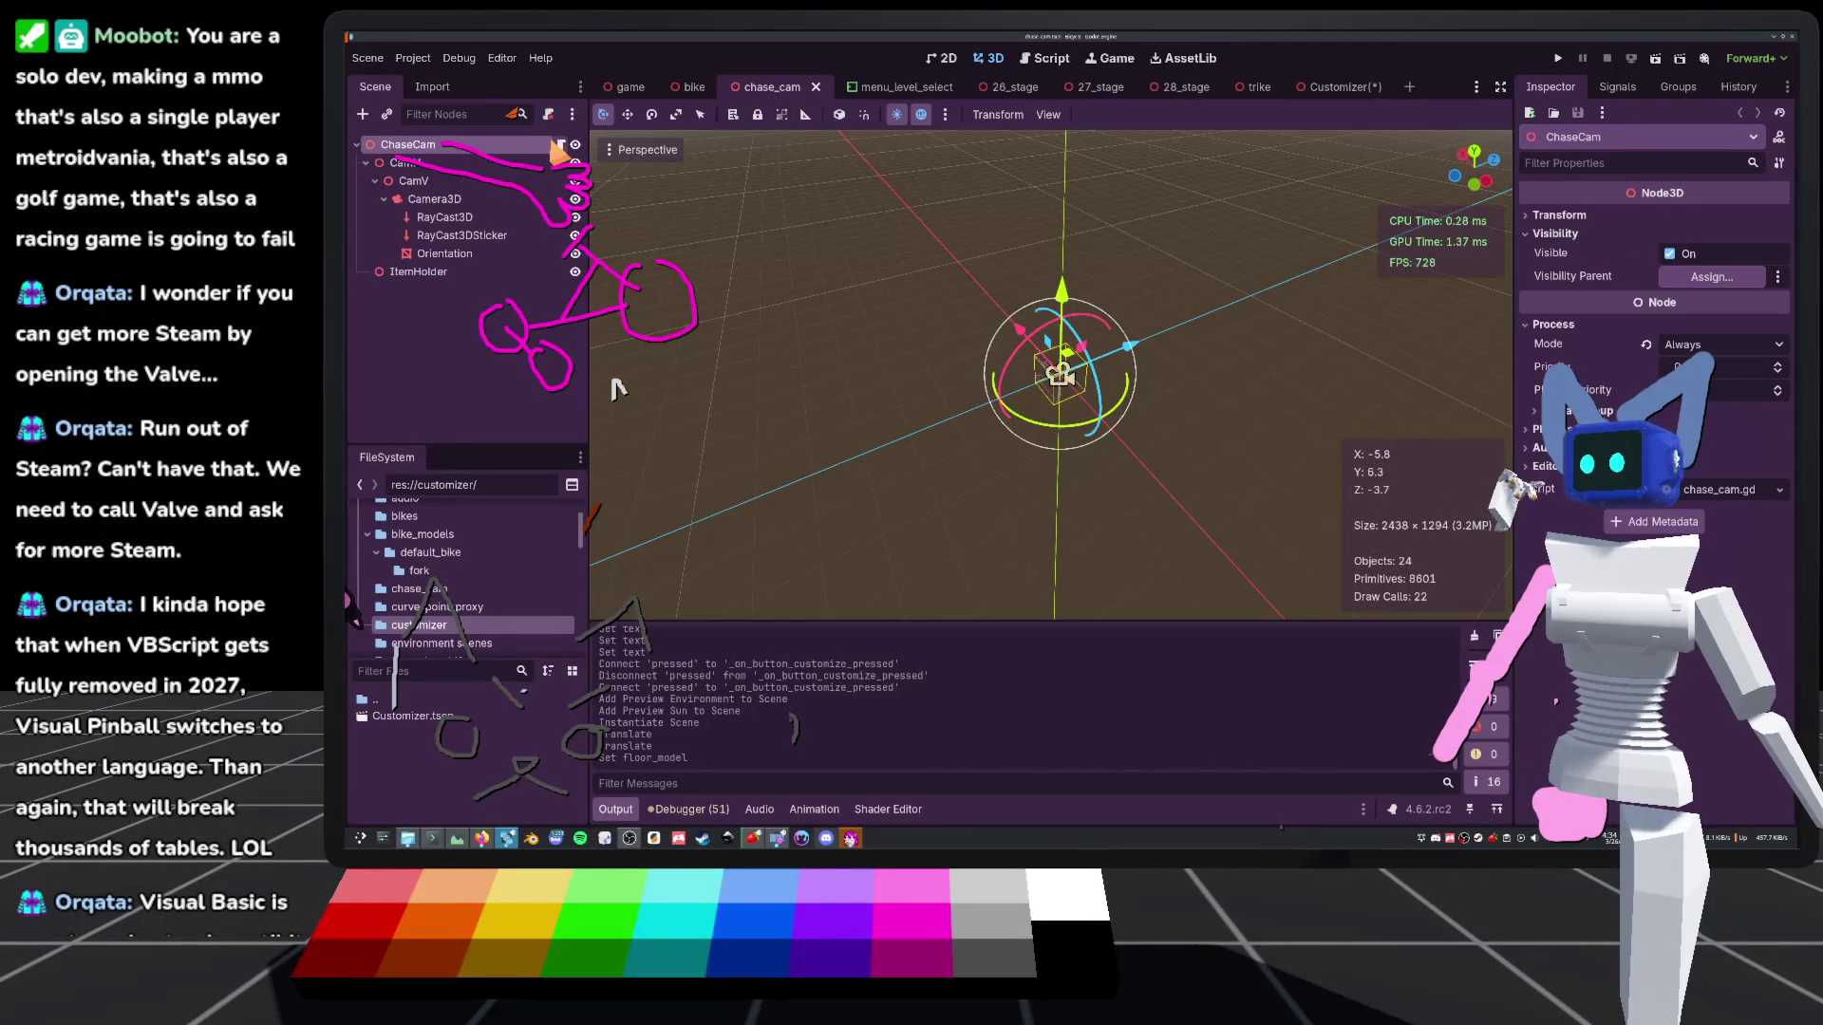
click(560, 145)
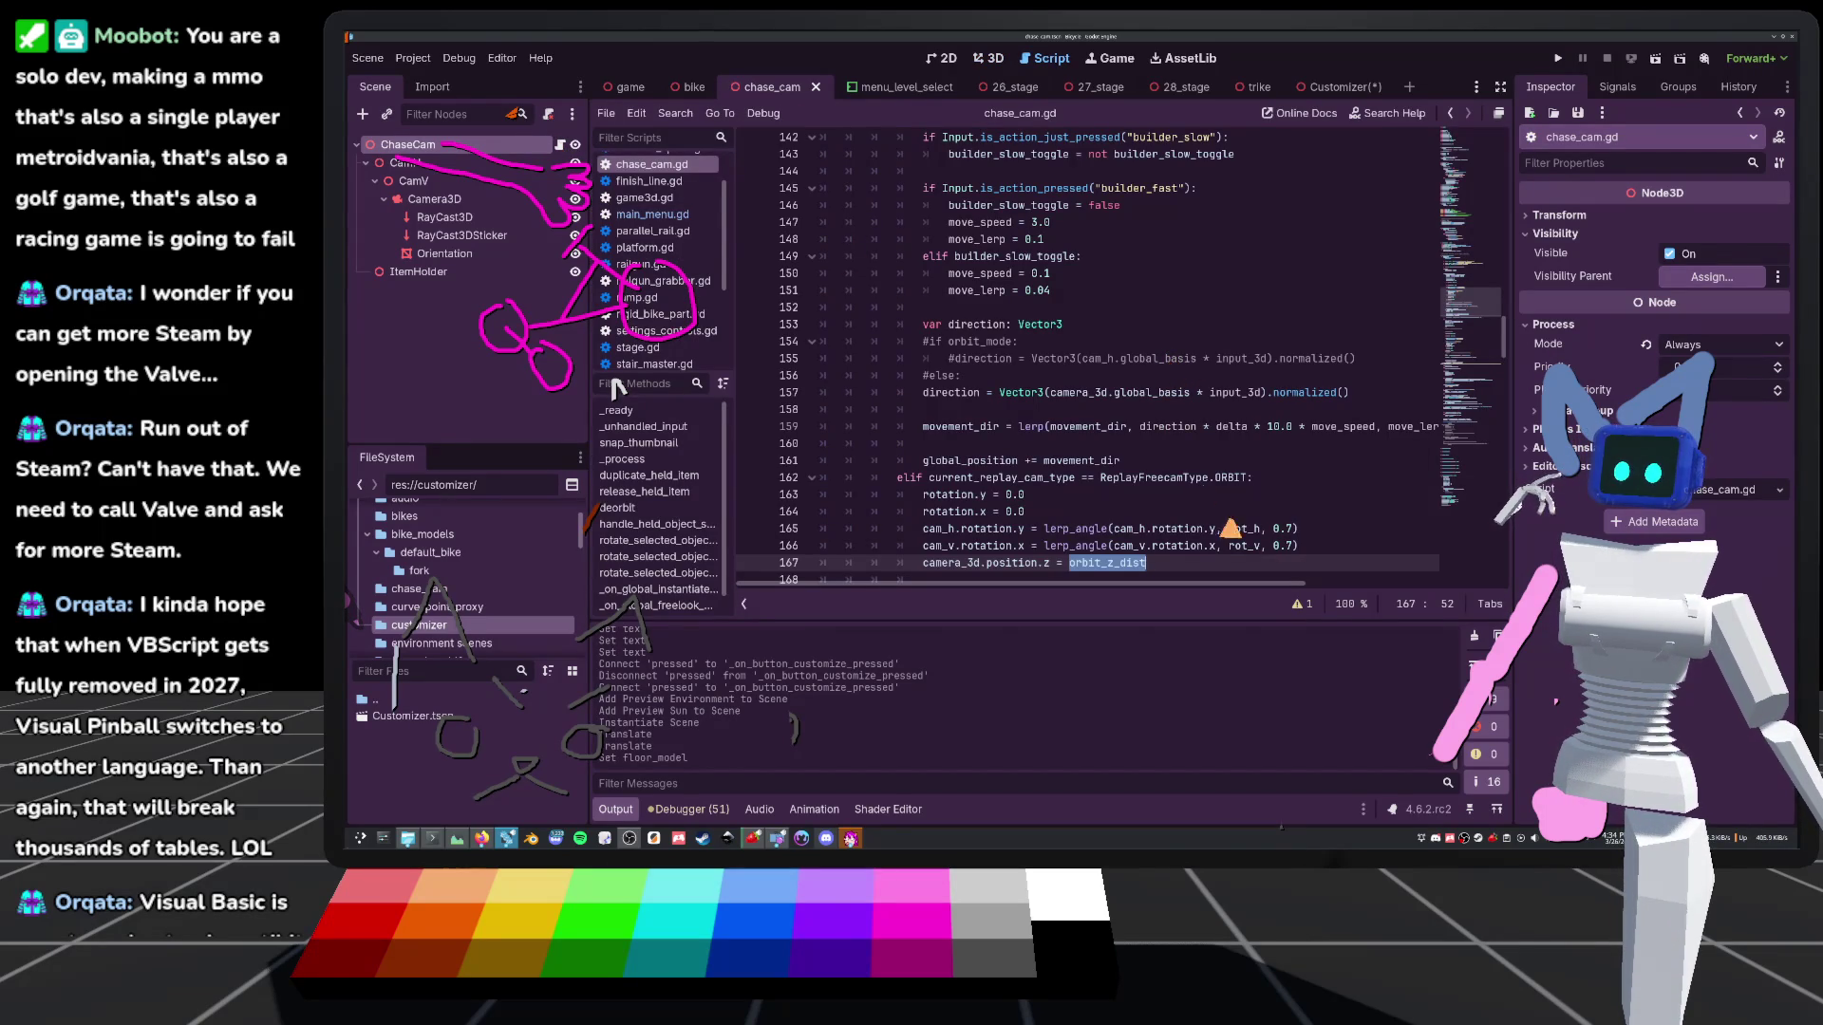
scroll(1016, 427, up, 4)
scroll(1016, 383, up, 5)
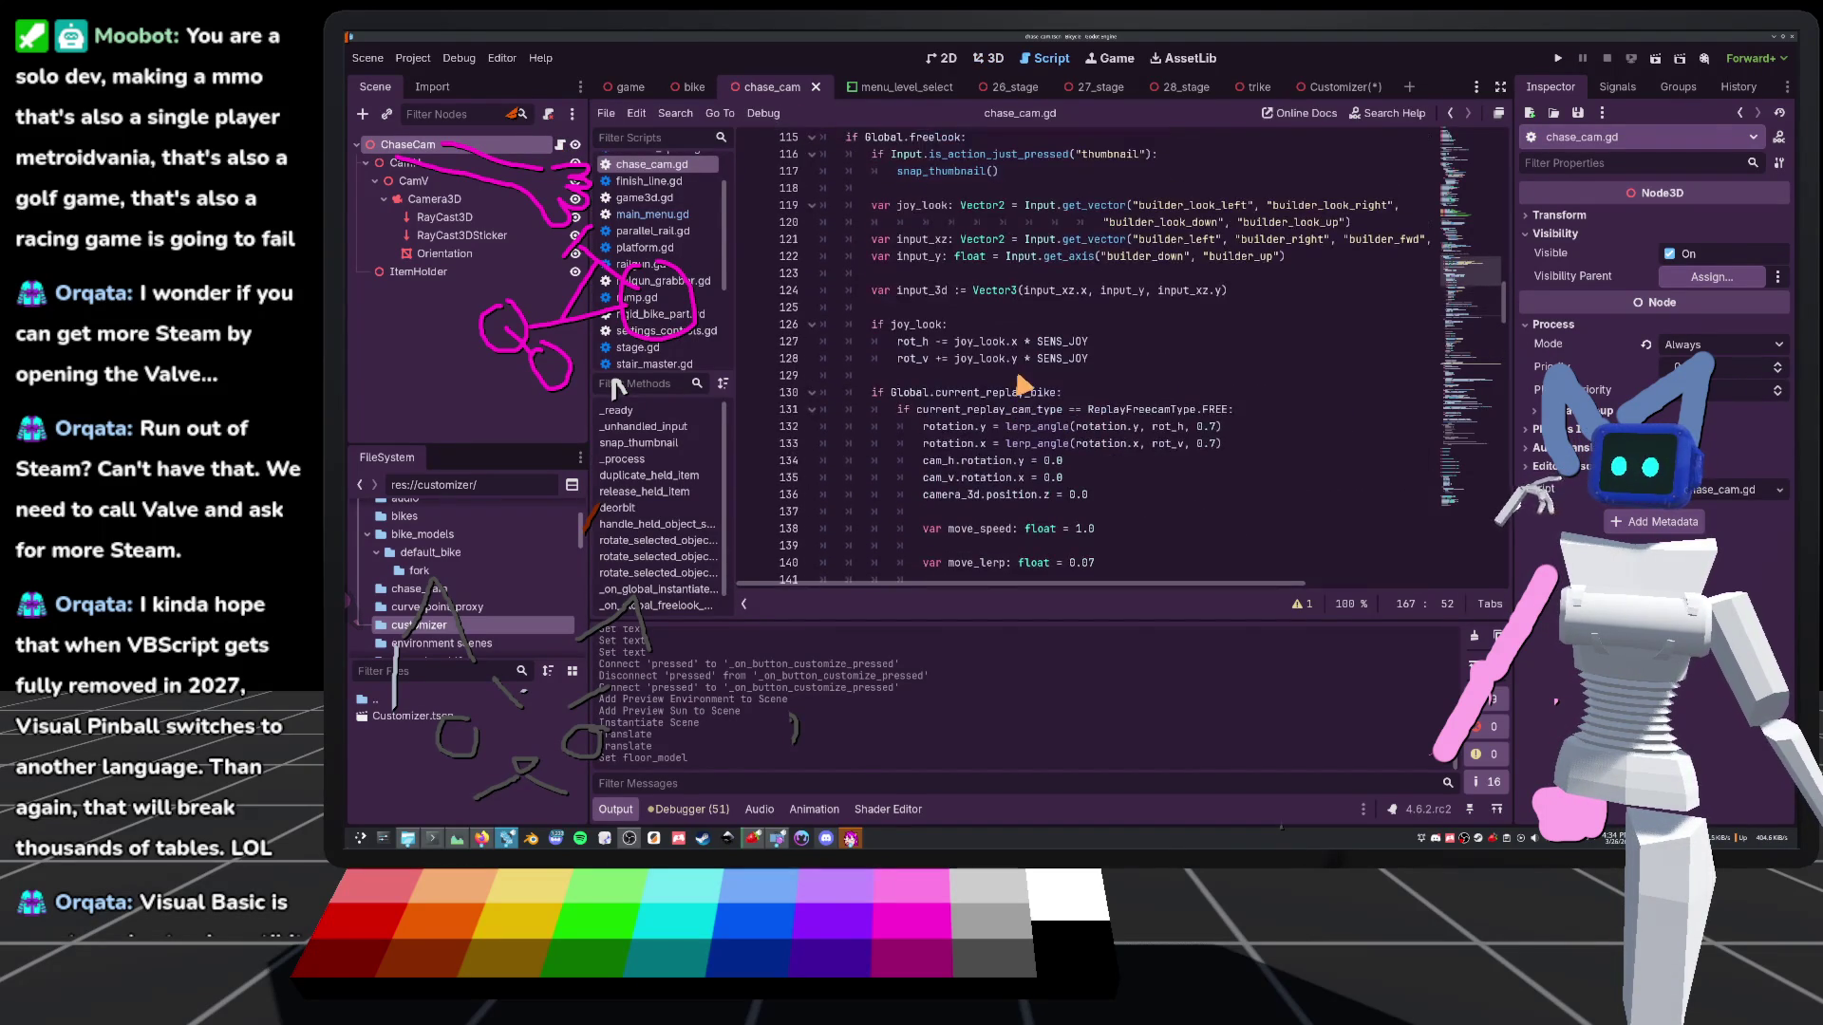
scroll(1021, 399, up, 3)
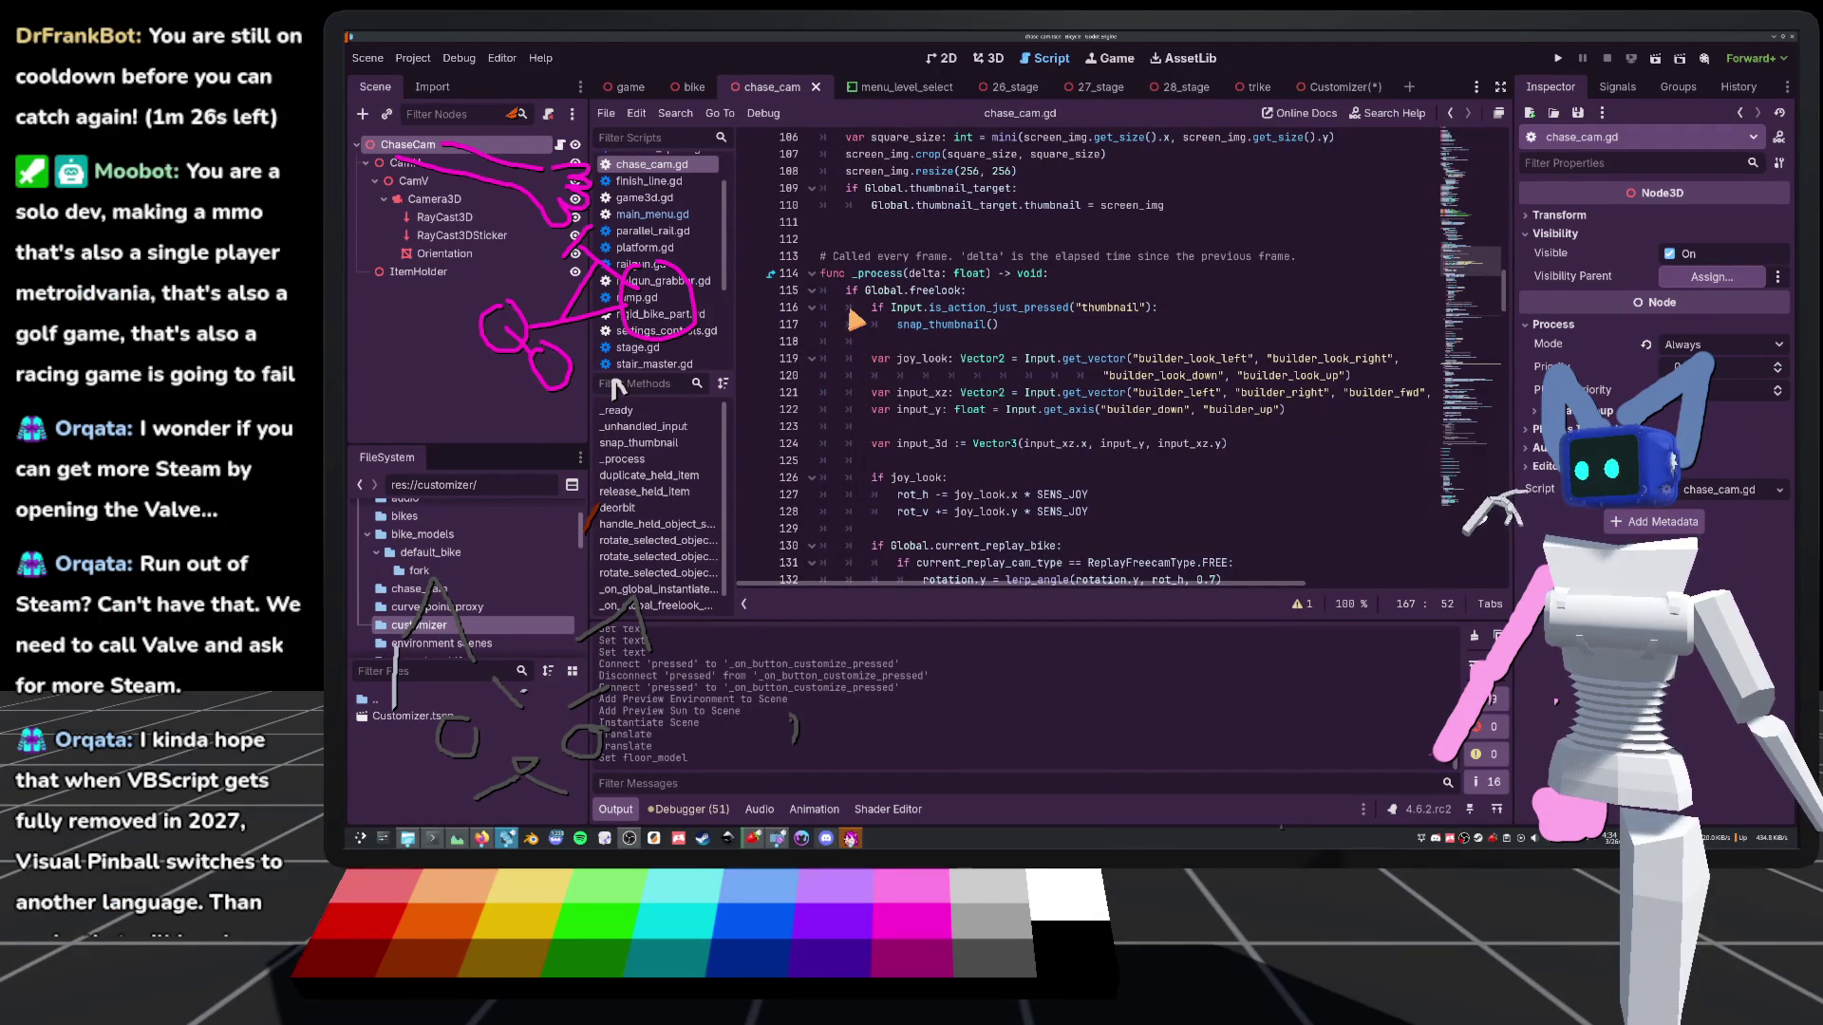
scroll(815, 323, up, 15)
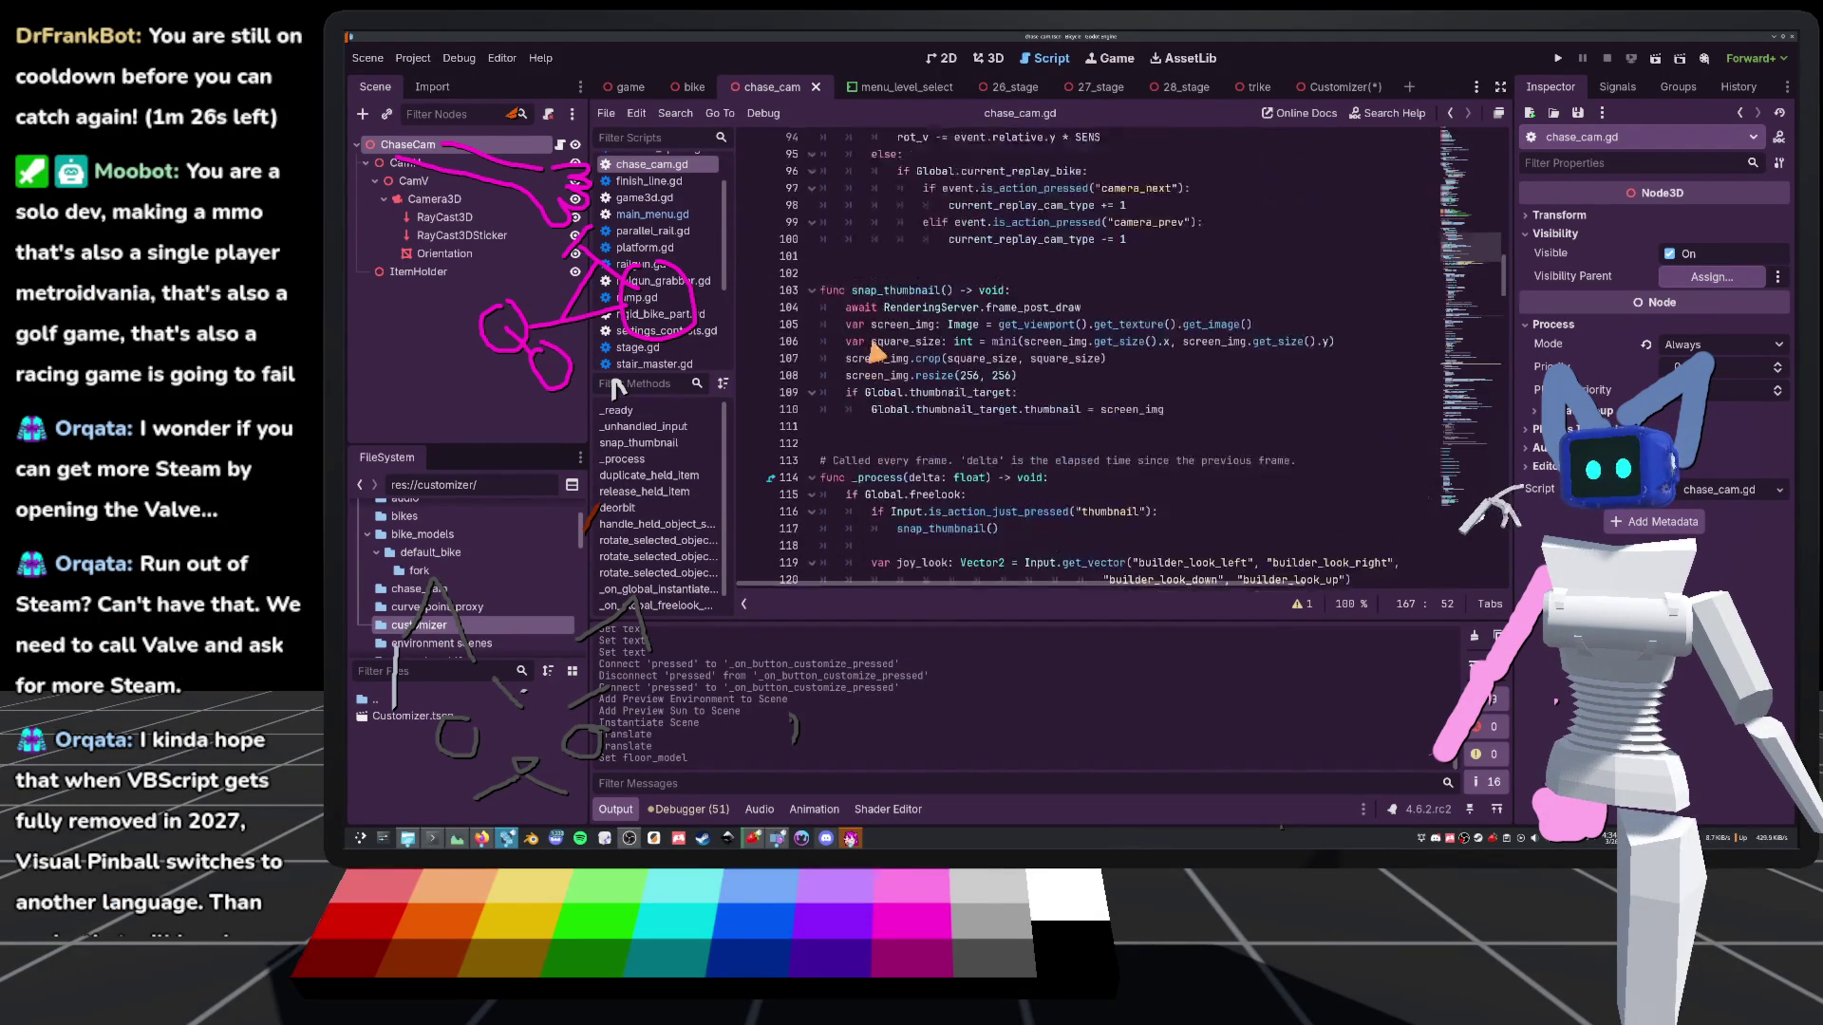
scroll(984, 403, up, 10)
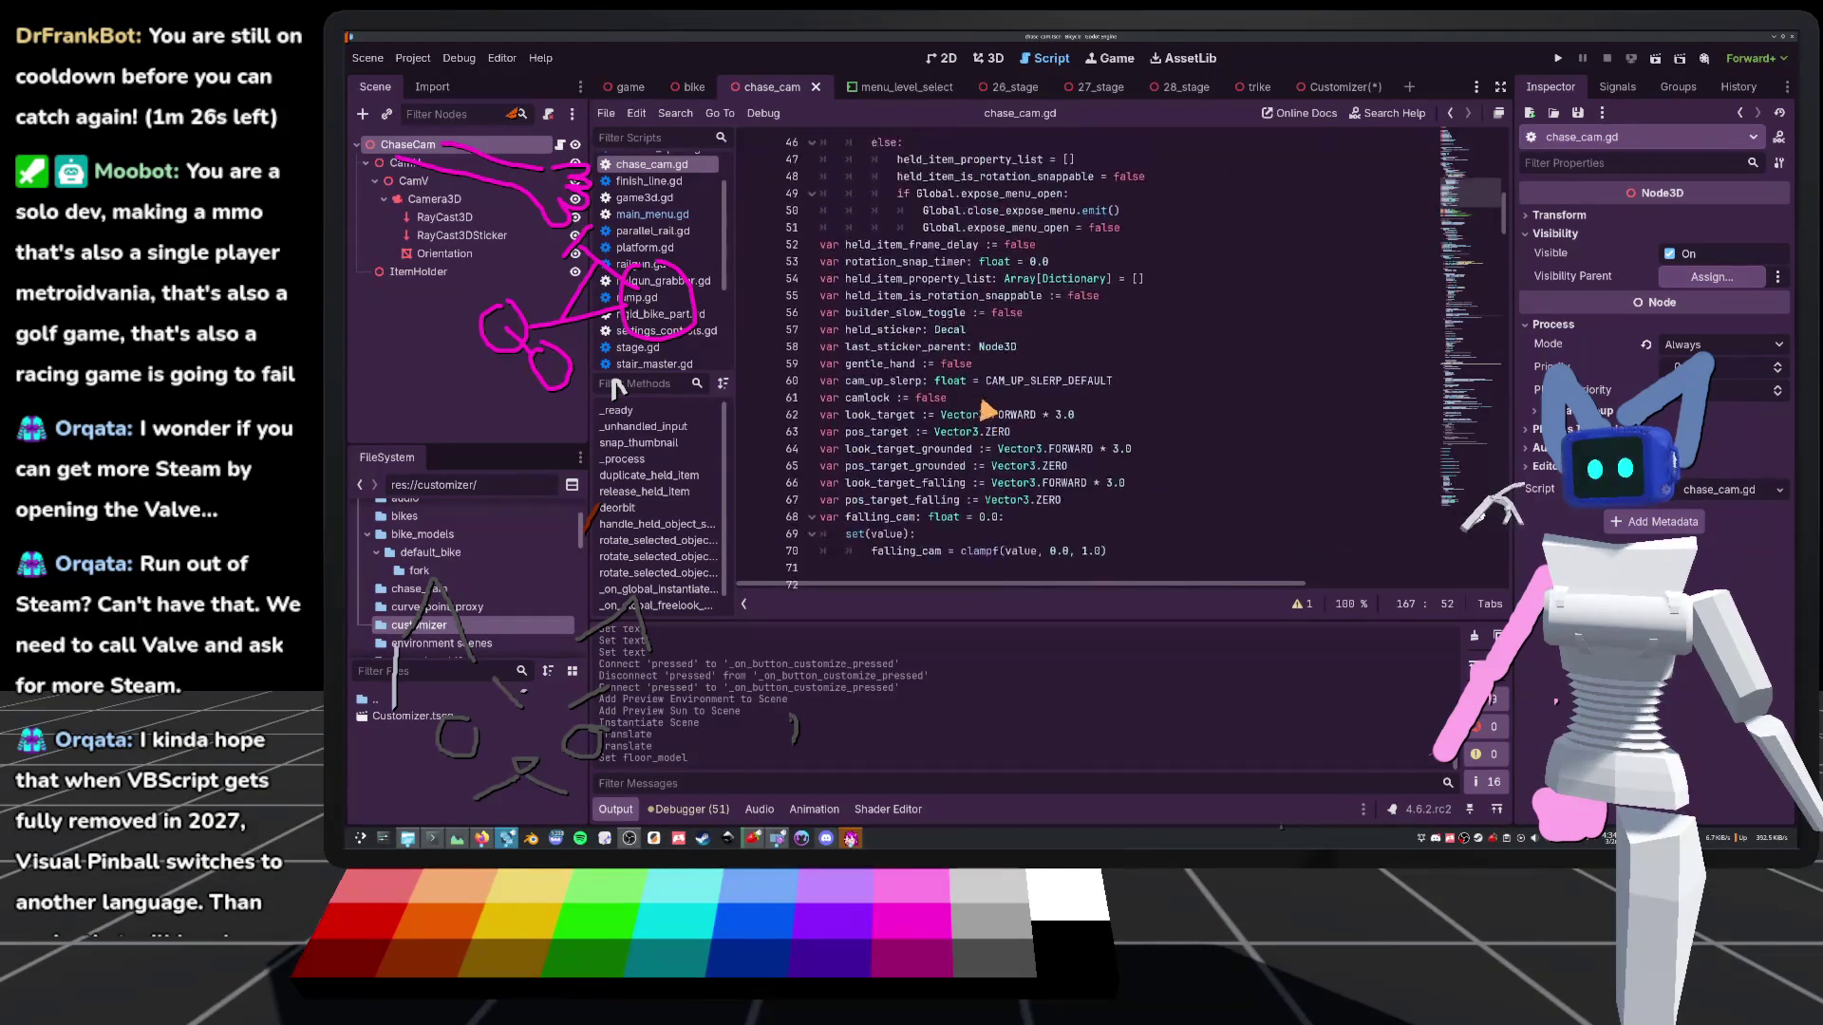
click(990, 426)
scroll(1035, 420, down, 5)
text(building)
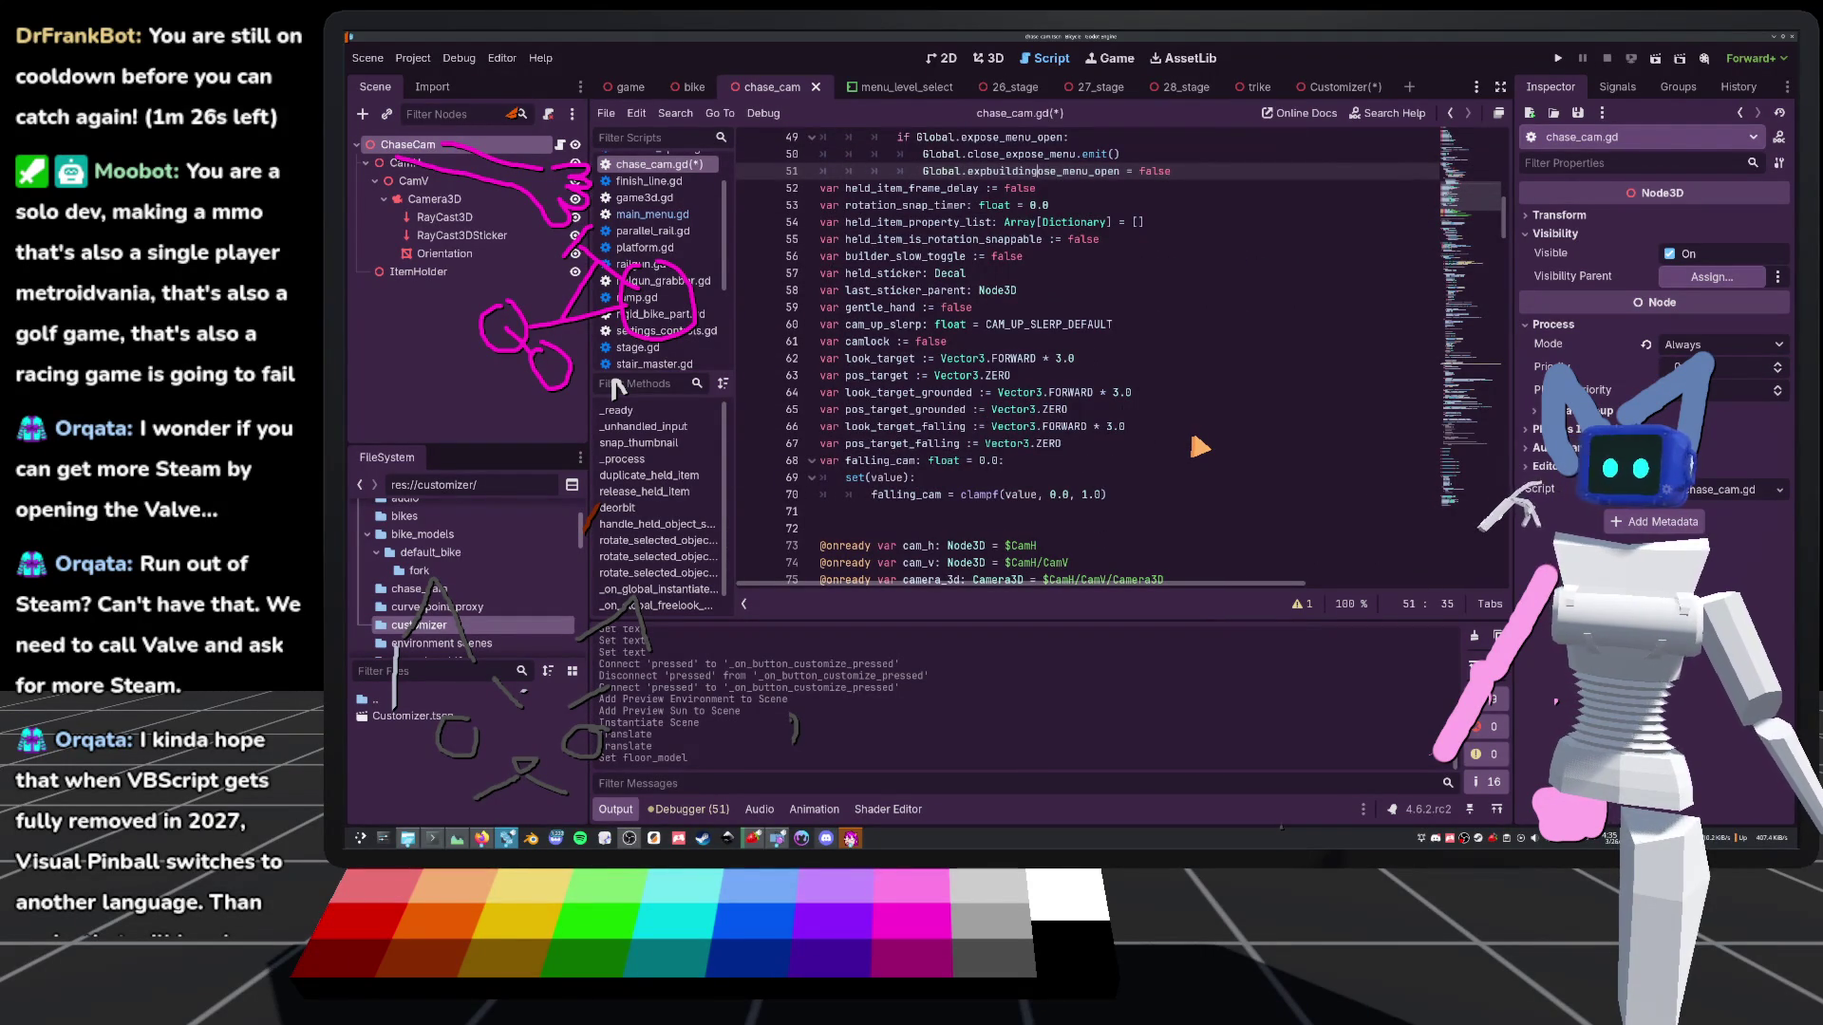
scroll(1201, 446, down, 11)
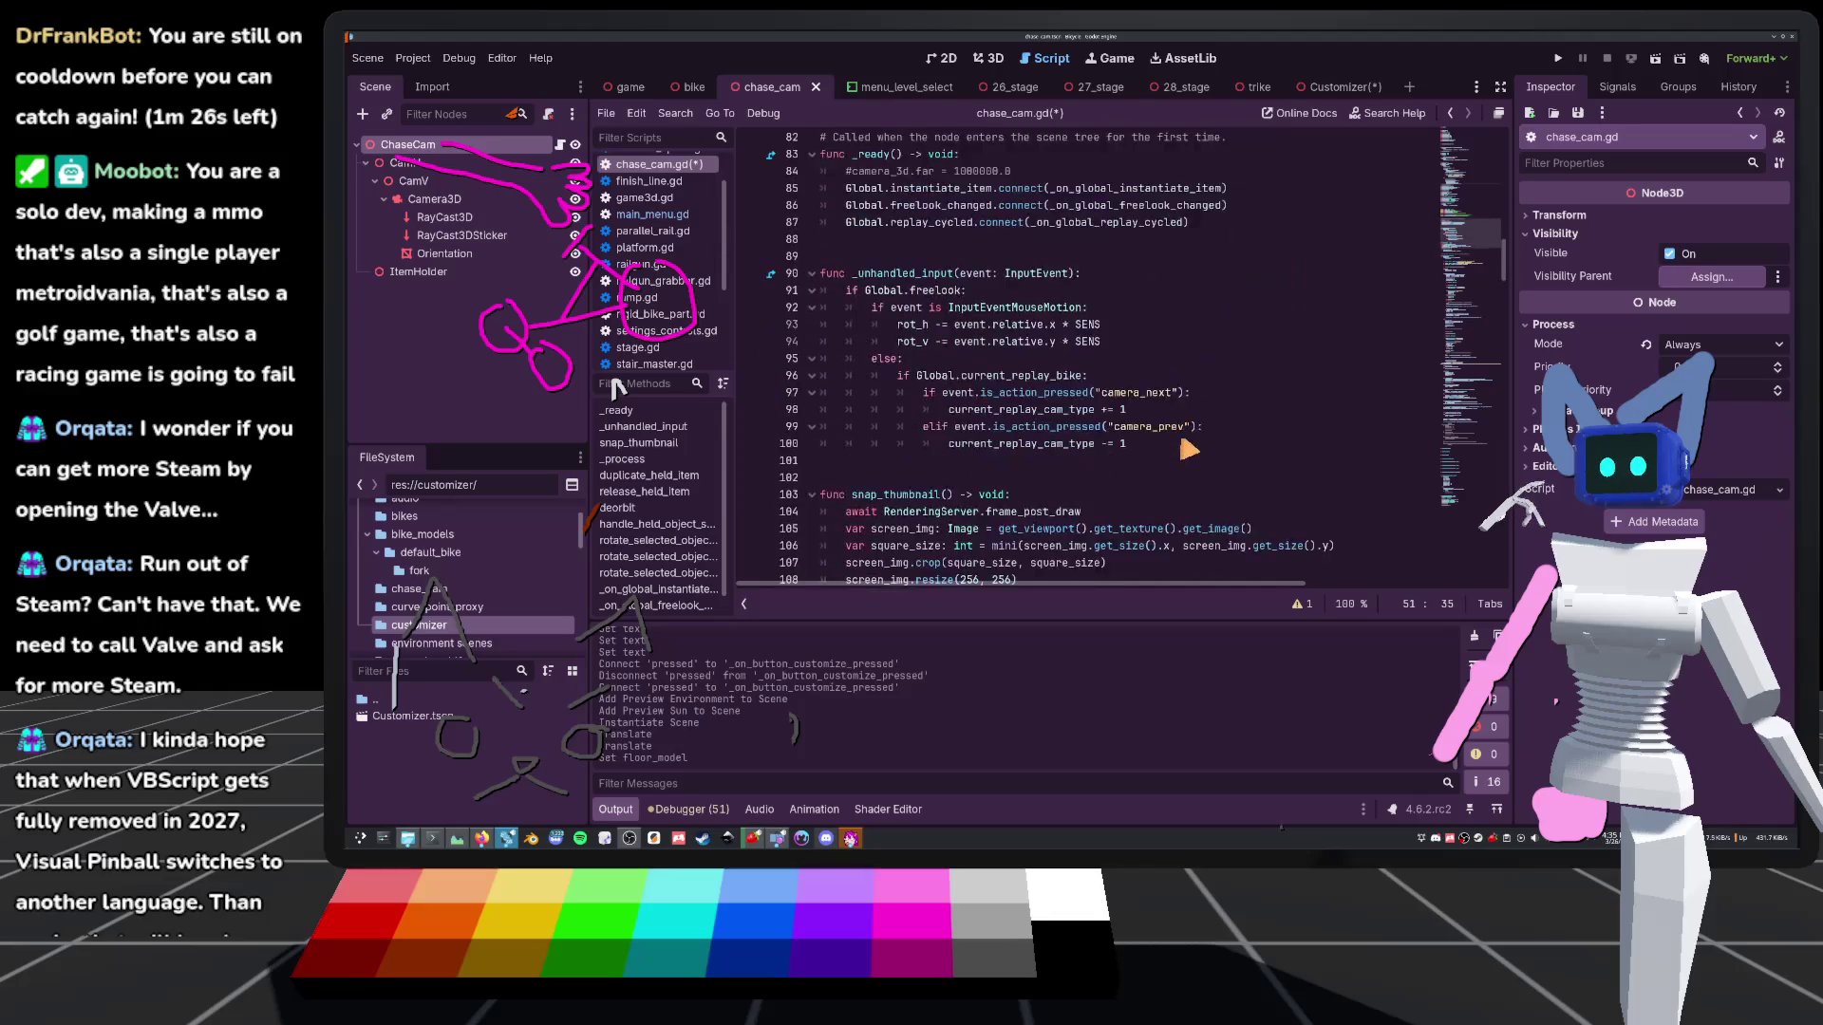
scroll(1258, 501, down, 7)
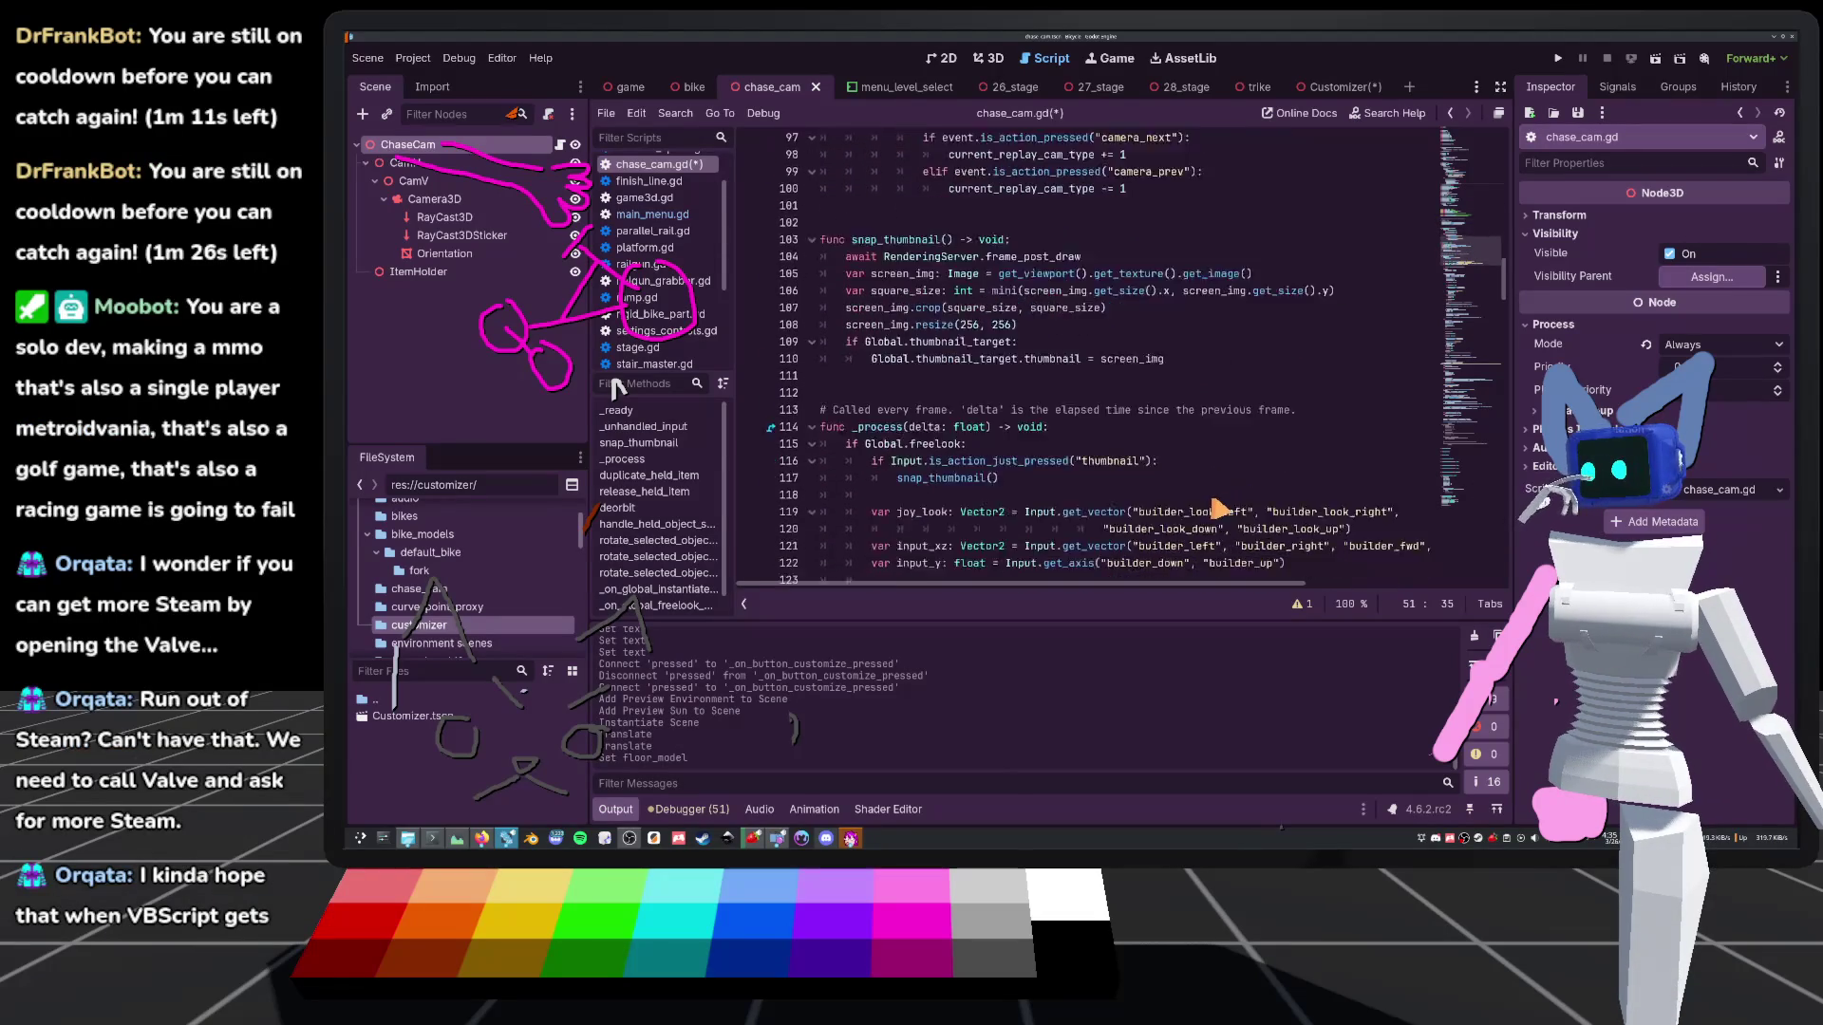
scroll(1218, 506, down, 3)
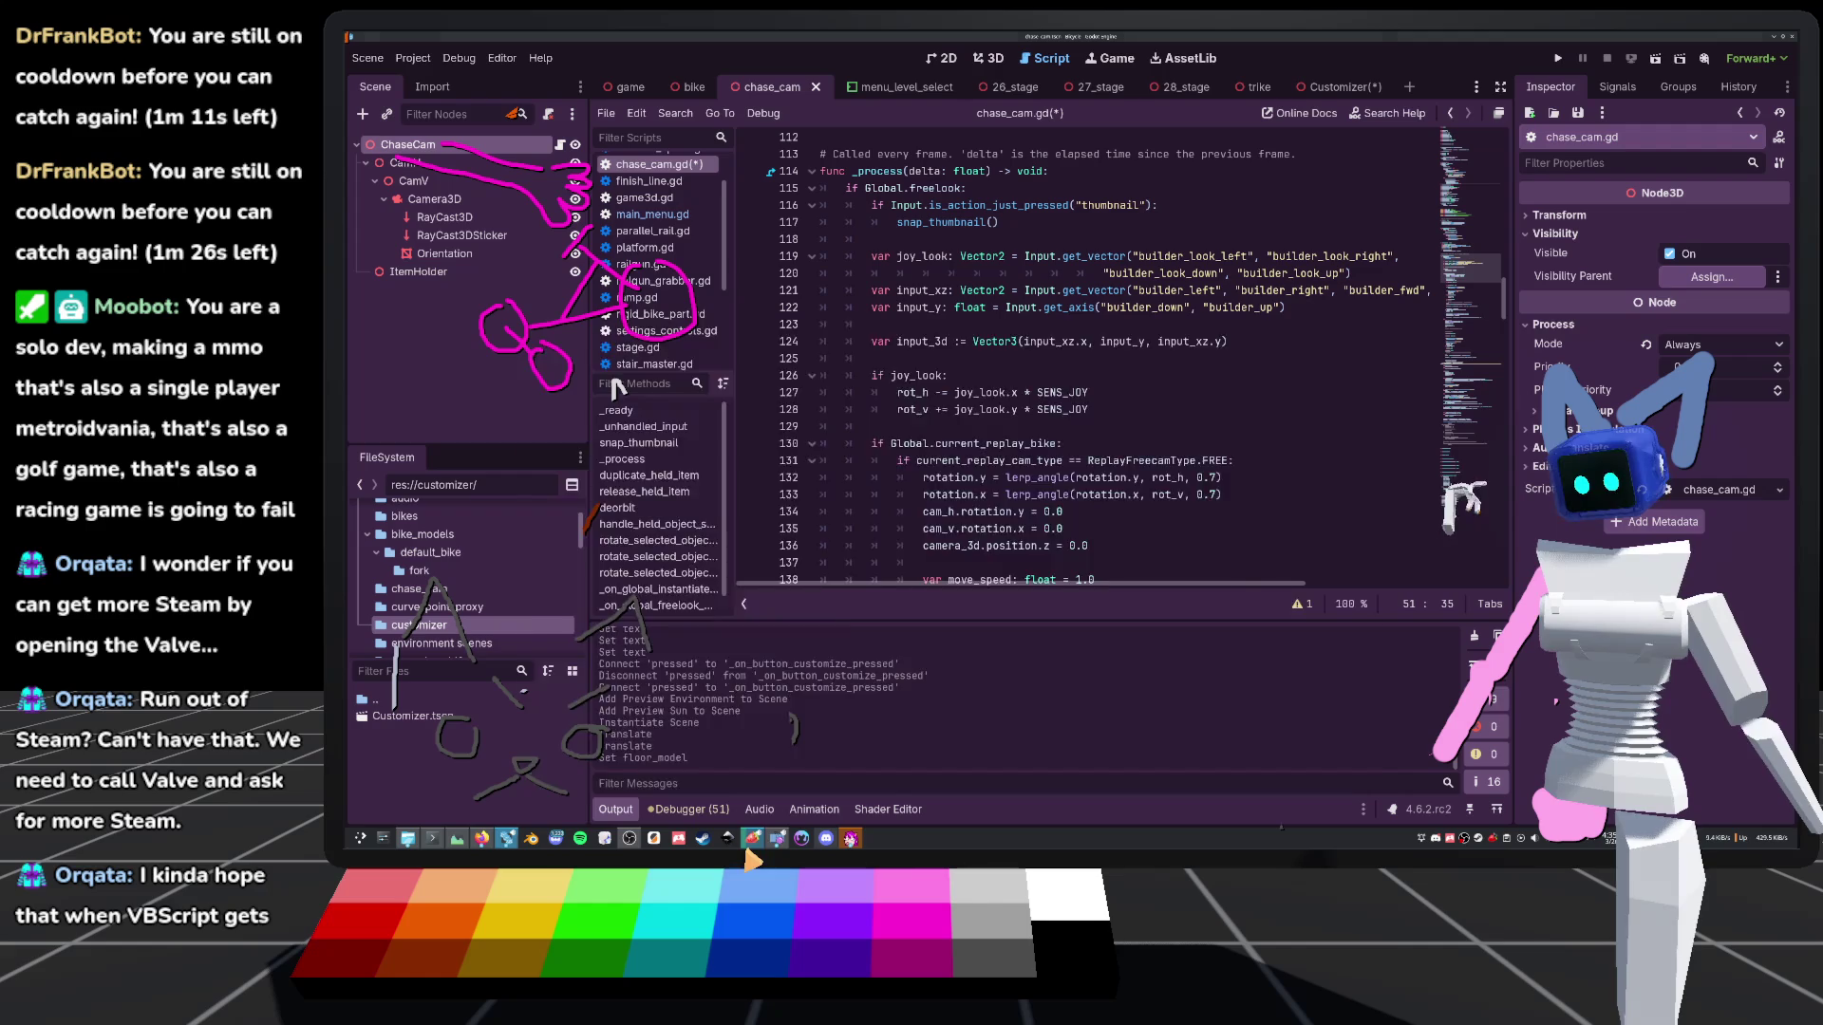
click(755, 837)
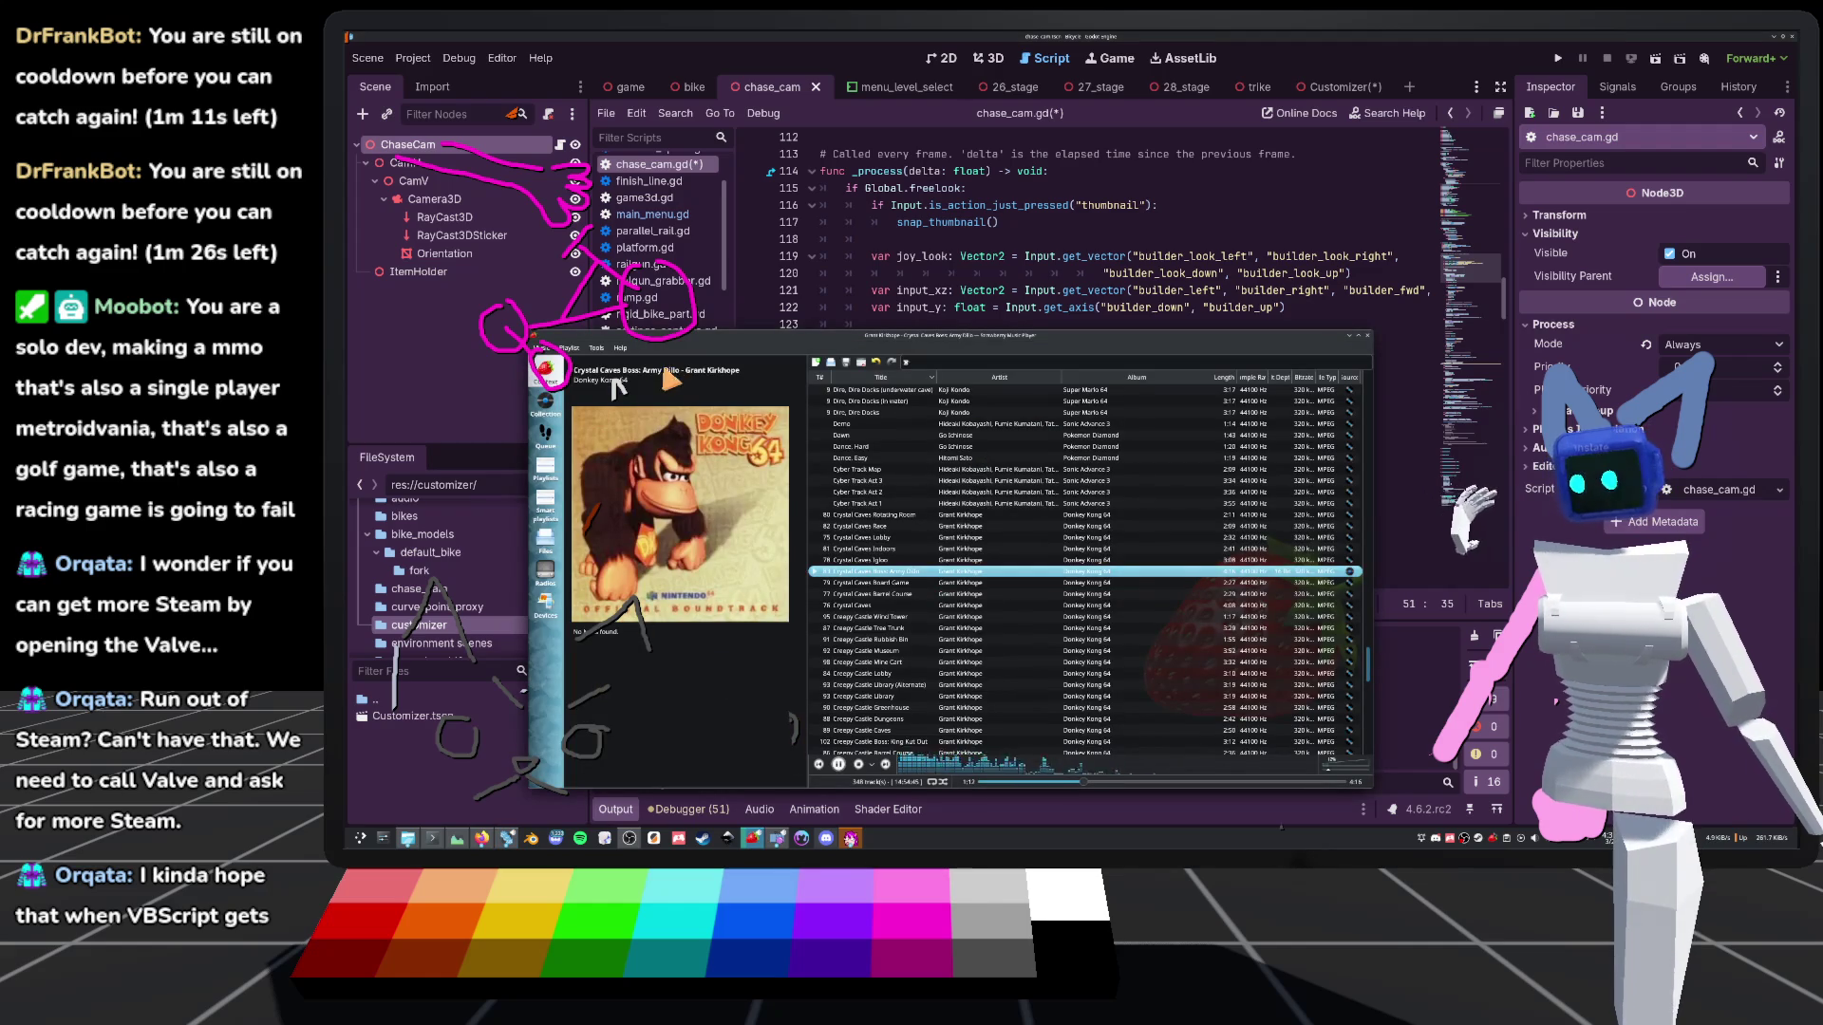
key(alt+Tab)
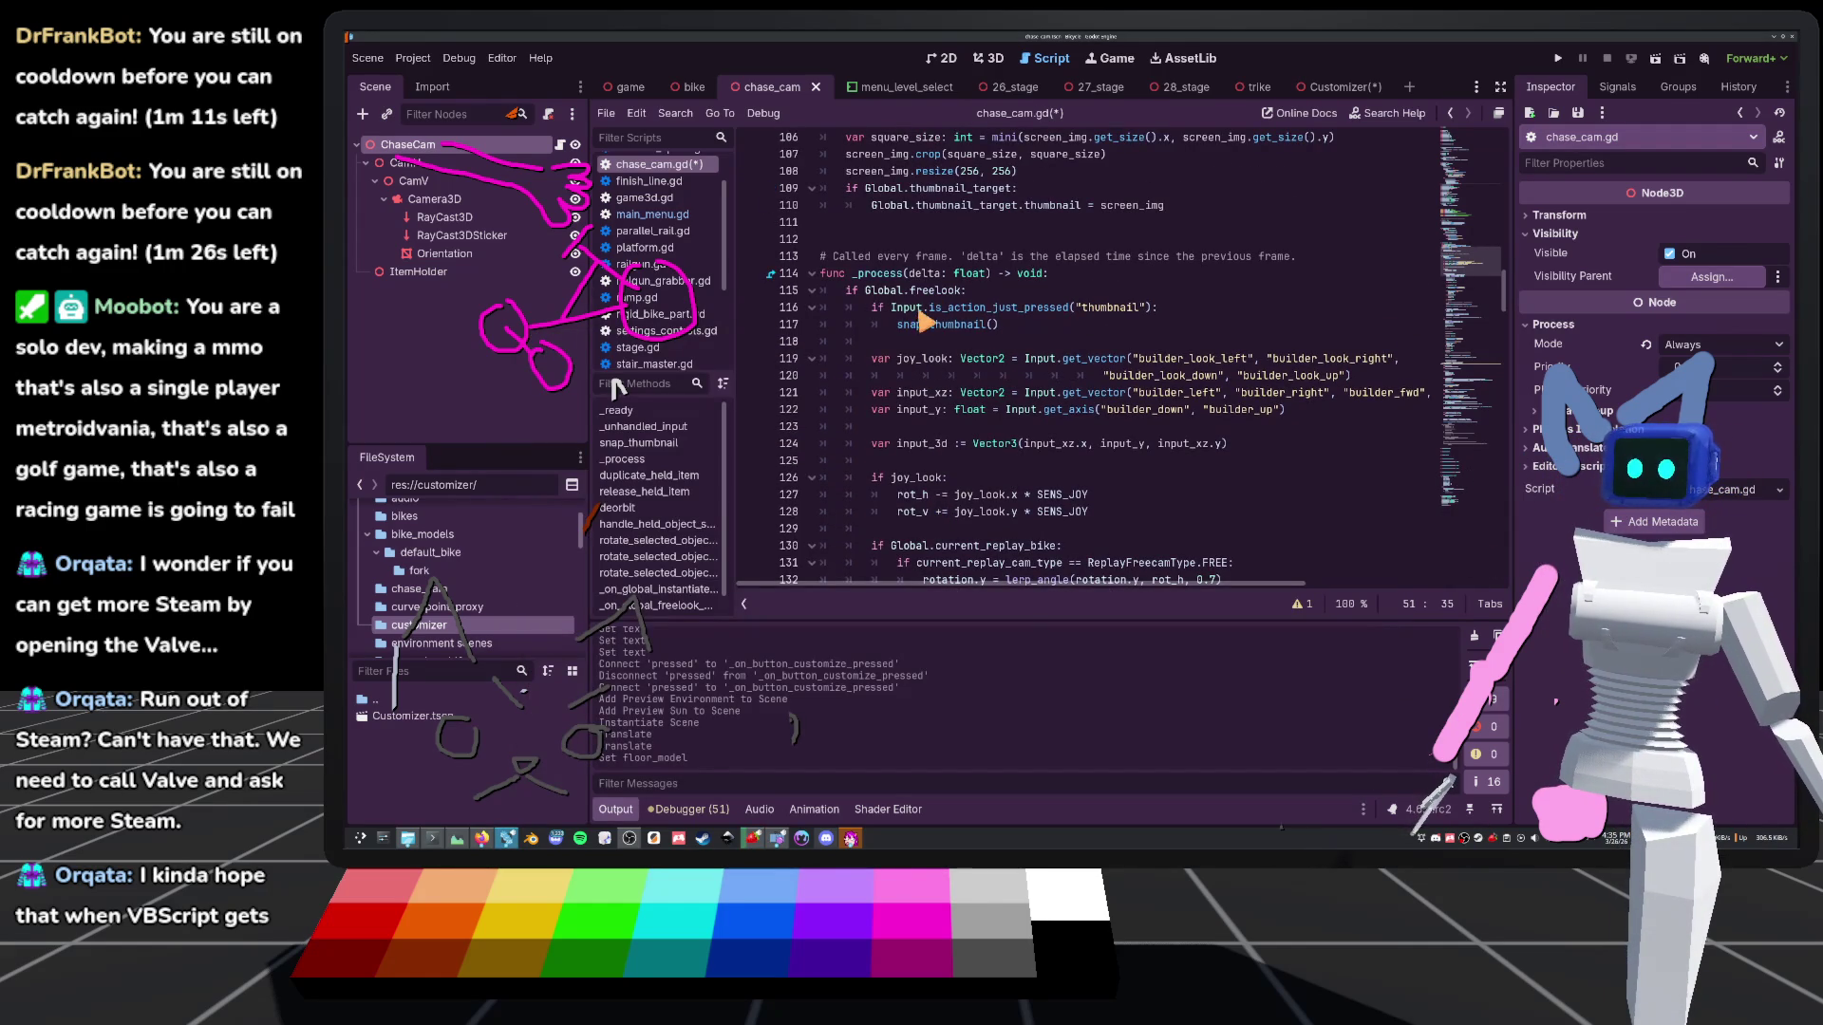
scroll(853, 295, down, 20)
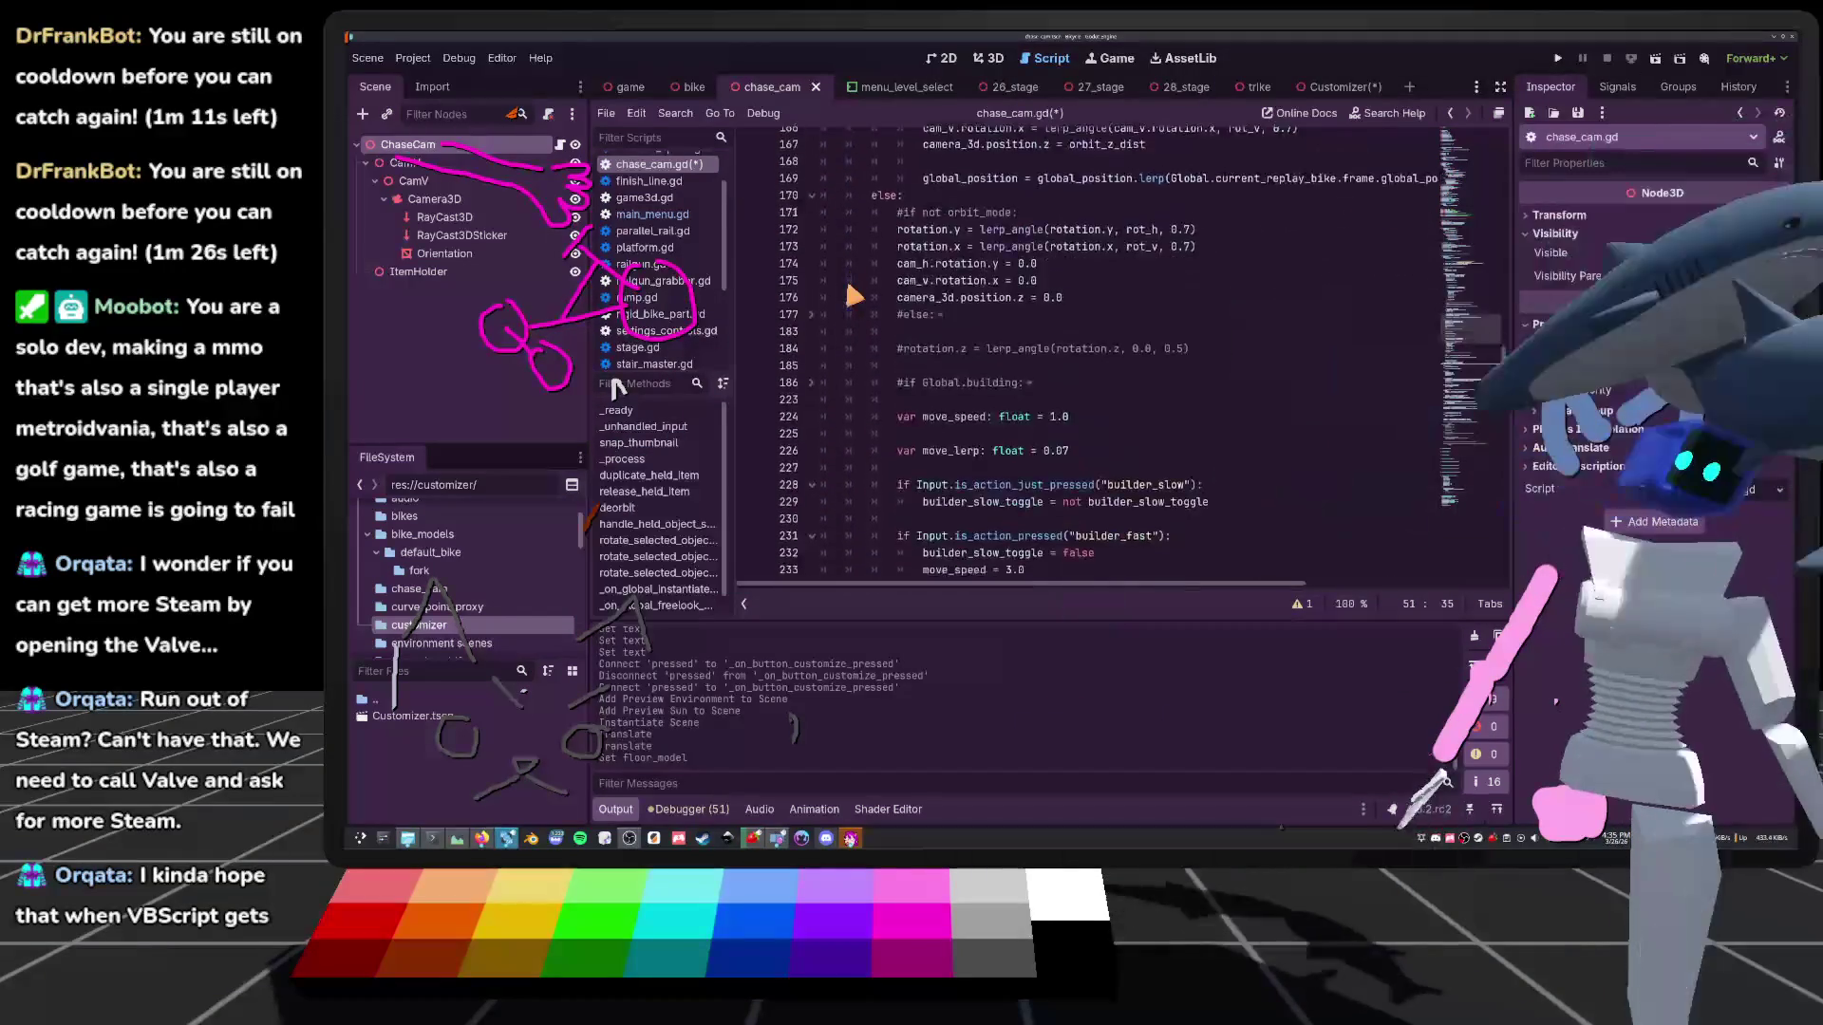
scroll(853, 296, down, 10)
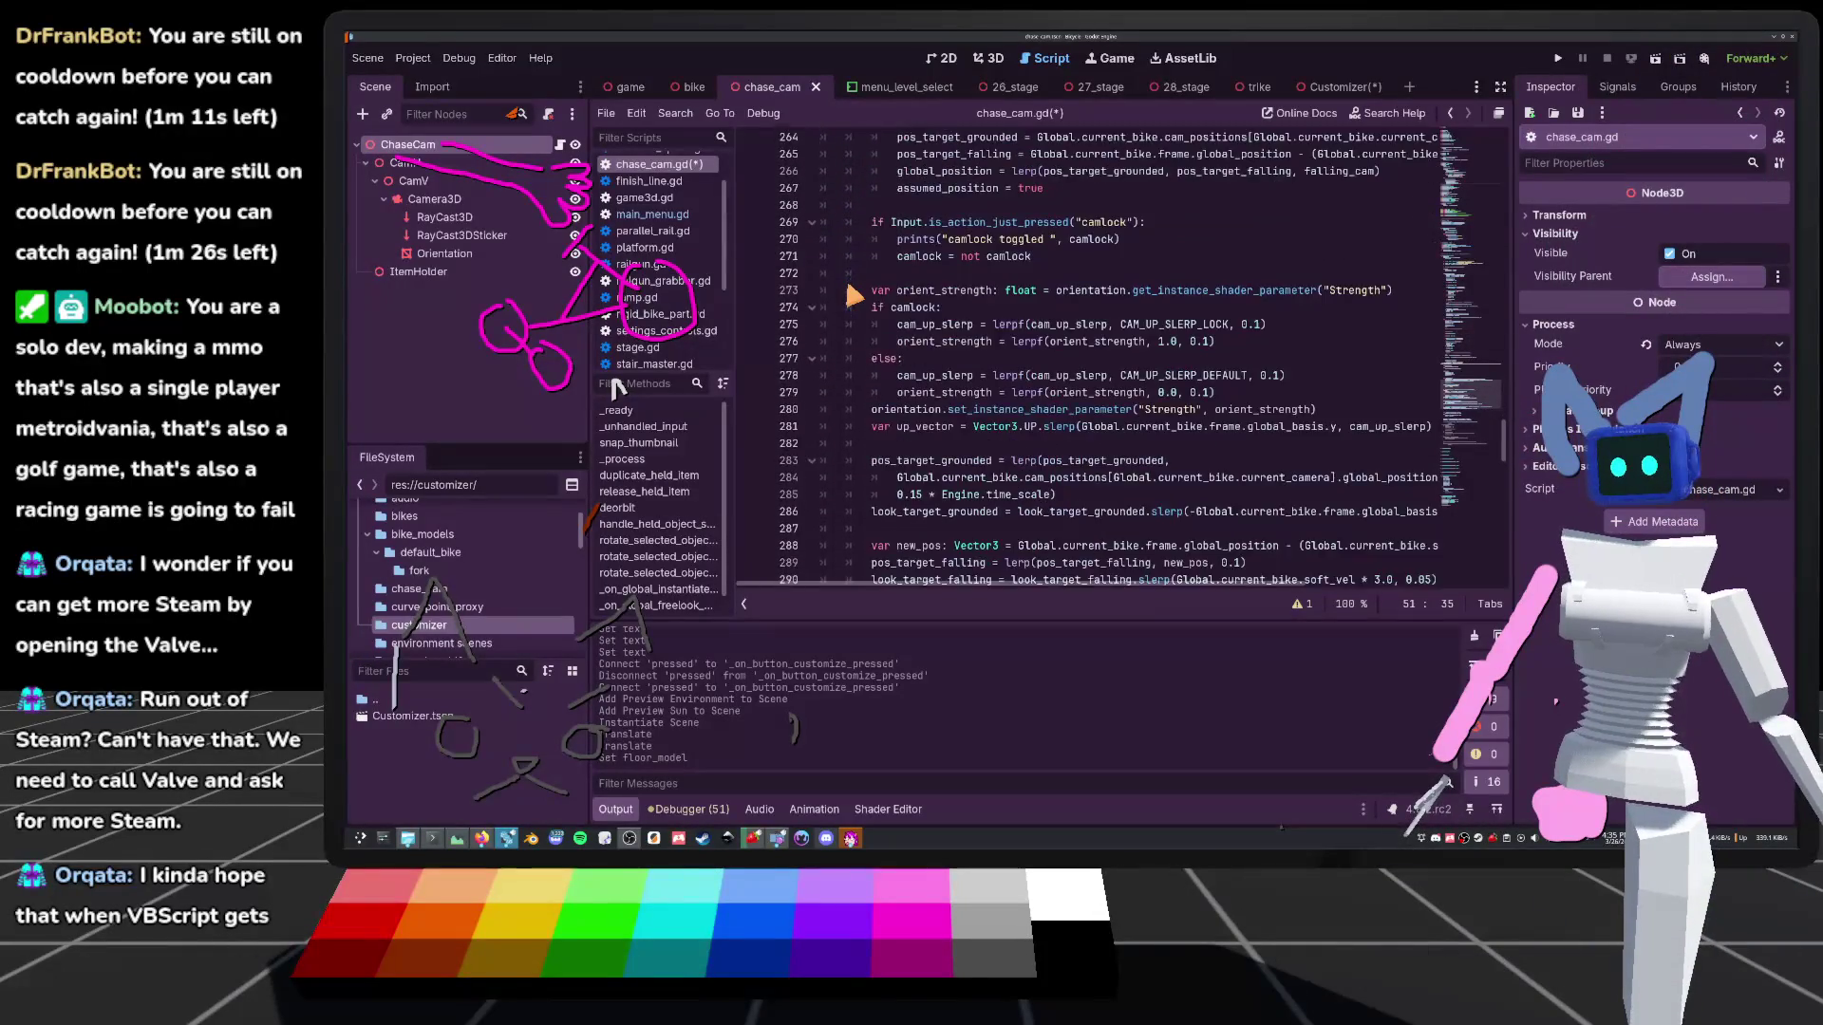
scroll(853, 296, up, 8)
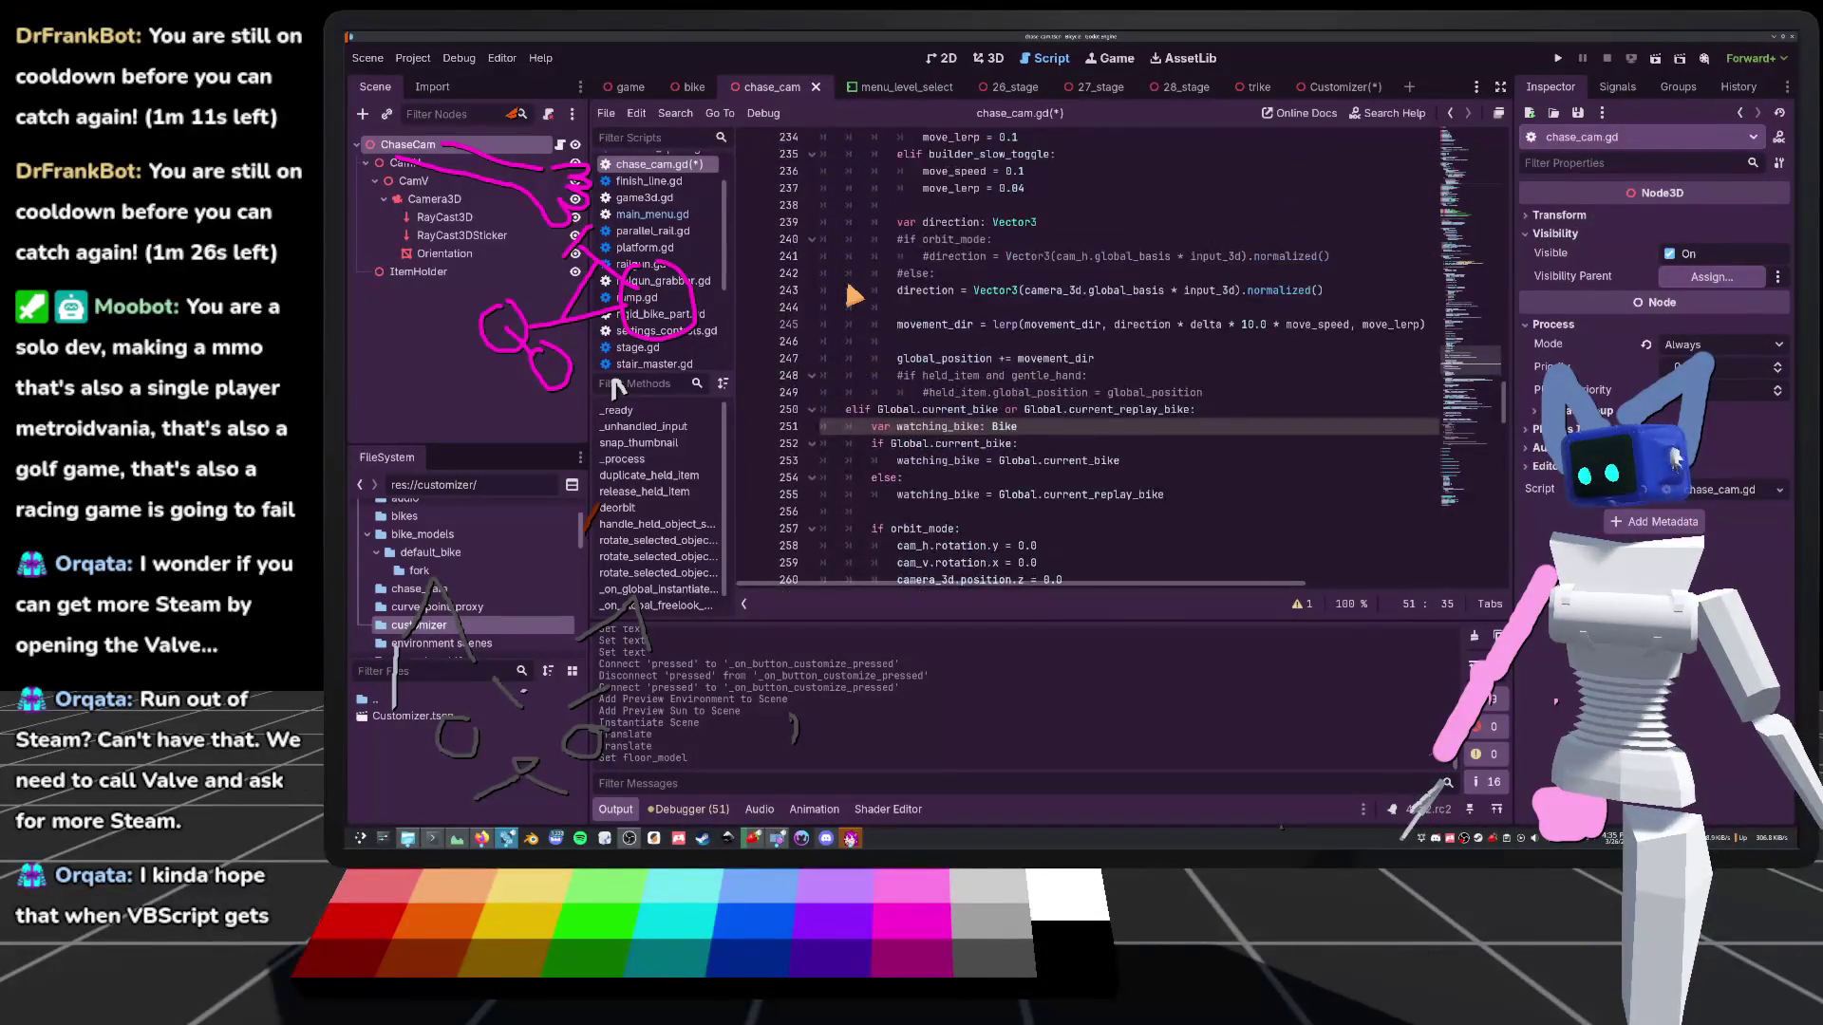
scroll(853, 295, down, 10)
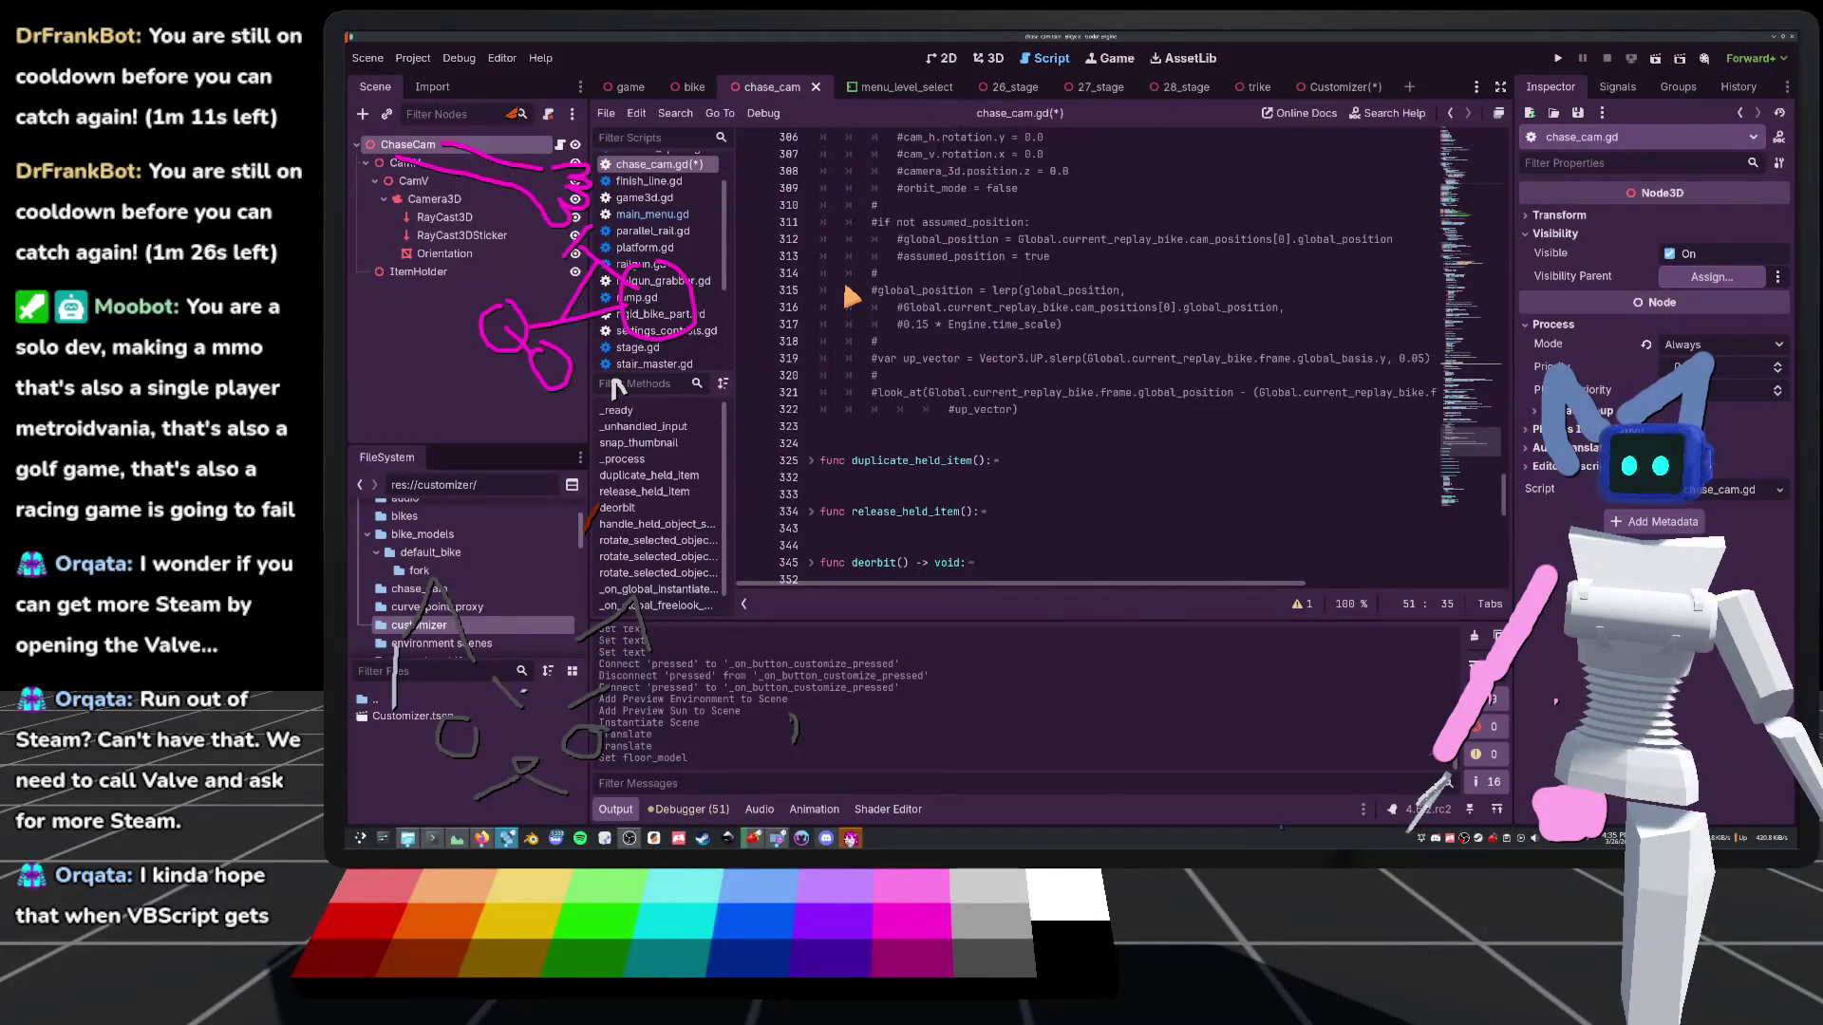
scroll(854, 295, up, 12)
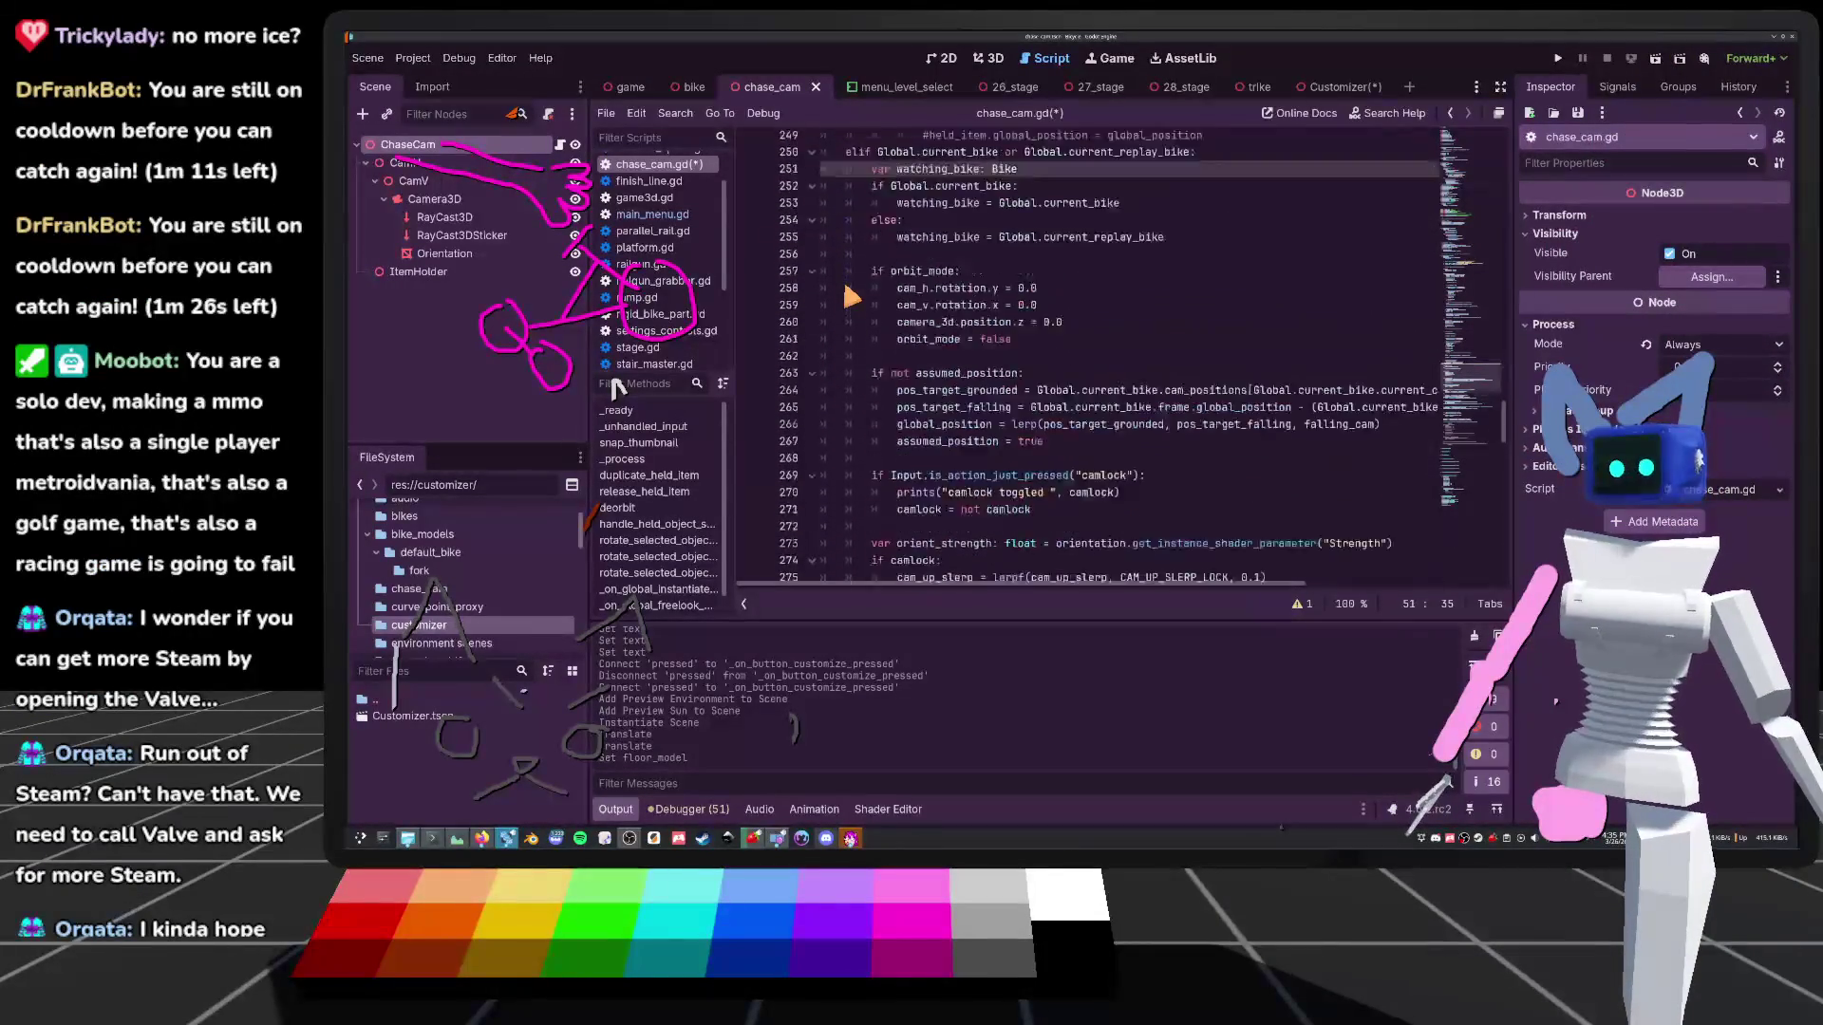
scroll(854, 295, up, 3)
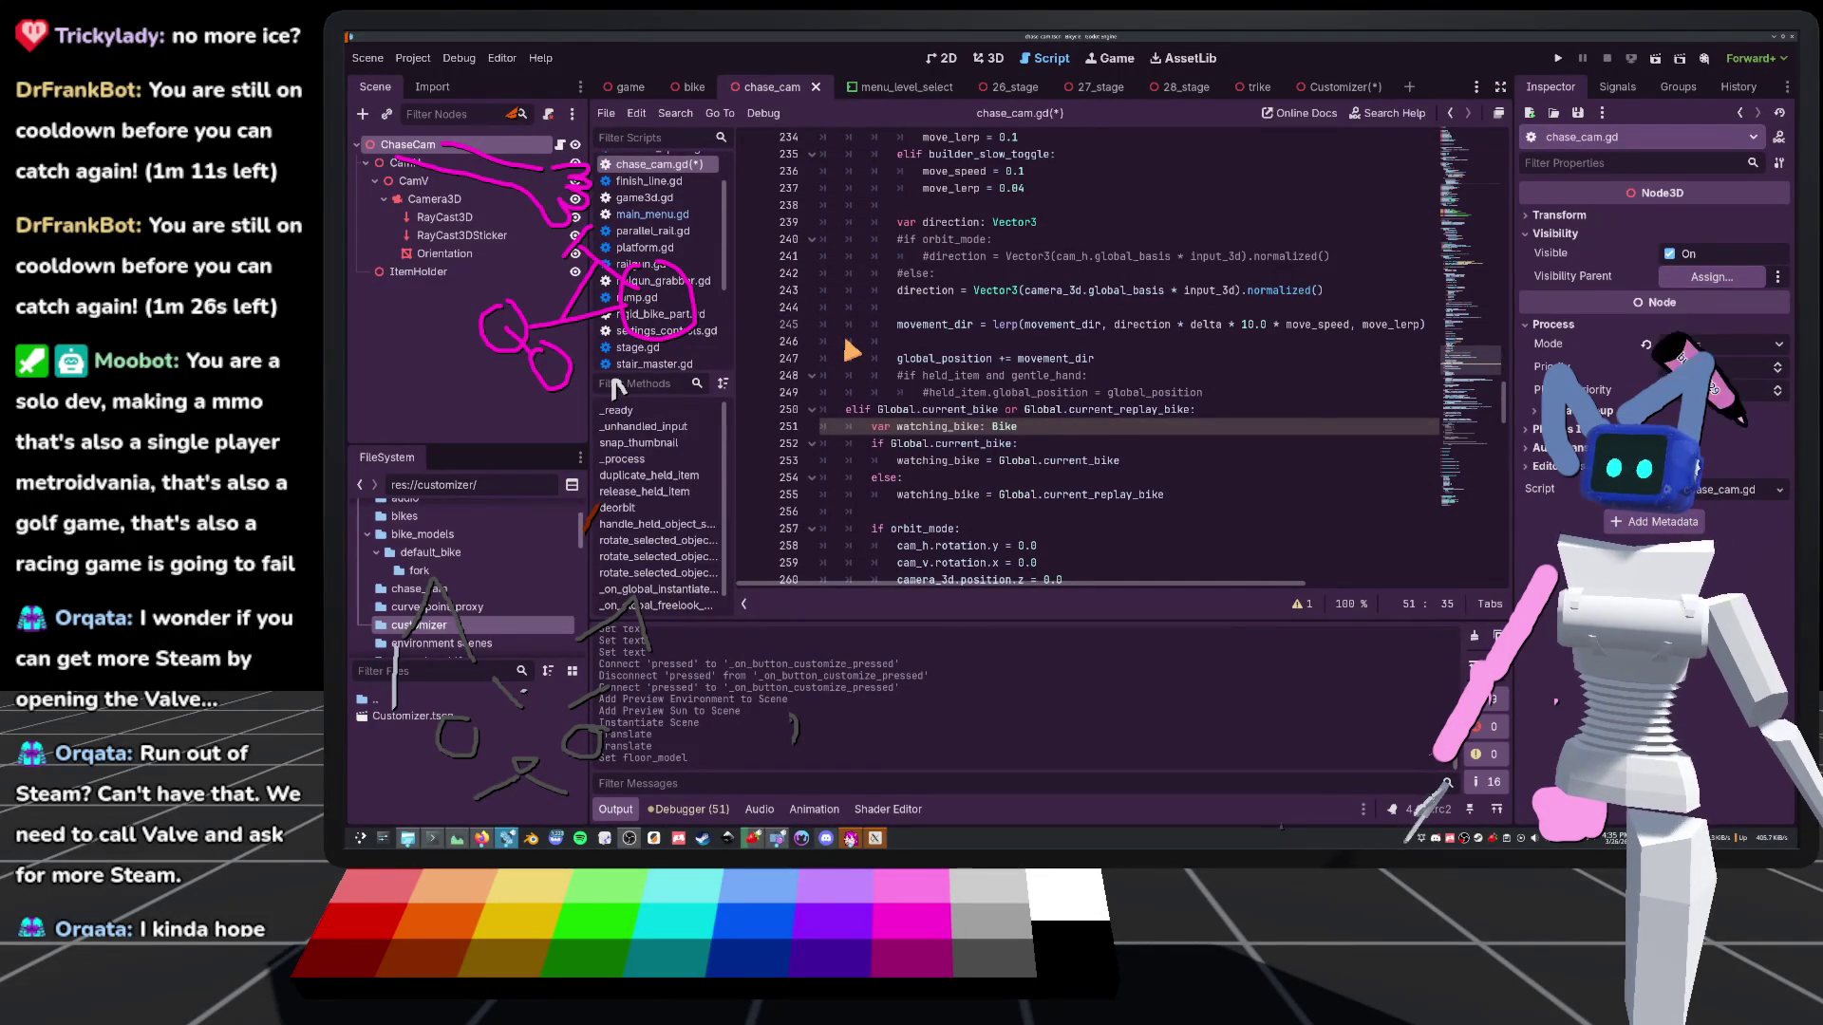
scroll(848, 356, up, 7)
scroll(848, 353, up, 6)
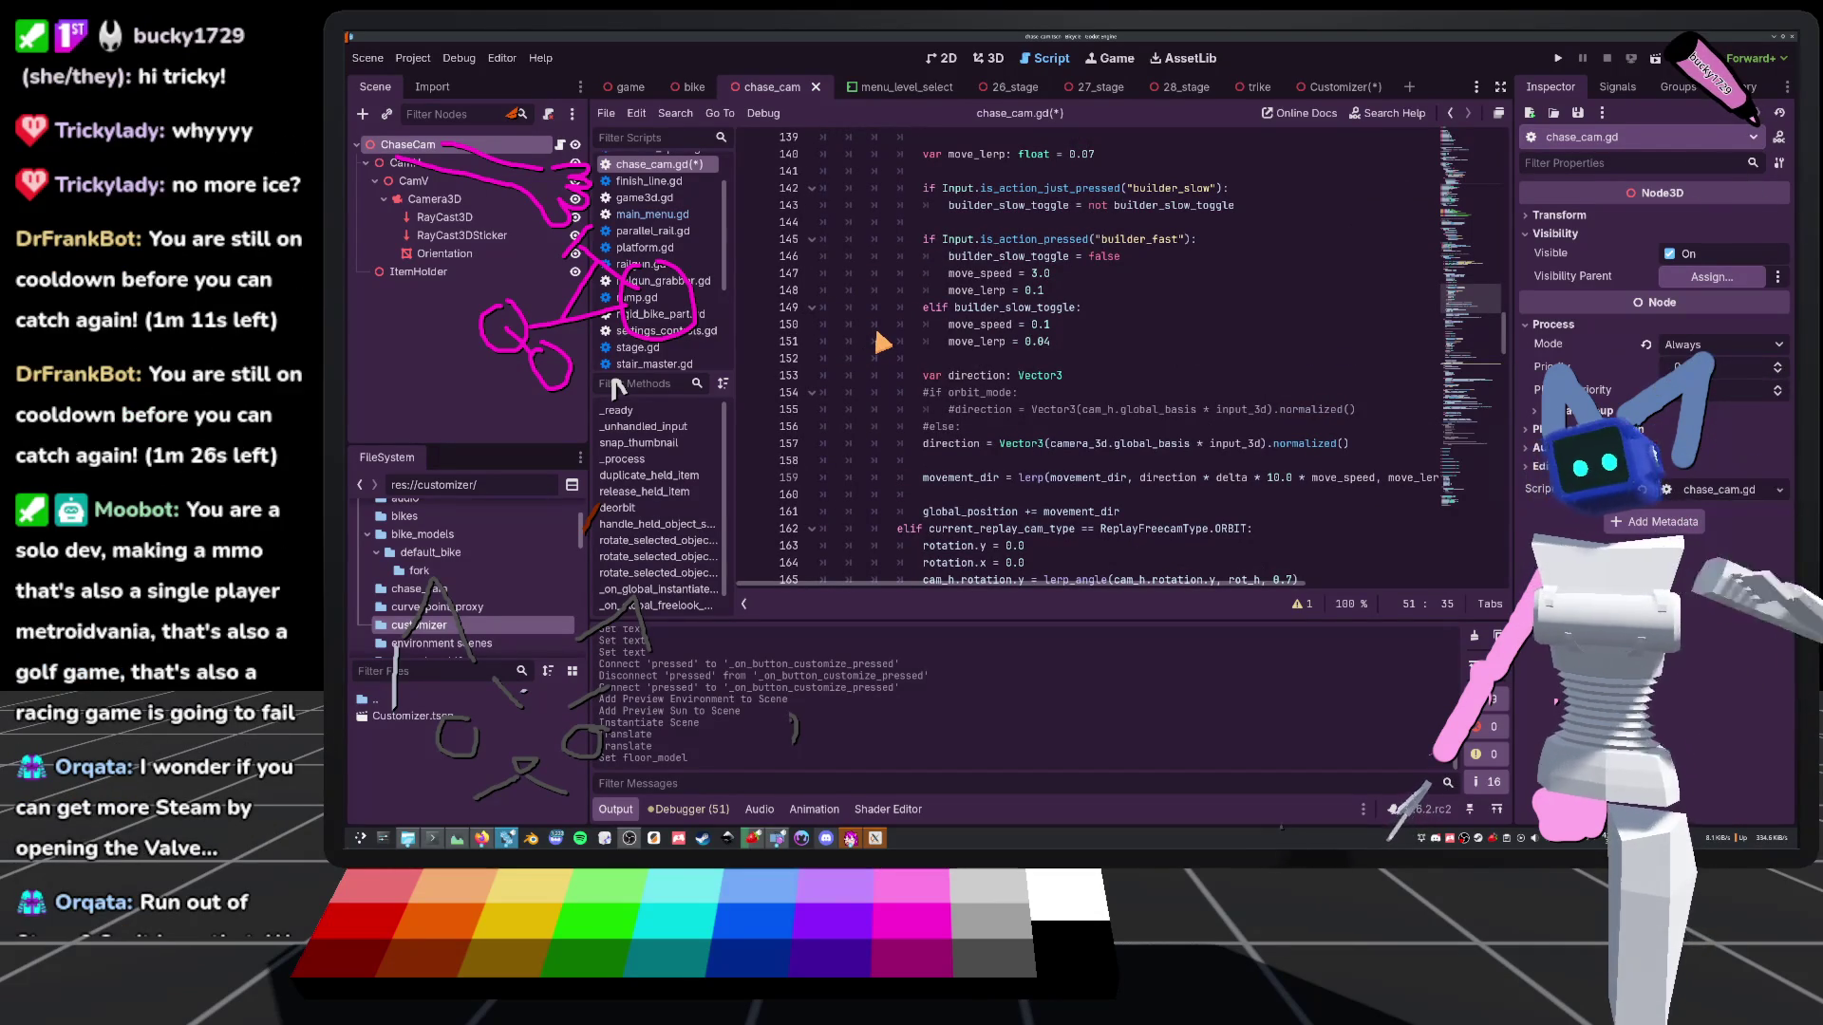
scroll(814, 328, up, 10)
scroll(868, 349, up, 2)
click(1091, 341)
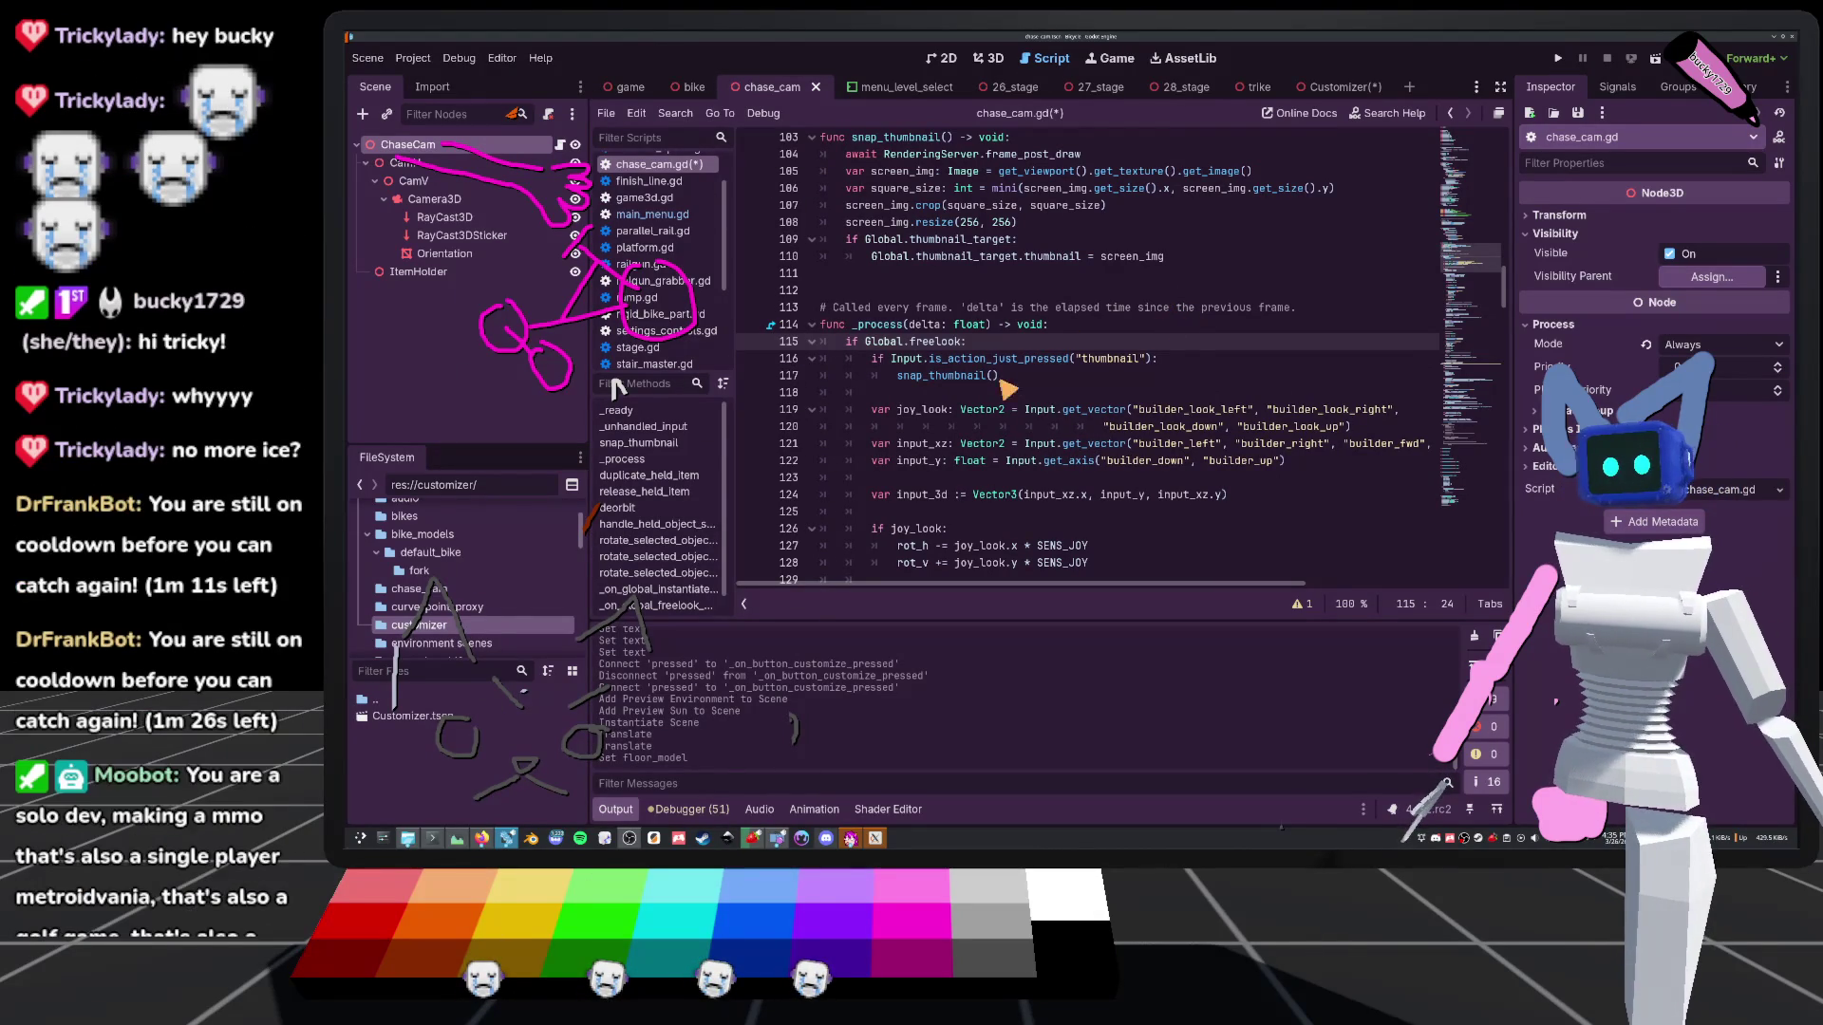
scroll(987, 380, up, 2)
scroll(969, 393, up, 10)
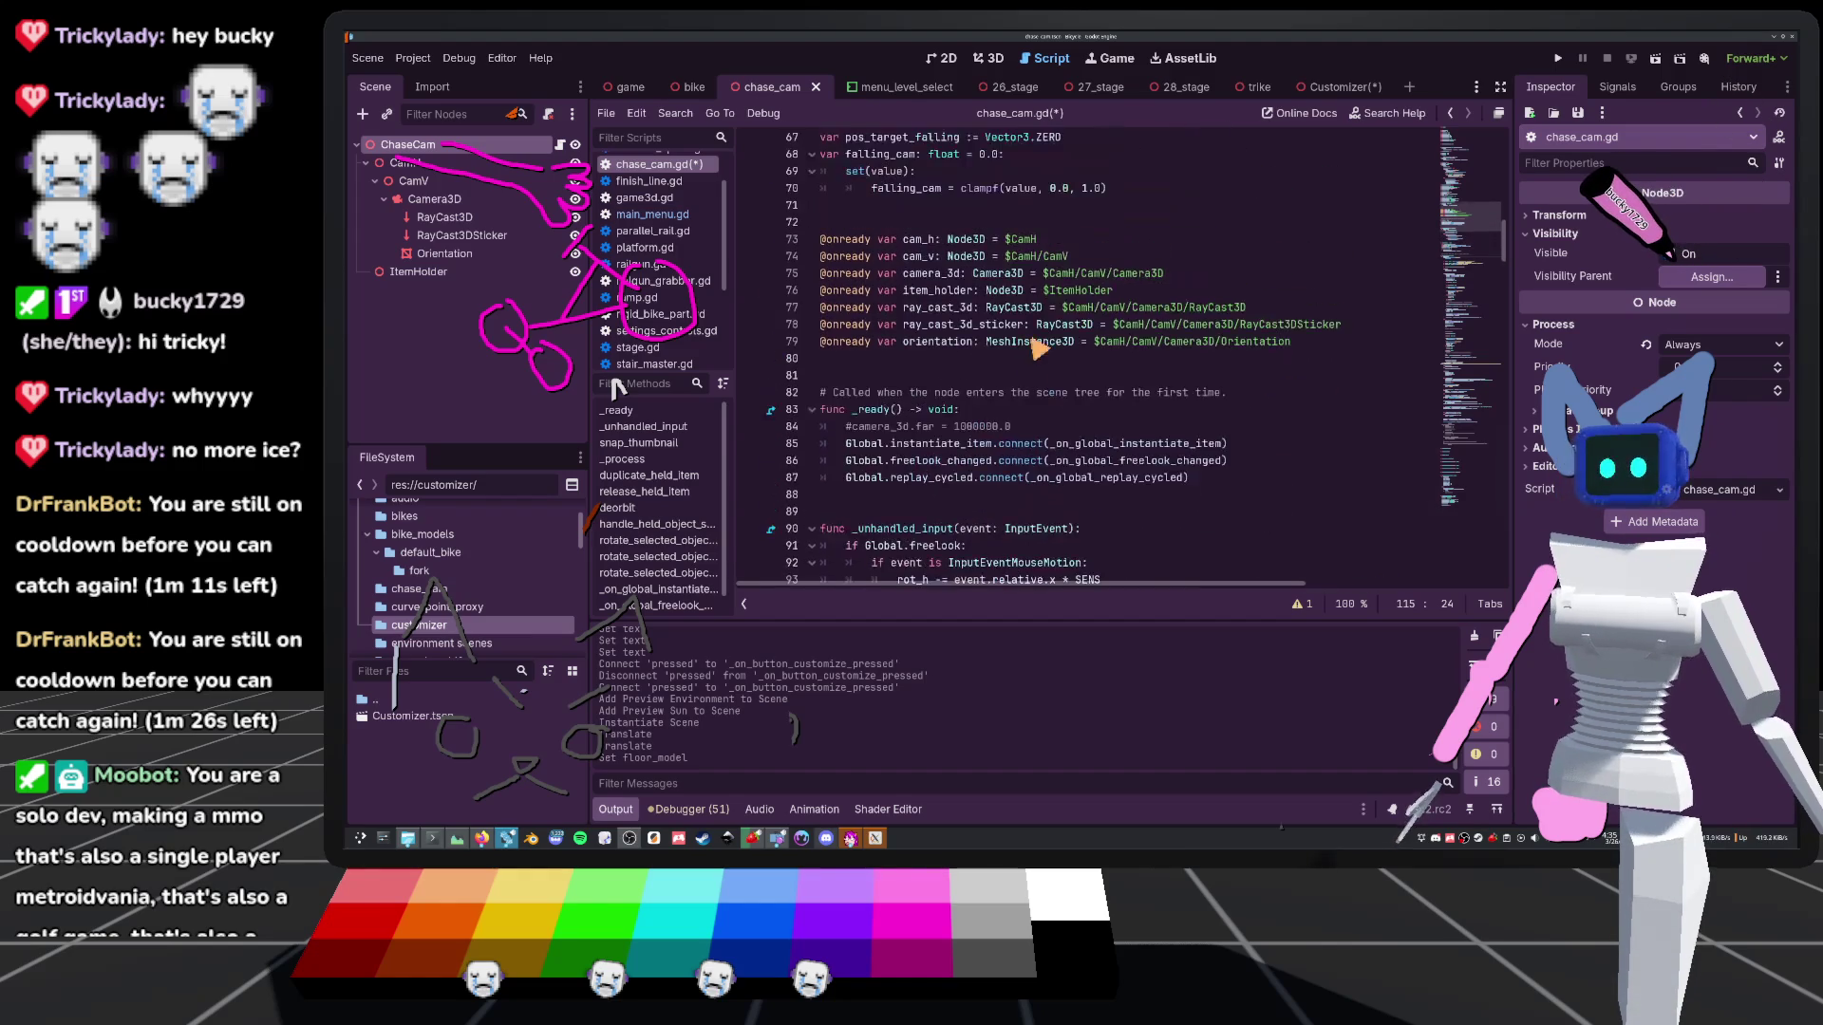
scroll(932, 364, up, 2)
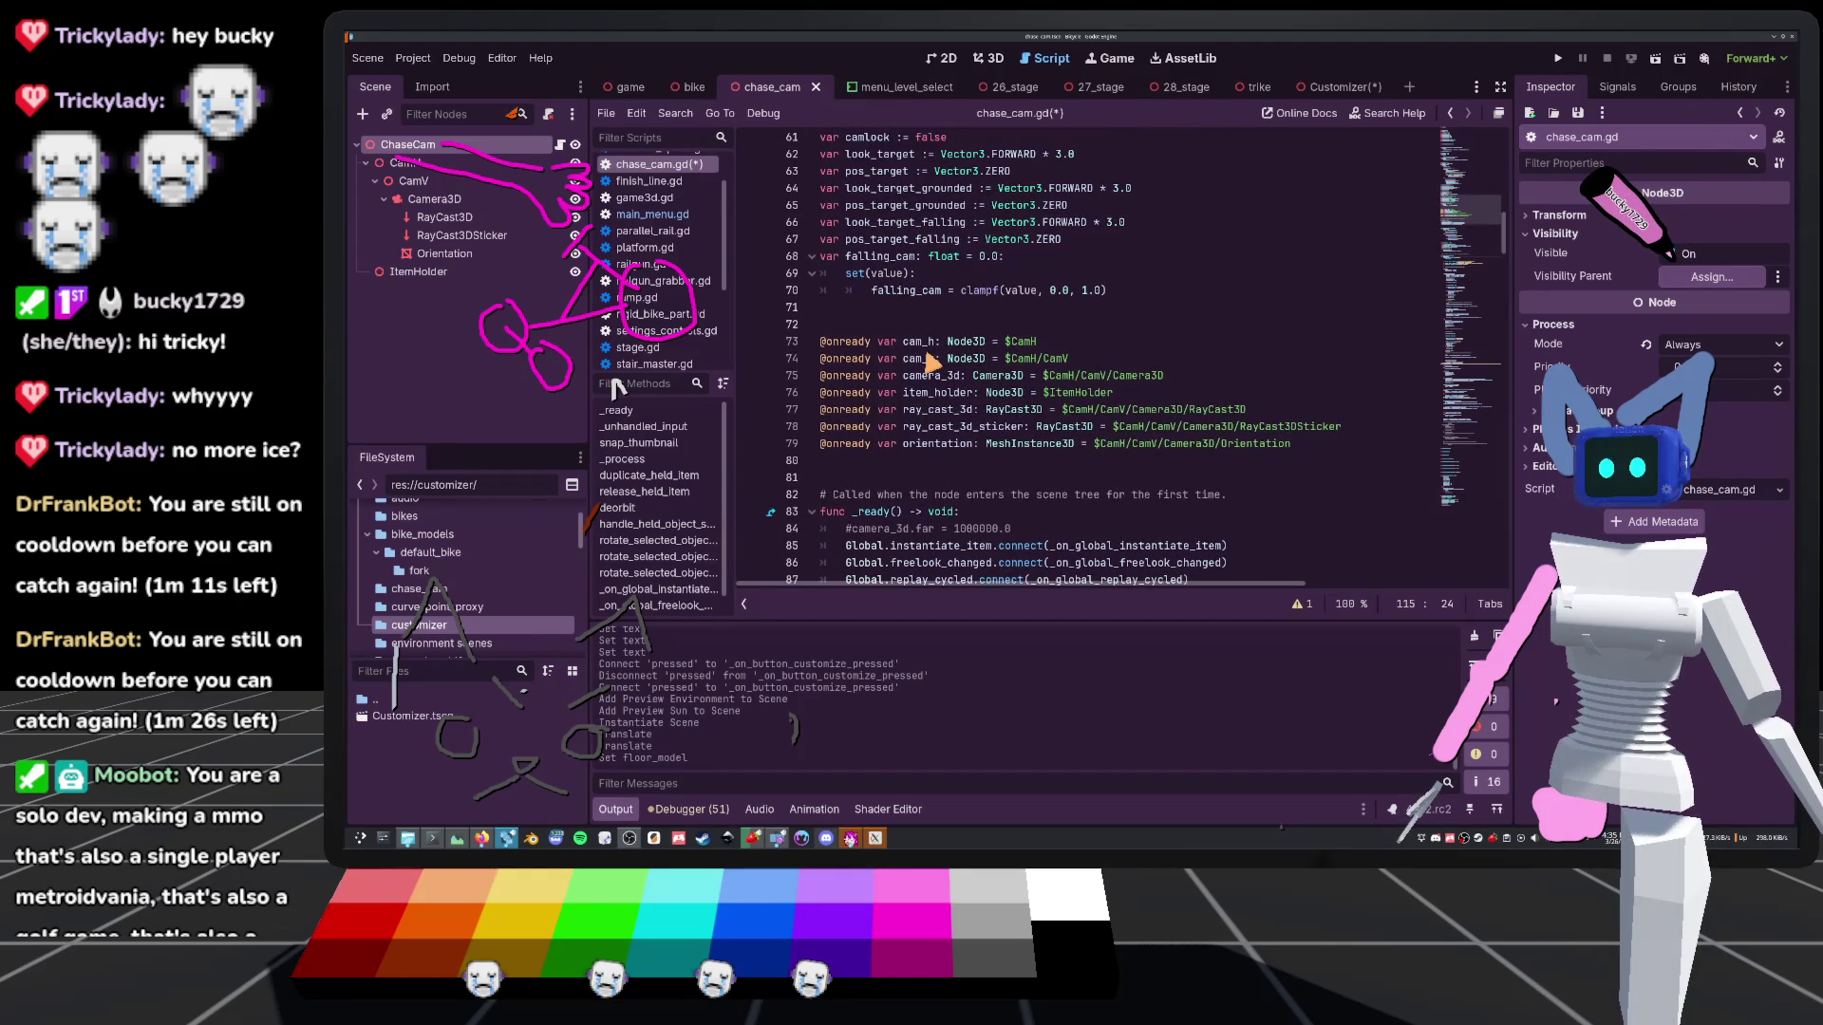
scroll(906, 344, down, 14)
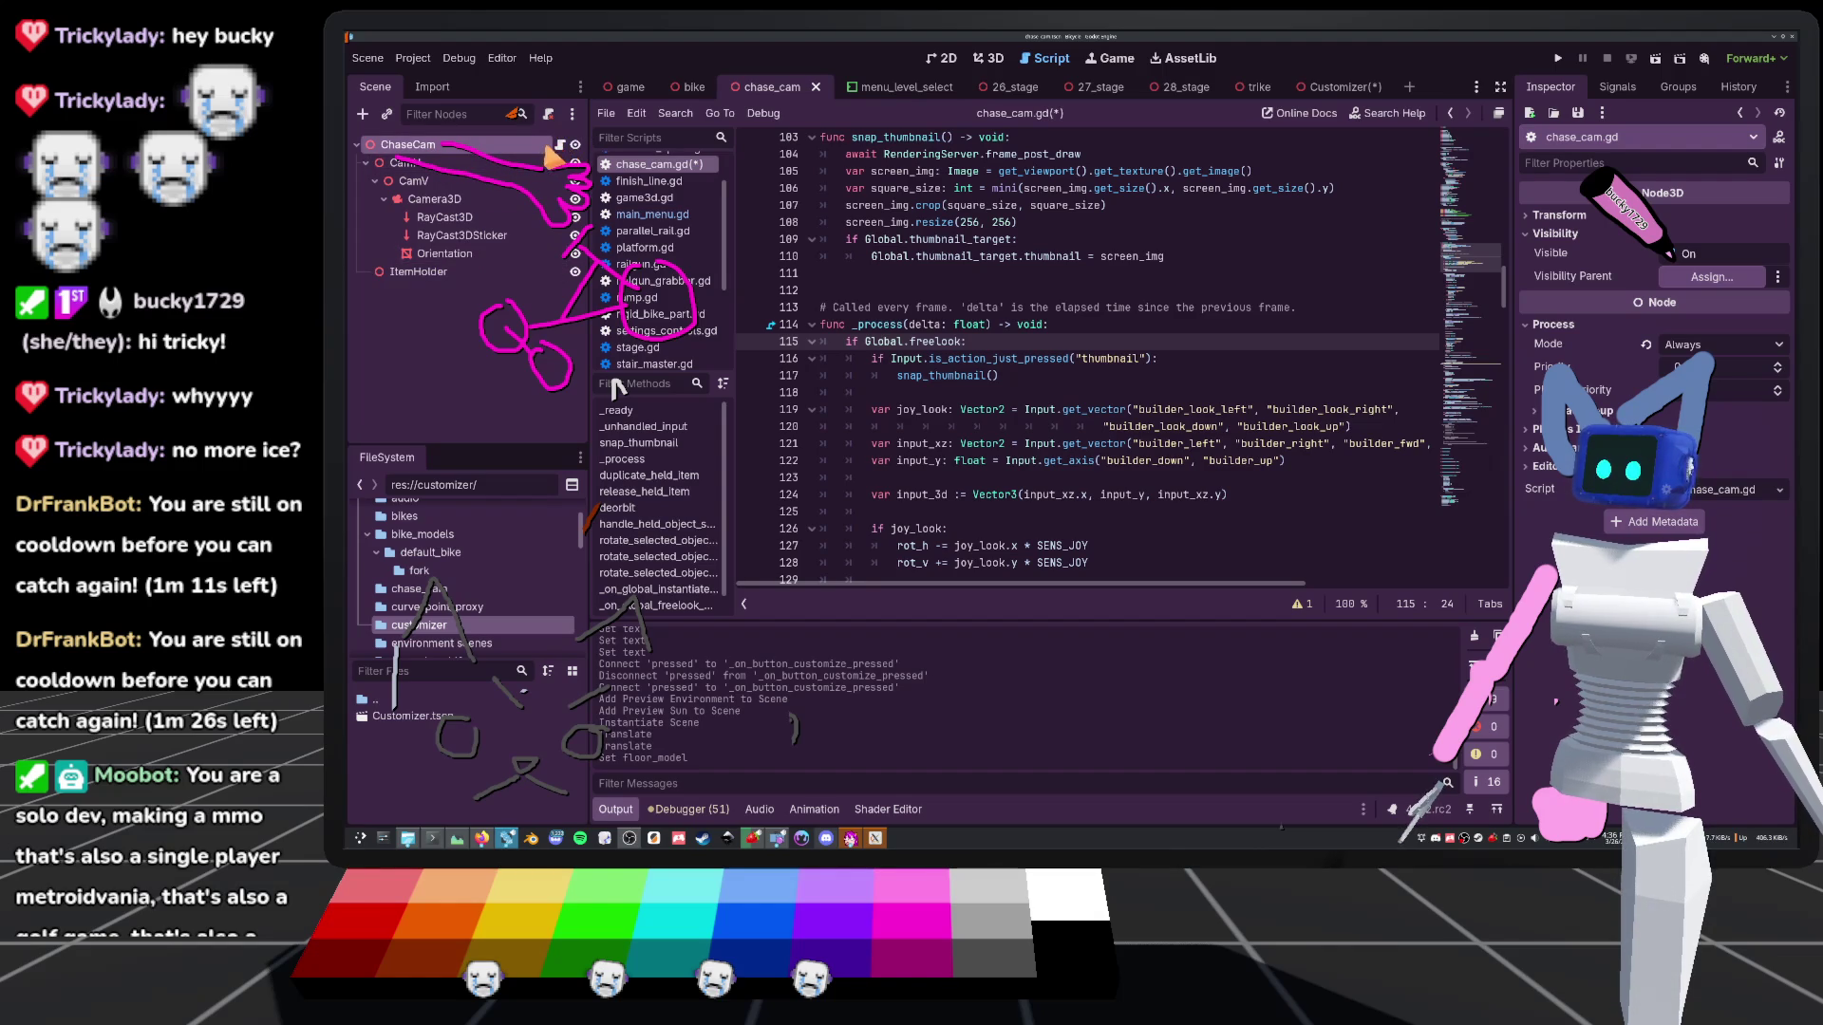
scroll(665, 518, down, 1)
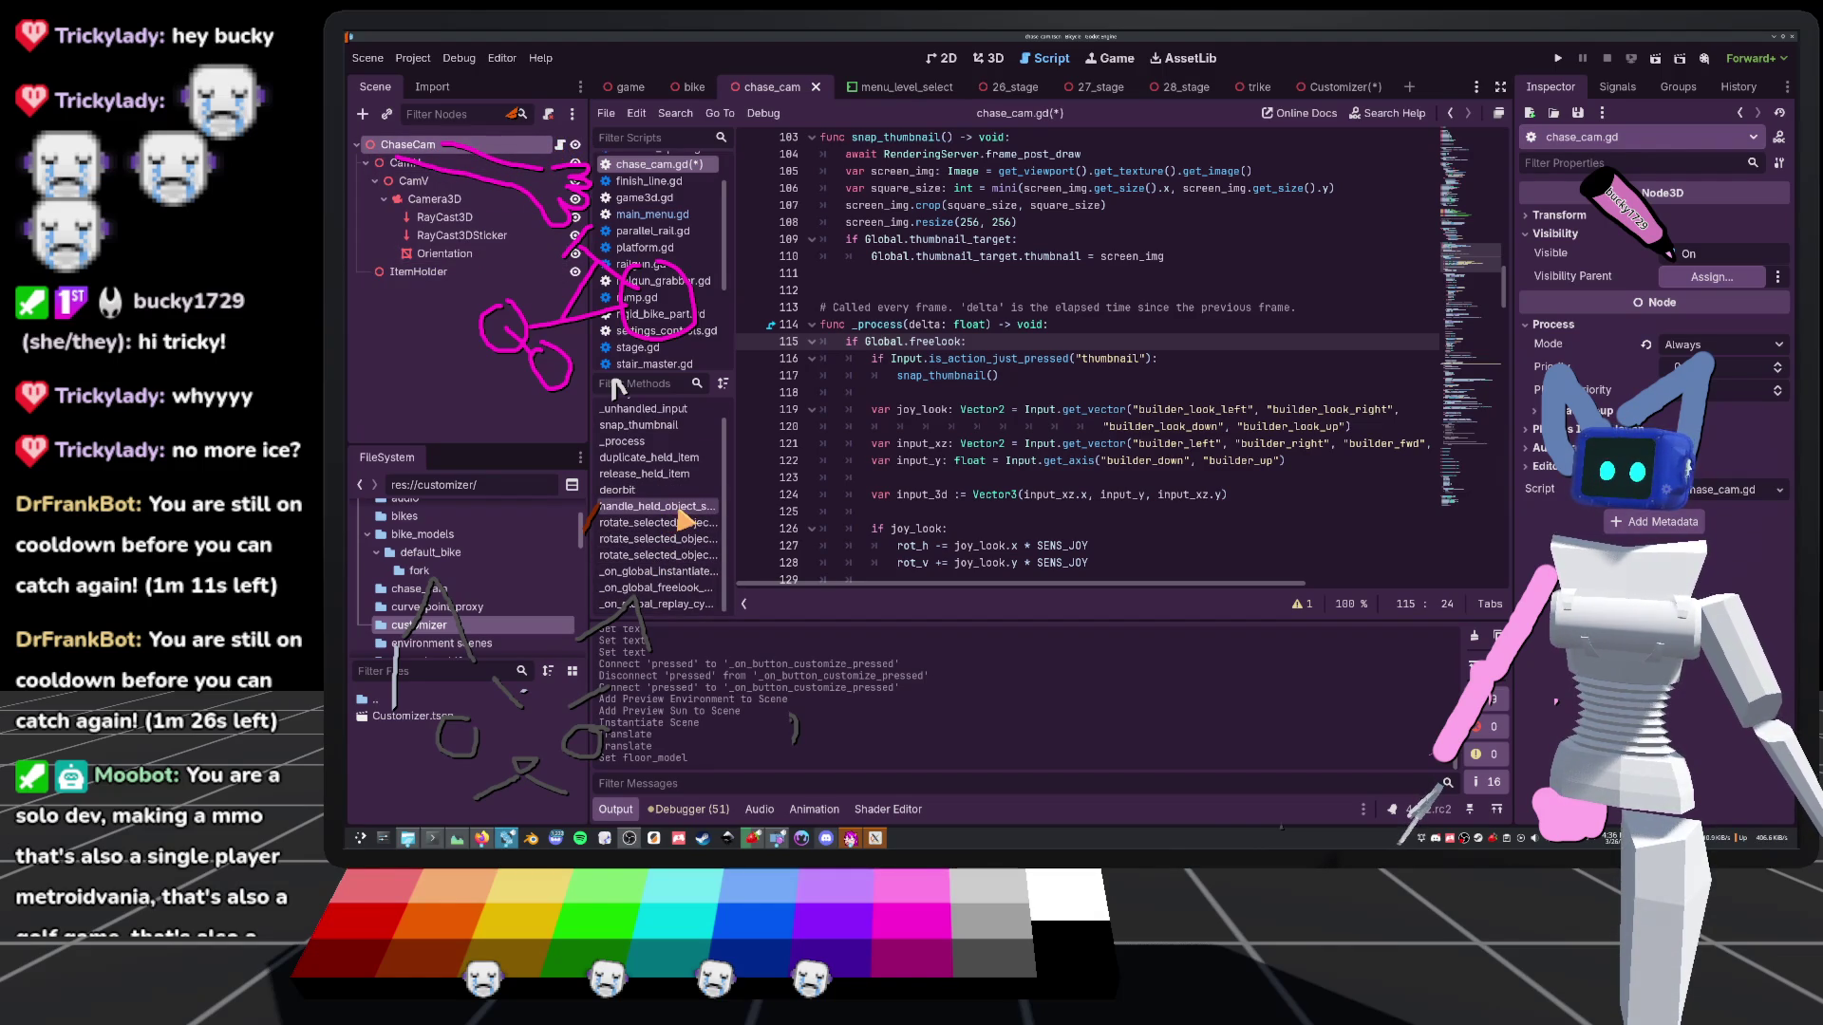
click(1056, 327)
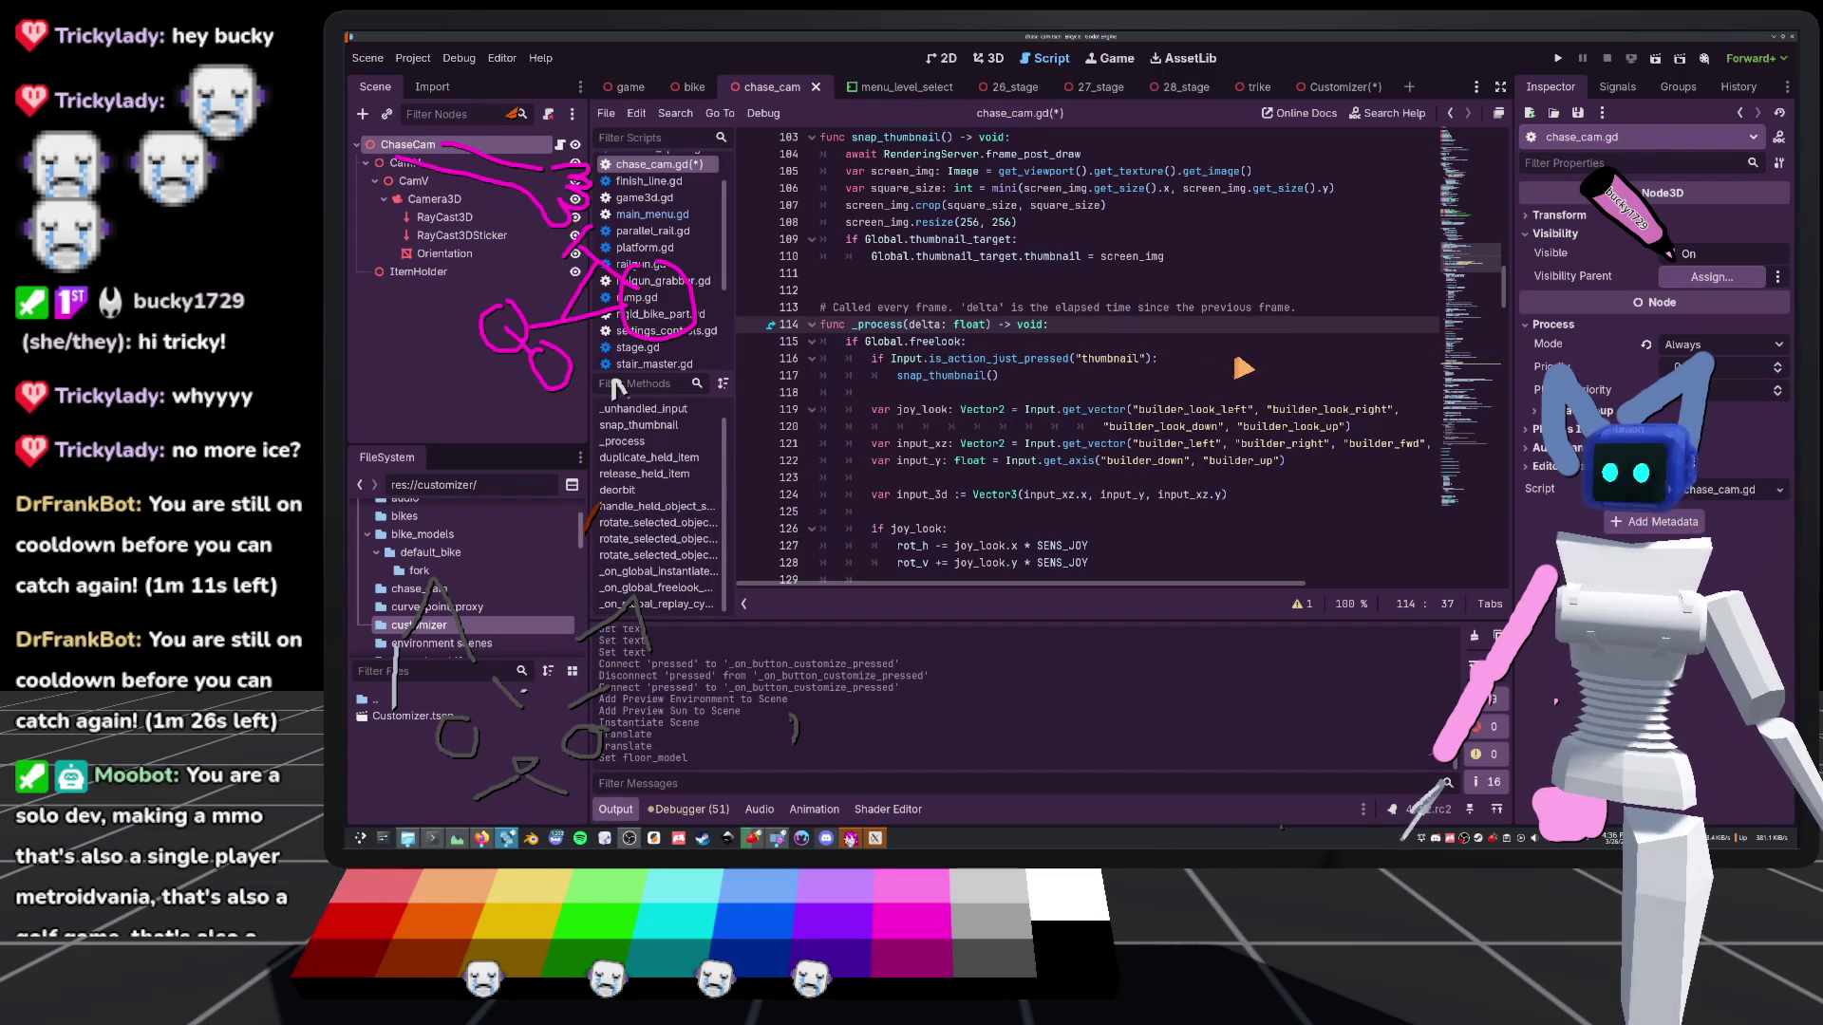
Put 'if Global.customizing: pass' ahead of an 'elif Global.freelook' check and save chase_cam.gd
click(843, 343)
text(el)
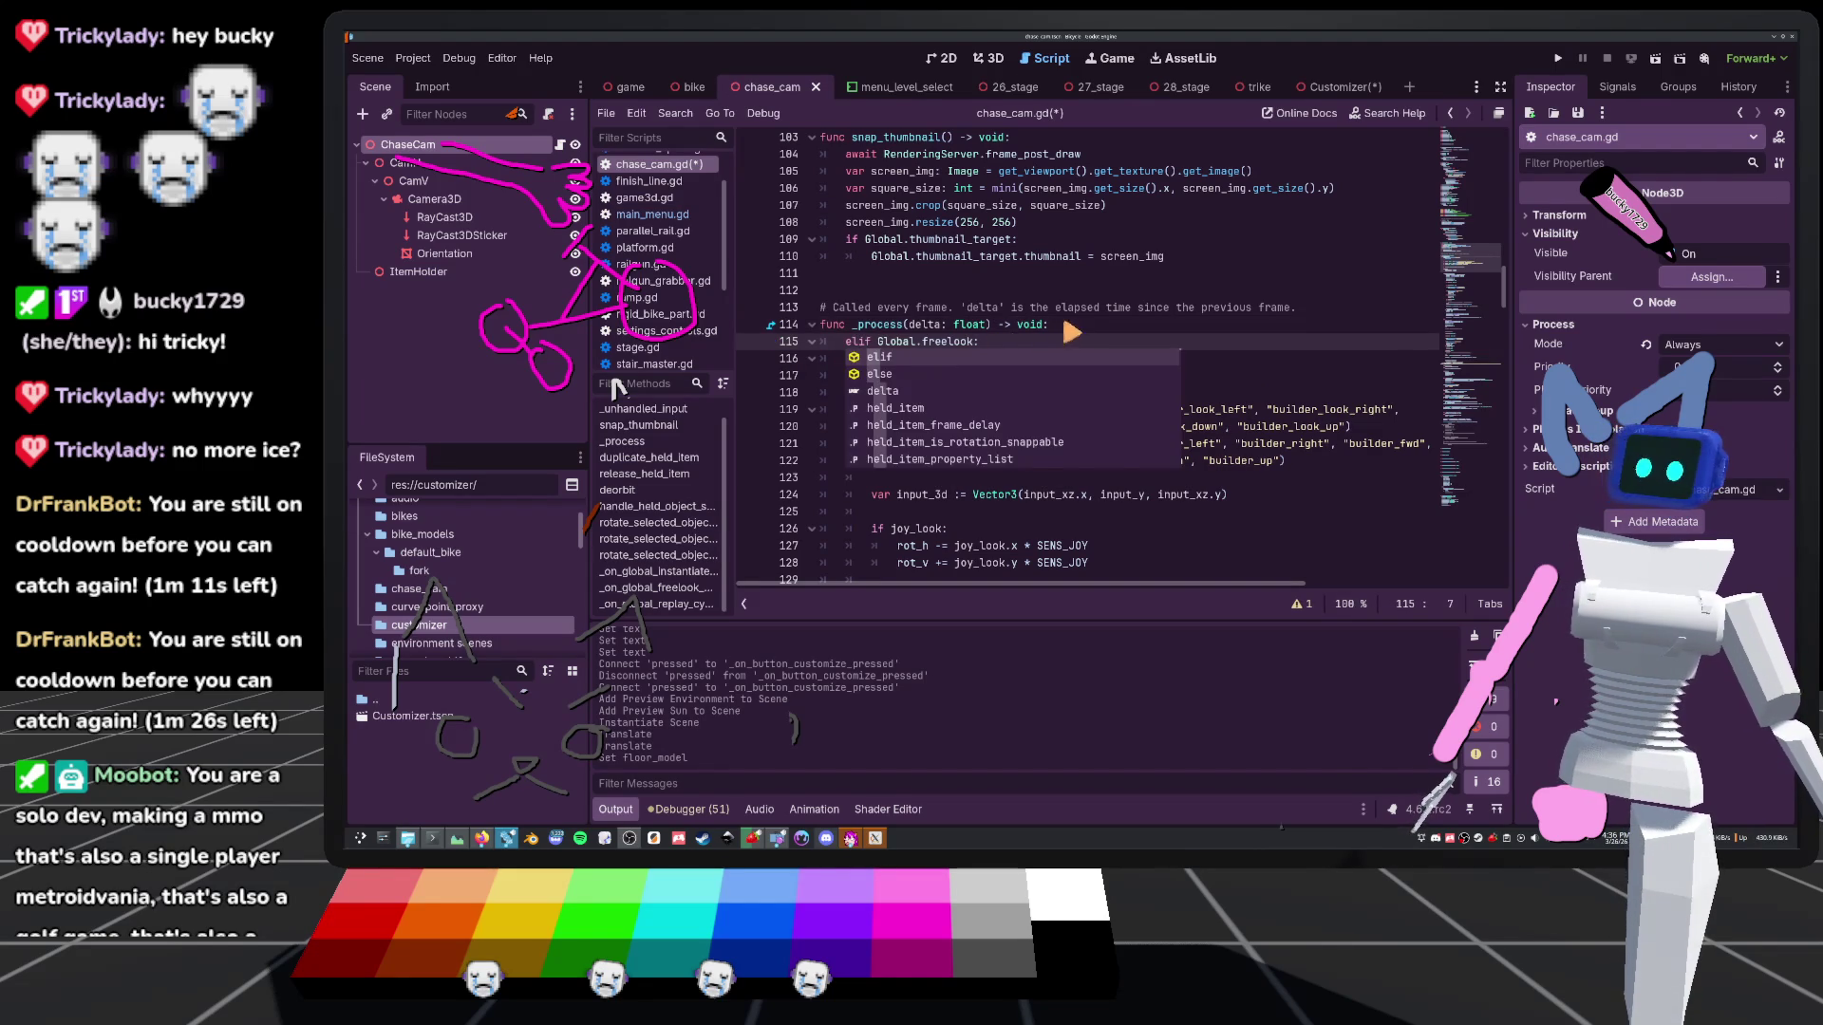
click(1071, 327)
key(Return)
text(if Global.customizing: pass)
click(1016, 290)
key(ctrl+s)
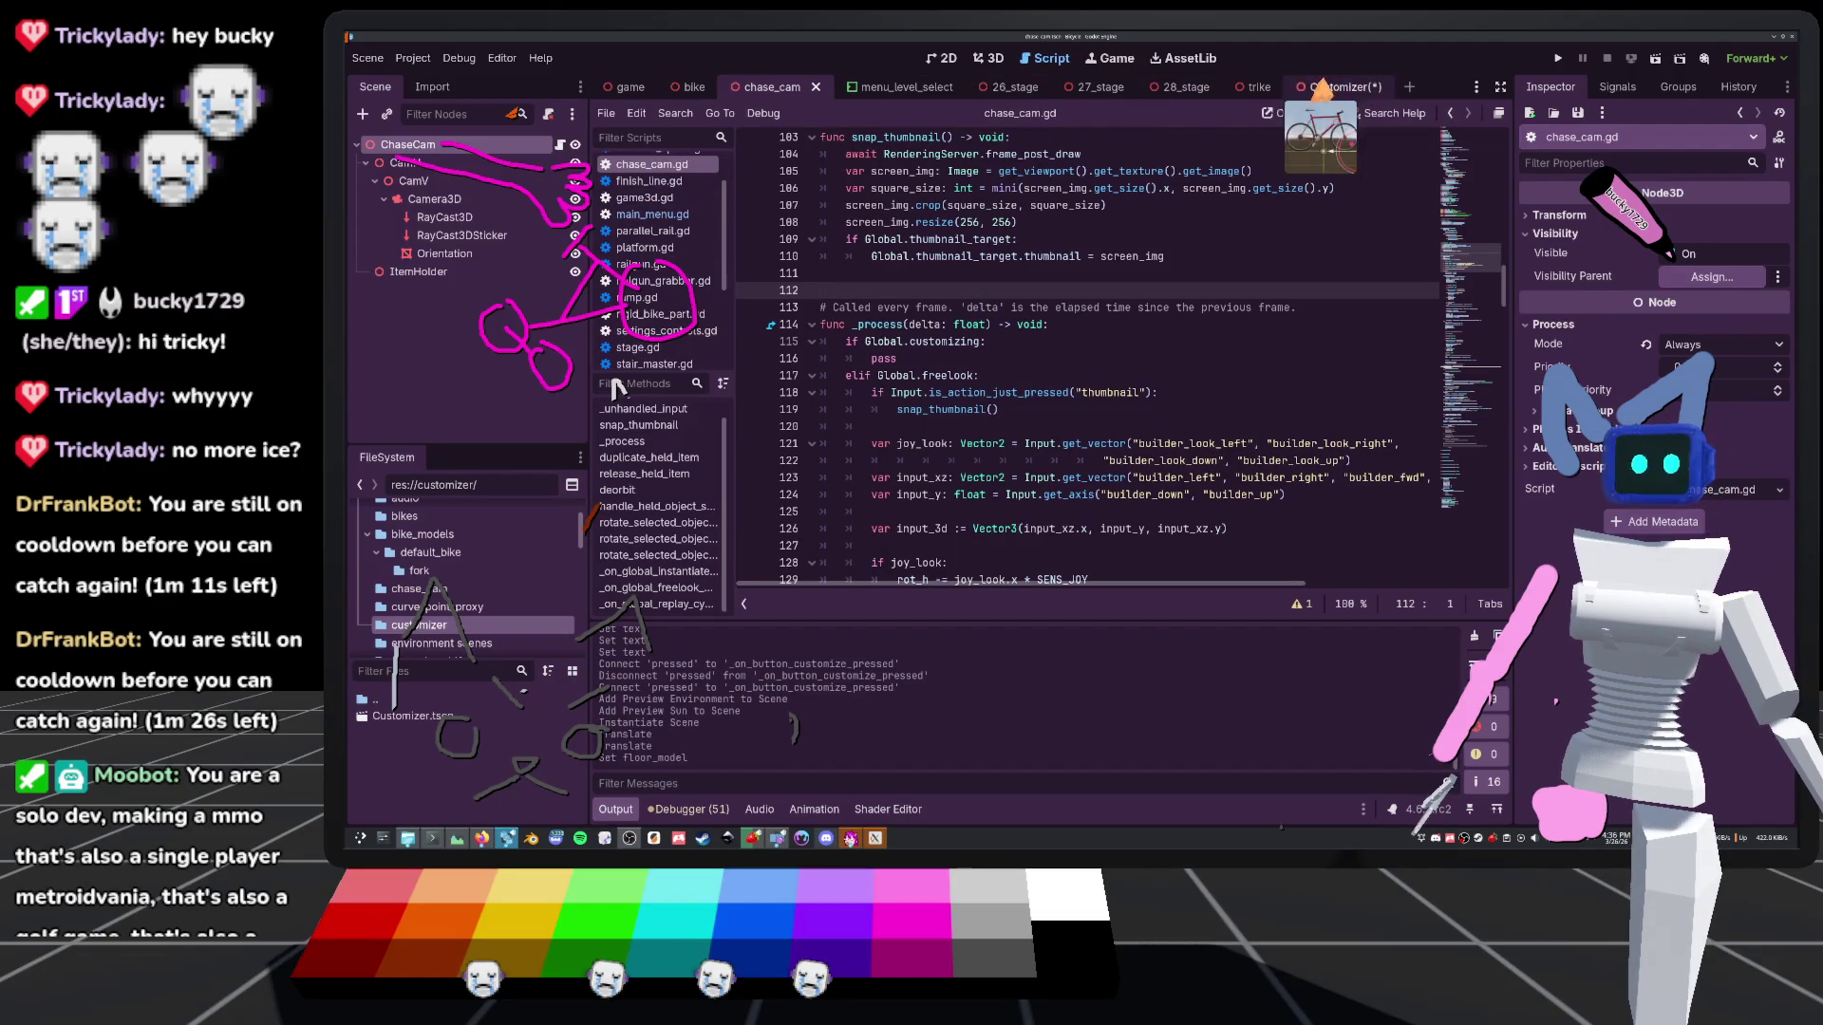
click(1338, 87)
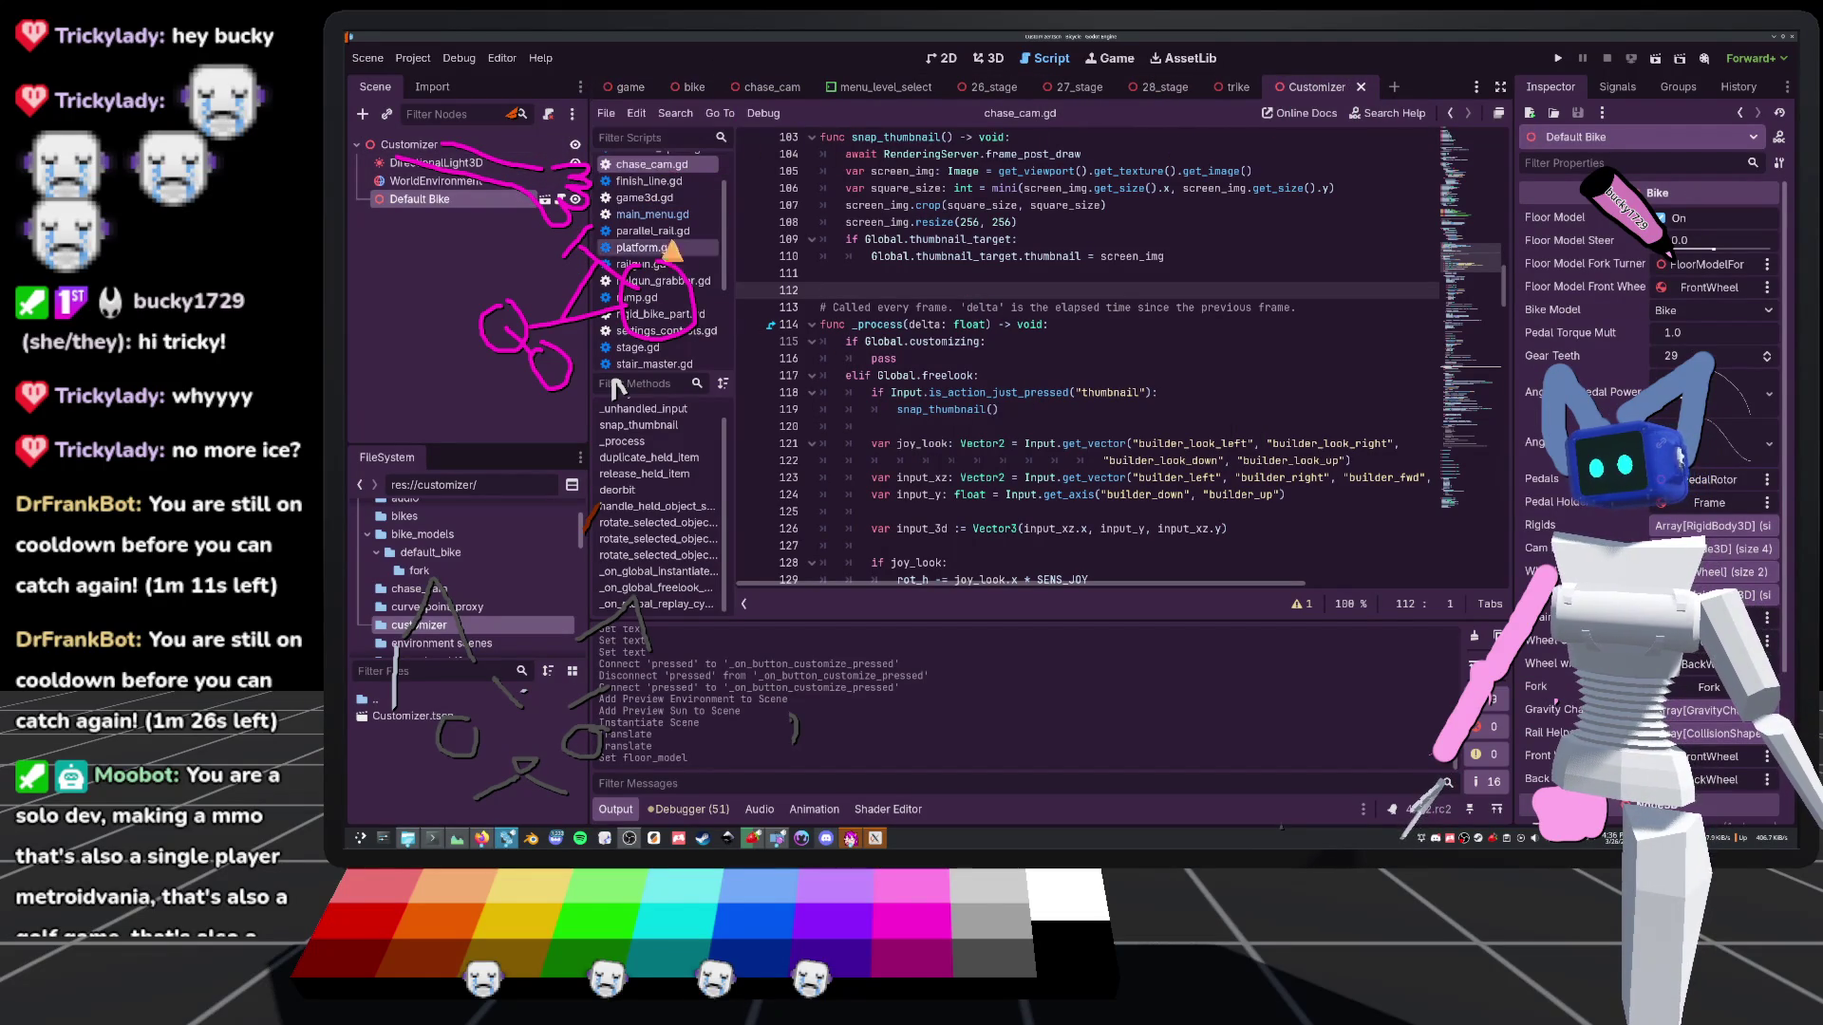
scroll(665, 284, up, 2)
Open global.gd and declare 'var customizing := false' right after the replaying flag
ctrl+click(907, 344)
scroll(1023, 473, down, 10)
scroll(1022, 472, down, 5)
click(1082, 484)
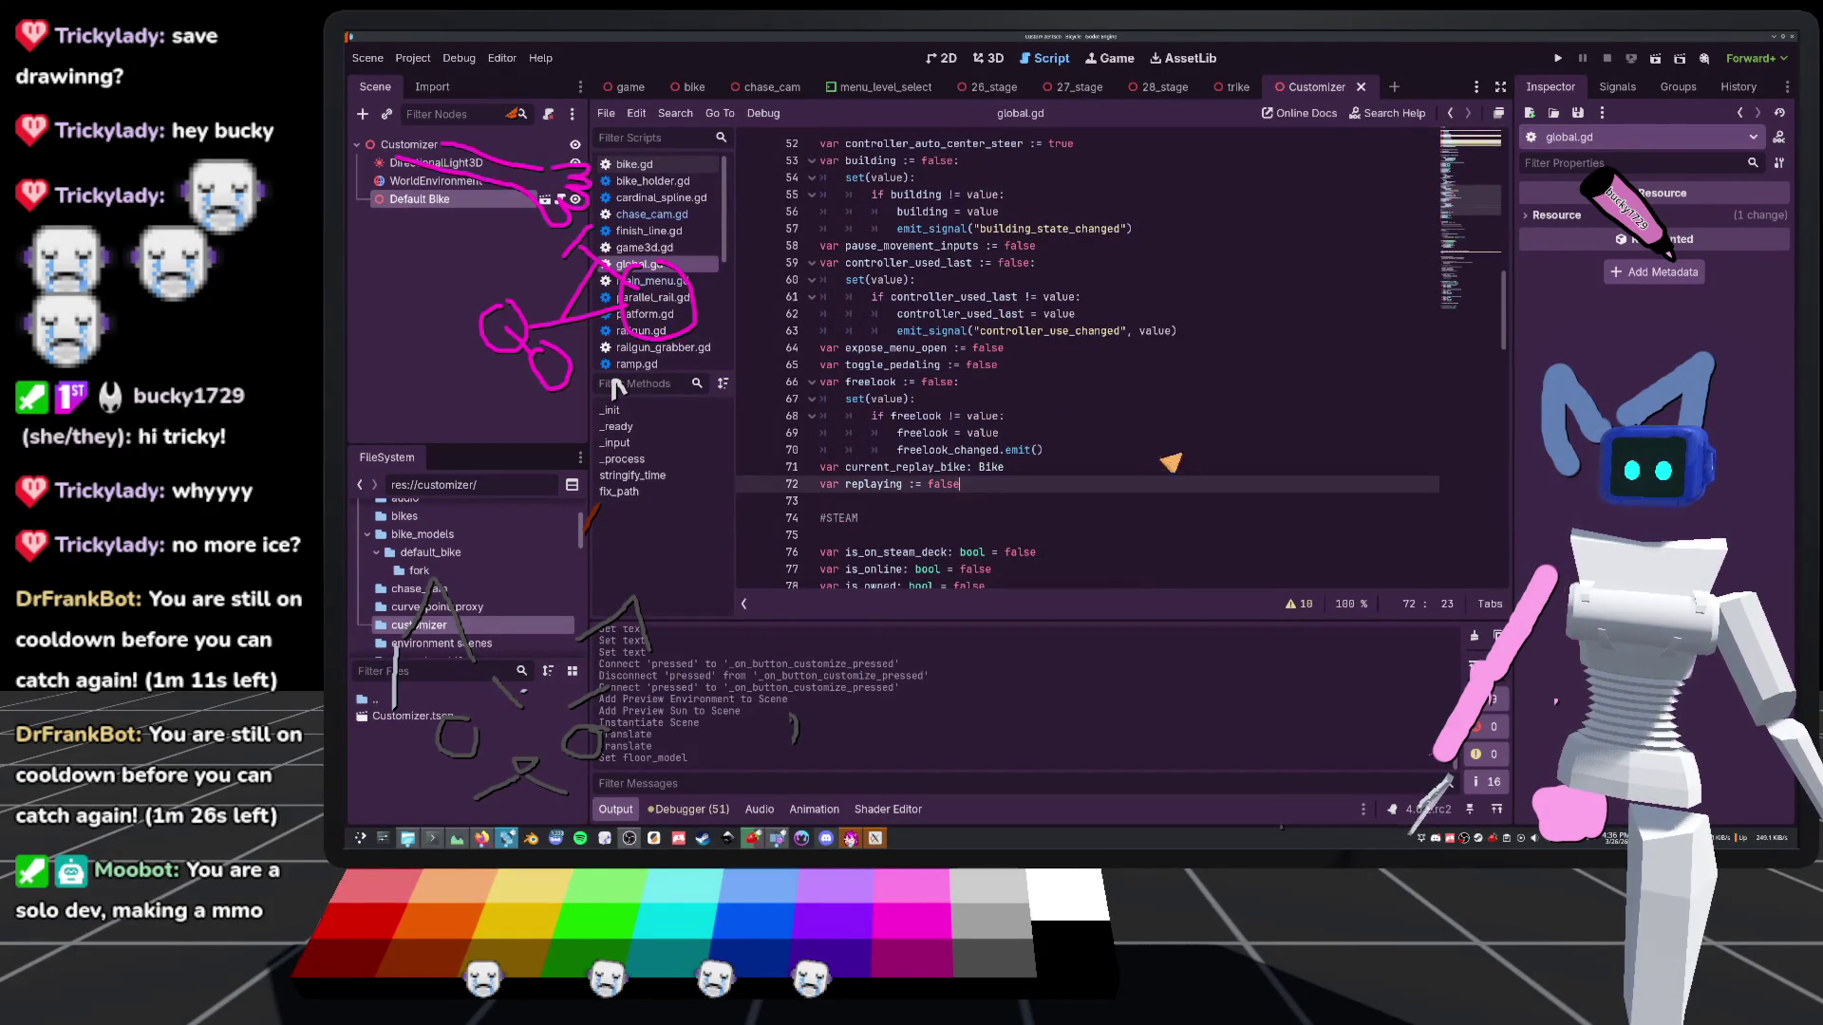
key(Return)
text(var customizing :=)
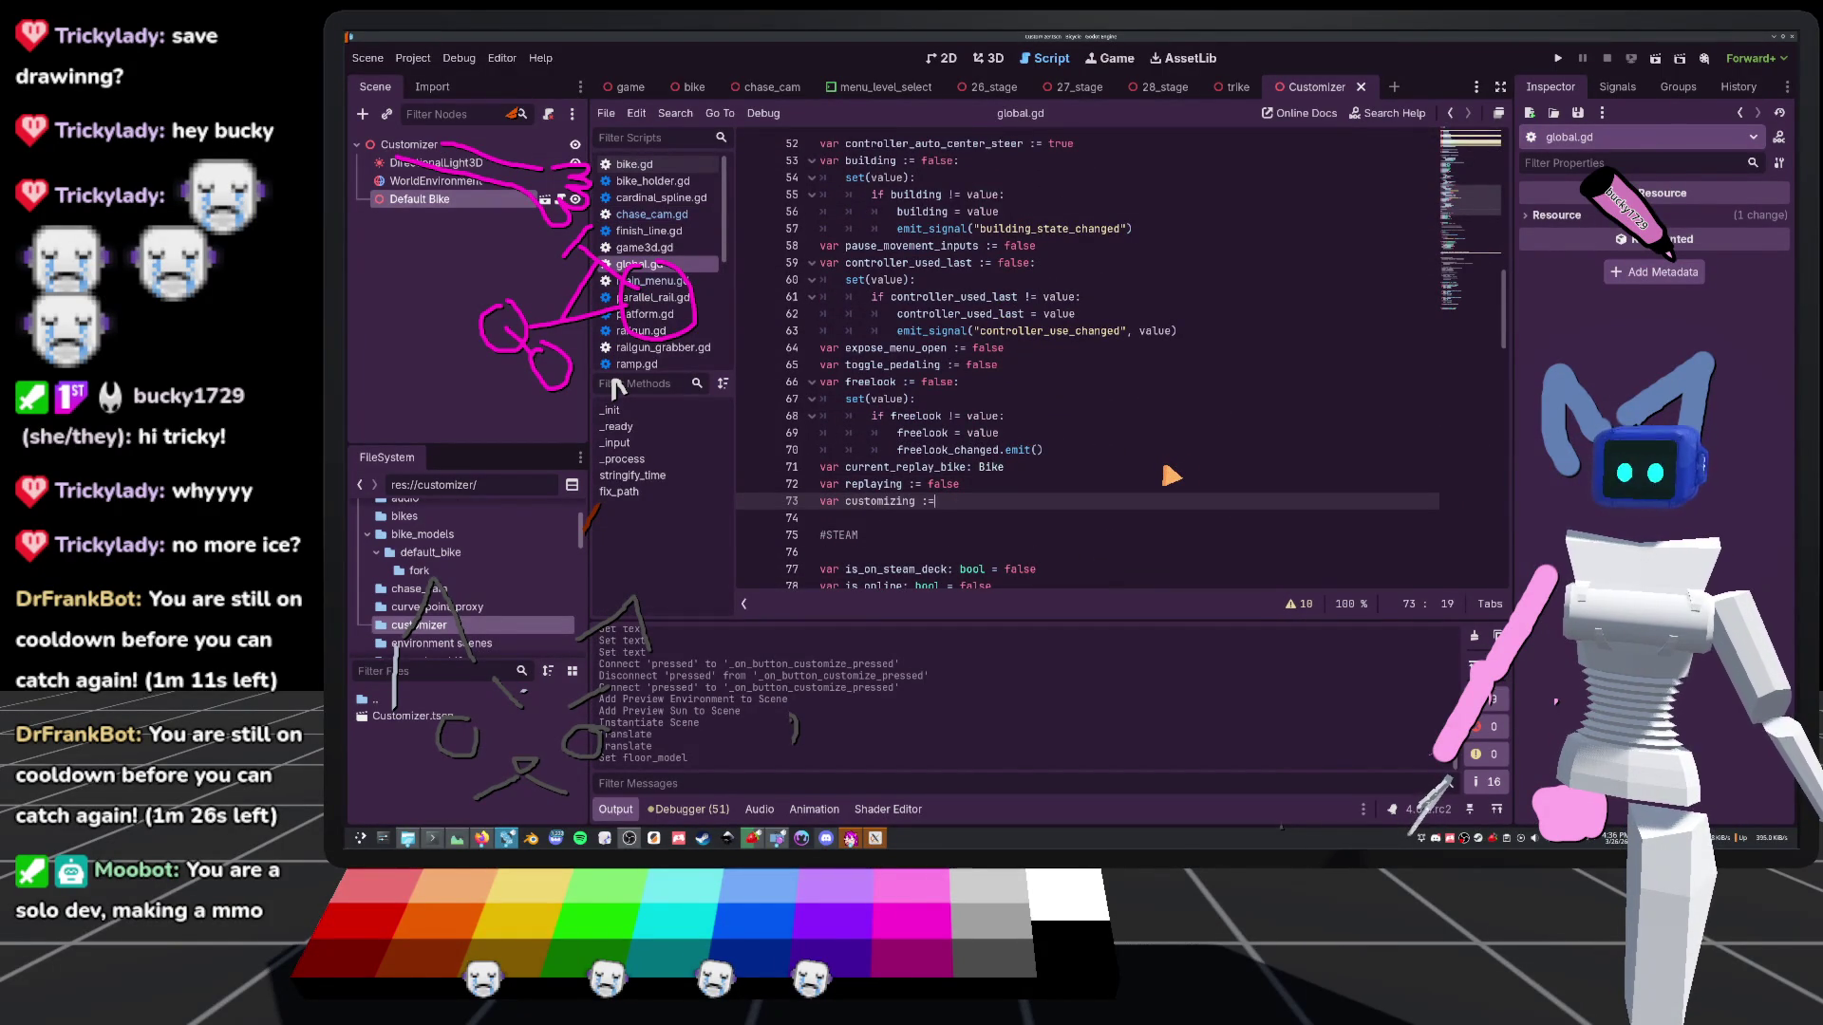
text(e)
click(1244, 309)
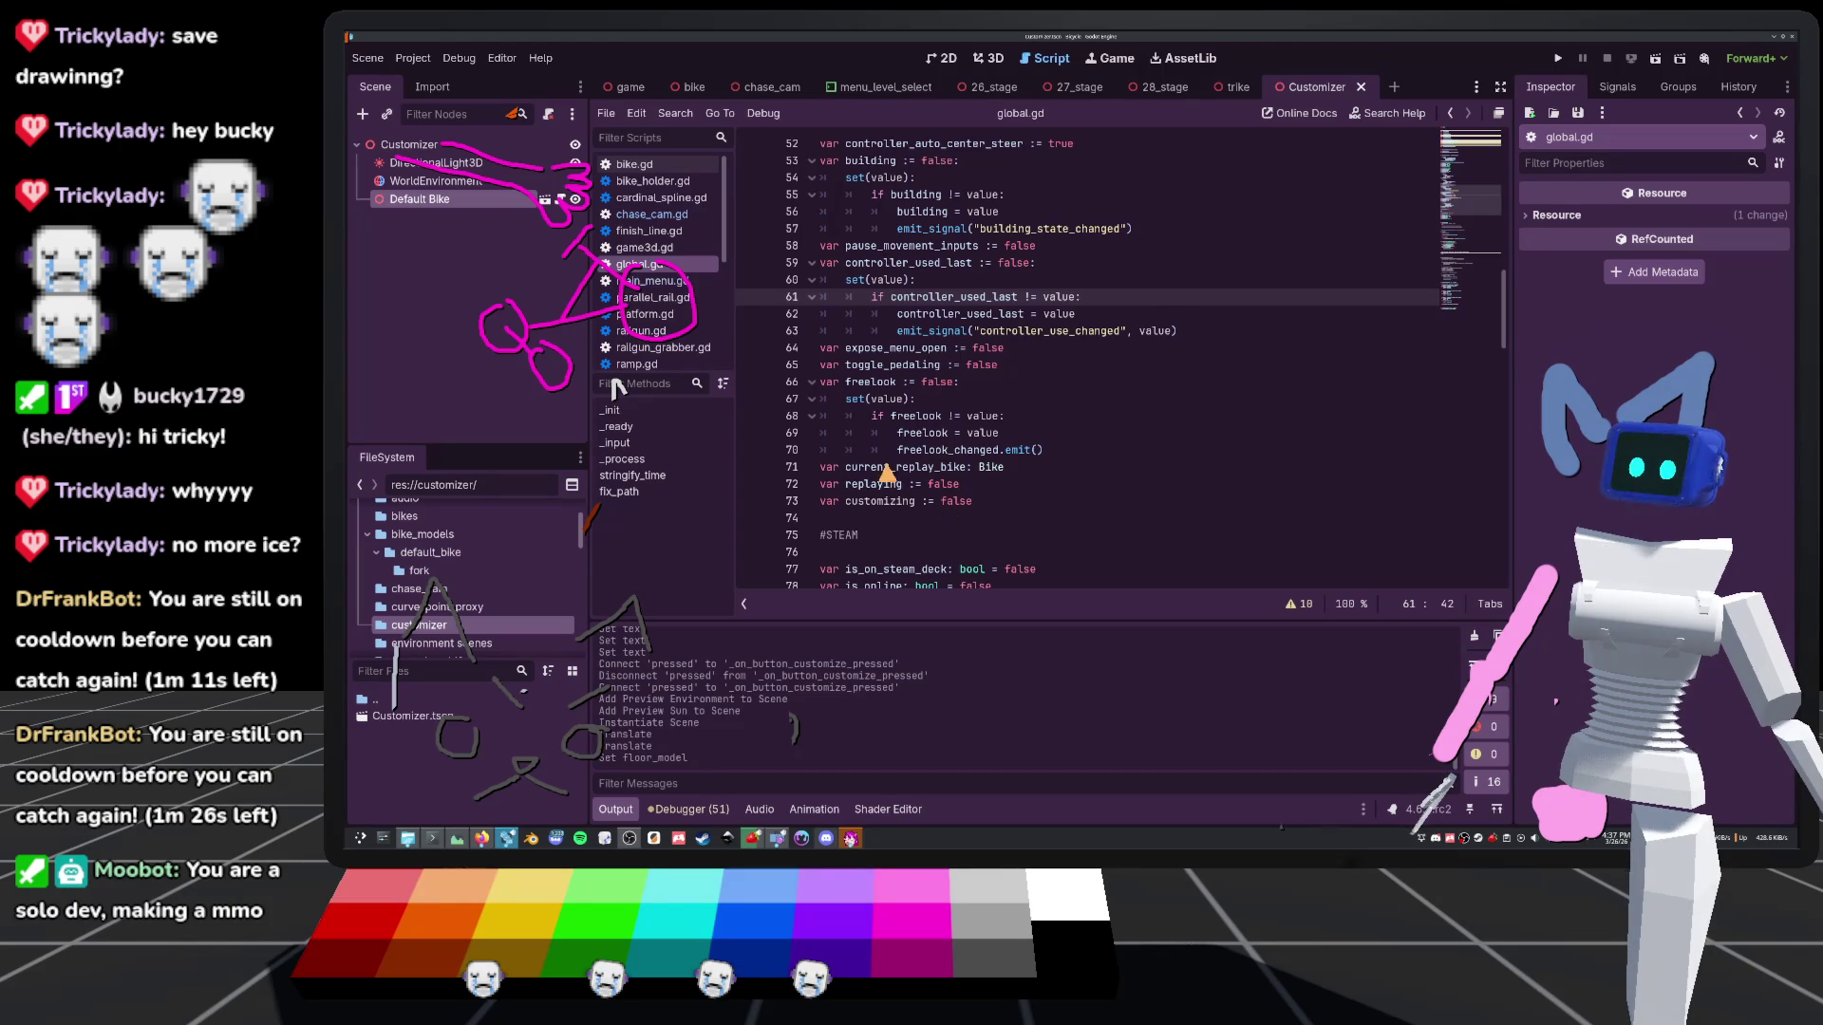
scroll(885, 470, down, 1)
scroll(872, 506, up, 7)
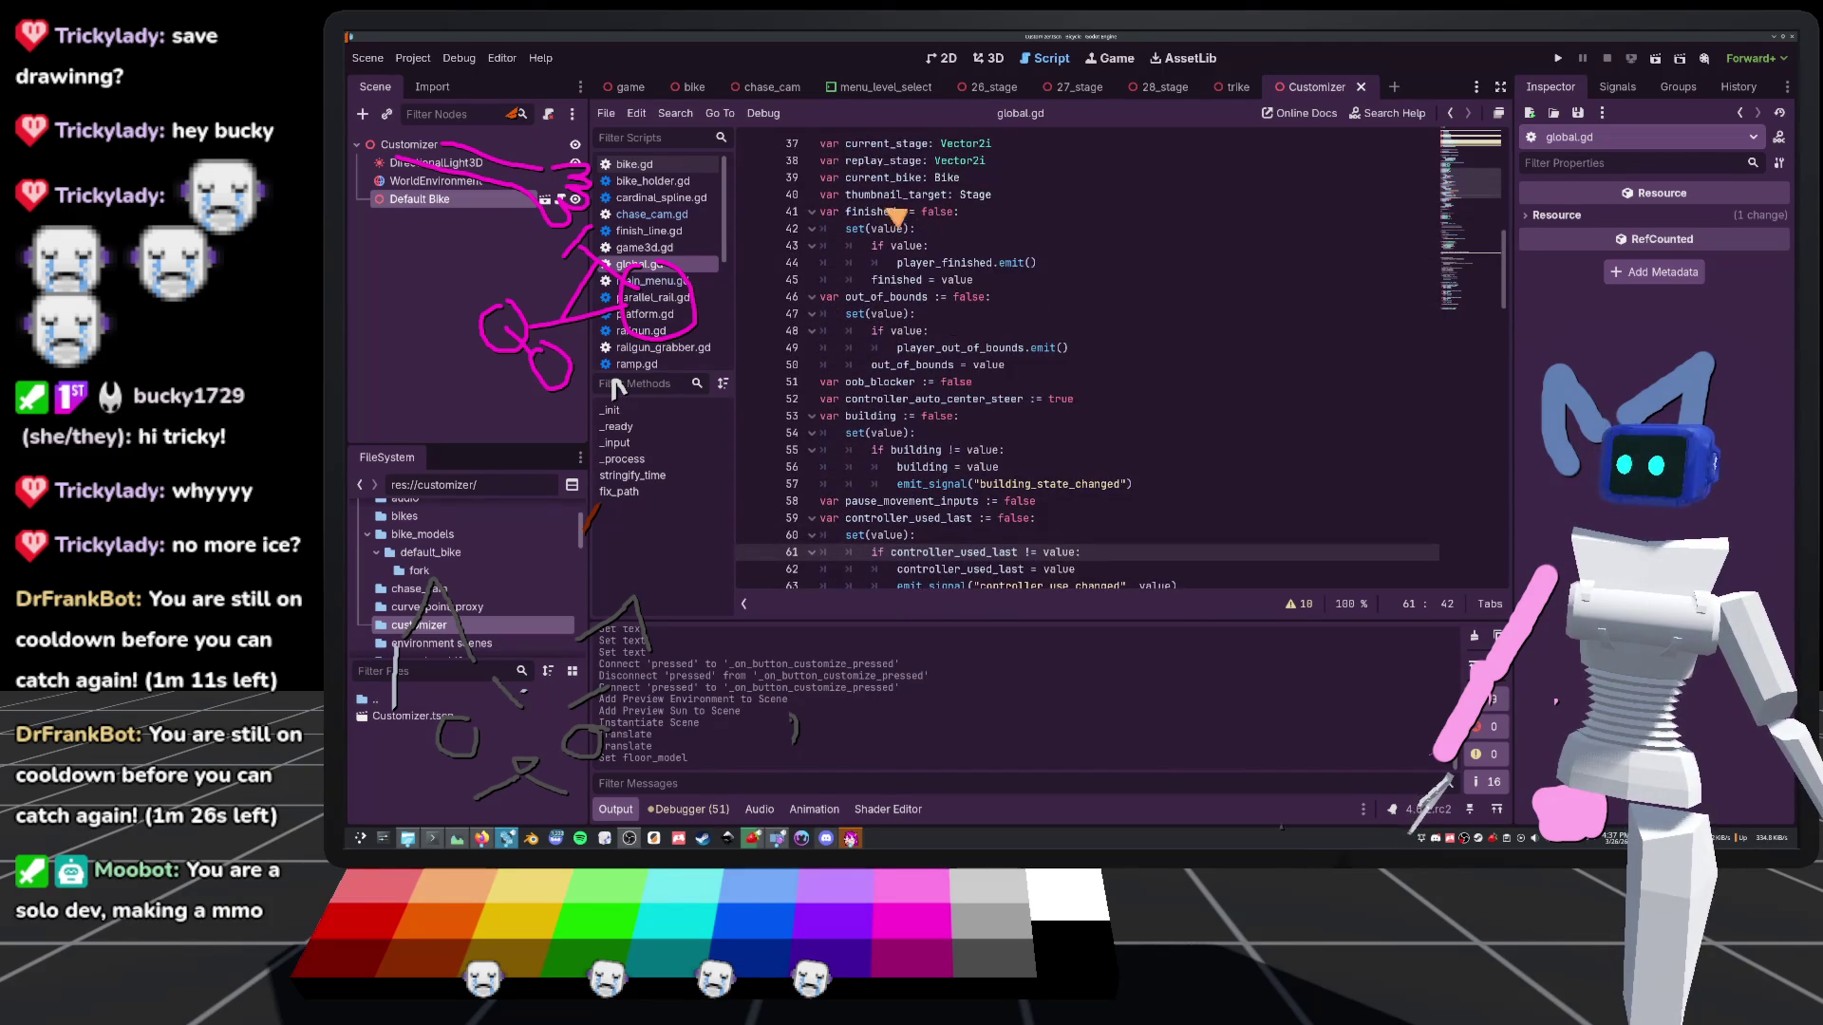
scroll(943, 285, down, 10)
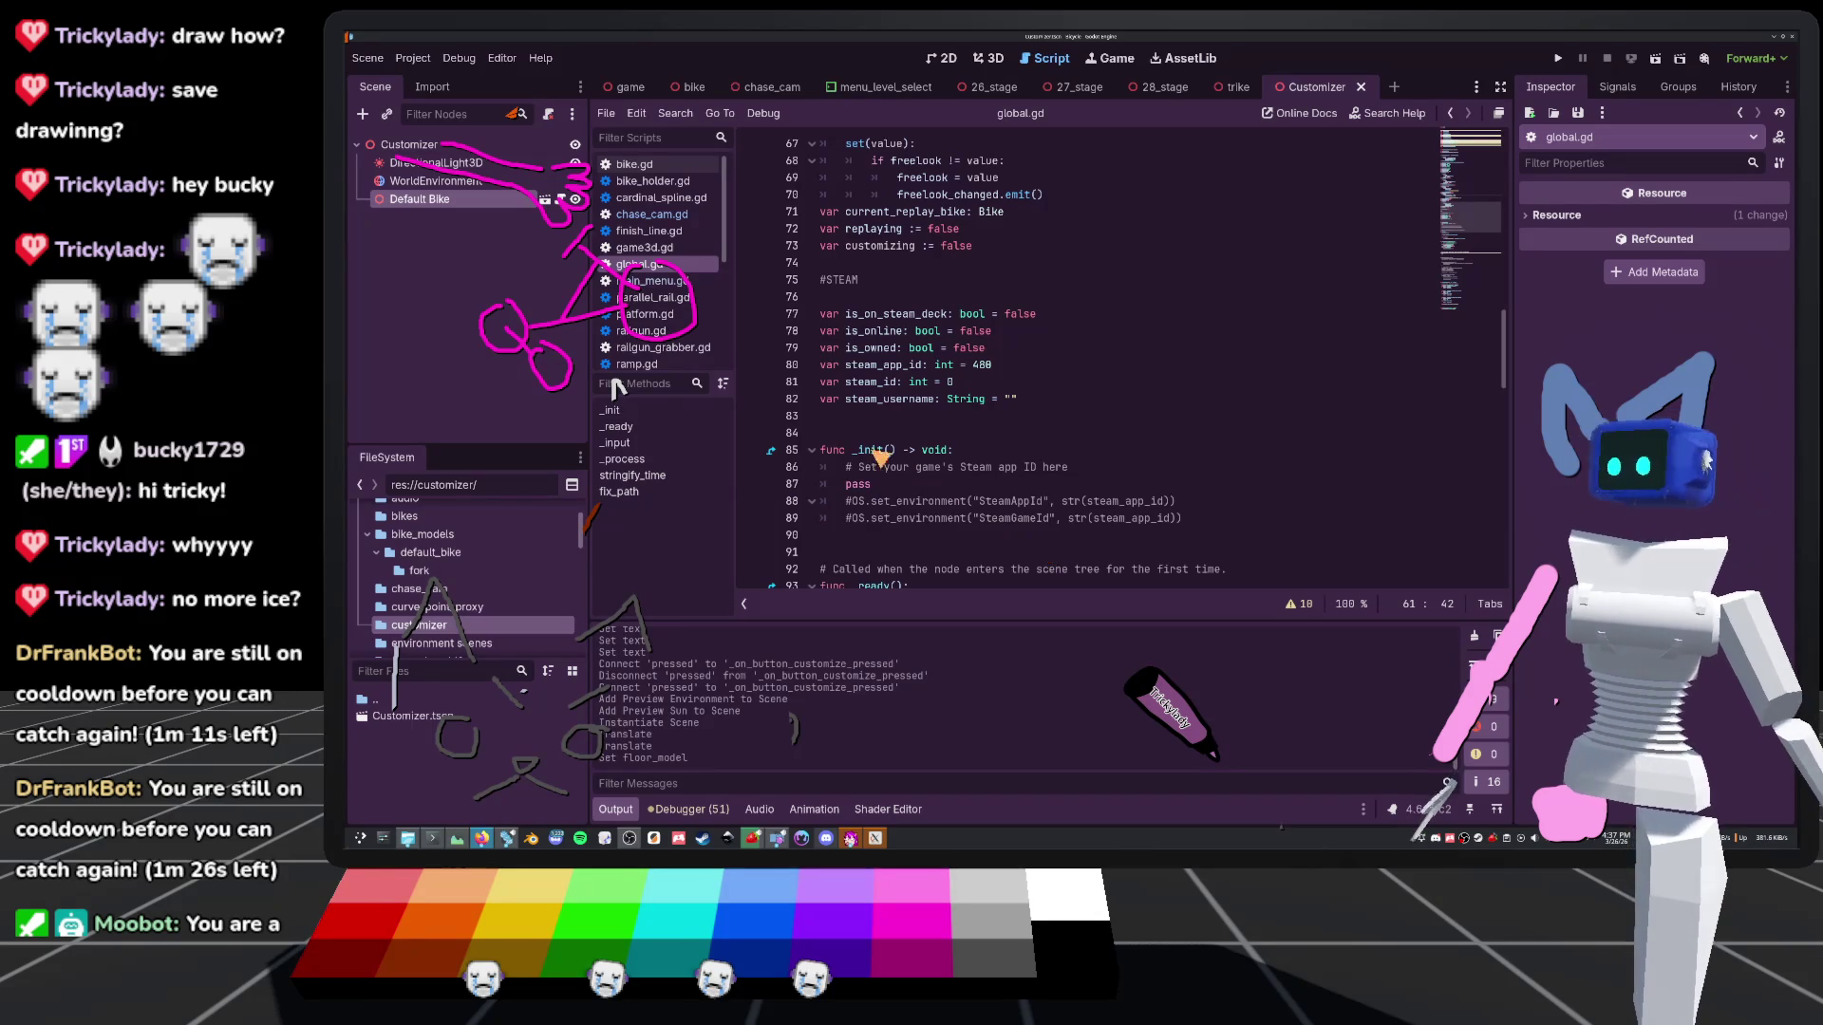
scroll(1074, 378, up, 2)
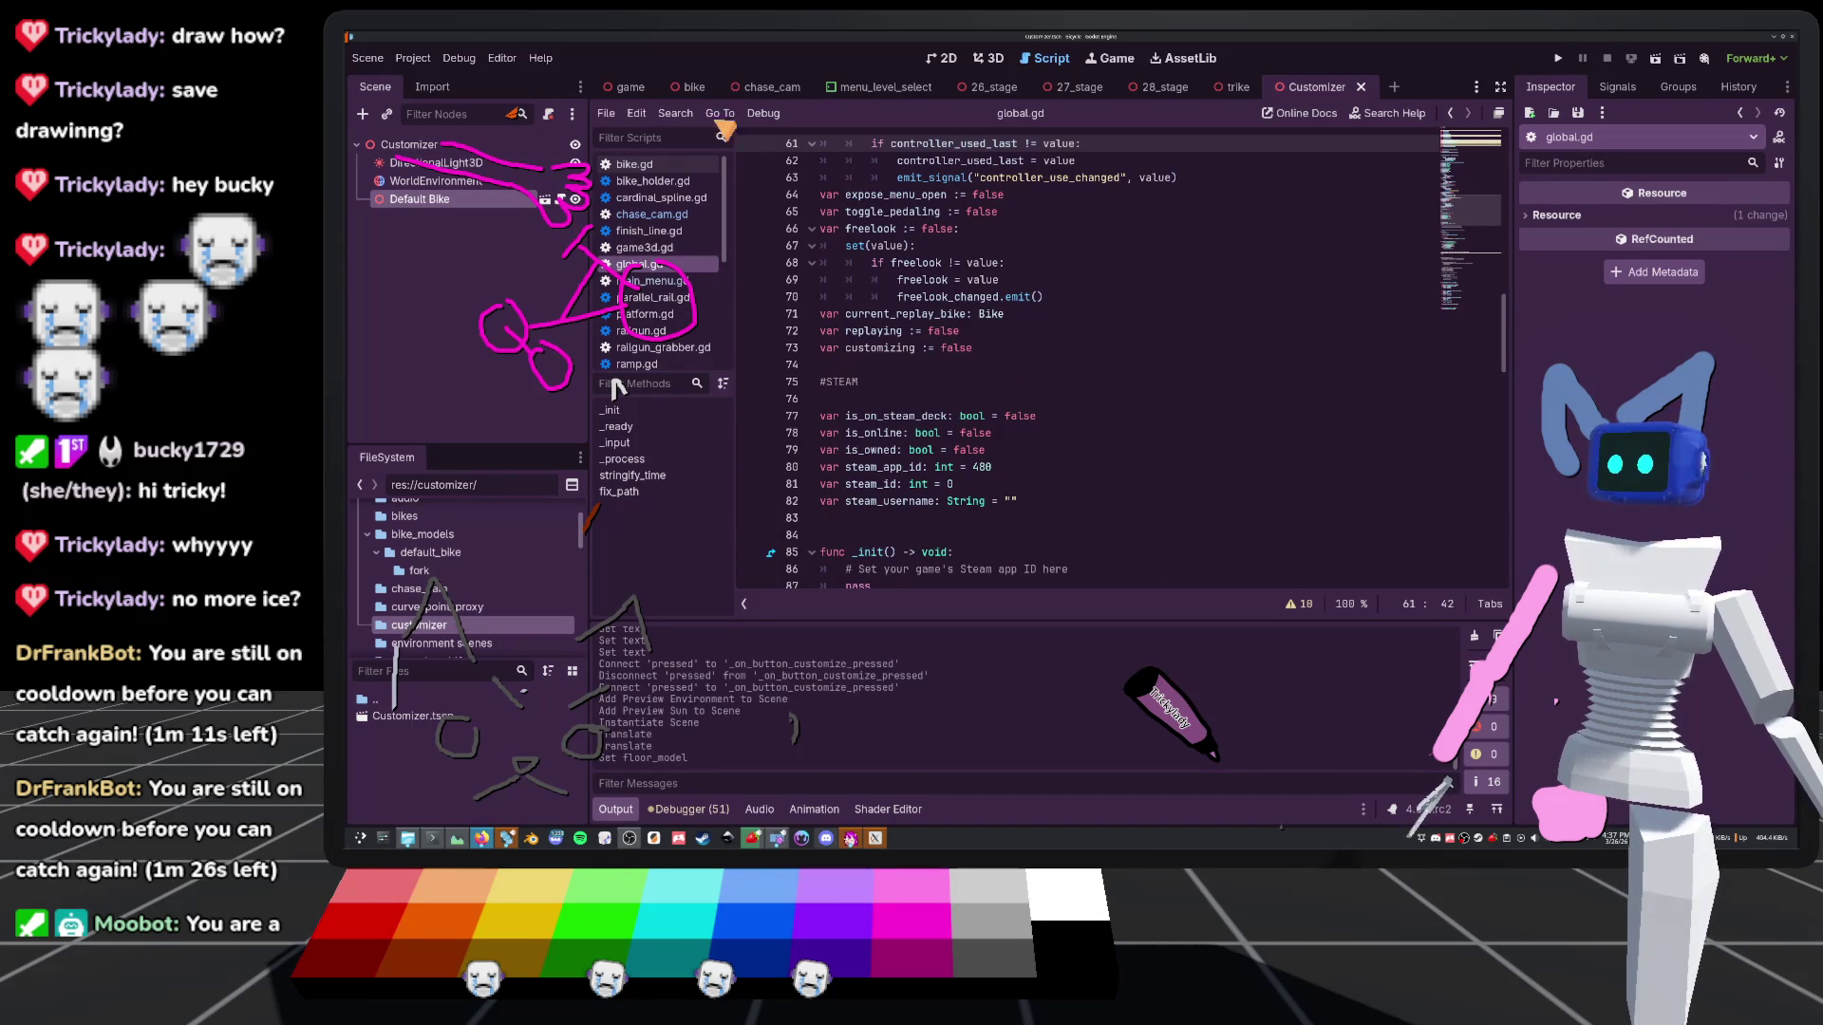
click(624, 86)
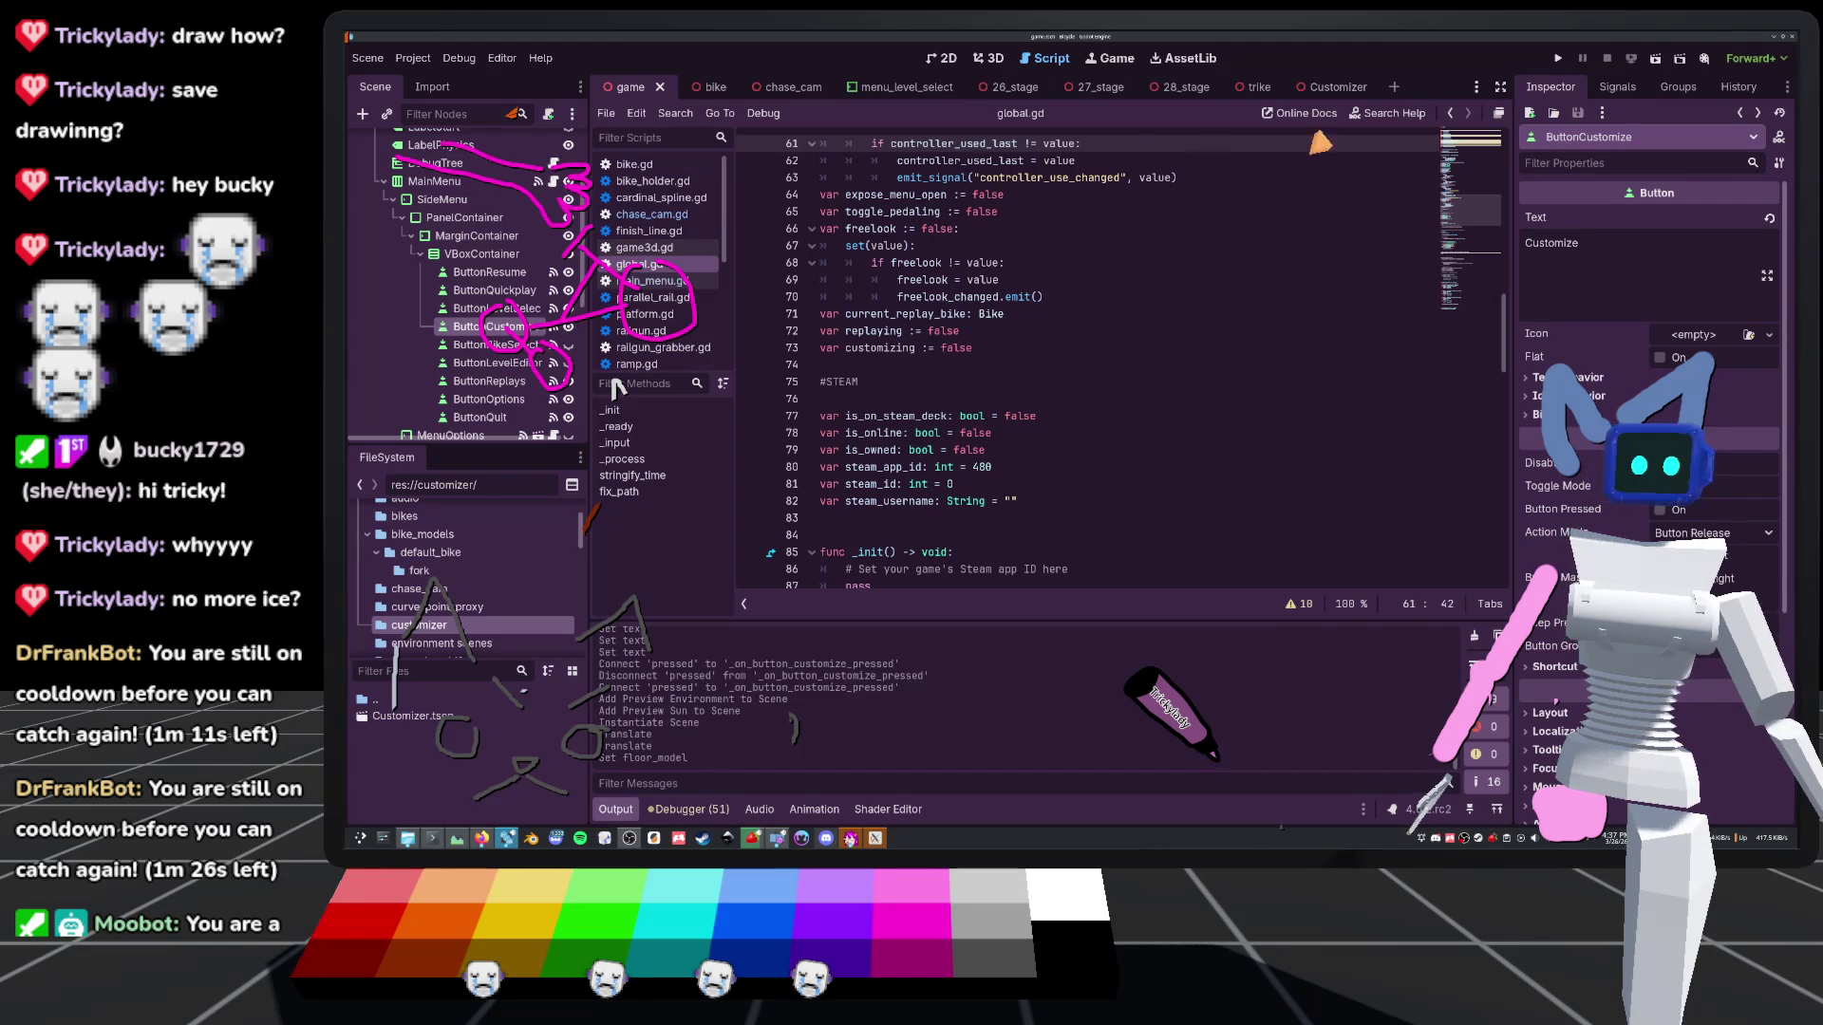
In chase_cam.gd, copy the ORBIT replay branch's rotation and camera-distance reset lines 165–169
click(1329, 87)
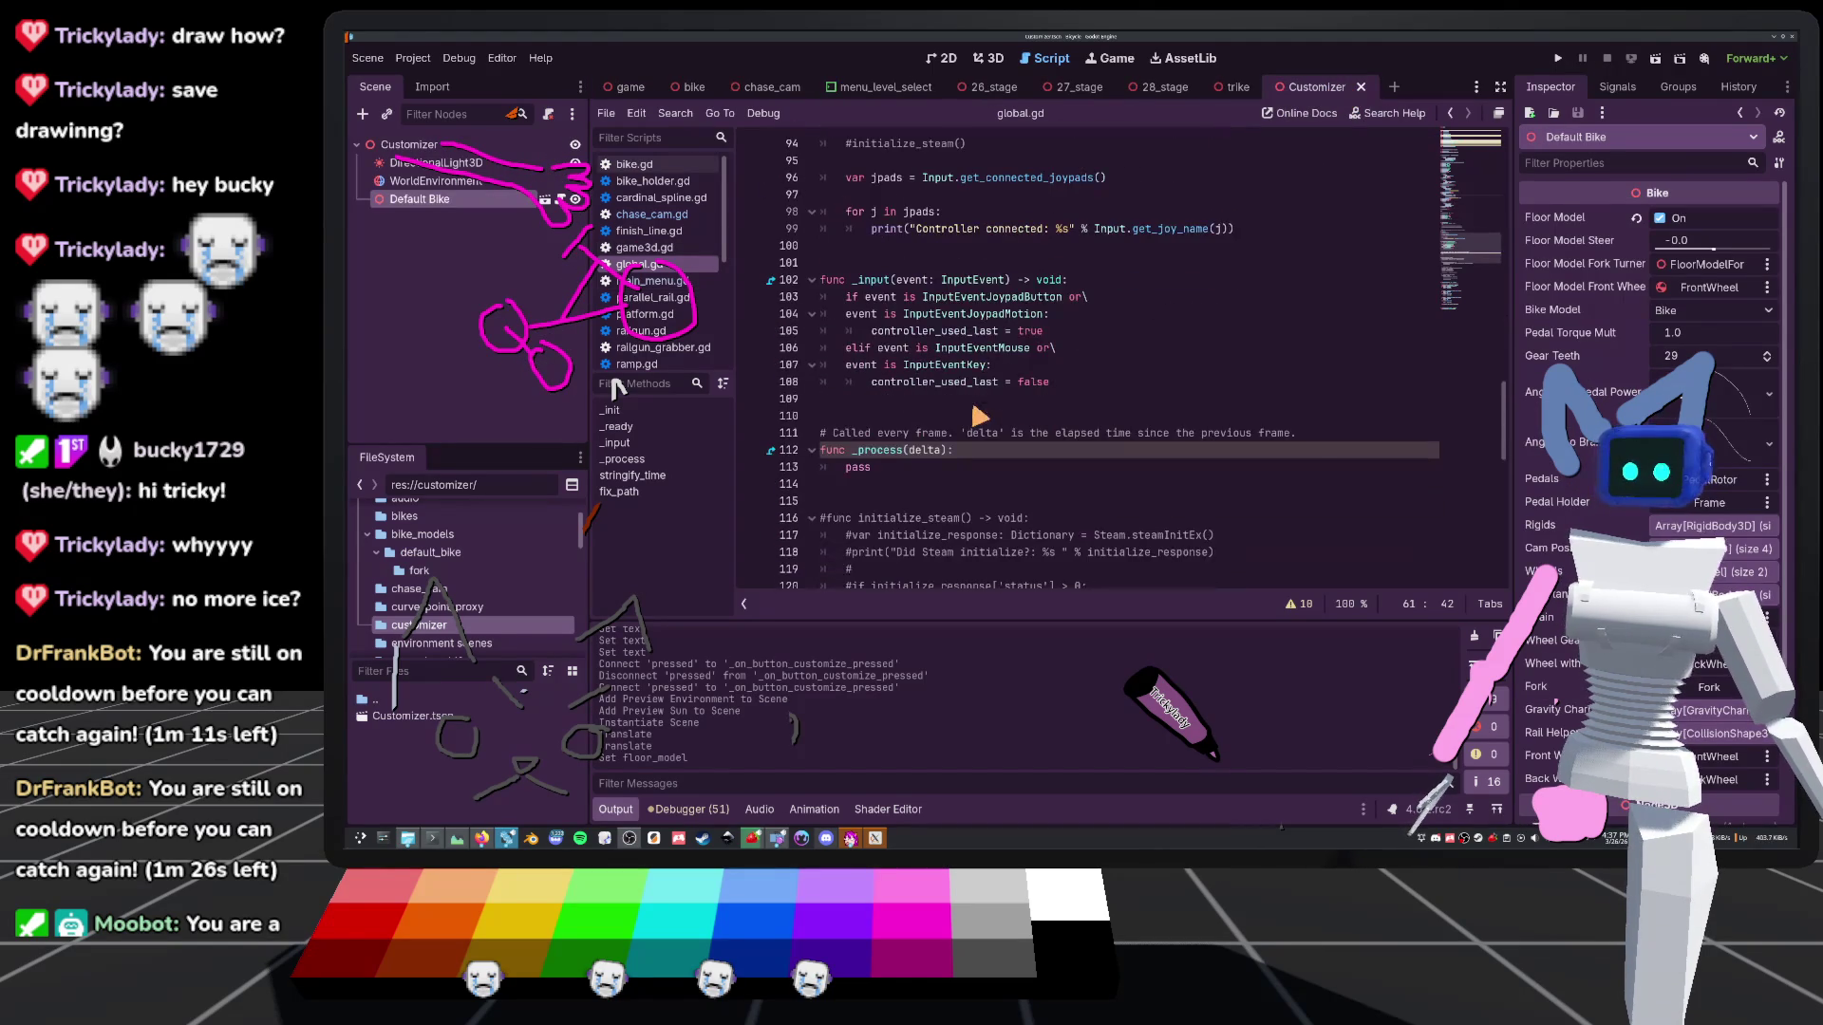
scroll(908, 430, down, 6)
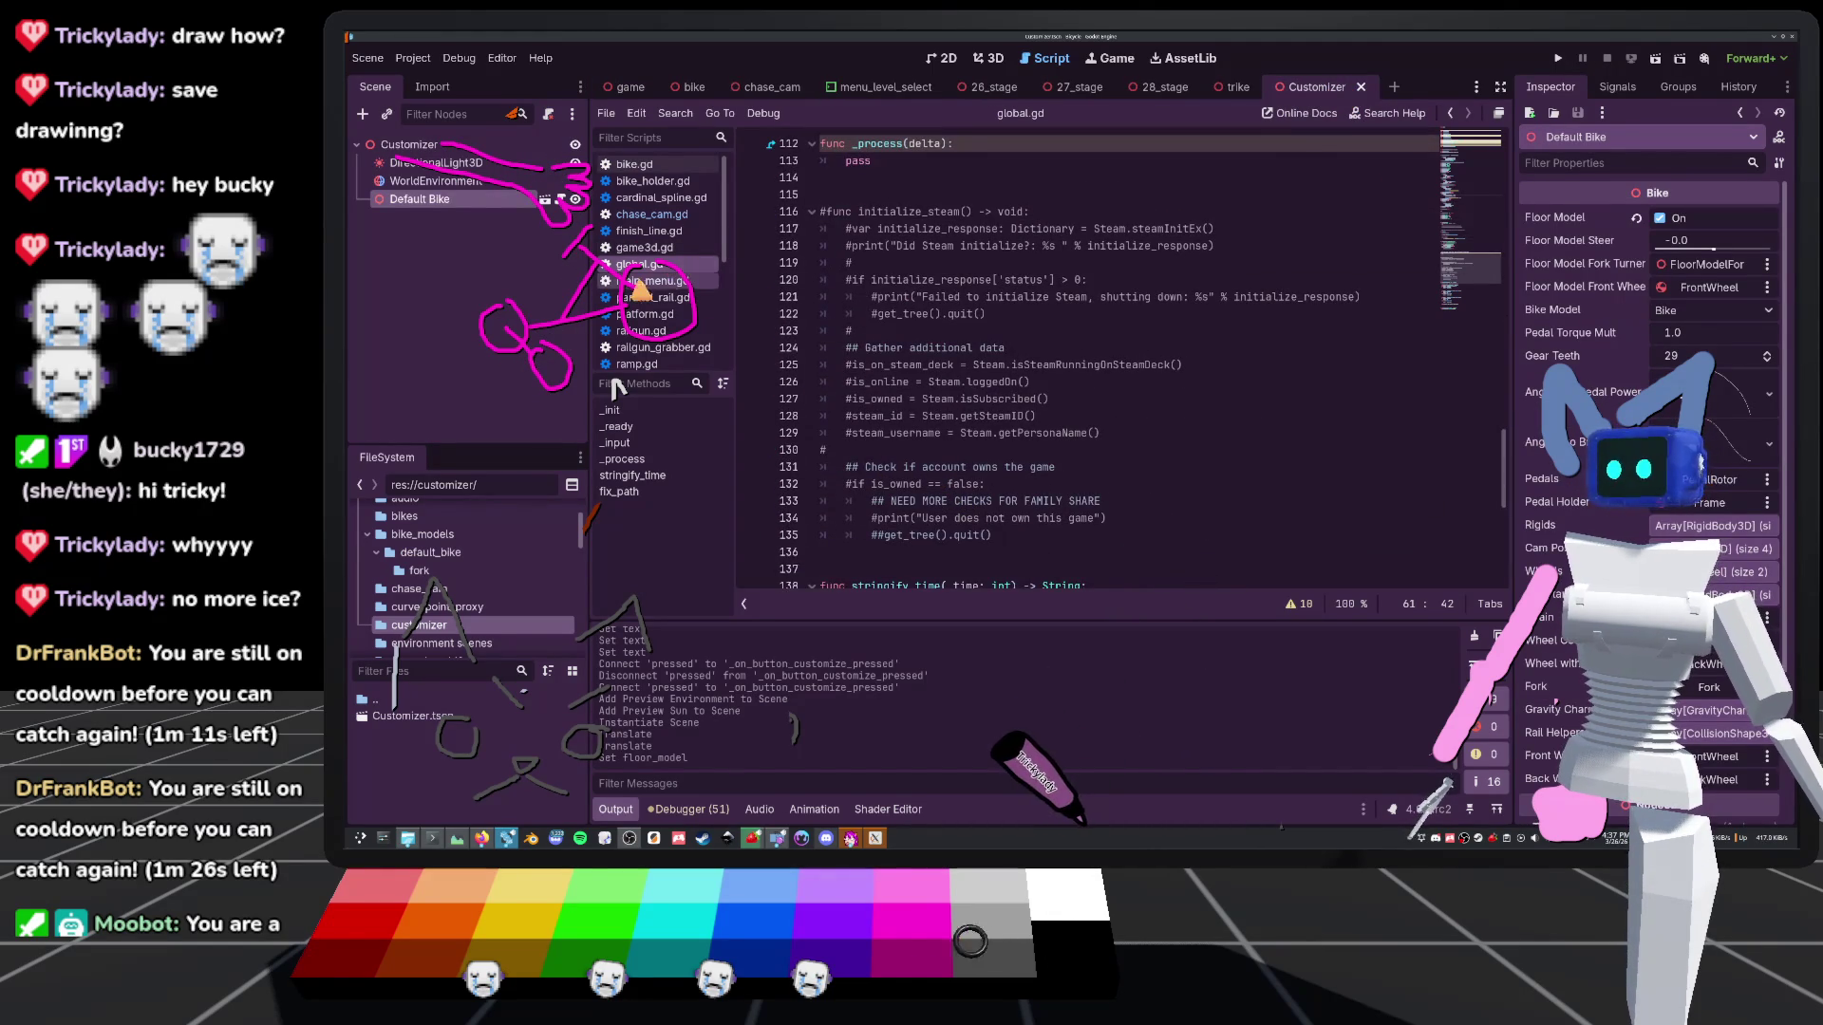
click(650, 214)
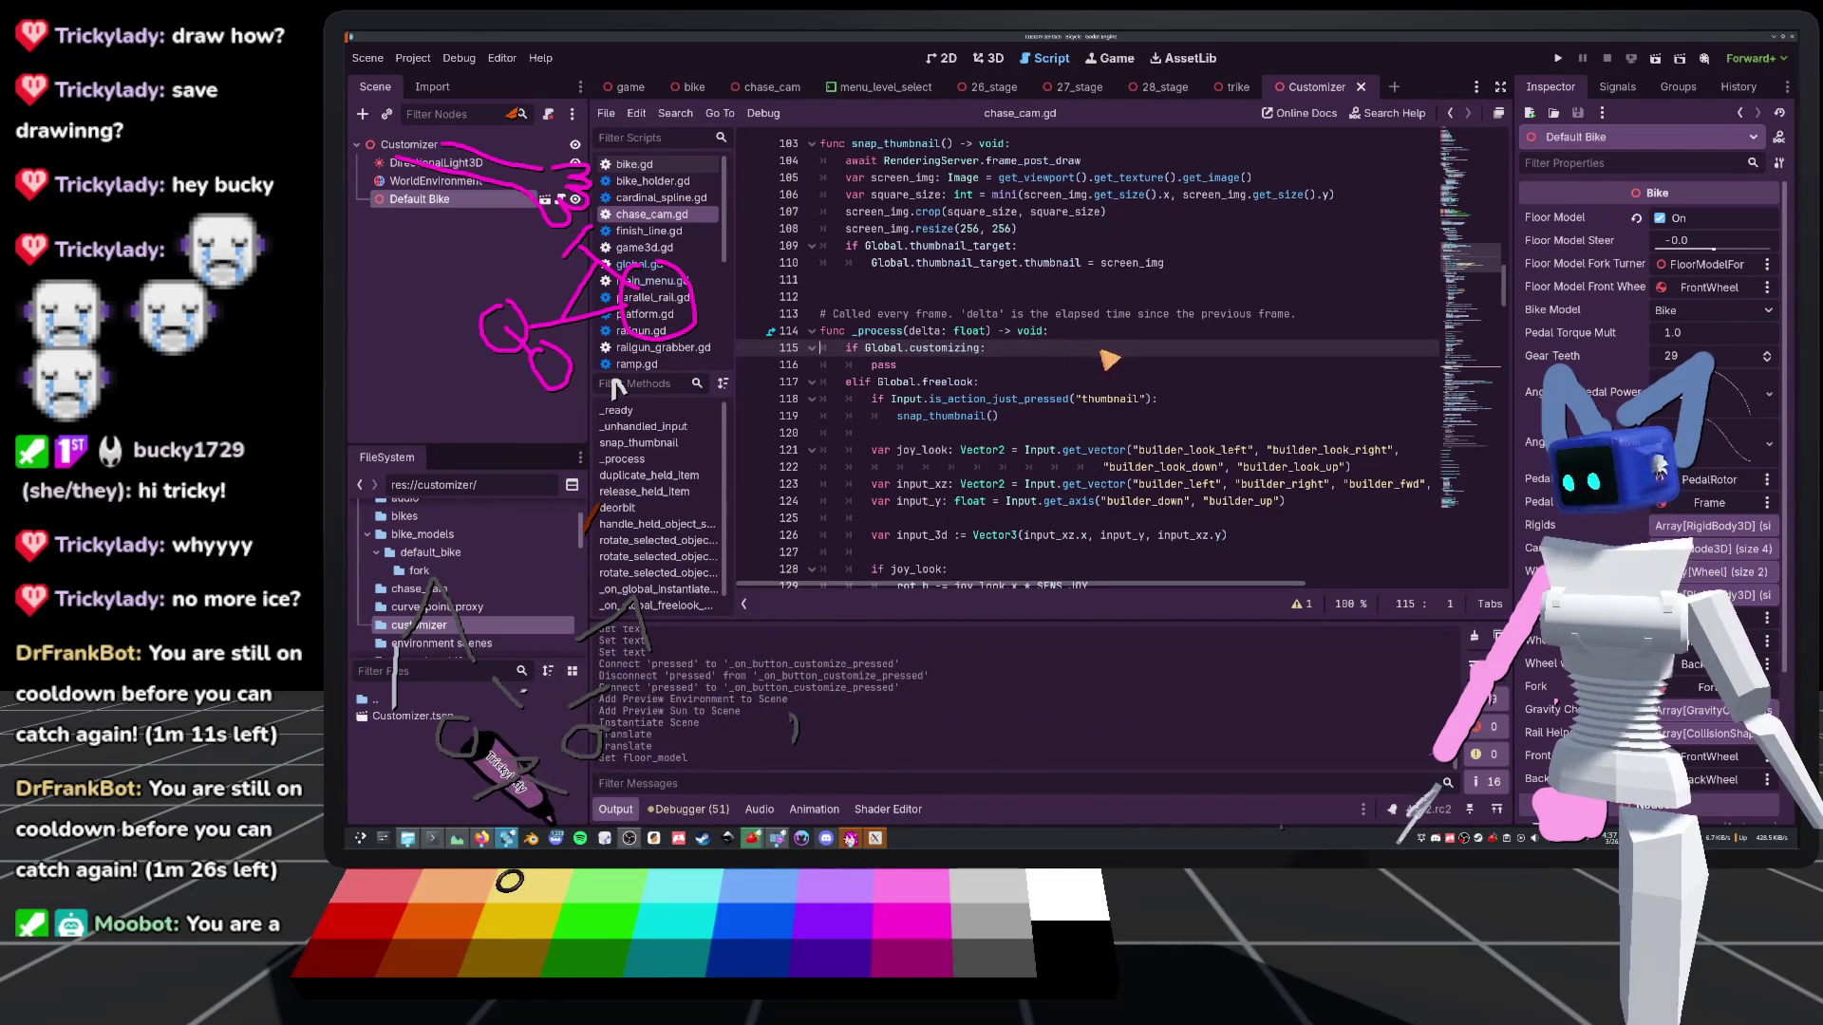
click(870, 367)
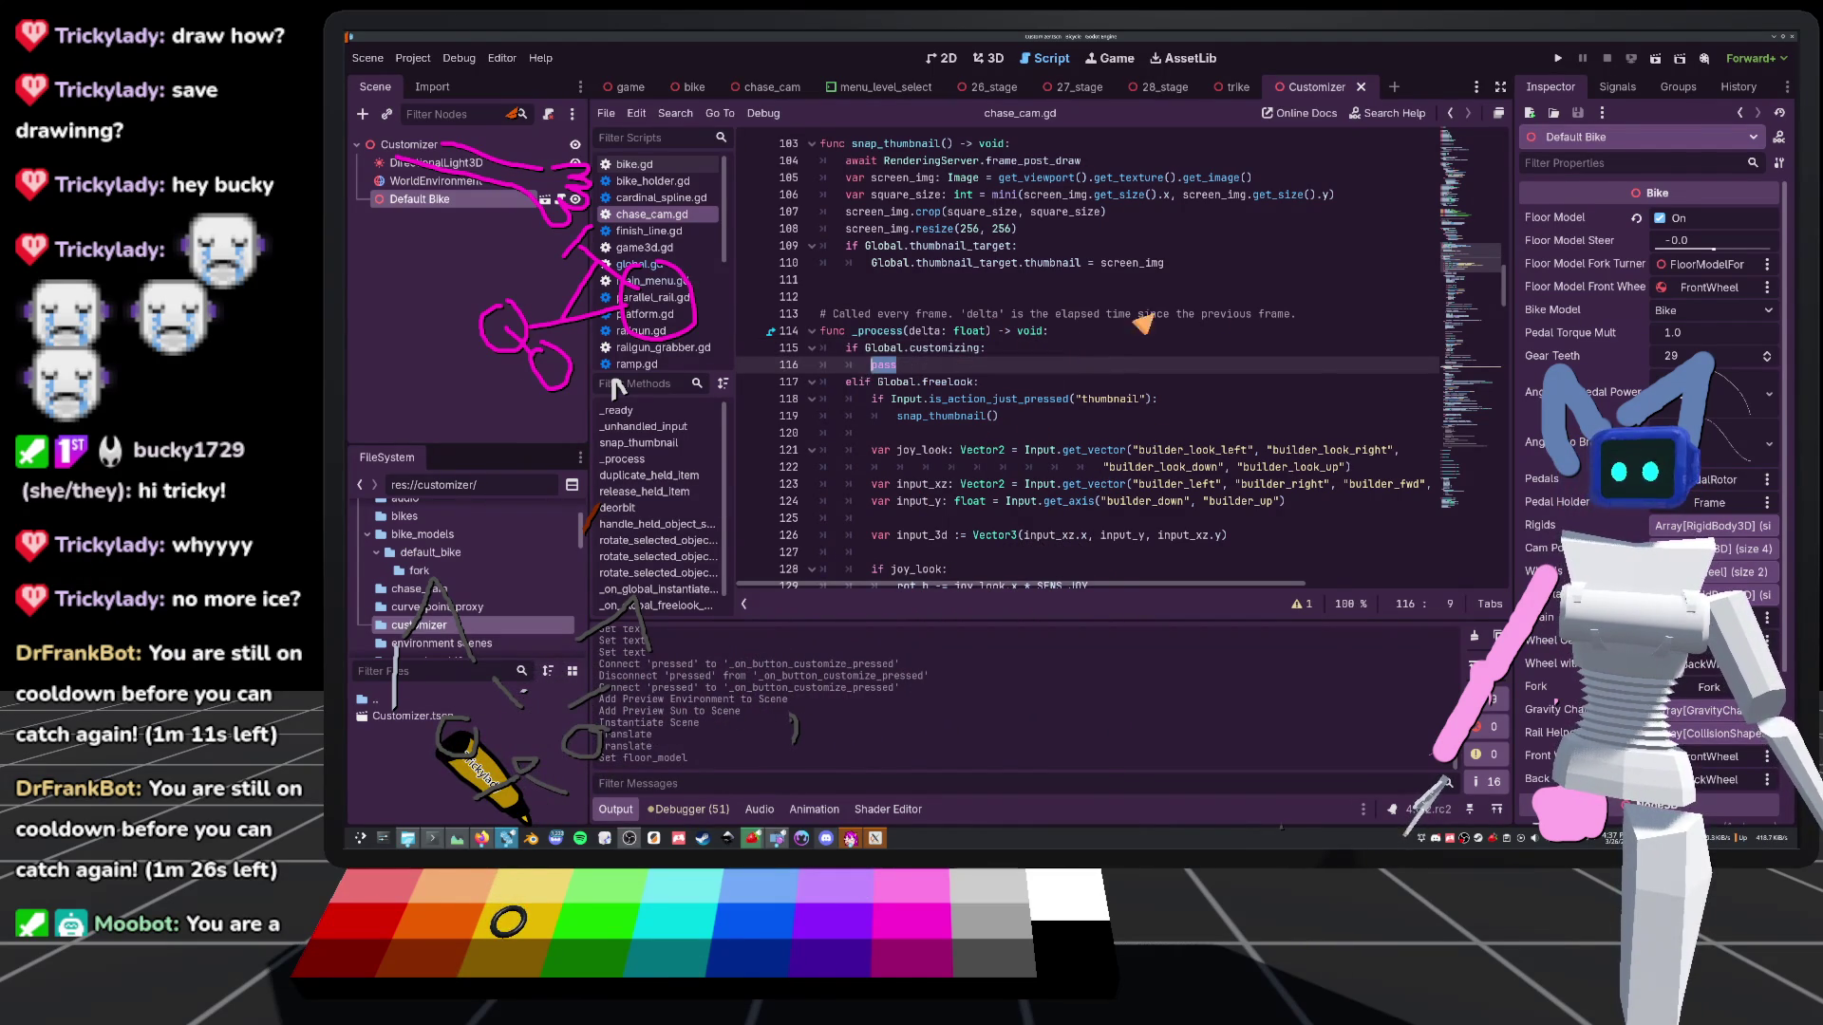
scroll(982, 422, down, 5)
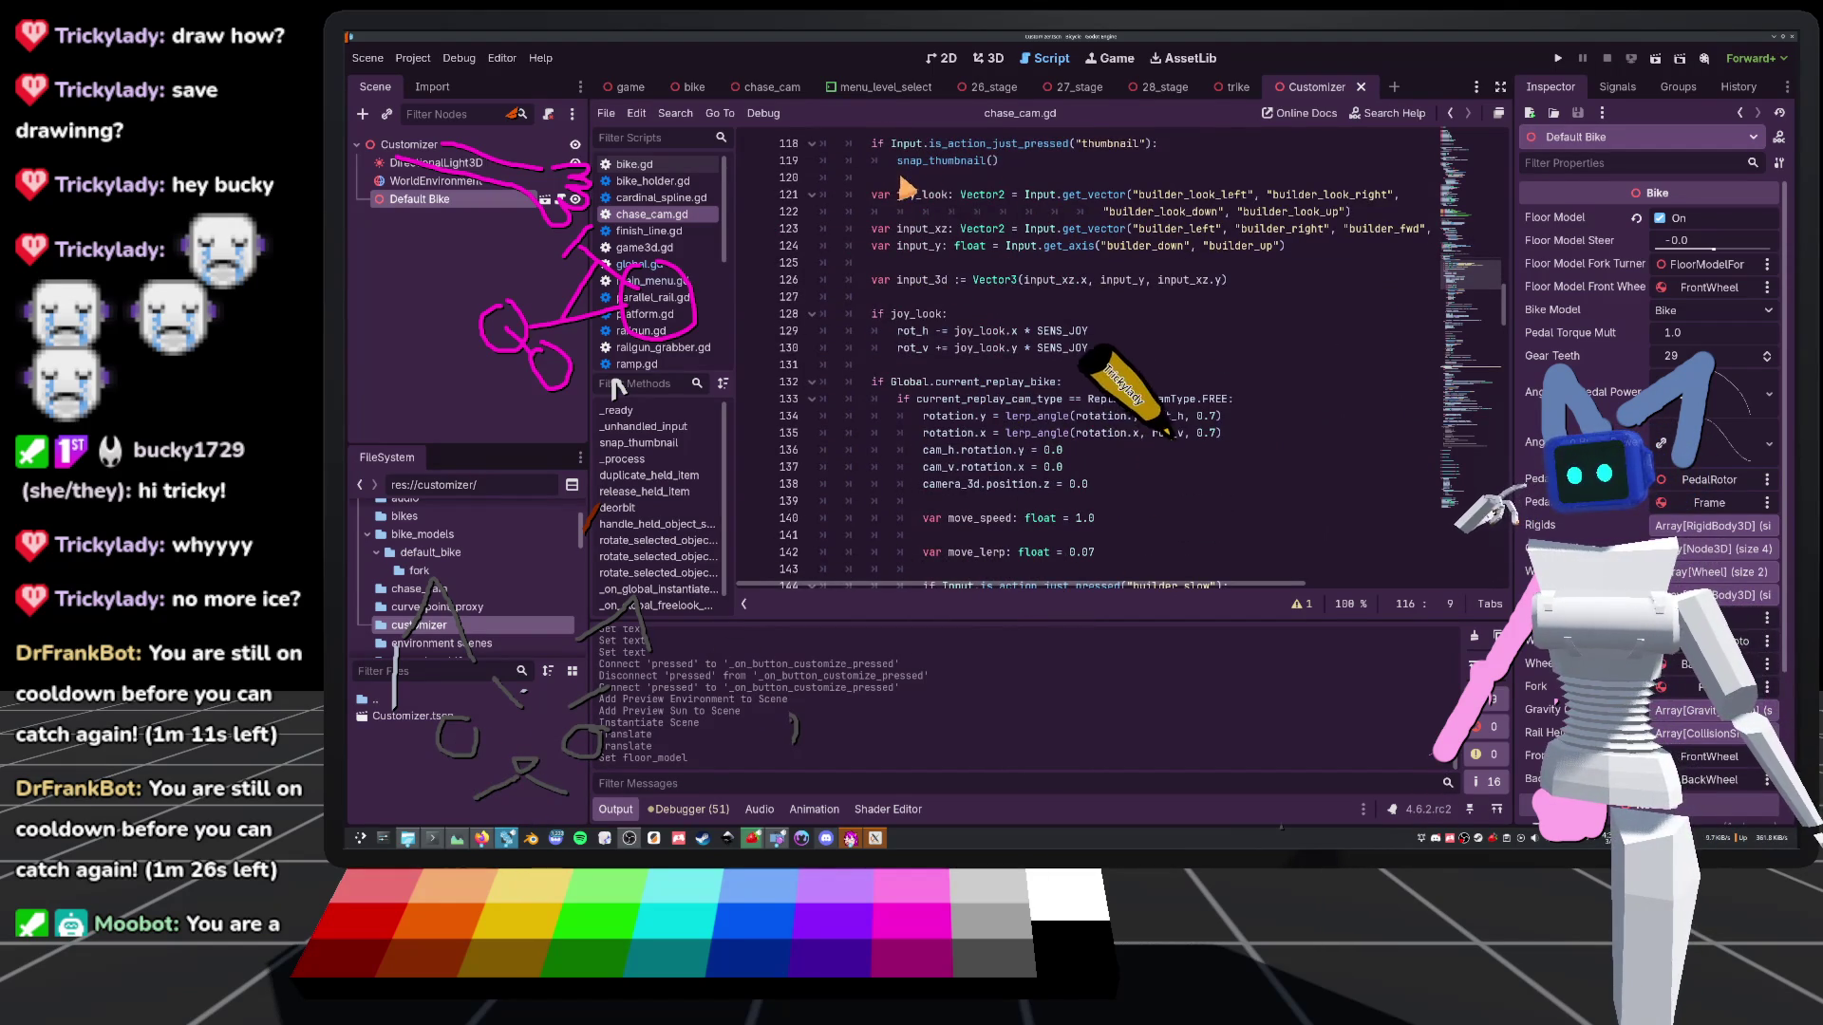
scroll(897, 199, up, 3)
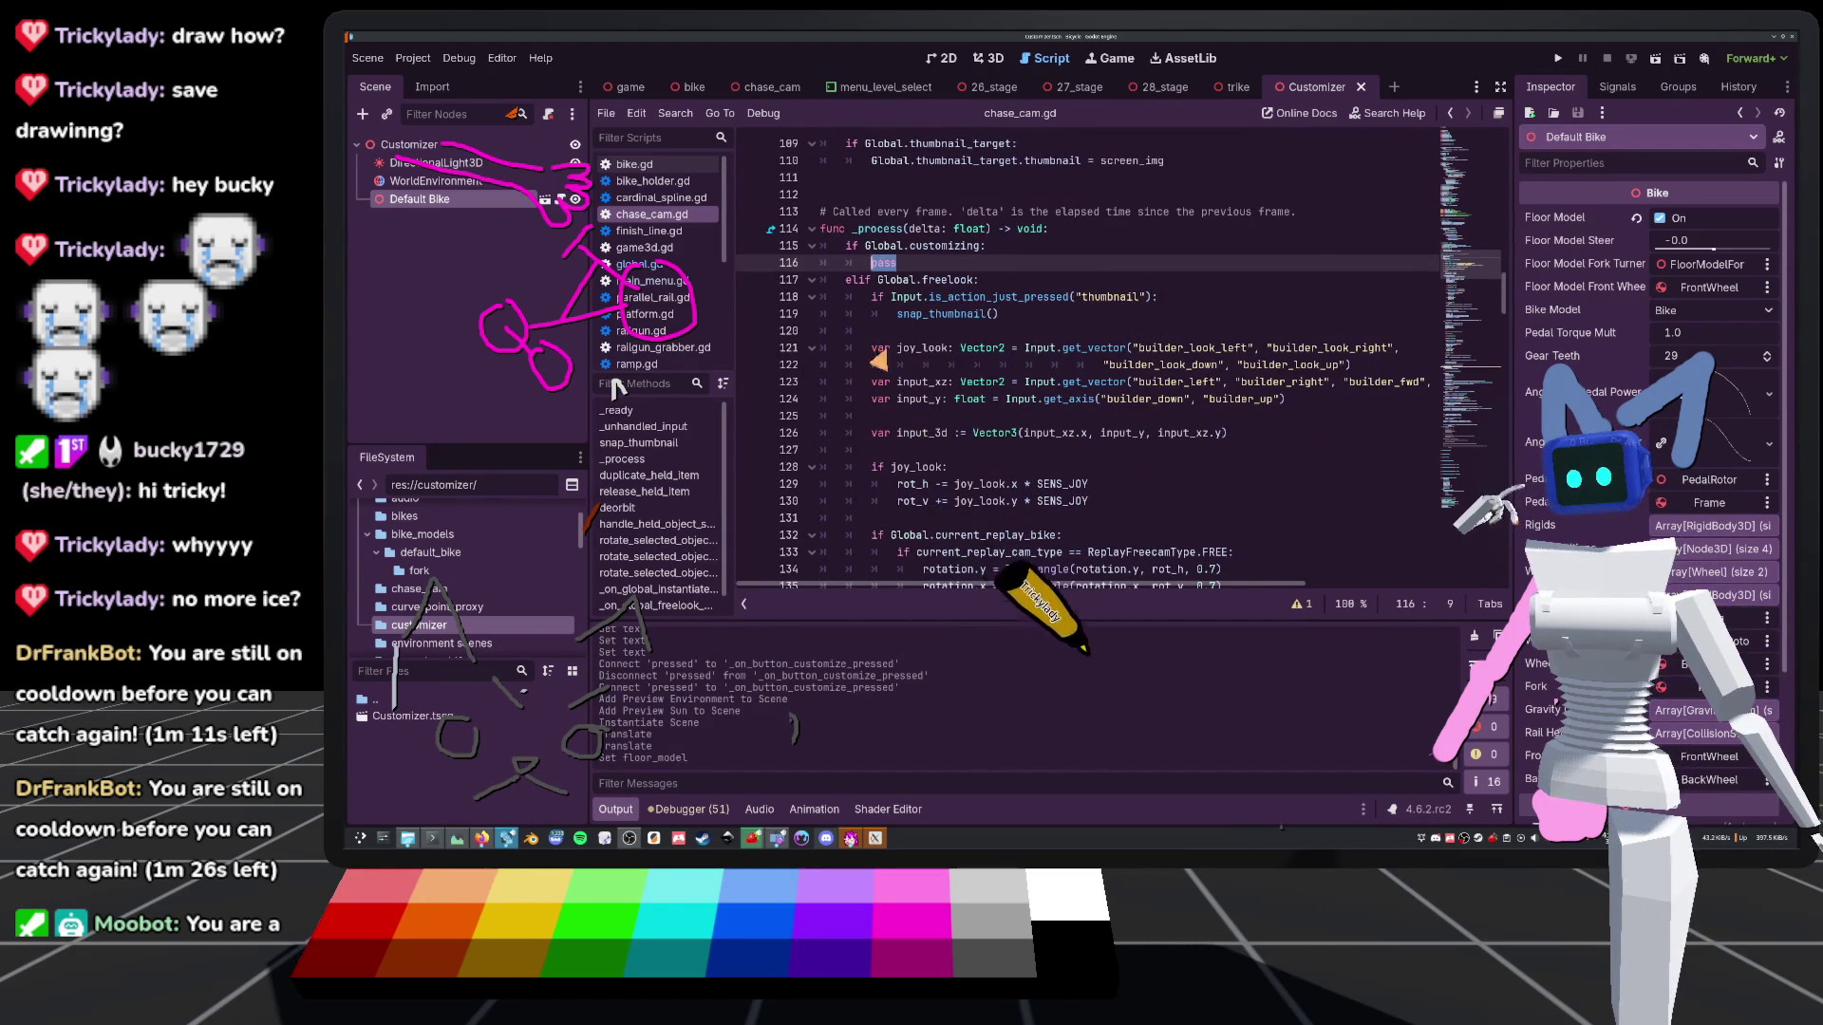
scroll(1020, 350, down, 5)
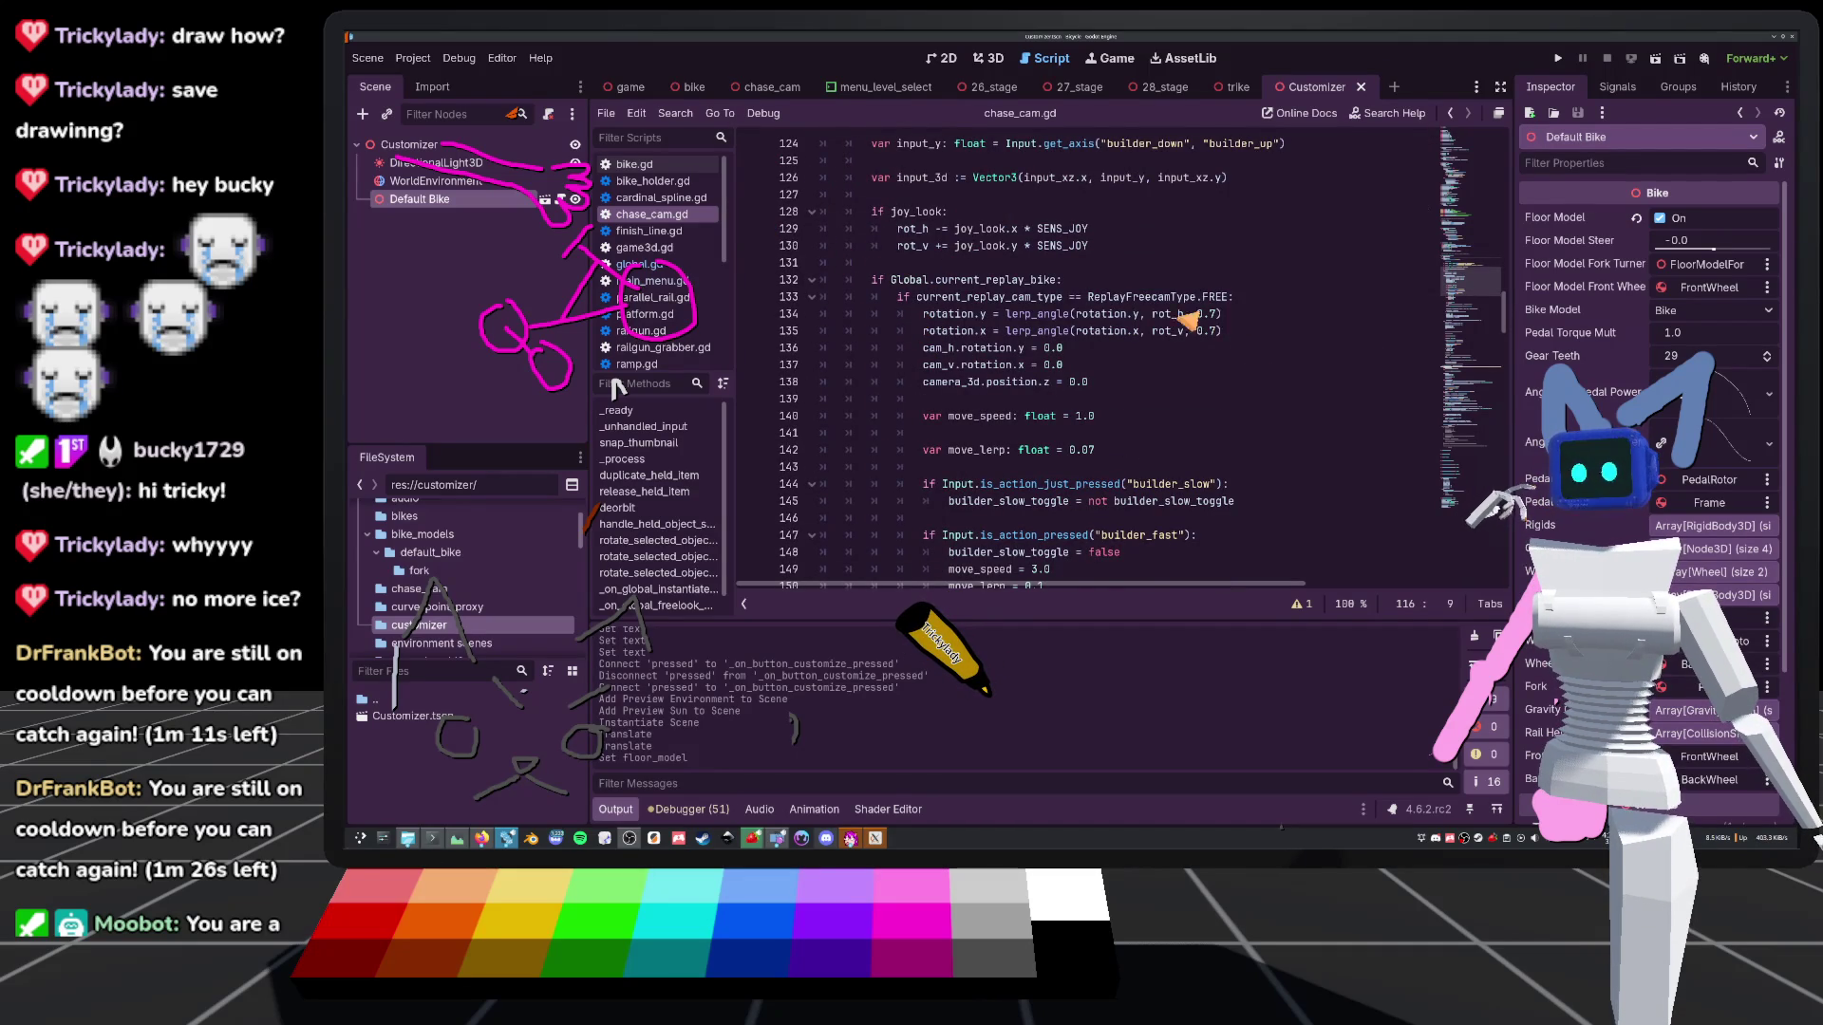
scroll(925, 367, down, 9)
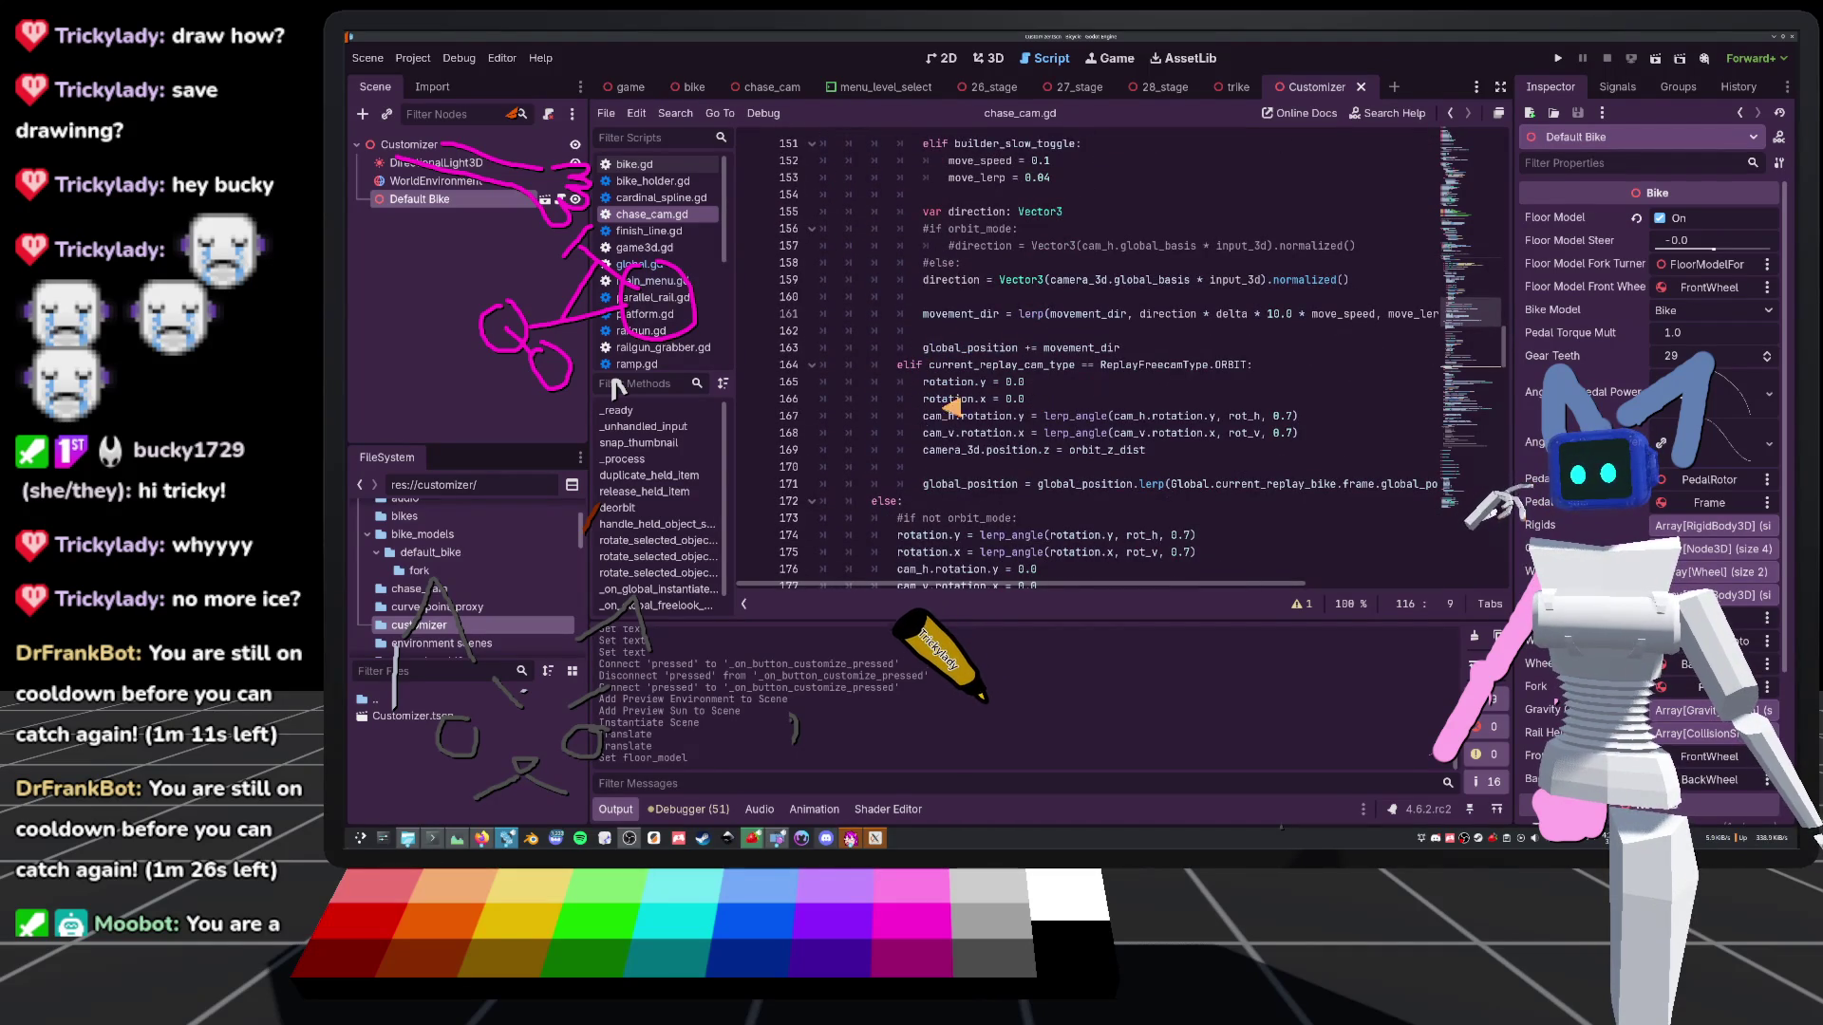
drag(919, 382, 1175, 451)
key(ctrl+c)
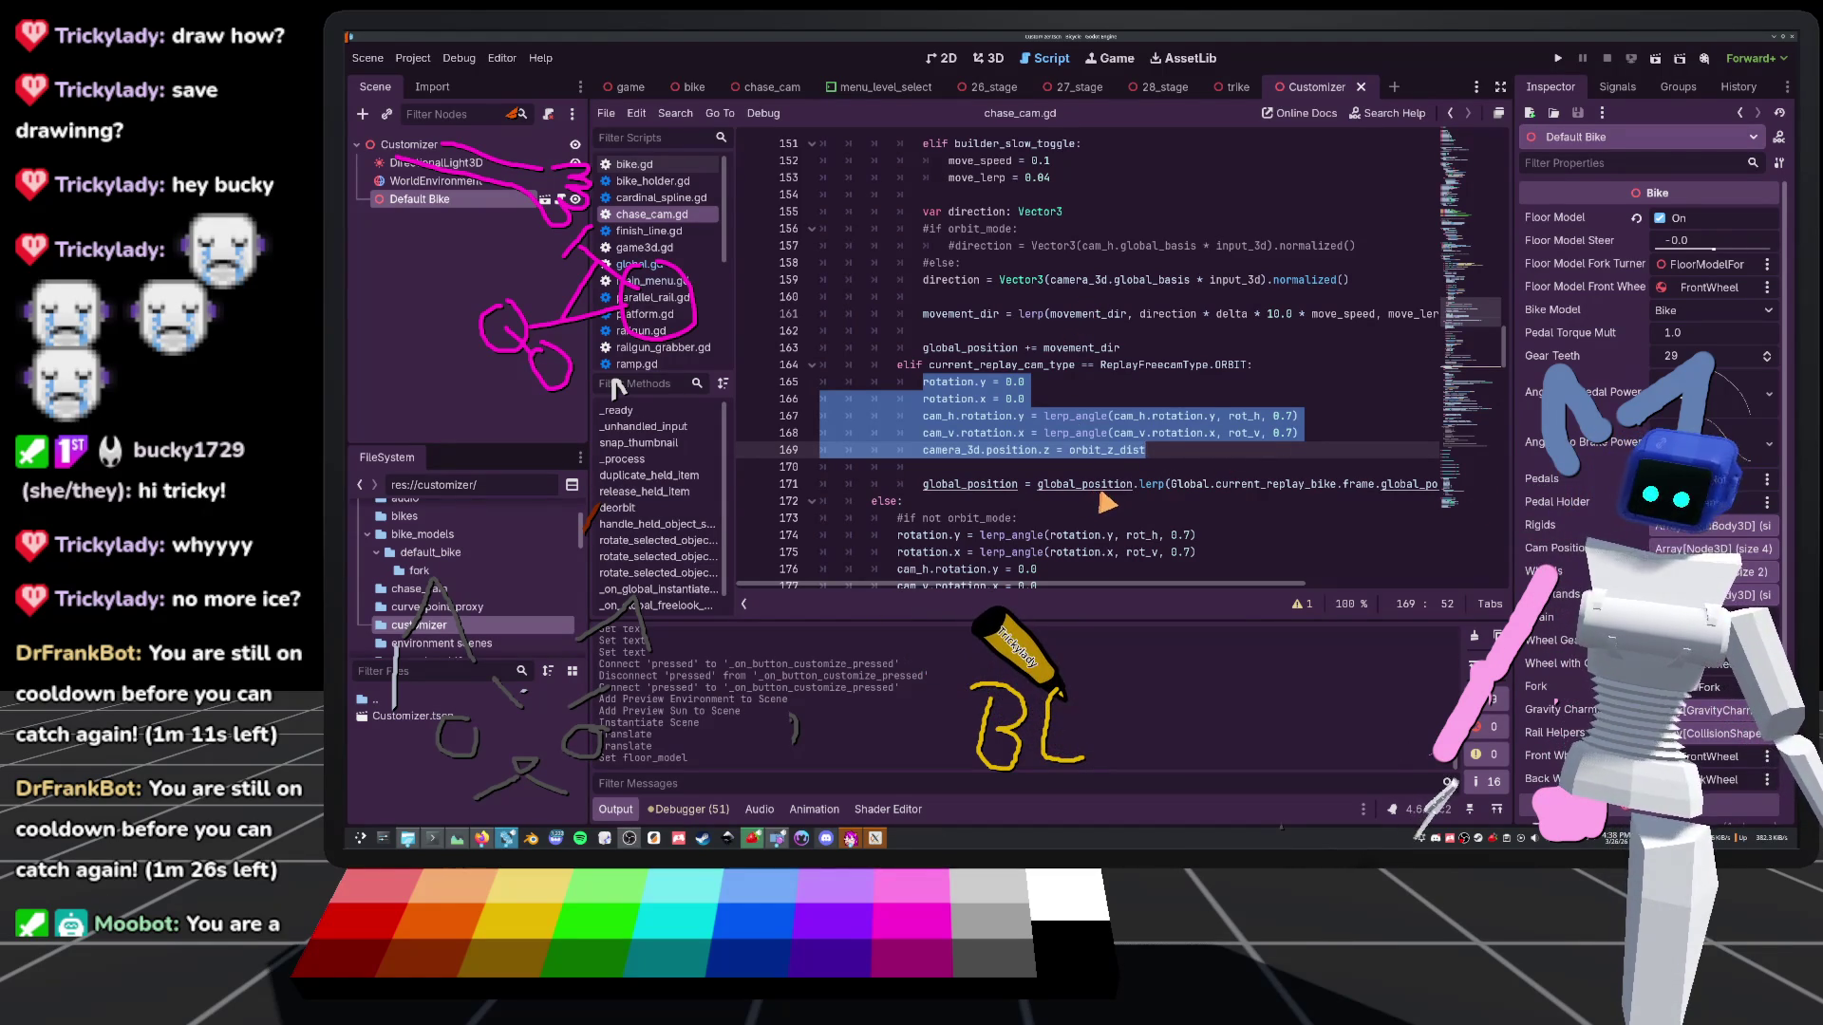
scroll(1096, 512, up, 15)
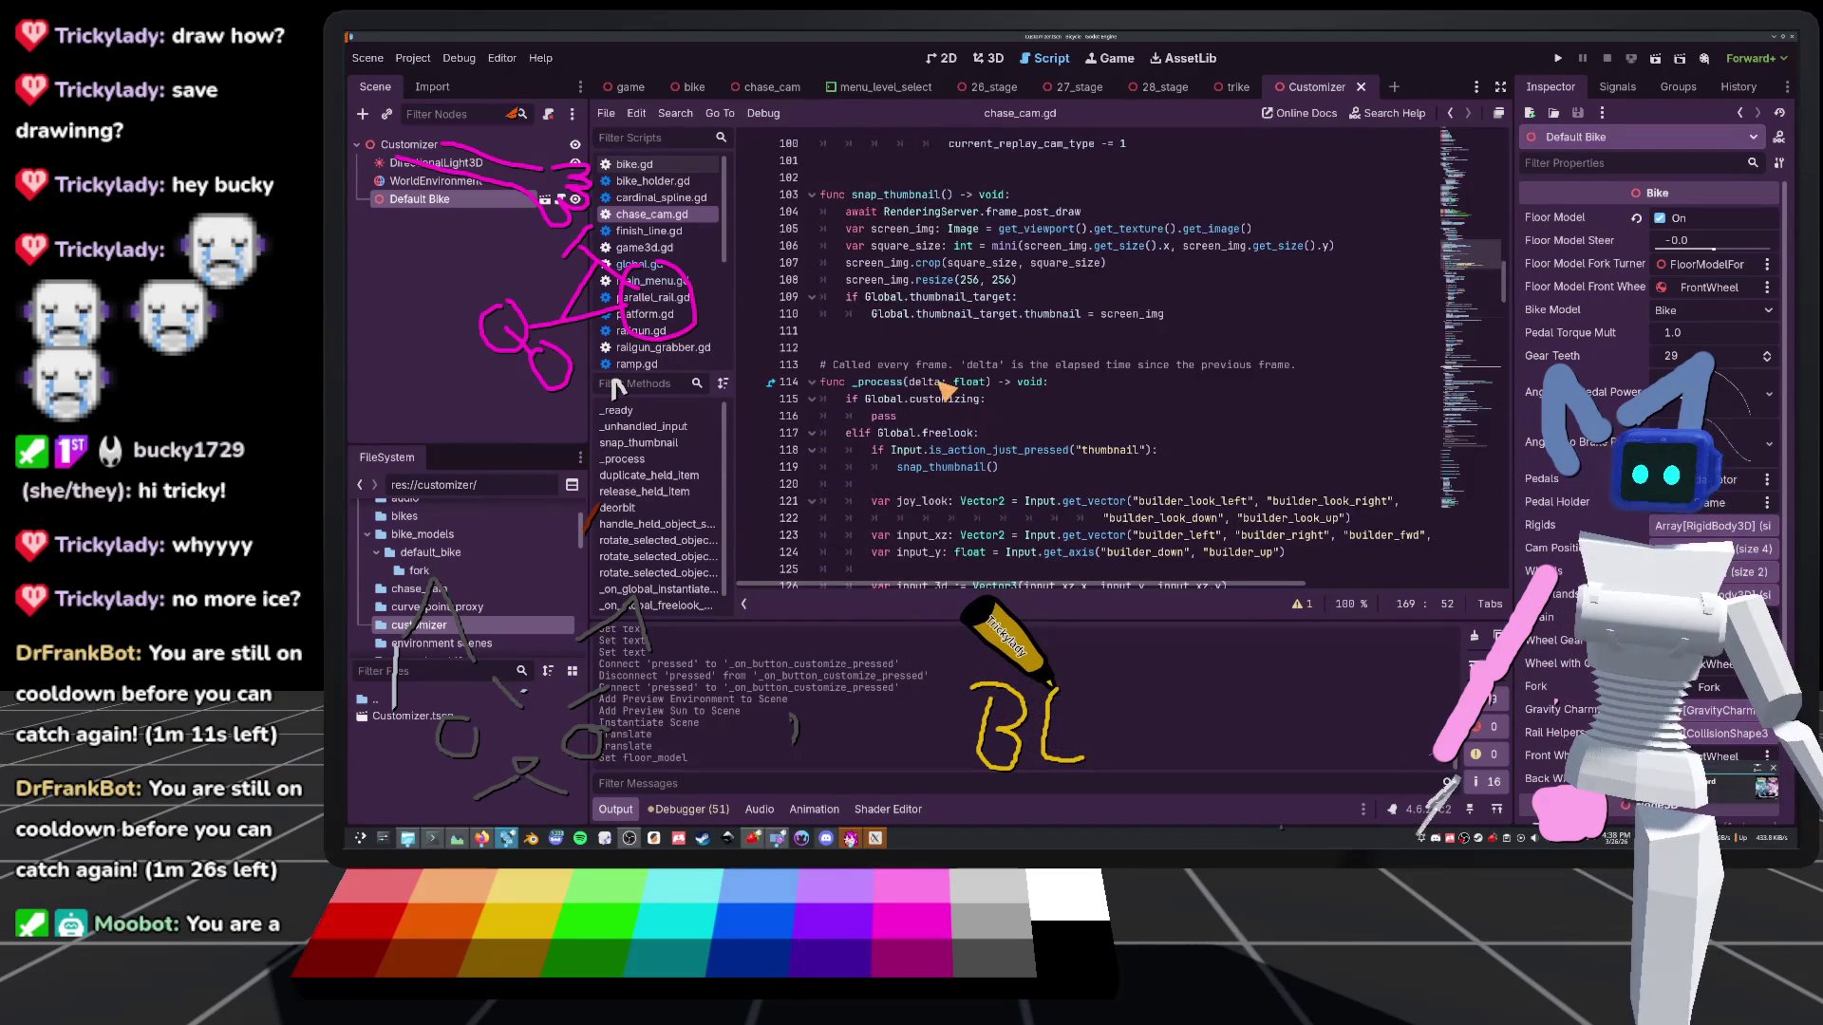
Replace the pass under the customizing check with the copied camera reset lines, keeping their indentation
double_click(945, 418)
key(ctrl+v)
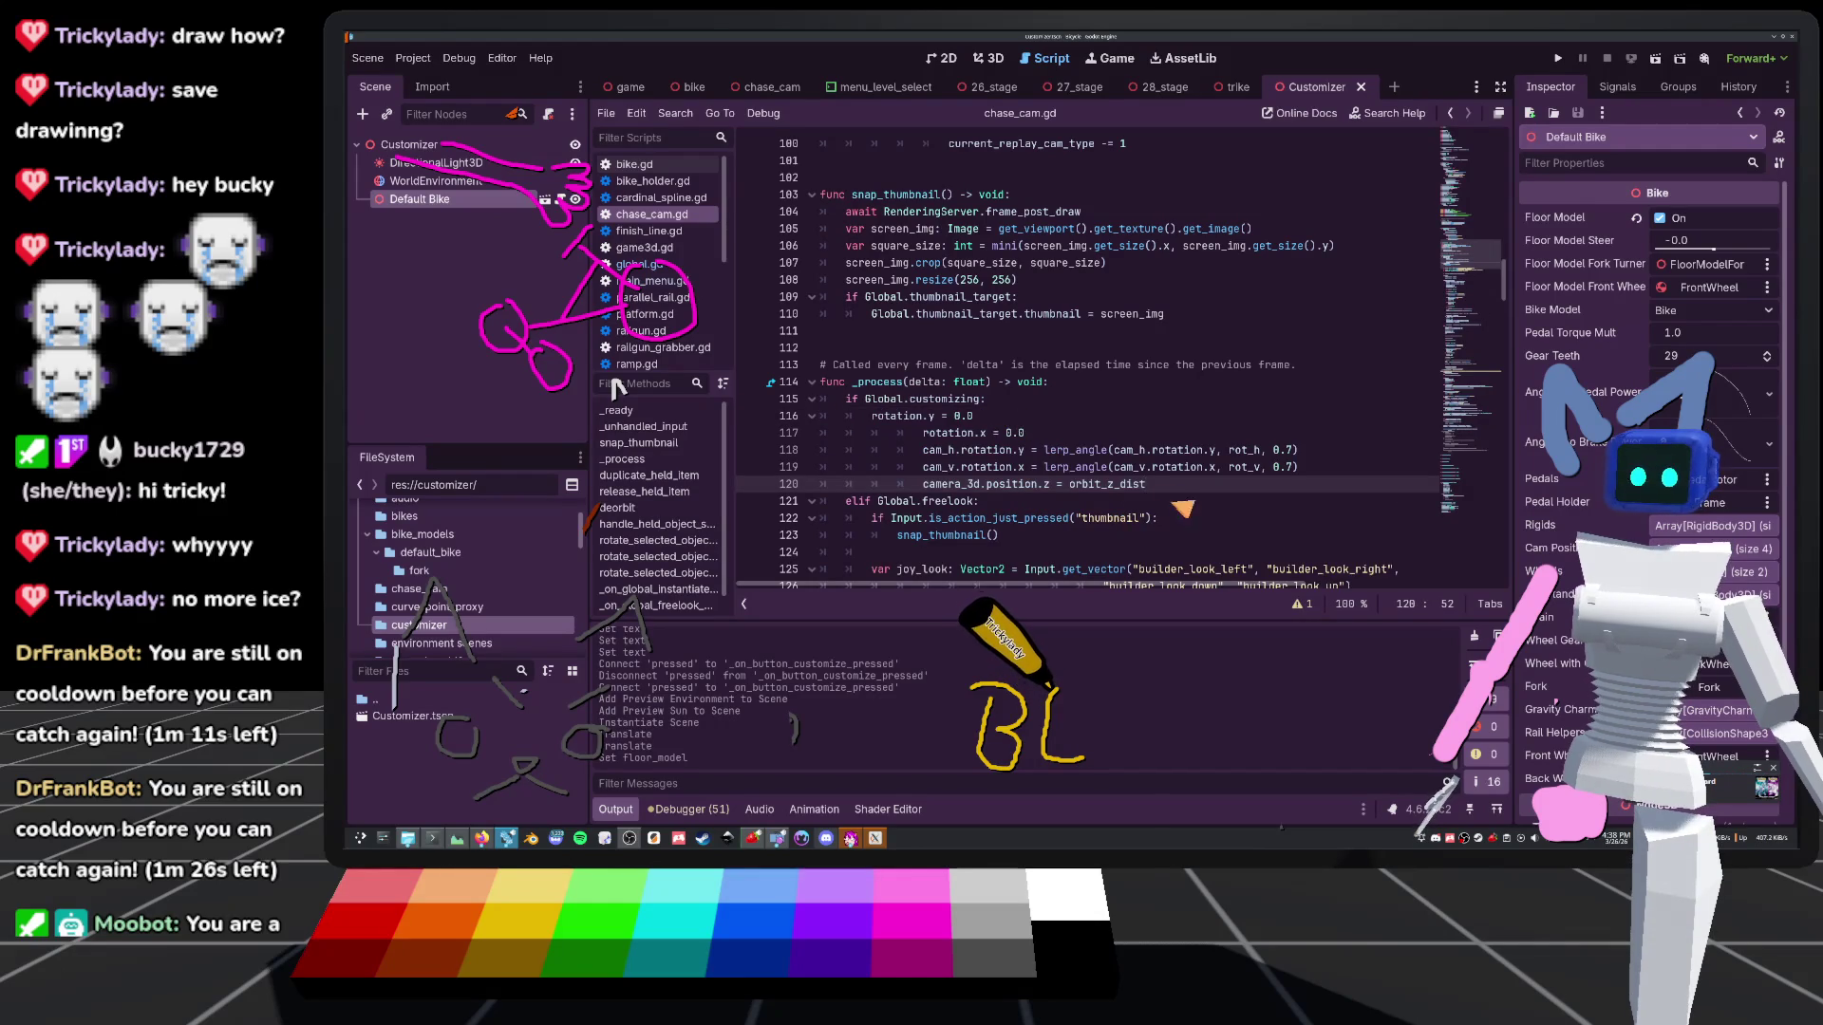
drag(1174, 486, 1094, 430)
key(shift+Tab)
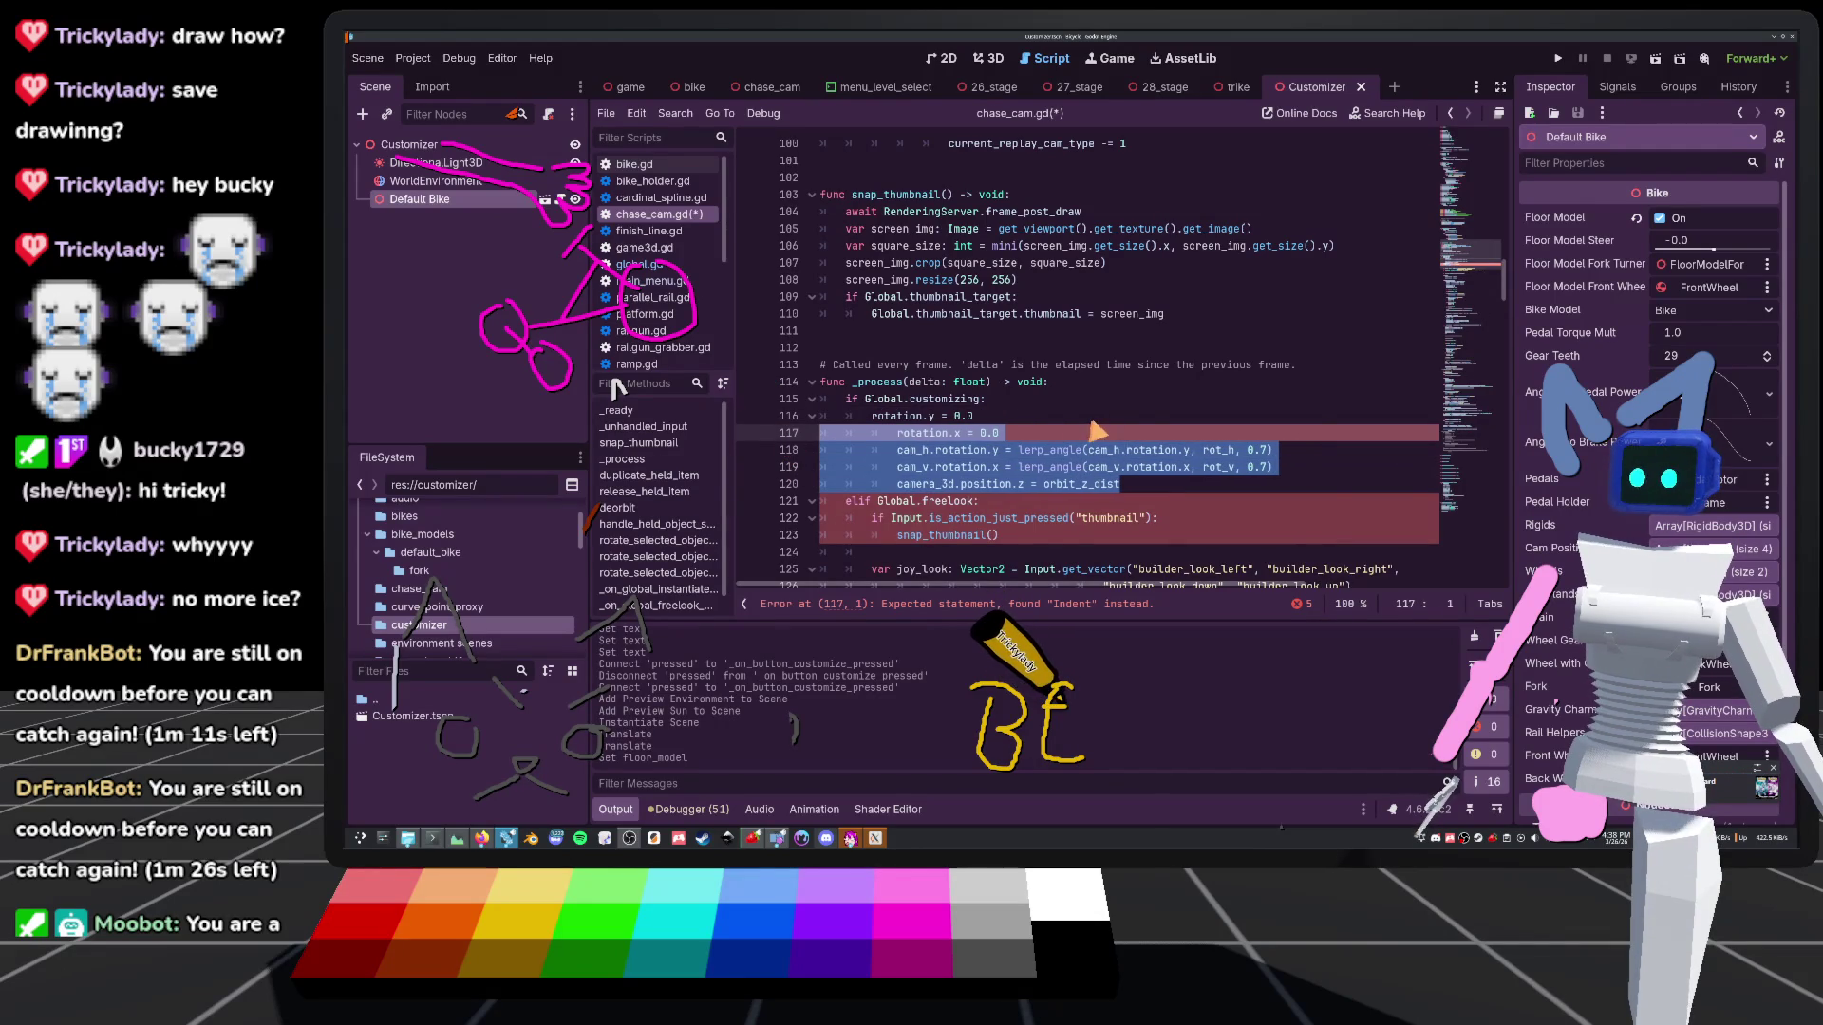
key(ctrl+z)
click(1117, 365)
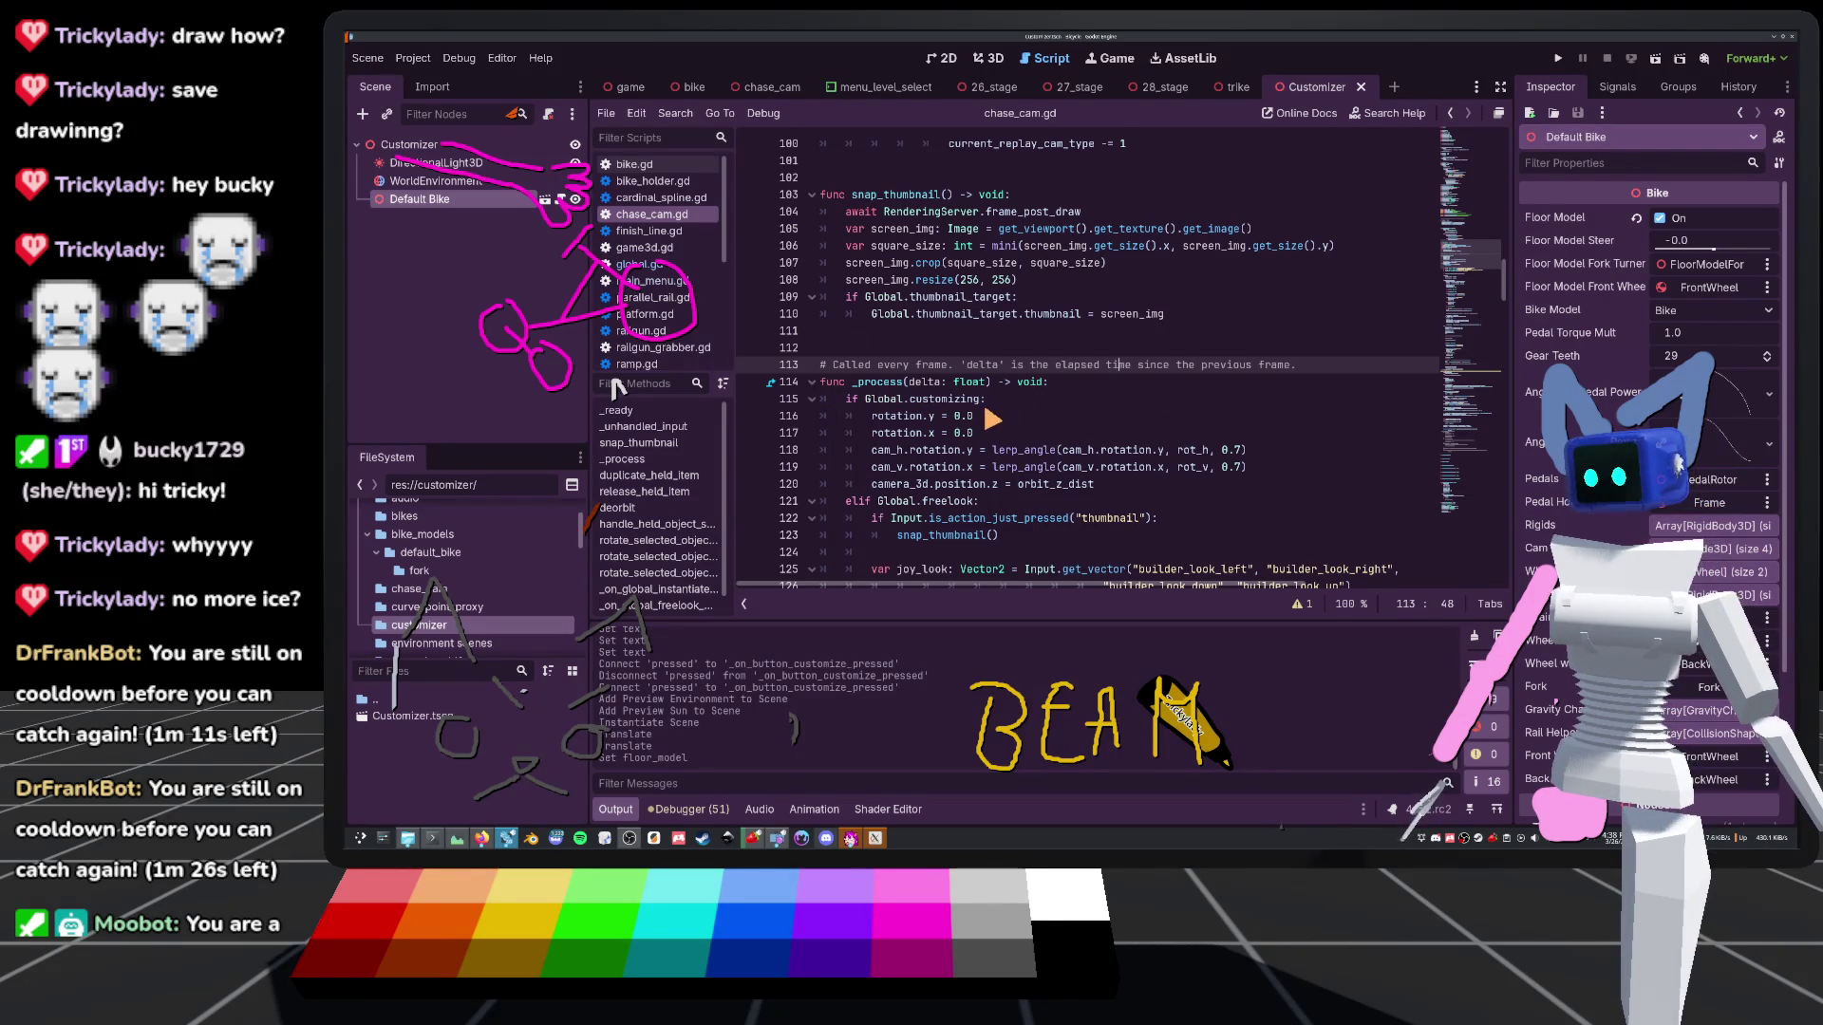
click(932, 332)
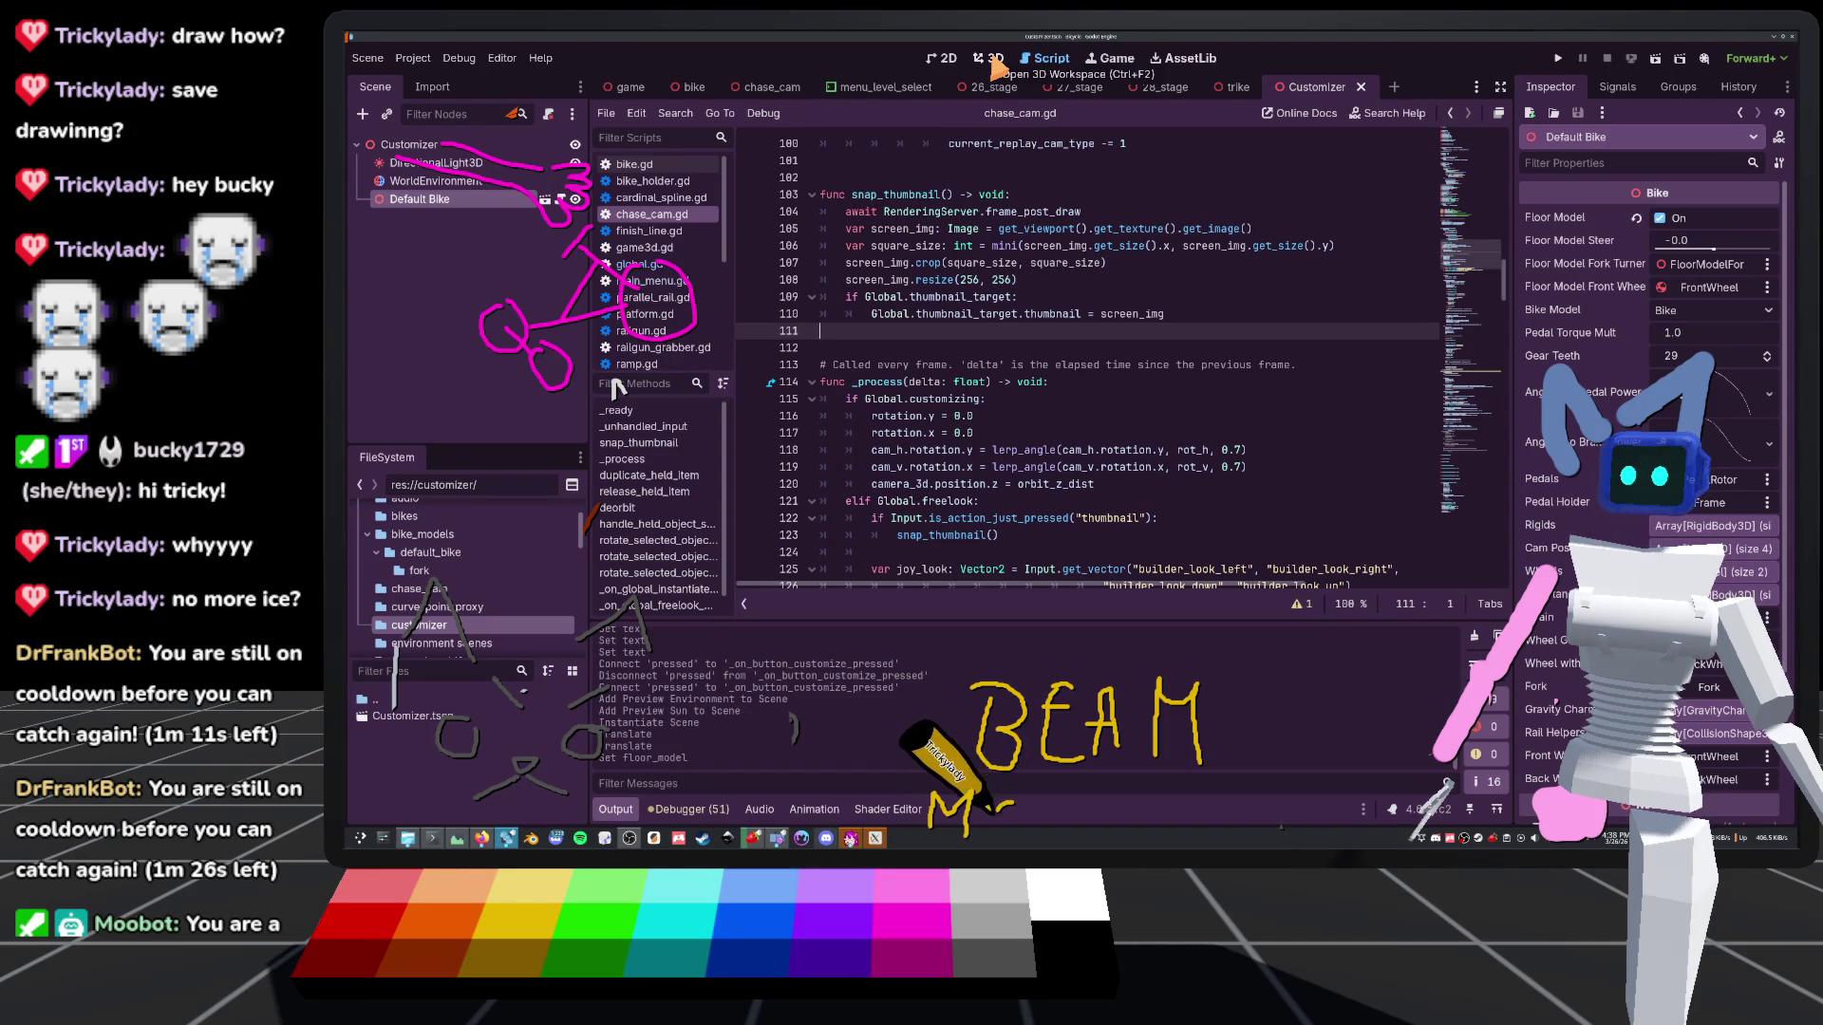
click(610, 86)
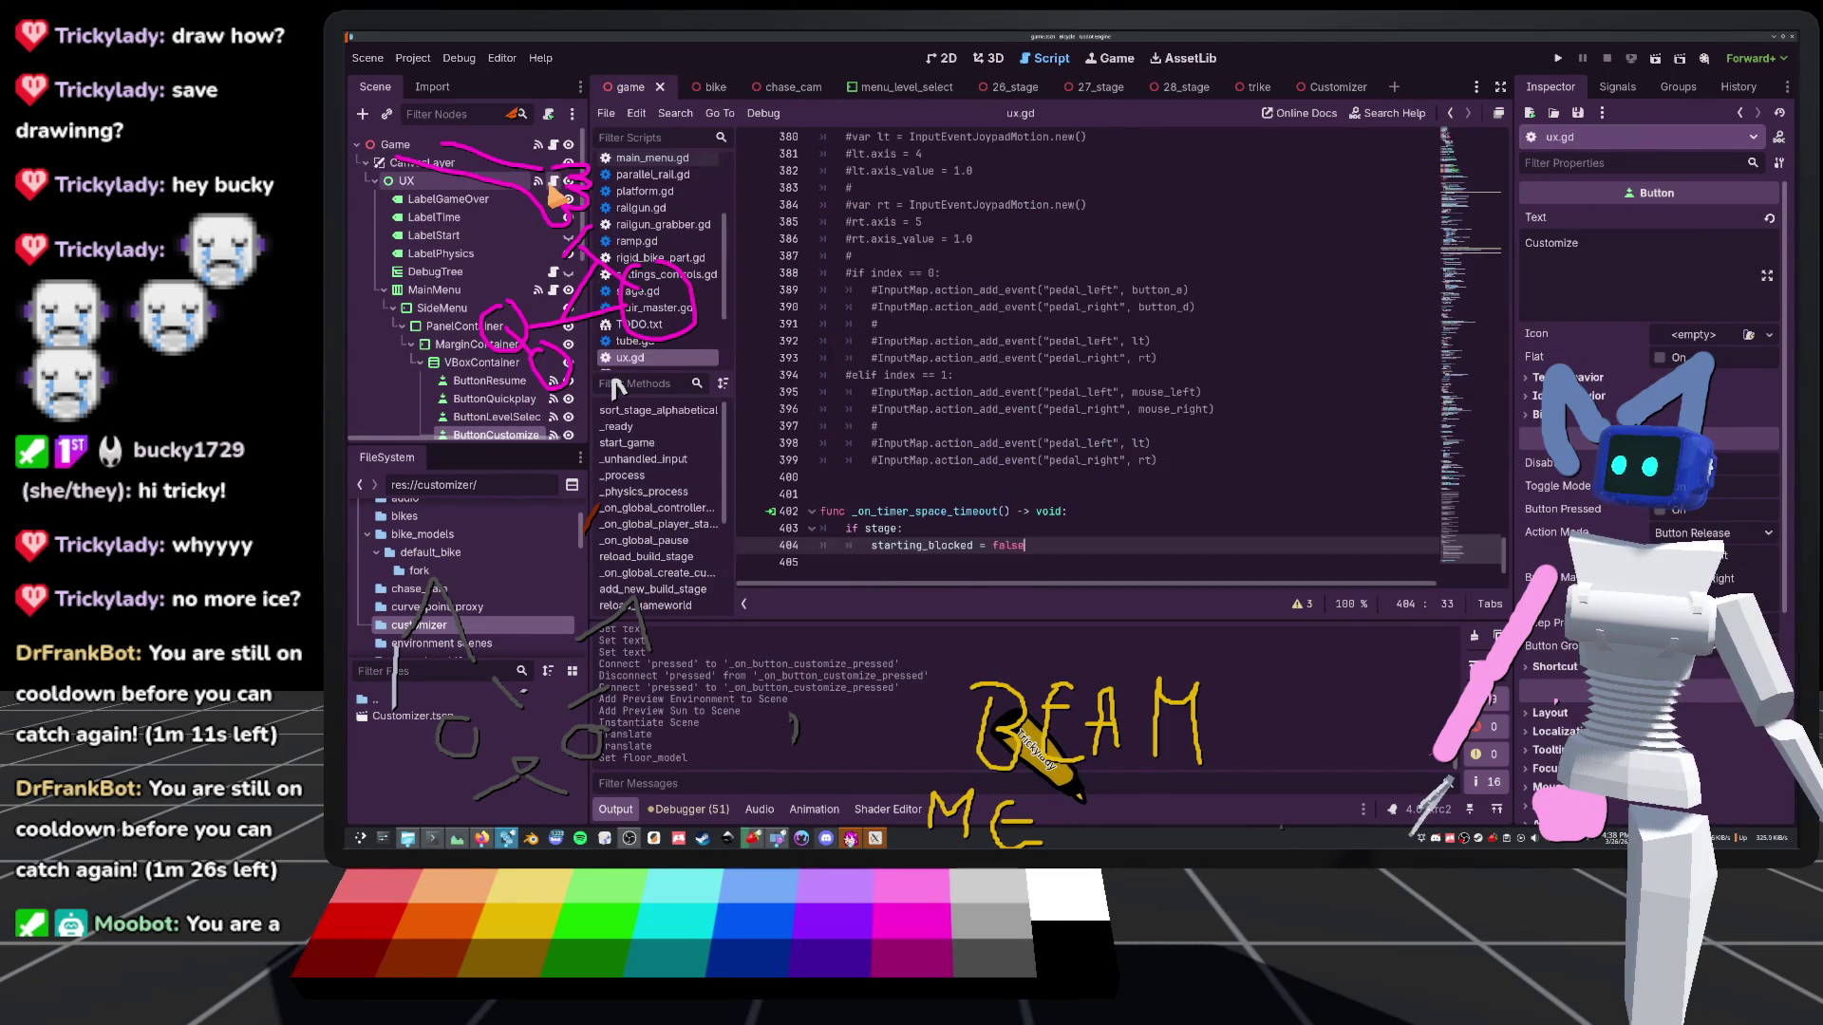
Replace the pass in _on_button_customize_pressed with 'Global.customizing = true'
scroll(912, 396, down, 18)
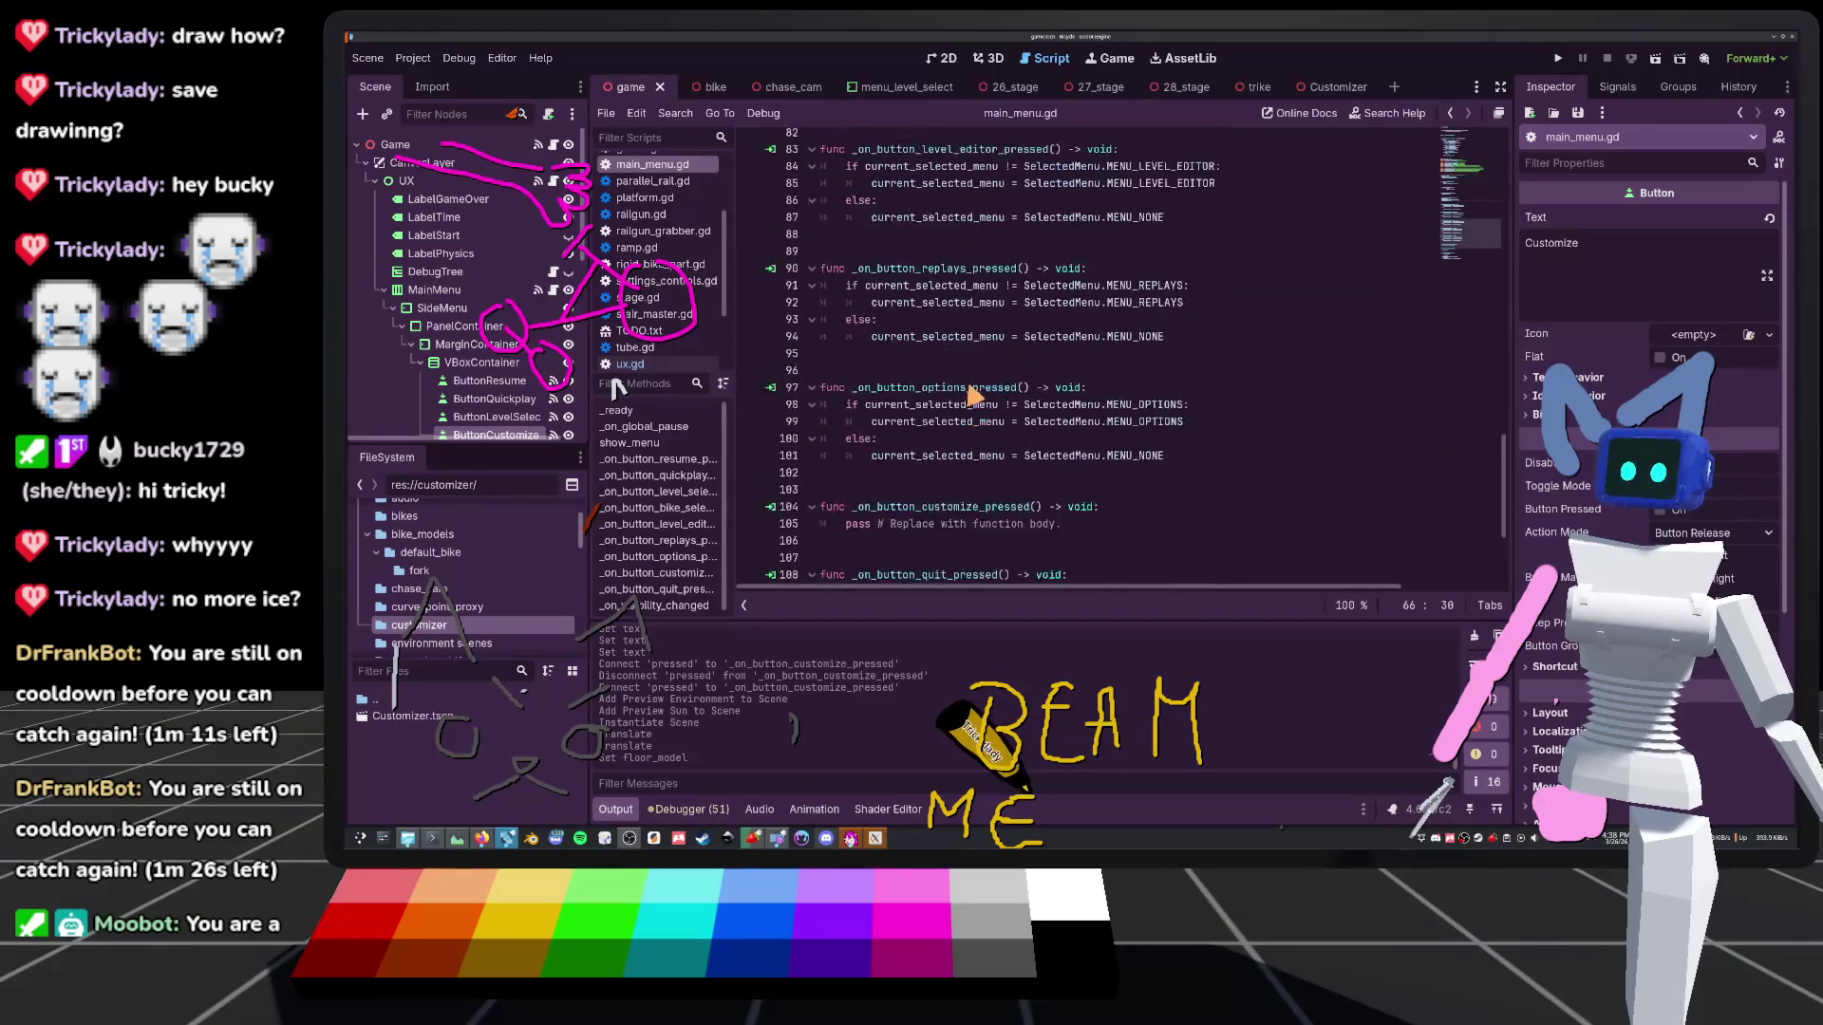
scroll(971, 392, down, 4)
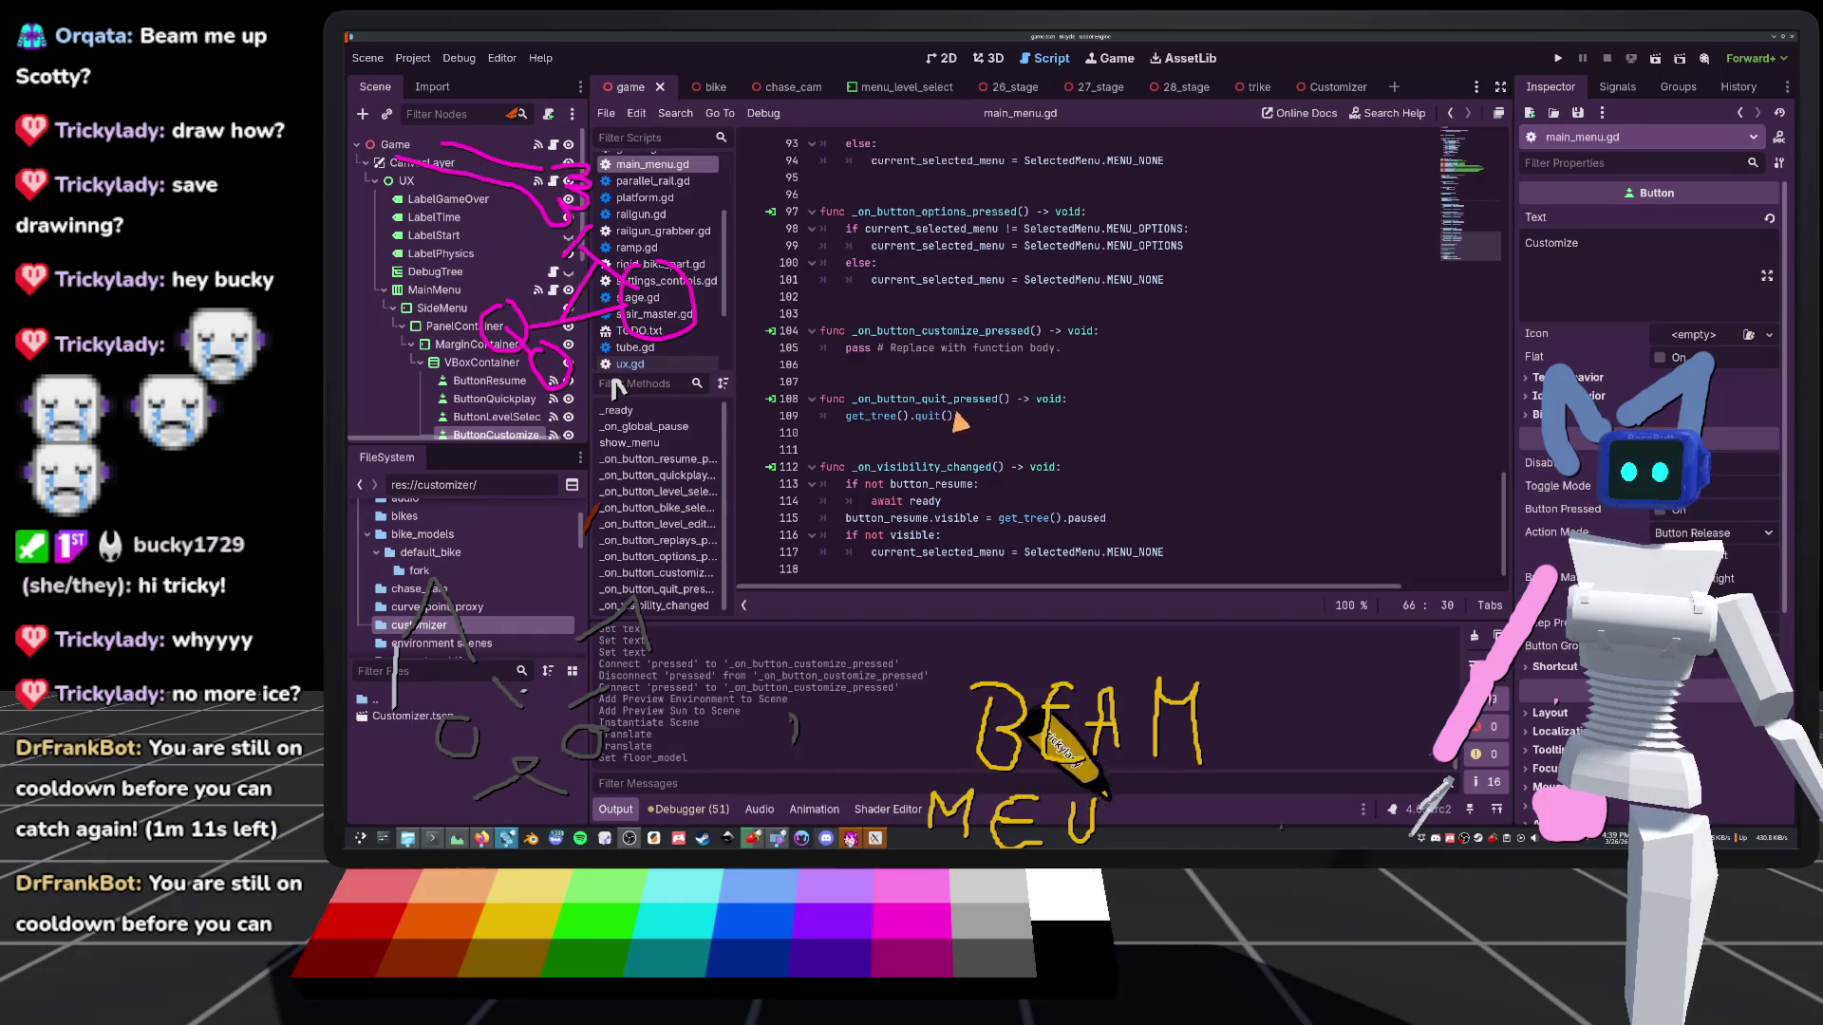
triple_click(940, 350)
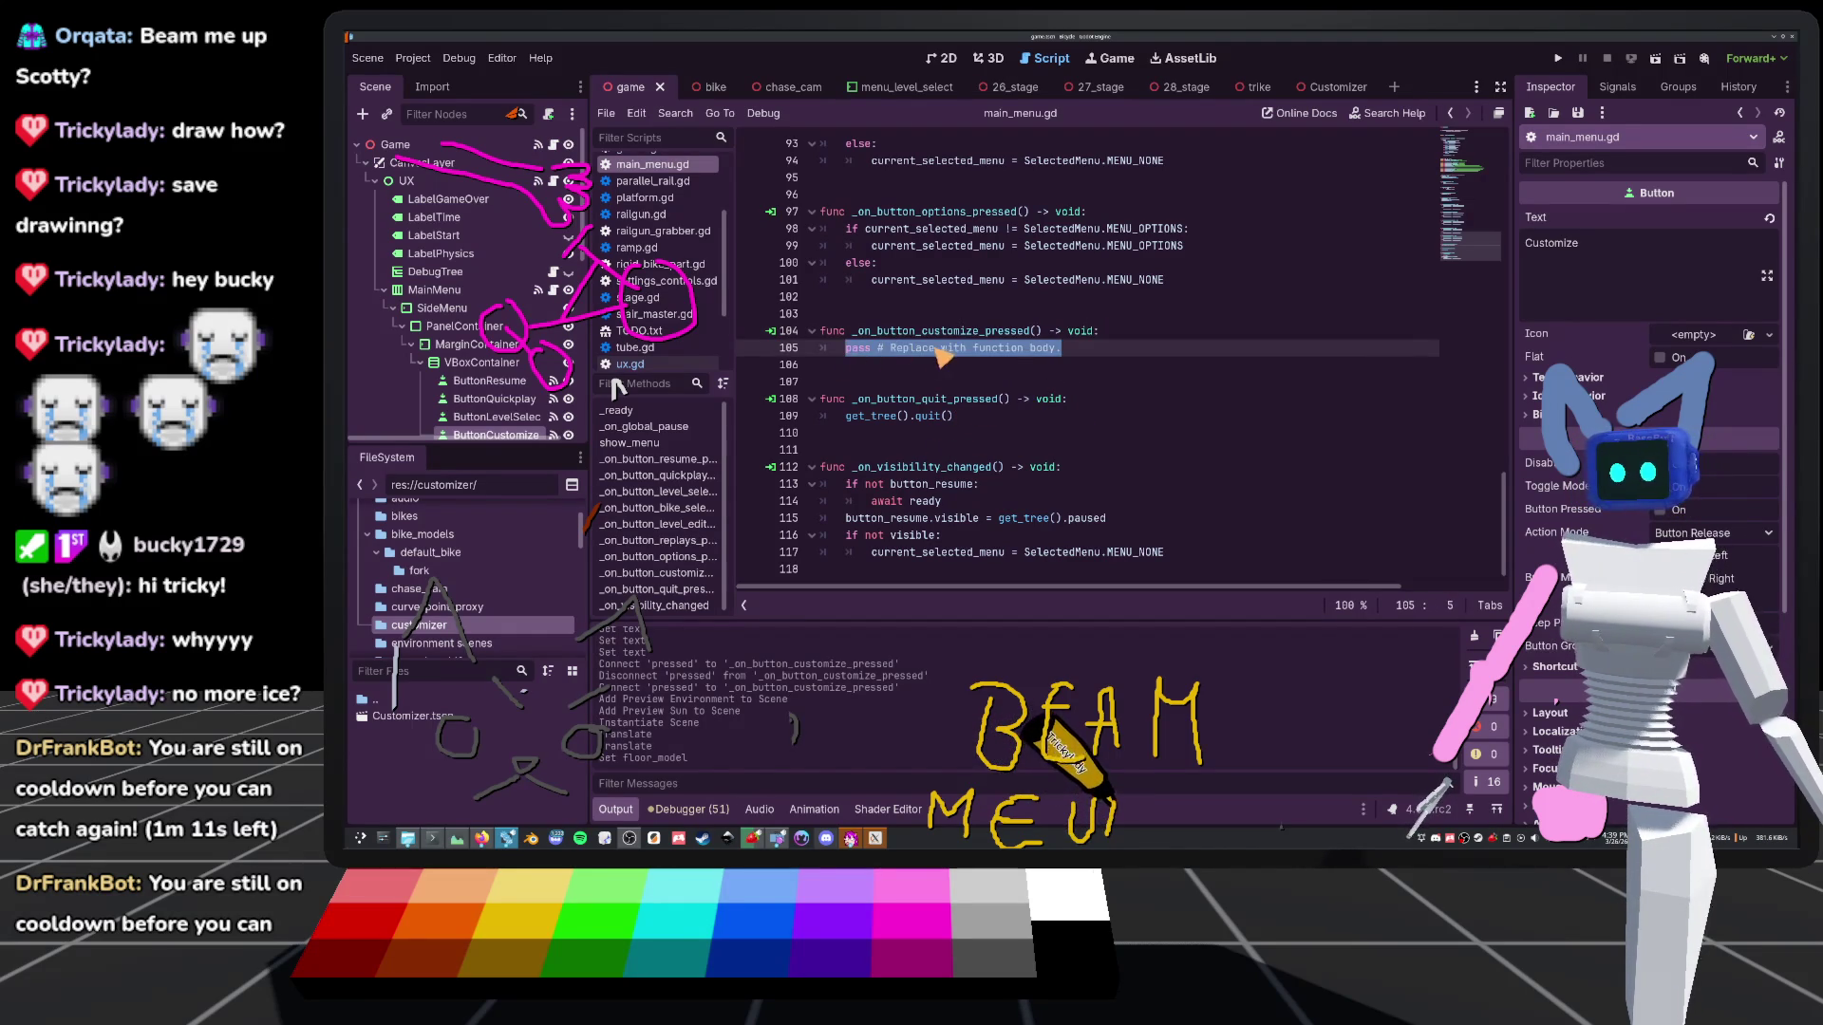
text(Global.cus)
key(Return)
text(= true)
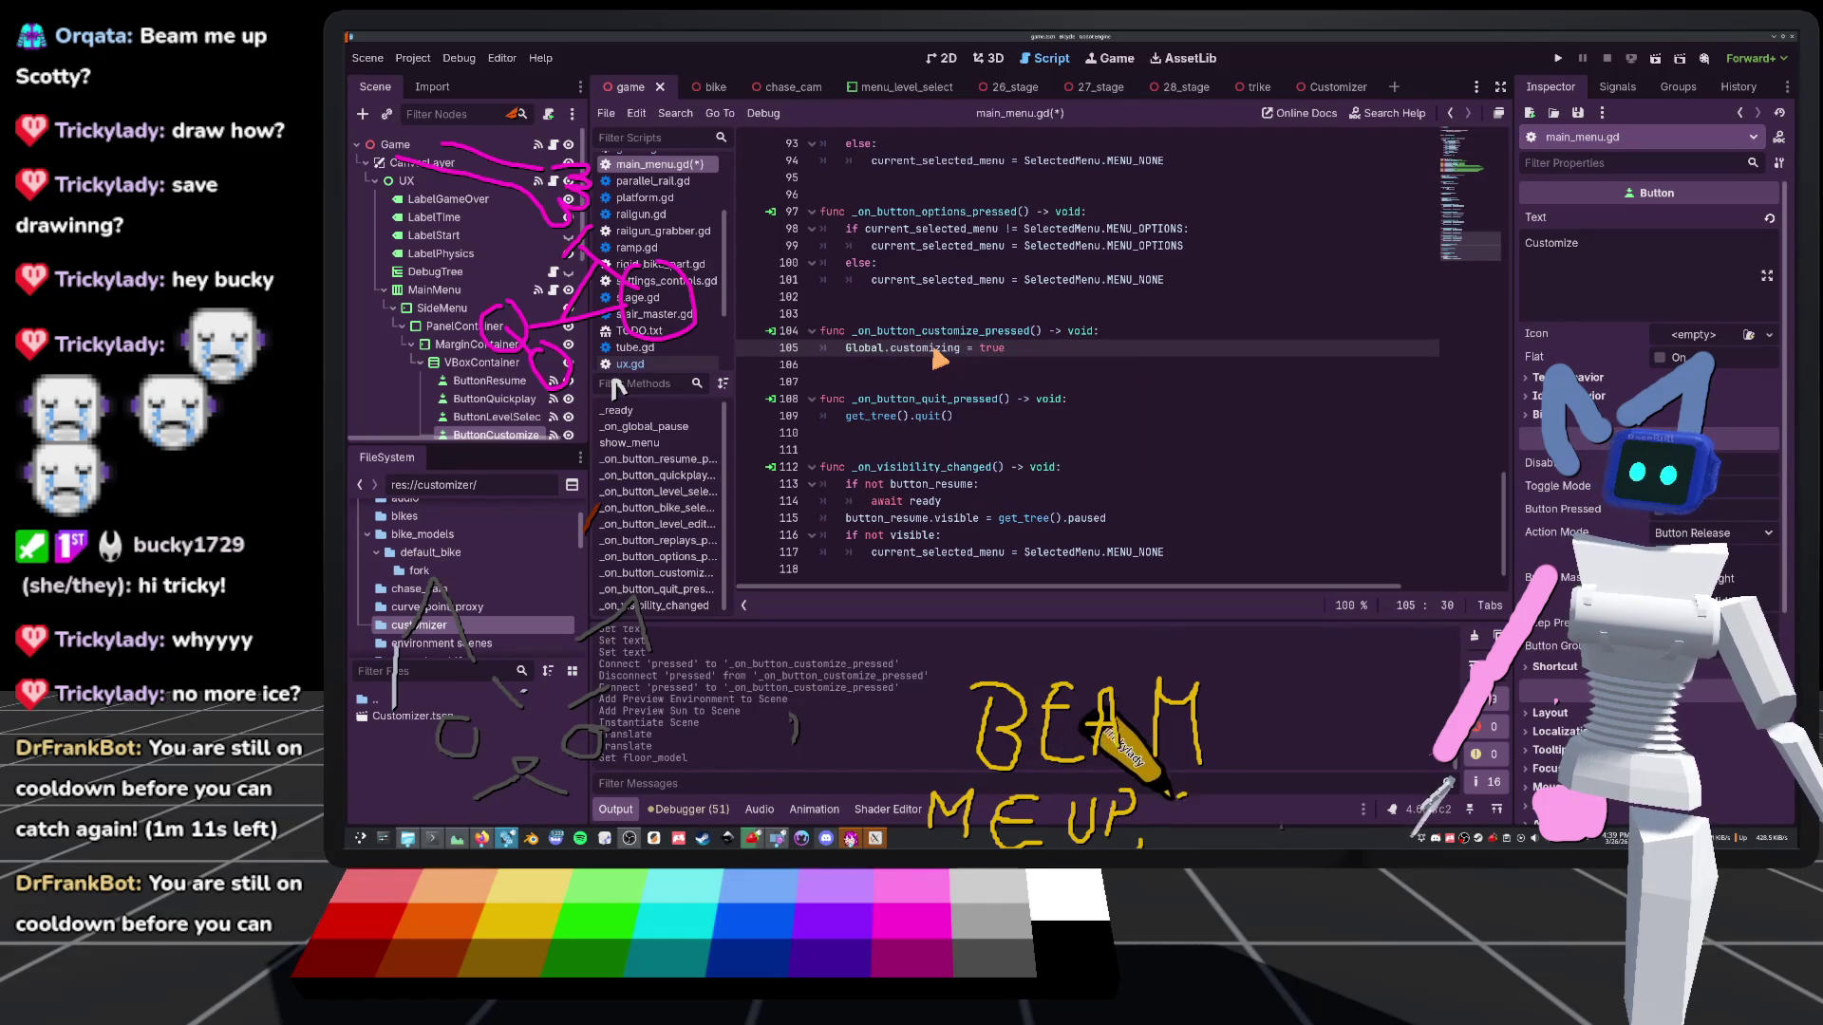
key(Return)
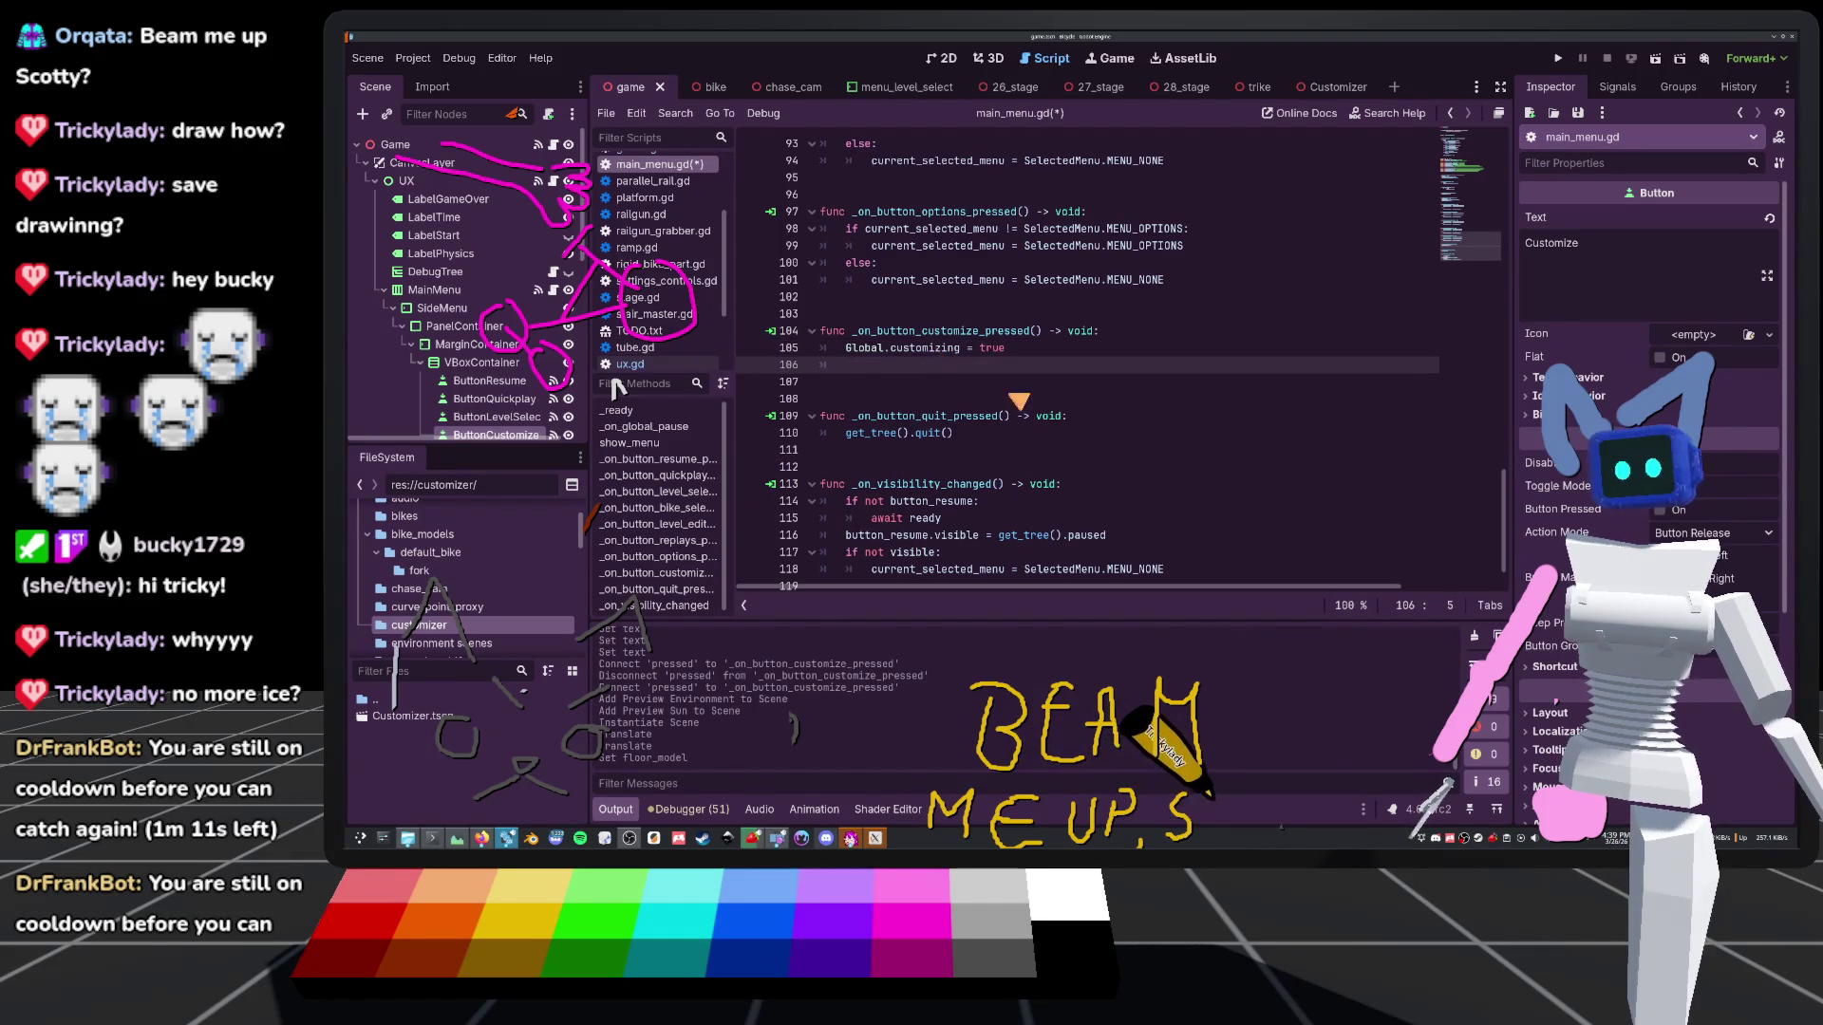
Begin a second Global statement below the assignment and bring up code completion
scroll(940, 359, up, 13)
scroll(875, 323, down, 11)
text(Global.bu)
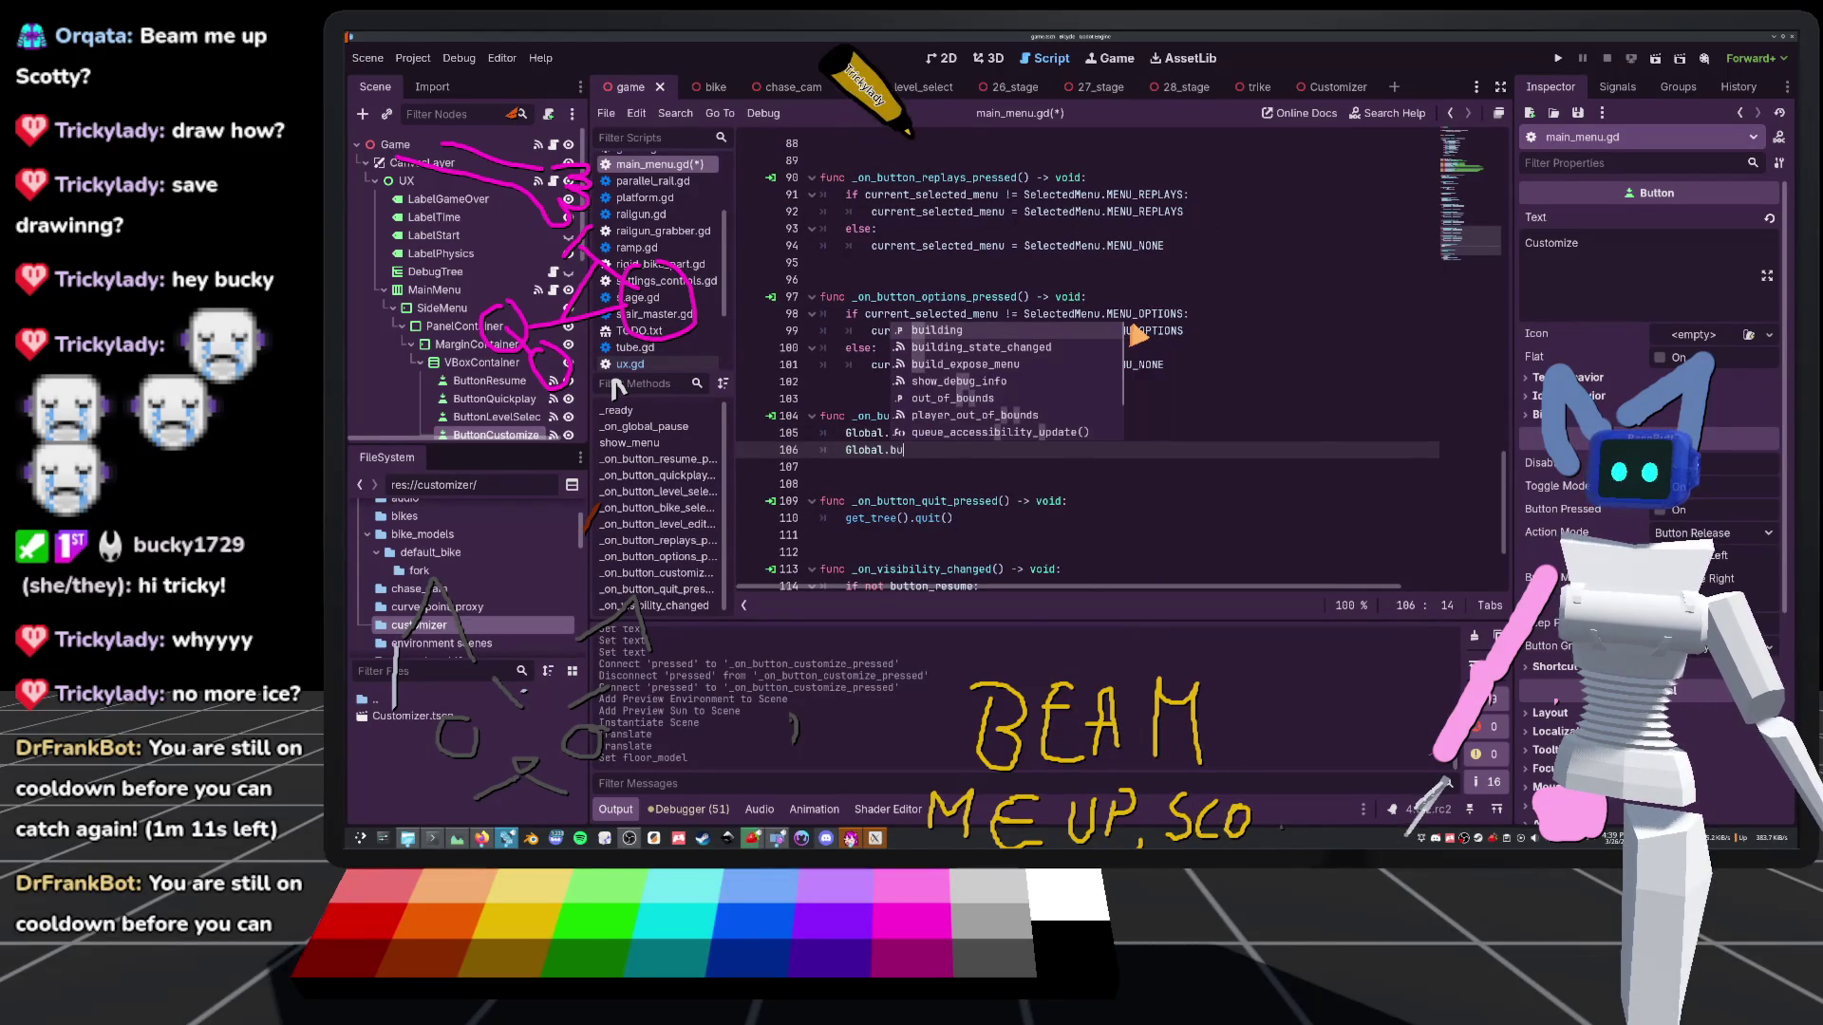
key(BackSpace)
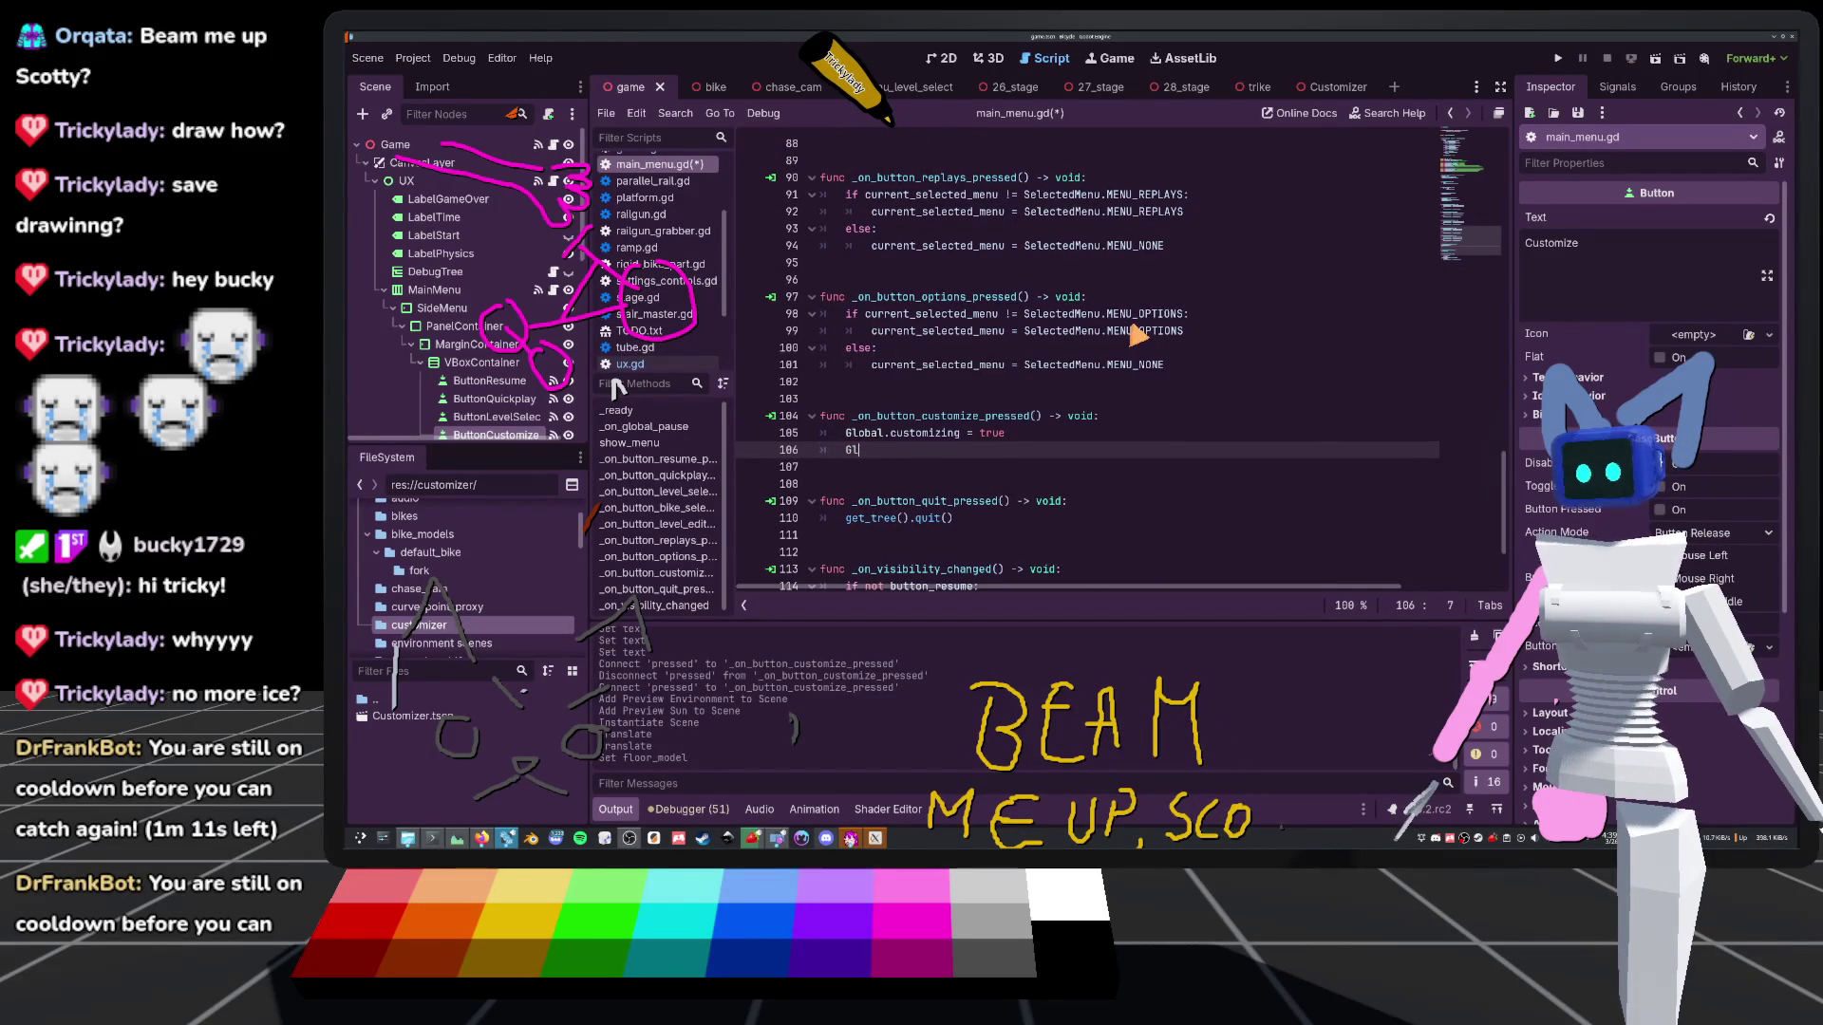
key(BackSpace)
key(Return)
scroll(1041, 436, up, 9)
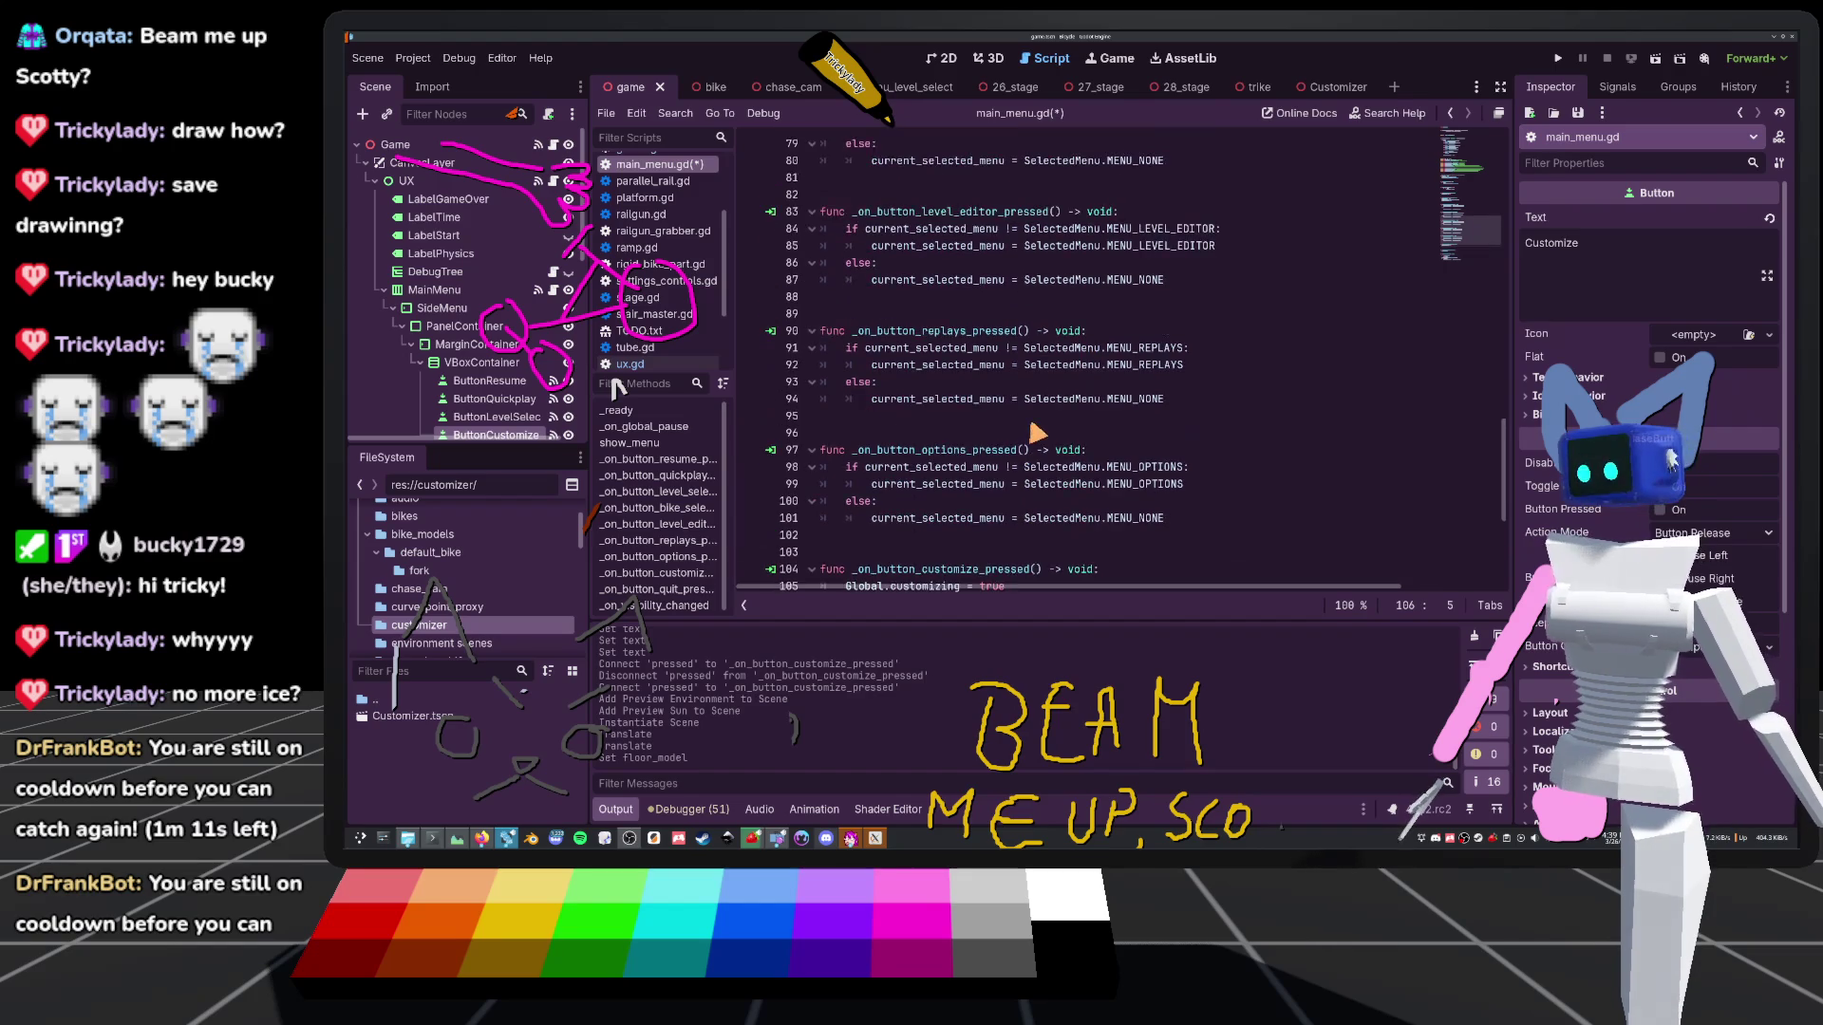
scroll(973, 409, up, 2)
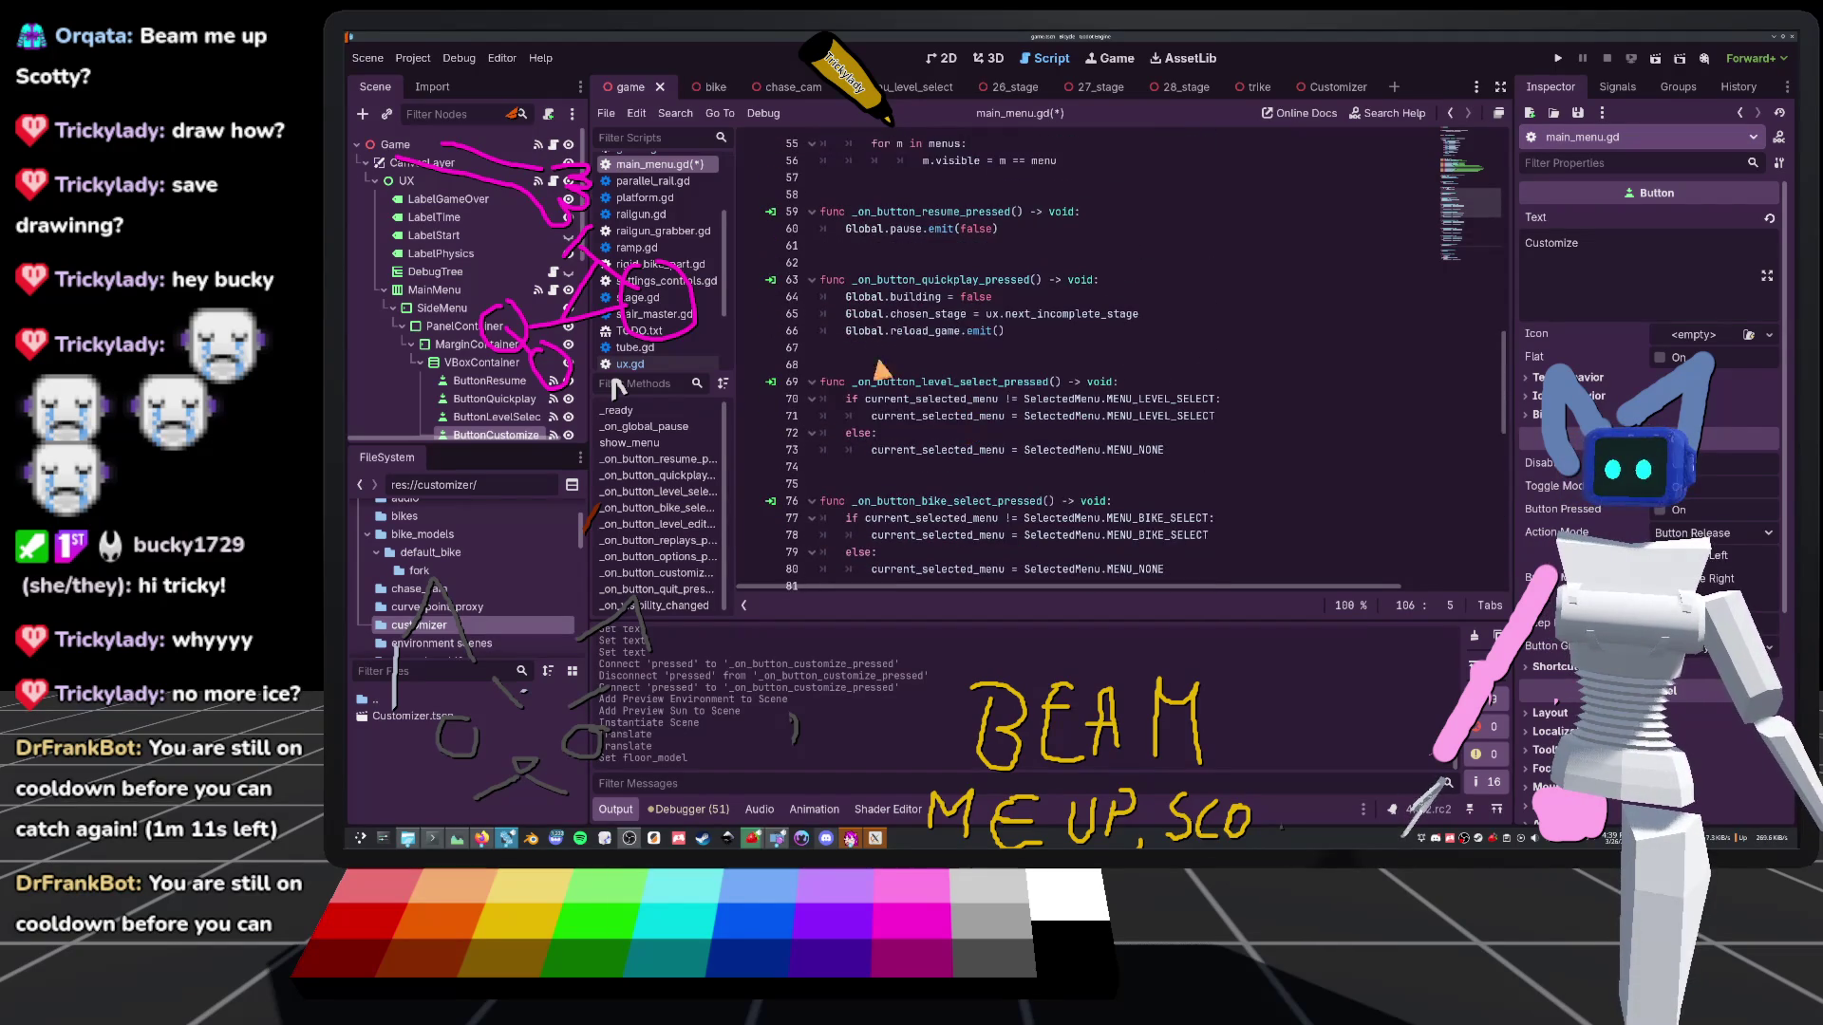
mouse_move(924, 324)
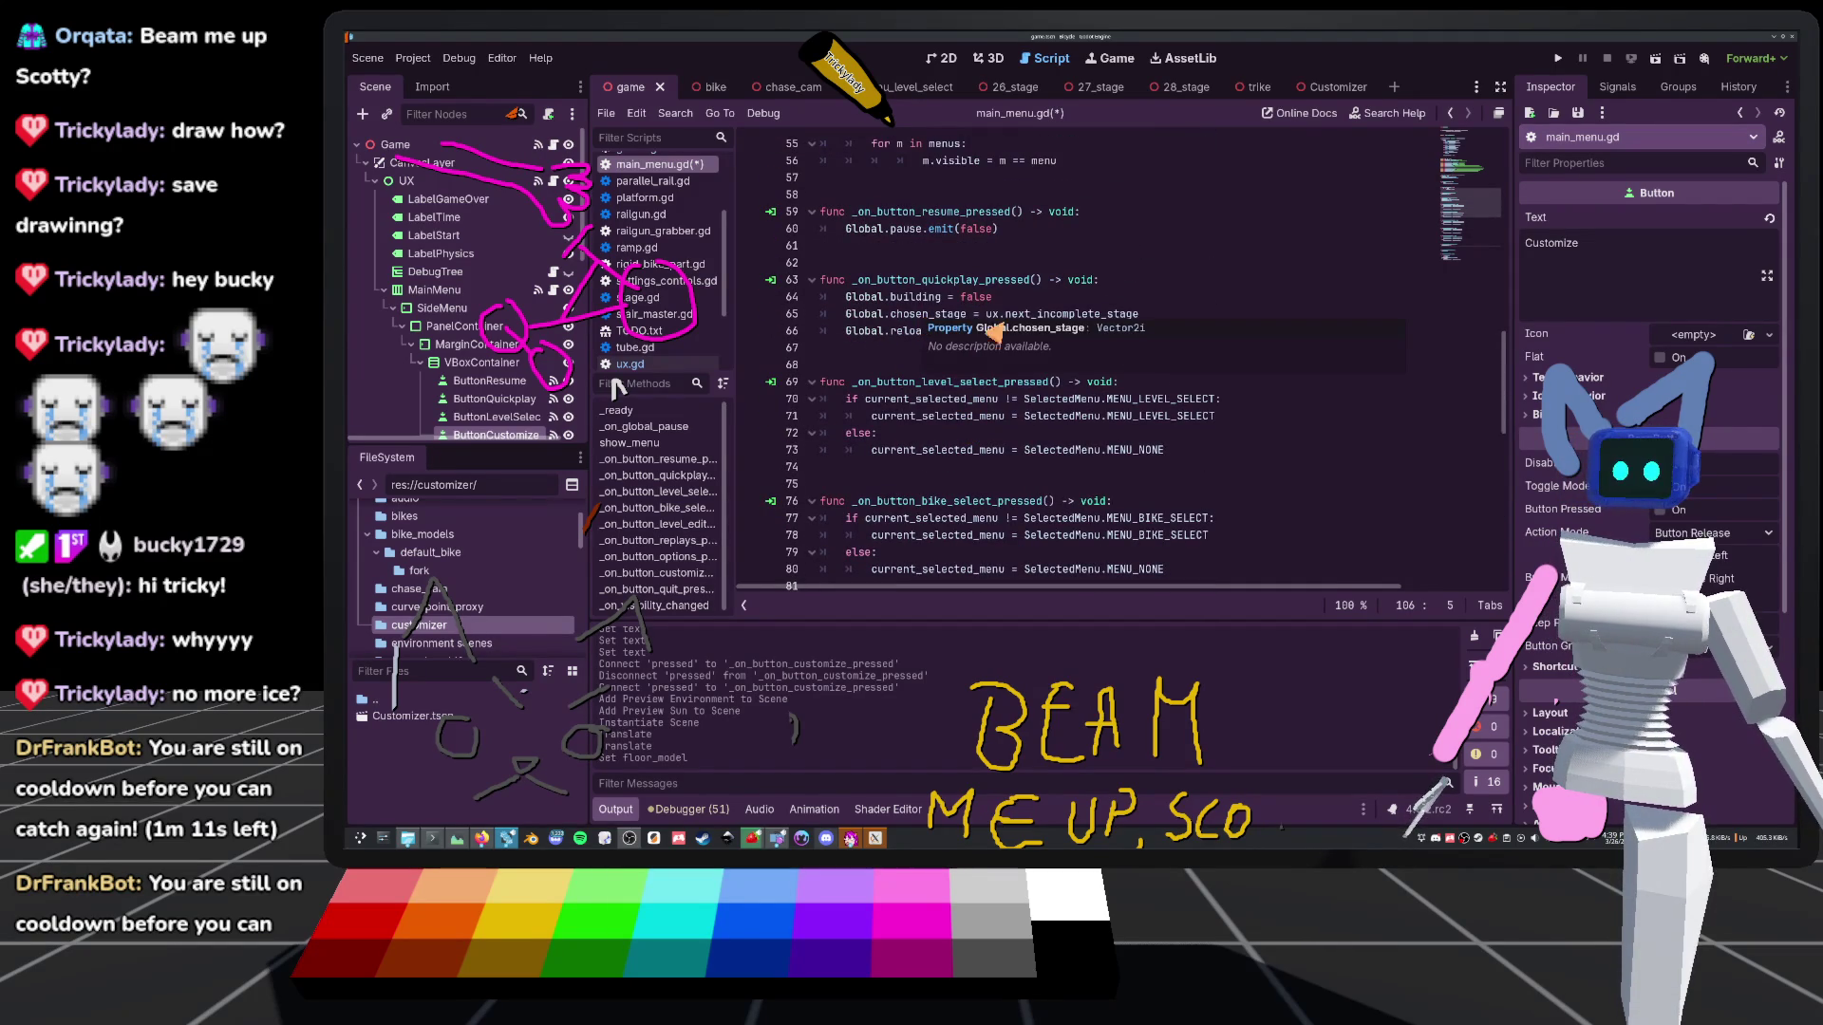
scroll(935, 347, up, 3)
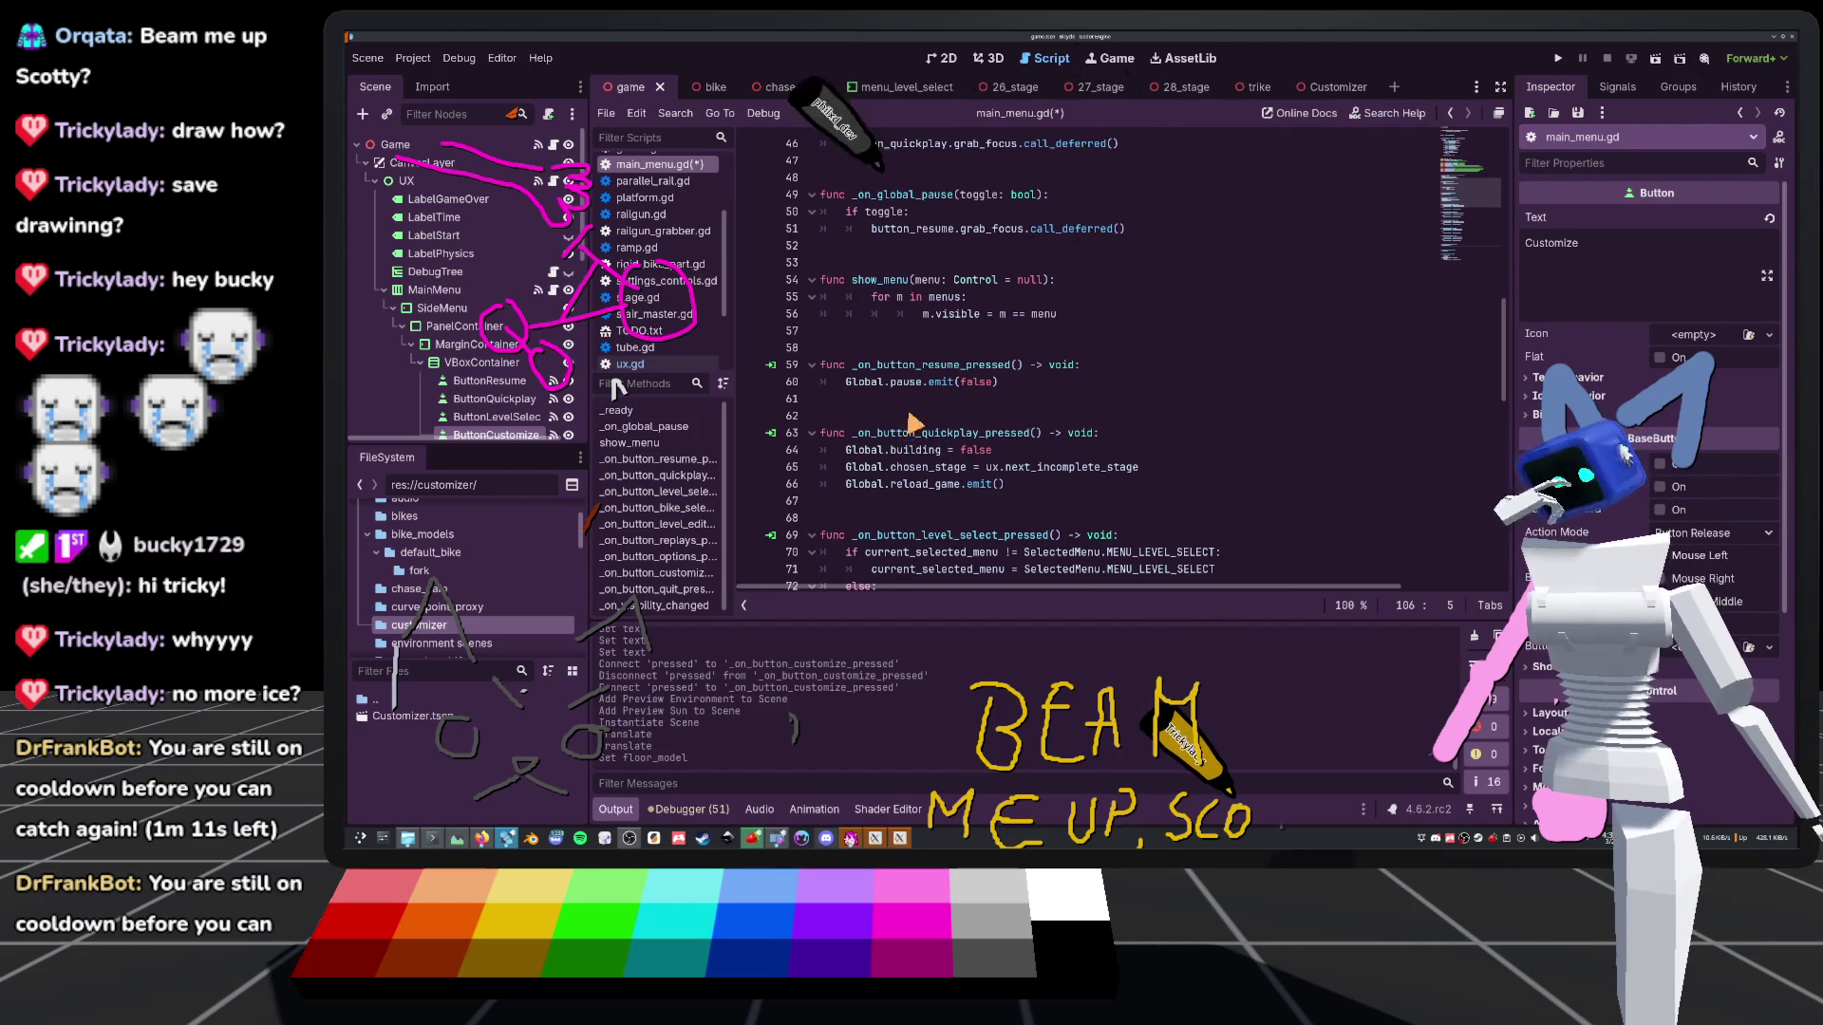
scroll(912, 432, up, 10)
scroll(921, 425, down, 15)
scroll(925, 421, down, 12)
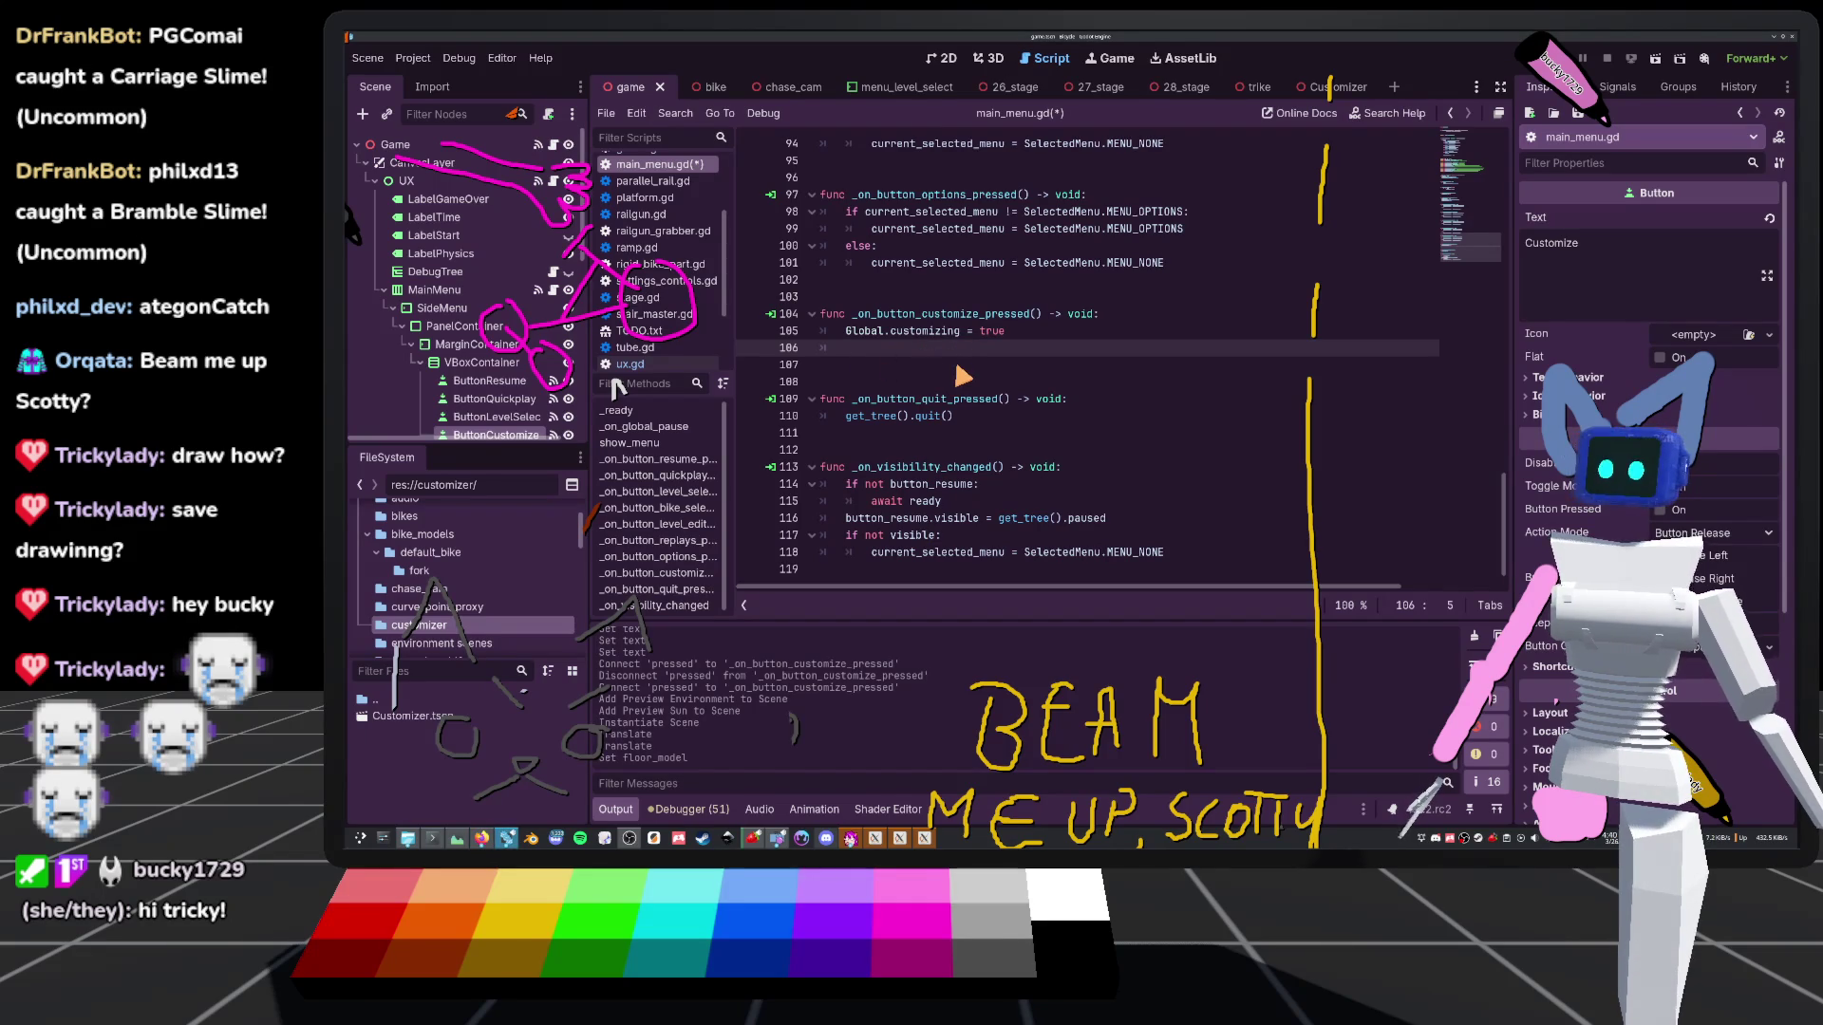
text(r)
key(ctrl+space)
key(Escape)
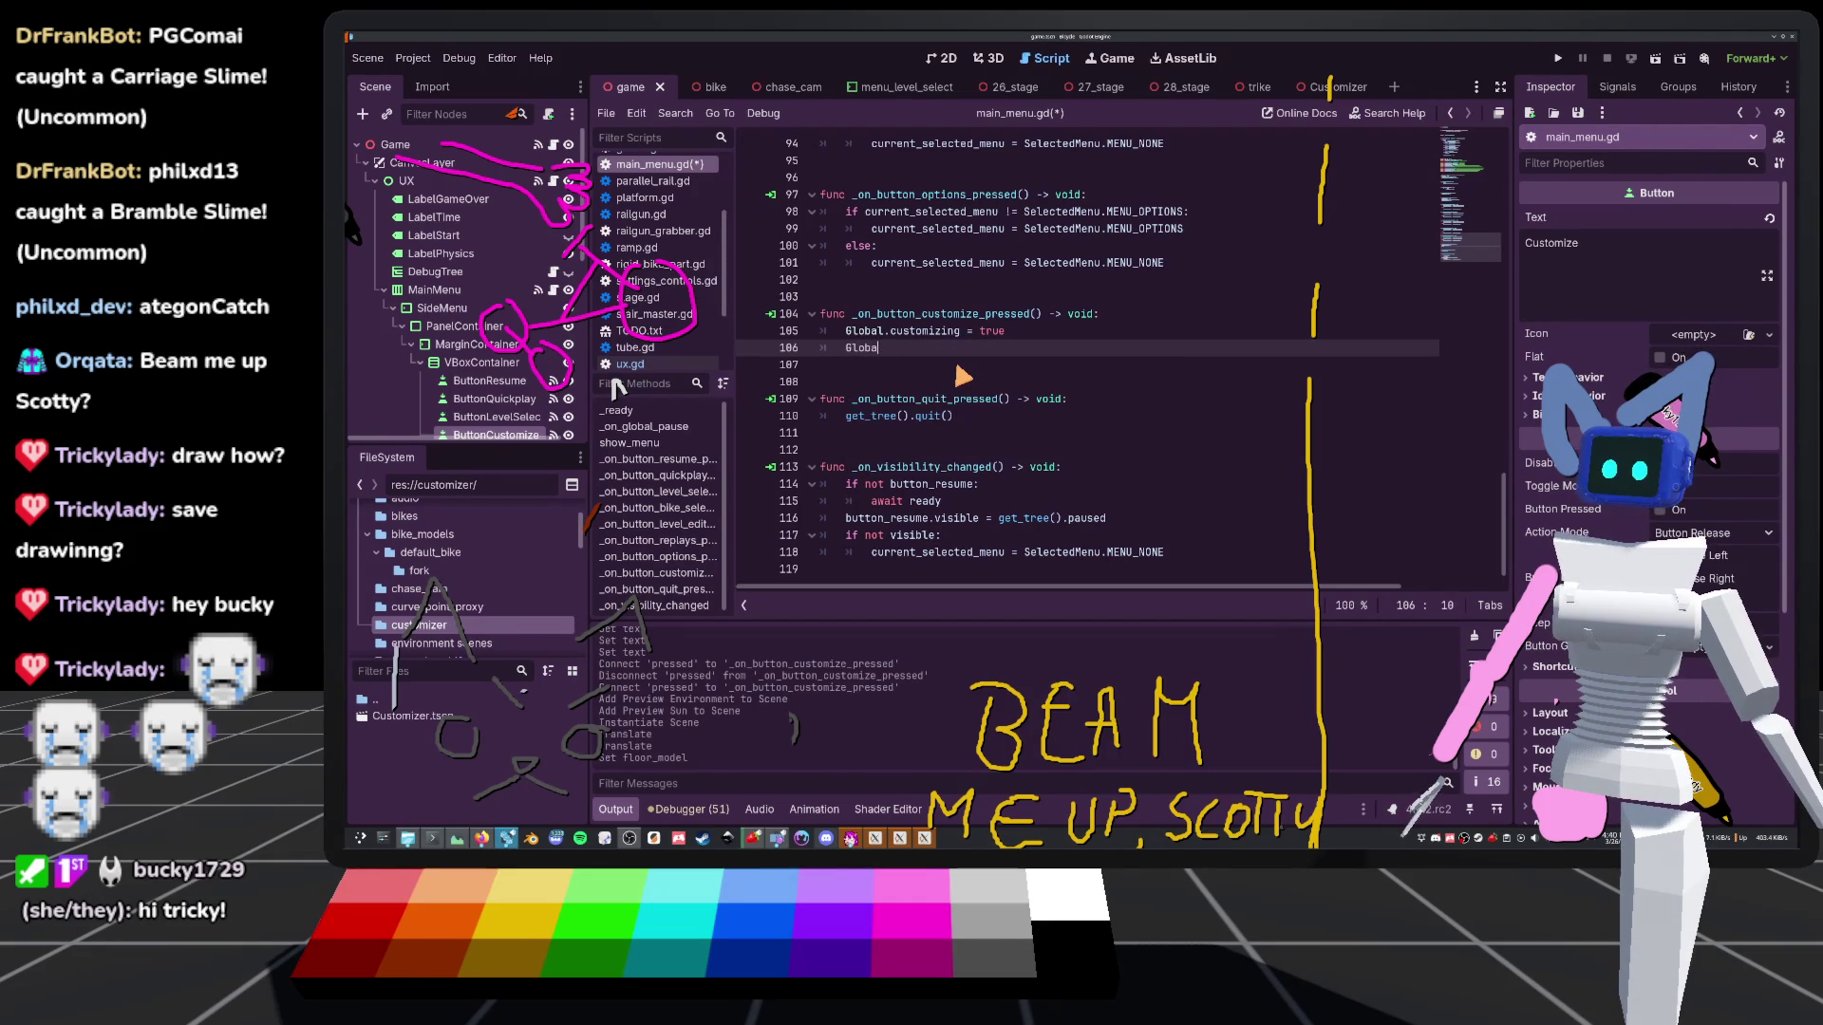
text(l.rel)
key(Return)
text(.em)
key(Return)
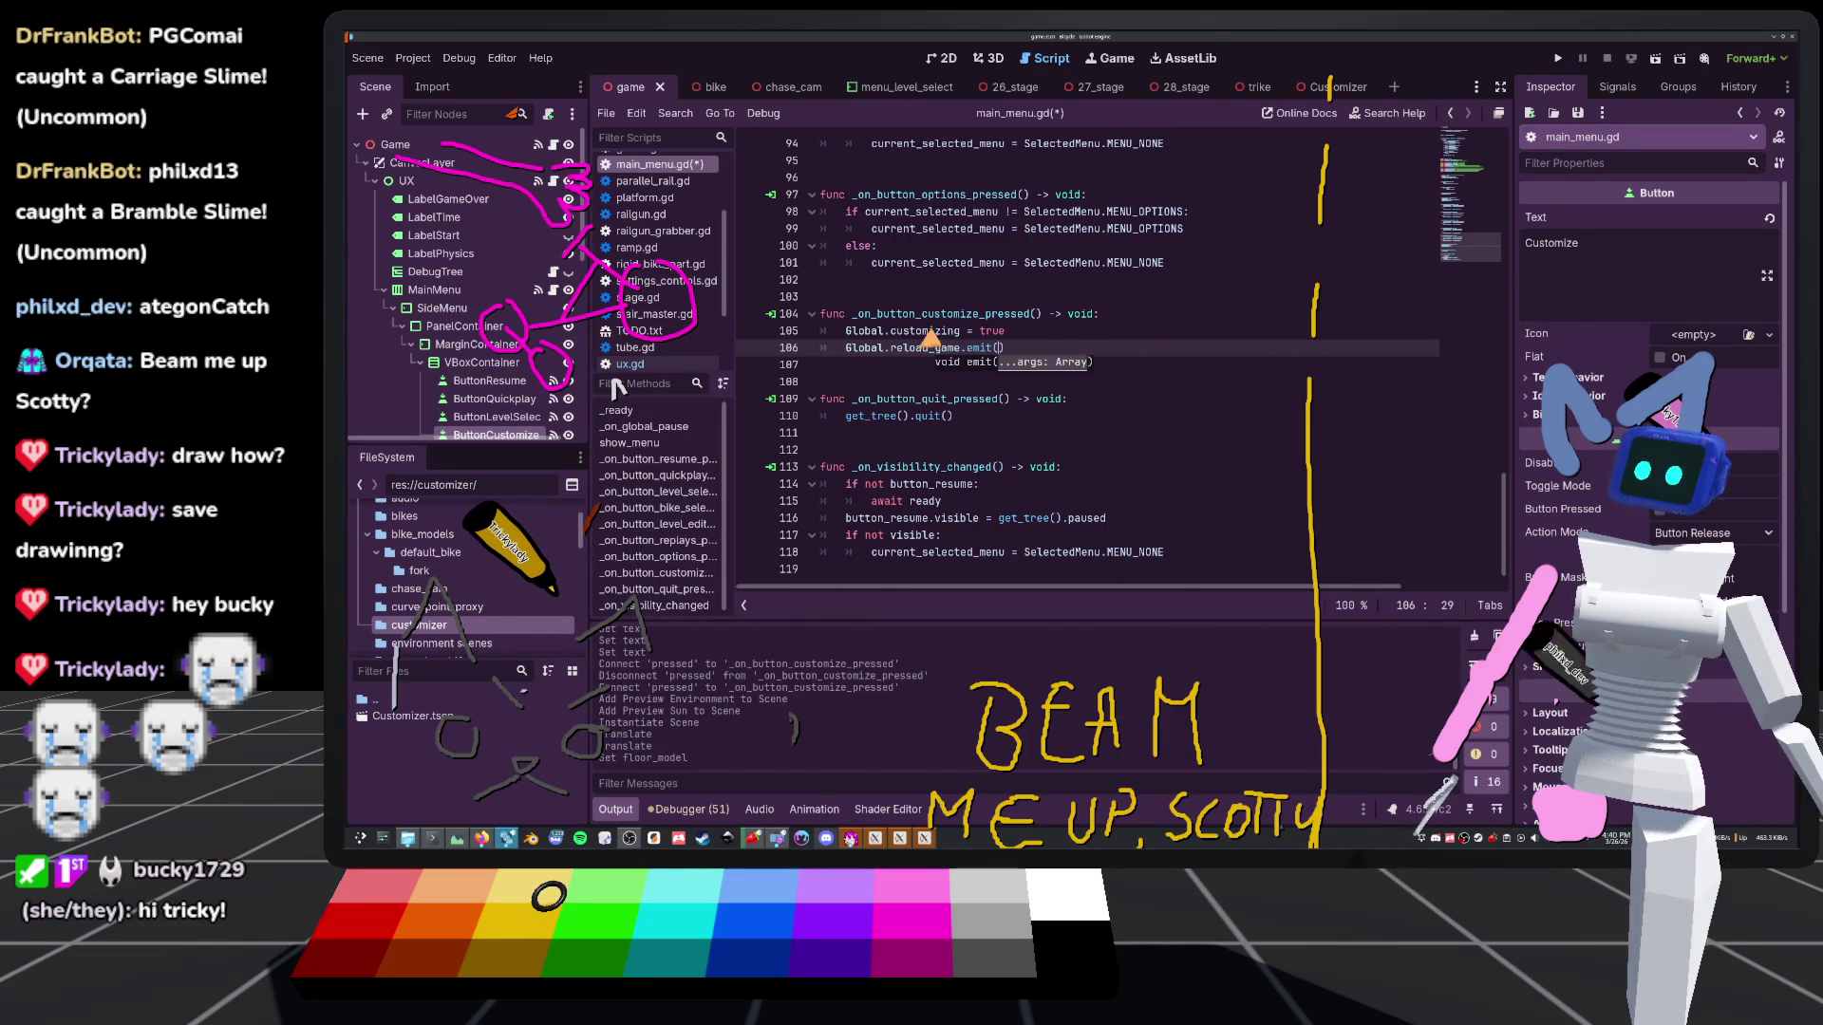
ctrl+click(952, 351)
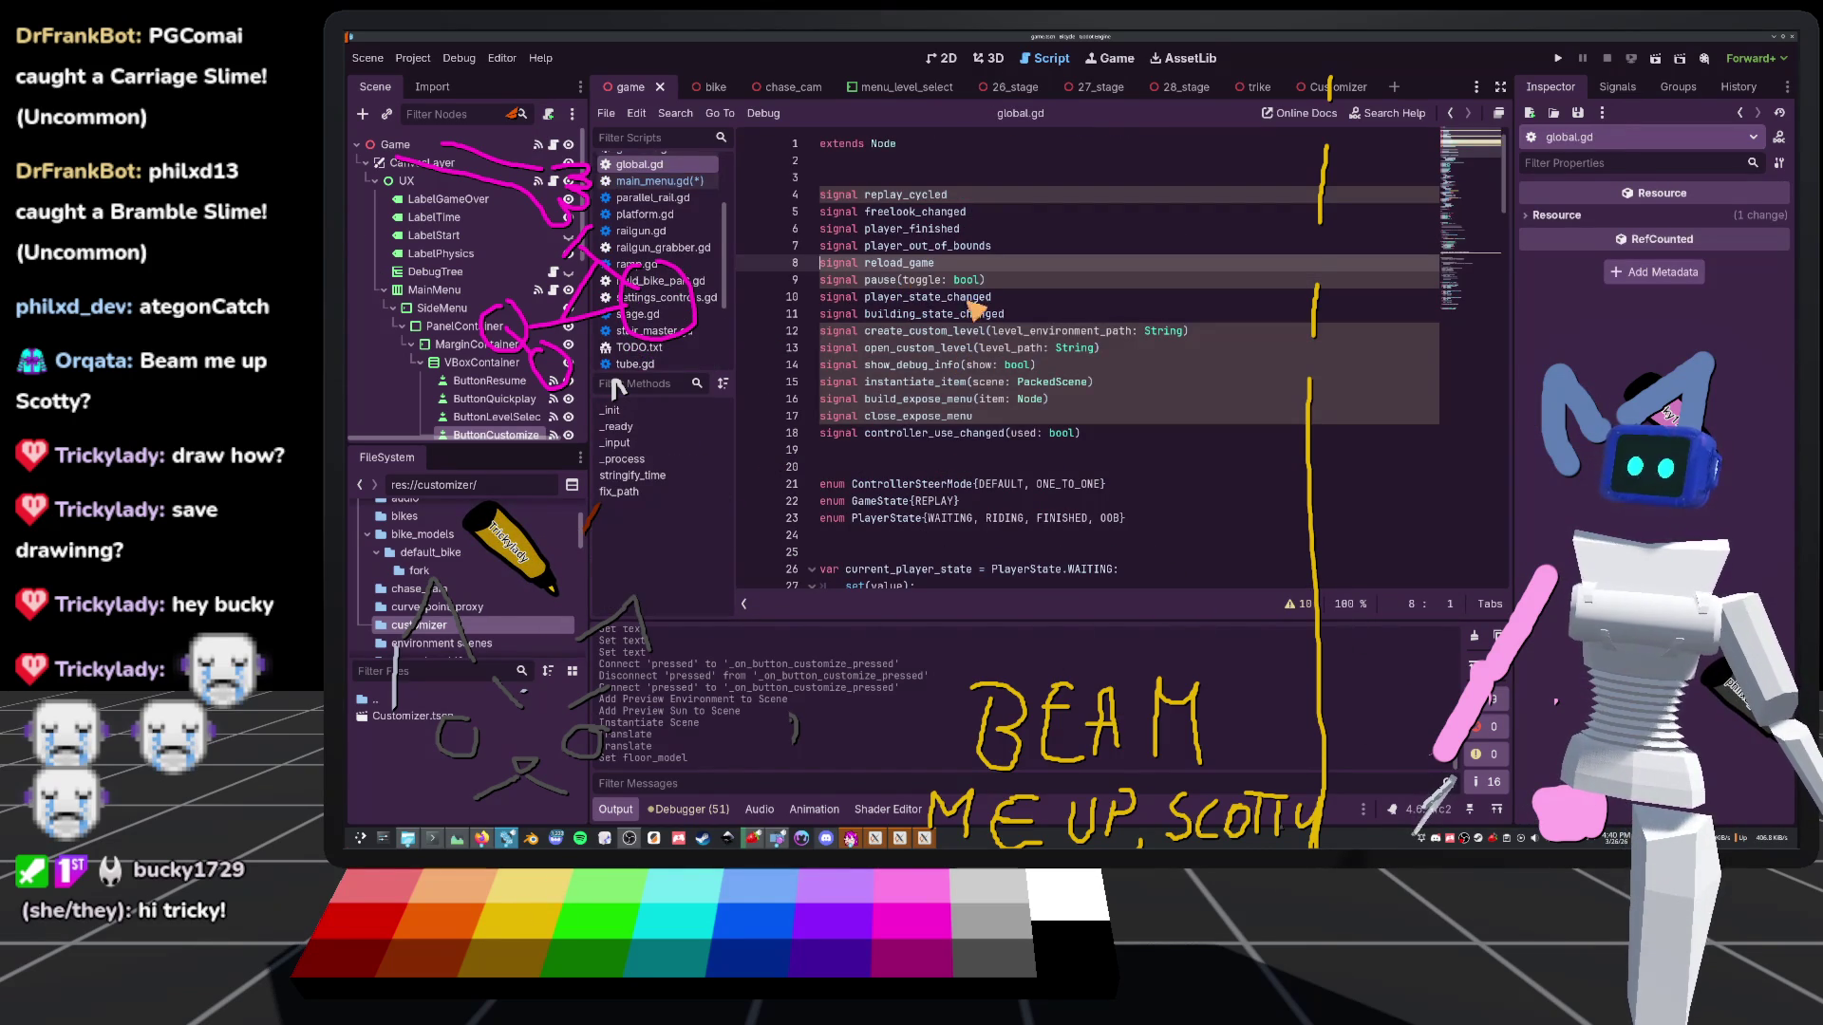
key(alt+Left)
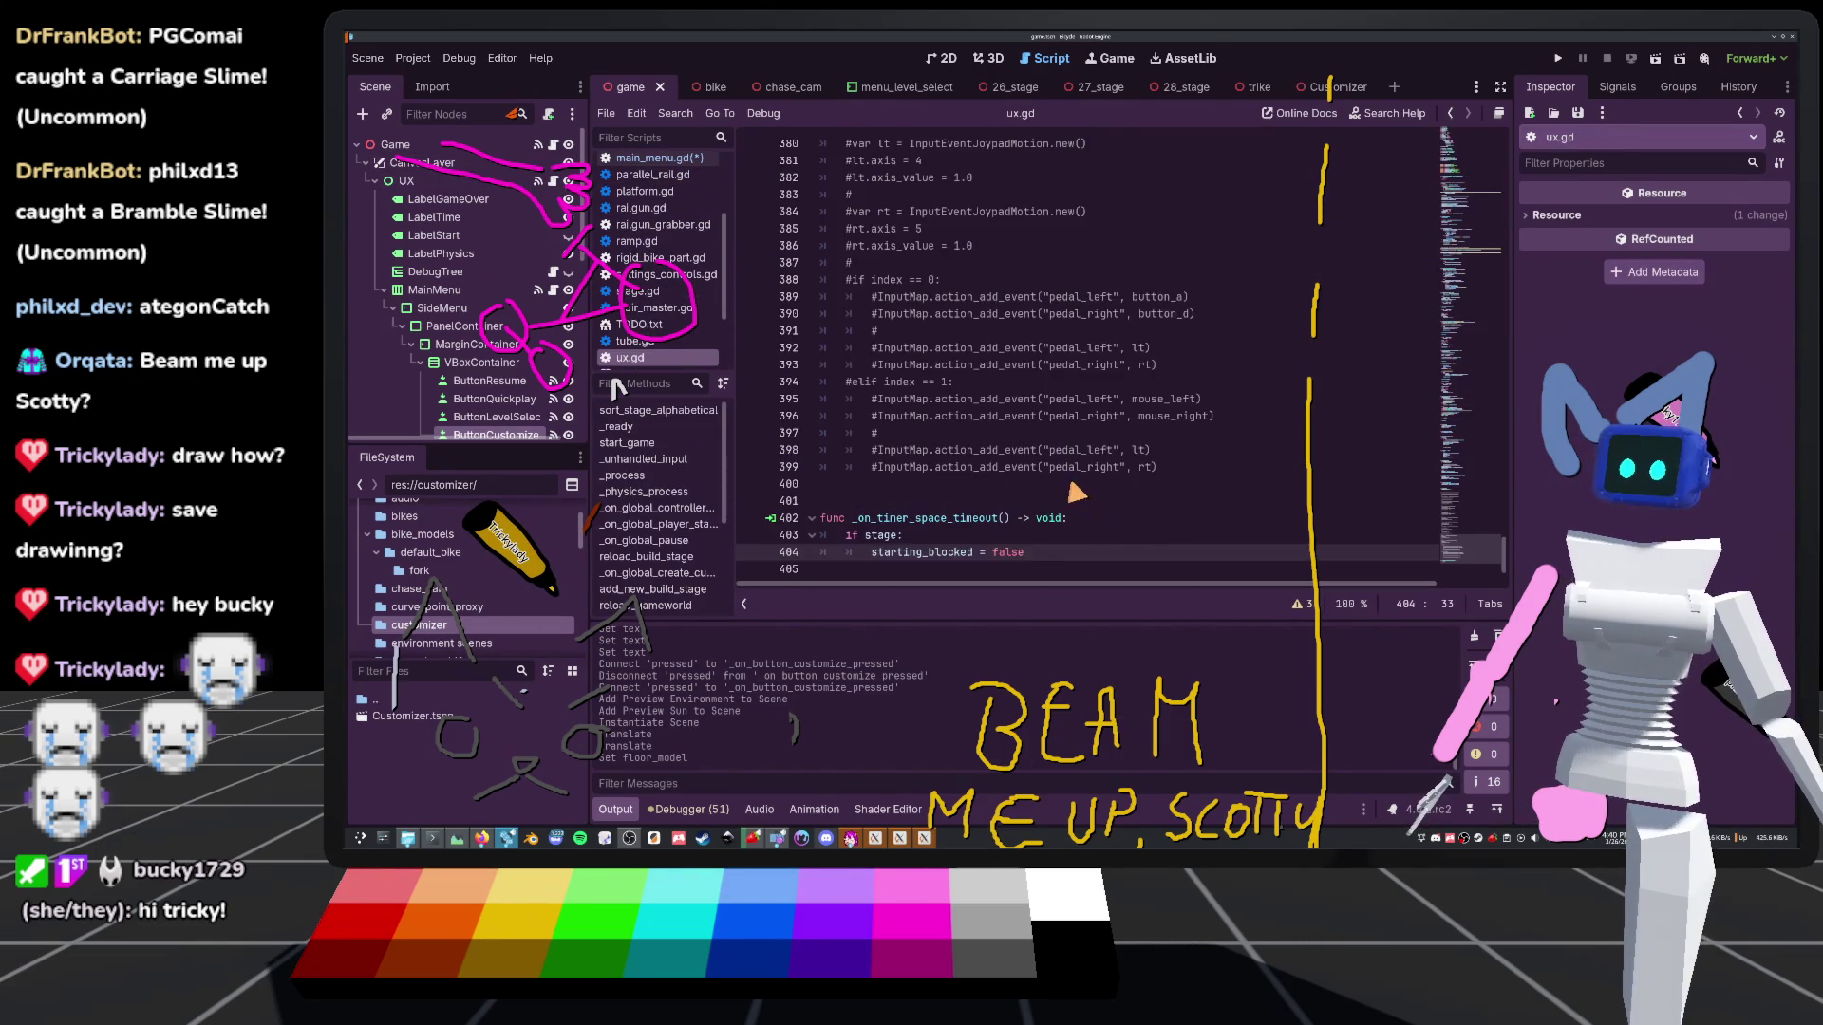
scroll(1075, 491, up, 20)
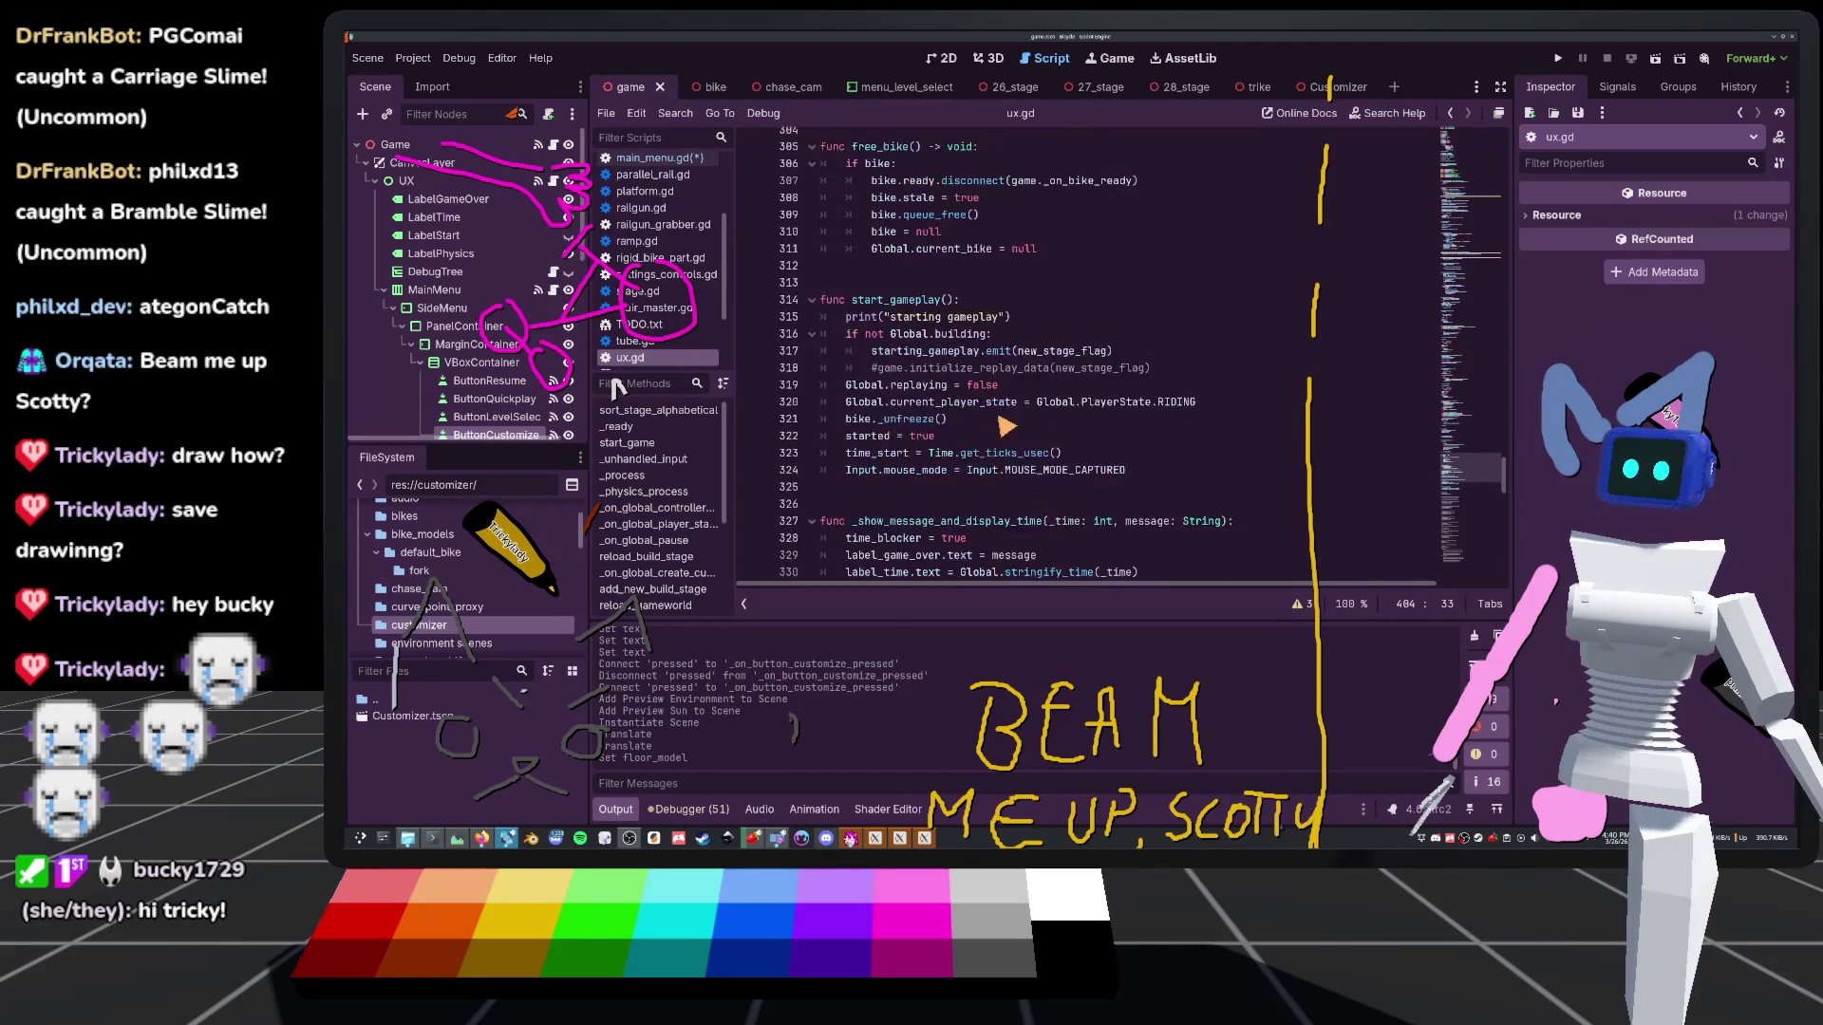
scroll(1007, 427, up, 4)
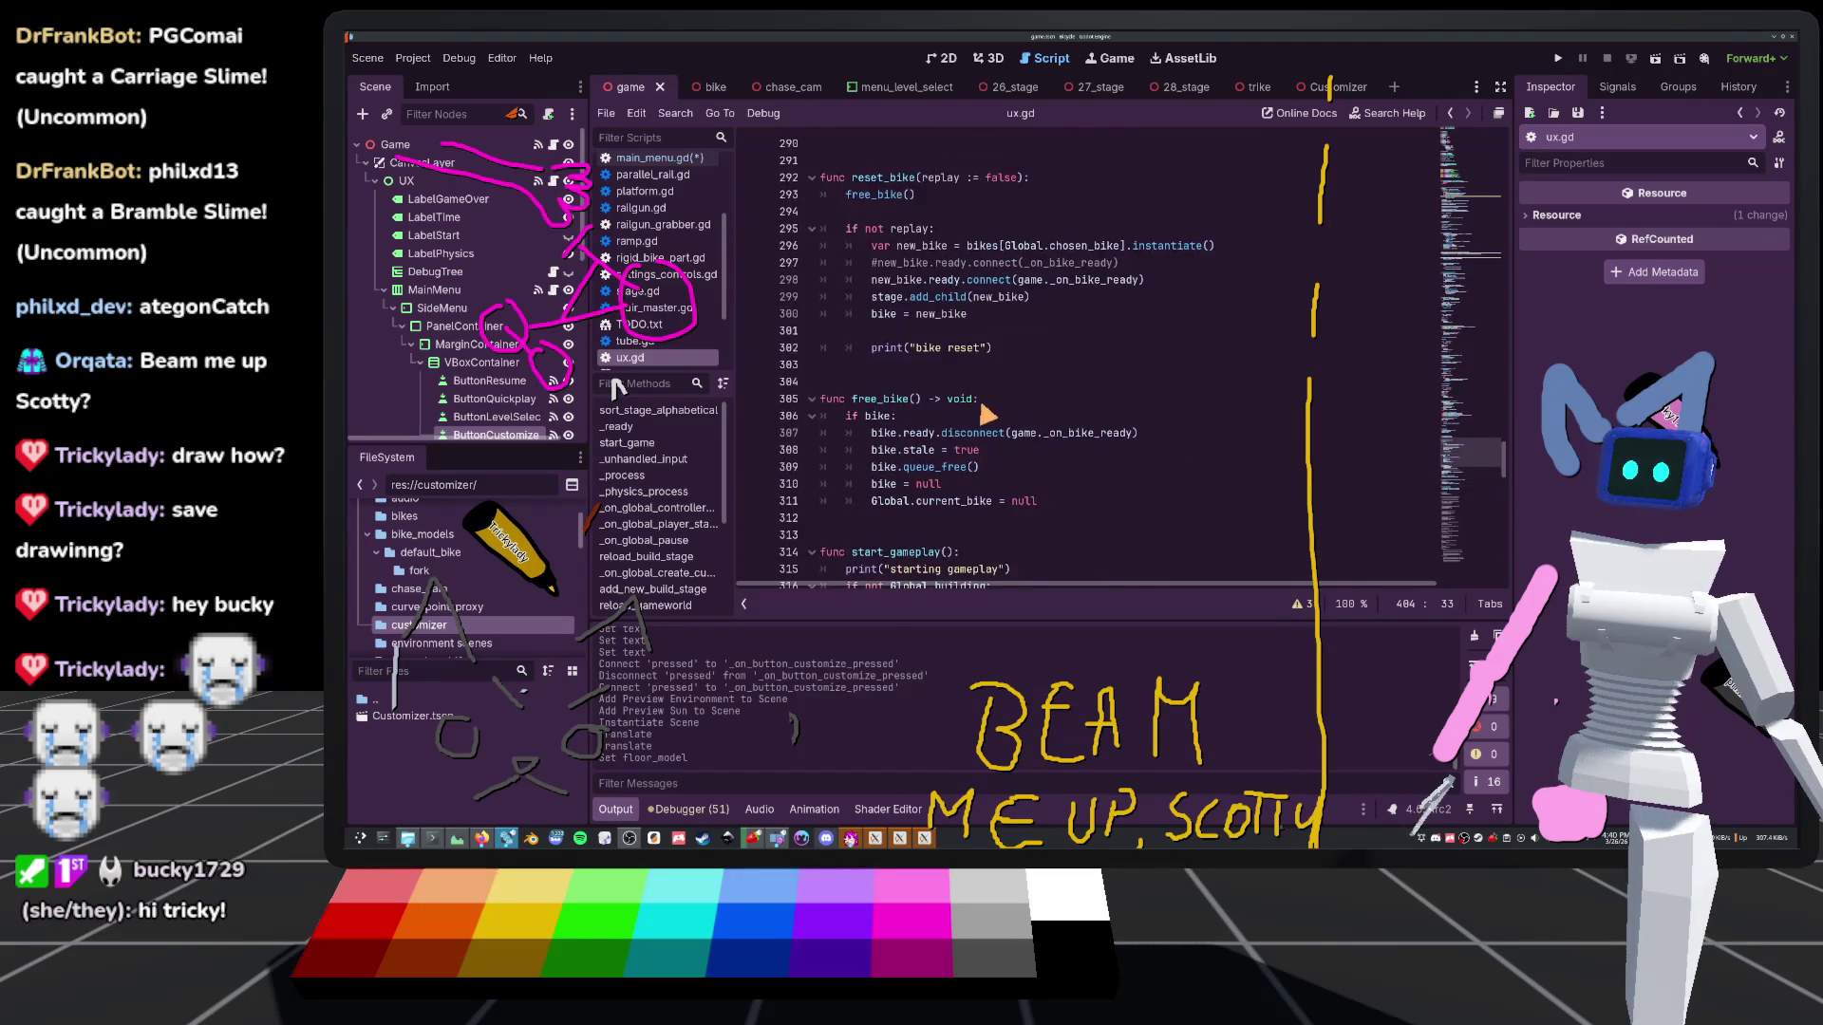
scroll(653, 567, down, 2)
click(657, 568)
scroll(662, 569, down, 3)
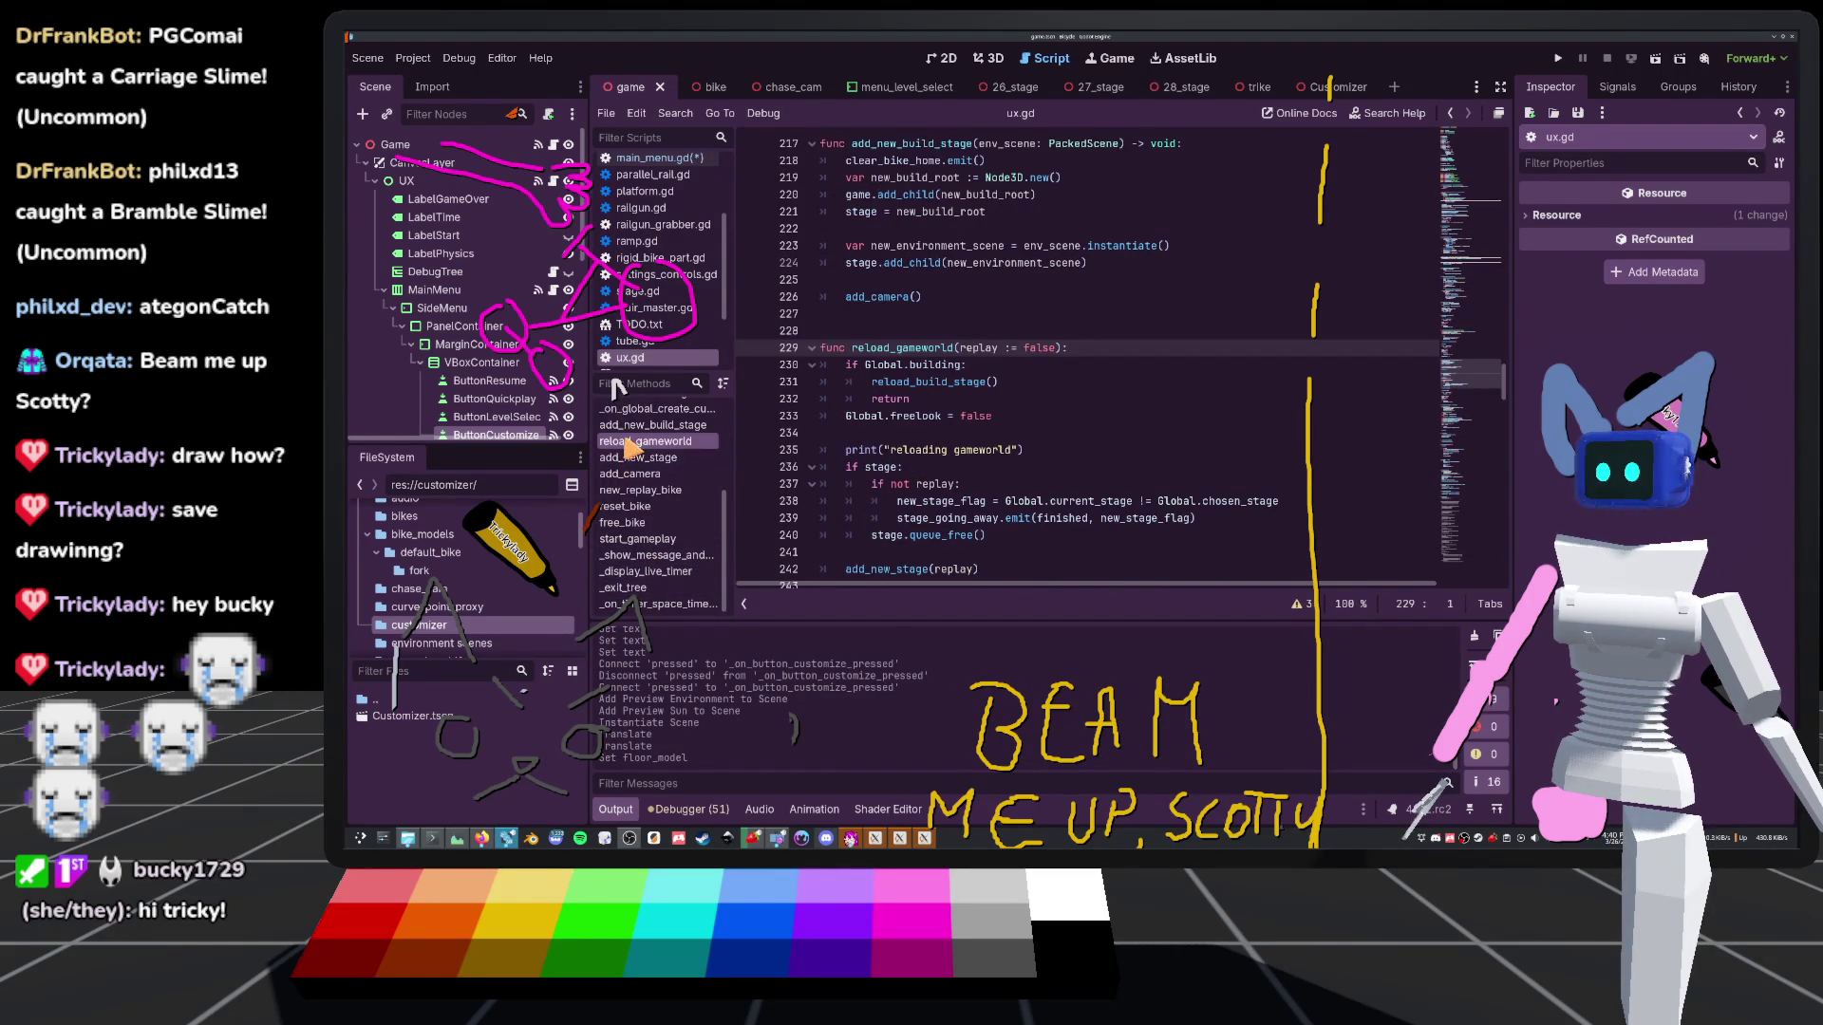
scroll(634, 449, up, 3)
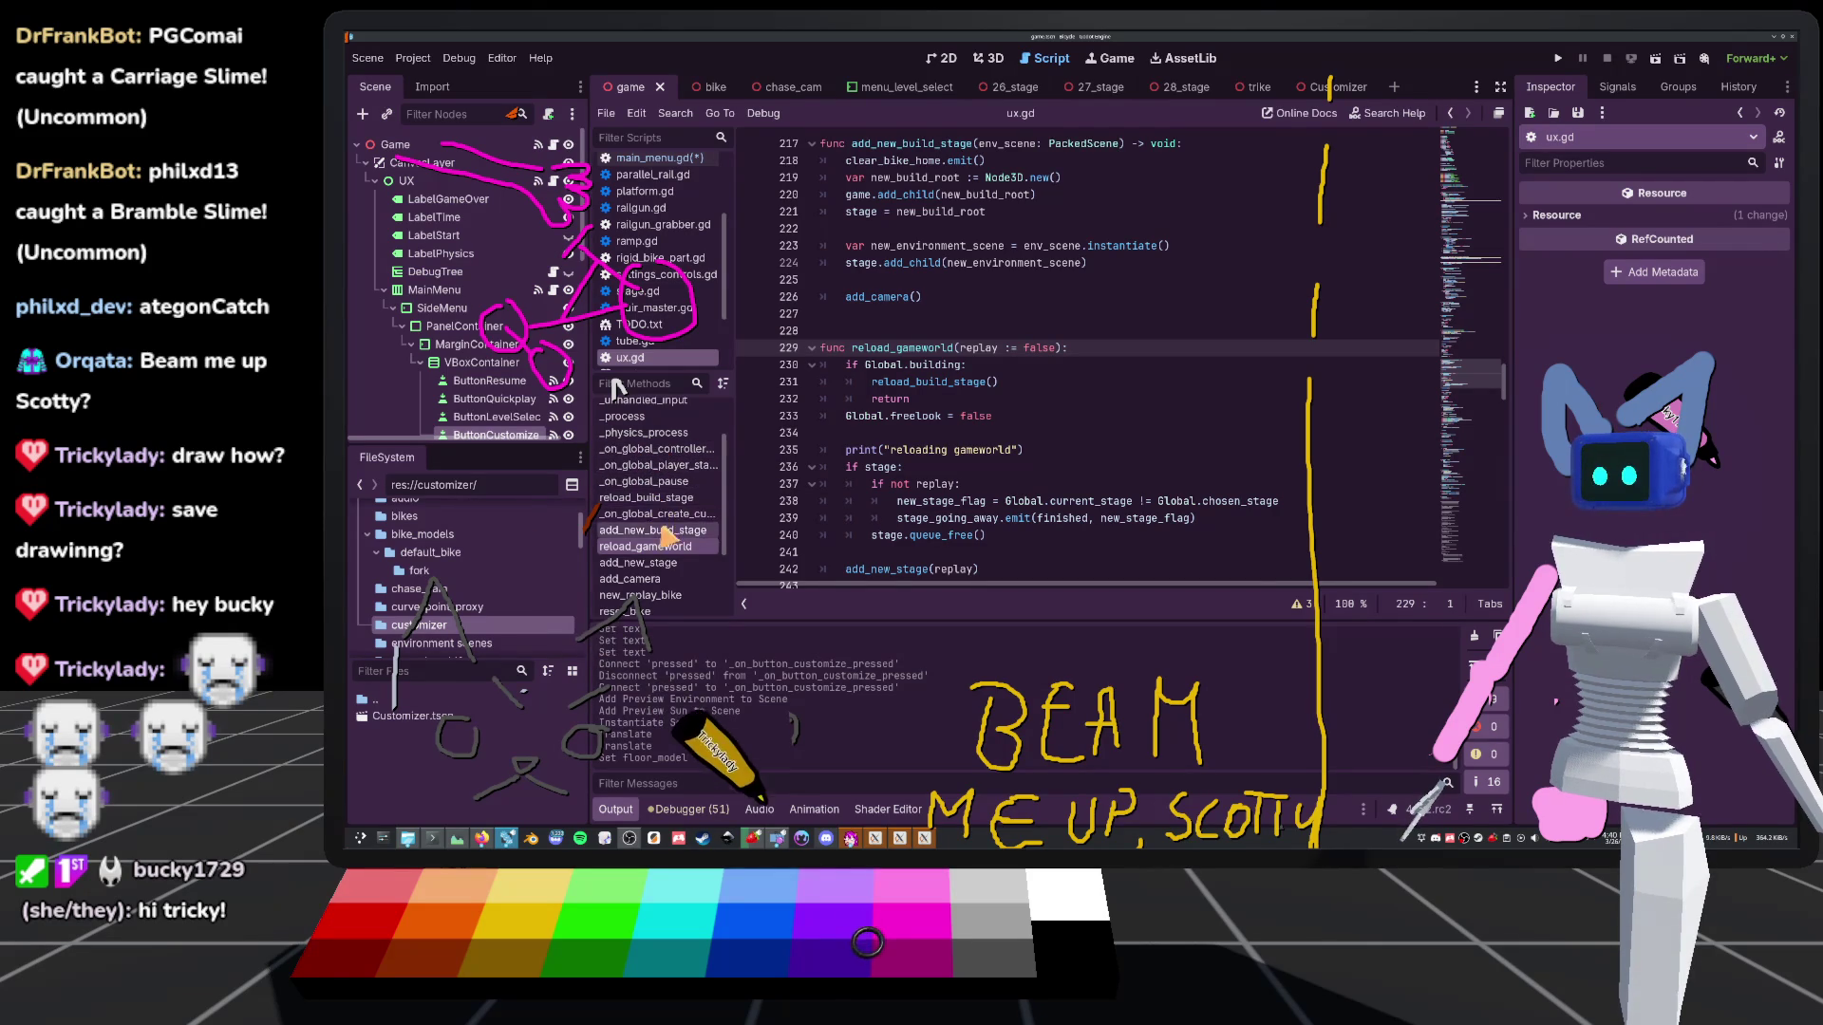
scroll(665, 536, down, 3)
scroll(681, 575, up, 5)
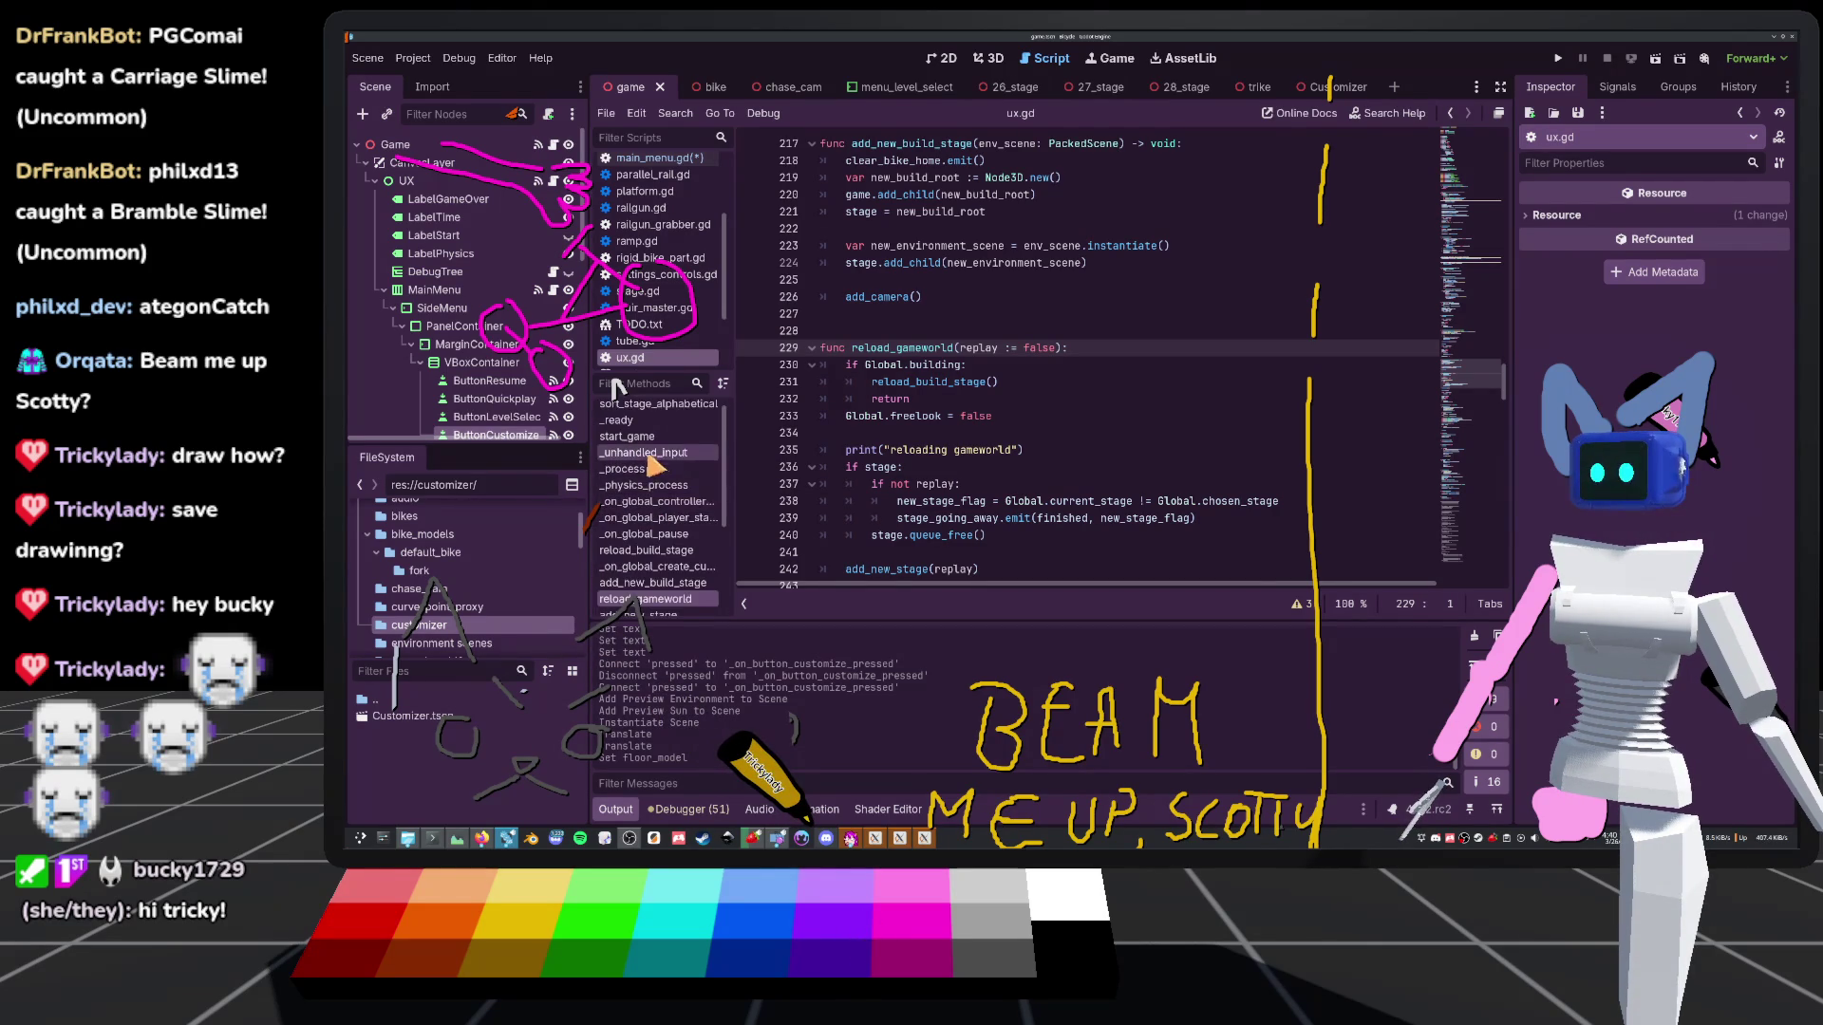
click(665, 429)
scroll(994, 395, down, 5)
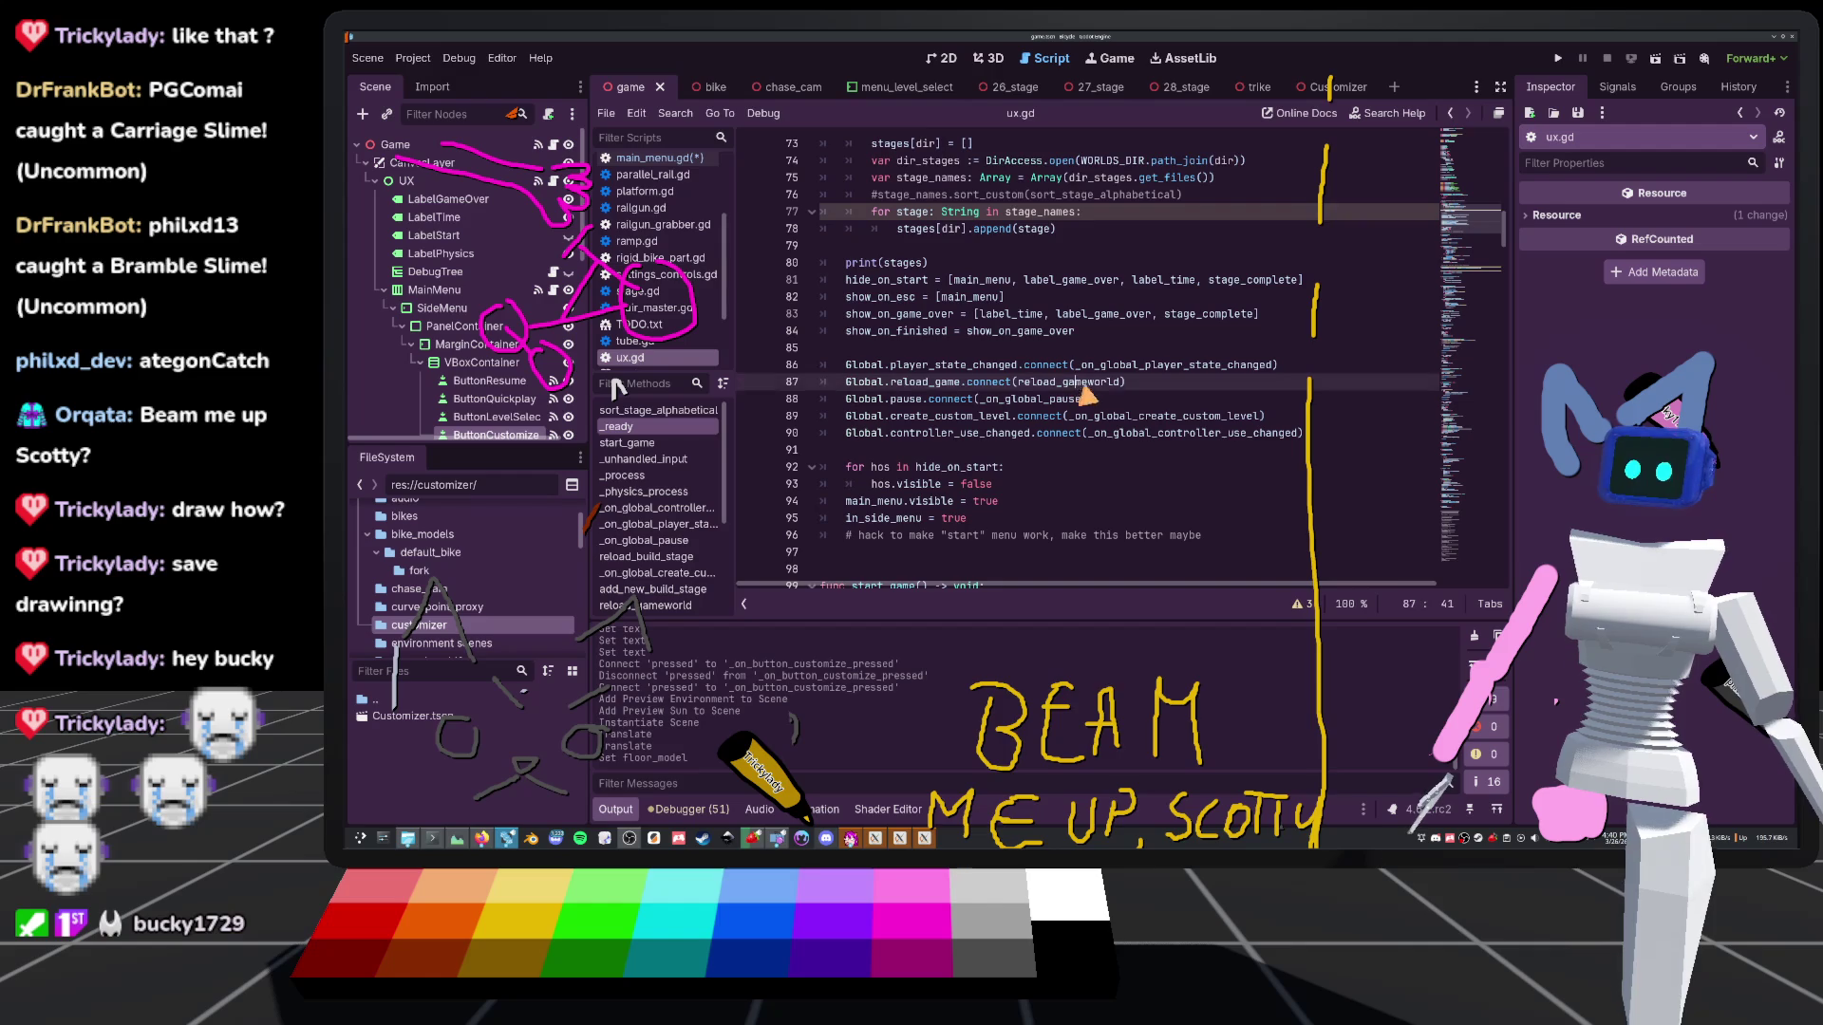
ctrl+click(1097, 385)
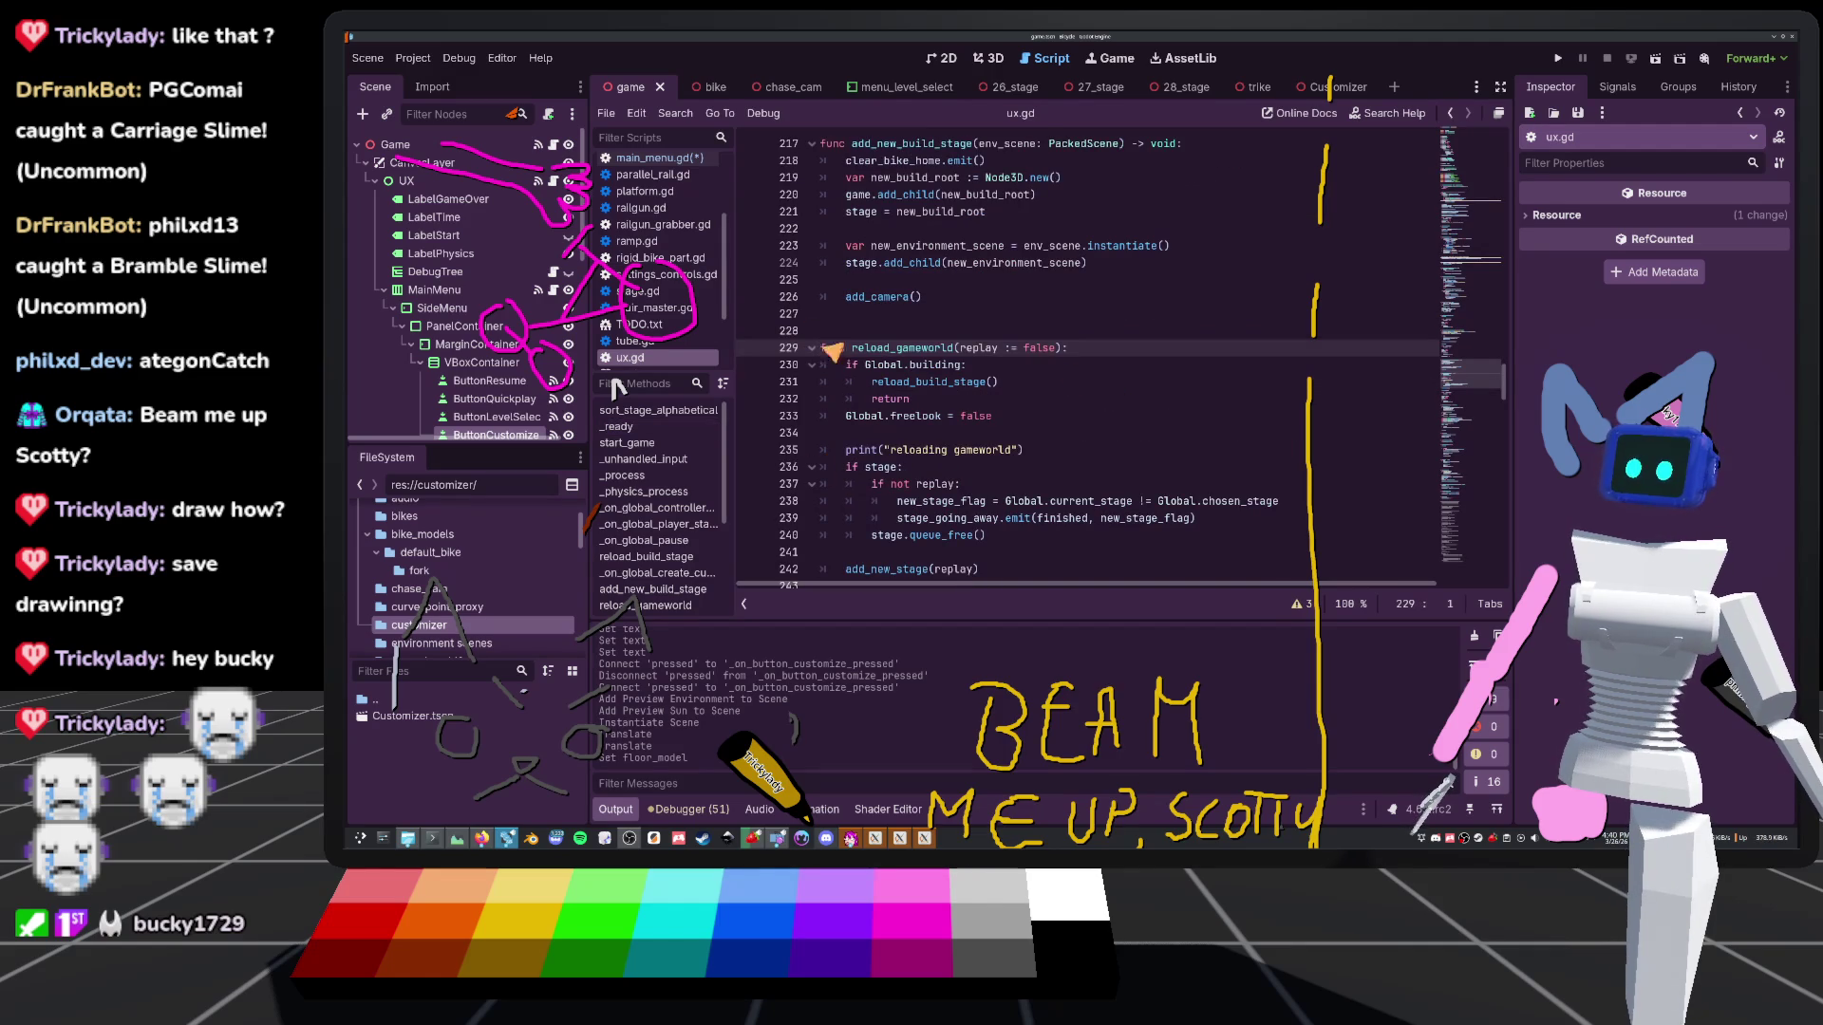
click(930, 403)
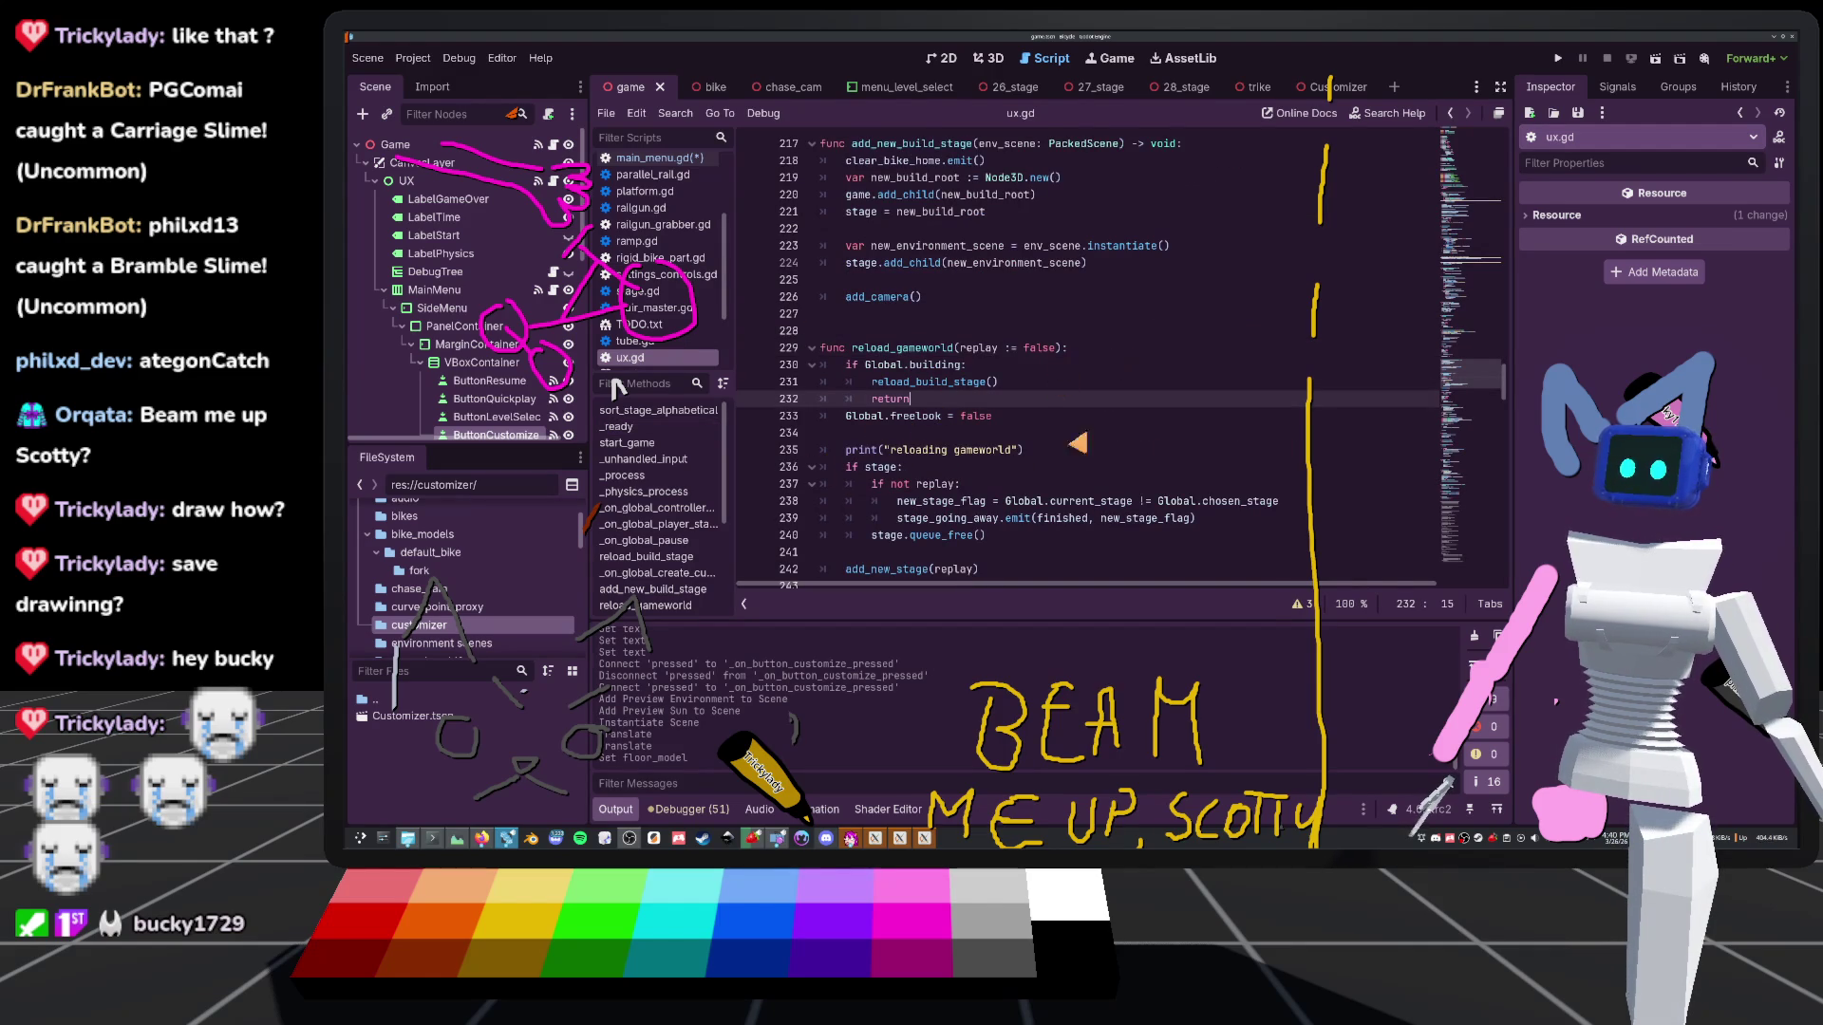
Add an 'elif Global.customizing:' branch with 'return' after the building check in reload_gameworld
key(Return)
text(elif G)
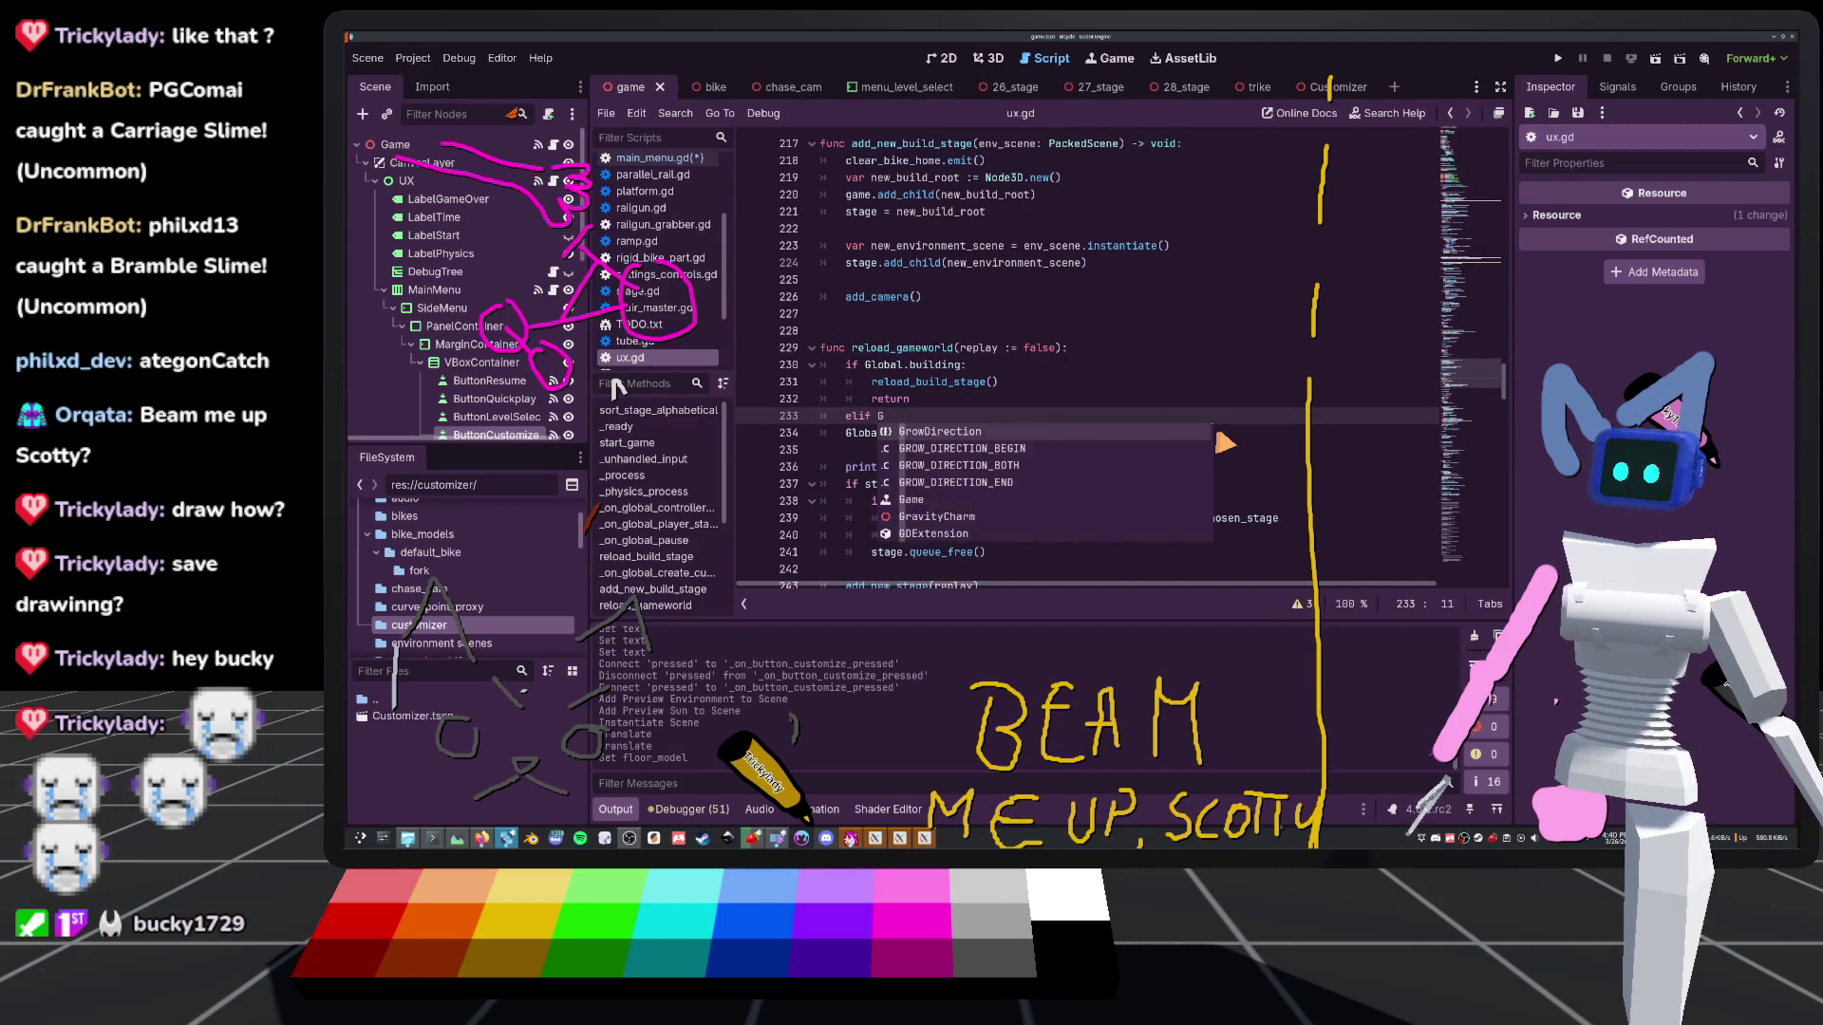
key(BackSpace)
key(BackSpace)
text(lobal.)
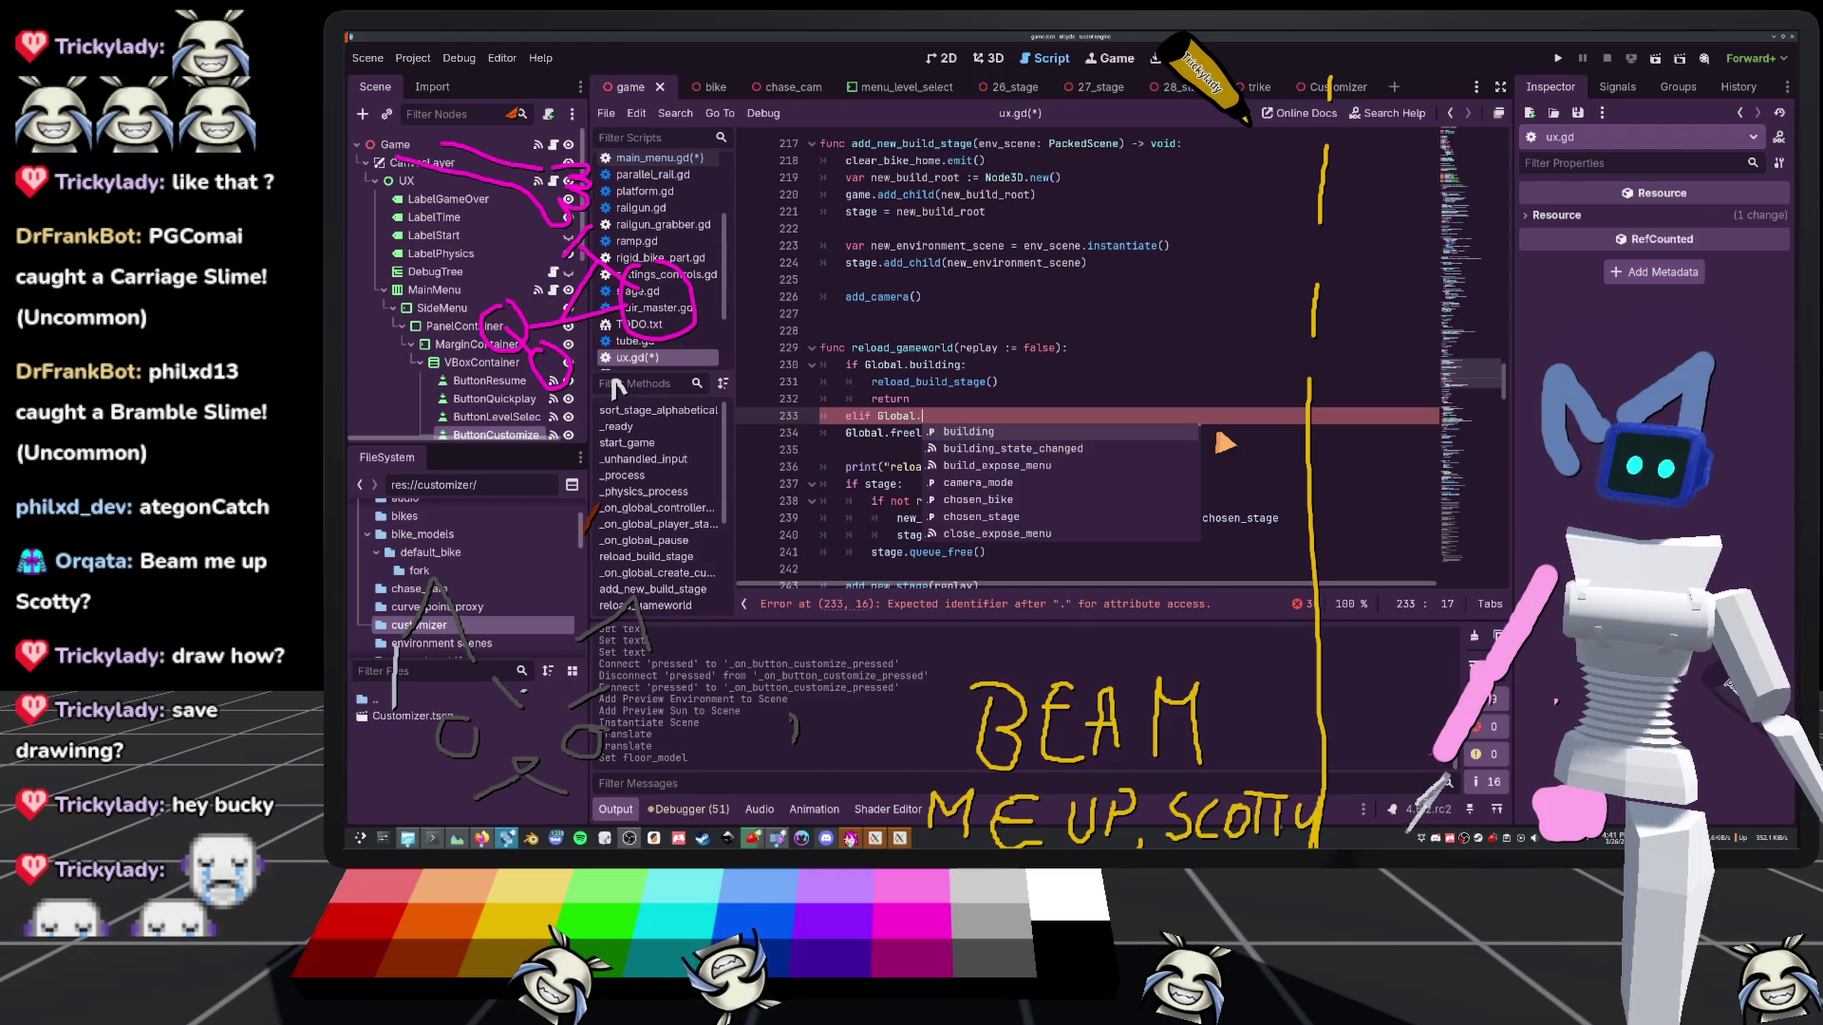
text(cus)
key(Return)
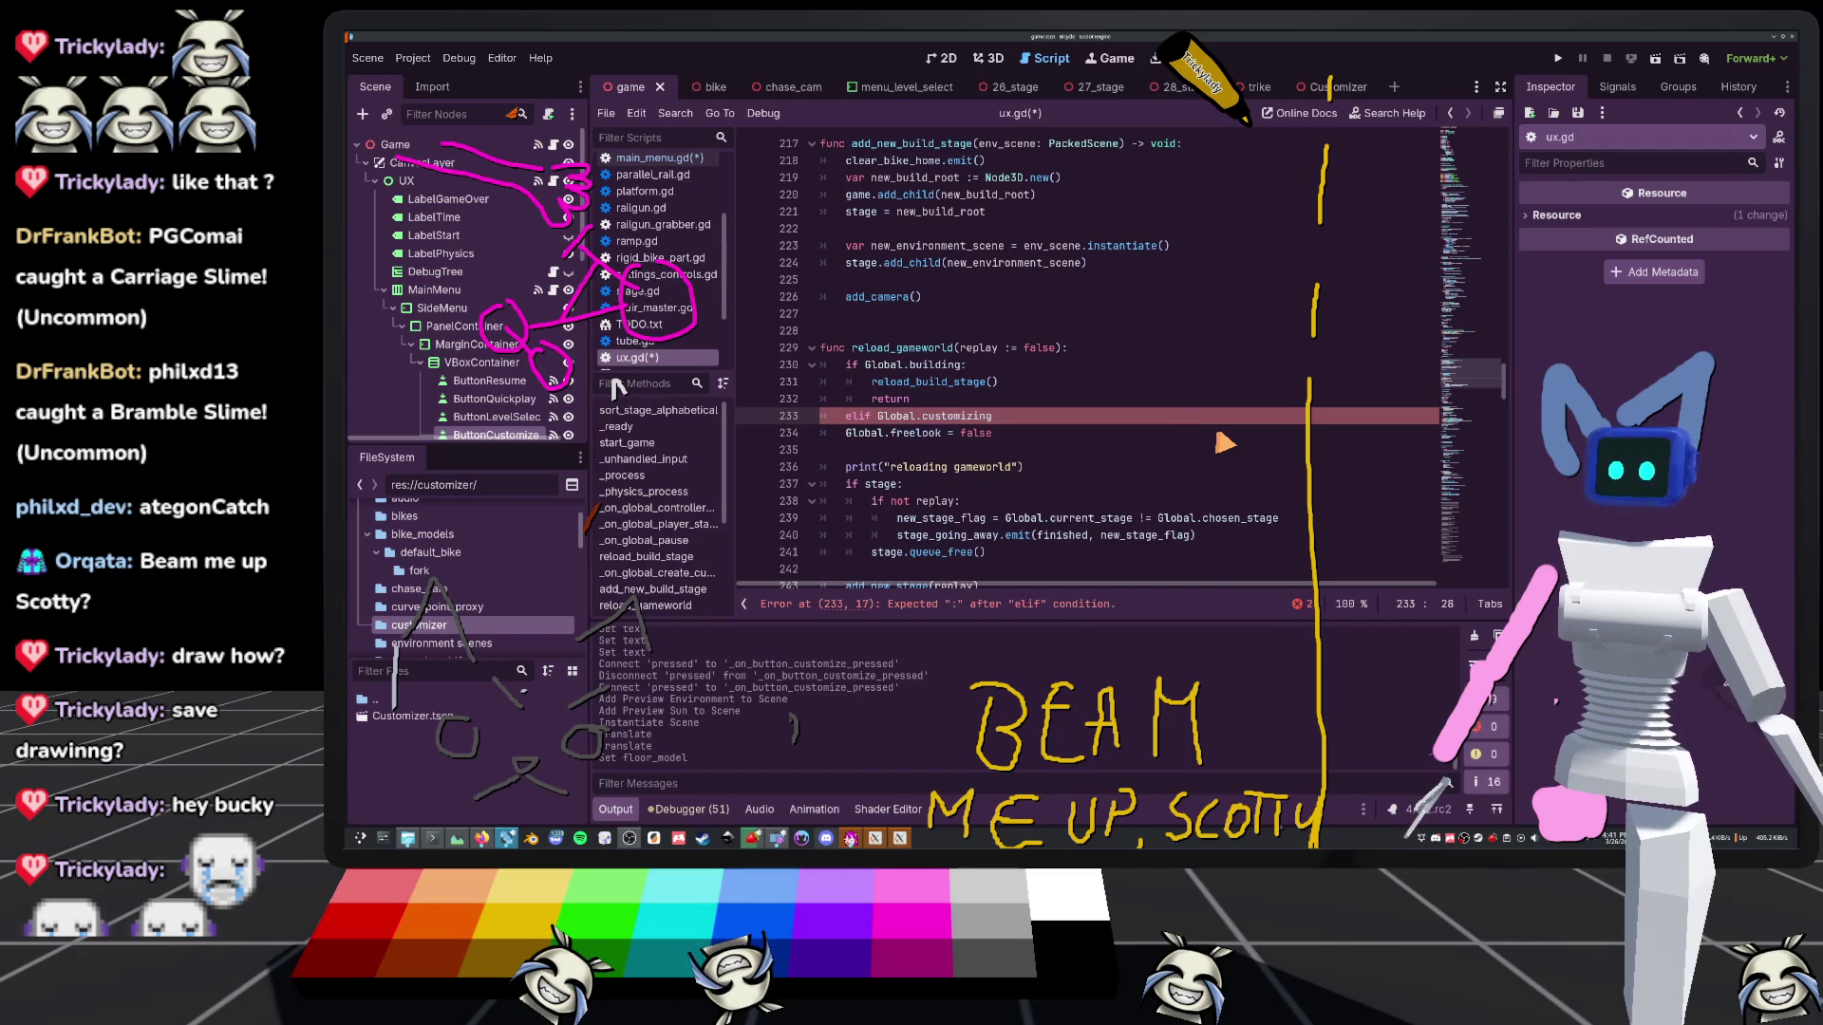
text(:)
key(Return)
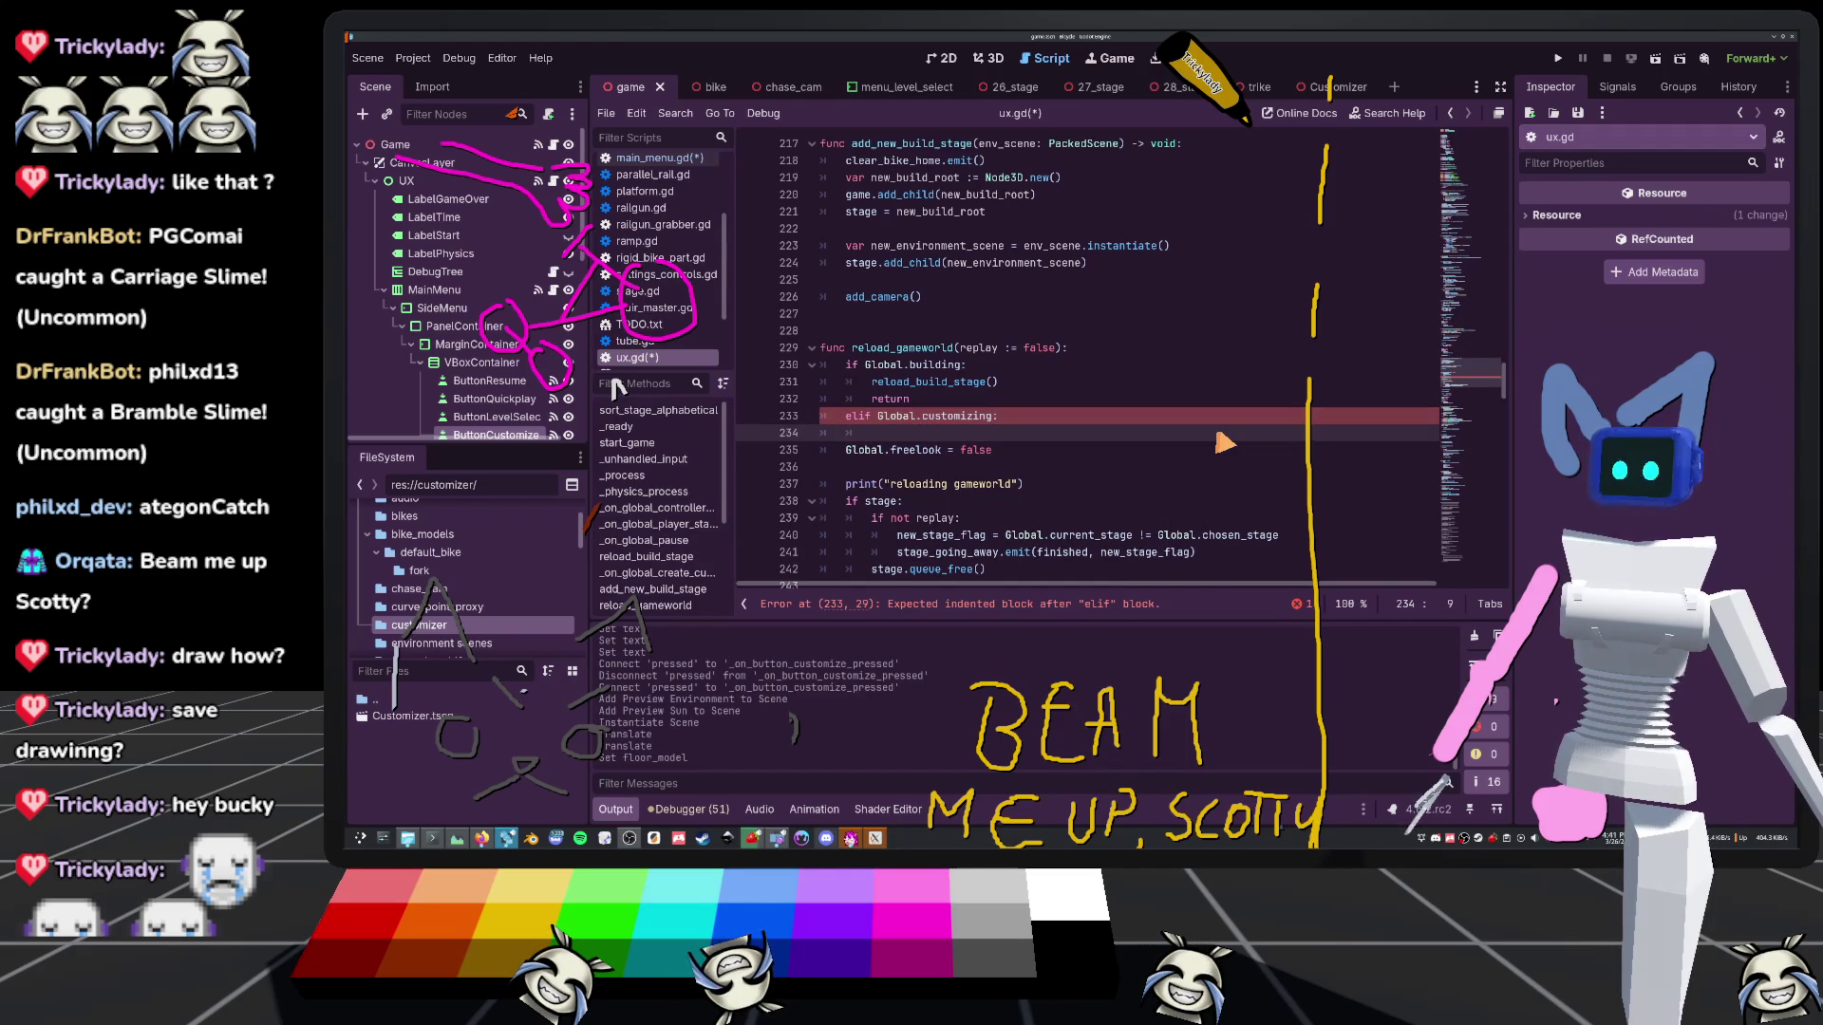
text(urn)
key(Up)
key(Up)
key(Up)
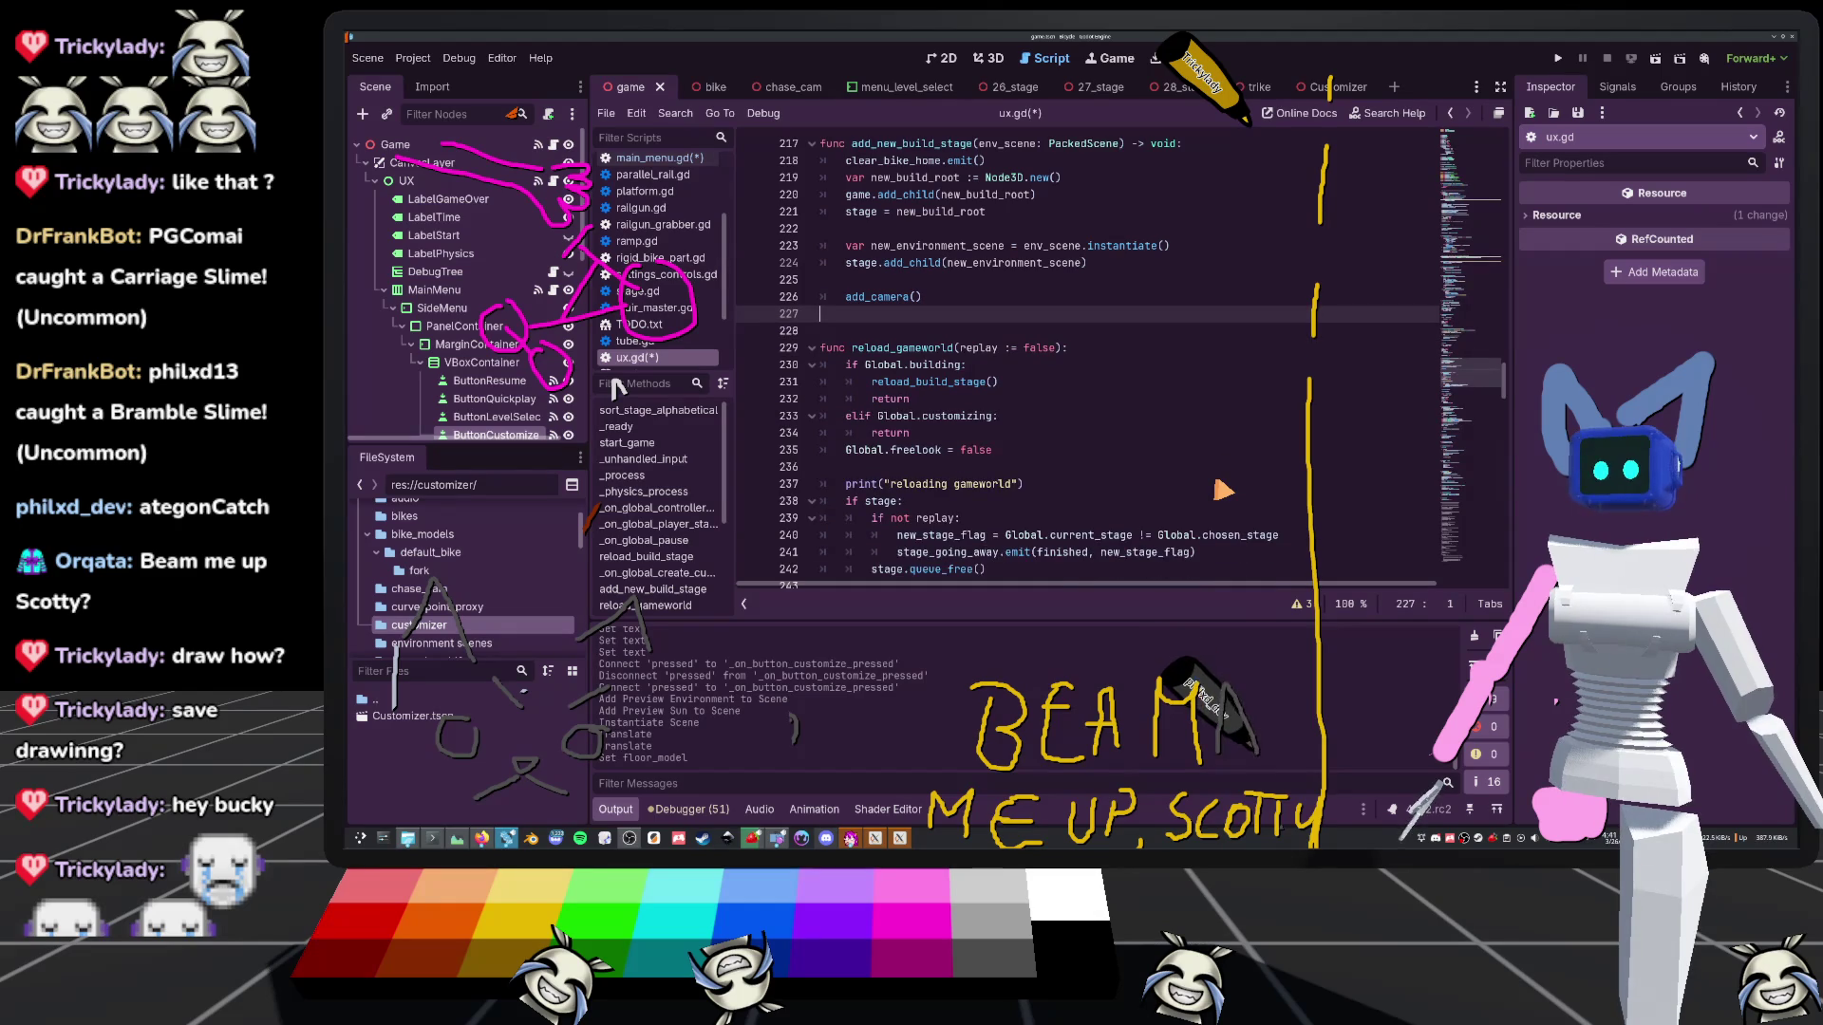
Insert blank lines above reload_build_stage to make room for a new function
scroll(1224, 489, down, 3)
scroll(973, 371, up, 3)
scroll(973, 371, up, 10)
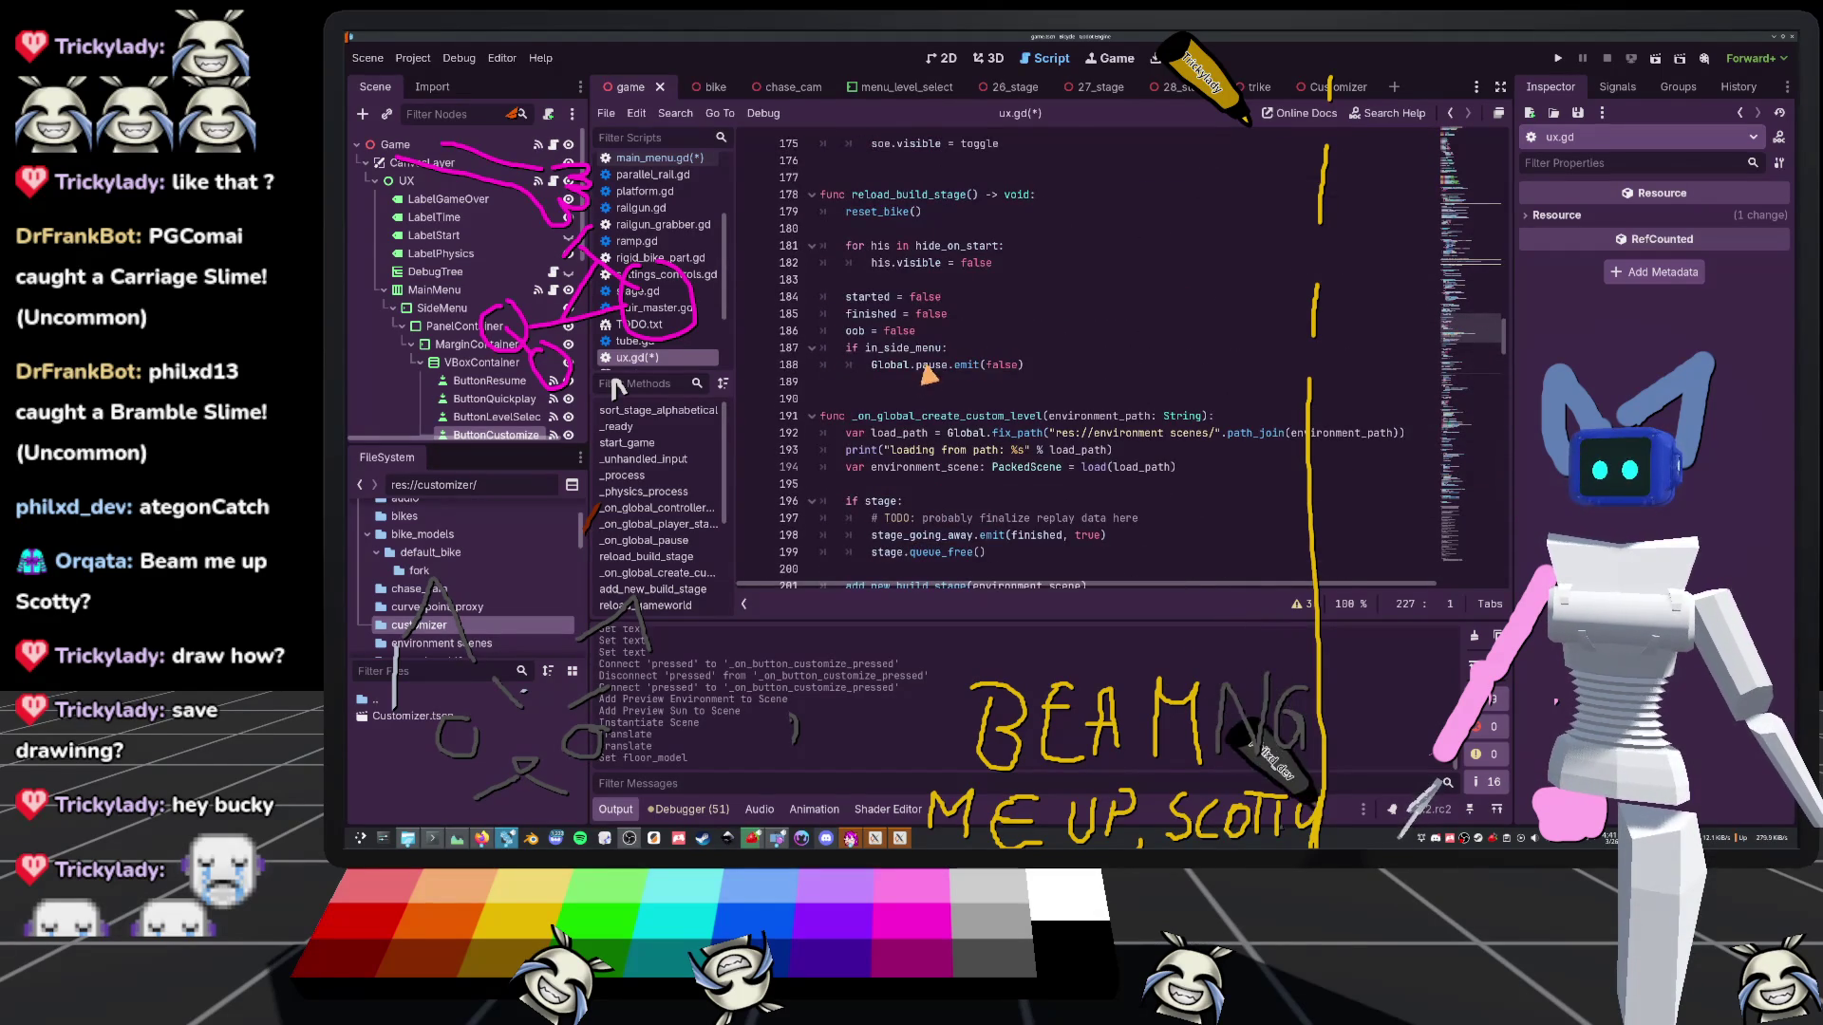
scroll(906, 399, down, 2)
scroll(907, 399, up, 3)
click(847, 265)
key(Return)
key(Return)
key(Return)
key(Up)
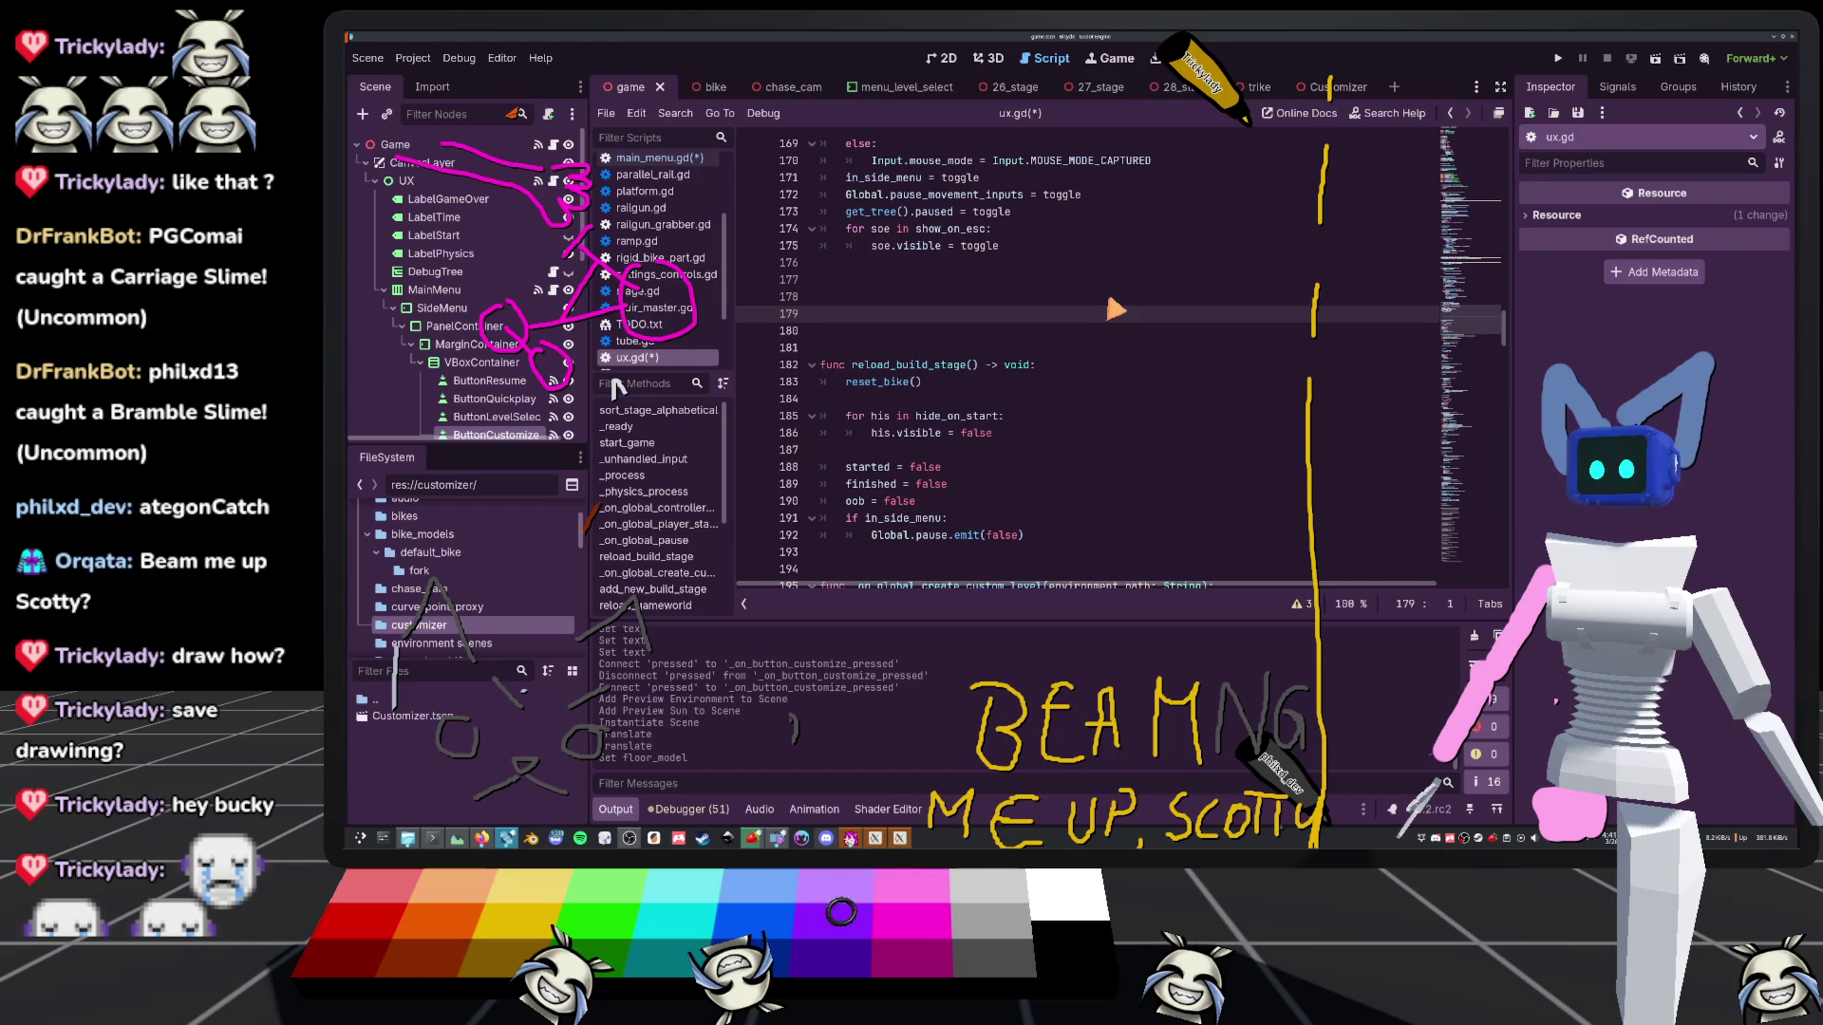
key(BackSpace)
text(func _)
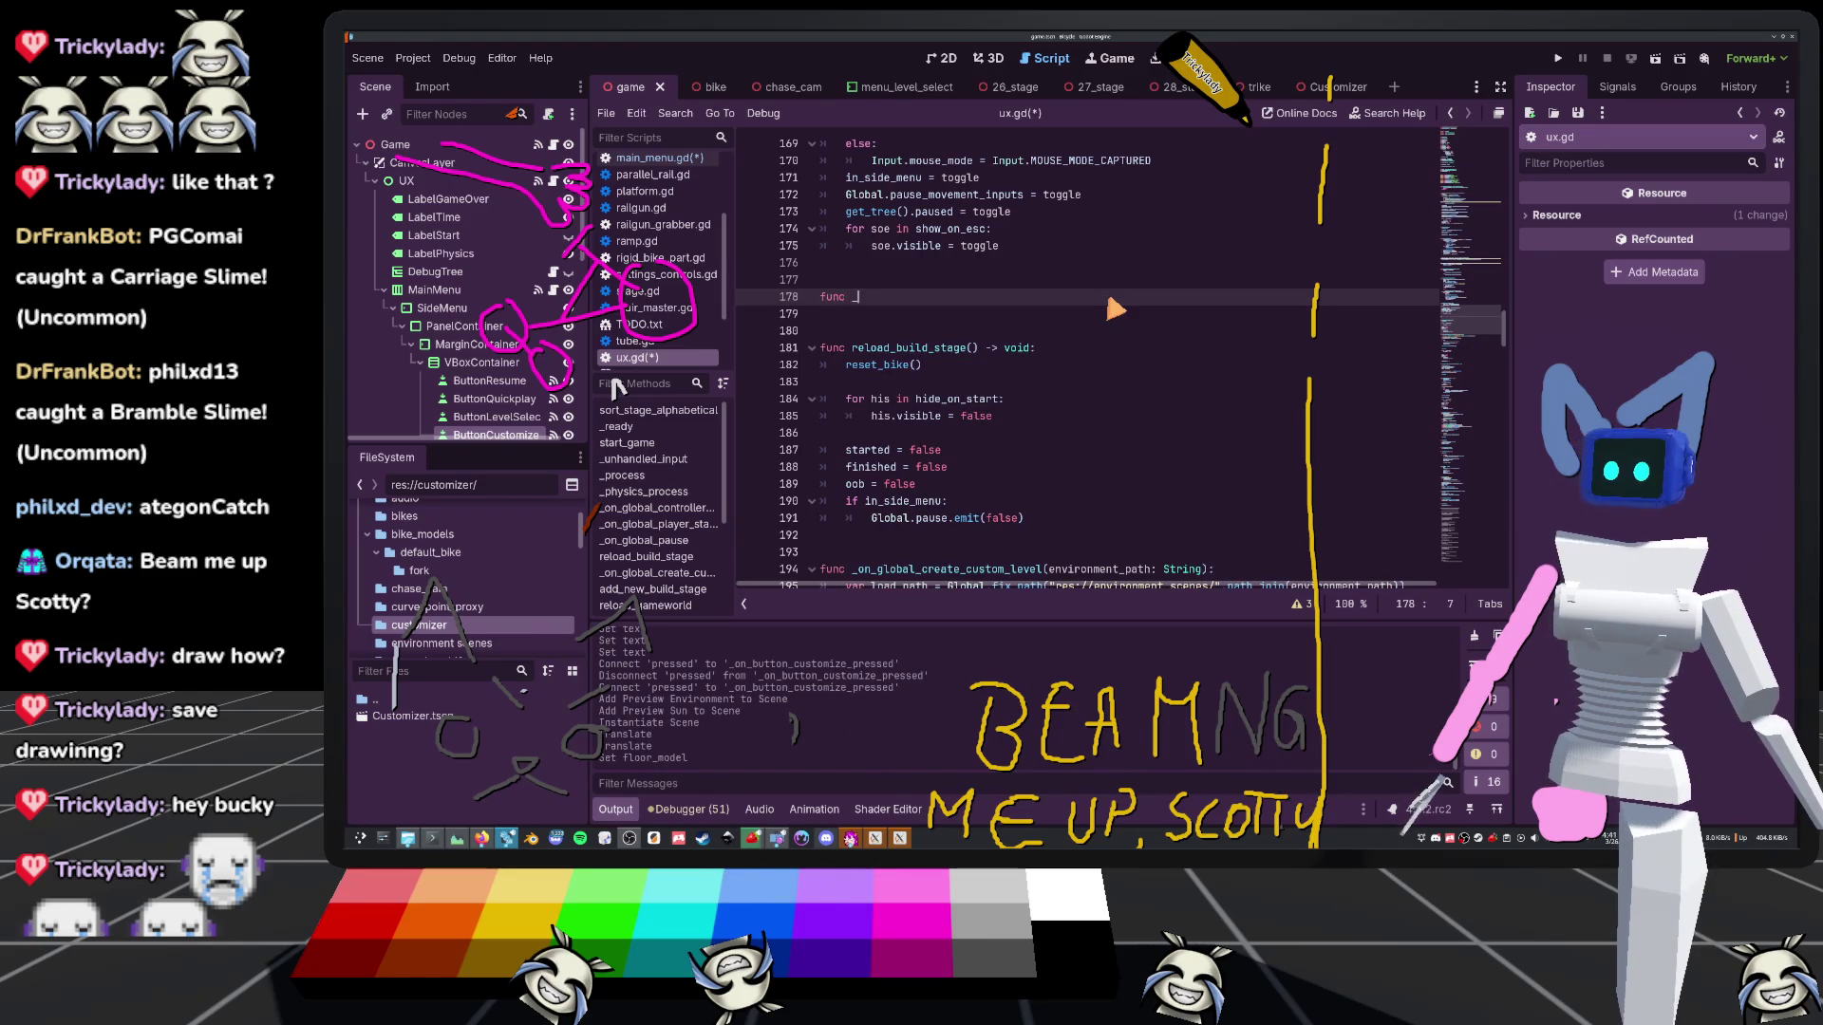
Name the new function load_customizer() with a void return type
text(load_cus)
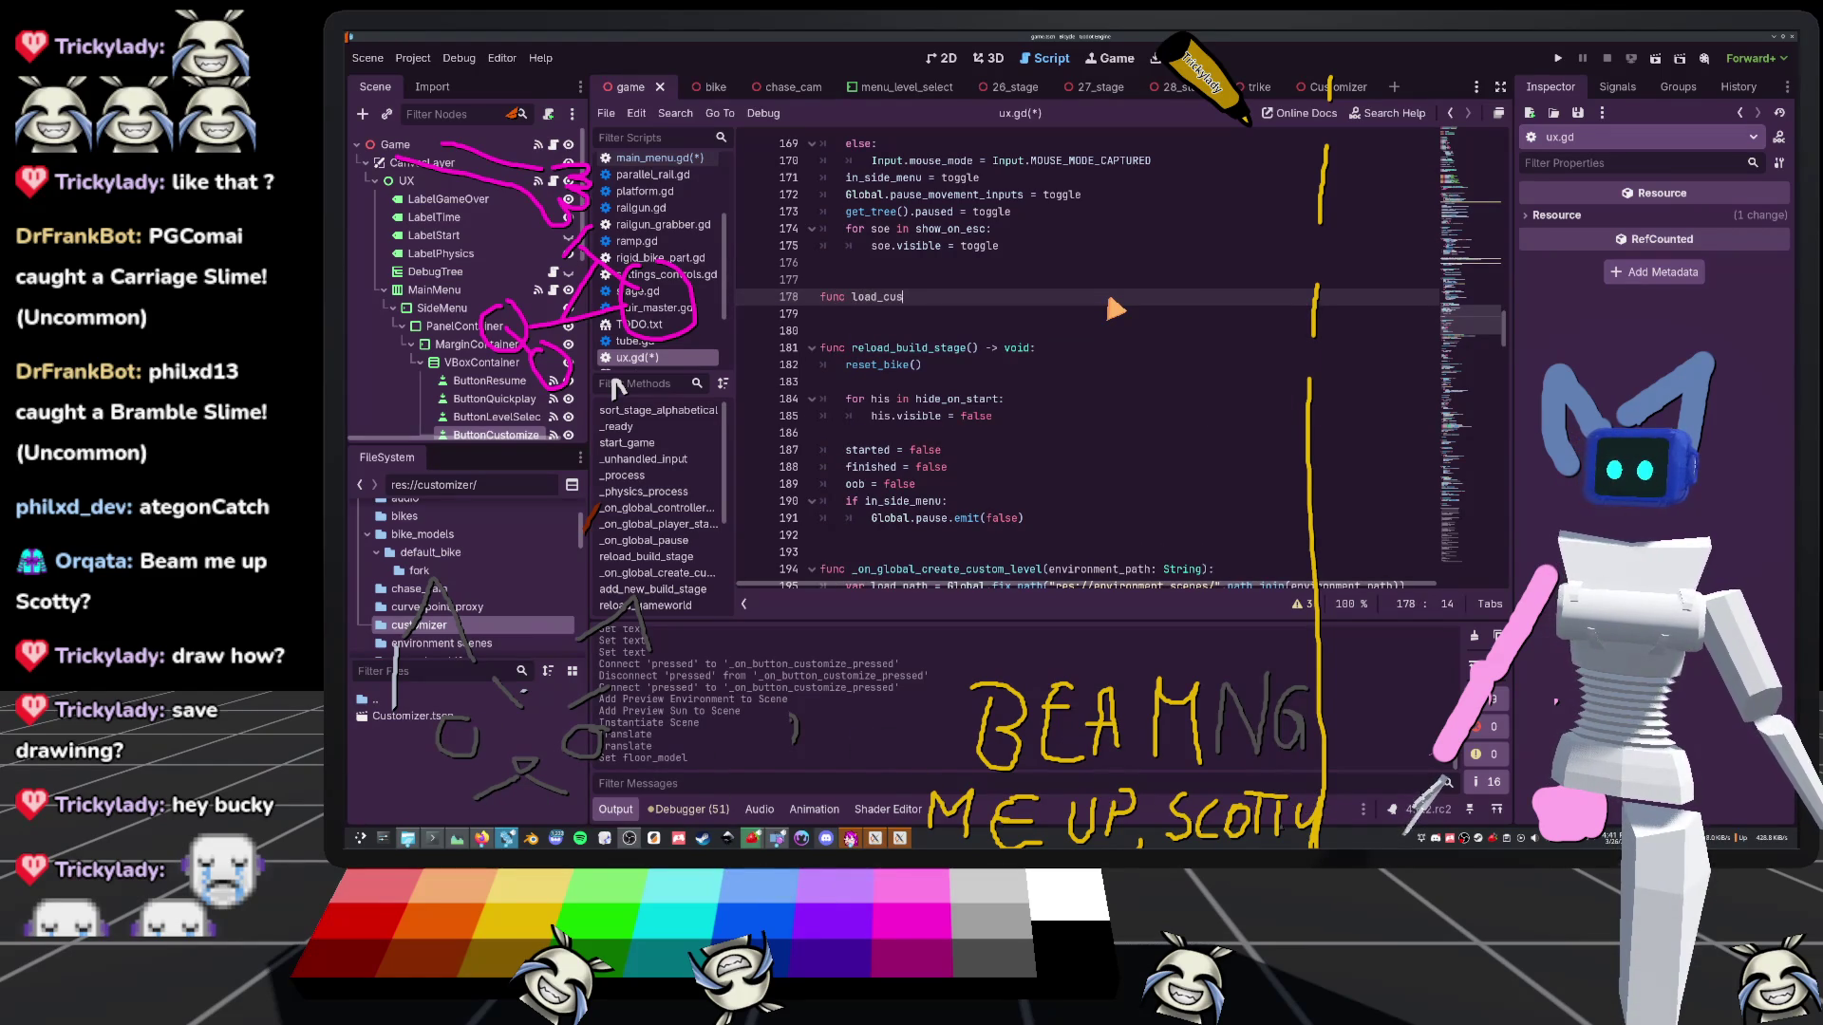
text(tomizer() -> v)
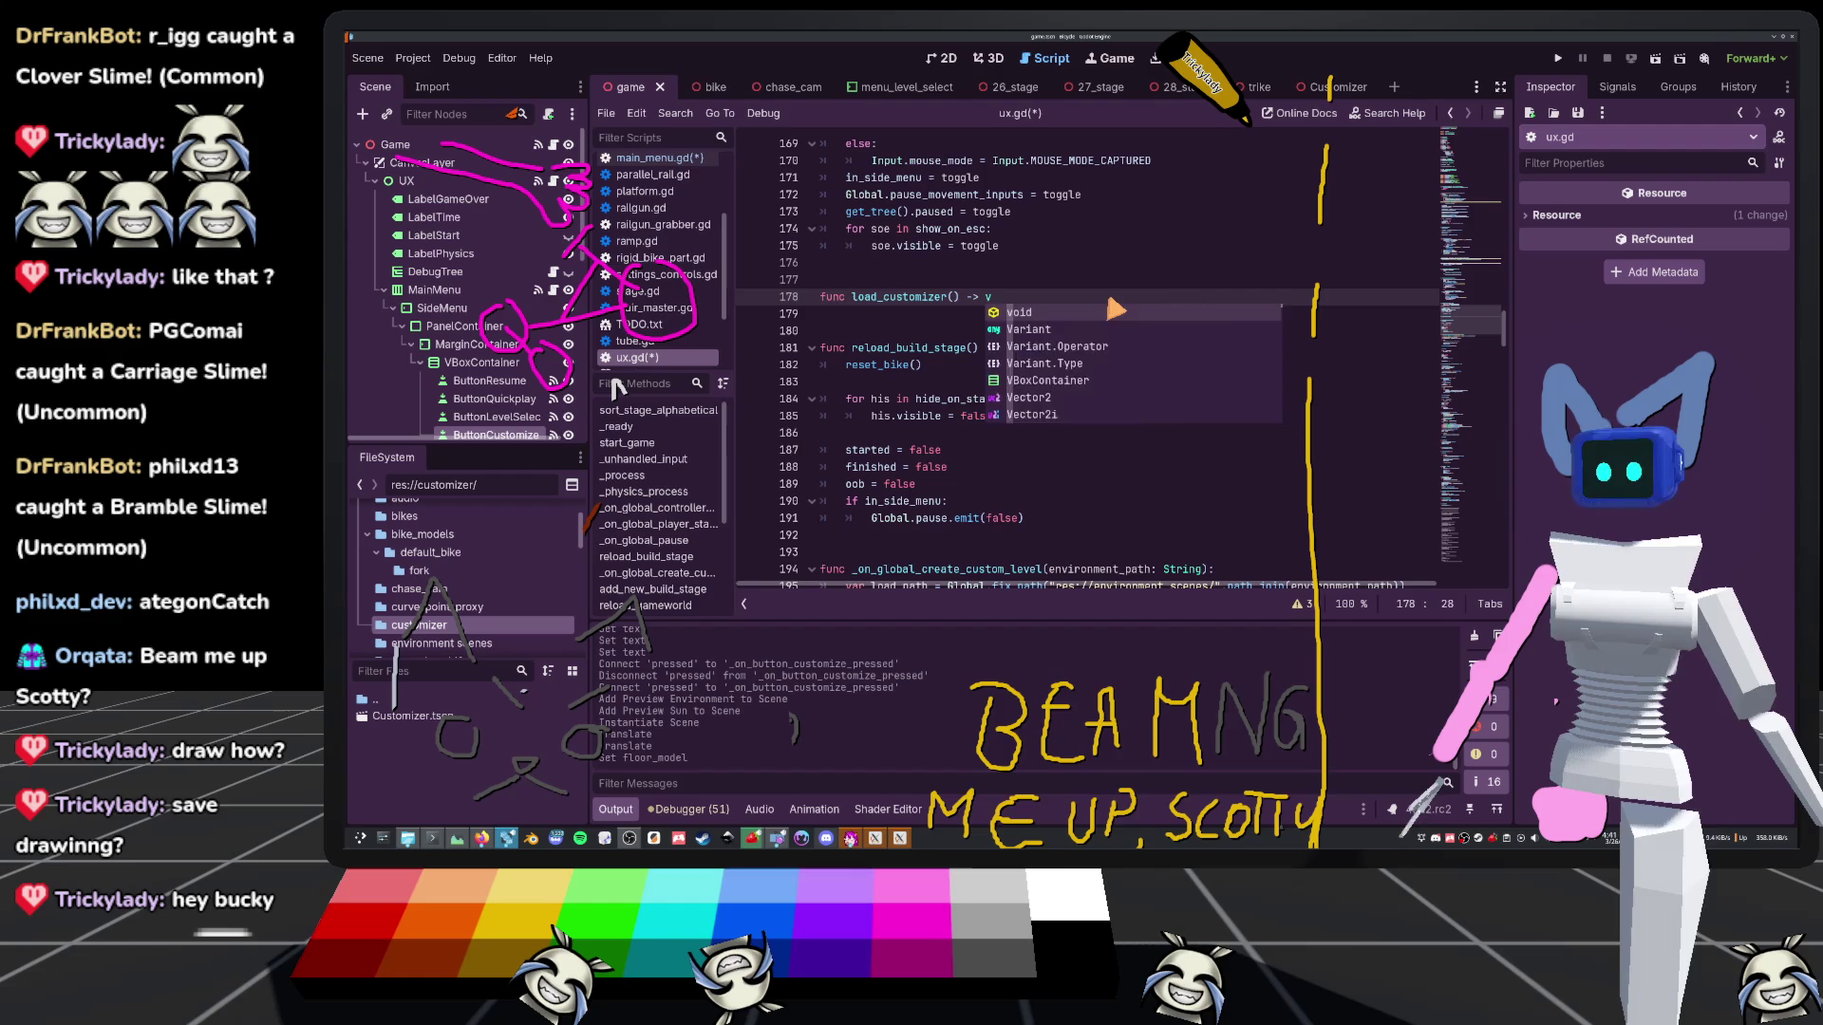
key(Return)
text(:)
key(Return)
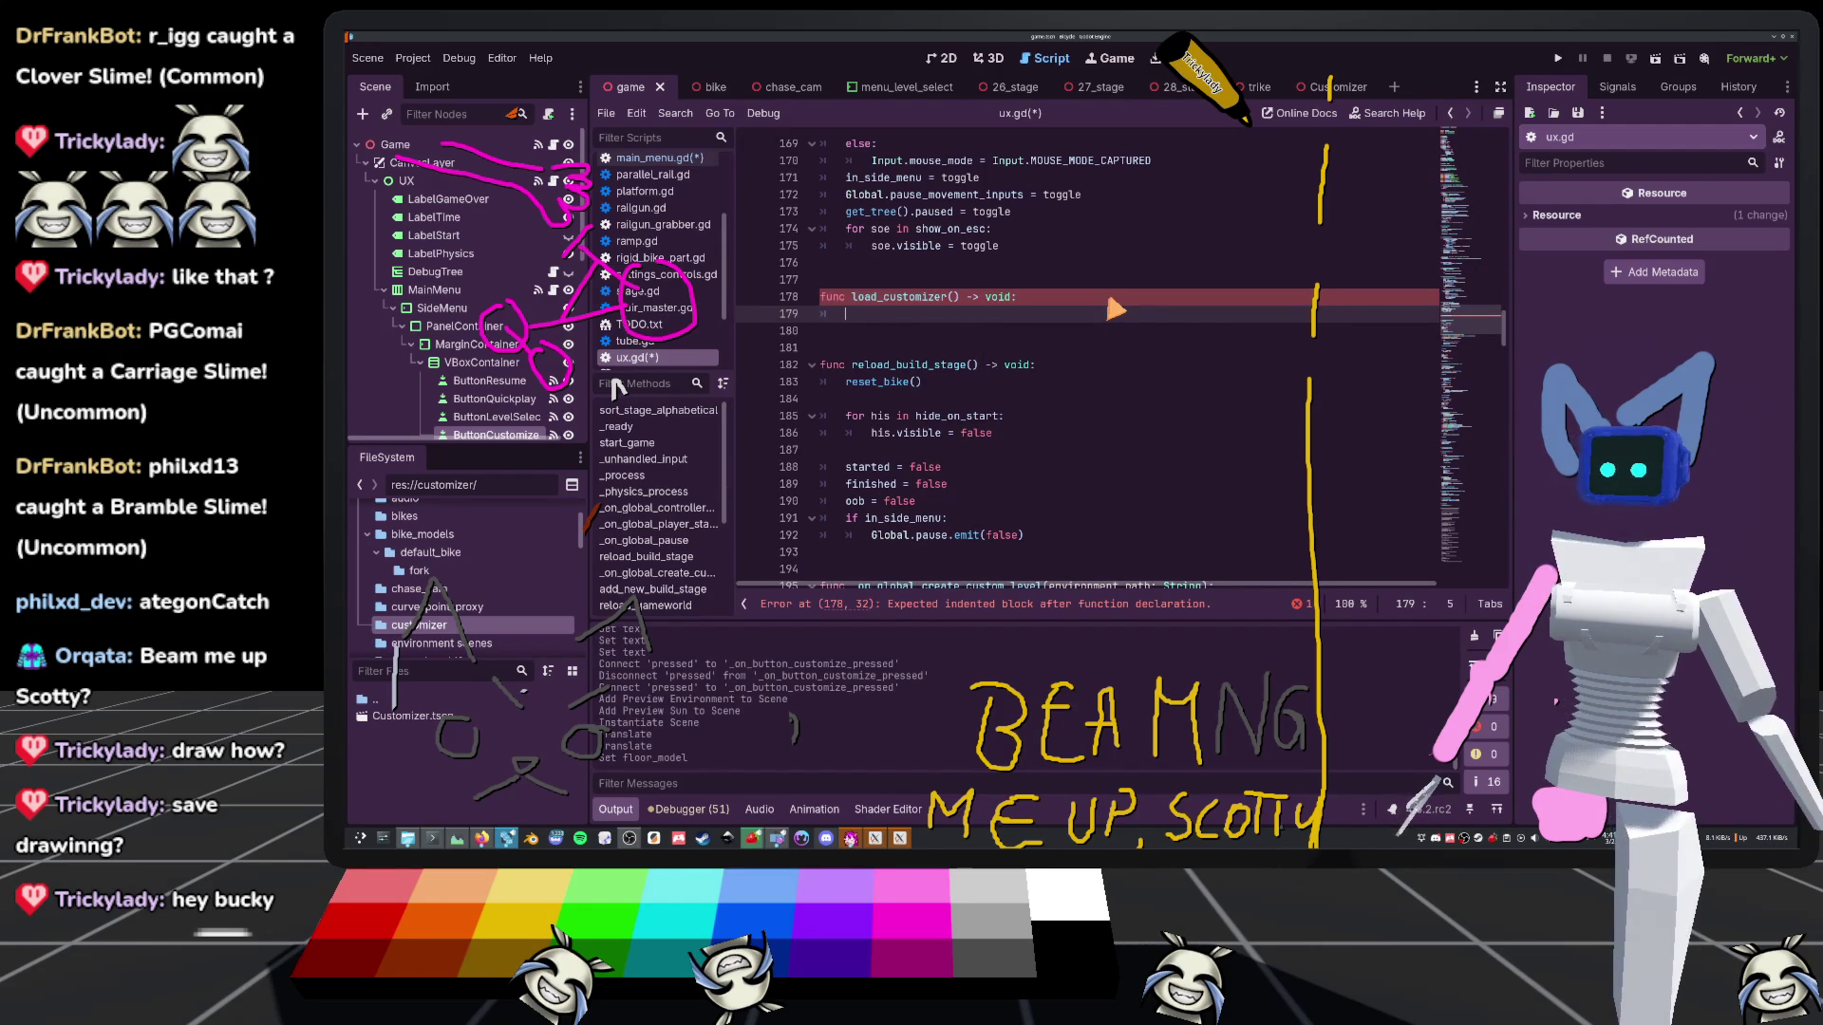
Drop the Customizer.tscn path into the script and start load_customizer's body
scroll(1039, 368, up, 20)
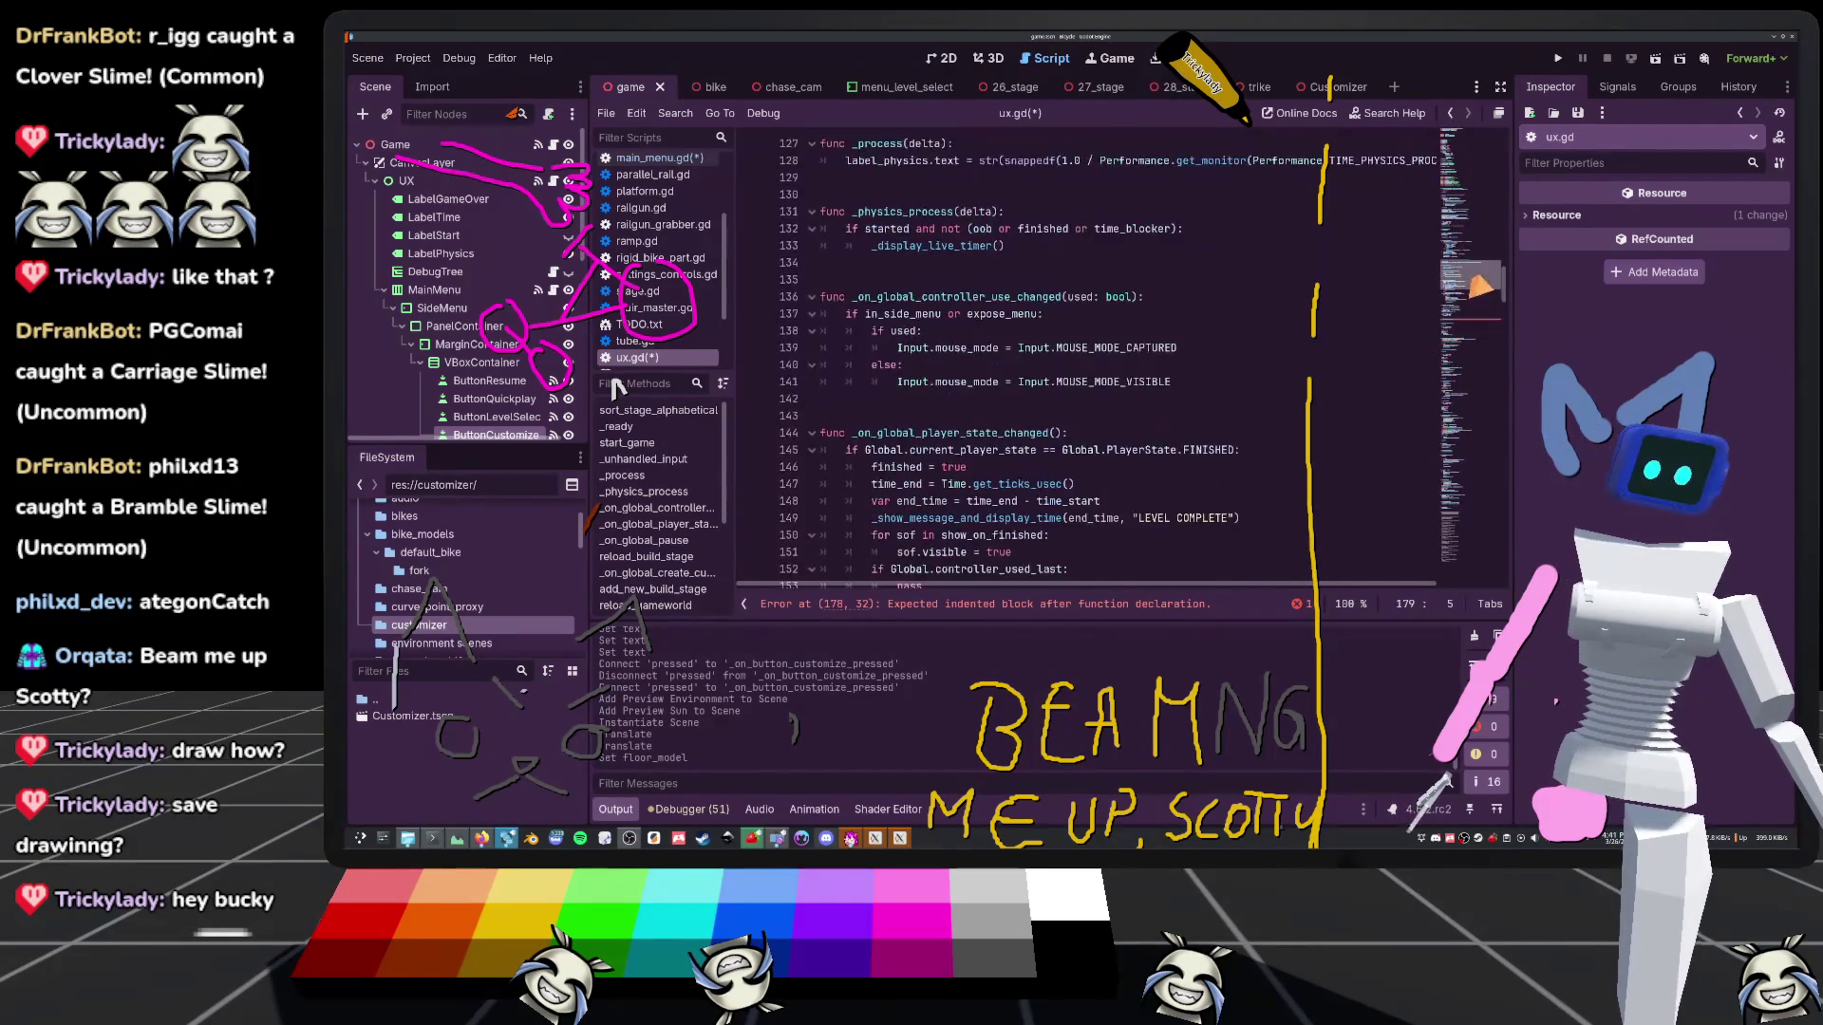
scroll(1427, 185, up, 6)
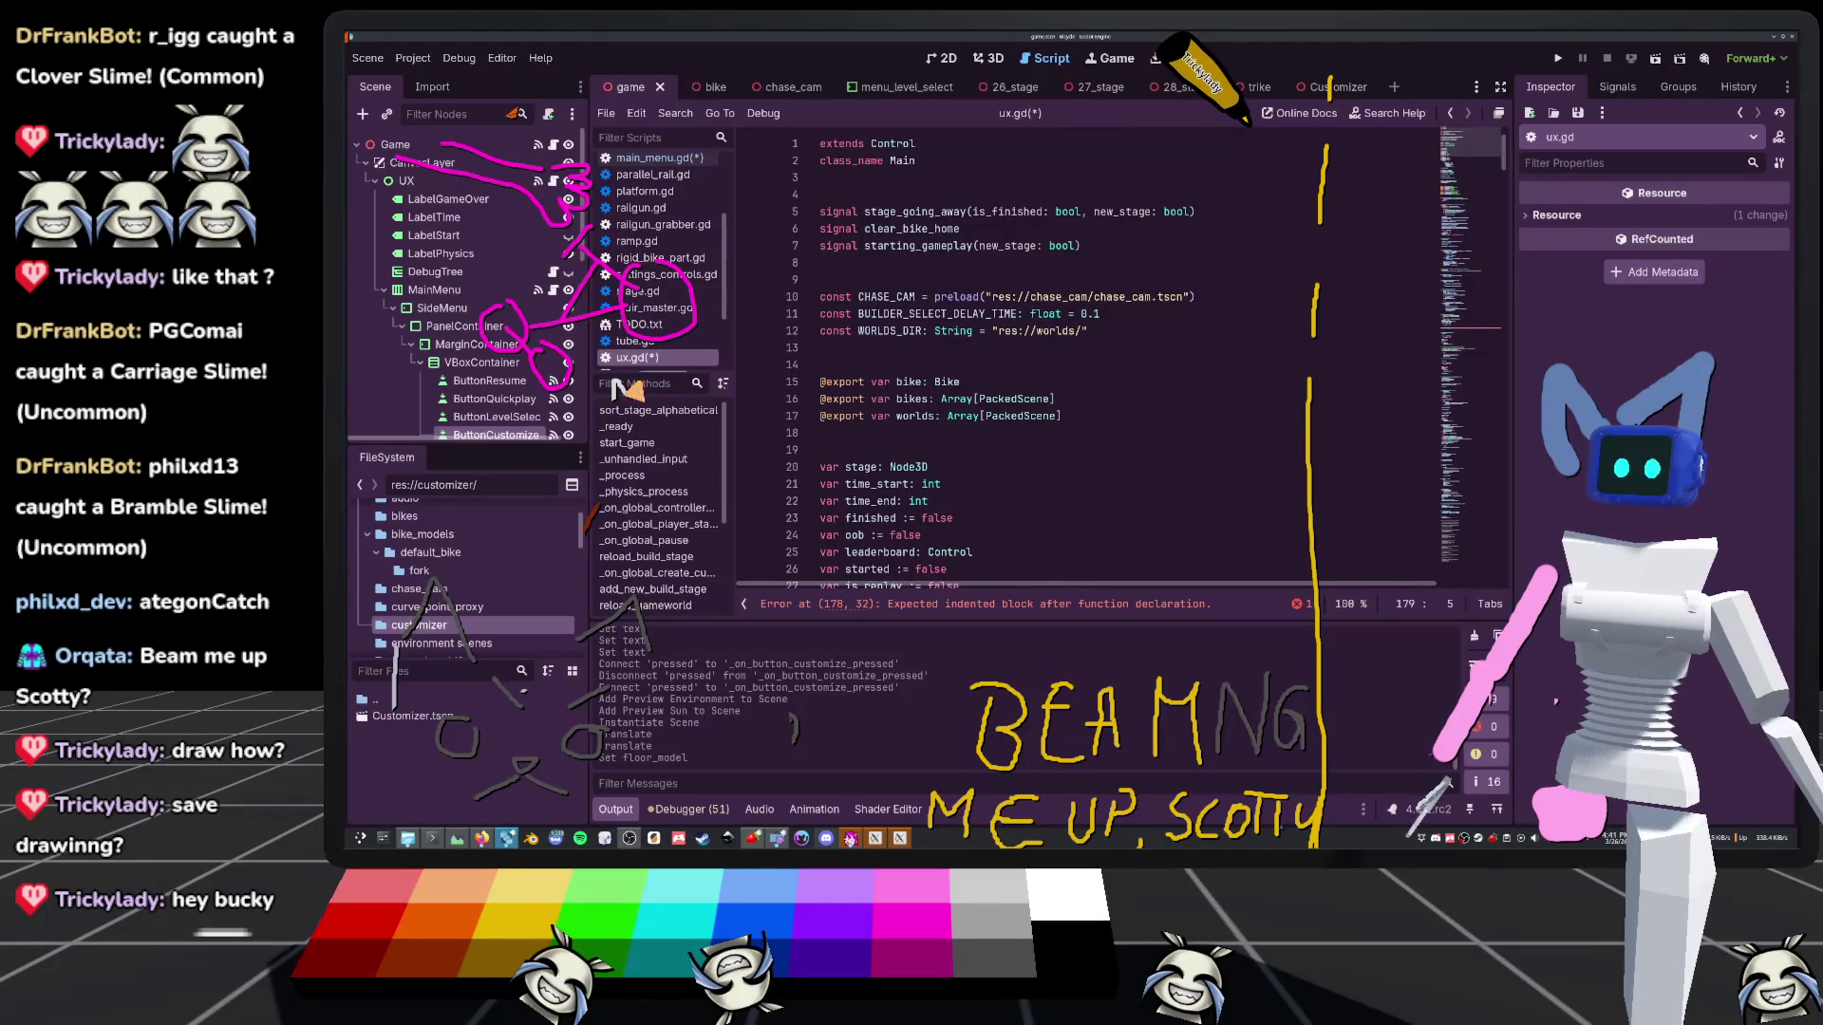
drag(408, 716, 925, 354)
scroll(1088, 389, down, 16)
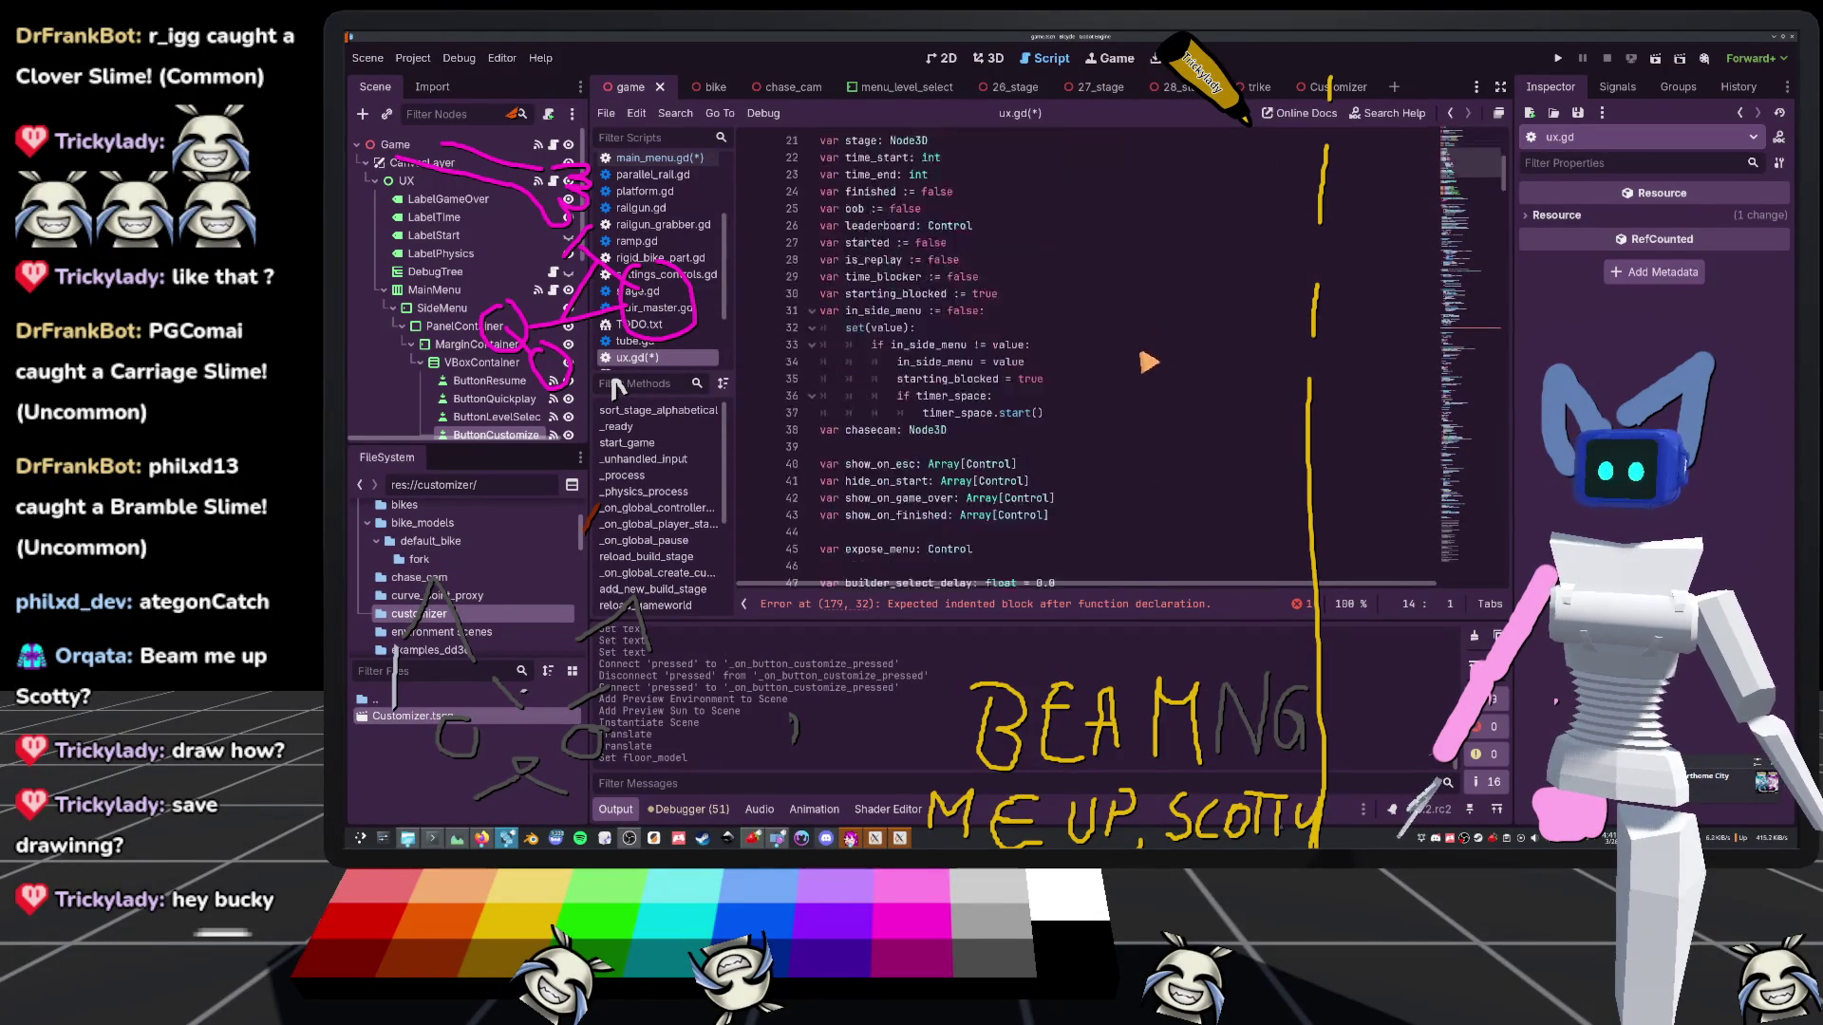
scroll(1039, 375, down, 16)
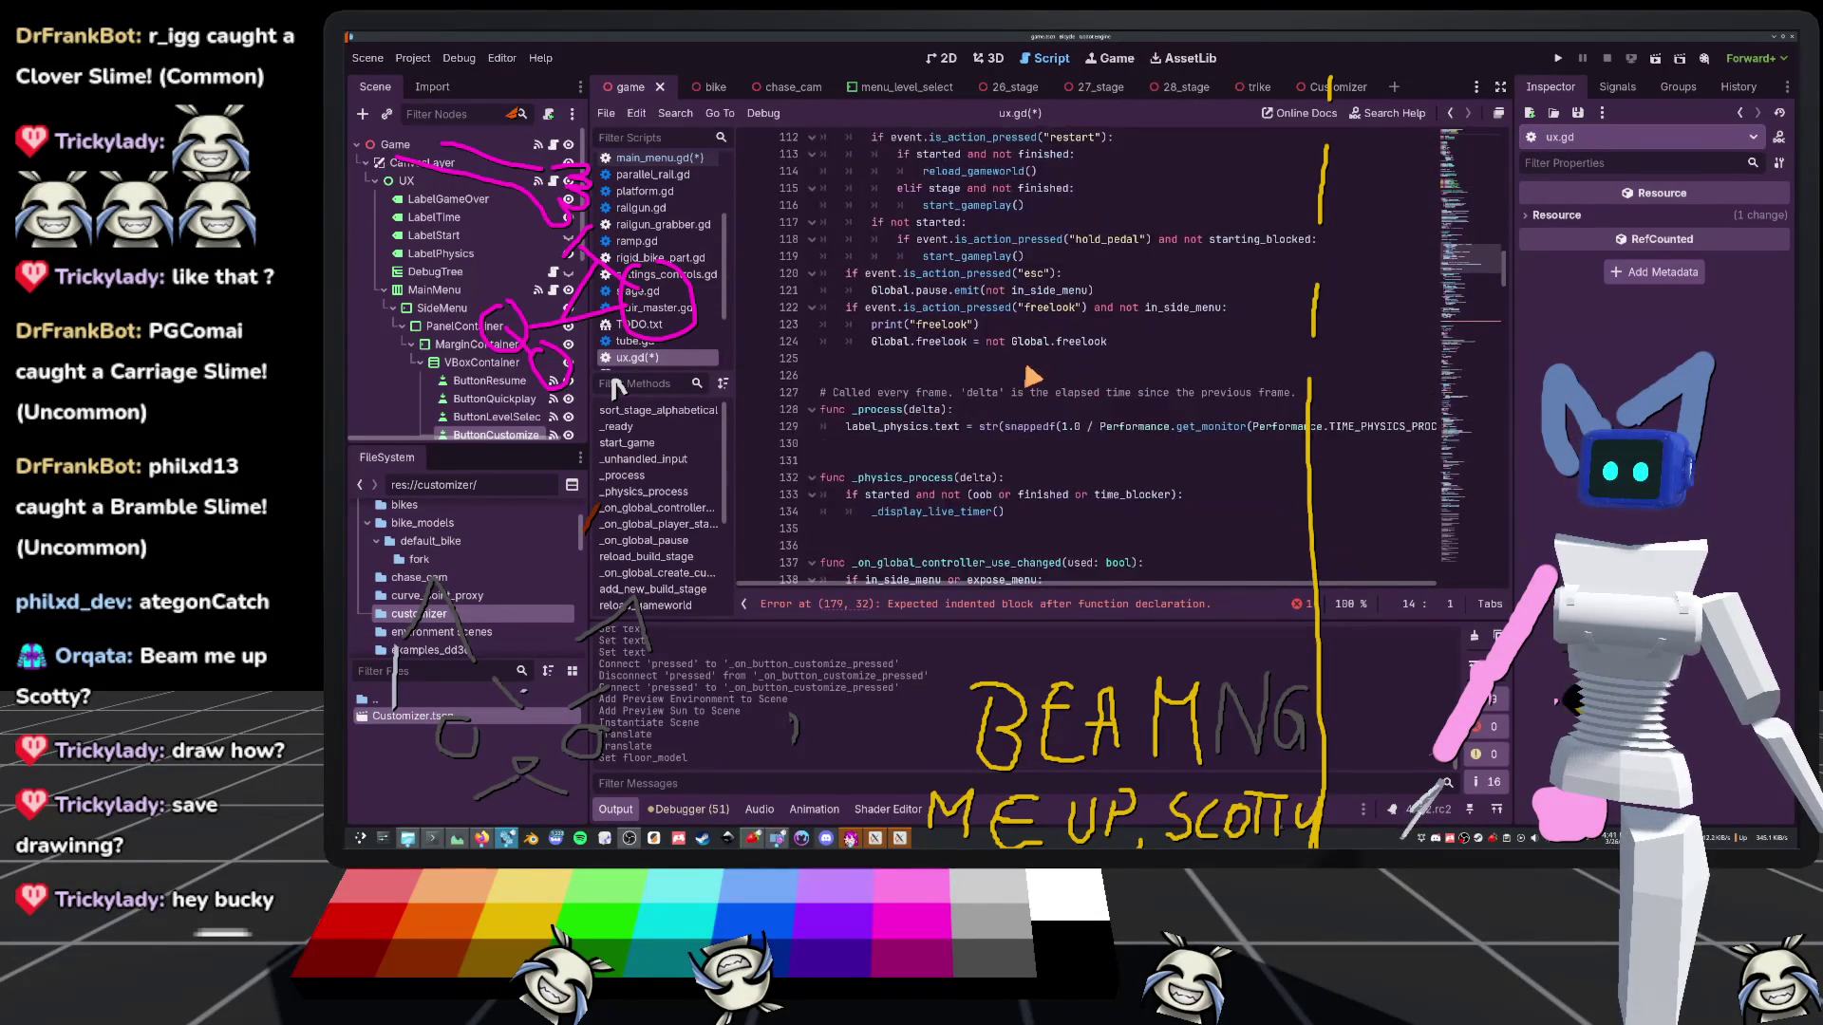
scroll(1032, 377, up, 15)
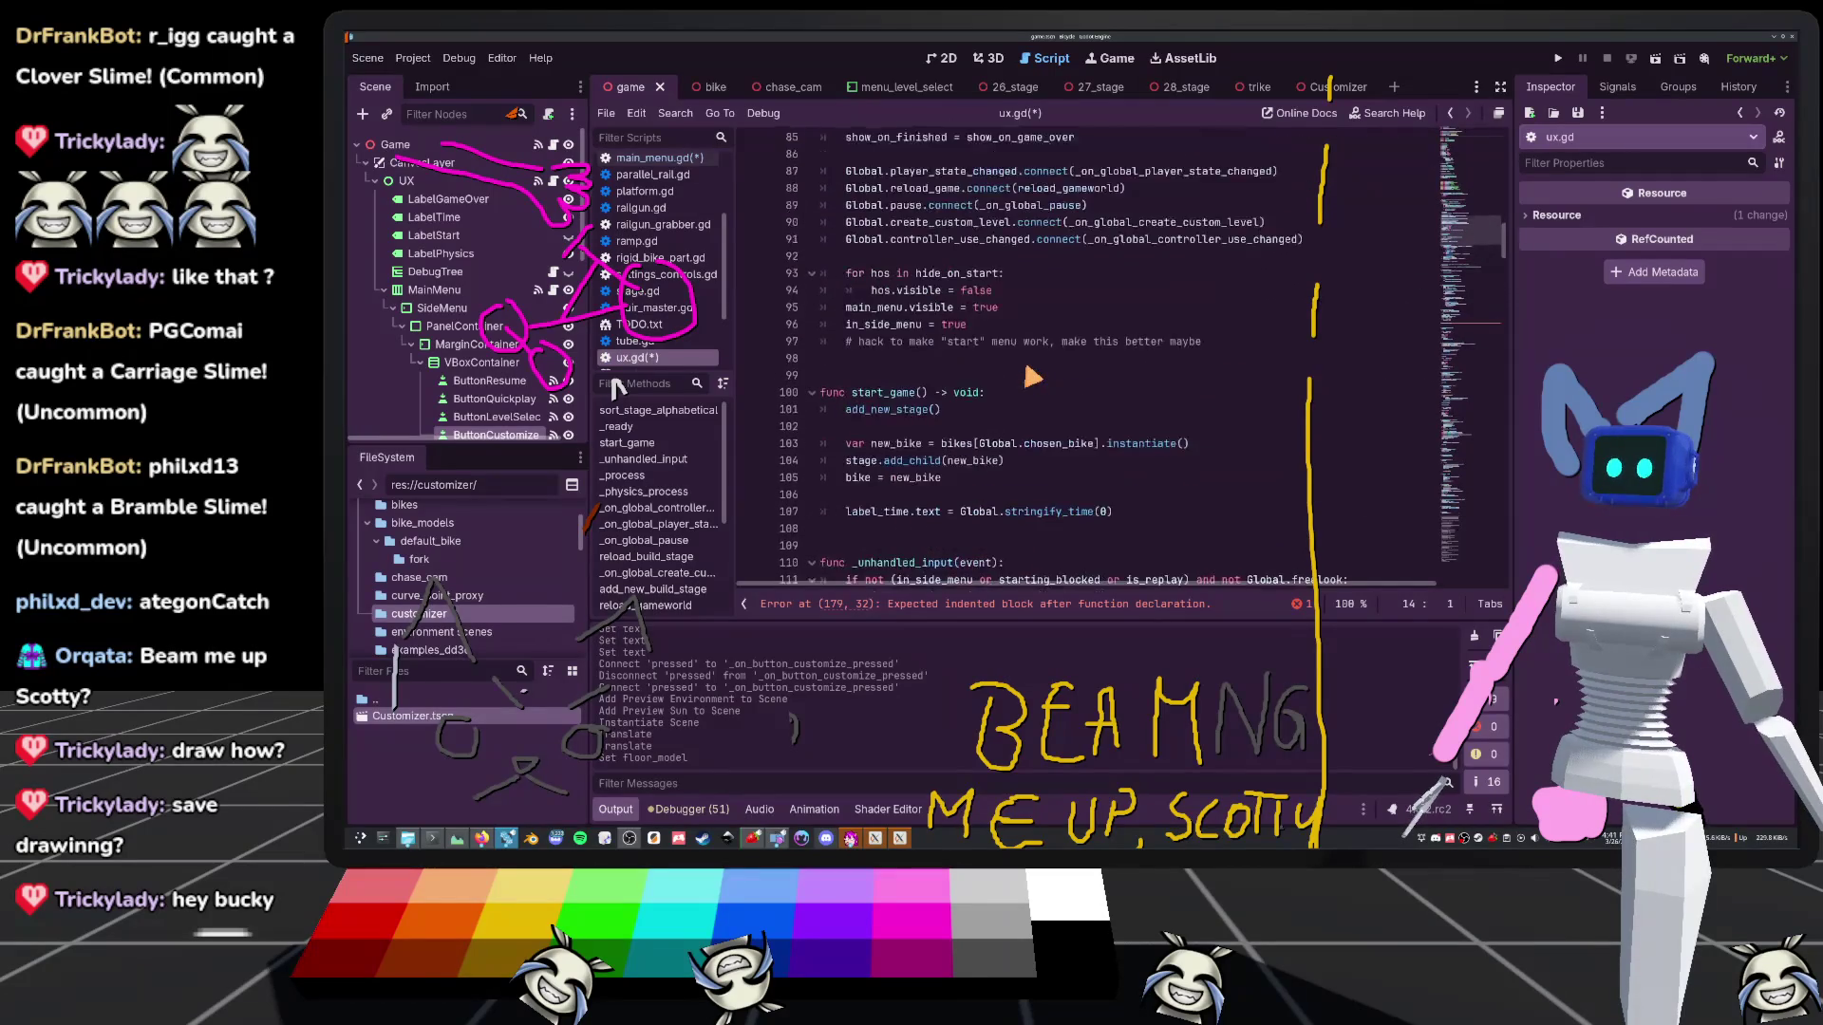
scroll(1036, 376, down, 19)
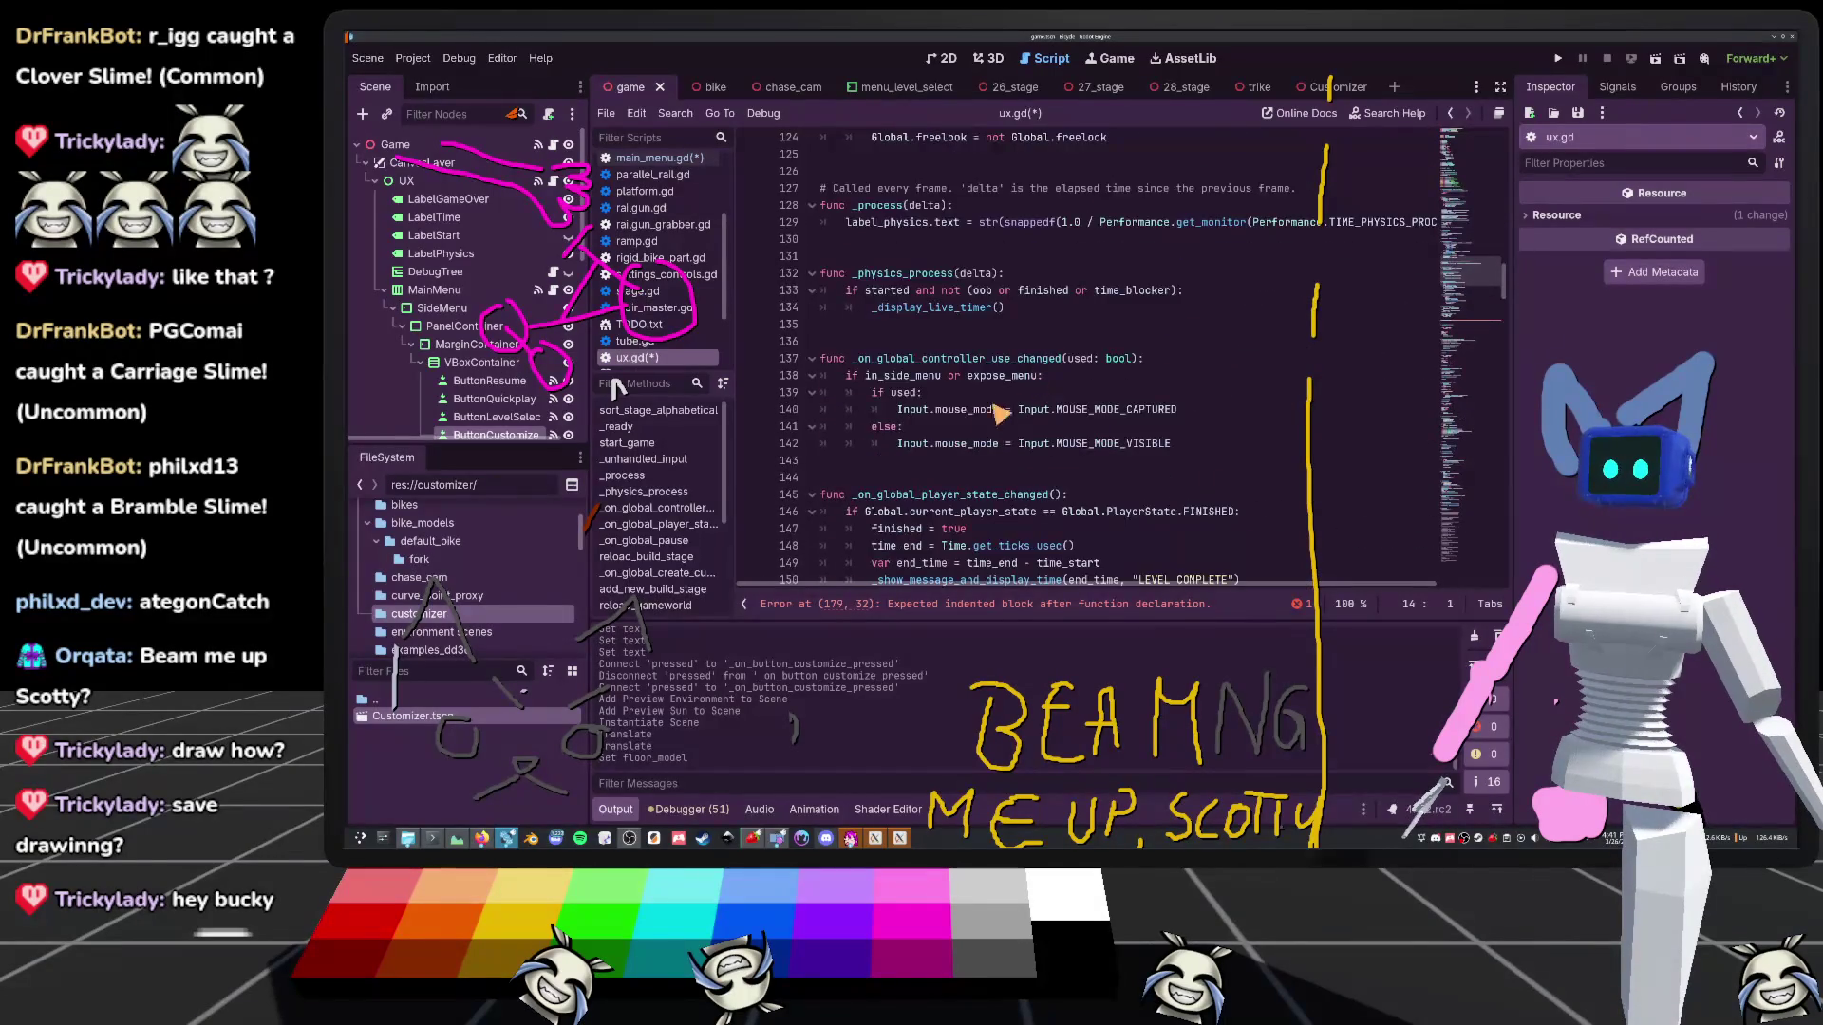
scroll(898, 461, down, 8)
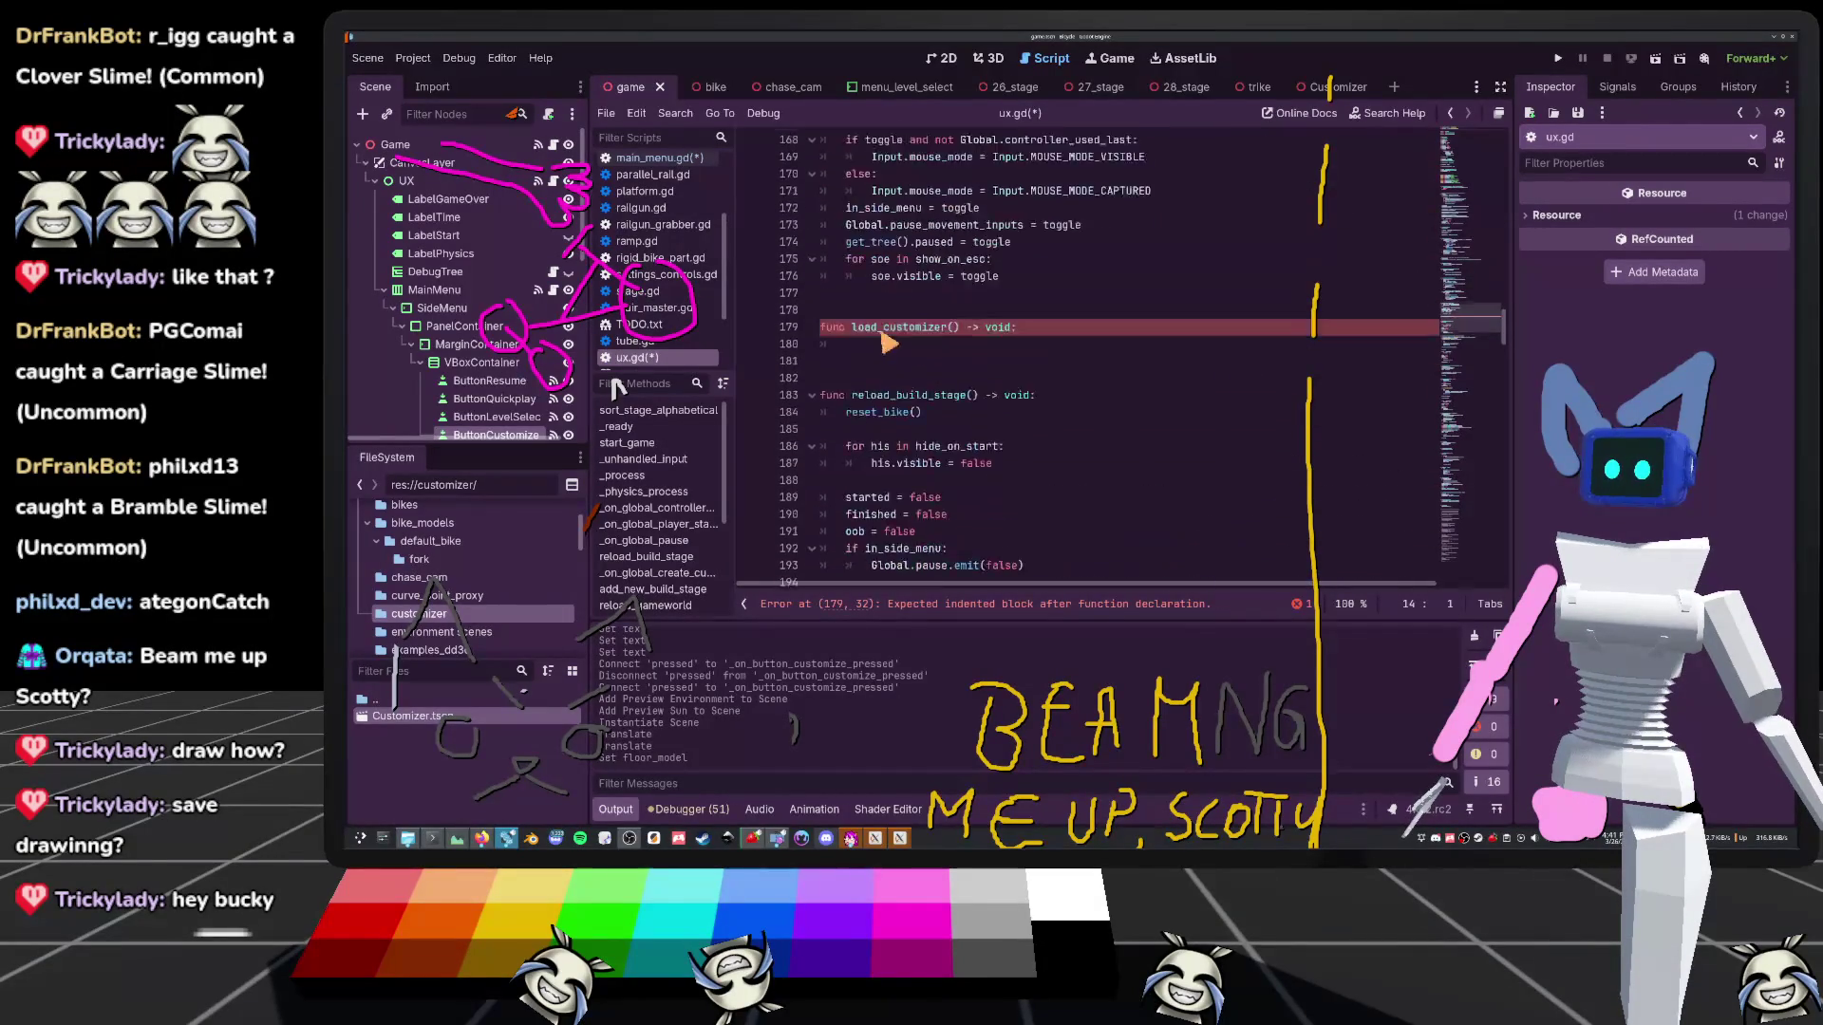
click(917, 376)
text(var new_)
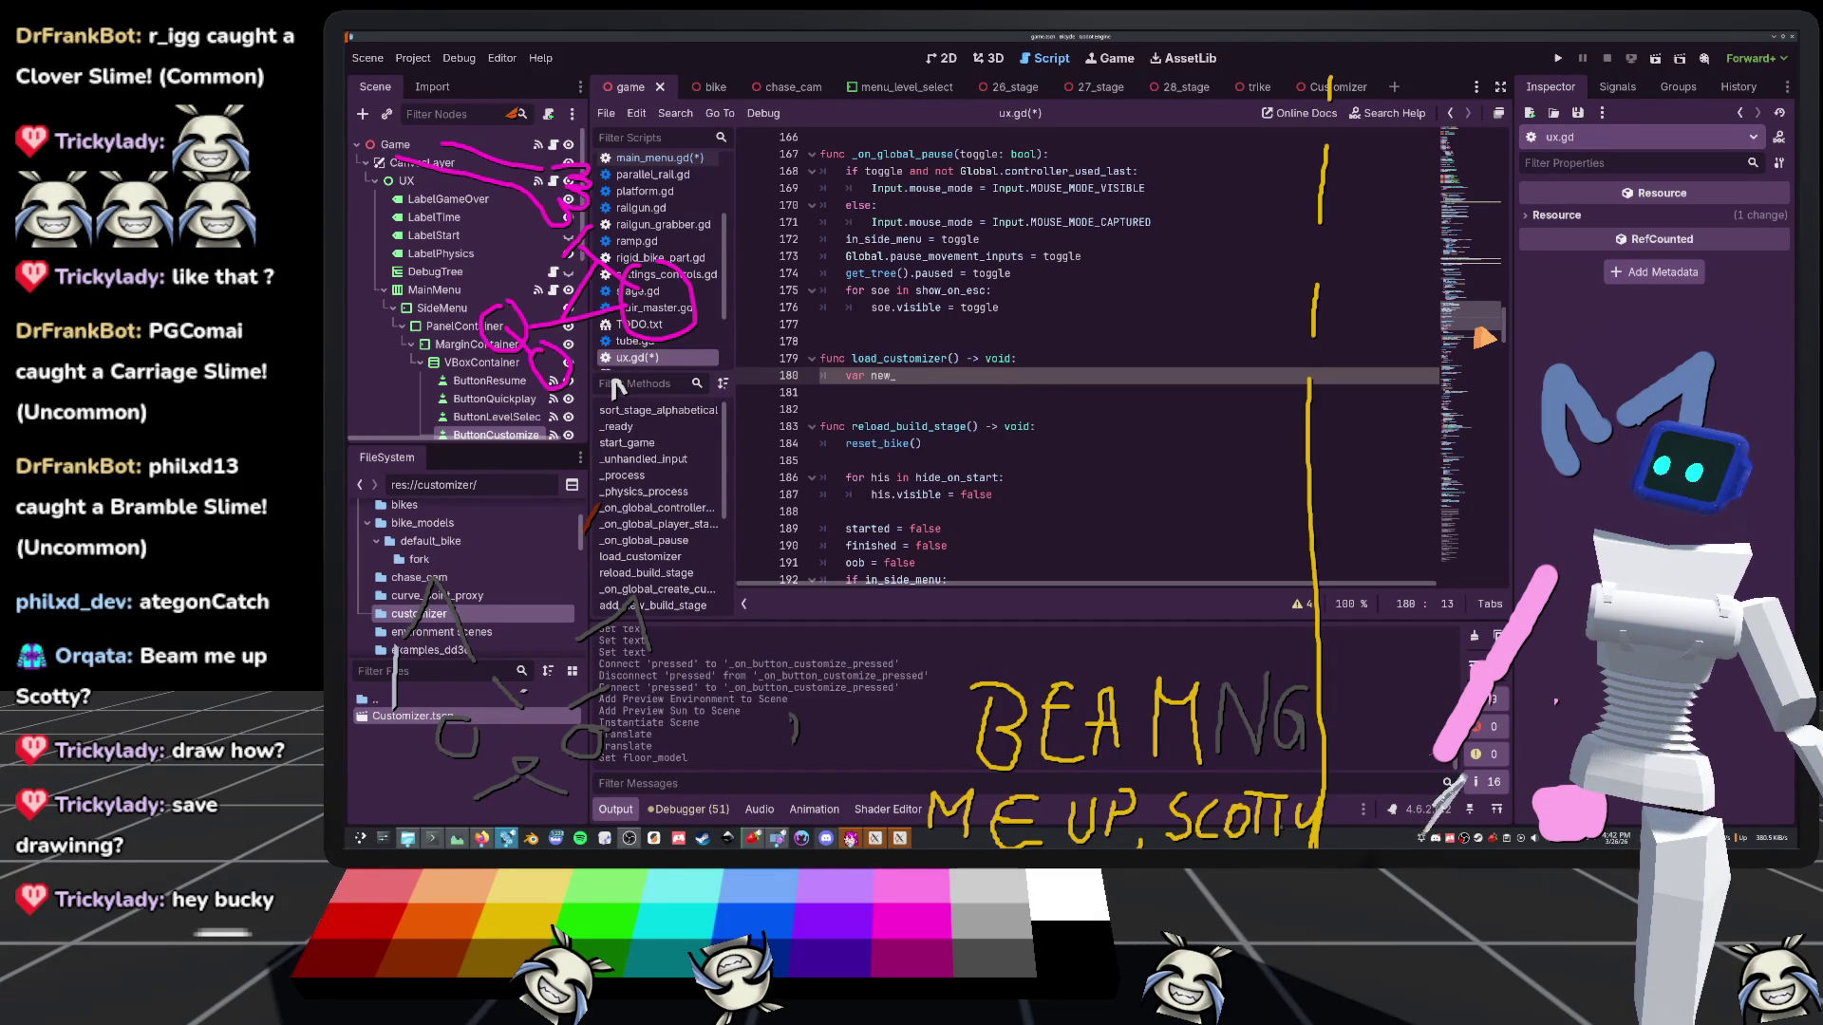
mouse_move(1484, 337)
mouse_down()
mouse_move(1452, 474)
mouse_move(1434, 407)
mouse_up()
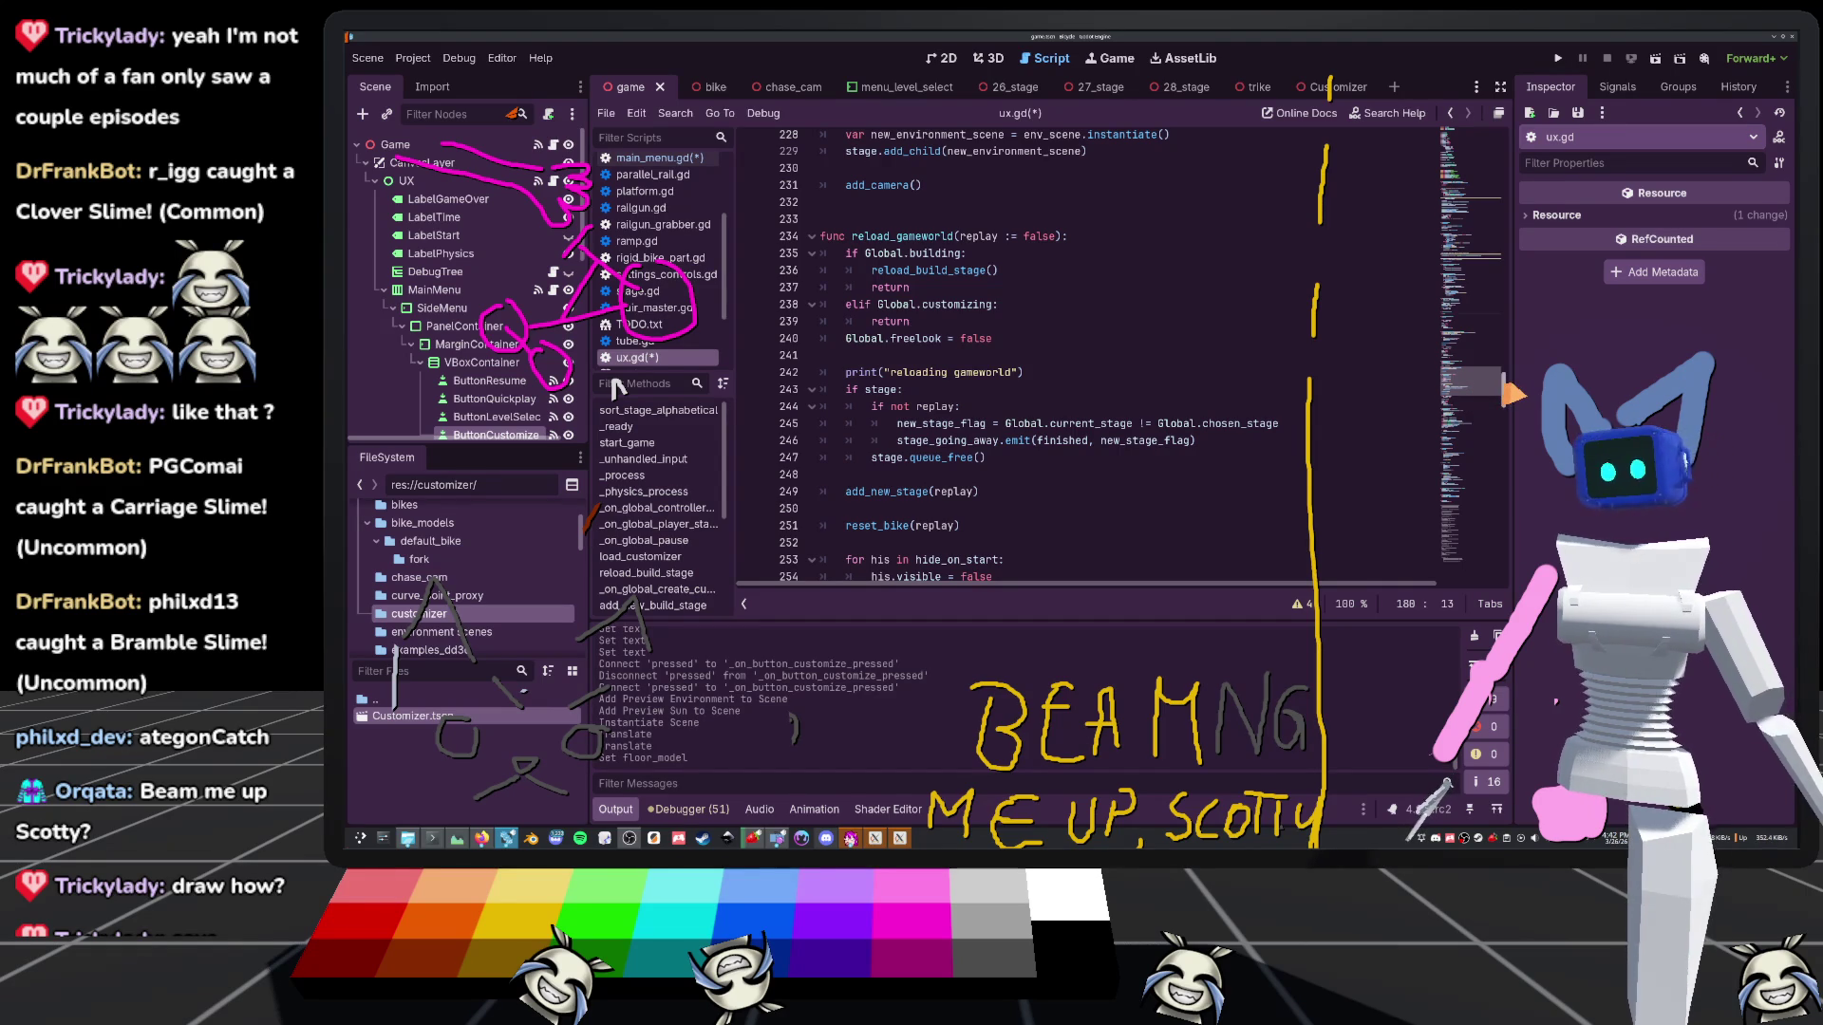
scroll(549, 236, down, 3)
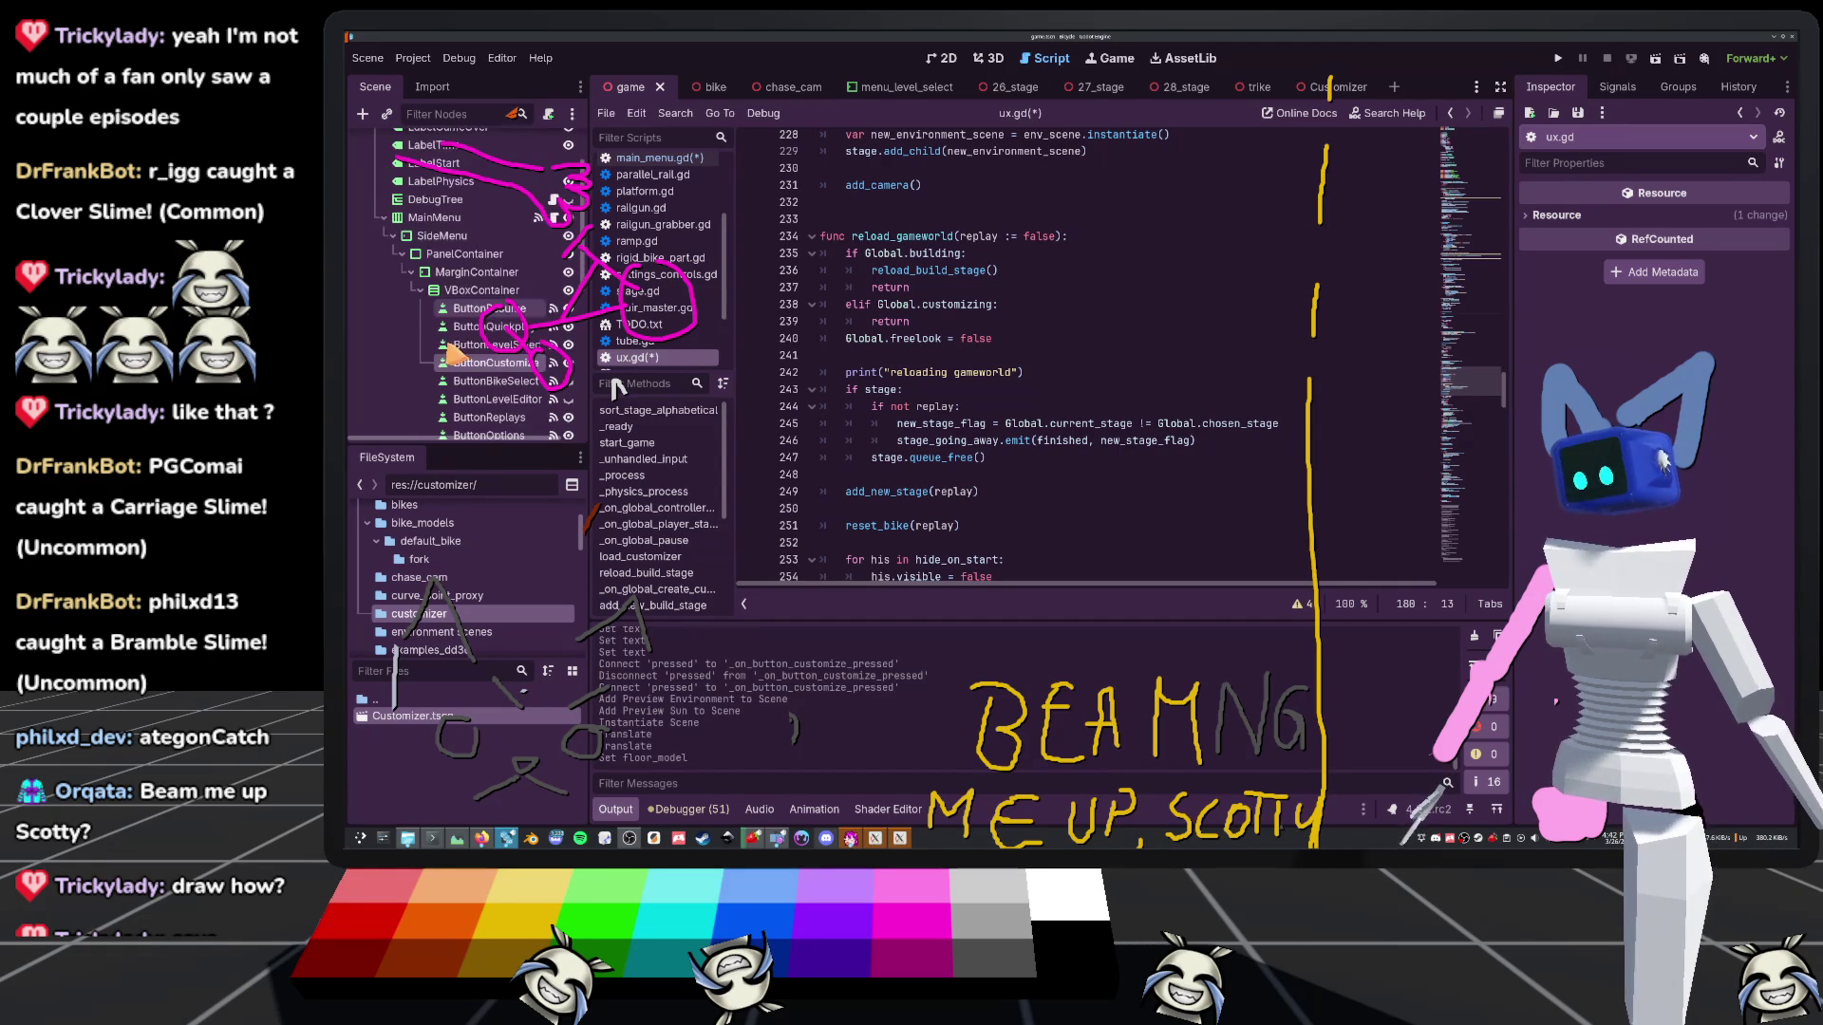
In main_menu.gd, nest the customize handler's two lines under a new Global.customizing condition and save
click(554, 218)
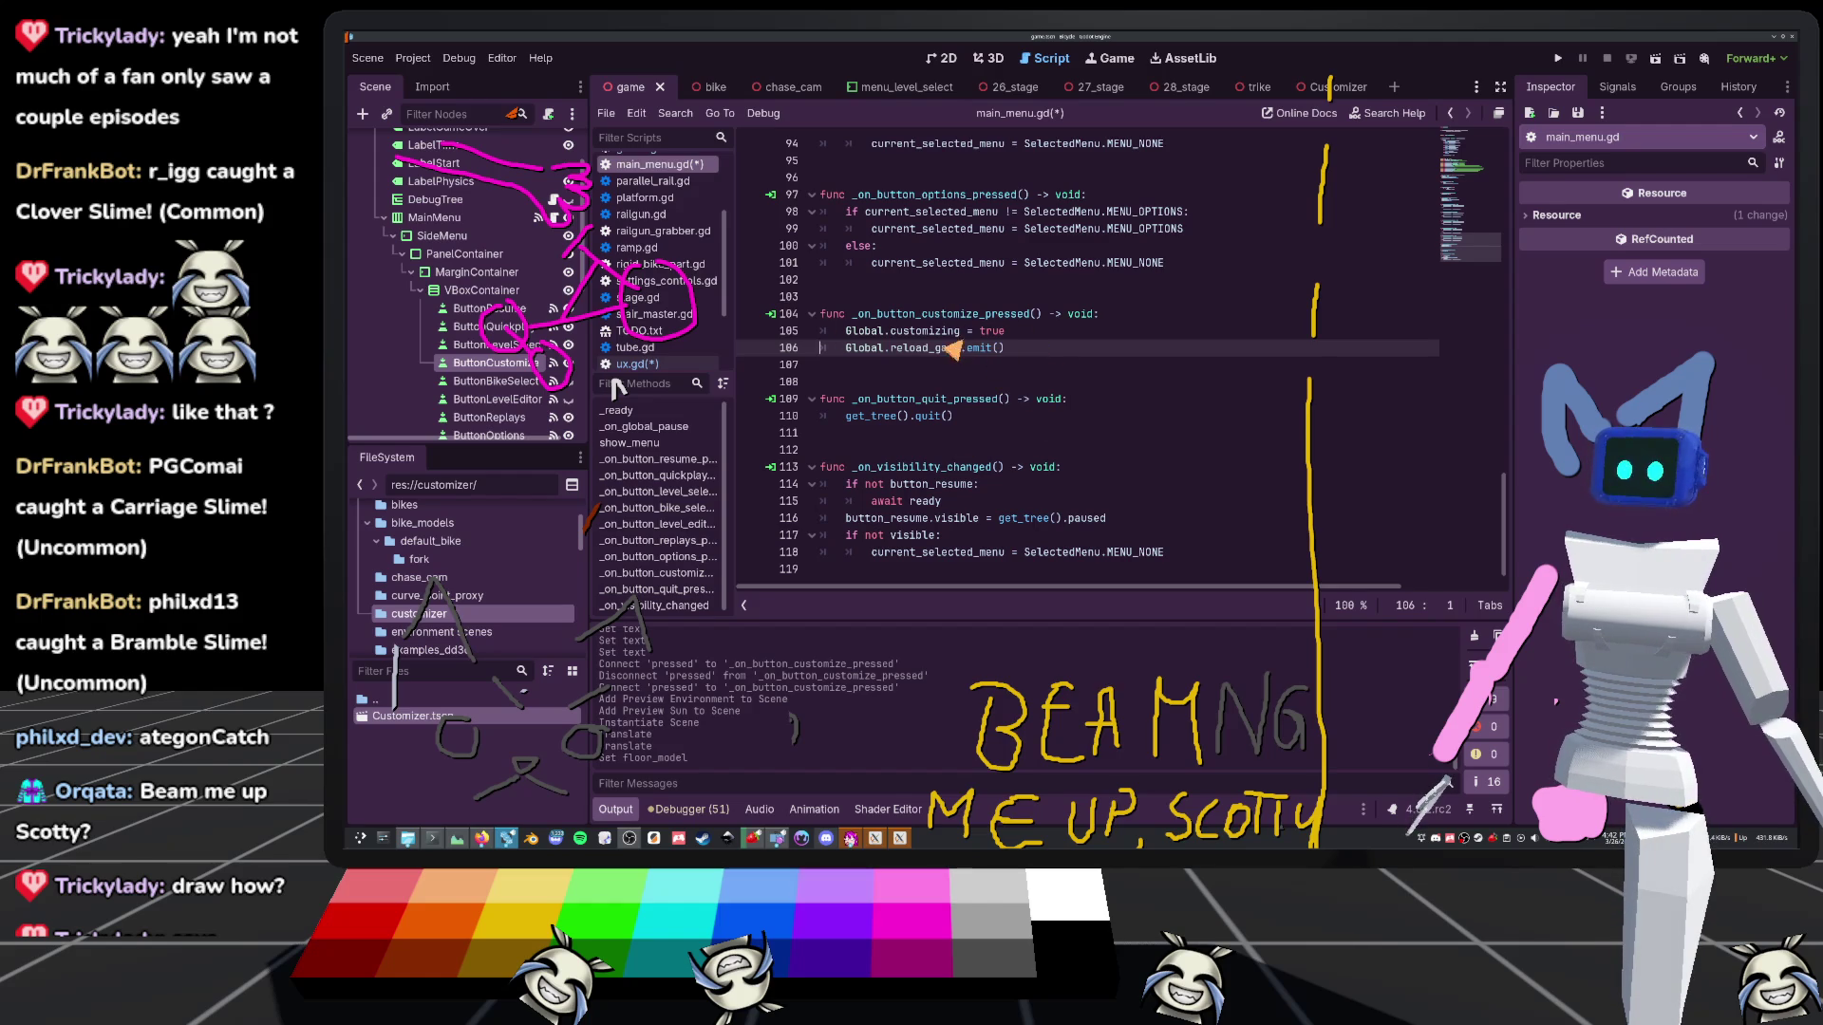
click(1032, 333)
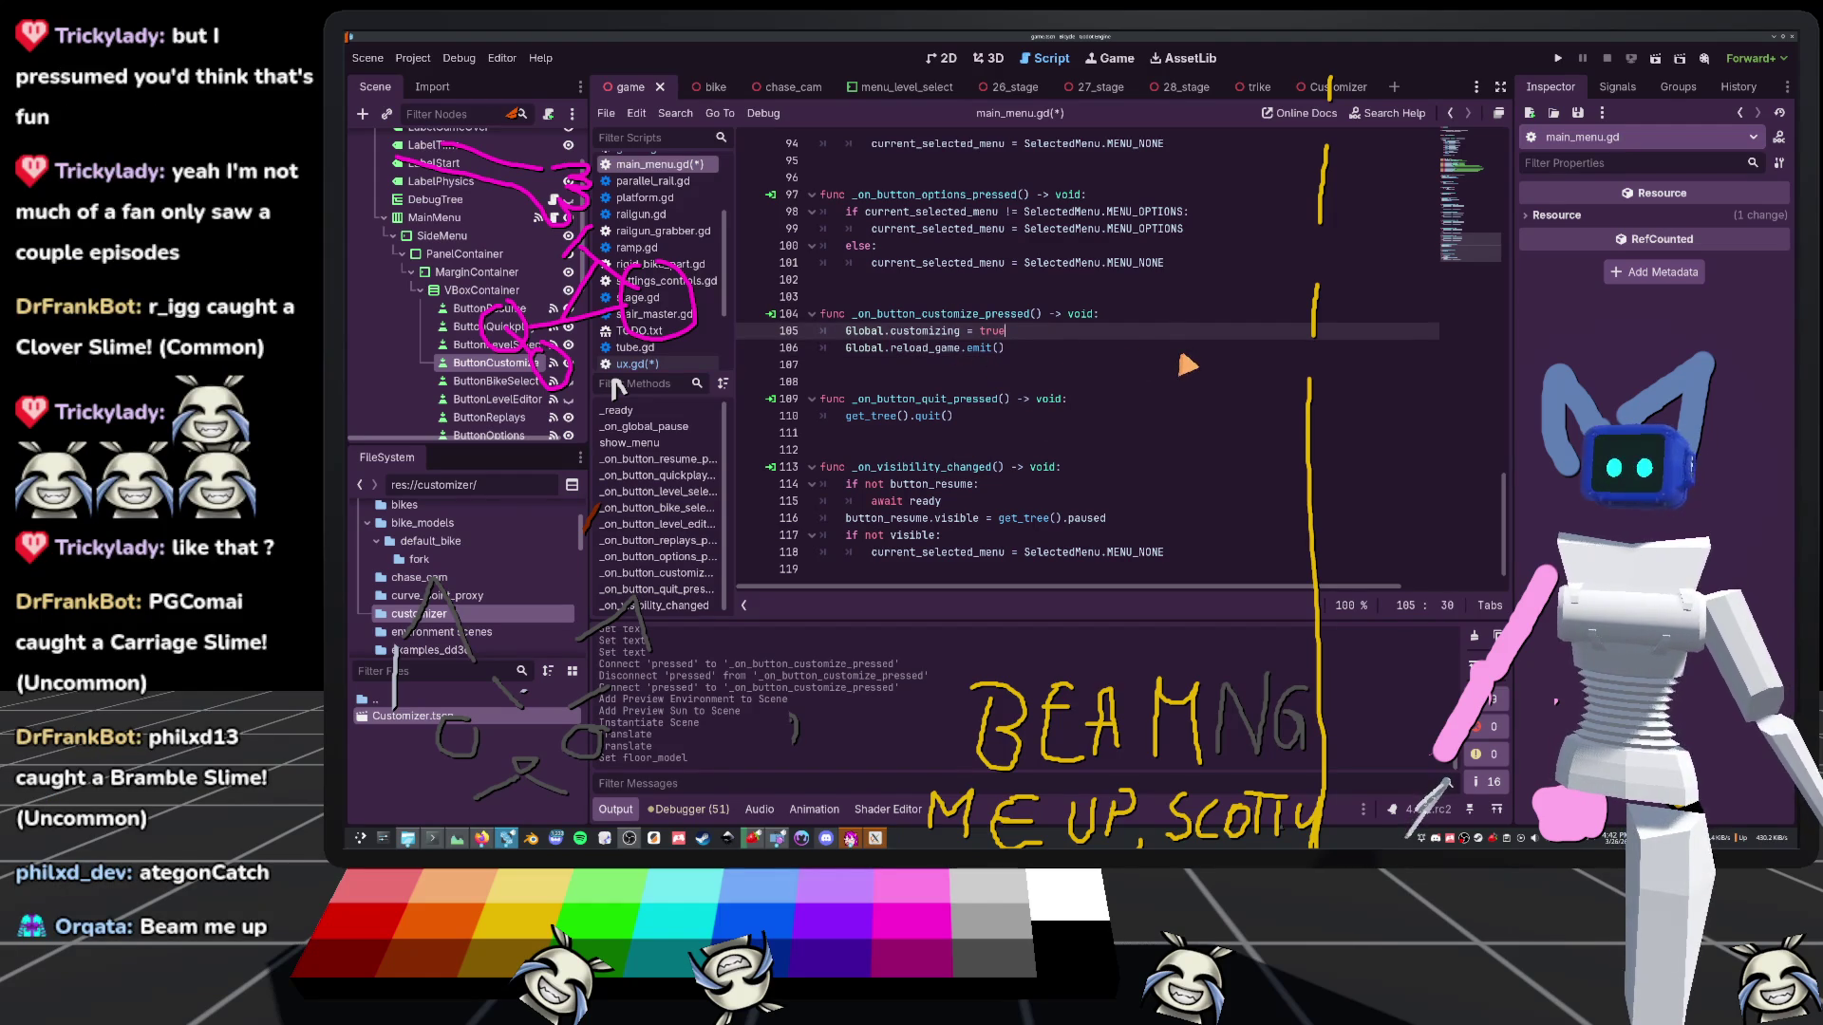
key(ctrl+shift+Return)
text(if not)
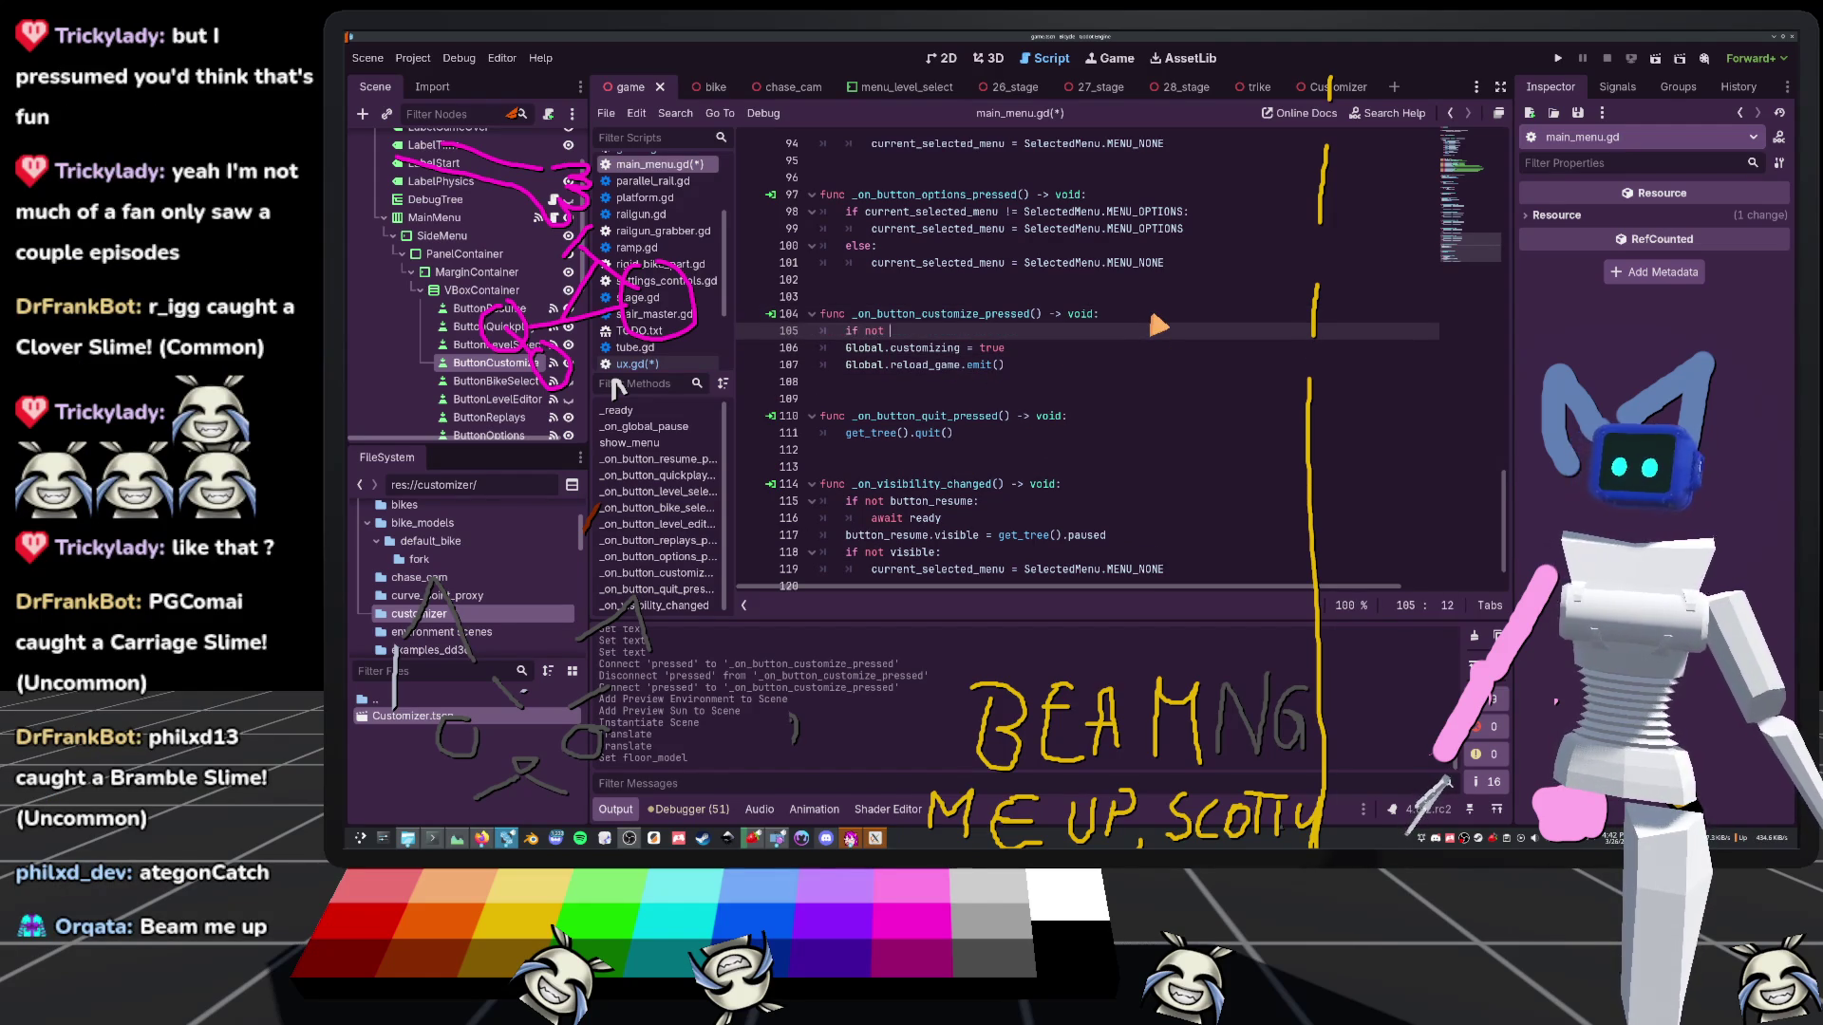
text(Global)
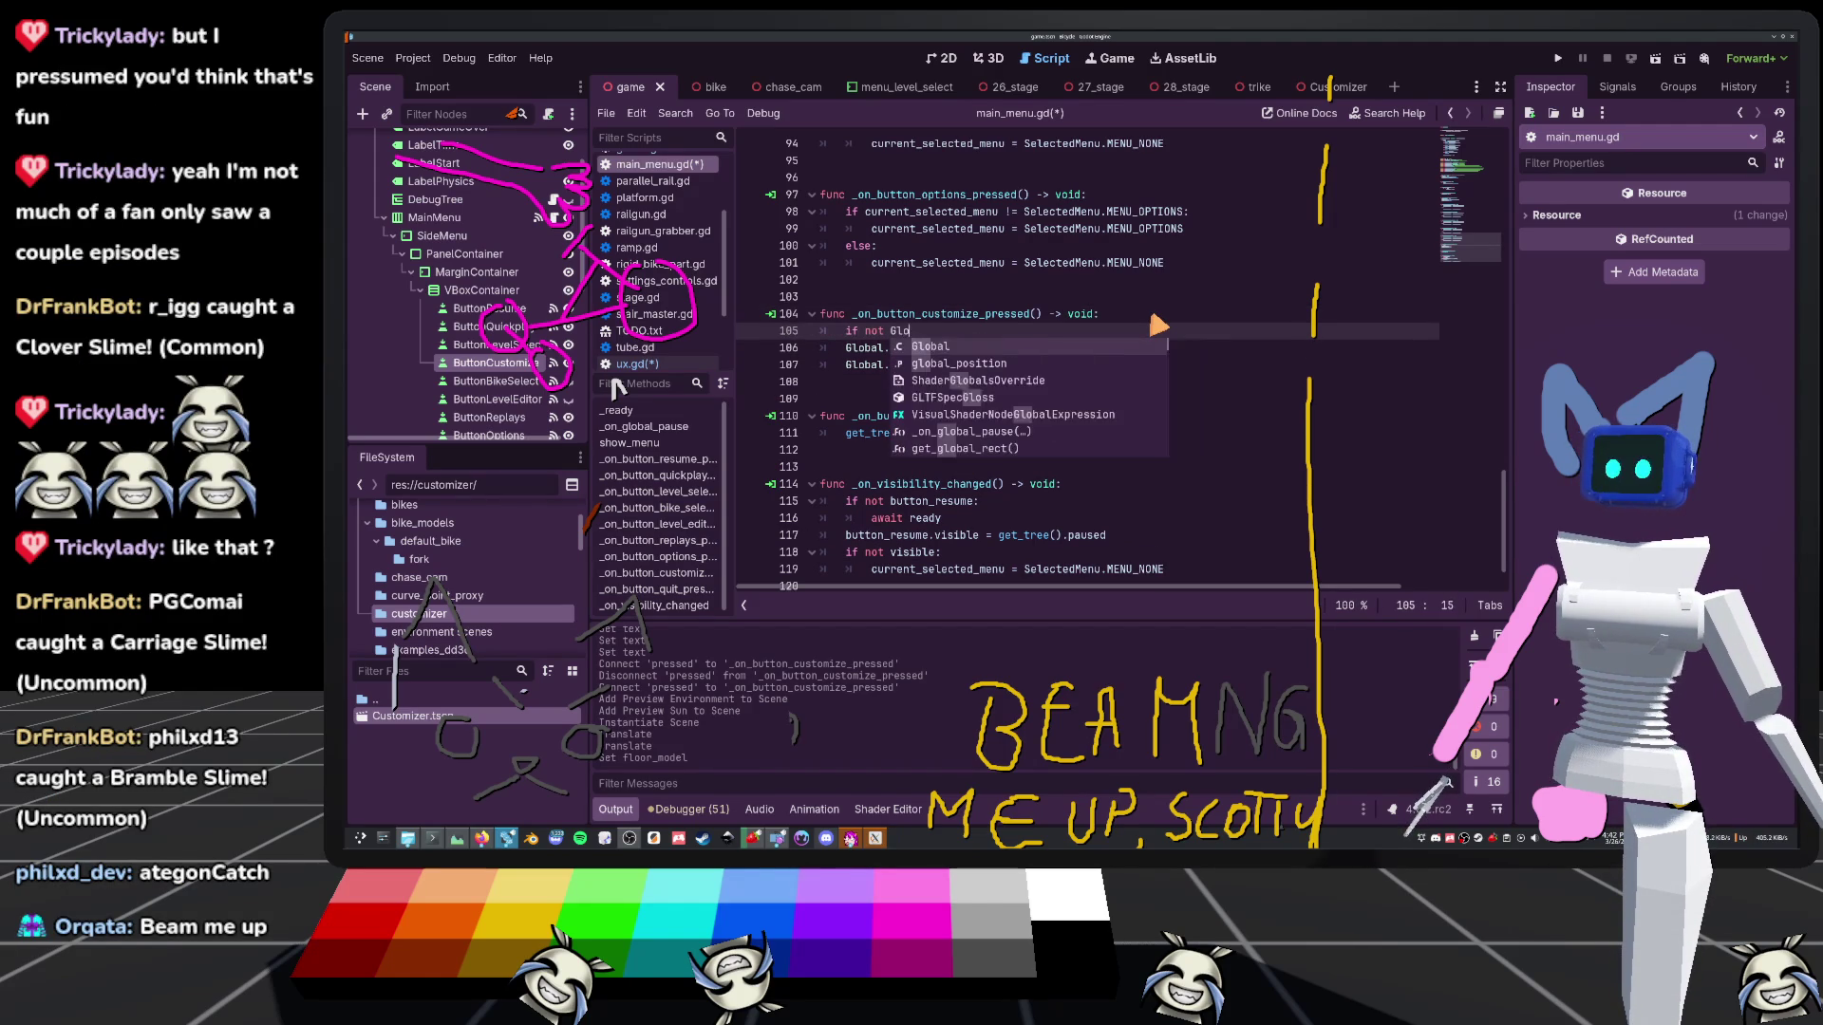
text(.custo)
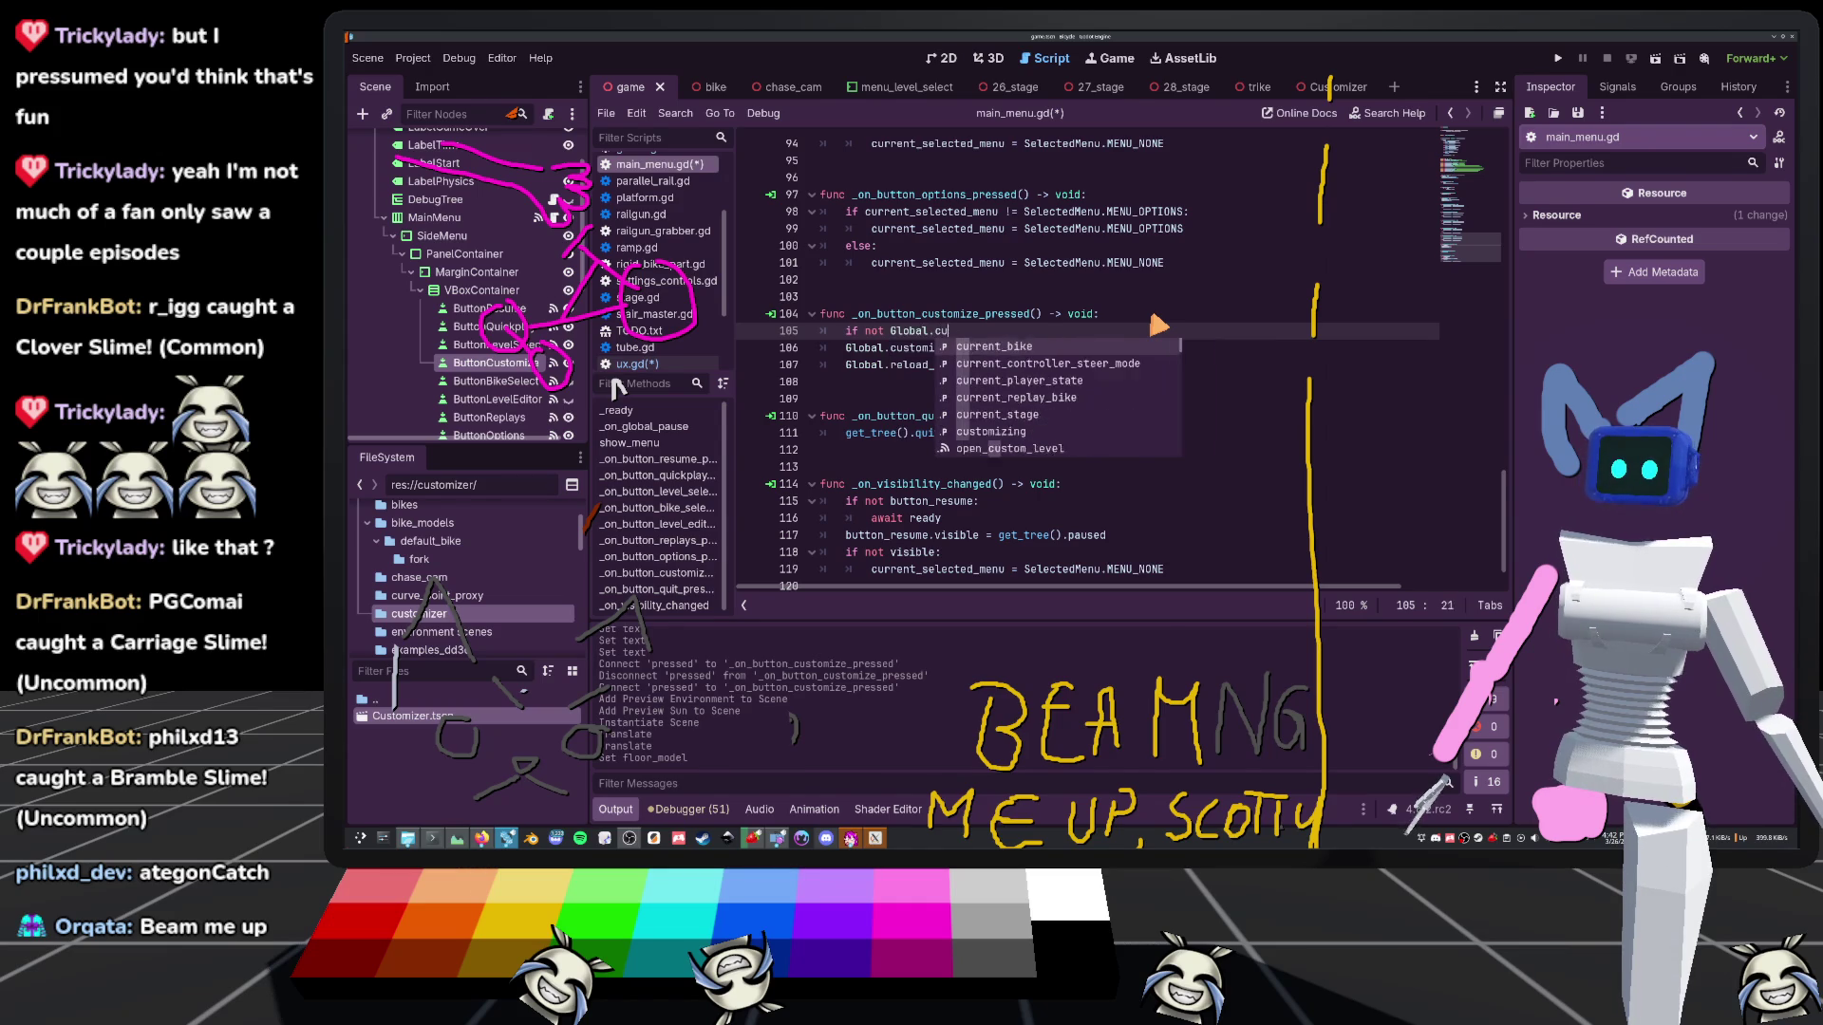
key(Return)
drag(1030, 366, 769, 355)
key(Tab)
click(902, 298)
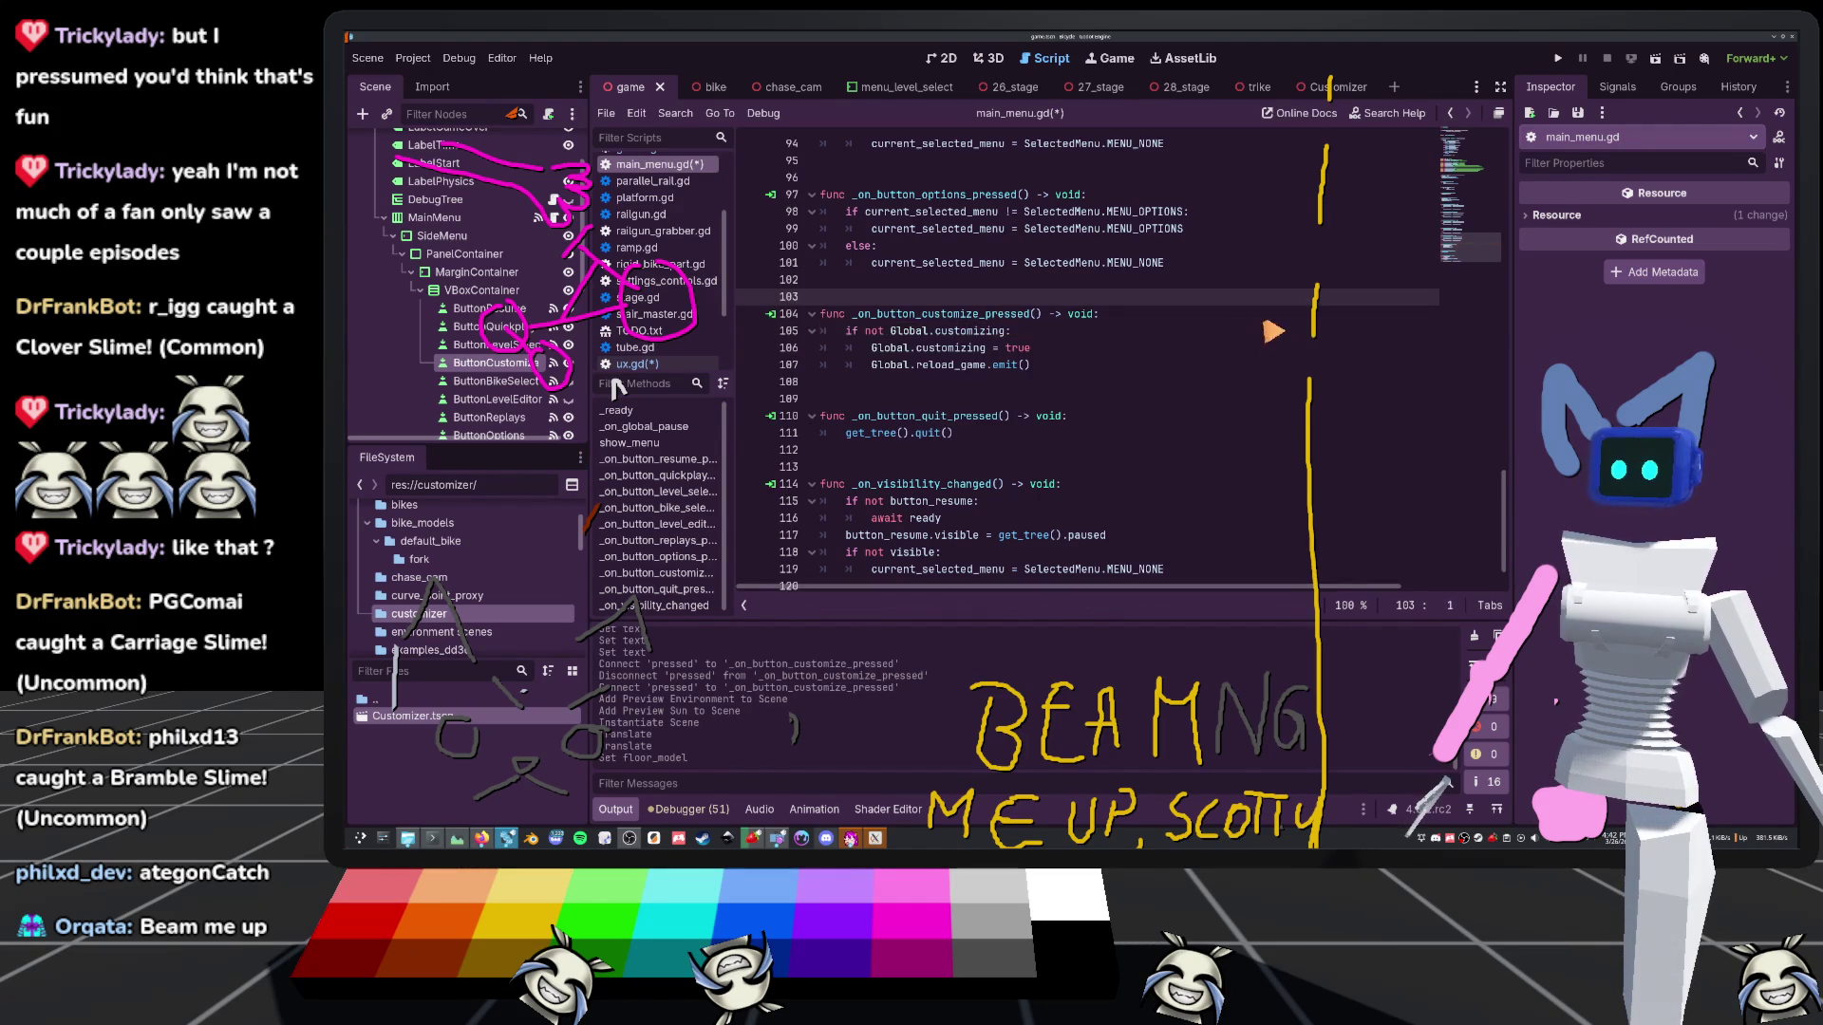
key(ctrl+s)
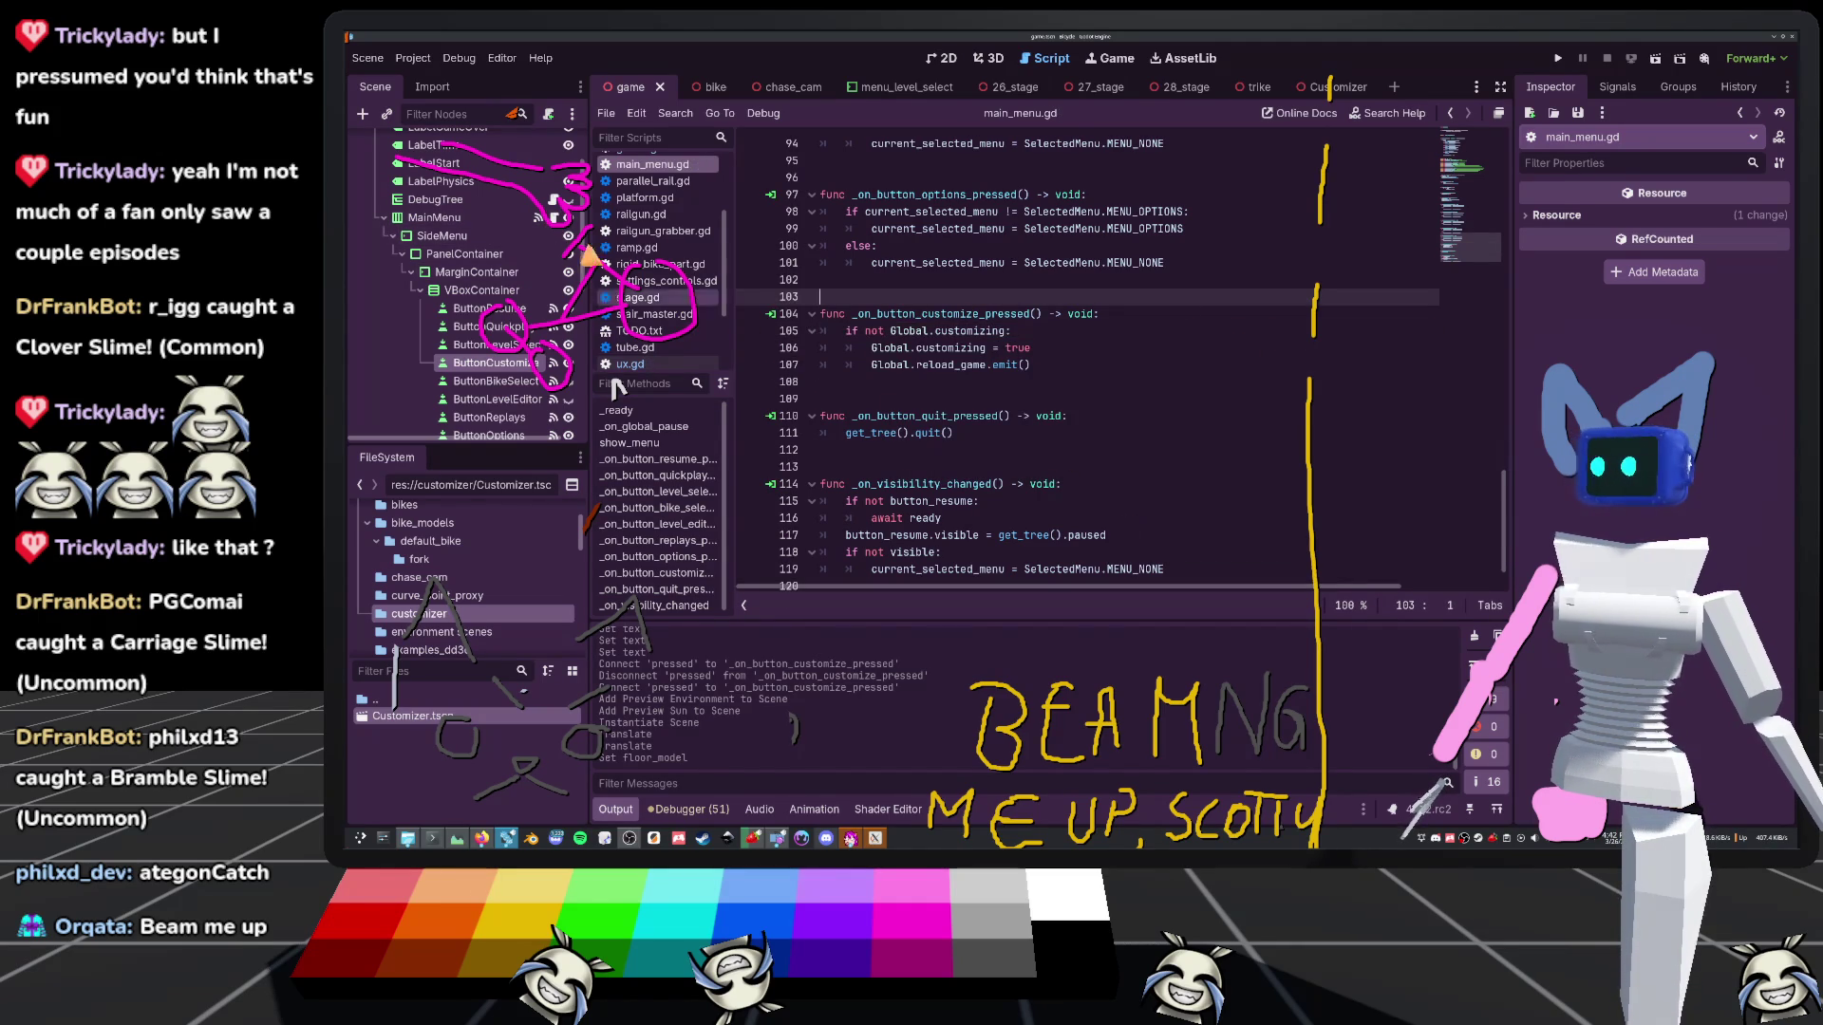
Open ux.gd at reload_gameworld's early return under Global.customizing
scroll(513, 285, up, 2)
click(629, 364)
scroll(882, 412, up, 2)
click(872, 433)
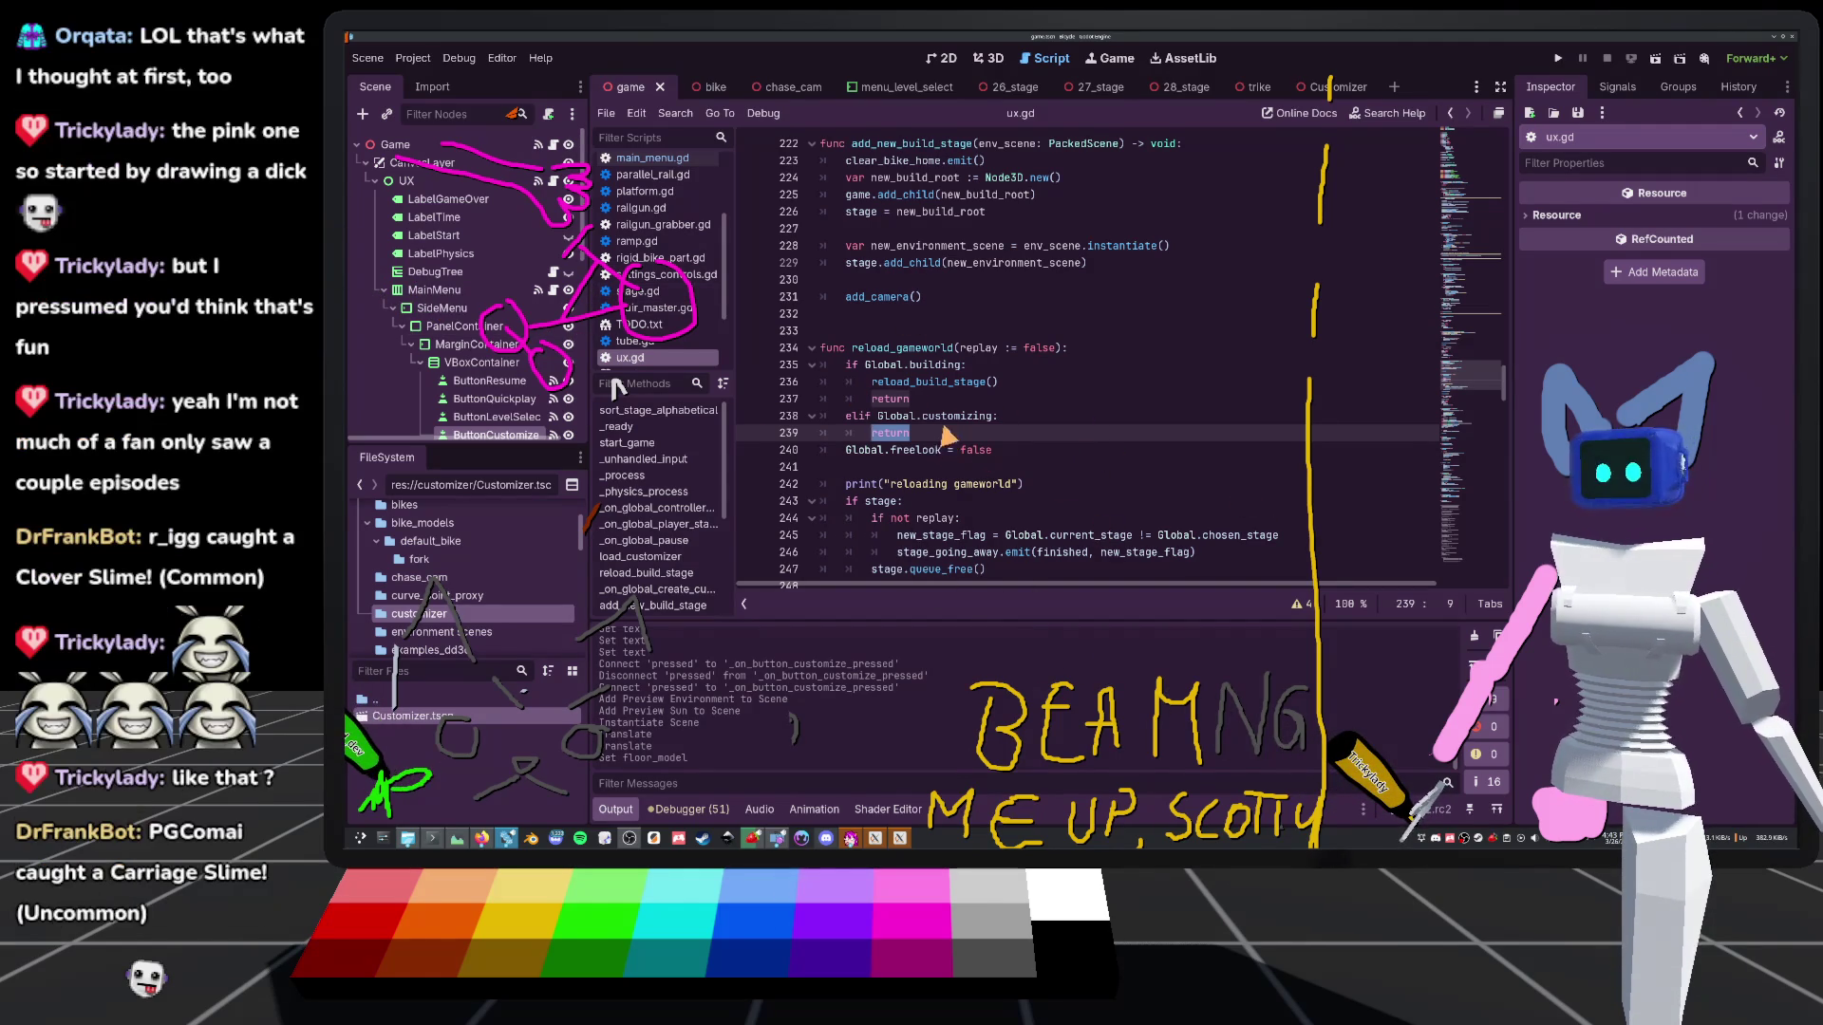
Insert a blank line before the customizing early return near line 239 of ux.gd
mouse_move(930, 432)
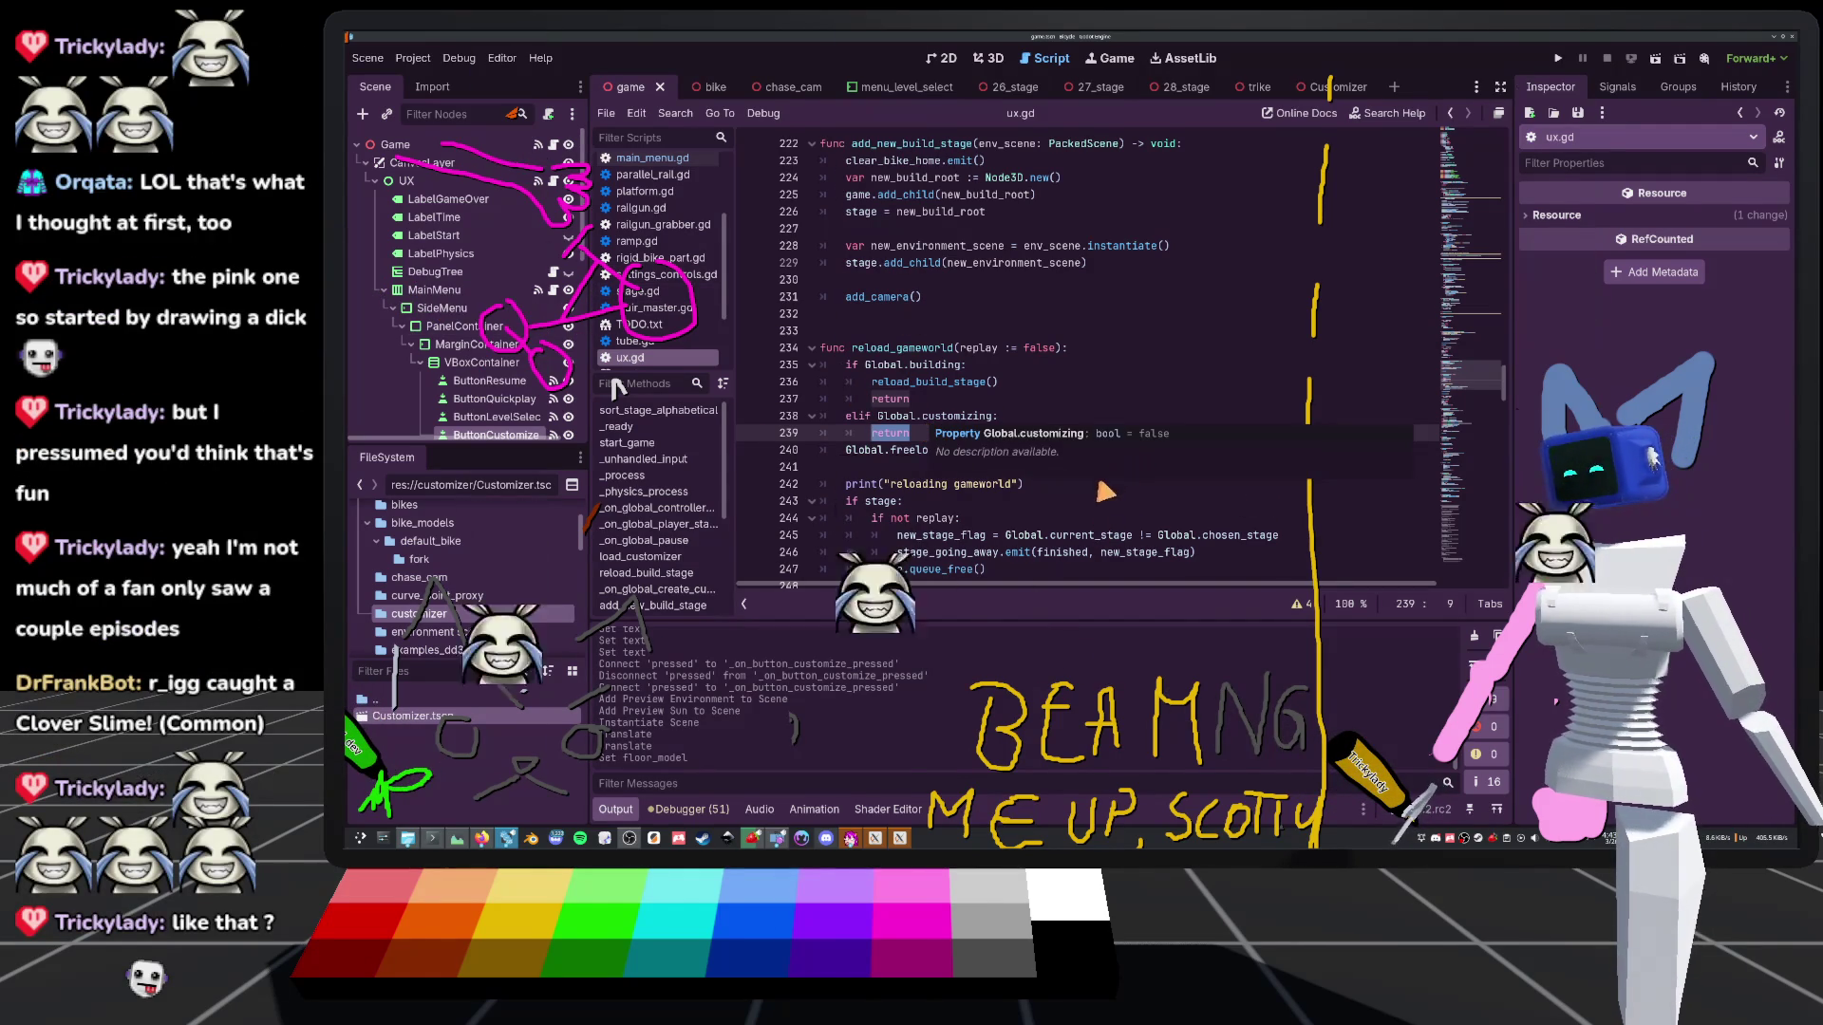
scroll(924, 380, up, 1)
scroll(924, 380, up, 7)
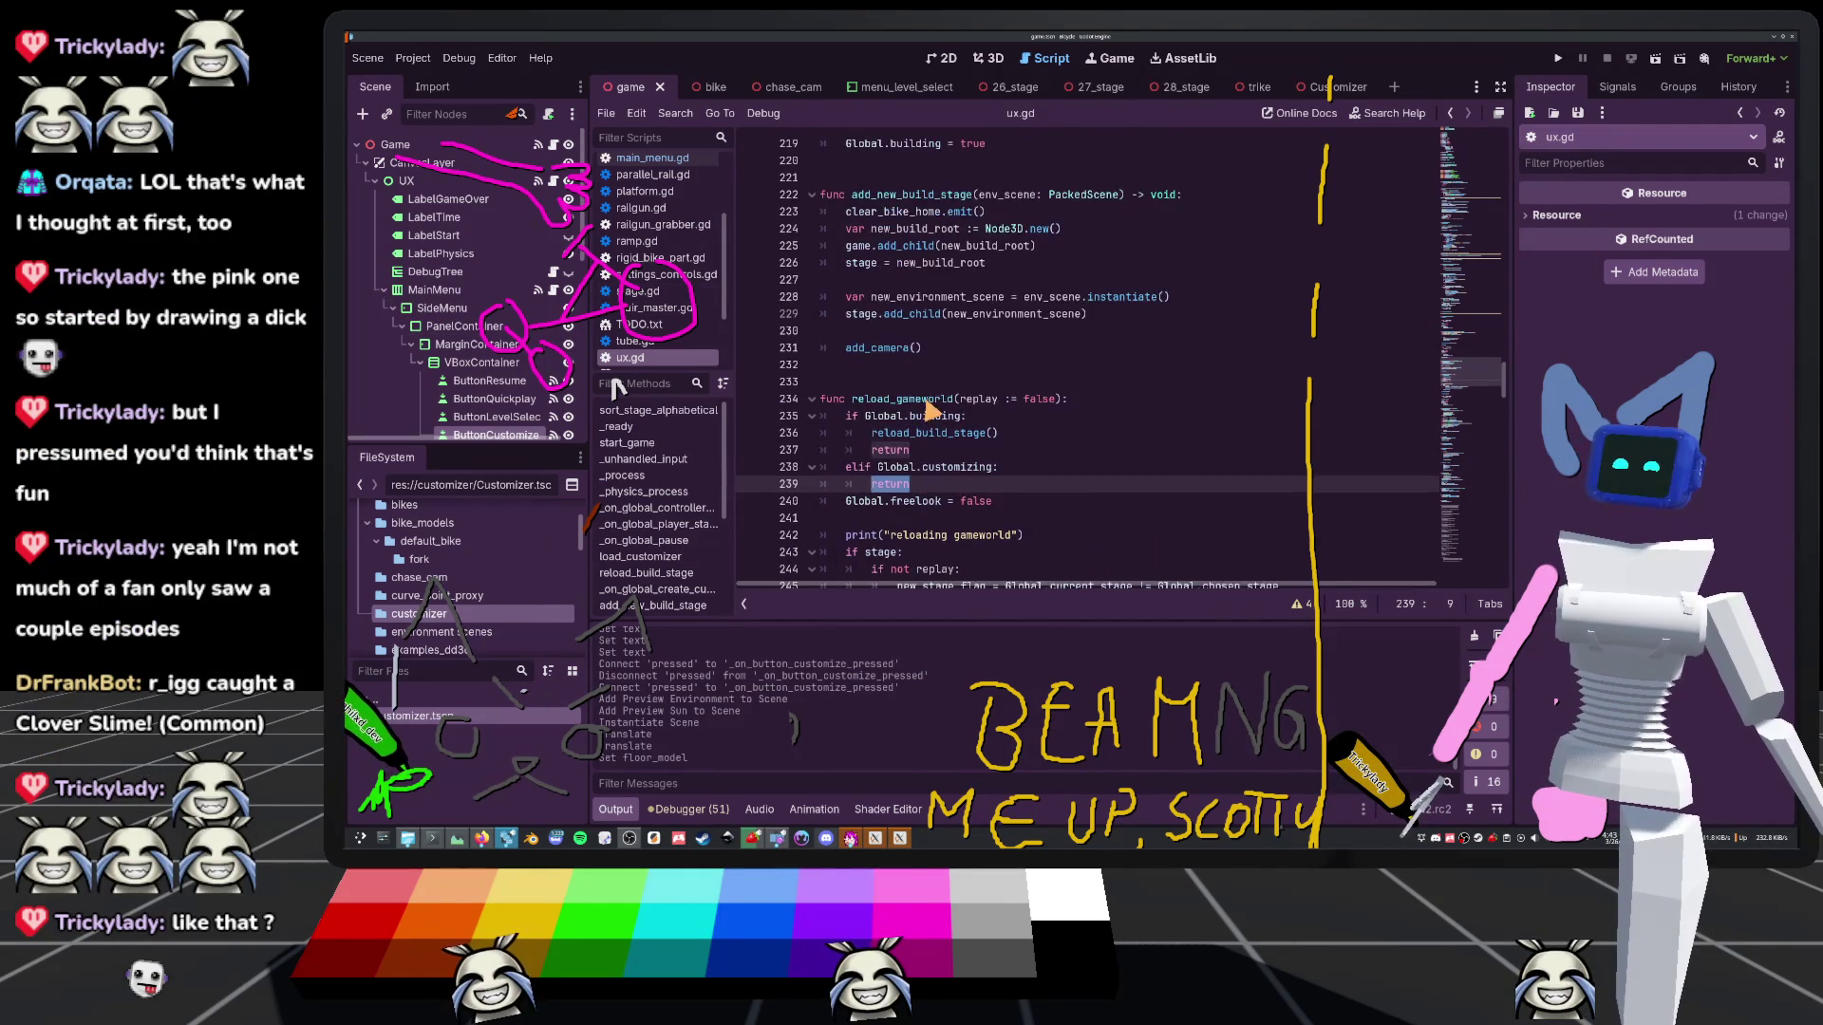
scroll(941, 427, down, 6)
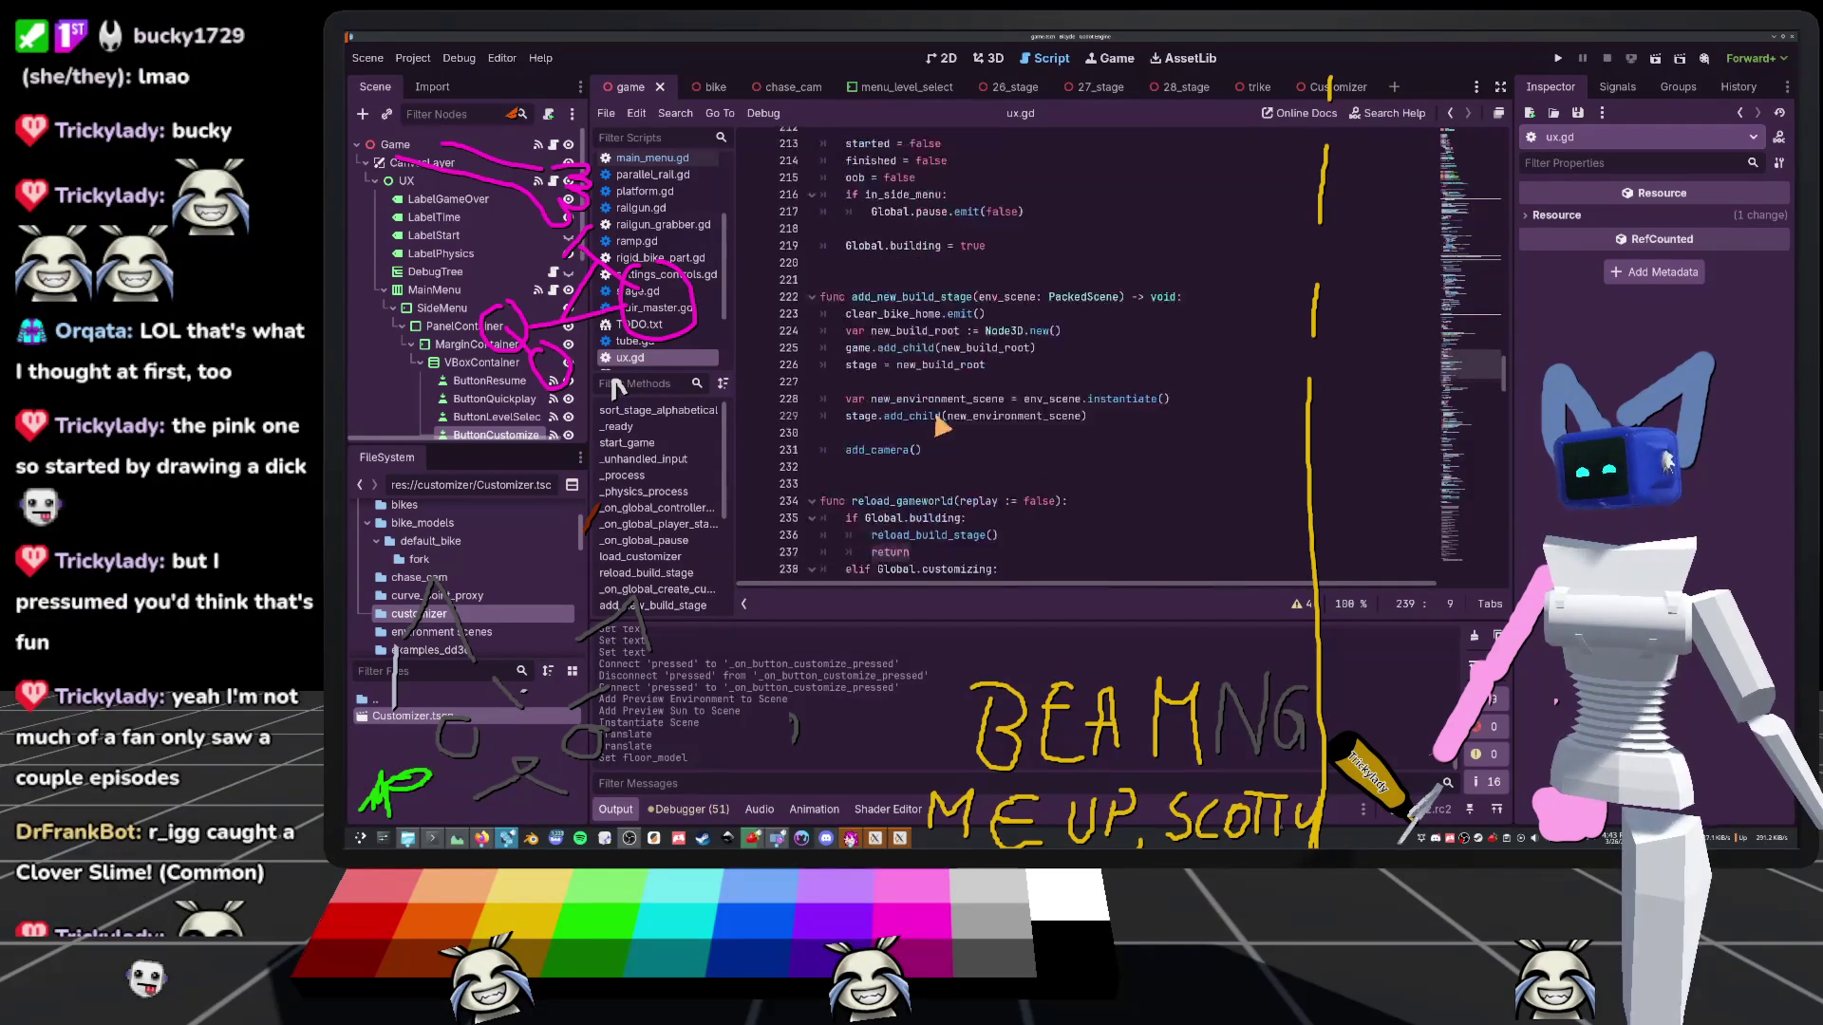
key(Left)
key(Return)
text(\)
key(Up)
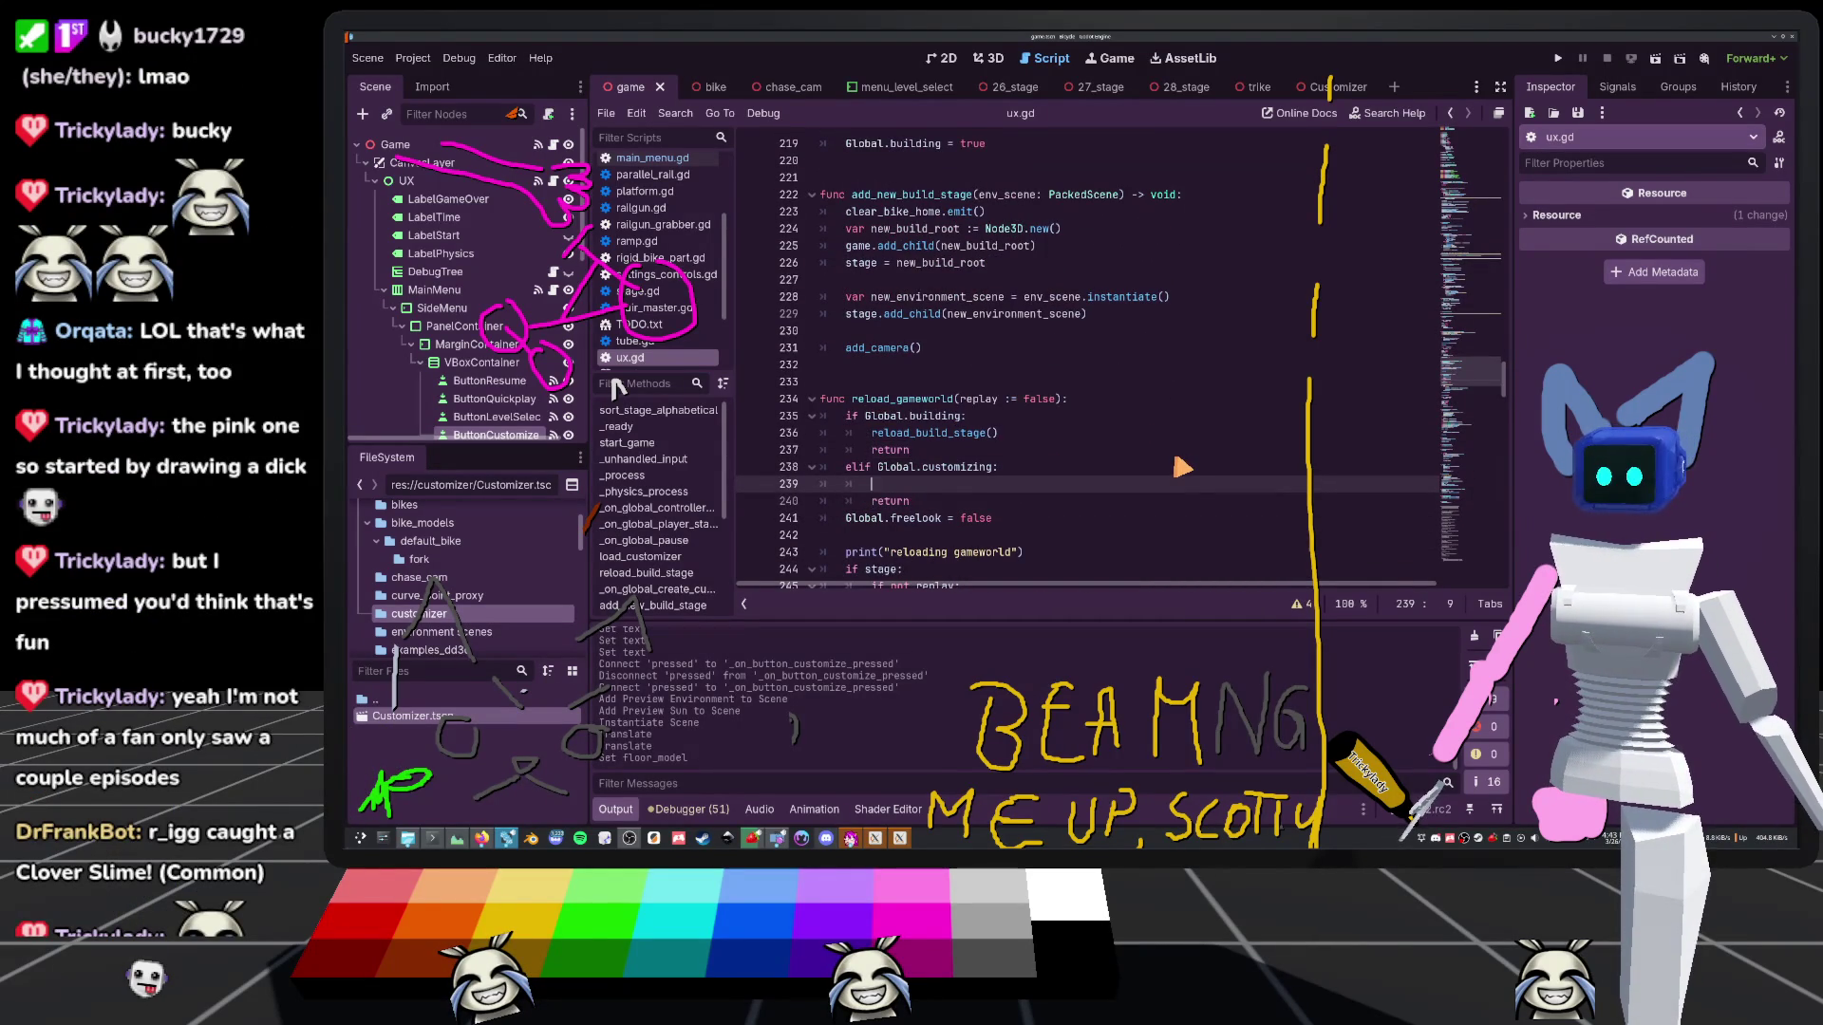
text(add_c)
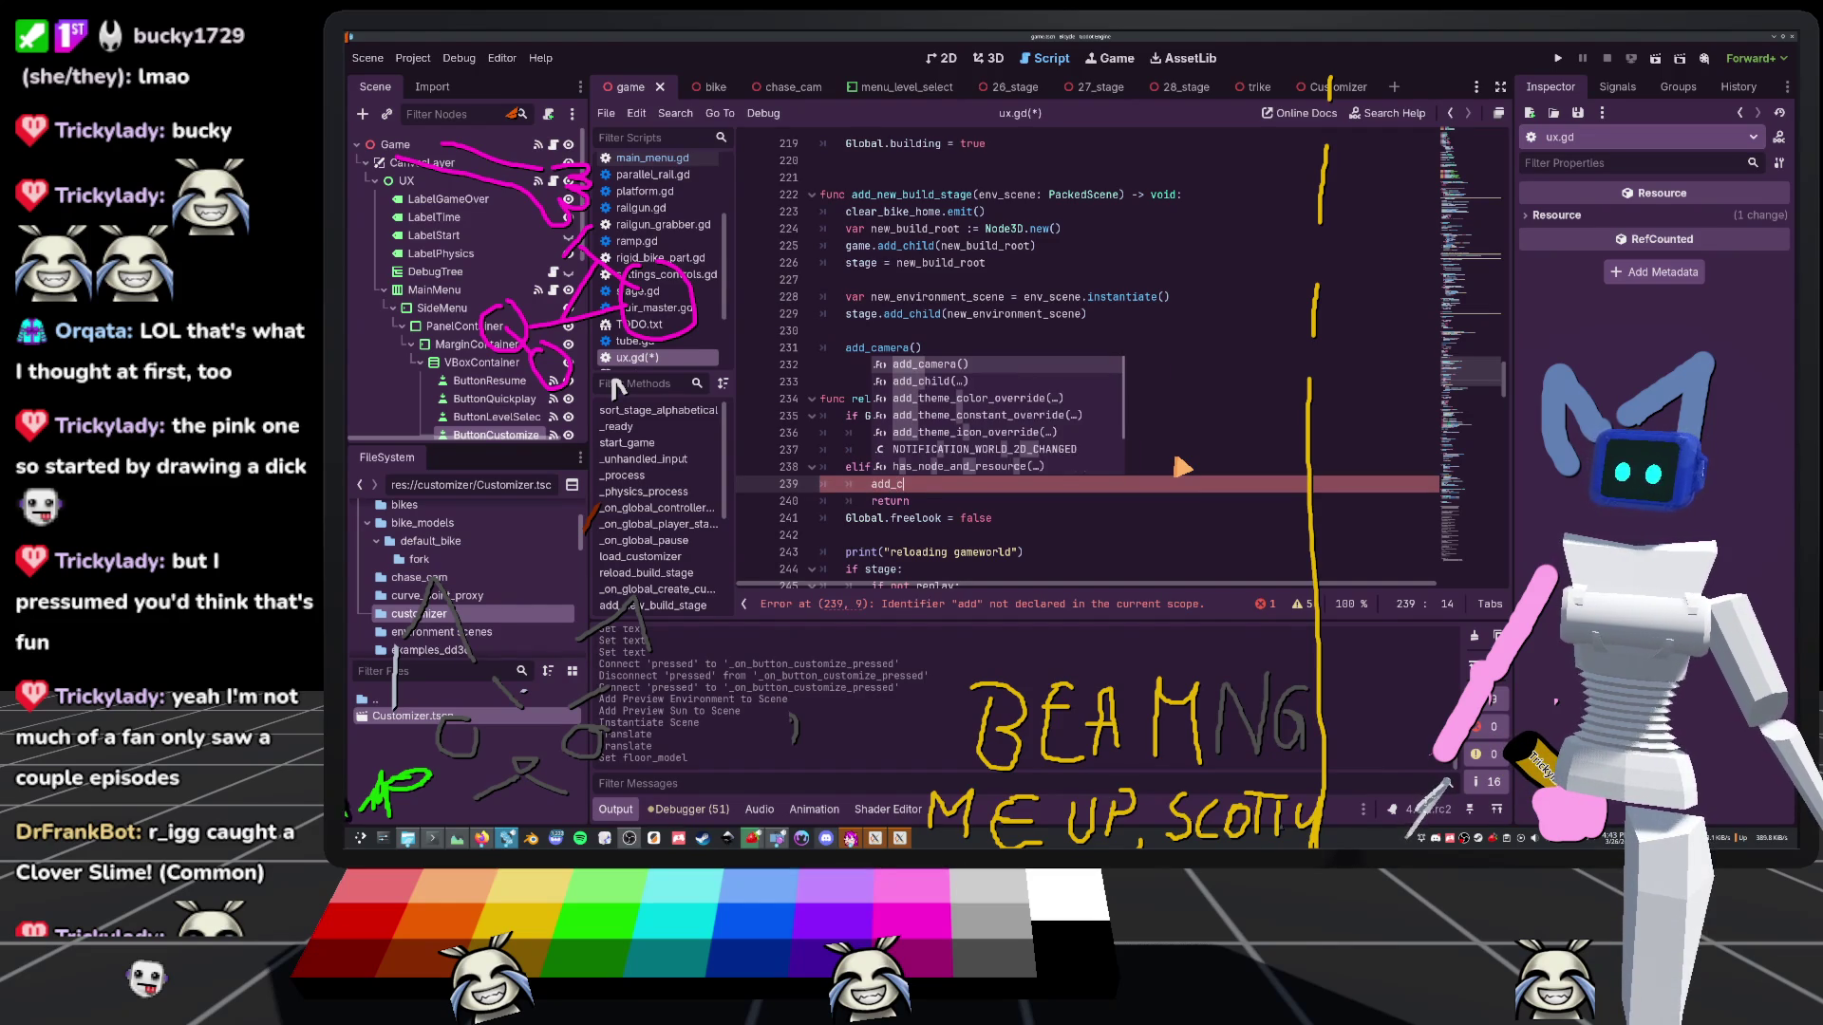
key(BackSpace)
key(BackSpace)
key(BackSpace)
Start line 180 in load_customizer as `var new_customizer:`, leaving the type for later
scroll(1139, 463, up, 12)
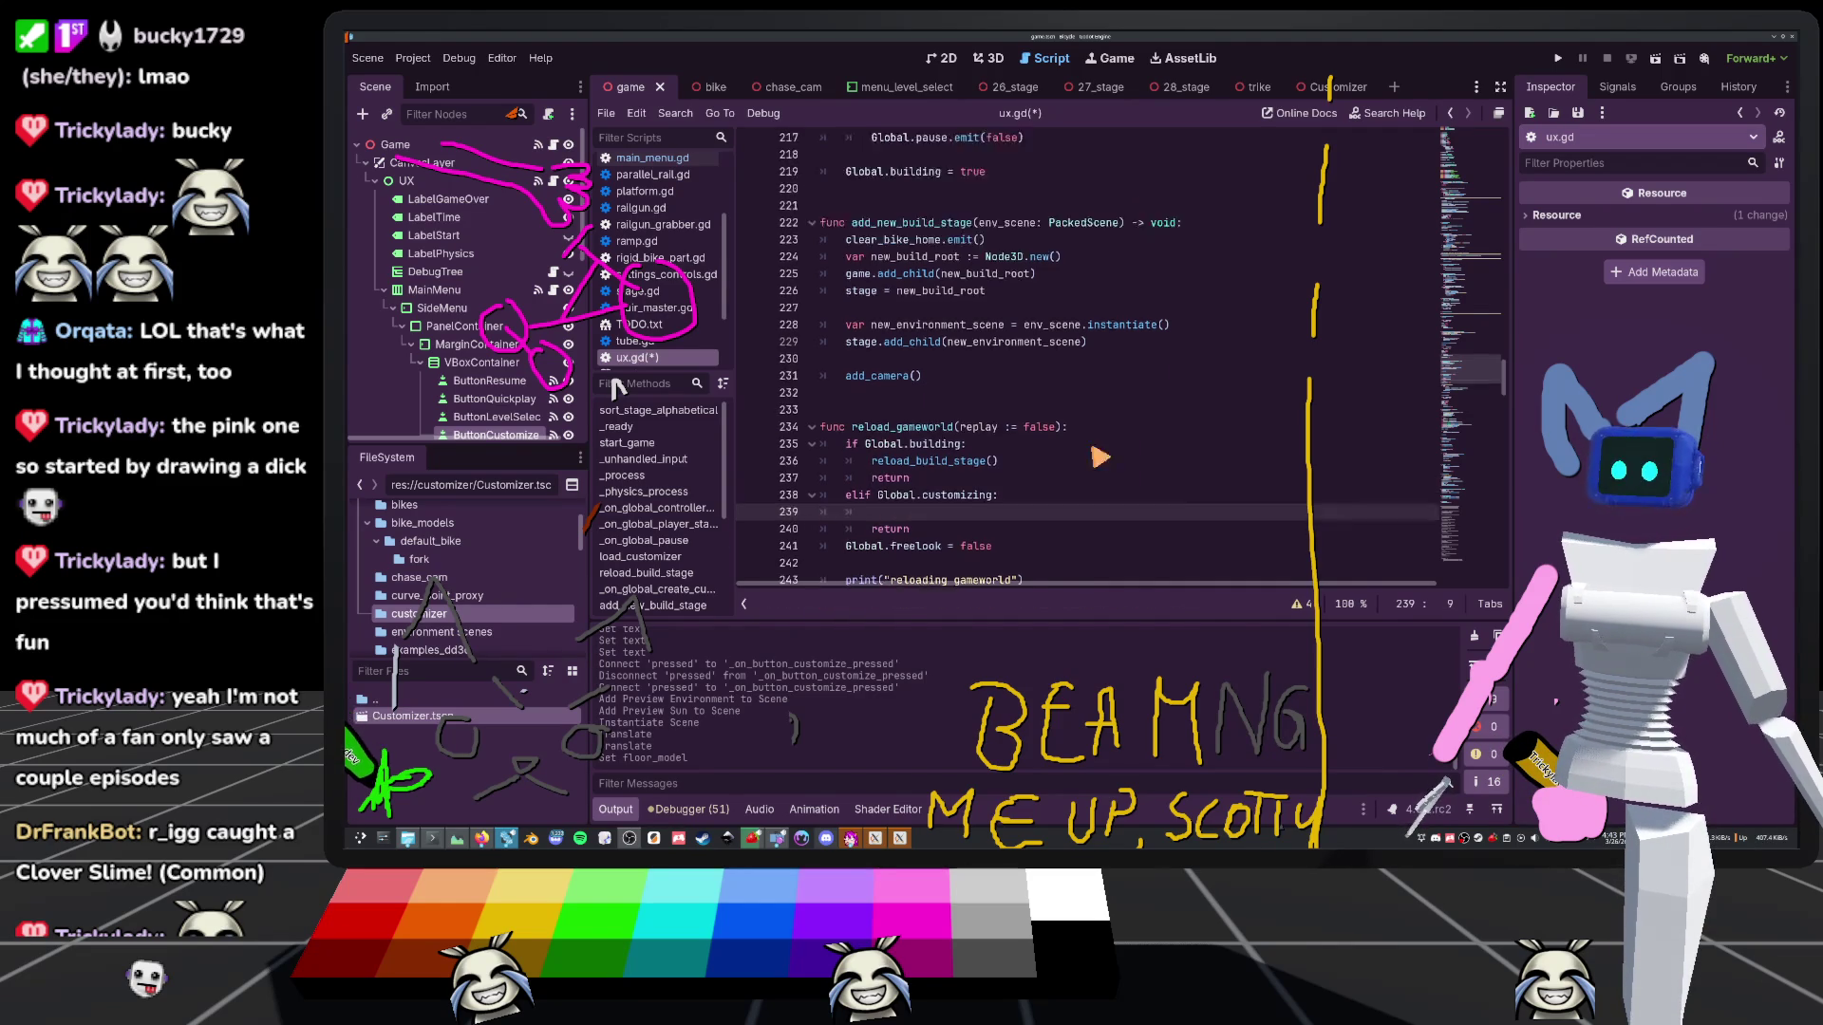
scroll(1096, 455, up, 3)
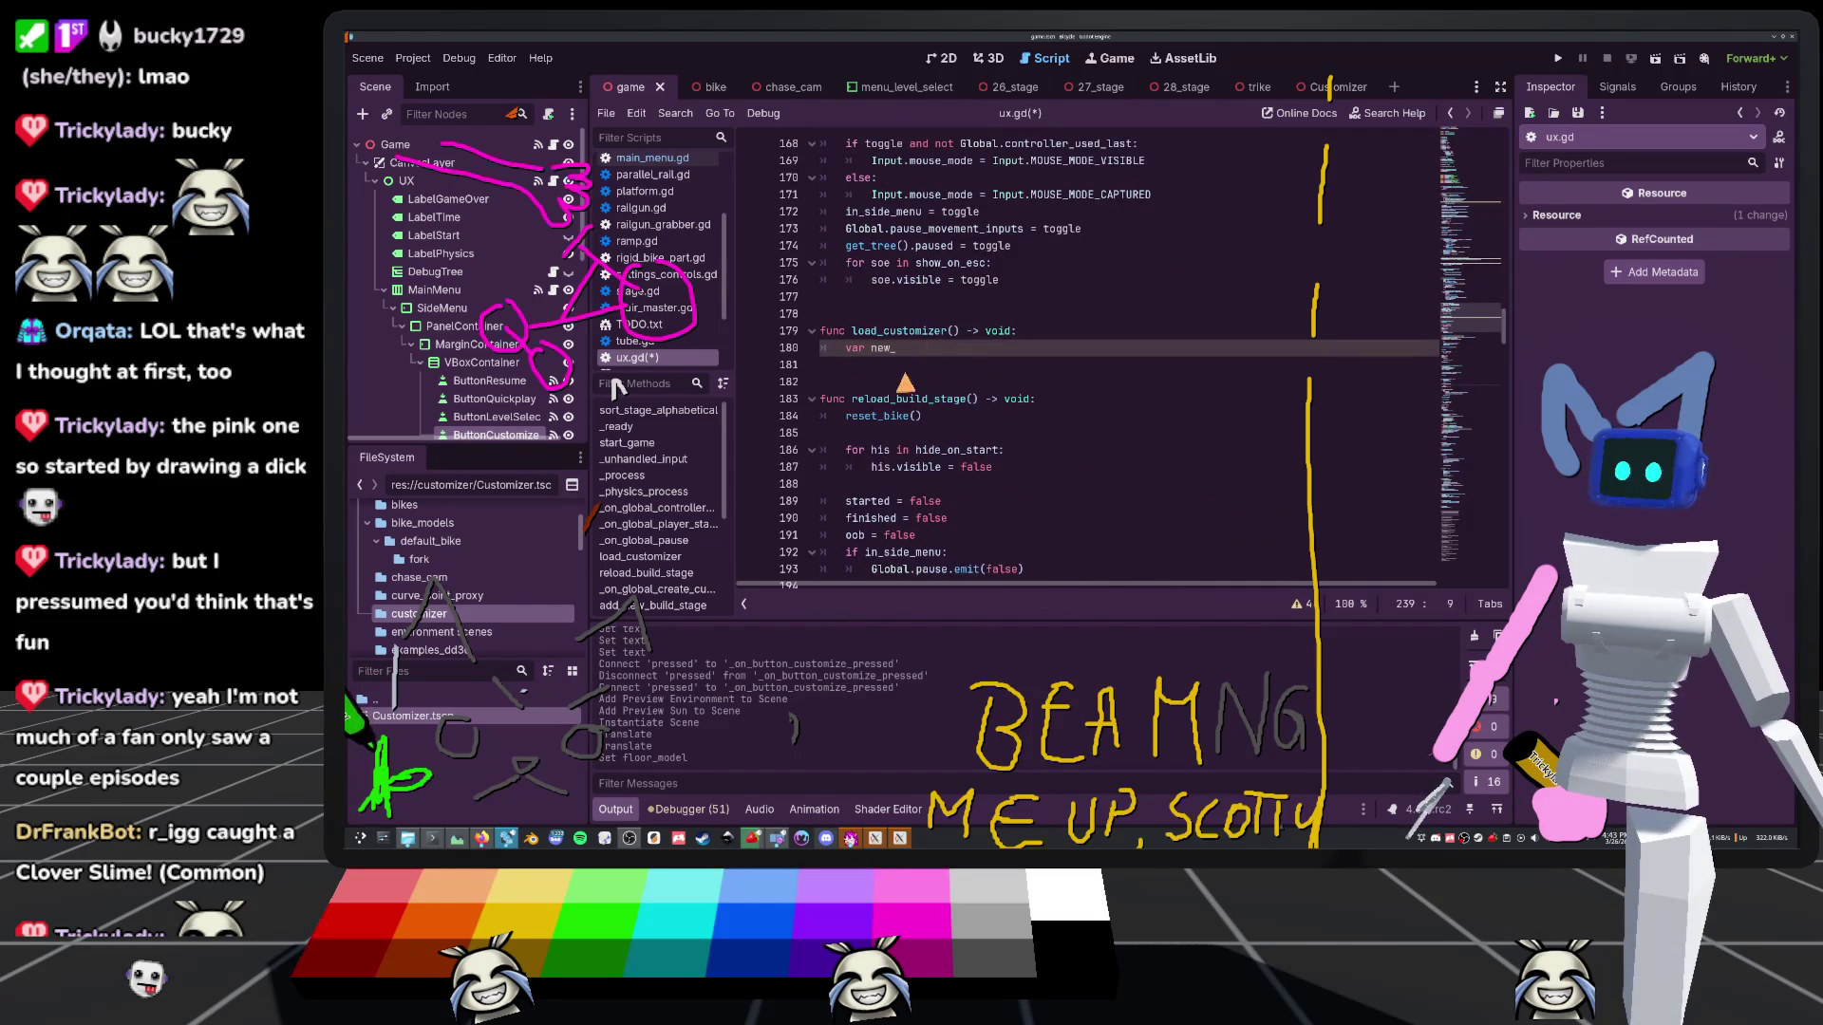
click(929, 350)
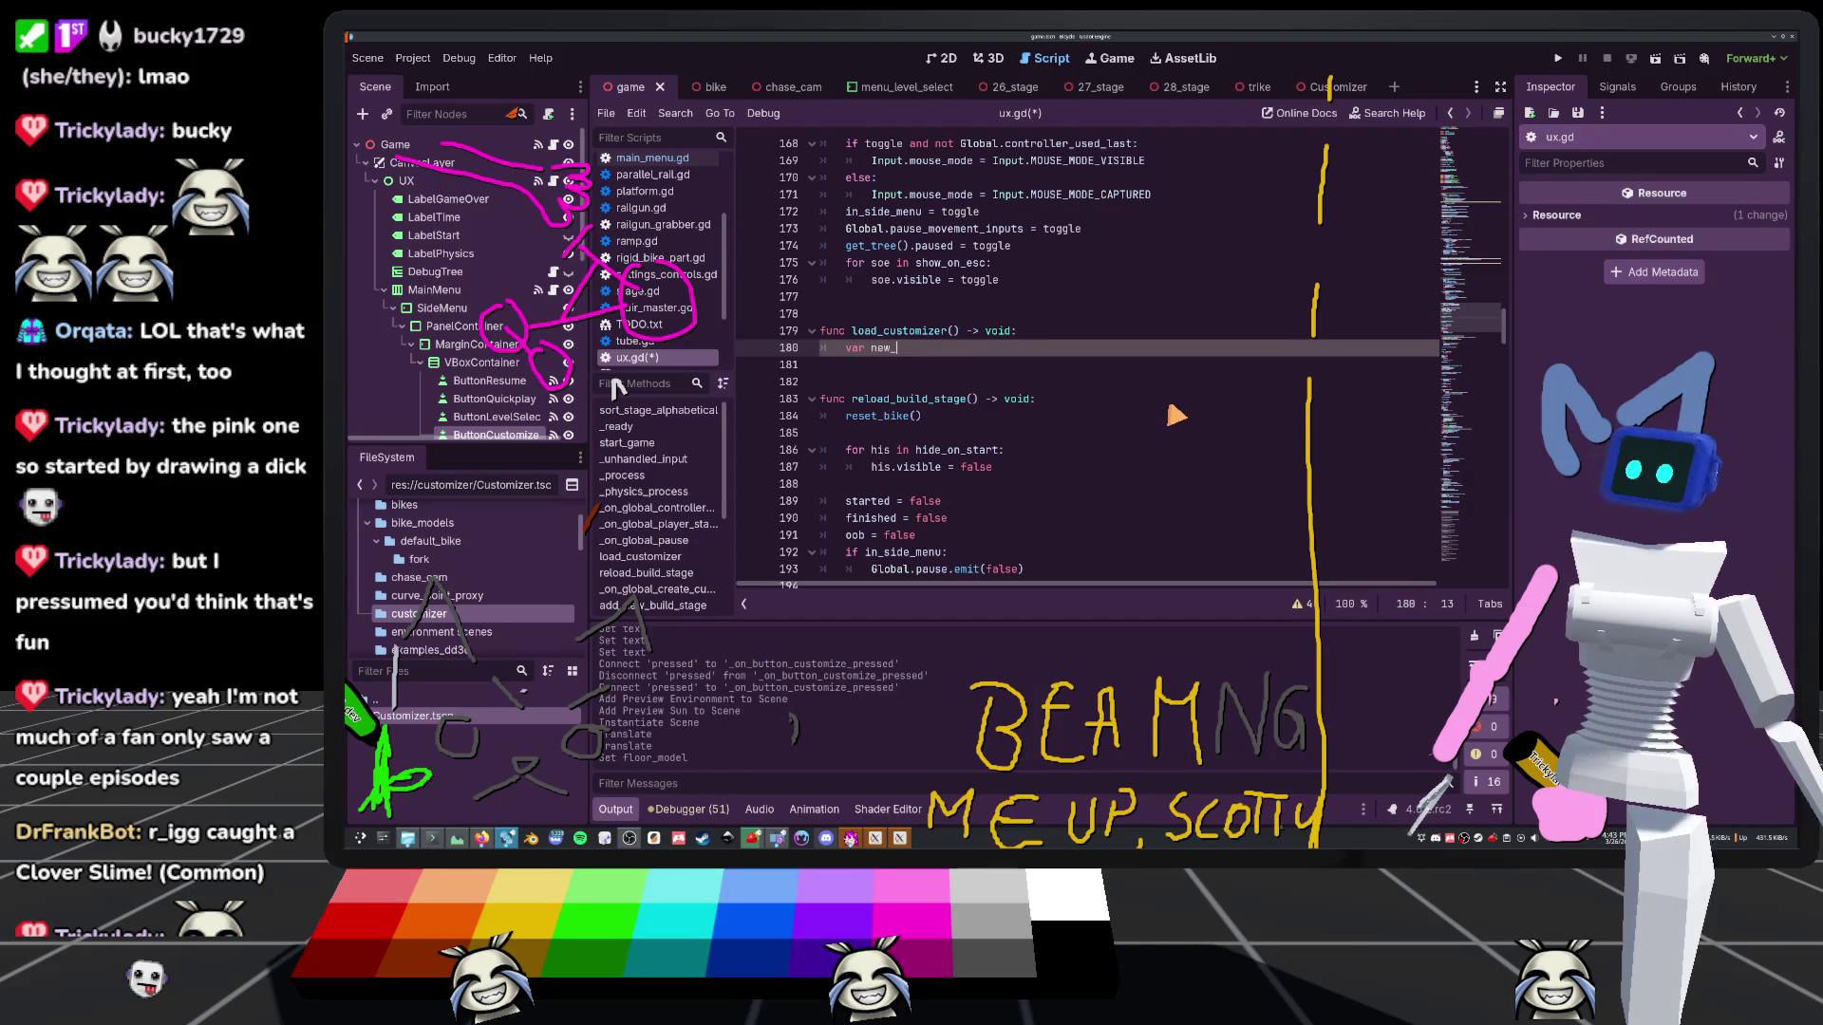
text(cust)
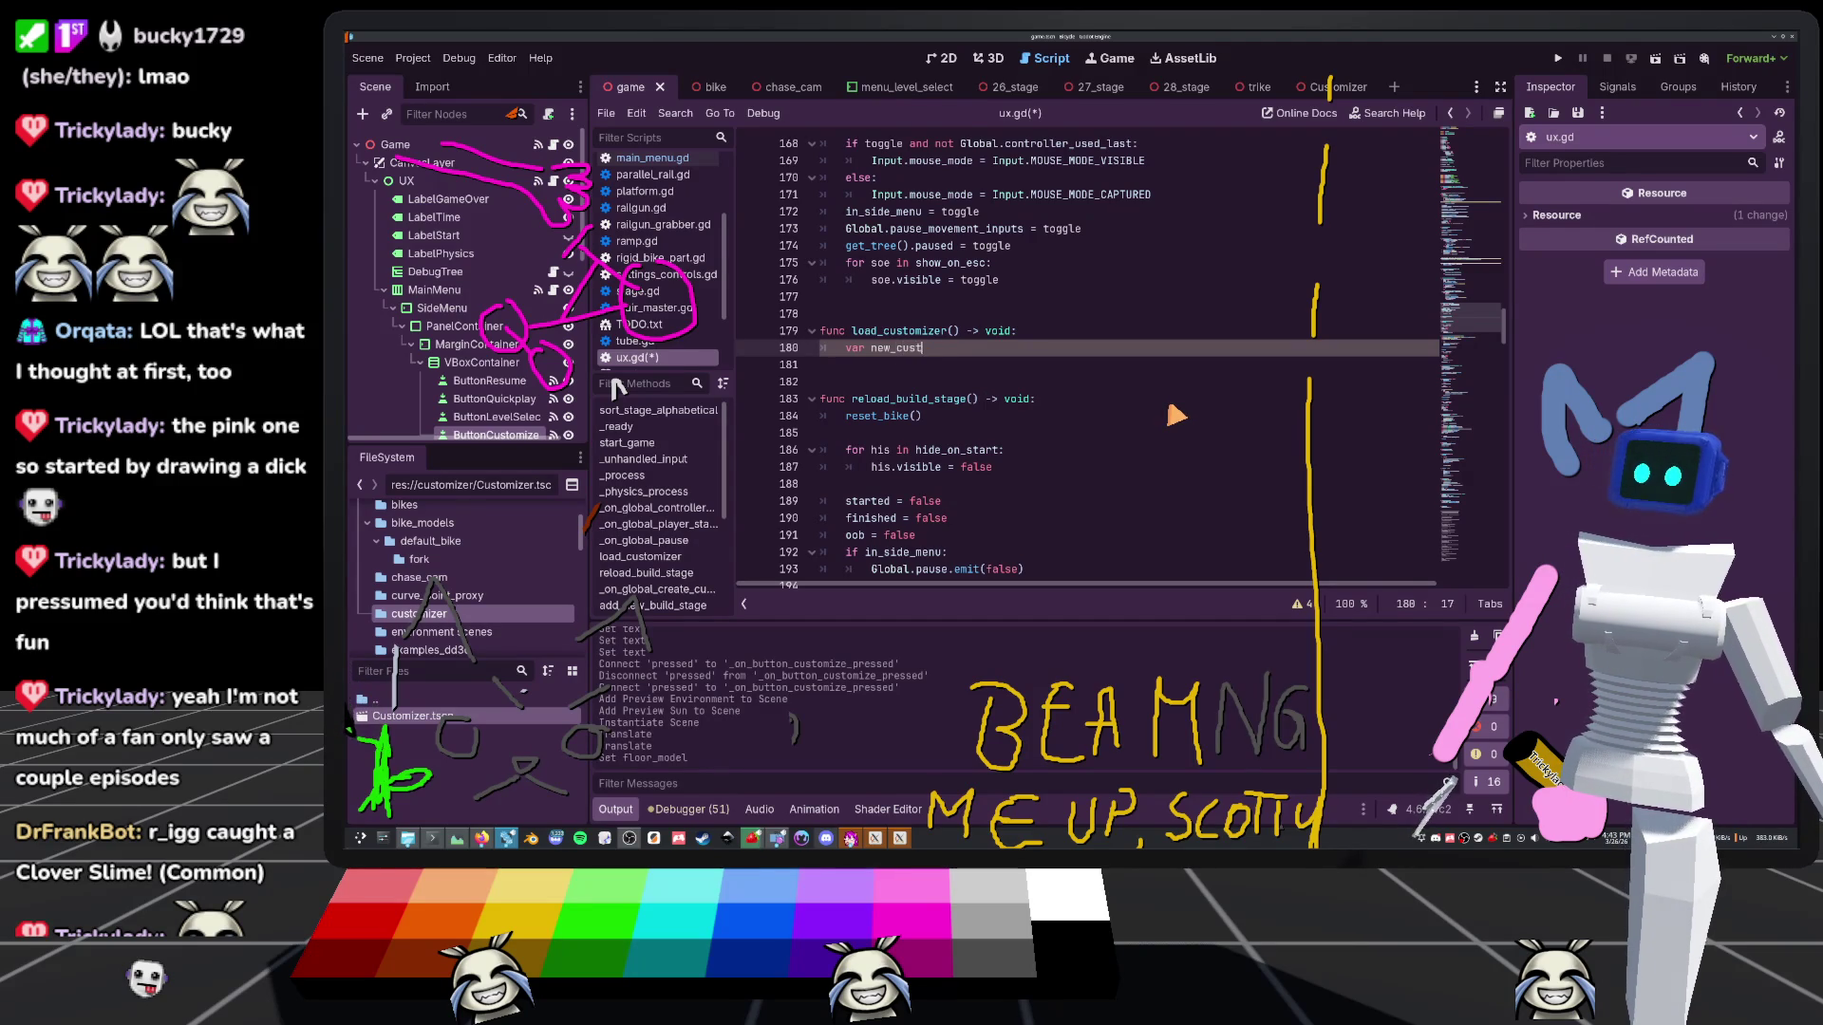
key(BackSpace)
key(BackSpace)
text(:)
click(1328, 86)
Create customizer.gd (extends Node3D) on the Customizer root node, add `class_name Customizer`, and save it
click(558, 144)
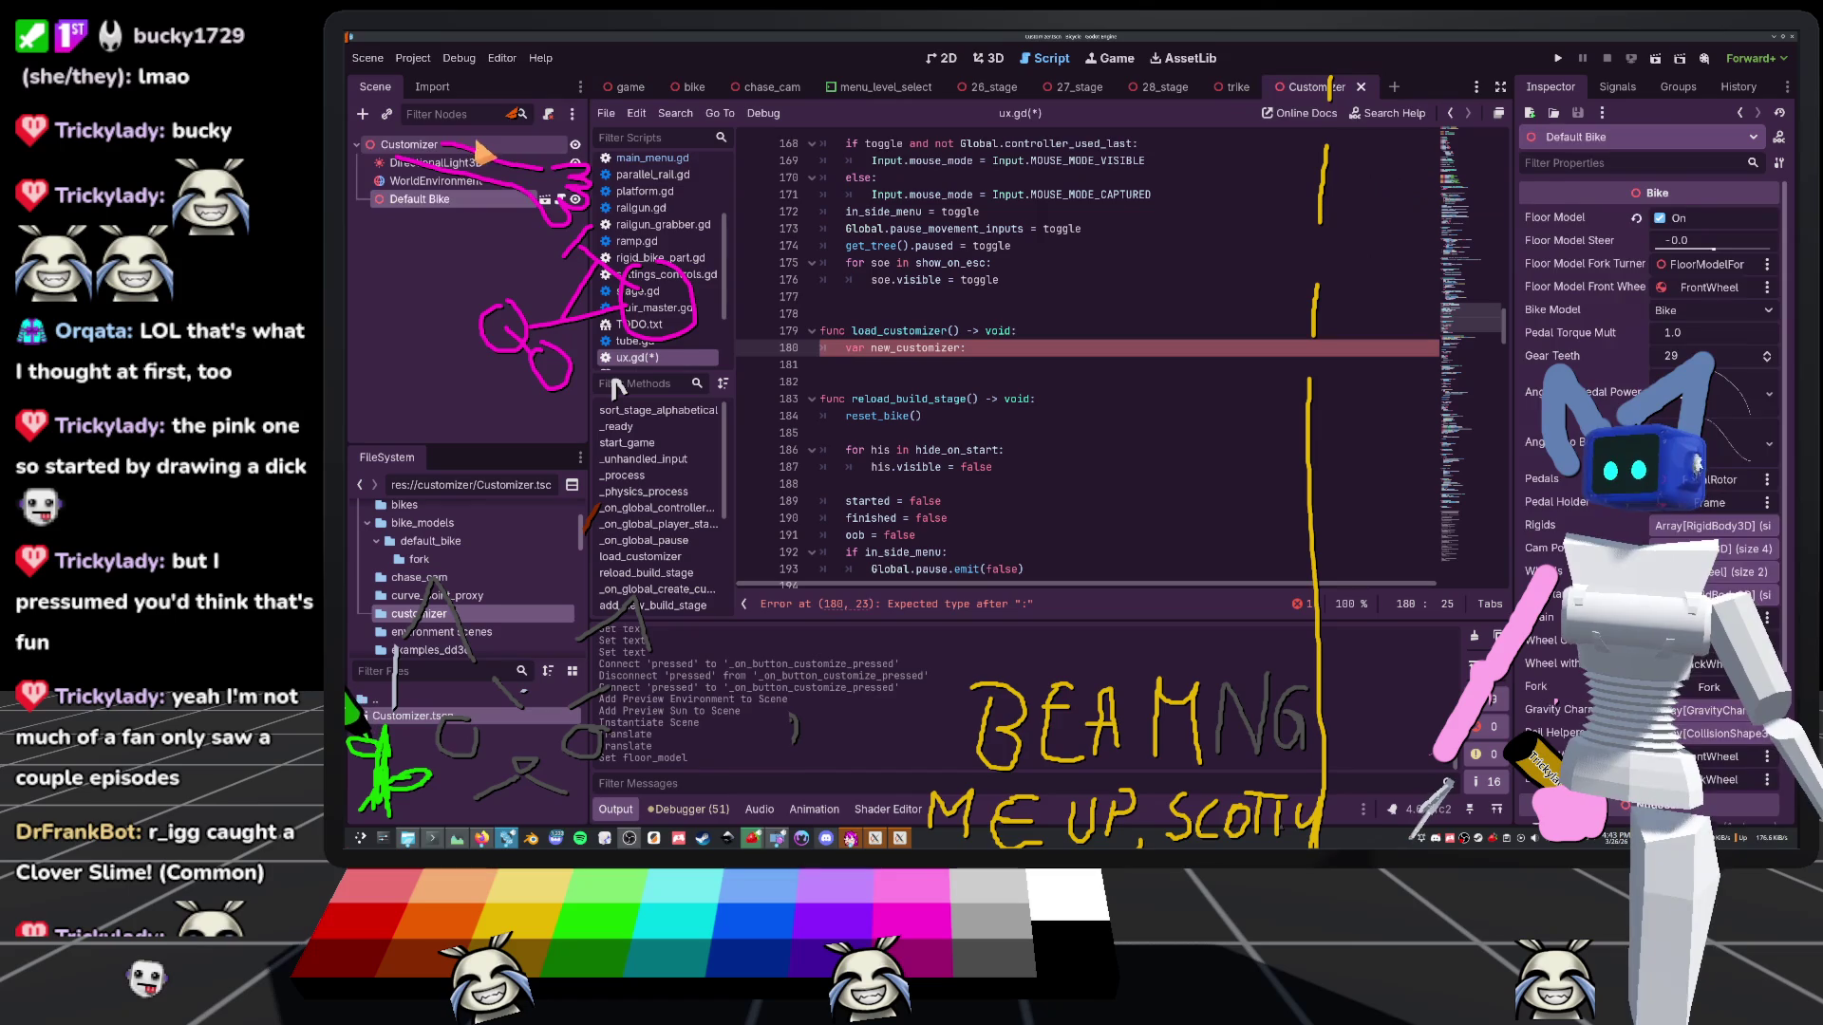
click(548, 115)
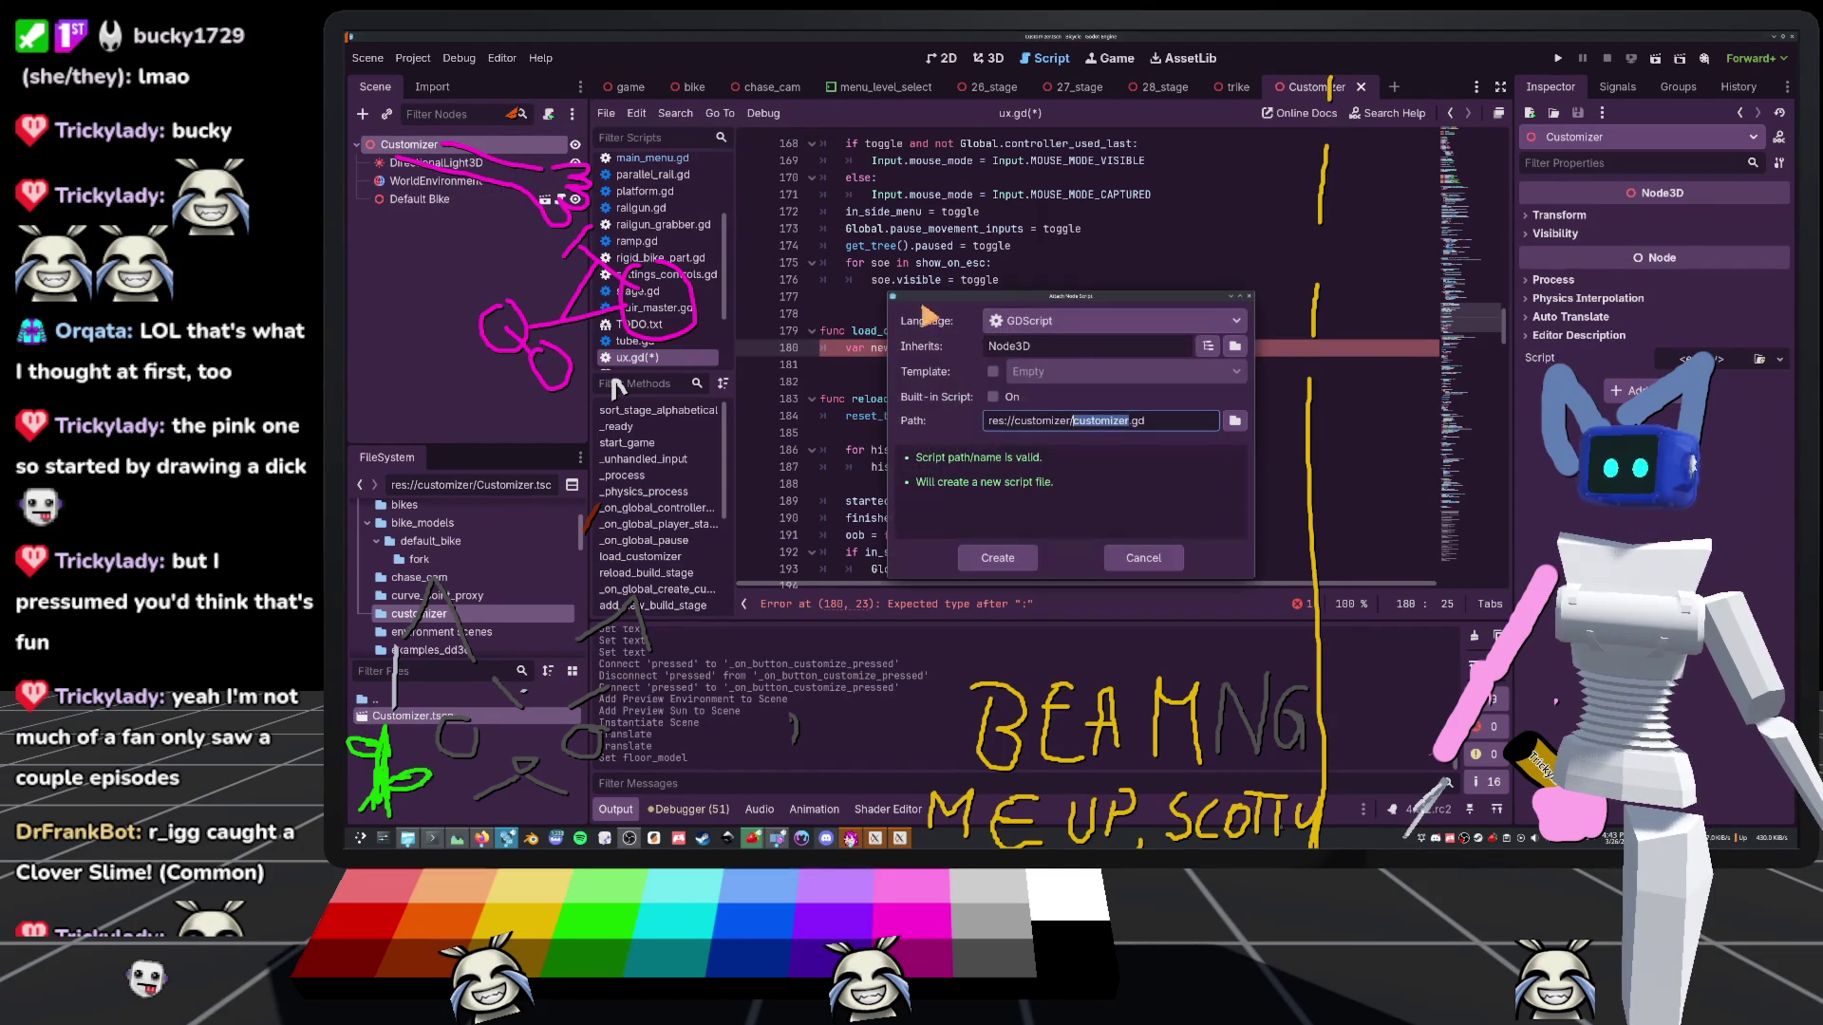
click(1020, 555)
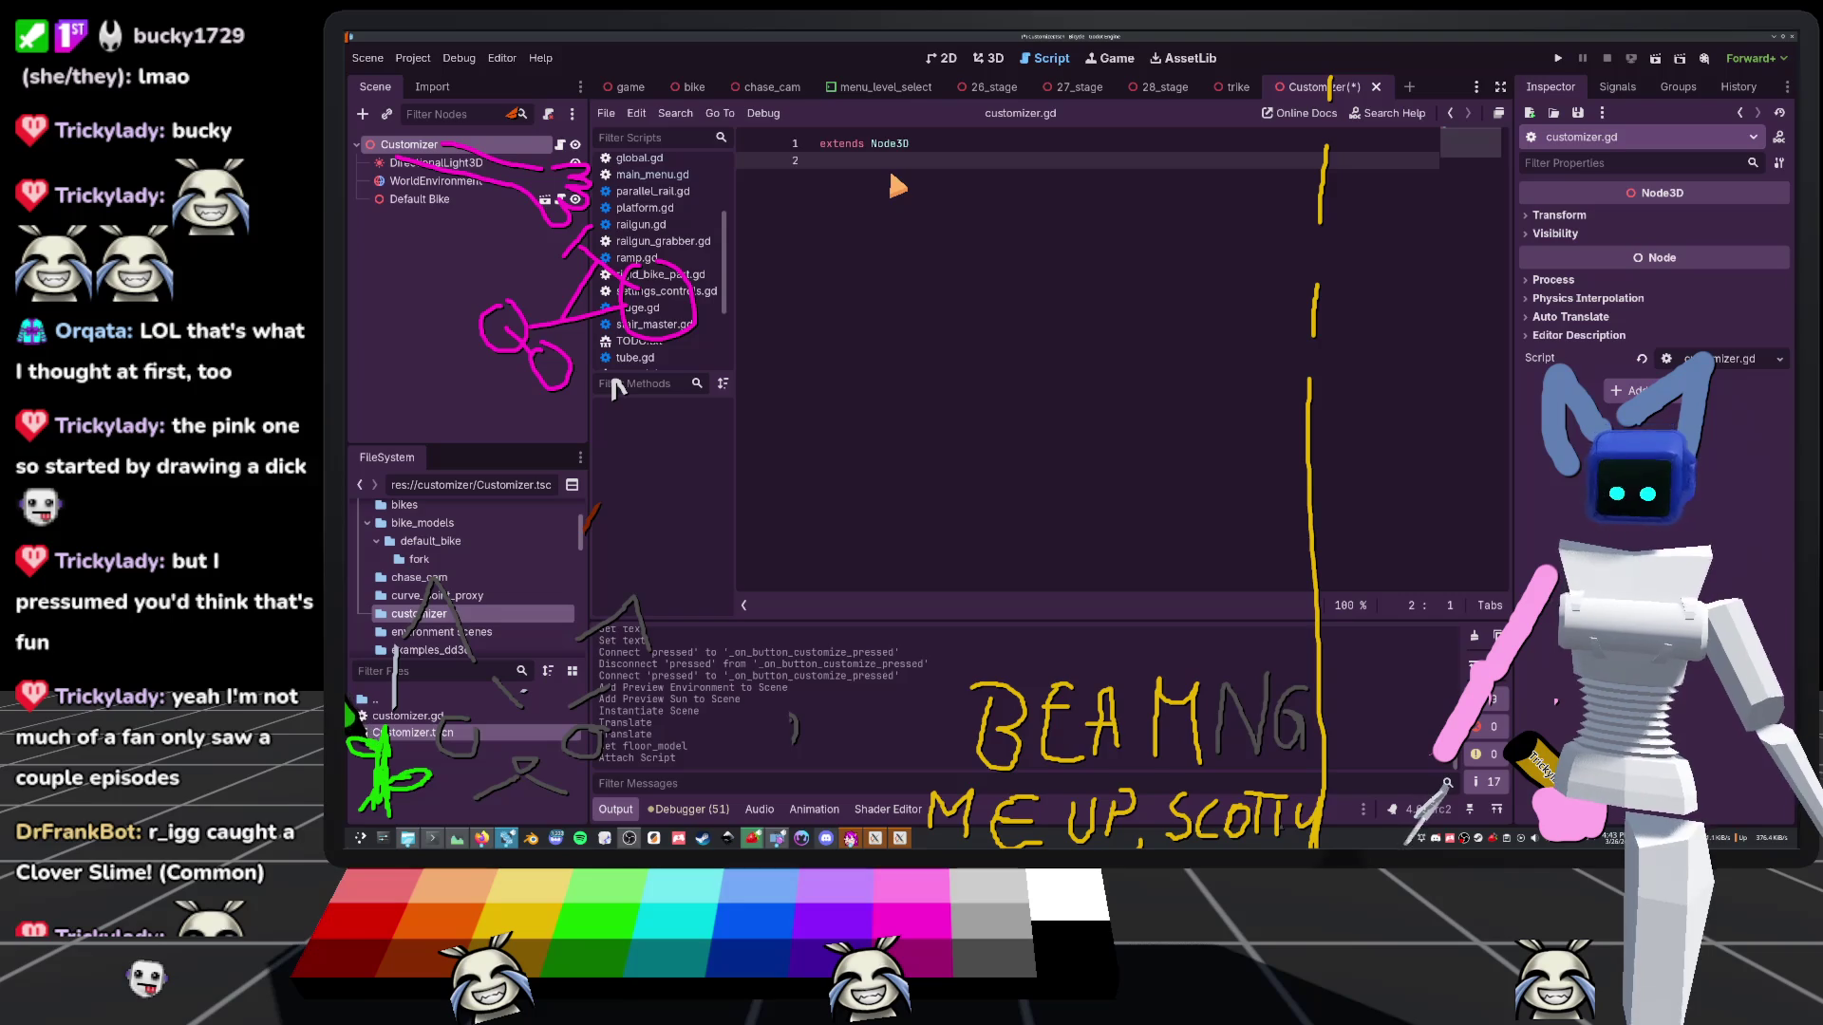
text(ex)
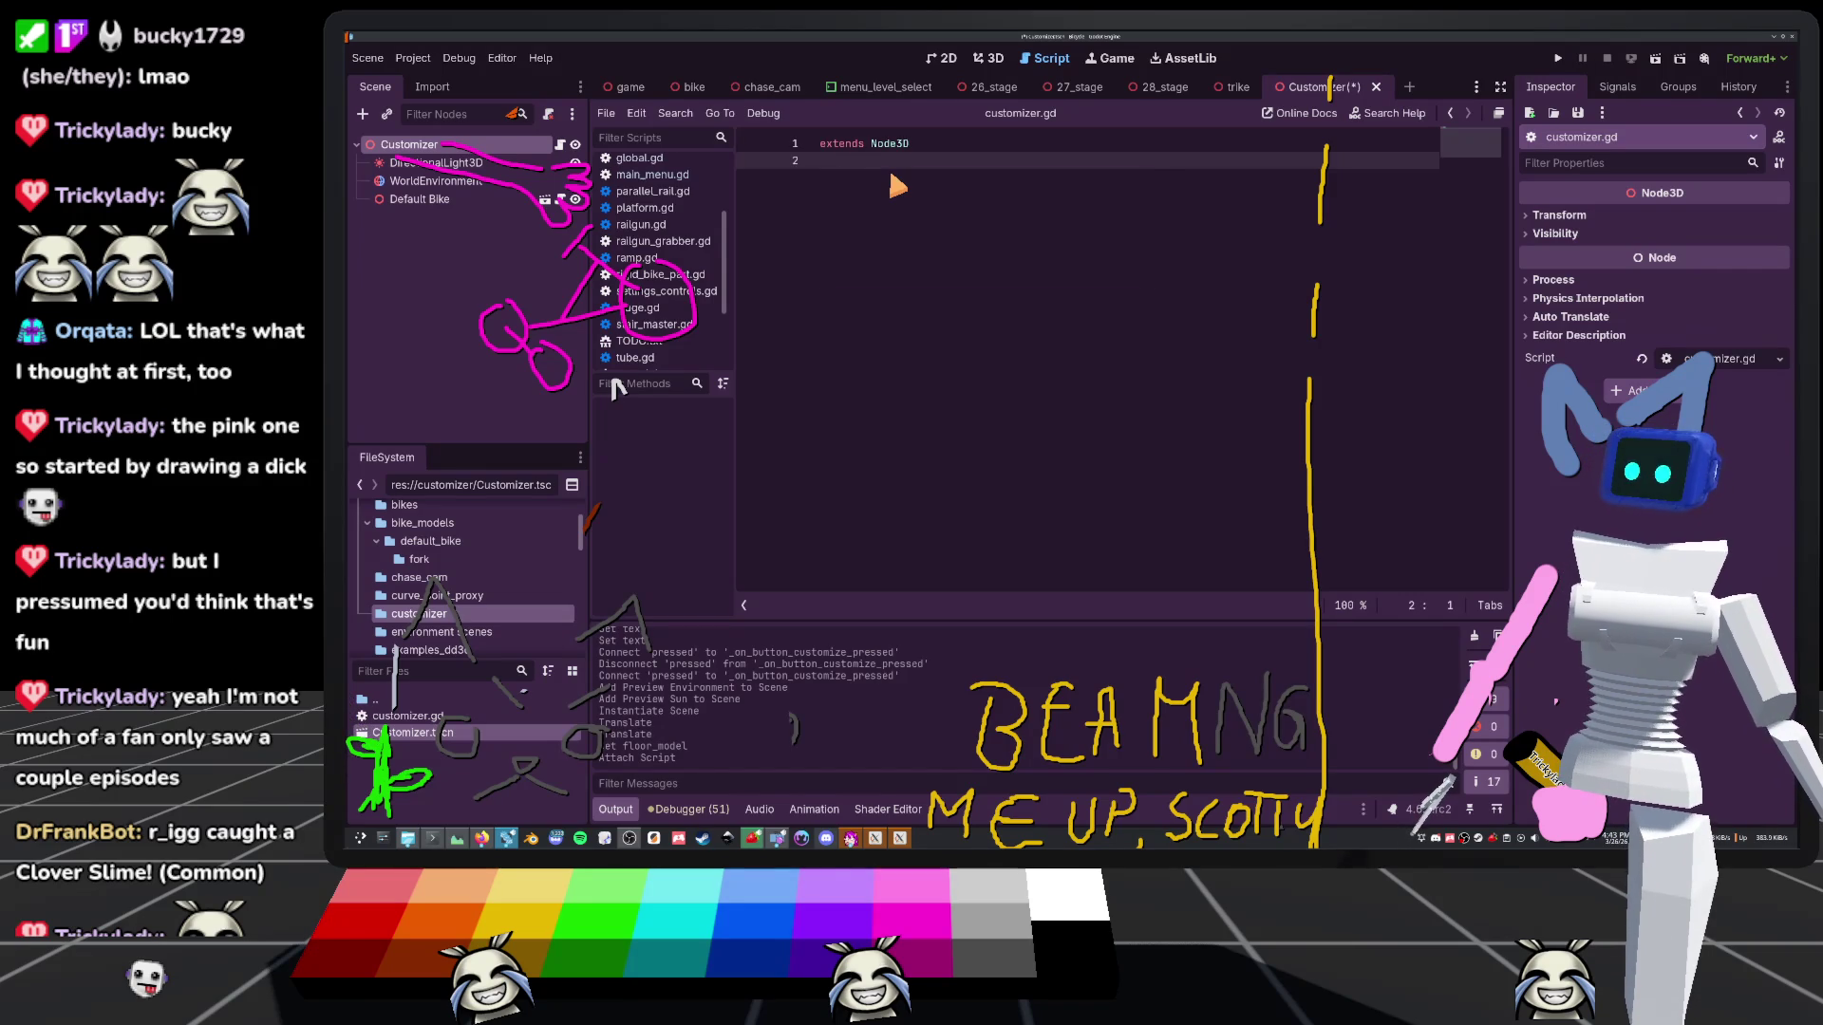
text(name Customizer)
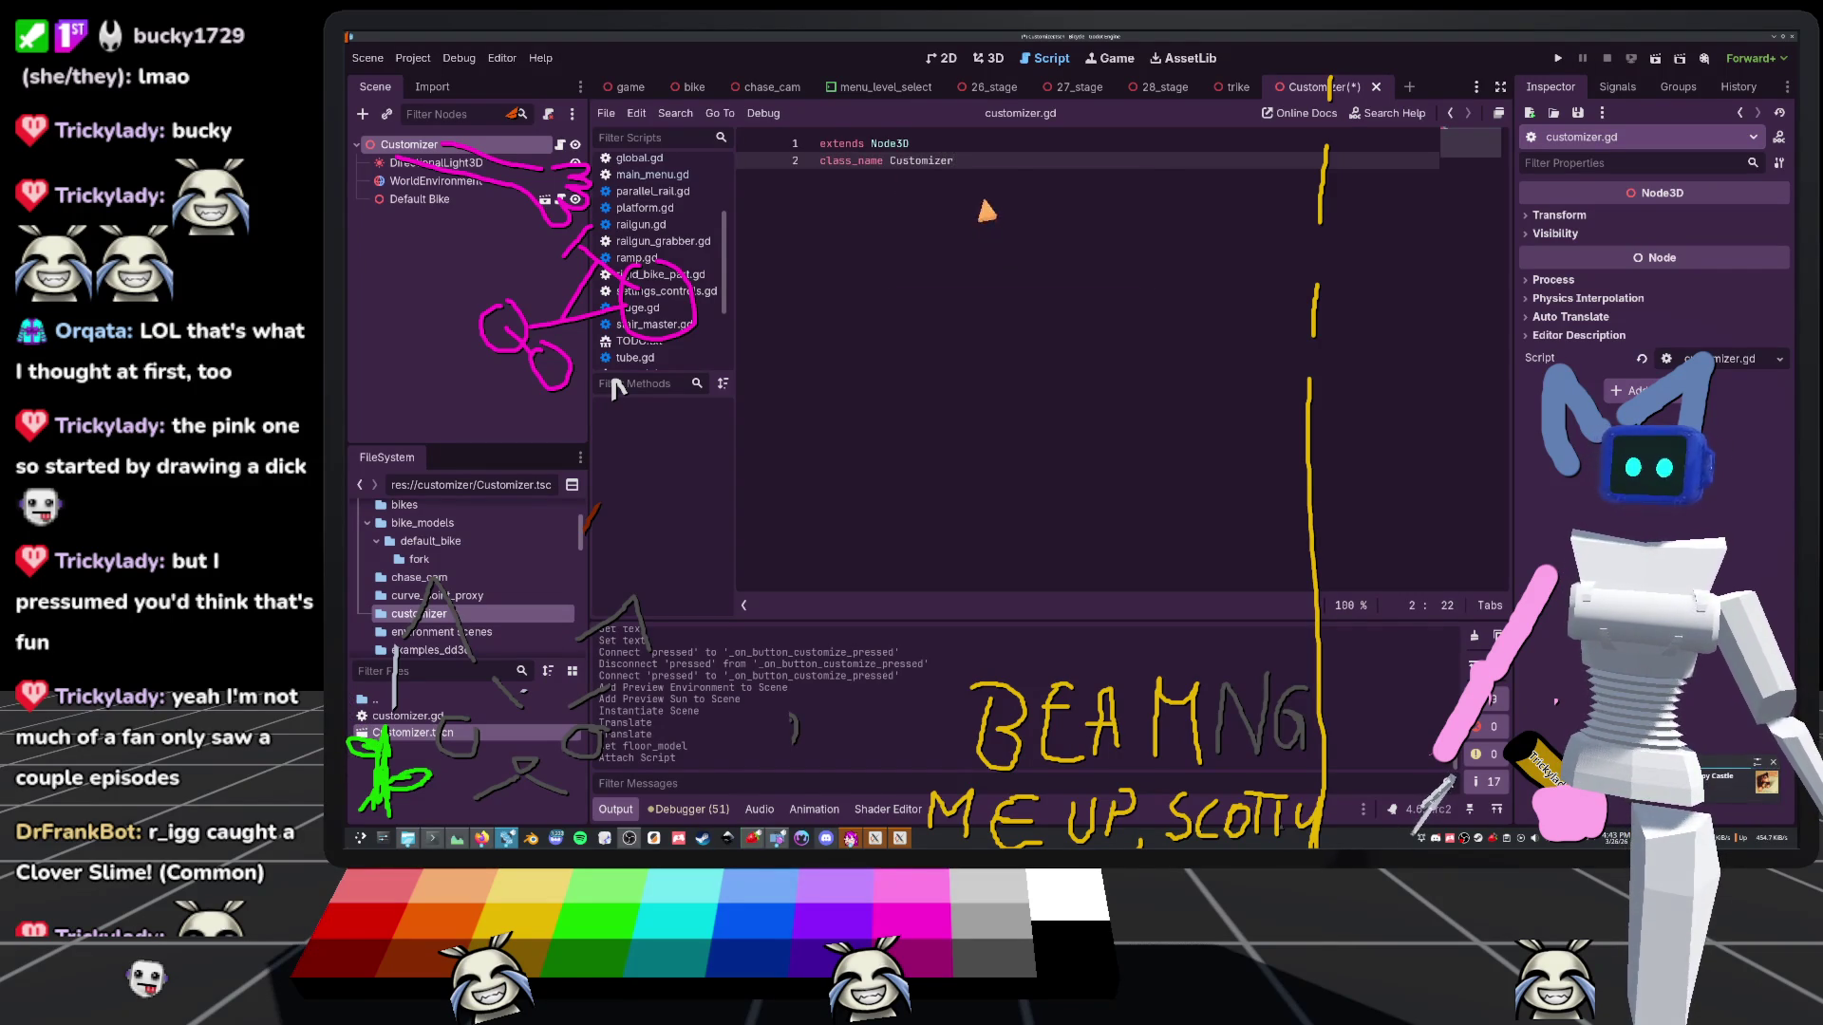
key(Return)
key(ctrl+s)
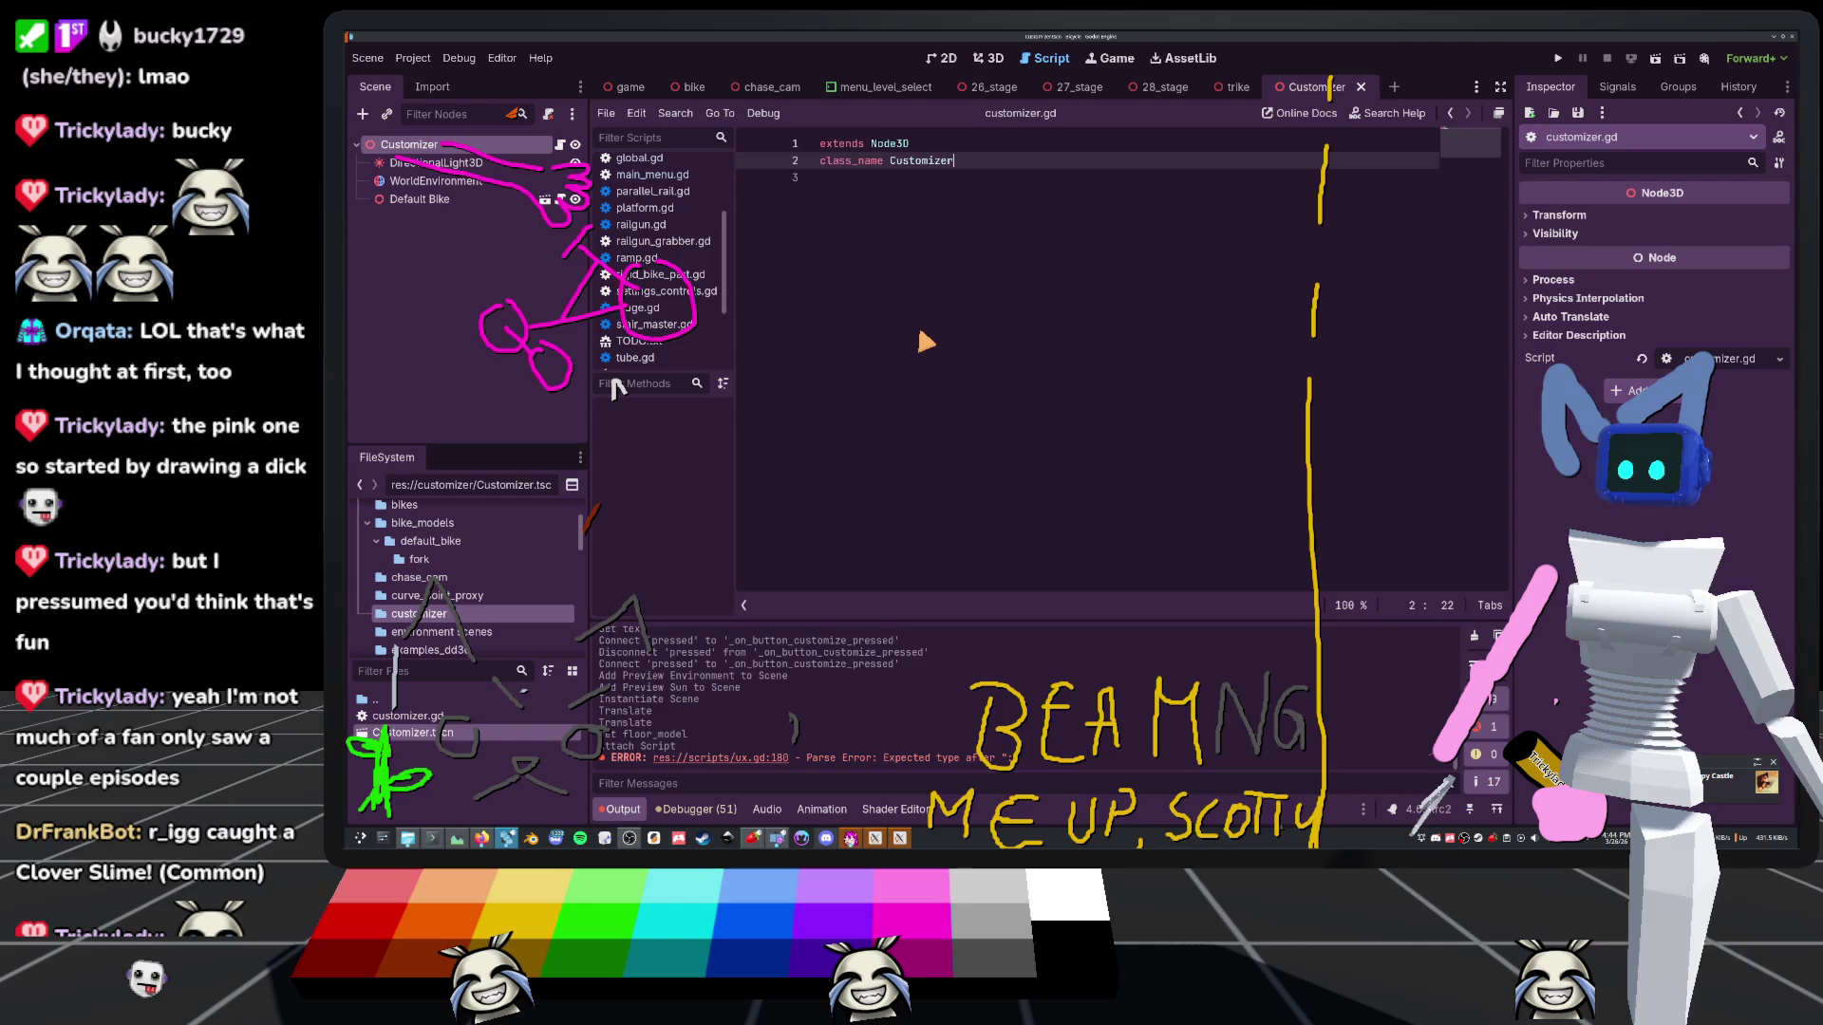
click(627, 86)
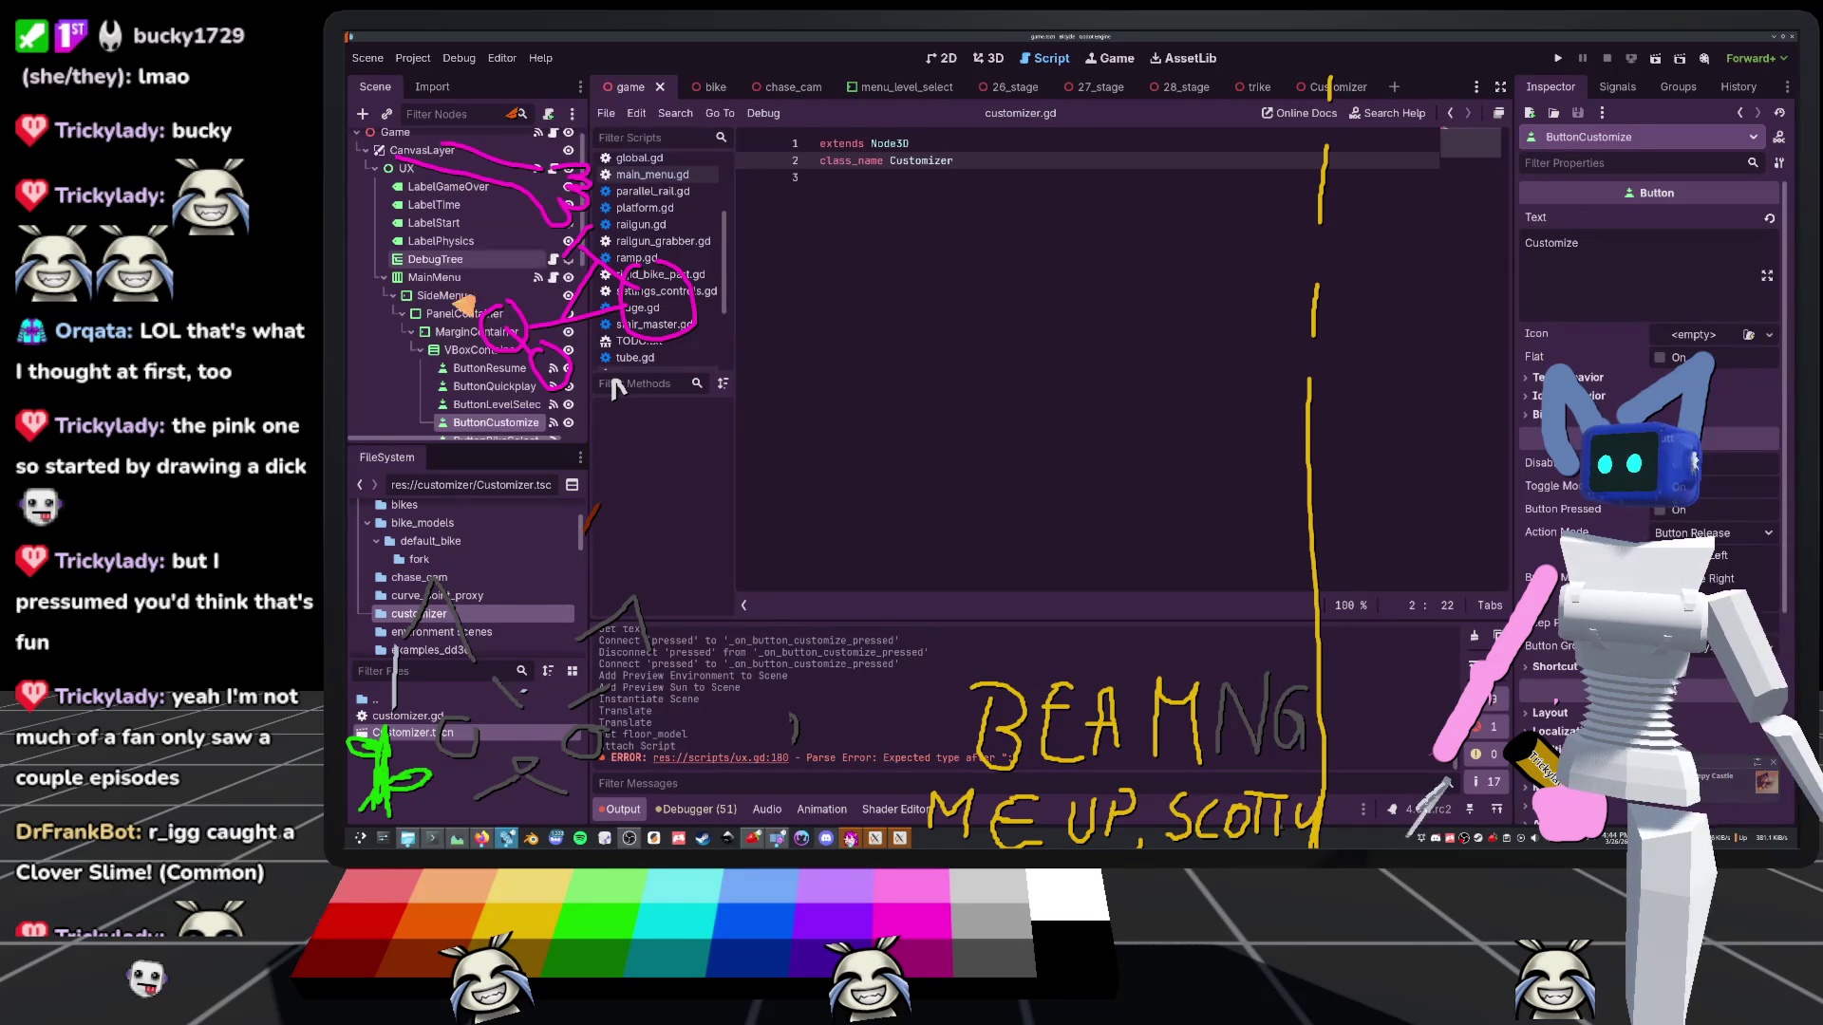
Complete line 180 as `var new_customizer: Customizer = CUSTOMIZER.instantiate()` and begin a new line
click(641, 174)
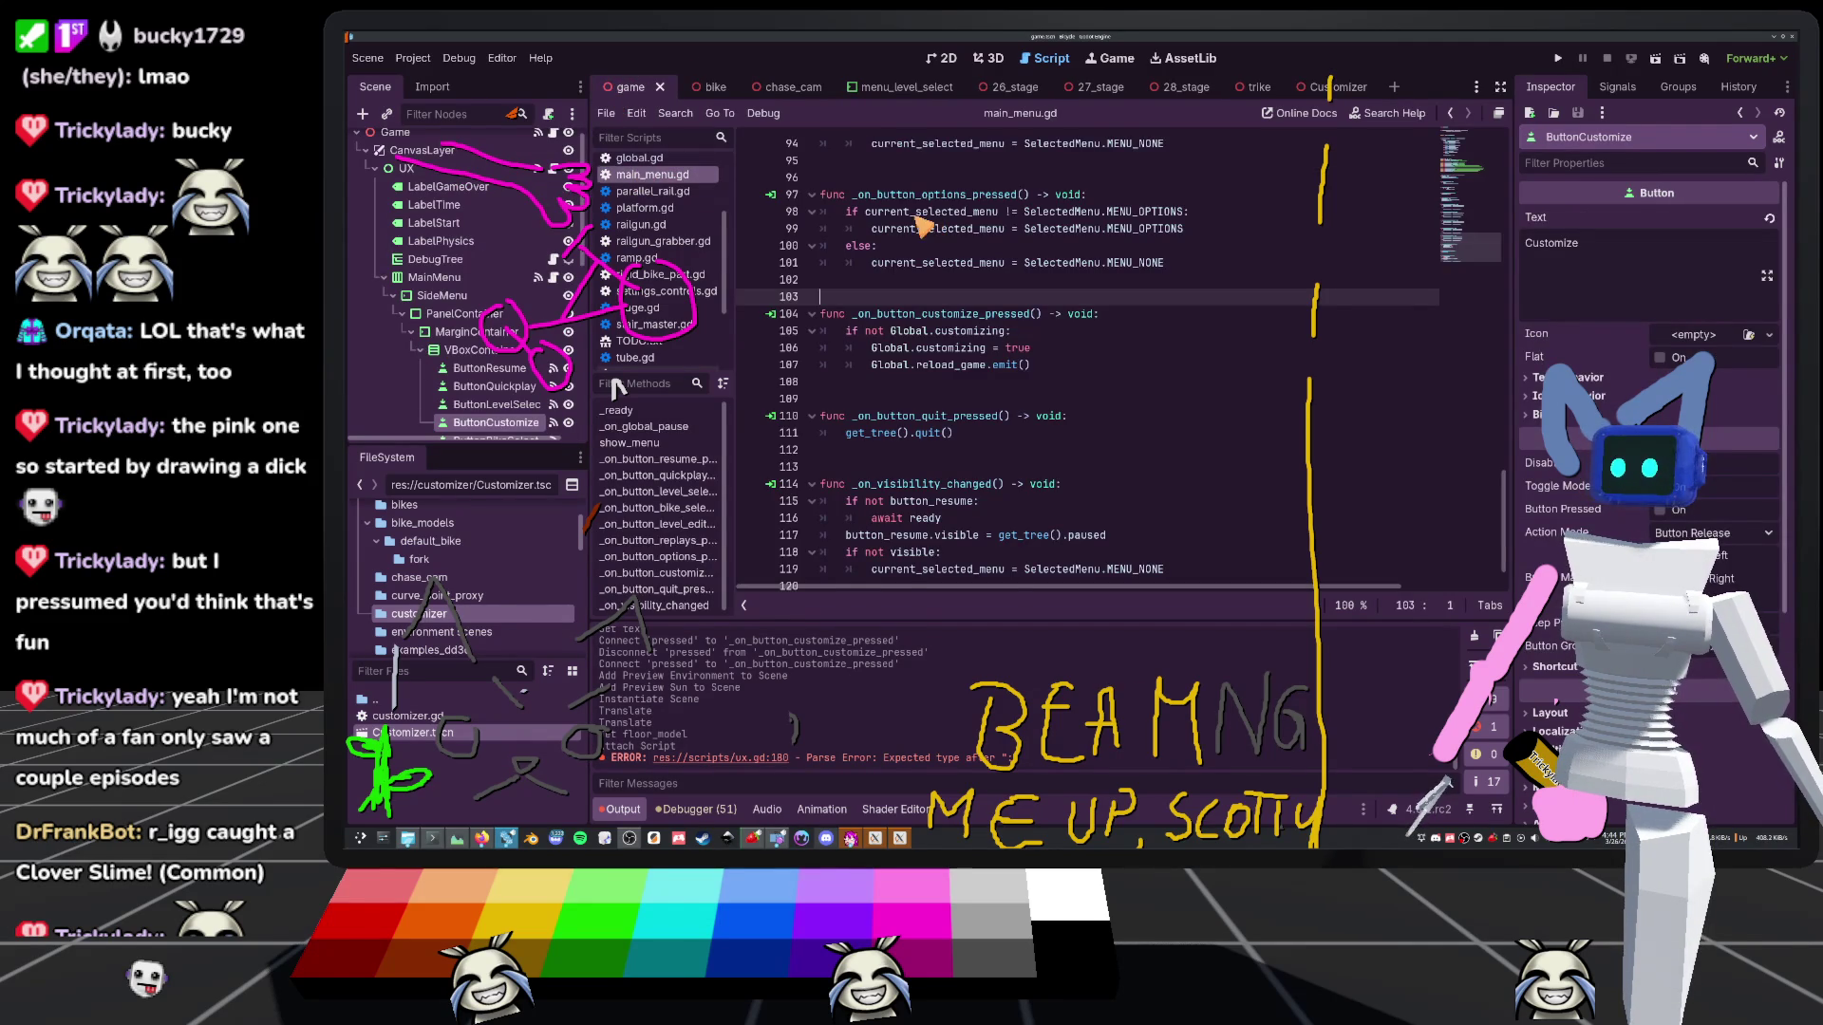
key(F5)
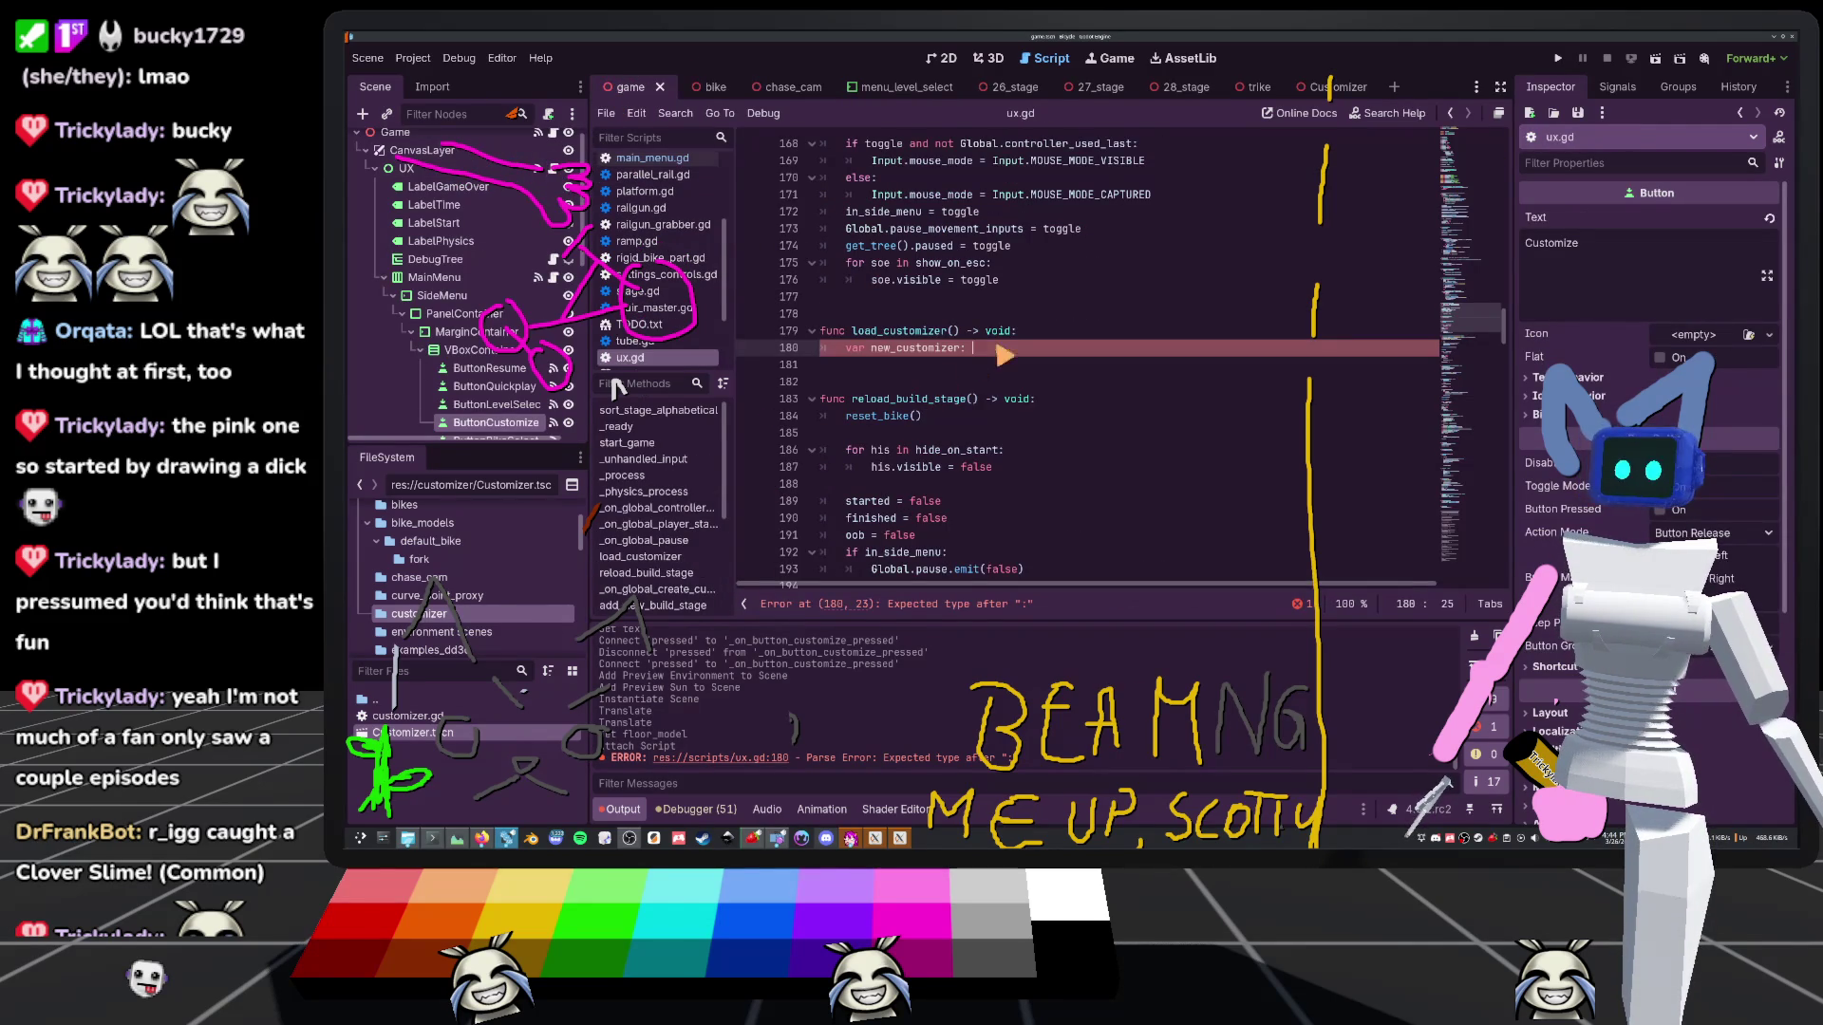
text(Customizer = C)
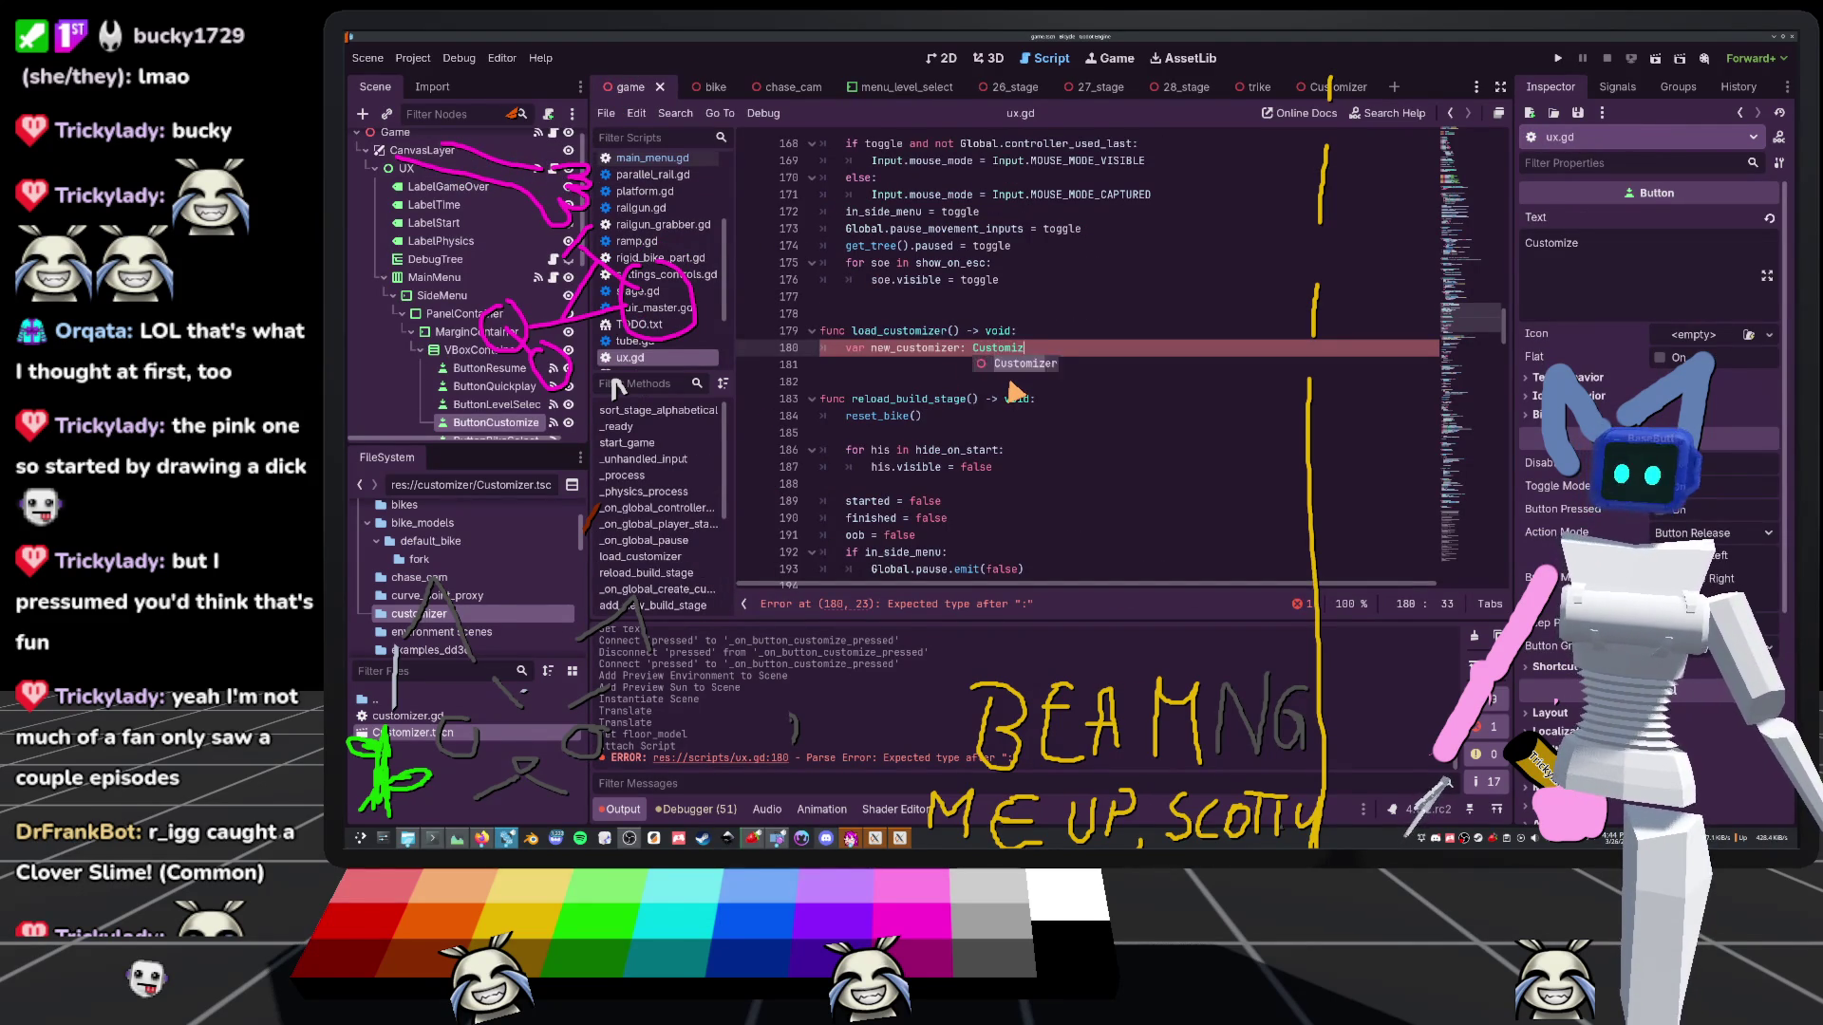
key(Down)
key(Return)
text(.i)
key(Return)
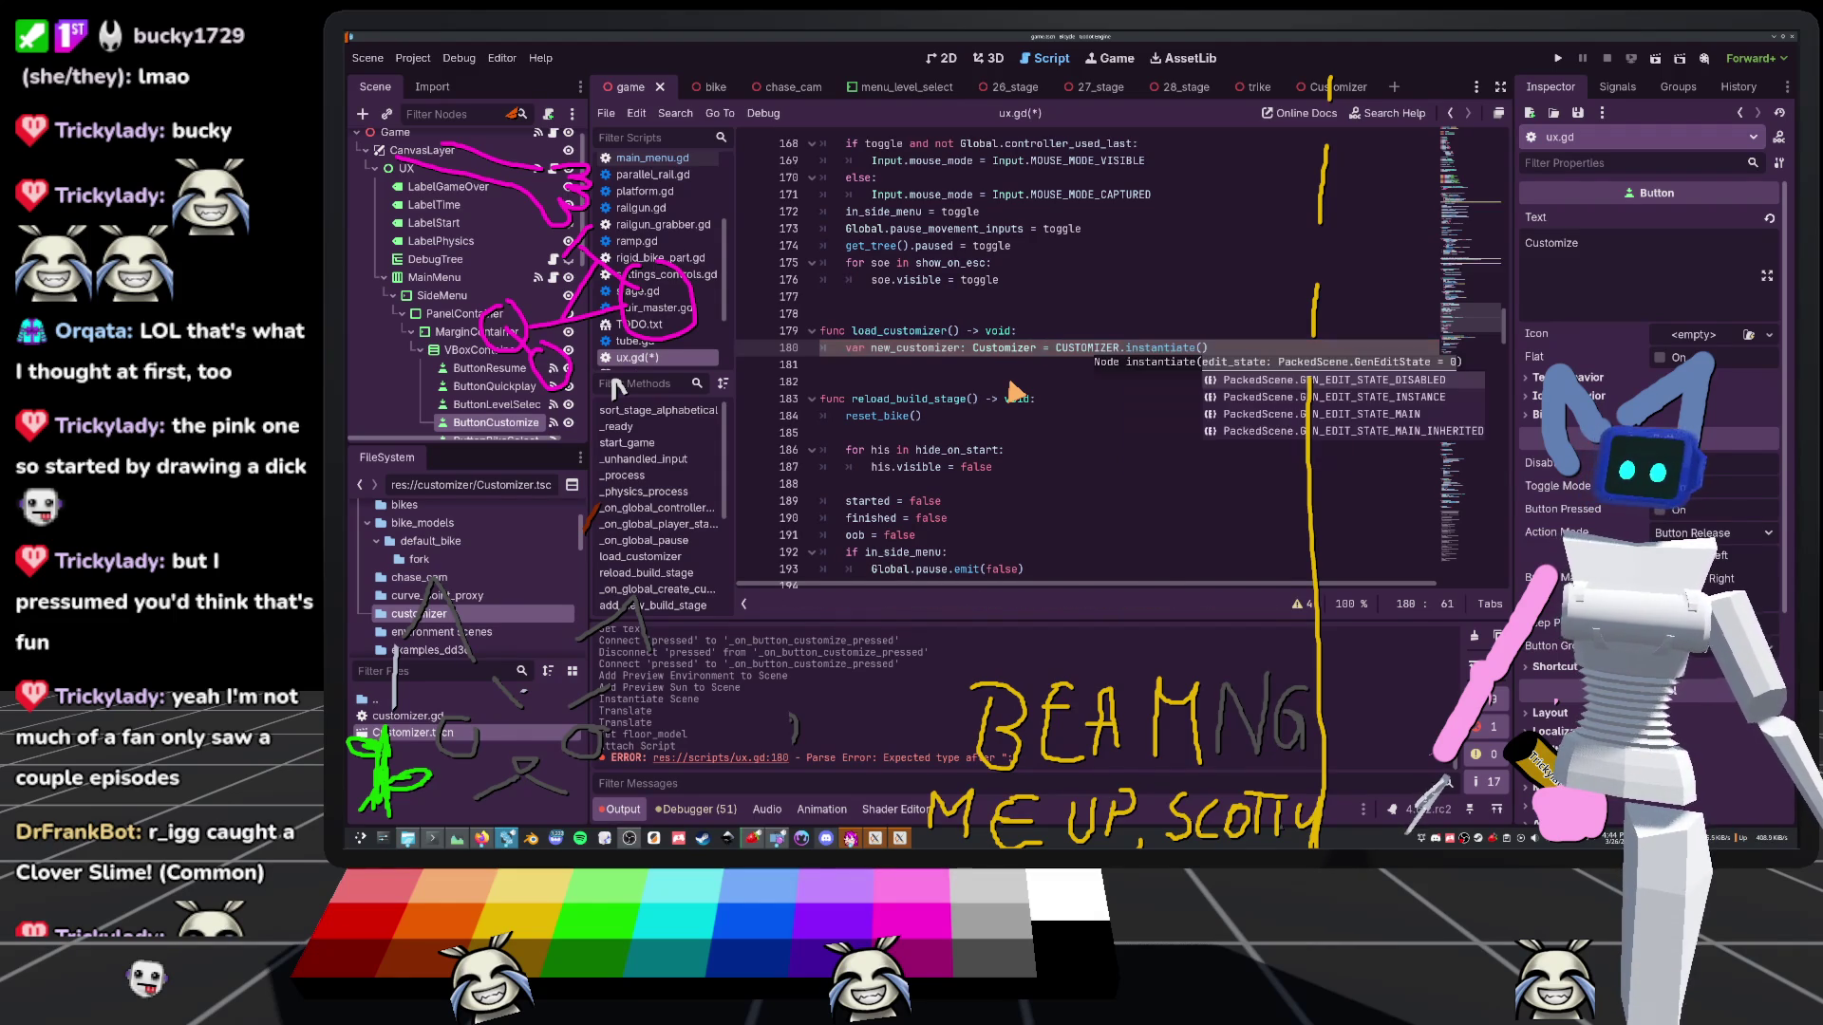
key(End)
key(Return)
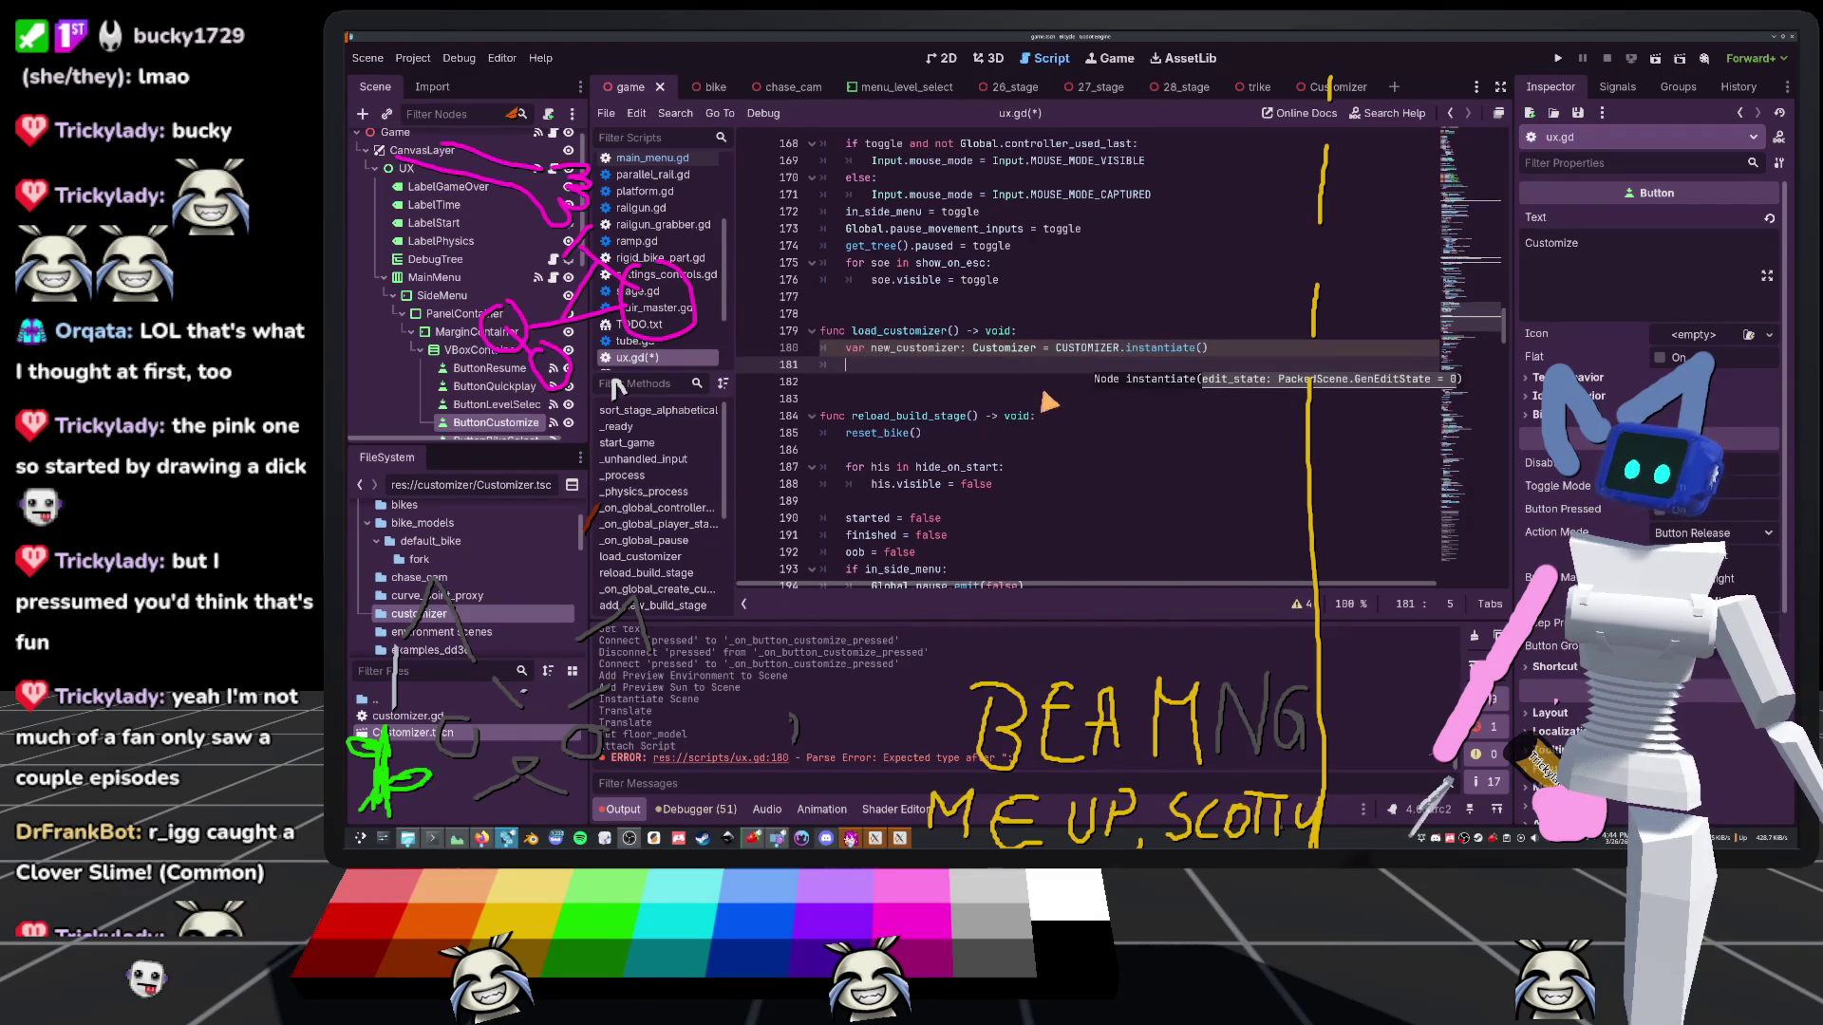
scroll(1049, 403, down, 5)
scroll(914, 467, down, 3)
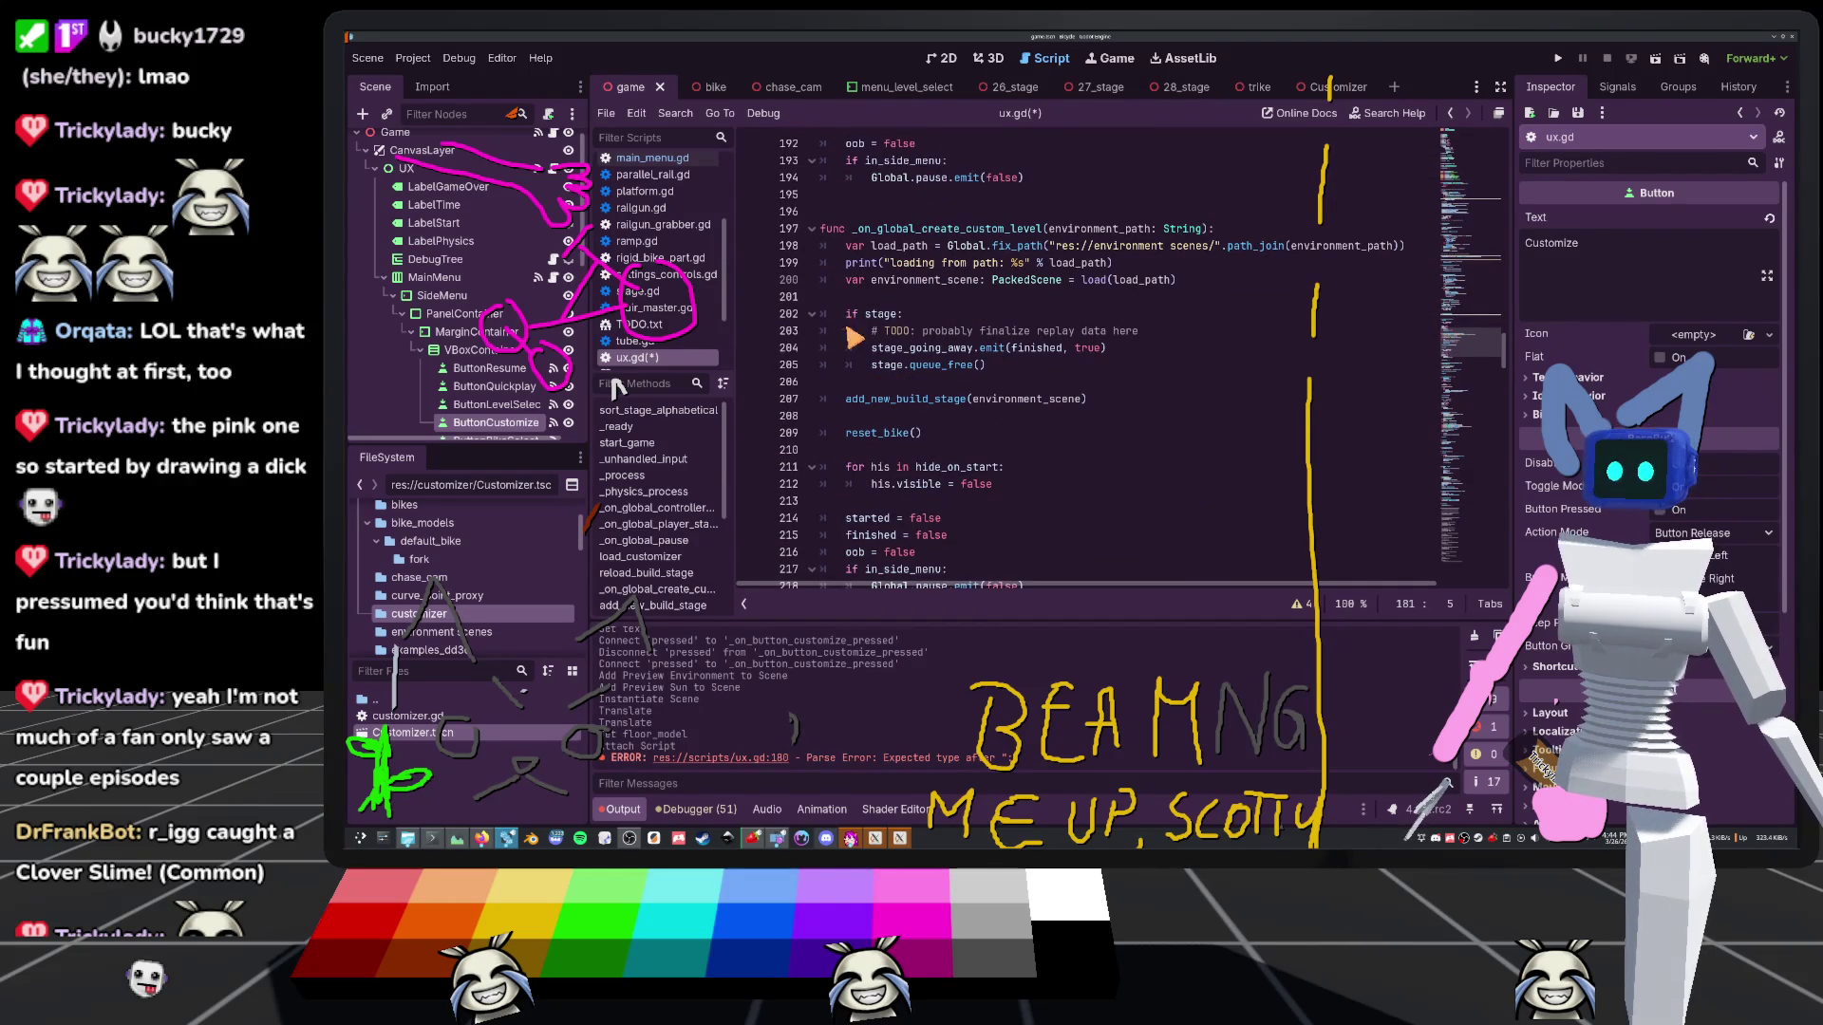
ctrl+click(864, 400)
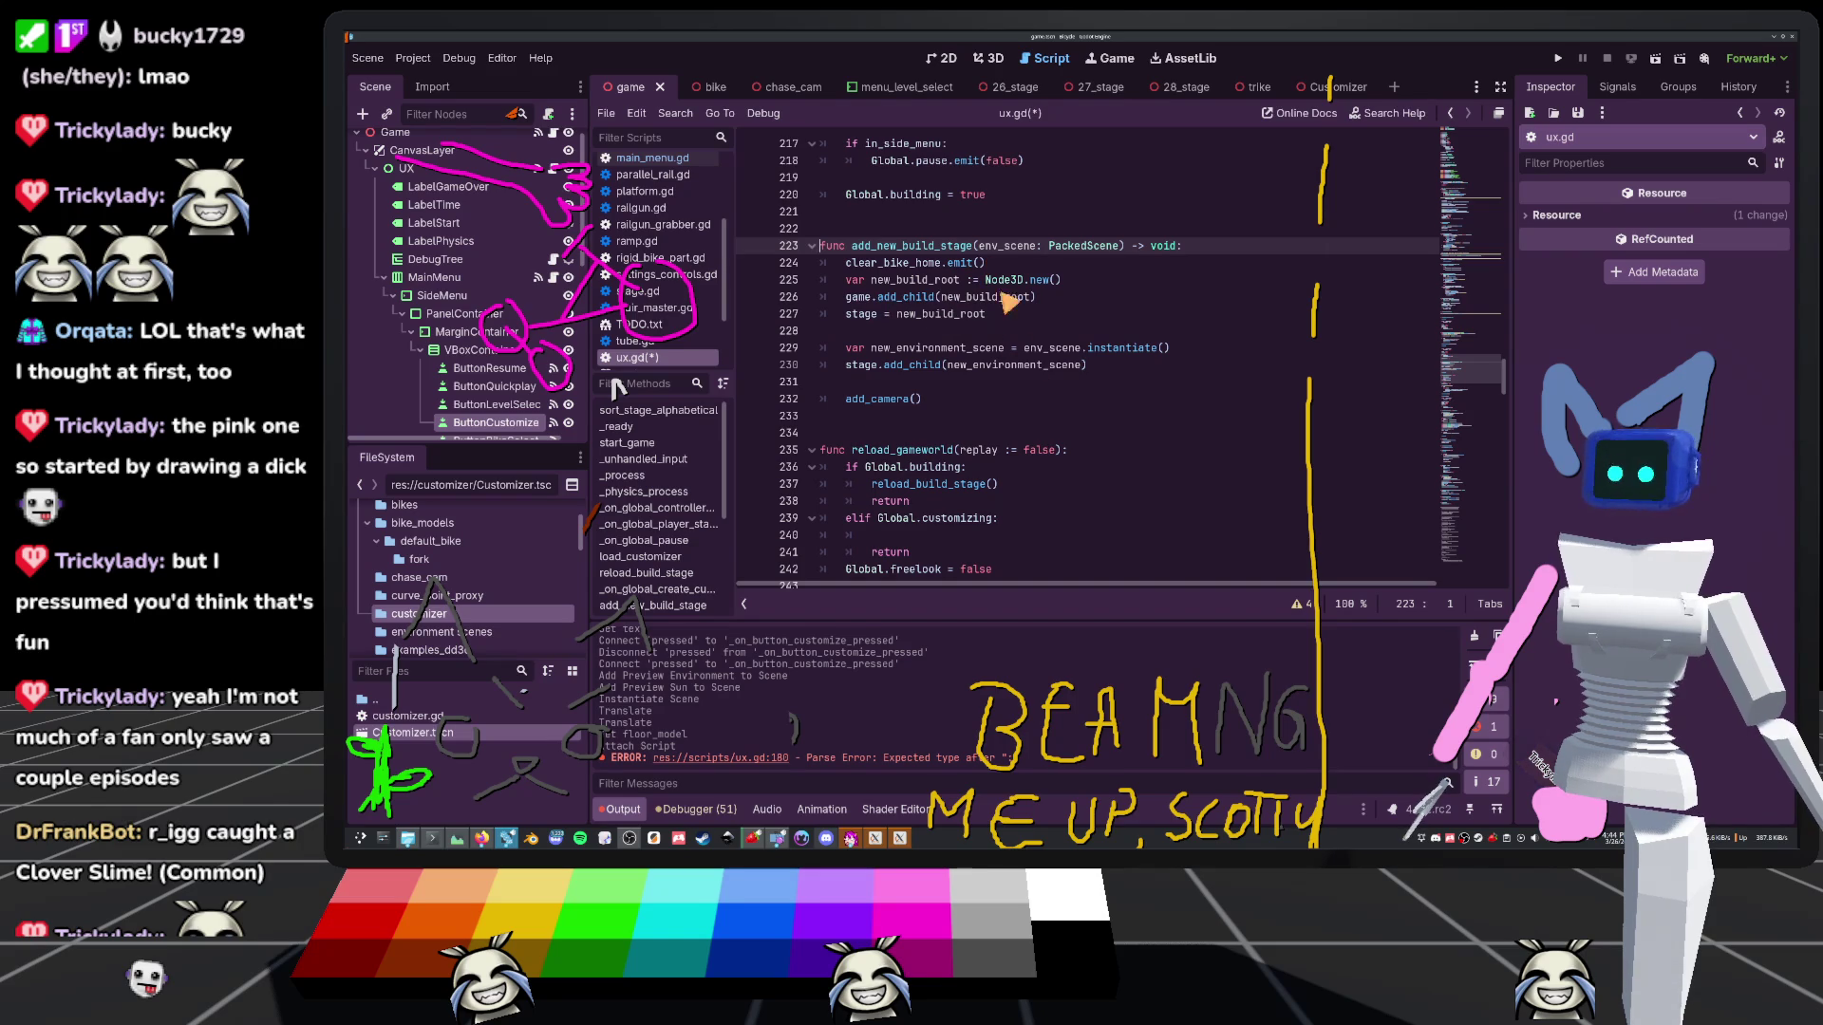
scroll(1071, 400, up, 12)
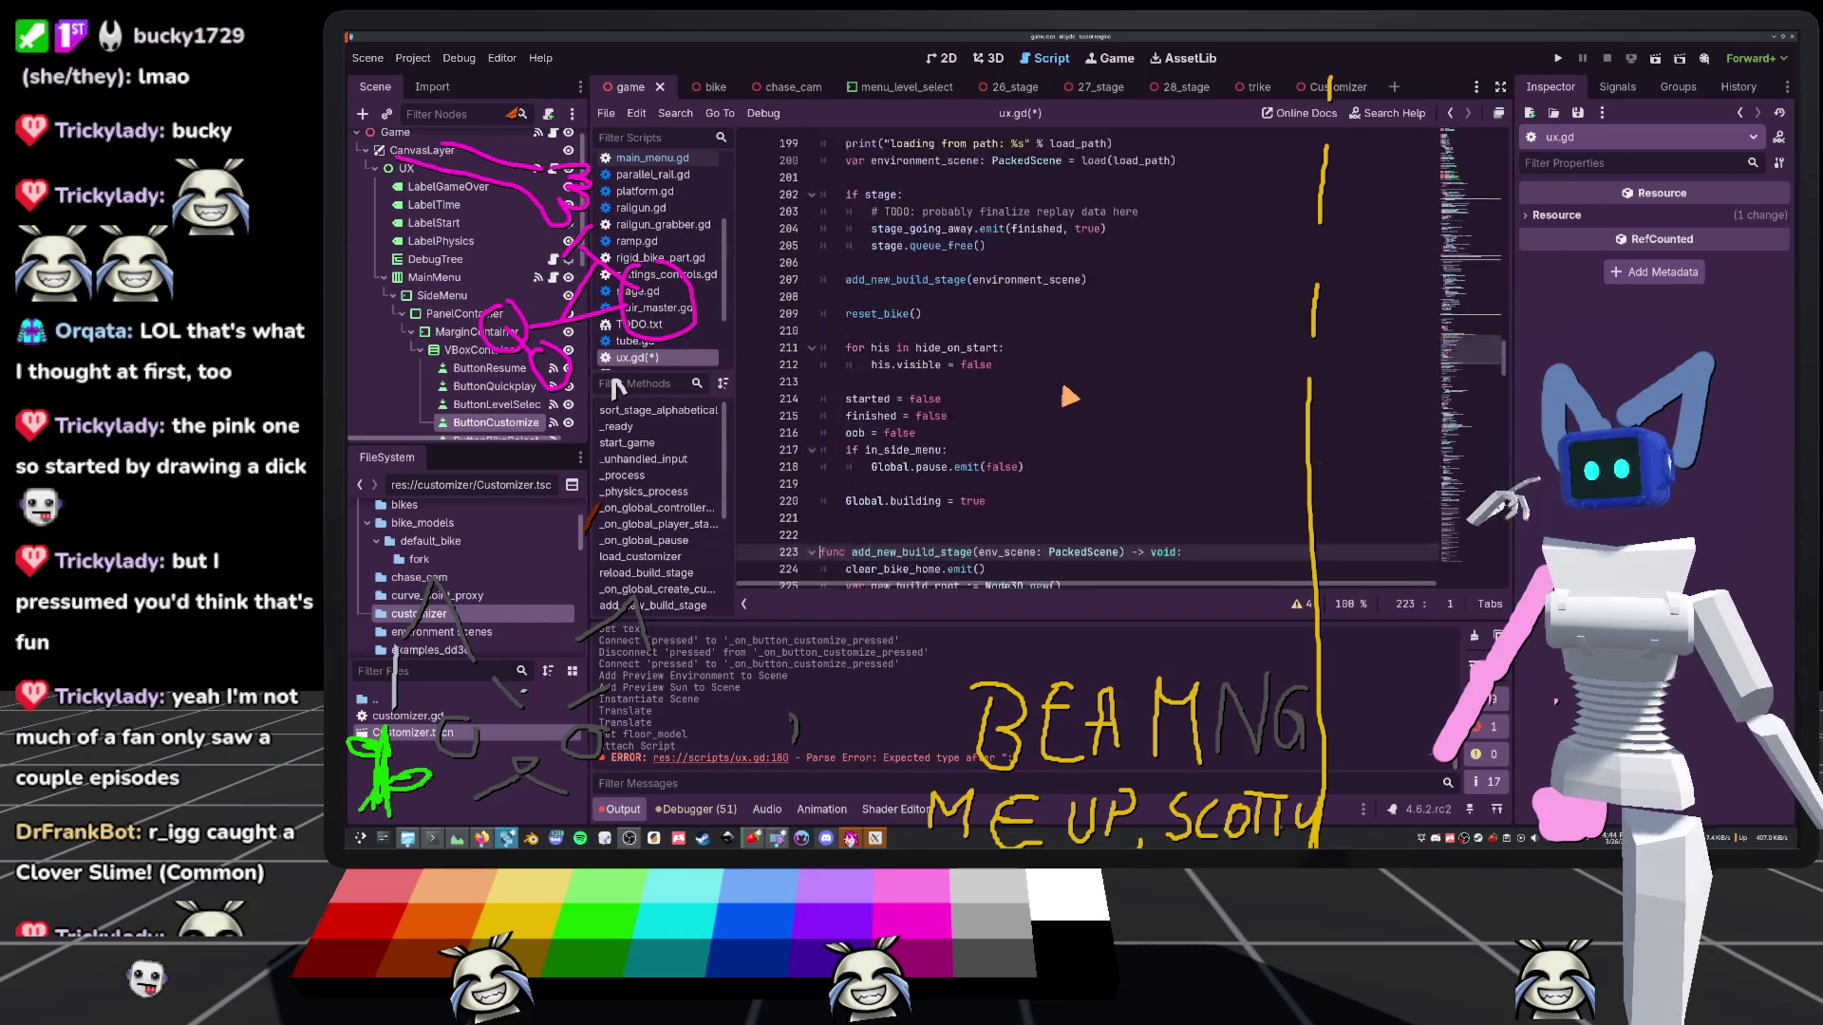
scroll(982, 433, down, 15)
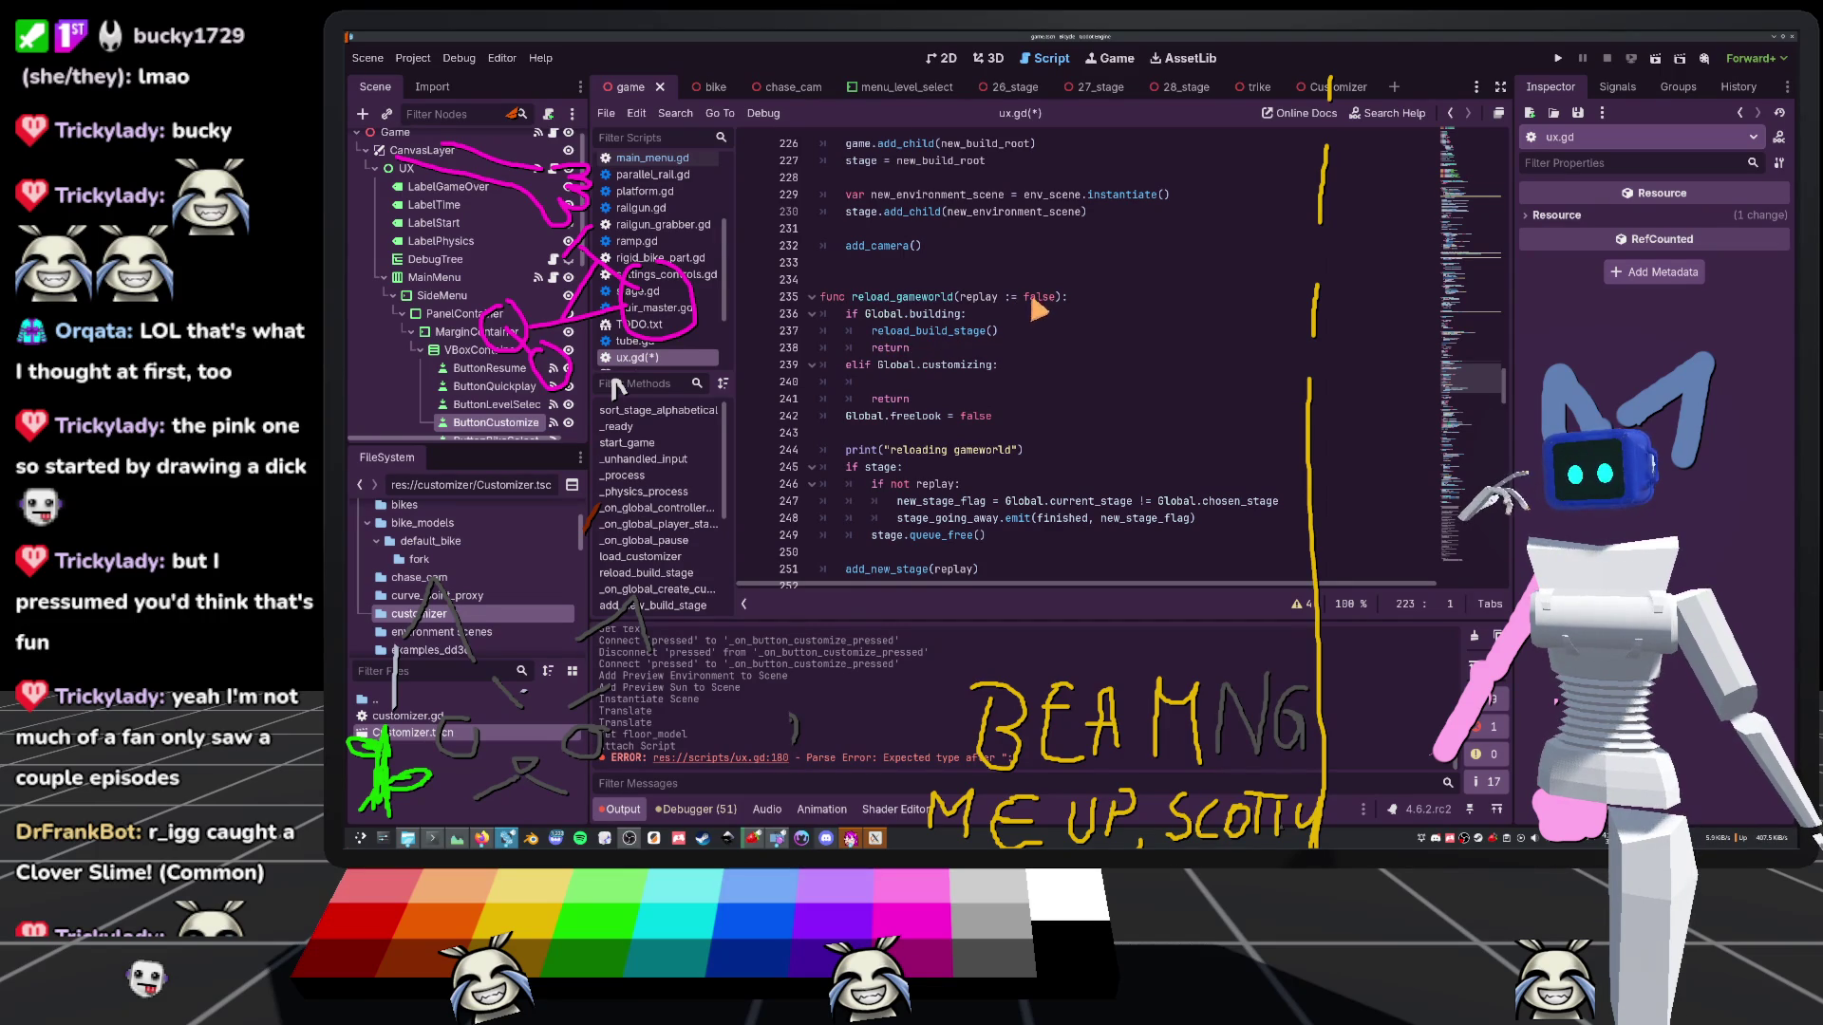
scroll(926, 344, down, 5)
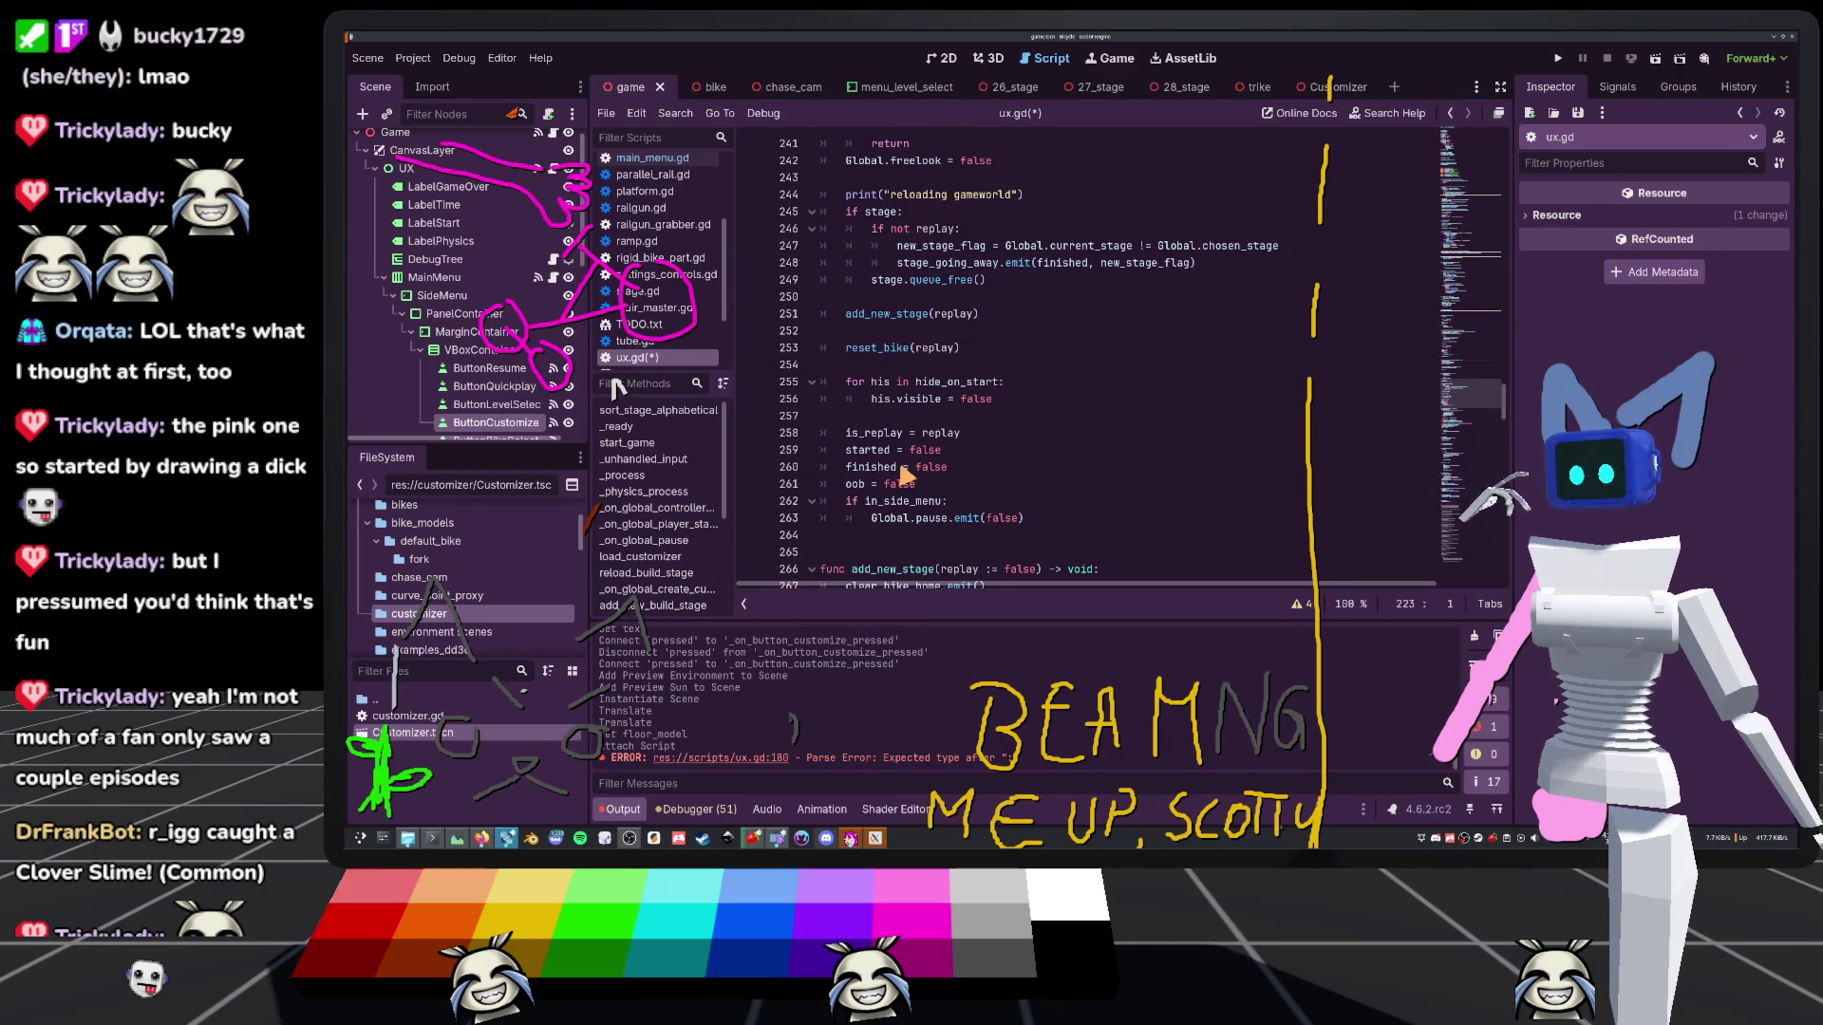
mouse_move(900, 472)
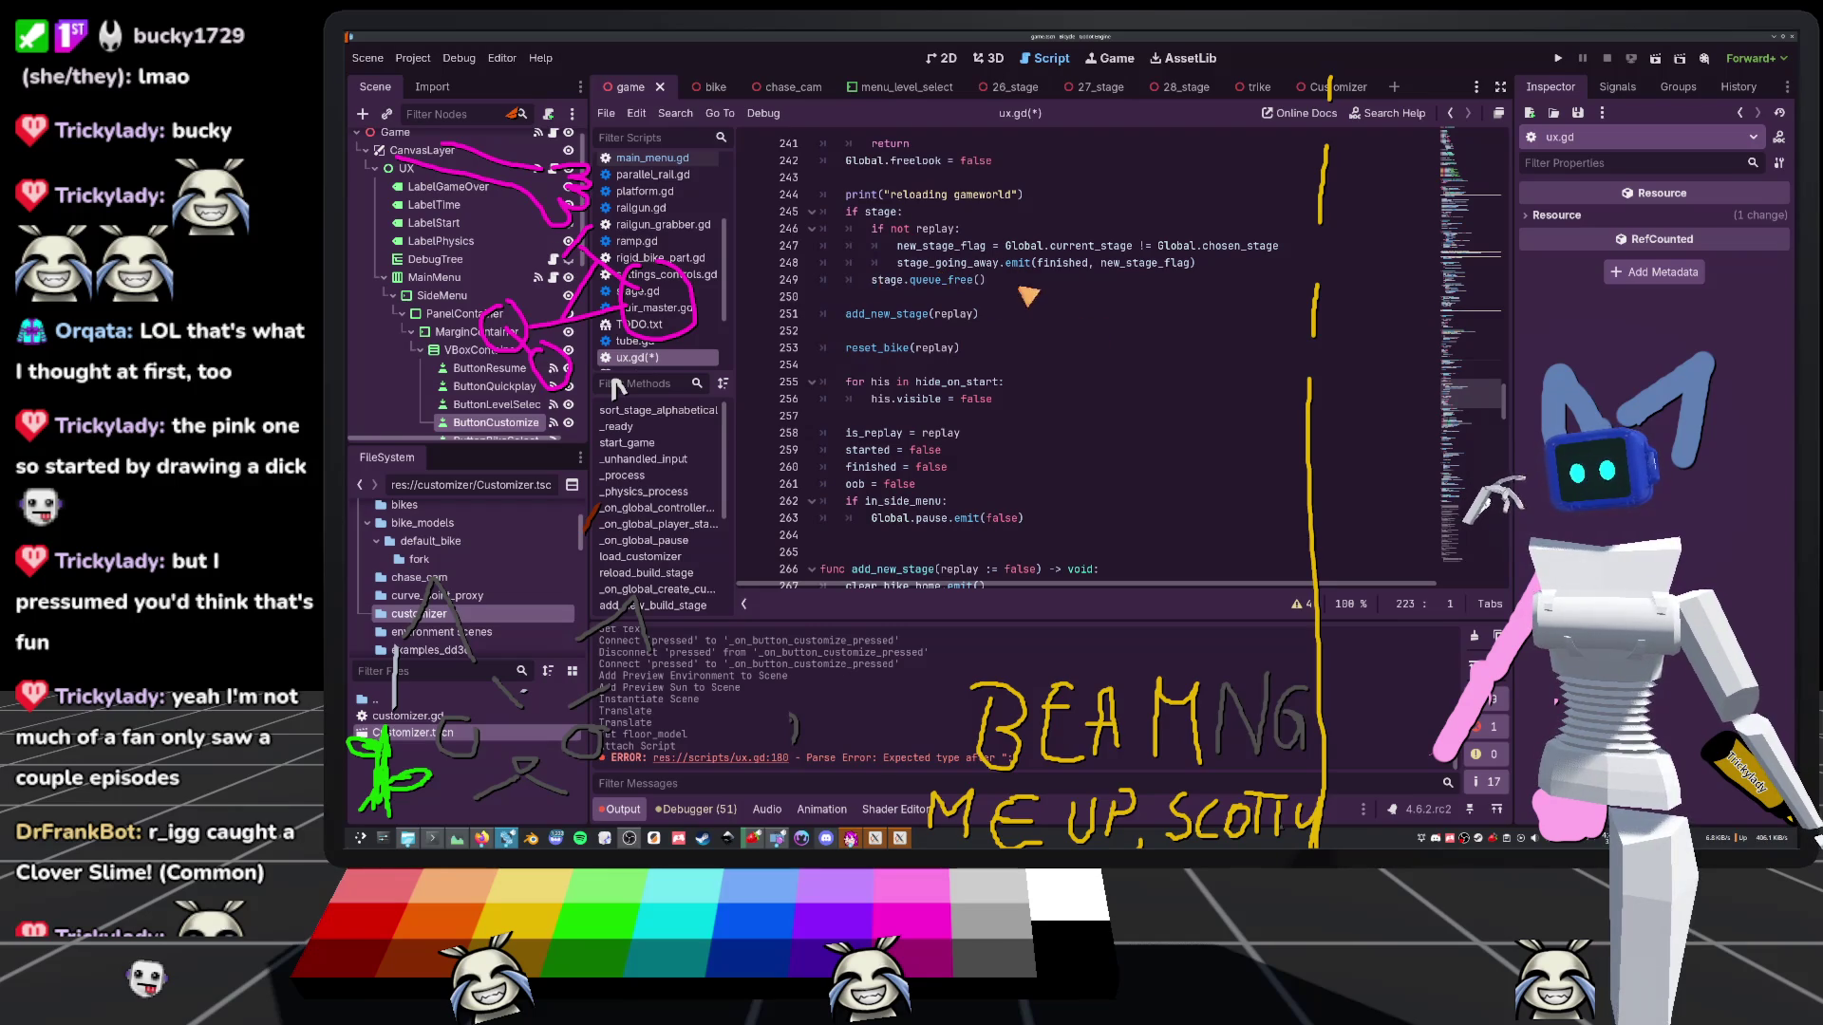
scroll(1025, 304, up, 4)
drag(852, 425, 1054, 489)
scroll(992, 408, up, 5)
scroll(963, 411, up, 7)
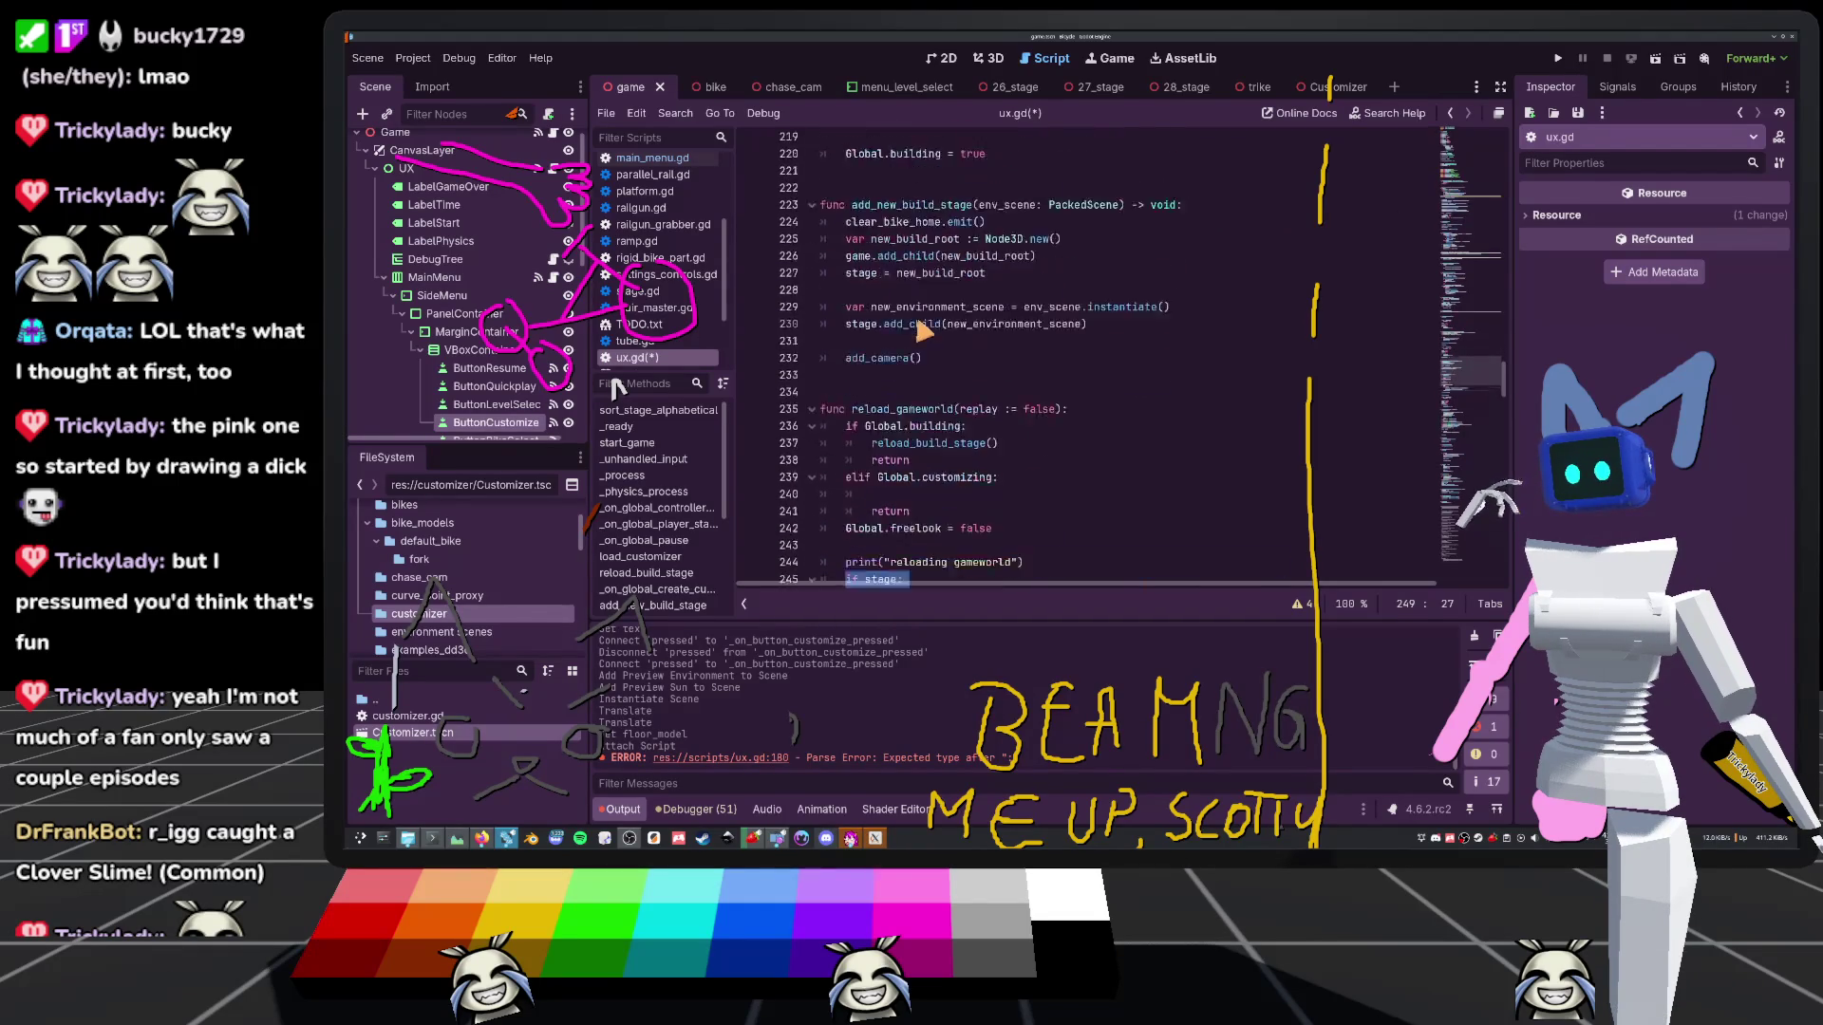
scroll(925, 432, down, 13)
mouse_move(991, 402)
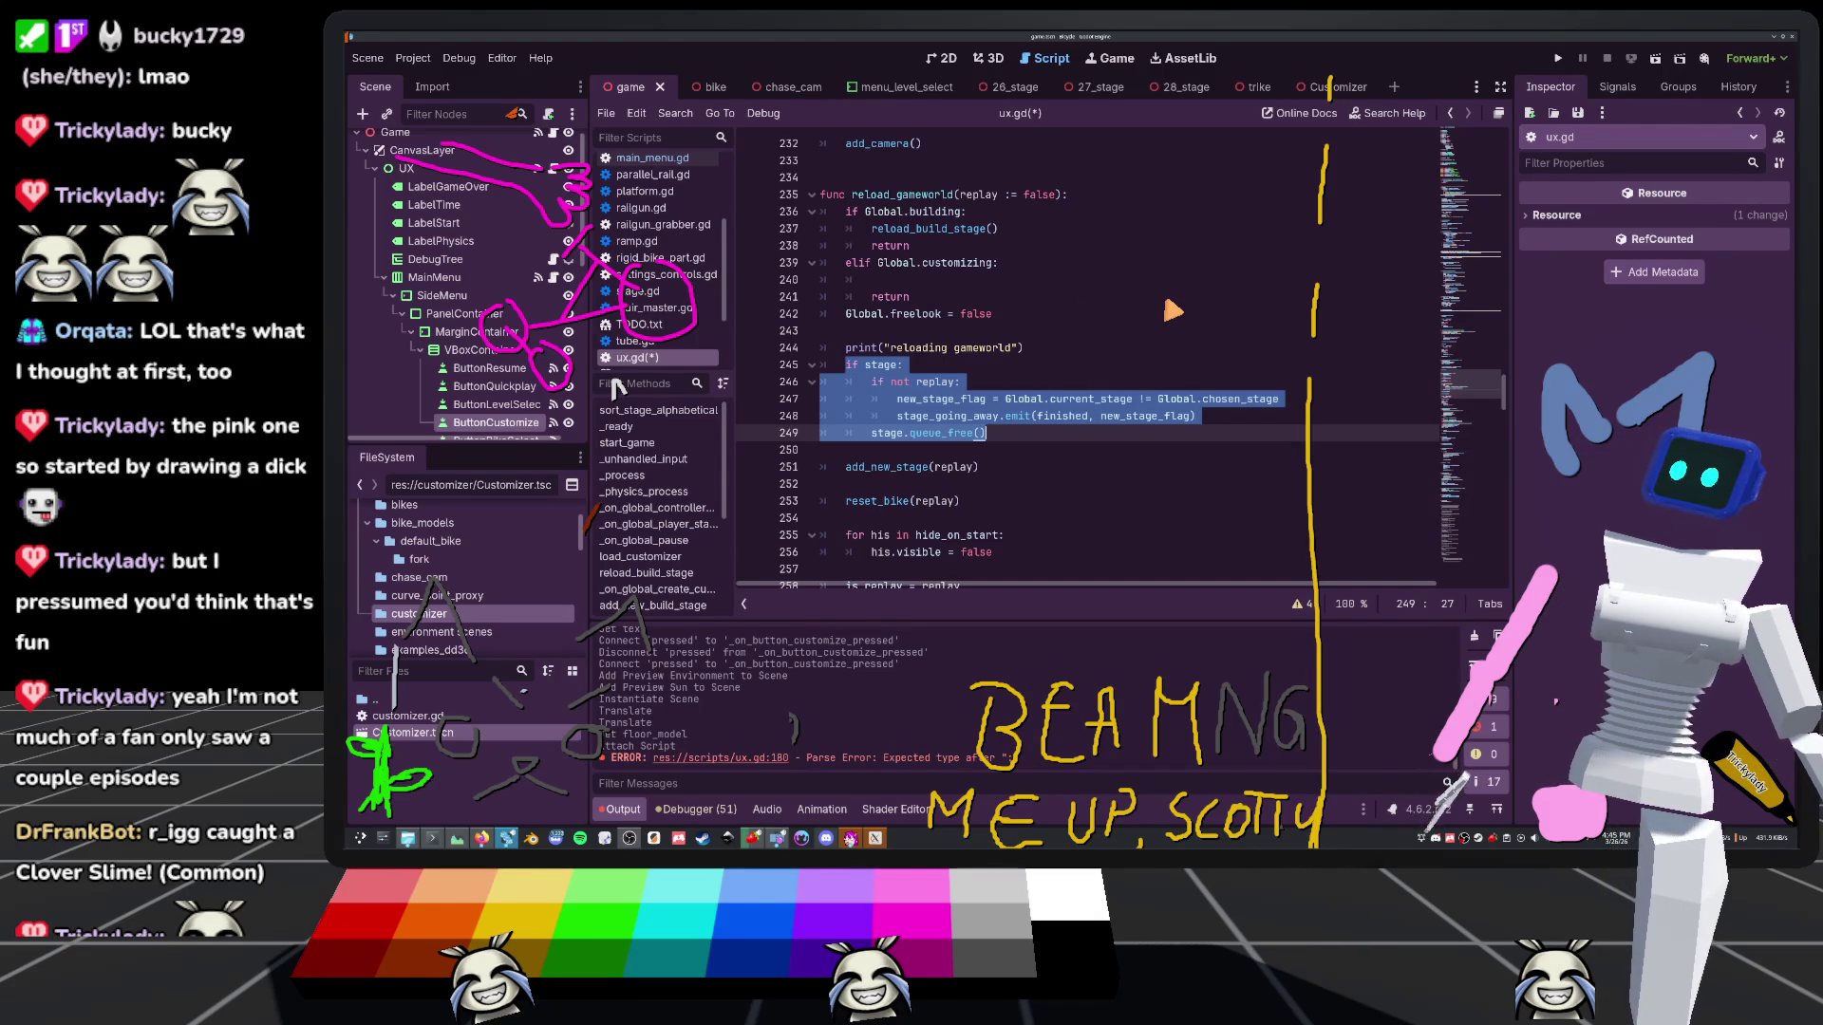
Replace the stage-clearing block in reload_gameworld with a clear_stage call
key(BackSpace)
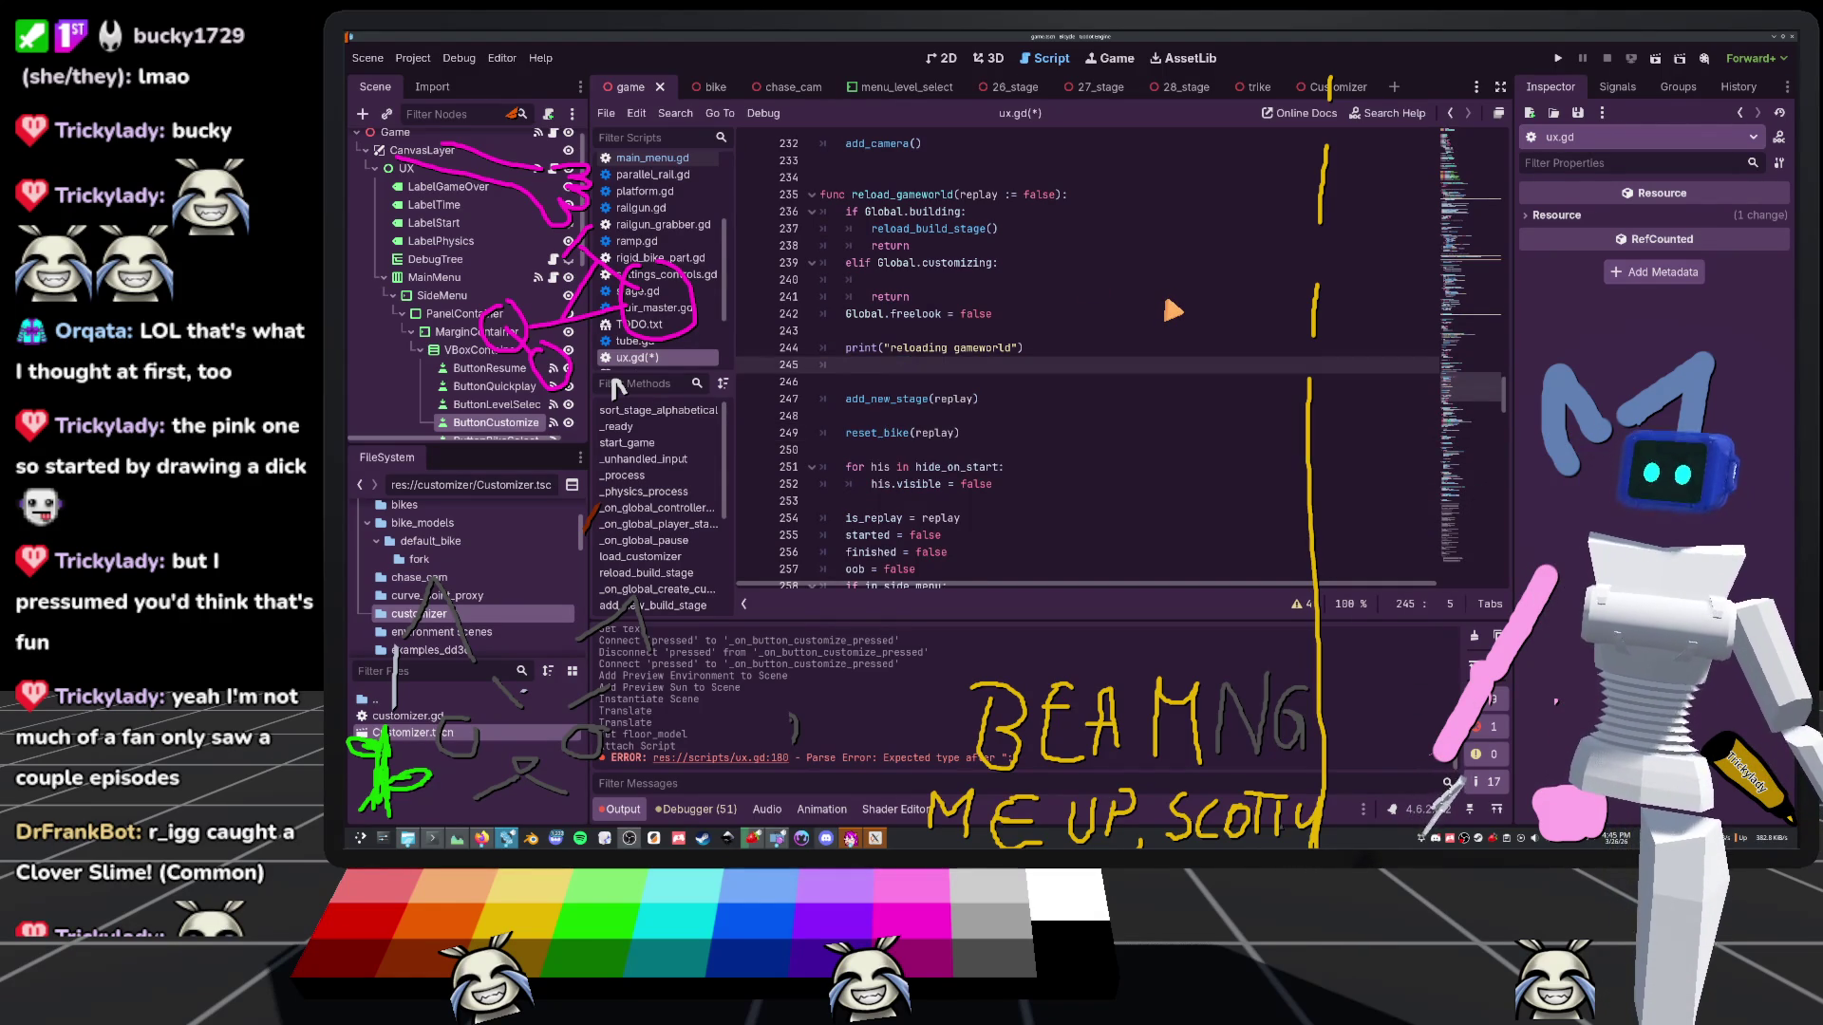
text(ckea)
key(BackSpace)
key(BackSpace)
key(BackSpace)
text(lear_stage()
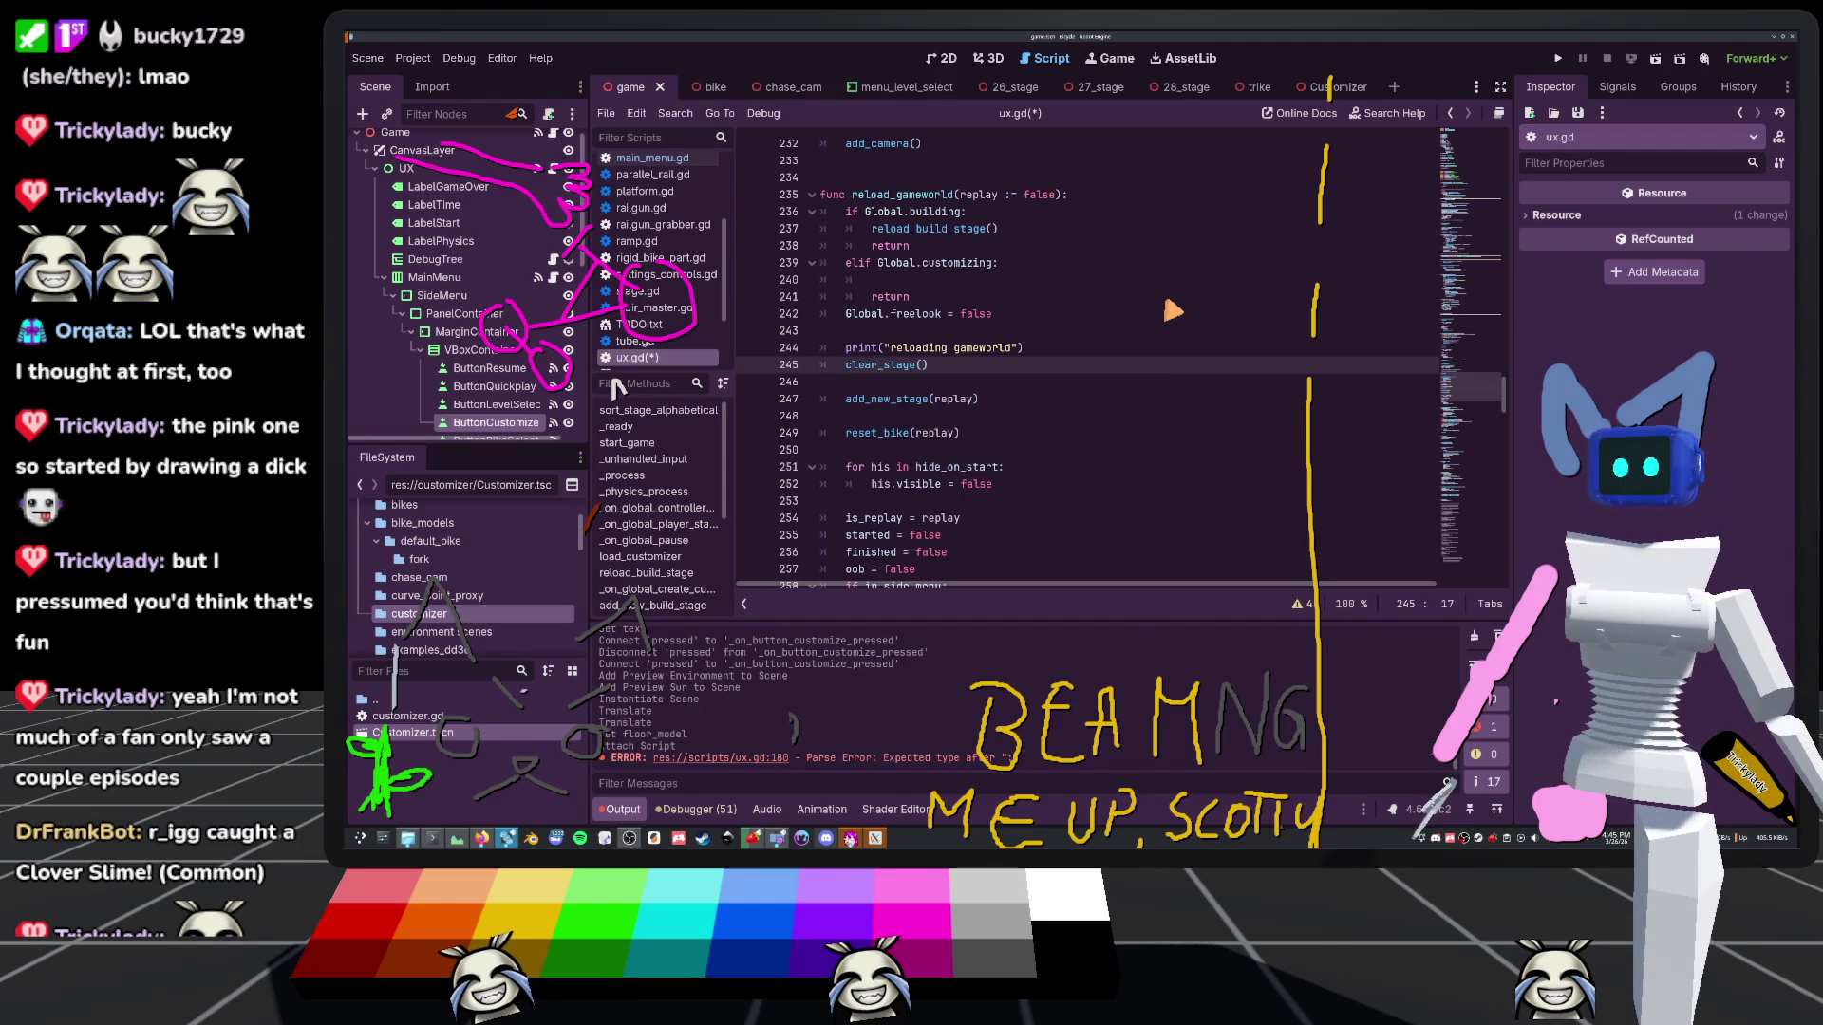
scroll(1174, 311, down, 6)
Add `func clear_stage() -> void:` below reload_gameworld holding the pasted, re-indented stage-freeing code
click(909, 316)
key(Down)
key(Return)
text(ar_stage()
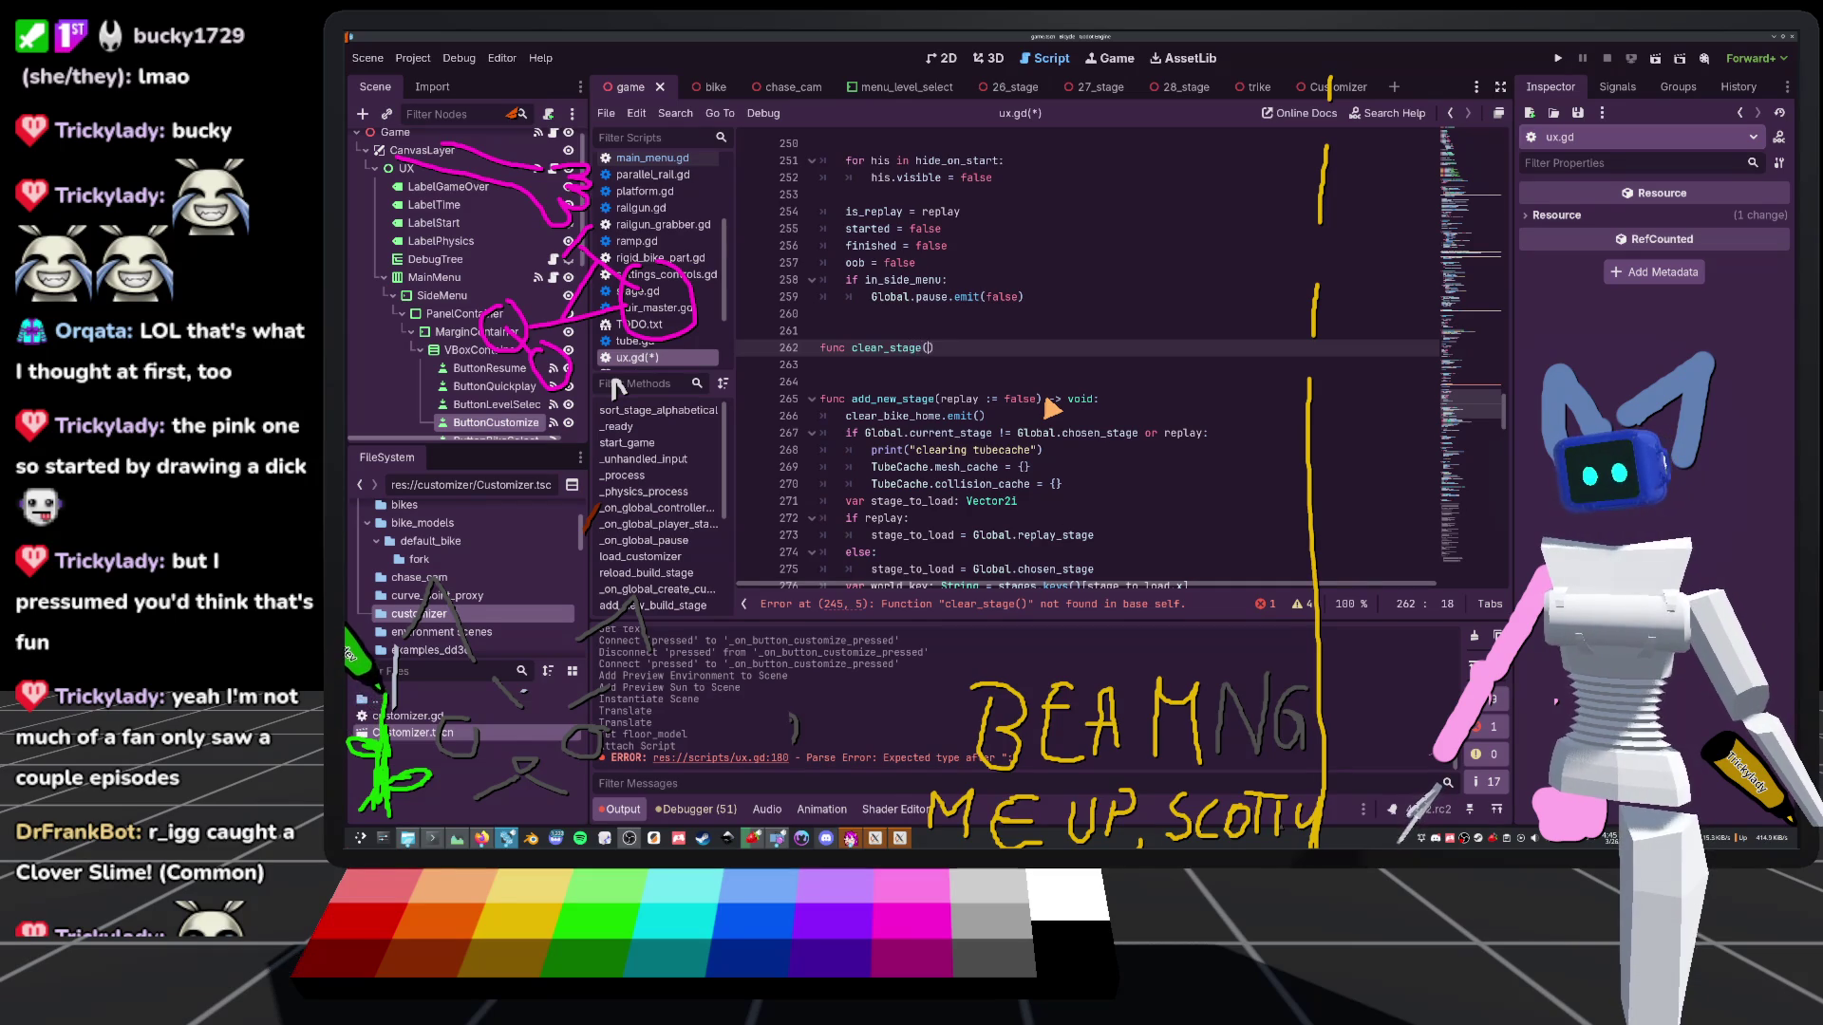
text() -> void:)
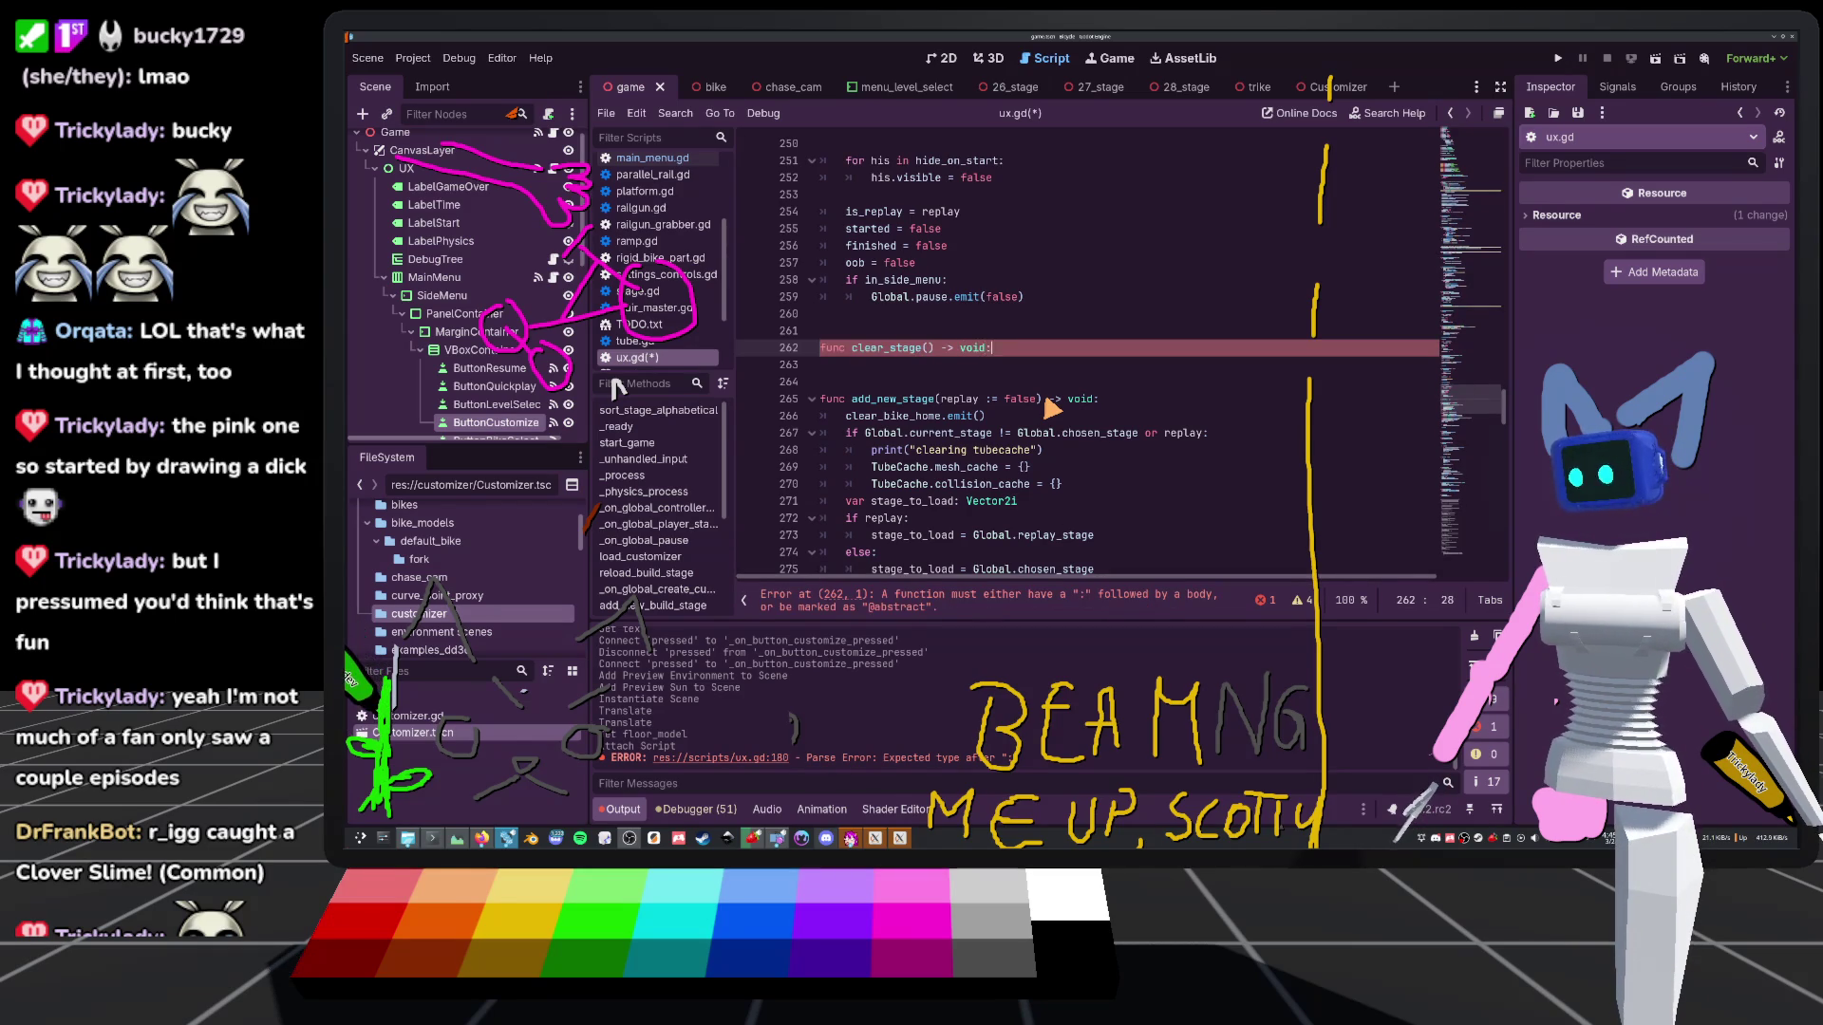
key(Return)
key(ctrl+v)
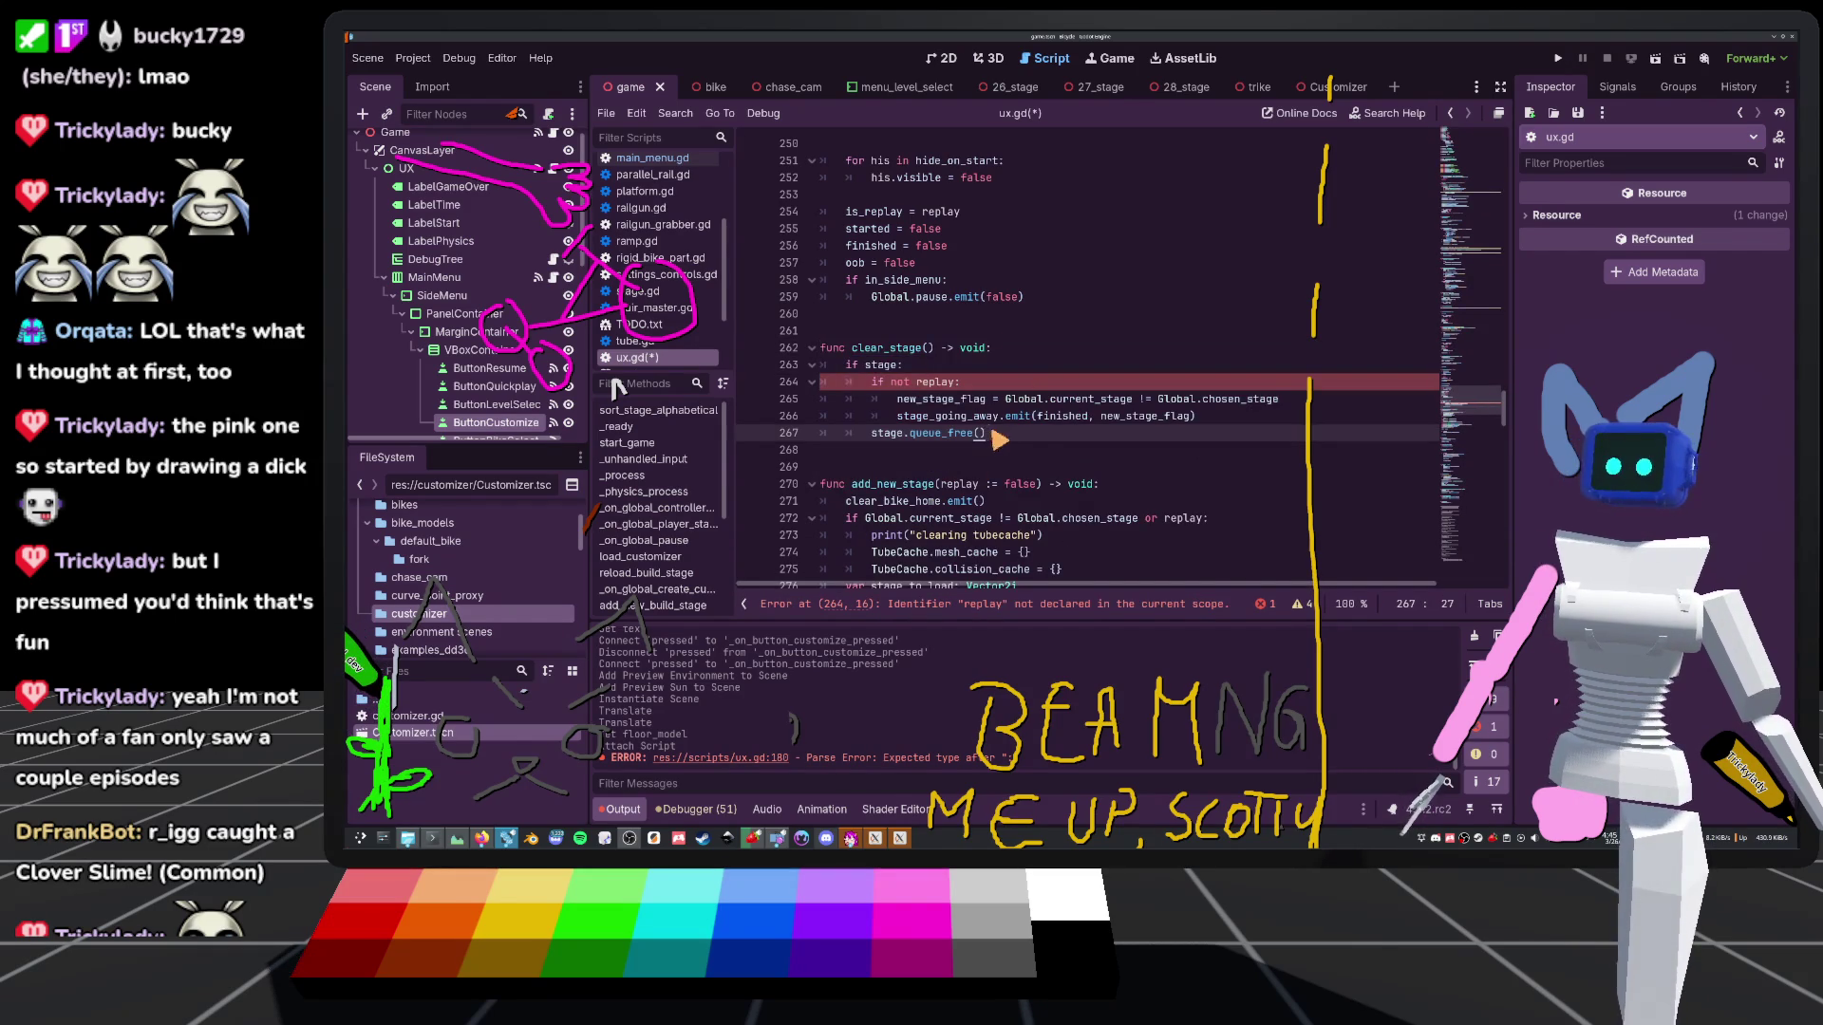
drag(997, 438, 1004, 365)
key(shift+Tab)
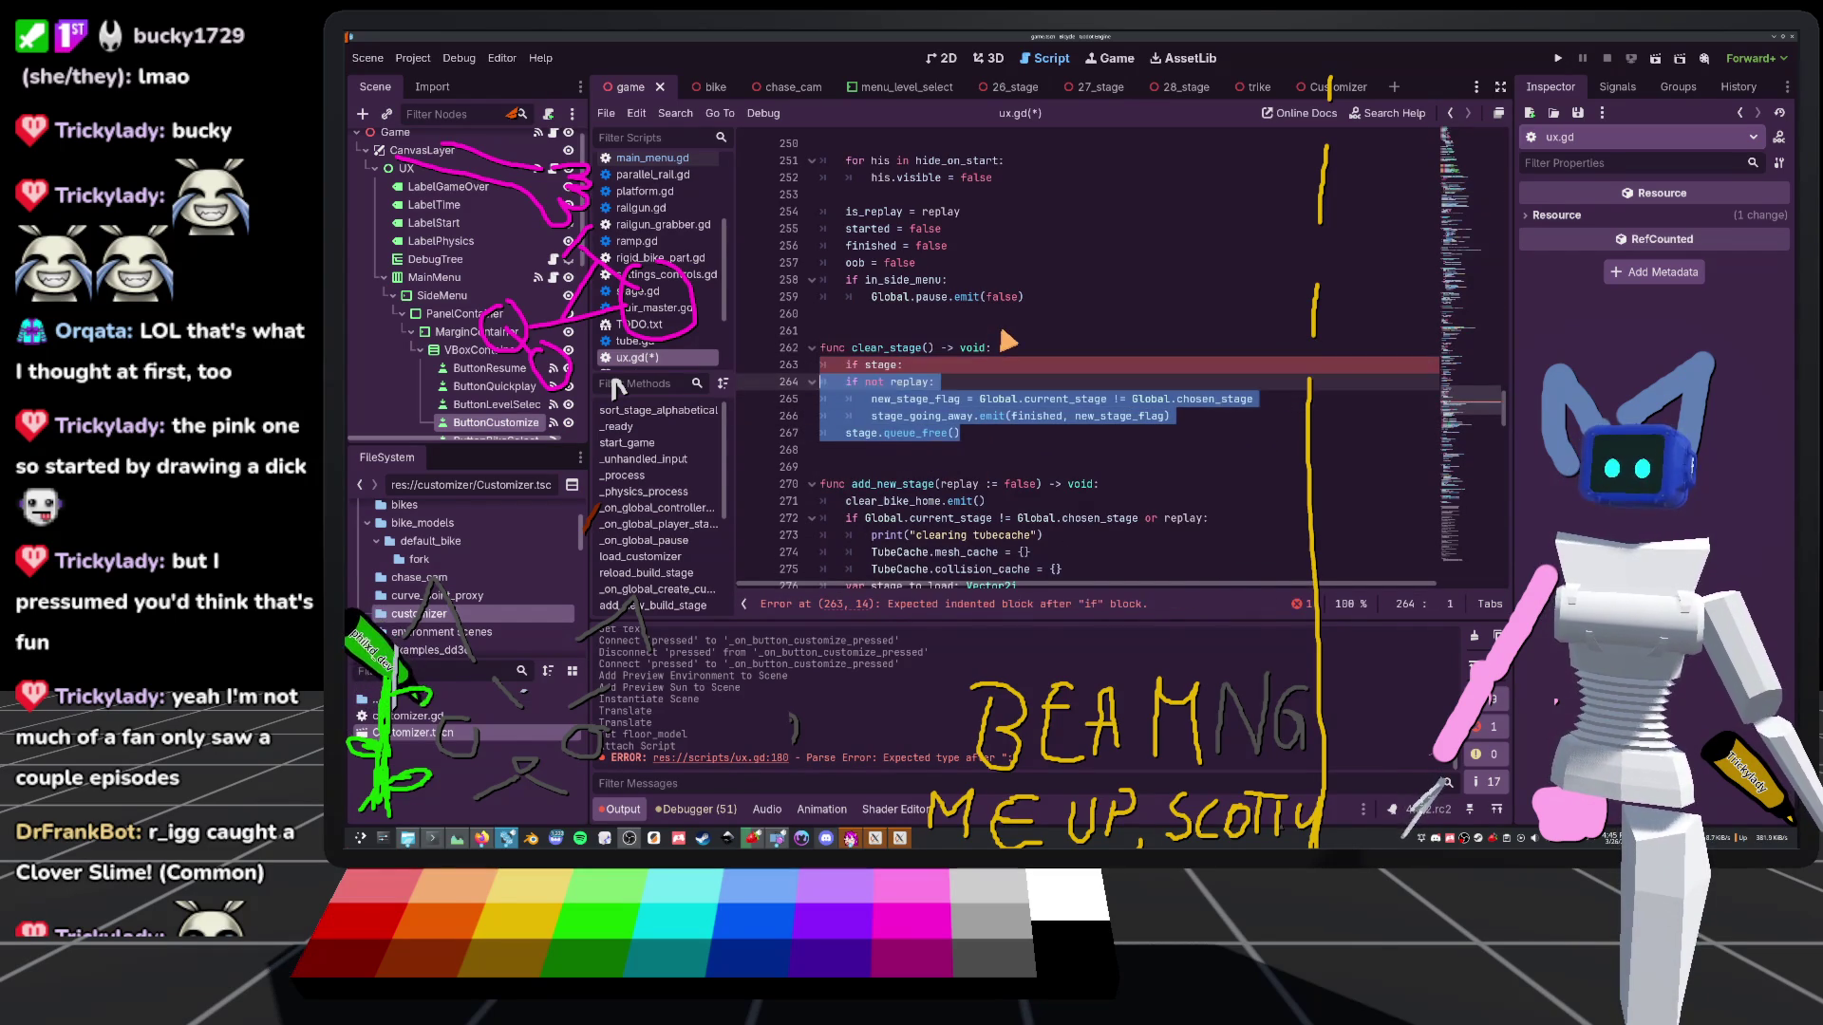
key(Tab)
click(999, 284)
scroll(1001, 297, up, 10)
scroll(896, 217, down, 3)
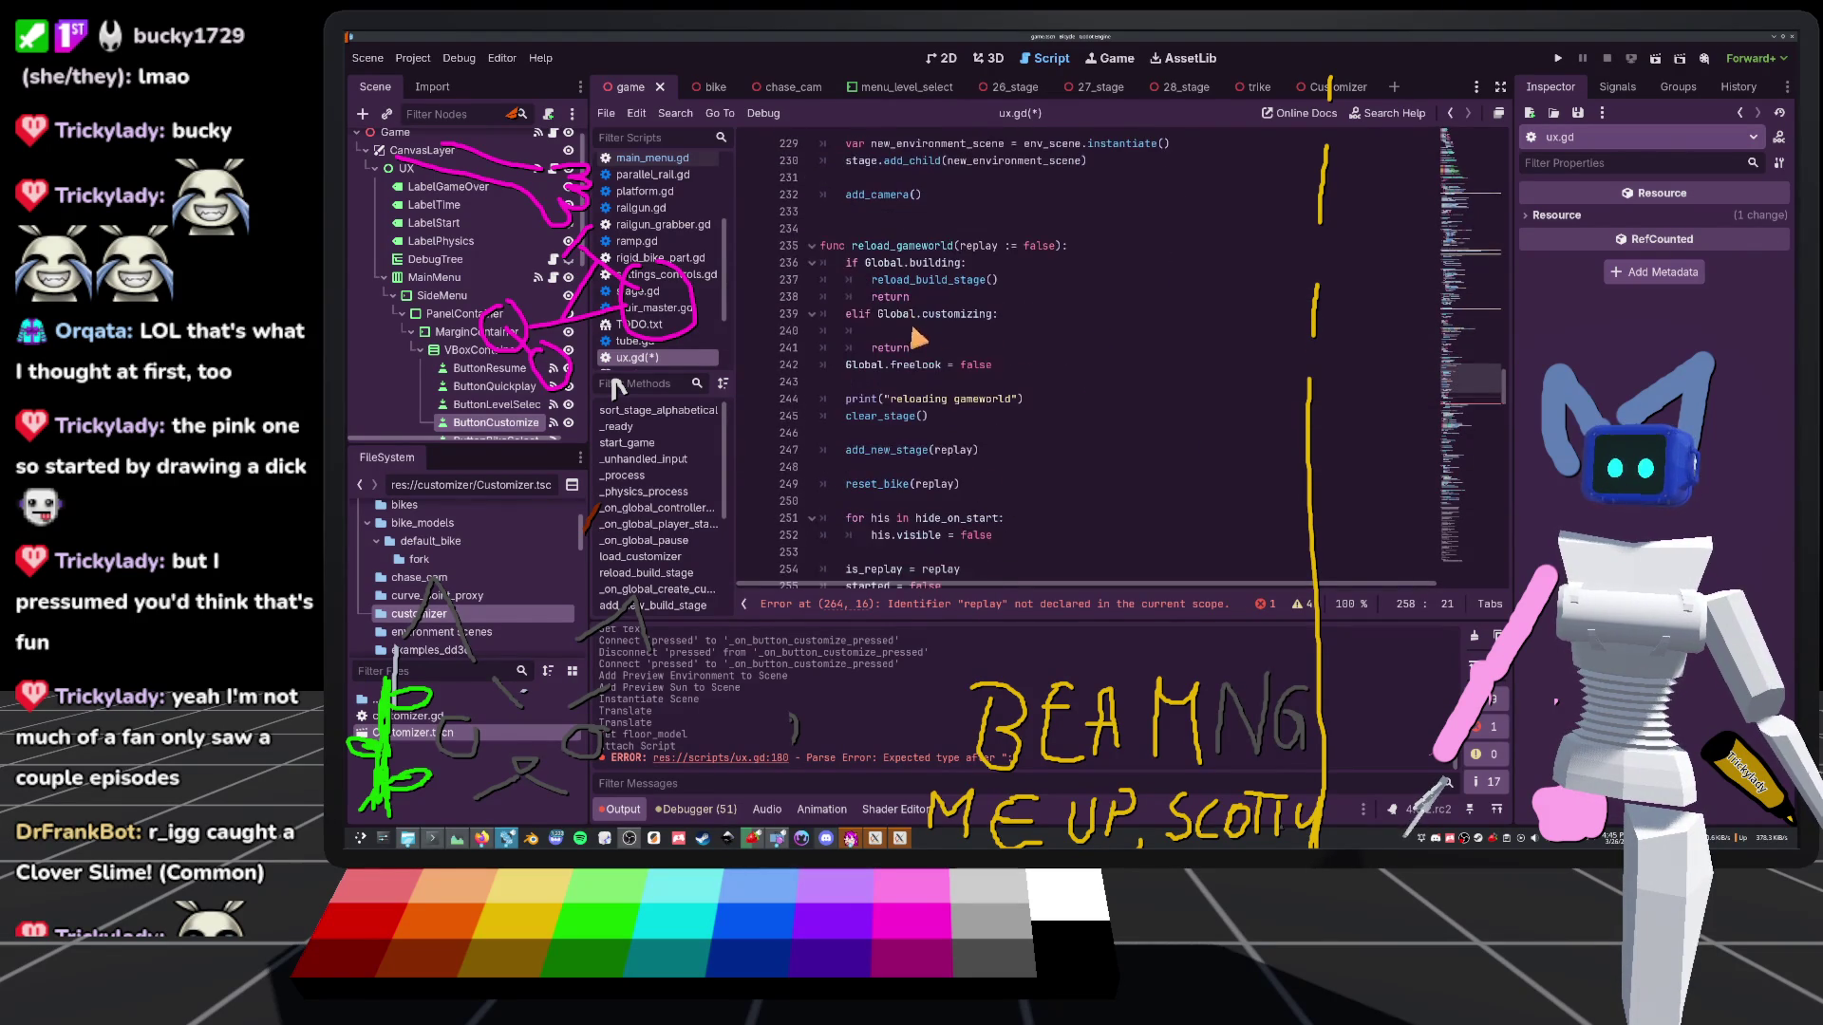
Pass replay to clear_stage in reload_gameworld, give it a `replay := false` parameter, and save ux.gd
click(983, 246)
click(921, 416)
text(y)
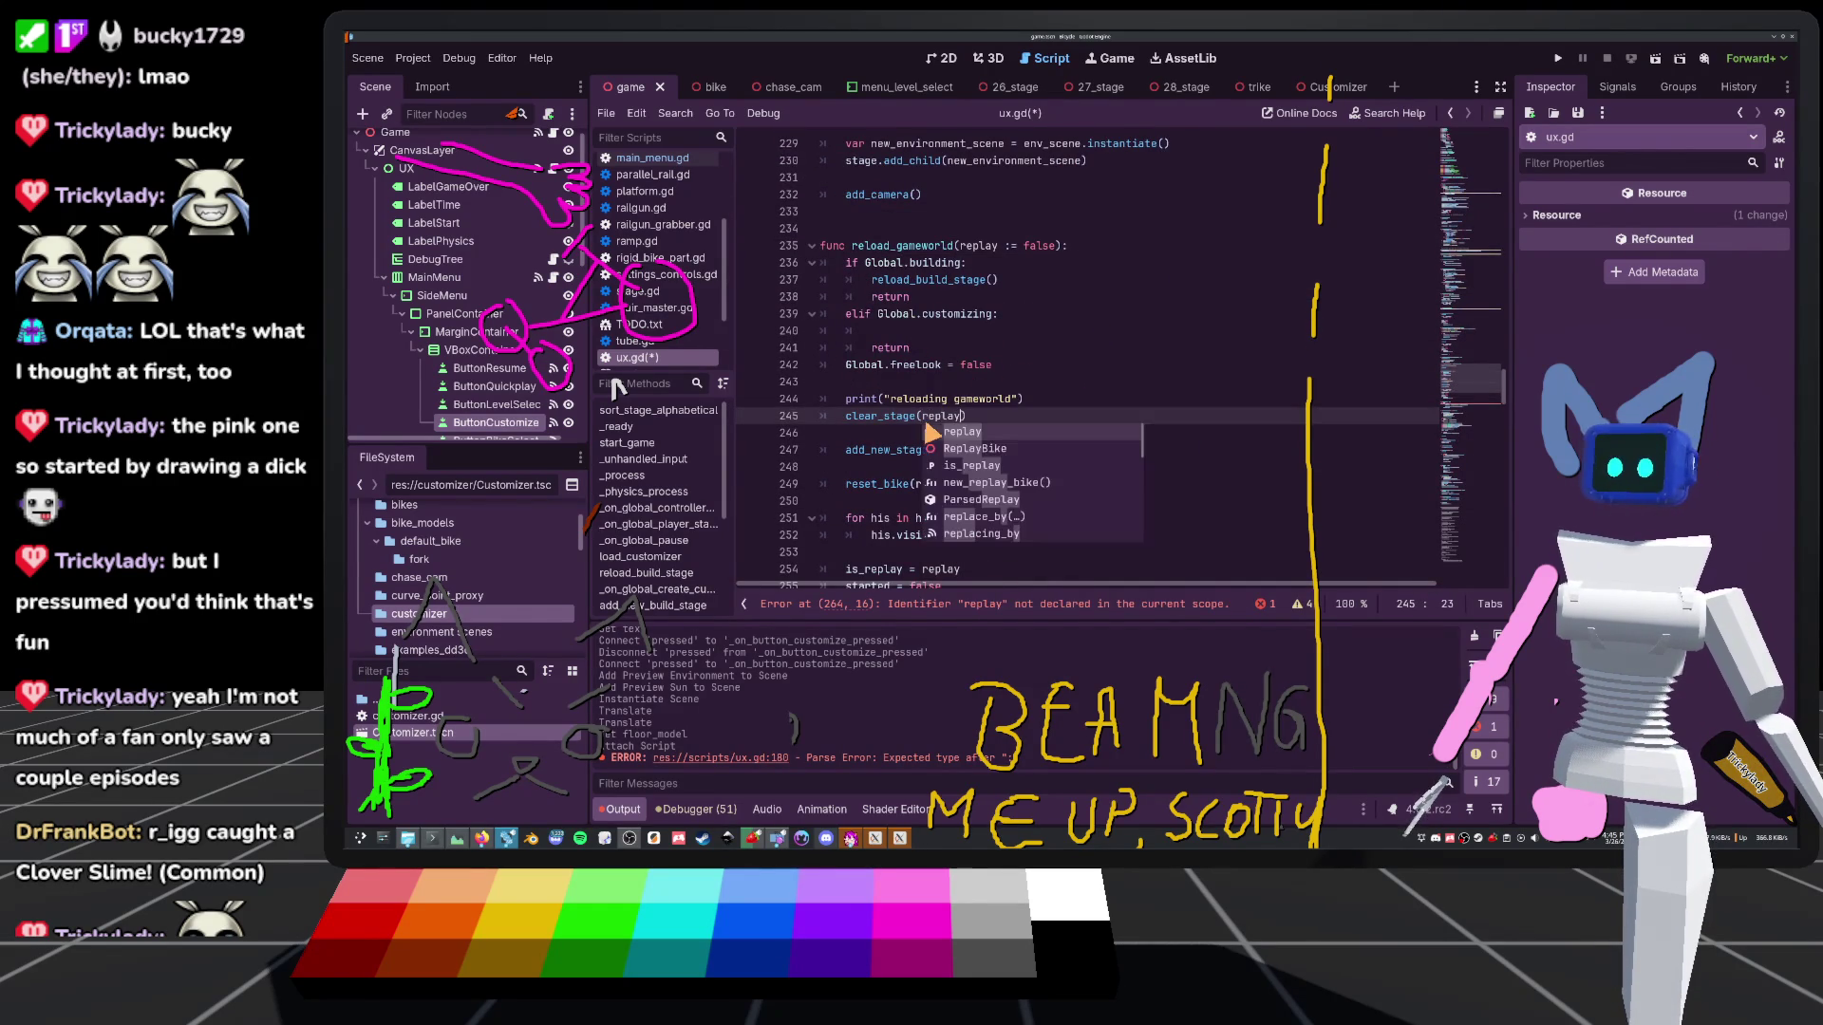
scroll(926, 442, down, 6)
click(930, 399)
text(r_stage(replay:) -> void:)
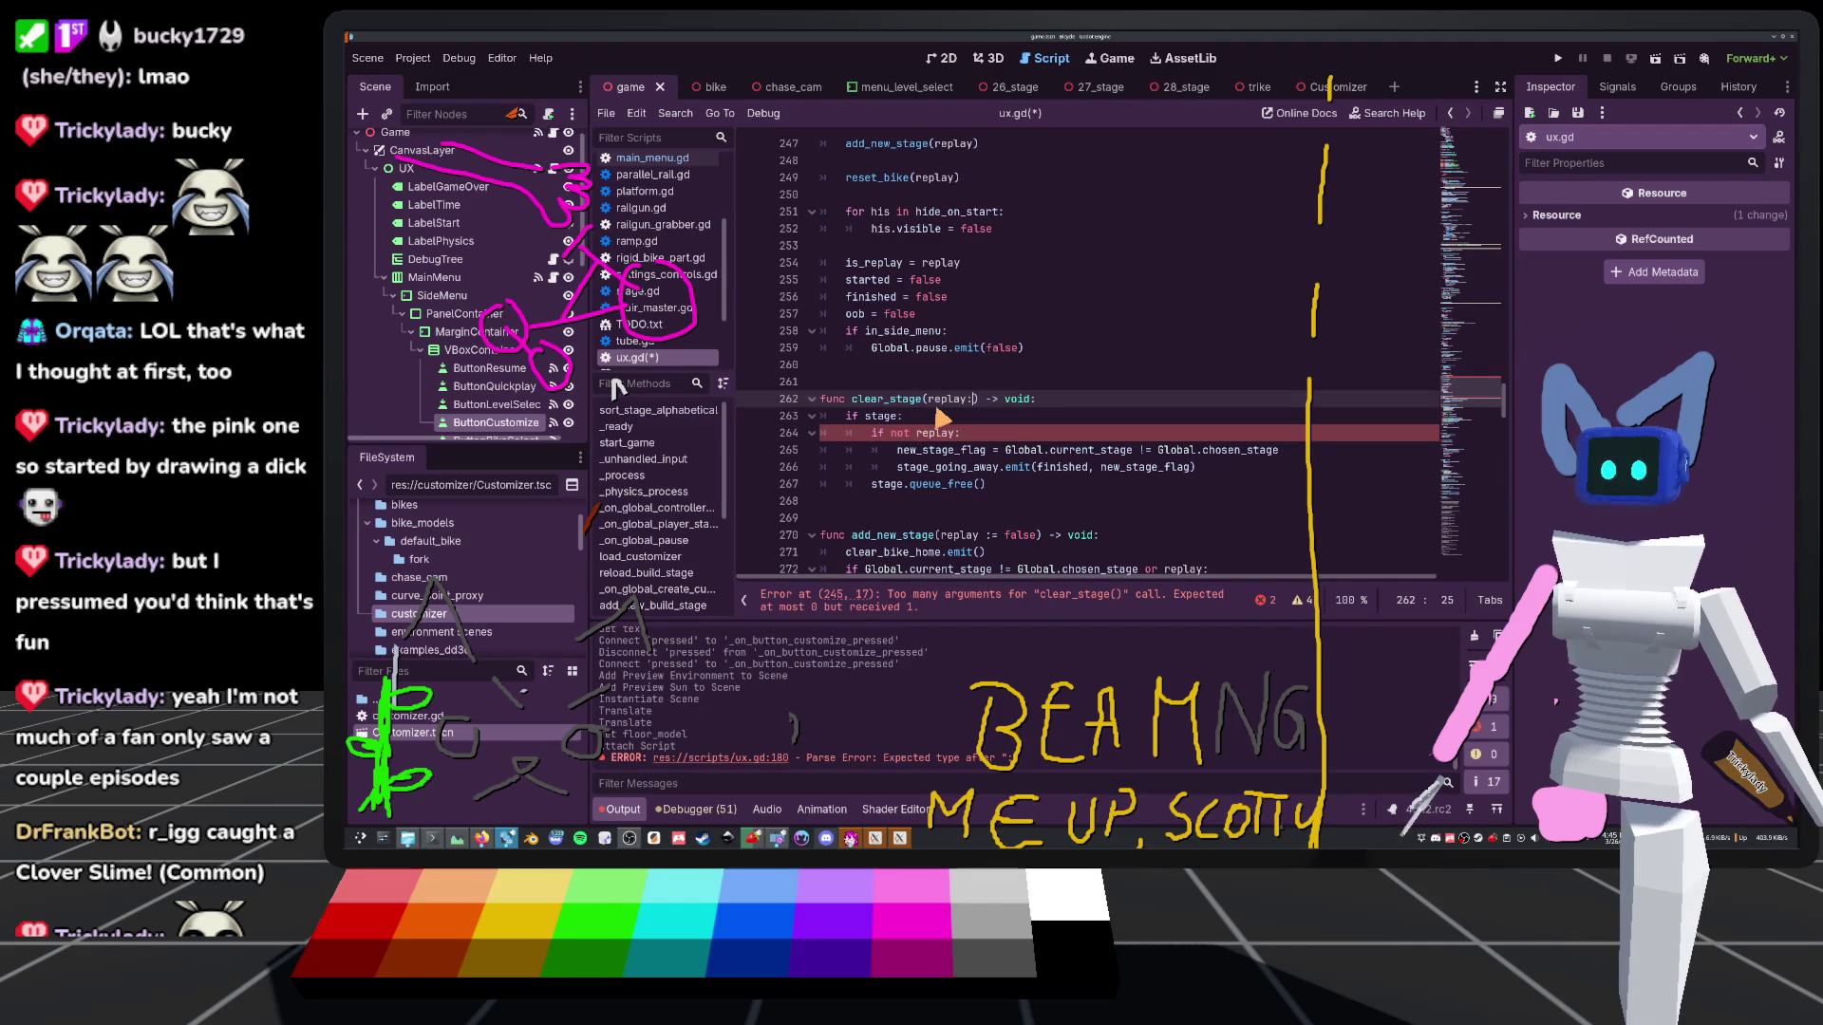
key(BackSpace)
key(BackSpace)
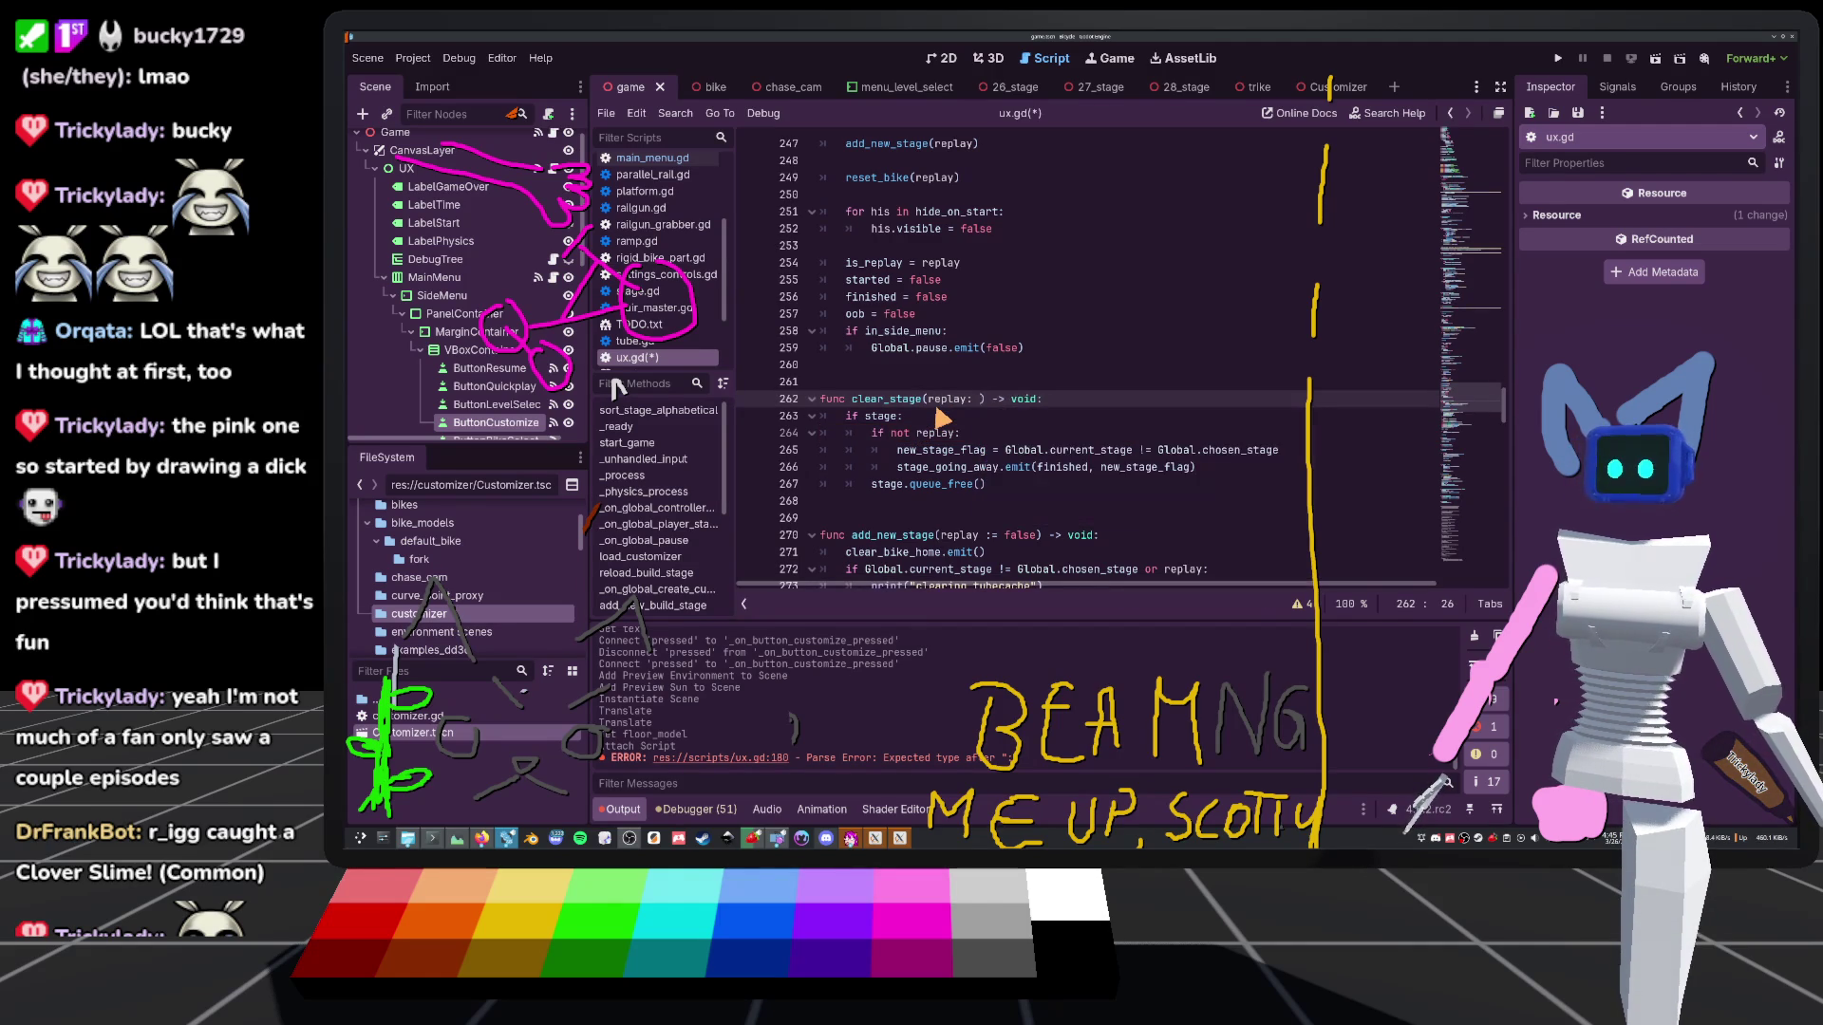
text(false)
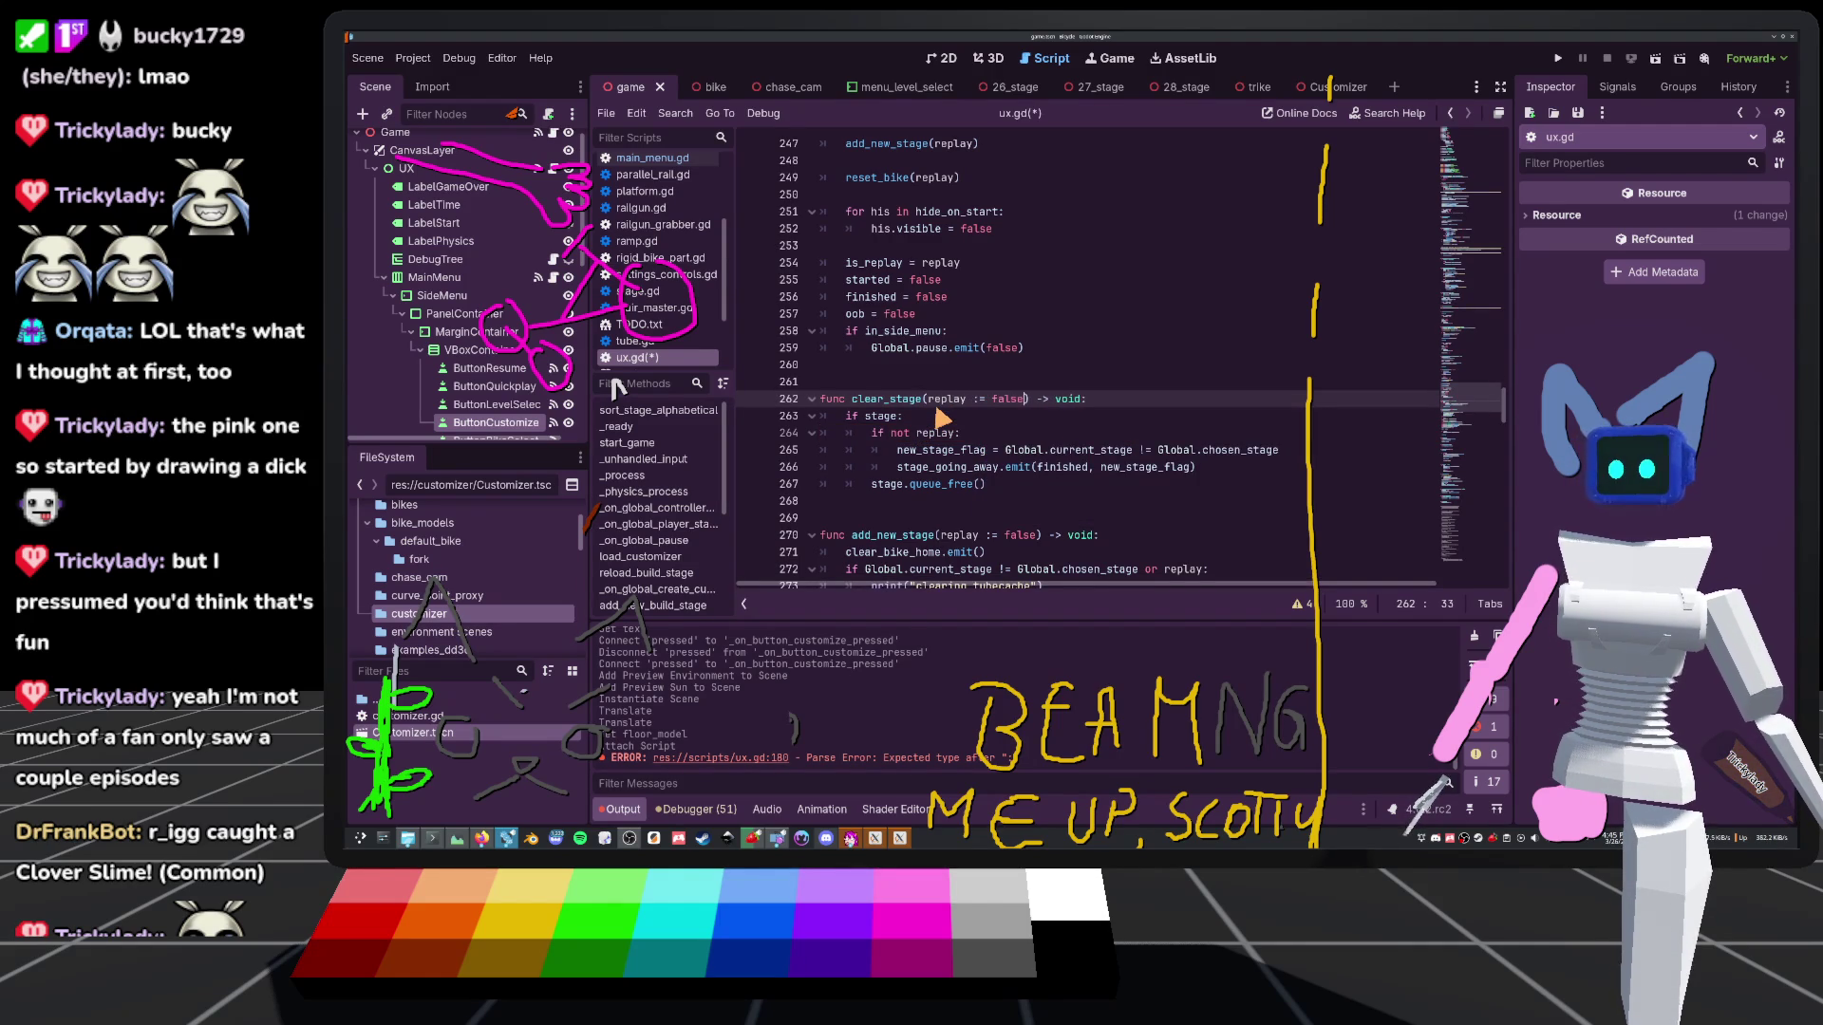
click(1033, 285)
key(ctrl+s)
scroll(1033, 323, up, 10)
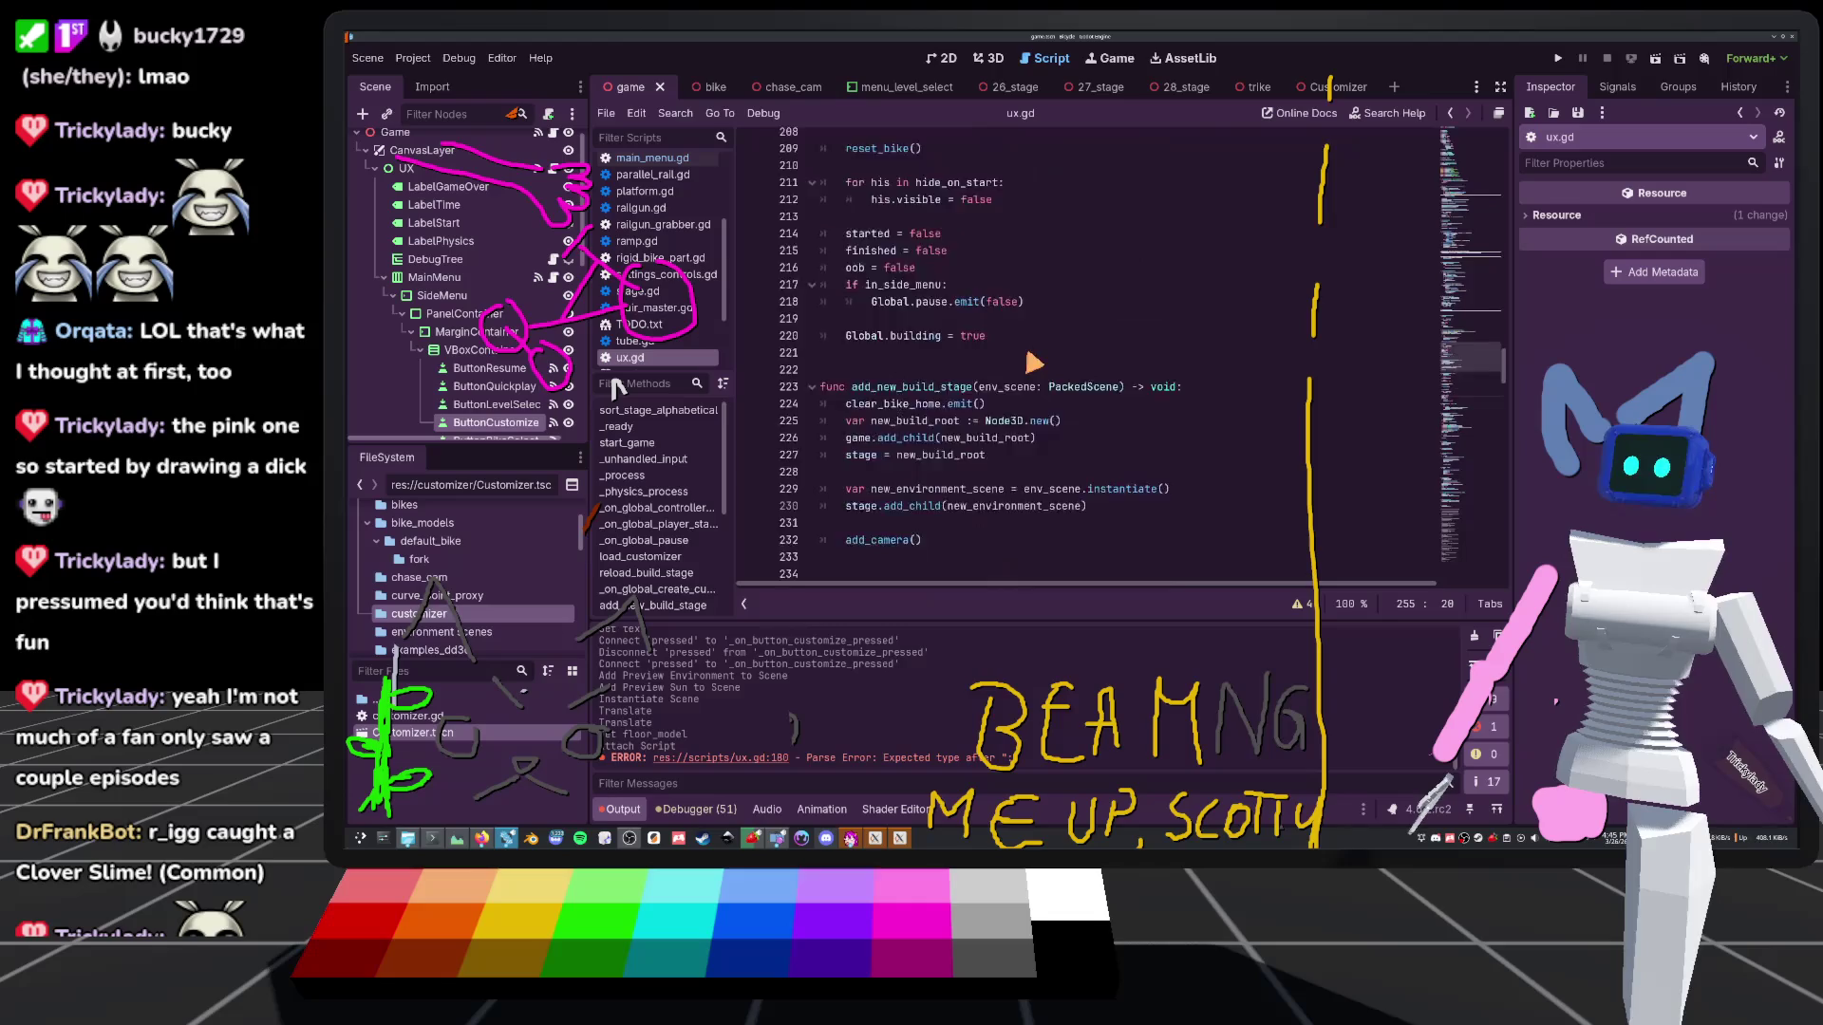
scroll(1032, 363, down, 13)
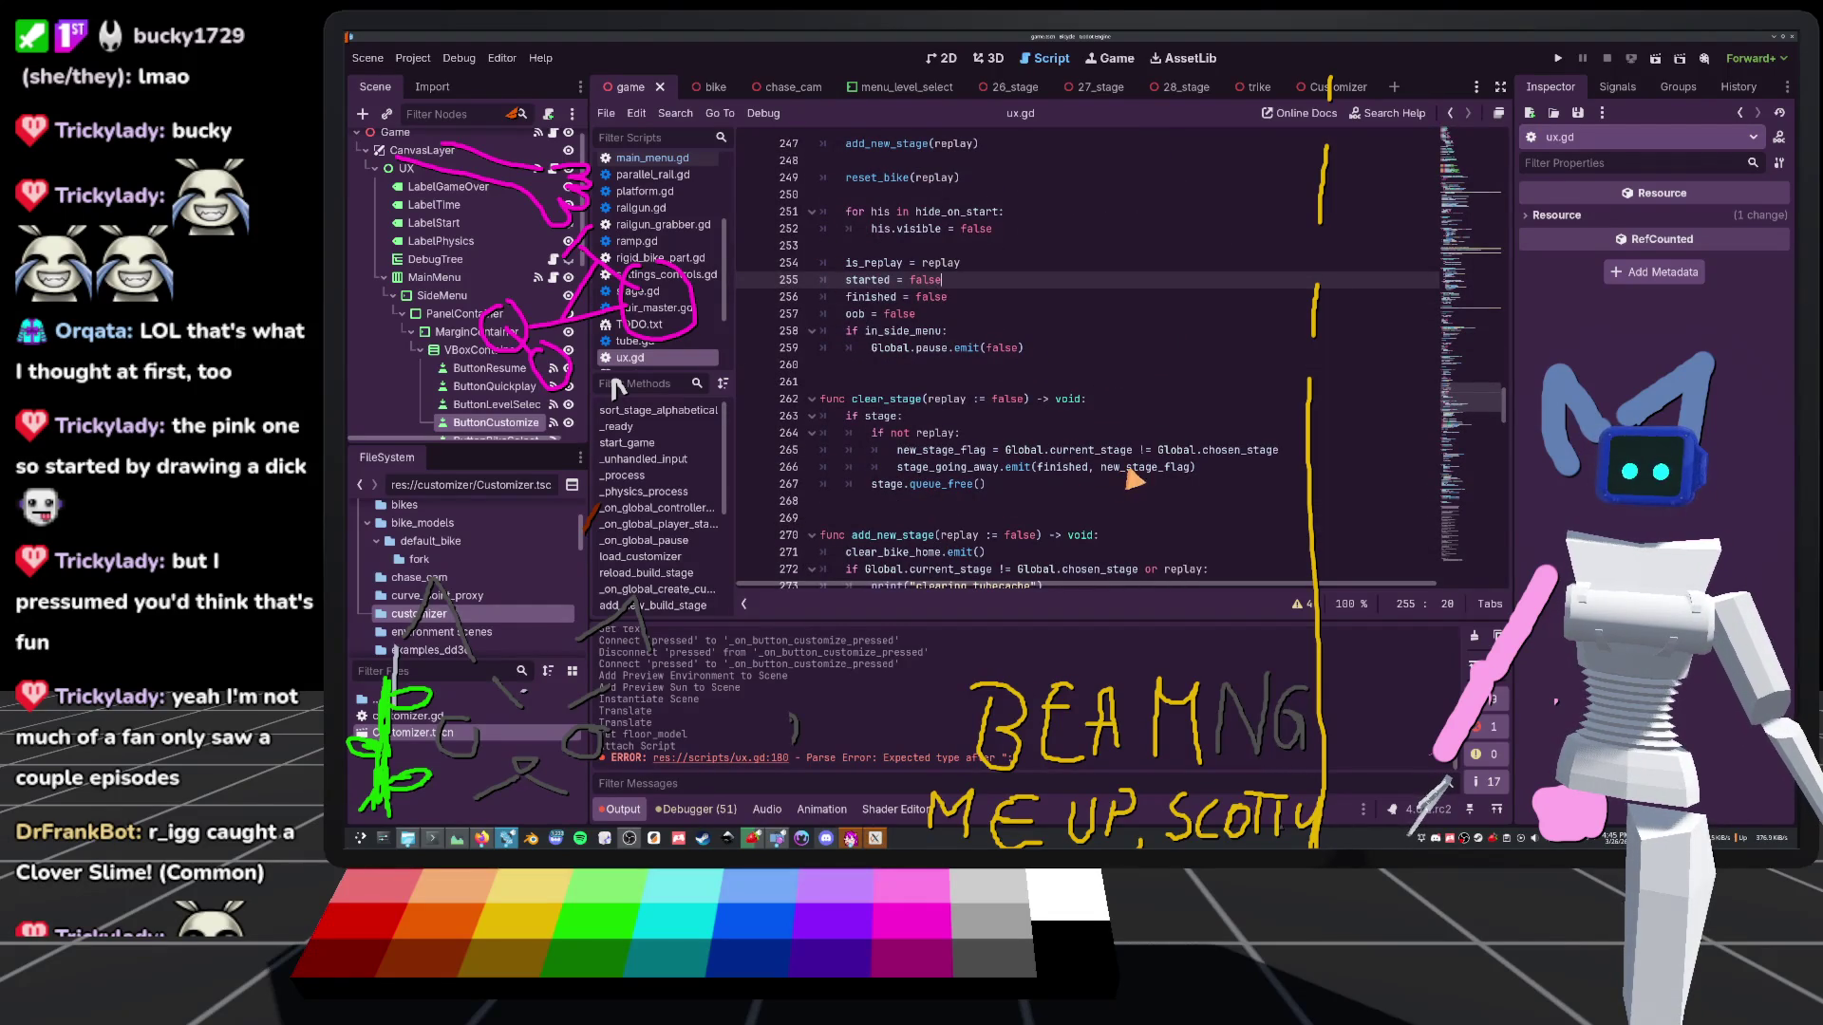
double_click(935, 452)
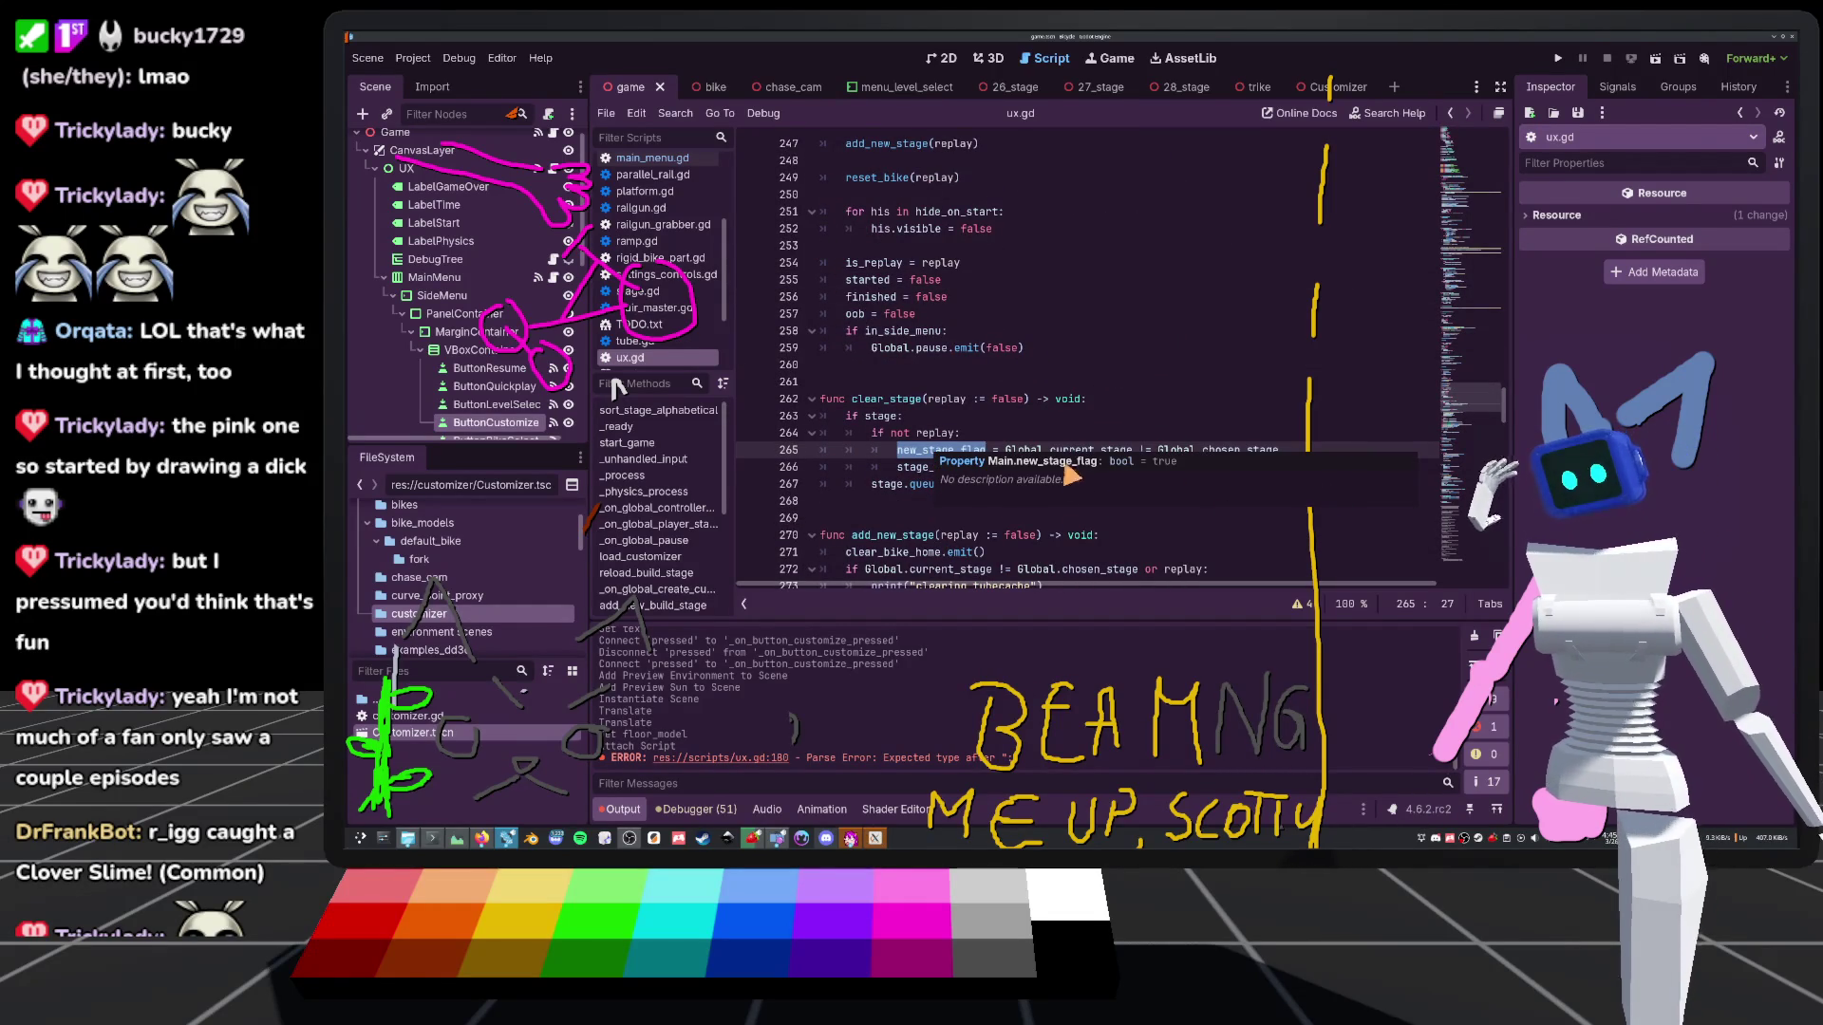
key(Up)
double_click(1087, 450)
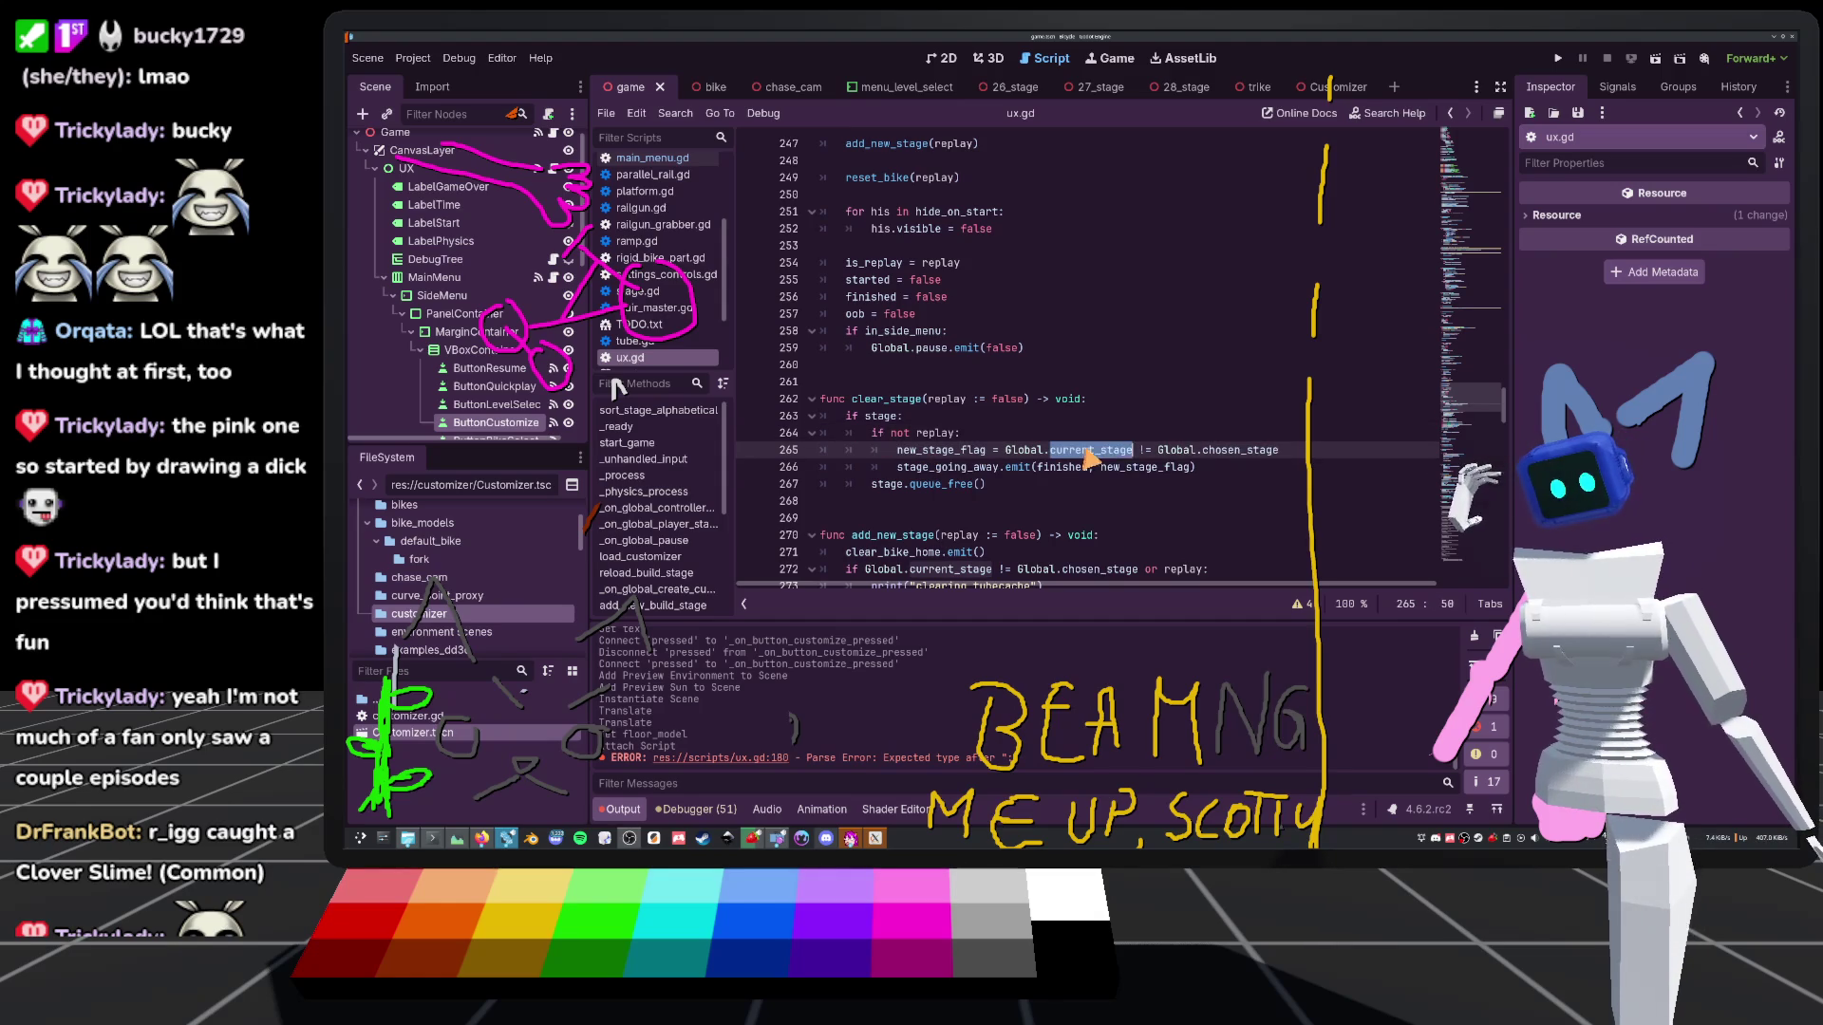
key(Up)
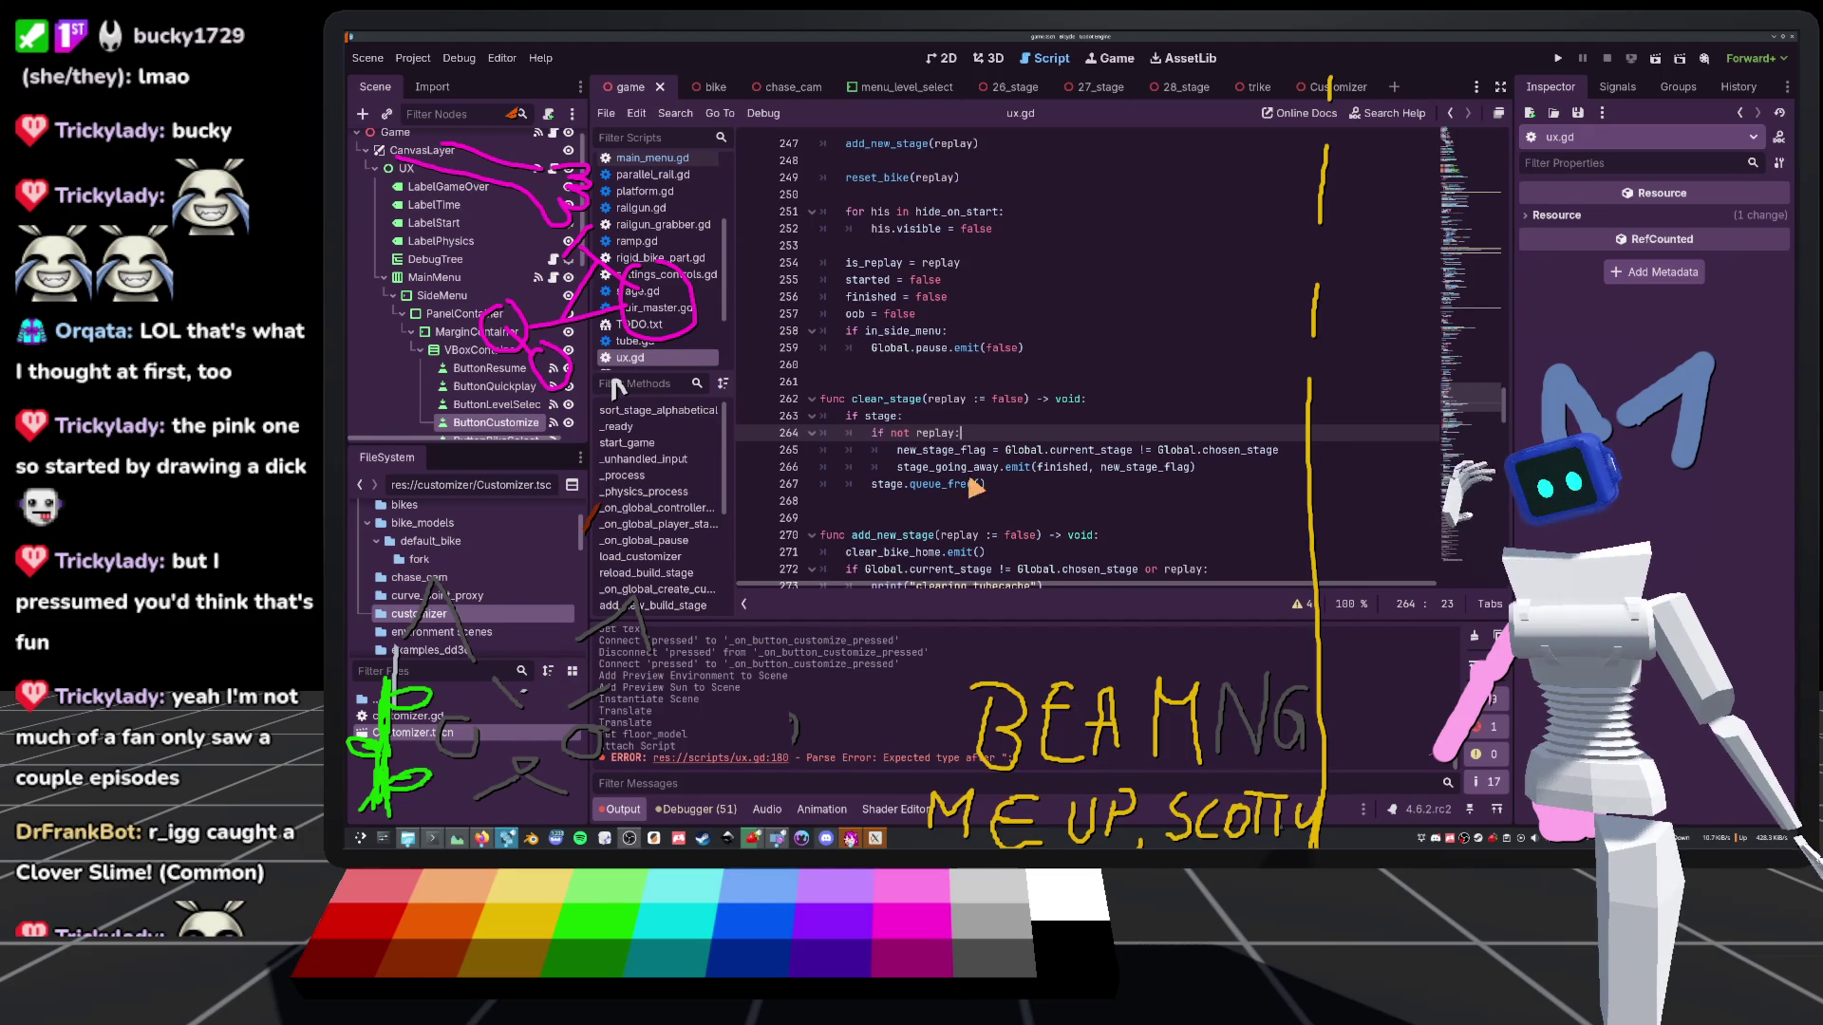
scroll(527, 169, up, 1)
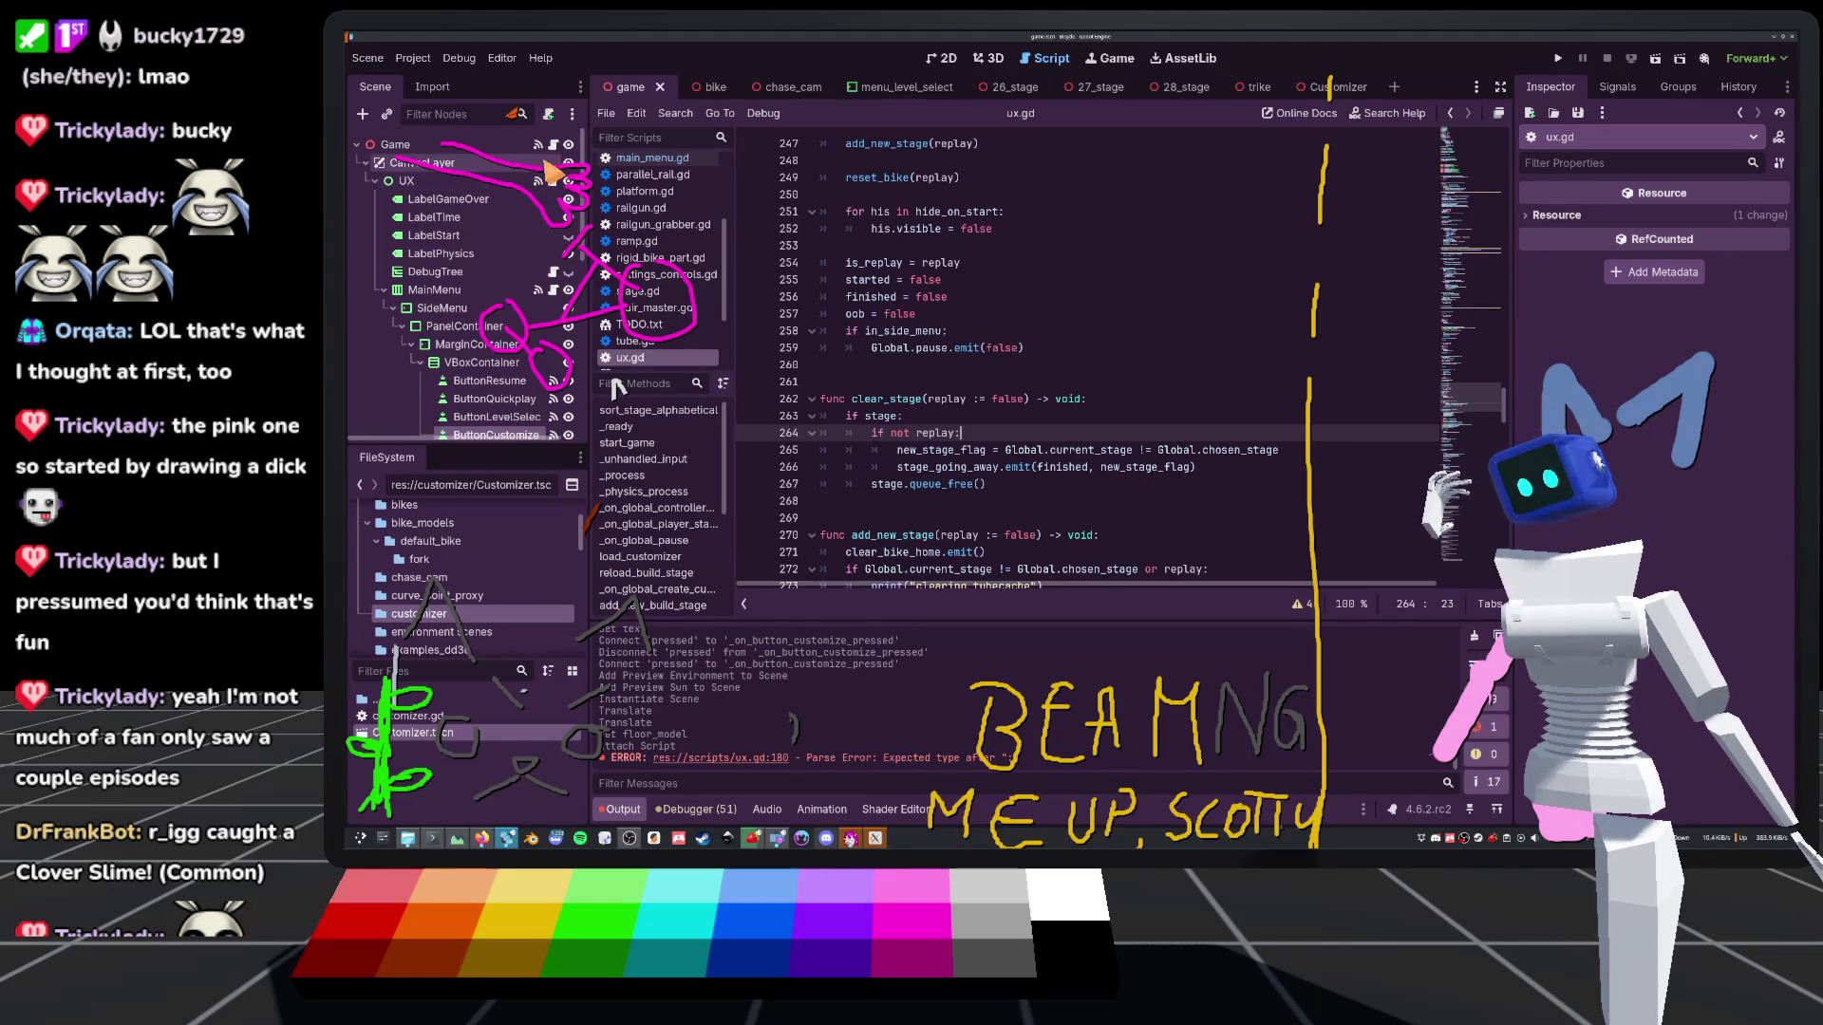
click(455, 181)
click(1617, 86)
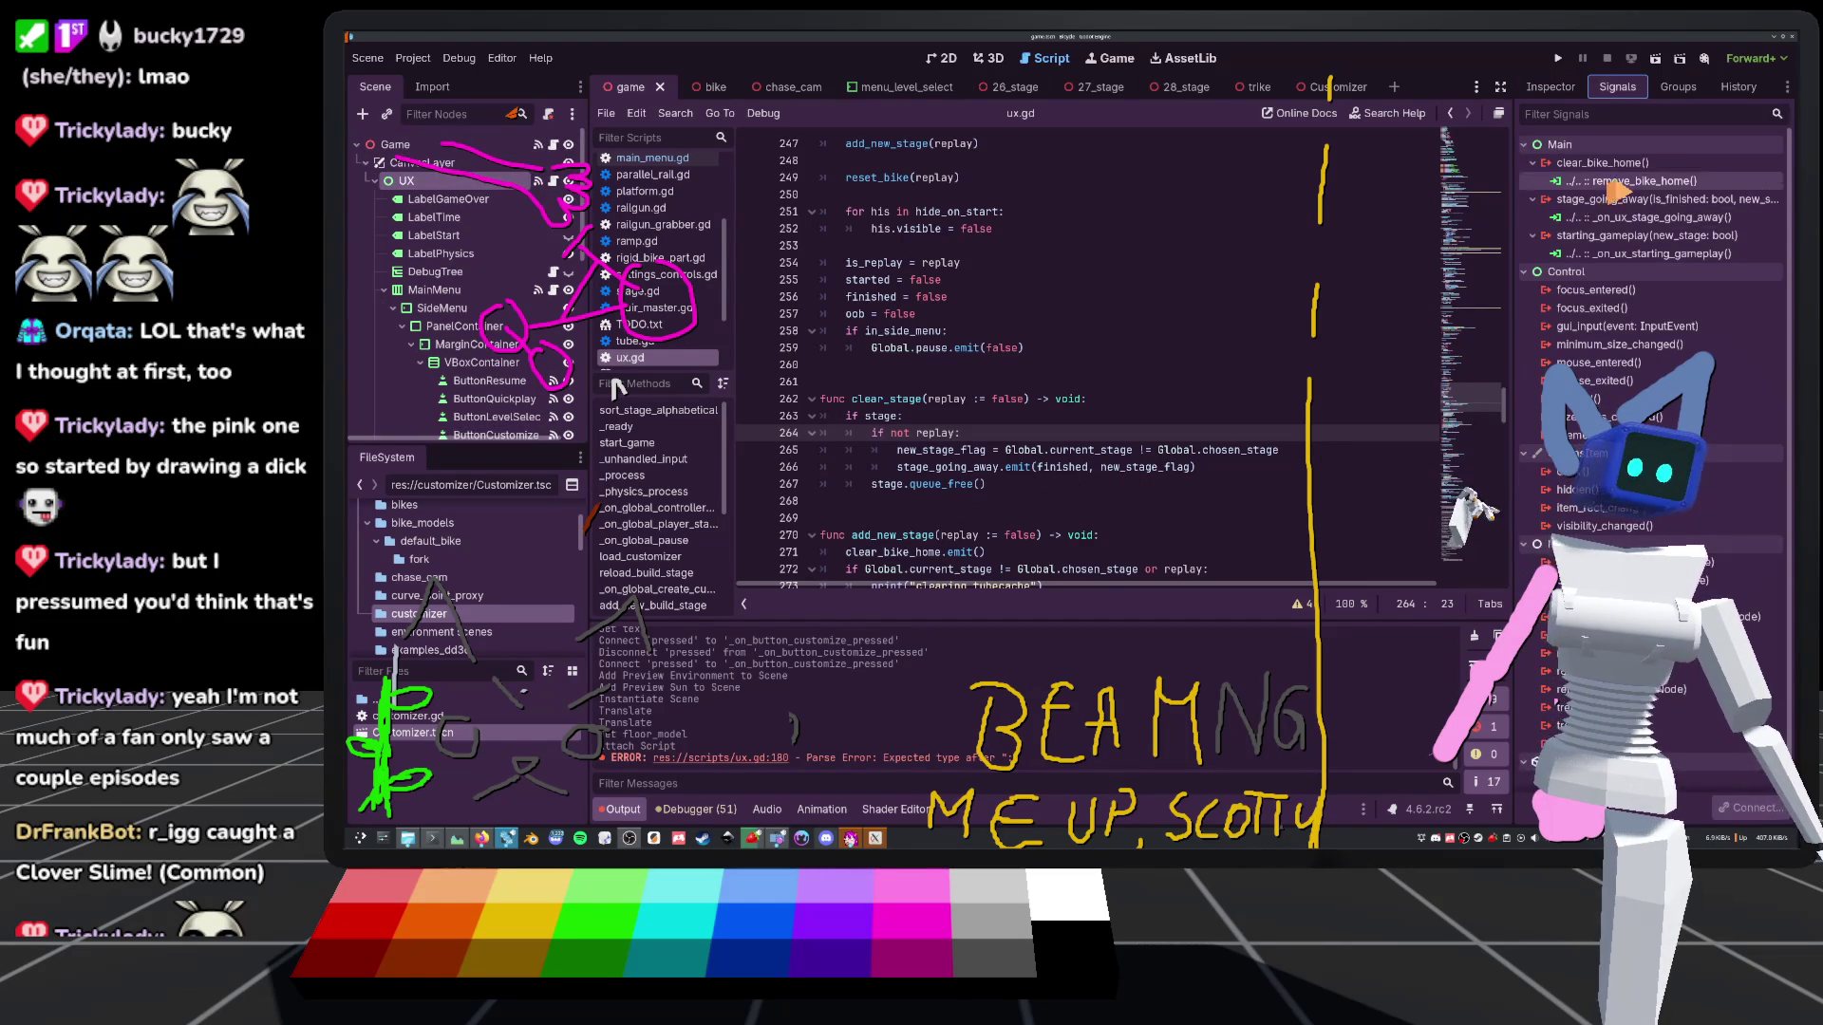
Open the stage_going_away handler in game3d.gd and highlight where new_stage is used
double_click(1633, 218)
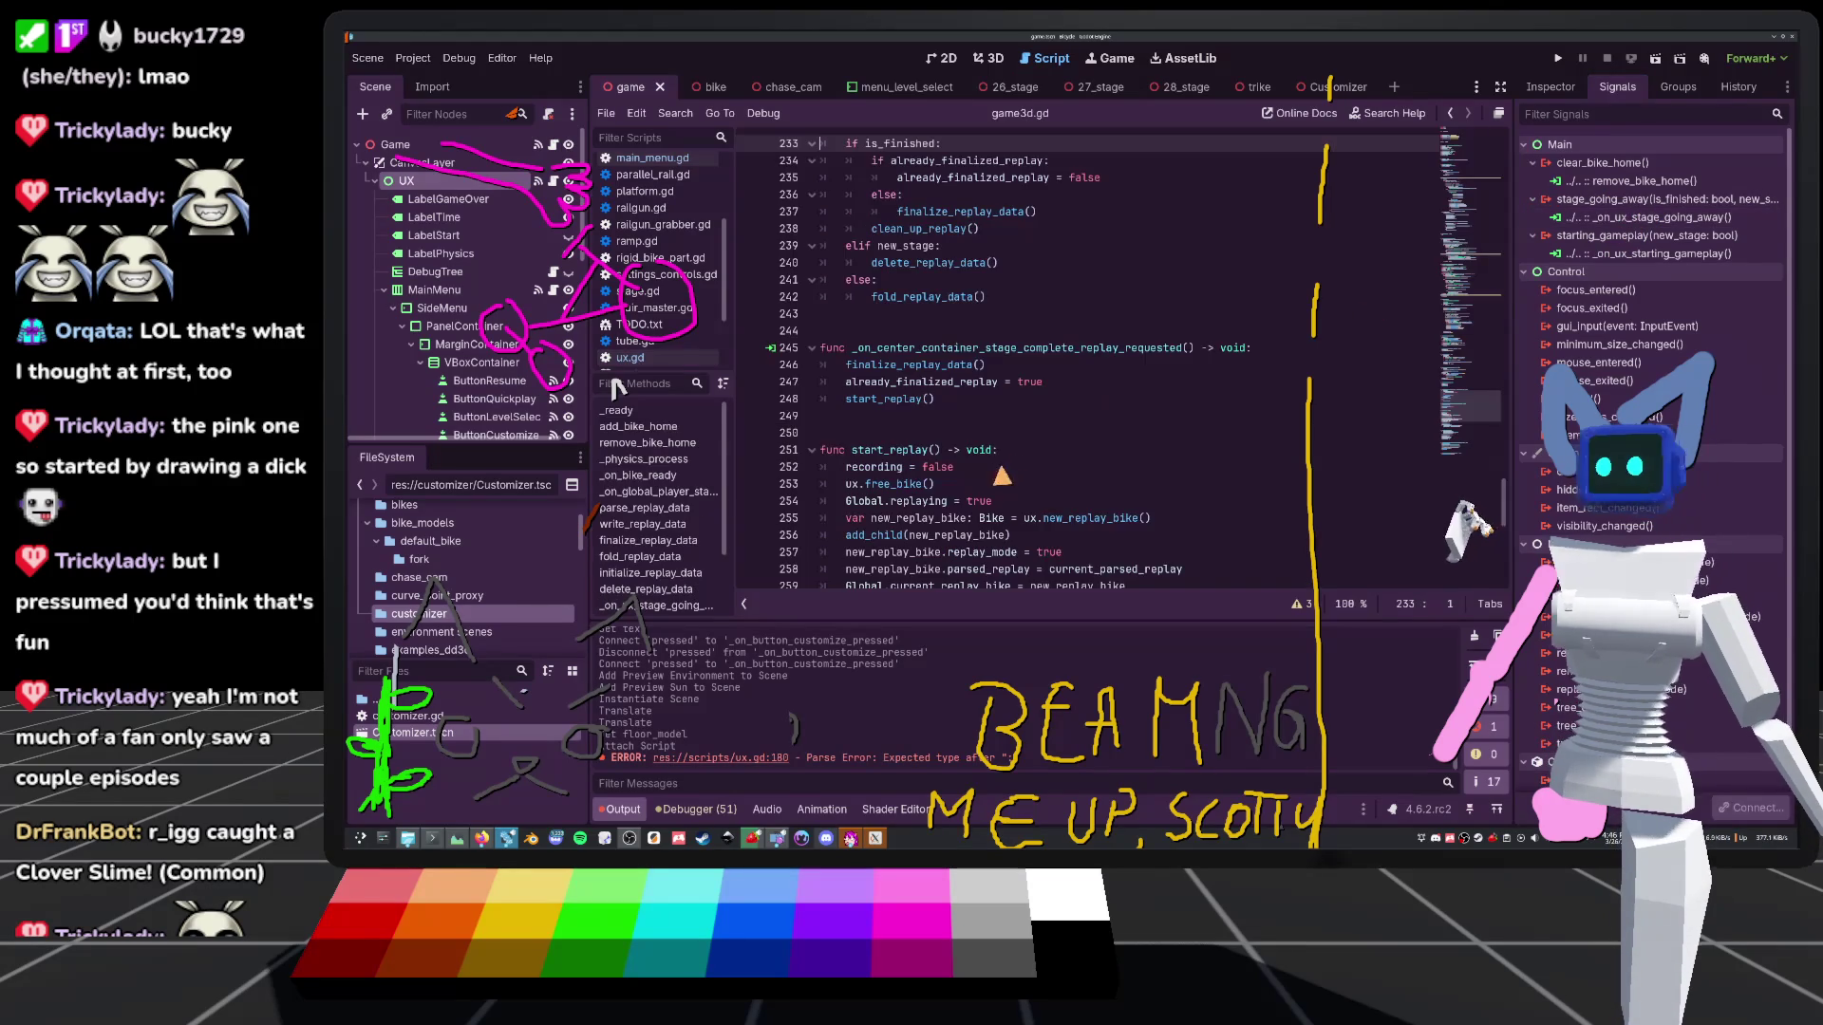
scroll(949, 216, up, 3)
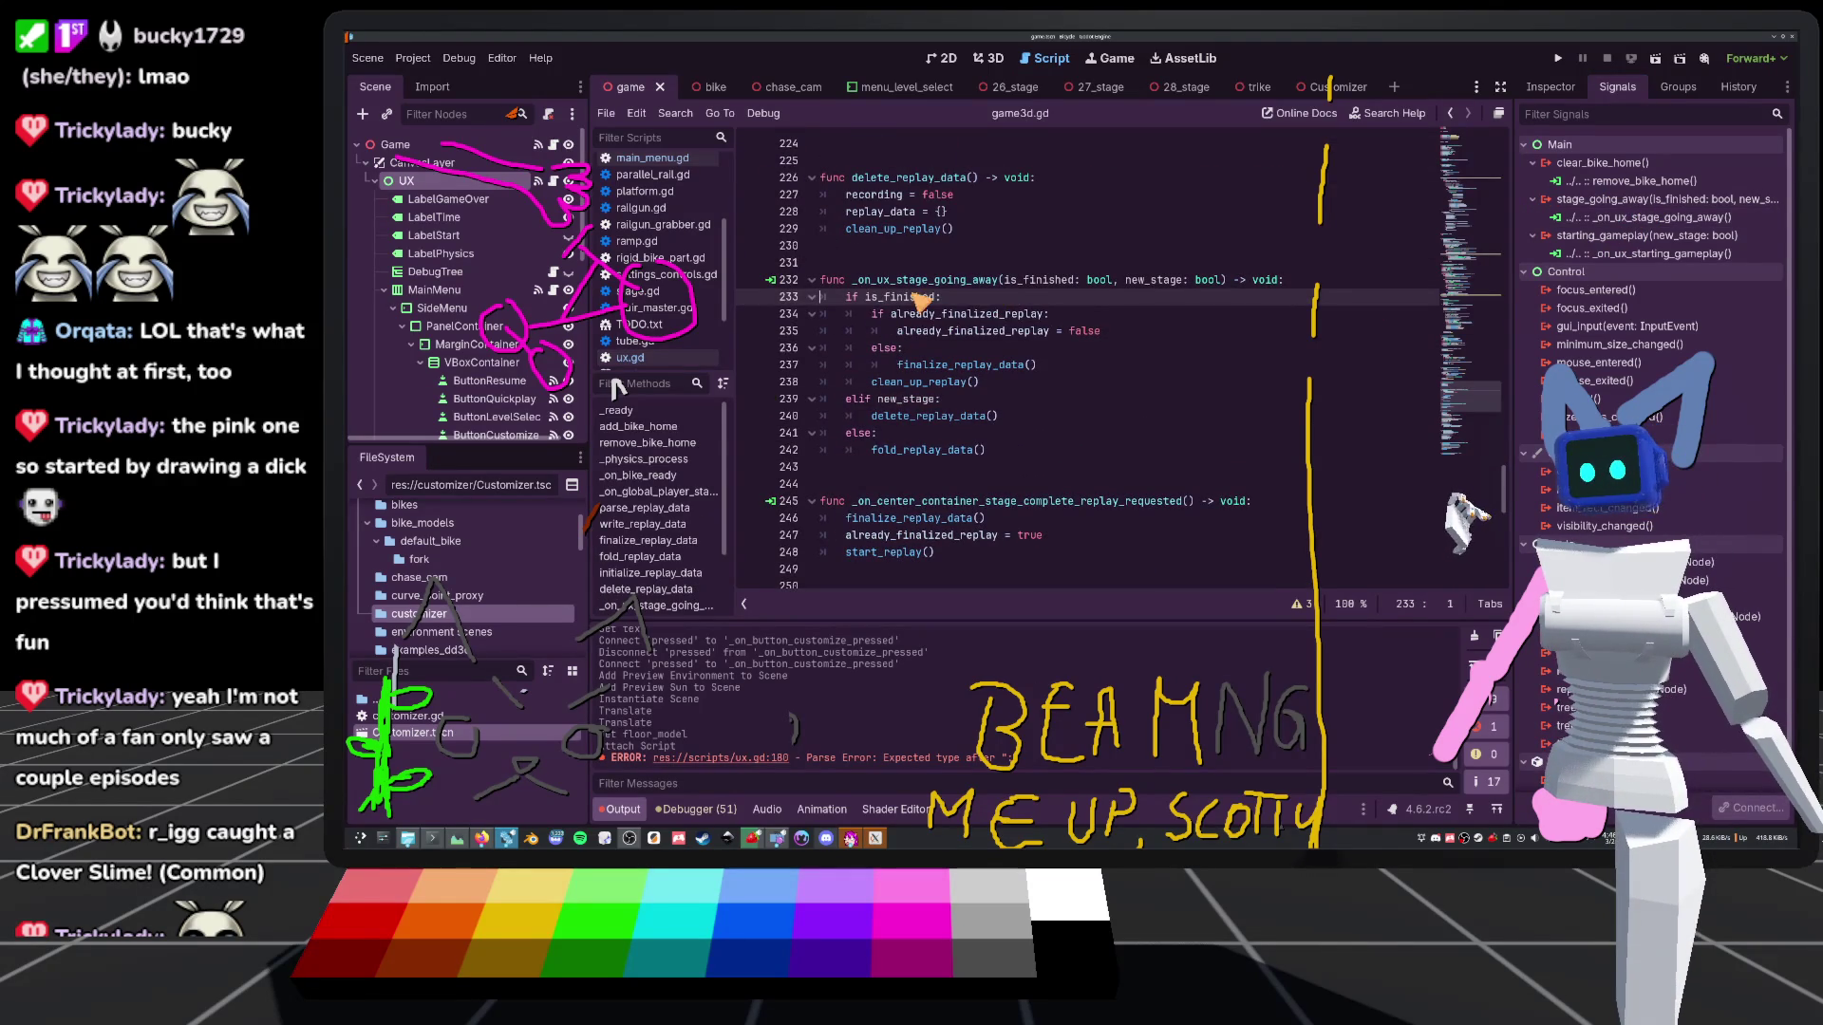
click(1058, 281)
double_click(1152, 281)
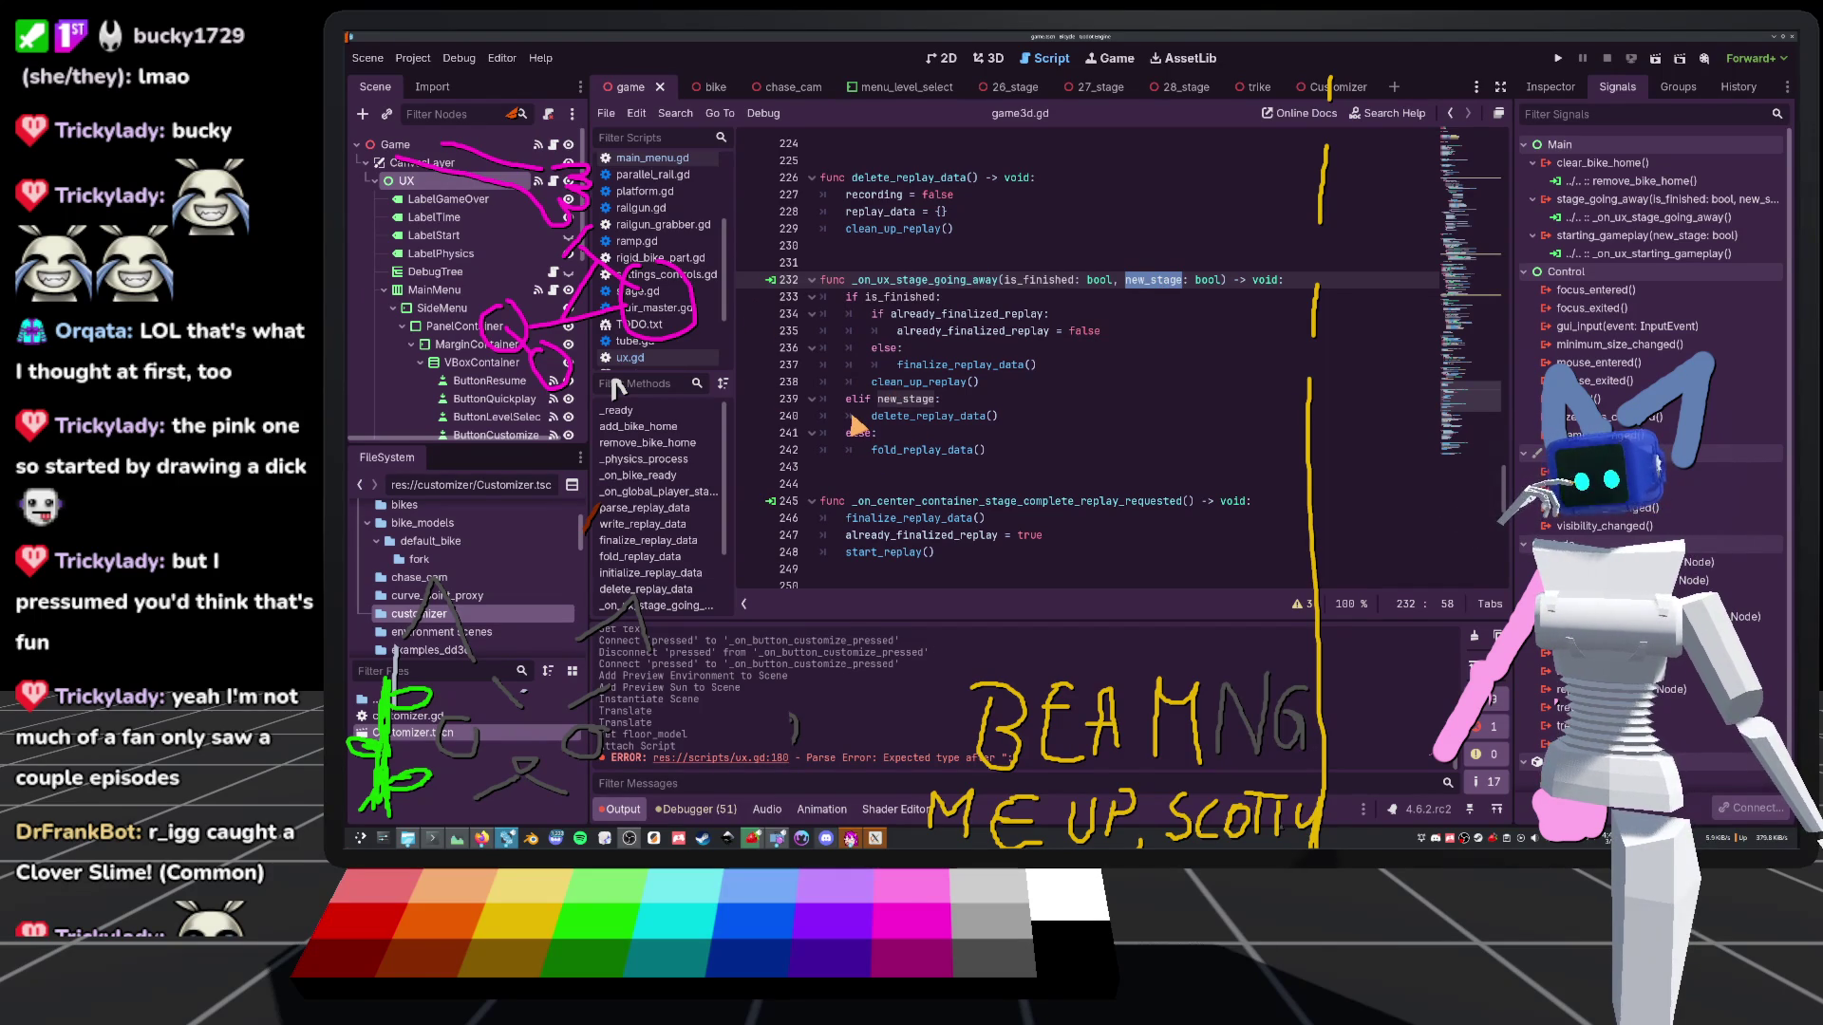
Add `if Global.customizing: pass` at the handler's top and change `if is_finished` to `elif`
click(1289, 283)
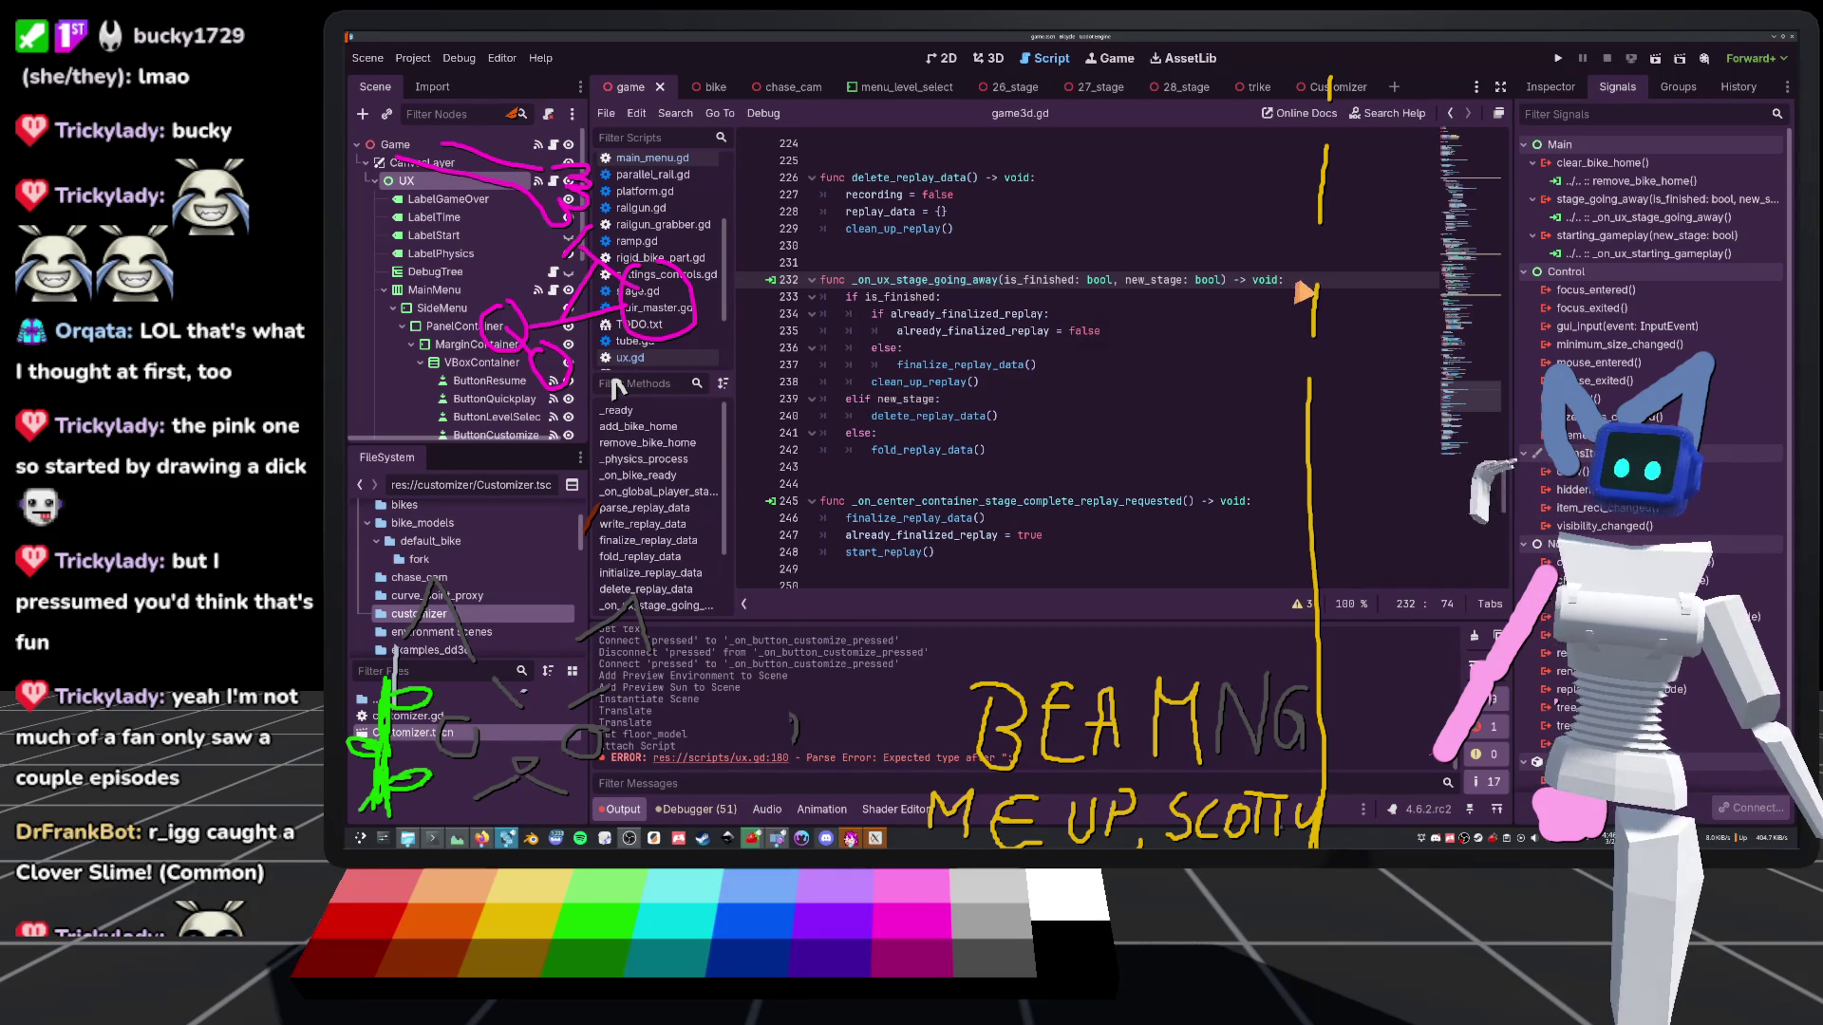
key(Return)
text(if Glob)
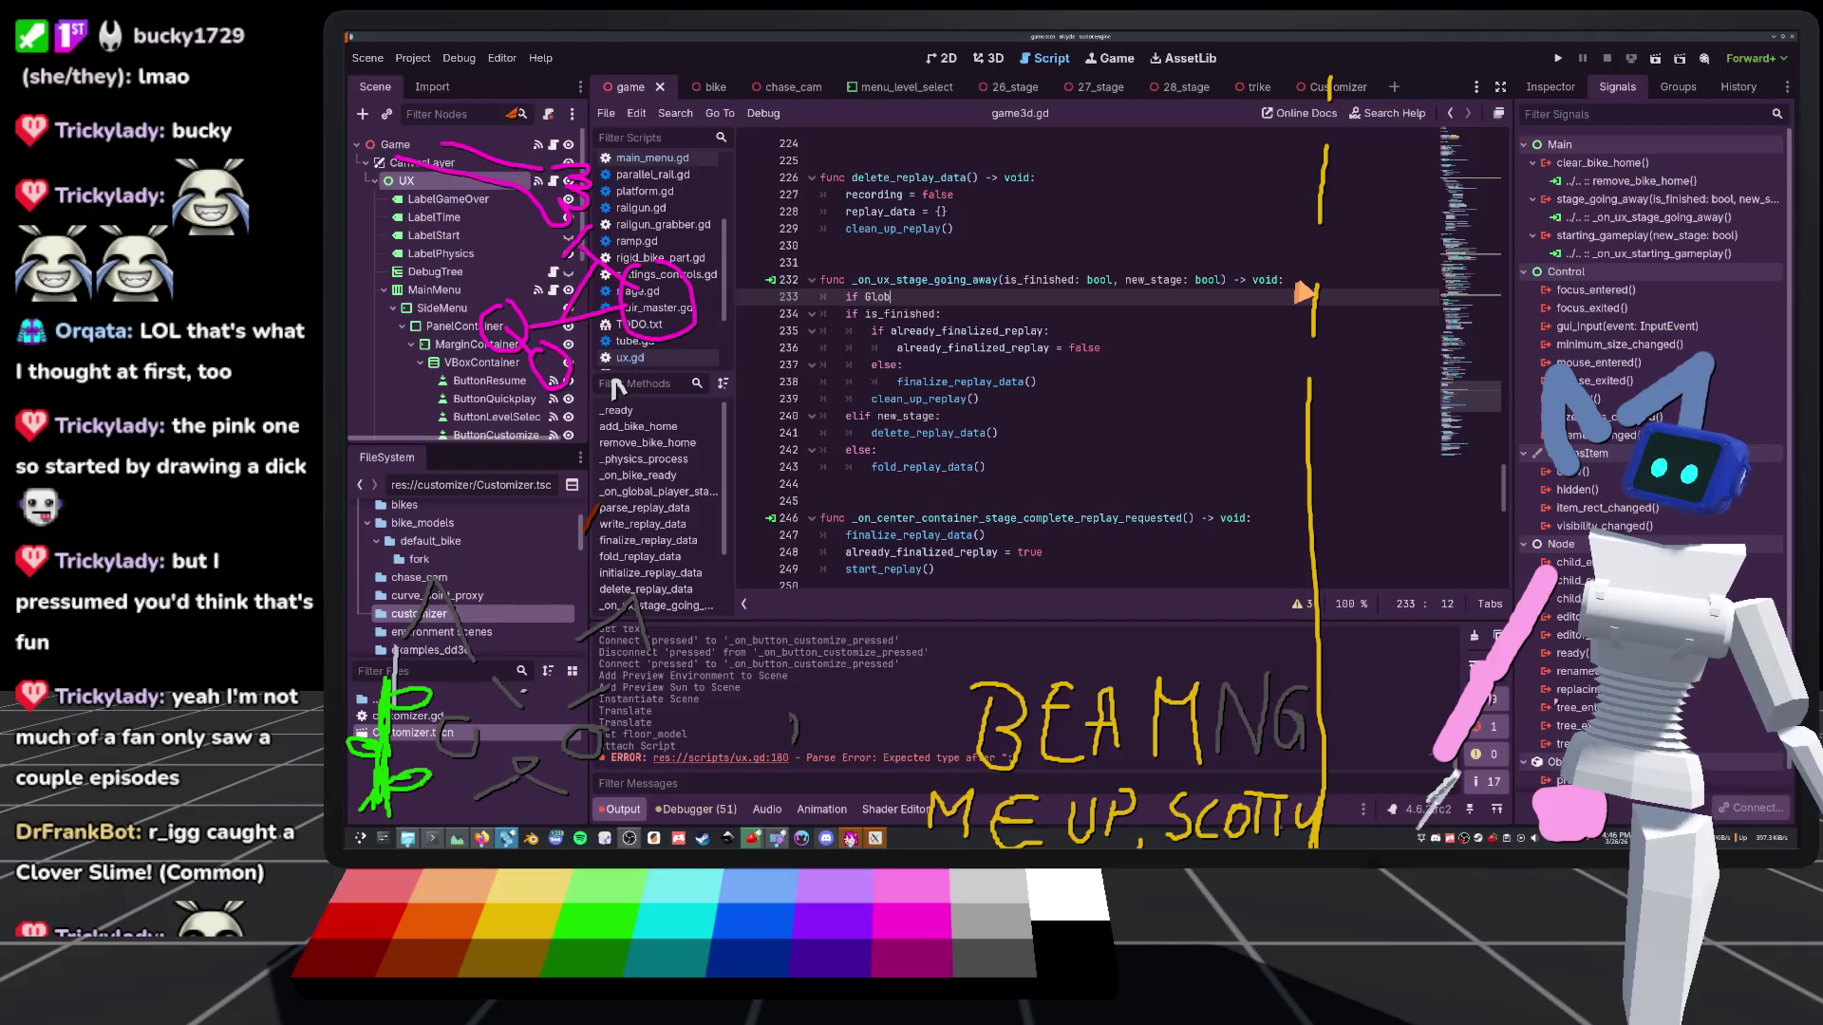
text(al.cu)
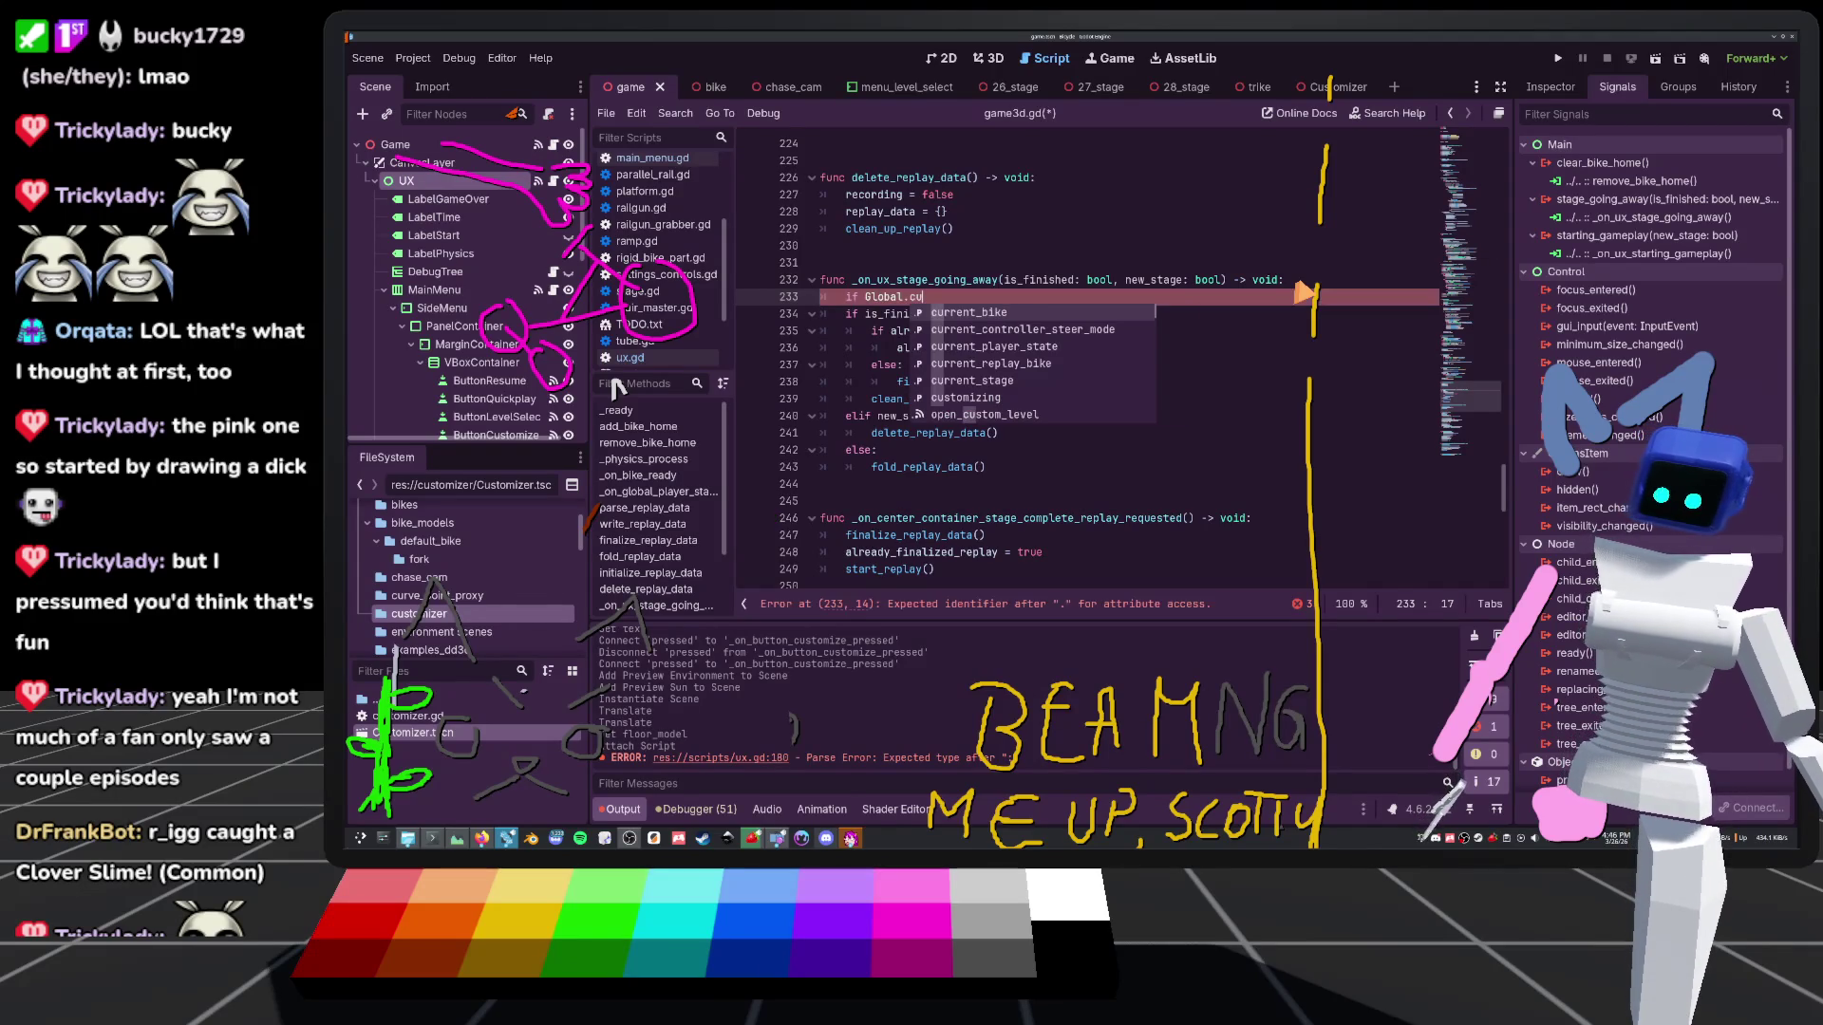
text(stomizing:)
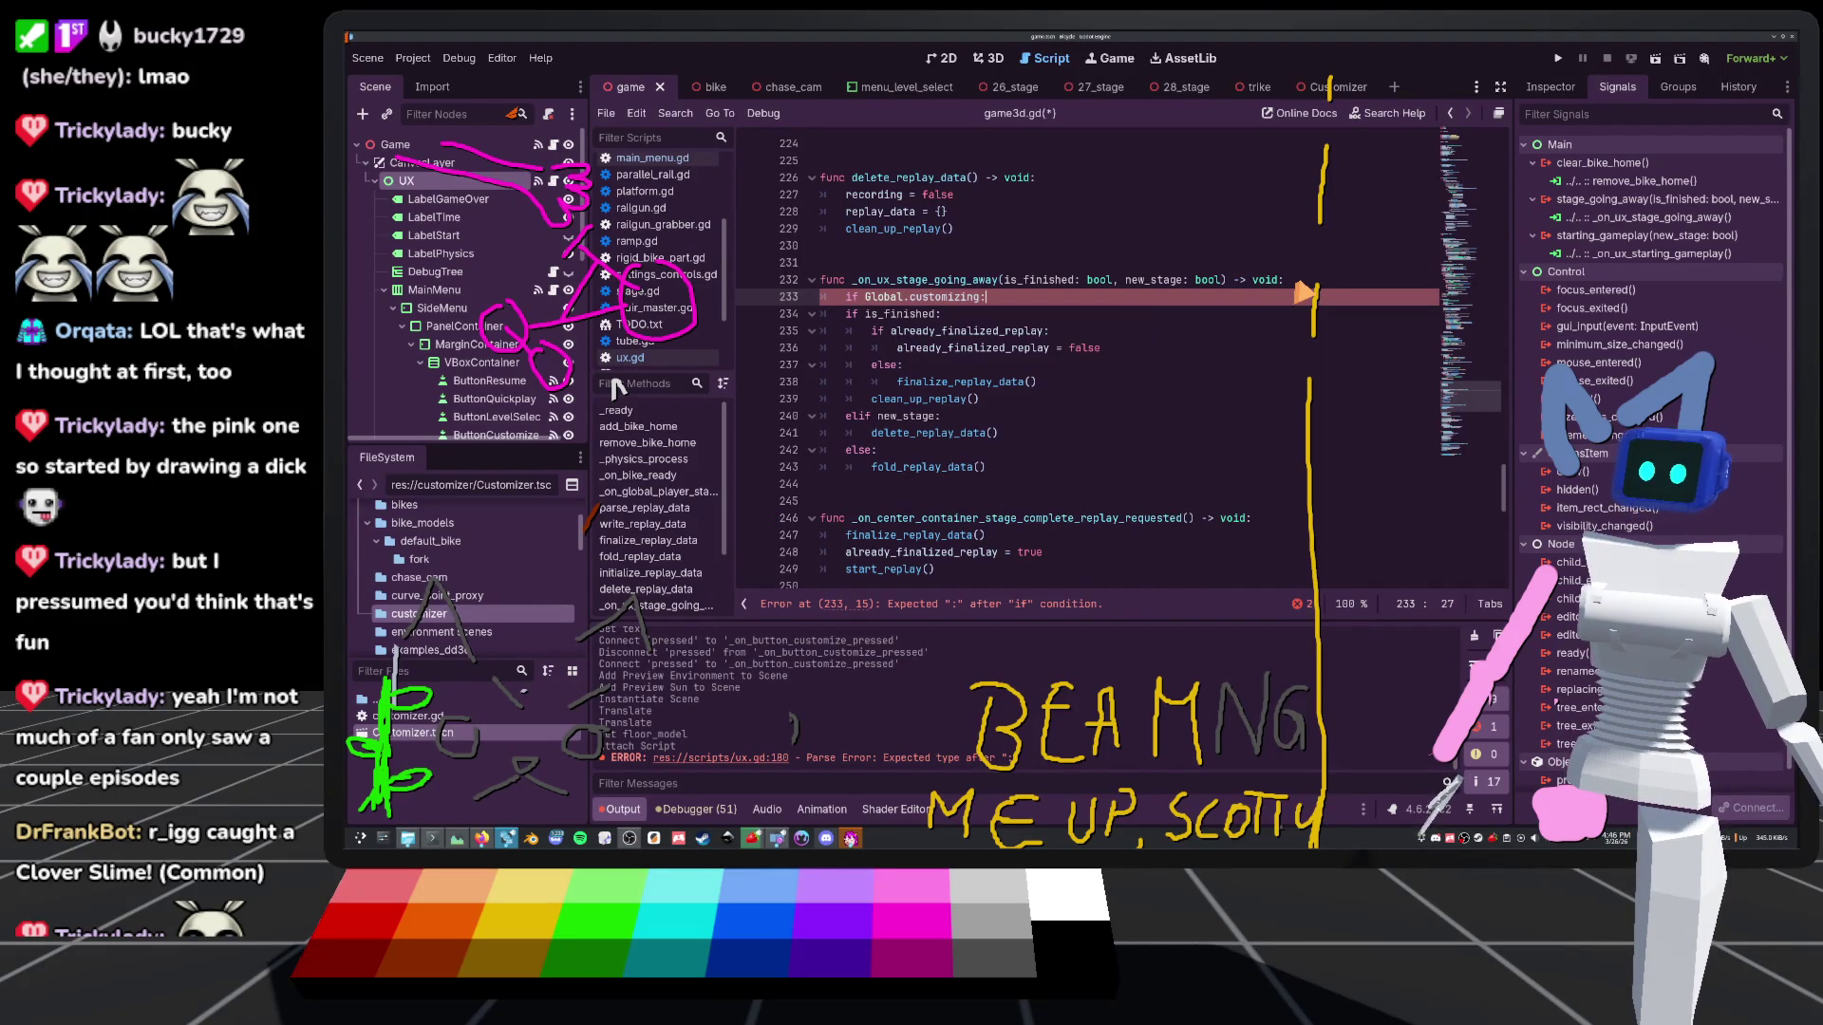
key(Return)
text(pass)
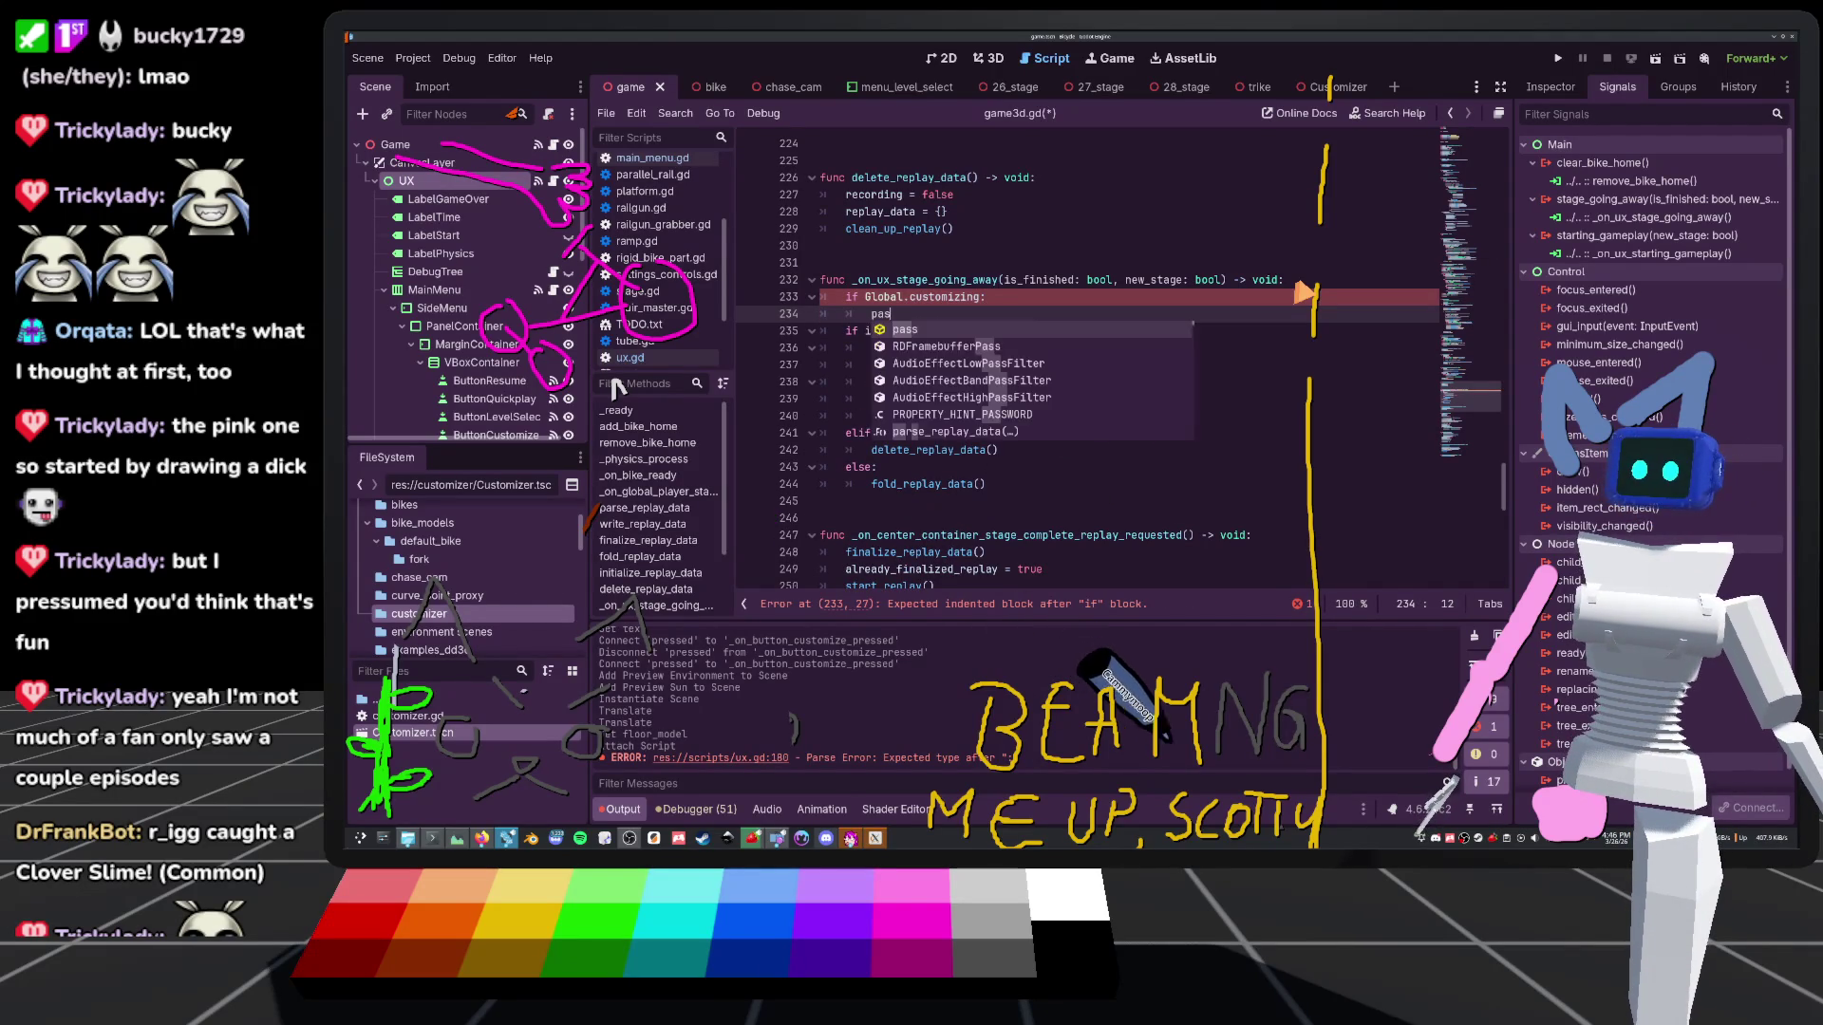
key(Return)
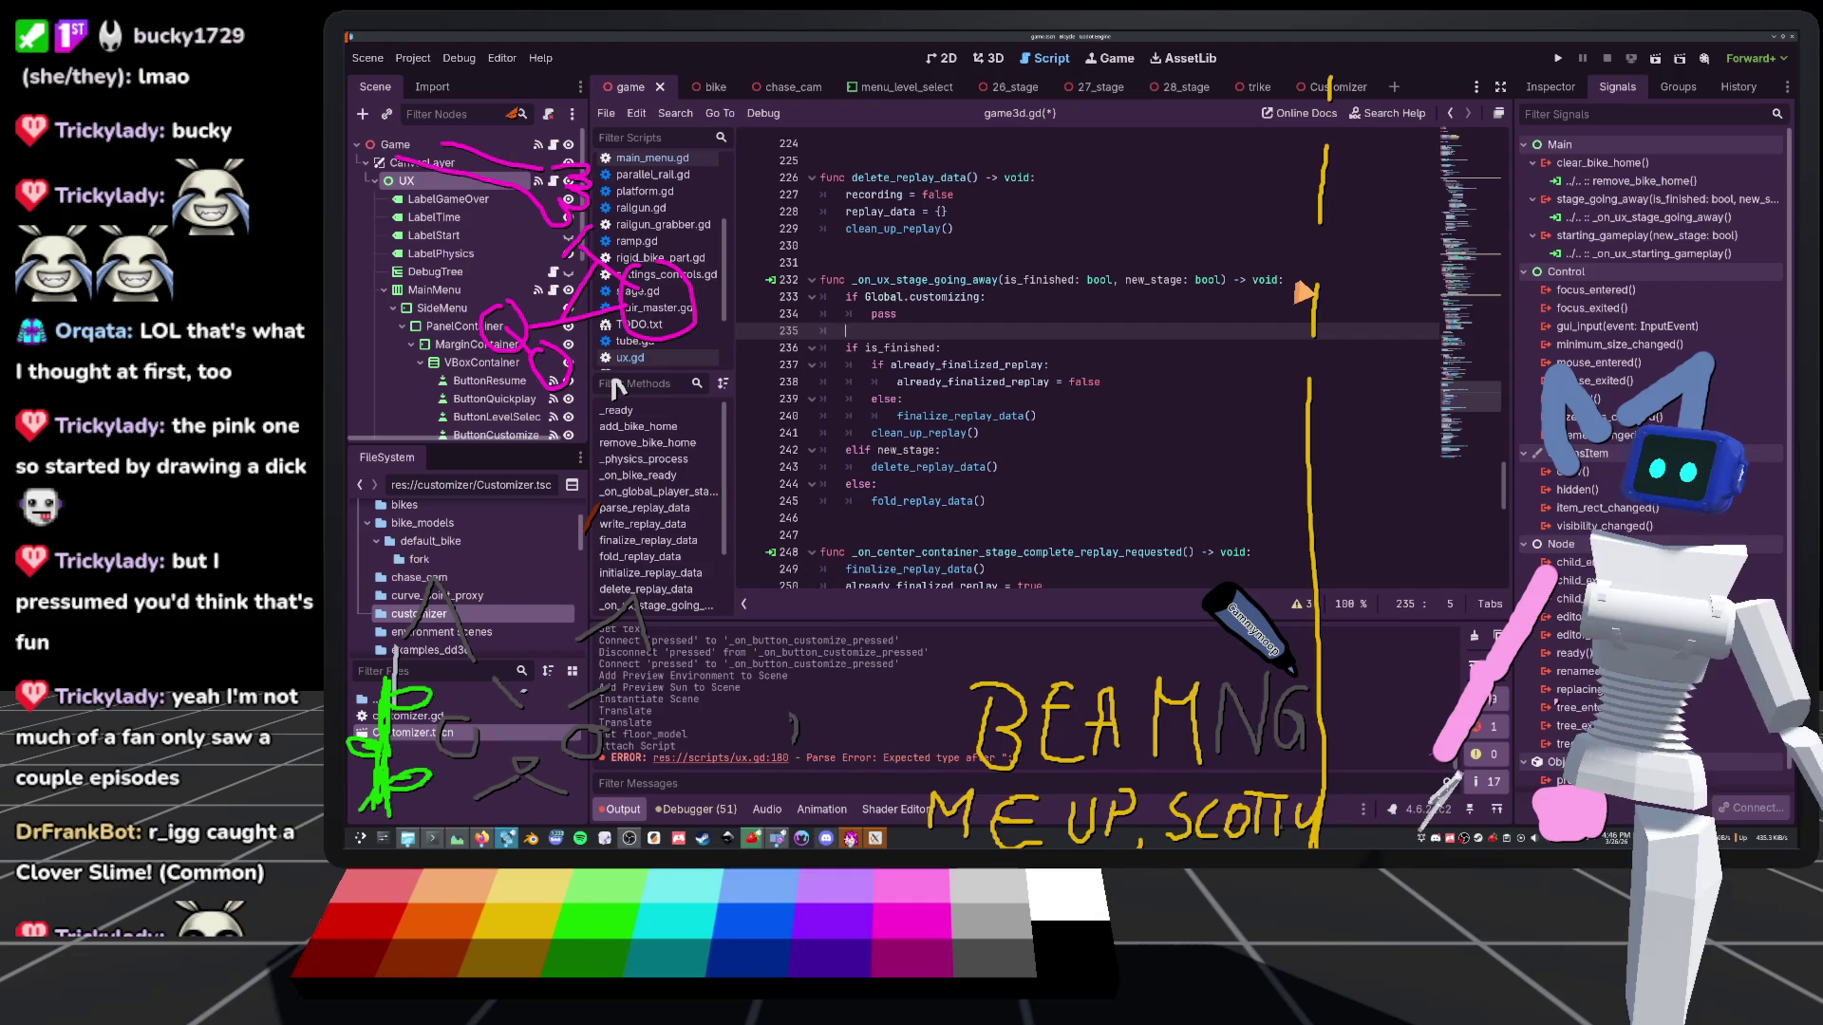
key(BackSpace)
key(BackSpace)
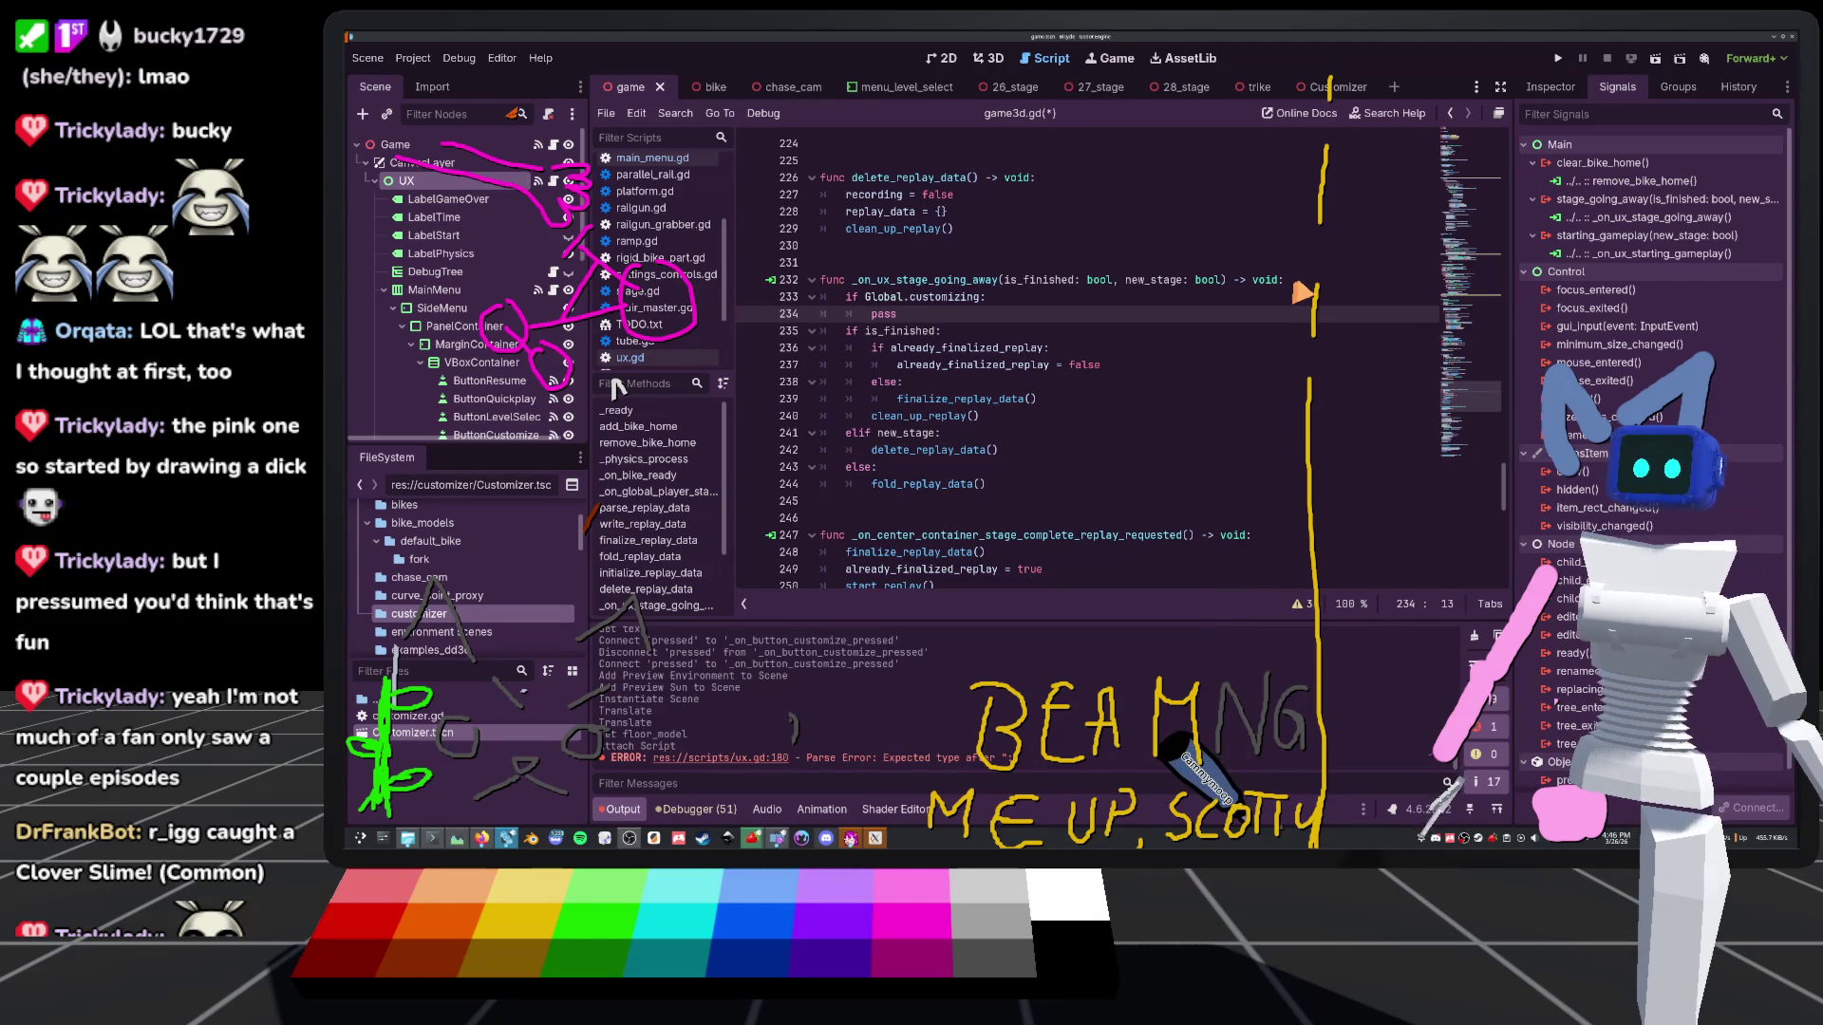
click(847, 332)
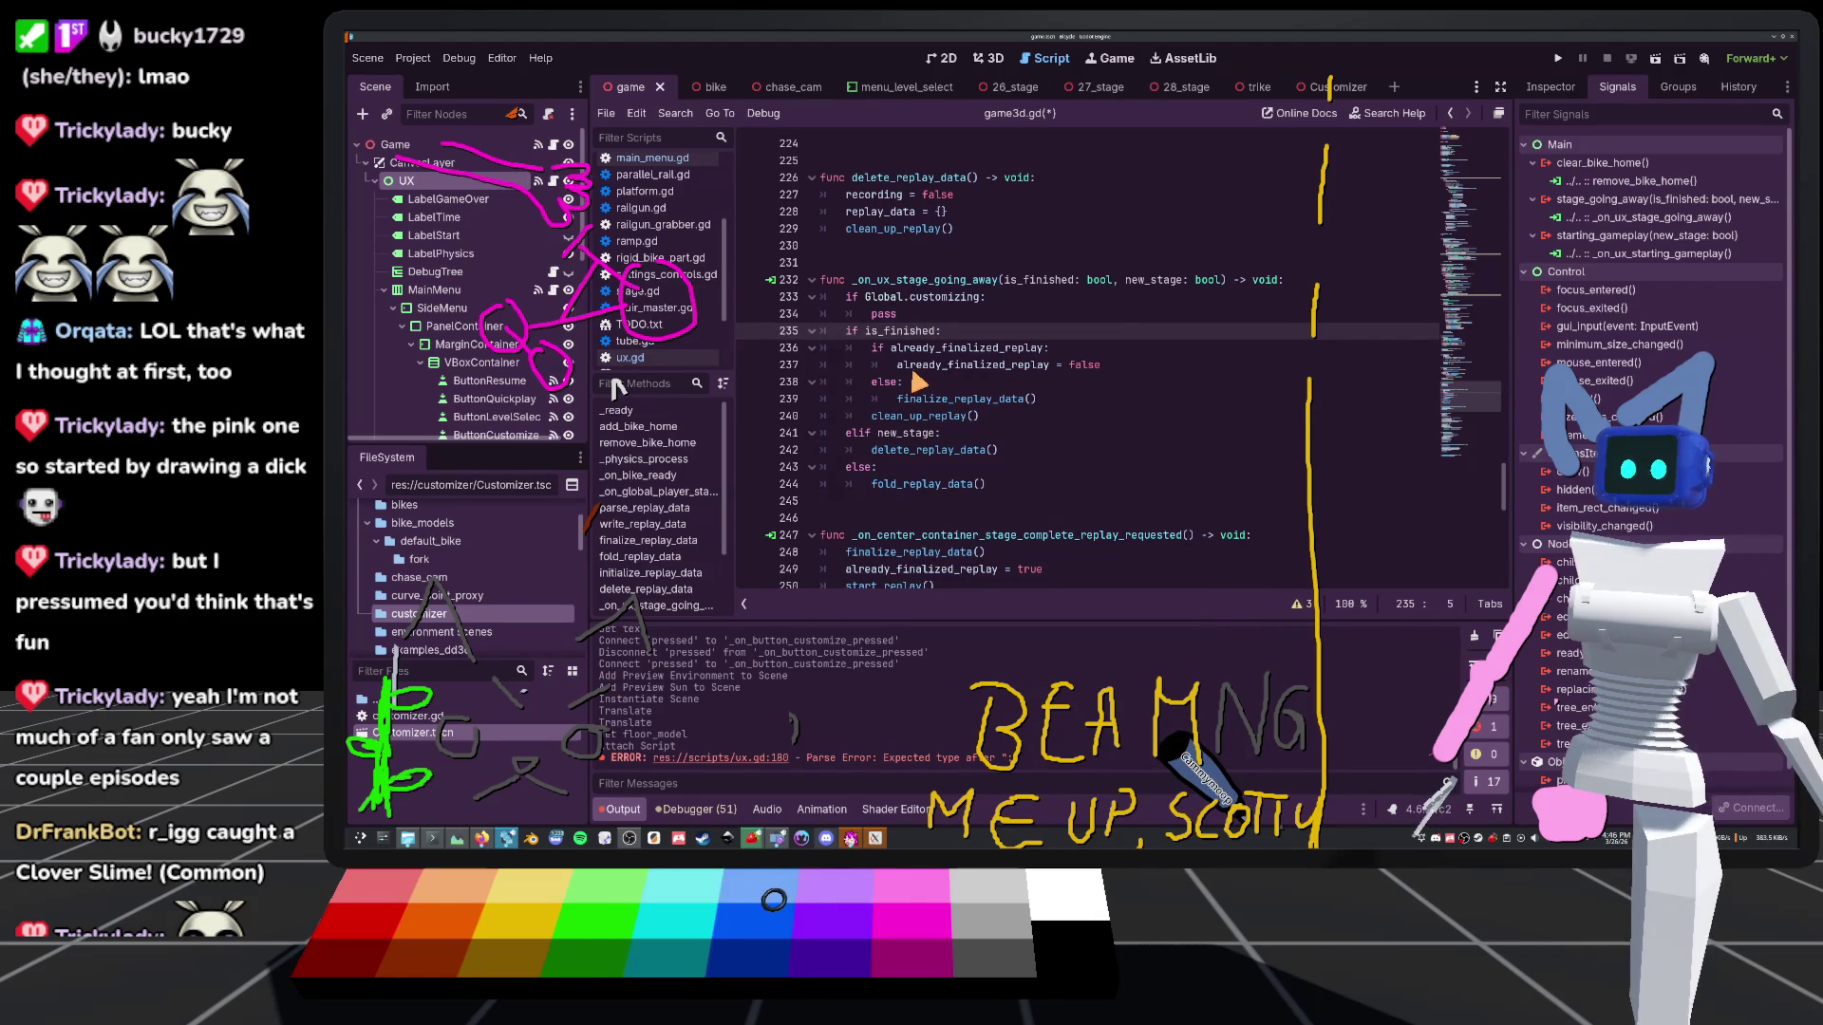
text(el)
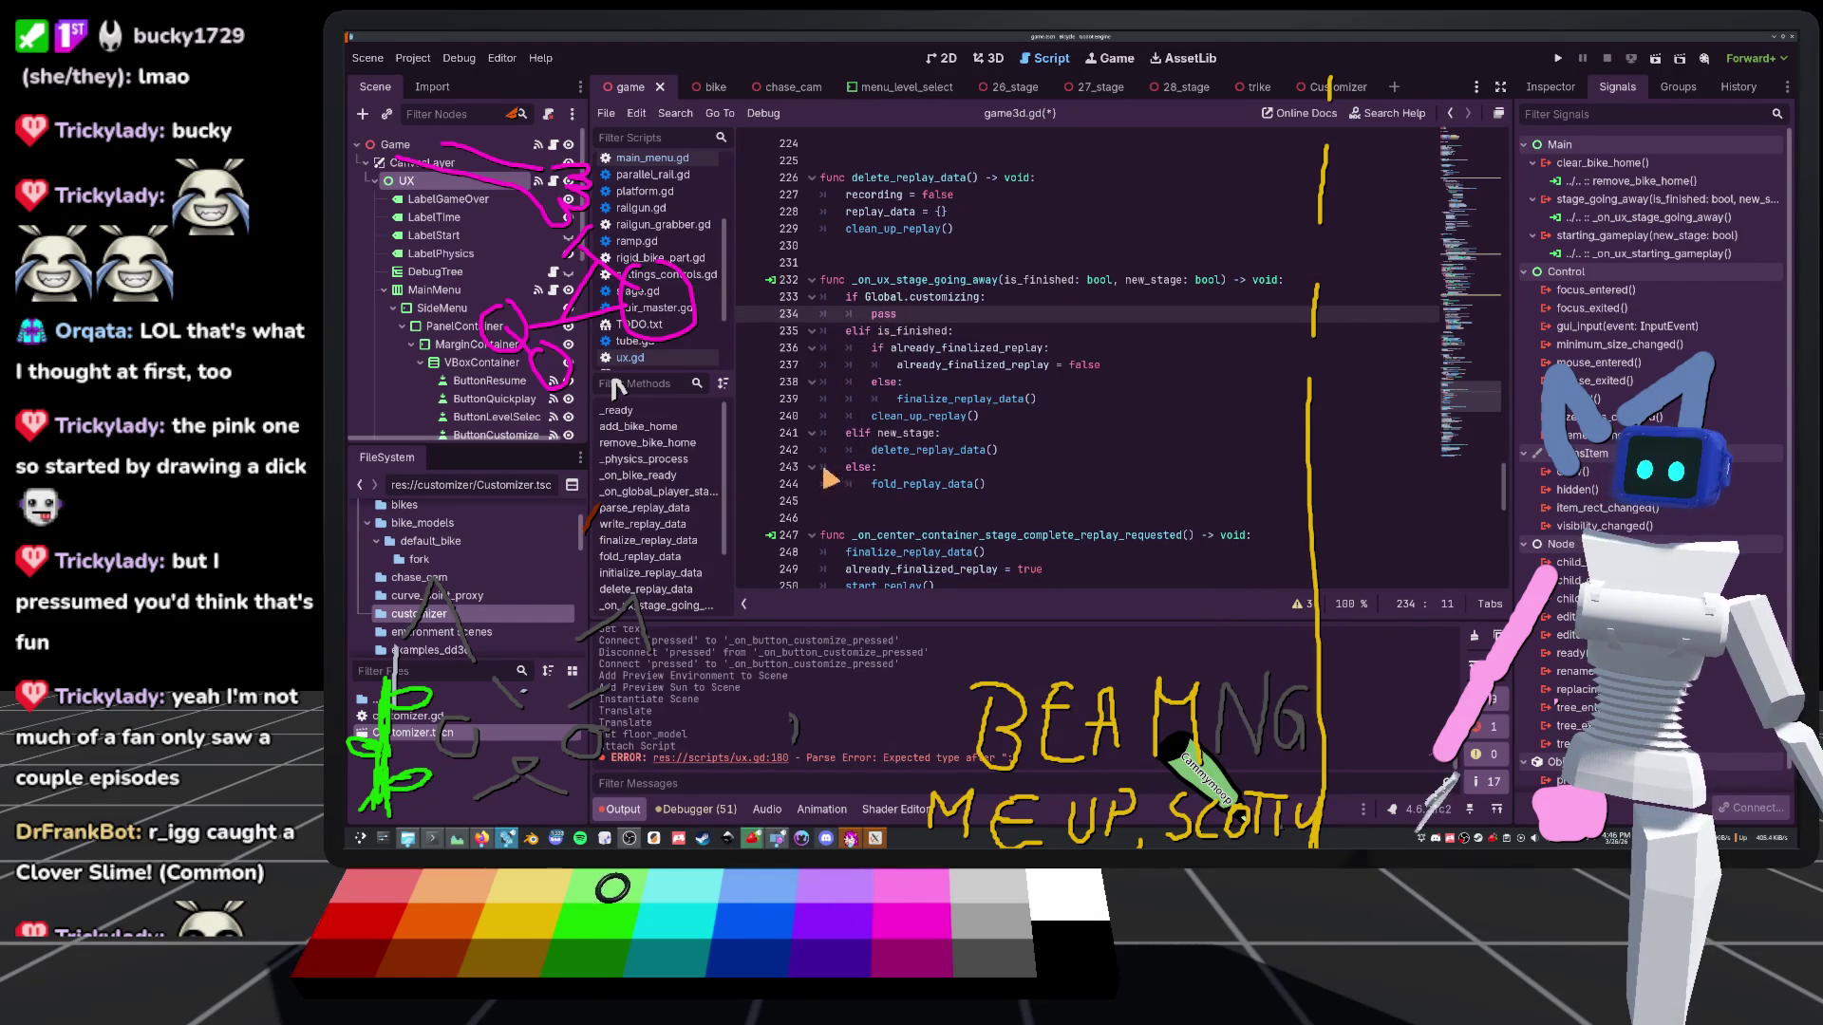
drag(911, 315, 873, 317)
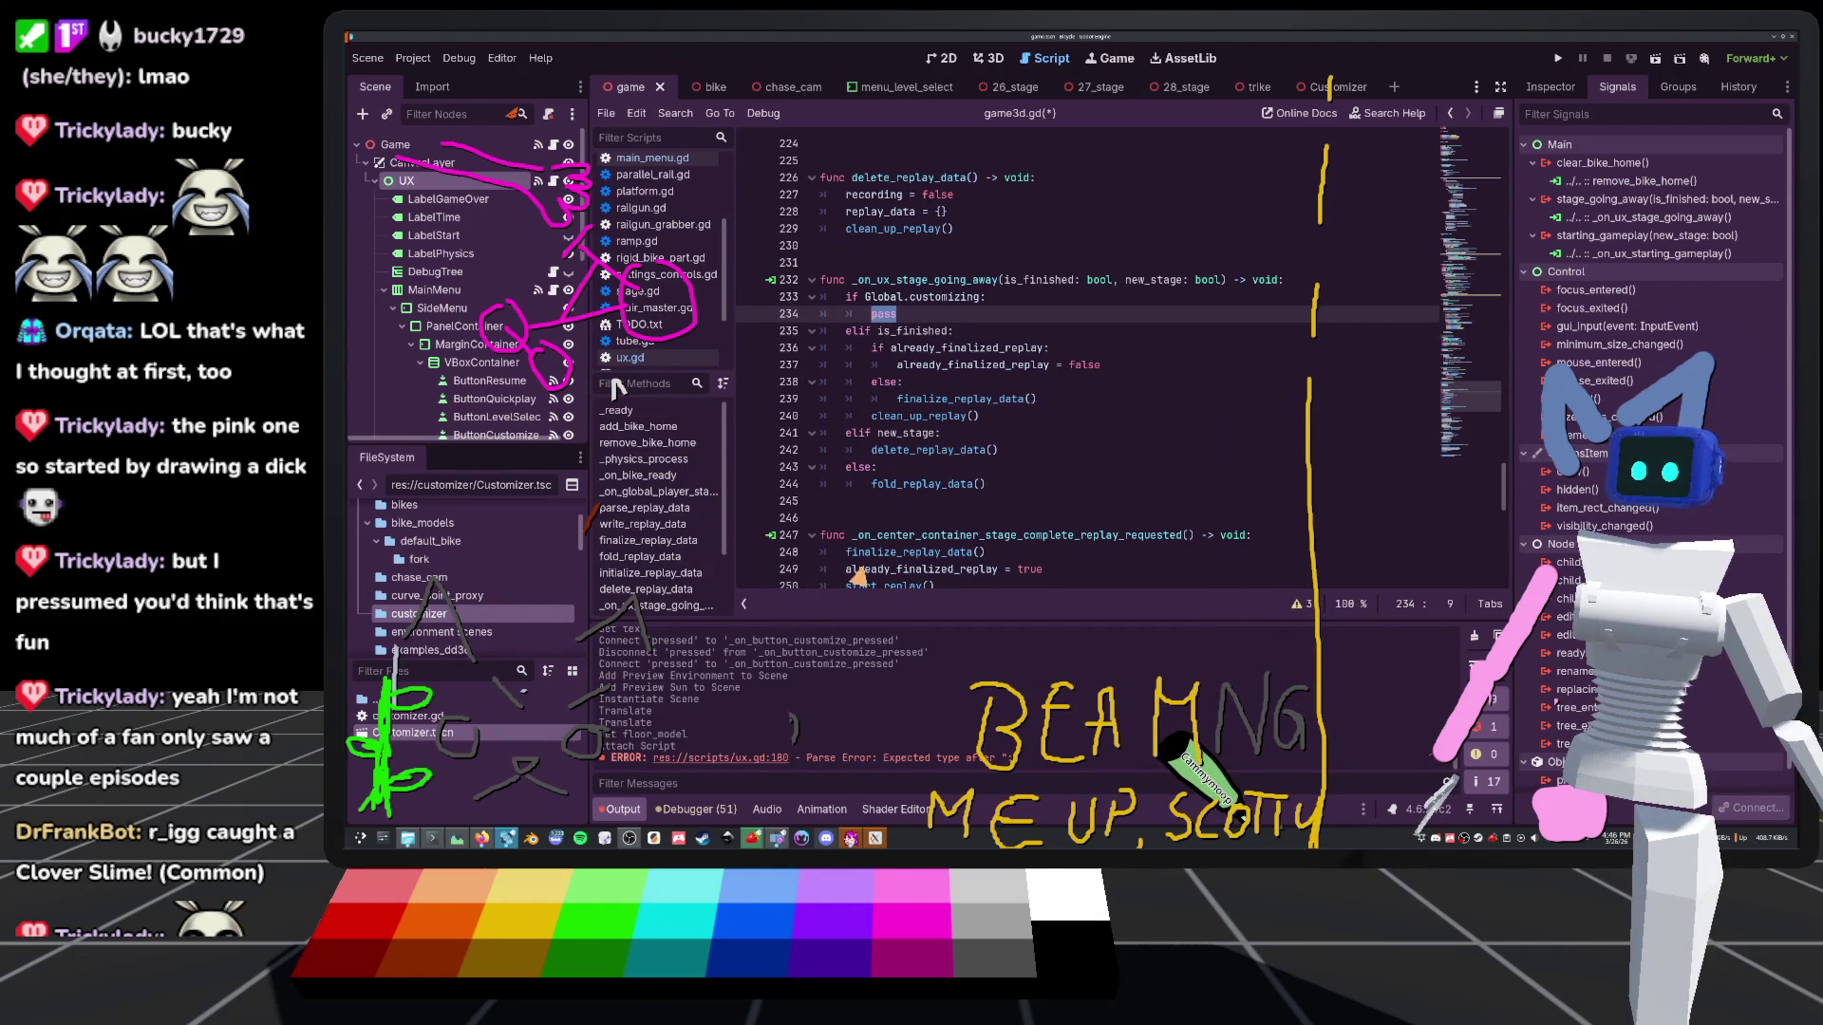
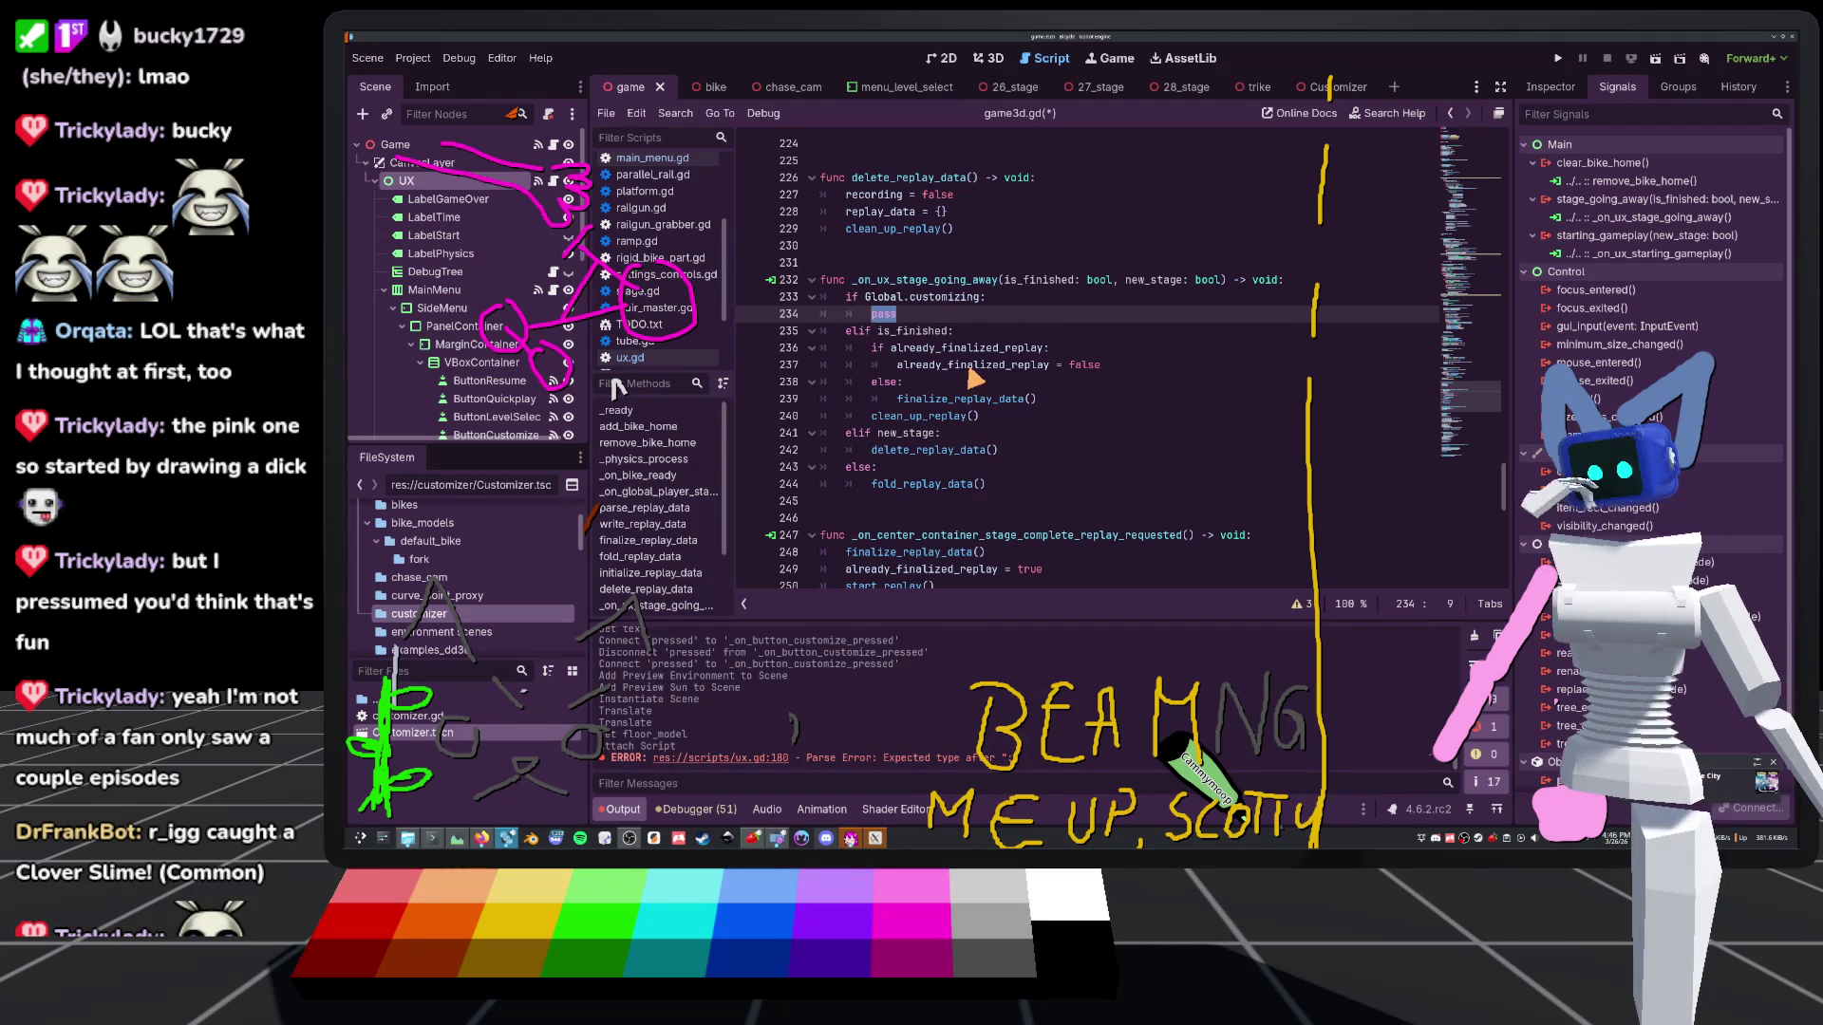
In ux.gd, extend clear_stage's new_stage_flag condition with 'or Global.customizing'
mouse_move(987, 372)
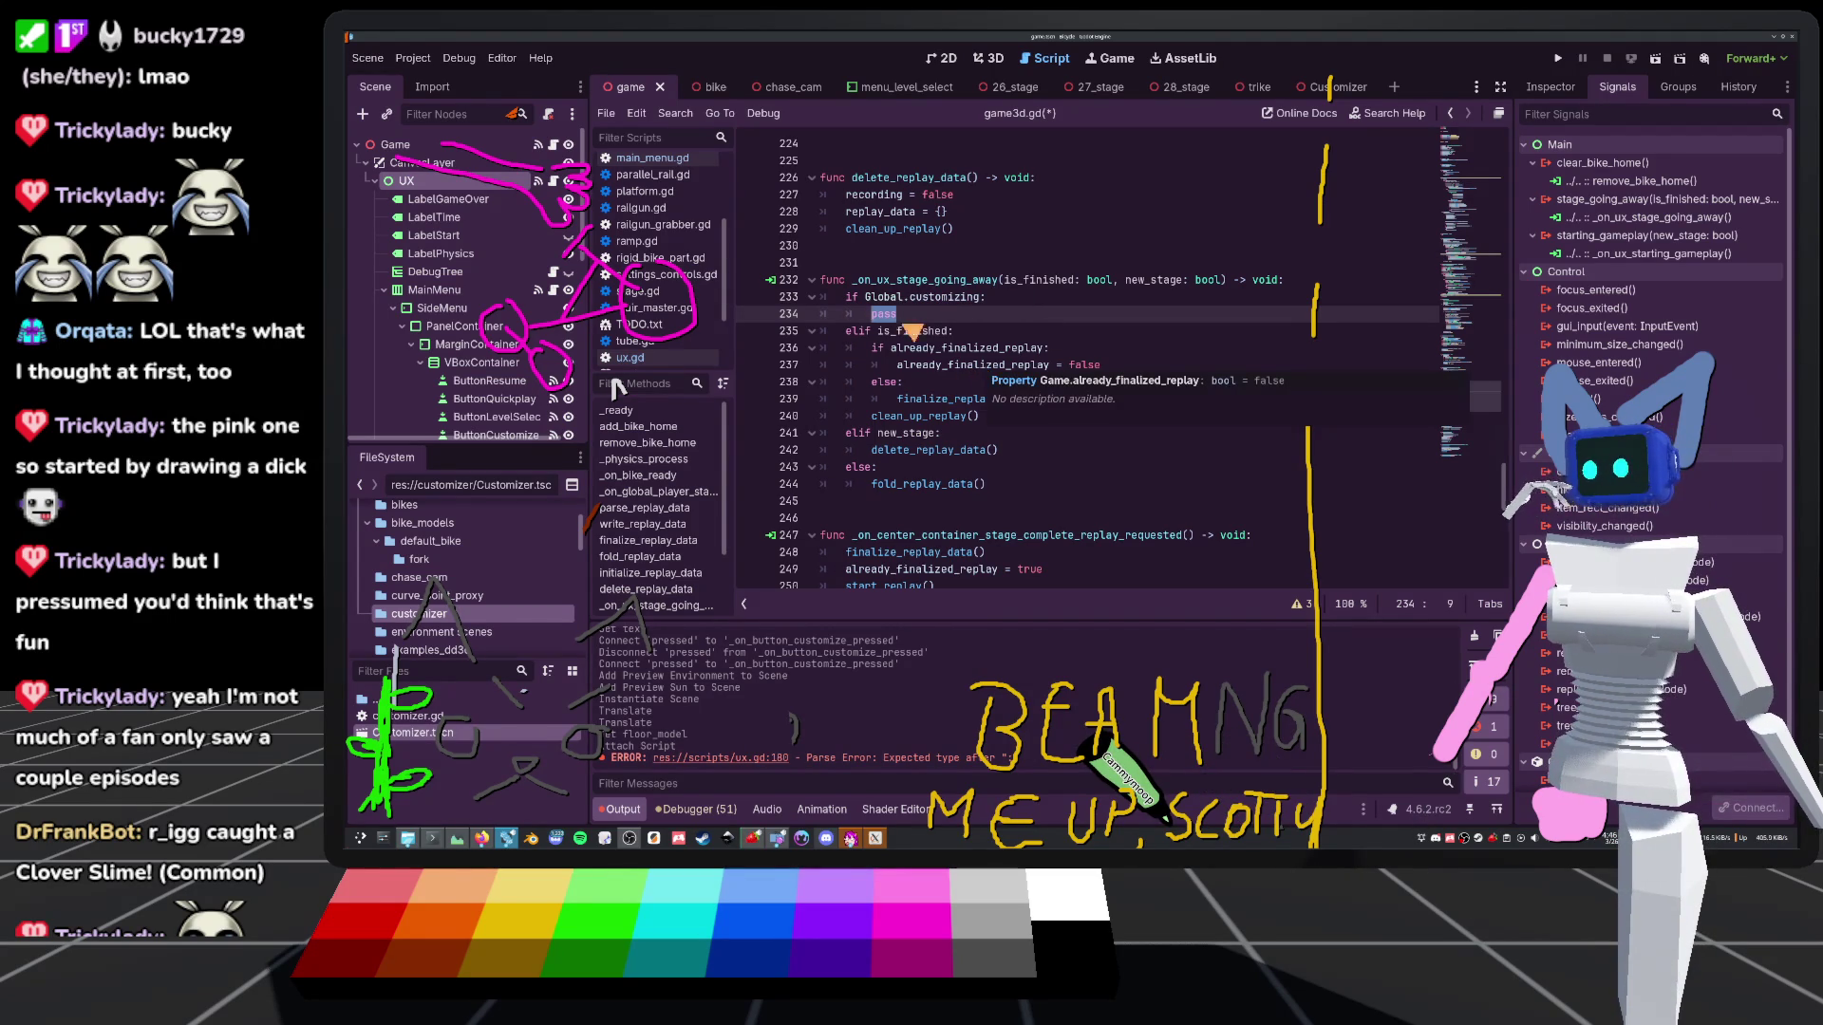
key(alt+Left)
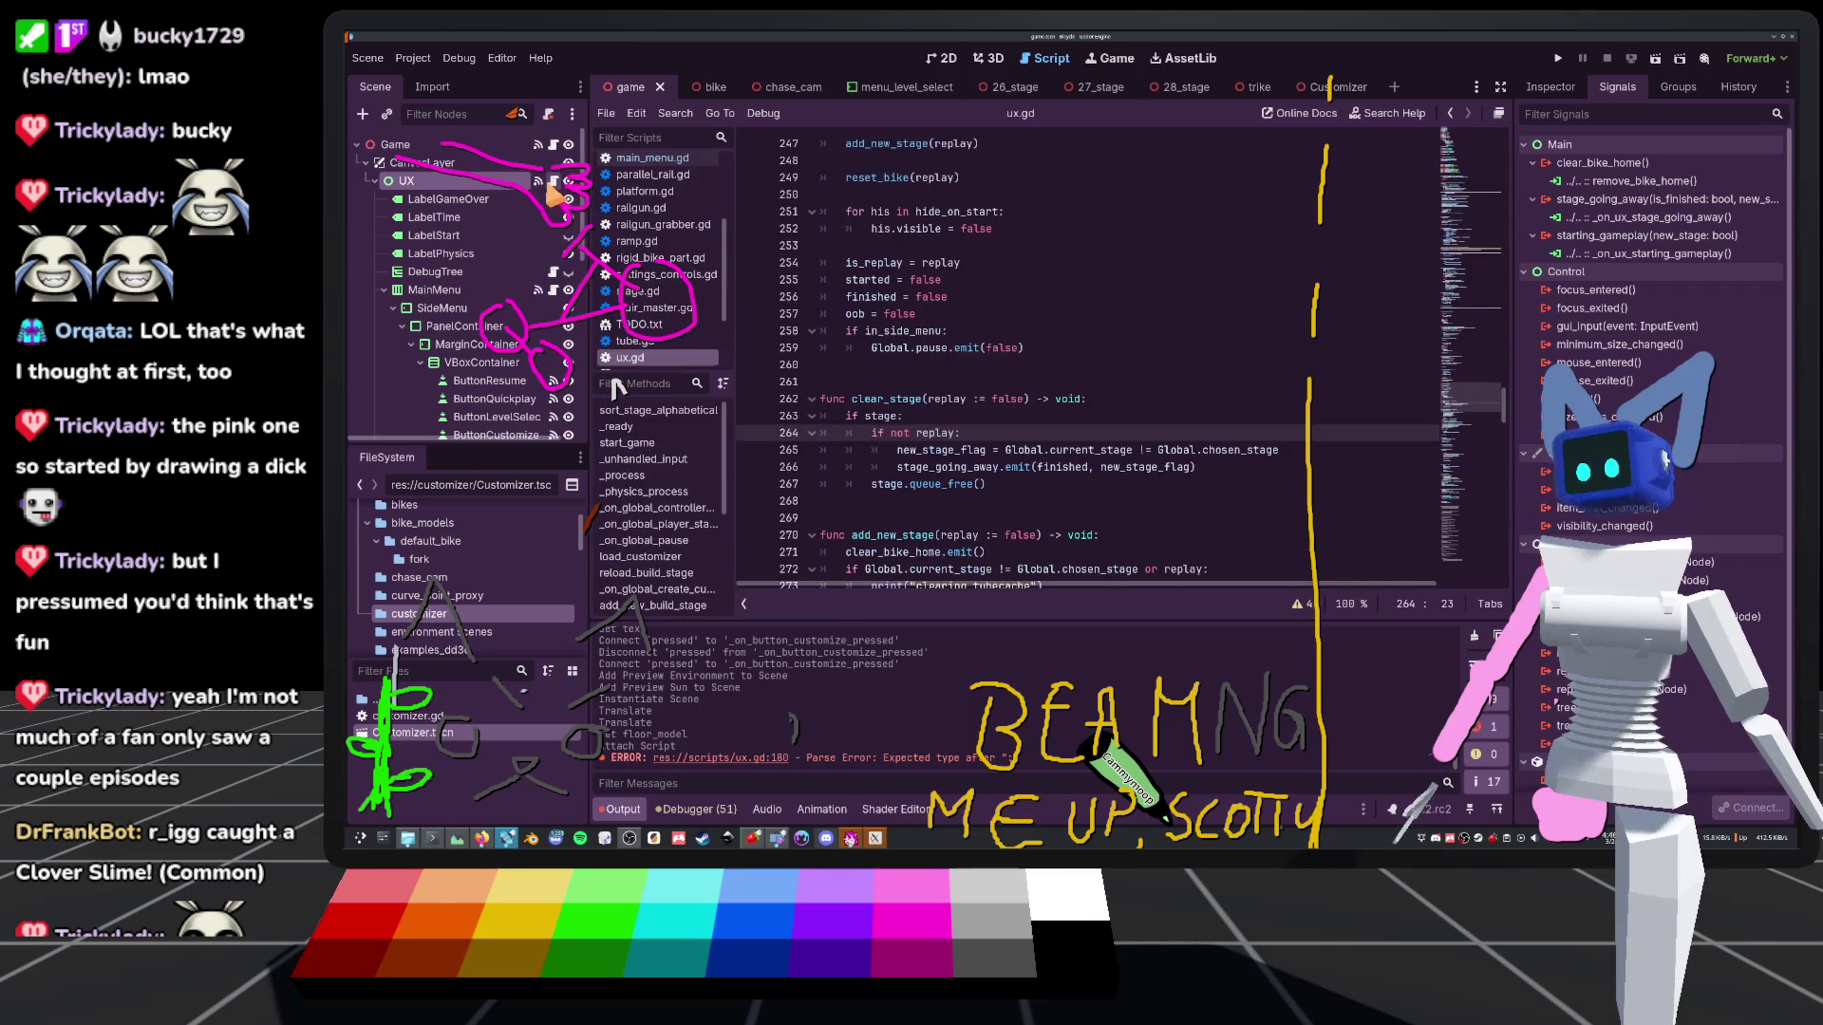
drag(1005, 452, 1315, 454)
click(1329, 453)
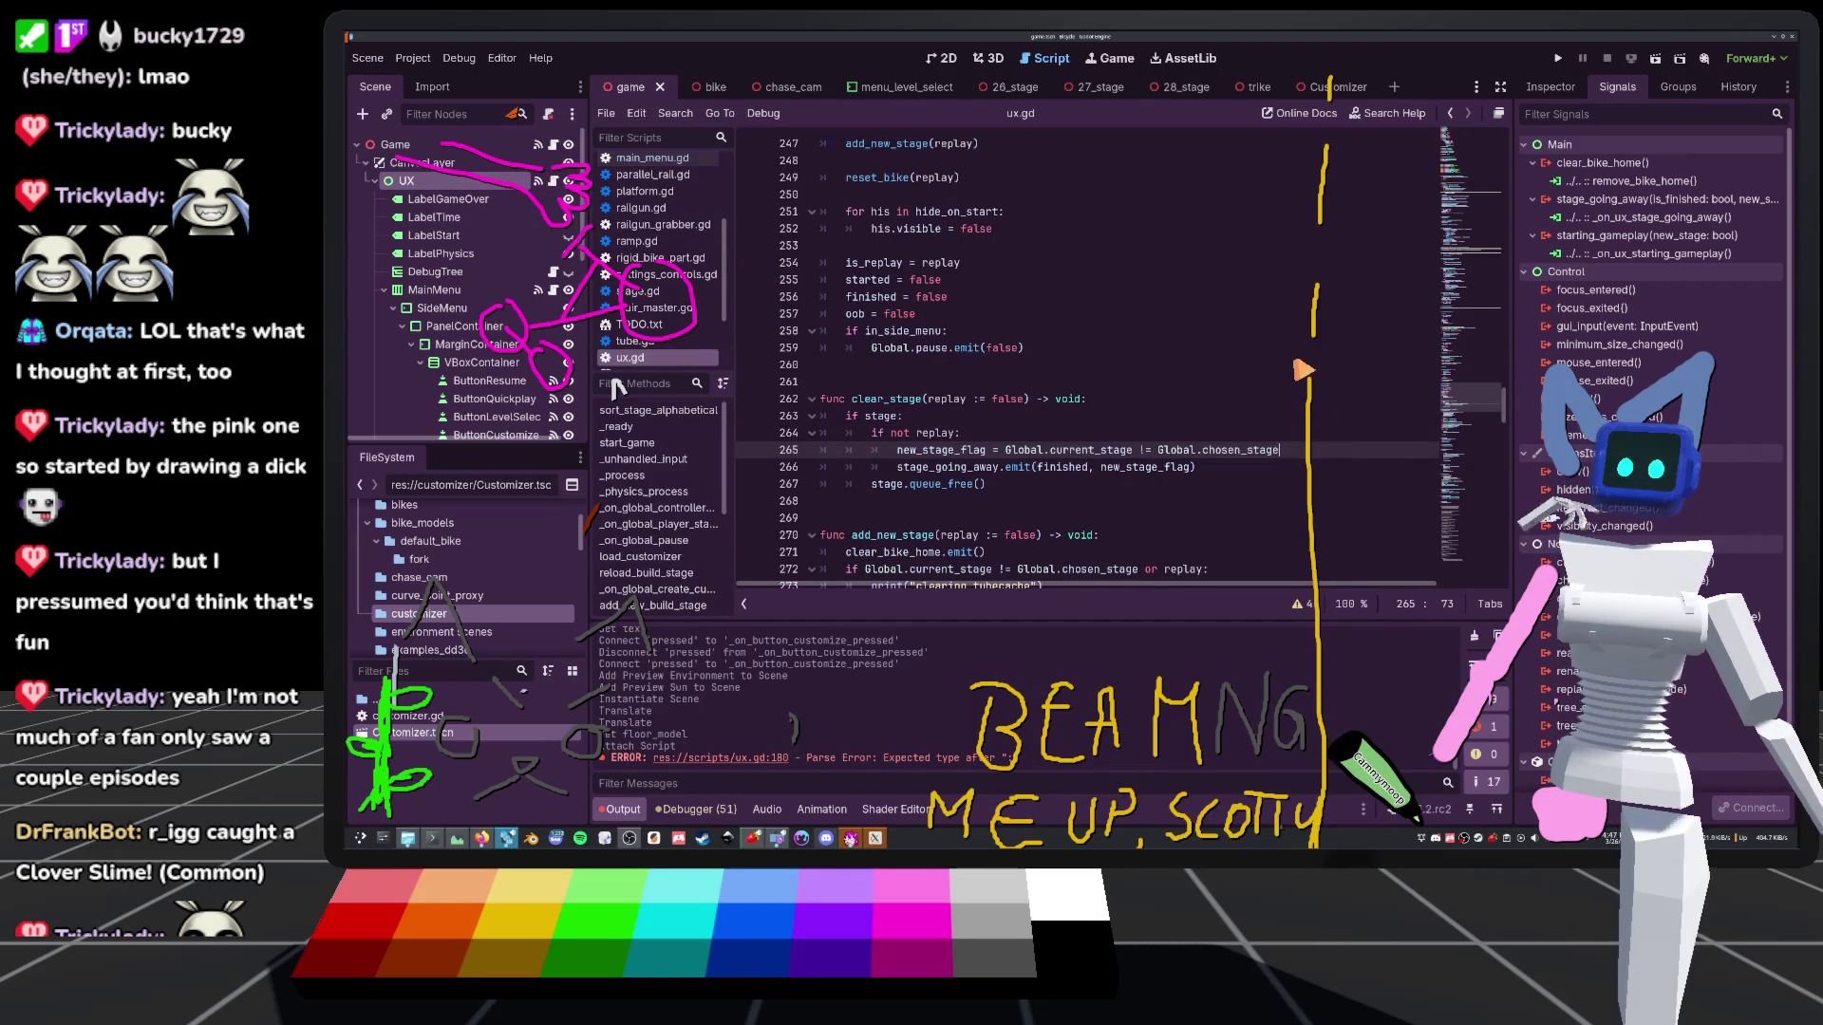
text(orGlobal.cu)
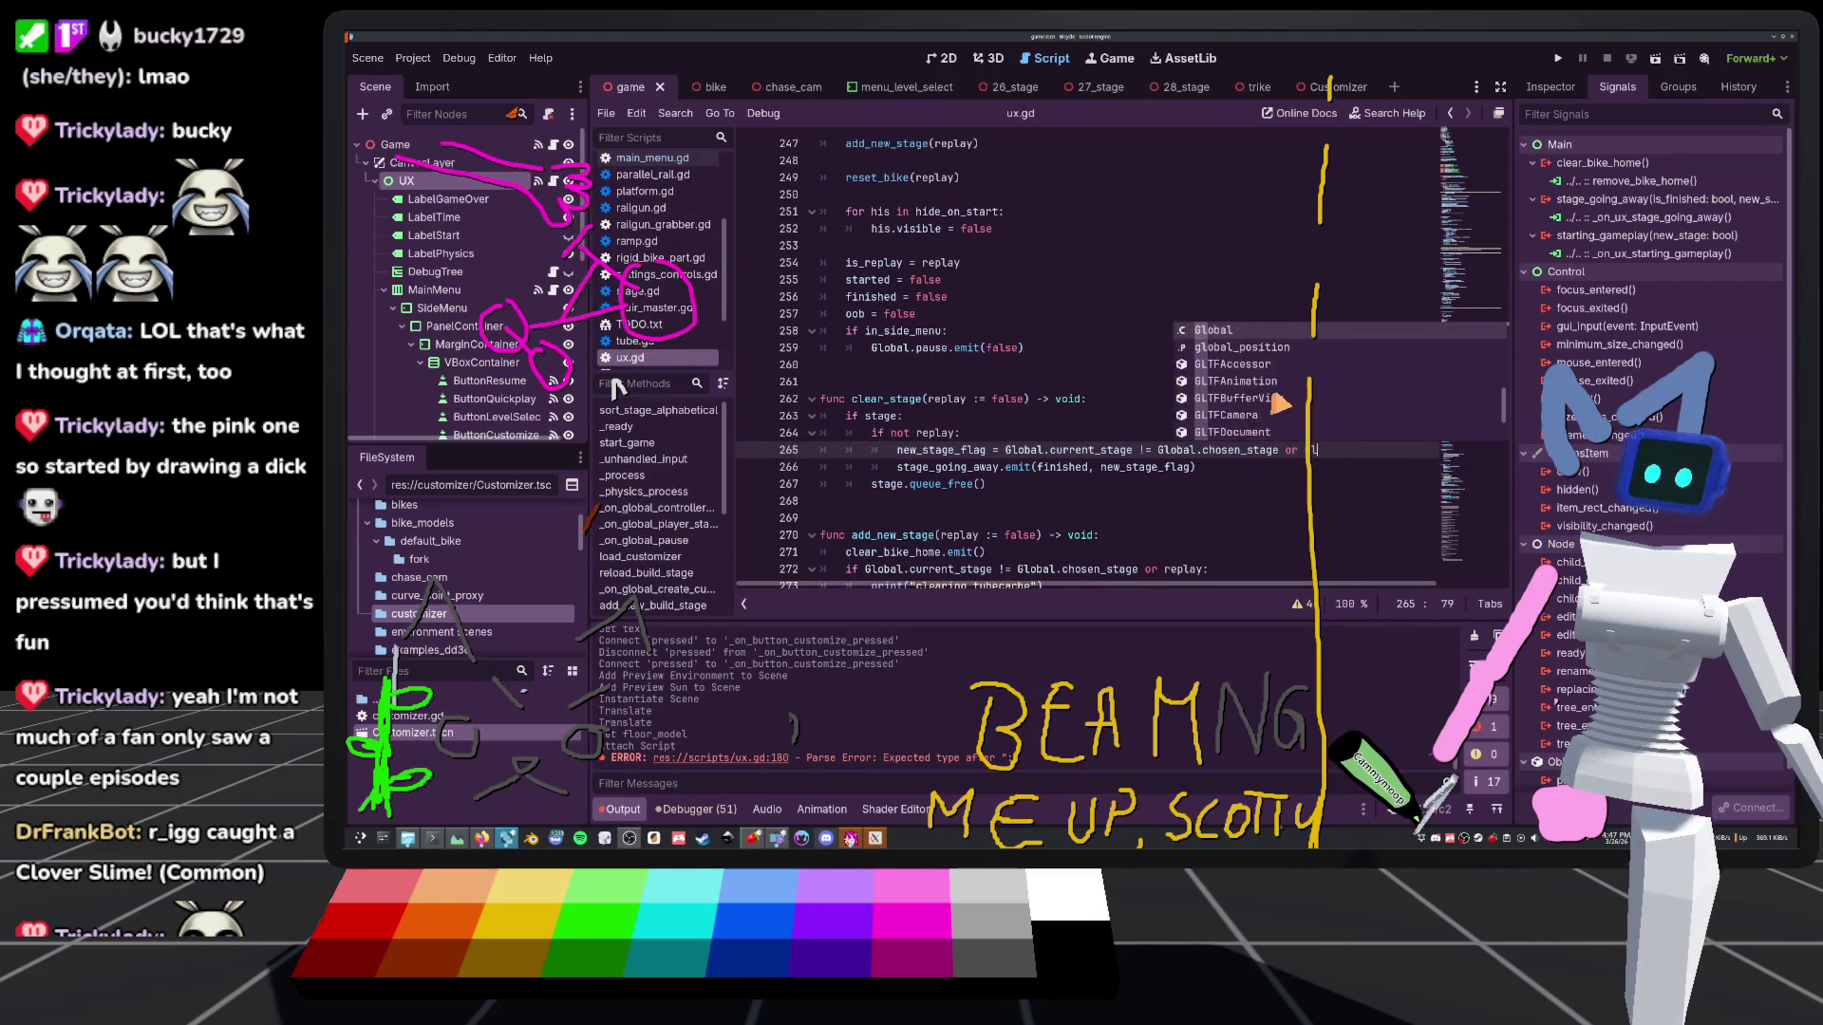
text(s)
key(Return)
click(1064, 385)
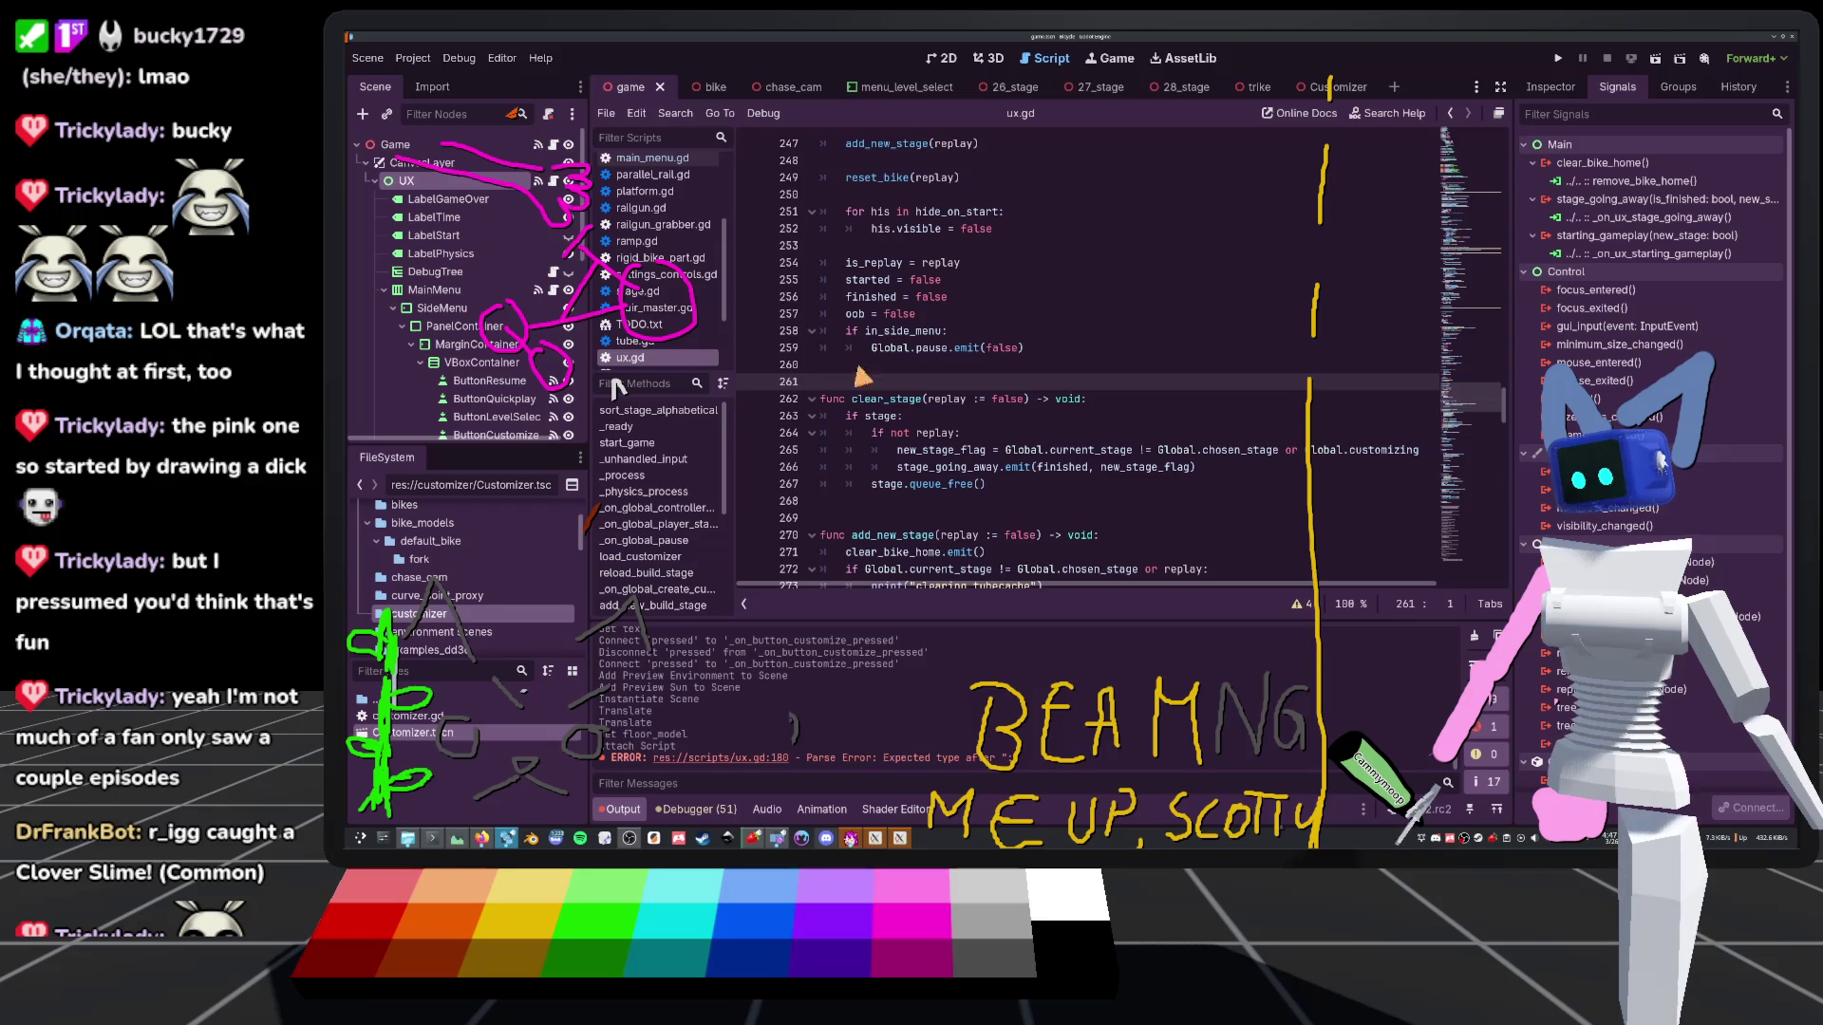
Inspect game3d.gd's stage-going-away handler and check where finished is used in ux.gd and main_menu.gd
click(554, 145)
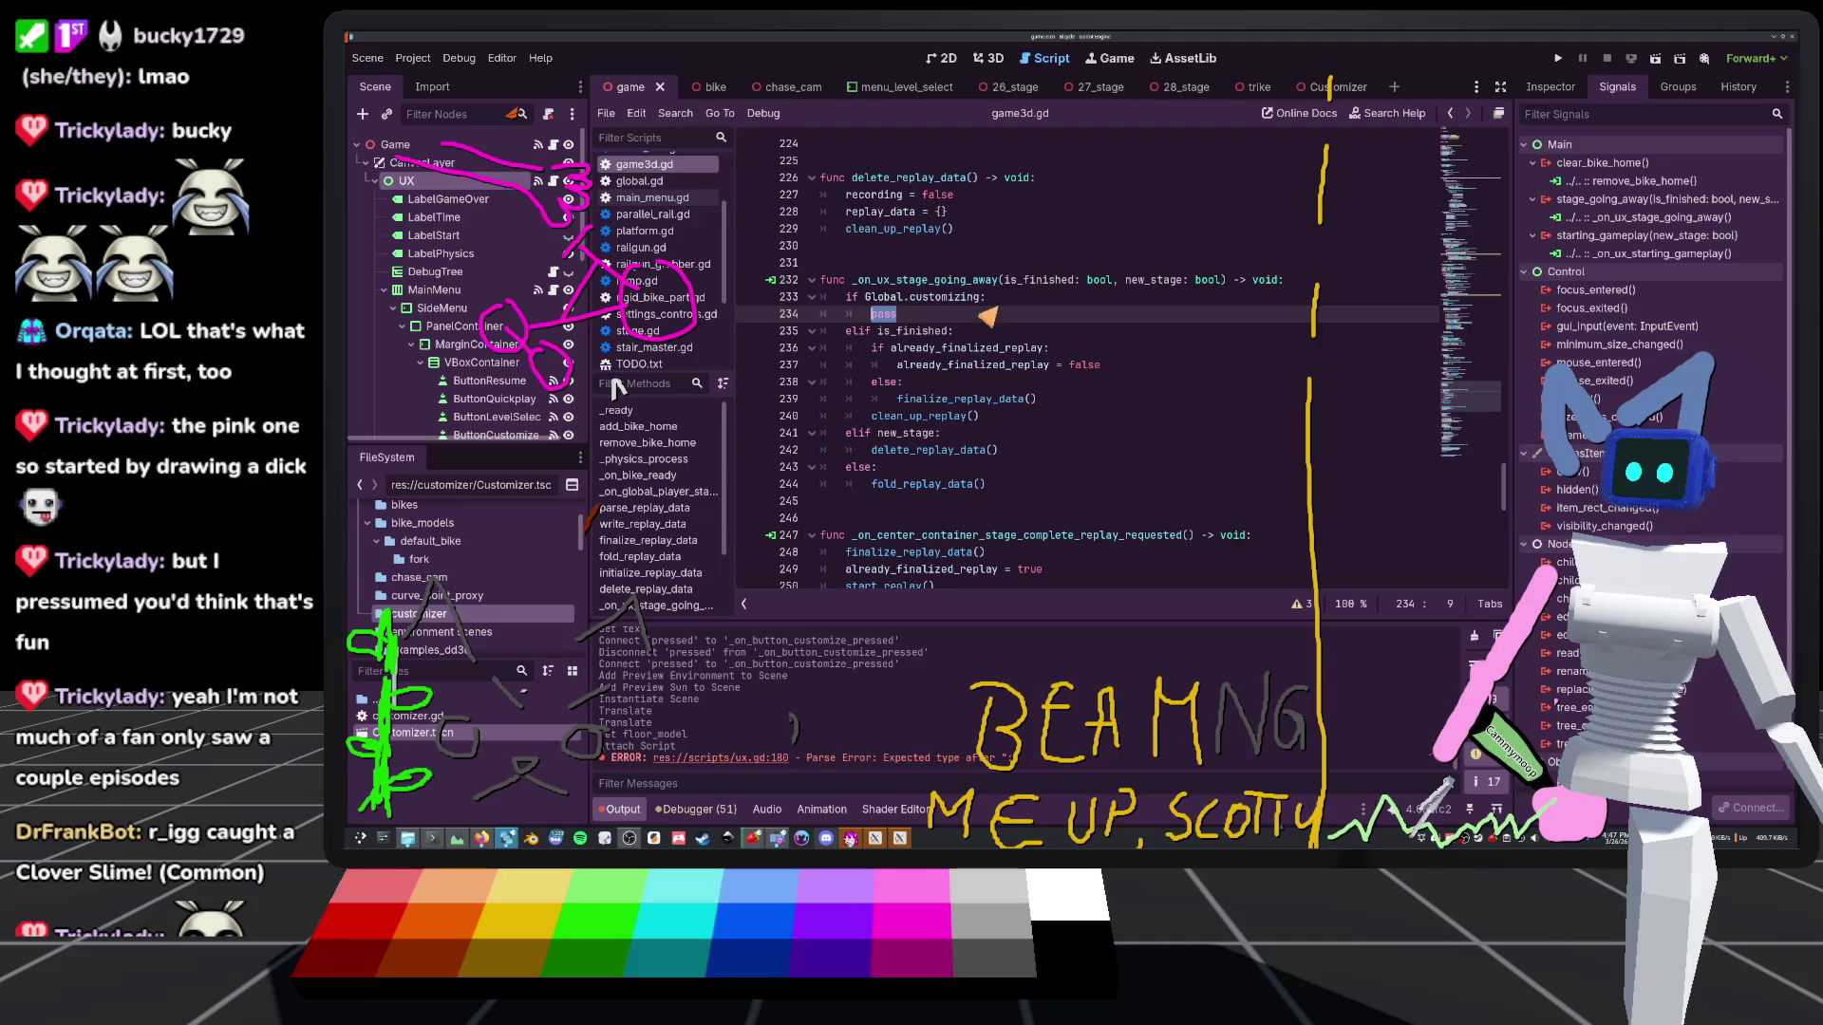
click(1176, 280)
double_click(1177, 281)
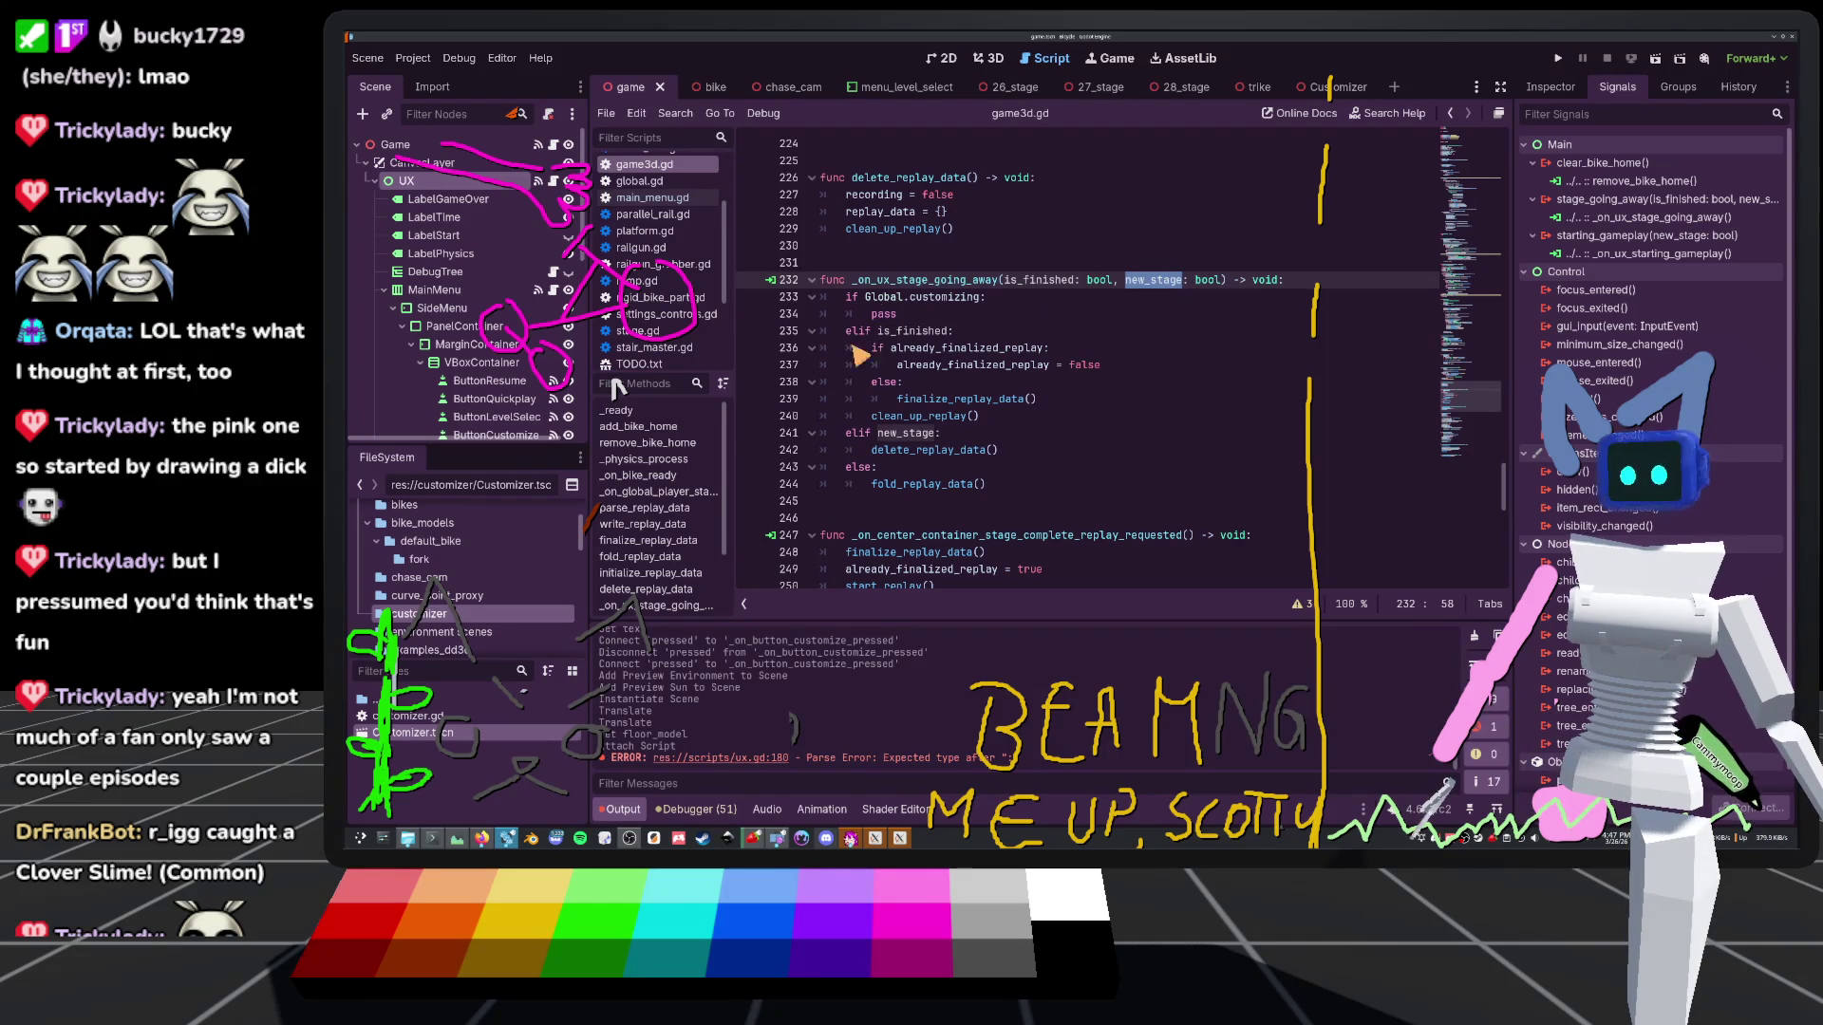
mouse_move(911, 462)
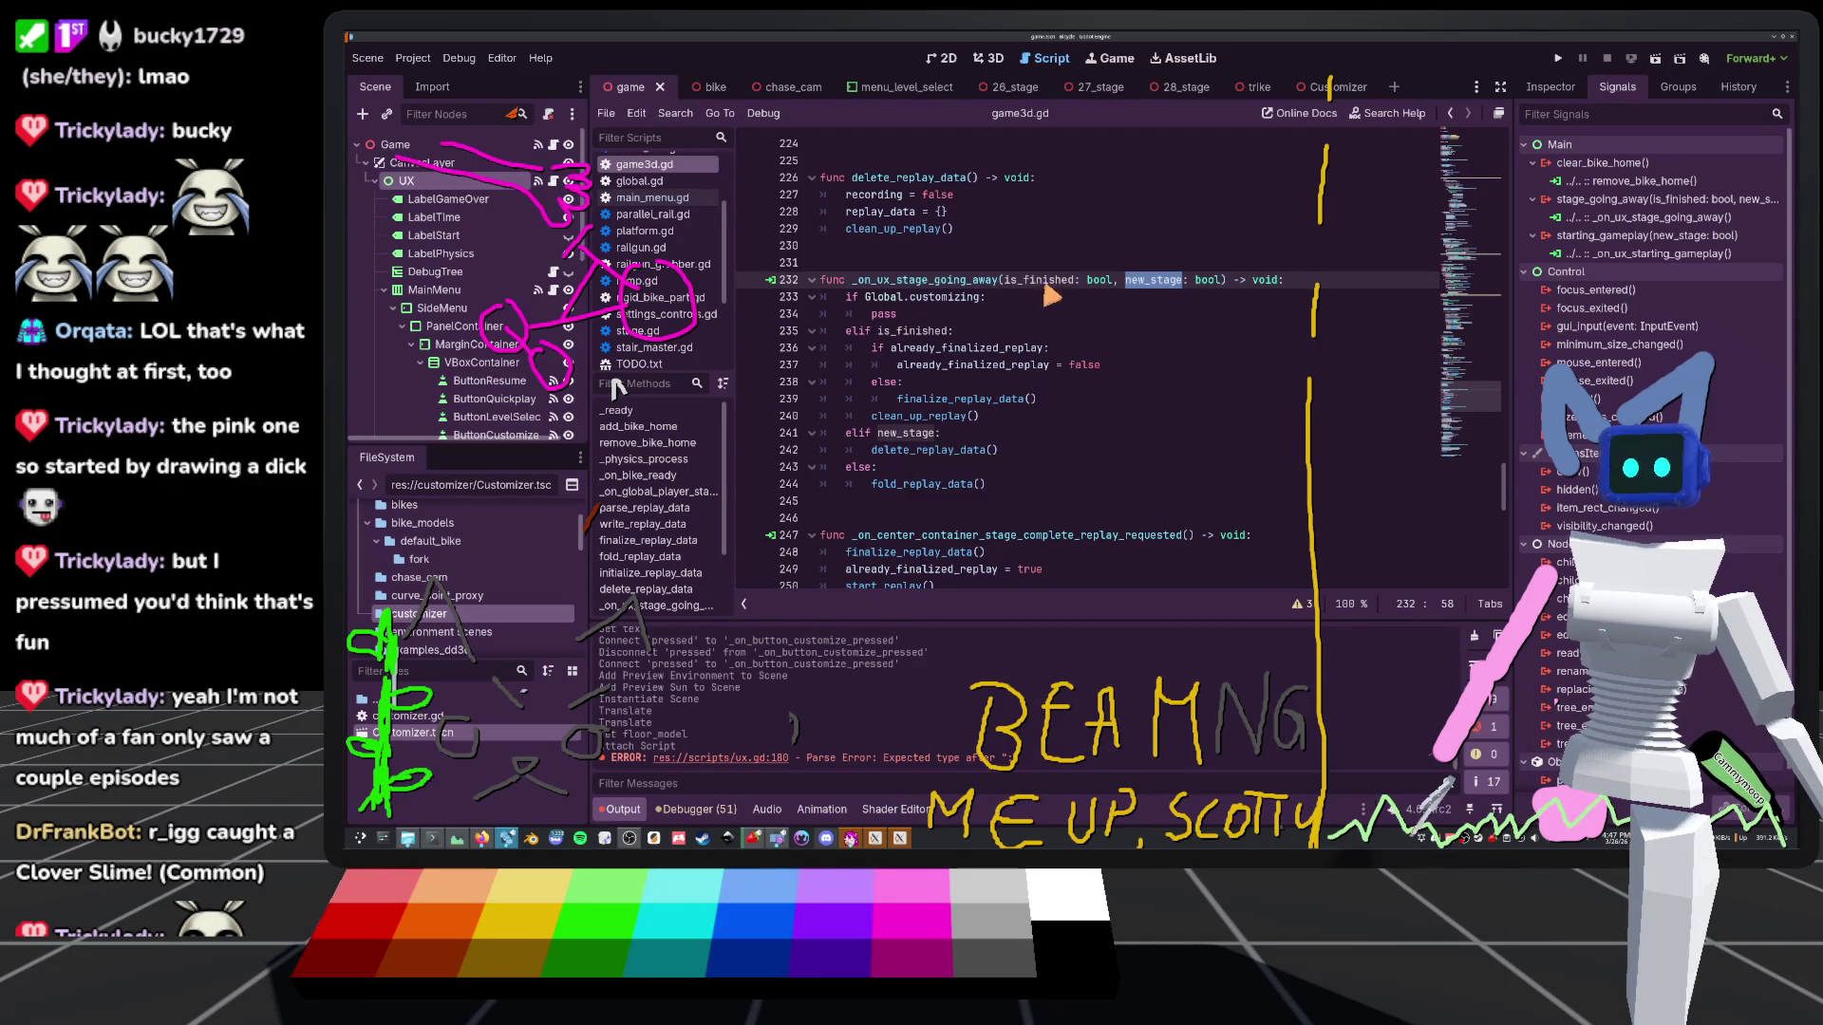
click(662, 200)
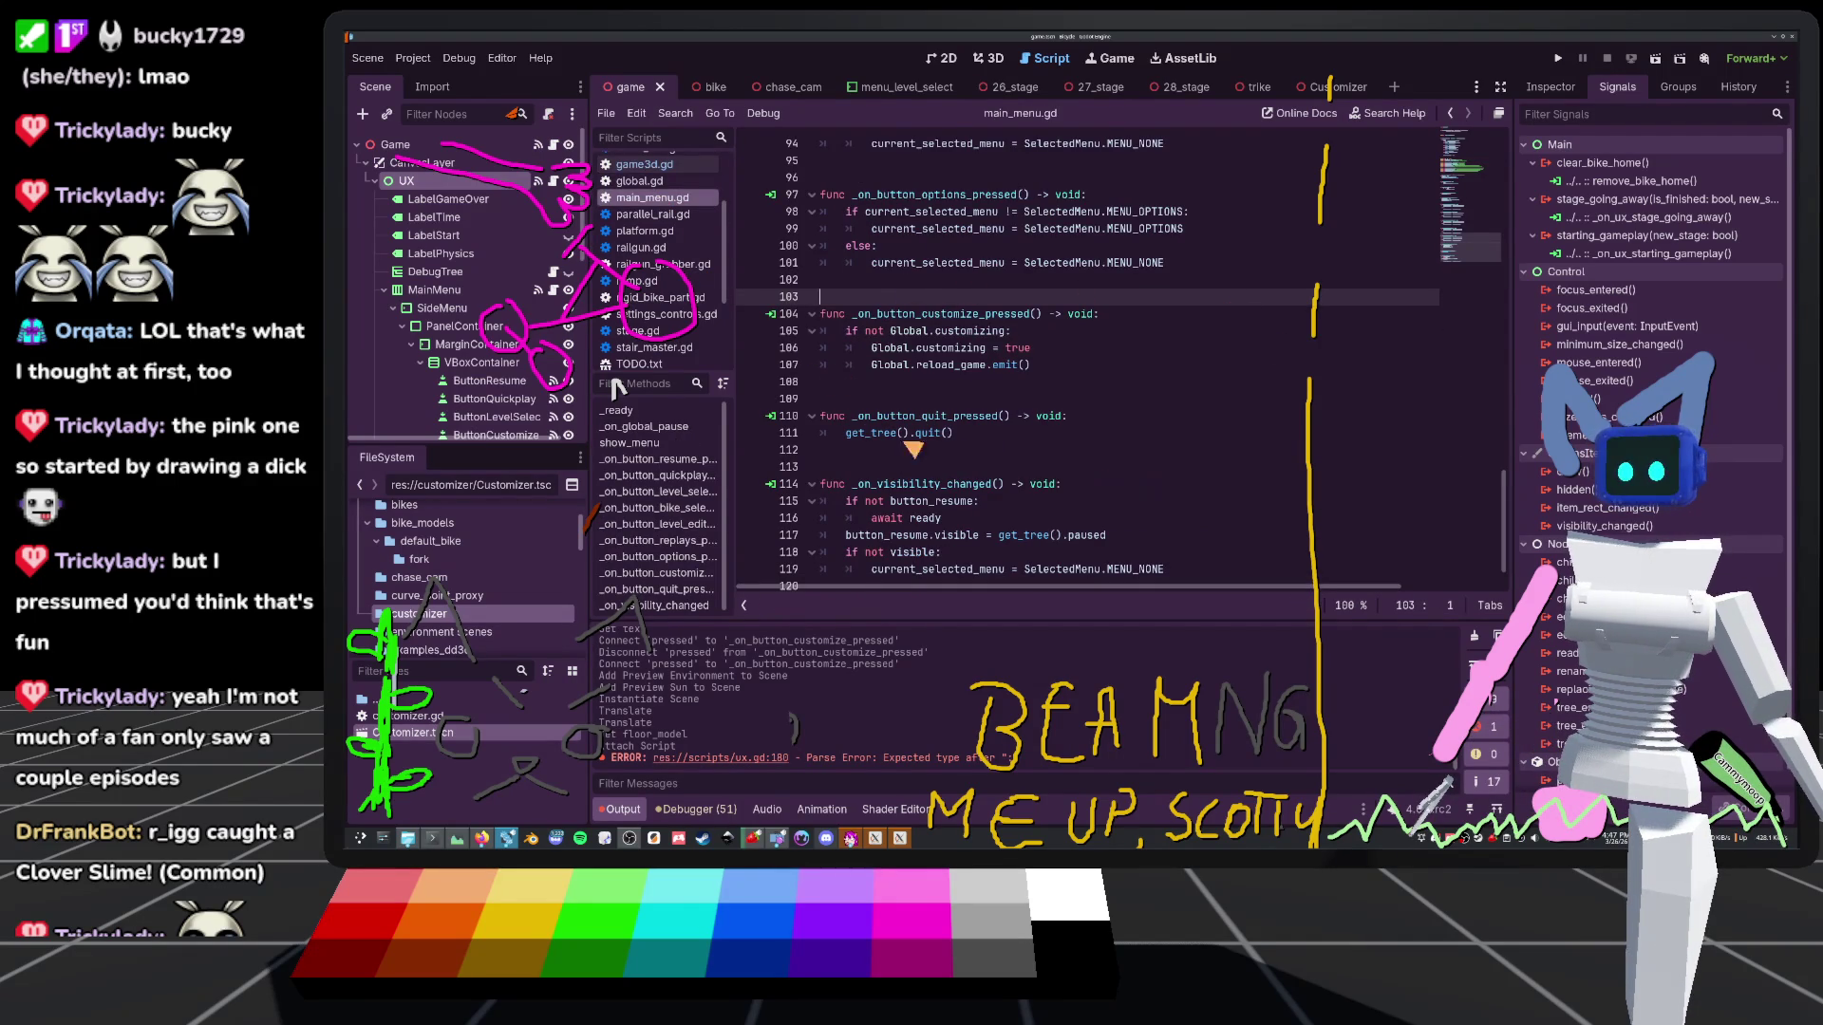
click(552, 180)
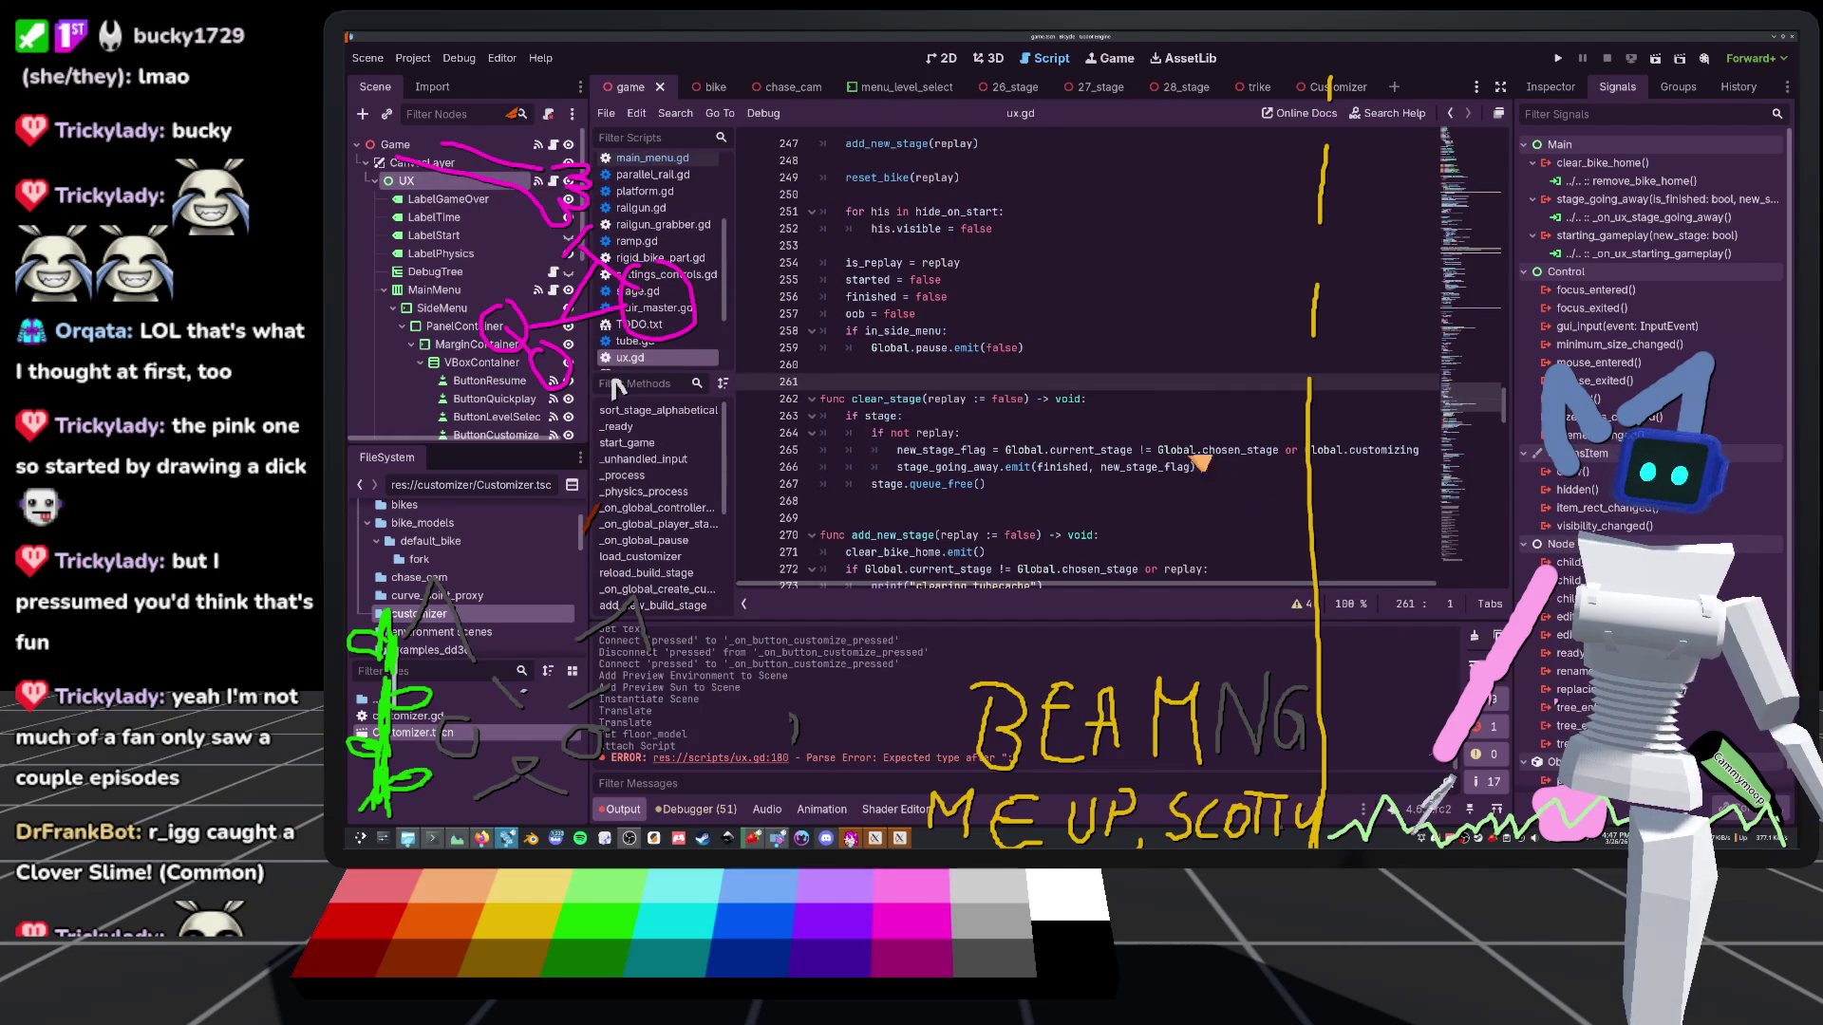
double_click(1065, 471)
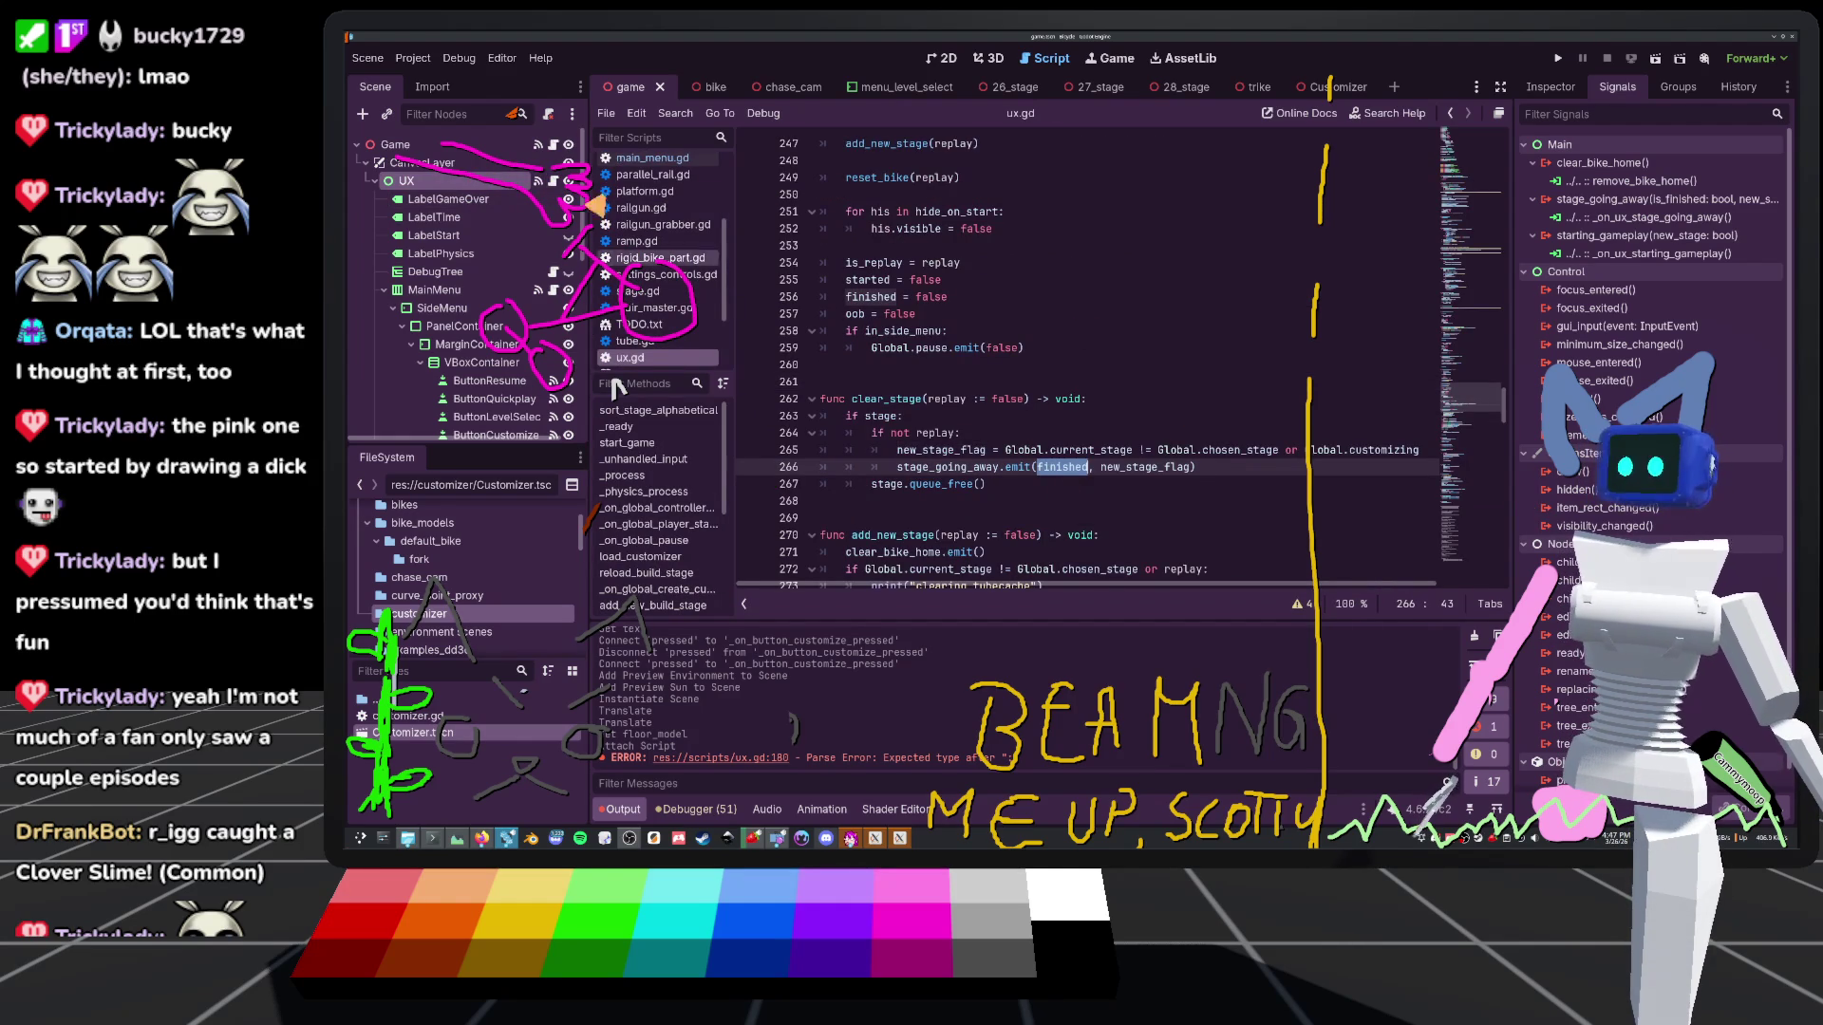
click(657, 160)
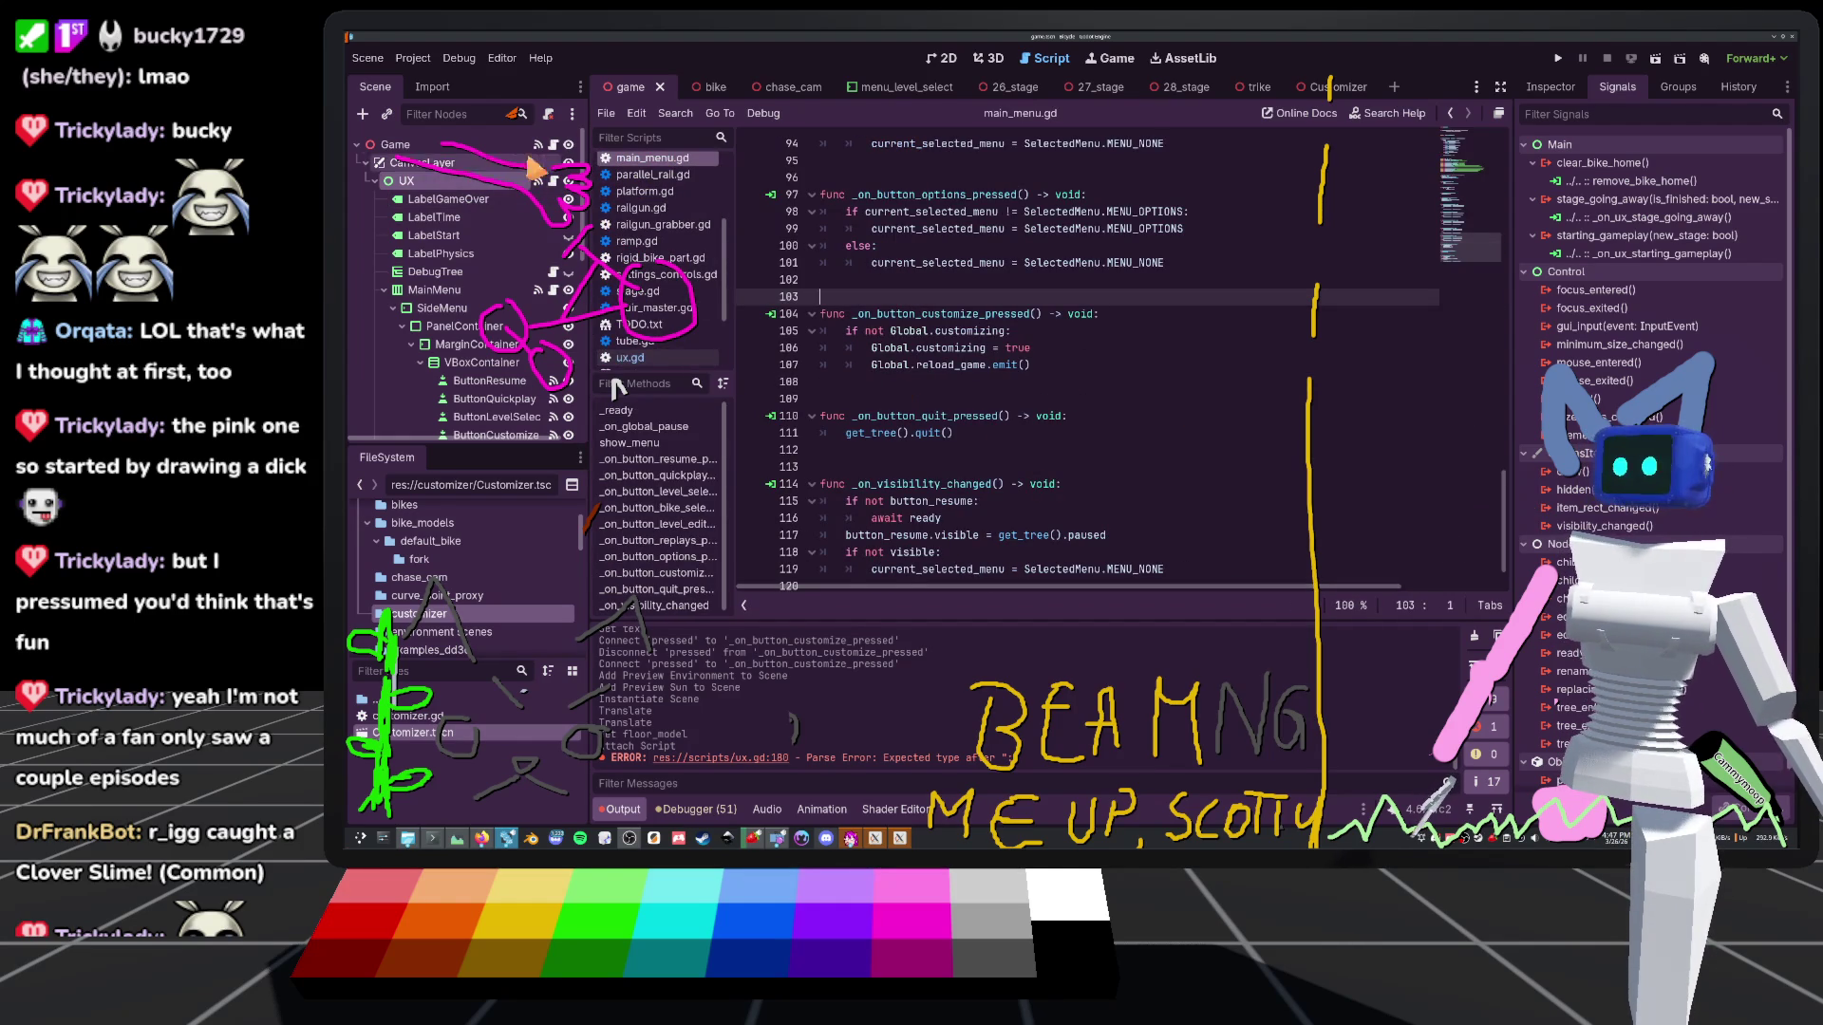
key(alt+Left)
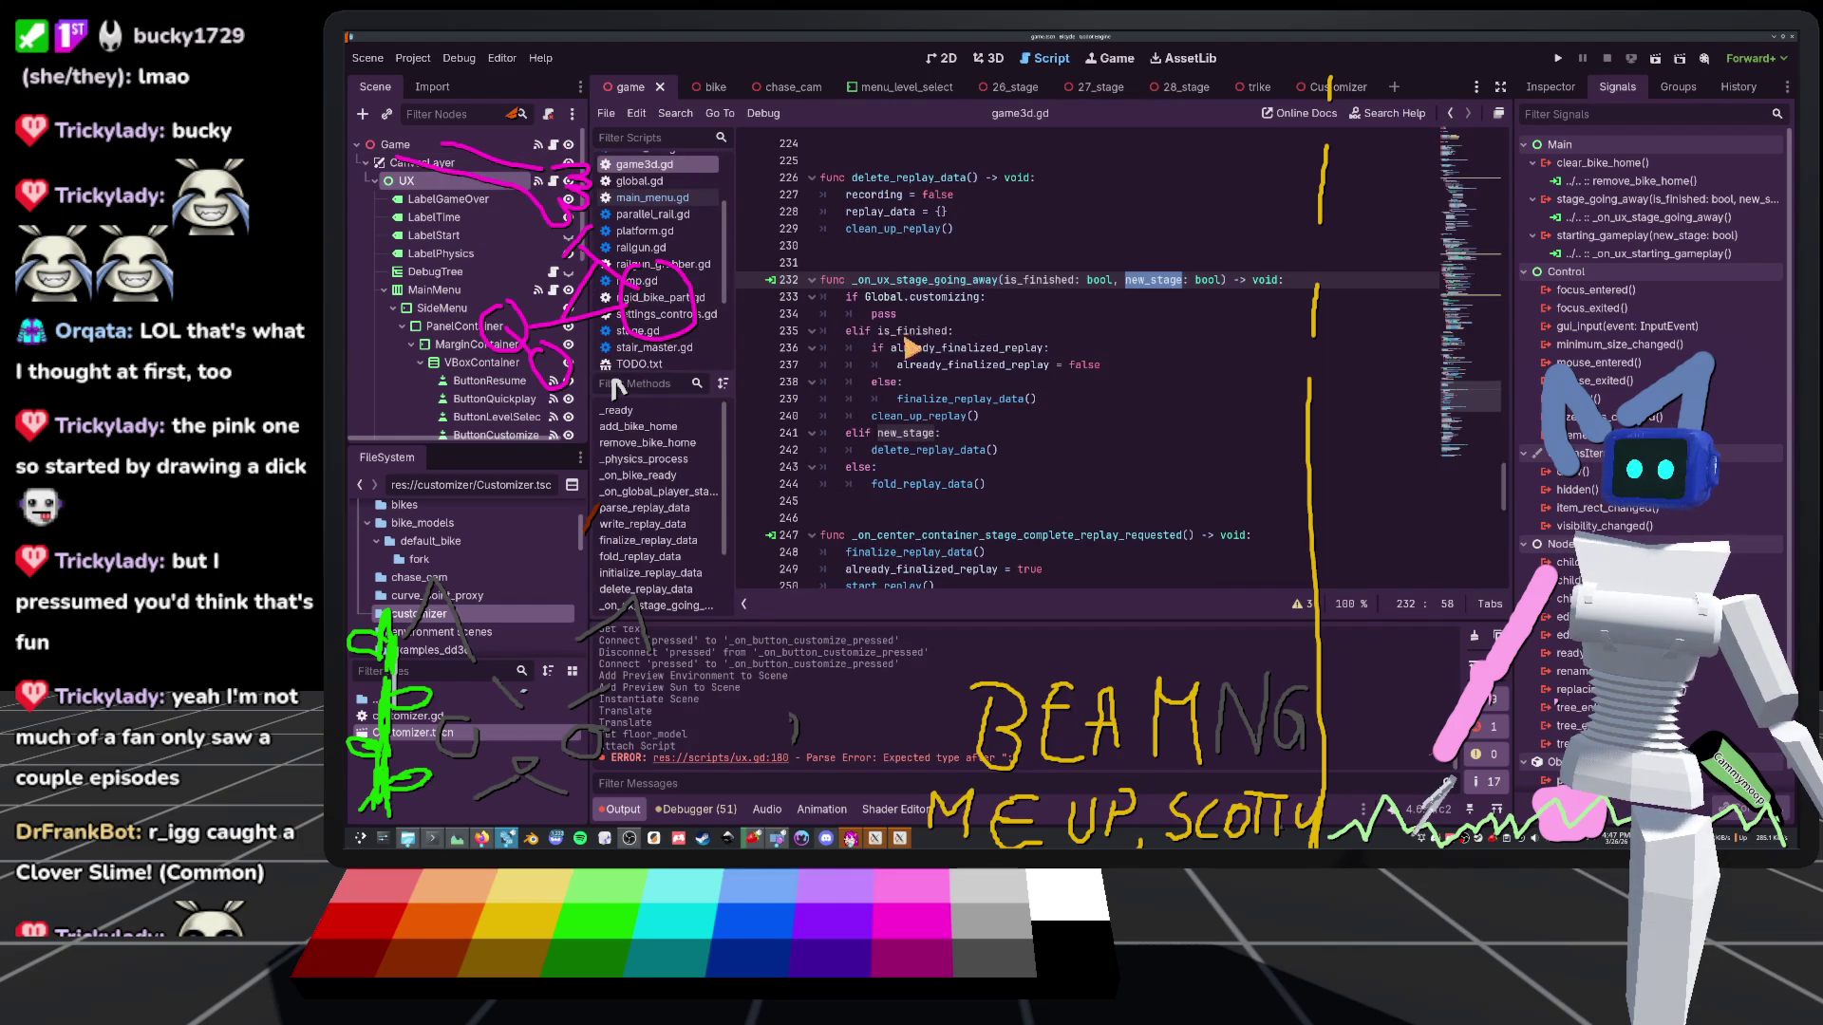
Delete the Global.customizing pass branch so the handler starts with 'if is_finished:', then save game3d.gd
click(877, 331)
key(shift+Up)
key(shift+Up)
key(shift+Home)
key(Delete)
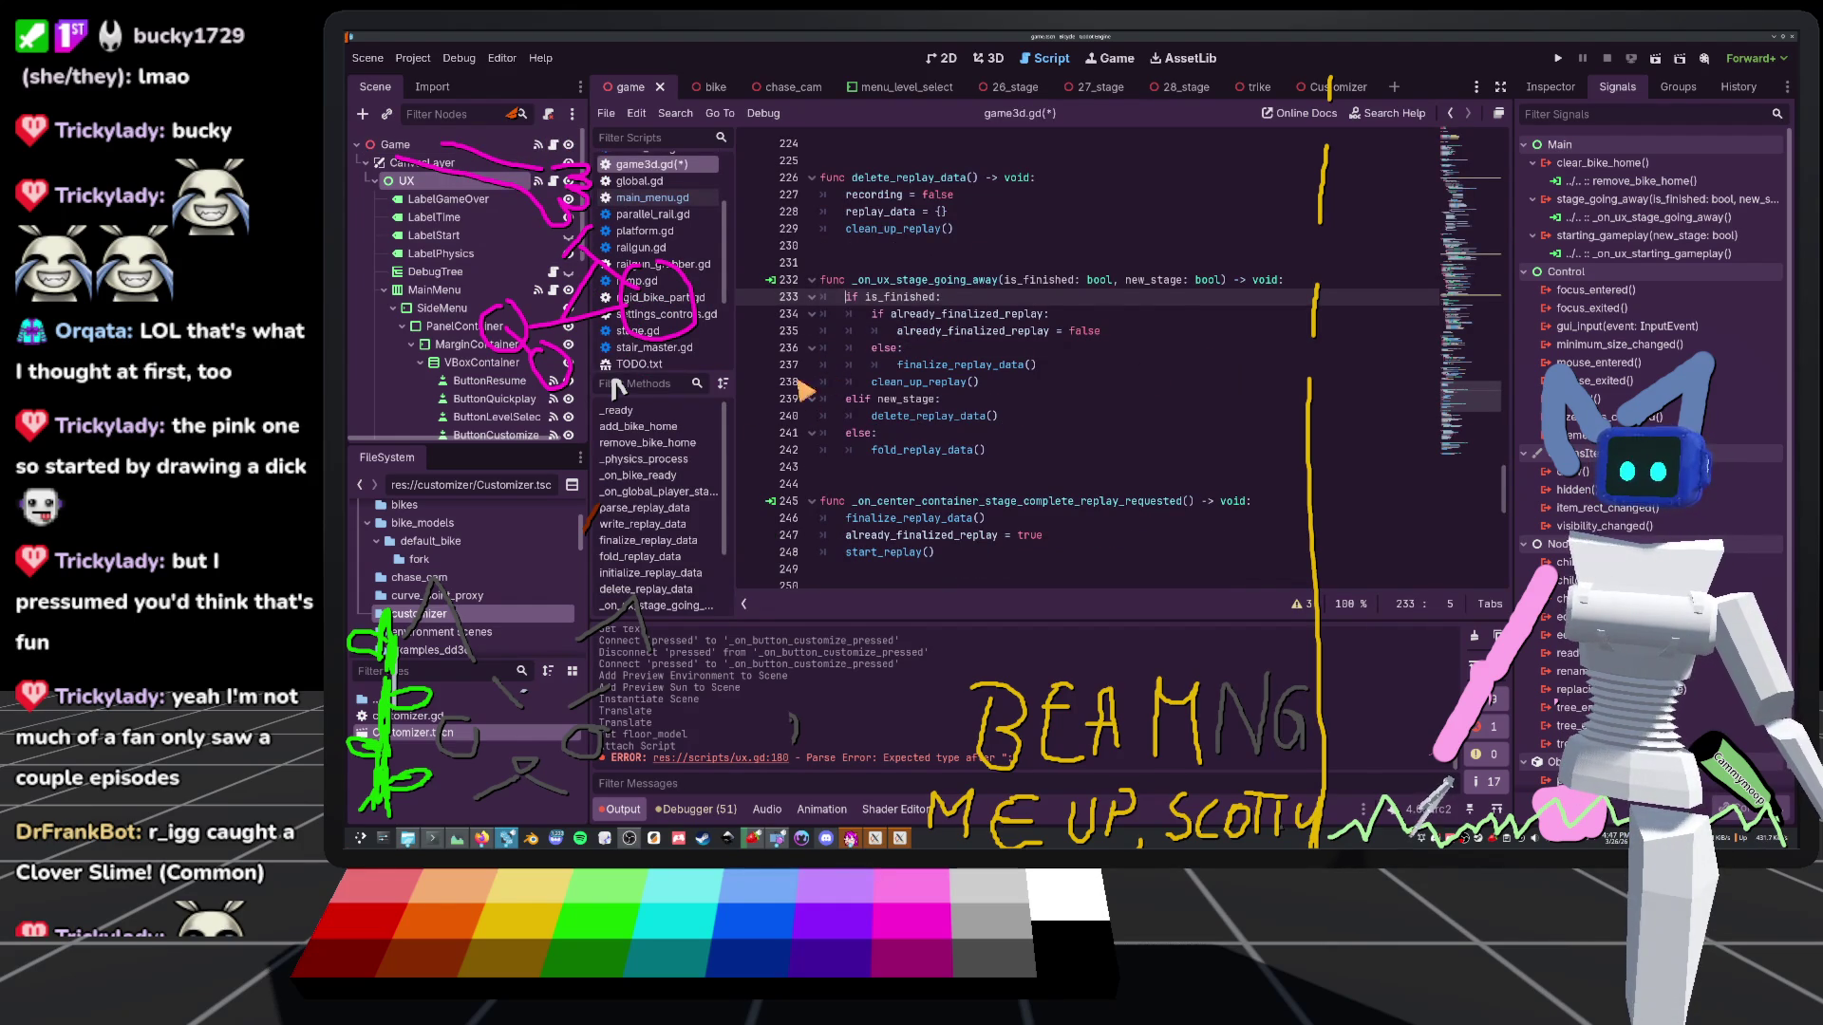
key(ctrl+s)
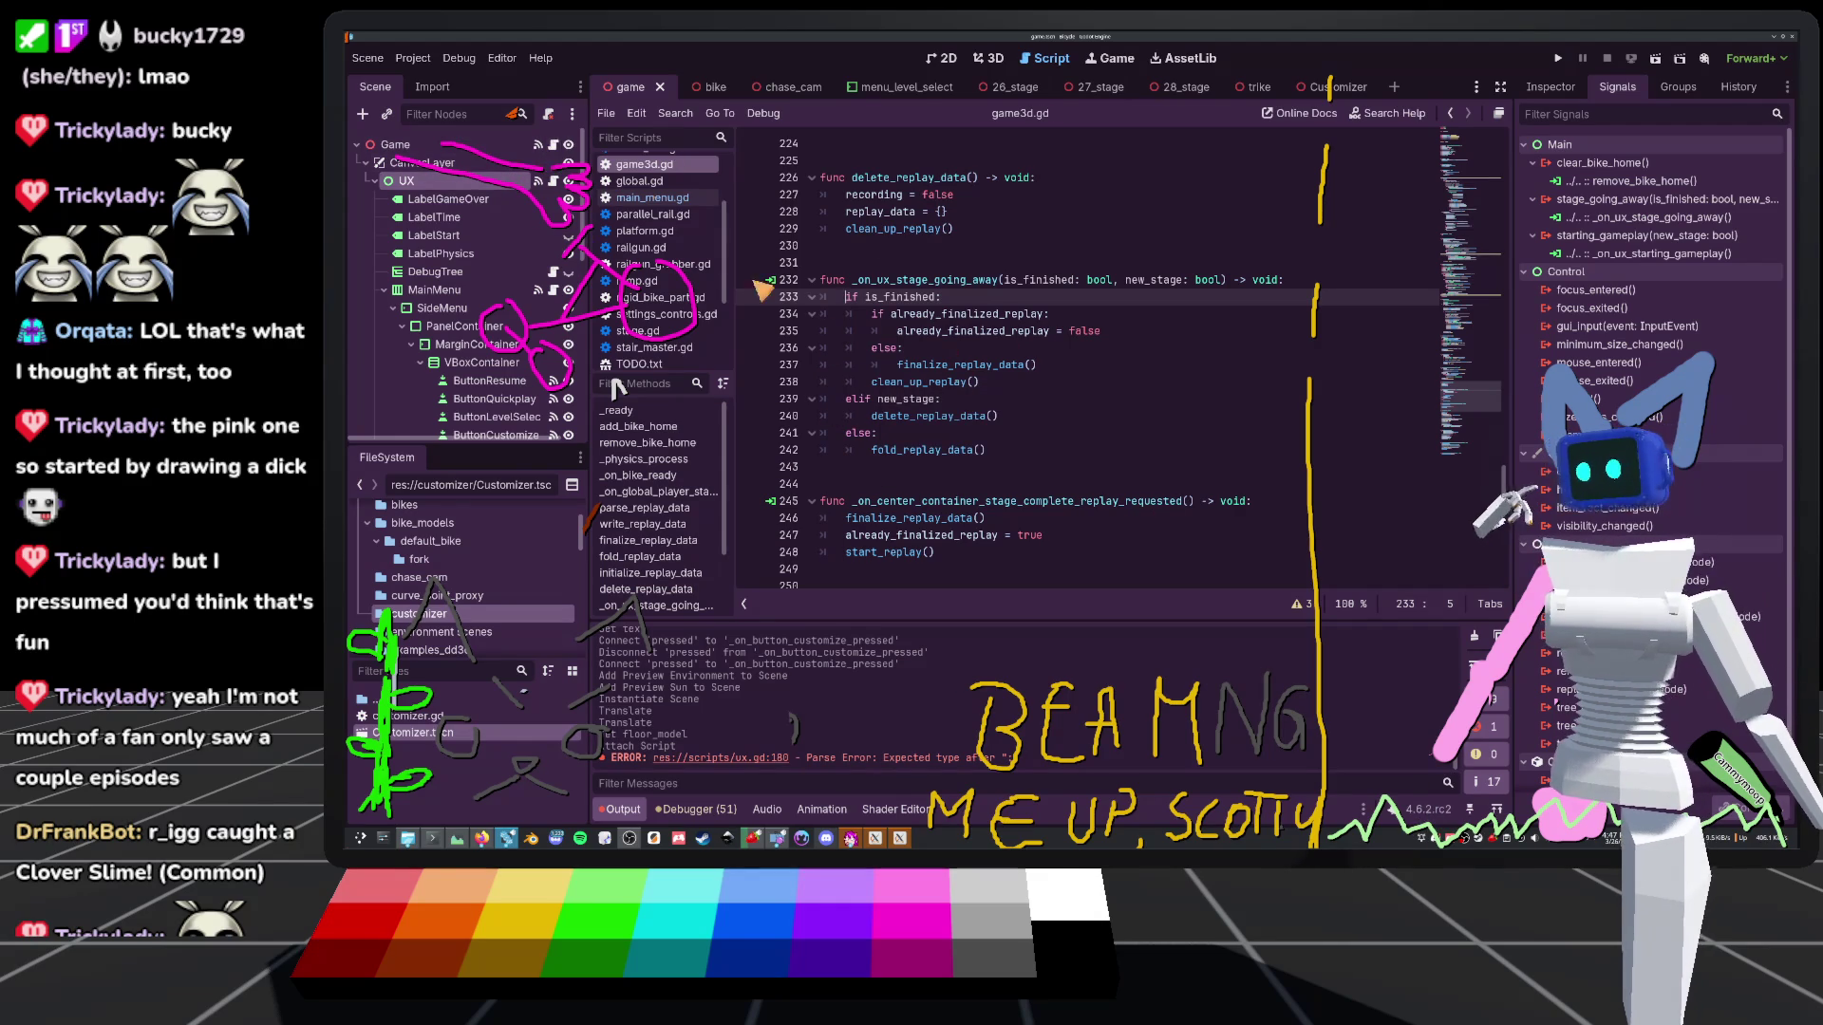
click(553, 180)
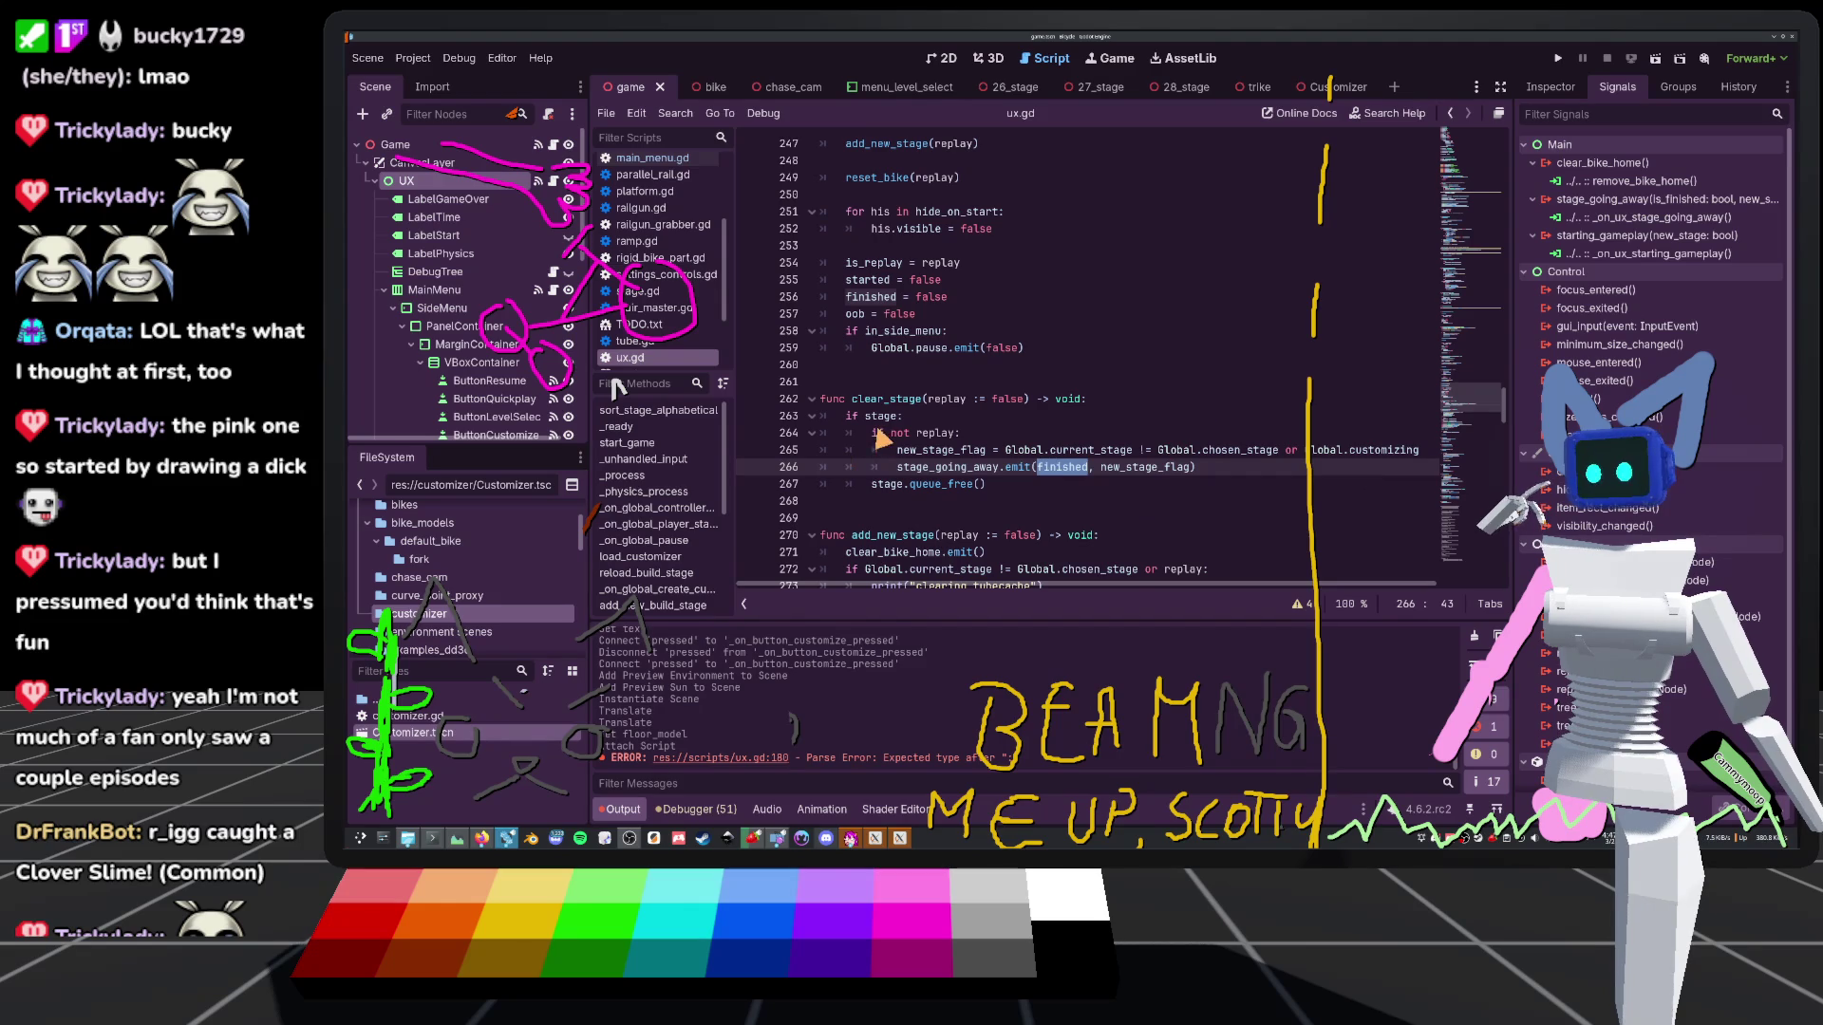
Scroll ux.gd to reload_gameworld and place the caret in its empty elif Global.customizing branch
scroll(1037, 492, up, 11)
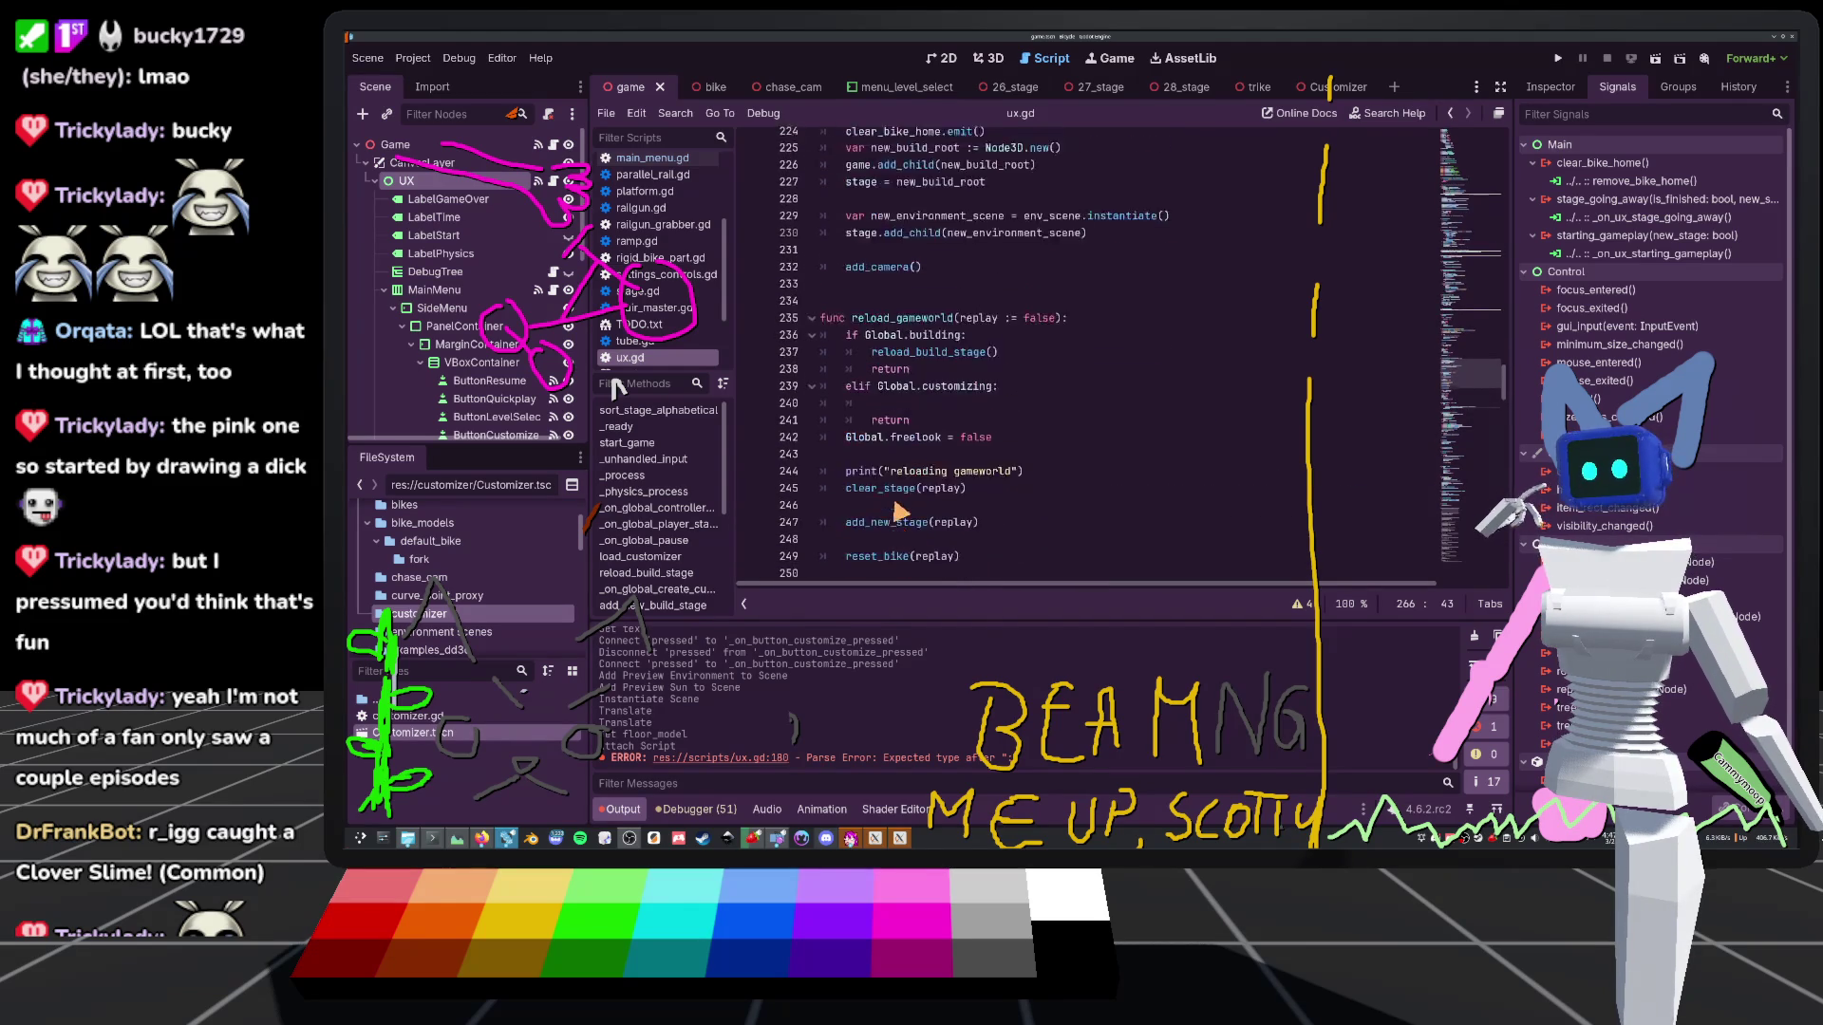
scroll(848, 508, up, 8)
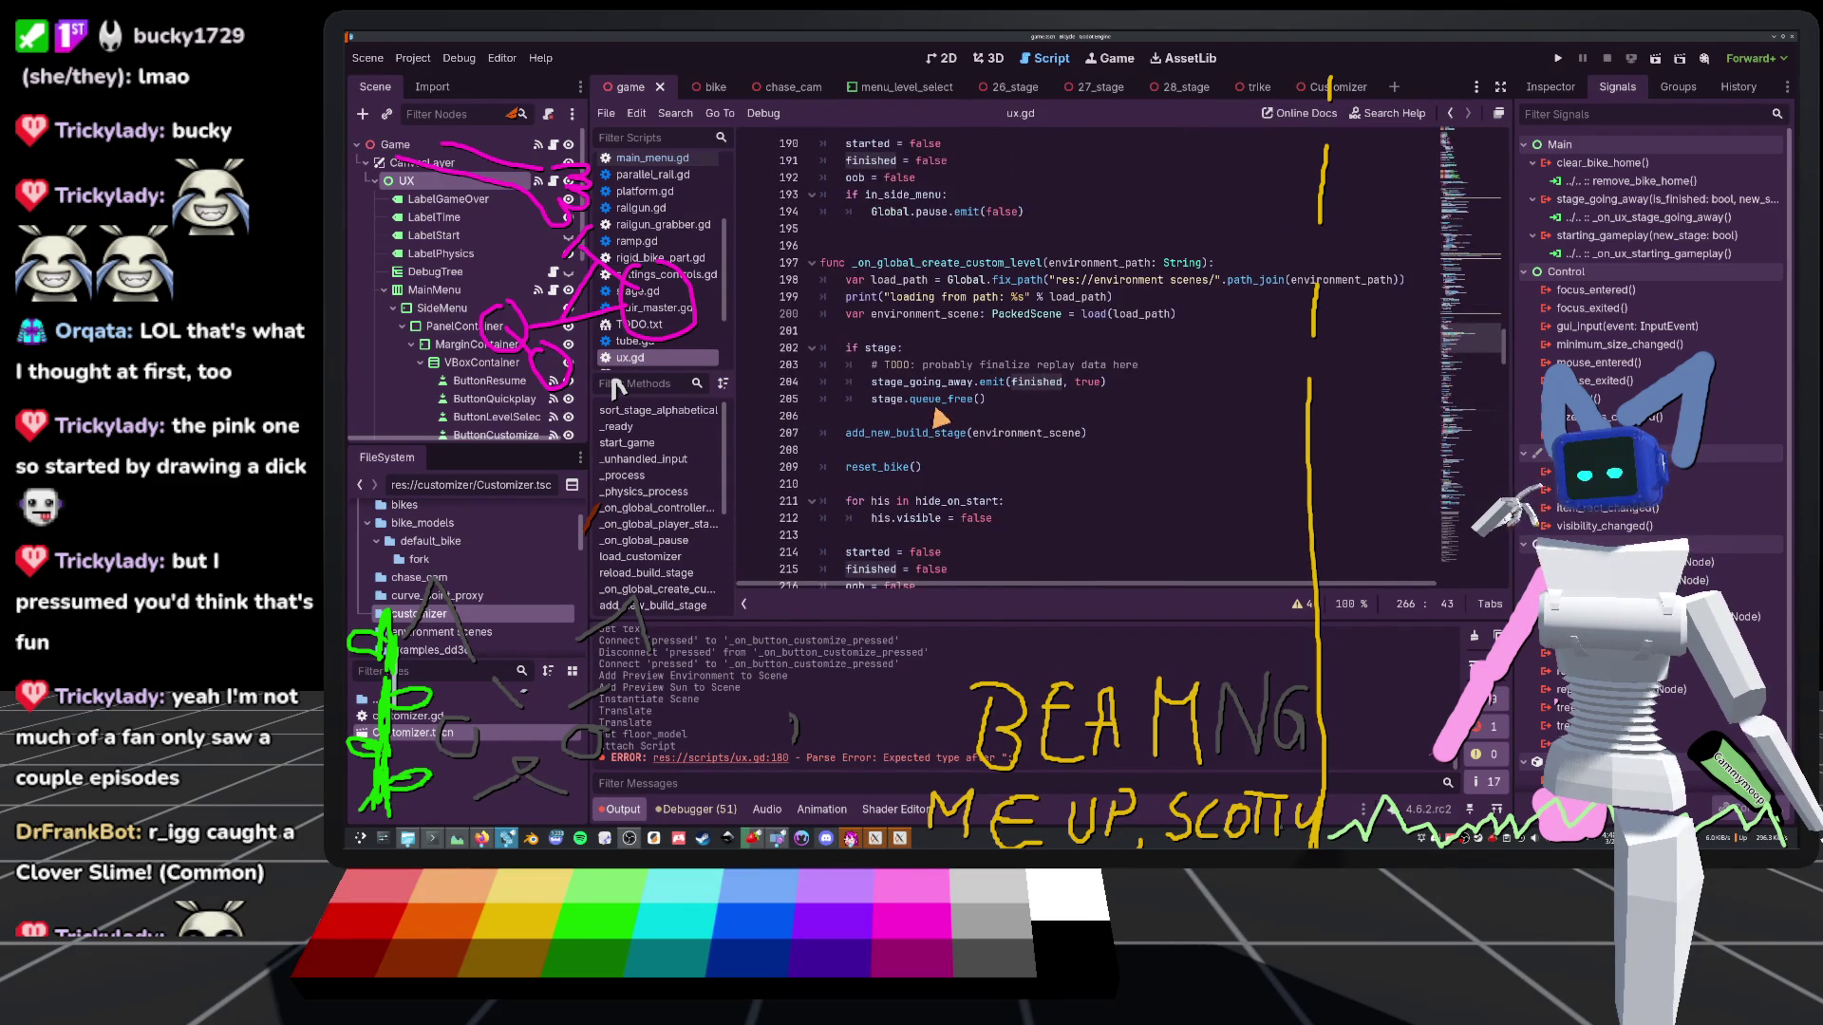
scroll(956, 492, up, 3)
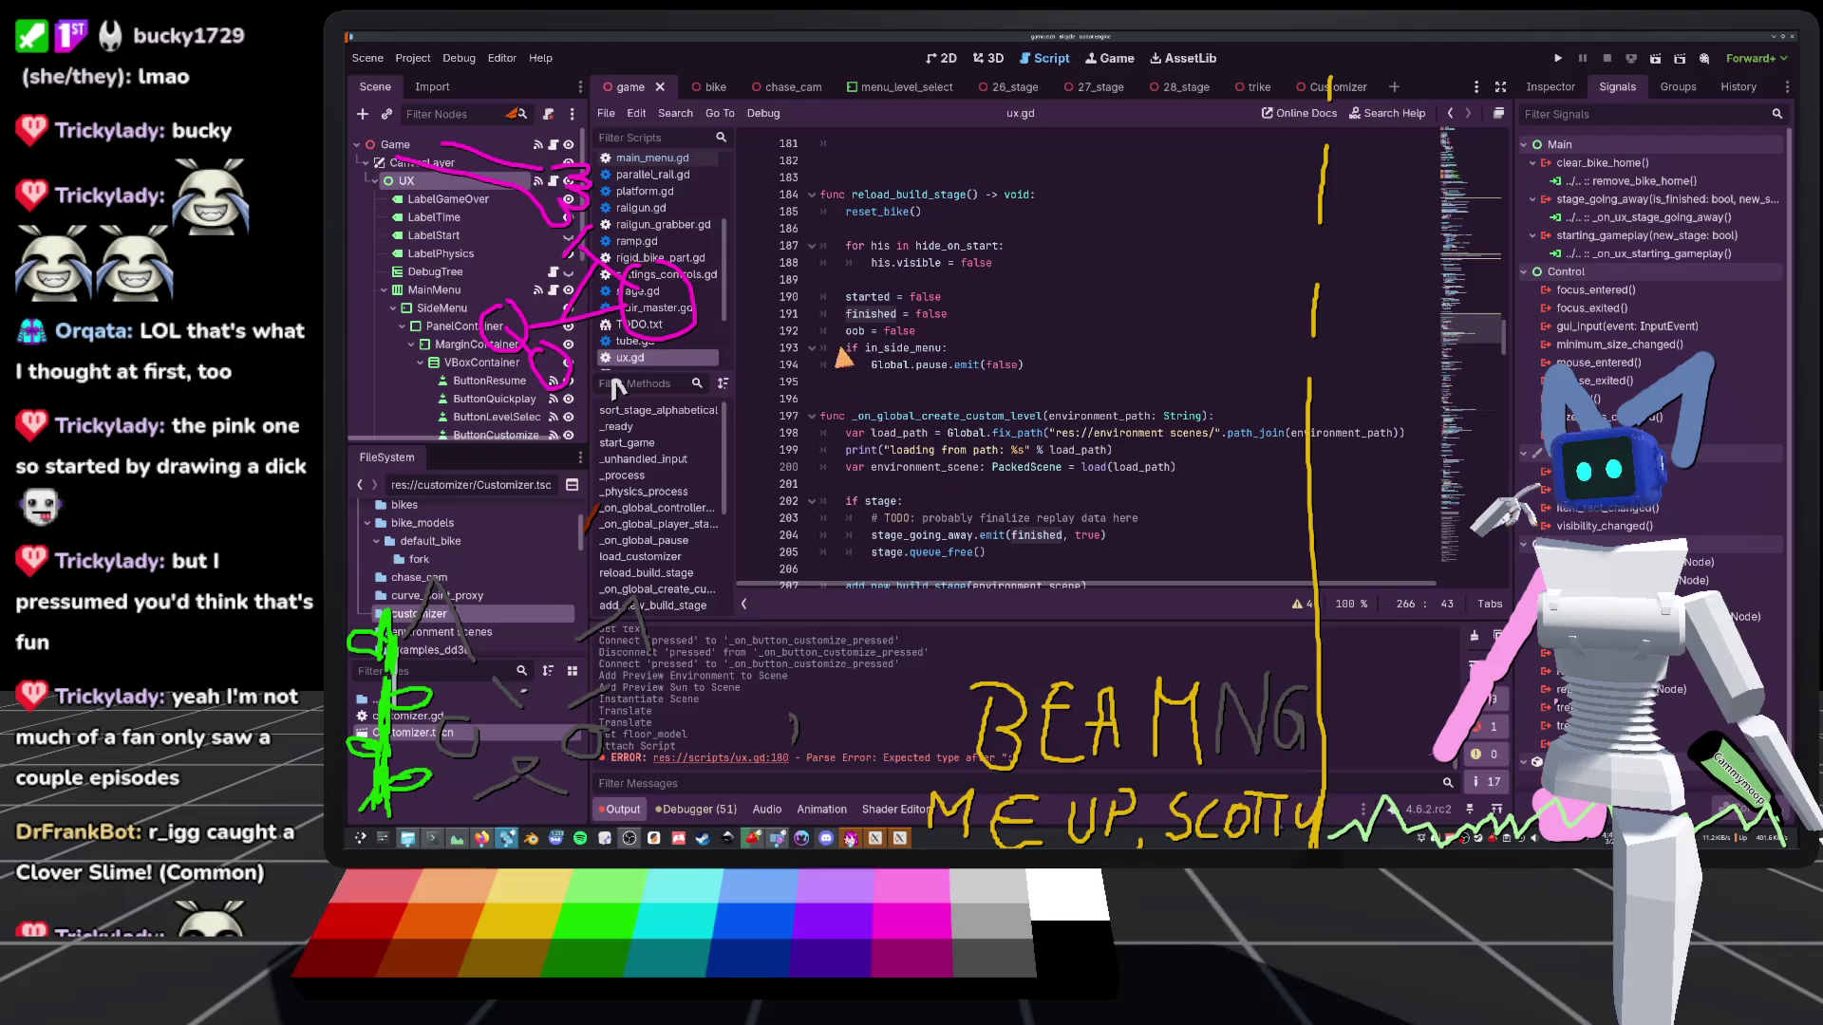
scroll(840, 407, up, 6)
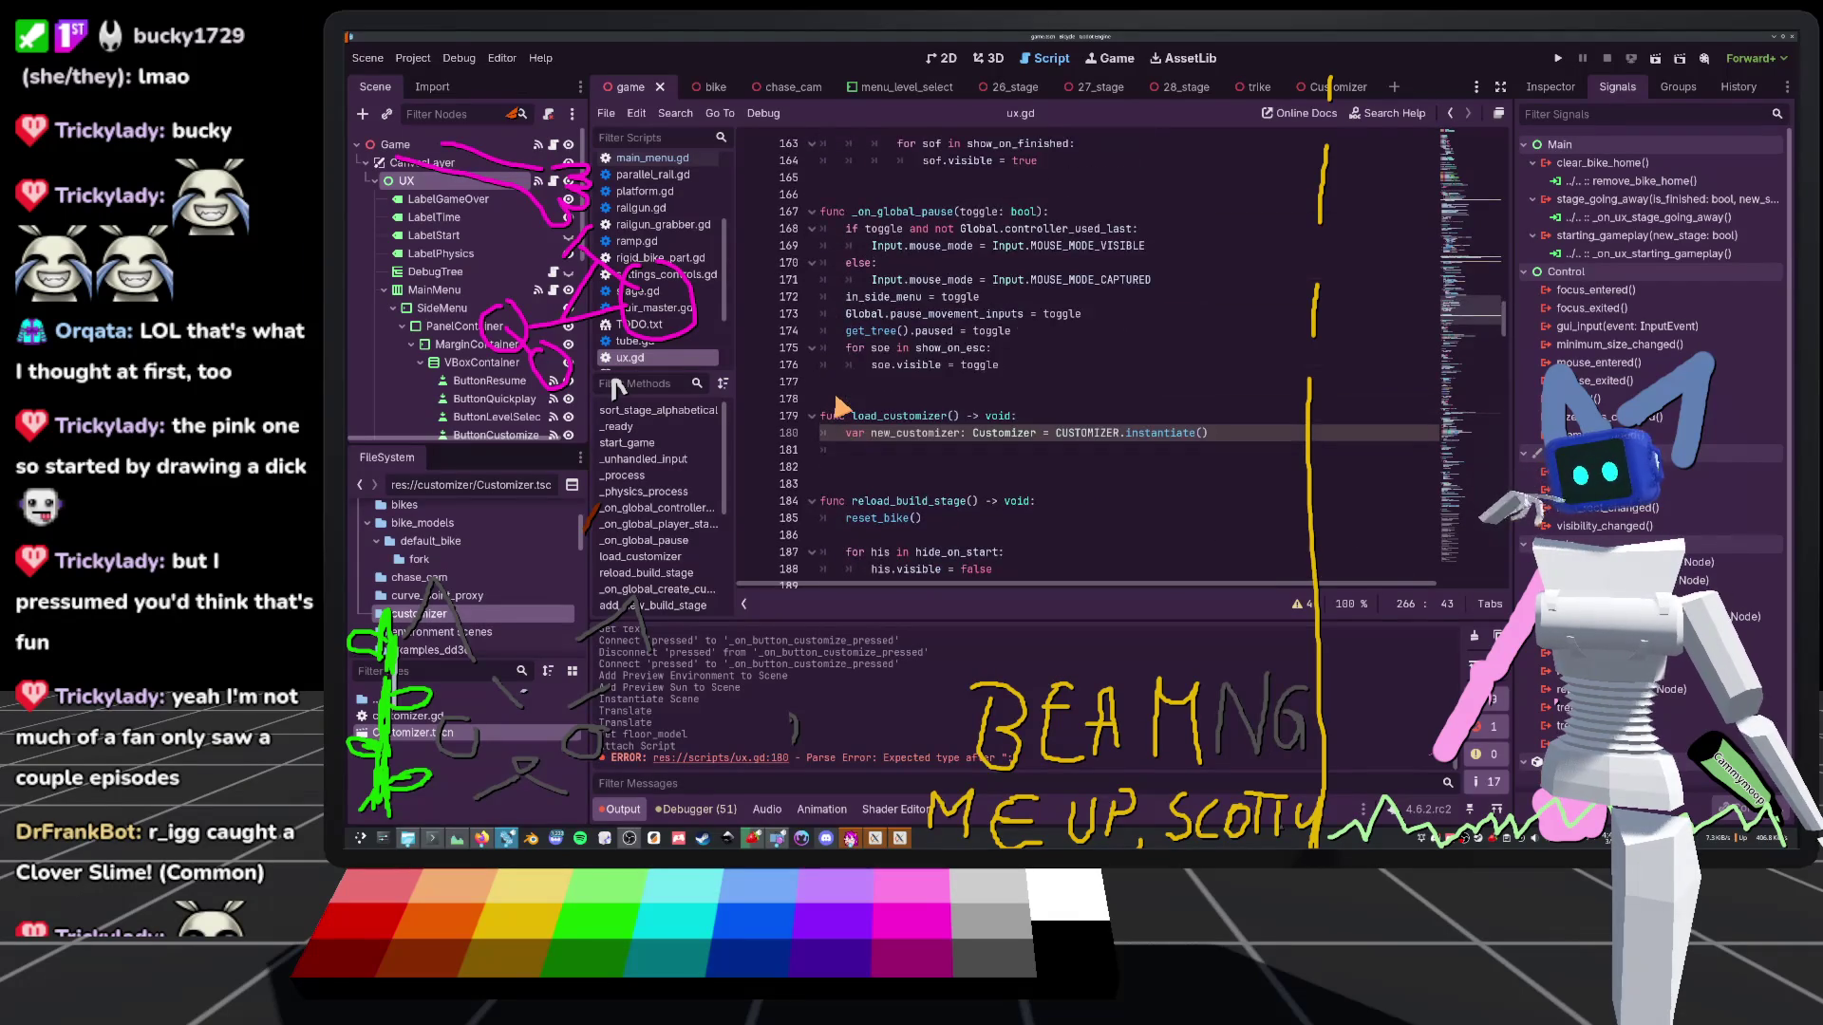
scroll(841, 406, down, 18)
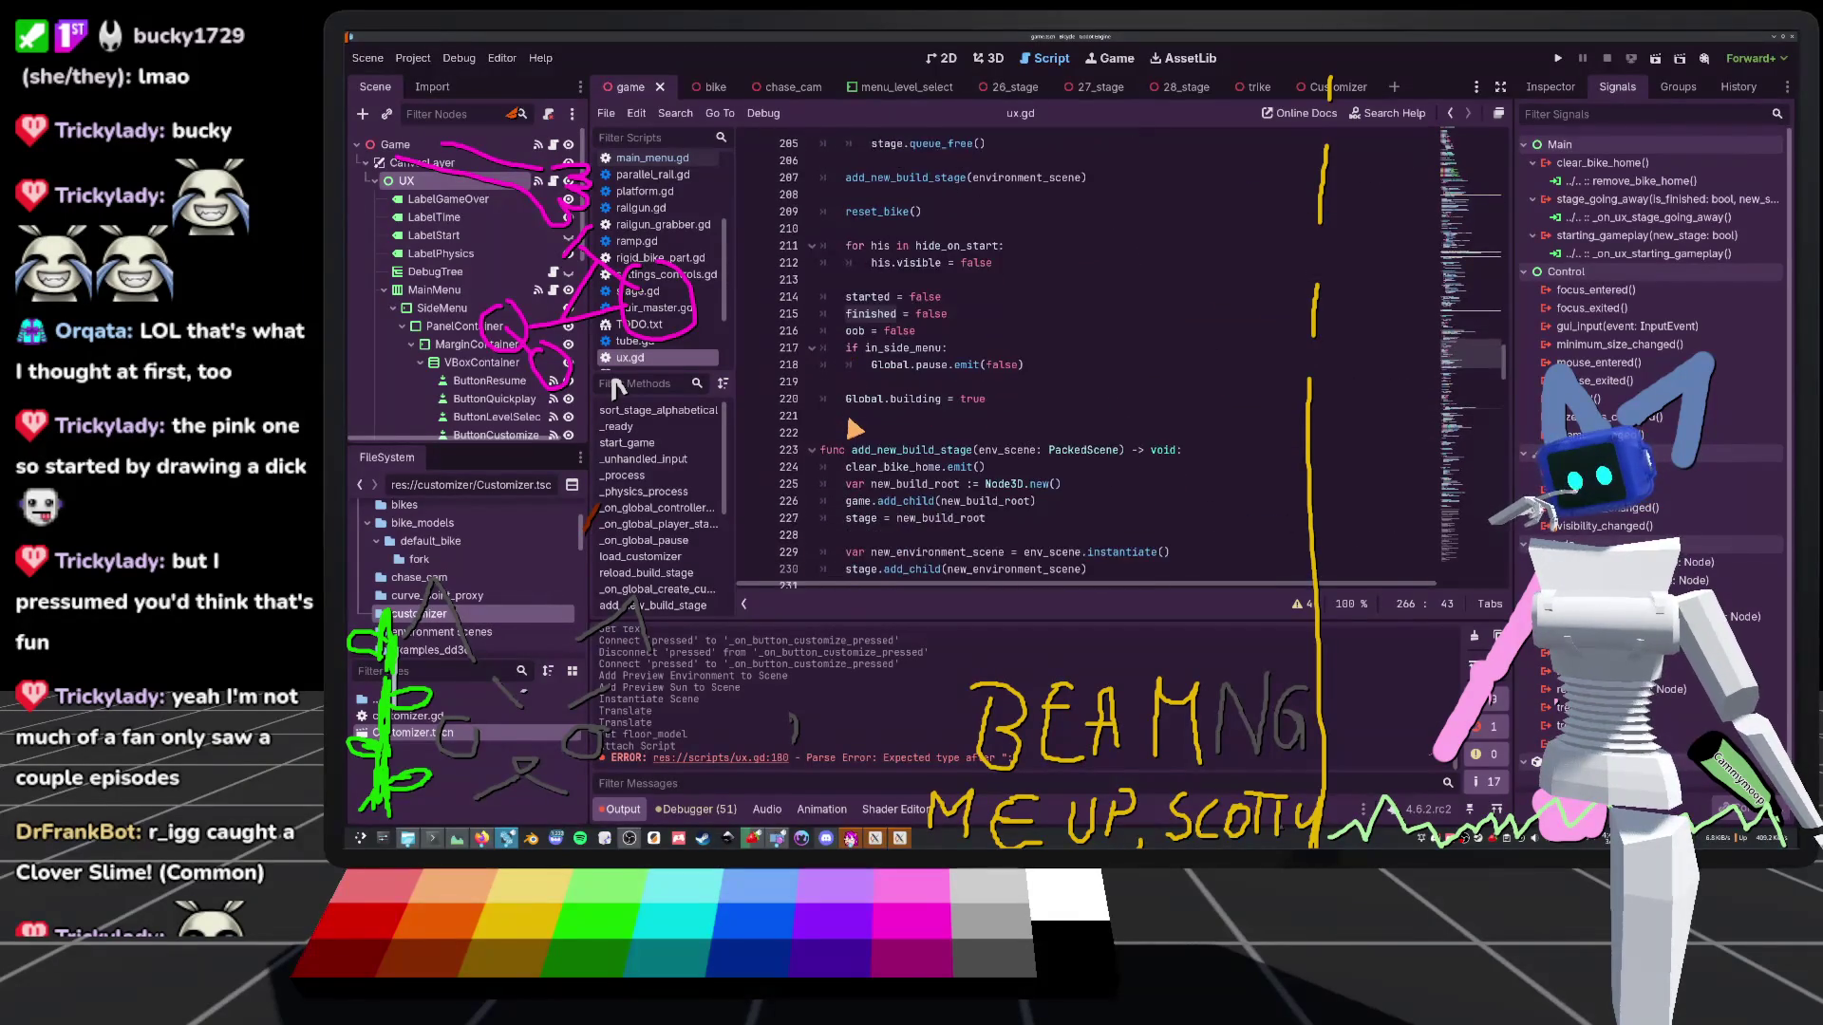
scroll(855, 430, down, 4)
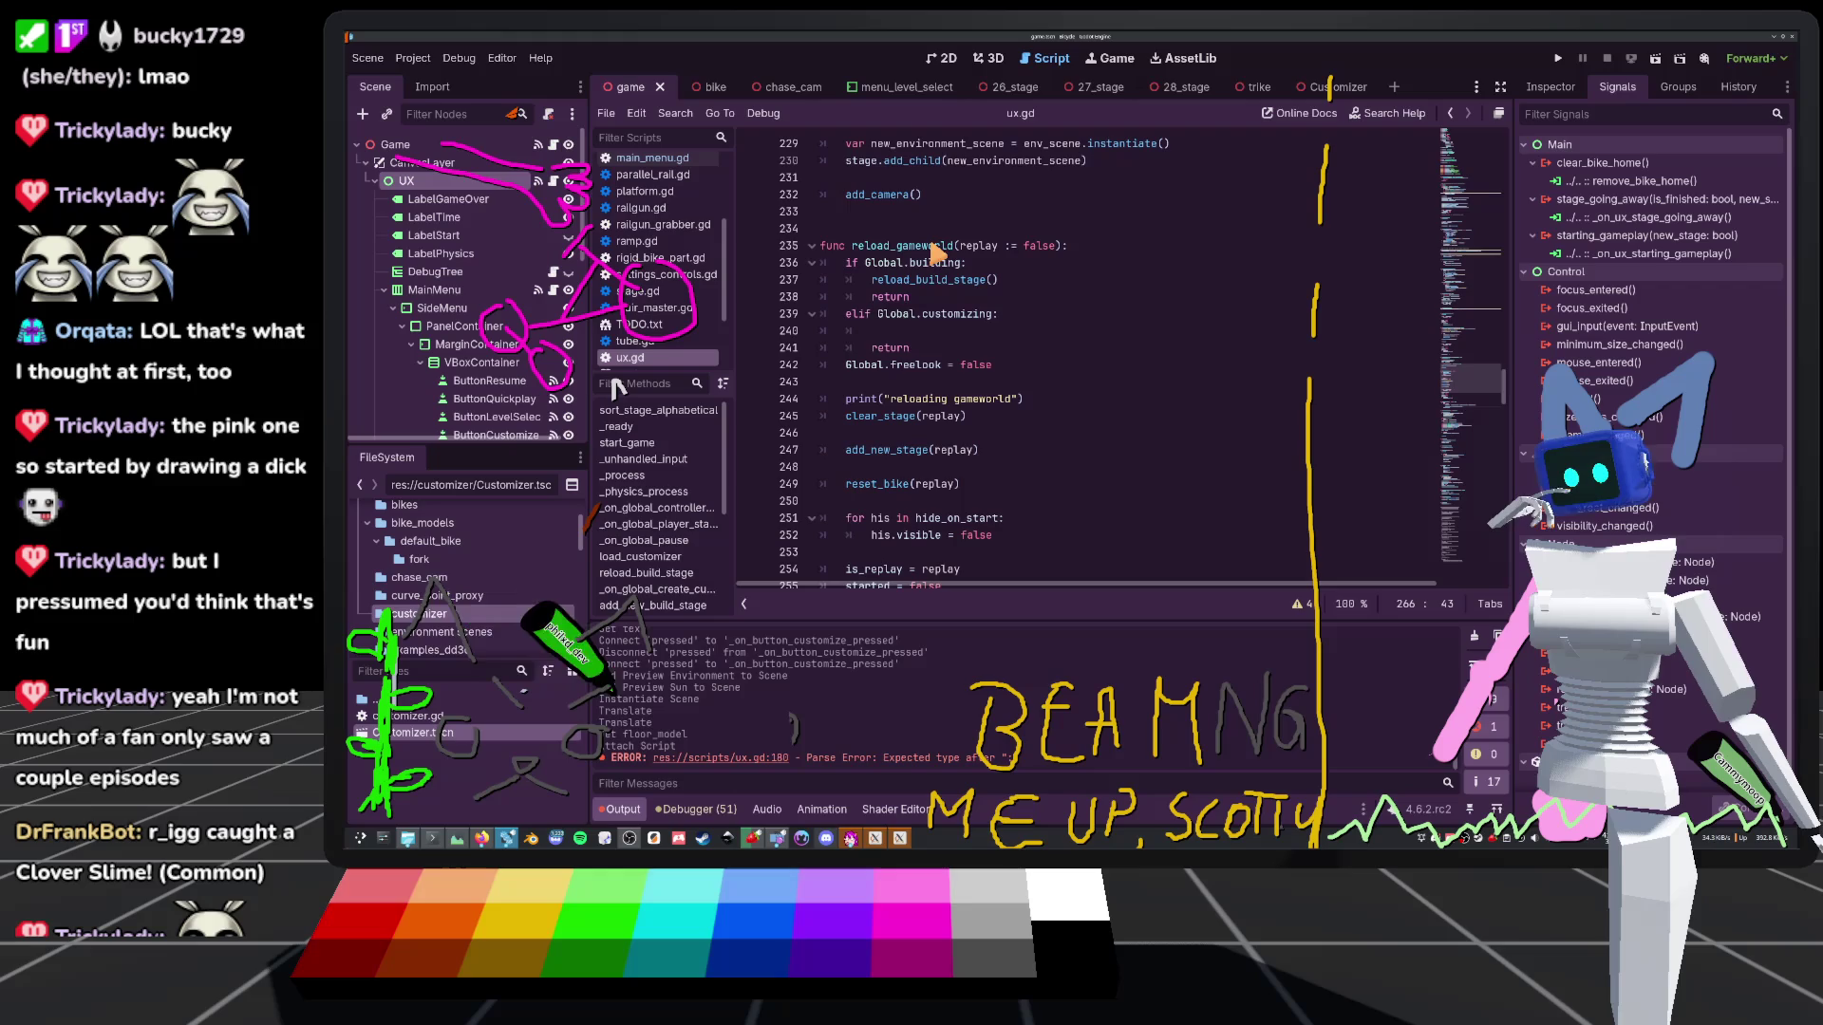
click(892, 333)
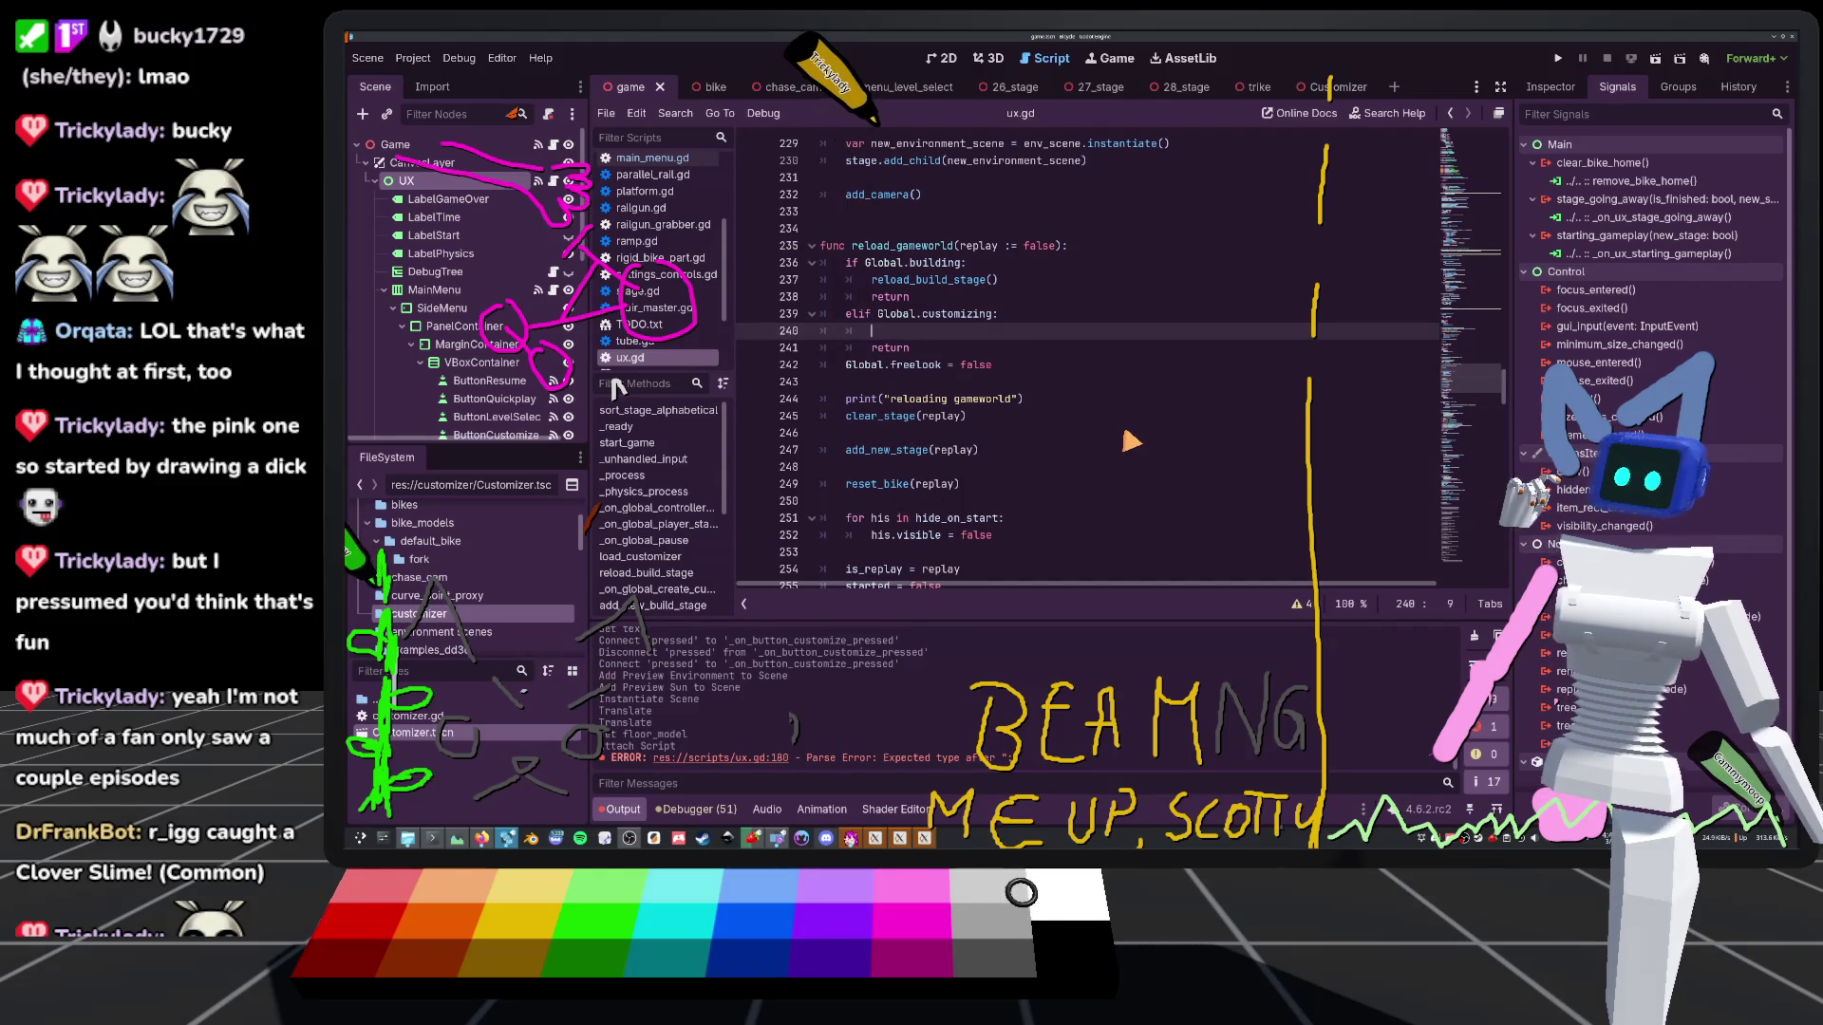
Insert clear_stage(false) before the return in reload_gameworld's customizing branch, then save ux.gd
text(cle)
key(Down)
key(Return)
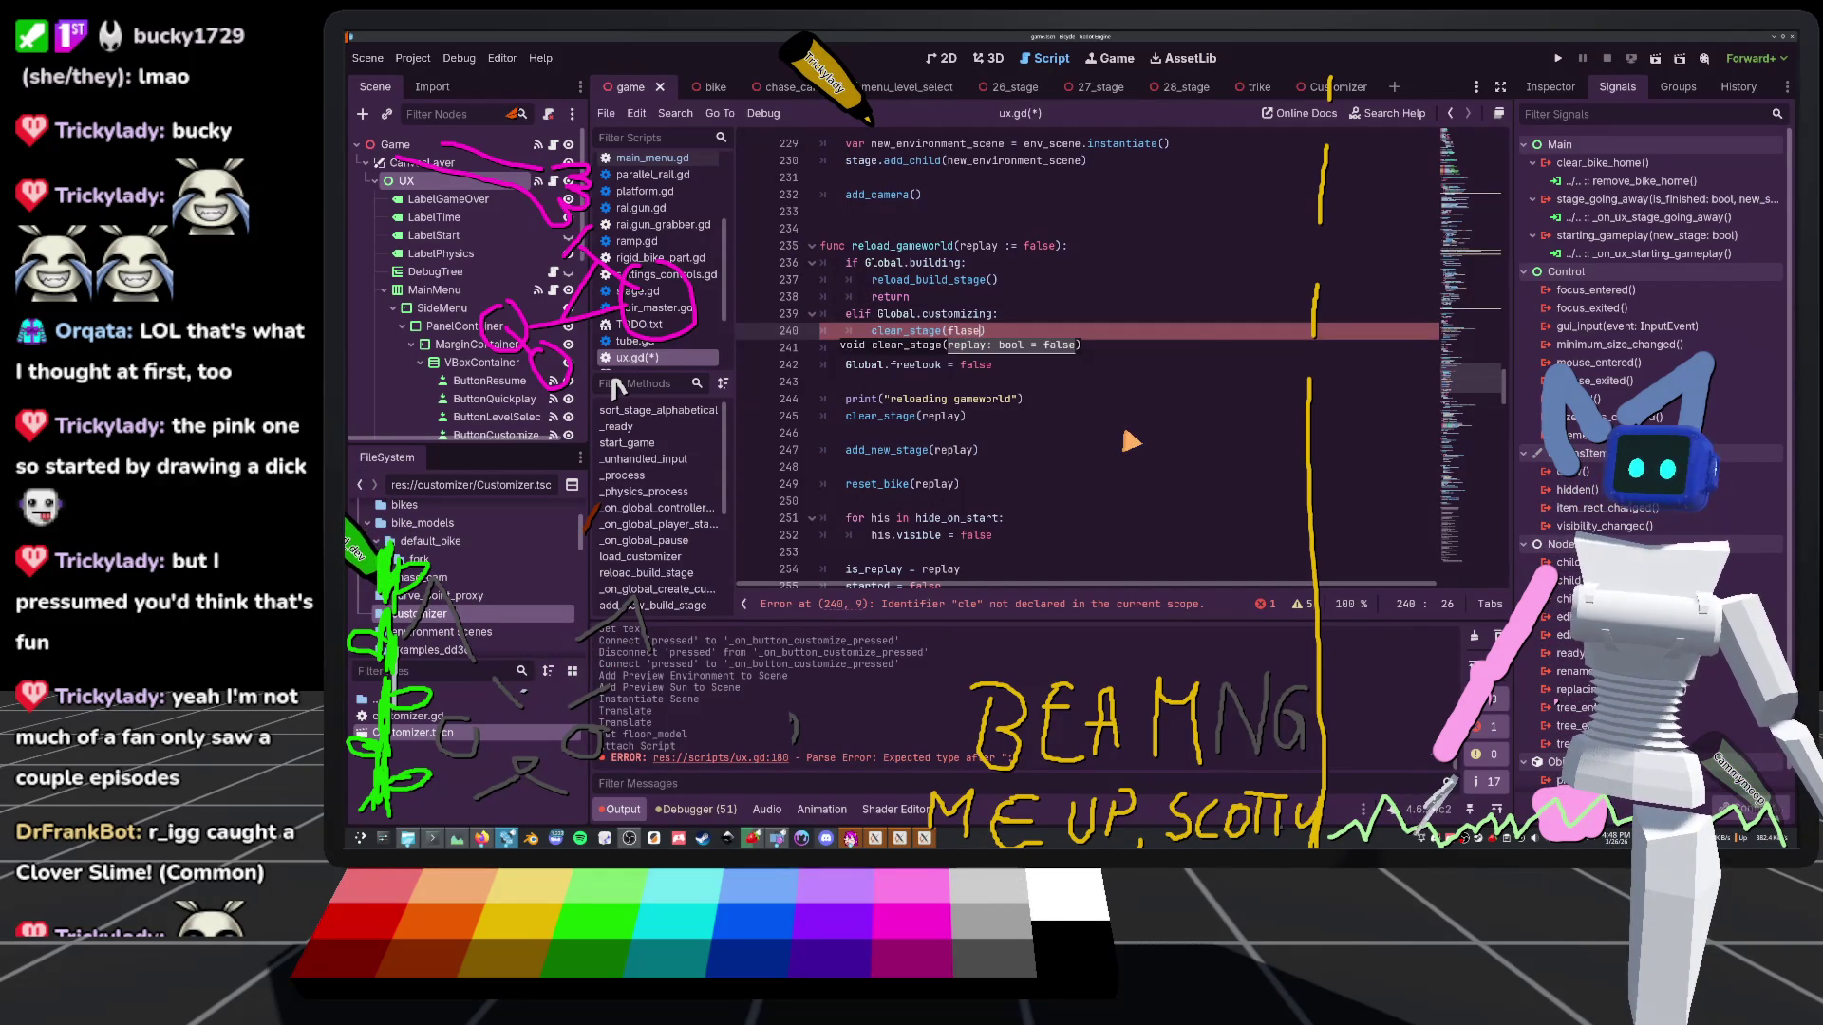
text(fla)
text(se)
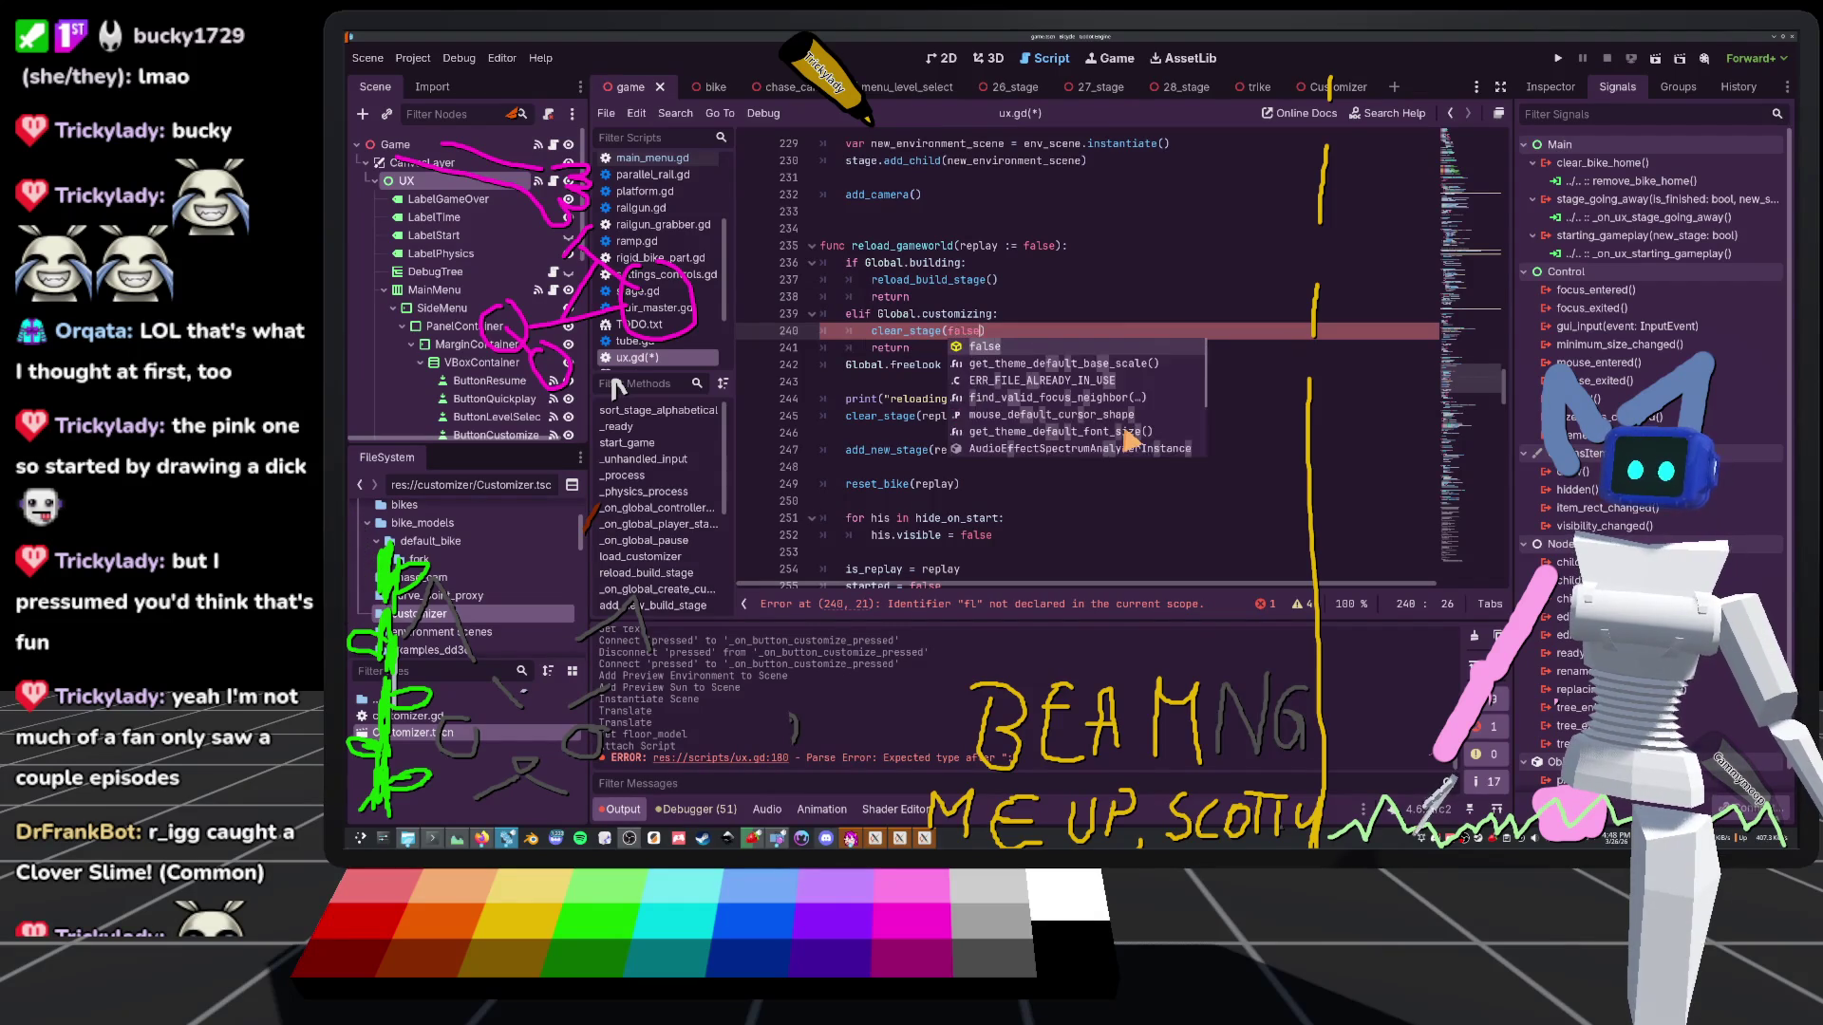
click(892, 384)
key(ctrl+s)
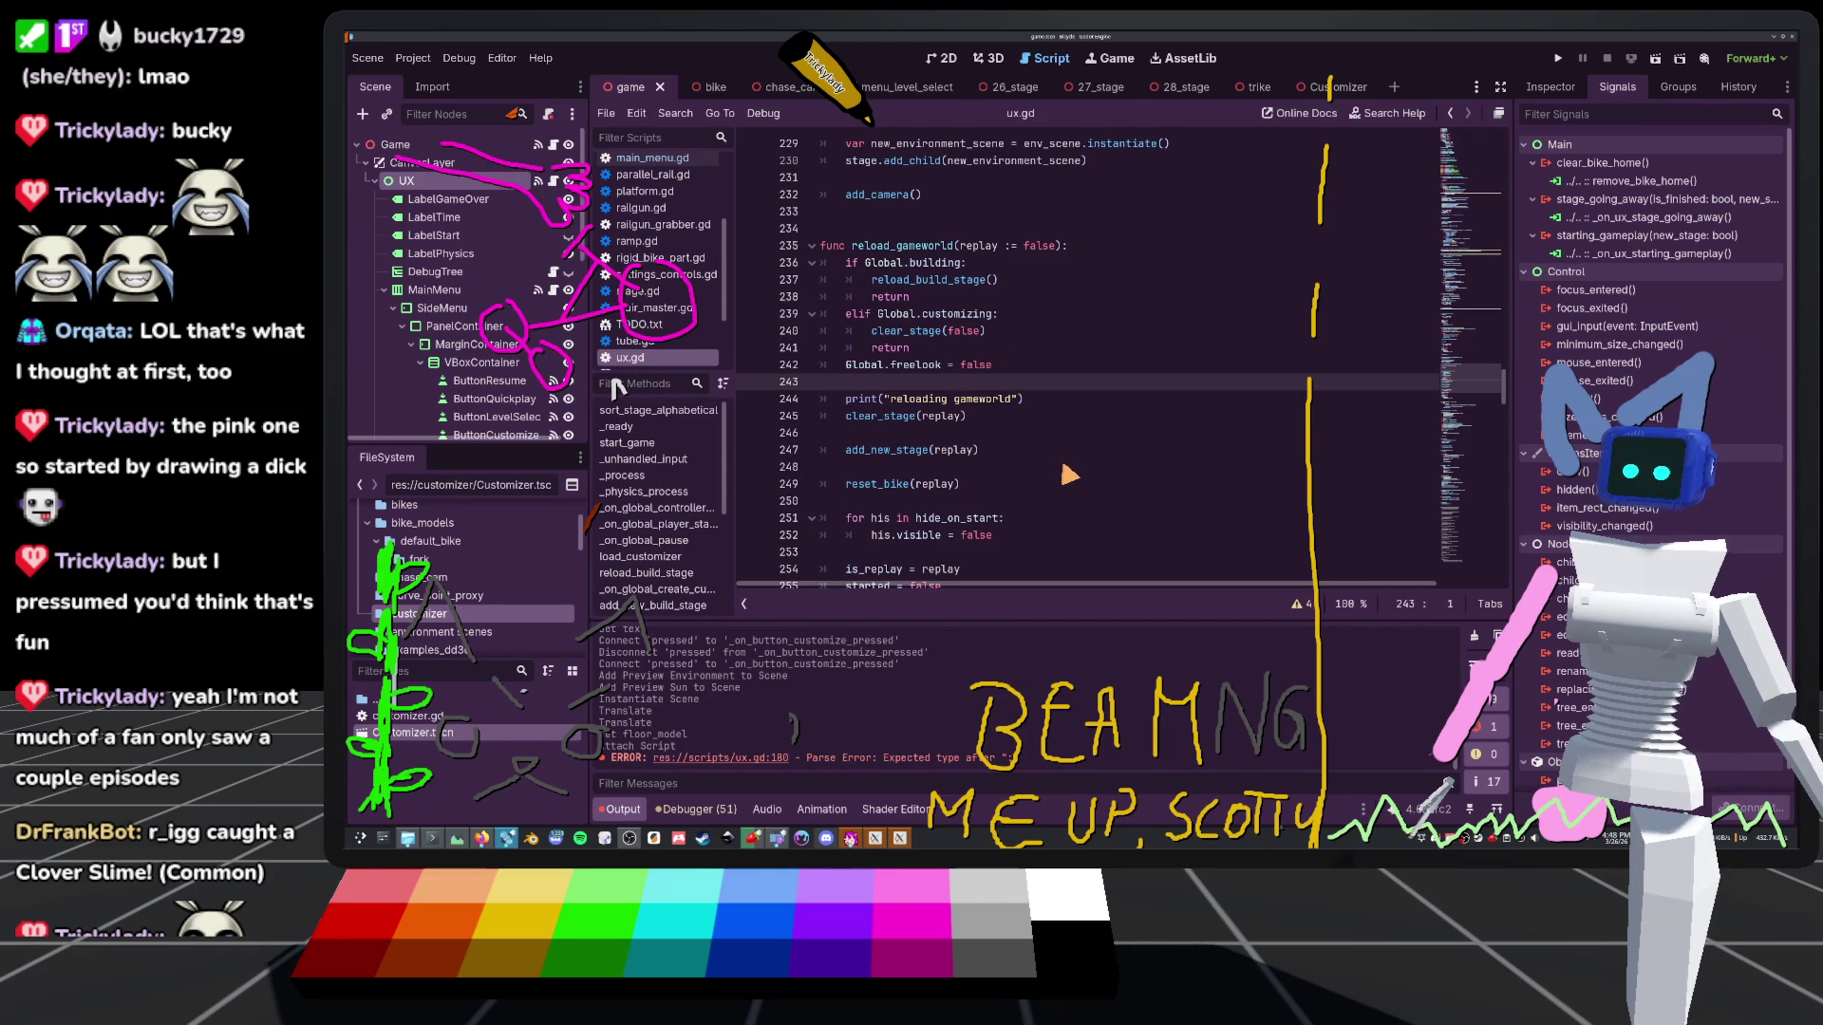
Fold the _on_global_create_custom_level and reload_build_stage functions to bring load_customizer into view
scroll(1068, 474, up, 6)
scroll(959, 446, up, 4)
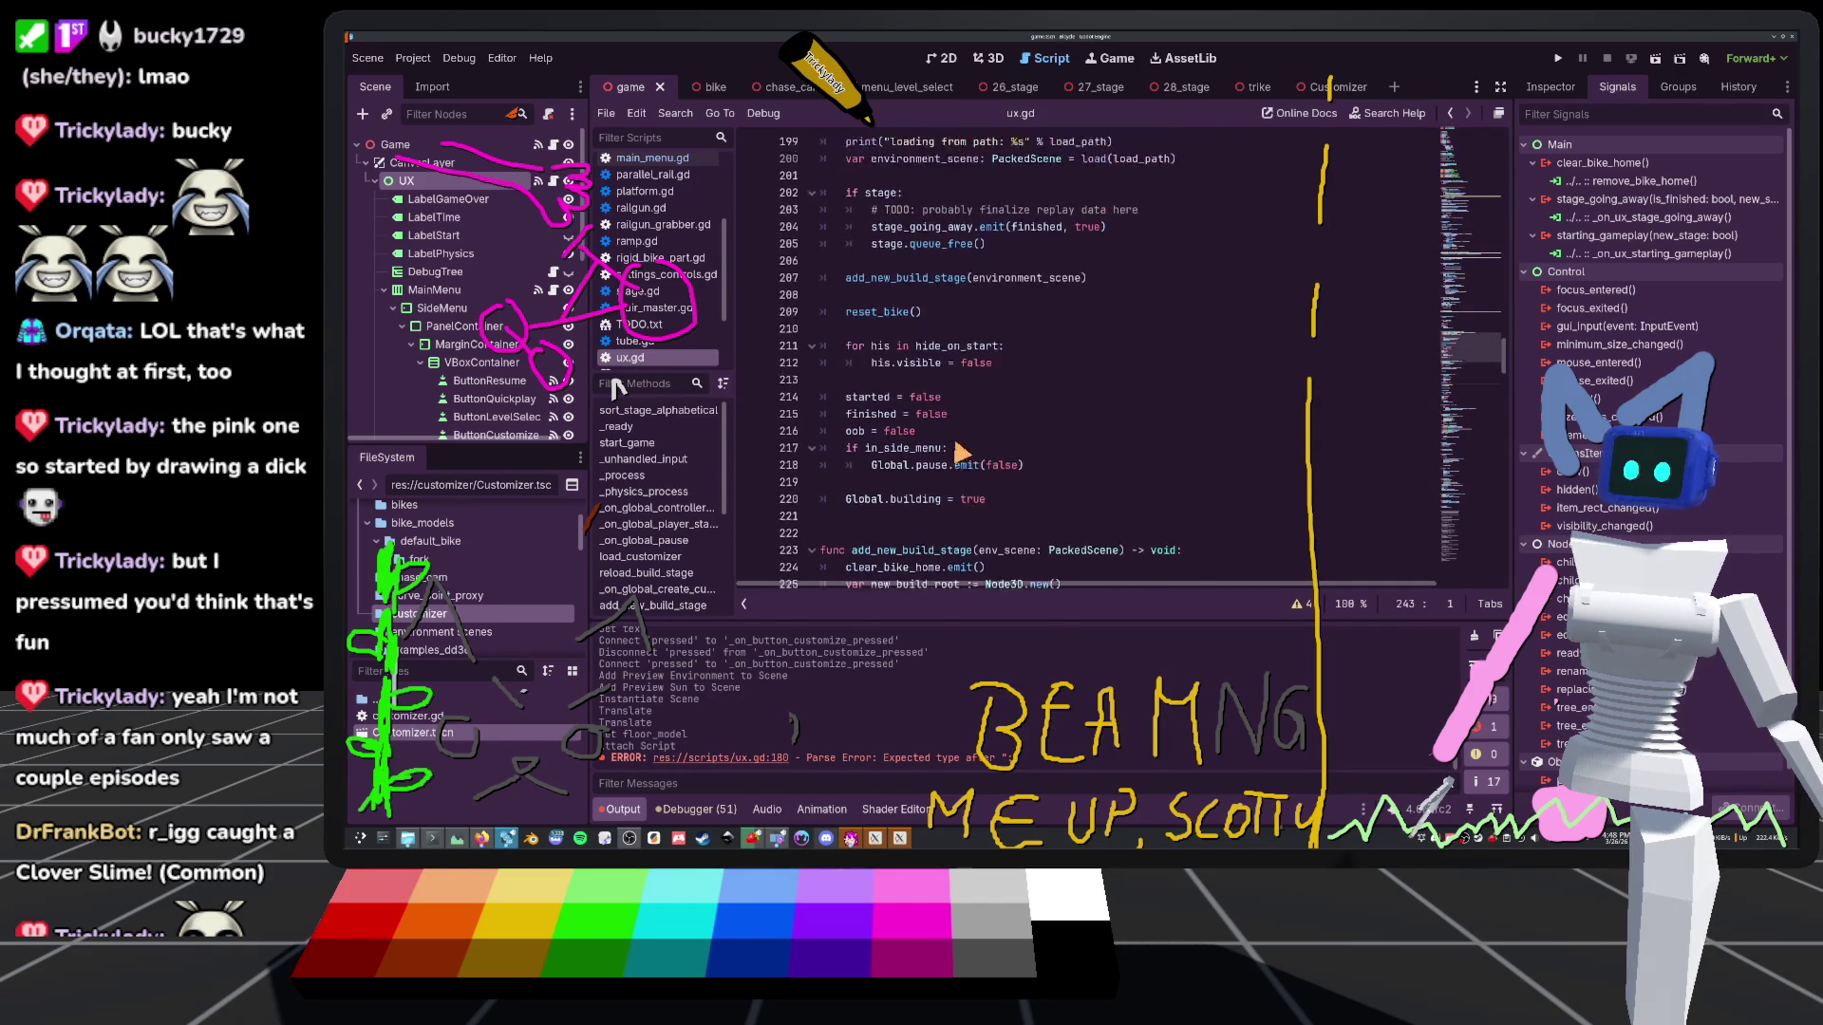
scroll(912, 404, up, 1)
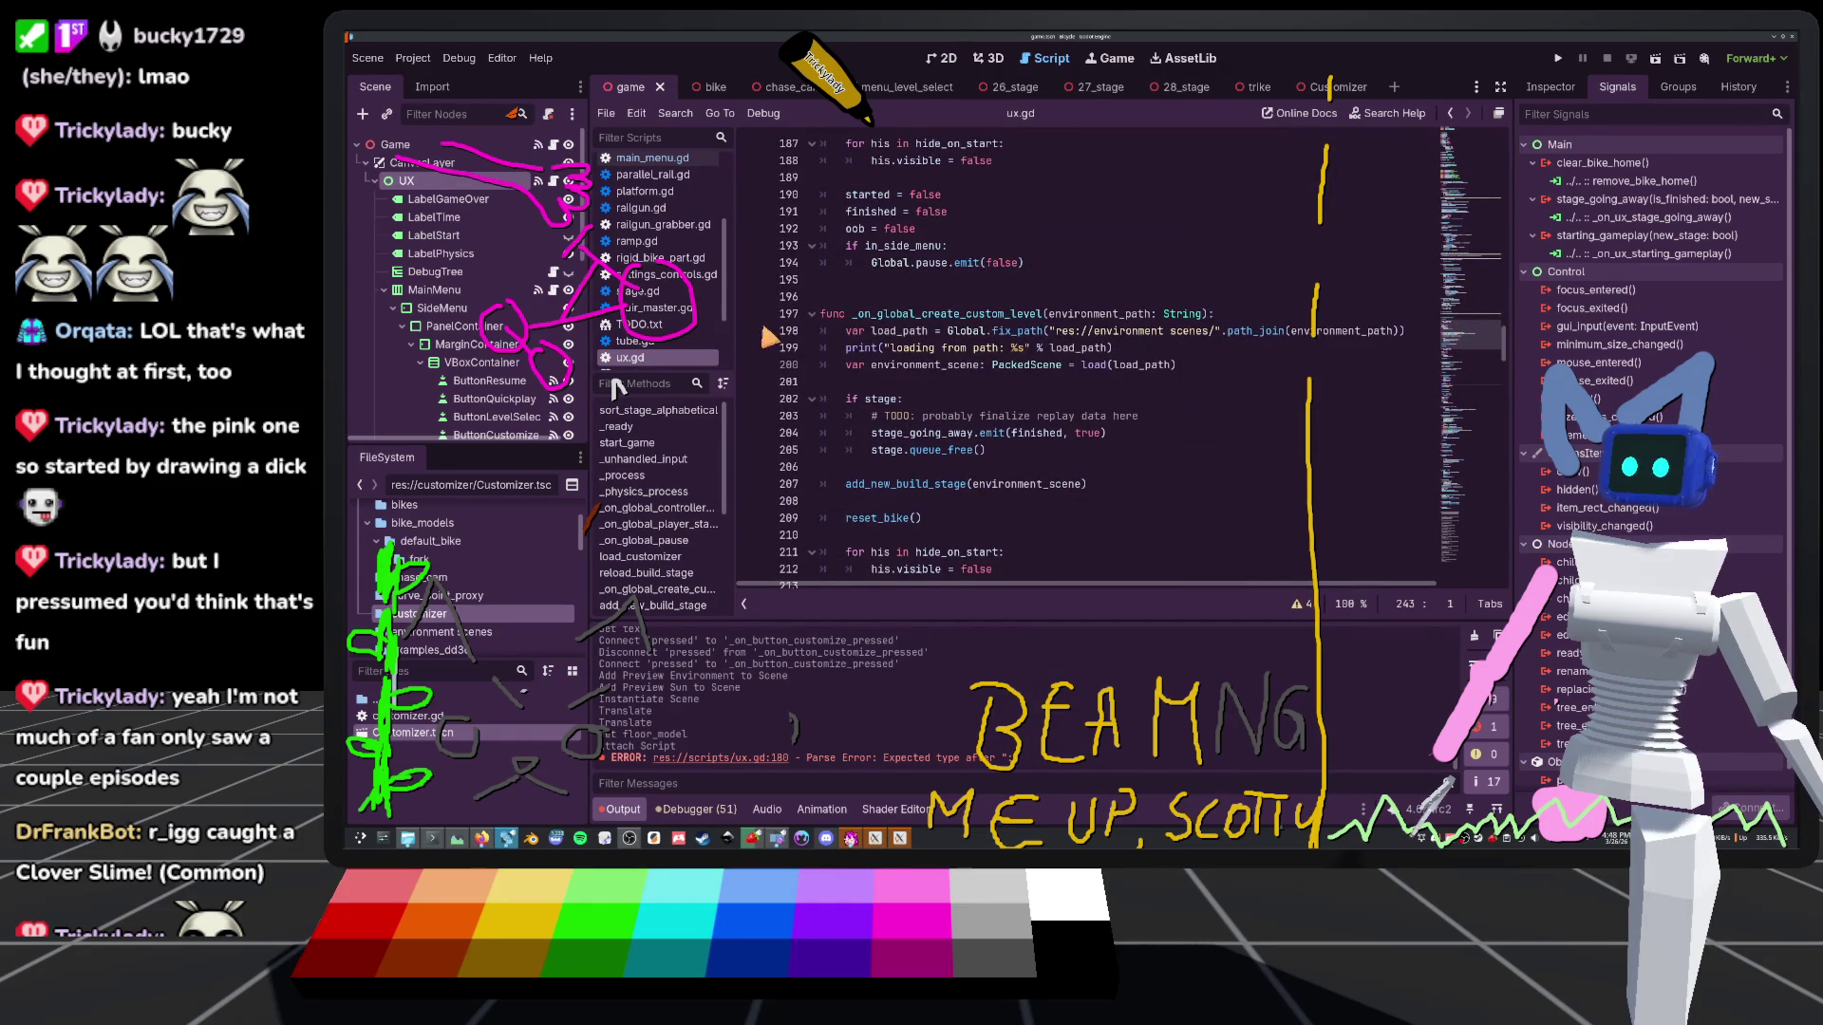
click(812, 315)
scroll(911, 379, up, 4)
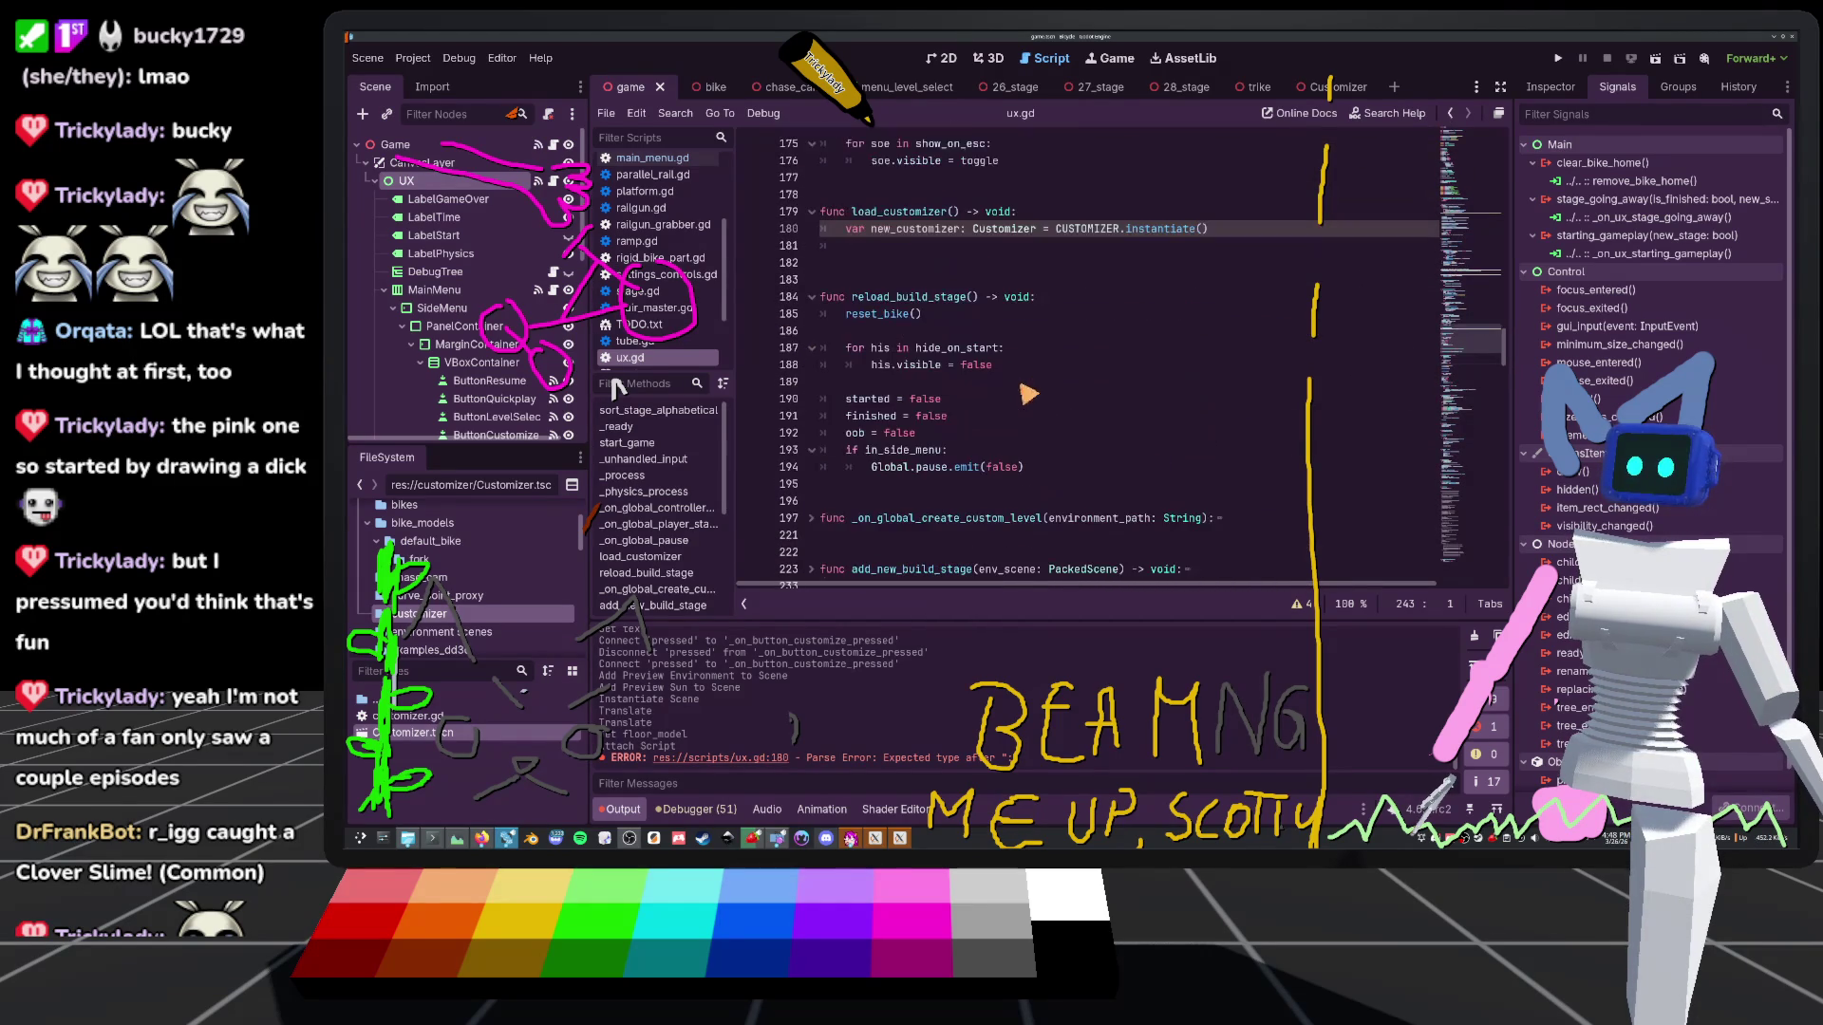
click(811, 296)
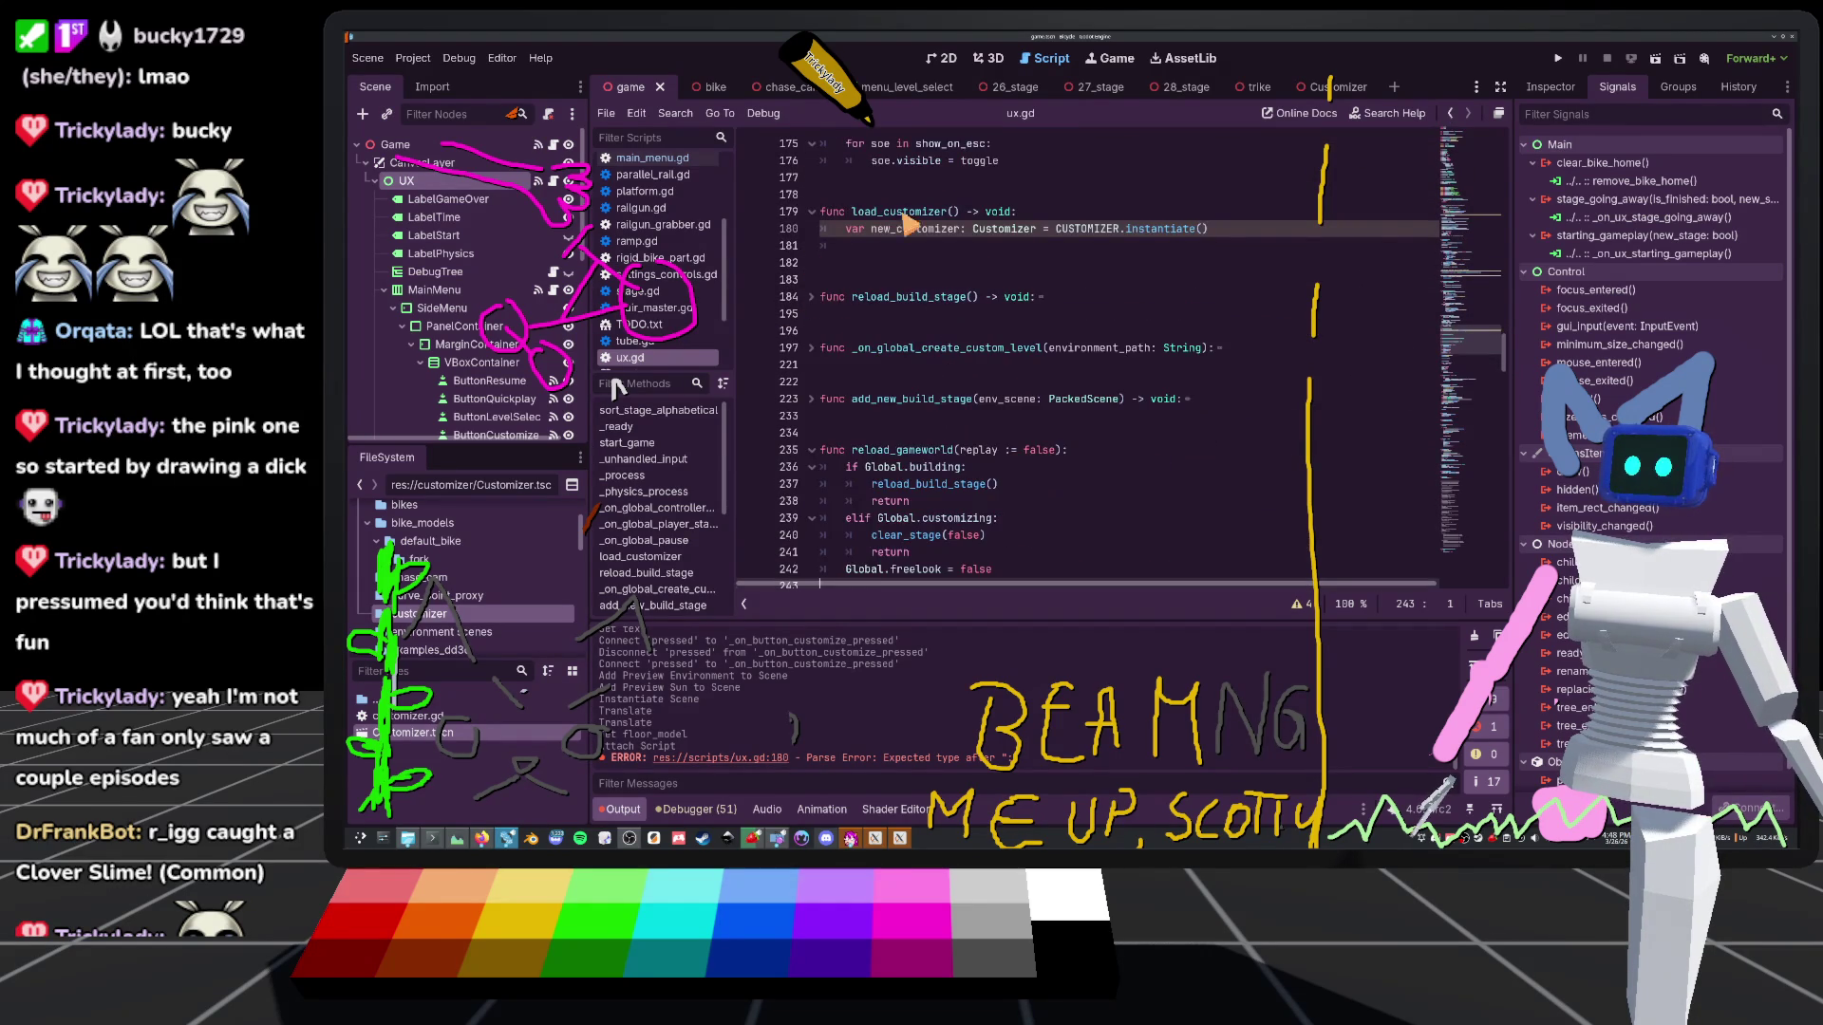
scroll(938, 407, up, 3)
Add game.add_child(new_customizer) at line 181 inside load_customizer
click(899, 402)
text(game.add_)
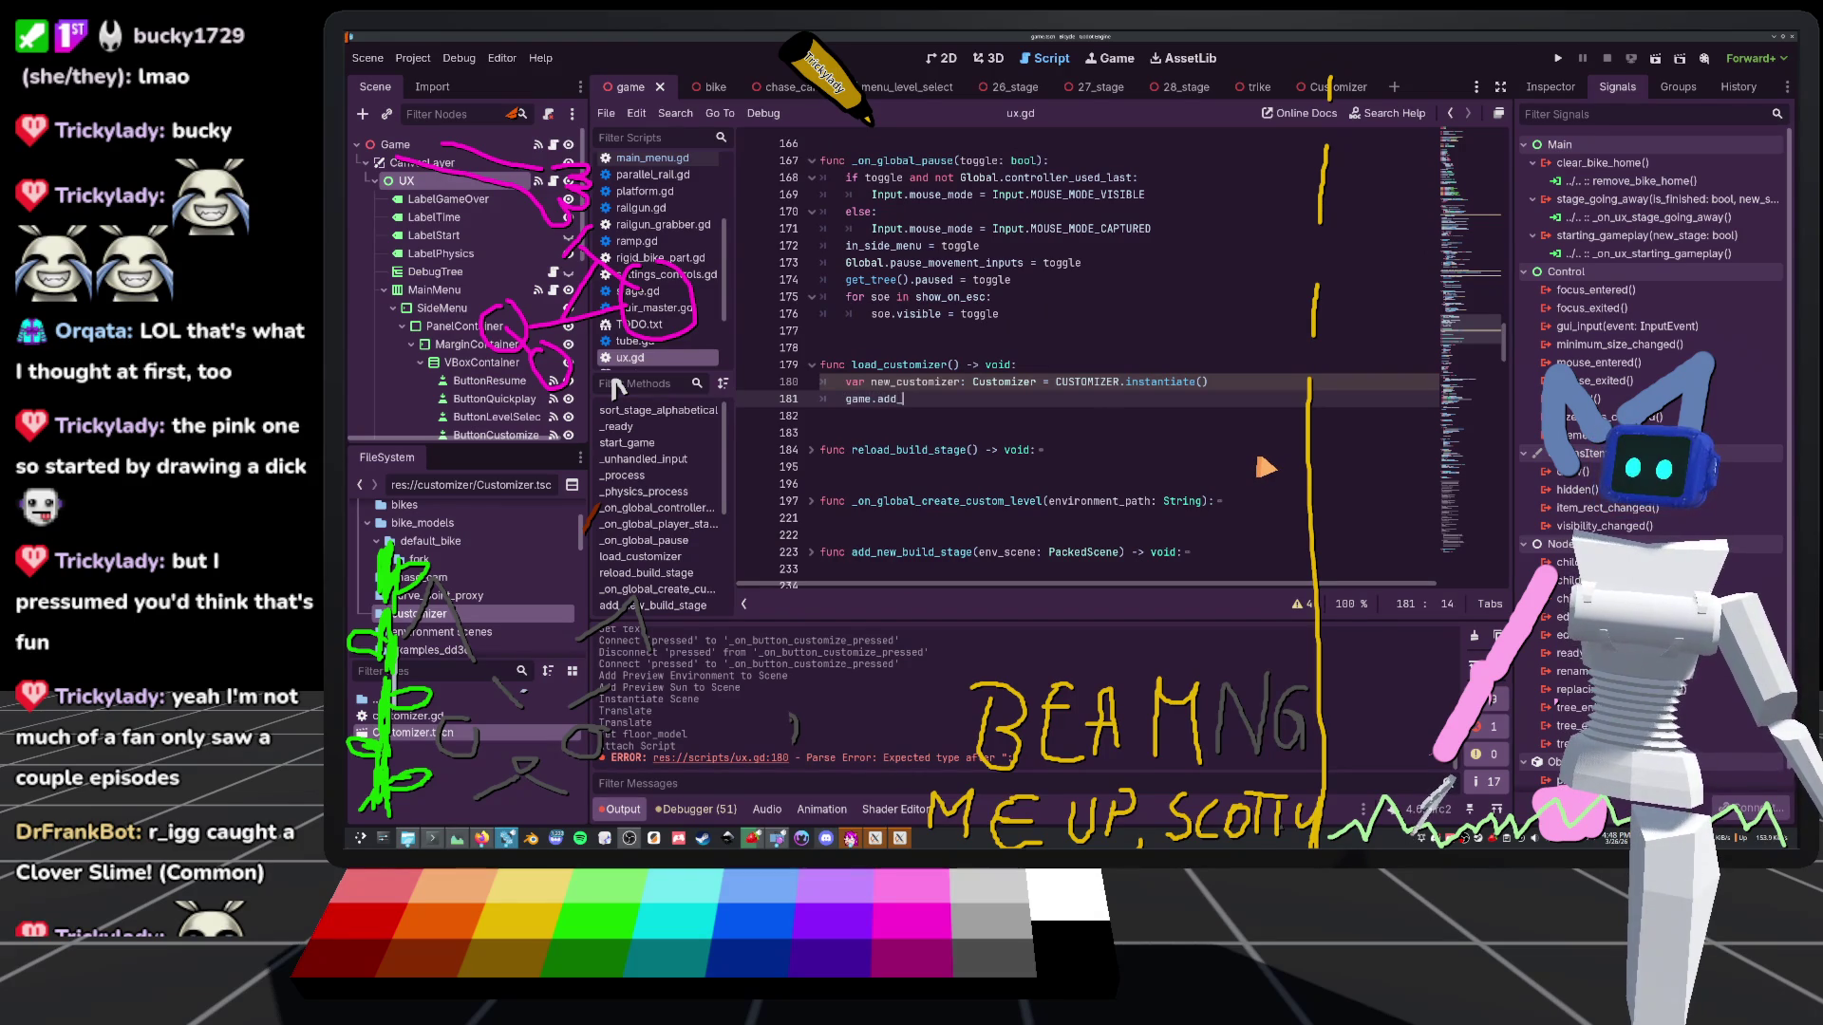
text(ch)
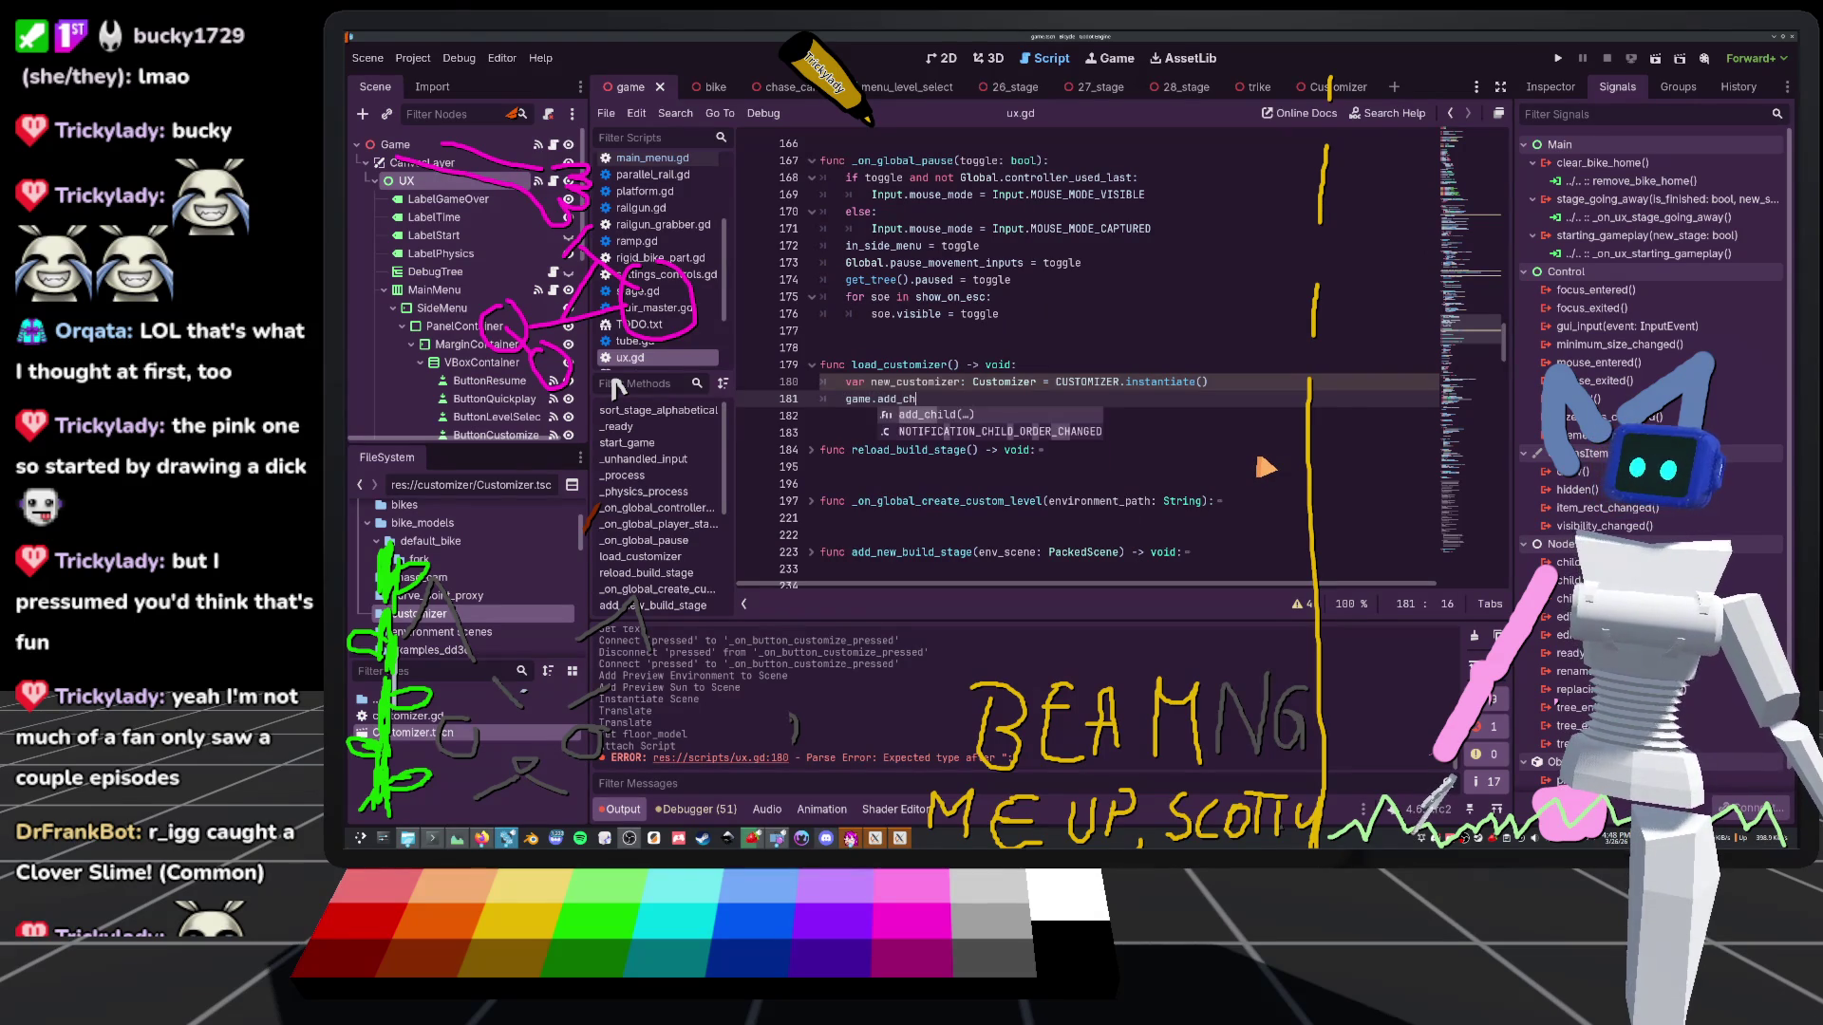
key(Return)
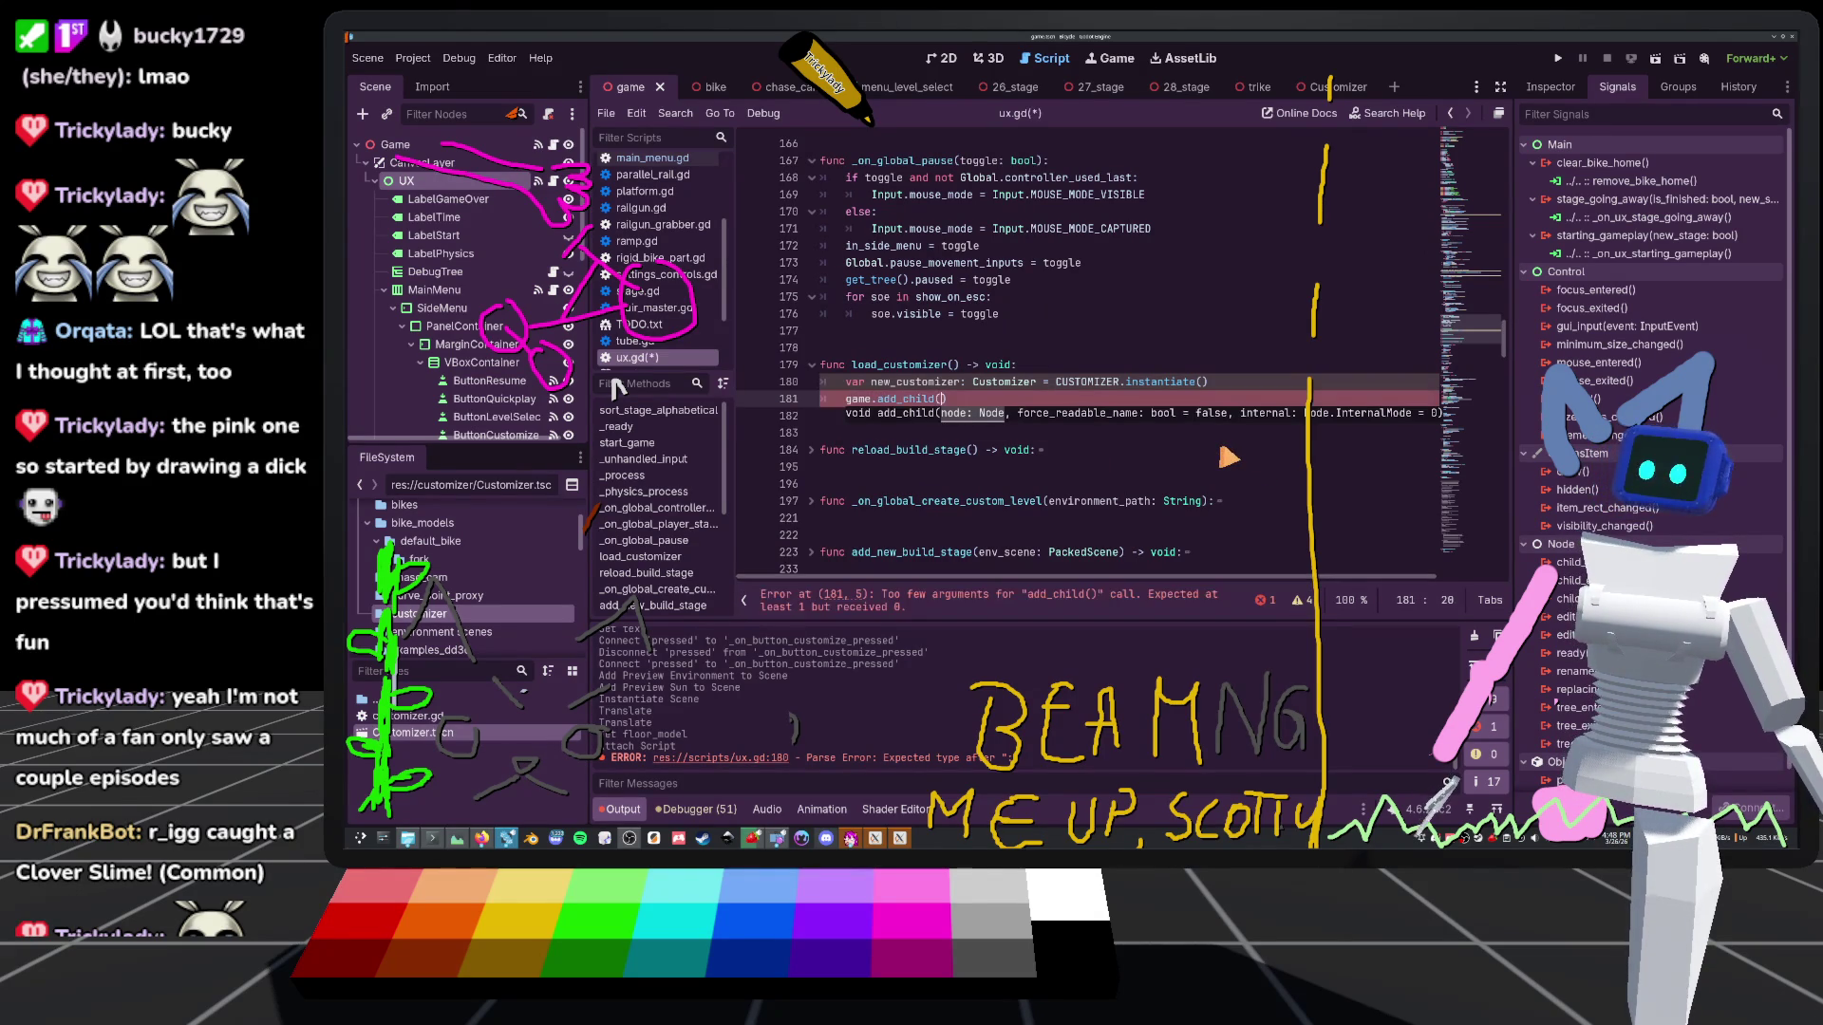
text(new_)
key(Return)
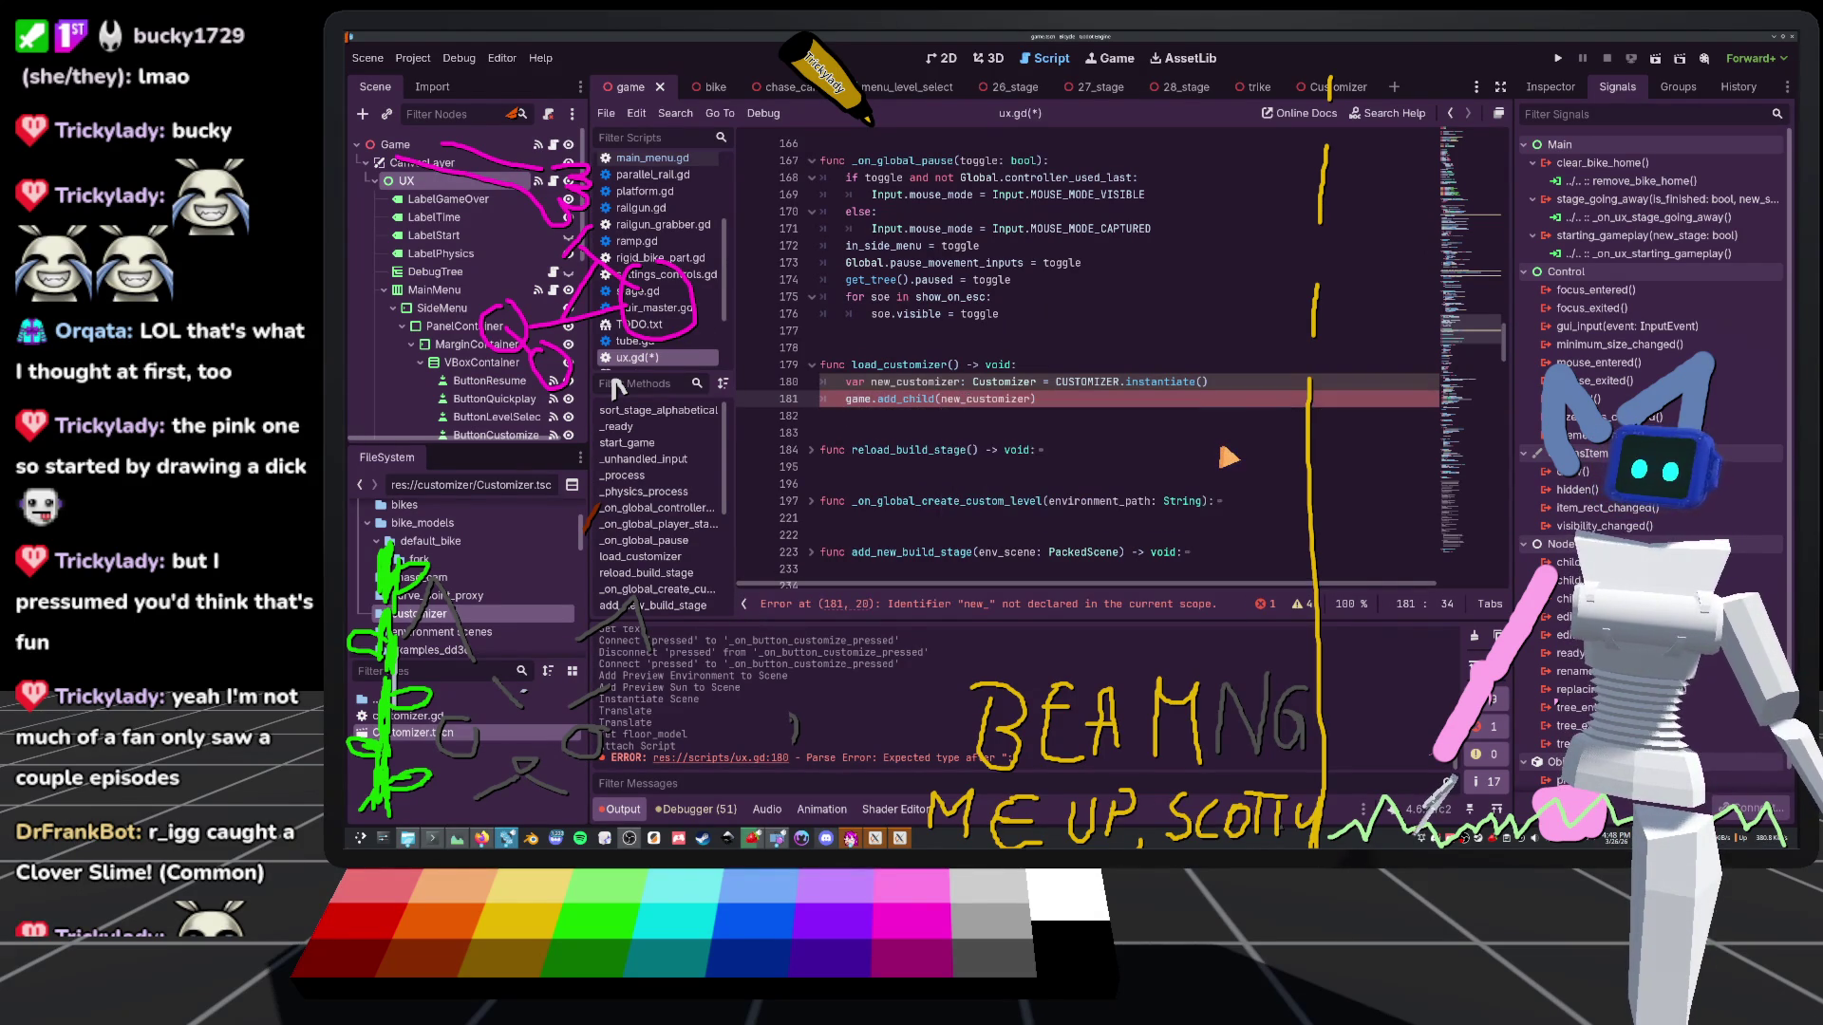
key(Return)
text(new_customiz)
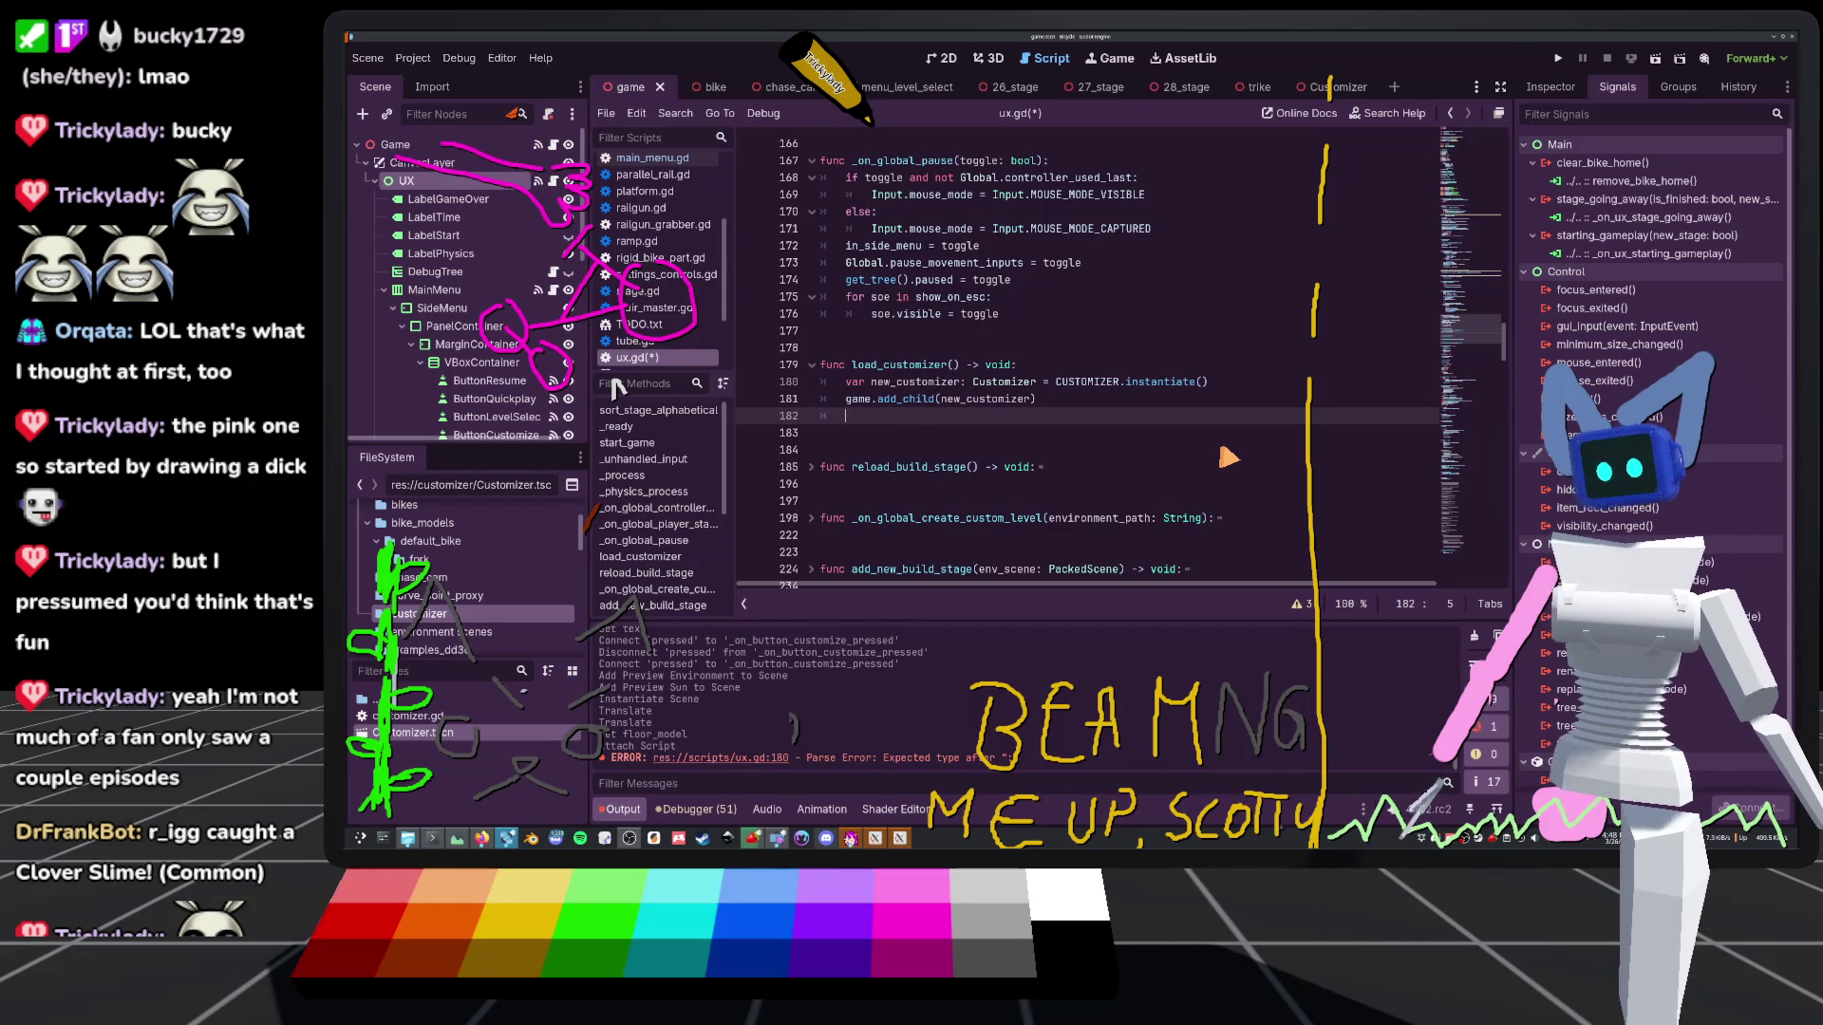
Go to the add_camera definition and give it a parent: Node3D parameter
scroll(1228, 458, down, 8)
scroll(907, 489, down, 5)
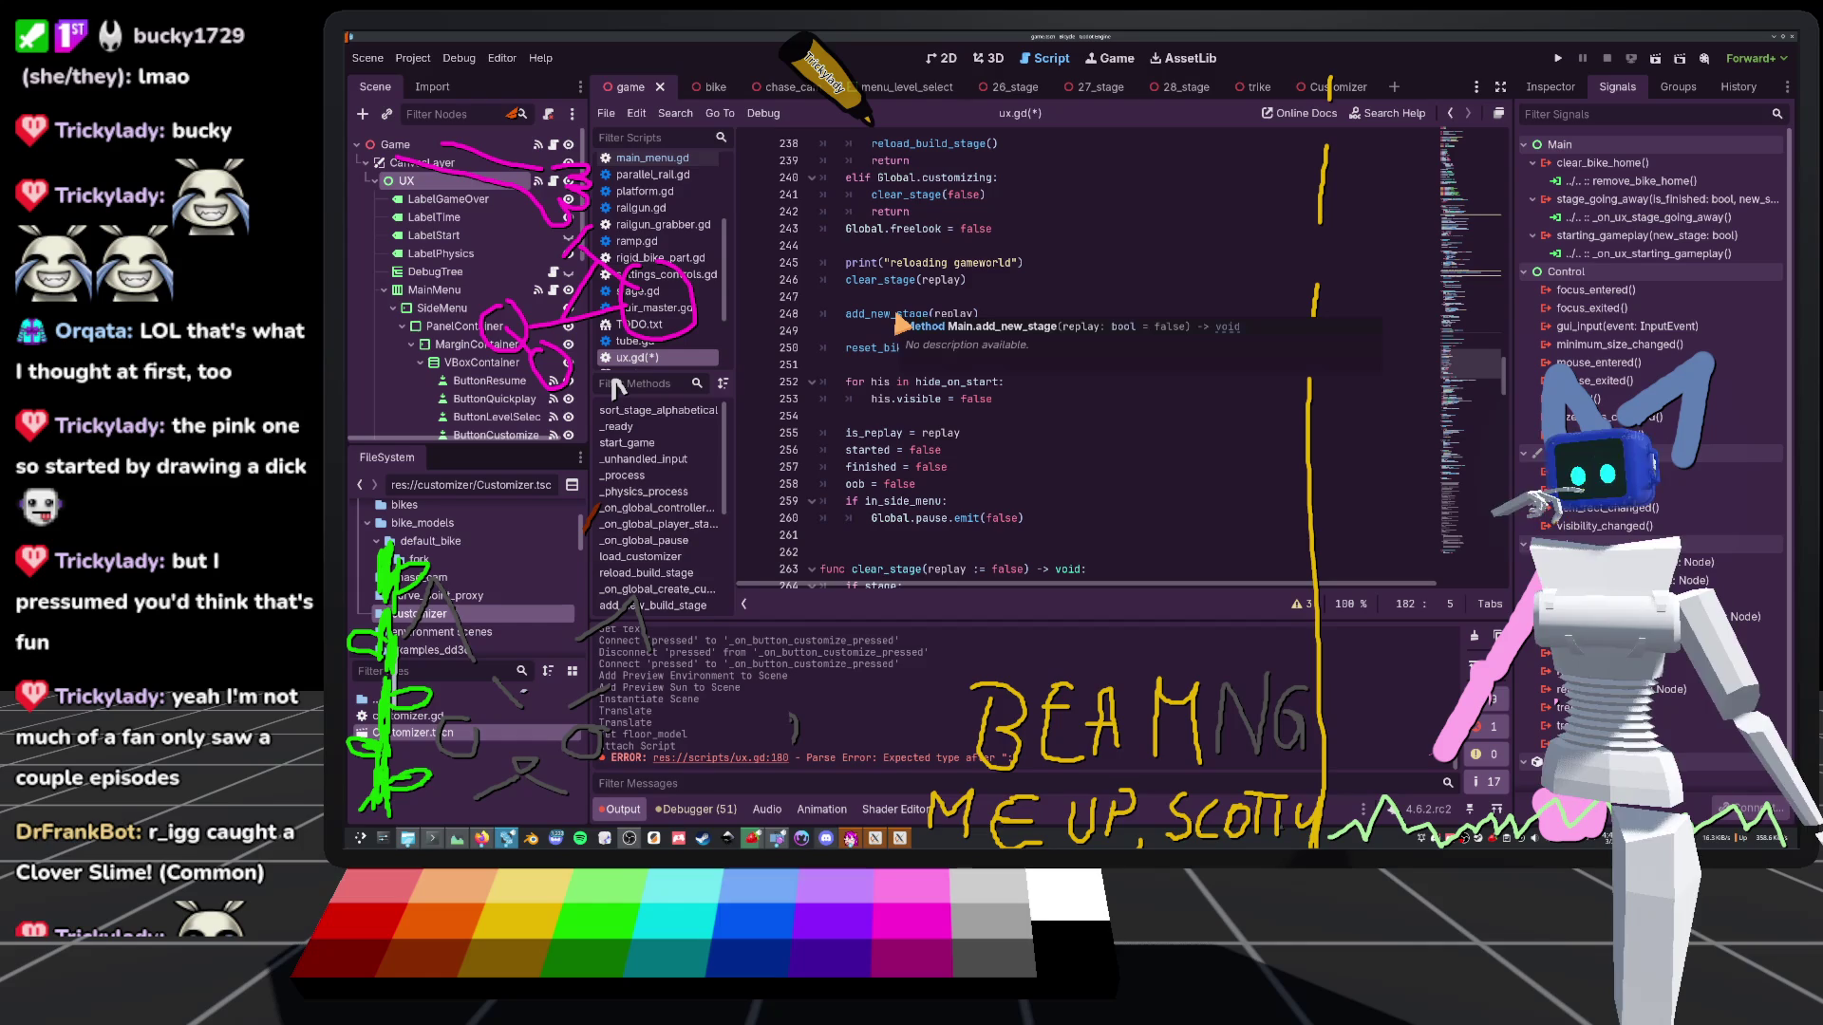
ctrl+click(900, 316)
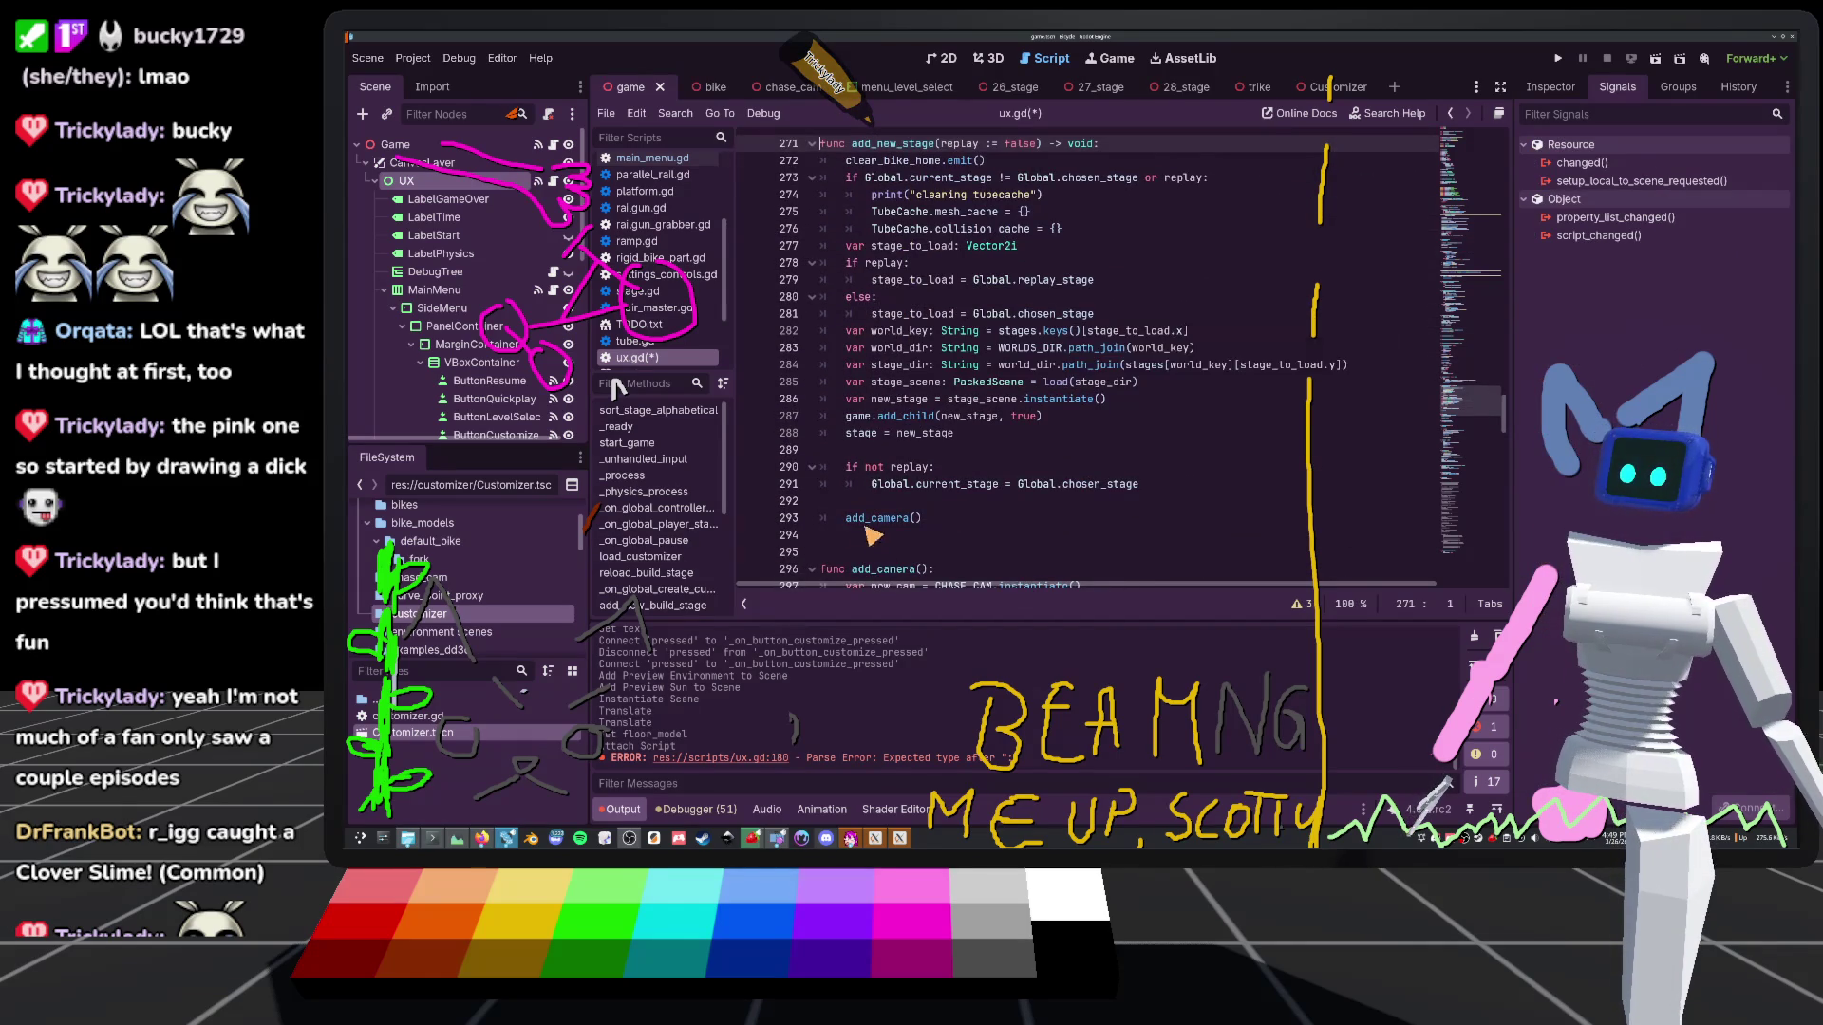
ctrl+click(892, 519)
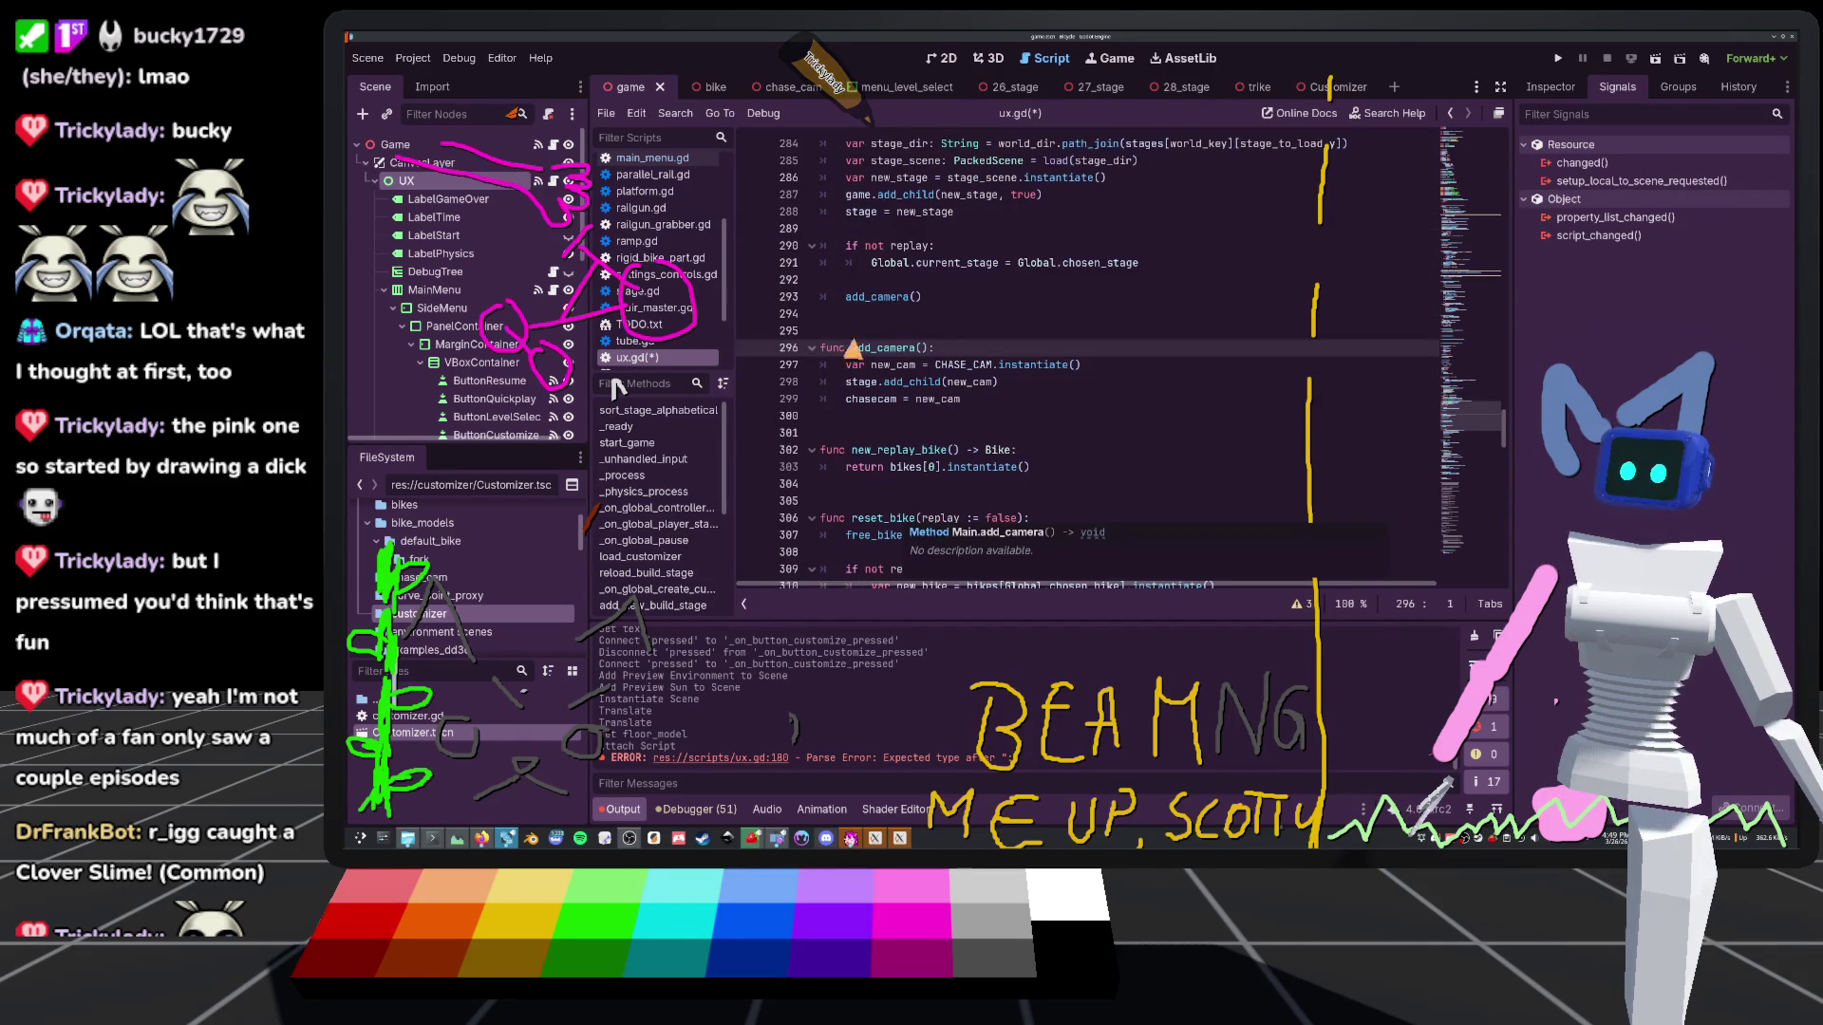
click(862, 387)
click(959, 365)
click(919, 350)
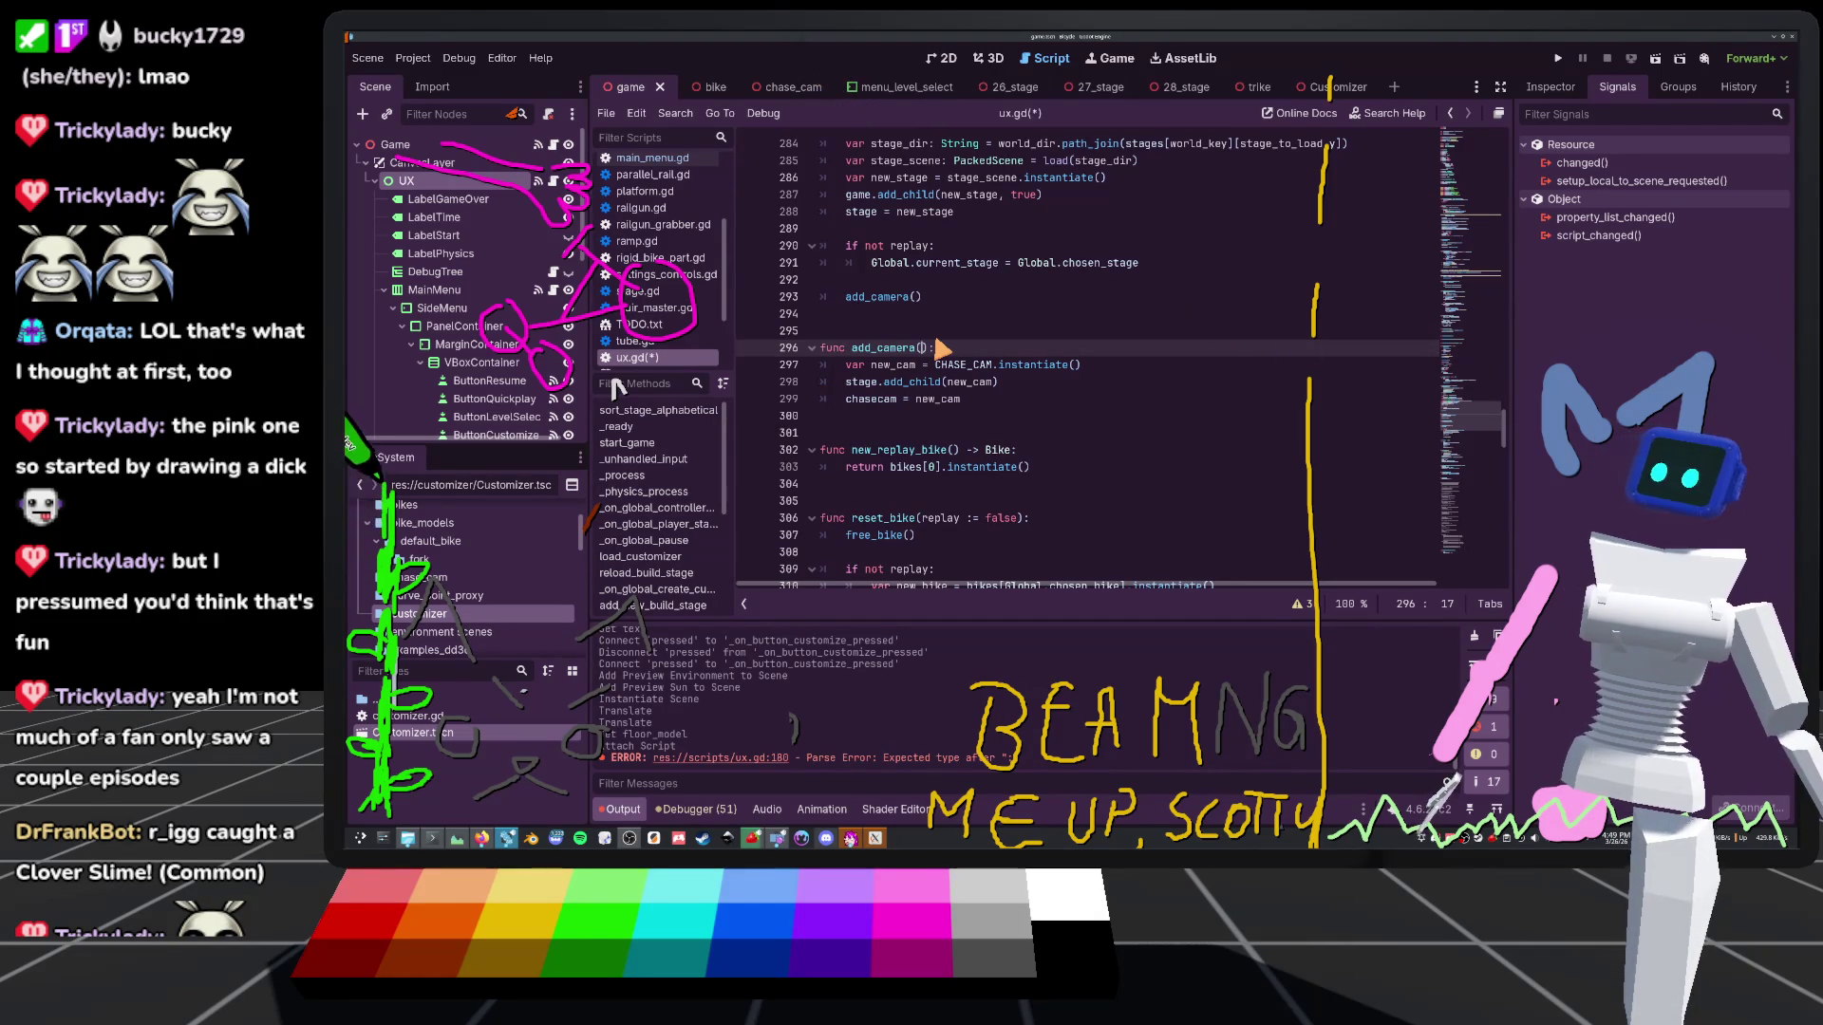
text(+)
key(BackSpace)
key(BackSpace)
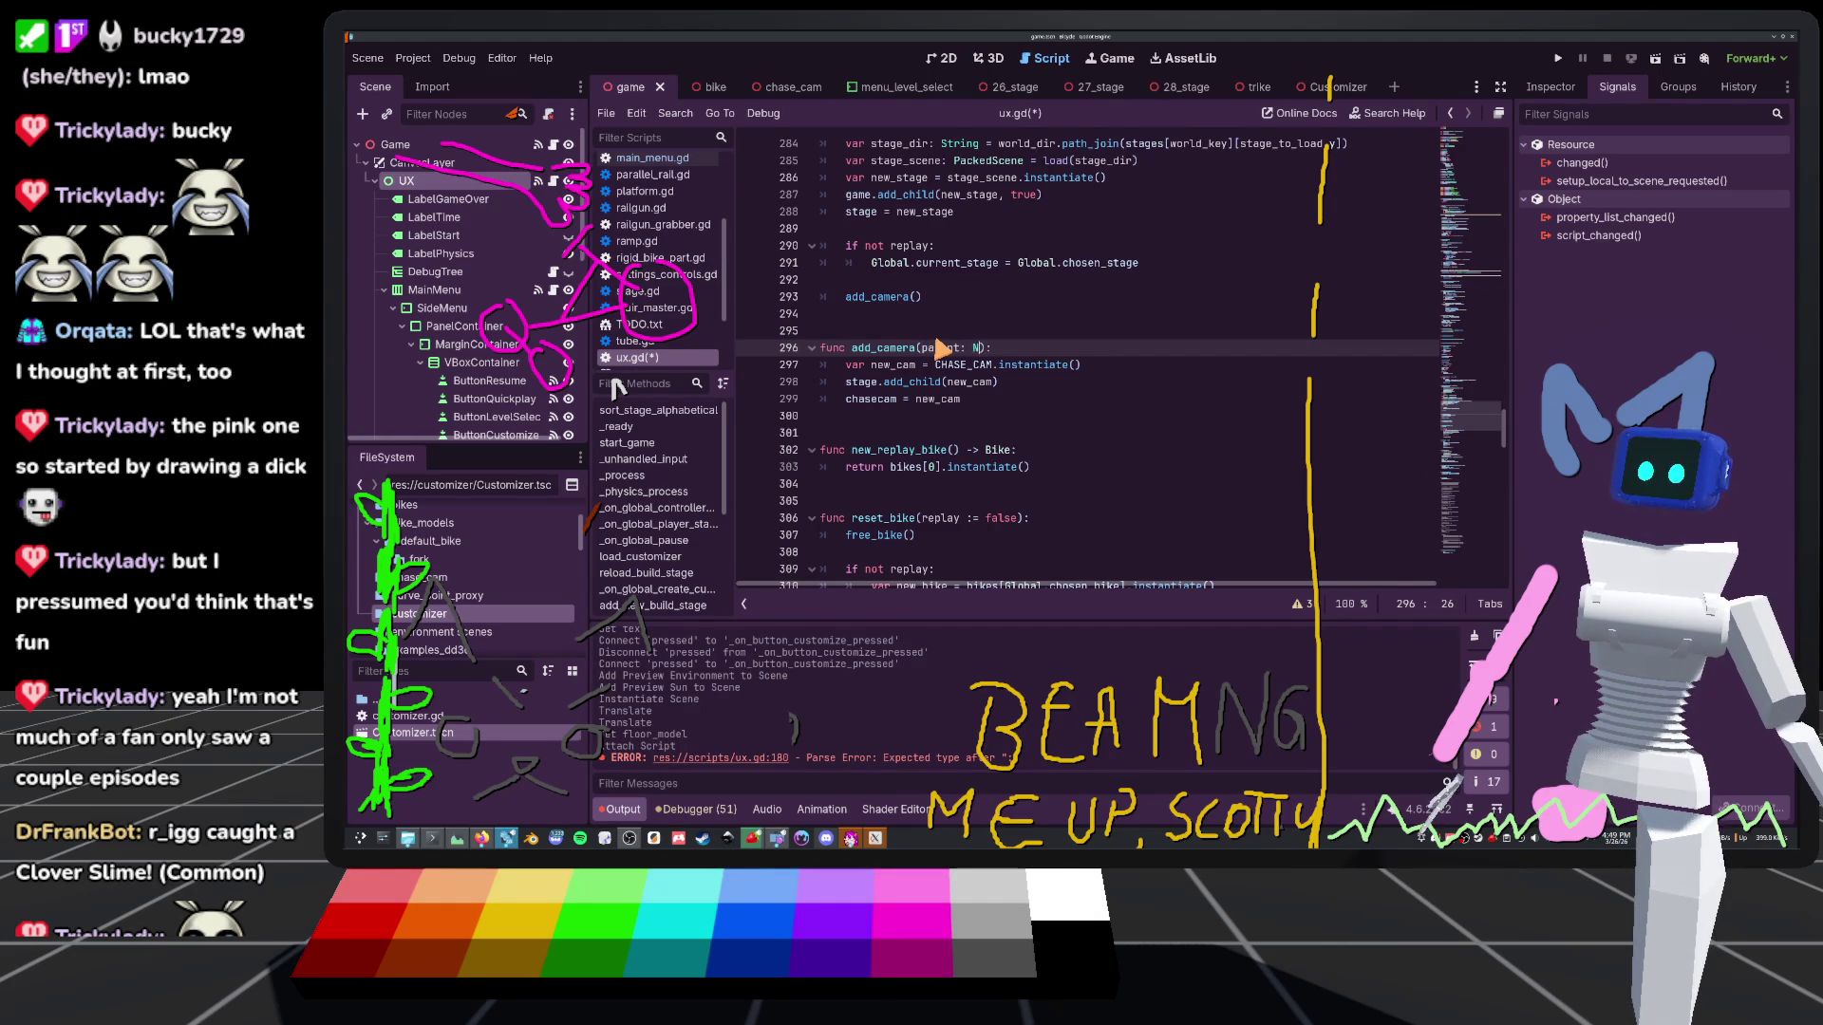
text(ode3D)
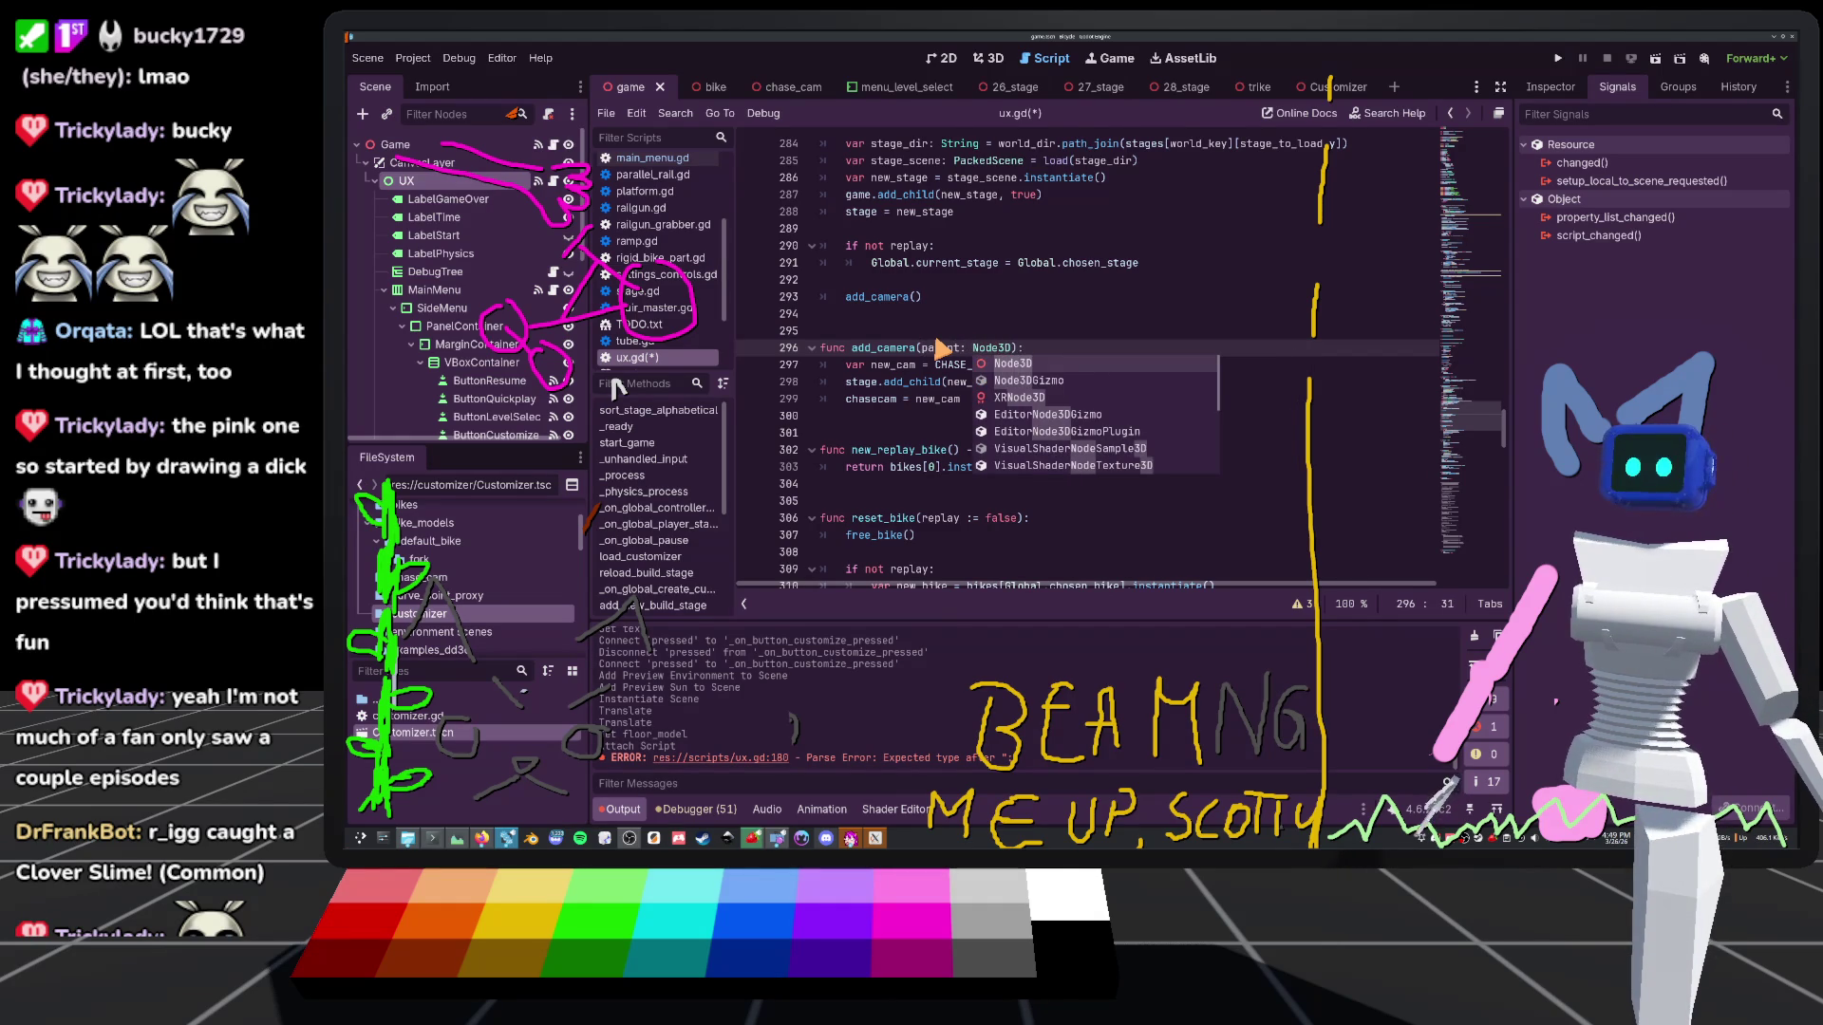
Make add_camera call parent.add_child, and pass stage at both add_camera calls
double_click(859, 383)
text(parent)
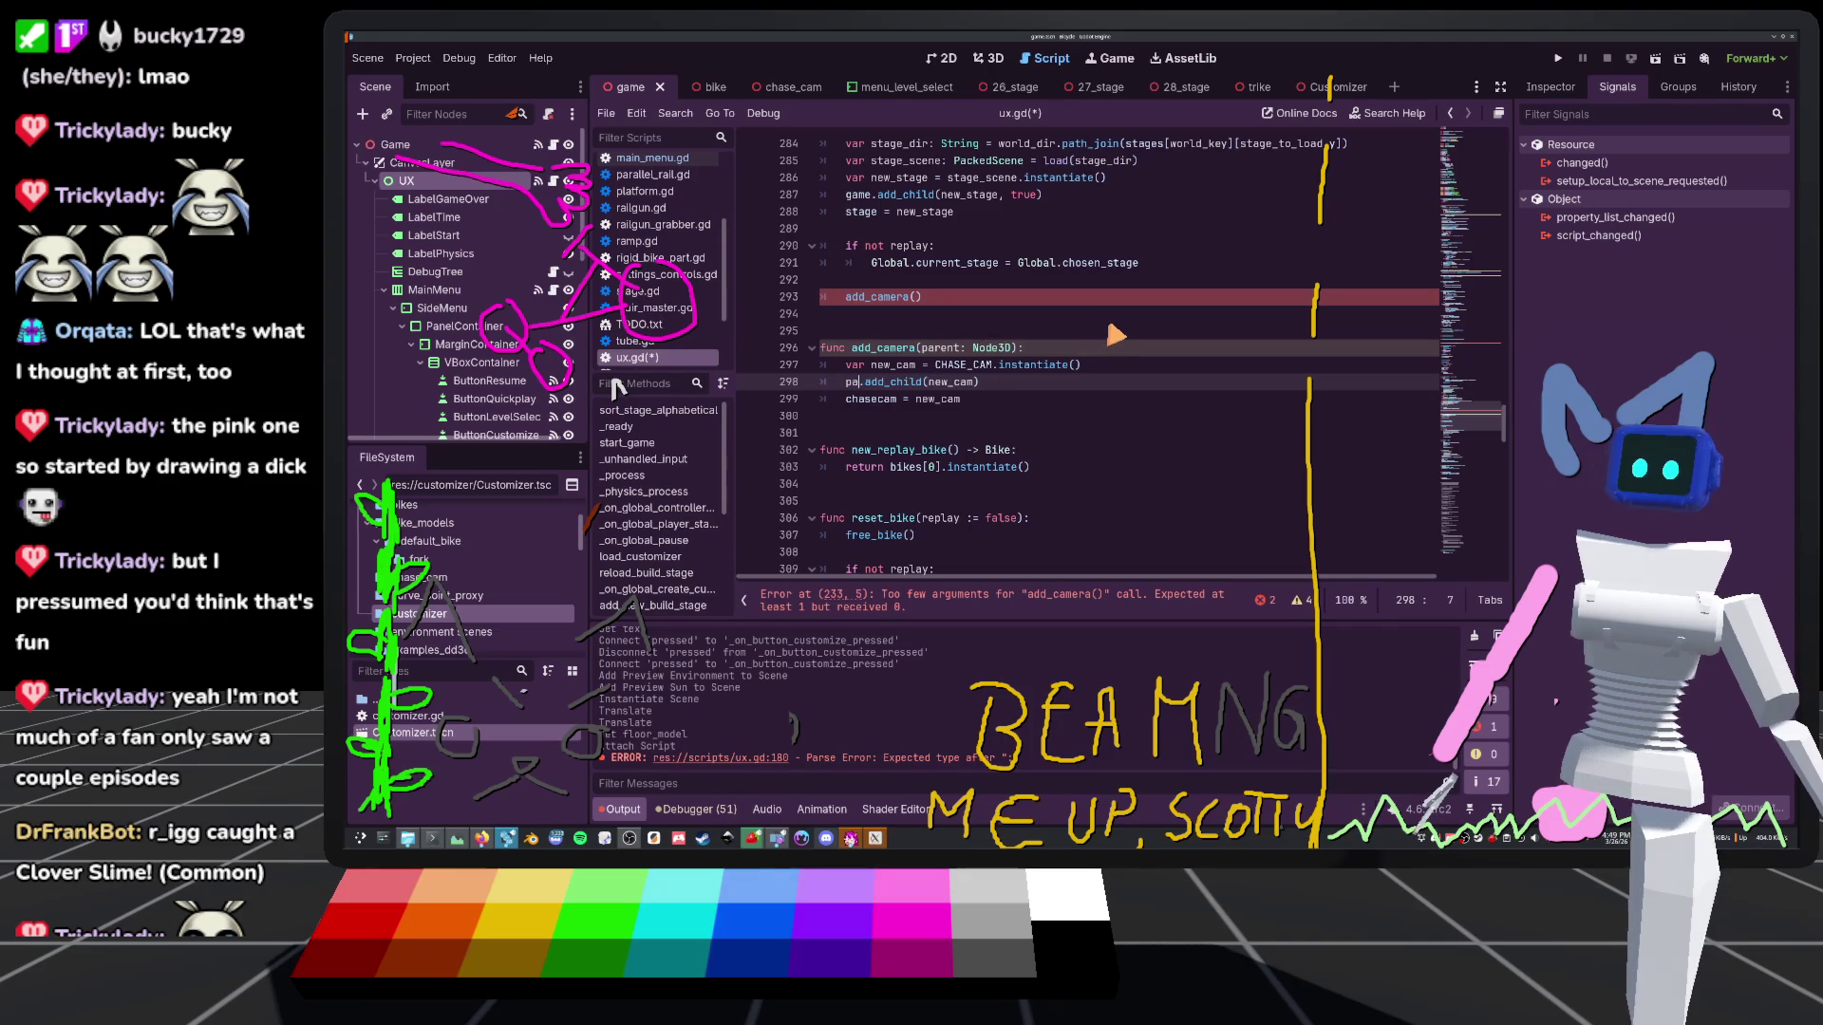
click(1029, 319)
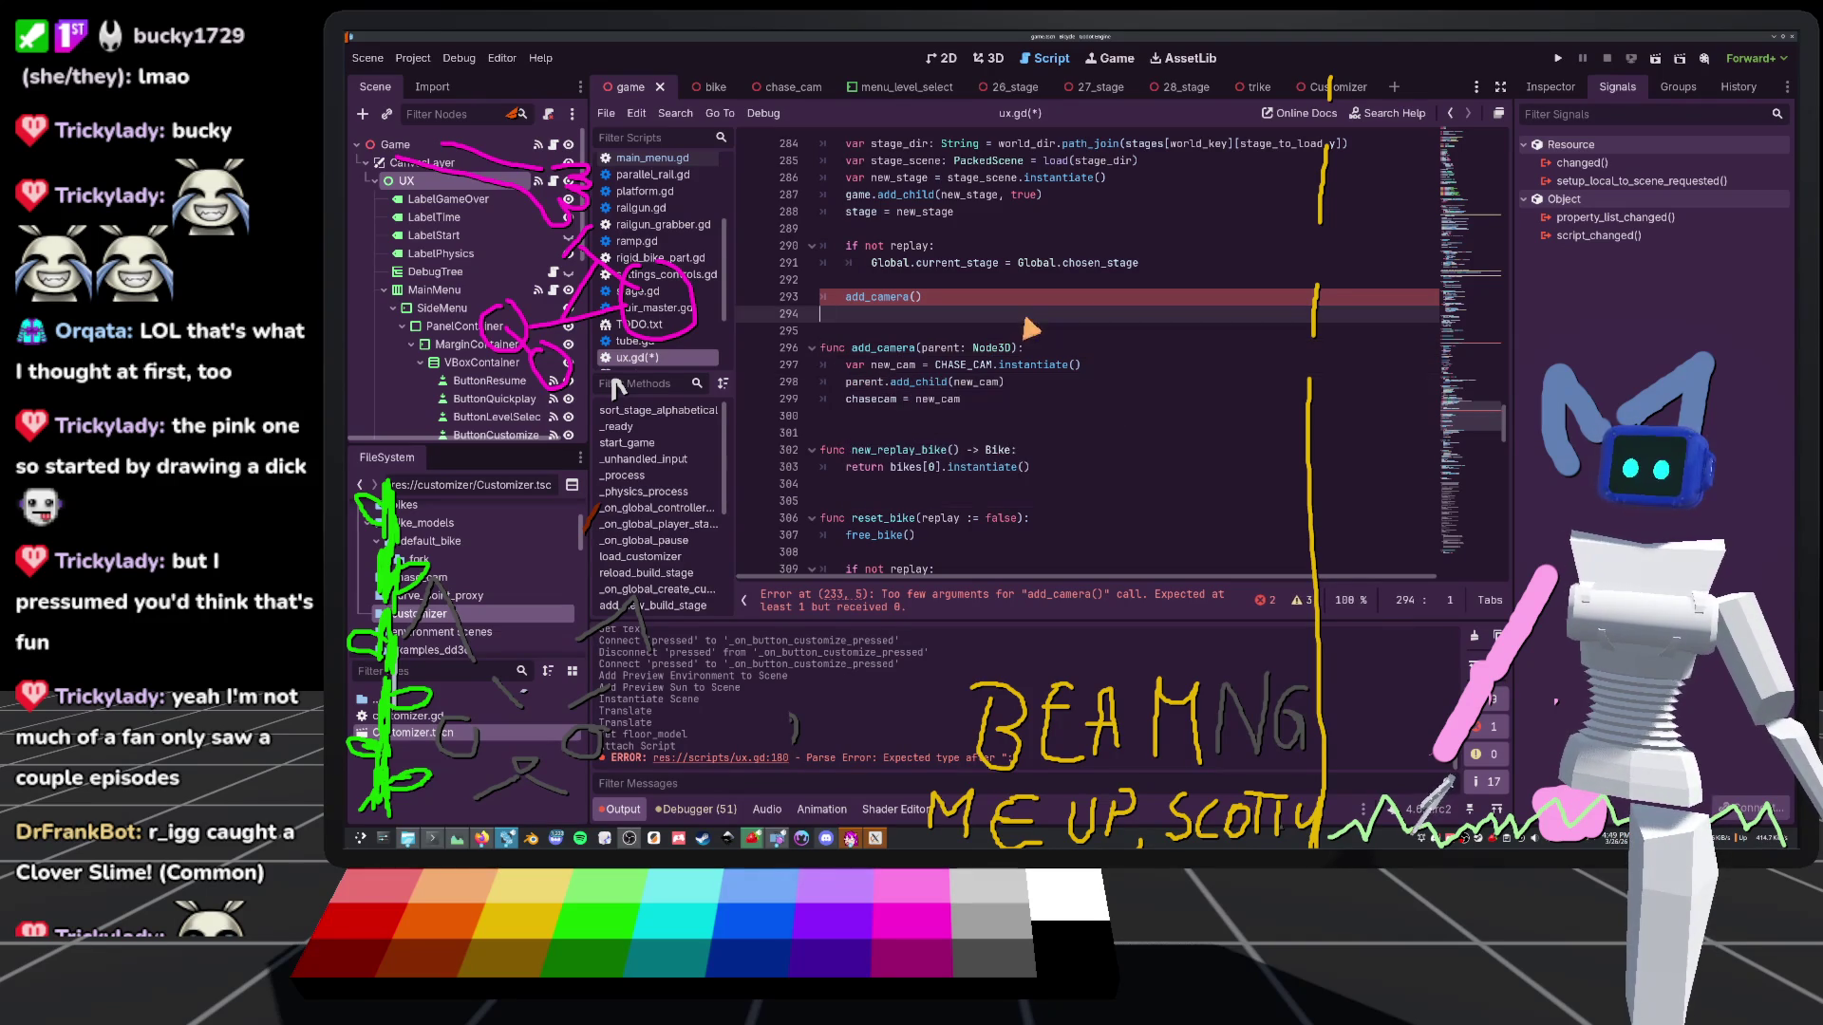
click(916, 297)
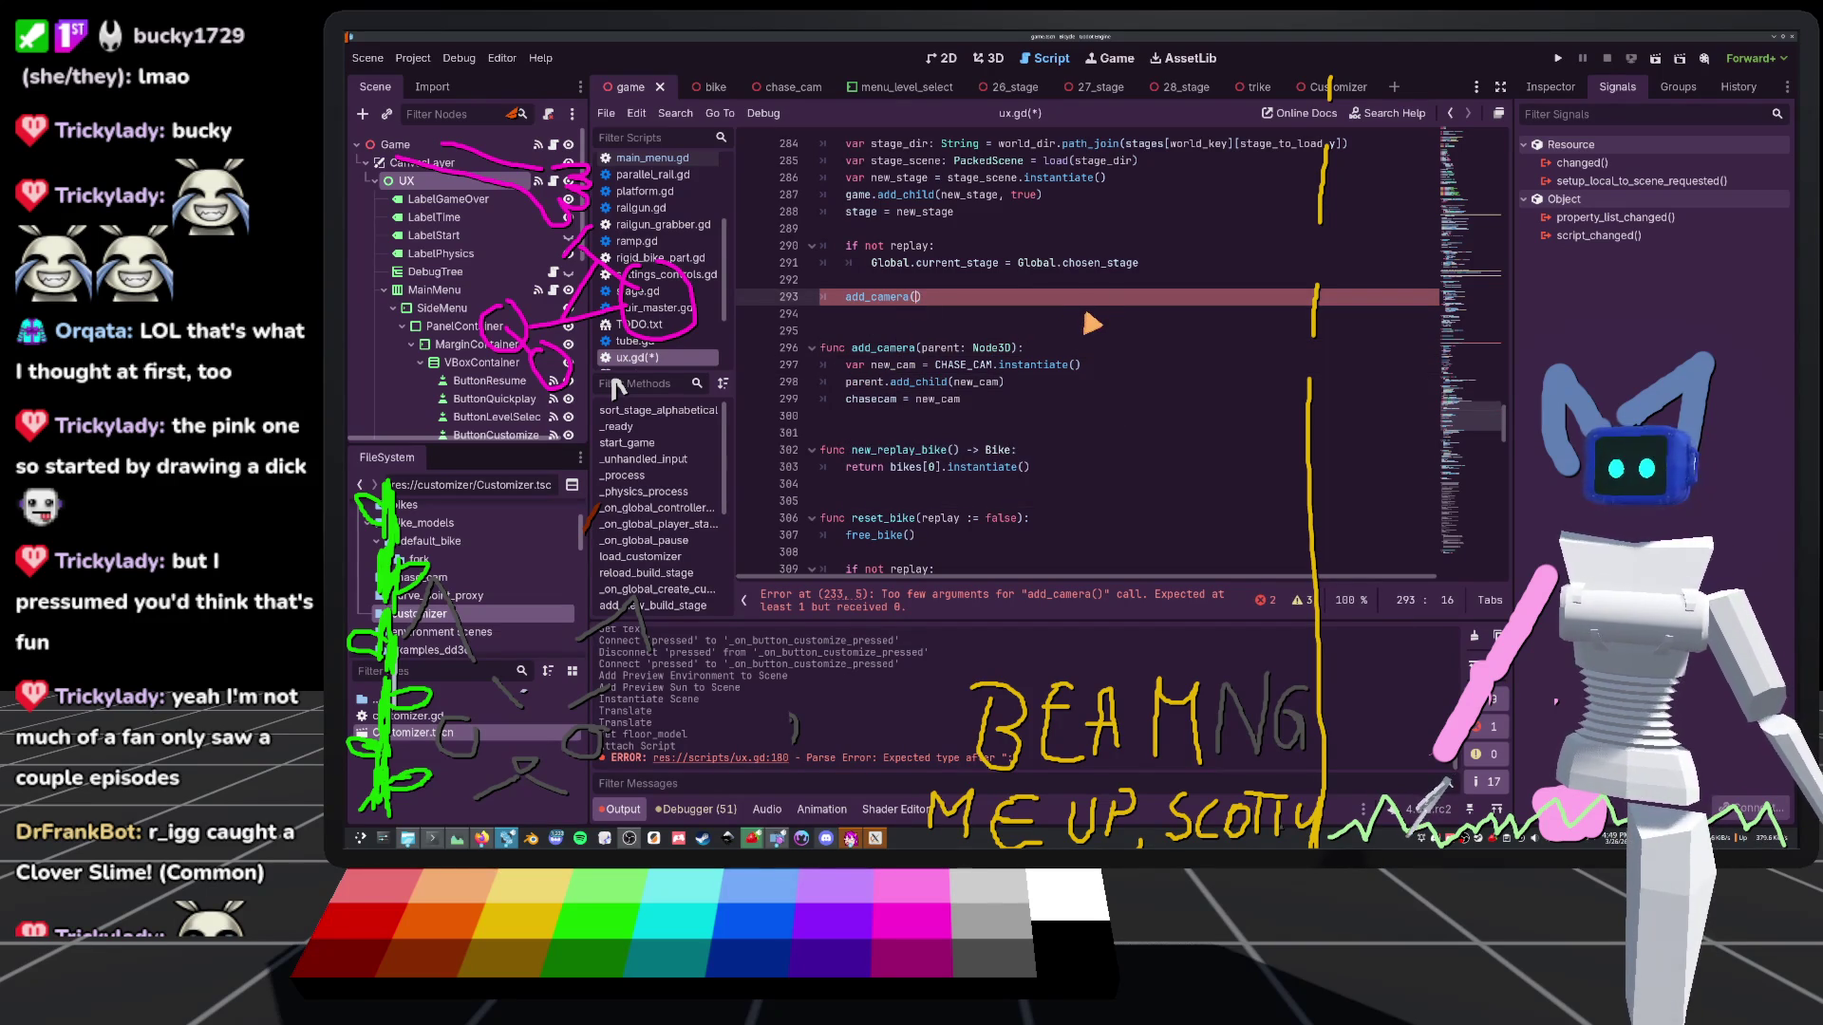
text(stage)
click(964, 285)
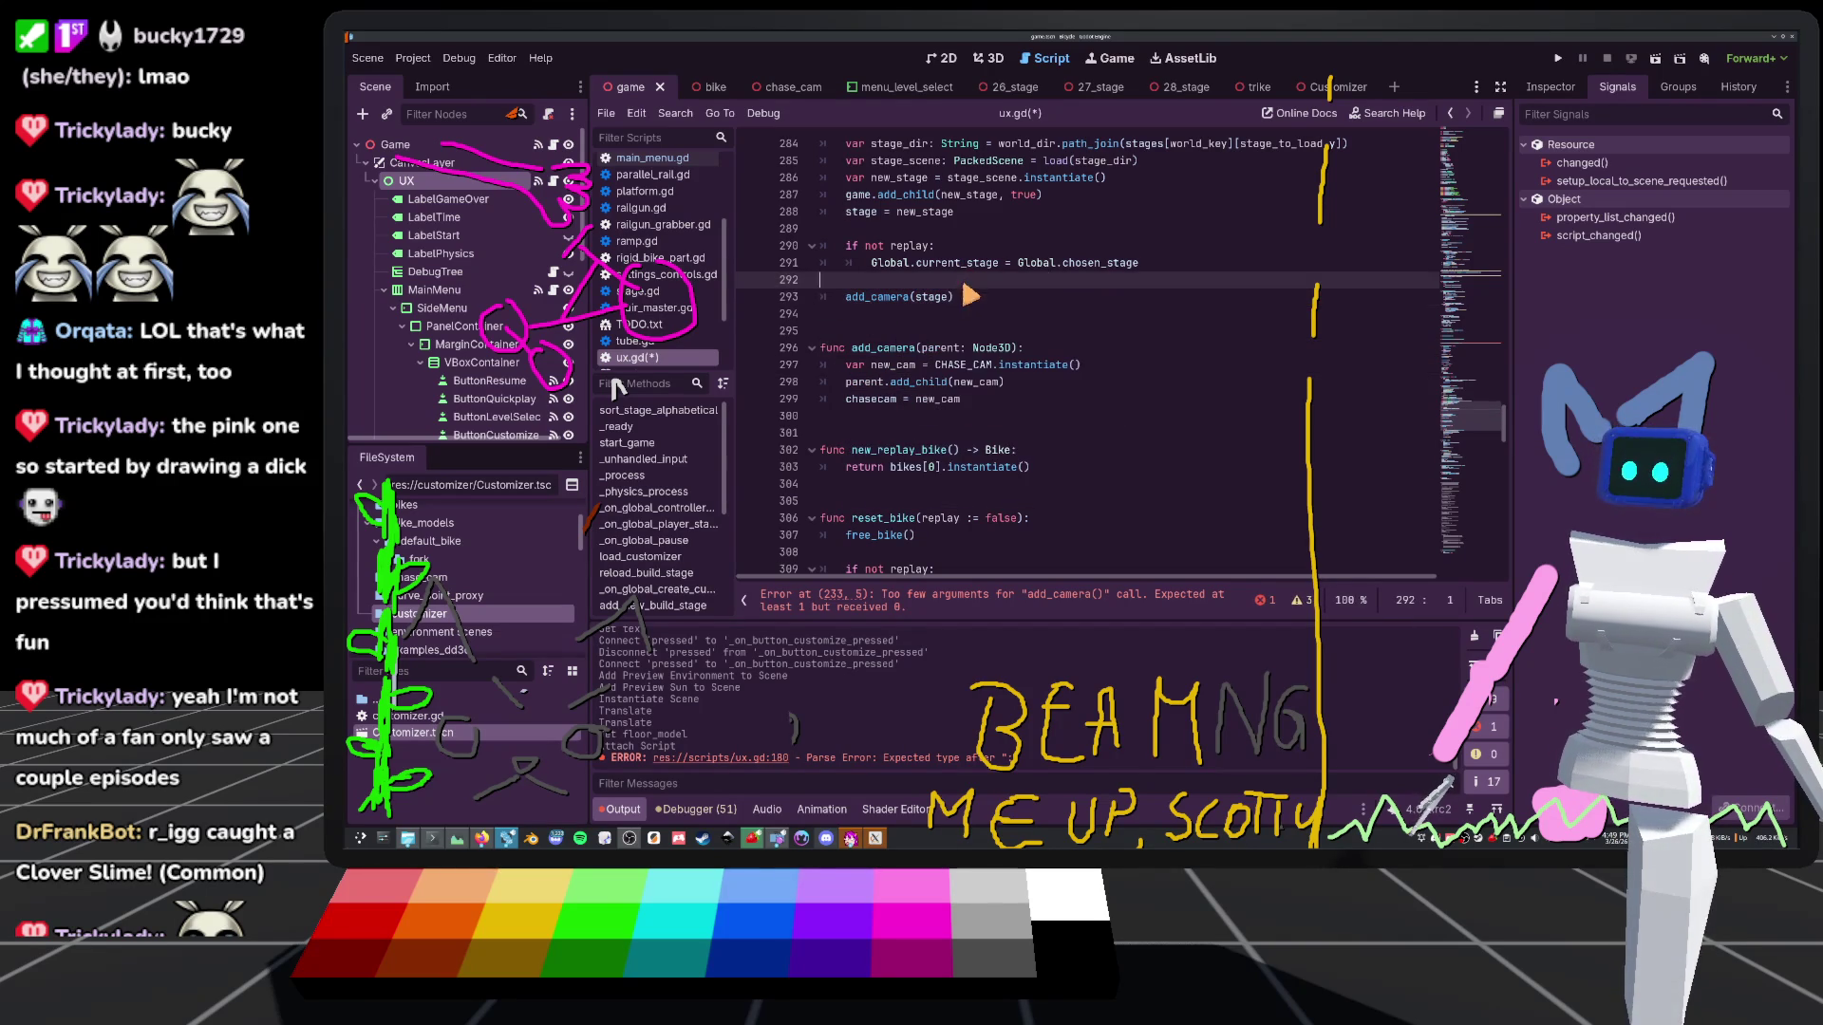
click(940, 600)
click(919, 349)
text(stage)
click(854, 279)
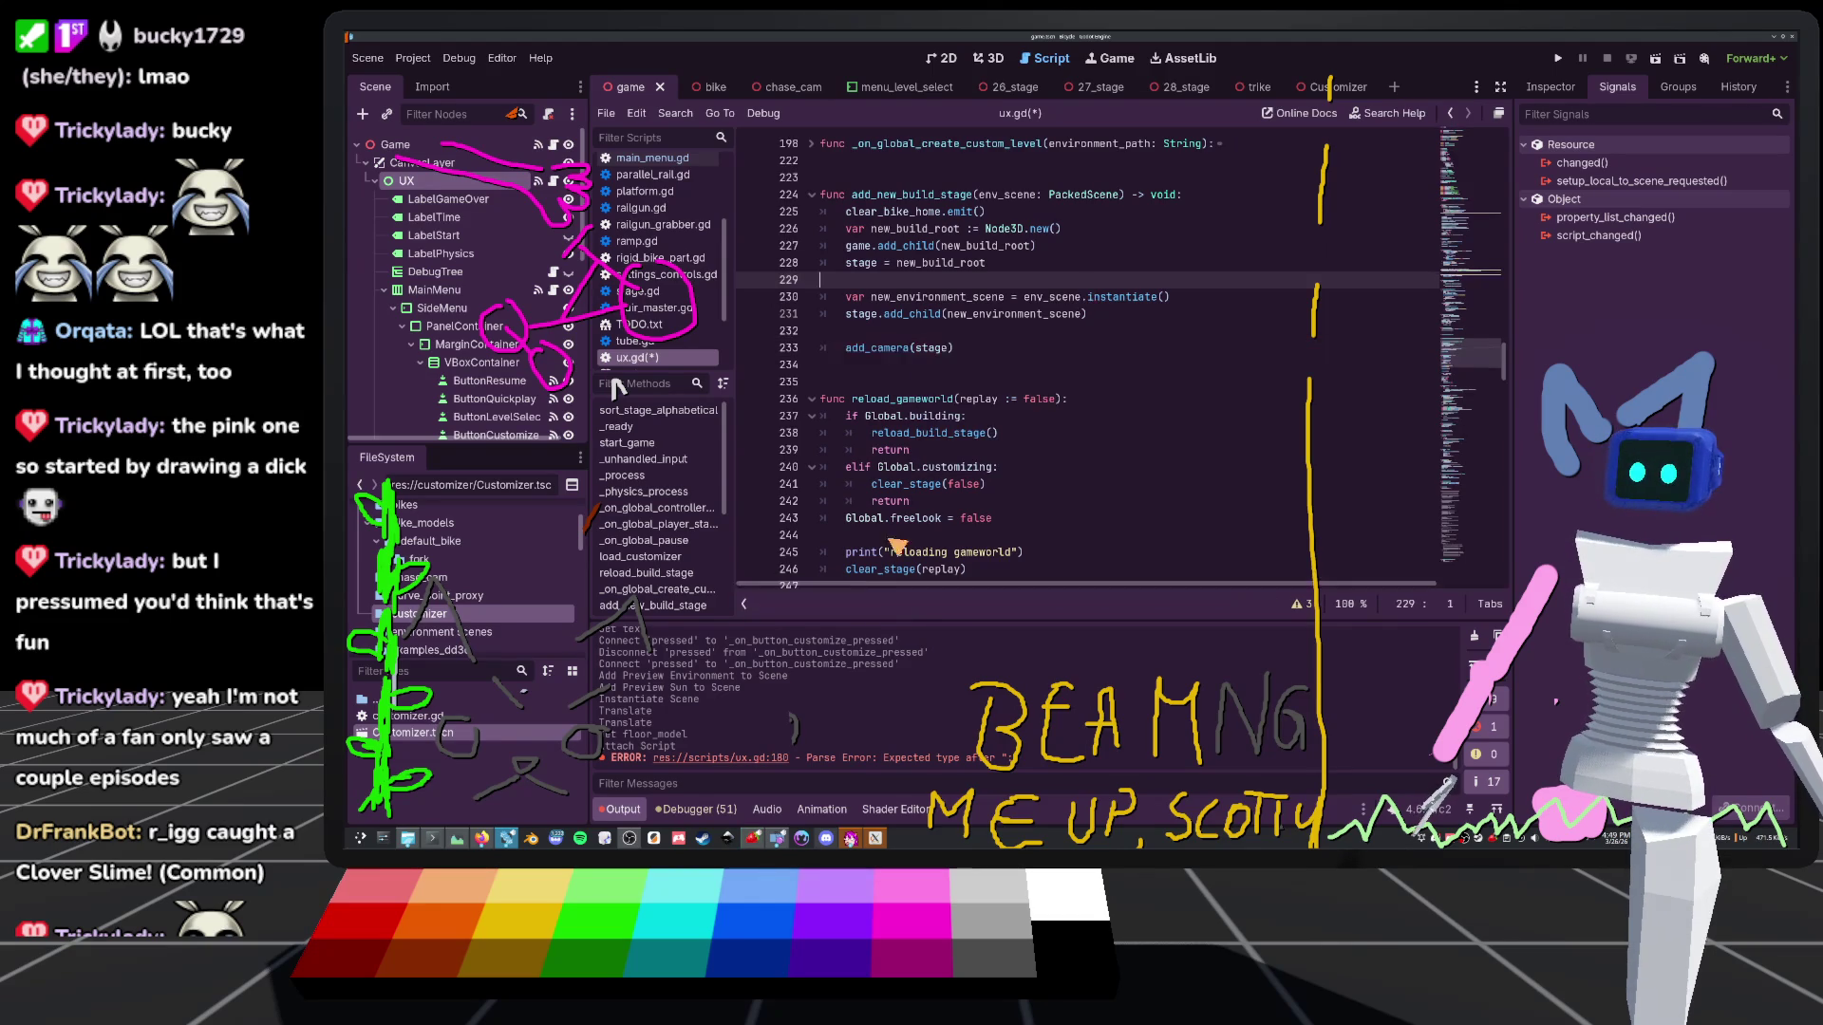
scroll(940, 315, up, 7)
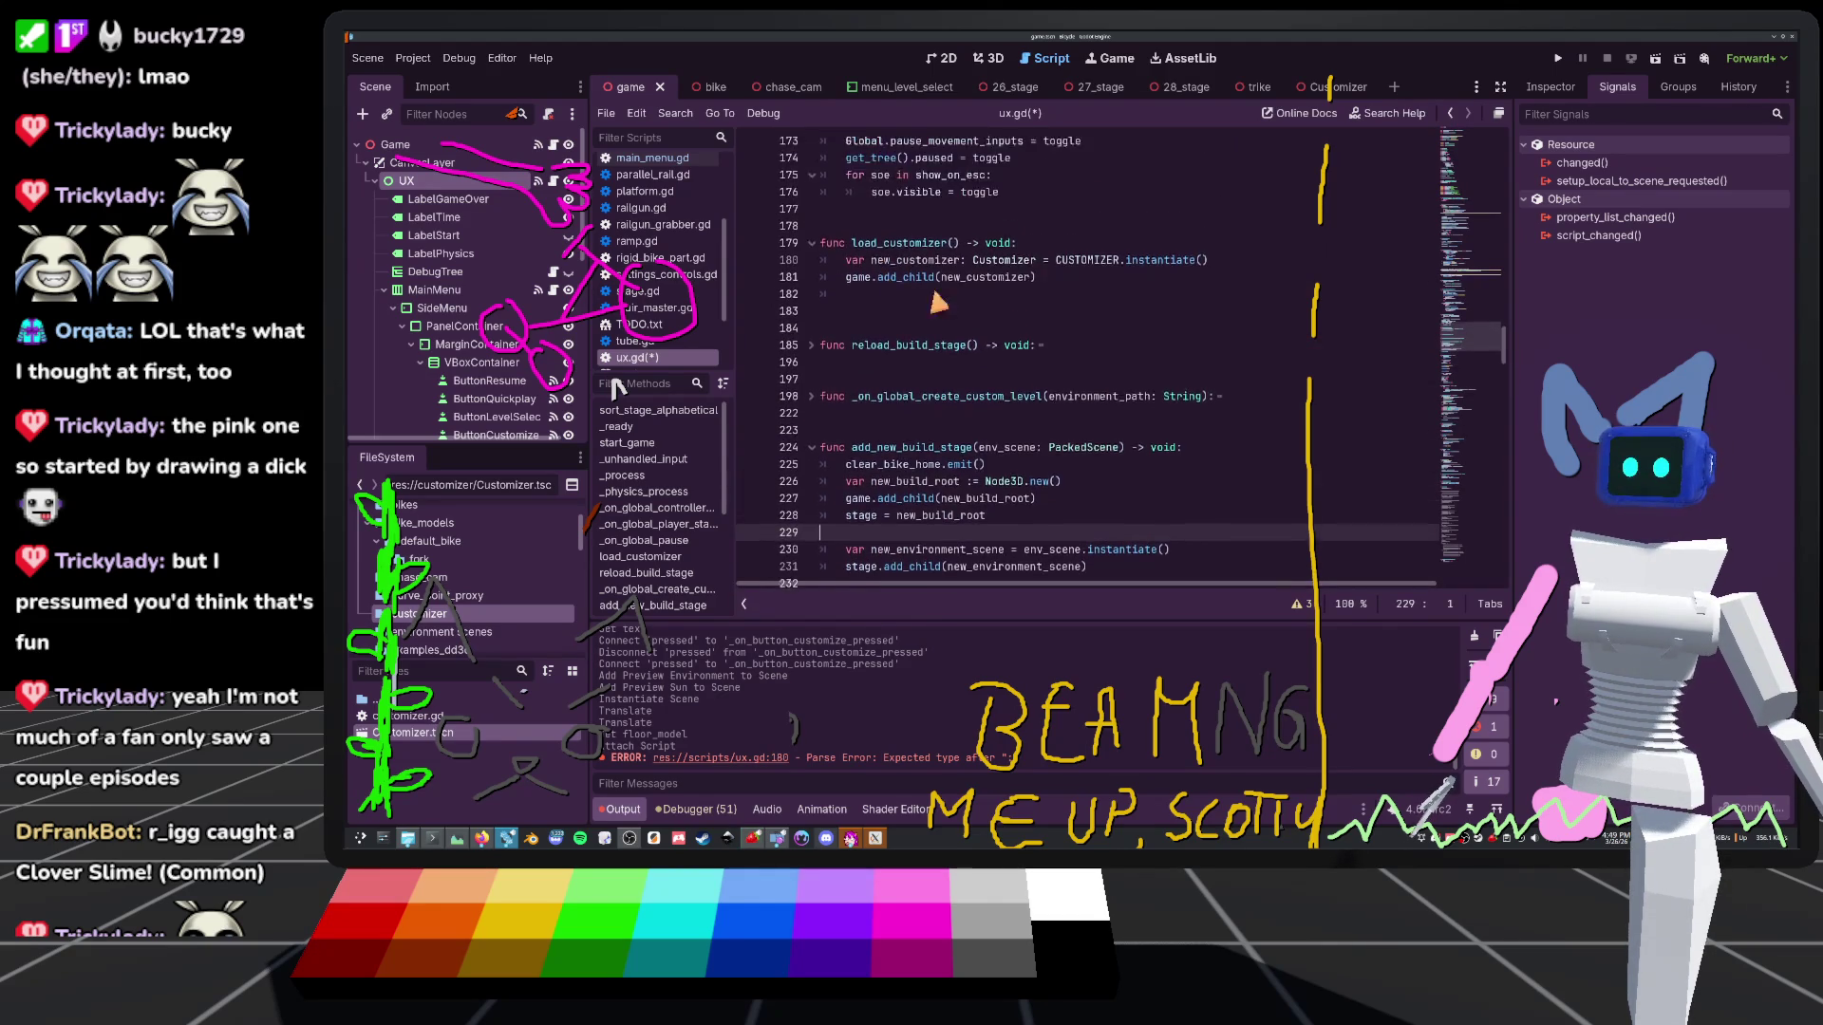
click(873, 398)
text(new)
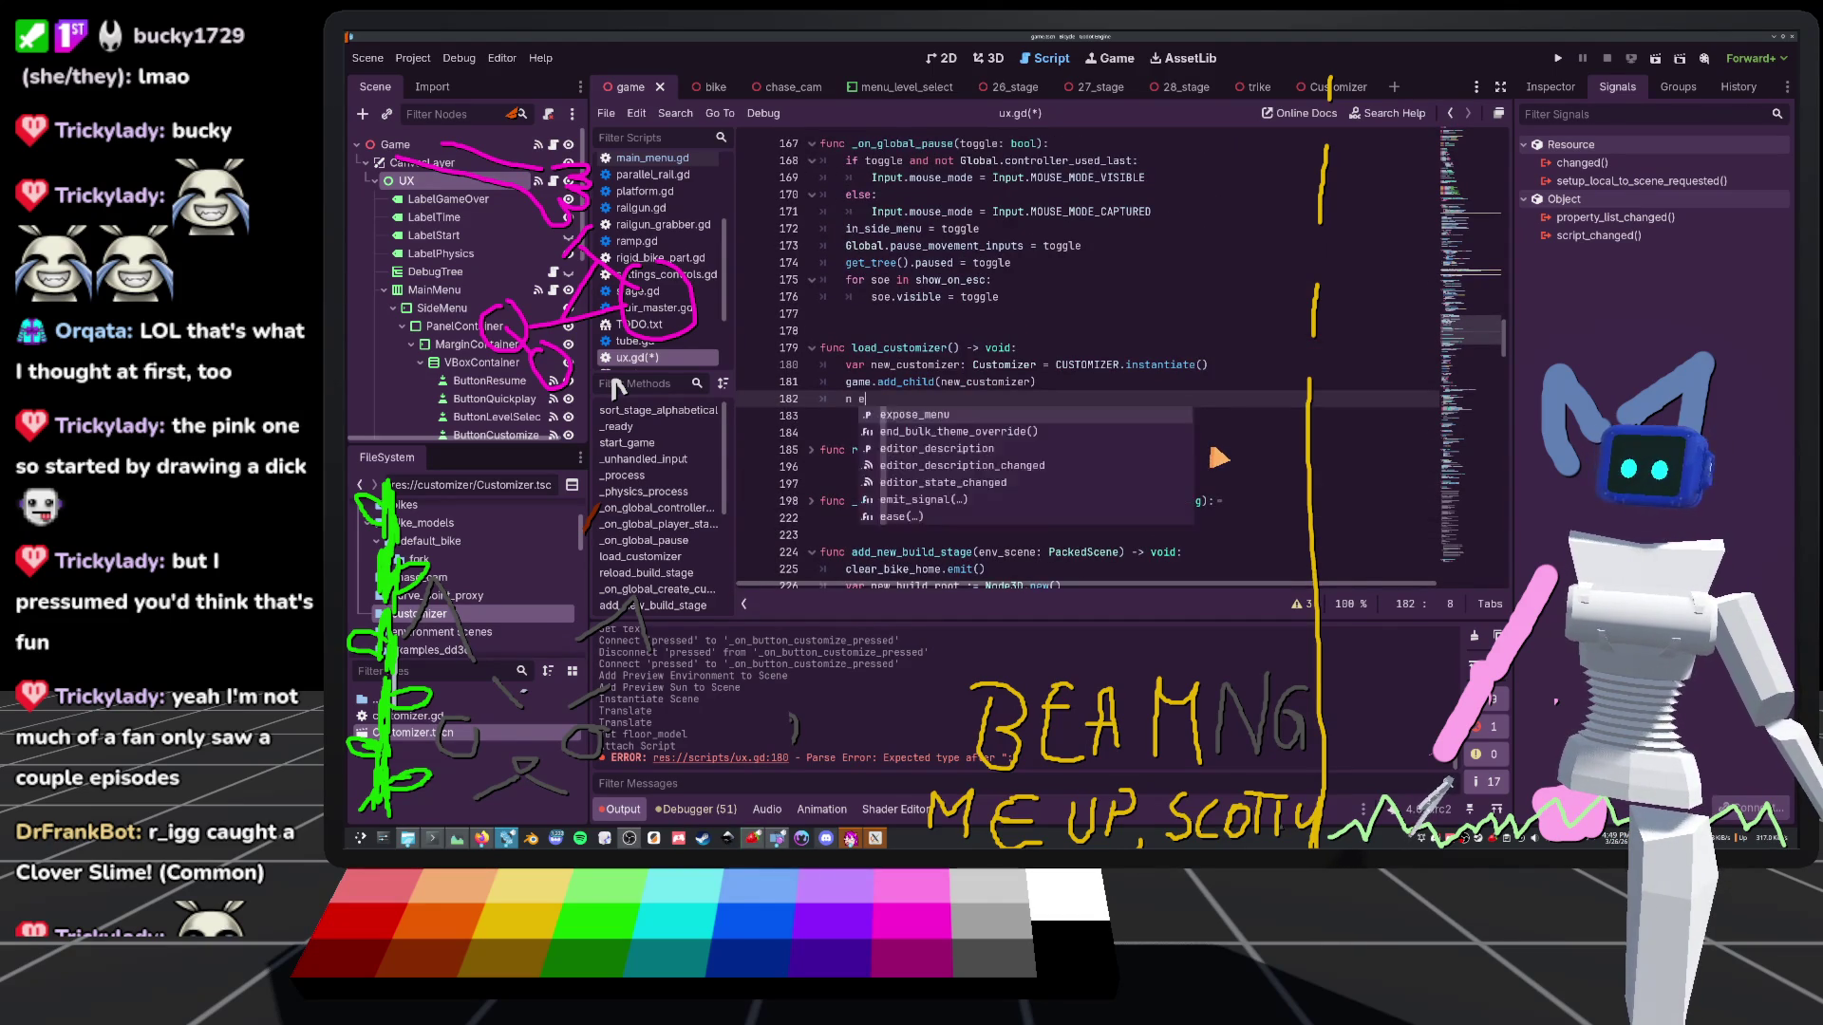
text(_c)
key(Return)
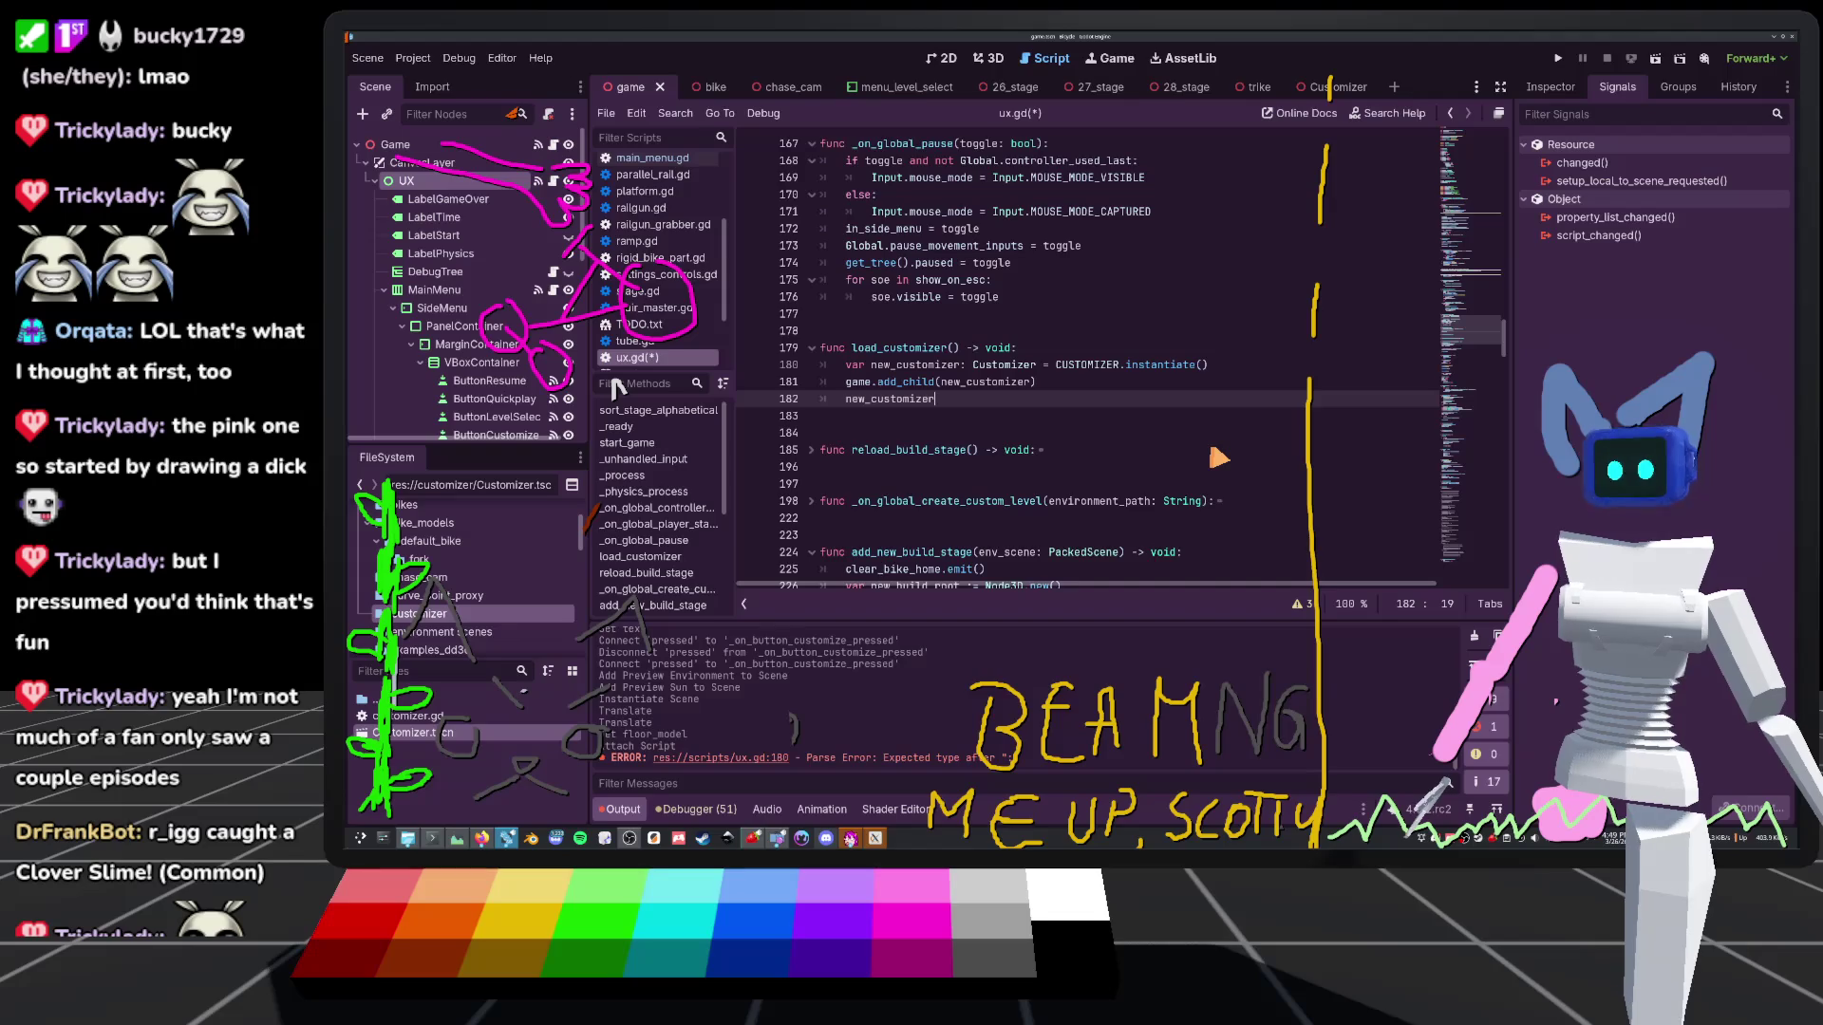
text(.)
key(BackSpace)
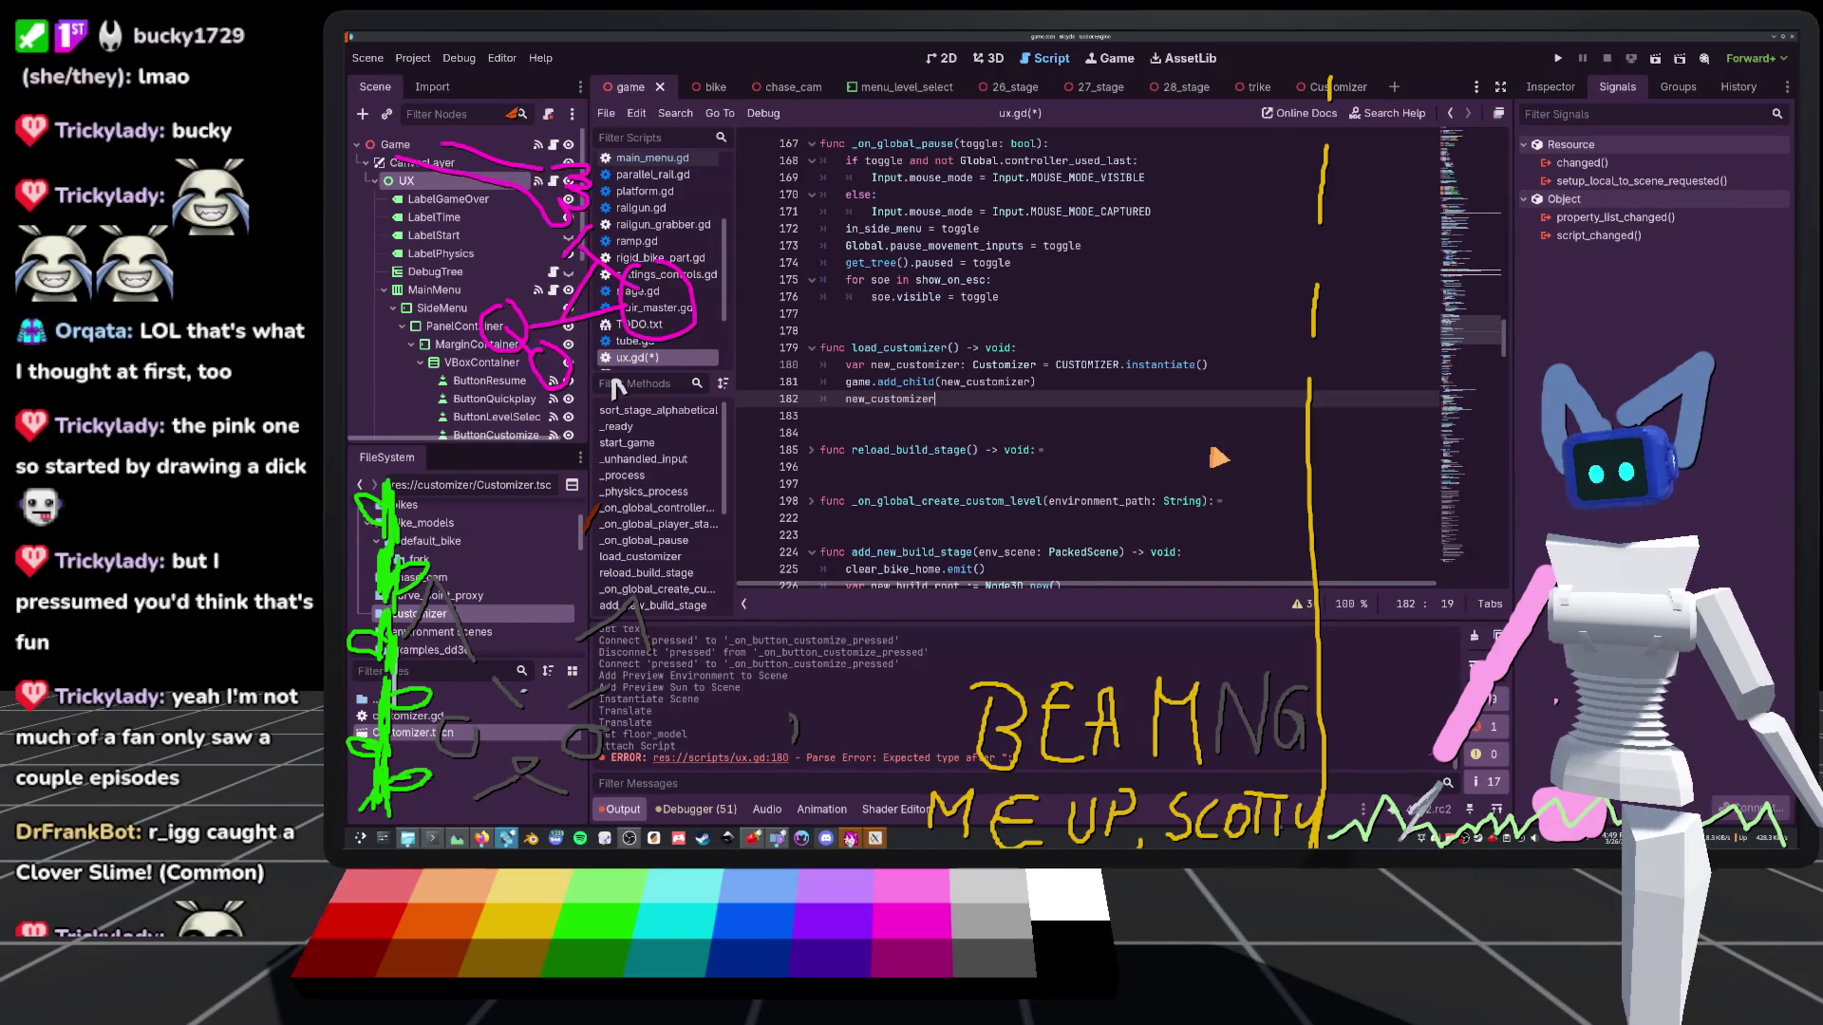